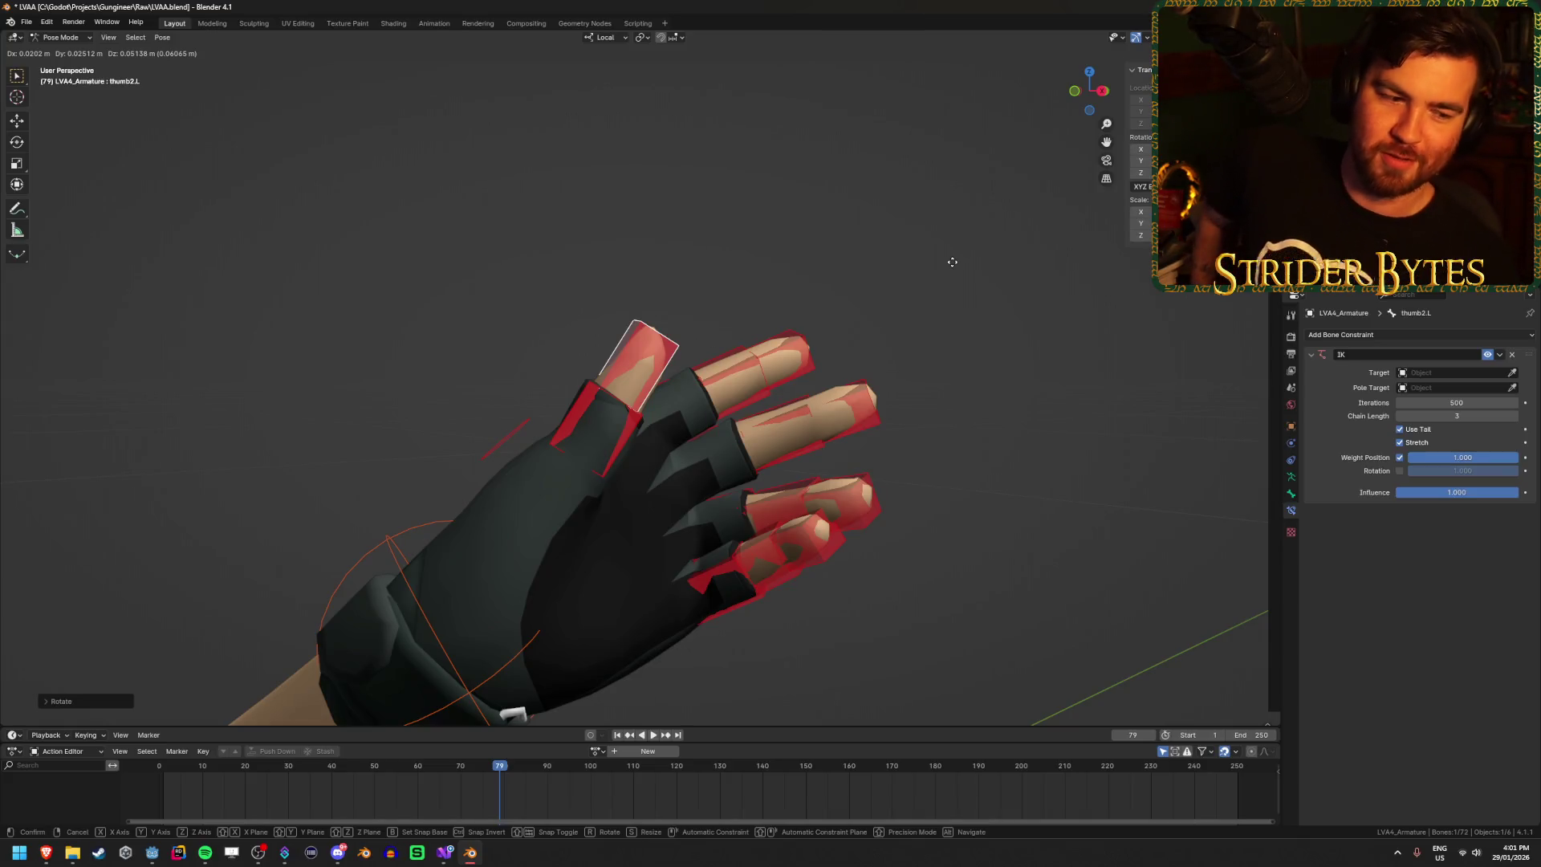
Step: Cancel the thumb rotation and move the thumb2.L bone to a new position
{"action": "right_click", "coordinate": [952, 261]}
{"action": "left_click_drag", "start_coordinate": [936, 325], "coordinate": [943, 327]}
{"action": "key", "text": "g"}
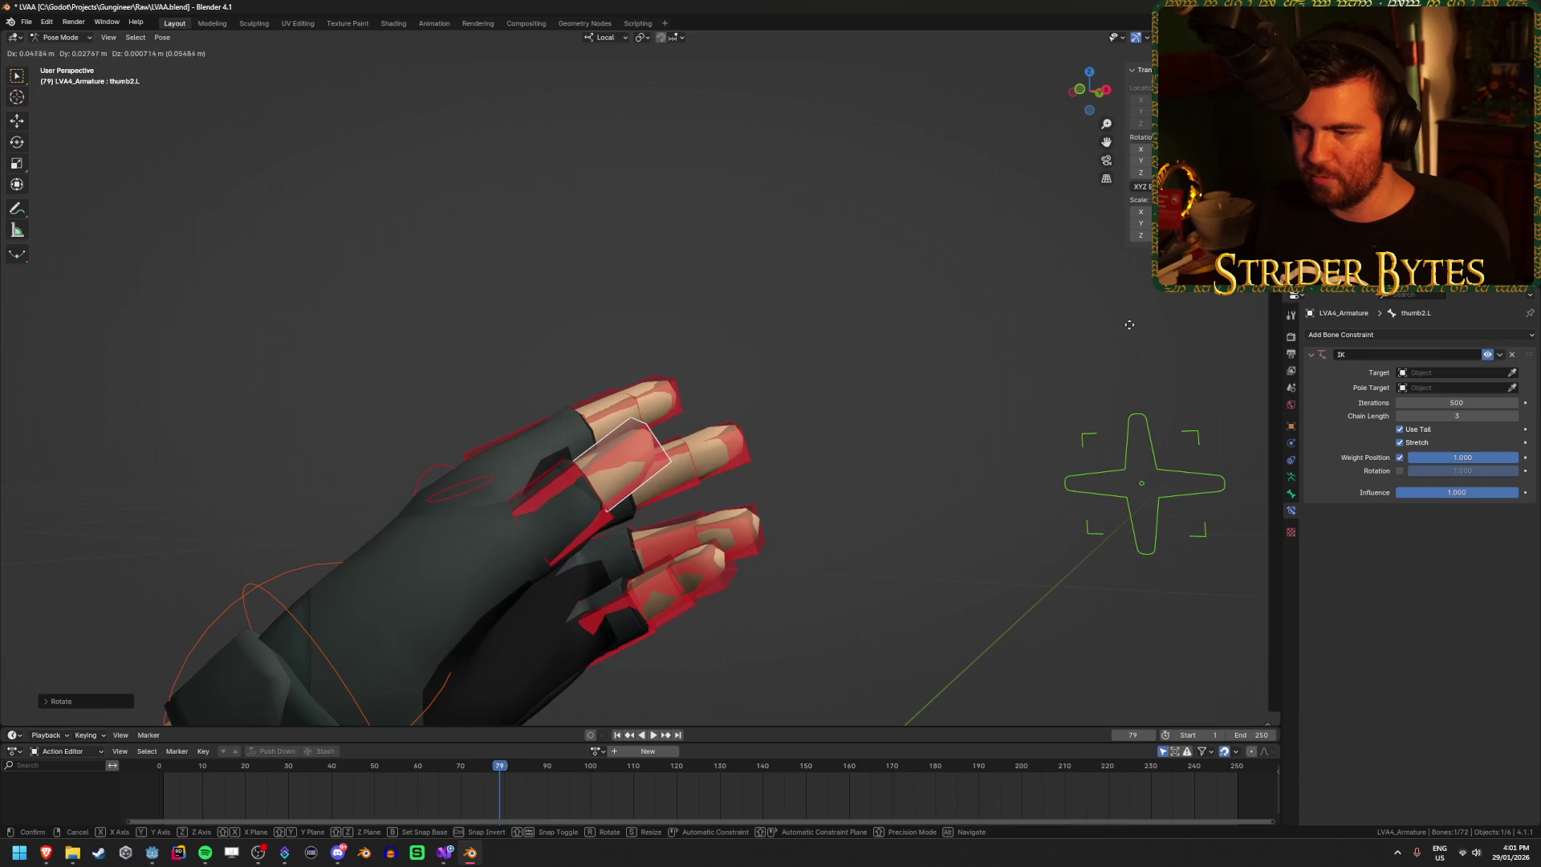
{"action": "left_click", "coordinate": [864, 470]}
{"action": "mouse_move", "coordinate": [863, 470]}
{"action": "left_mouse_down"}
{"action": "mouse_move", "coordinate": [701, 531]}
{"action": "mouse_move", "coordinate": [783, 497]}
{"action": "mouse_move", "coordinate": [862, 514]}
{"action": "mouse_move", "coordinate": [778, 545]}
{"action": "mouse_move", "coordinate": [739, 483]}
{"action": "left_mouse_up"}
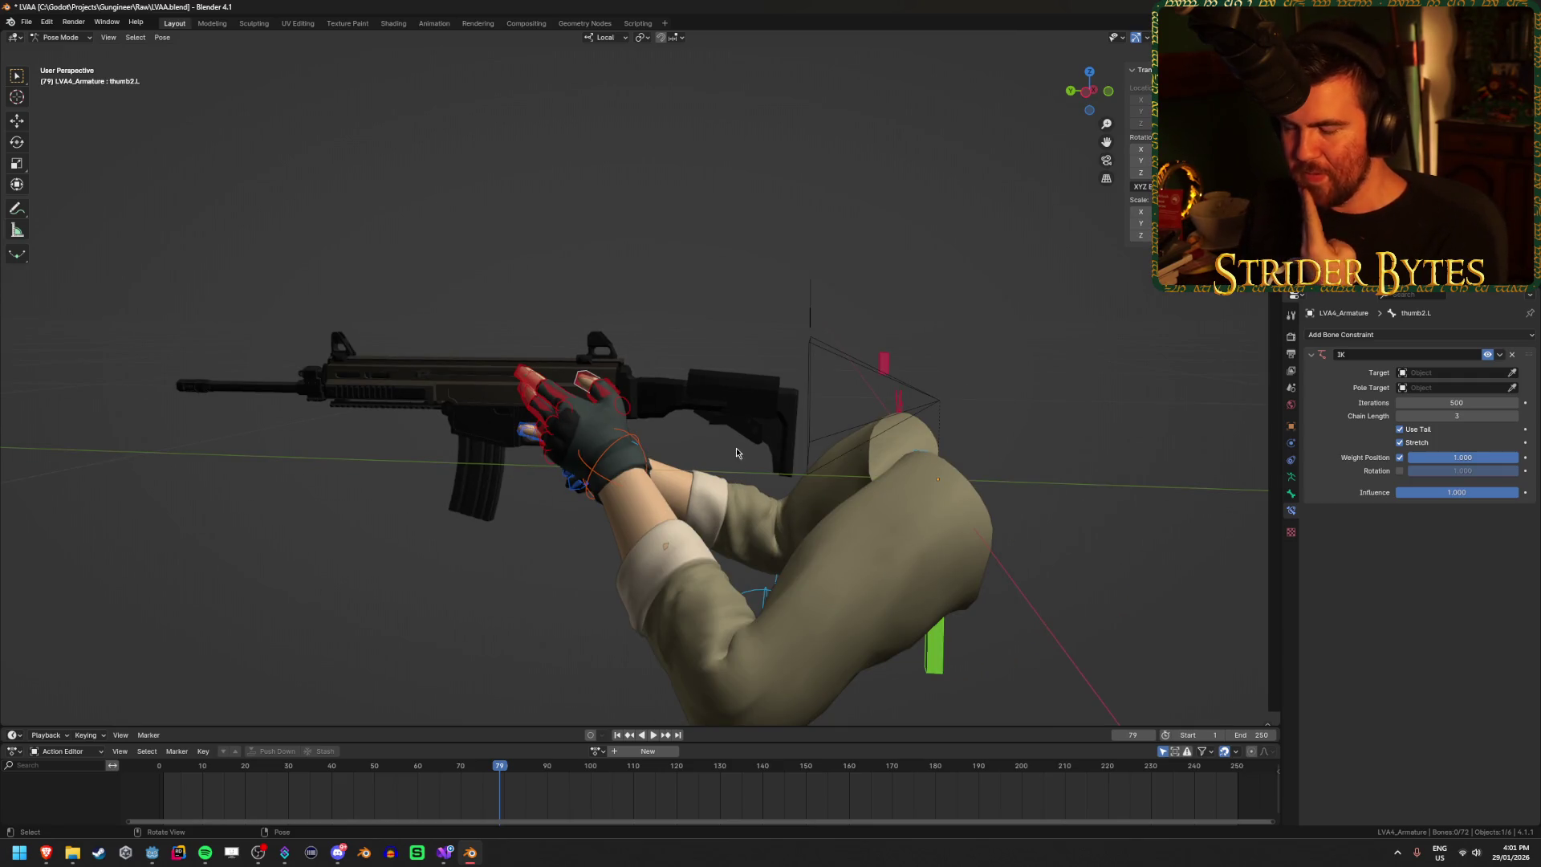
Step: Toggle the armature into Edit Mode and return the animation to frame 1
{"action": "key", "text": "Tab"}
{"action": "key", "text": "Tab"}
{"action": "mouse_move", "coordinate": [672, 278]}
{"action": "left_mouse_down"}
{"action": "mouse_move", "coordinate": [998, 441]}
{"action": "mouse_move", "coordinate": [963, 479]}
{"action": "mouse_move", "coordinate": [927, 472]}
{"action": "left_mouse_up"}
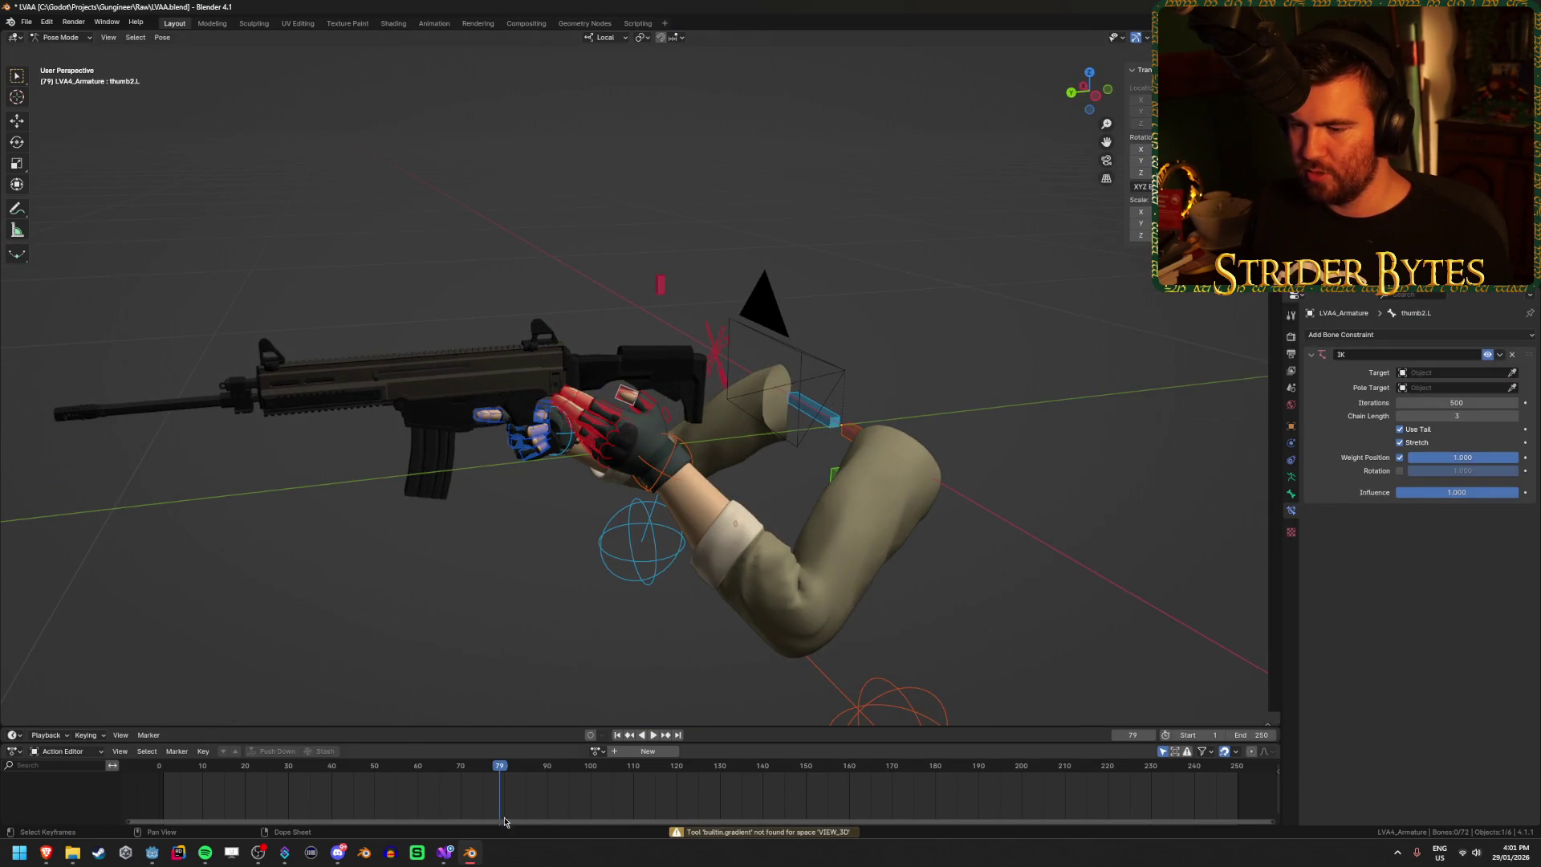
{"action": "key", "text": "shift+Left"}
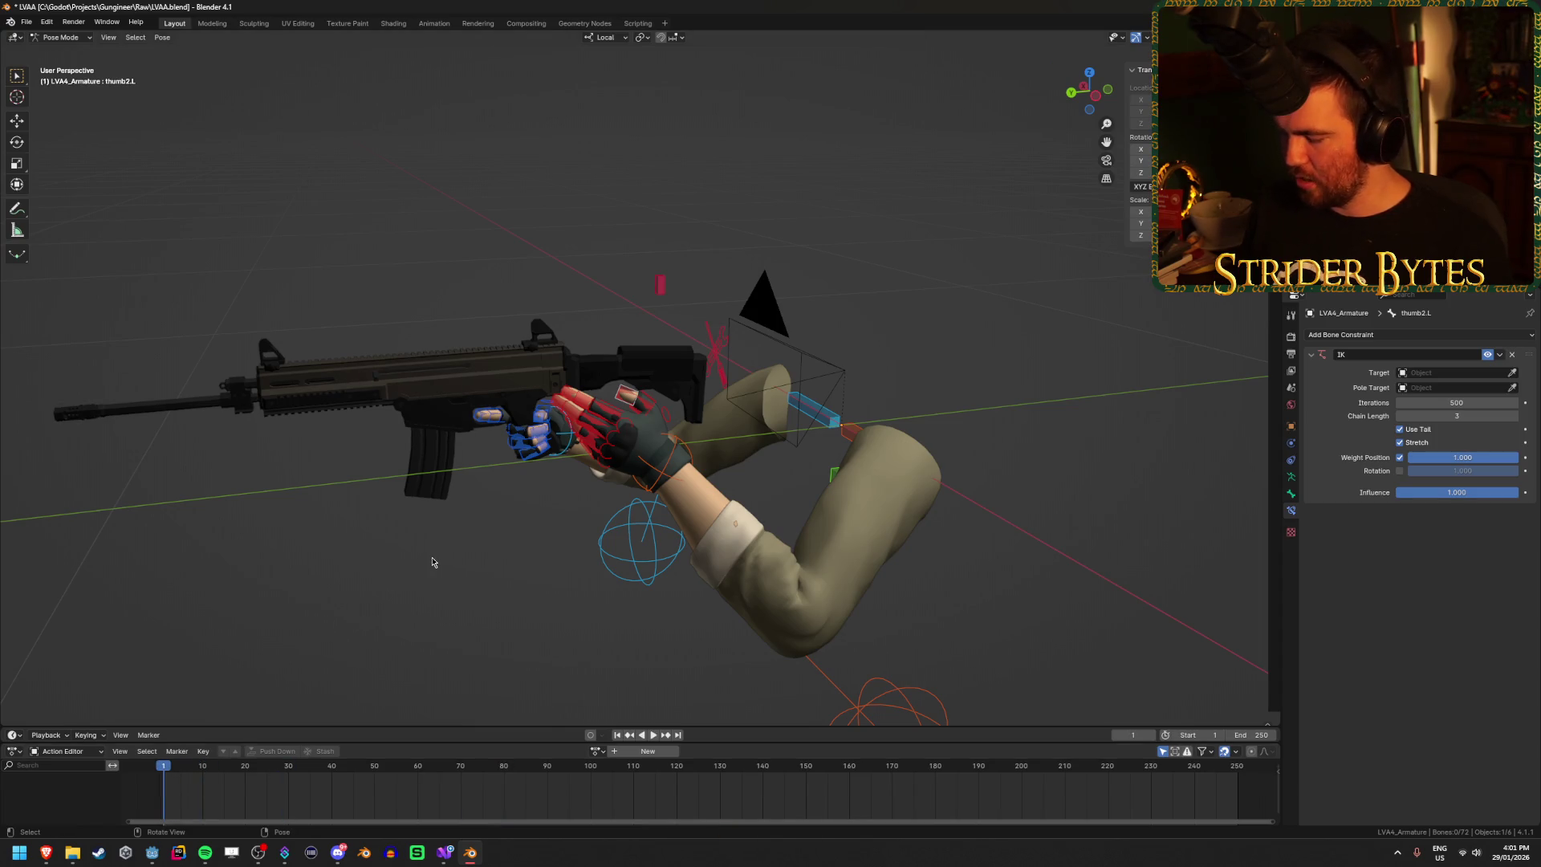
Step: Check the camera view, then add a new bone to LVA4_Armature in Edit Mode (73 bones)
{"action": "key", "text": "KP_0"}
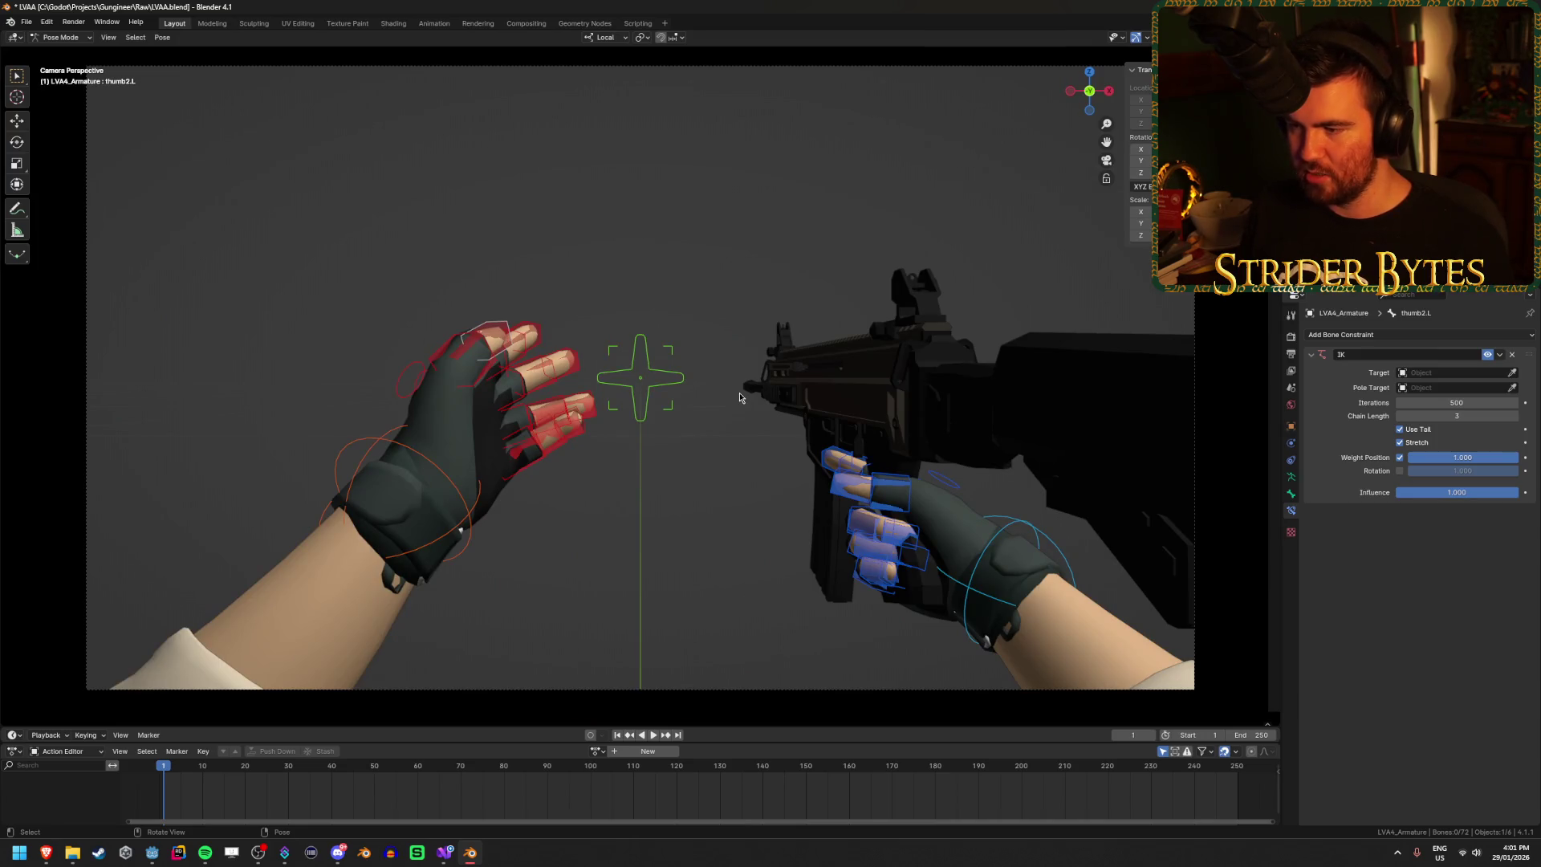
{"action": "mouse_move", "coordinate": [571, 489]}
{"action": "left_mouse_down"}
{"action": "mouse_move", "coordinate": [653, 512]}
{"action": "mouse_move", "coordinate": [530, 496]}
{"action": "left_mouse_up"}
{"action": "key", "text": "Tab"}
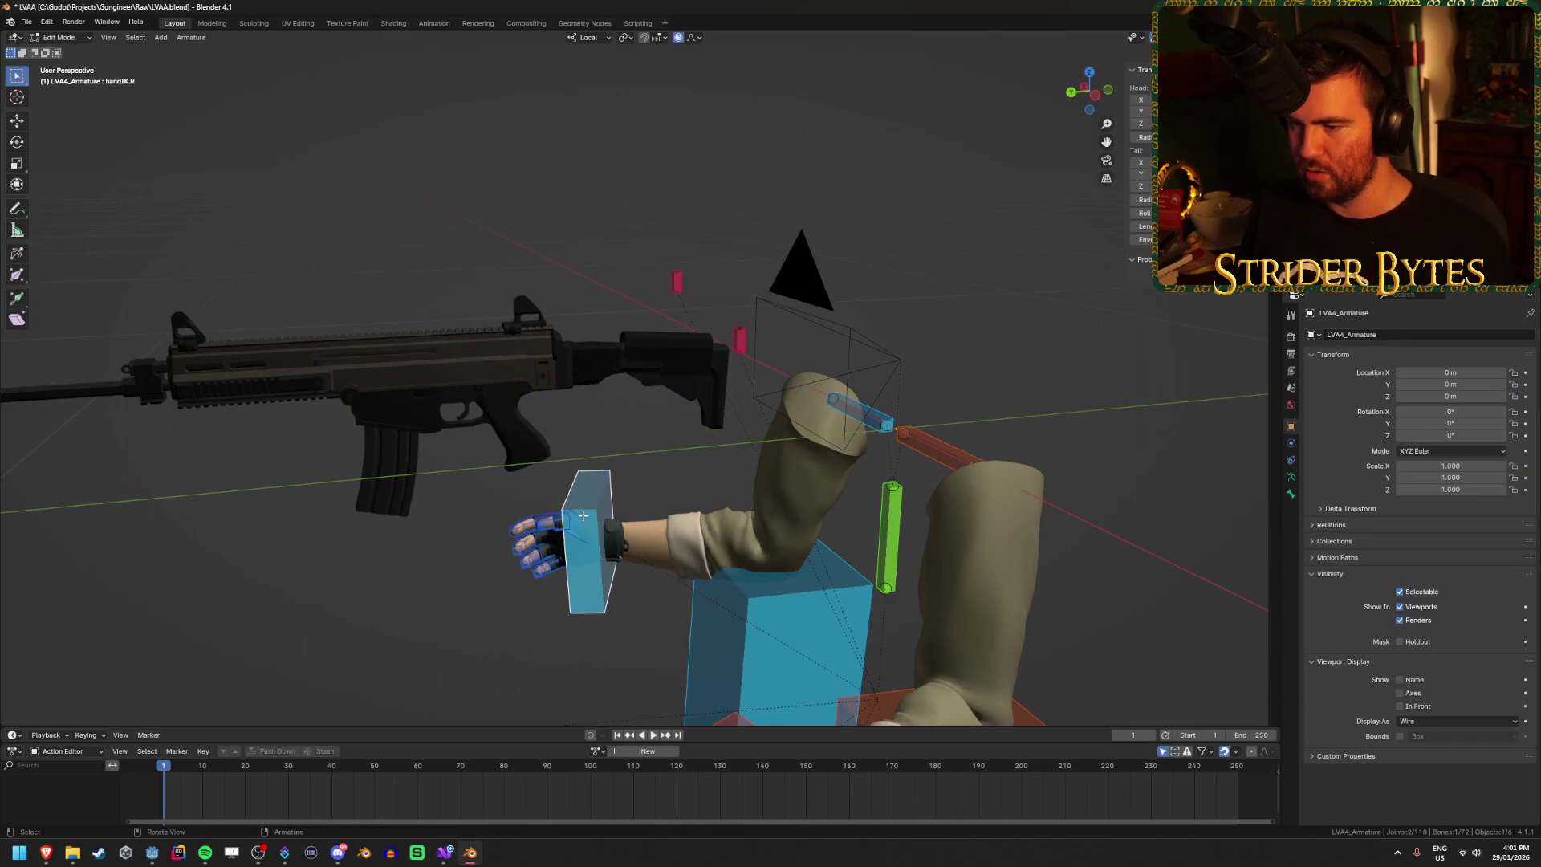
{"action": "key", "text": "shift+a"}
{"action": "left_click_drag", "start_coordinate": [676, 467], "coordinate": [766, 474]}
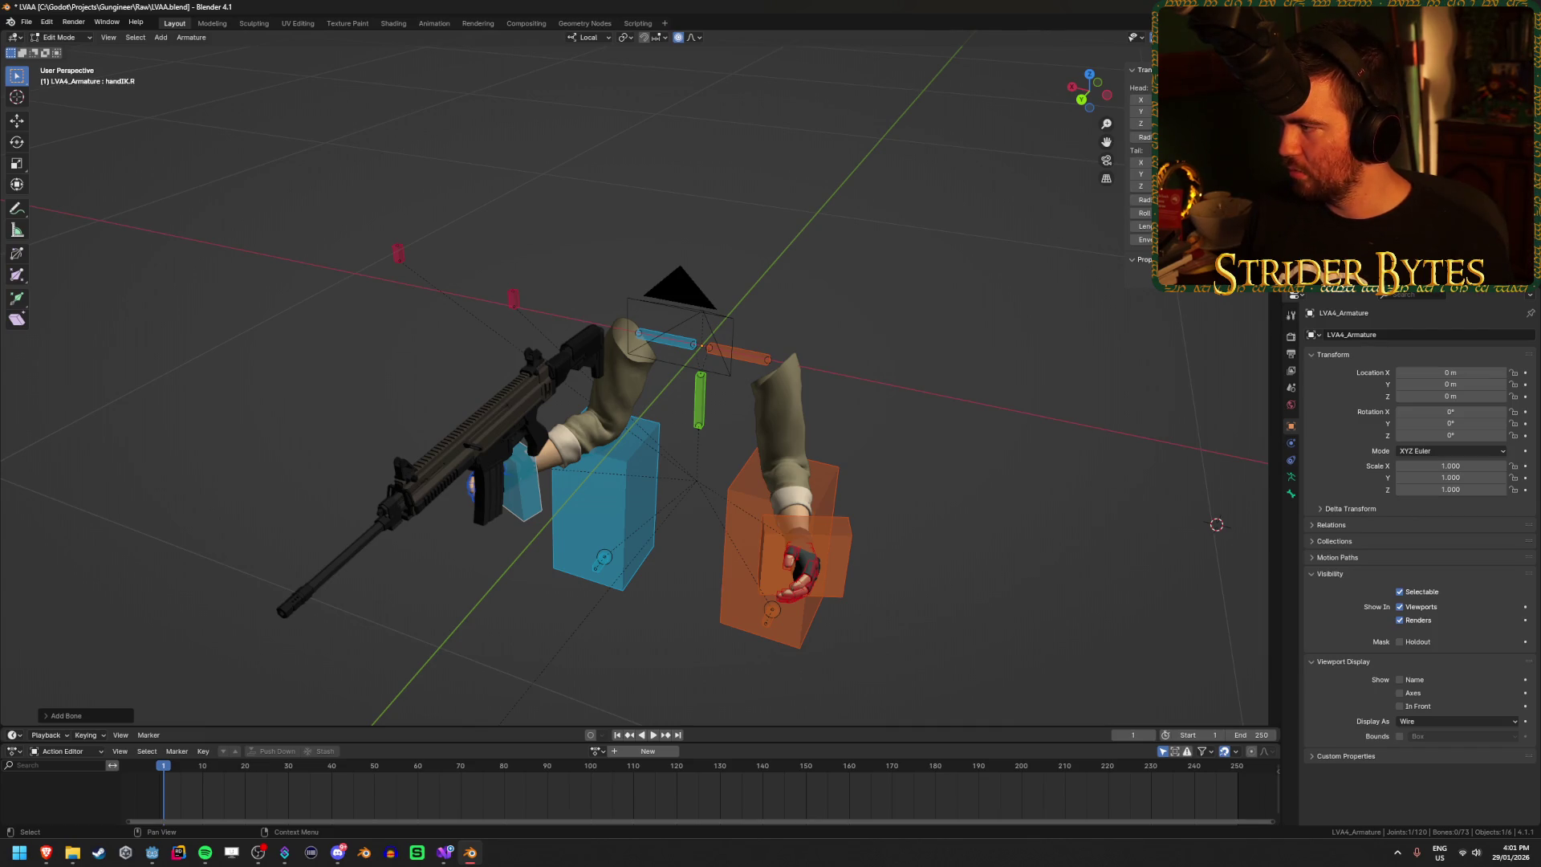
{"action": "scroll", "coordinate": [973, 385], "scroll_direction": "down", "scroll_amount": 3}
{"action": "key", "text": "ctrl+Tab"}
{"action": "mouse_move", "coordinate": [974, 399]}
{"action": "left_mouse_down"}
{"action": "mouse_move", "coordinate": [962, 349]}
{"action": "mouse_move", "coordinate": [894, 389]}
{"action": "left_mouse_up"}
{"action": "key", "text": "Tab"}
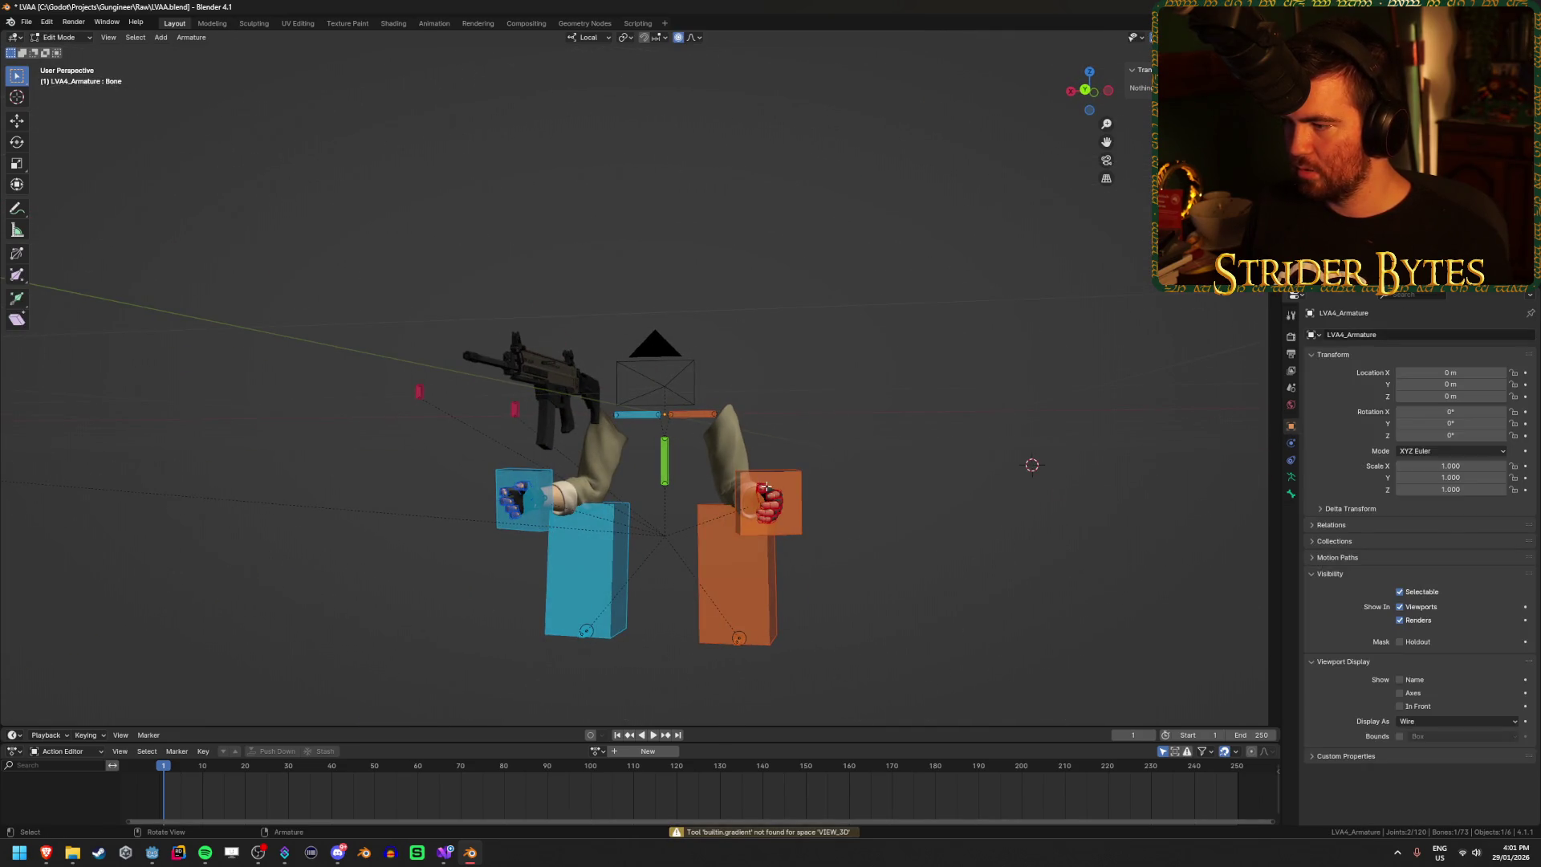
Step: Snap the 3D cursor to the world origin and add bones there
{"action": "key", "text": "shift+a"}
{"action": "key", "text": "shift+s"}
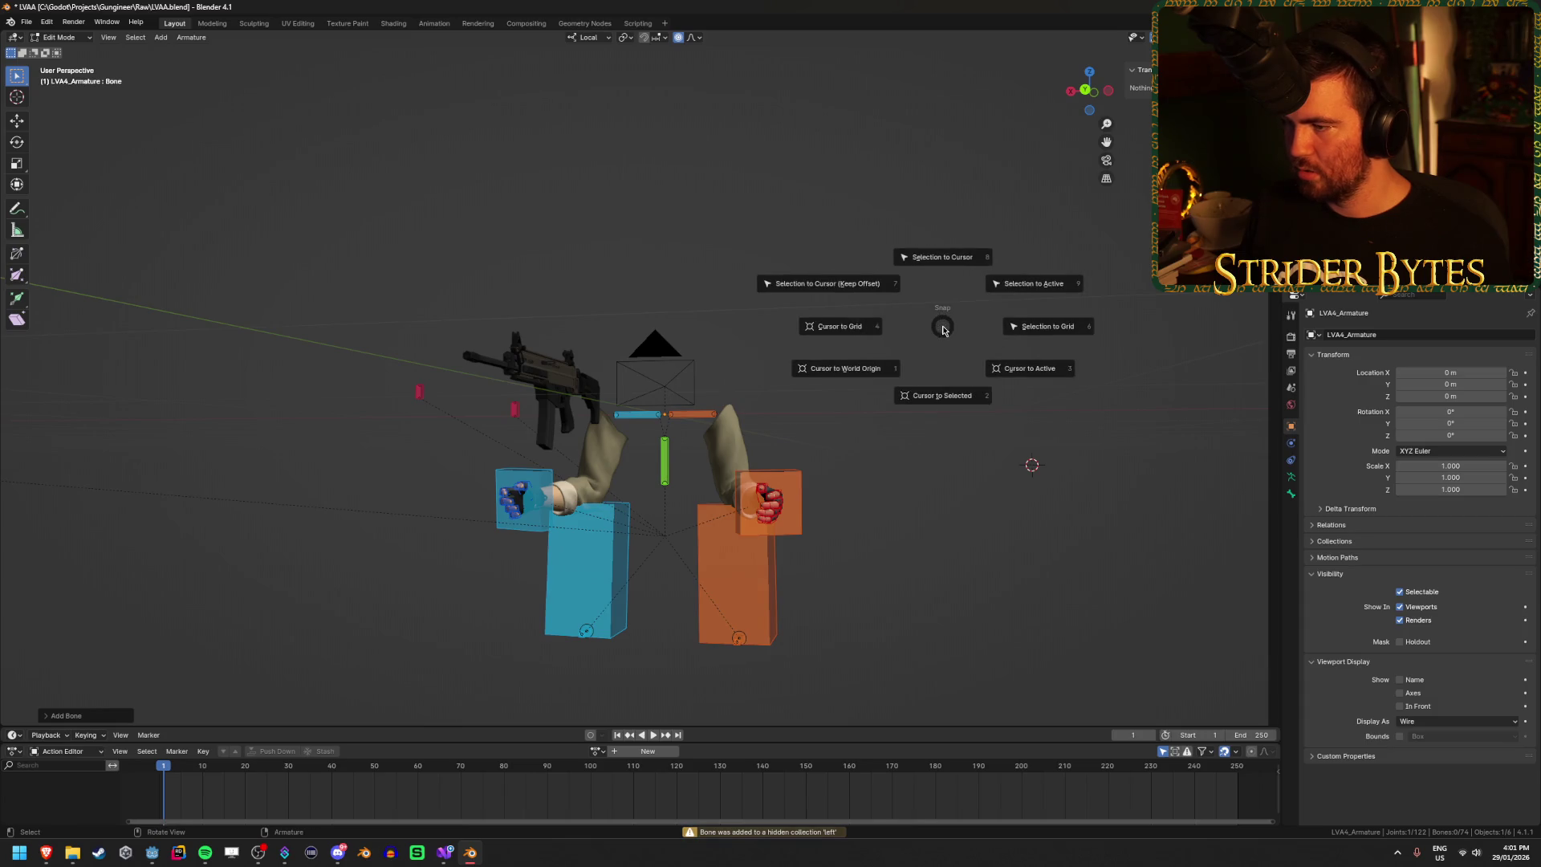
{"action": "left_click", "coordinate": [841, 367]}
{"action": "left_click_drag", "start_coordinate": [882, 385], "coordinate": [944, 413]}
{"action": "key", "text": "shift+a"}
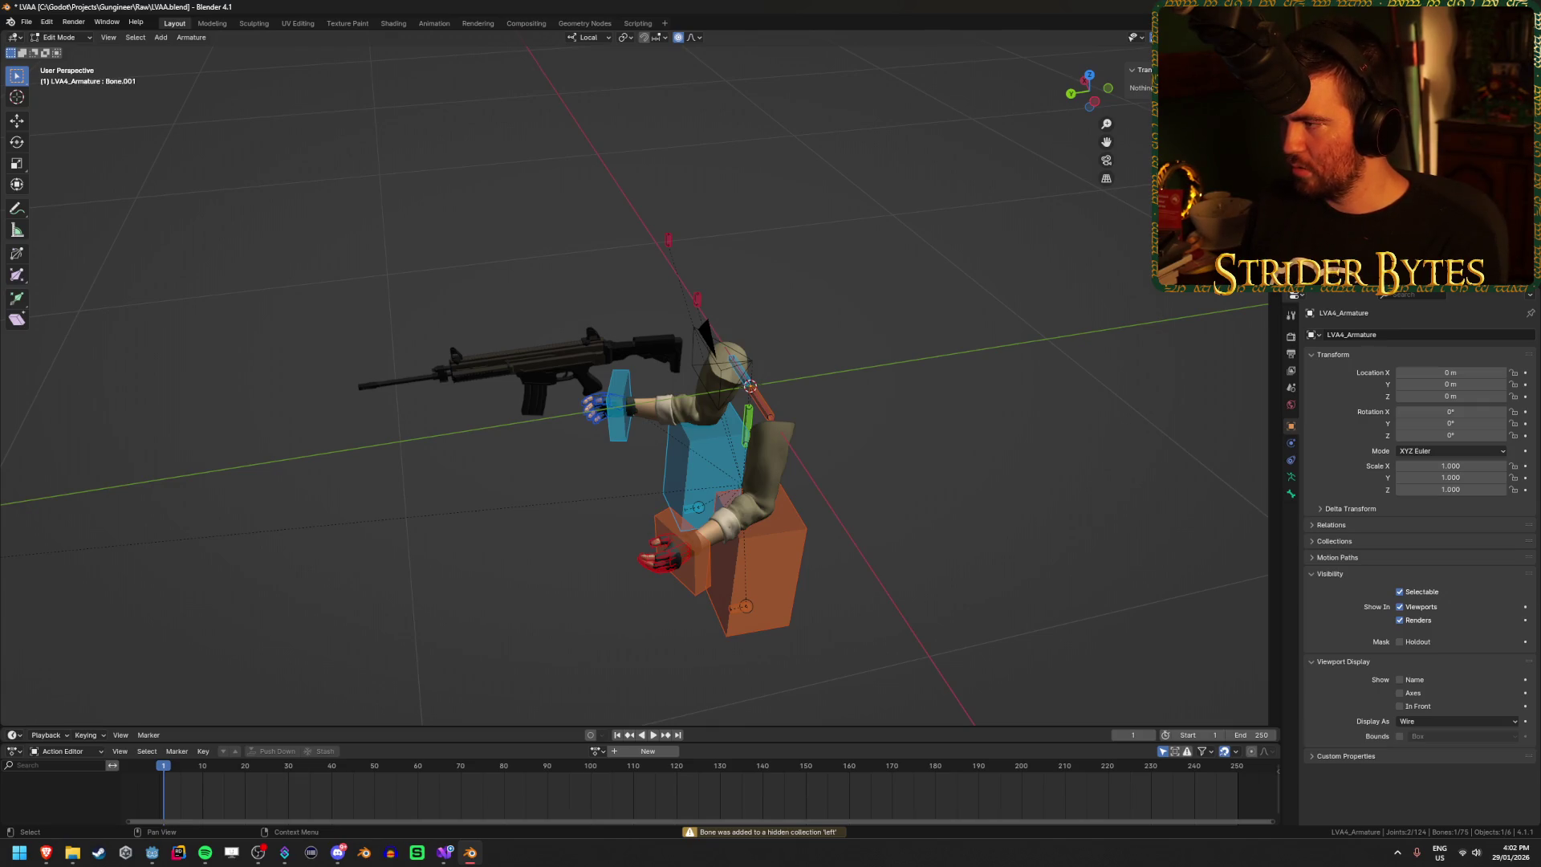
Step: Select and inspect the green lookat bone from the front, then clear the selection
{"action": "scroll", "coordinate": [851, 296], "scroll_direction": "down", "scroll_amount": 5}
{"action": "mouse_move", "coordinate": [802, 305]}
{"action": "left_mouse_down"}
{"action": "mouse_move", "coordinate": [852, 297]}
{"action": "mouse_move", "coordinate": [826, 310]}
{"action": "mouse_move", "coordinate": [747, 500]}
{"action": "left_mouse_up"}
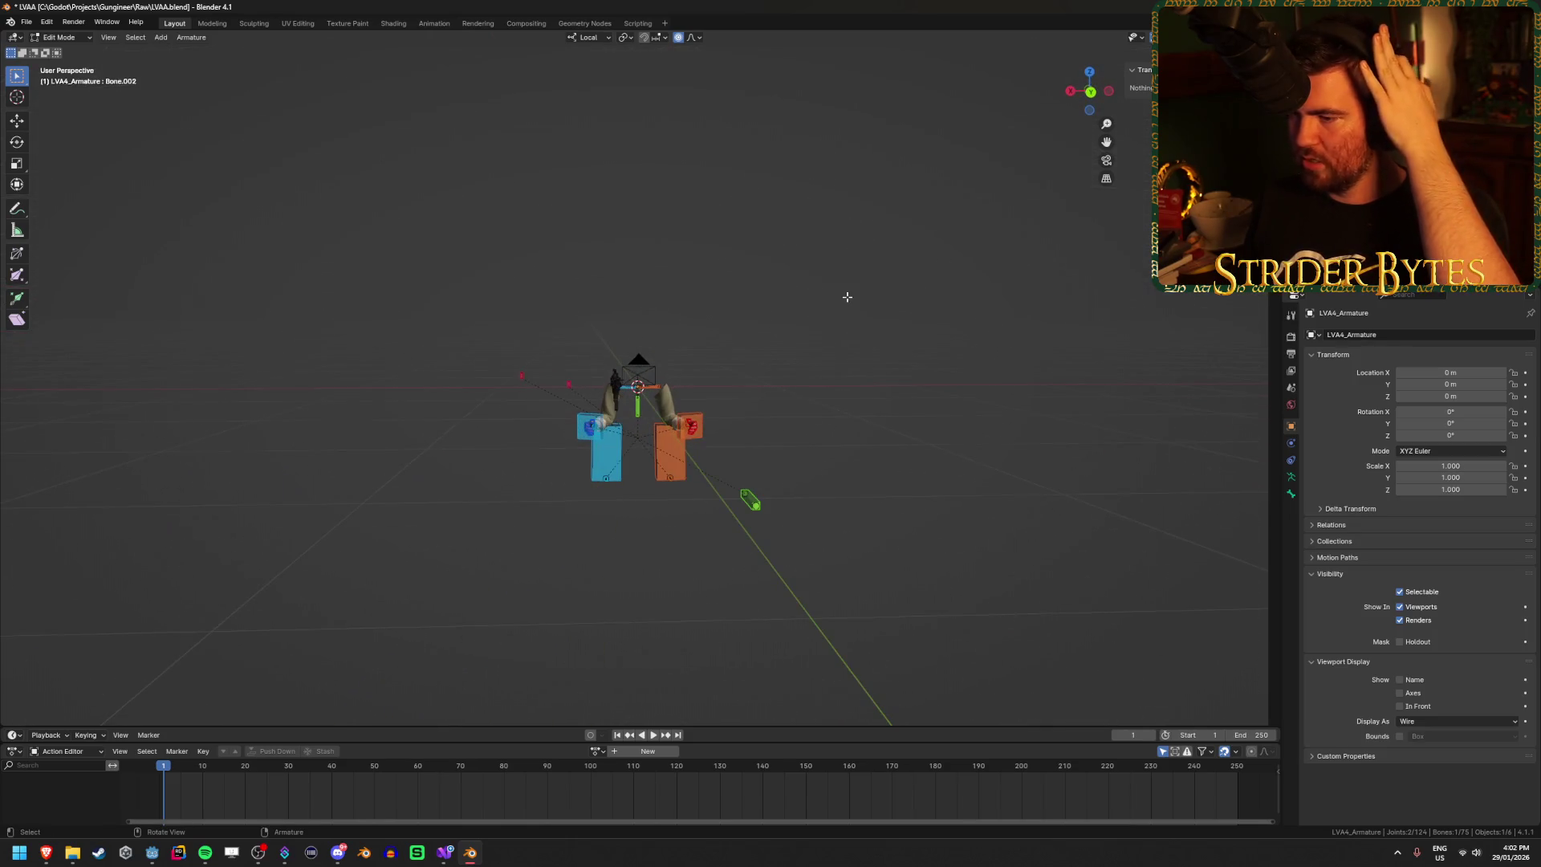
{"action": "left_click", "coordinate": [751, 501]}
{"action": "left_click", "coordinate": [751, 498]}
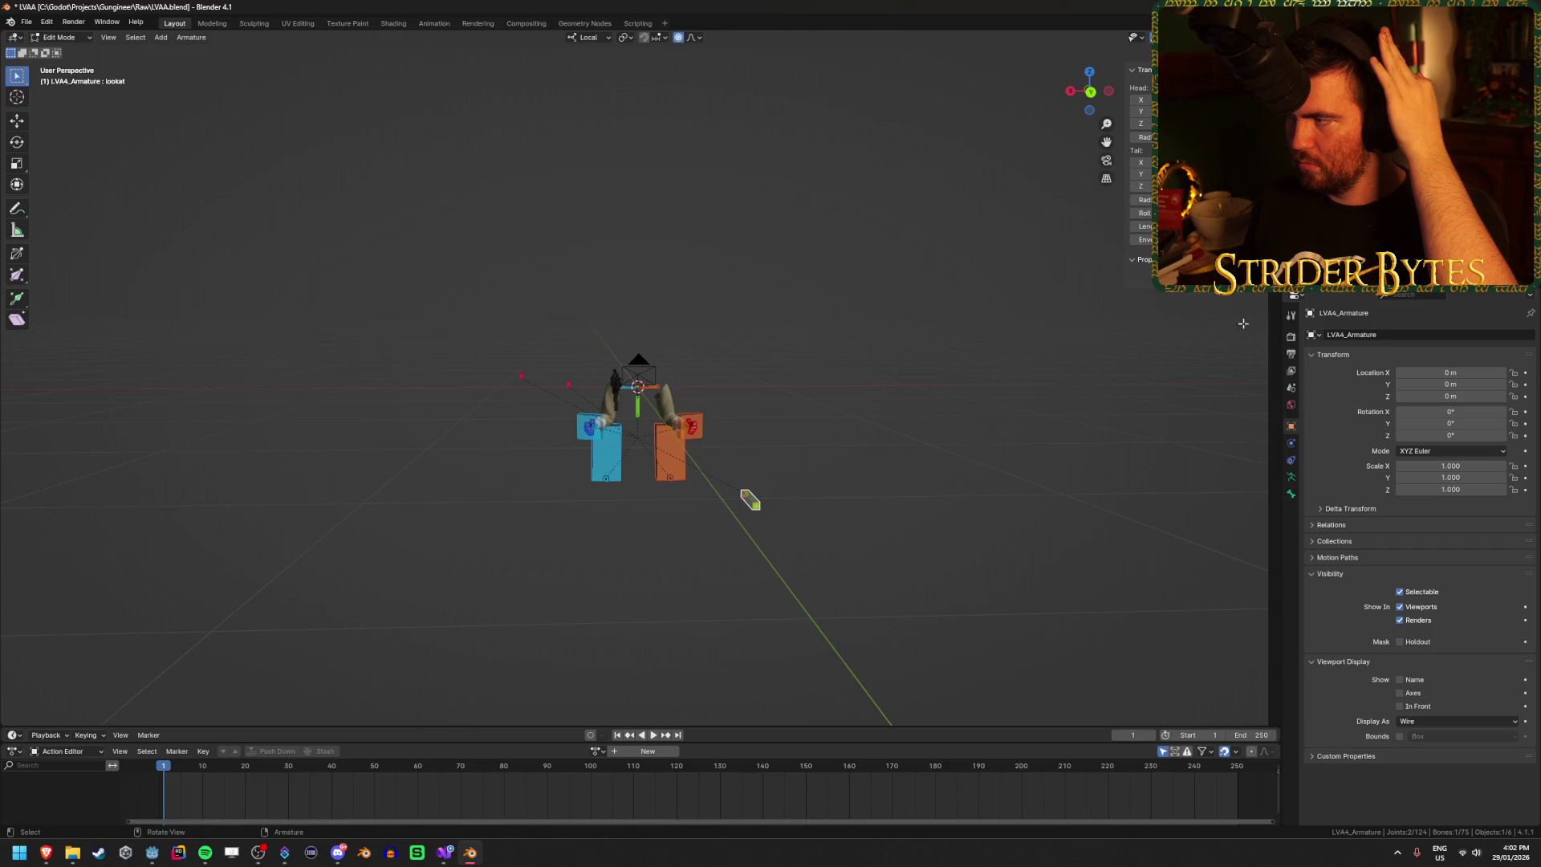
{"action": "left_click", "coordinate": [756, 498], "text": "shift"}
{"action": "mouse_move", "coordinate": [902, 447]}
{"action": "left_mouse_down"}
{"action": "mouse_move", "coordinate": [686, 465]}
{"action": "mouse_move", "coordinate": [771, 463]}
{"action": "mouse_move", "coordinate": [723, 462]}
{"action": "left_mouse_up"}
{"action": "scroll", "coordinate": [687, 465], "scroll_direction": "up", "scroll_amount": 3}
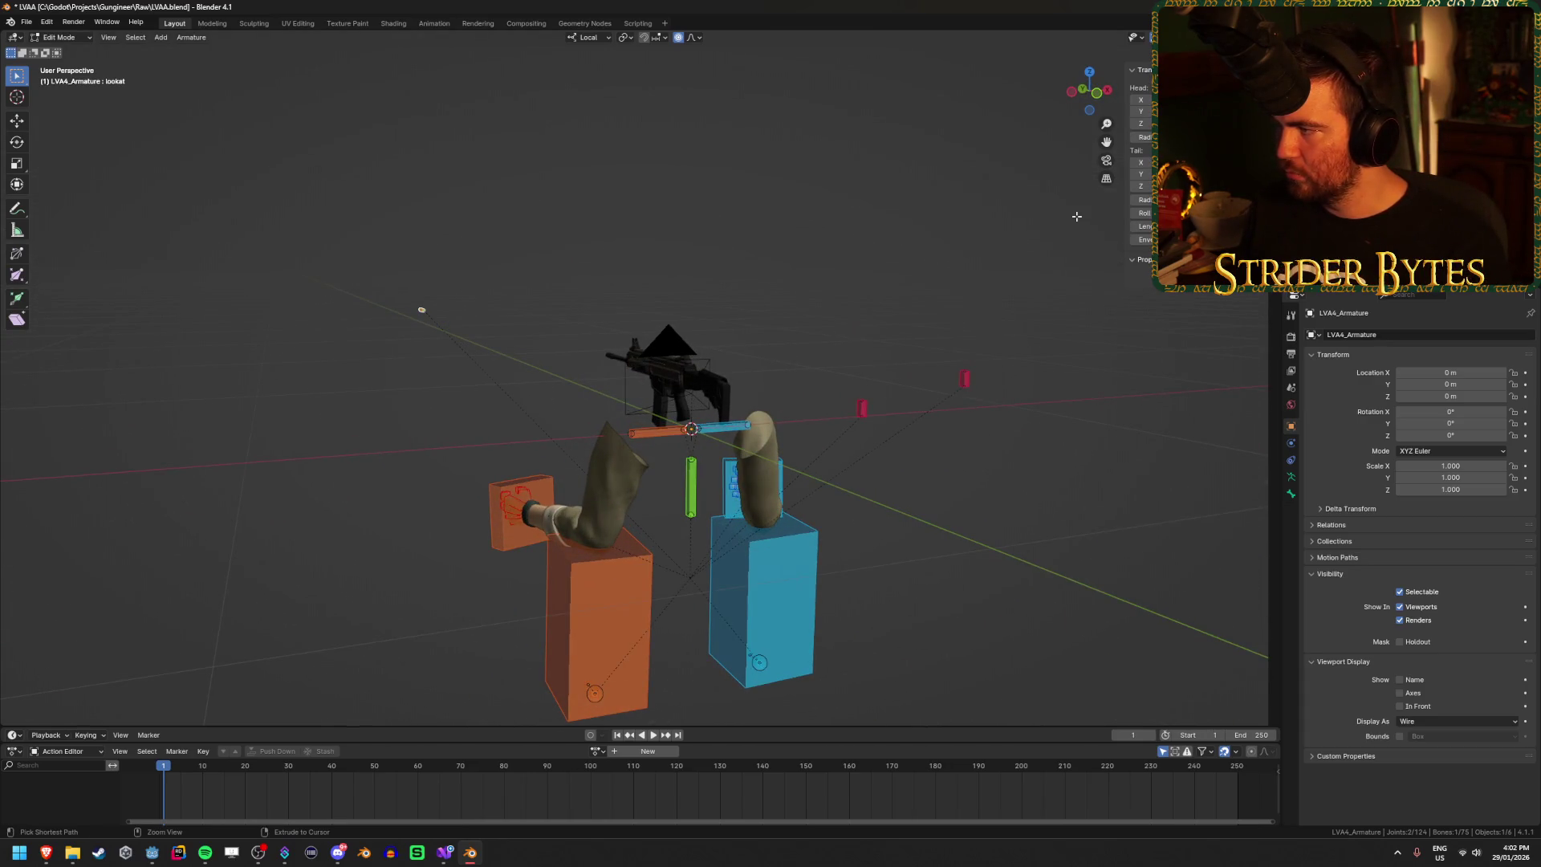
{"action": "key", "text": "ctrl+z"}
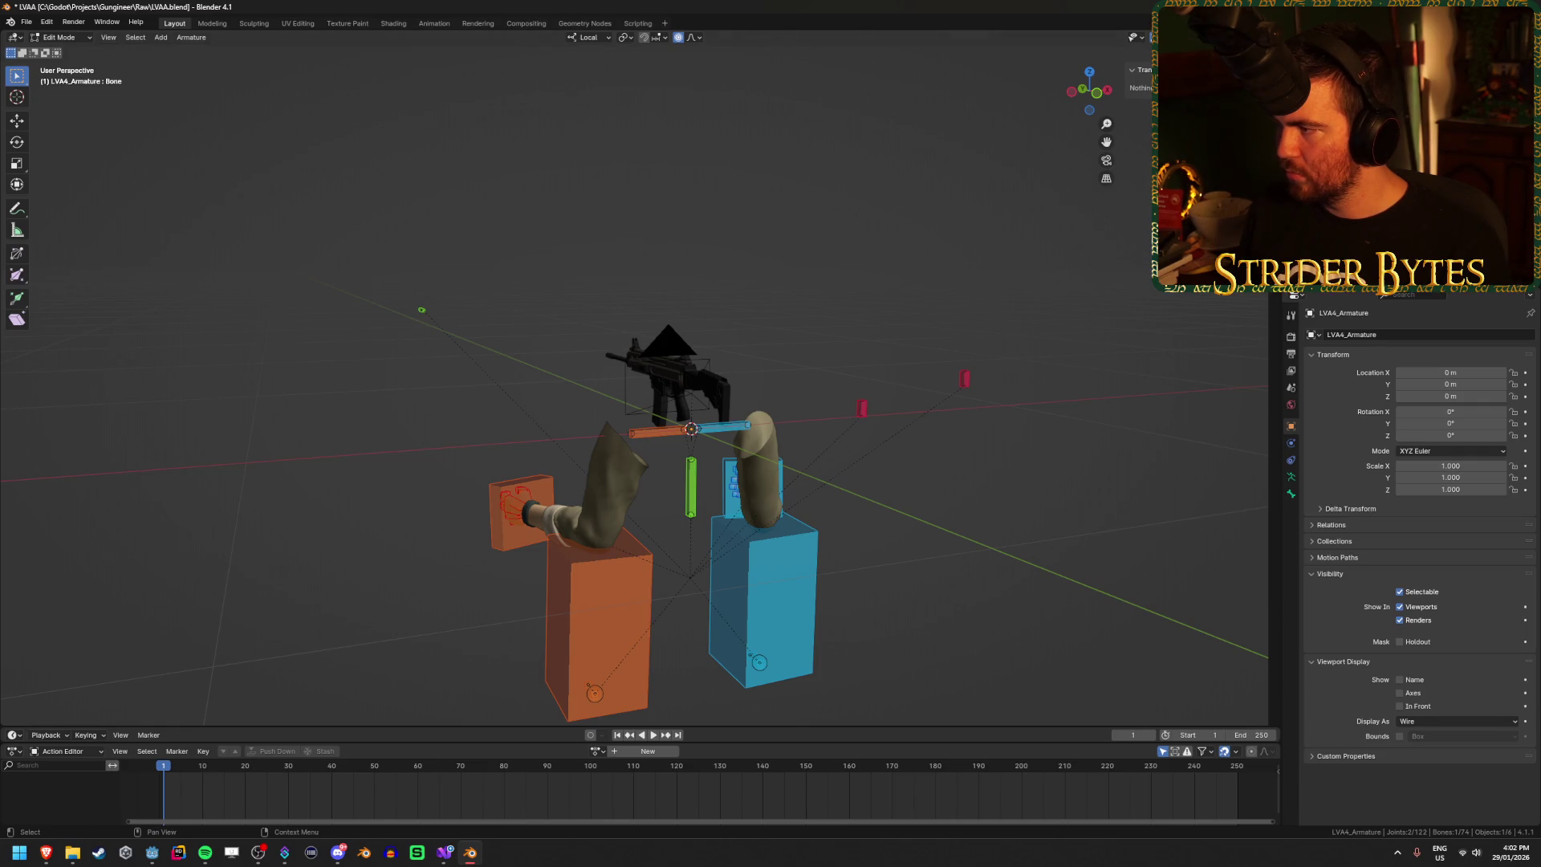
{"action": "right_click", "coordinate": [1356, 240]}
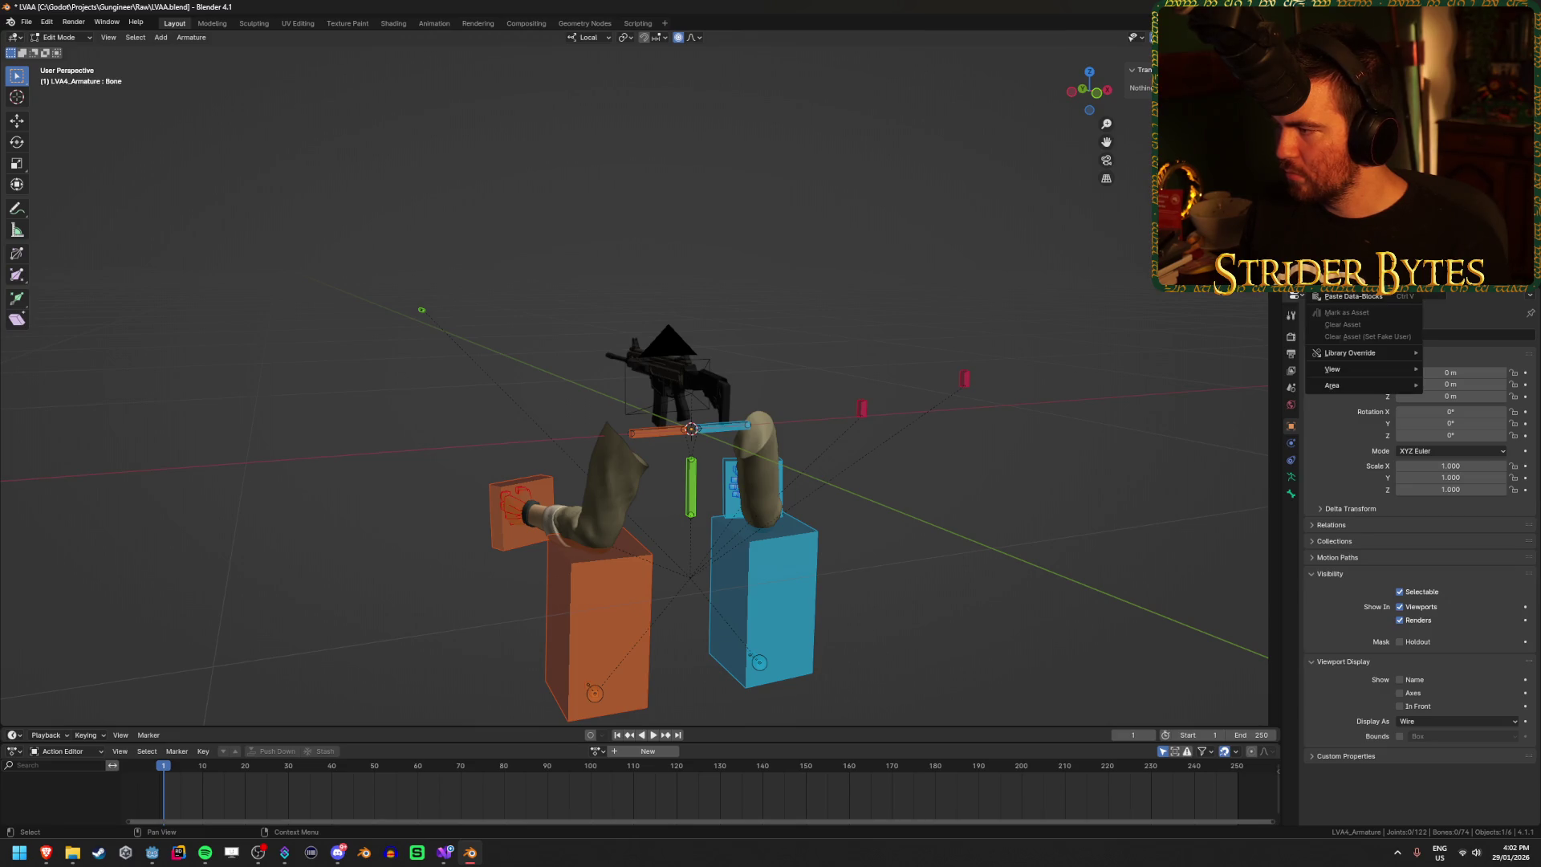
{"action": "right_click", "coordinate": [1379, 240]}
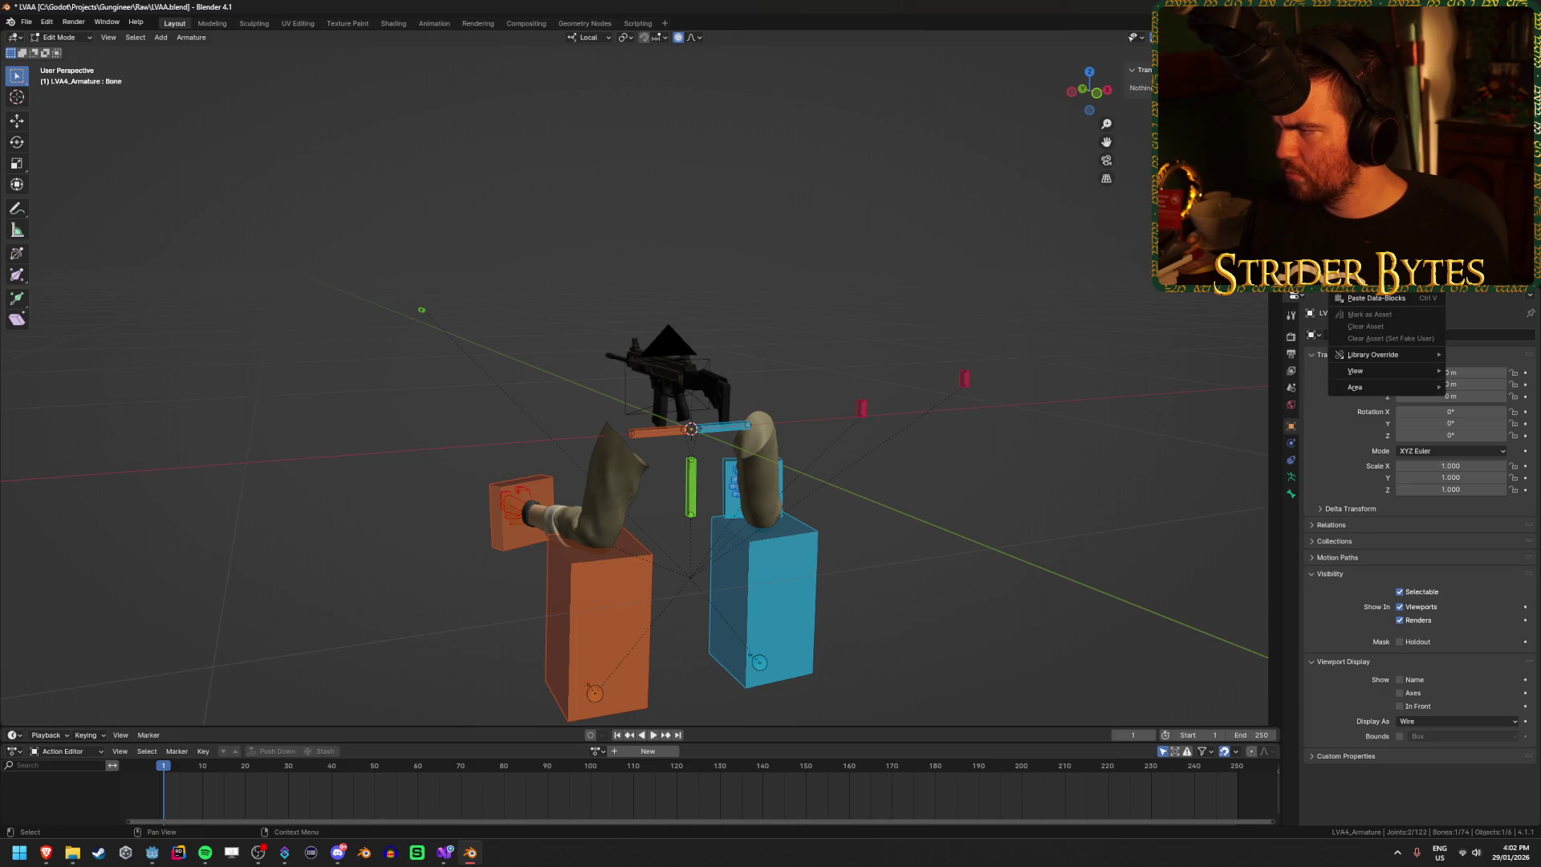
{"action": "key", "text": "Escape"}
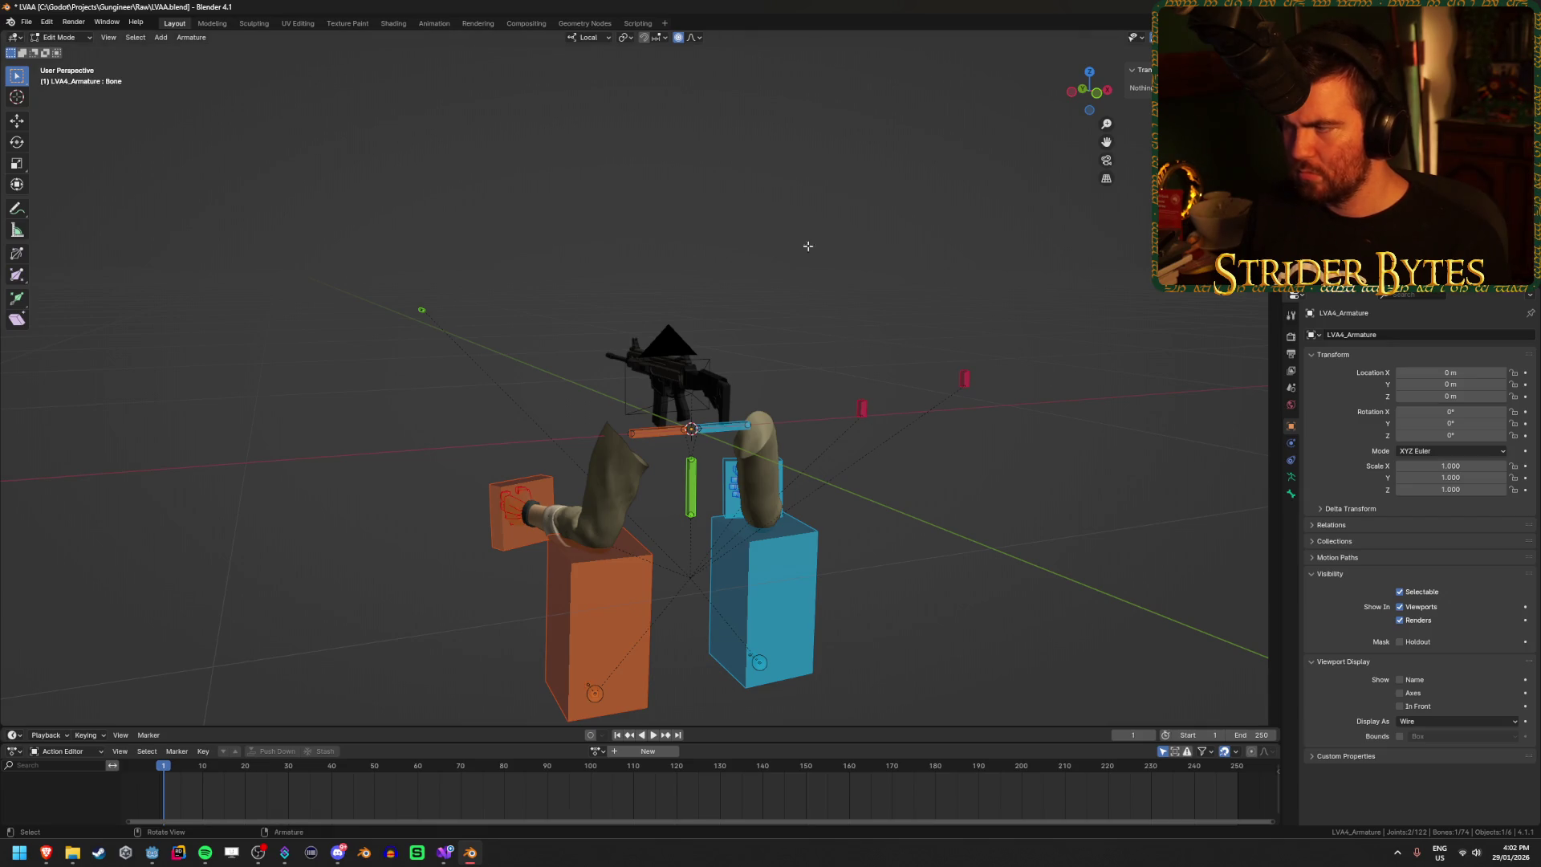
{"action": "right_click", "coordinate": [616, 238]}
{"action": "key", "text": "Escape"}
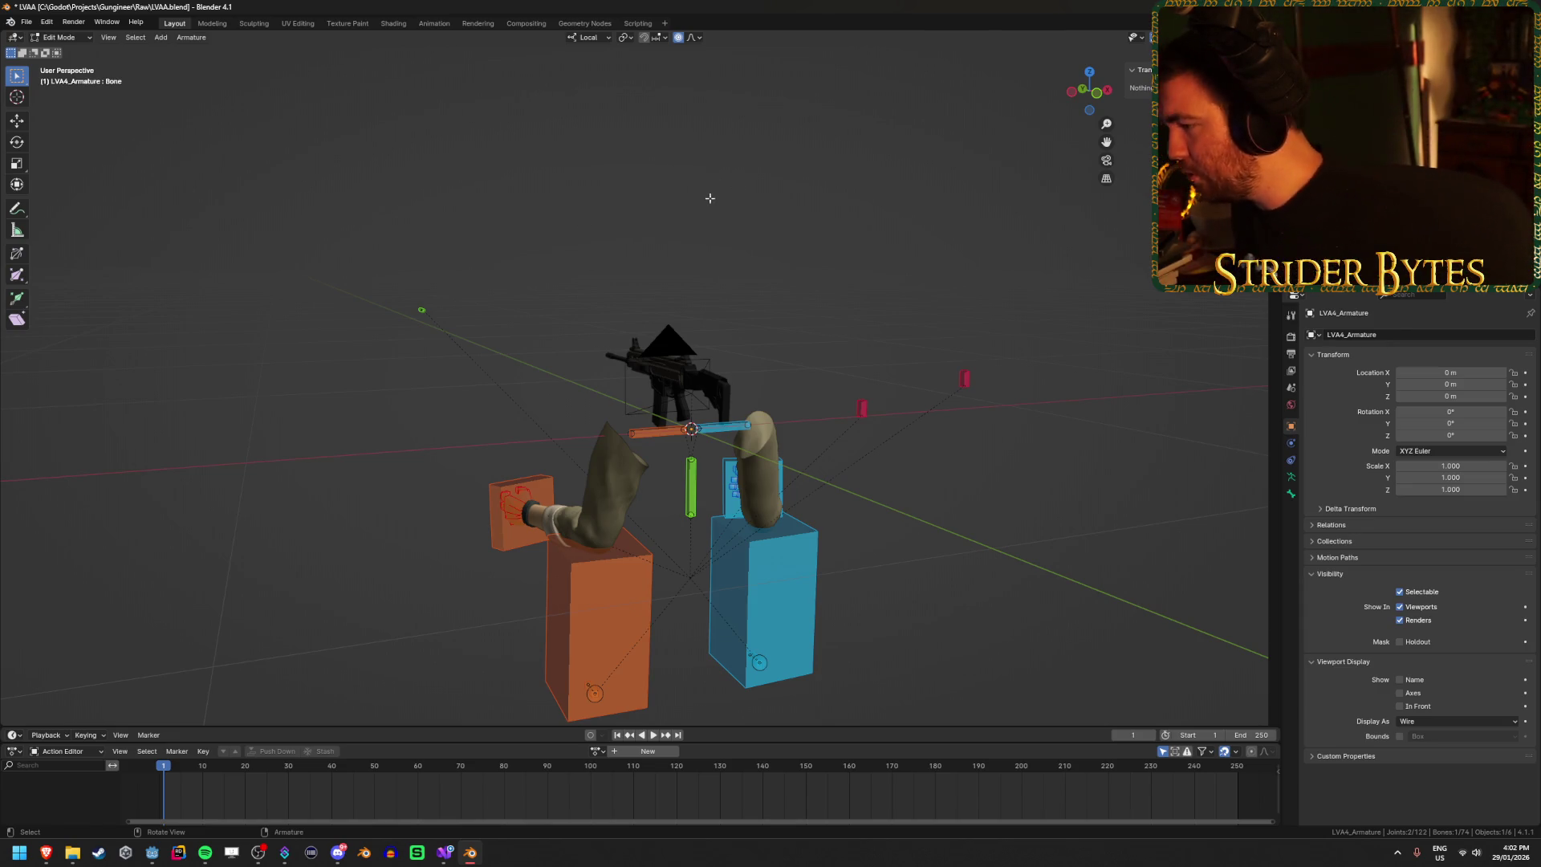
{"action": "key", "text": "x"}
{"action": "key", "text": "Escape"}
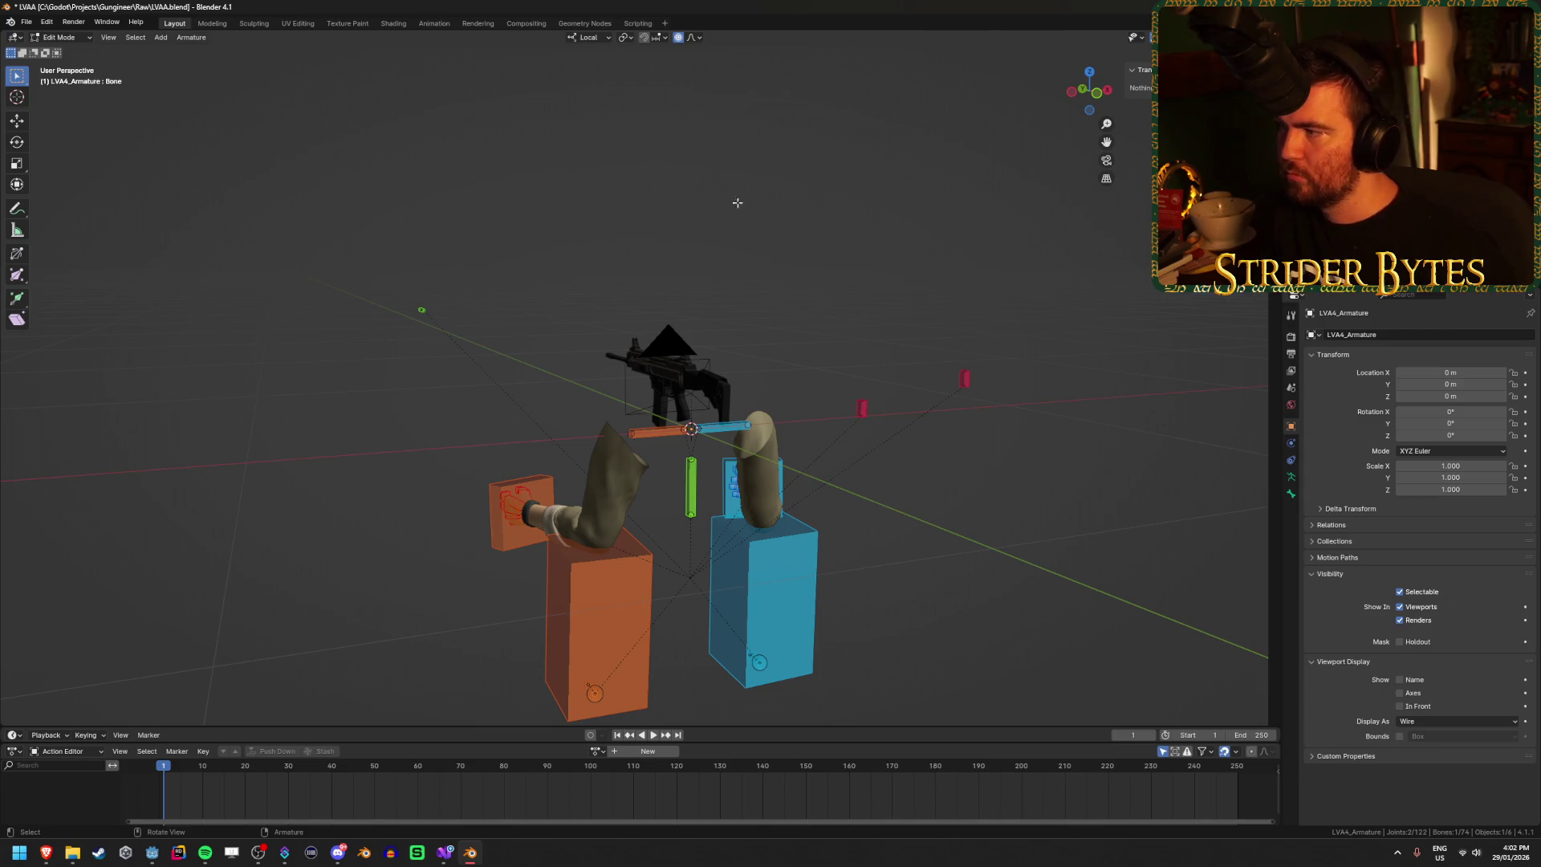
{"action": "key", "text": "shift"}
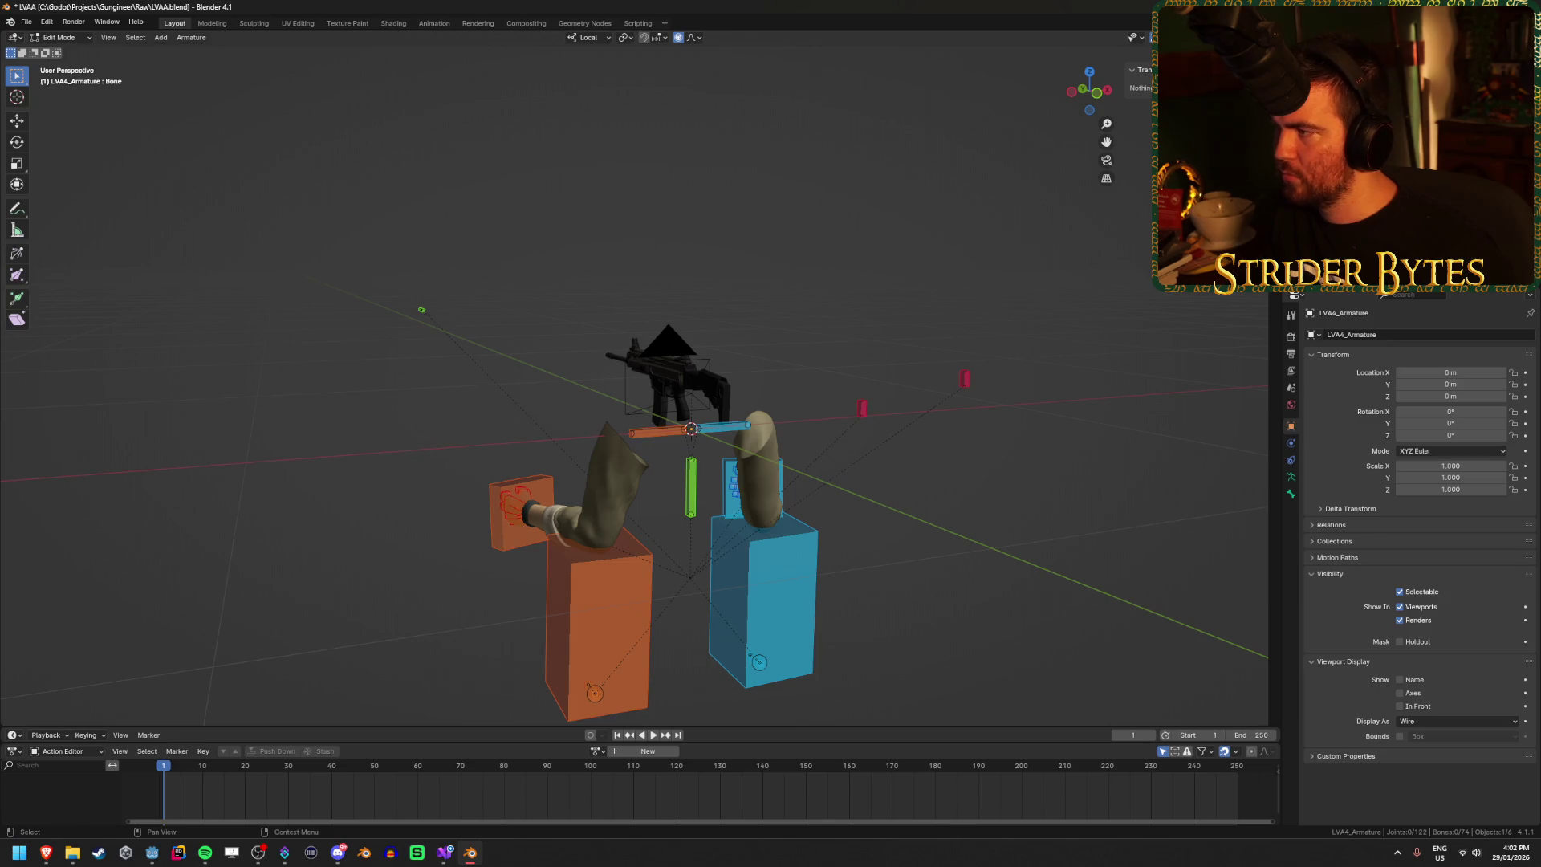
{"action": "key", "text": "alt+h"}
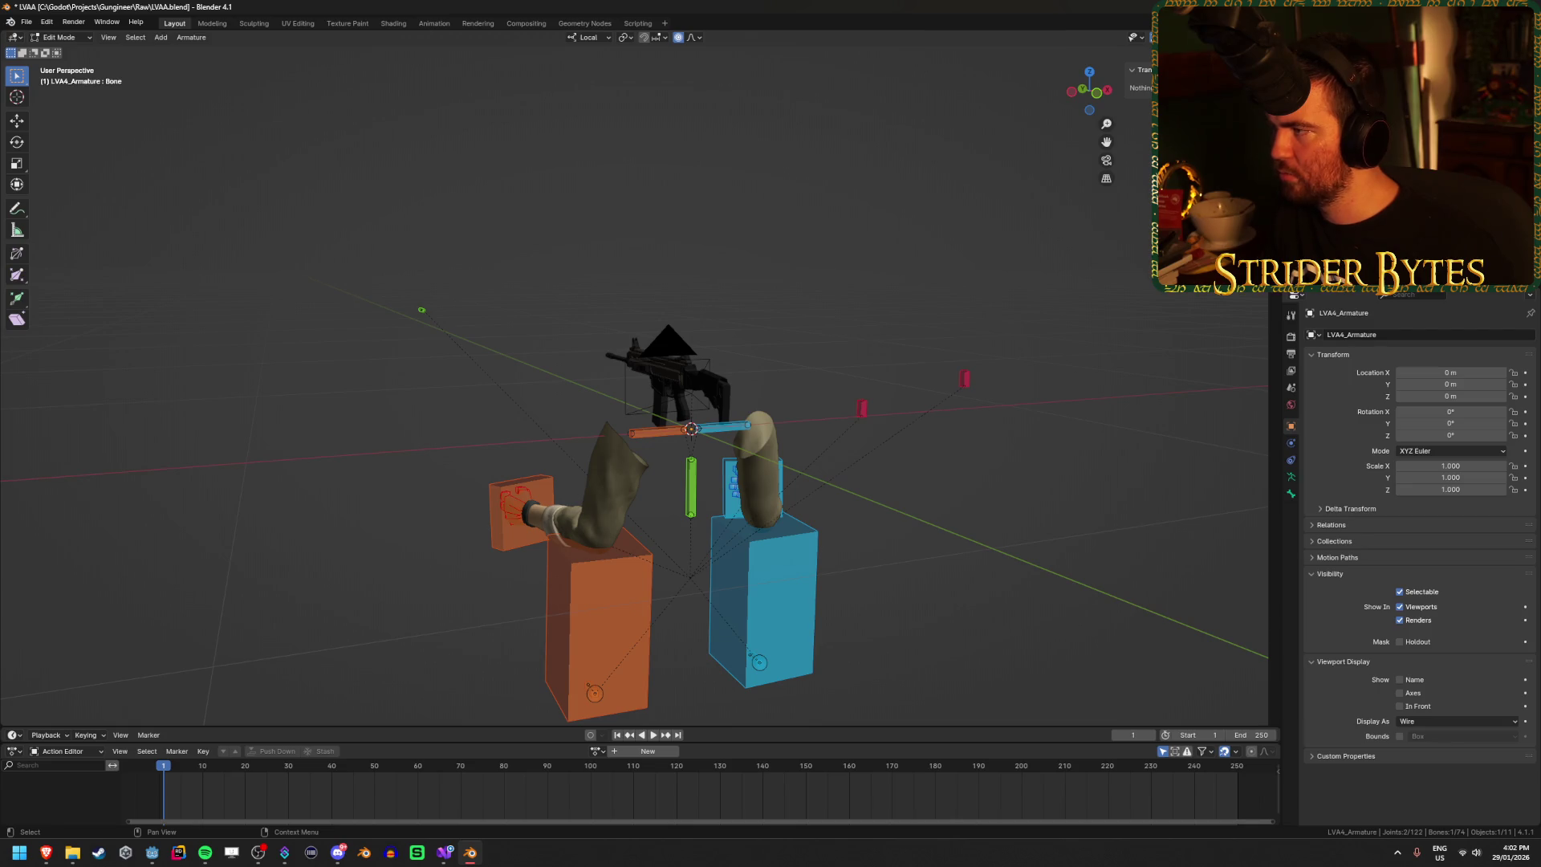
{"action": "left_click", "coordinate": [1348, 120]}
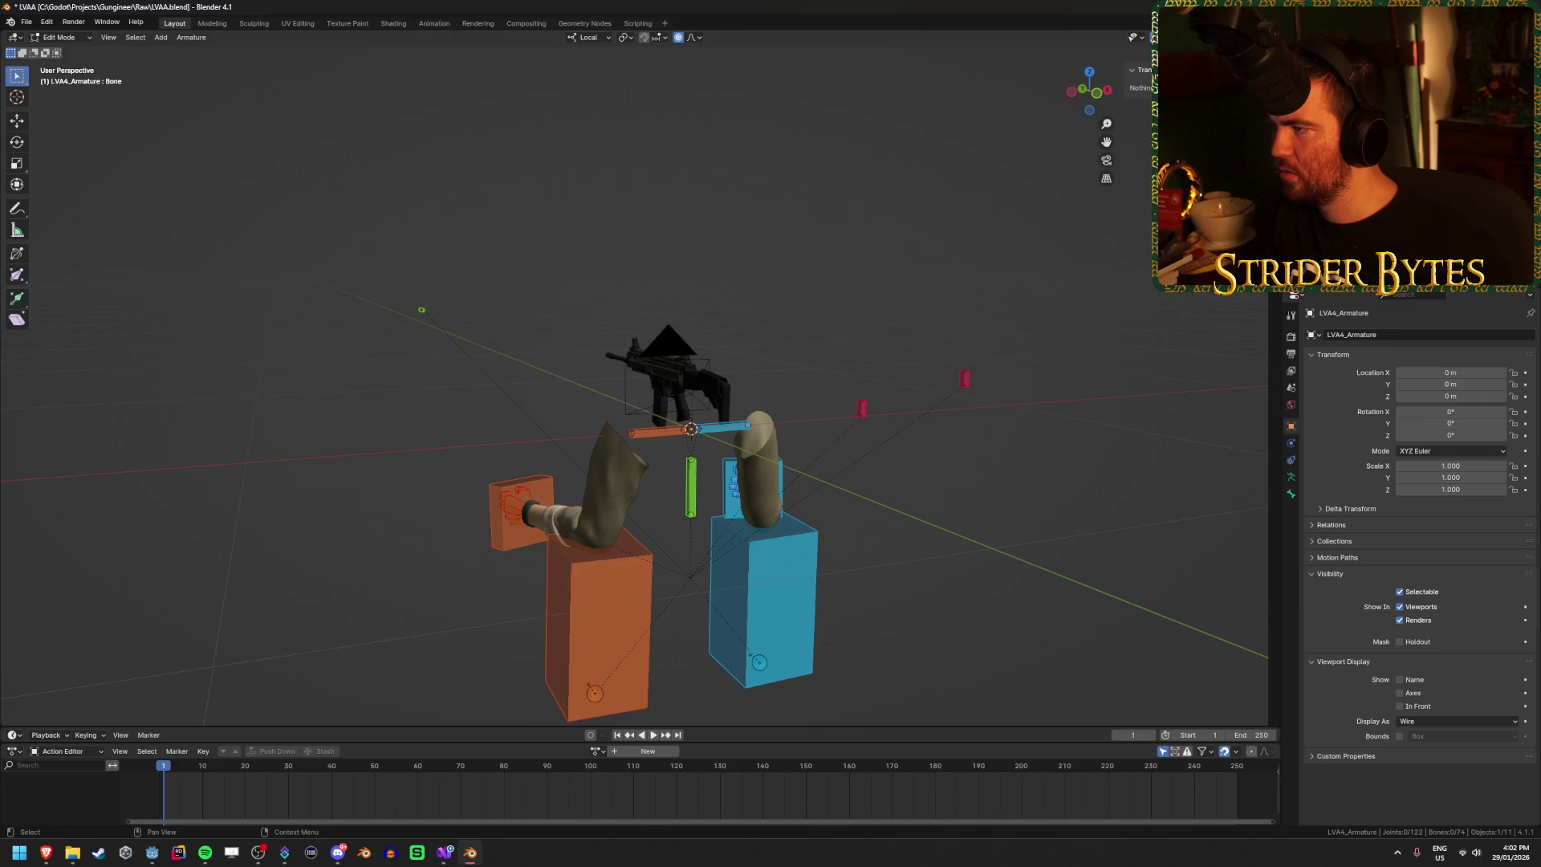
{"action": "left_click", "coordinate": [1328, 97]}
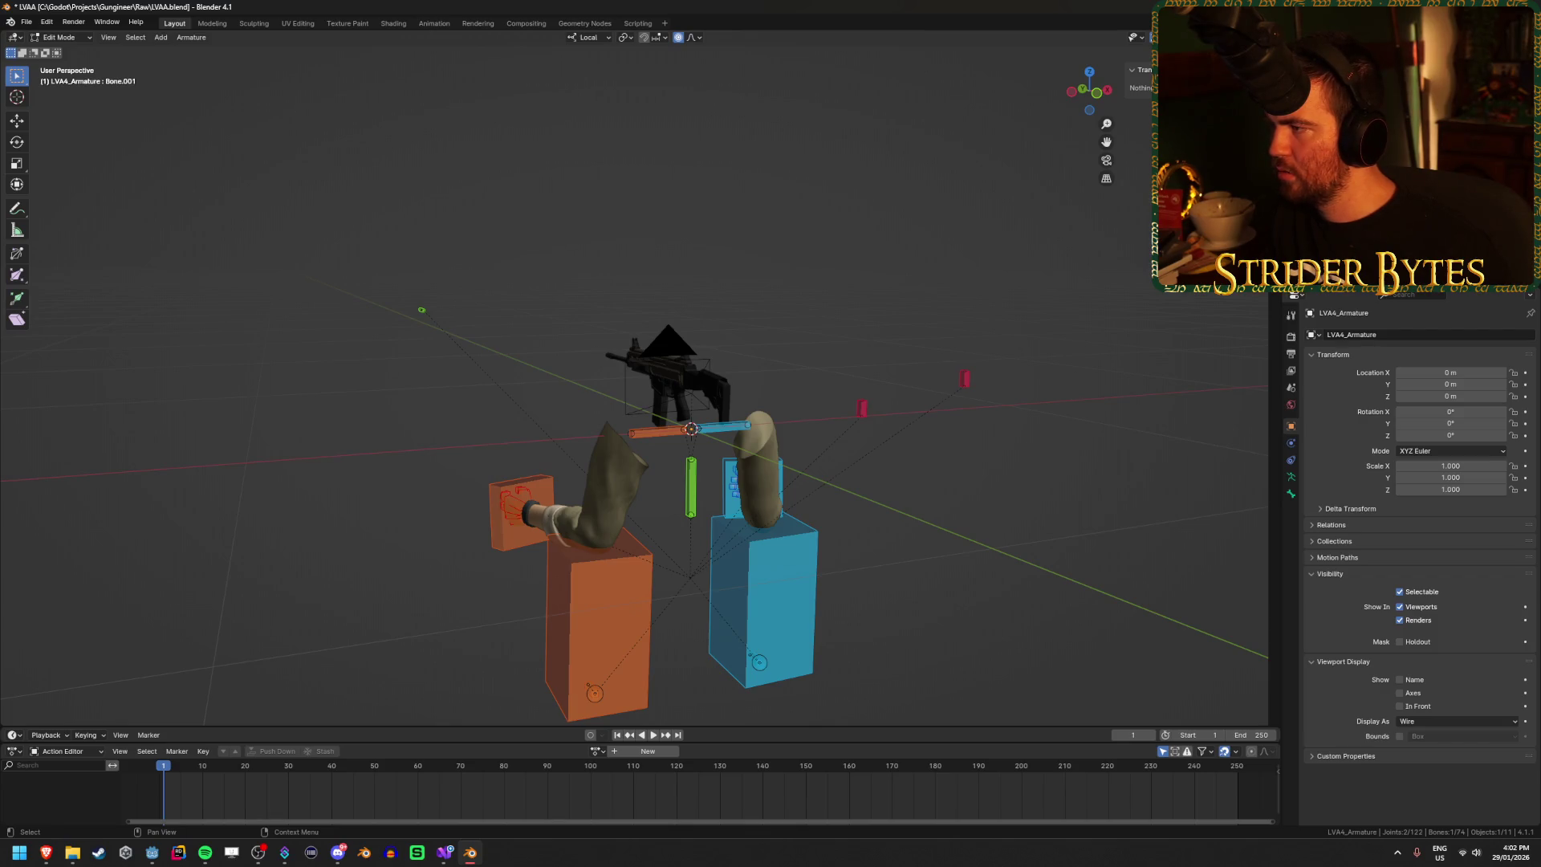
{"action": "left_click", "coordinate": [735, 481]}
Step: Select the torso and right hand IK bones, deselect them, and view the rig from behind
{"action": "left_click", "coordinate": [689, 466]}
{"action": "left_click", "coordinate": [723, 475]}
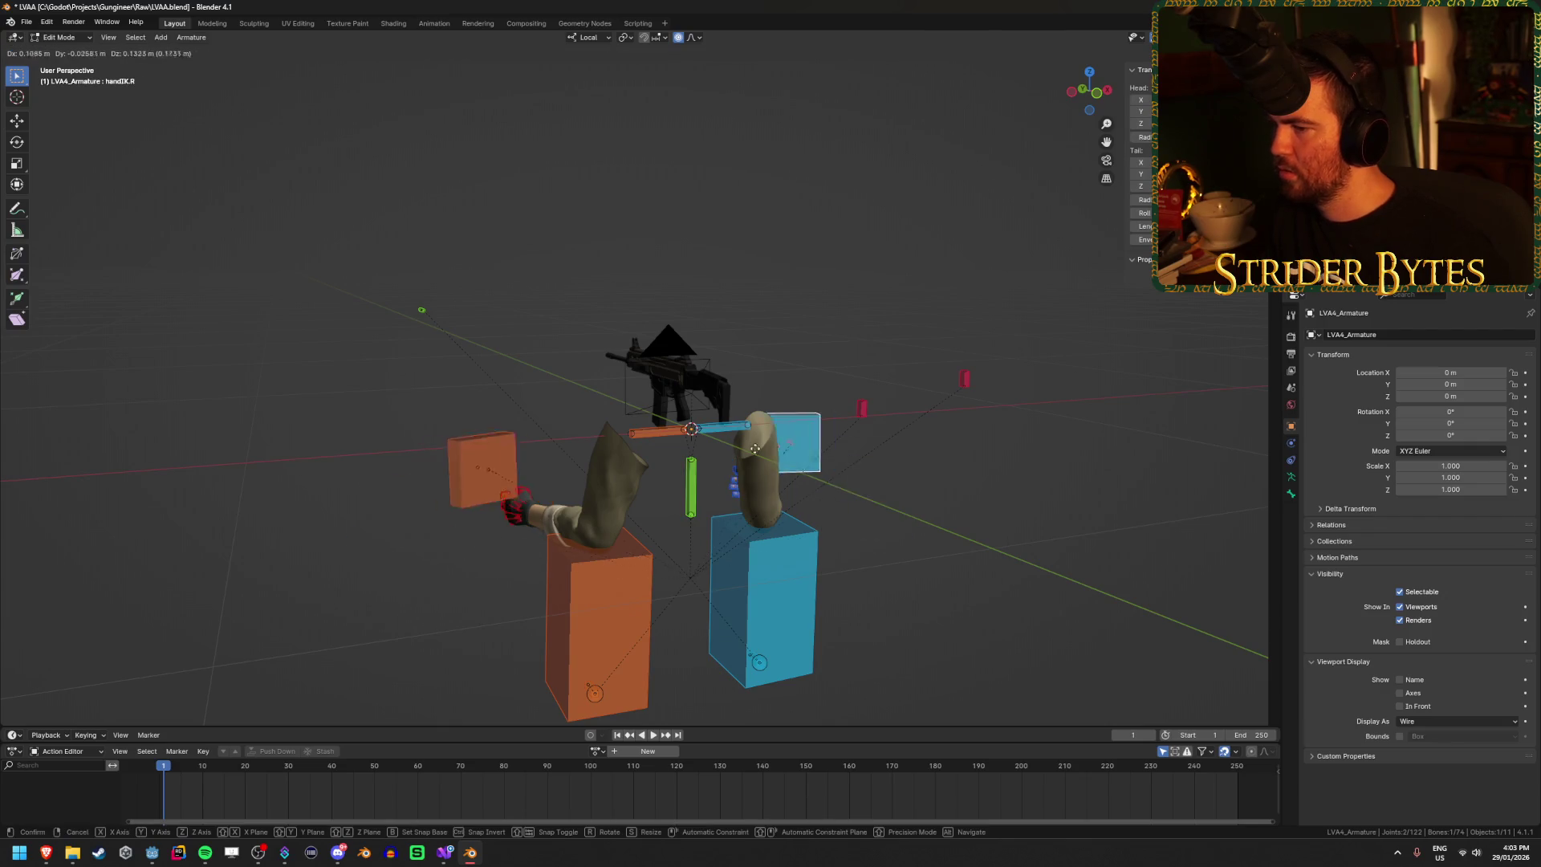
{"action": "left_click", "coordinate": [799, 570]}
{"action": "left_click_drag", "start_coordinate": [971, 469], "coordinate": [477, 359]}
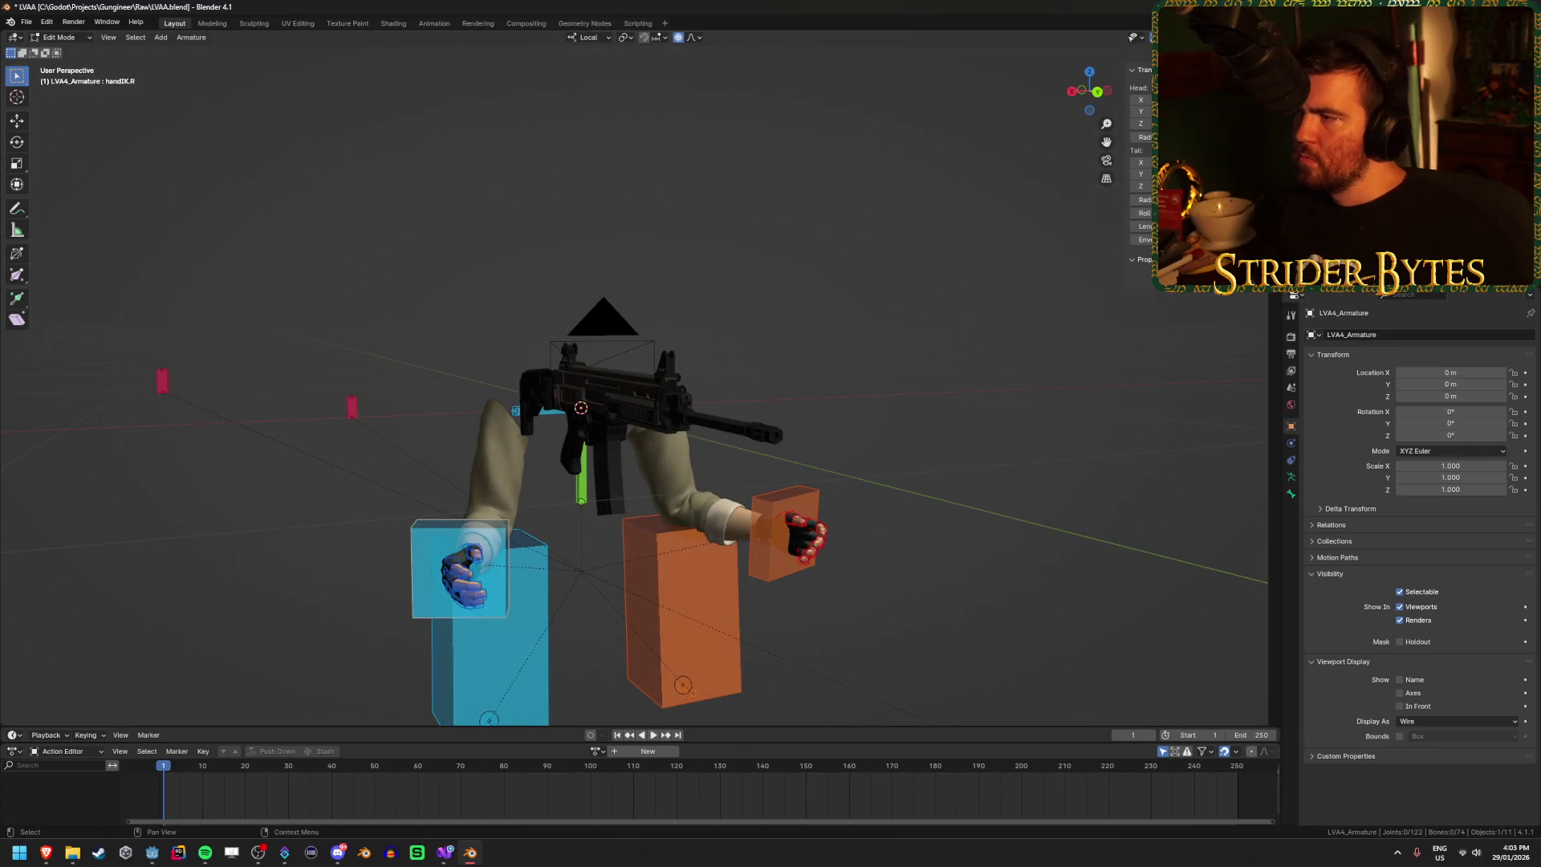
{"action": "left_click_drag", "start_coordinate": [791, 309], "coordinate": [752, 367]}
{"action": "right_click", "coordinate": [752, 367], "text": "ctrl"}
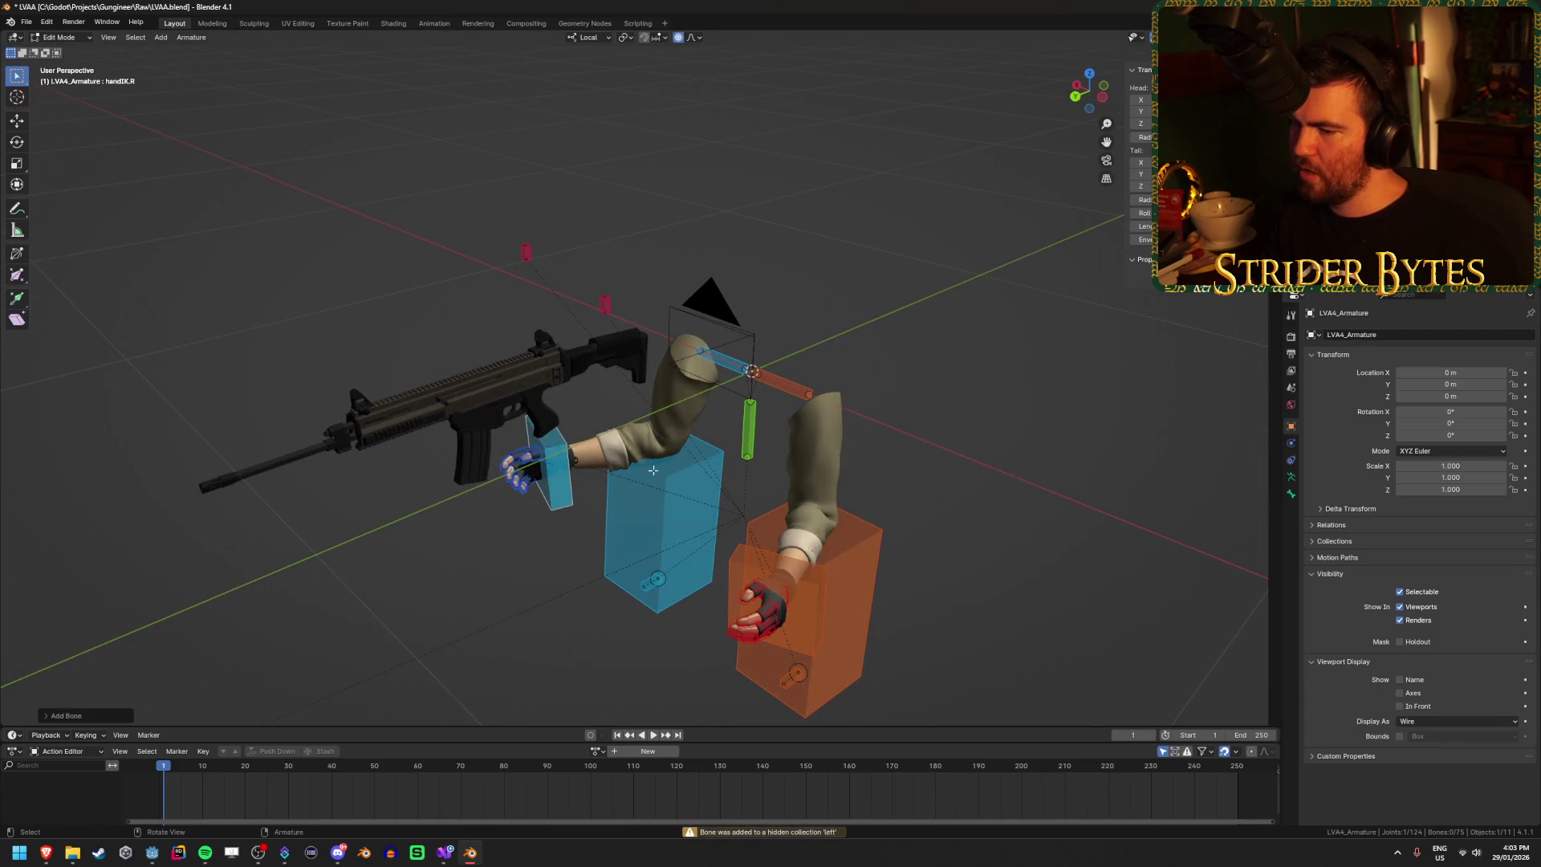
Step: Read the hidden-collection warning in the info log, then show the armature's Bone Collections
{"action": "left_click", "coordinate": [789, 835]}
{"action": "left_click", "coordinate": [1051, 364]}
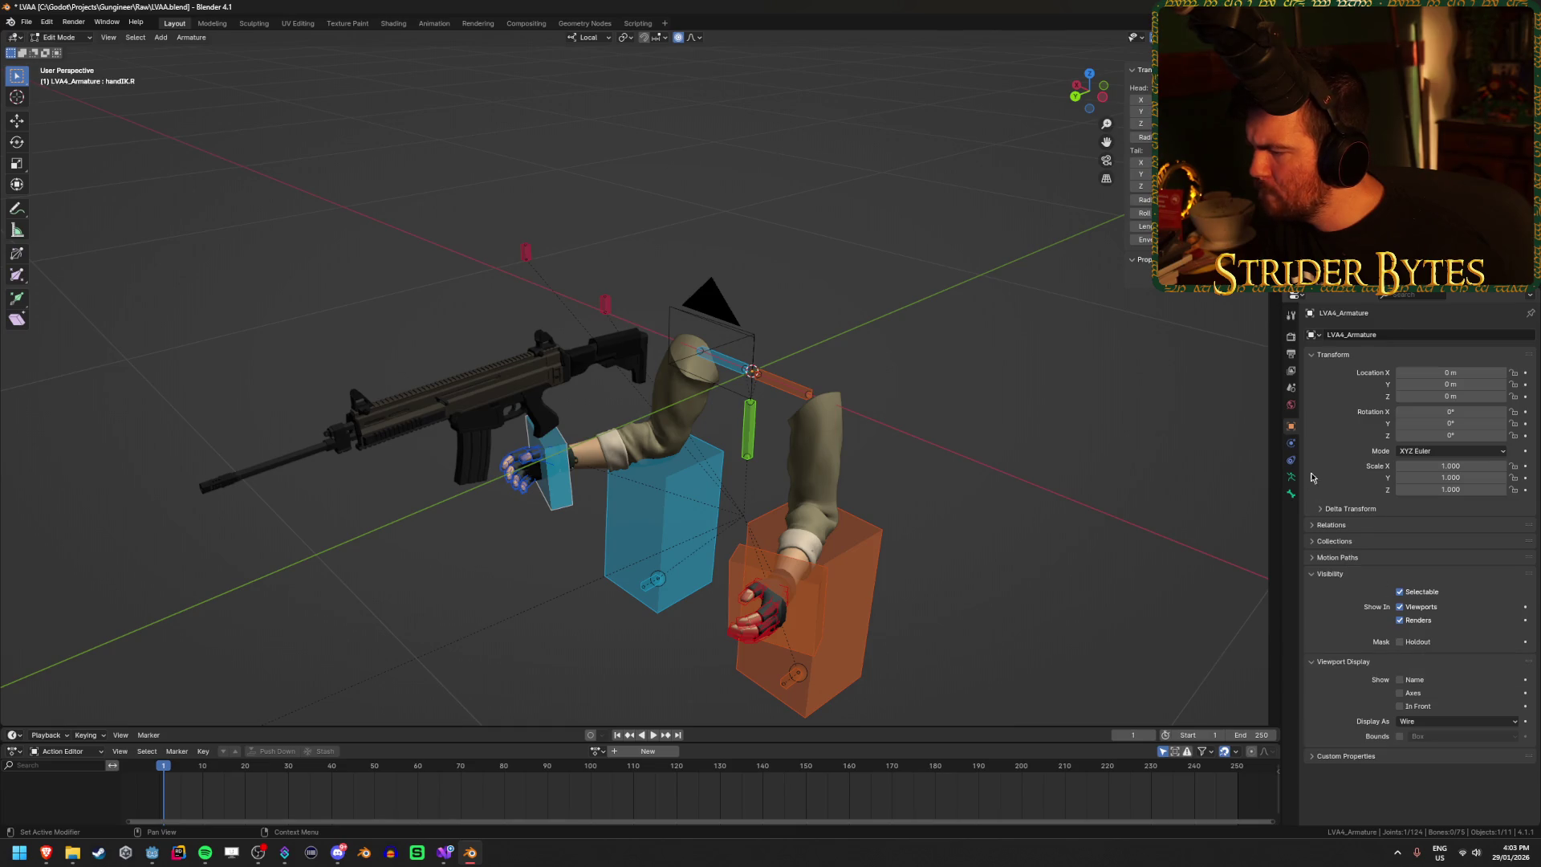
{"action": "left_click", "coordinate": [1339, 509]}
{"action": "left_click", "coordinate": [1339, 509]}
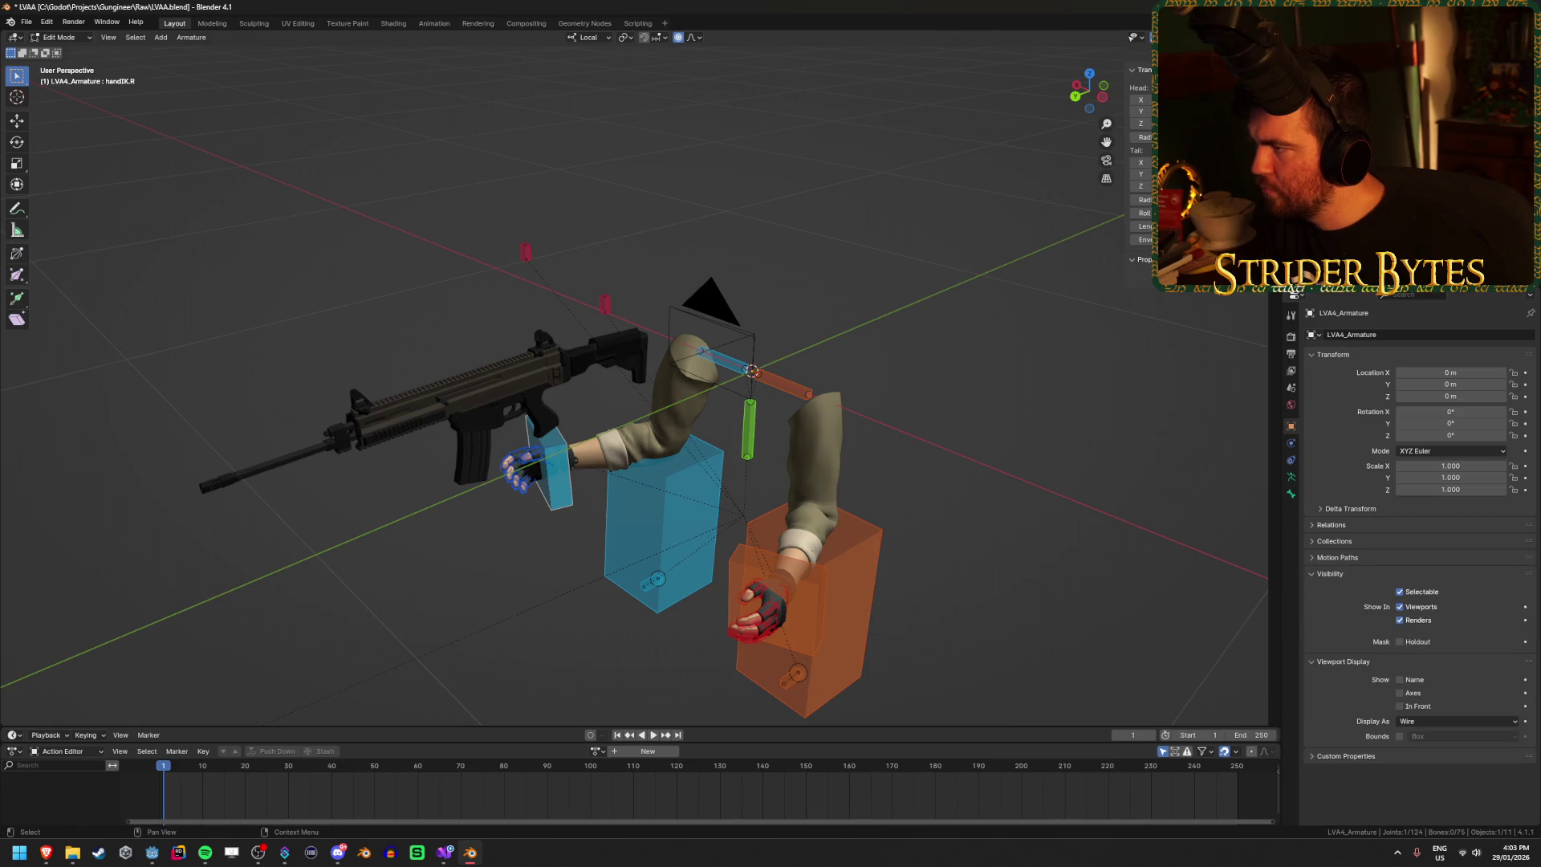
{"action": "key", "text": "ctrl+z"}
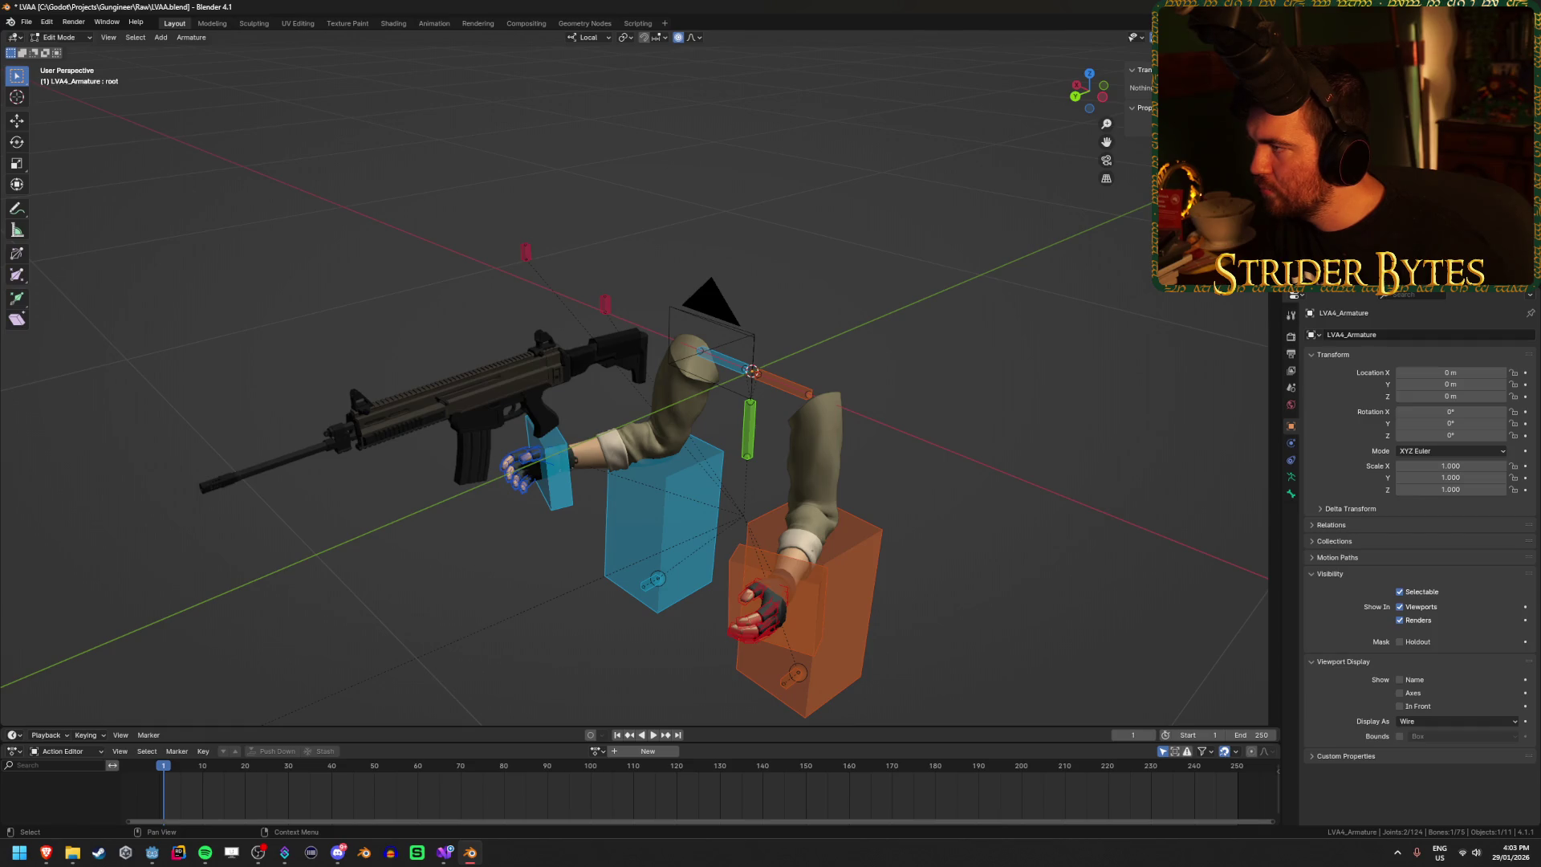
{"action": "double_click", "coordinate": [1402, 351]}
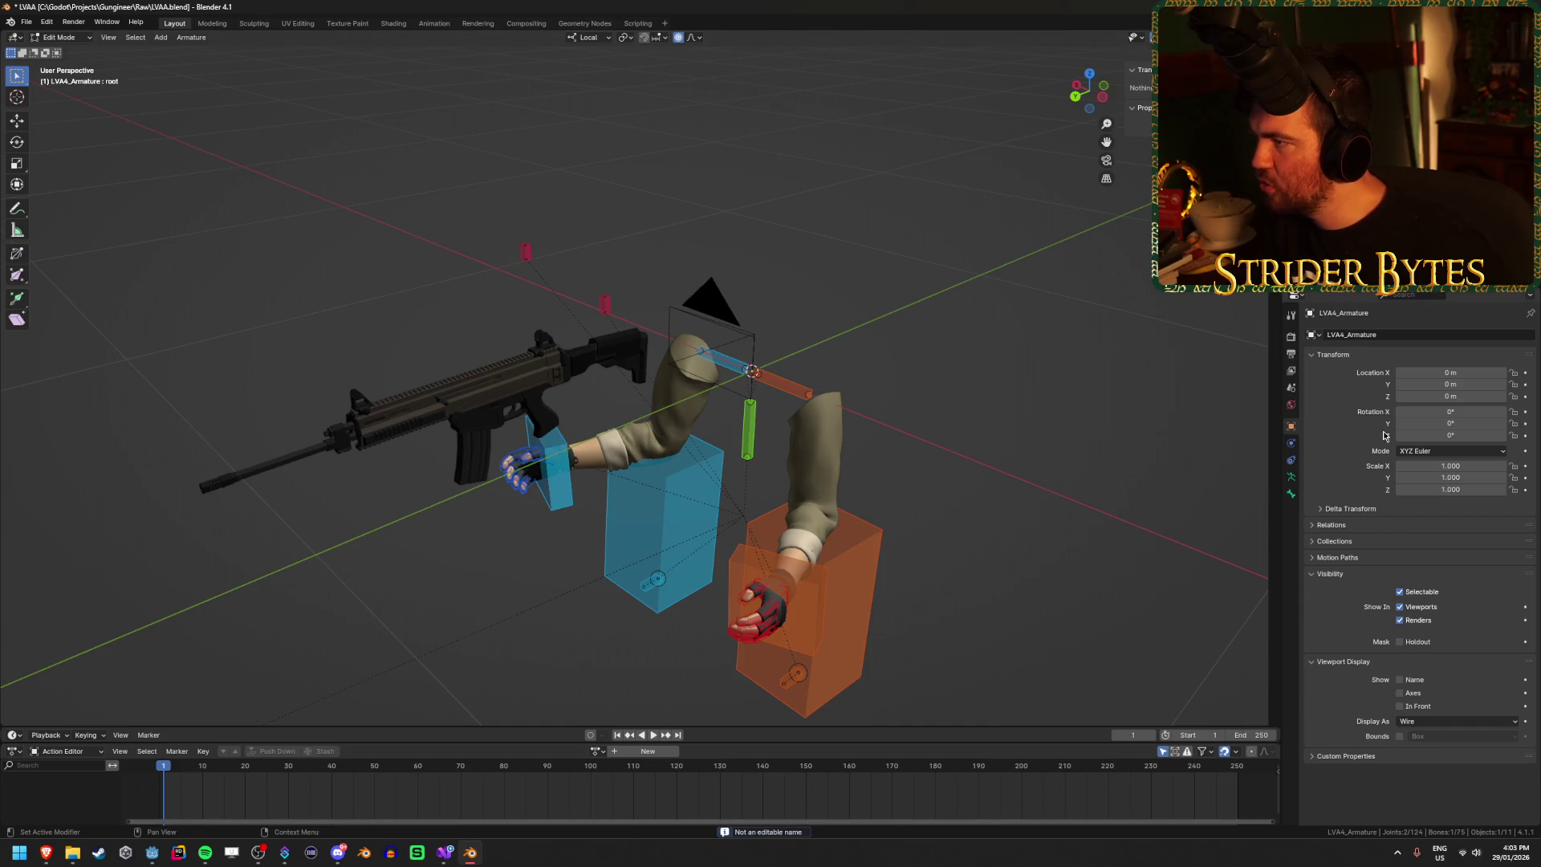
{"action": "left_click", "coordinate": [1290, 477]}
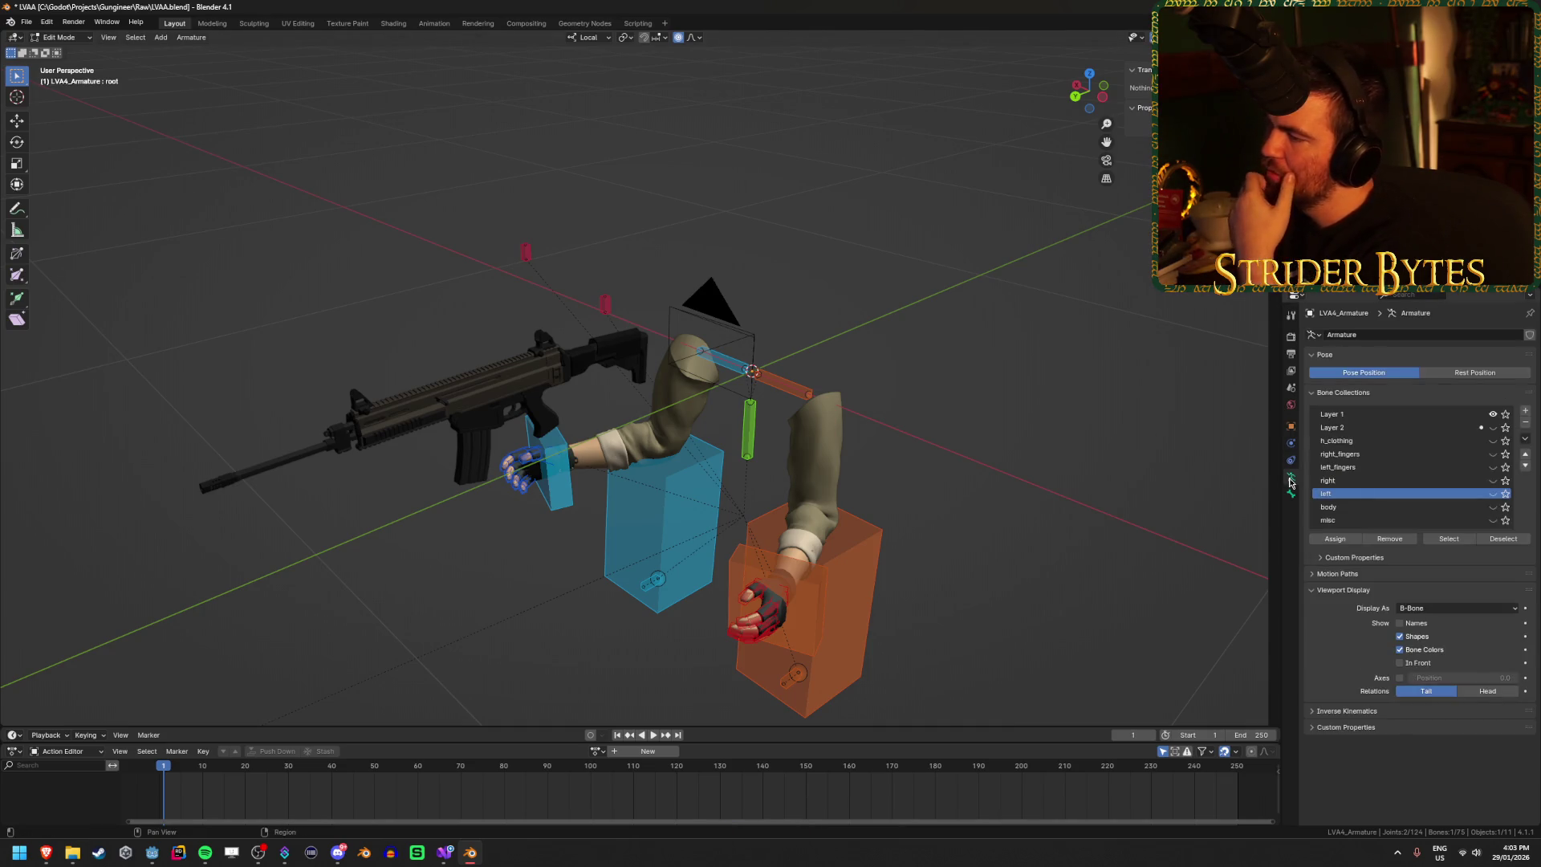
Step: Reveal the left bone collection and delete the tall stray bones with X > Bones
{"action": "left_click", "coordinate": [1491, 494]}
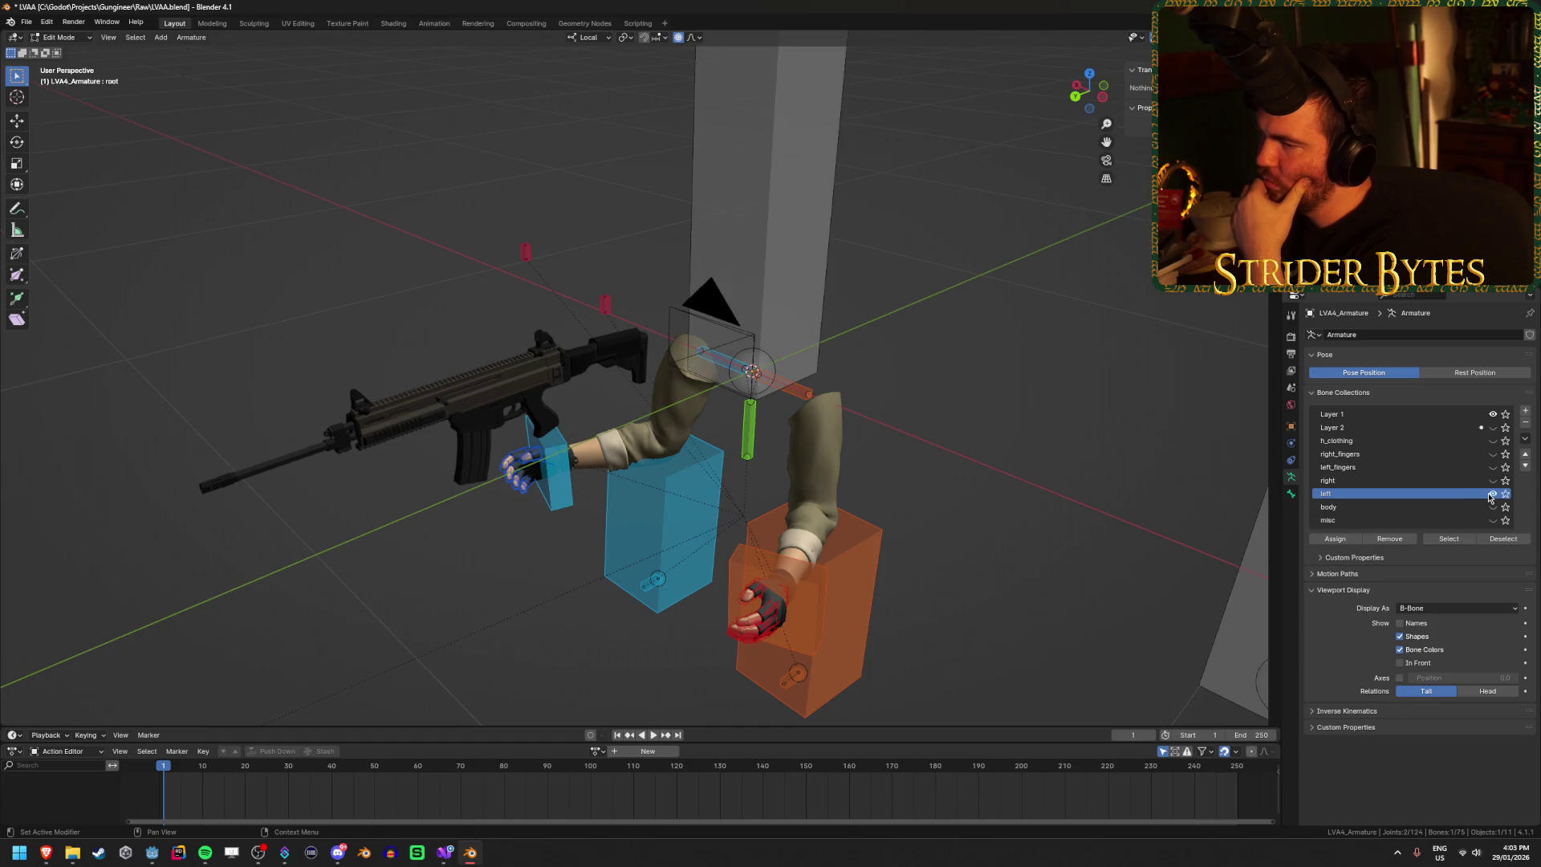
{"action": "scroll", "coordinate": [917, 333], "scroll_direction": "down", "scroll_amount": 3}
{"action": "key", "text": "x"}
{"action": "left_click", "coordinate": [883, 328]}
{"action": "left_click", "coordinate": [682, 259]}
{"action": "key", "text": "x"}
{"action": "left_click", "coordinate": [673, 258]}
{"action": "left_click", "coordinate": [858, 288]}
{"action": "key", "text": "x"}
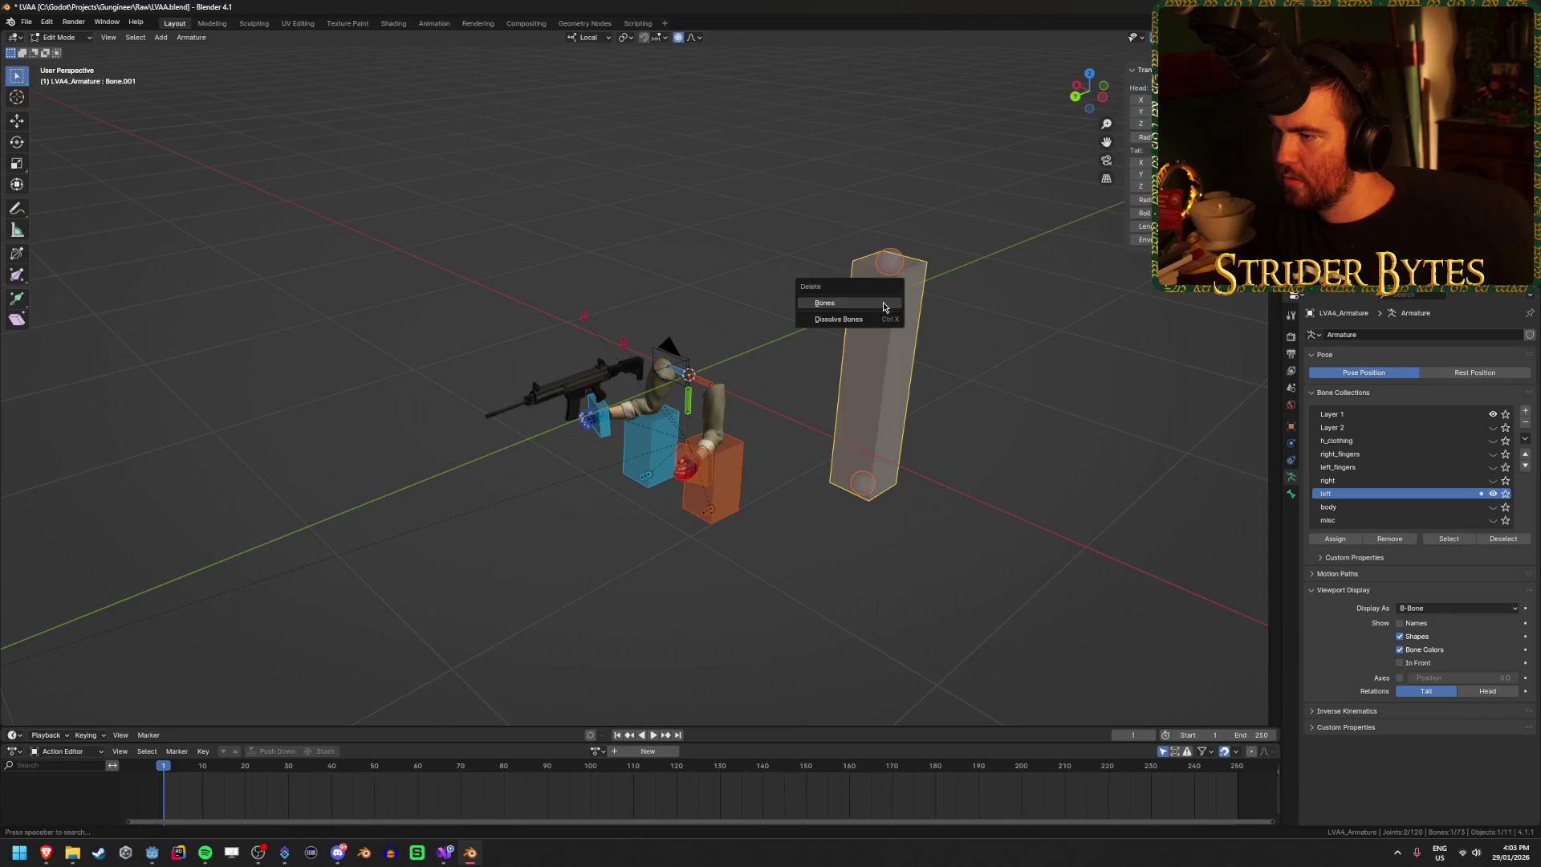
{"action": "left_click", "coordinate": [884, 303]}
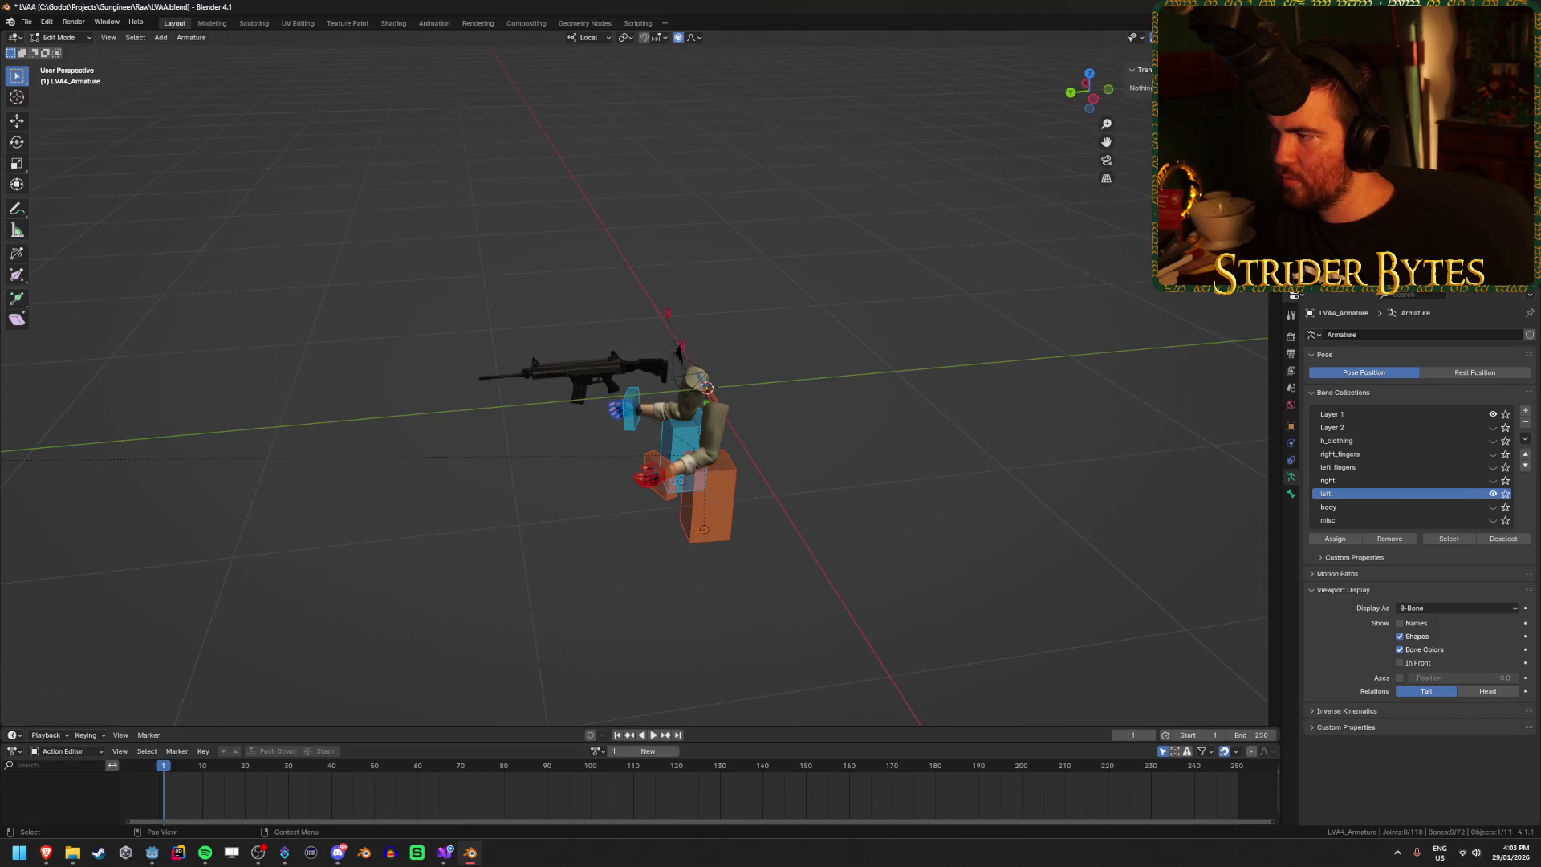
Step: Make Layer 1 the active bone collection and hide the left collection again
{"action": "left_click", "coordinate": [1364, 413]}
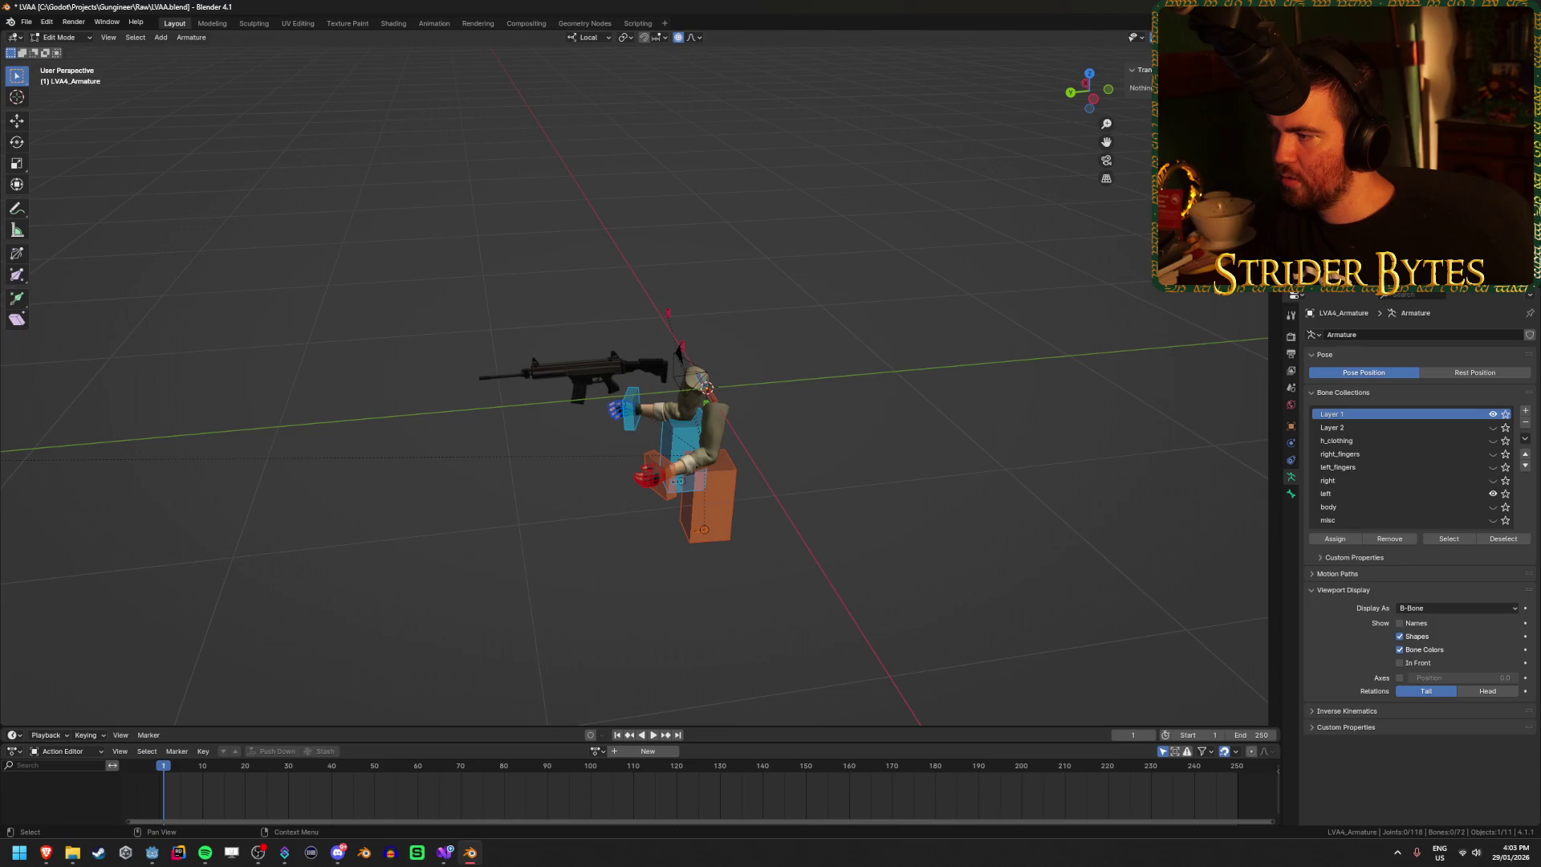
{"action": "left_click", "coordinate": [1493, 414]}
{"action": "left_click", "coordinate": [1493, 414]}
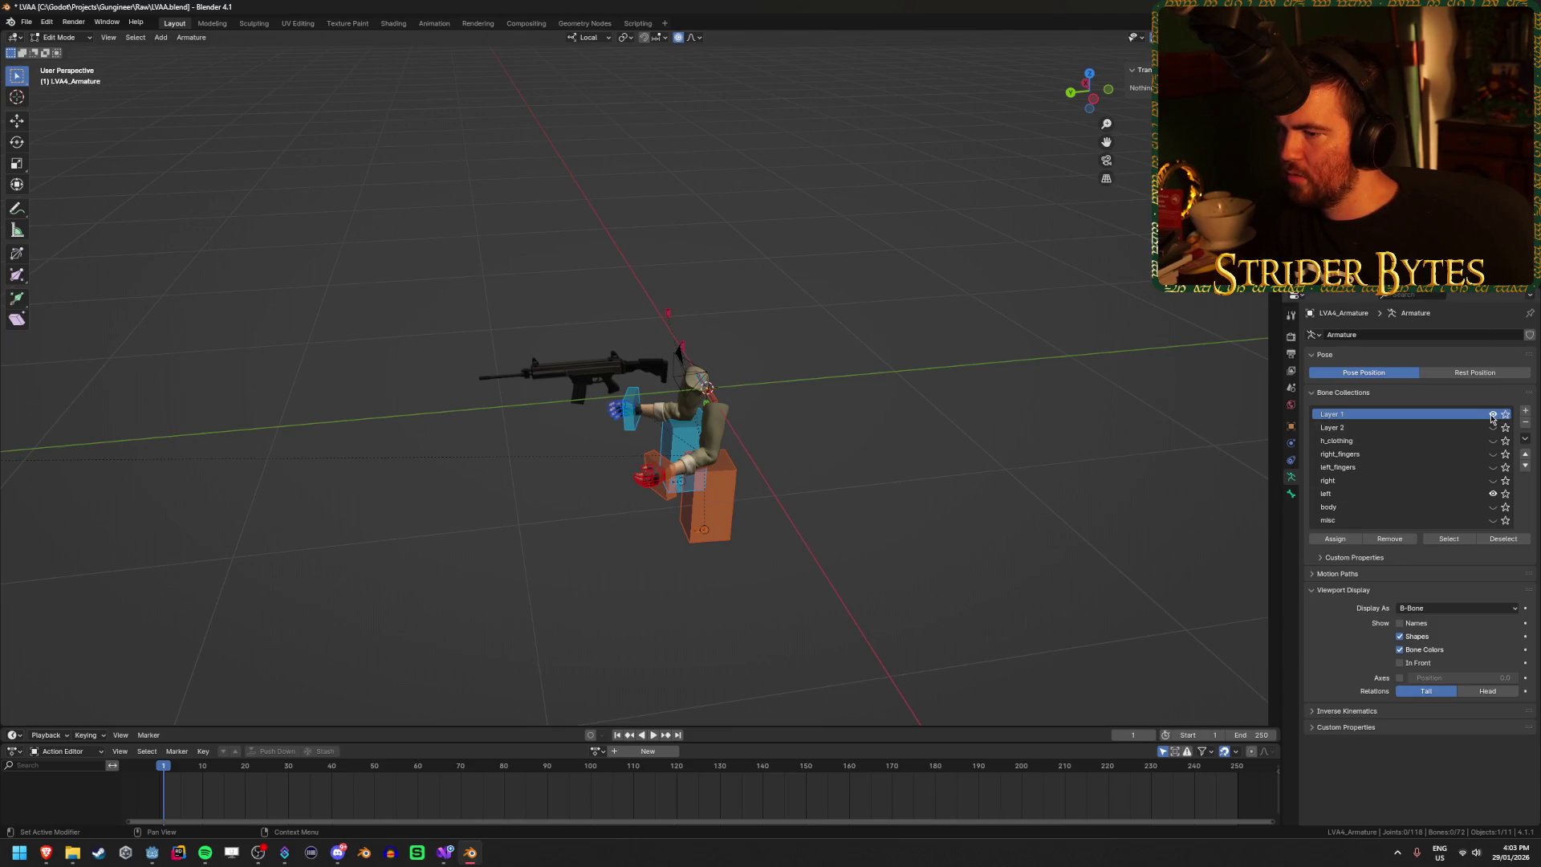
{"action": "left_click", "coordinate": [1492, 493]}
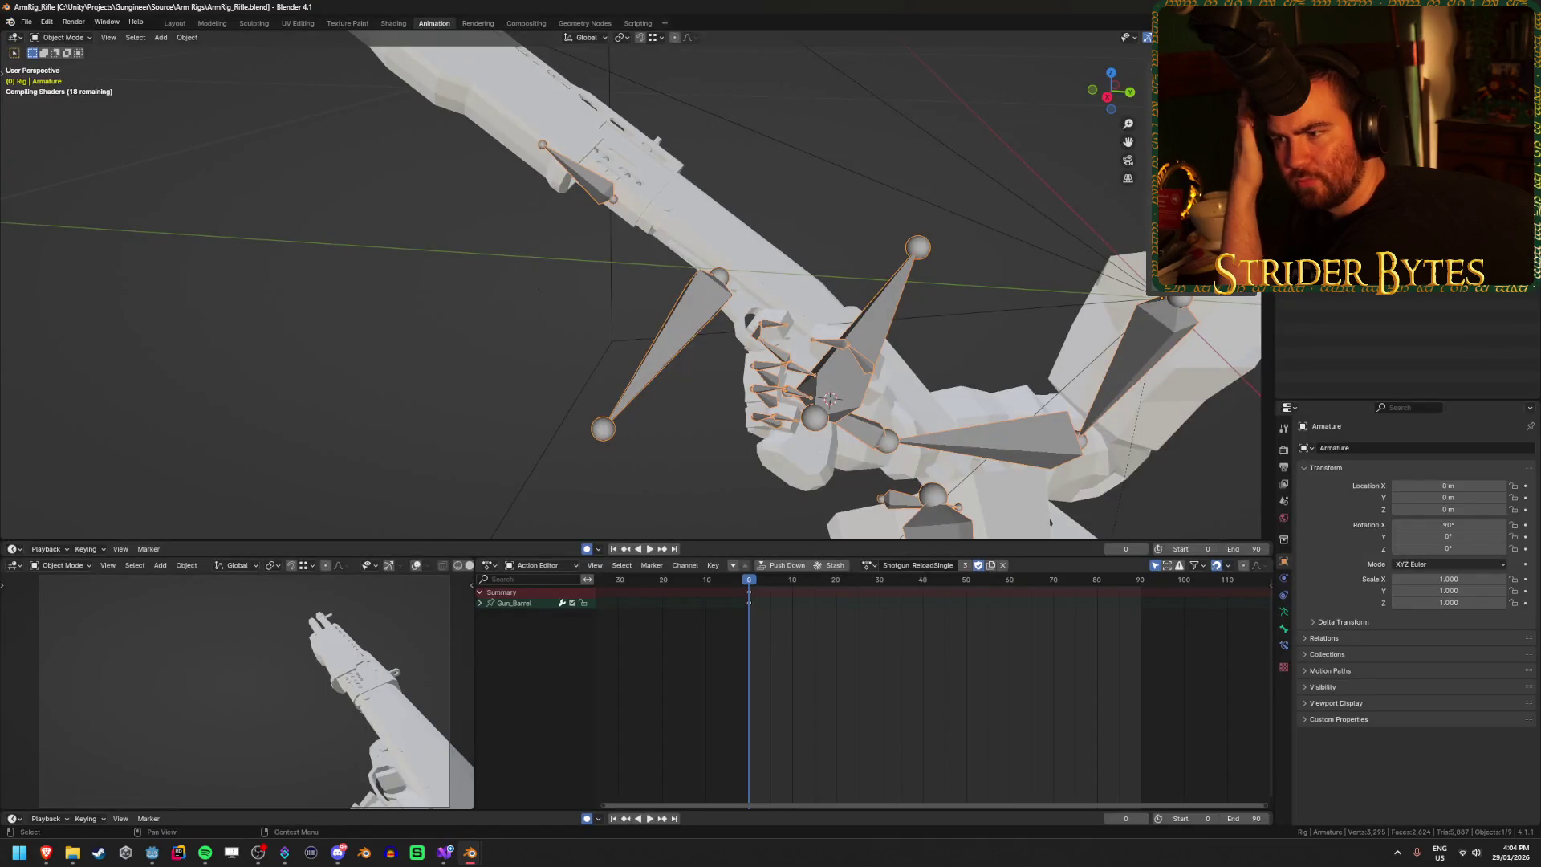
Step: Zoom in on the rifle and hand bones in the ArmRig_Rifle scene
{"action": "mouse_move", "coordinate": [820, 158]}
{"action": "left_mouse_down"}
{"action": "mouse_move", "coordinate": [950, 143]}
{"action": "mouse_move", "coordinate": [870, 227]}
{"action": "mouse_move", "coordinate": [1022, 185]}
{"action": "left_mouse_up"}
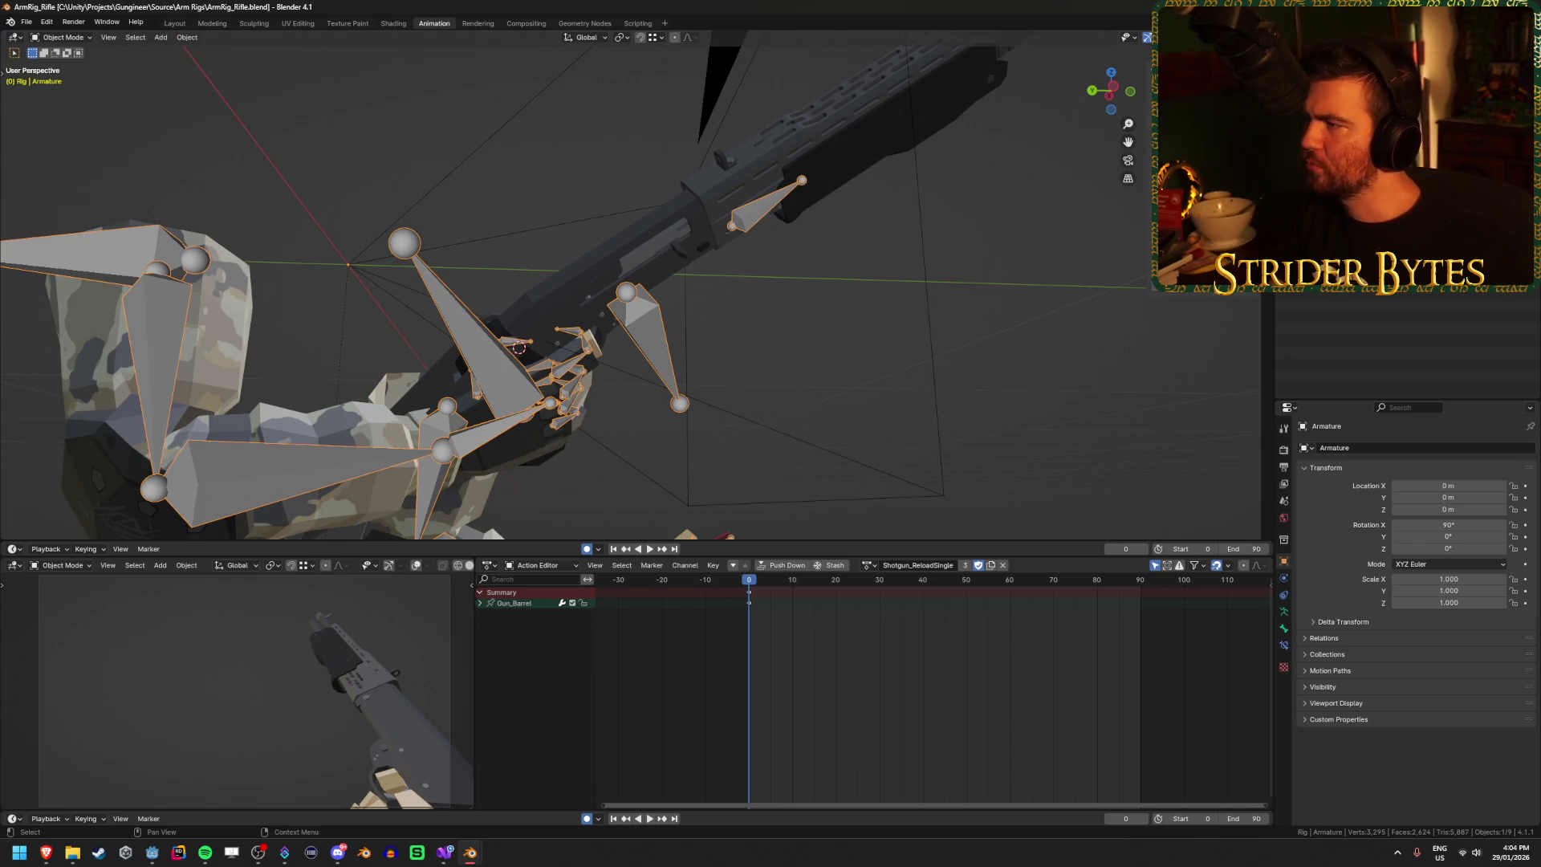
{"action": "left_click", "coordinate": [720, 284]}
{"action": "key", "text": "i"}
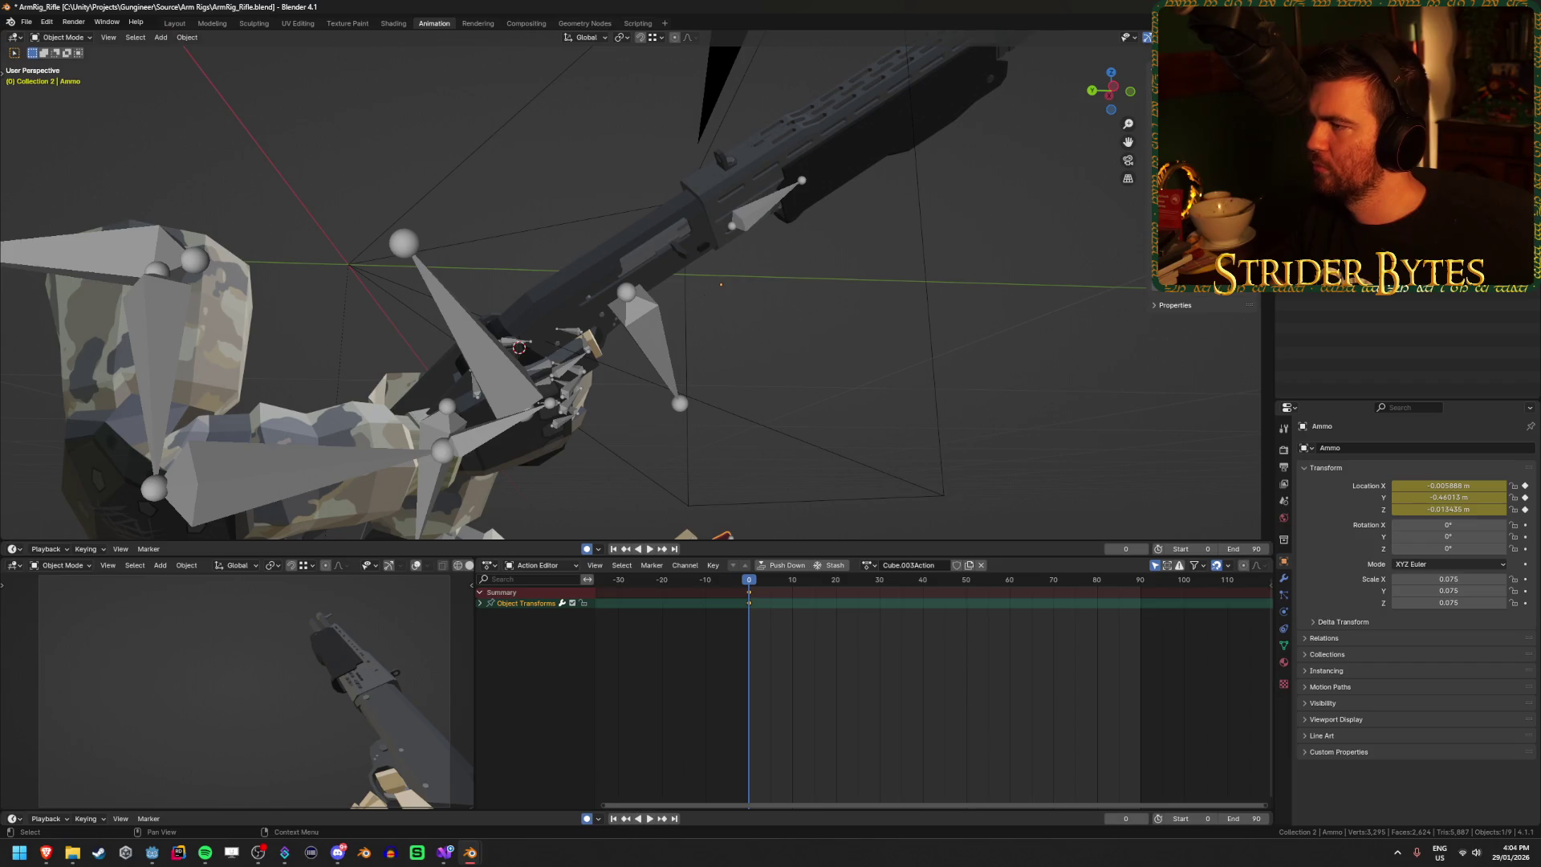
{"action": "left_click", "coordinate": [721, 284]}
{"action": "key", "text": "ctrl+KP_Add"}
{"action": "key", "text": "ctrl+KP_Subtract"}
{"action": "key", "text": "ctrl+KP_Add"}
{"action": "key", "text": "ctrl+KP_Subtract"}
{"action": "key", "text": "ctrl+z"}
{"action": "key", "text": "ctrl+z"}
{"action": "key", "text": "ctrl+shift+z"}
{"action": "key", "text": "ctrl+shift+z"}
{"action": "key", "text": "ctrl+z"}
{"action": "key", "text": "ctrl+shift+z"}
{"action": "key", "text": "ctrl+z"}
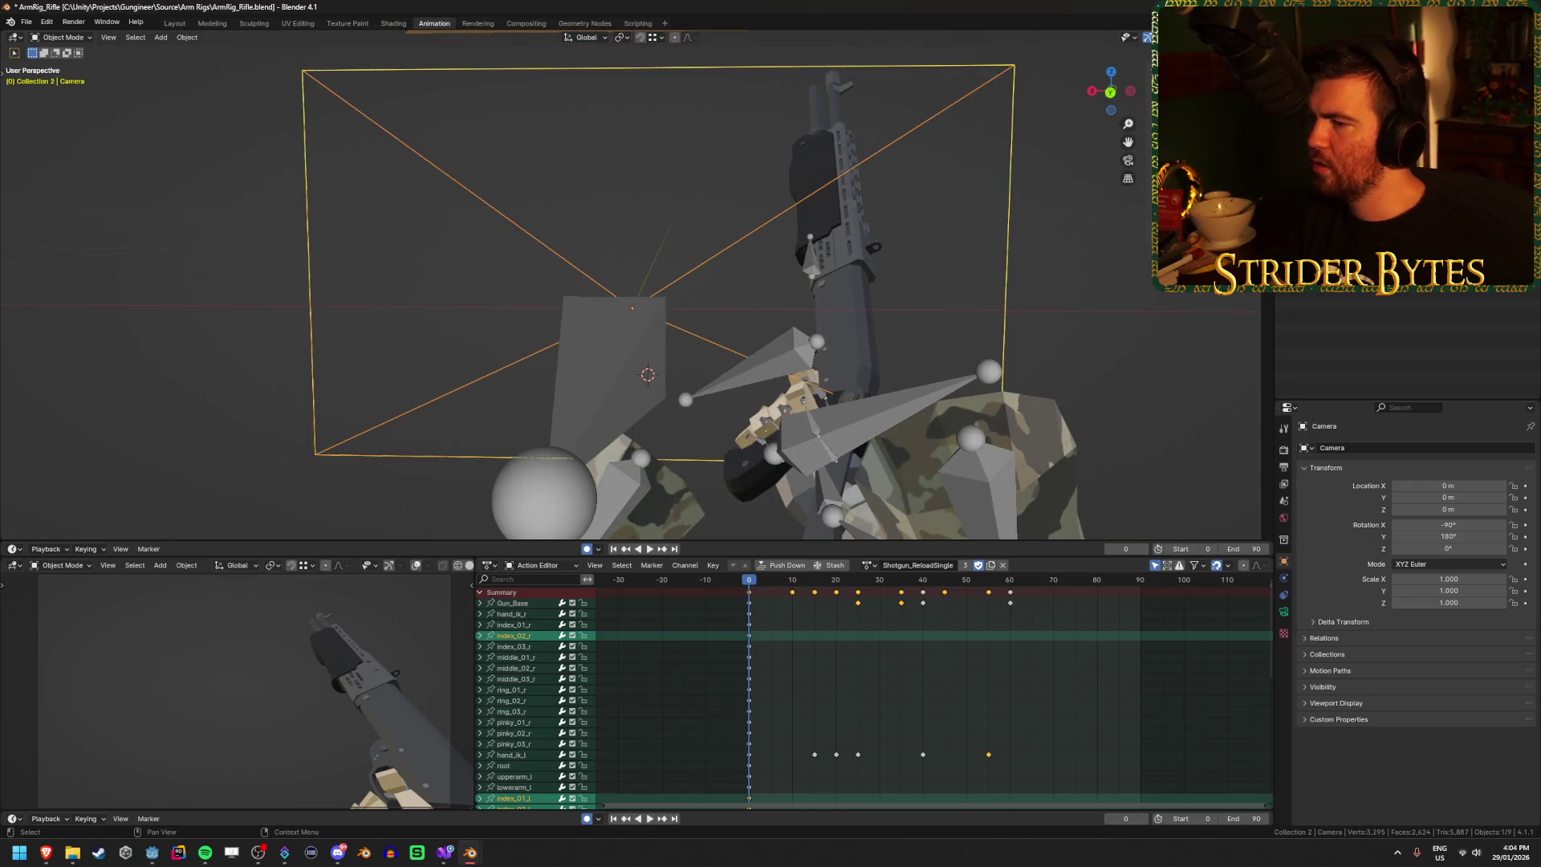
{"action": "left_click", "coordinate": [955, 268]}
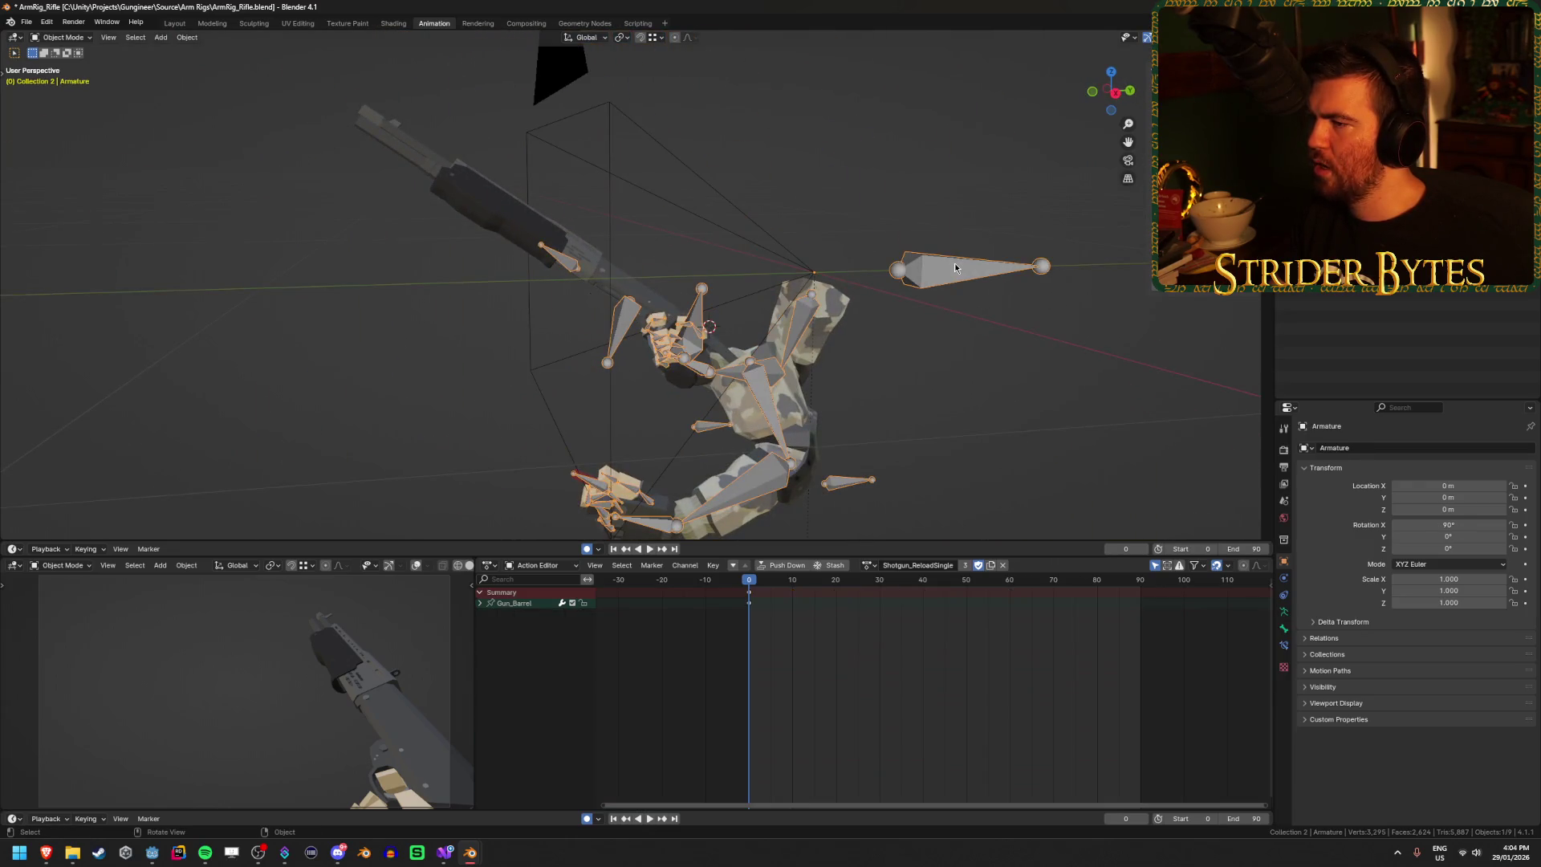
{"action": "key", "text": "Tab"}
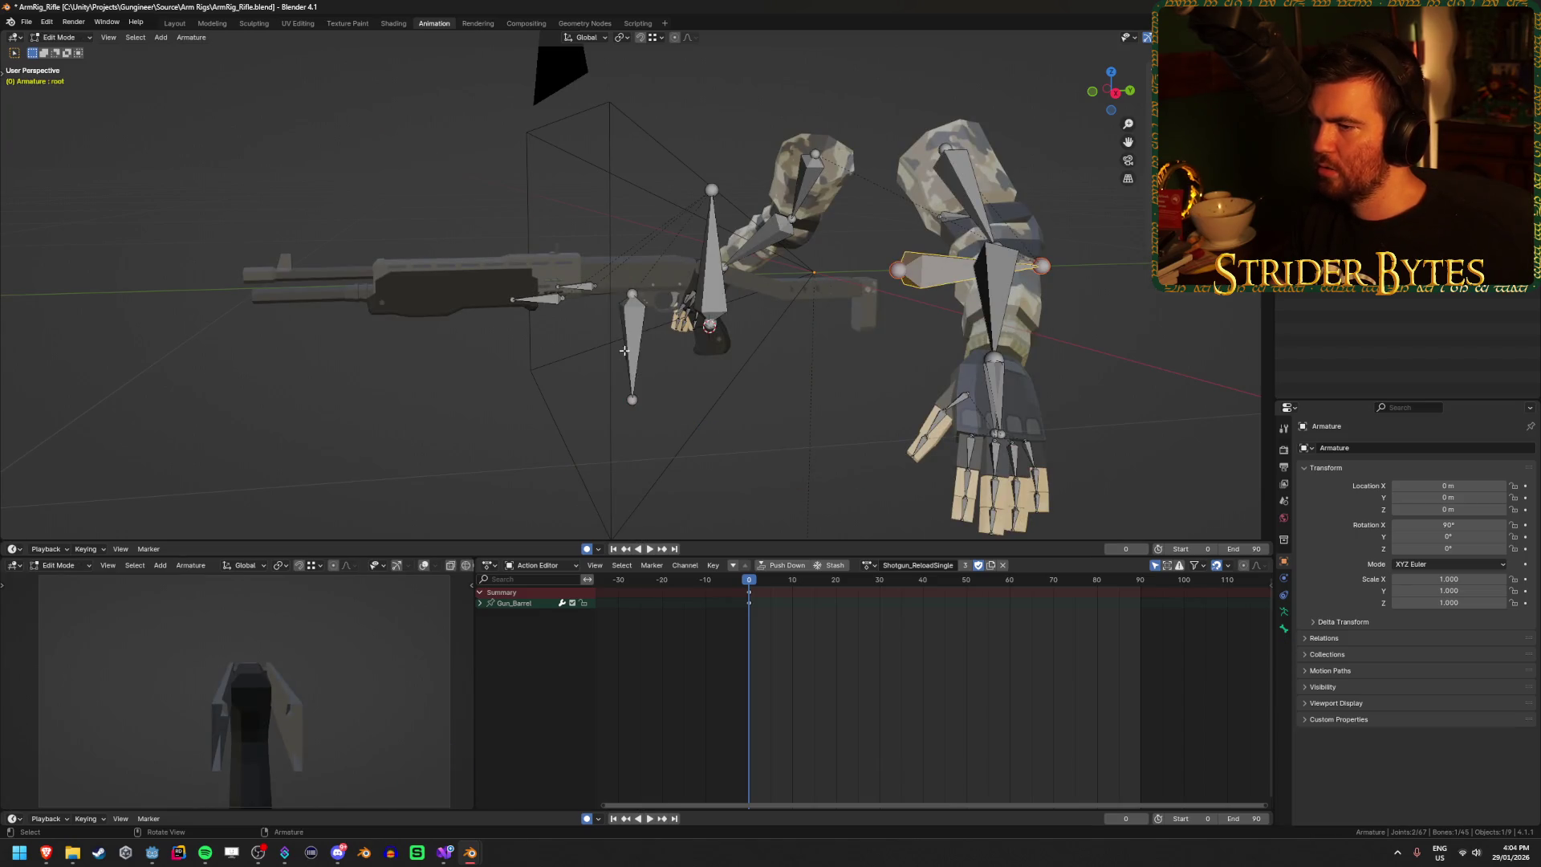
{"action": "left_click", "coordinate": [624, 351]}
{"action": "key", "text": "KP_Decimal"}
{"action": "mouse_move", "coordinate": [853, 320]}
{"action": "left_mouse_down"}
{"action": "mouse_move", "coordinate": [881, 313]}
{"action": "mouse_move", "coordinate": [727, 310]}
{"action": "left_mouse_up"}
{"action": "left_click", "coordinate": [651, 363]}
{"action": "left_click", "coordinate": [797, 286]}
{"action": "scroll", "coordinate": [1404, 201], "scroll_direction": "up", "scroll_amount": 2}
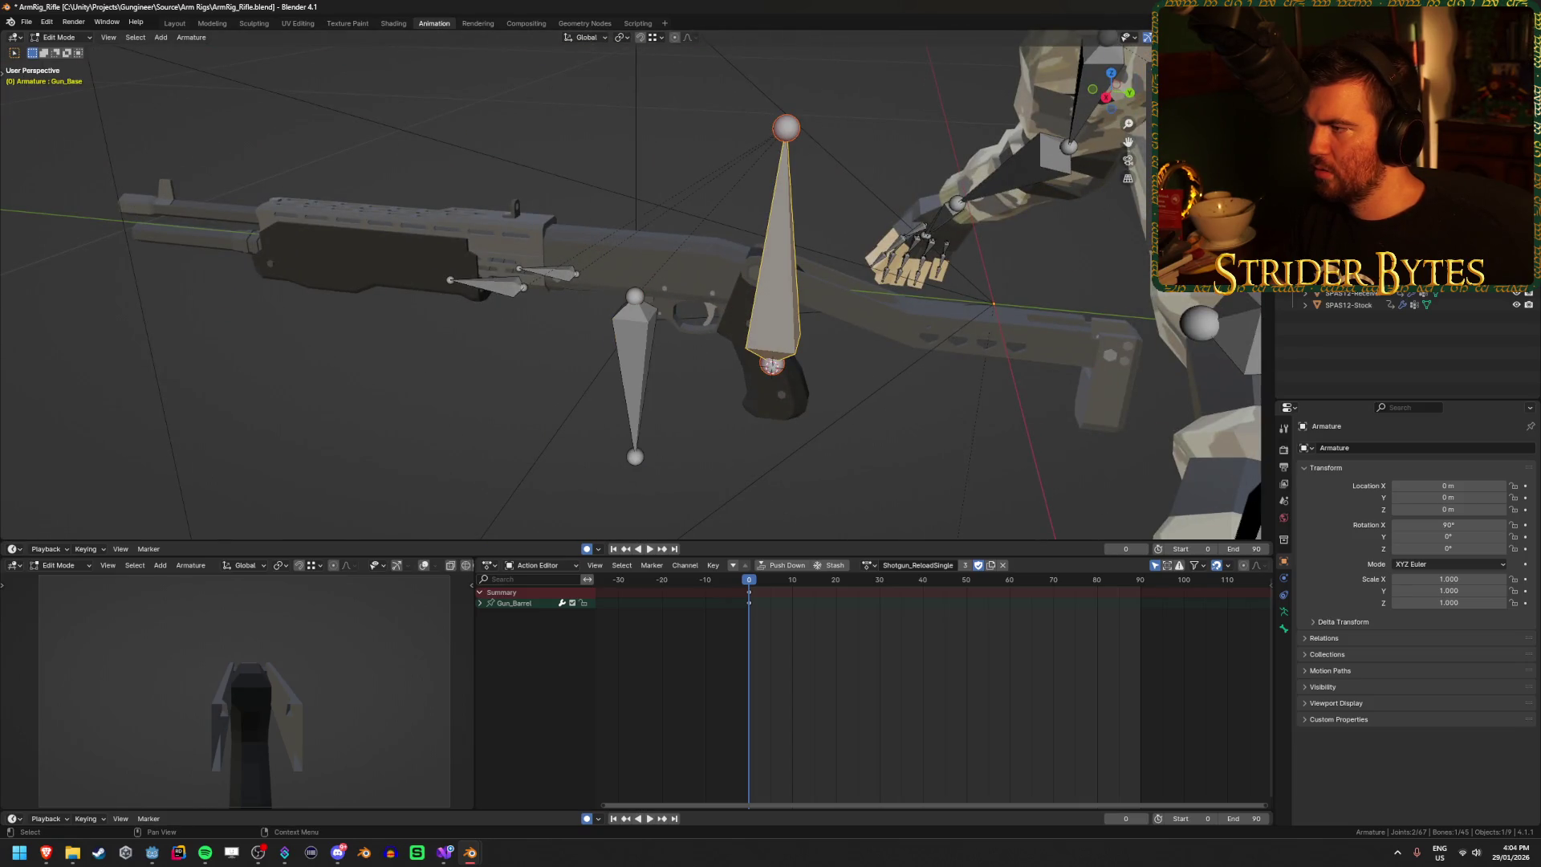
{"action": "key", "text": "Tab"}
{"action": "key", "text": "Tab"}
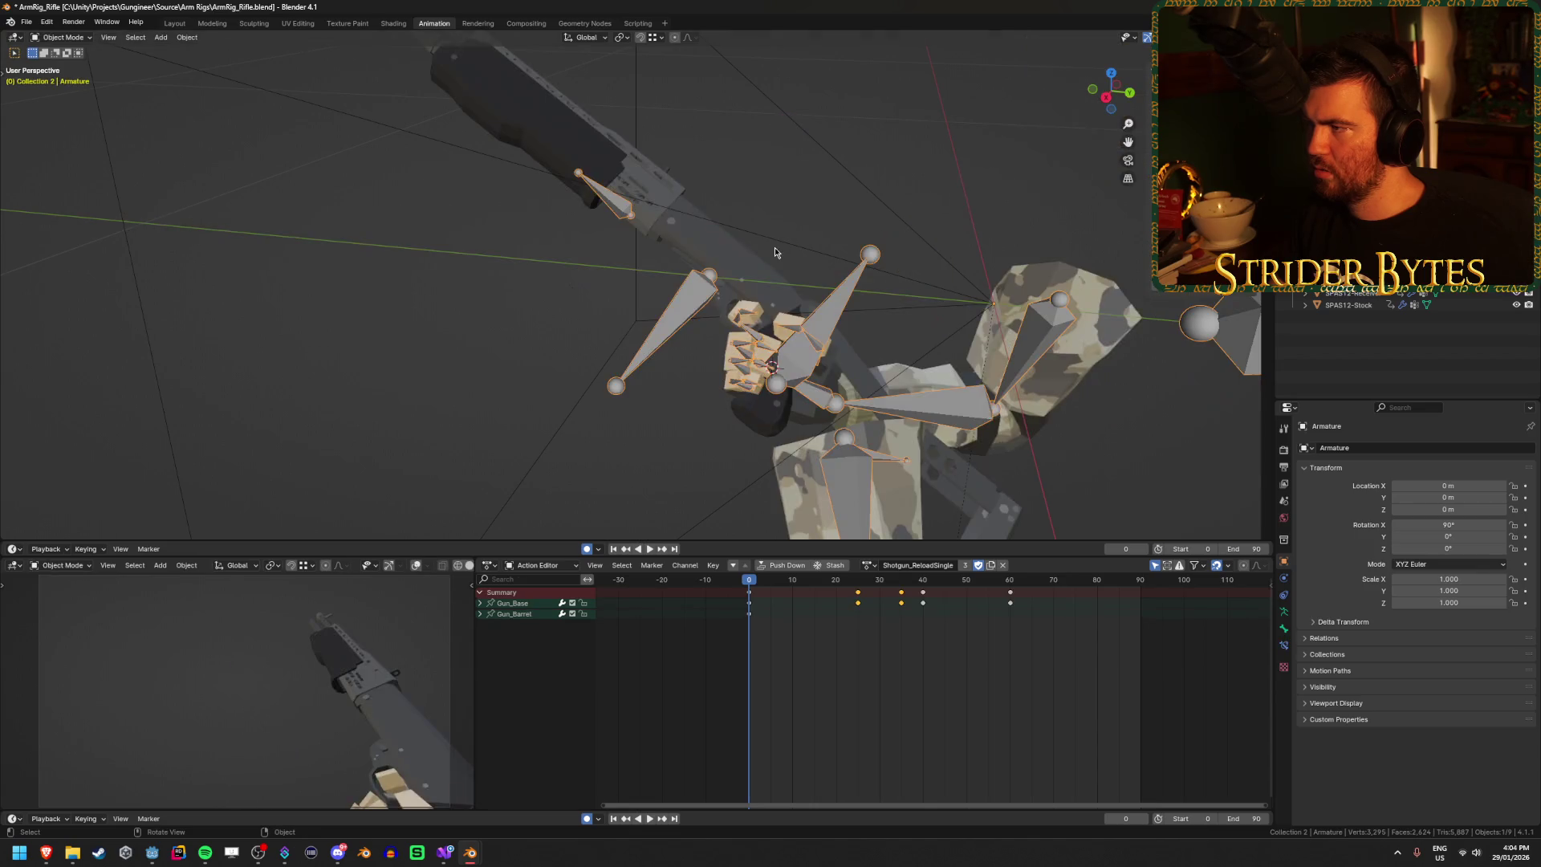
{"action": "scroll", "coordinate": [1404, 345], "scroll_direction": "up", "scroll_amount": 3}
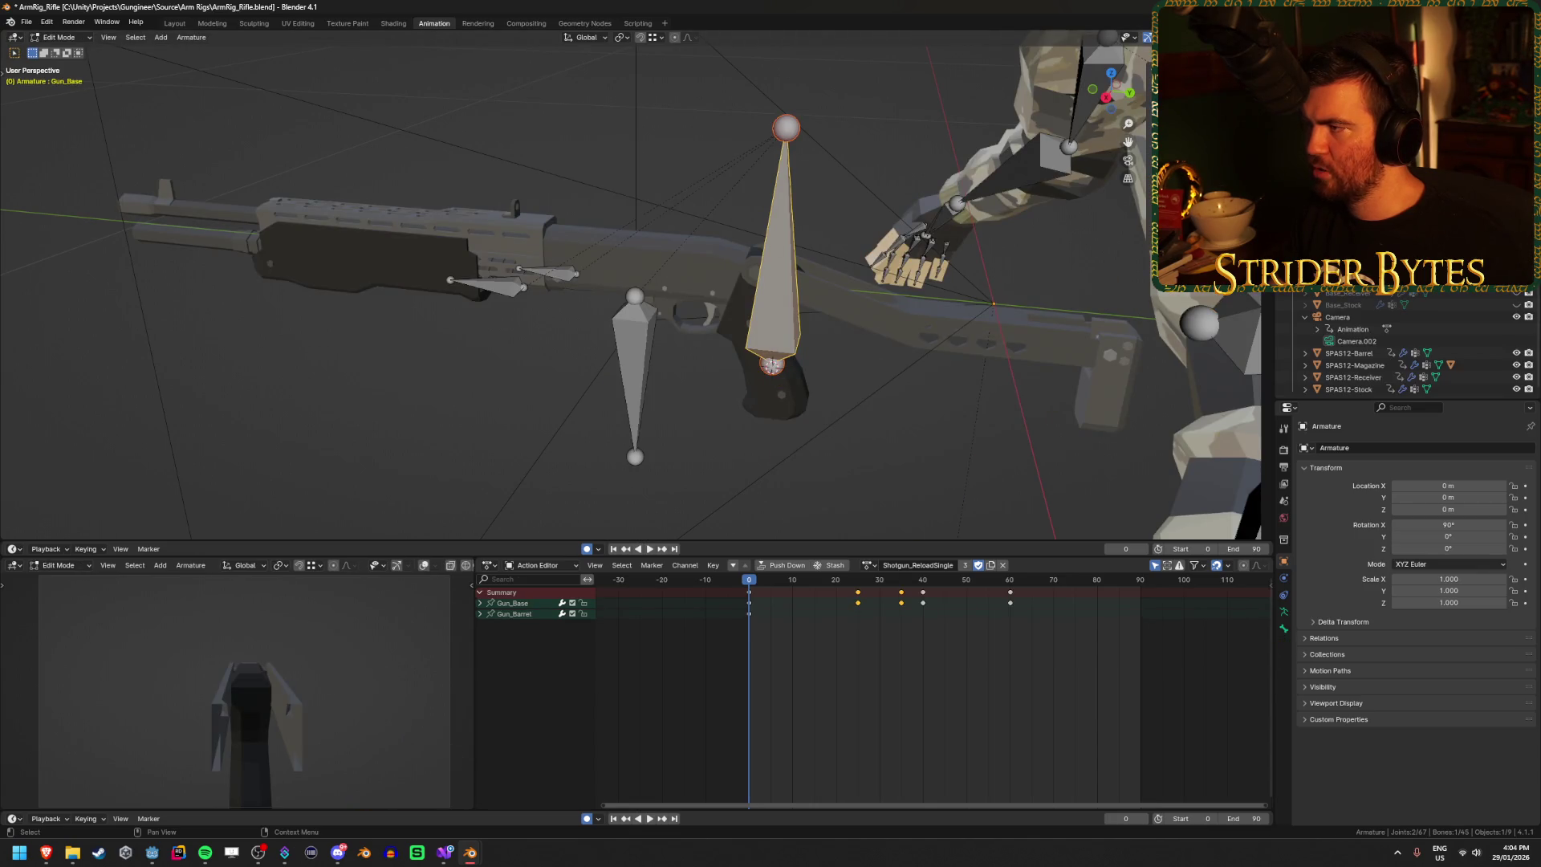
{"action": "scroll", "coordinate": [1404, 345], "scroll_direction": "up", "scroll_amount": 3}
{"action": "left_click", "coordinate": [486, 287]}
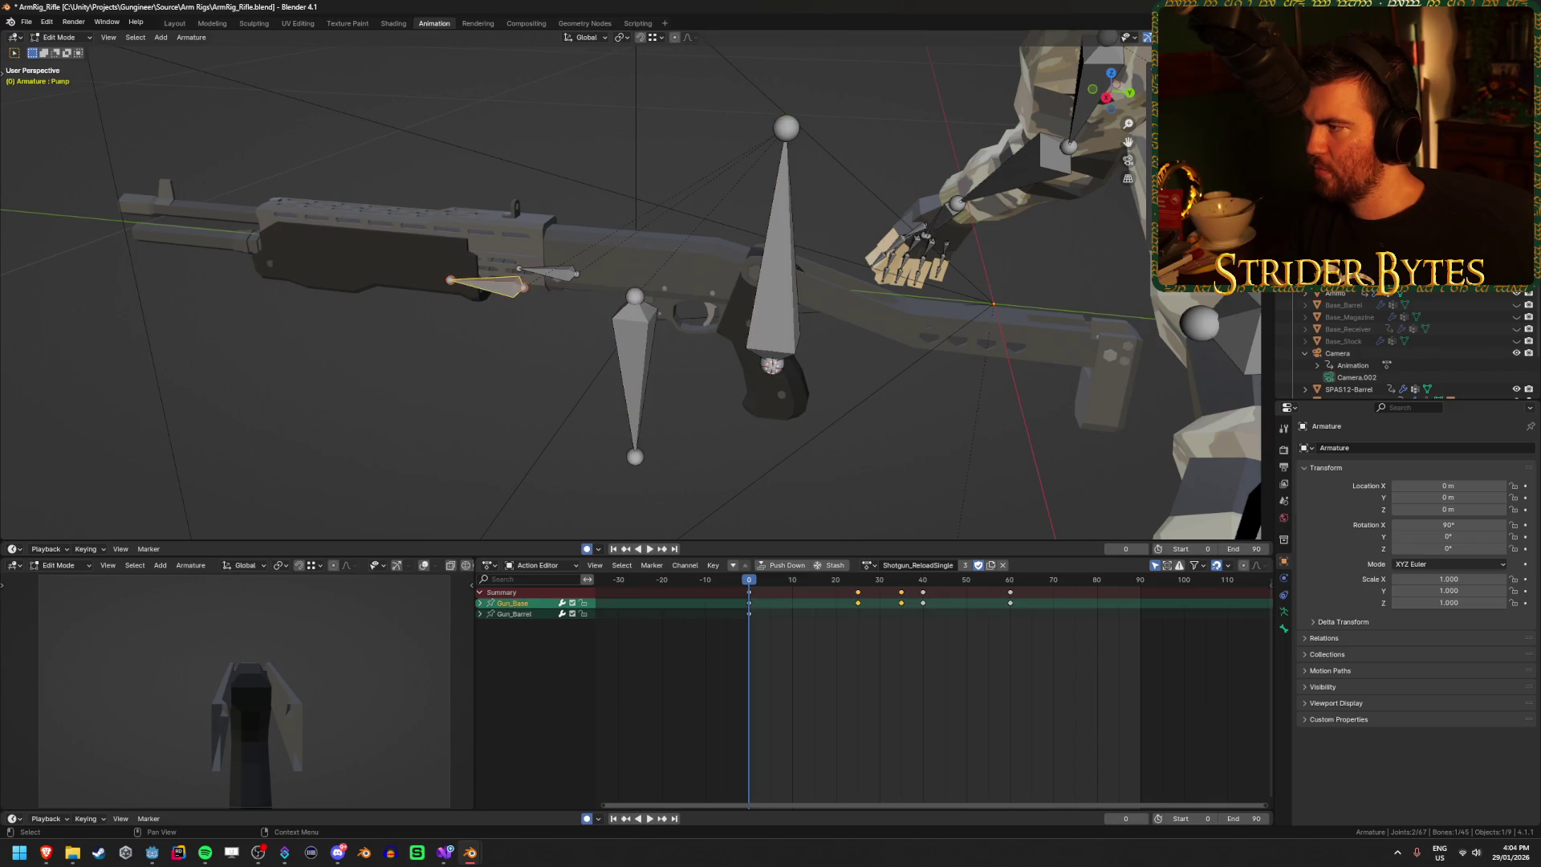
{"action": "left_click", "coordinate": [634, 362]}
{"action": "left_click", "coordinate": [774, 265]}
{"action": "left_click", "coordinate": [1199, 325]}
{"action": "key", "text": "ctrl+z"}
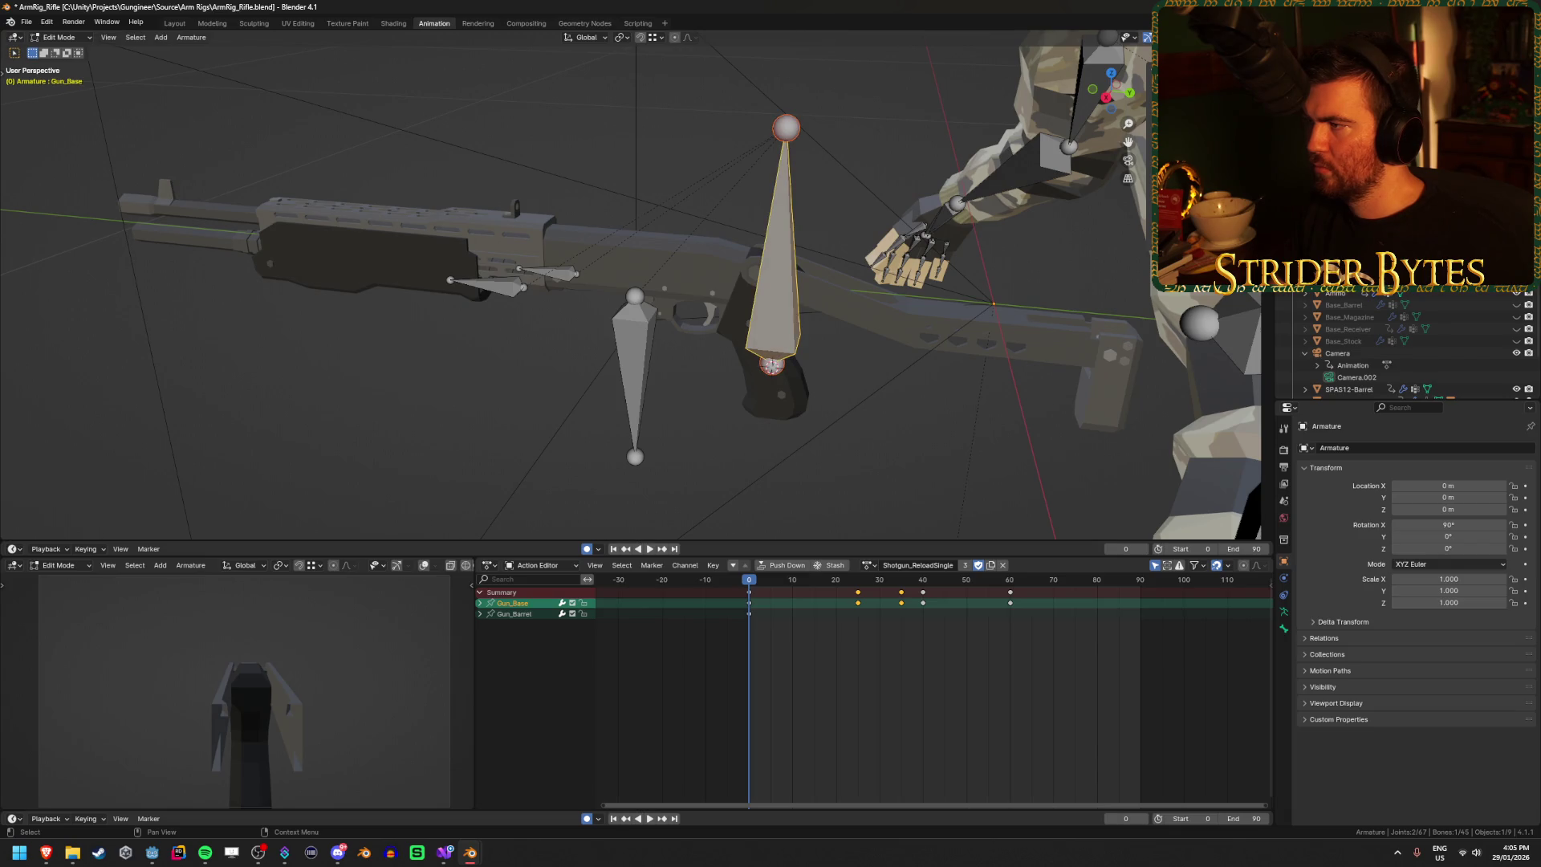
{"action": "scroll", "coordinate": [1413, 345], "scroll_direction": "down", "scroll_amount": 2}
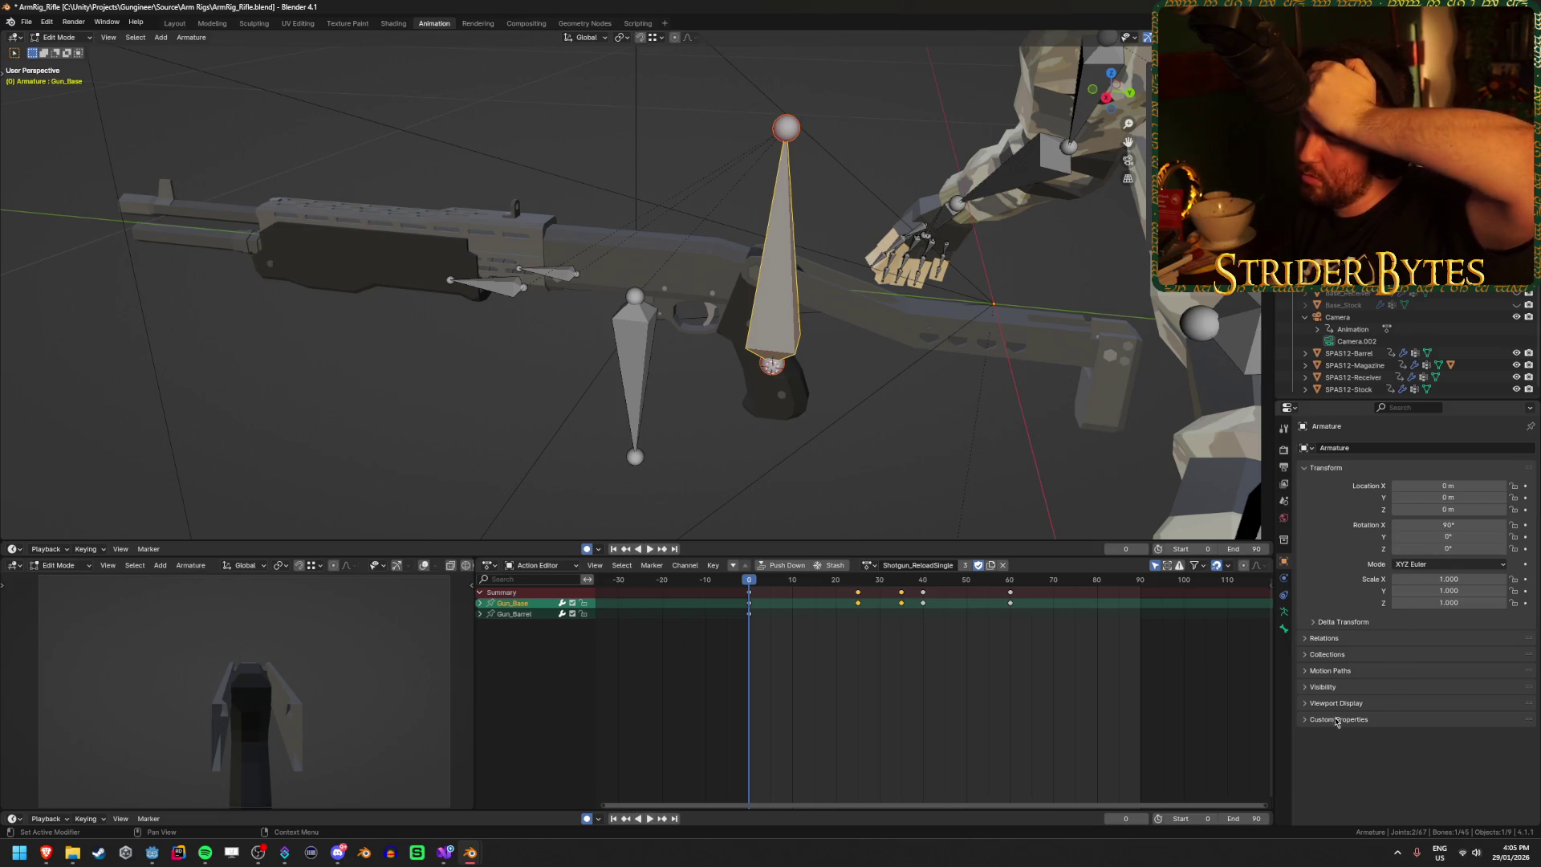
{"action": "key", "text": "Tab"}
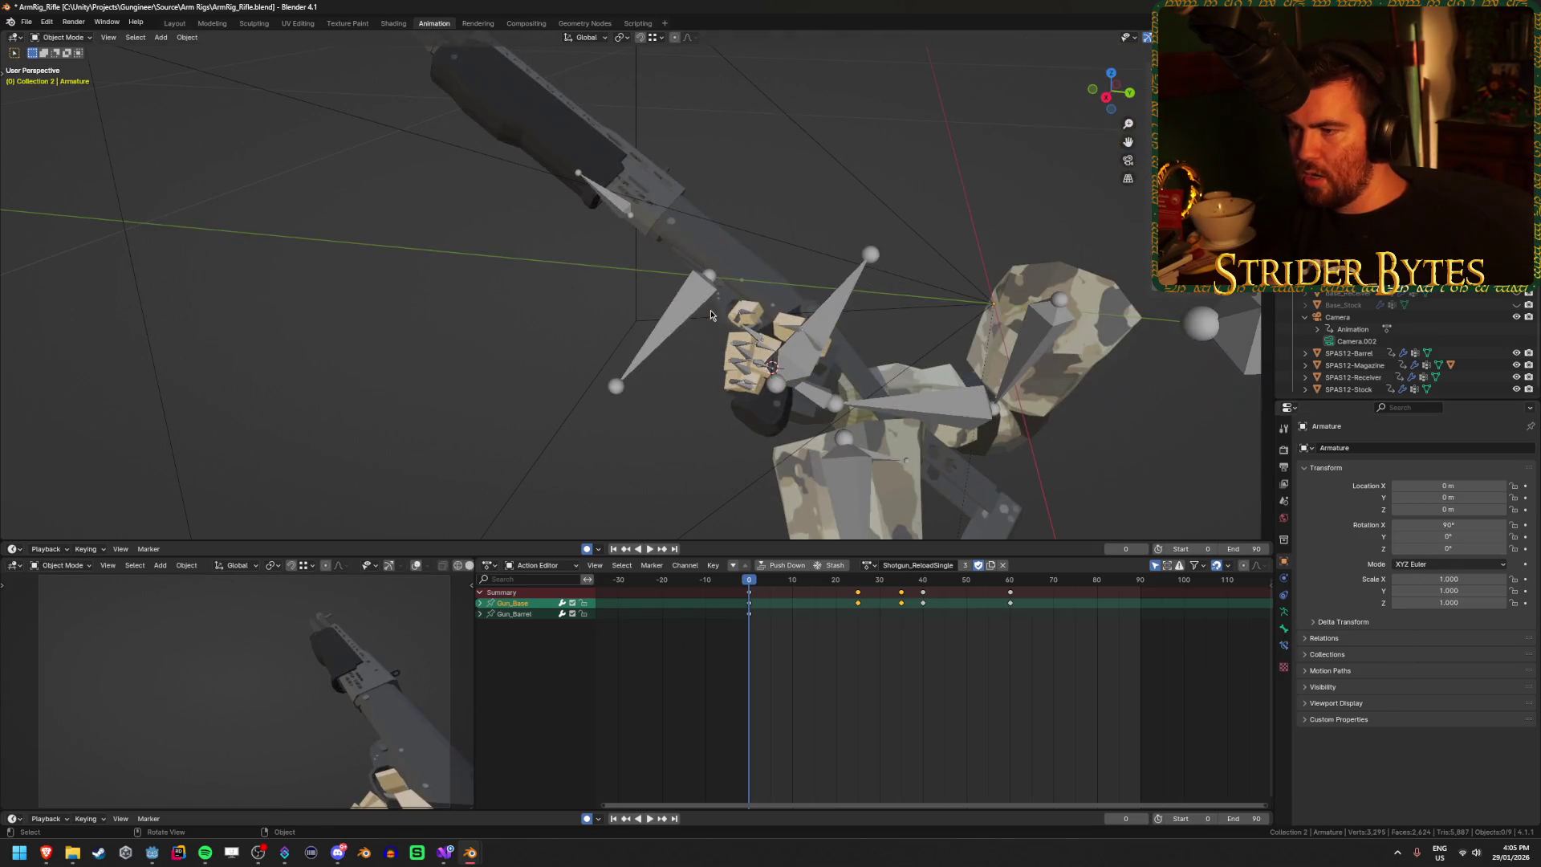
Step: In Pose Mode, select the right hand IK bone and view its Child Of constraint
{"action": "mouse_move", "coordinate": [749, 334]}
{"action": "left_mouse_down"}
{"action": "mouse_move", "coordinate": [730, 299]}
{"action": "mouse_move", "coordinate": [783, 357]}
{"action": "mouse_move", "coordinate": [763, 345]}
{"action": "left_mouse_up"}
{"action": "left_click", "coordinate": [728, 294]}
{"action": "key", "text": "ctrl+Tab"}
{"action": "left_click", "coordinate": [786, 361]}
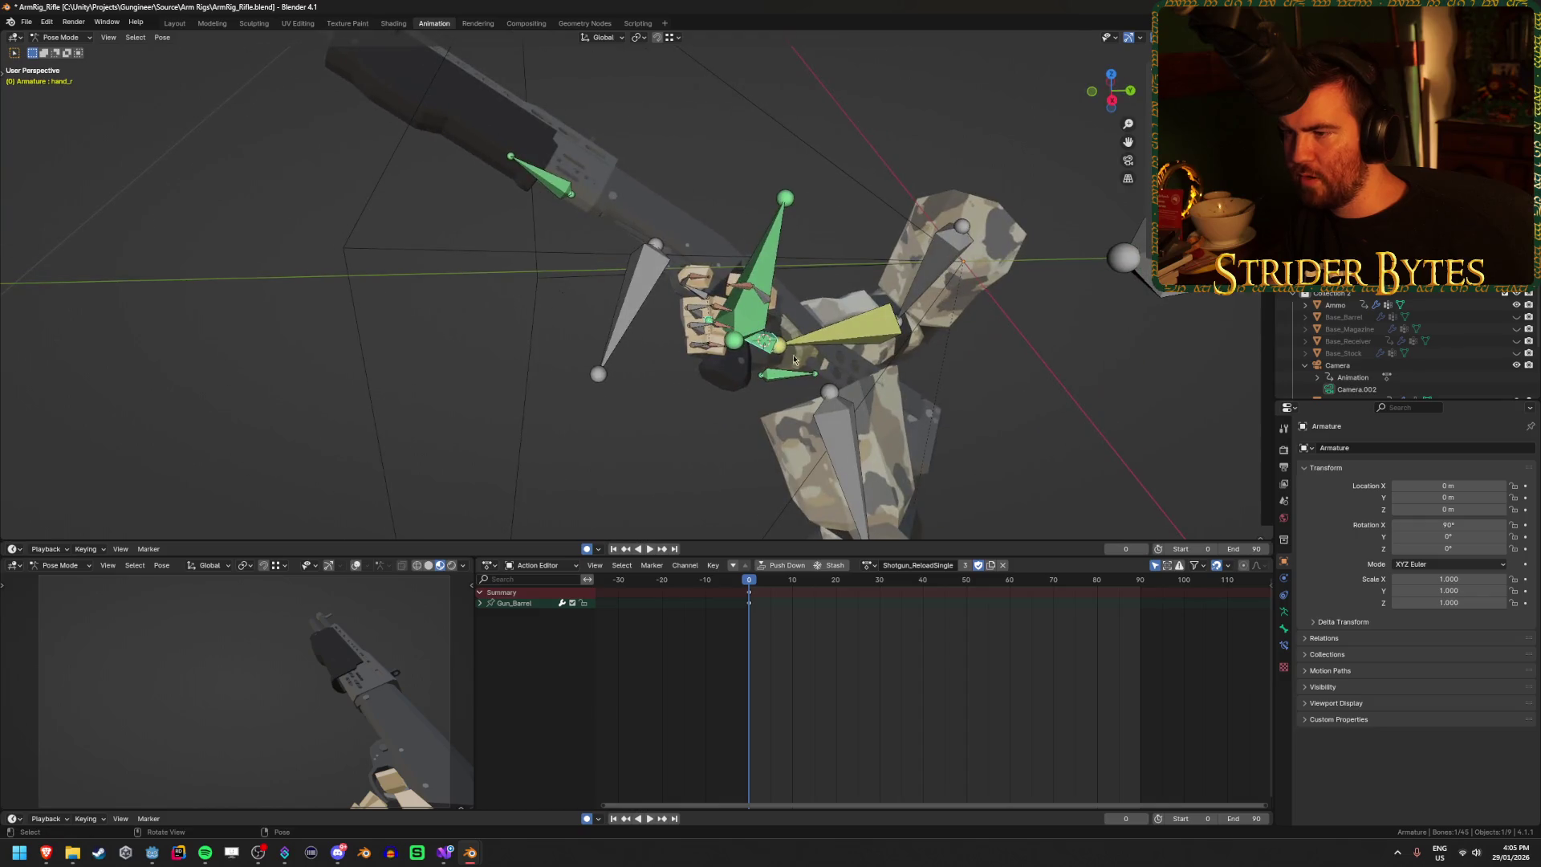
{"action": "left_click", "coordinate": [763, 344]}
{"action": "key", "text": "g"}
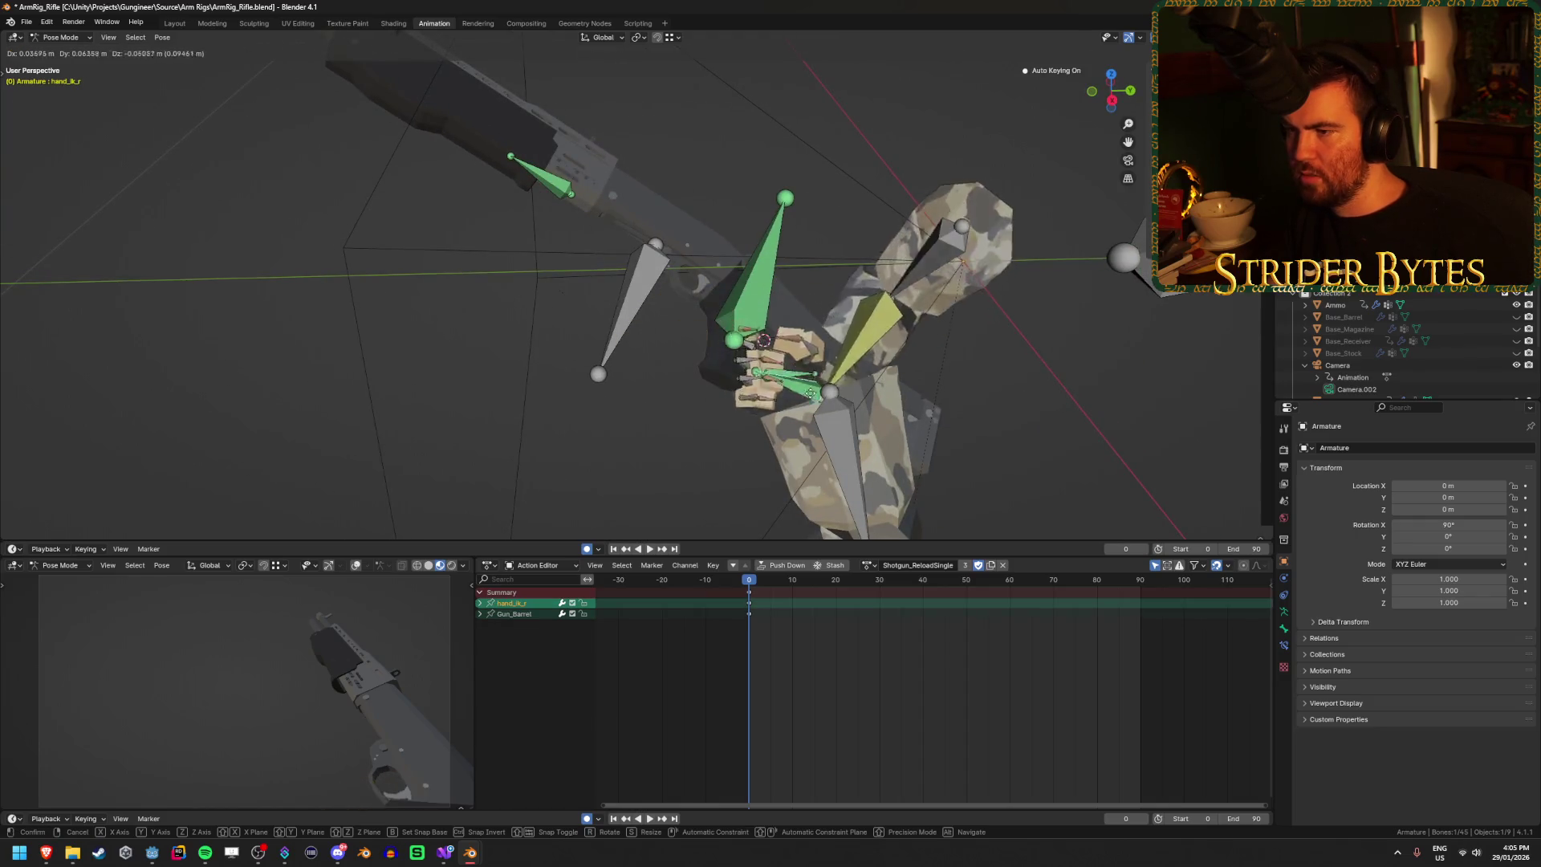
{"action": "right_click", "coordinate": [753, 288]}
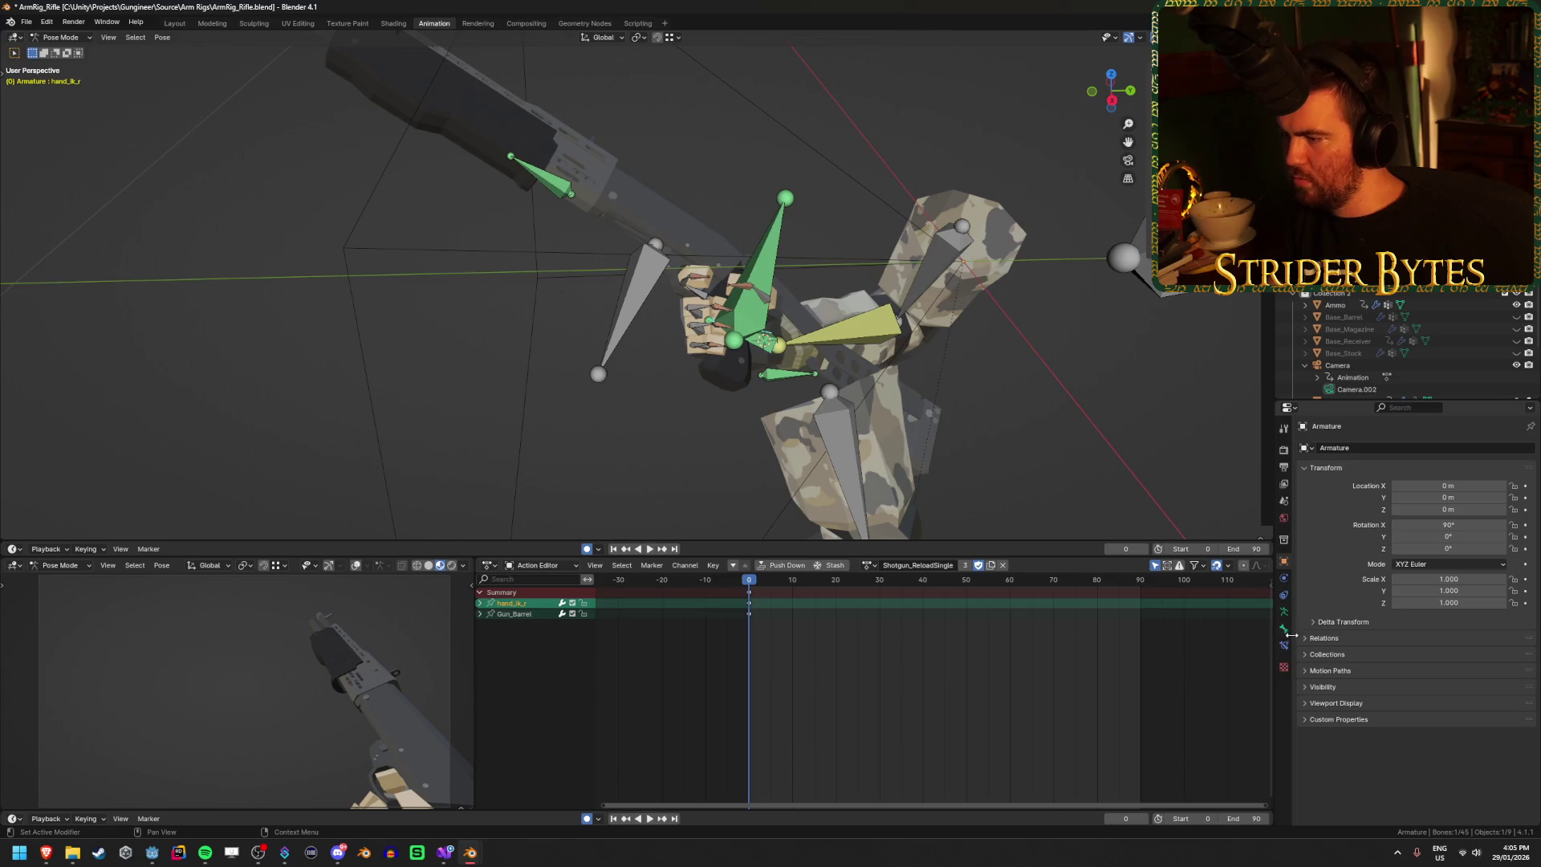
{"action": "left_click", "coordinate": [1283, 644]}
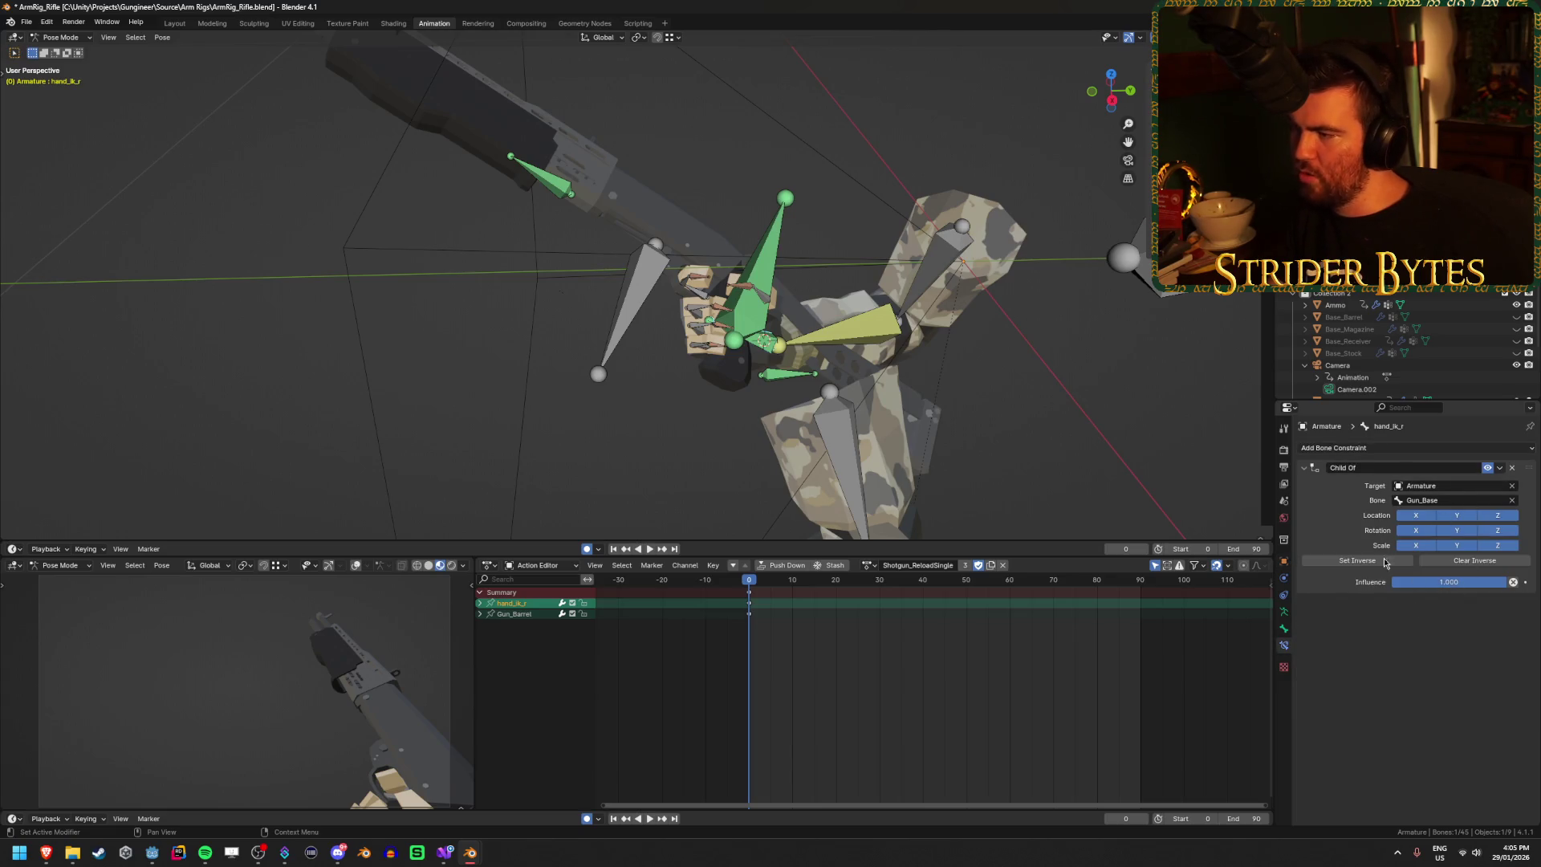
Step: Move the Gun_Base bone to a new position, then deselect it
{"action": "left_click", "coordinate": [650, 293]}
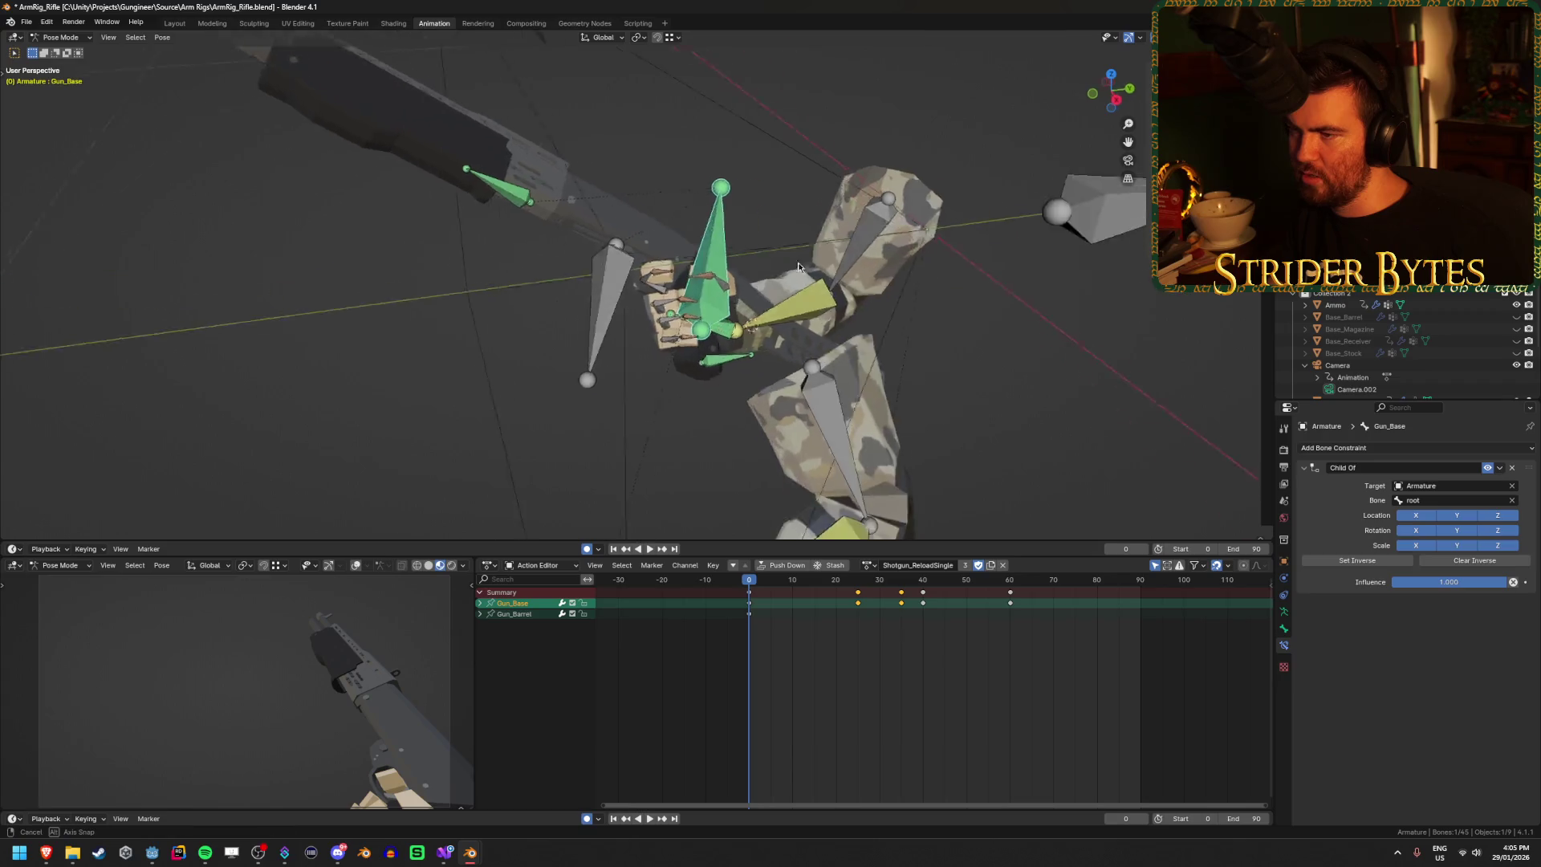
{"action": "key", "text": "g"}
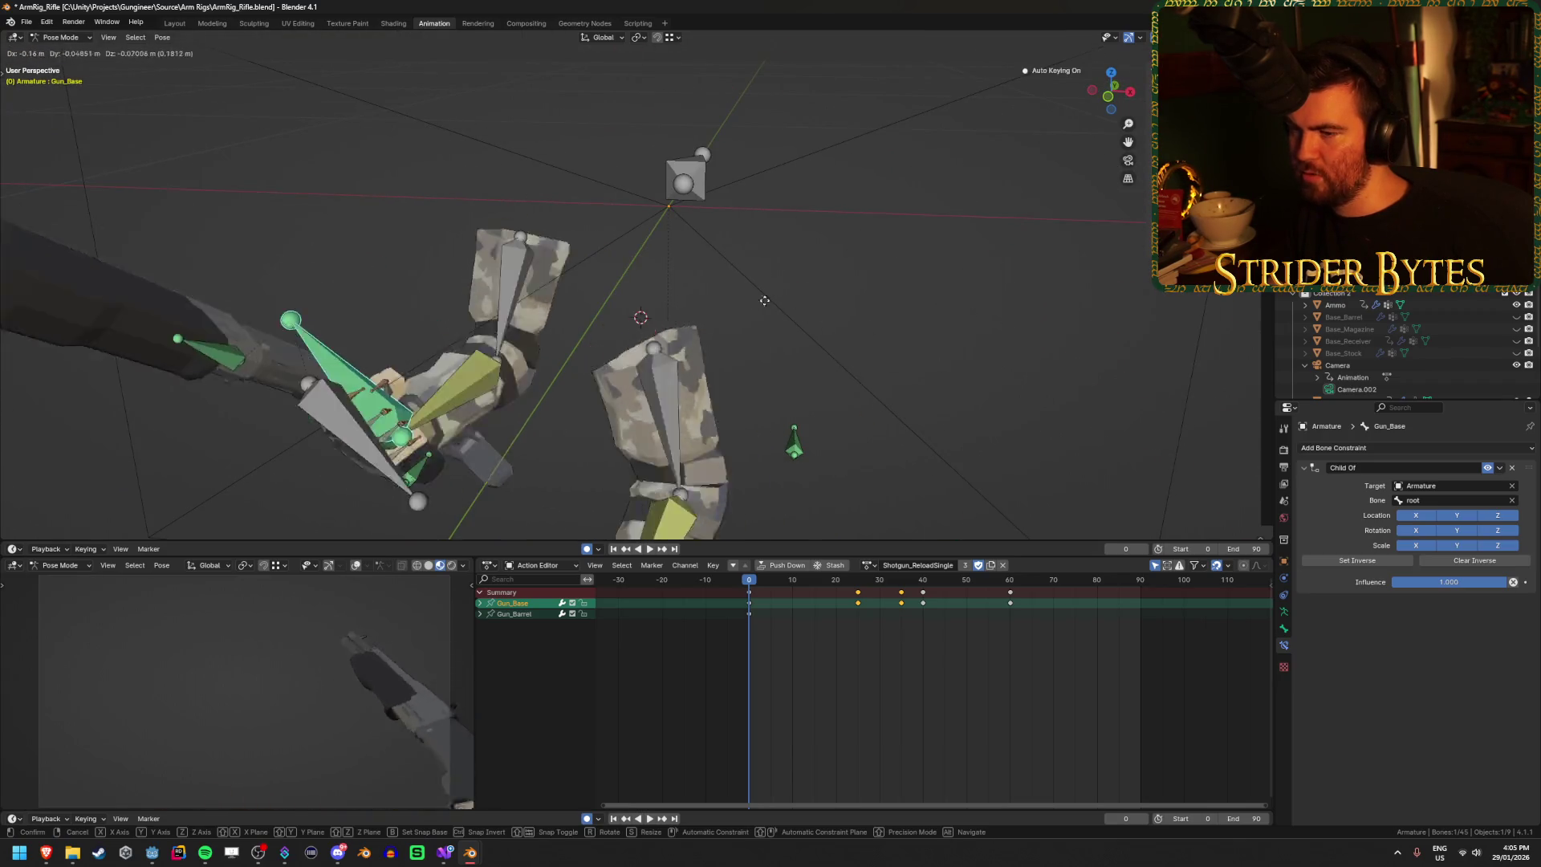
{"action": "left_click", "coordinate": [755, 335]}
{"action": "scroll", "coordinate": [755, 335], "scroll_direction": "down", "scroll_amount": 3}
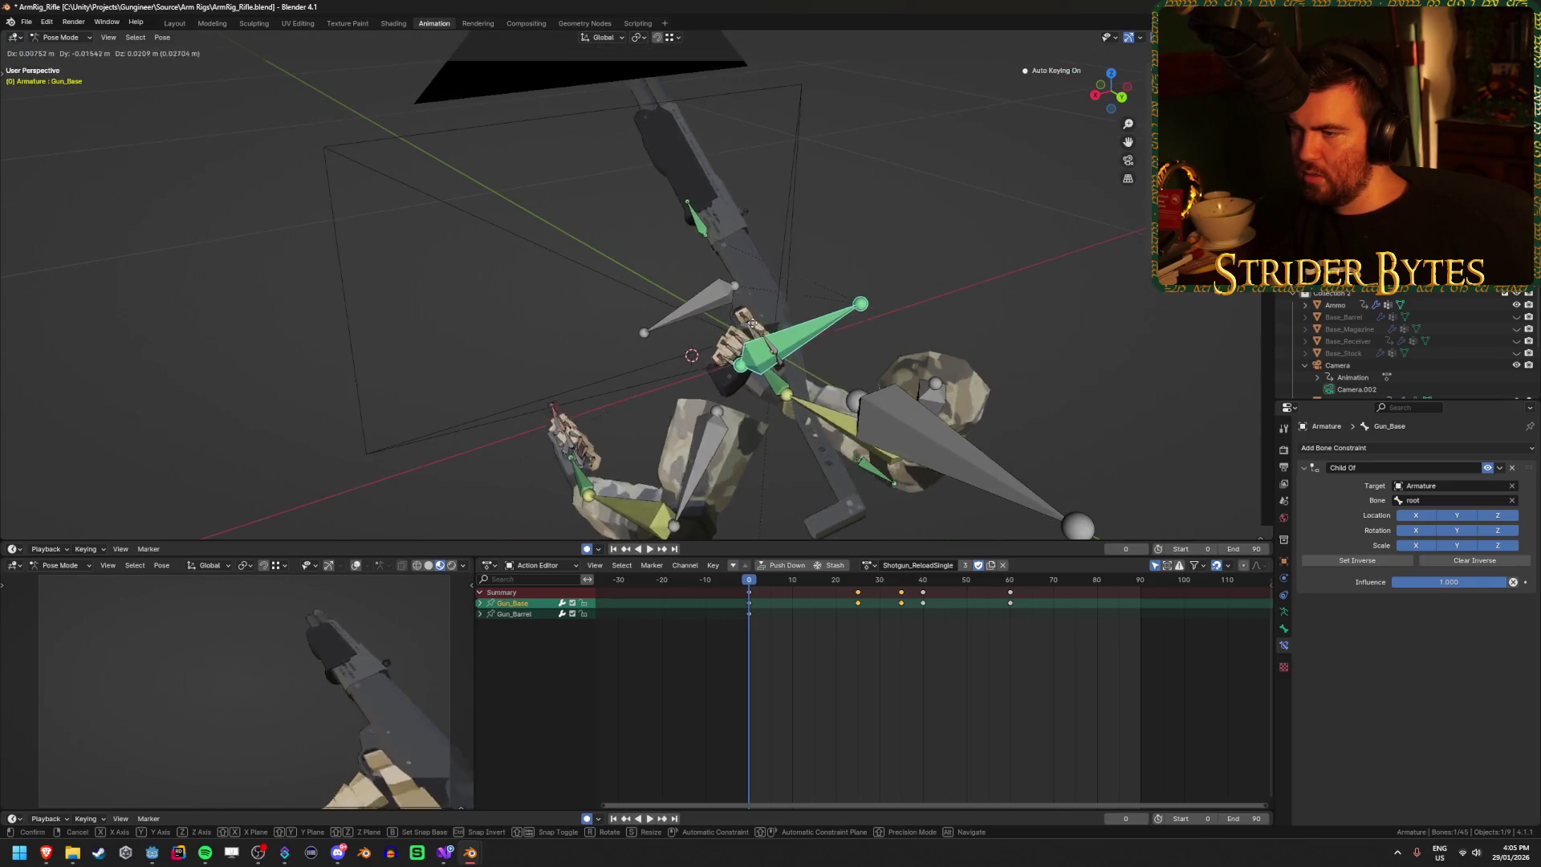
{"action": "left_click", "coordinate": [920, 232]}
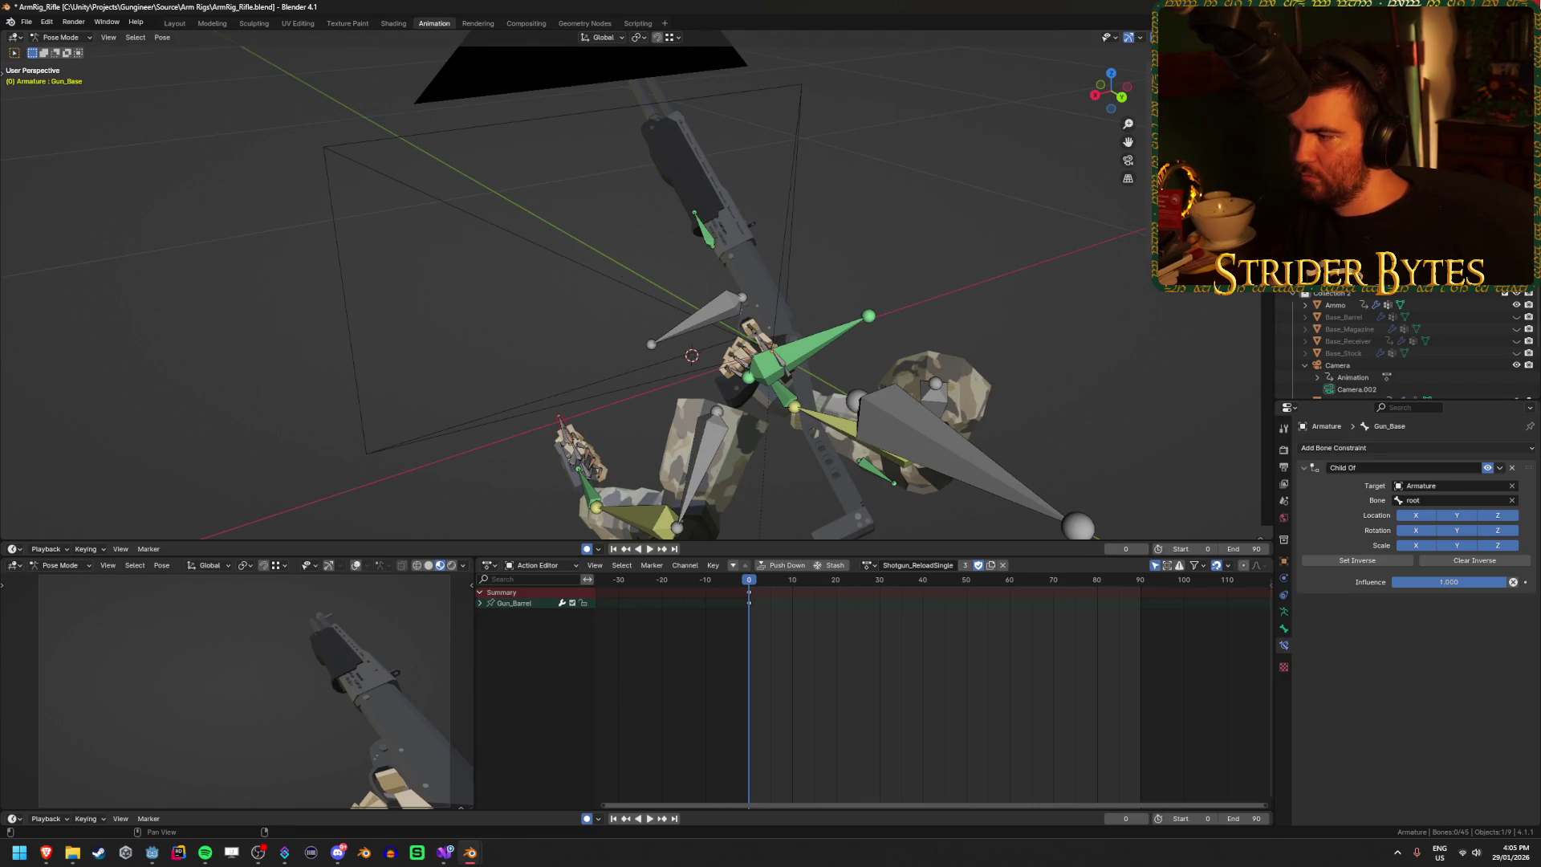
Step: Open LVA4.blend and add a new bone named 'GunBase' to the armature
{"action": "left_click", "coordinate": [793, 447]}
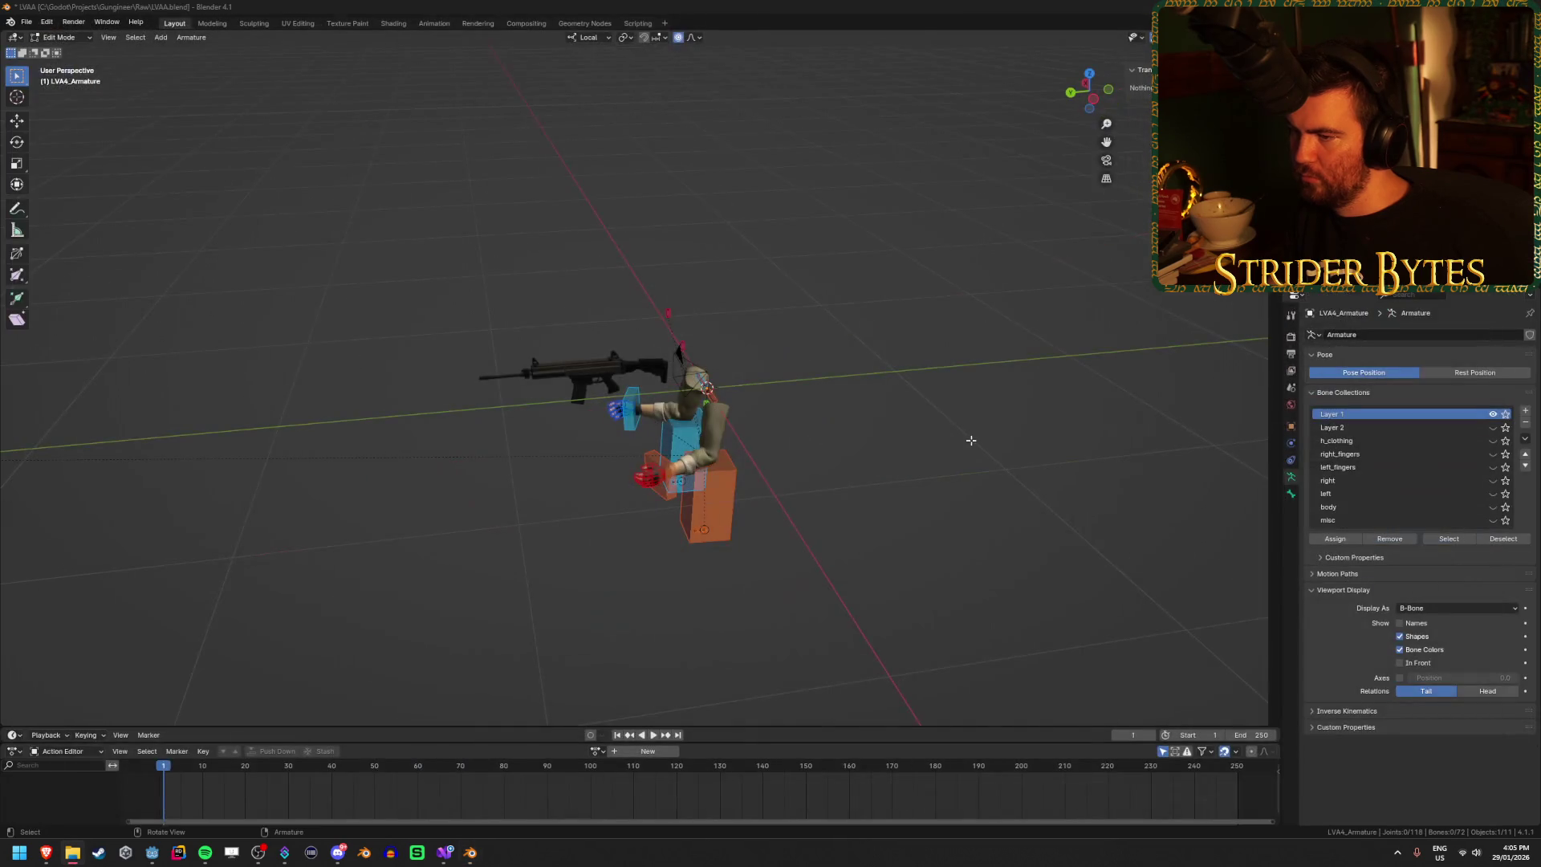
{"action": "scroll", "coordinate": [971, 440], "scroll_direction": "up", "scroll_amount": 6}
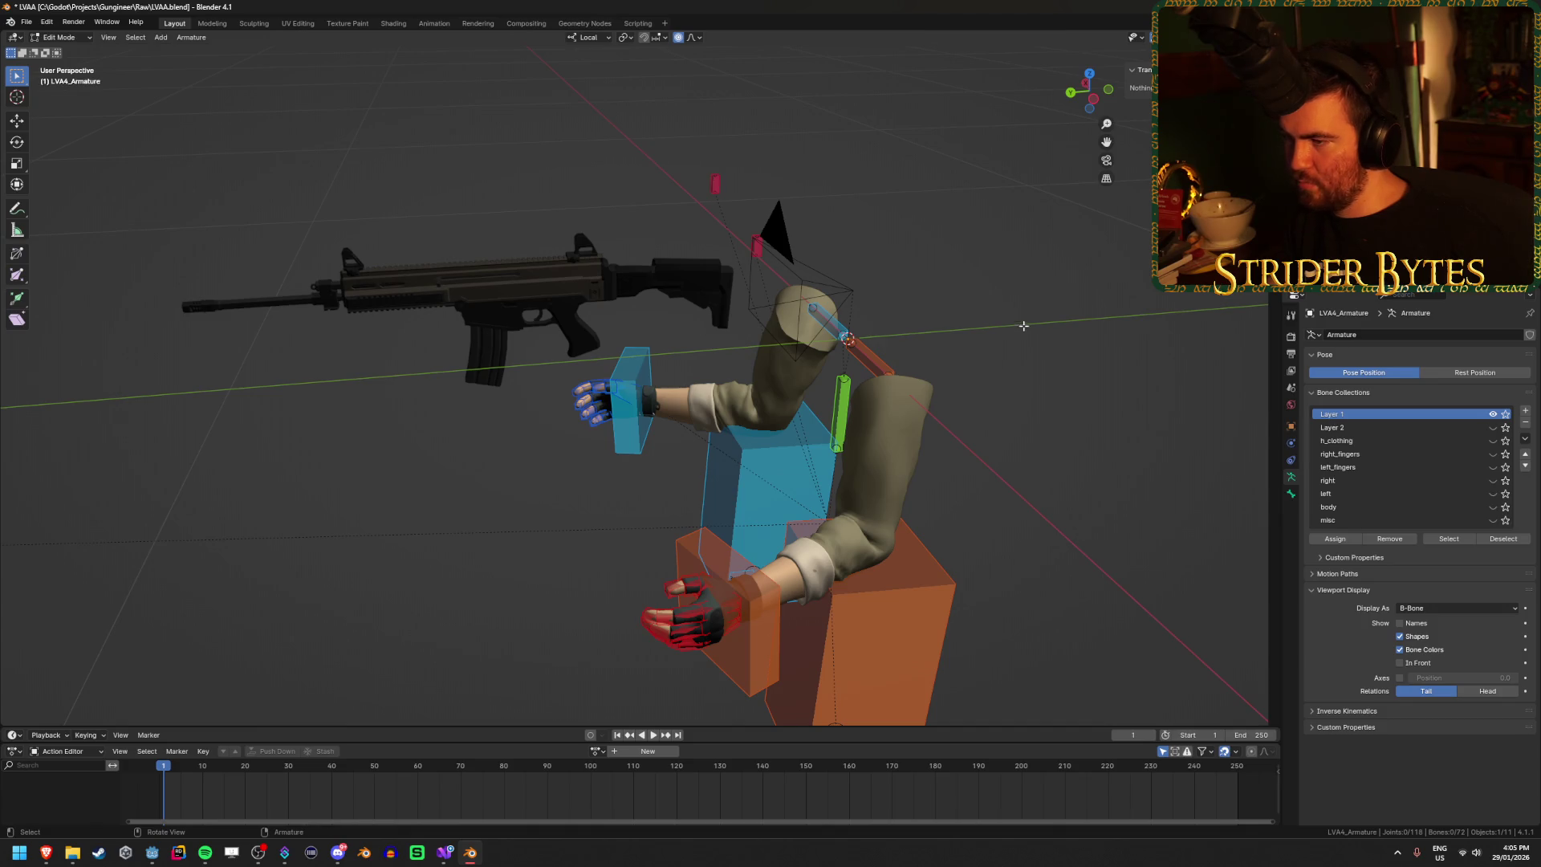
{"action": "key", "text": "shift+a"}
{"action": "scroll", "coordinate": [1009, 323], "scroll_direction": "down", "scroll_amount": 3}
{"action": "left_click", "coordinate": [770, 233]}
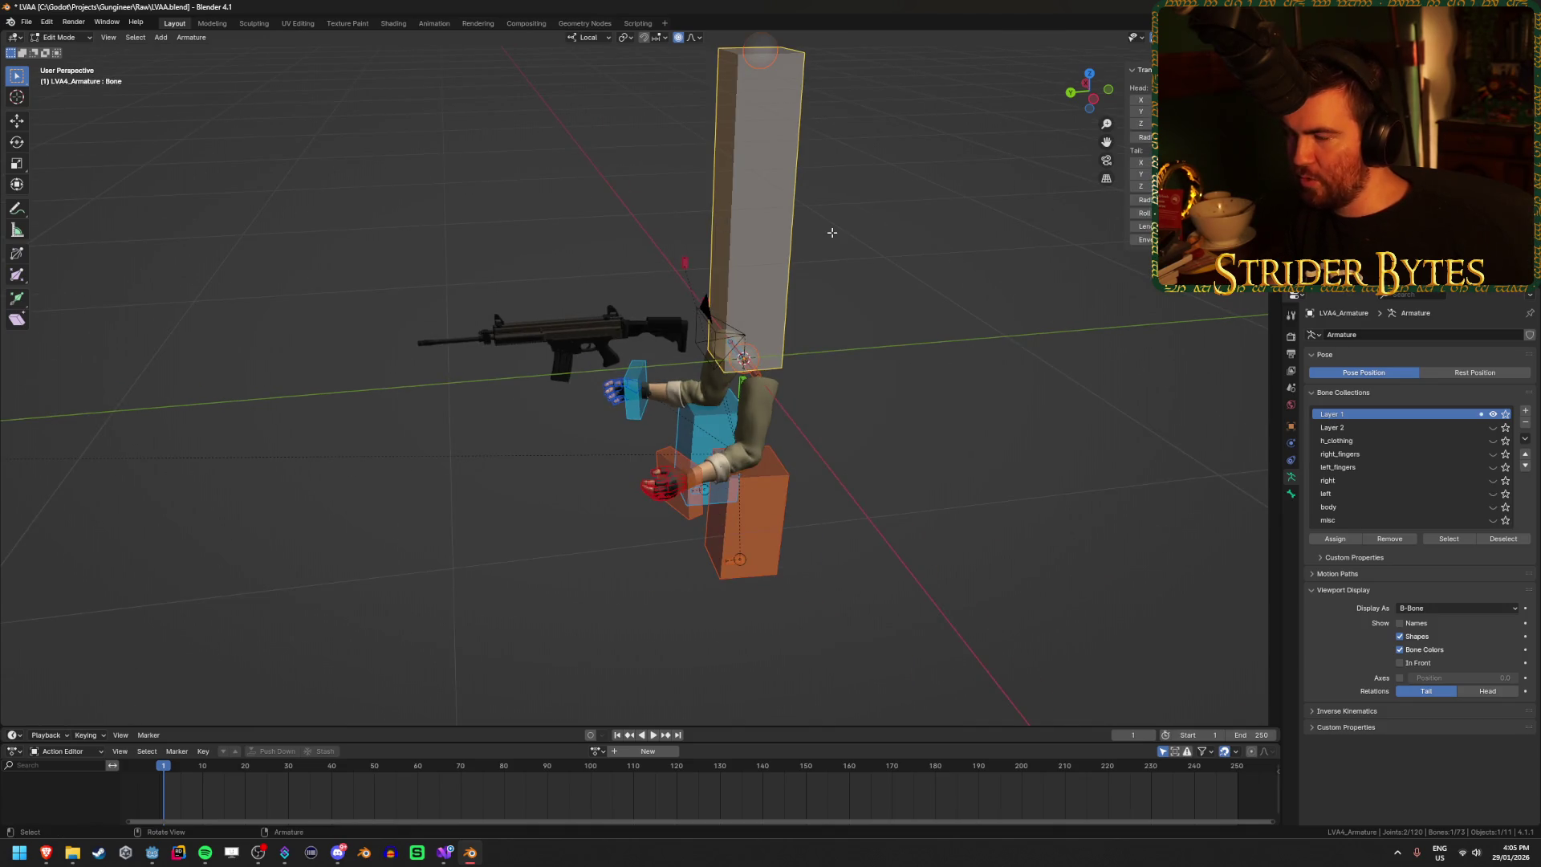
{"action": "key", "text": "F2"}
{"action": "type", "text": "GunBase"}
{"action": "key", "text": "Return"}
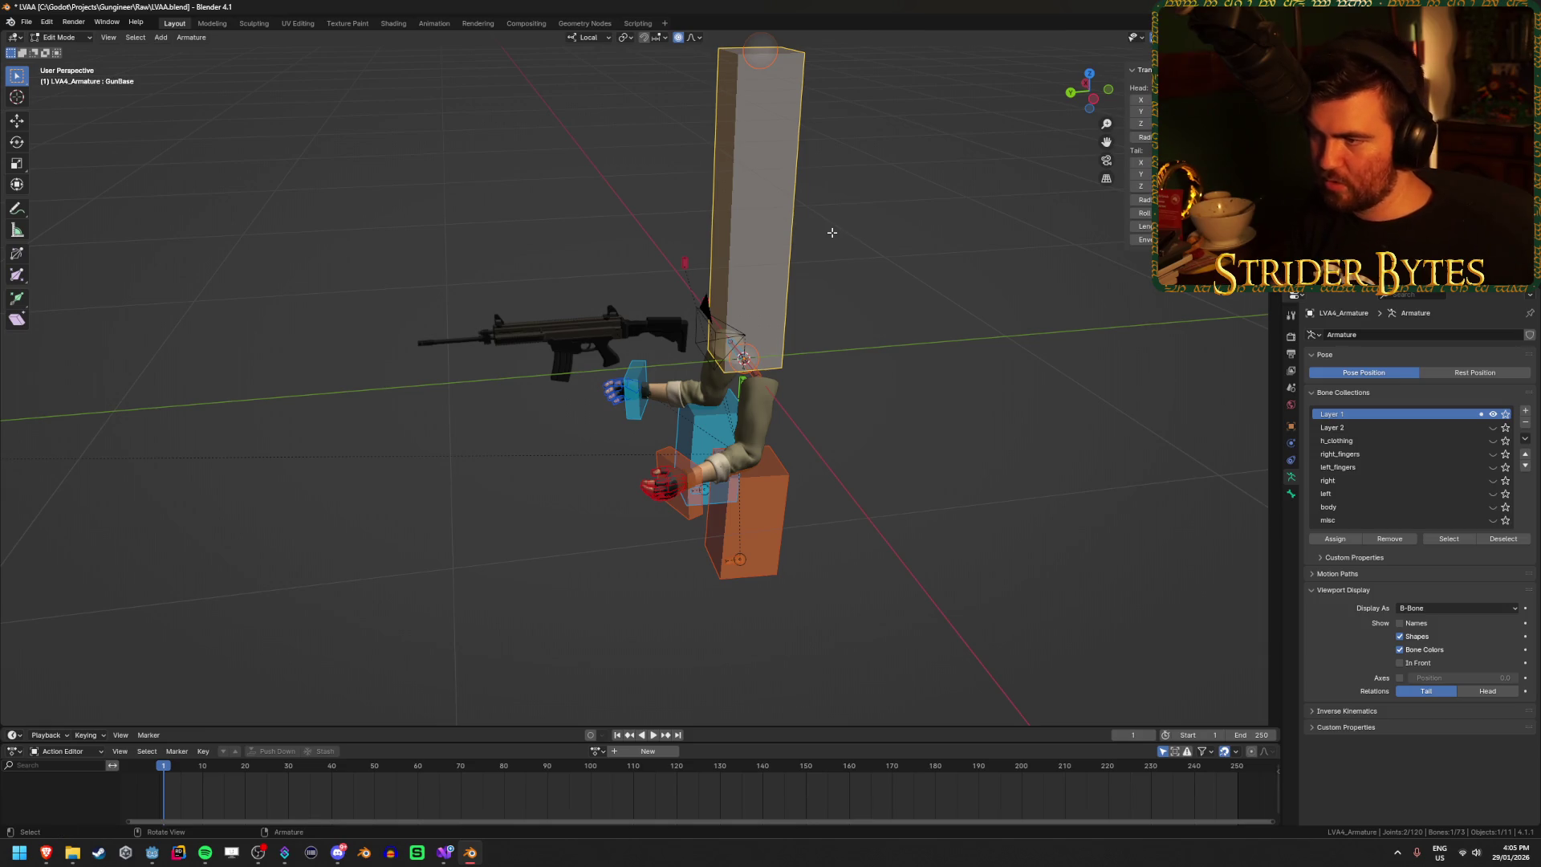
Step: Check the rig in Pose Mode, selecting all bones and then undoing the selection
{"action": "scroll", "coordinate": [928, 264], "scroll_direction": "up", "scroll_amount": 2}
{"action": "scroll", "coordinate": [929, 264], "scroll_direction": "down", "scroll_amount": 2}
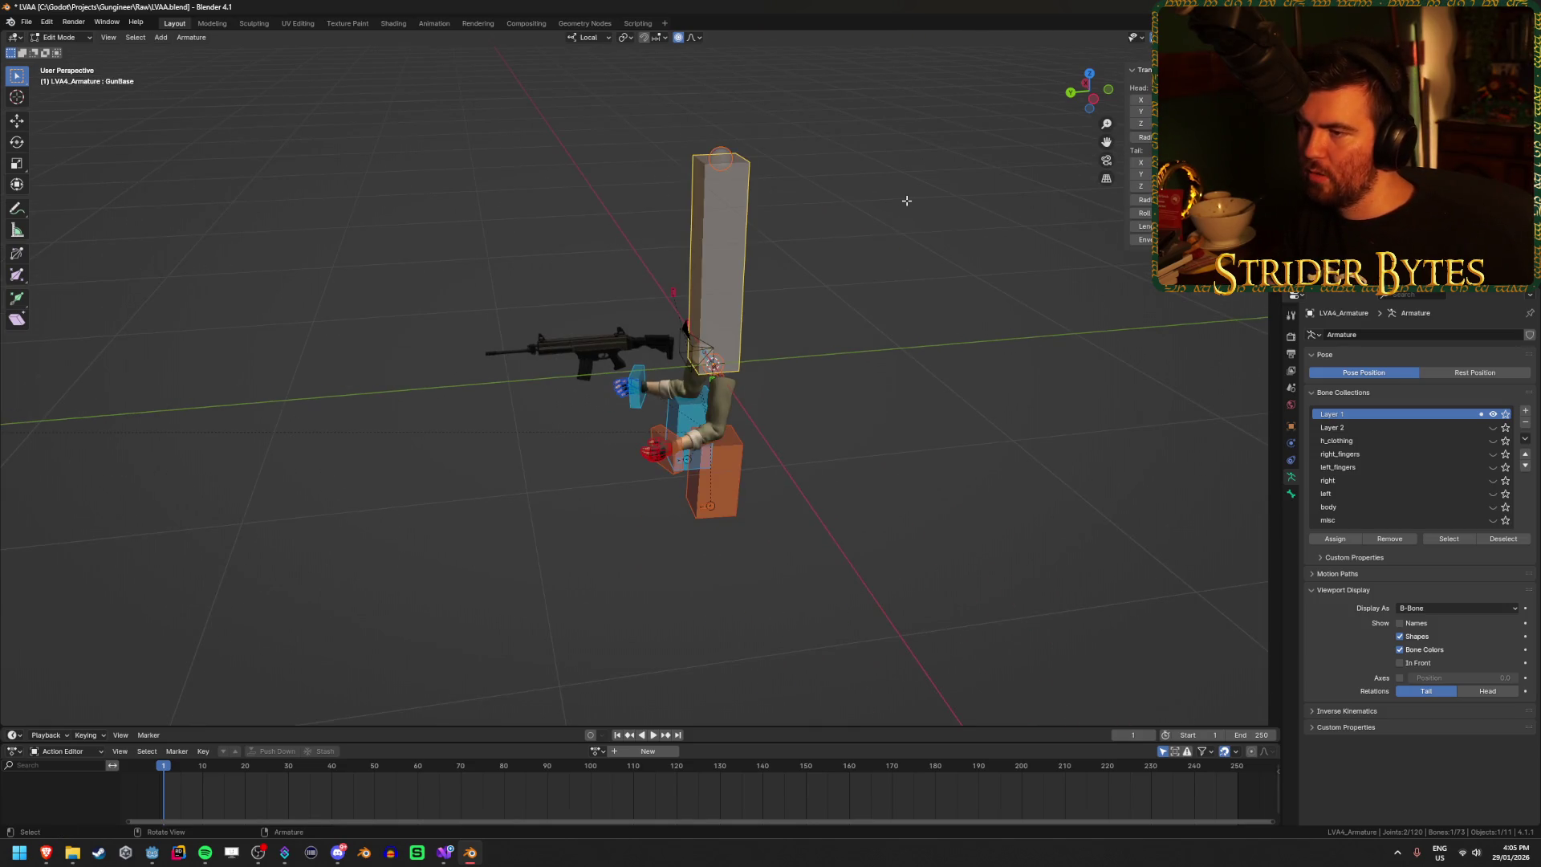
{"action": "scroll", "coordinate": [934, 259], "scroll_direction": "up", "scroll_amount": 2}
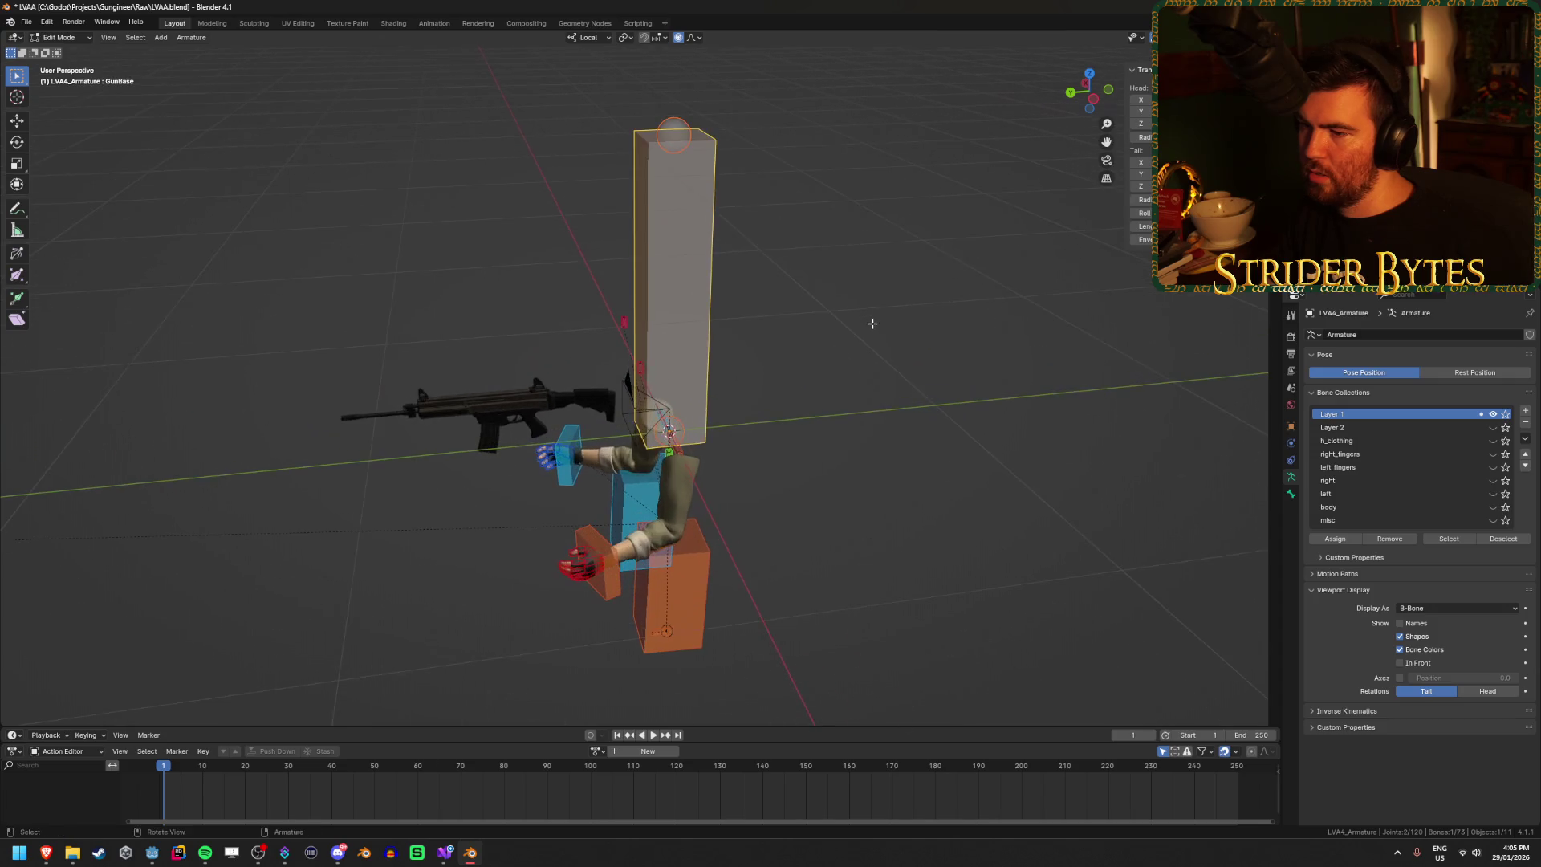
{"action": "key", "text": "ctrl+Tab"}
{"action": "left_click", "coordinate": [886, 404]}
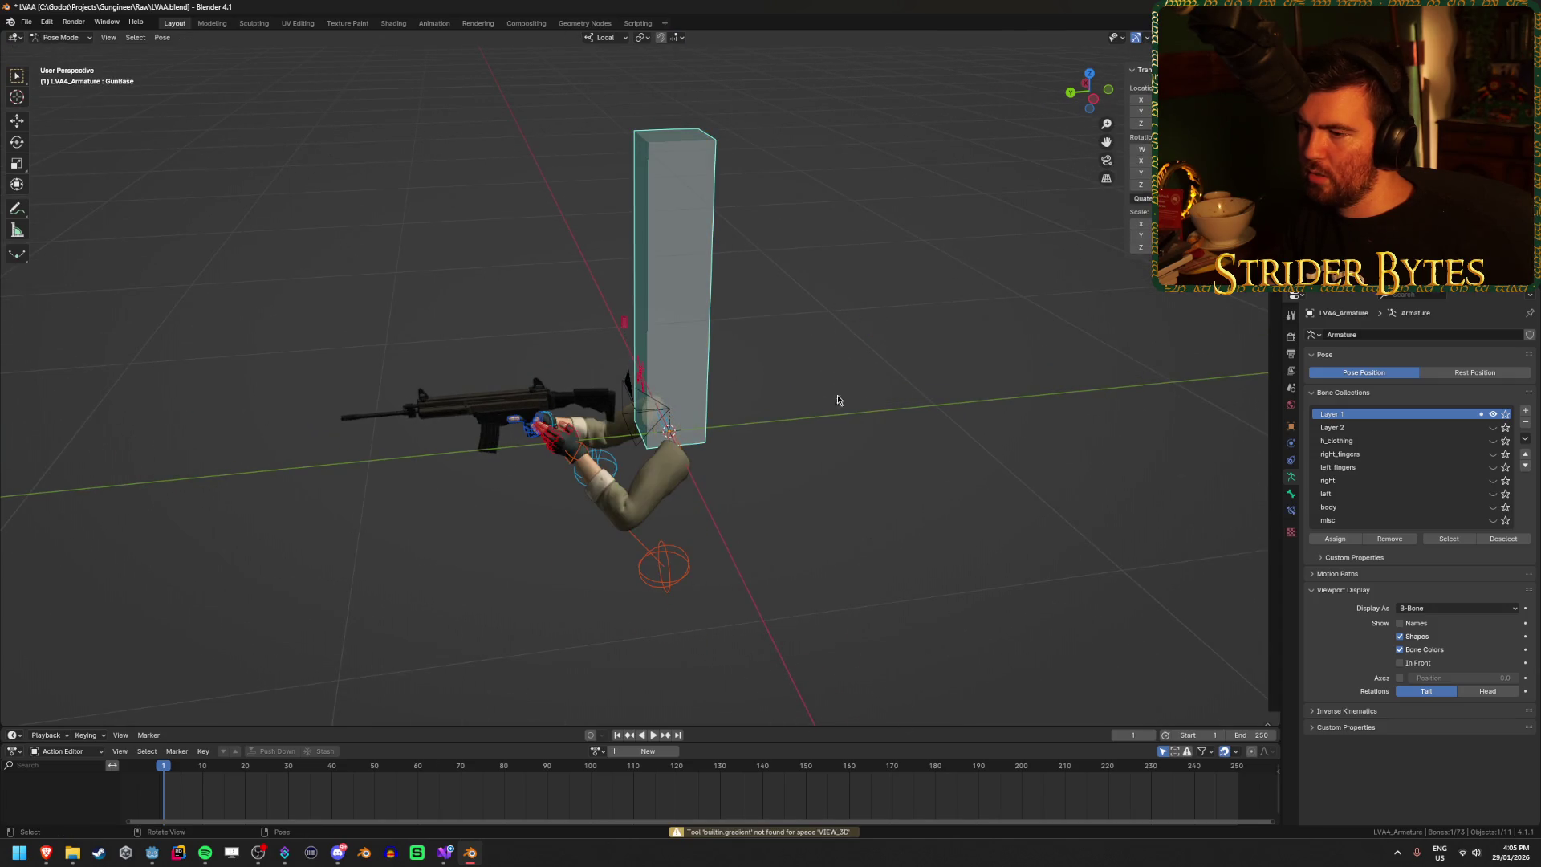
{"action": "scroll", "coordinate": [866, 327], "scroll_direction": "up", "scroll_amount": 3}
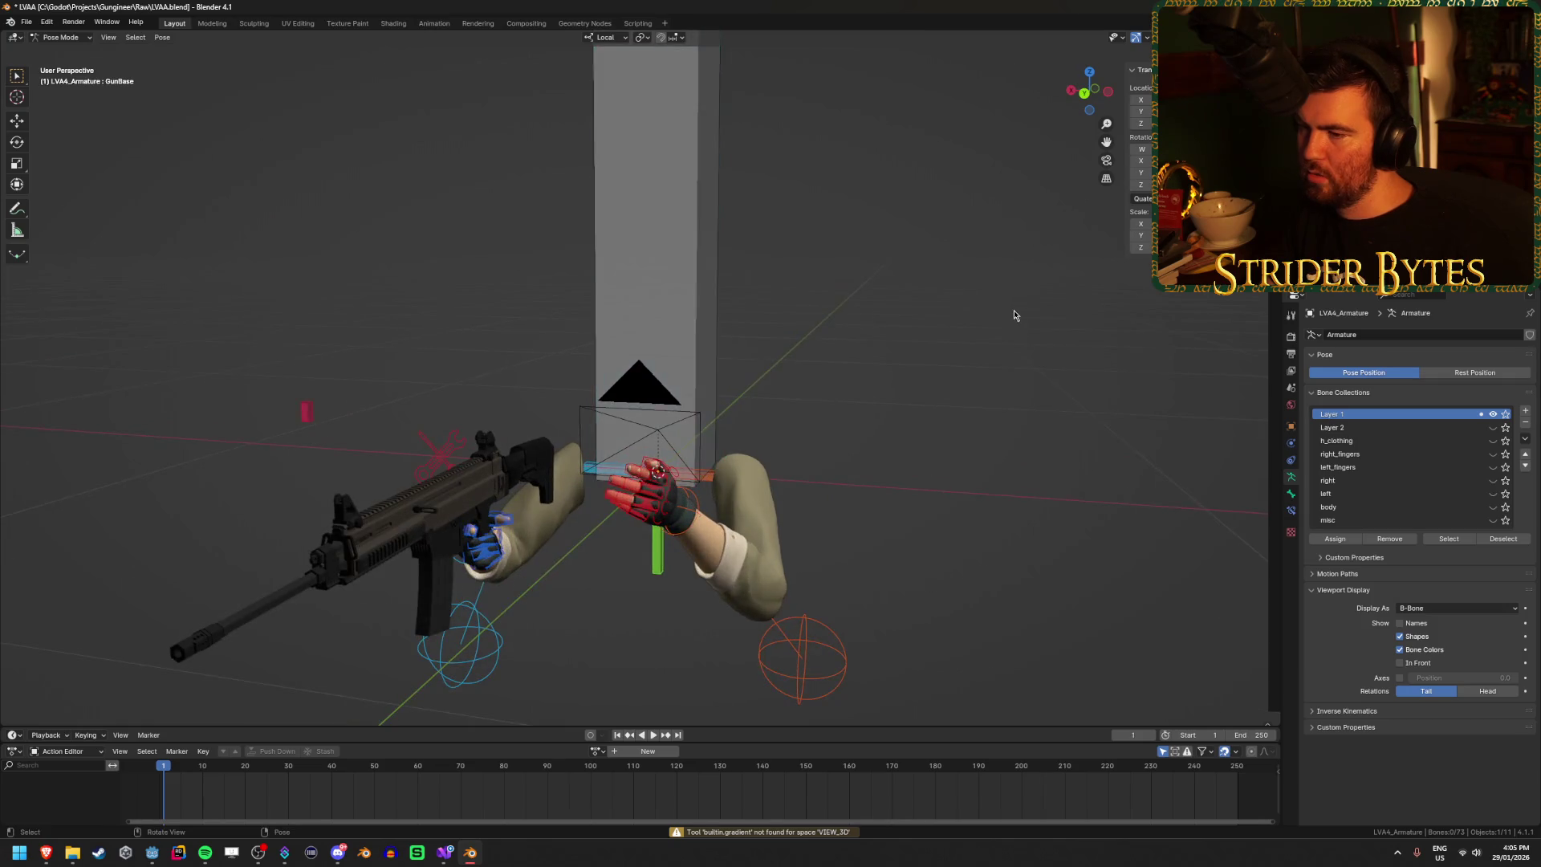
{"action": "scroll", "coordinate": [938, 342], "scroll_direction": "up", "scroll_amount": 2}
{"action": "key", "text": "a"}
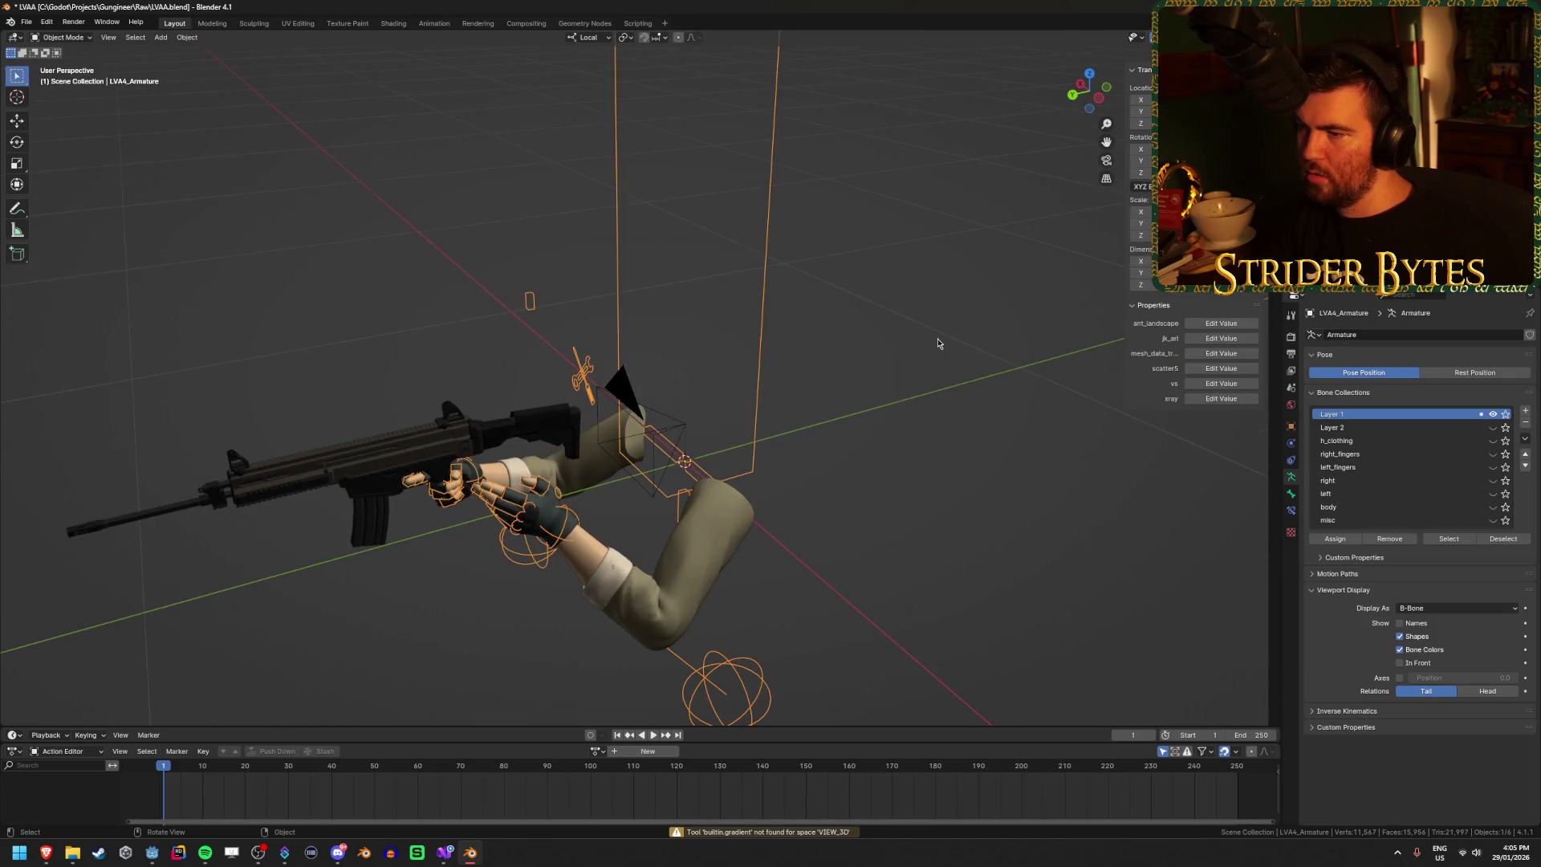
{"action": "key", "text": "ctrl+z"}
{"action": "scroll", "coordinate": [935, 333], "scroll_direction": "down", "scroll_amount": 5}
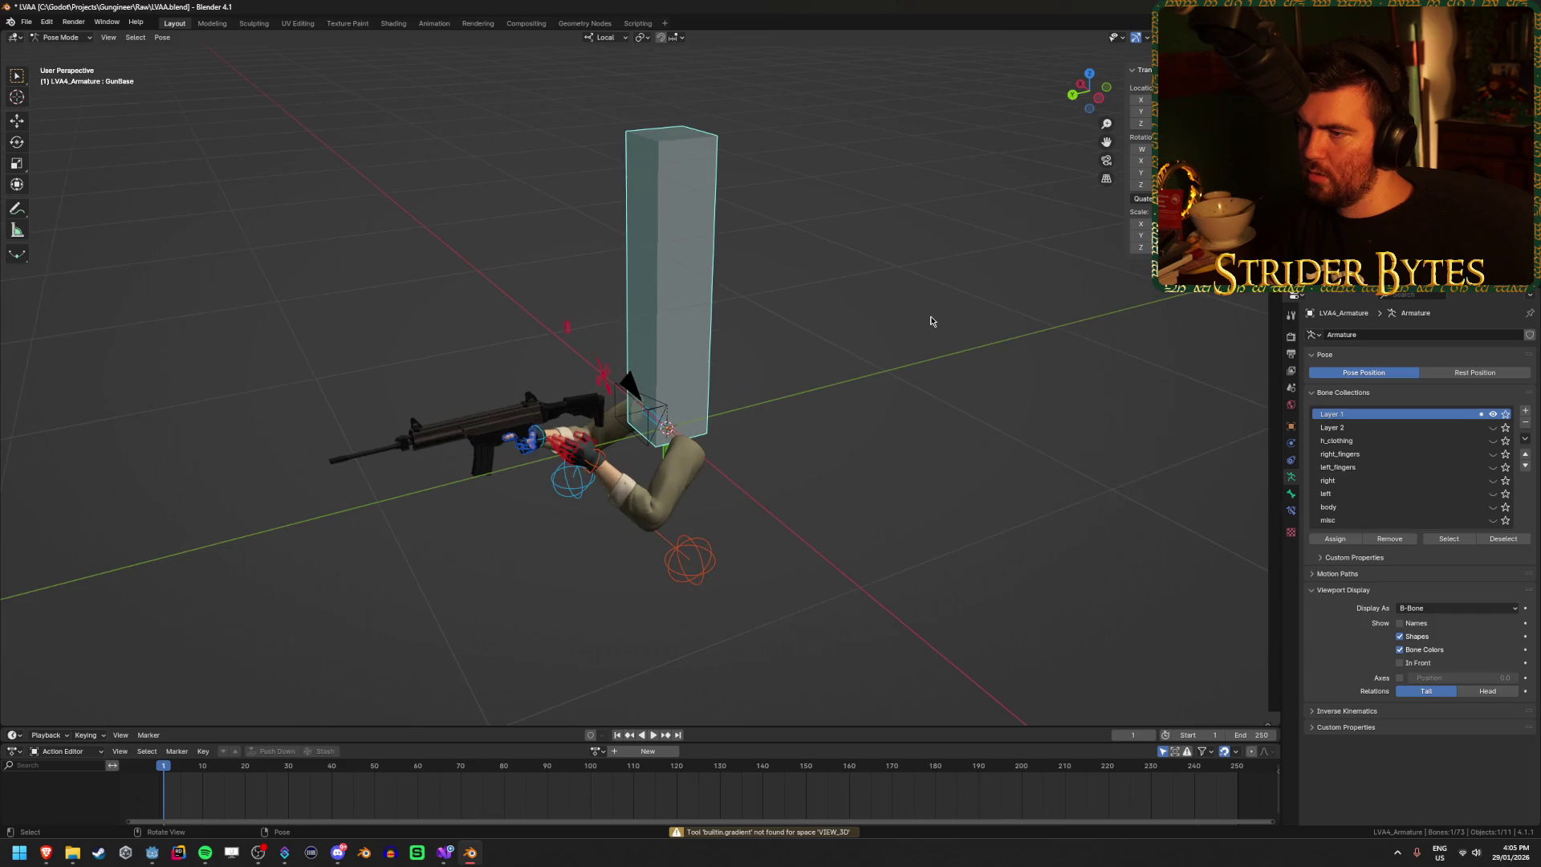
Step: Back in Edit Mode, deselect everything and select the GunBase bone's tip
{"action": "key", "text": "Tab"}
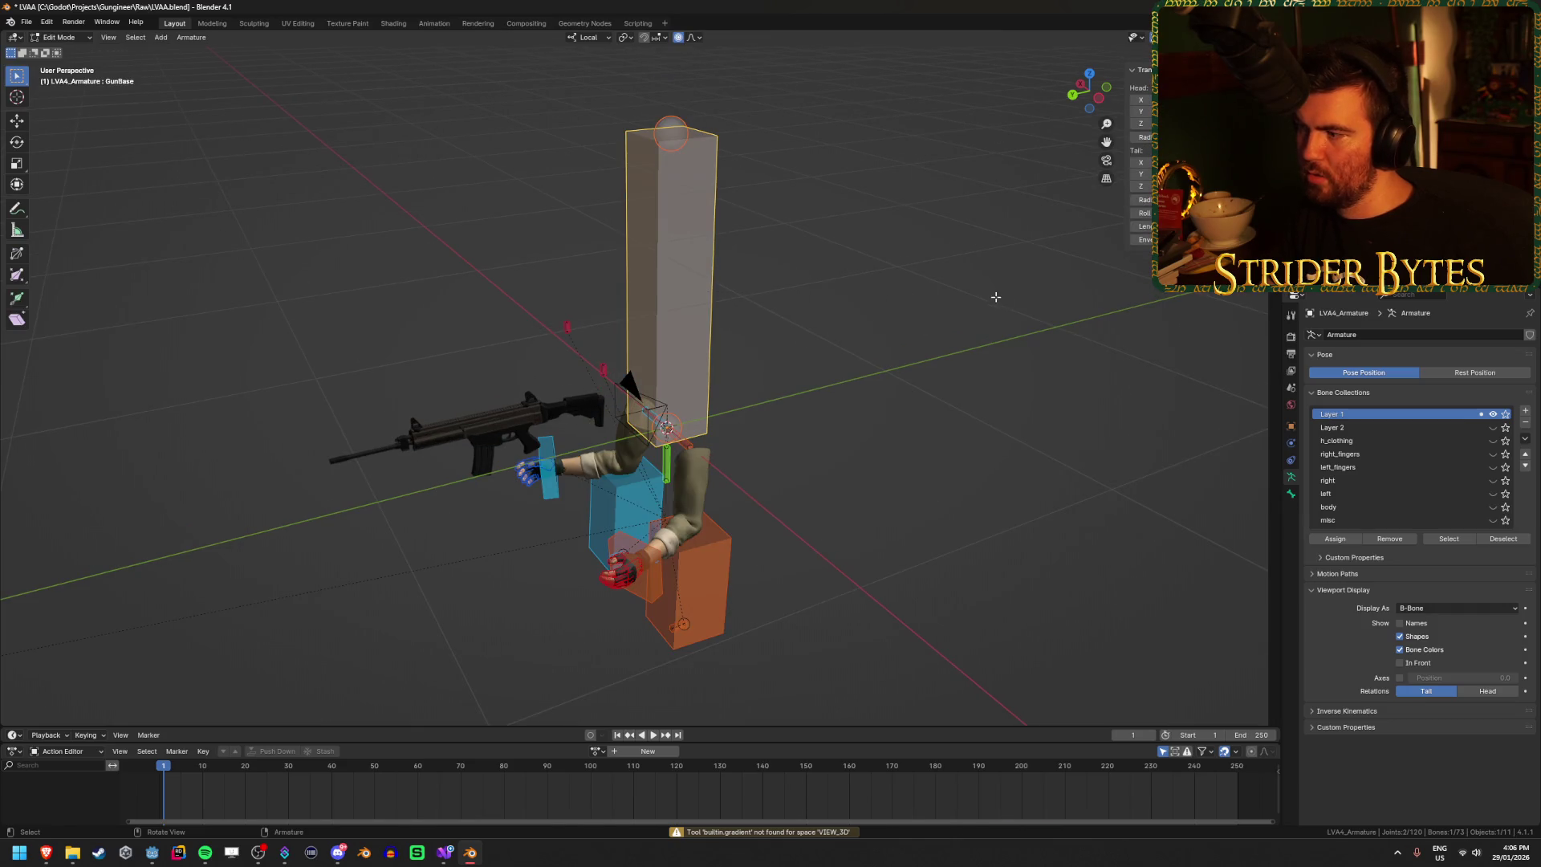
{"action": "key", "text": "s"}
{"action": "key", "text": "Escape"}
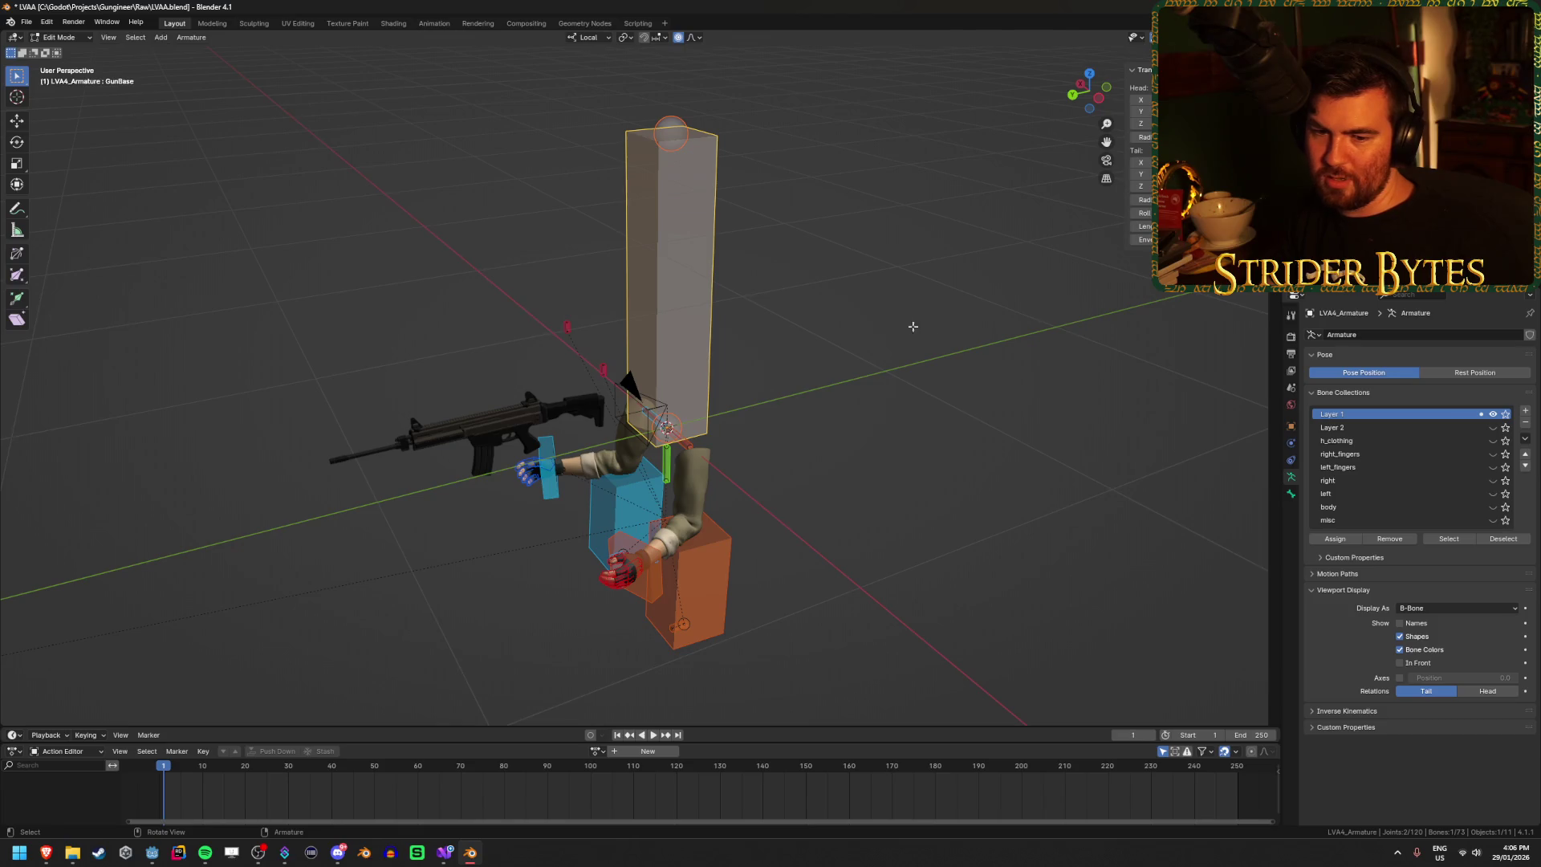
{"action": "key", "text": "alt+a"}
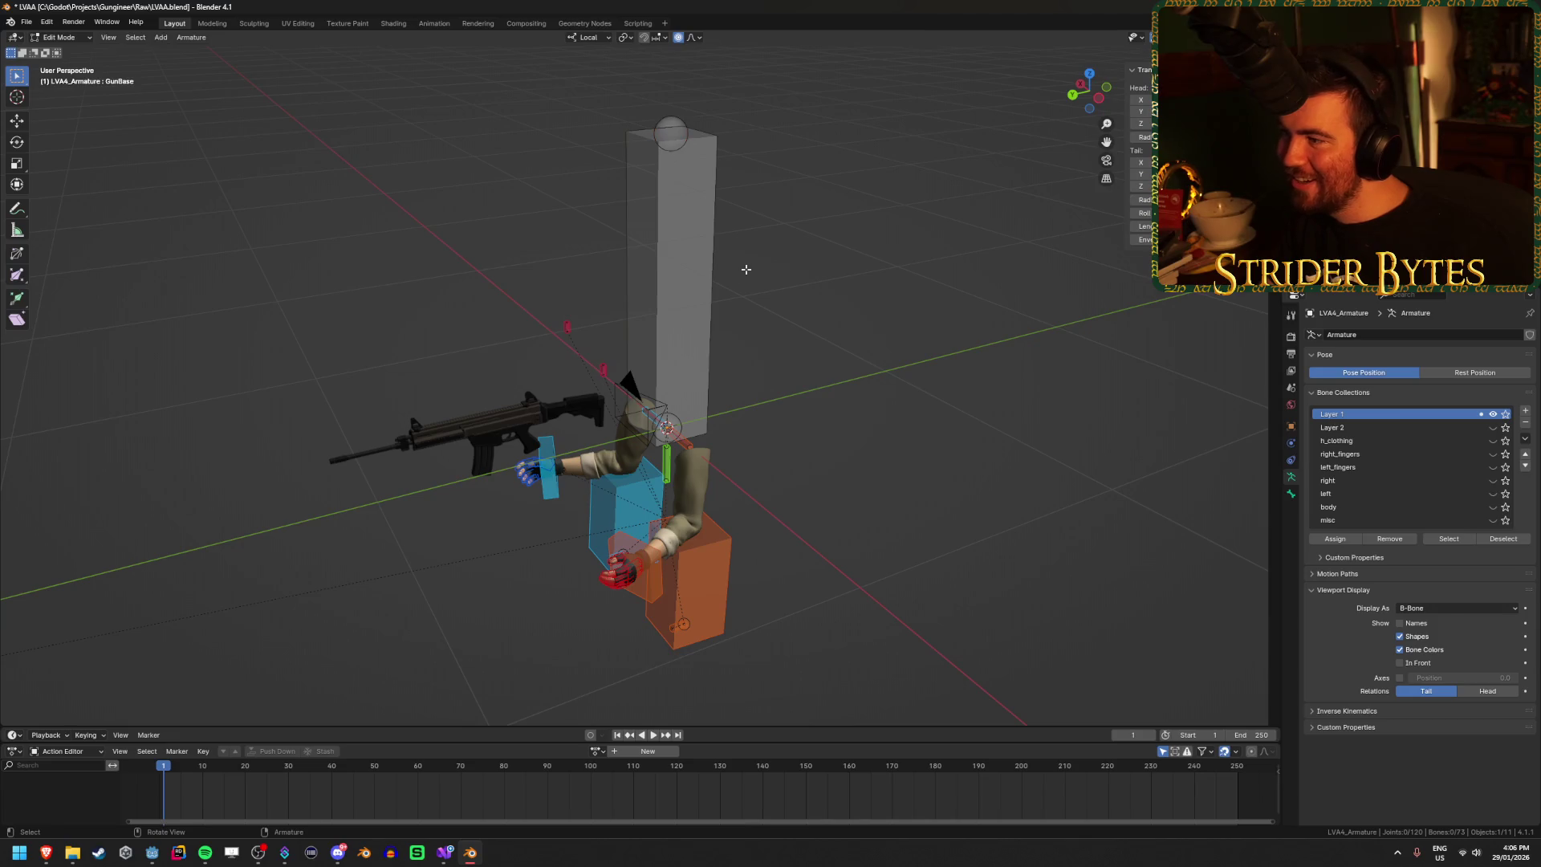
{"action": "left_click", "coordinate": [671, 418]}
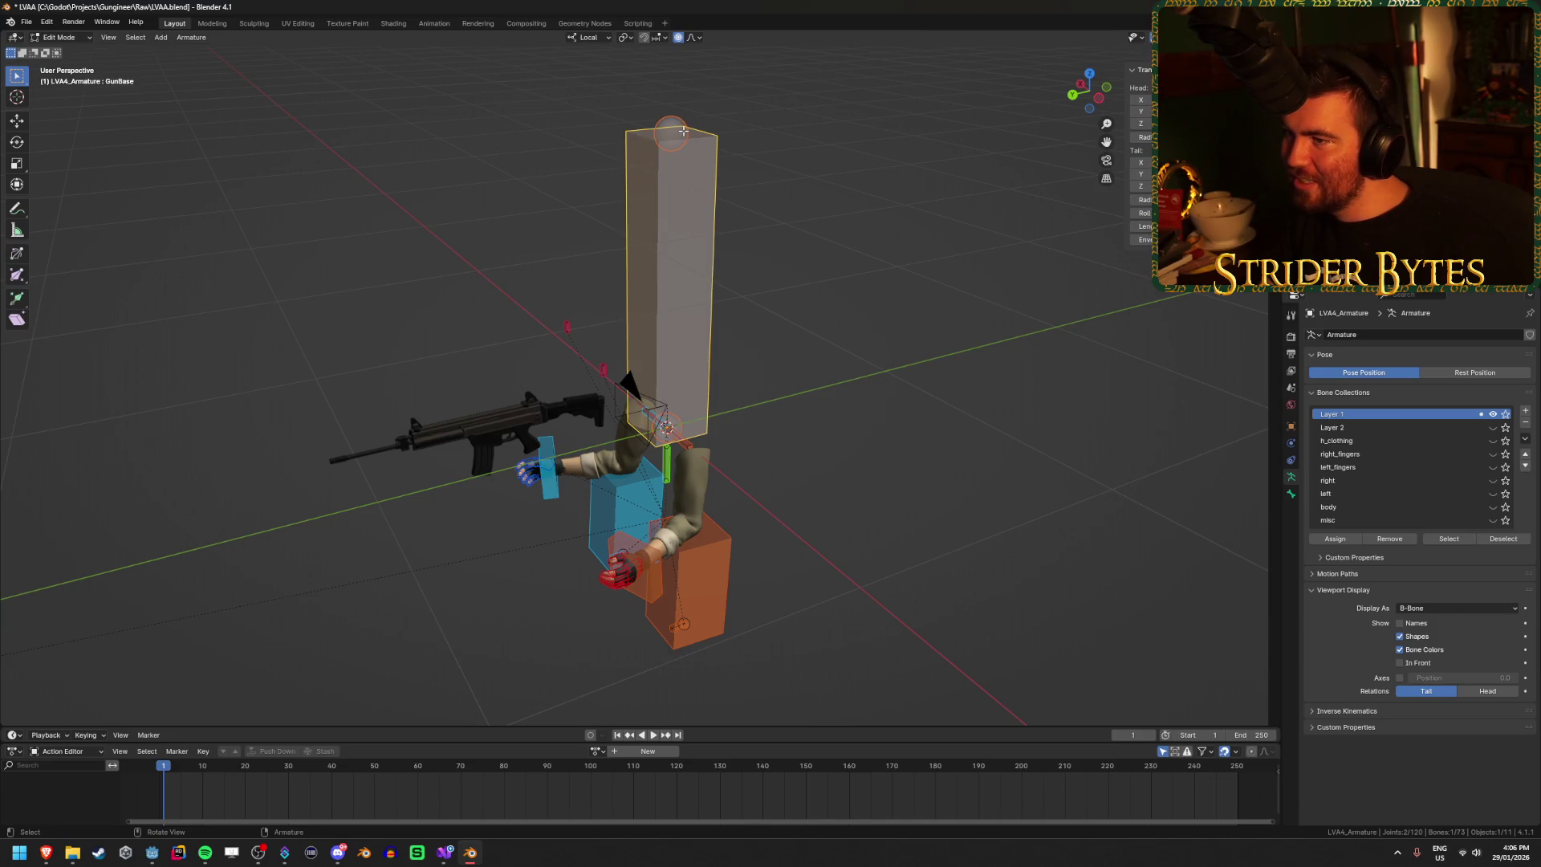
{"action": "left_click", "coordinate": [683, 131]}
Step: Drag the GunBase tip down to shorten it, then check its Bone properties
{"action": "mouse_move", "coordinate": [683, 131]}
{"action": "left_mouse_down"}
{"action": "mouse_move", "coordinate": [668, 345]}
{"action": "mouse_move", "coordinate": [668, 286]}
{"action": "mouse_move", "coordinate": [668, 314]}
{"action": "left_mouse_up"}
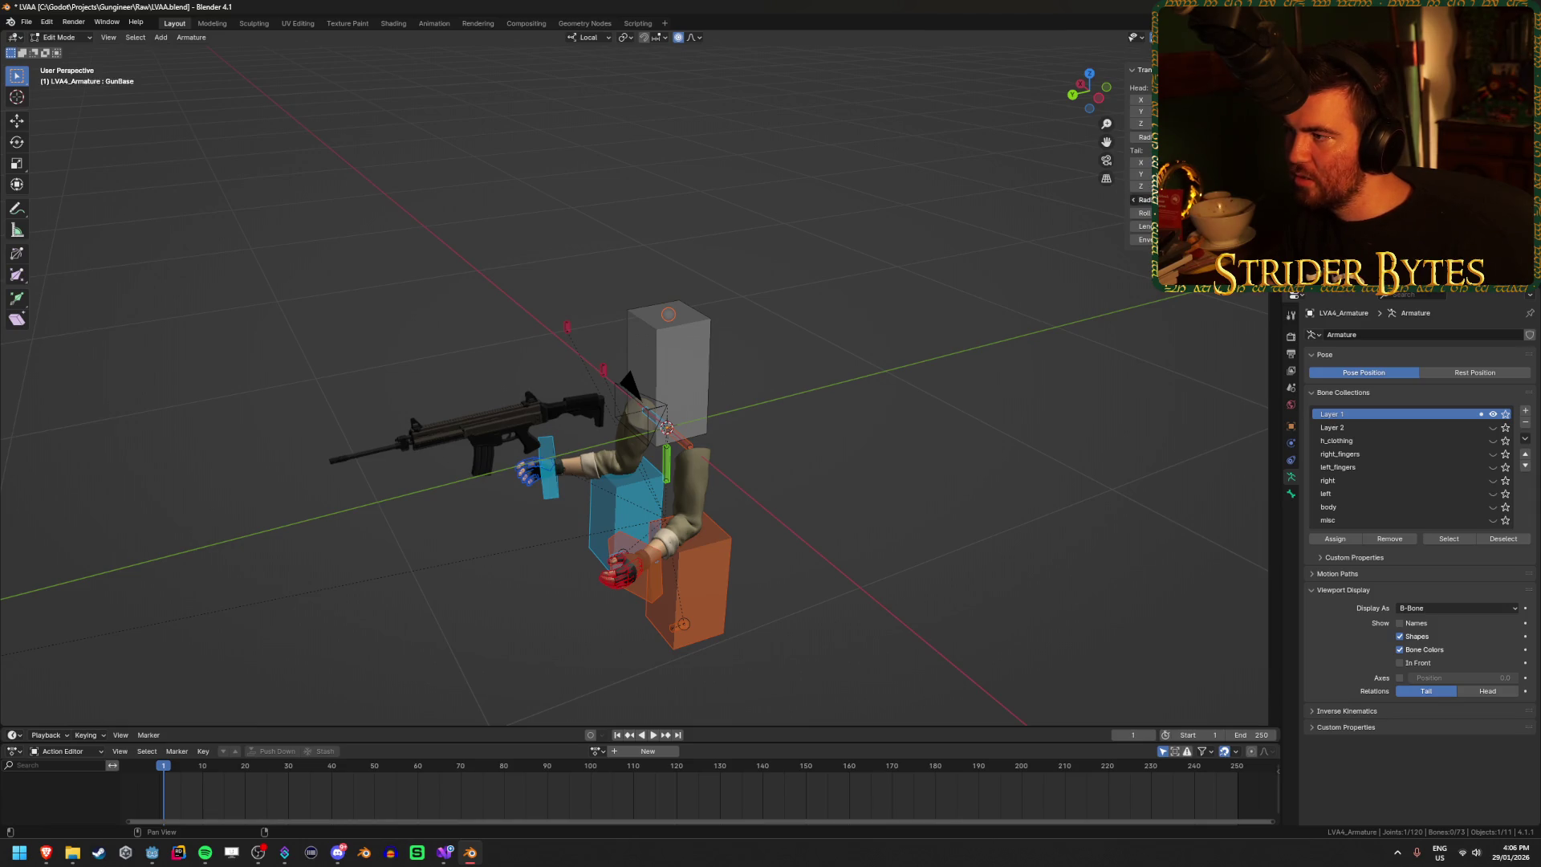
{"action": "scroll", "coordinate": [844, 360], "scroll_direction": "up", "scroll_amount": 4}
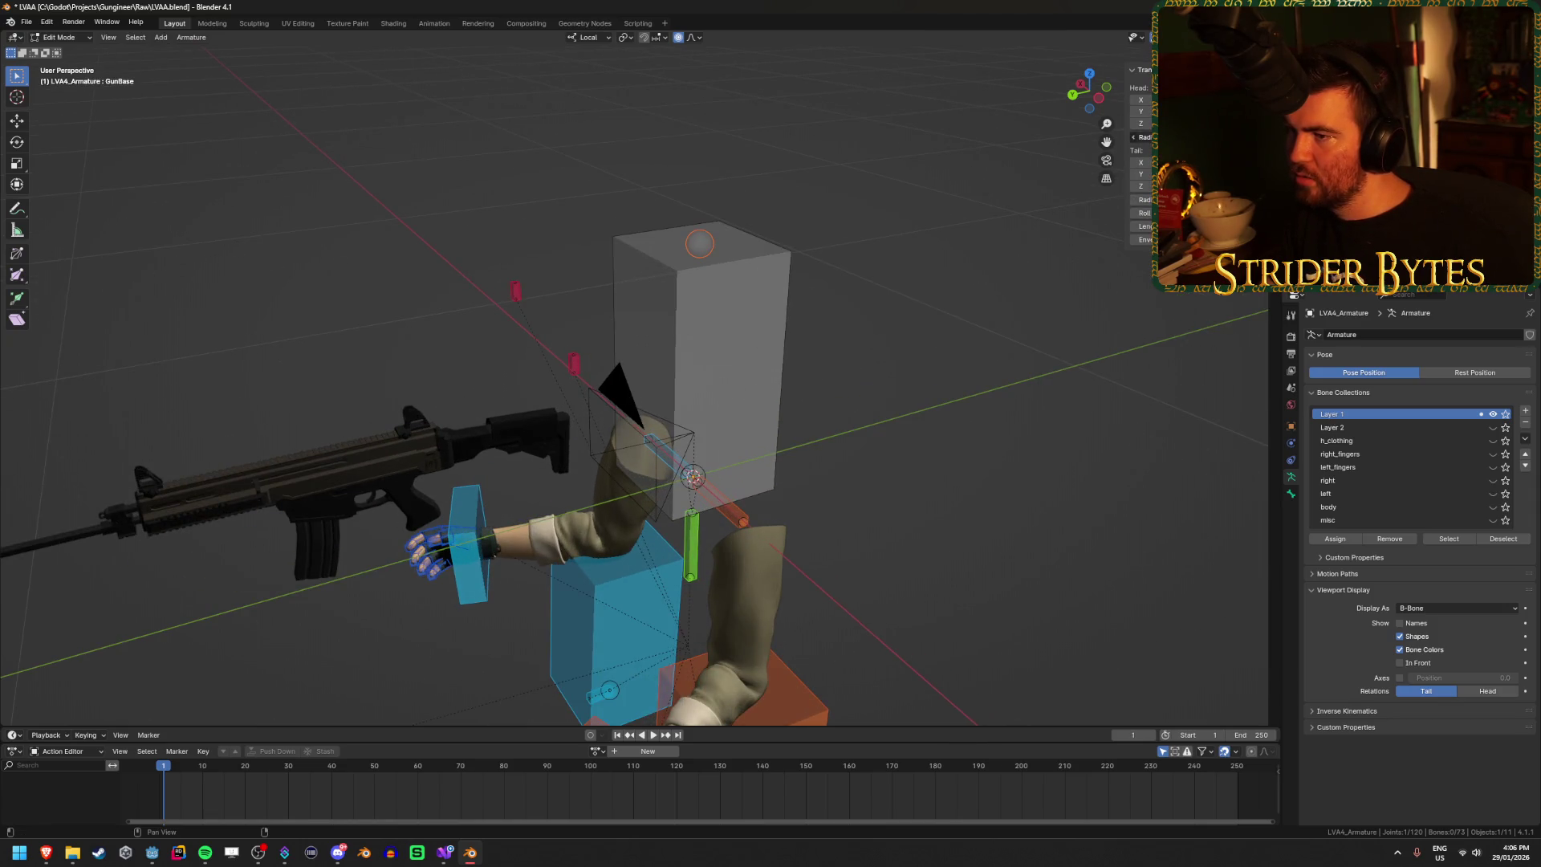
{"action": "key", "text": "ctrl+z"}
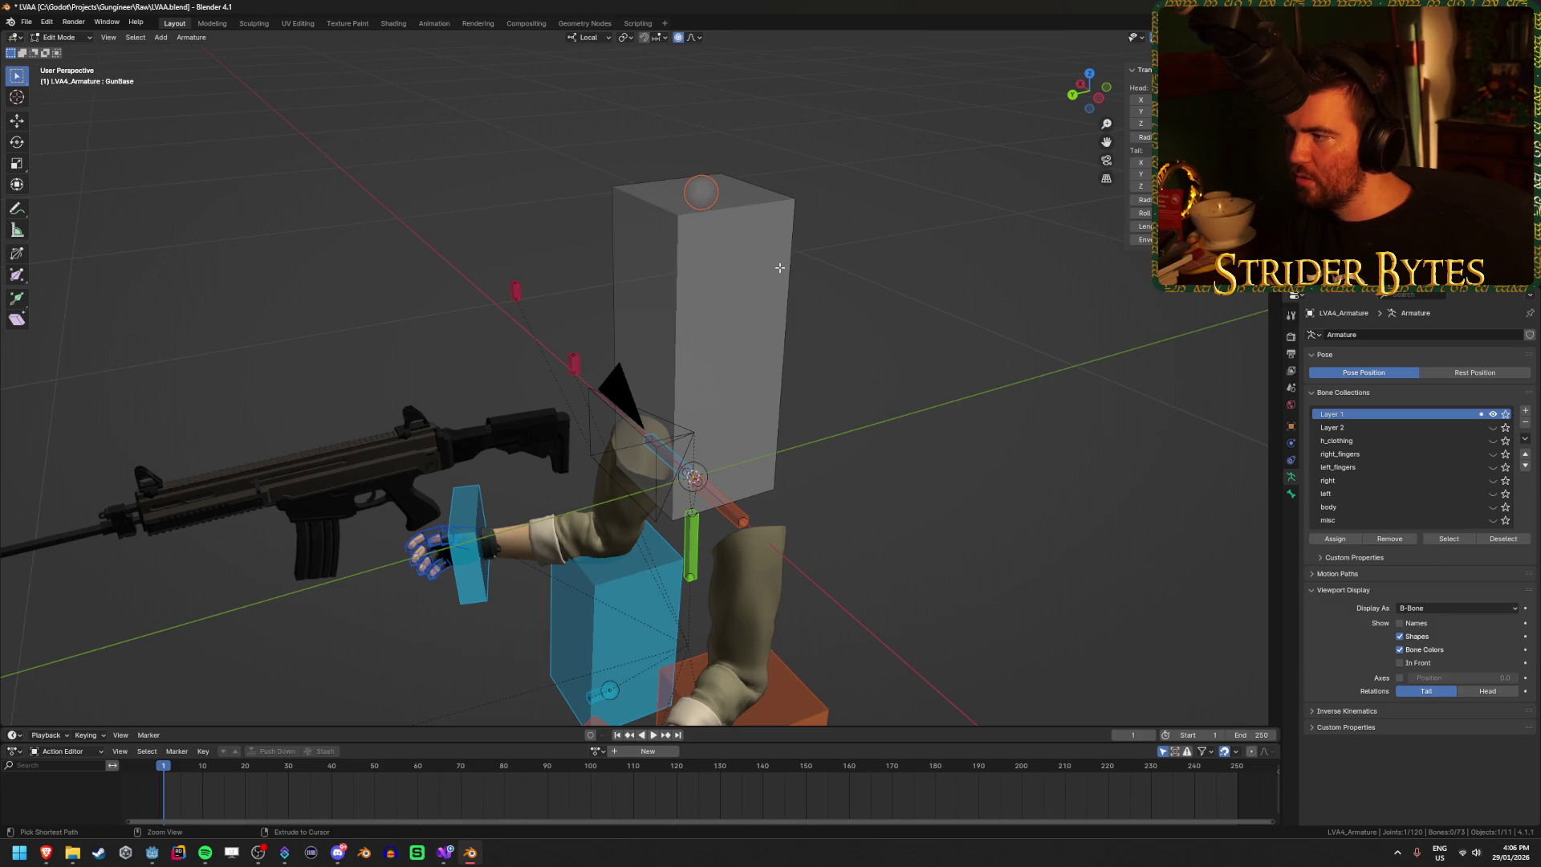
{"action": "left_click", "coordinate": [1292, 495]}
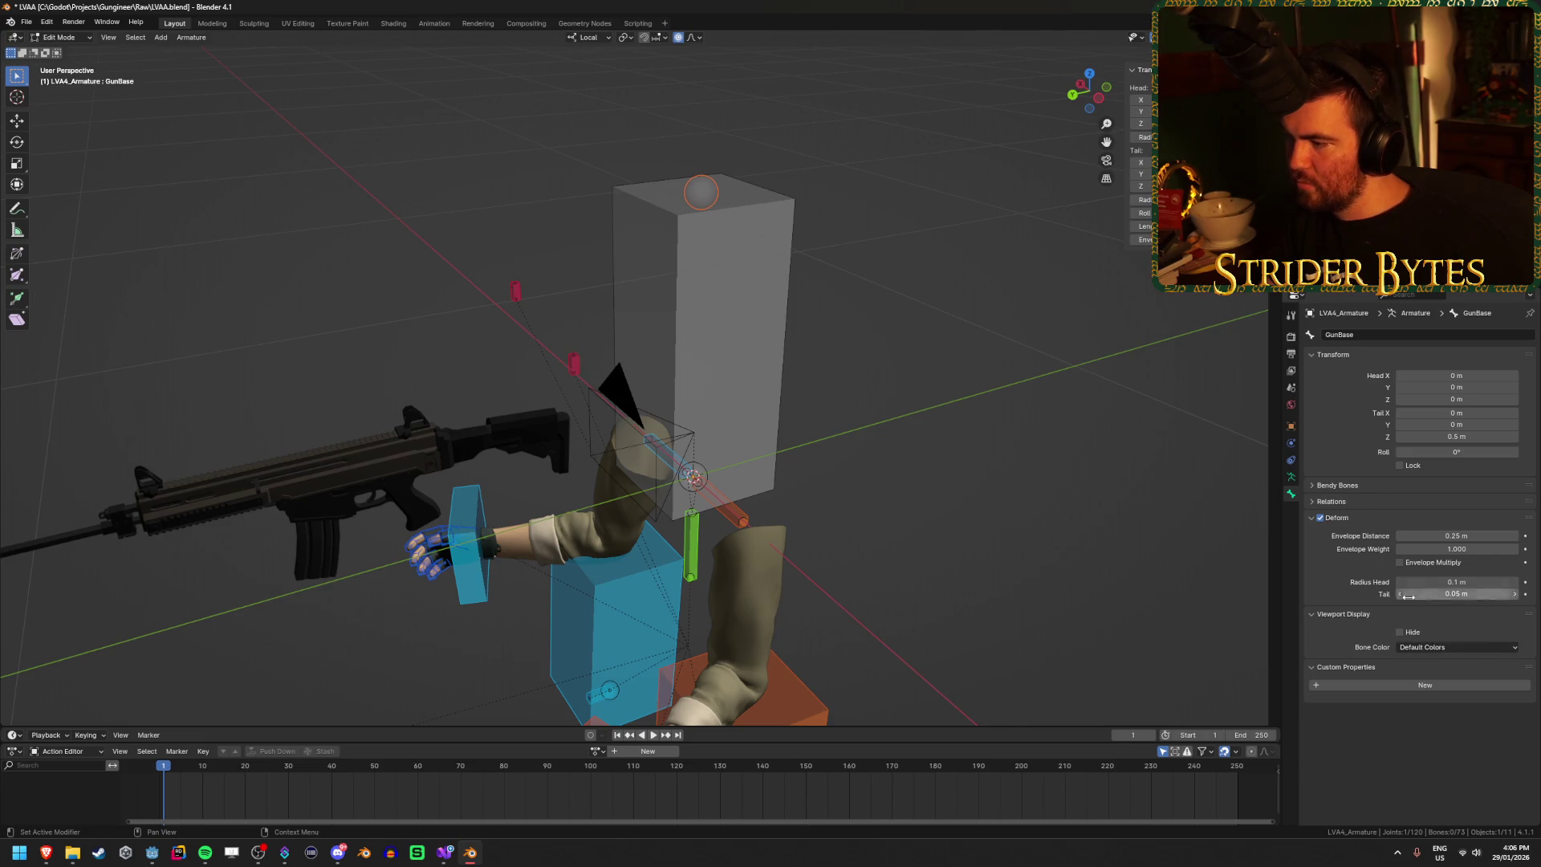
{"action": "left_click", "coordinate": [1294, 480]}
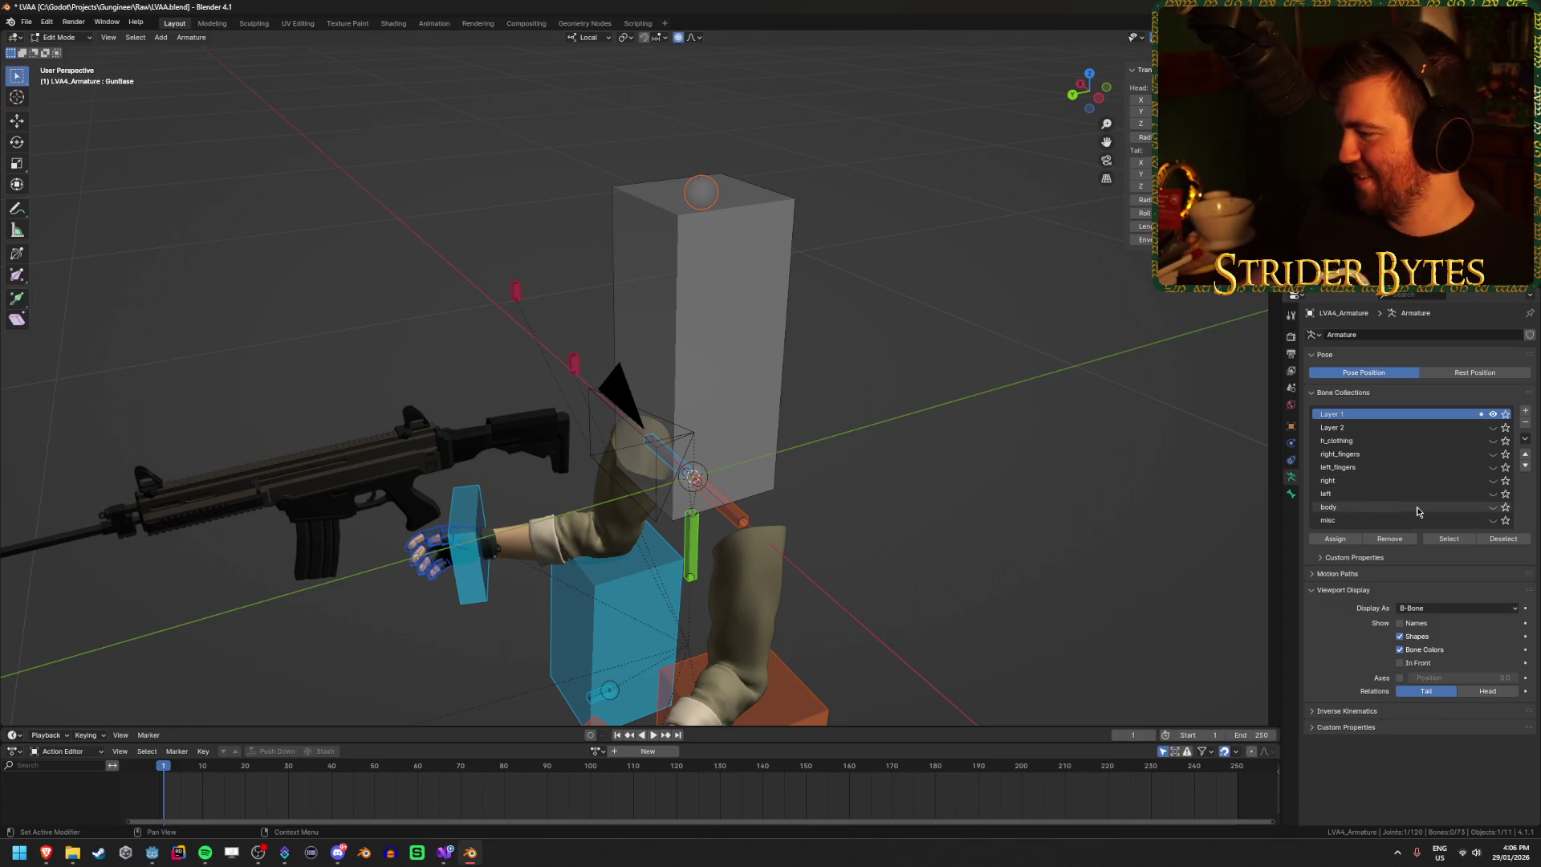
Step: Set the armature's Display As to Octahedral, after briefly trying Stick
{"action": "left_click", "coordinate": [1449, 608]}
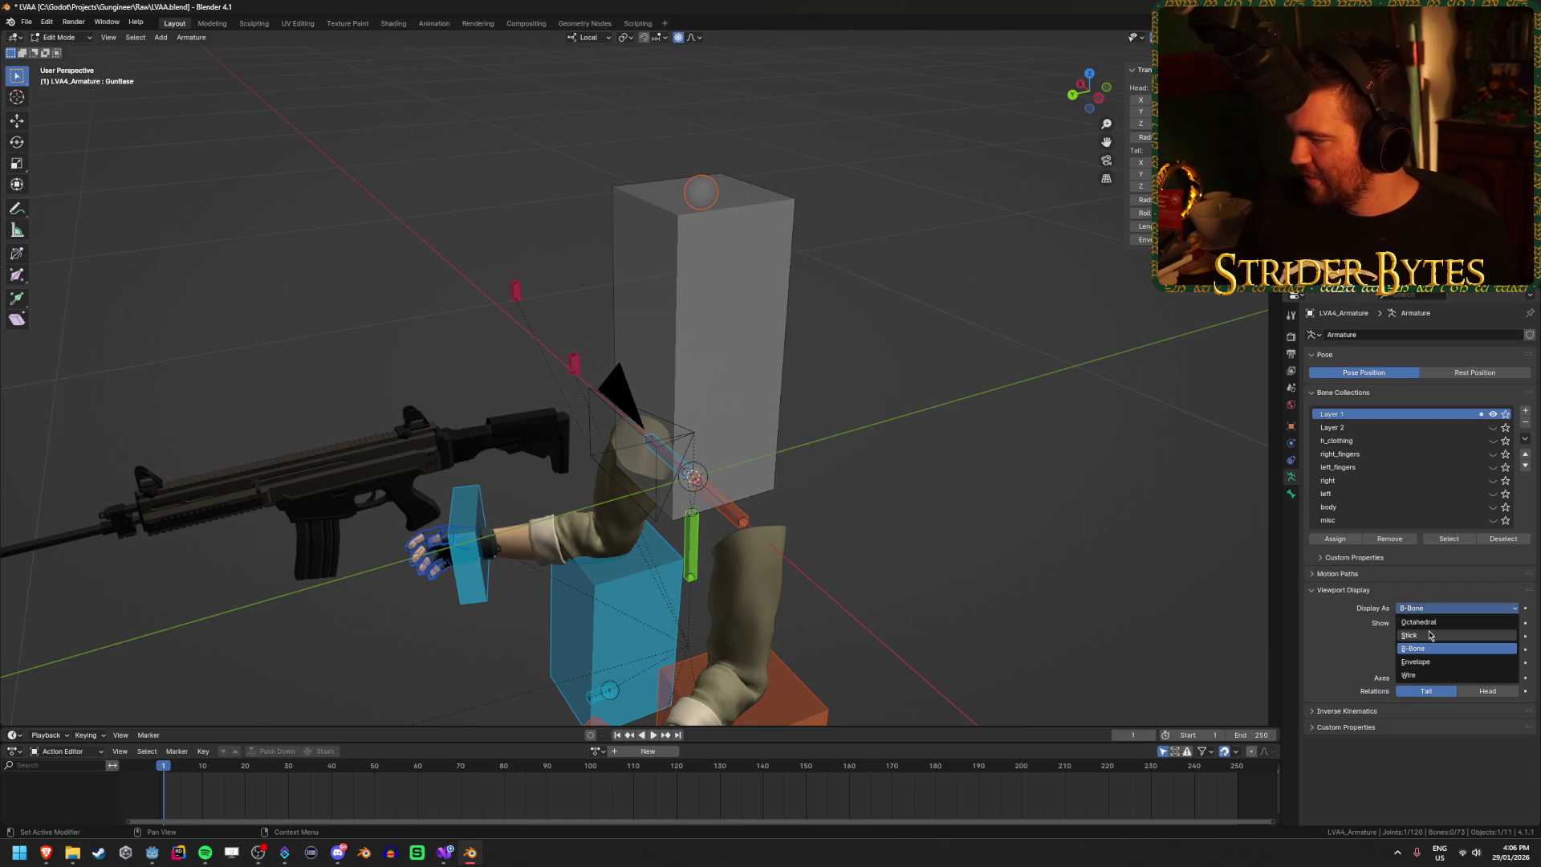
{"action": "left_click", "coordinate": [1431, 634]}
{"action": "left_click", "coordinate": [1449, 608]}
{"action": "left_click", "coordinate": [1436, 616]}
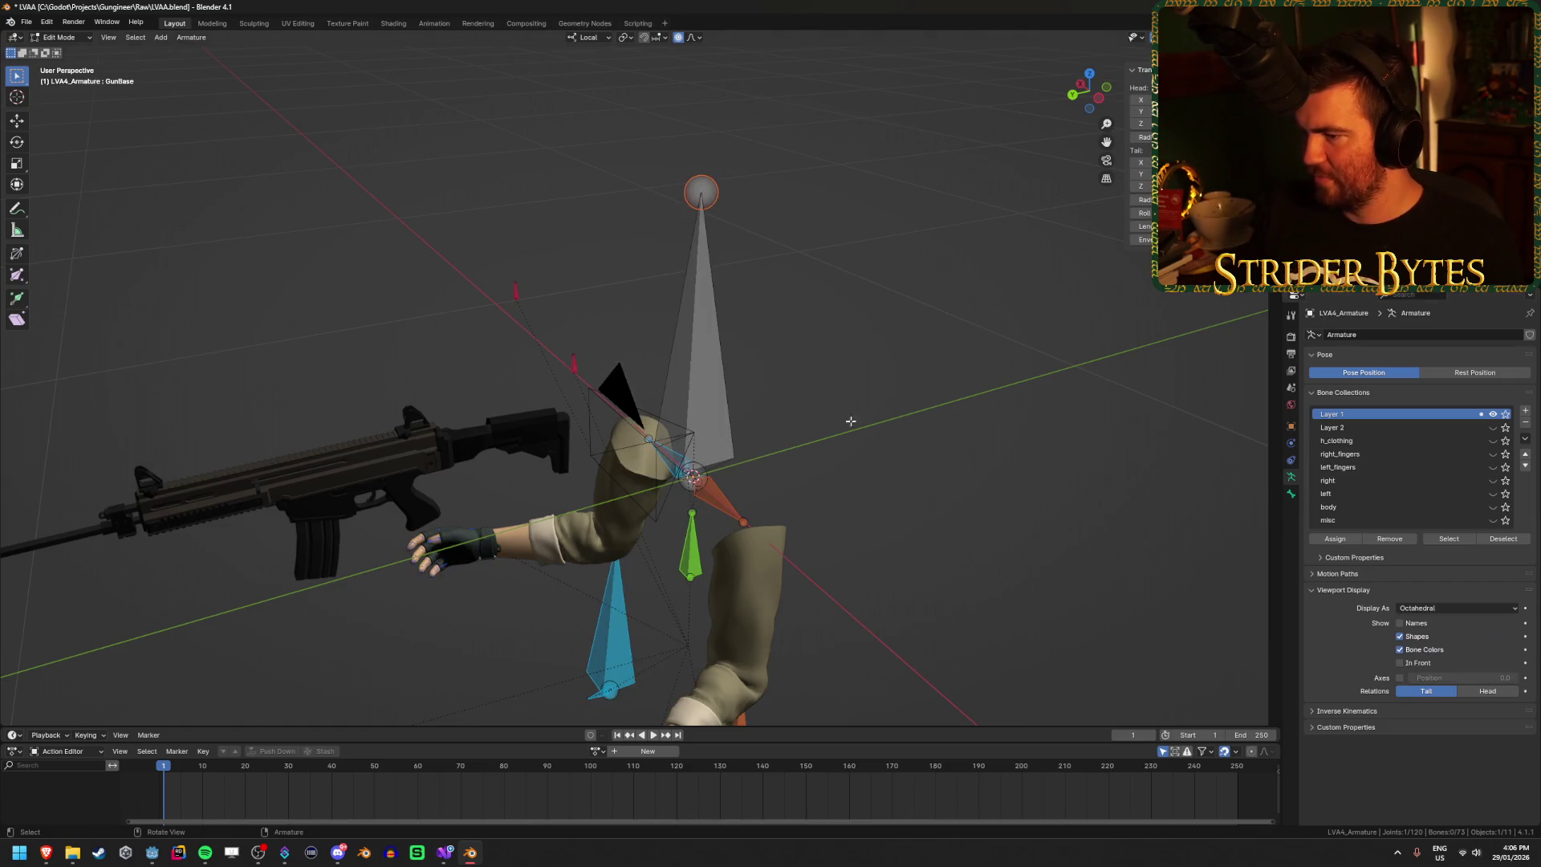
{"action": "scroll", "coordinate": [836, 451], "scroll_direction": "down", "scroll_amount": 3}
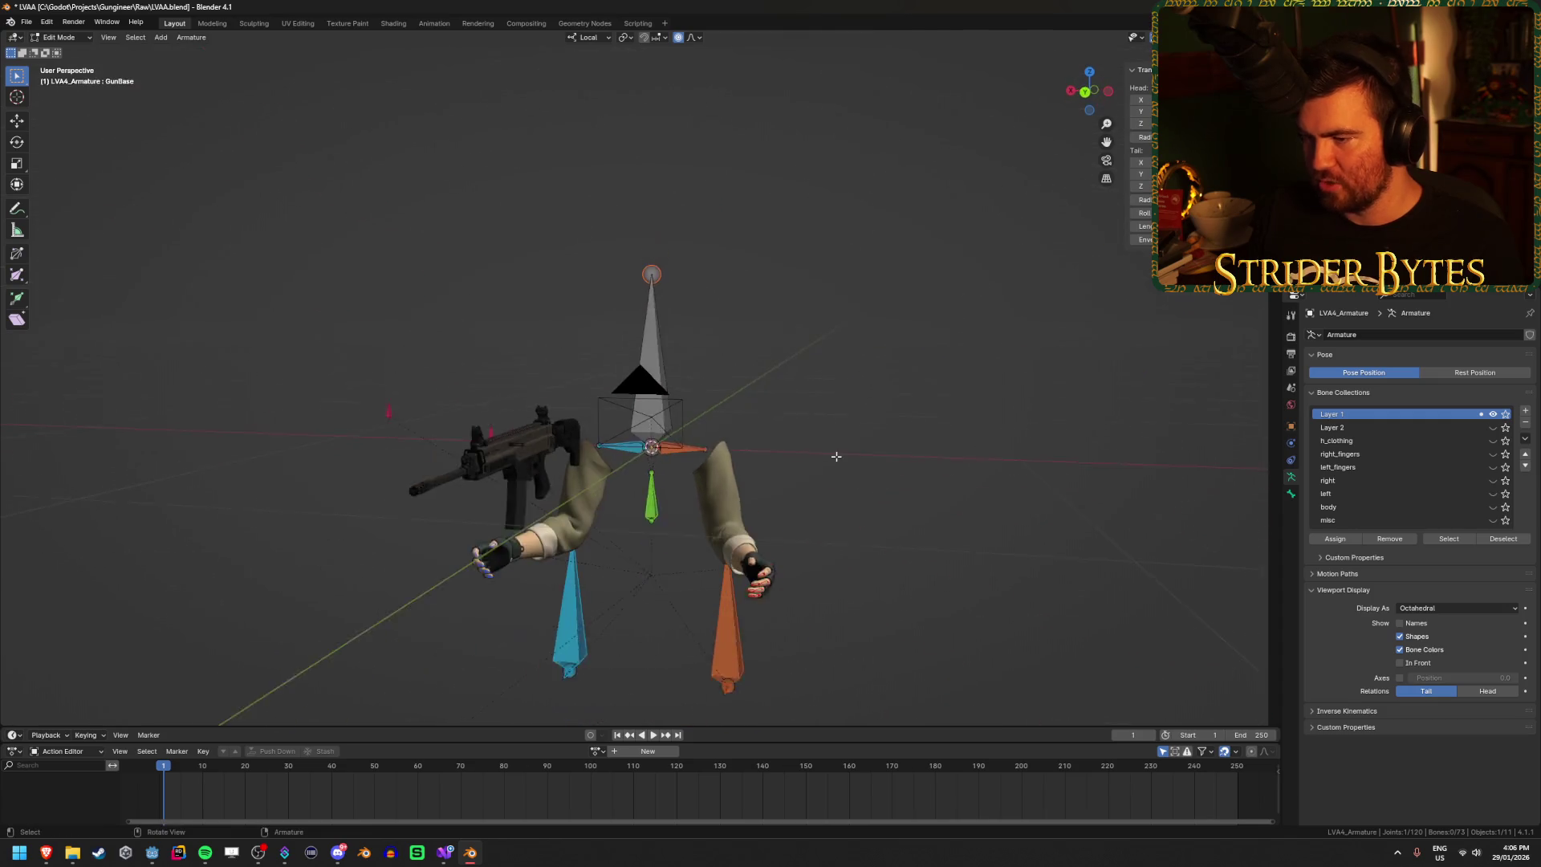
Step: Select the GunBase bone in Pose Mode, then return the armature to Edit Mode
{"action": "key", "text": "ctrl+Tab"}
{"action": "left_click", "coordinate": [834, 526]}
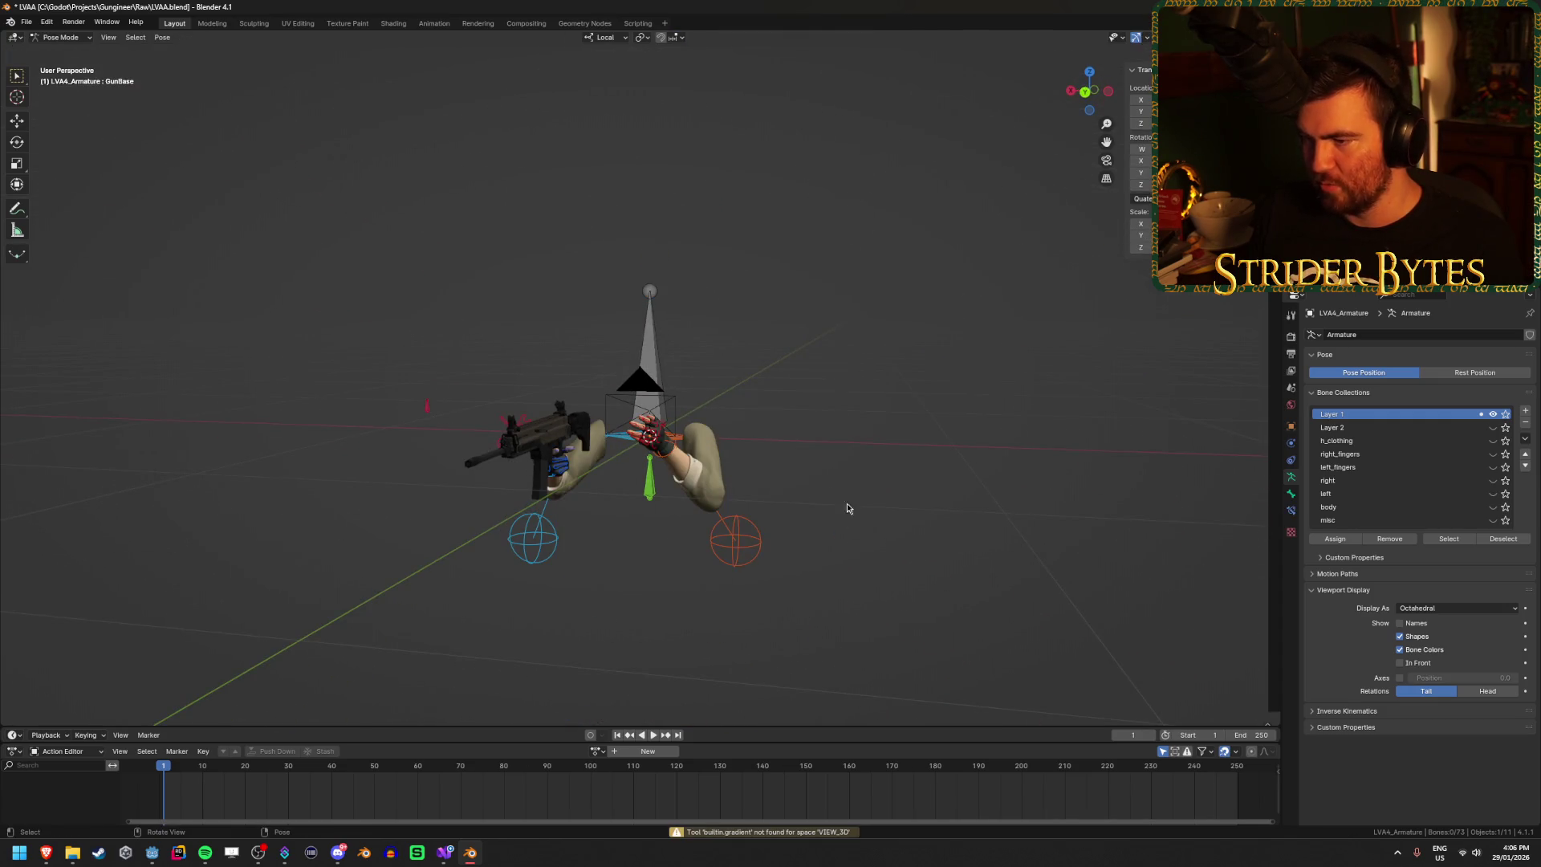
{"action": "scroll", "coordinate": [864, 496], "scroll_direction": "up", "scroll_amount": 2}
{"action": "left_click_drag", "start_coordinate": [864, 496], "coordinate": [764, 492]}
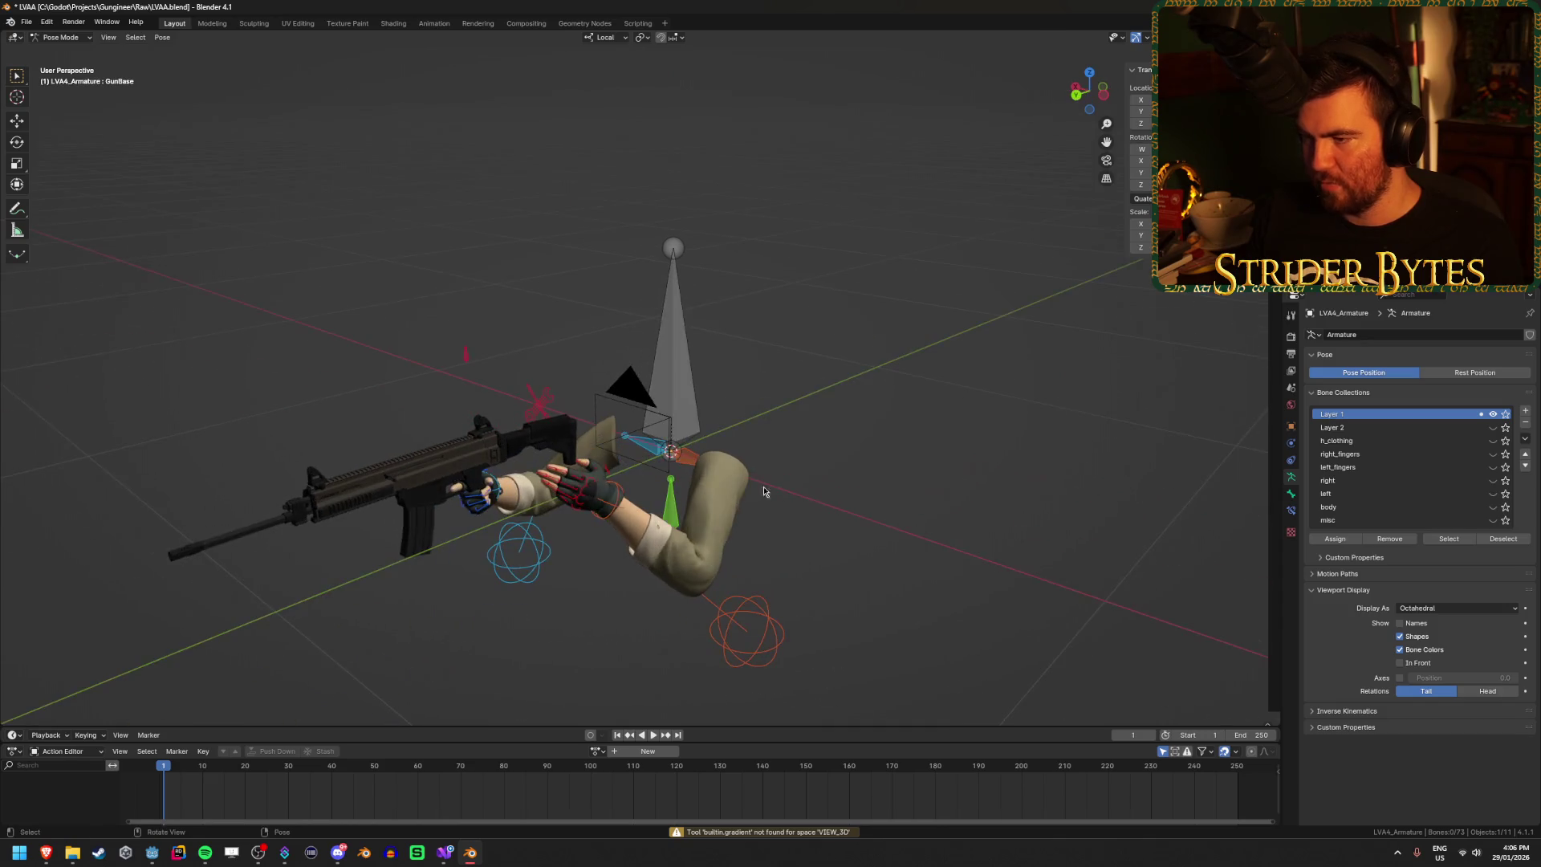
{"action": "left_click", "coordinate": [660, 343]}
{"action": "key", "text": "Tab"}
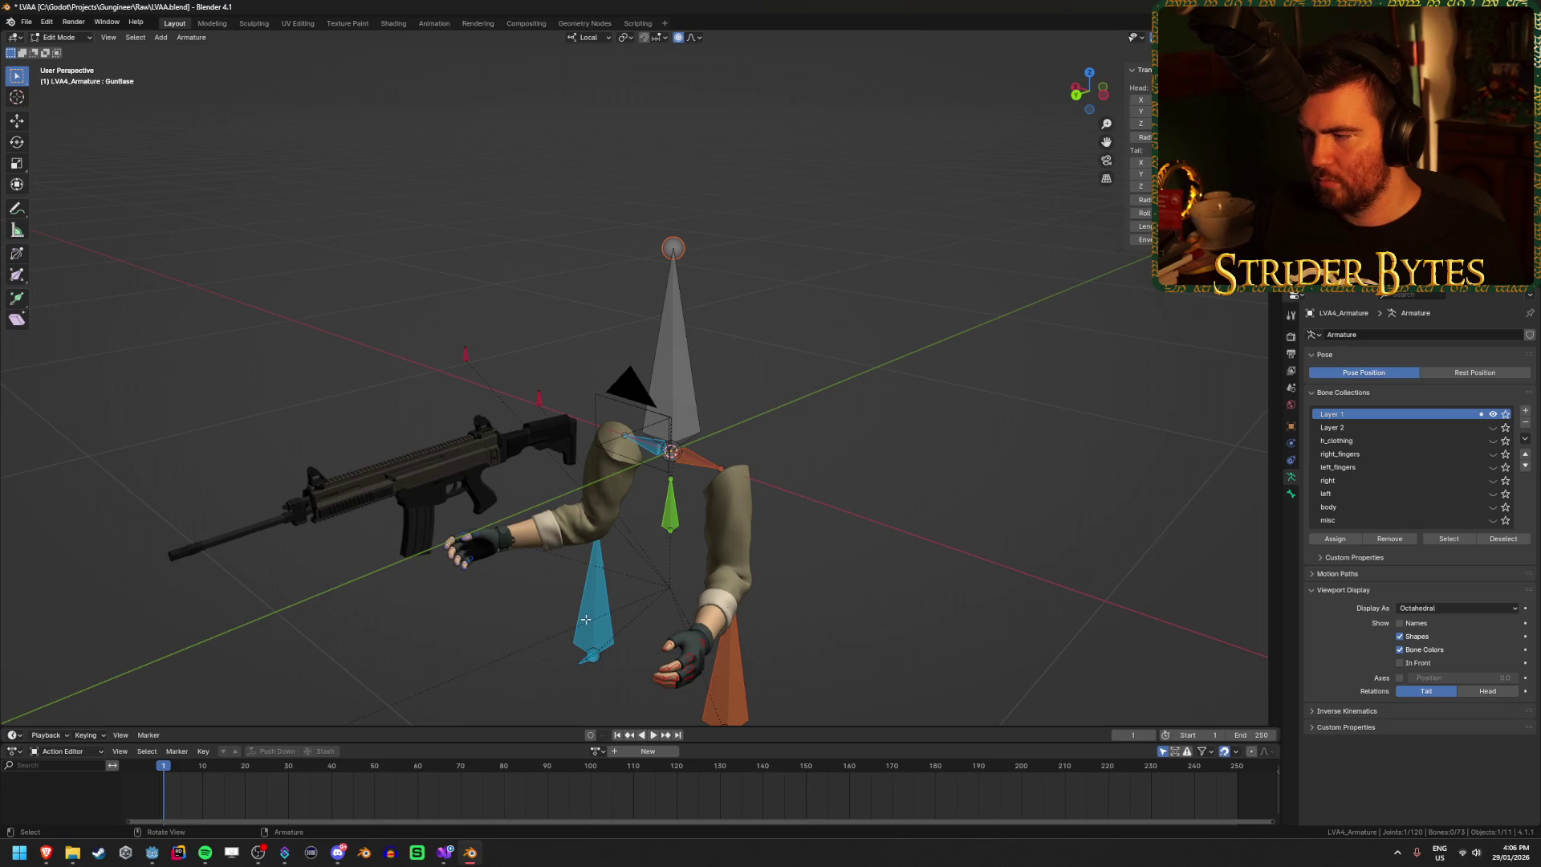
{"action": "right_click", "coordinate": [472, 859]}
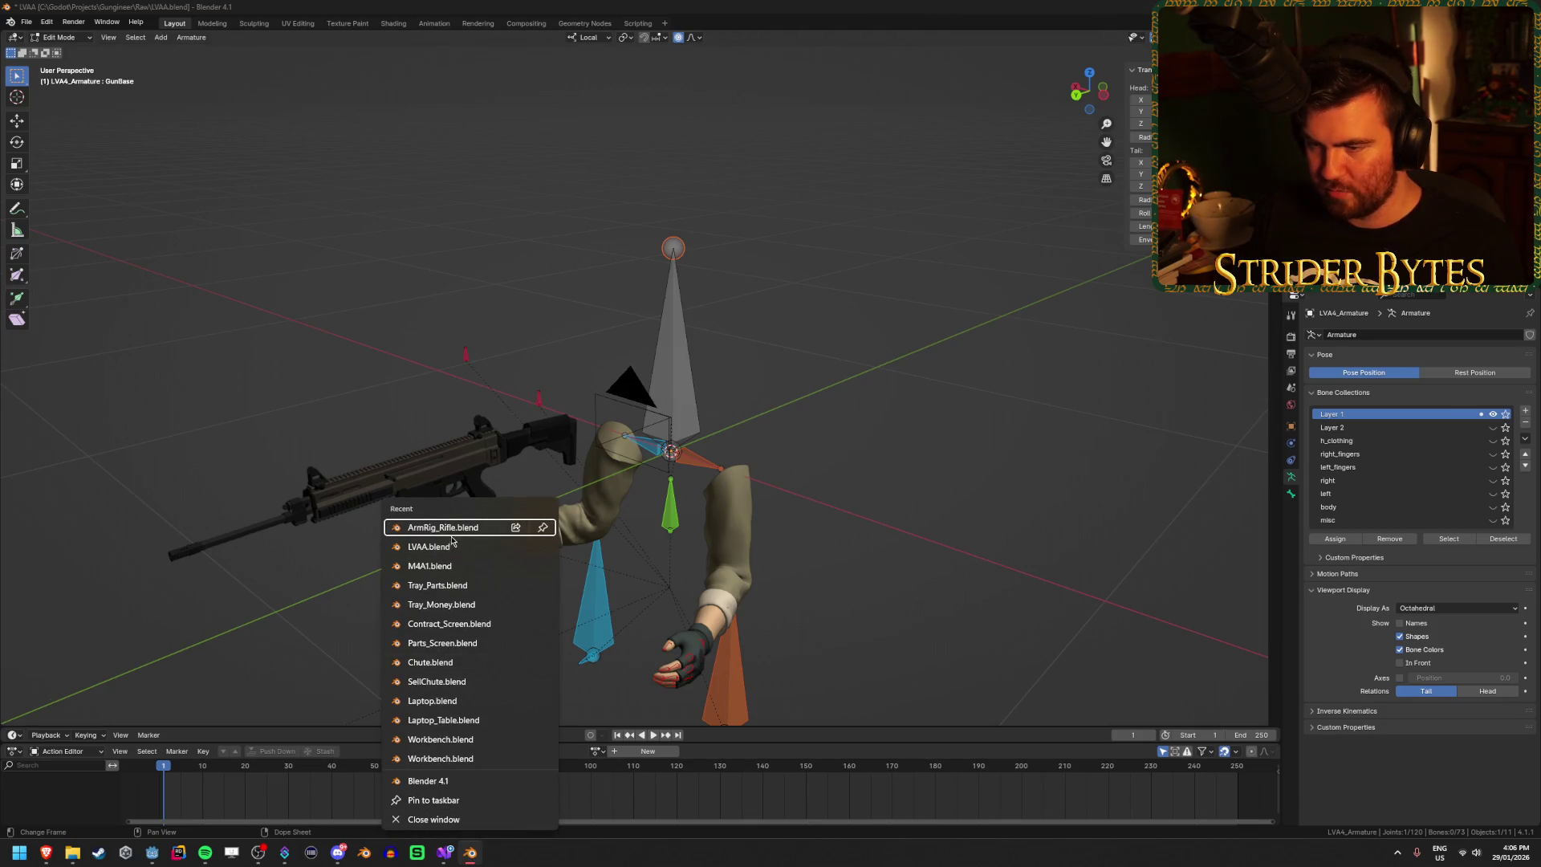
Step: Open ArmRig_Rifle in a new window and inspect its Gun_Base and Gun_Magazine bones
{"action": "left_click", "coordinate": [452, 530]}
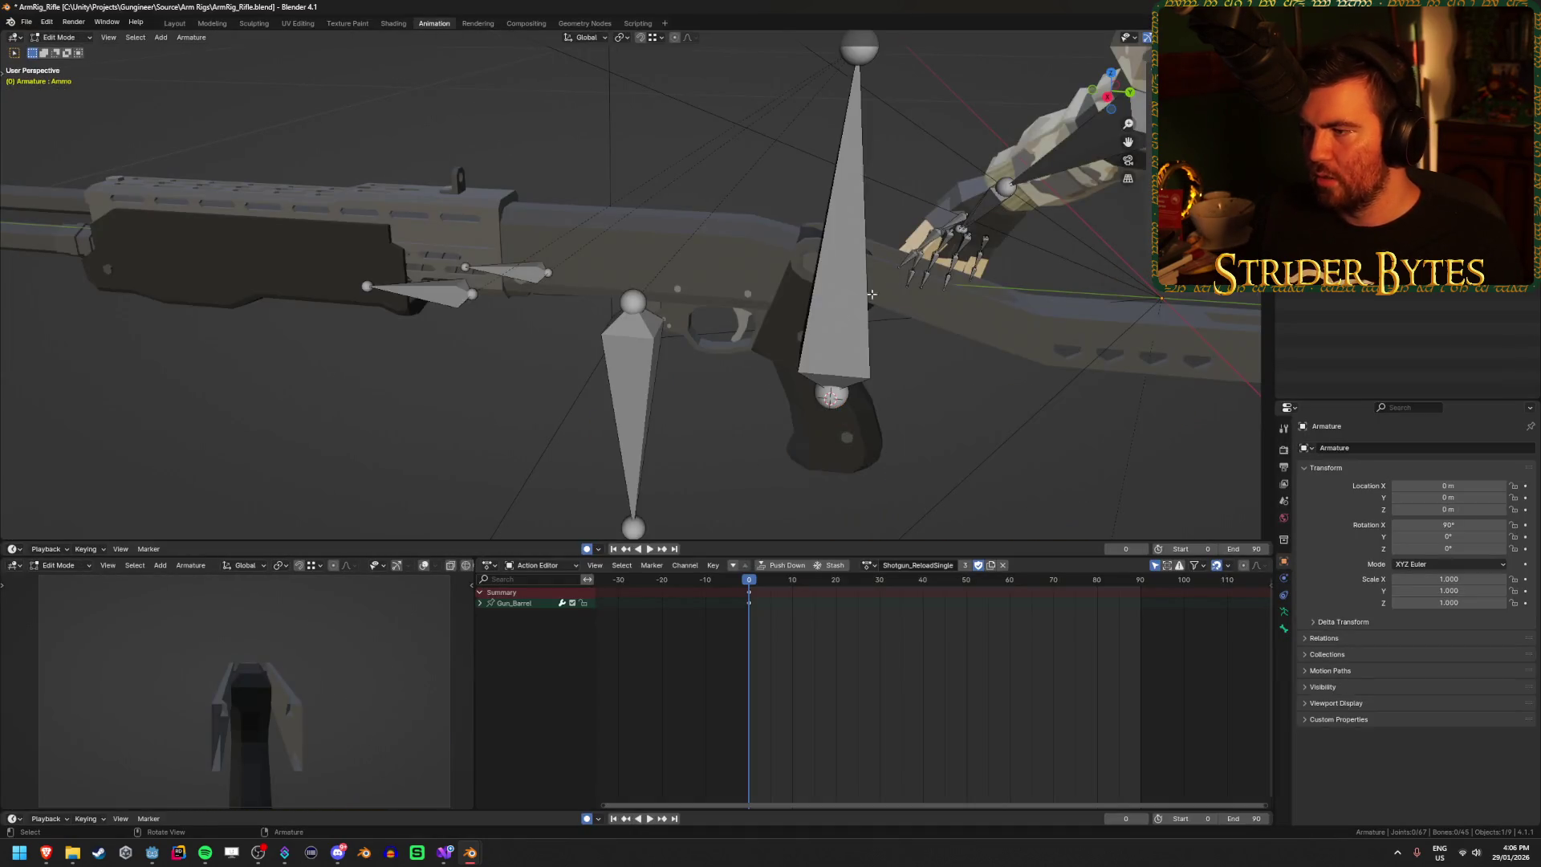
{"action": "left_click_drag", "start_coordinate": [871, 294], "coordinate": [544, 280]}
{"action": "left_click", "coordinate": [517, 299]}
{"action": "mouse_move", "coordinate": [636, 305]}
{"action": "left_mouse_down"}
{"action": "mouse_move", "coordinate": [884, 391]}
{"action": "mouse_move", "coordinate": [771, 418]}
{"action": "left_mouse_up"}
{"action": "left_click_drag", "start_coordinate": [862, 446], "coordinate": [622, 316]}
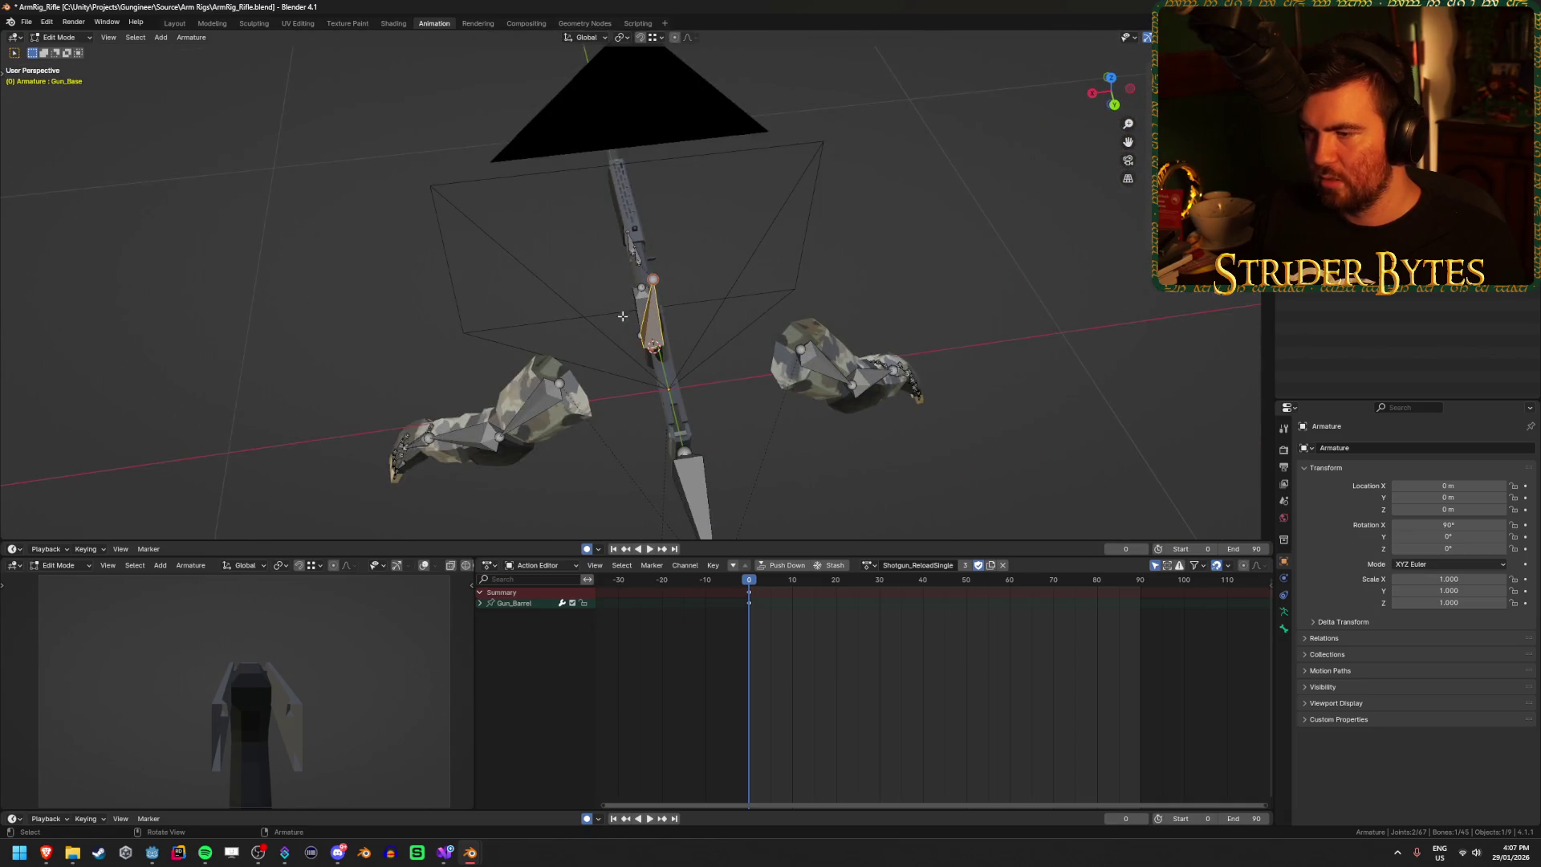
{"action": "left_click_drag", "start_coordinate": [640, 370], "coordinate": [780, 291]}
{"action": "scroll", "coordinate": [650, 366], "scroll_direction": "up", "scroll_amount": 6}
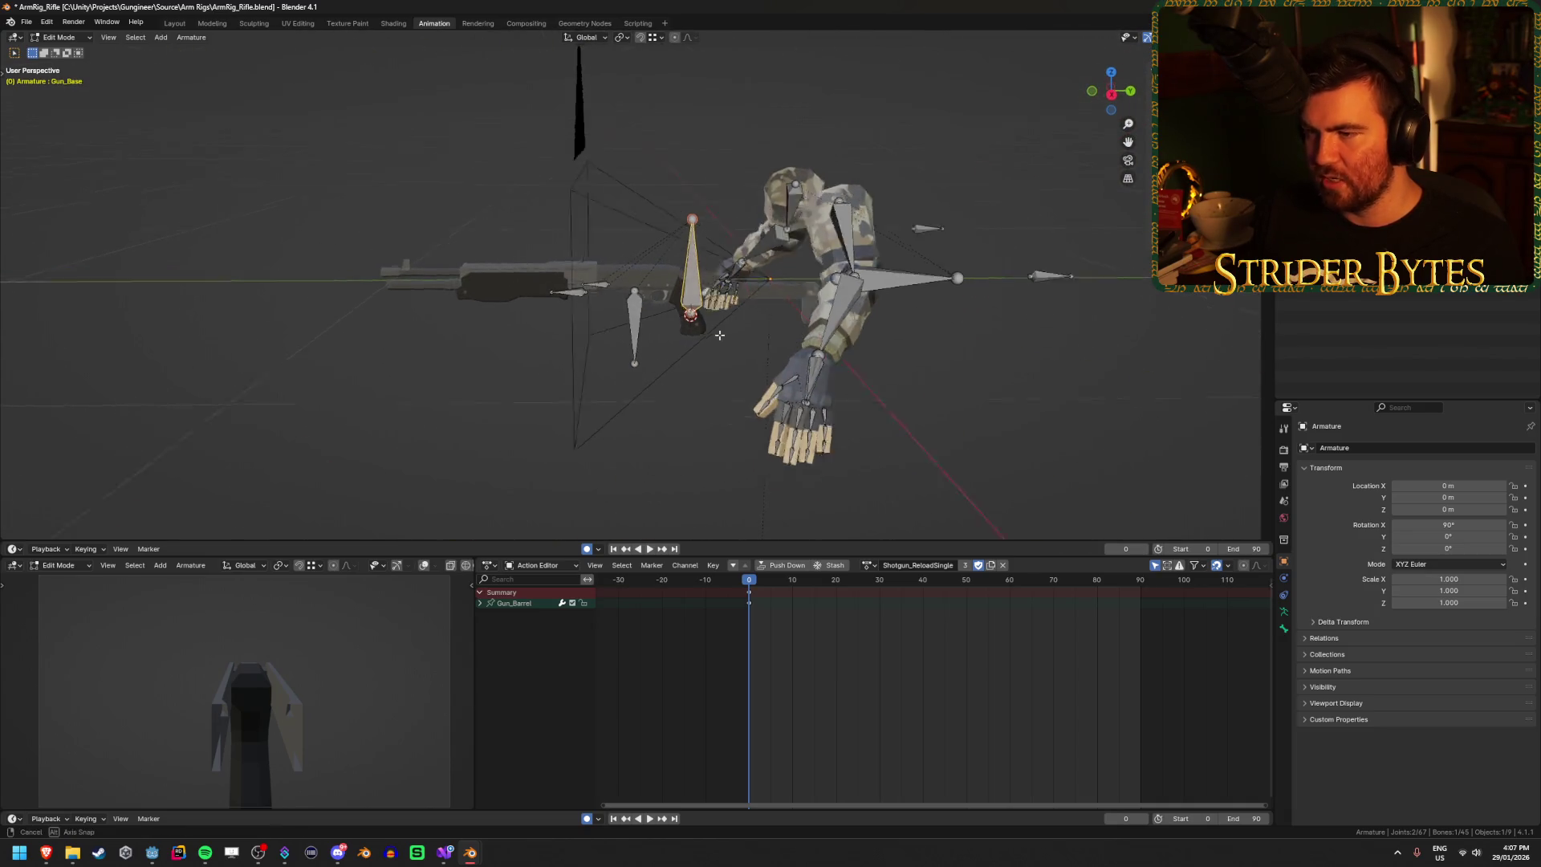
{"action": "left_click", "coordinate": [636, 372]}
{"action": "left_click_drag", "start_coordinate": [594, 436], "coordinate": [605, 383]}
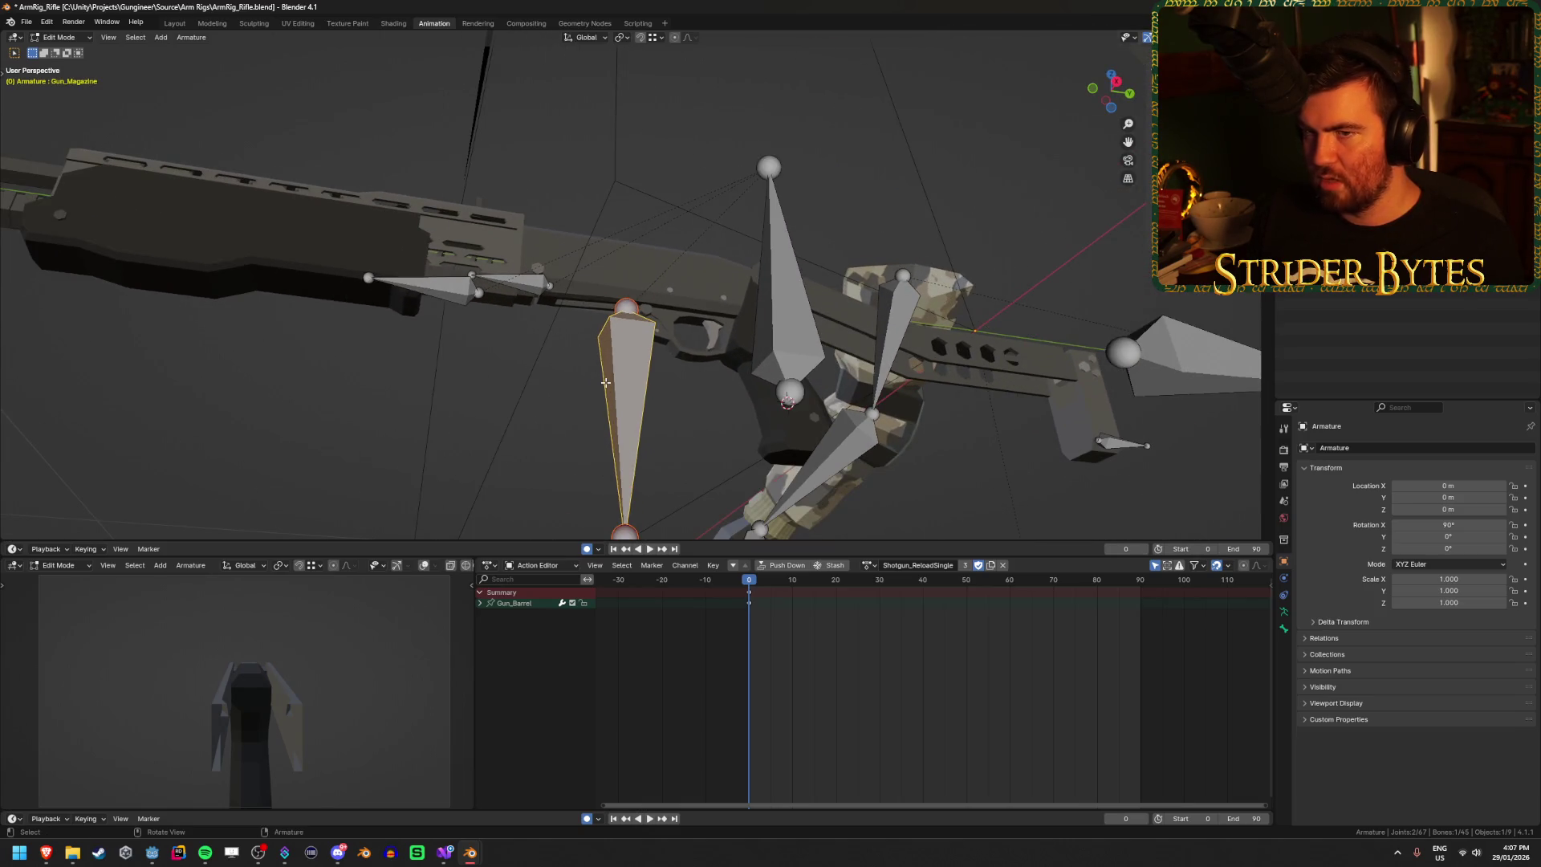
Step: Inspect the Pump bone, then cycle through the overlapping Gun_Magazine and Gun_Base bones at the grip
{"action": "left_click", "coordinate": [472, 289]}
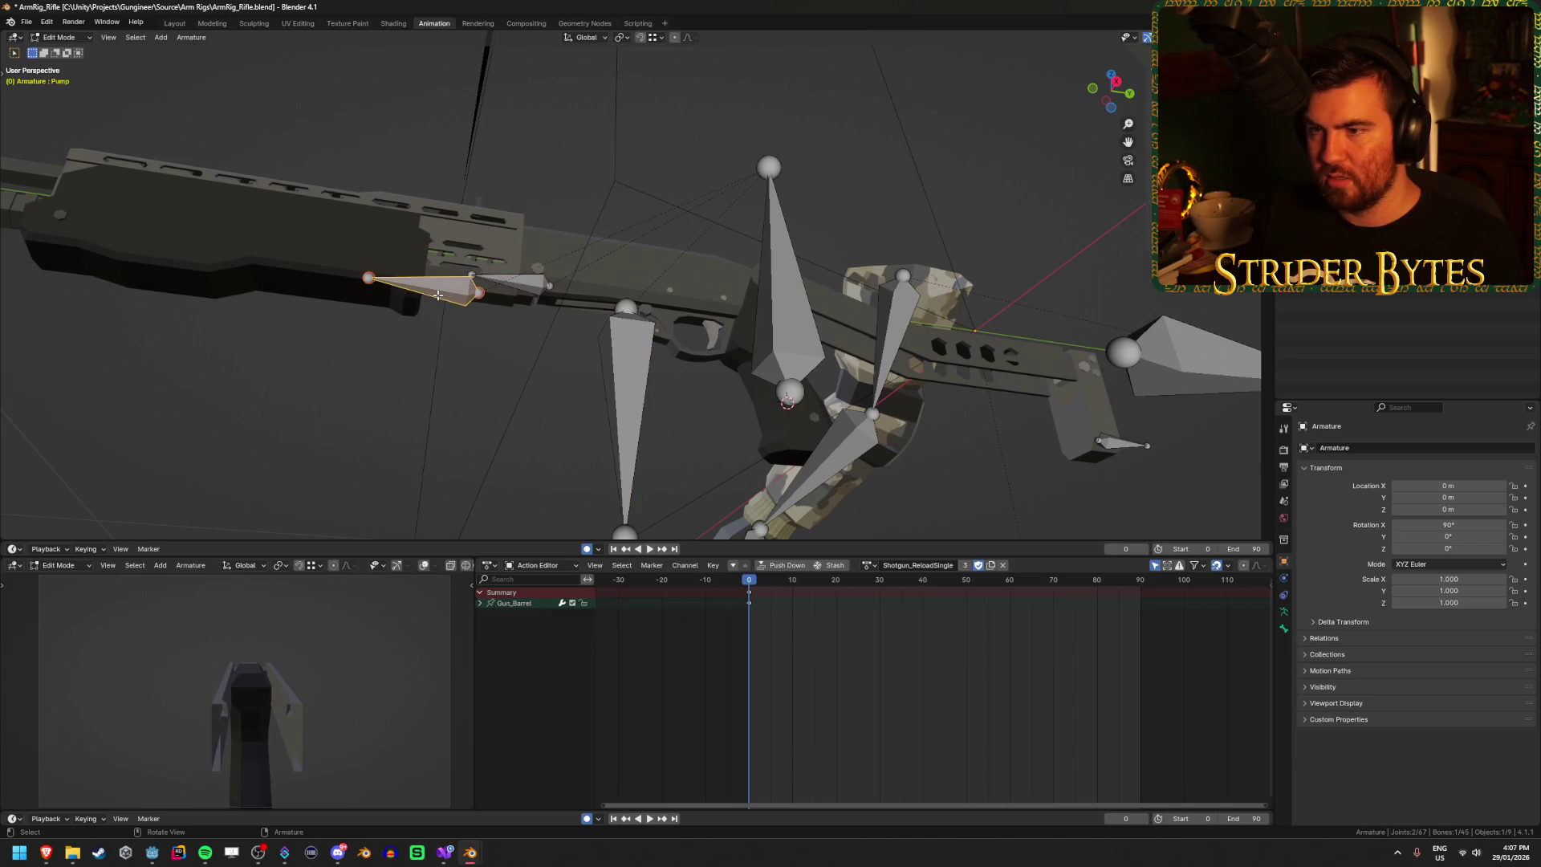
{"action": "left_click_drag", "start_coordinate": [416, 287], "coordinate": [441, 288]}
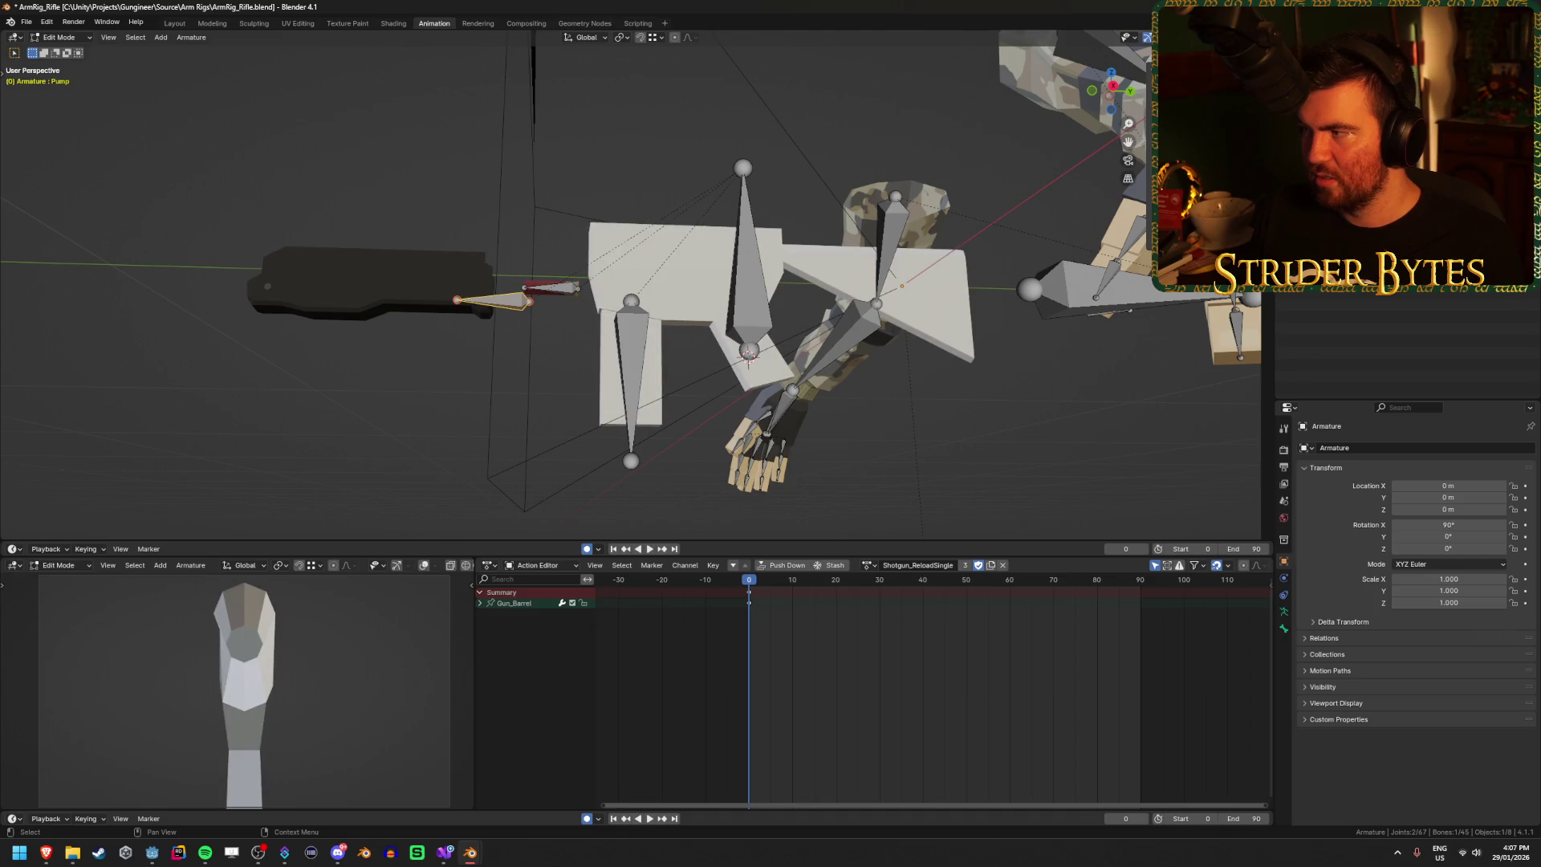
{"action": "scroll", "coordinate": [740, 357], "scroll_direction": "up", "scroll_amount": 2}
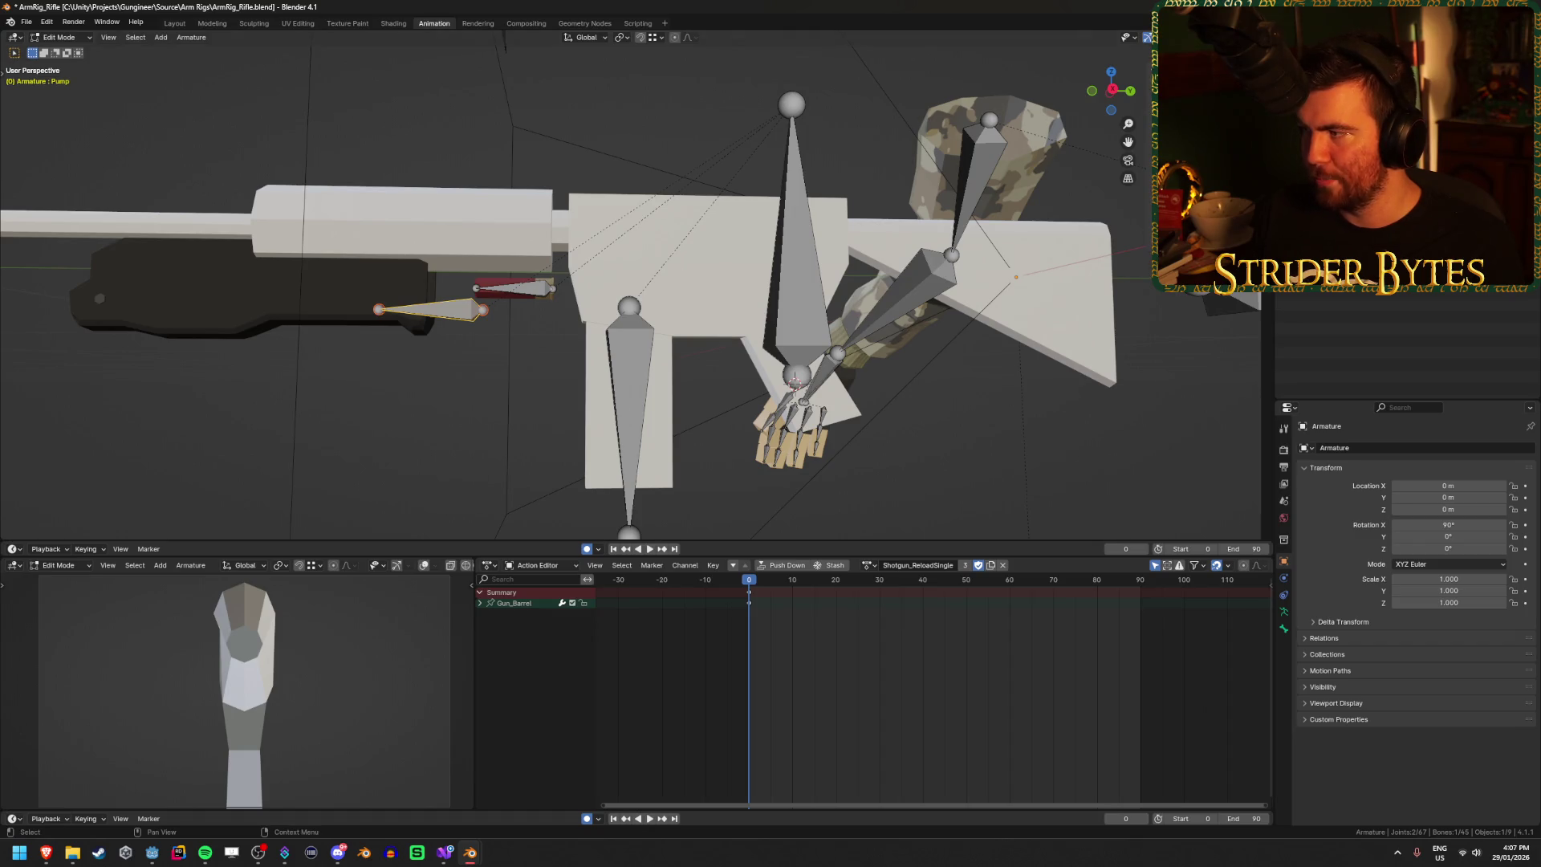
{"action": "scroll", "coordinate": [592, 297], "scroll_direction": "down", "scroll_amount": 3}
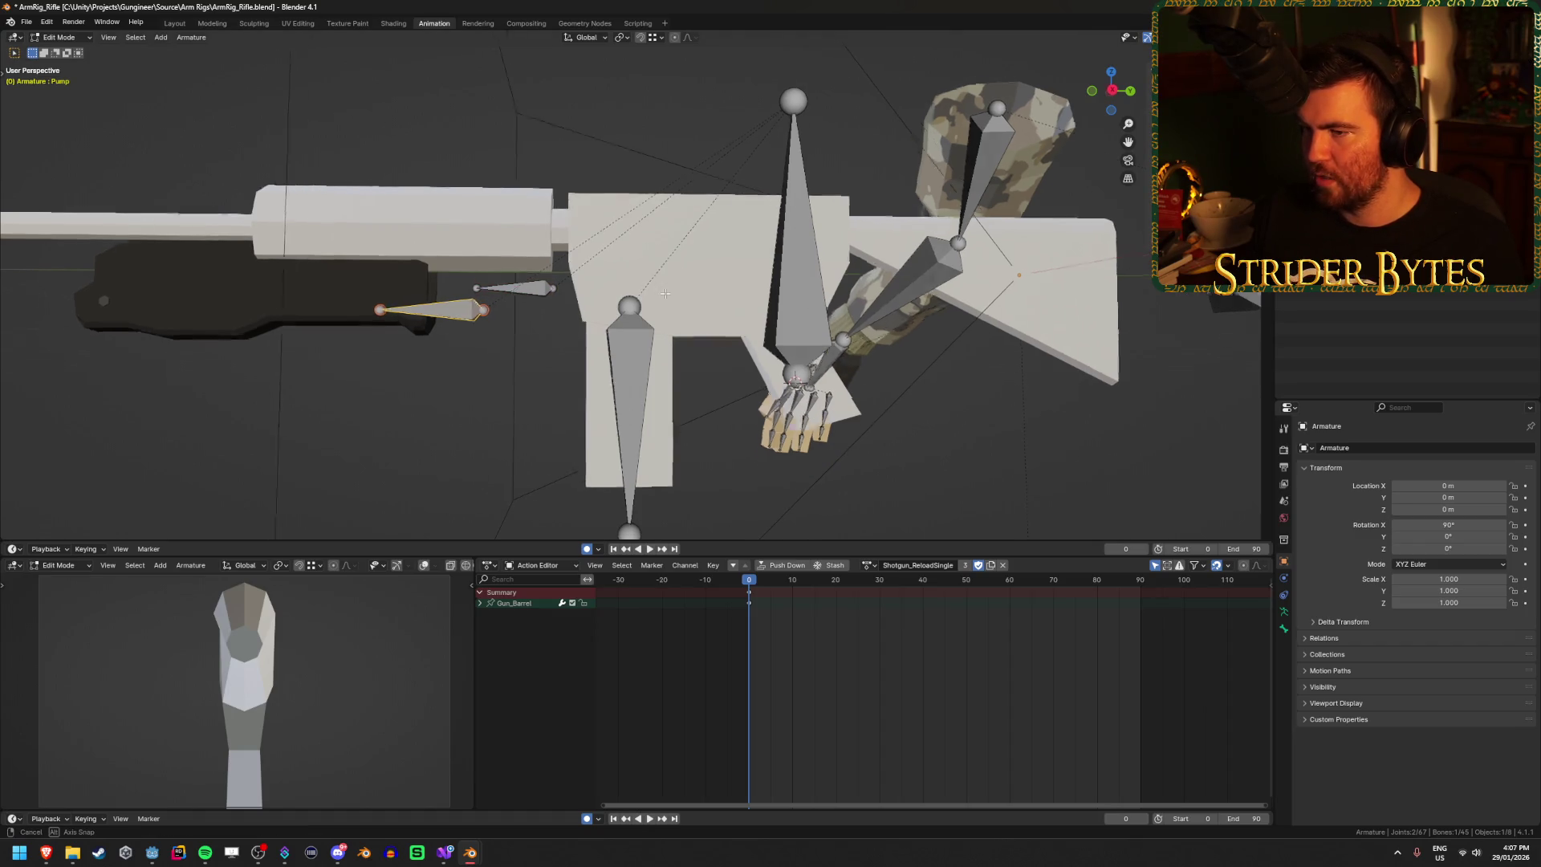
{"action": "left_click", "coordinate": [761, 256]}
{"action": "left_click", "coordinate": [621, 346]}
{"action": "left_click", "coordinate": [759, 283]}
{"action": "left_click", "coordinate": [614, 338]}
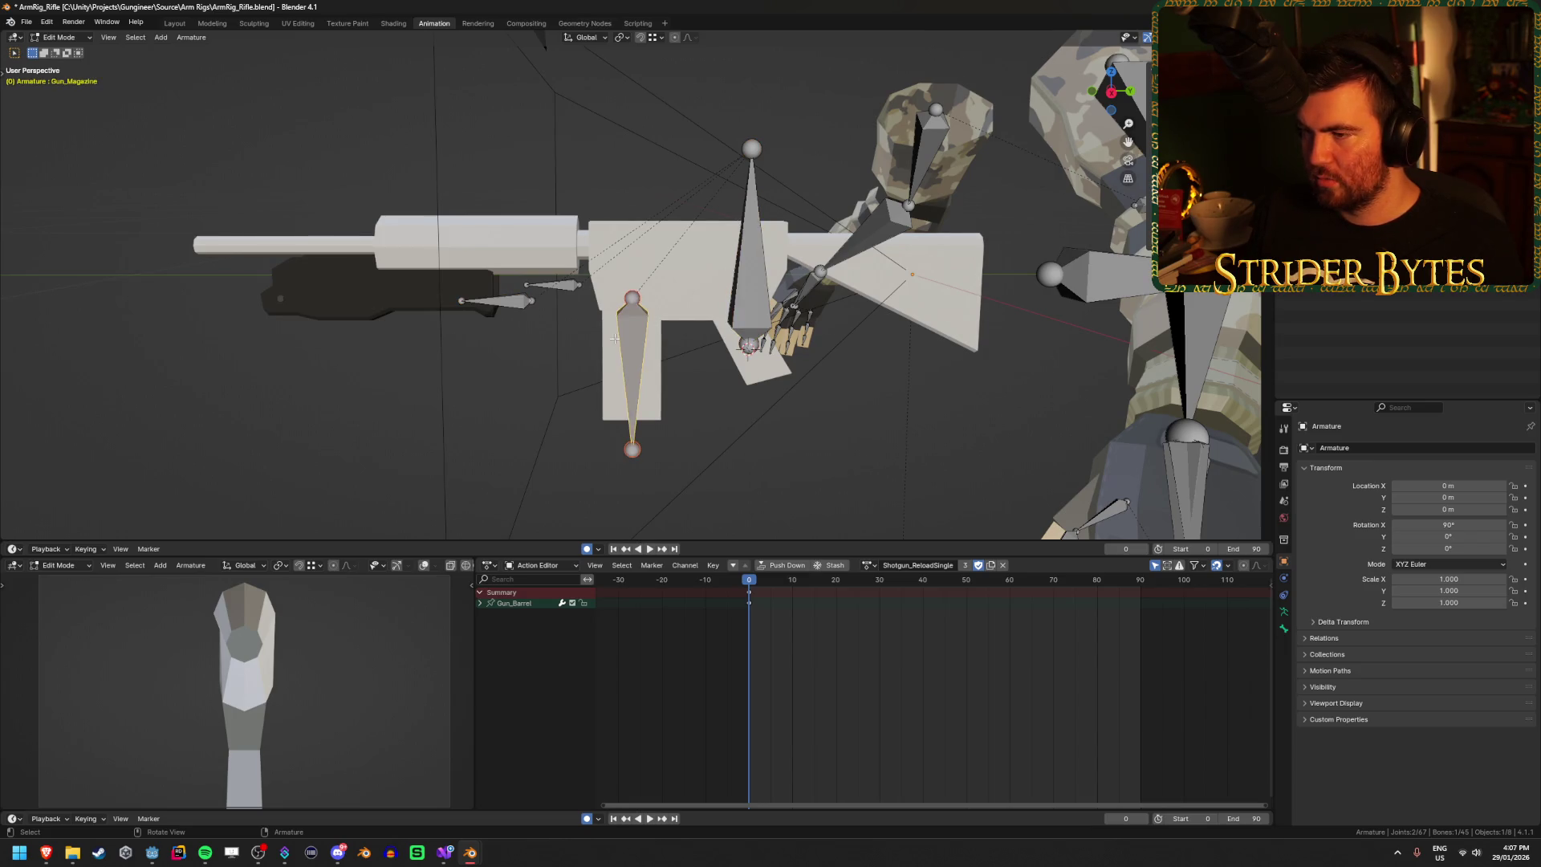
{"action": "left_click", "coordinate": [755, 270]}
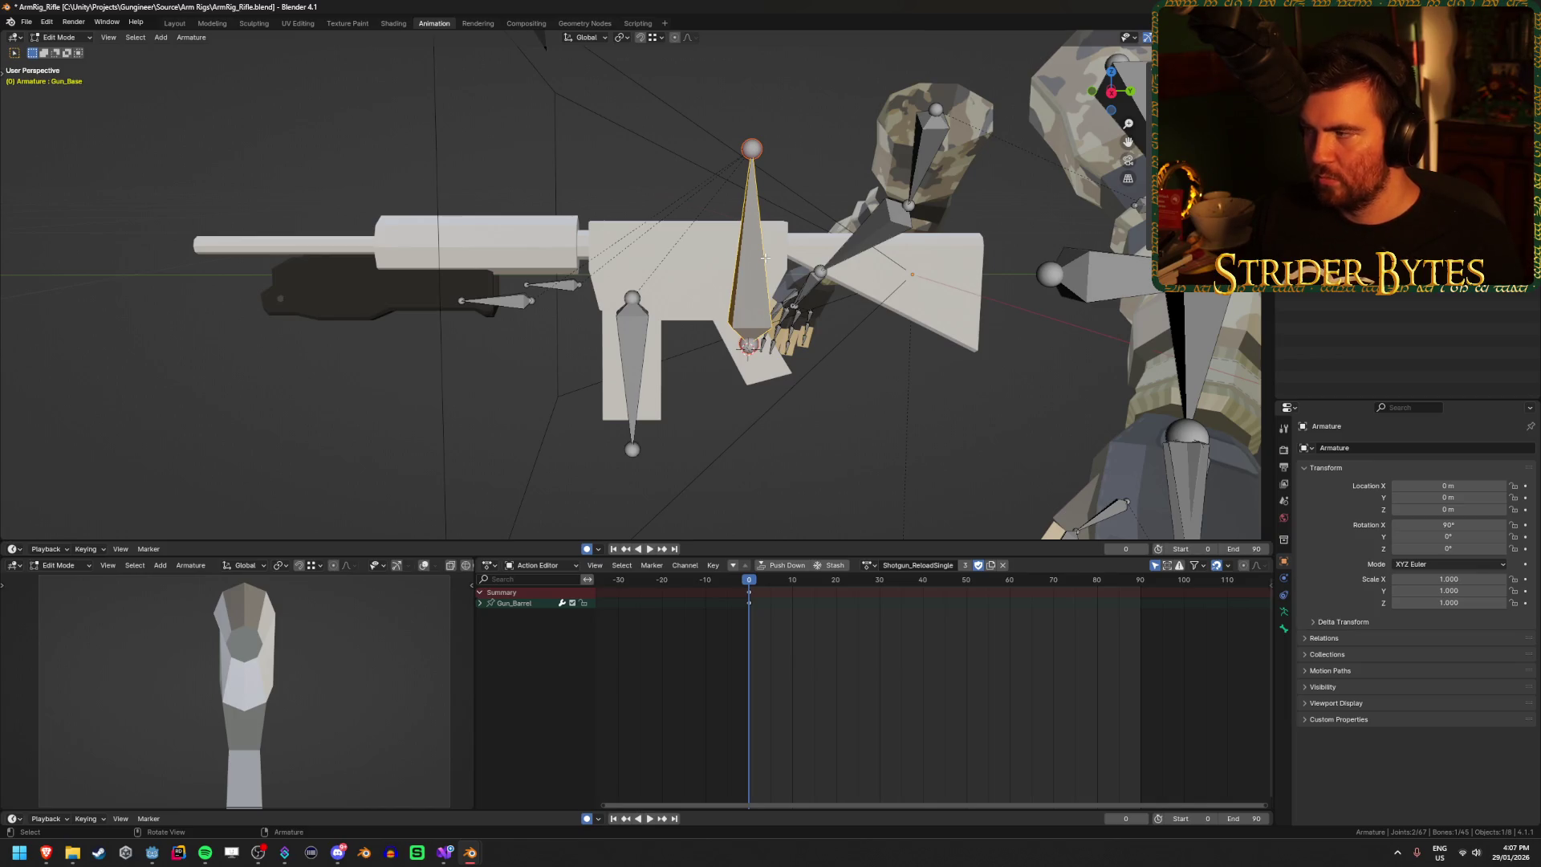
{"action": "left_click", "coordinate": [637, 340]}
{"action": "left_click", "coordinate": [739, 259]}
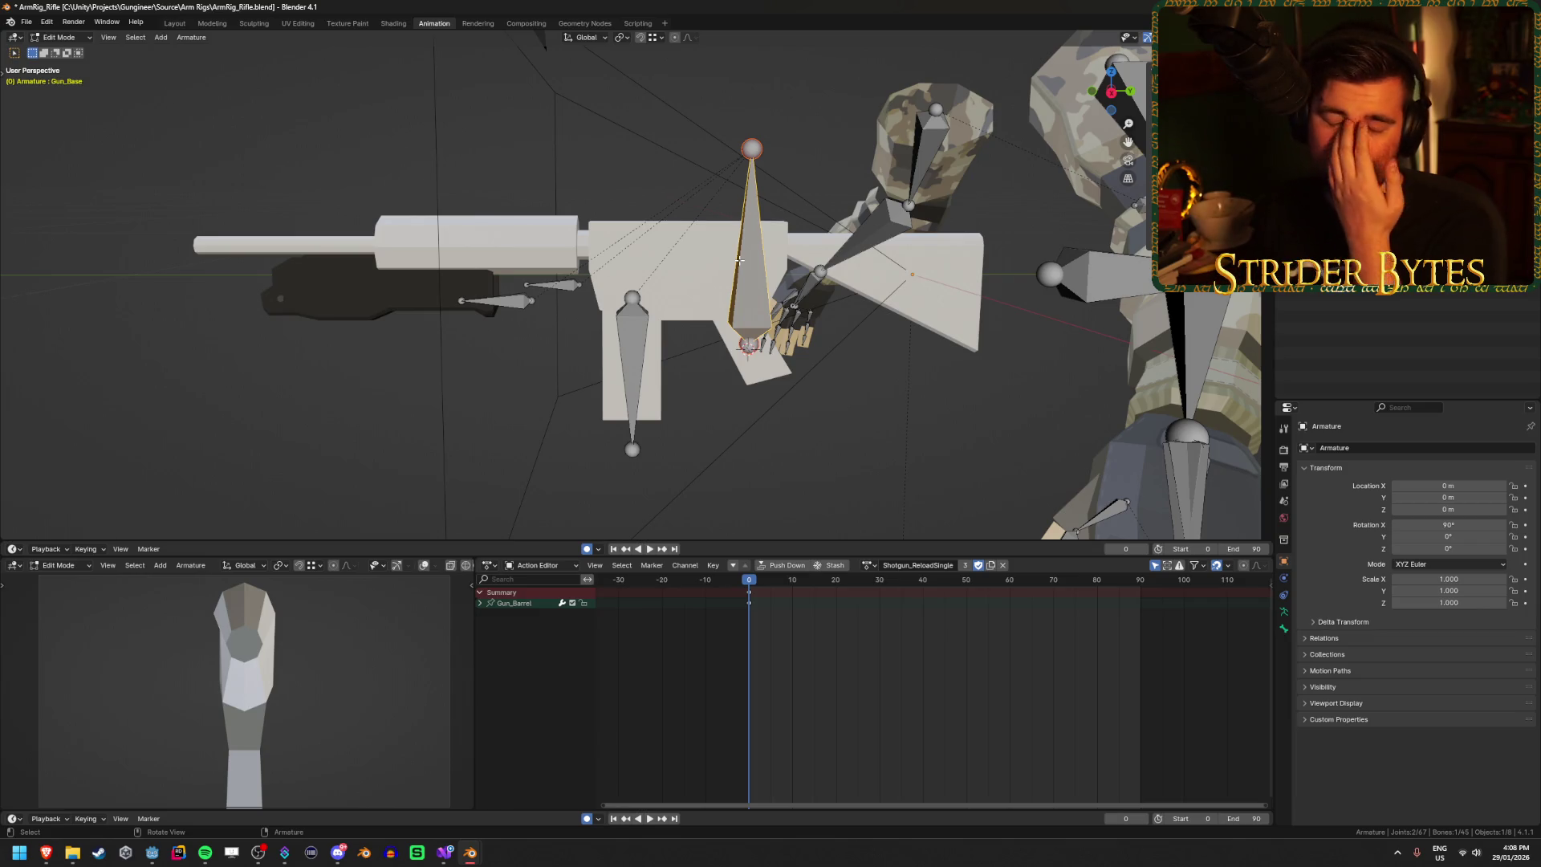
Step: Deselect all bones and close the ArmRig_Rifle file with Ctrl+Q
{"action": "left_click", "coordinate": [487, 372]}
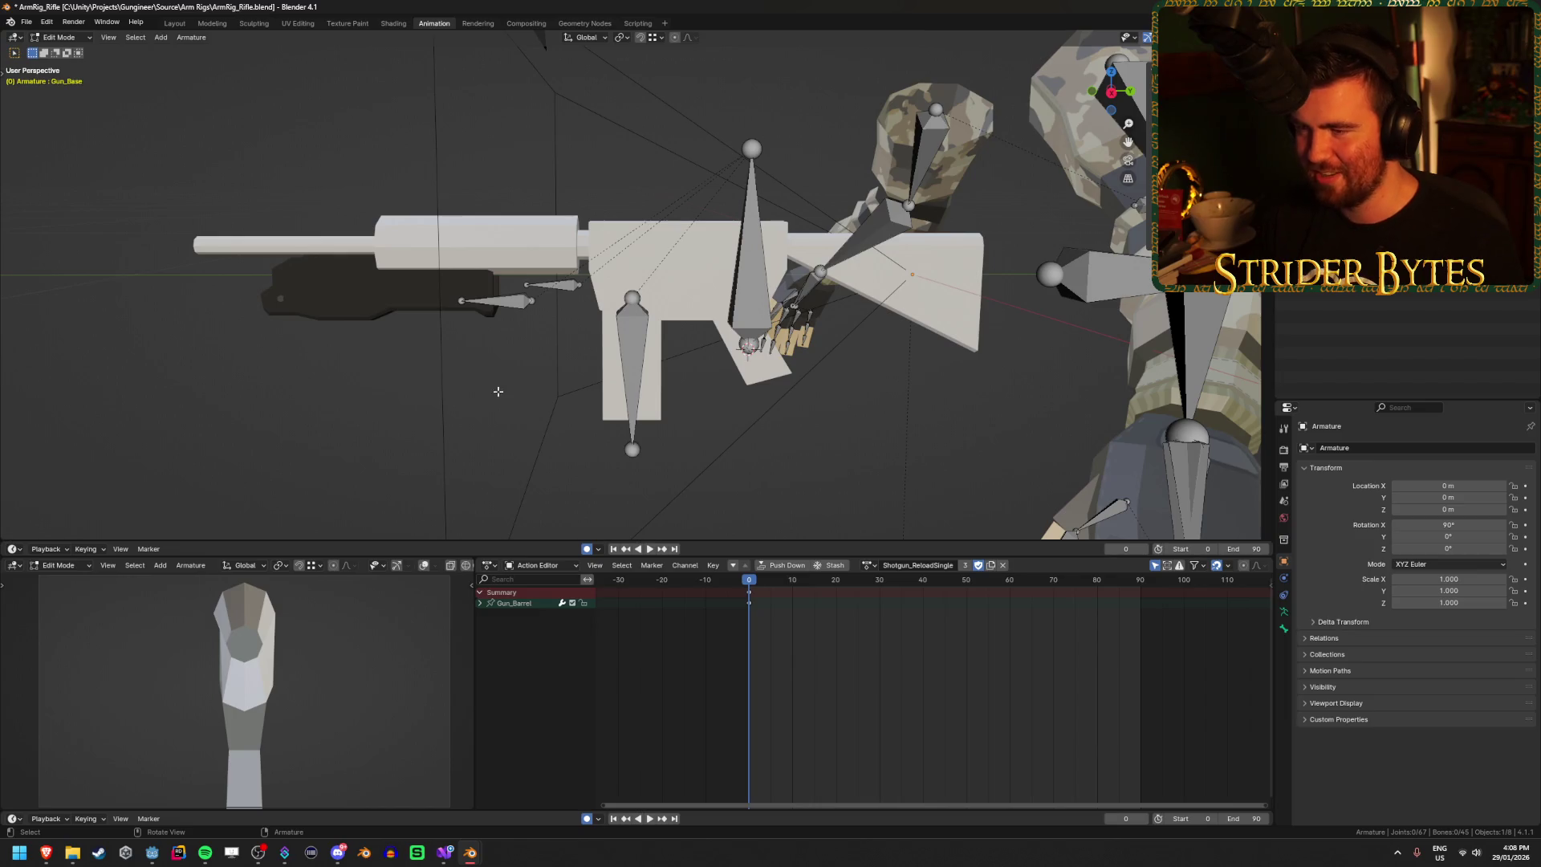
{"action": "mouse_move", "coordinate": [746, 323]}
{"action": "left_mouse_down"}
{"action": "mouse_move", "coordinate": [711, 366]}
{"action": "mouse_move", "coordinate": [763, 440]}
{"action": "mouse_move", "coordinate": [970, 374]}
{"action": "left_mouse_up"}
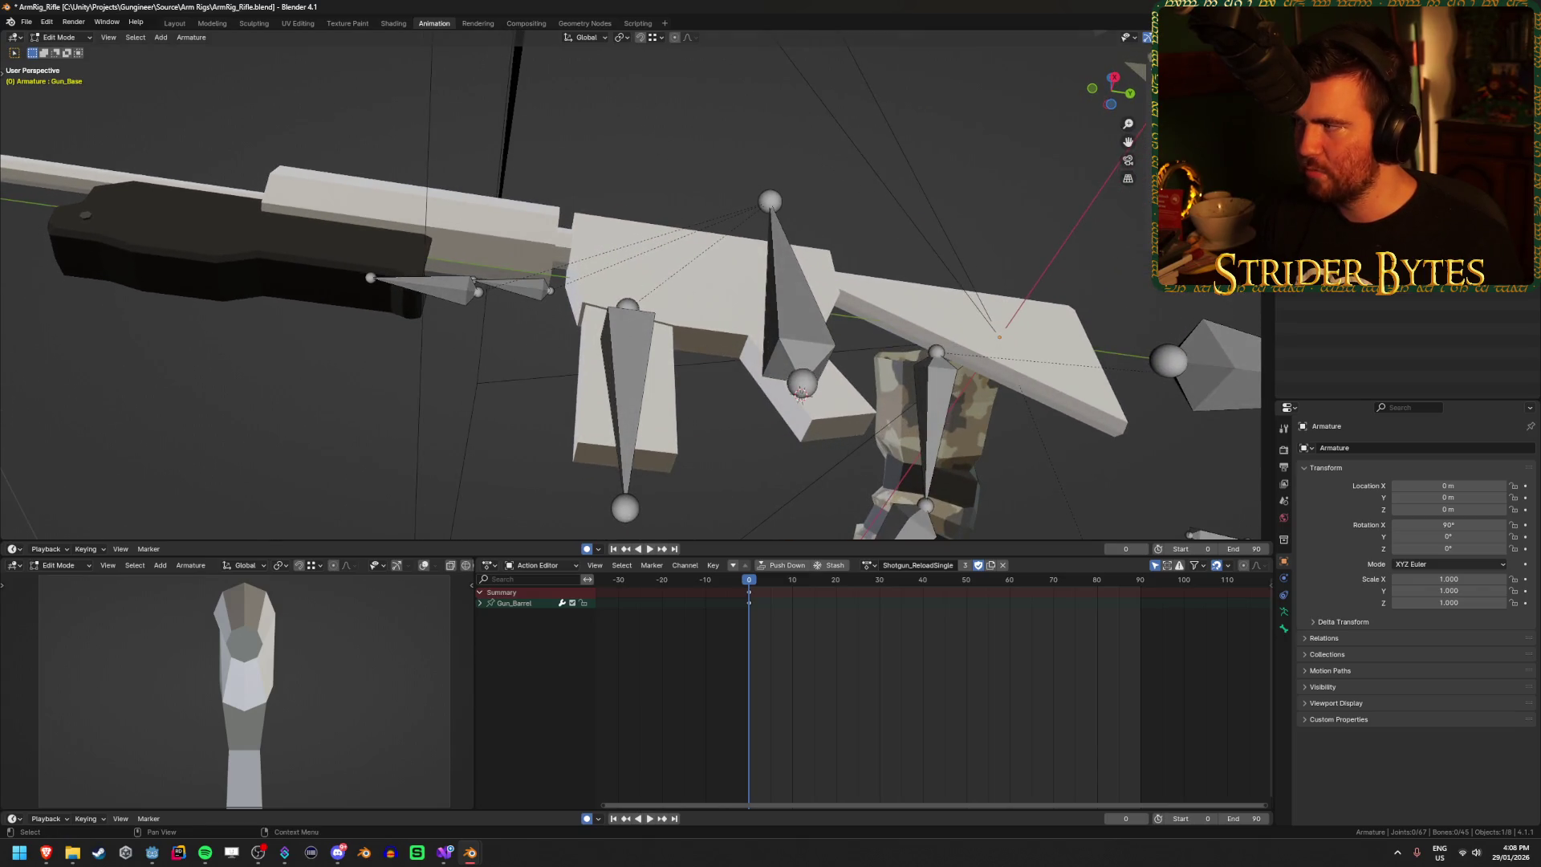
{"action": "key", "text": "ctrl+q"}
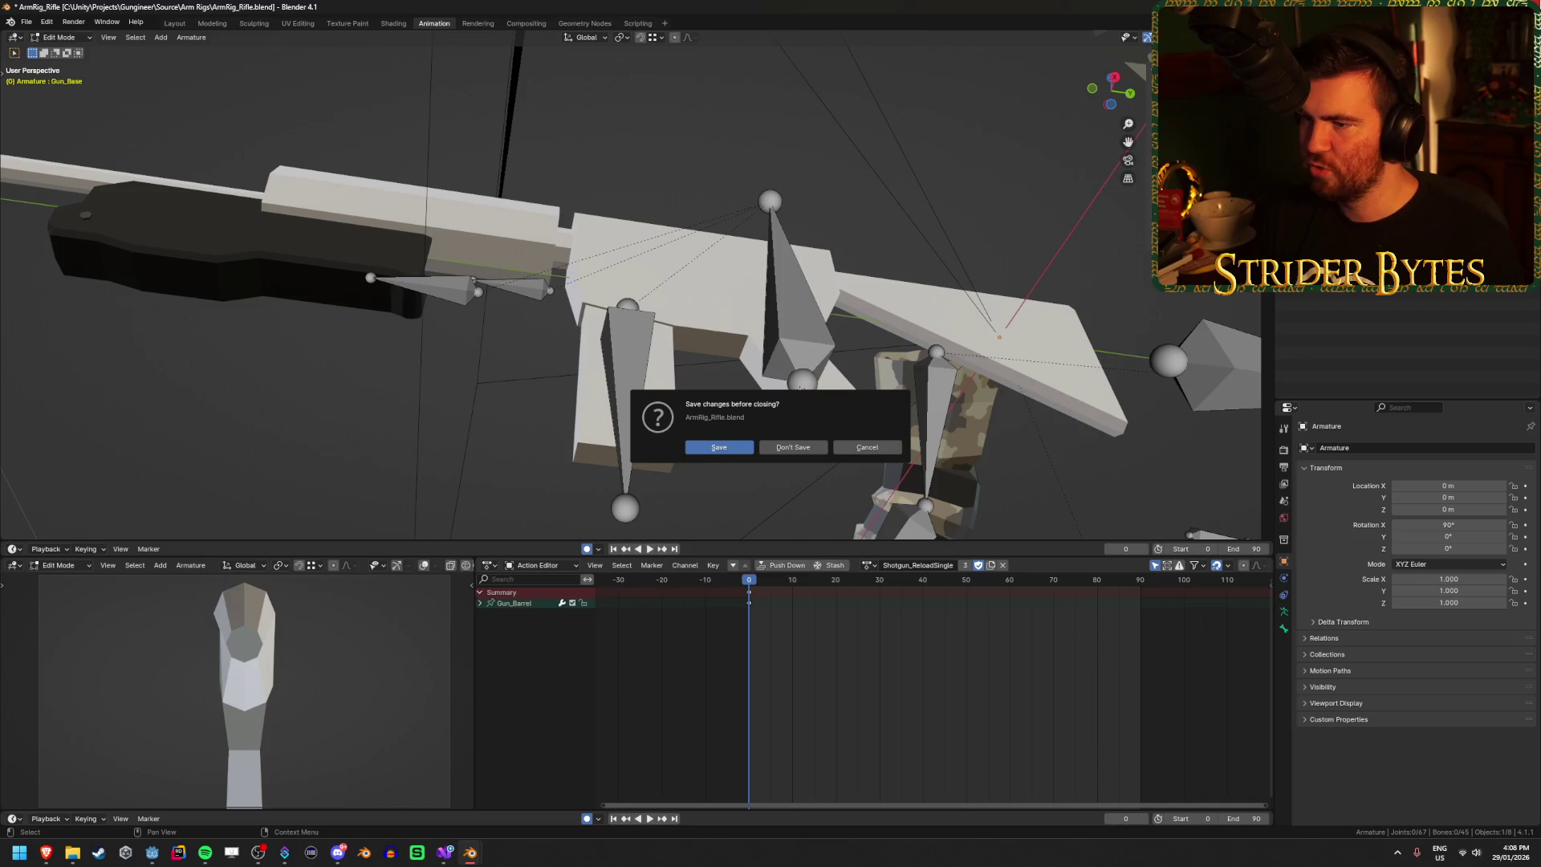
Step: Discard the ArmRig_Rifle changes and return to the LVAA rig in object mode
{"action": "left_click", "coordinate": [803, 447]}
{"action": "left_click_drag", "start_coordinate": [610, 386], "coordinate": [696, 388]}
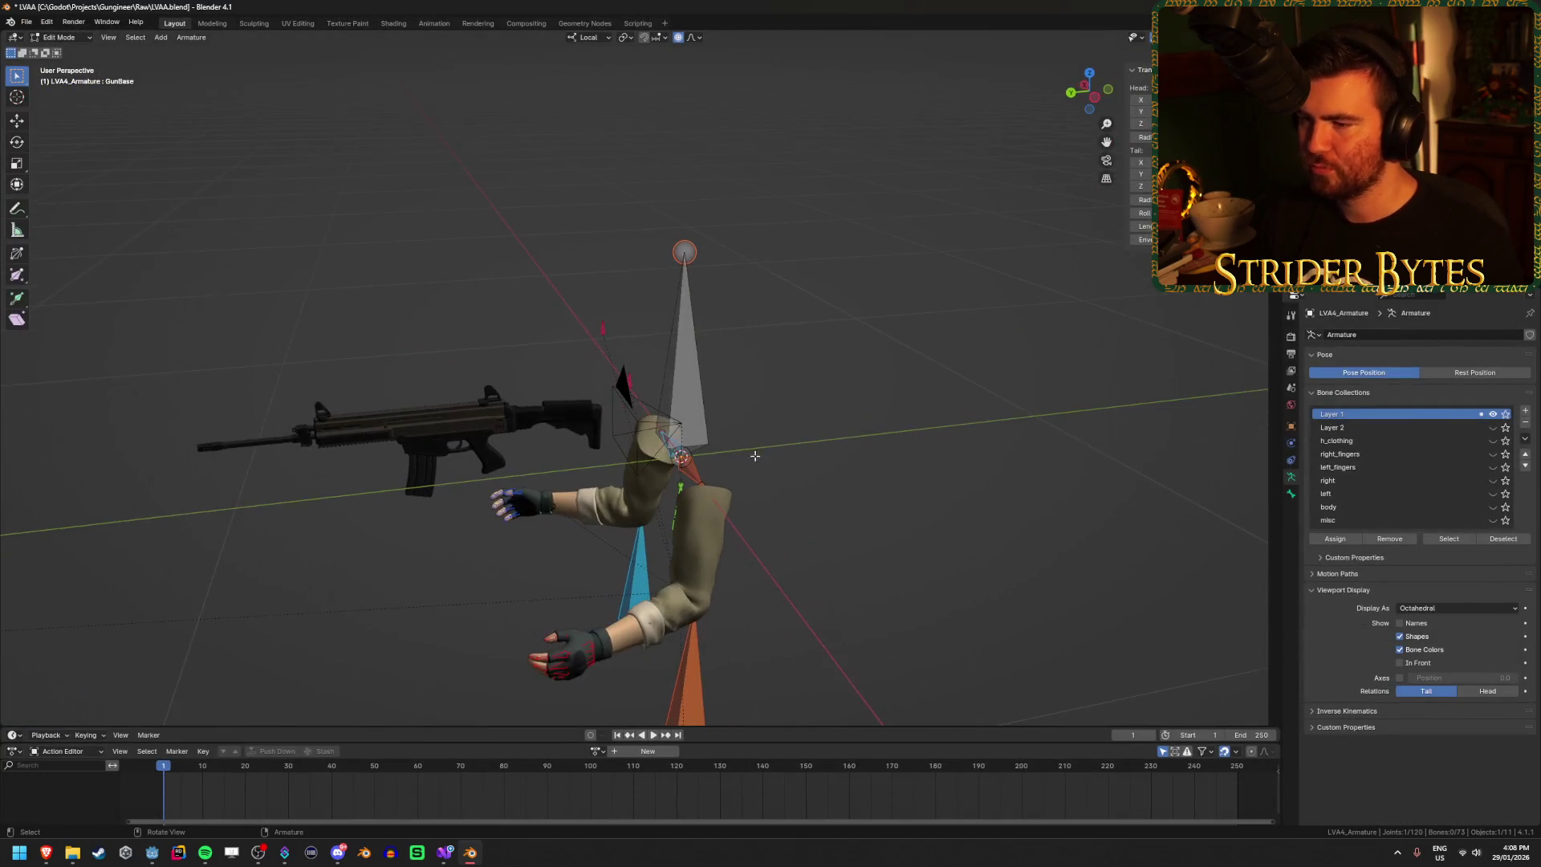
{"action": "key", "text": "ctrl+Tab"}
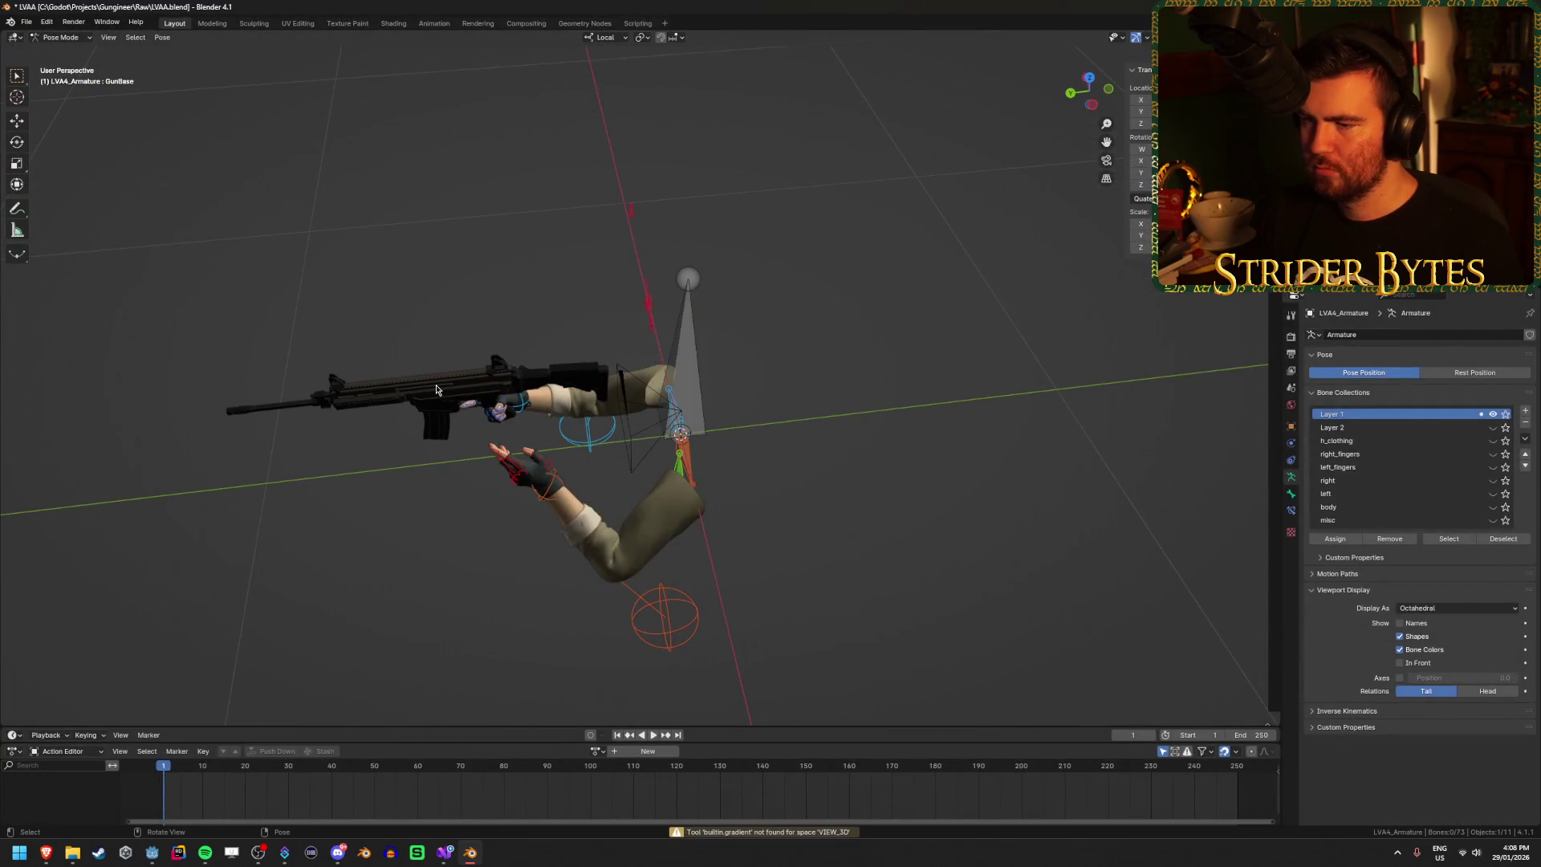
{"action": "key", "text": "ctrl+Tab"}
Step: Select rifle mesh Cube.012, try a 0.1 transform change, then undo it
{"action": "left_click", "coordinate": [441, 398]}
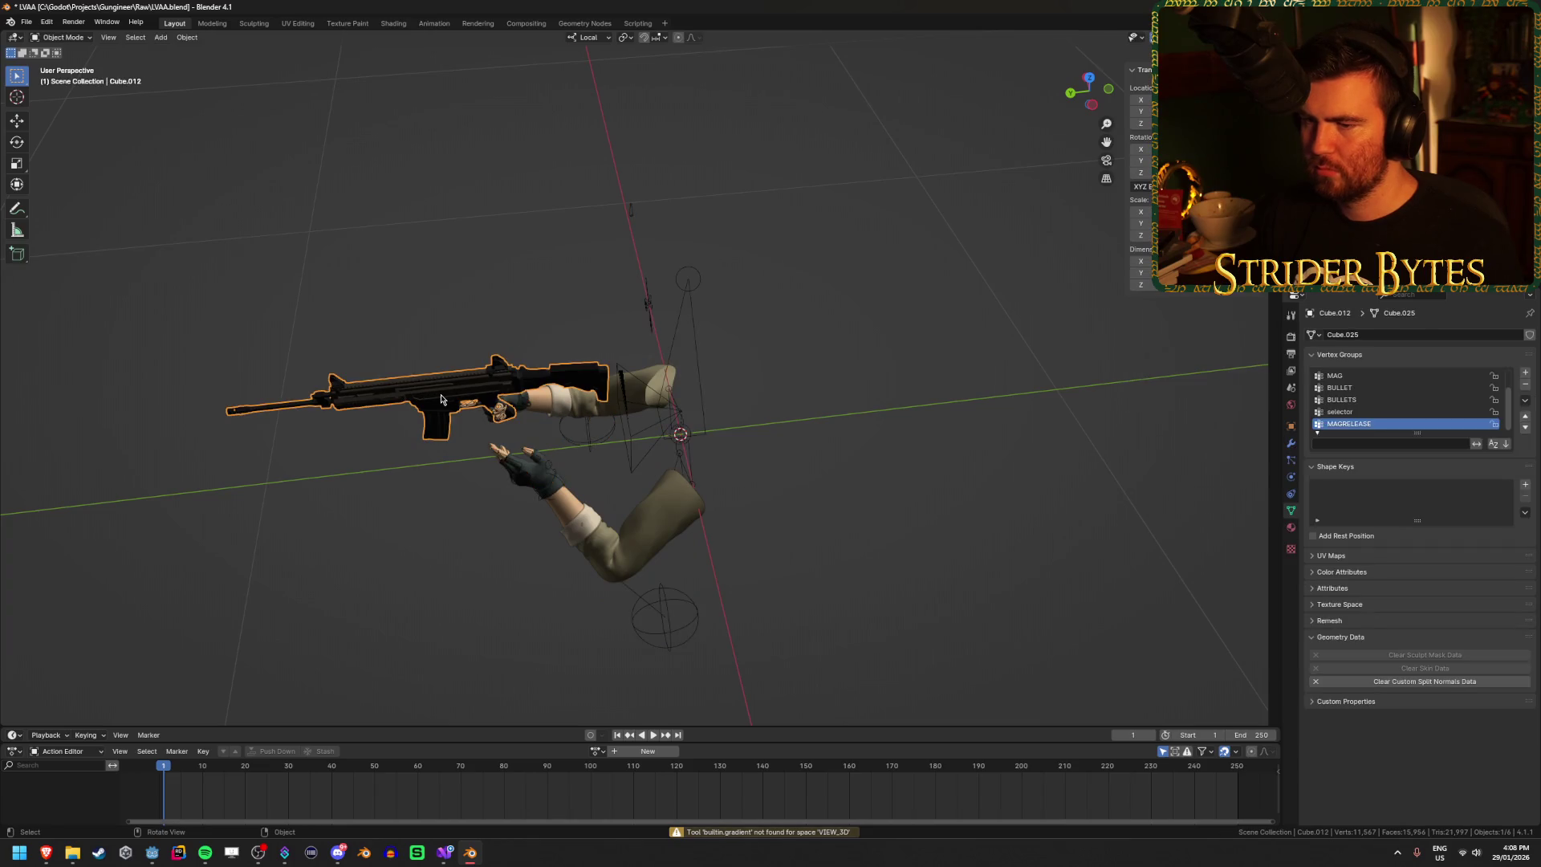
{"action": "key", "text": "ctrl+a"}
{"action": "left_click", "coordinate": [762, 293]}
{"action": "mouse_move", "coordinate": [763, 293]}
{"action": "left_mouse_down"}
{"action": "mouse_move", "coordinate": [839, 363]}
{"action": "mouse_move", "coordinate": [904, 337]}
{"action": "mouse_move", "coordinate": [894, 344]}
{"action": "mouse_move", "coordinate": [986, 419]}
{"action": "left_mouse_up"}
{"action": "type", "text": "0.1"}
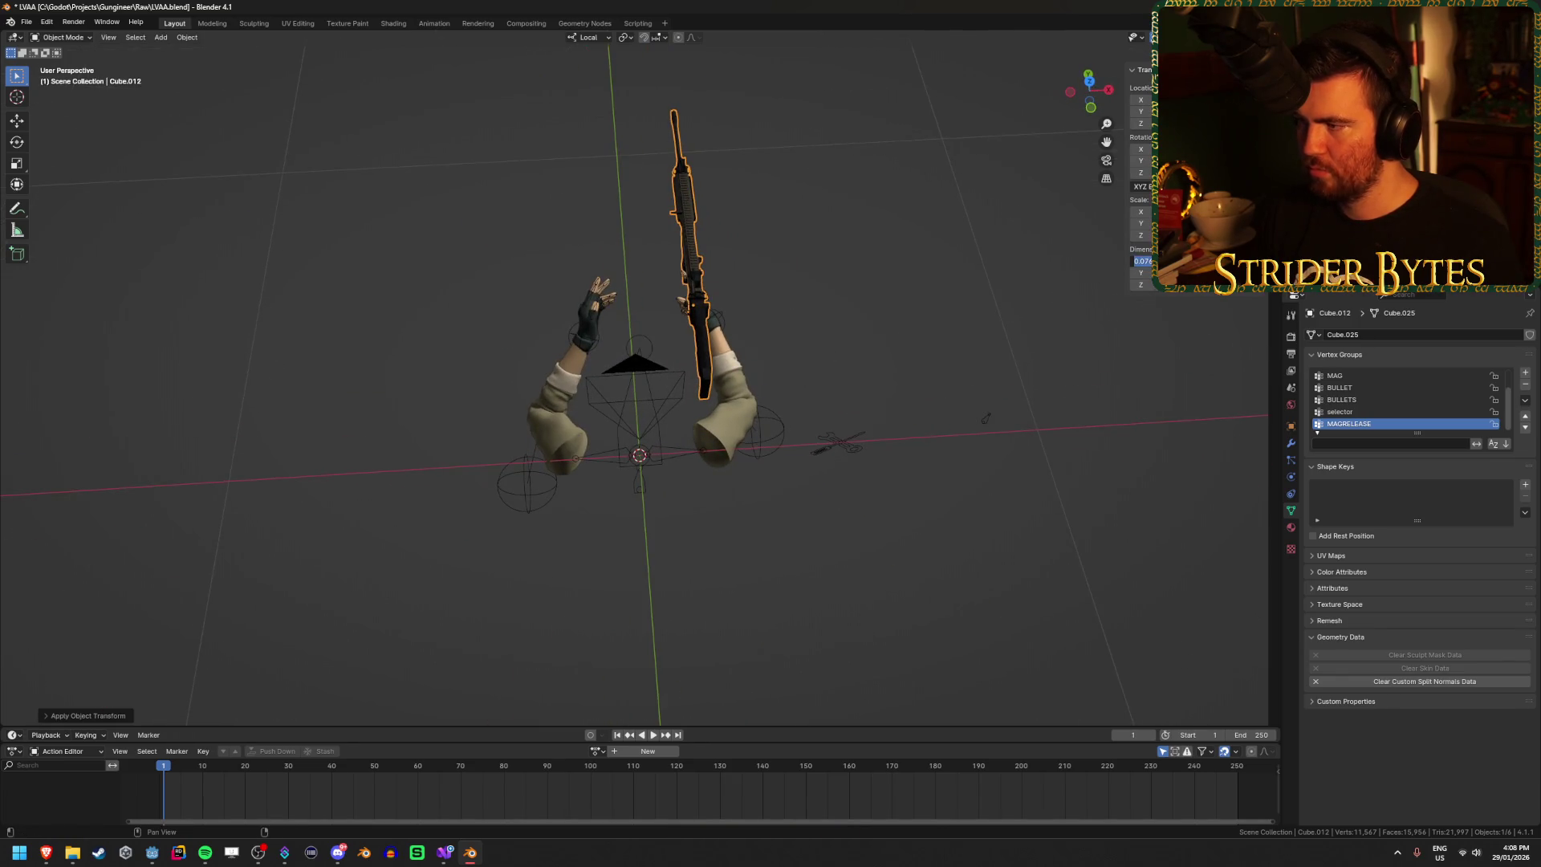
{"action": "key", "text": "Return"}
{"action": "key", "text": "ctrl+z"}
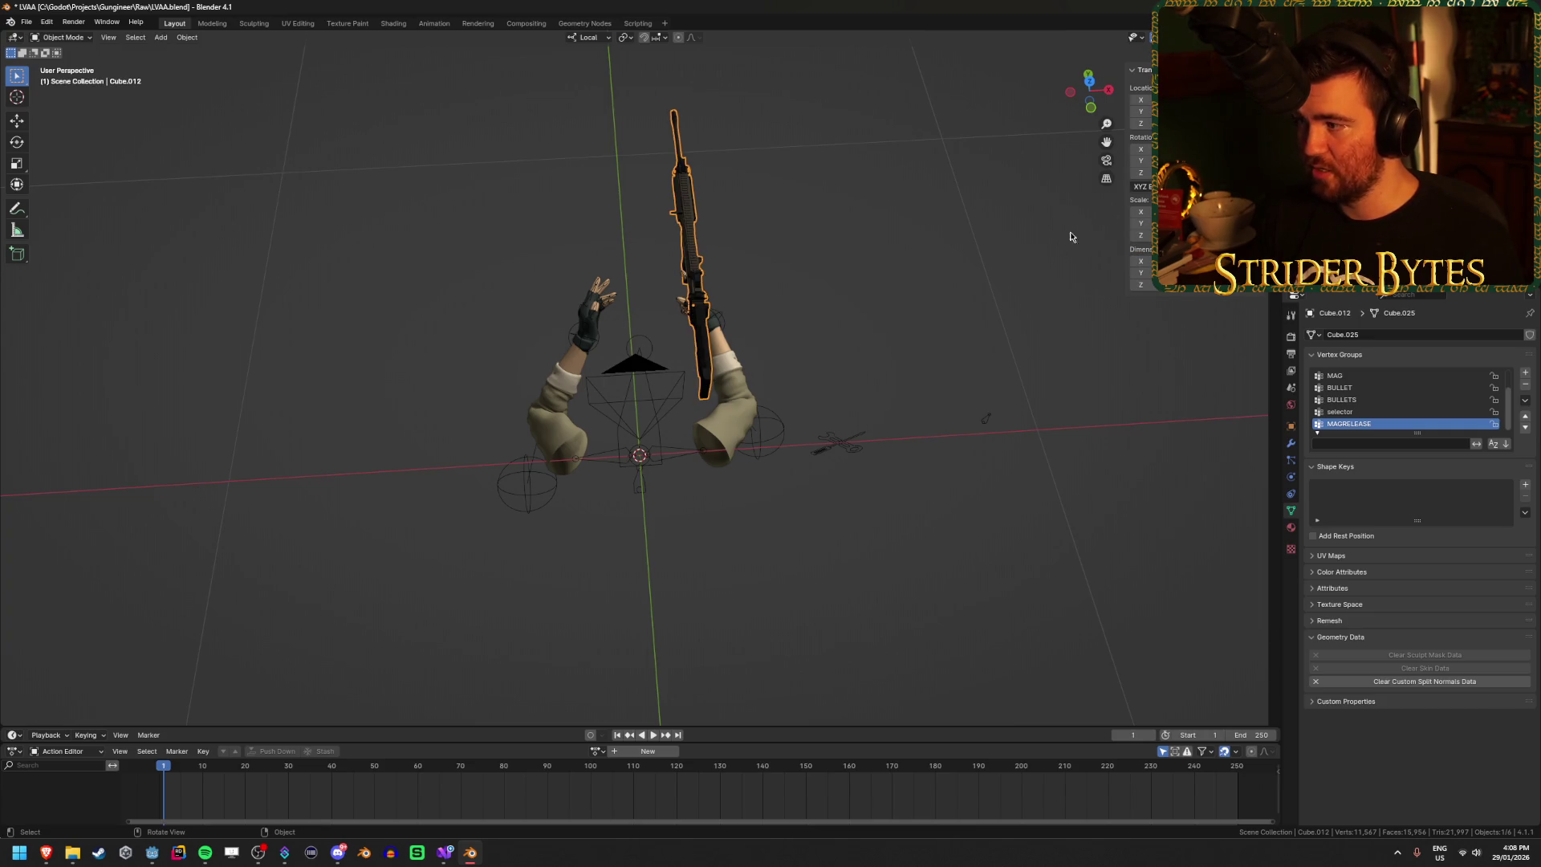
Step: Select the arm armature and inspect its GunBase bone in Edit Mode
{"action": "mouse_move", "coordinate": [634, 264]}
{"action": "left_mouse_down"}
{"action": "mouse_move", "coordinate": [606, 282]}
{"action": "mouse_move", "coordinate": [670, 405]}
{"action": "mouse_move", "coordinate": [542, 442]}
{"action": "left_mouse_up"}
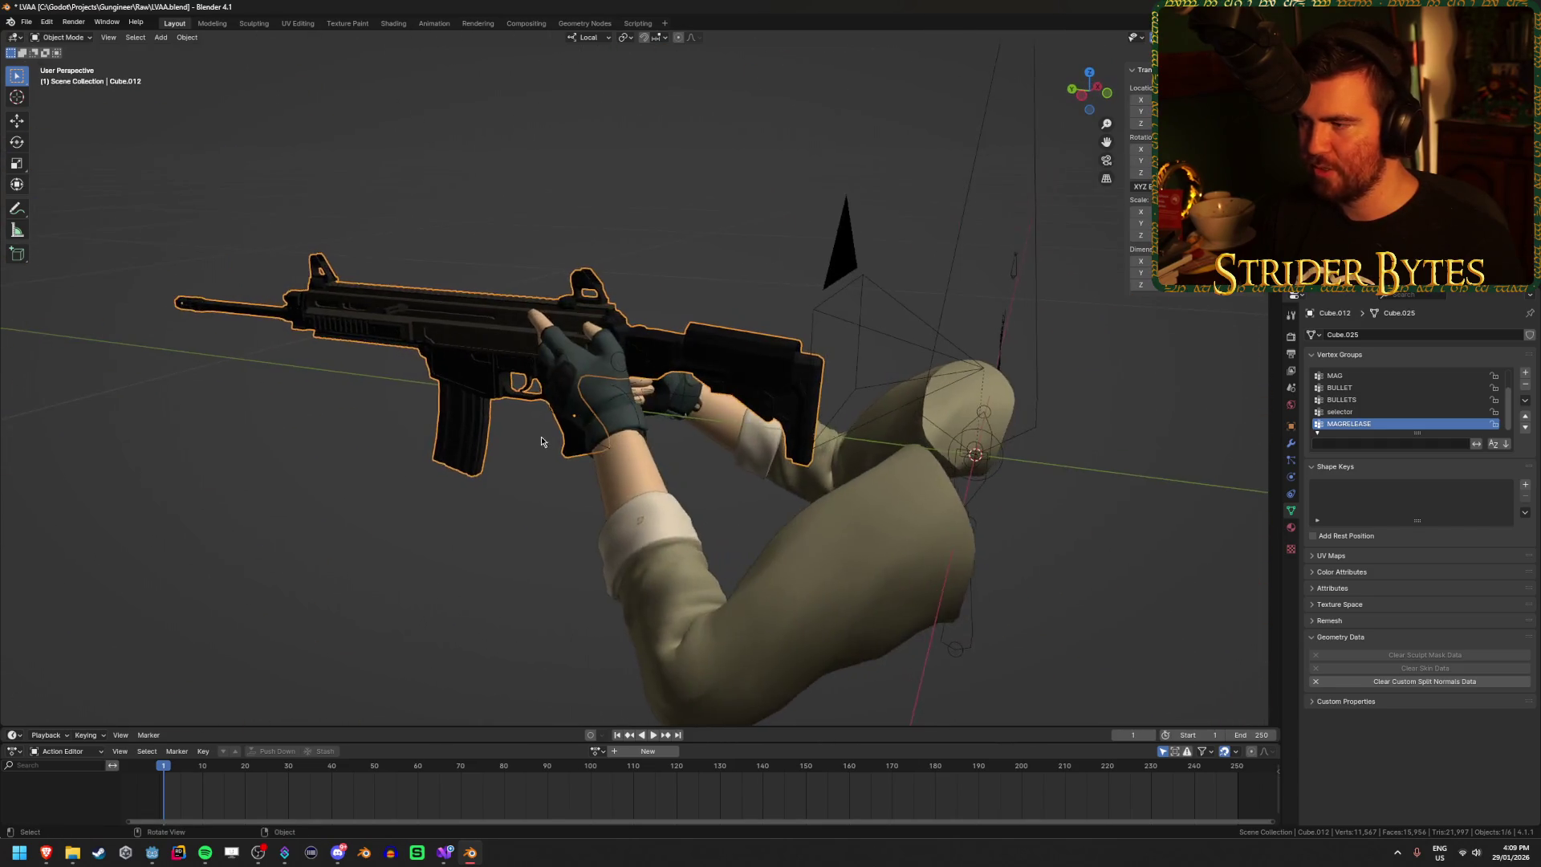
{"action": "scroll", "coordinate": [542, 442], "scroll_direction": "down", "scroll_amount": 3}
{"action": "left_click", "coordinate": [851, 257]}
{"action": "key", "text": "Tab"}
{"action": "left_click", "coordinate": [849, 255]}
{"action": "left_click_drag", "start_coordinate": [850, 255], "coordinate": [845, 373]}
{"action": "scroll", "coordinate": [659, 432], "scroll_direction": "up", "scroll_amount": 2}
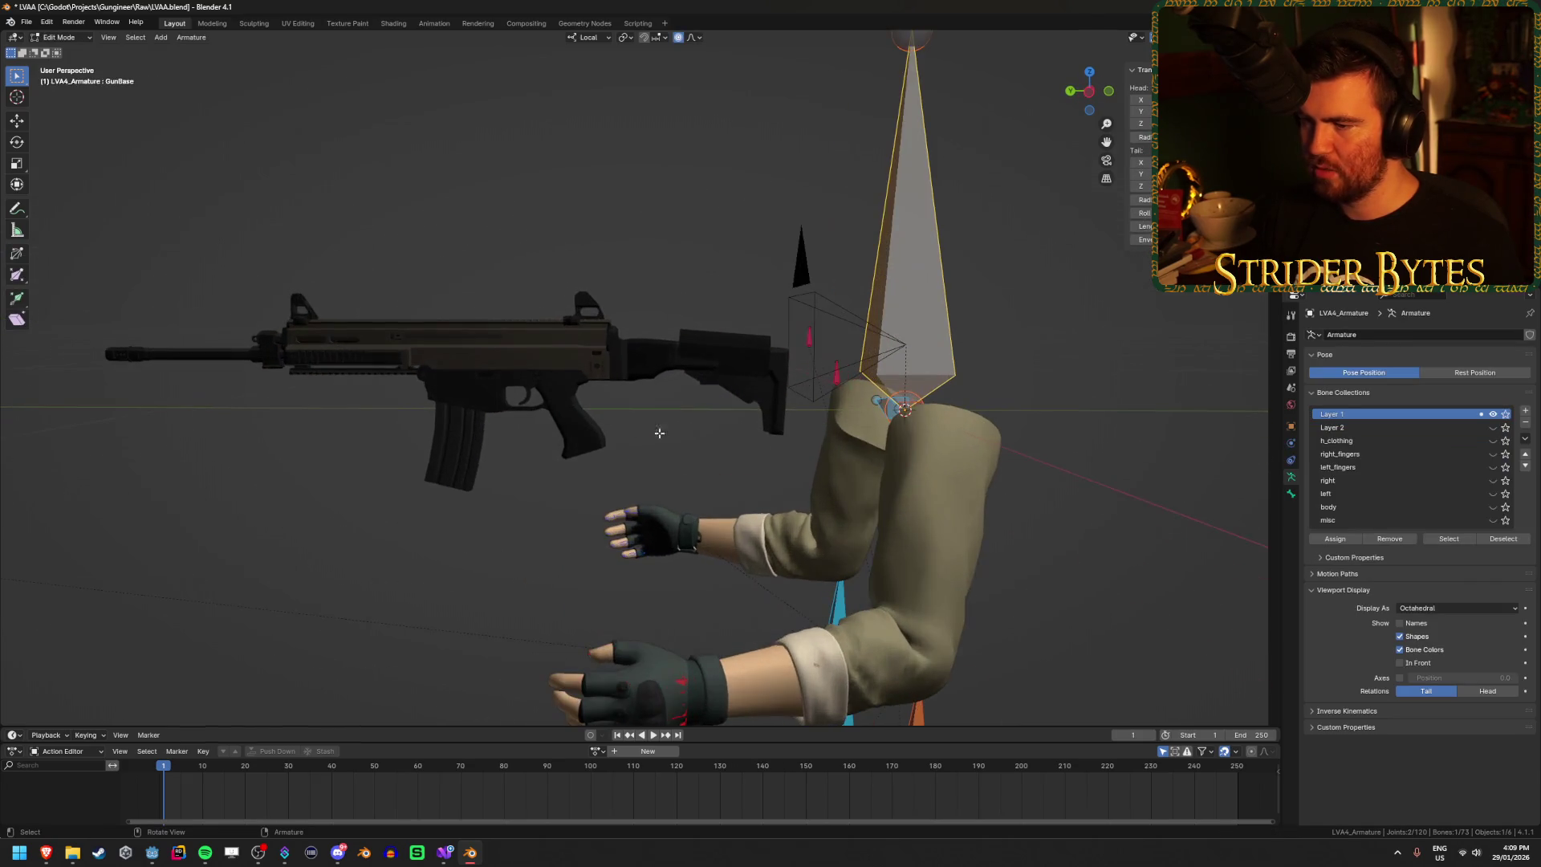
{"action": "key", "text": "Tab"}
Step: Snap the 3D cursor onto the rifle's pistol grip with Cursor to Selected
{"action": "left_click", "coordinate": [558, 385]}
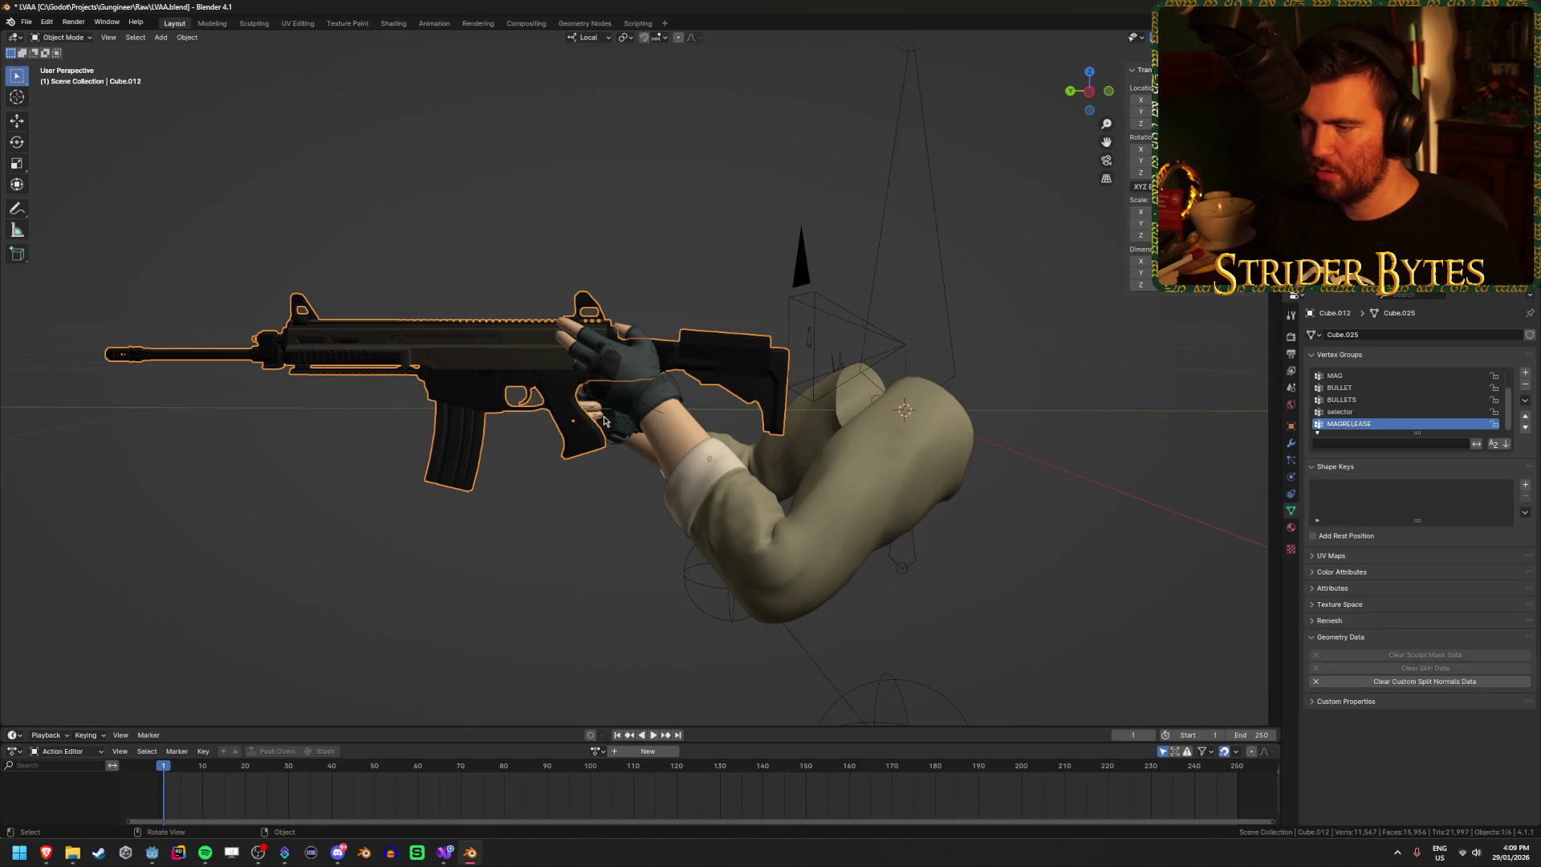
{"action": "key", "text": "shift+s"}
{"action": "left_click", "coordinate": [603, 487]}
{"action": "scroll", "coordinate": [958, 382], "scroll_direction": "down", "scroll_amount": 2}
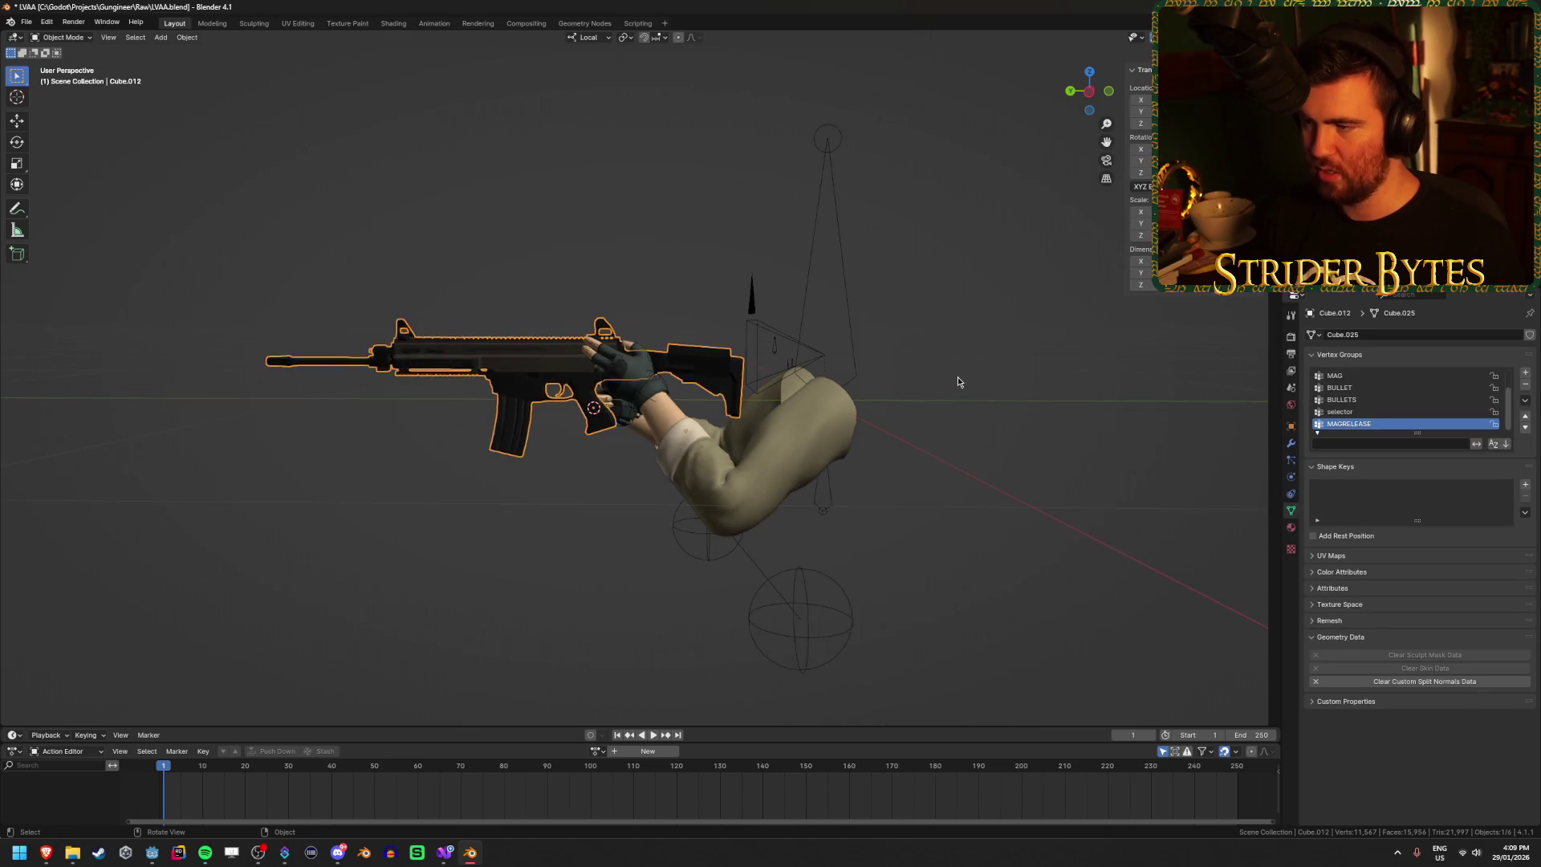
Step: Toggle edit mode on the rifle and select the armature's GunBase bone
{"action": "key", "text": "Tab"}
{"action": "key", "text": "Tab"}
{"action": "key", "text": "Tab"}
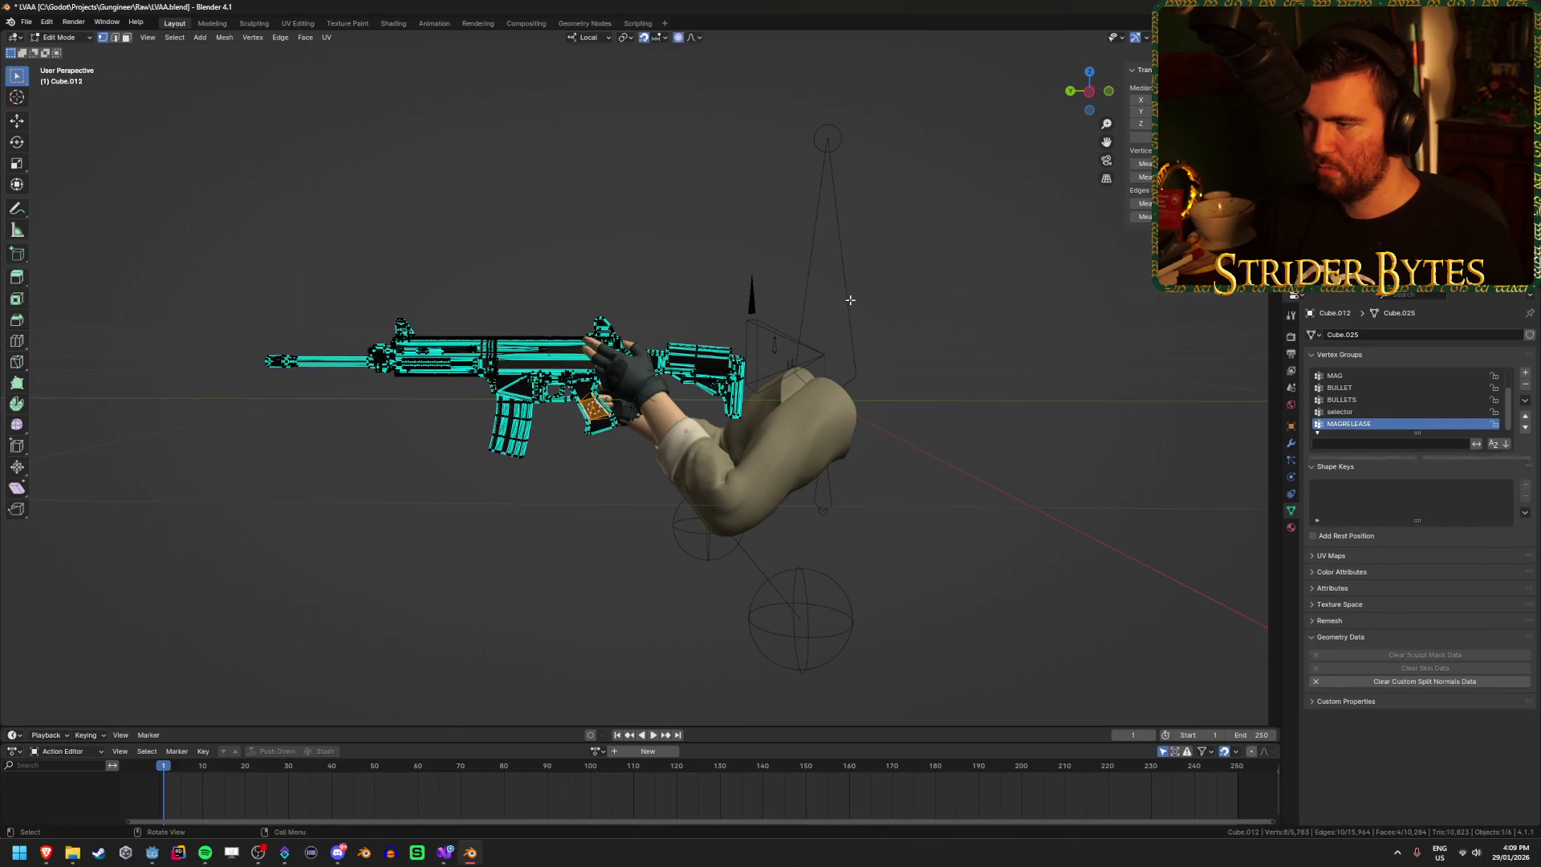
{"action": "key", "text": "Tab"}
{"action": "key", "text": "Tab"}
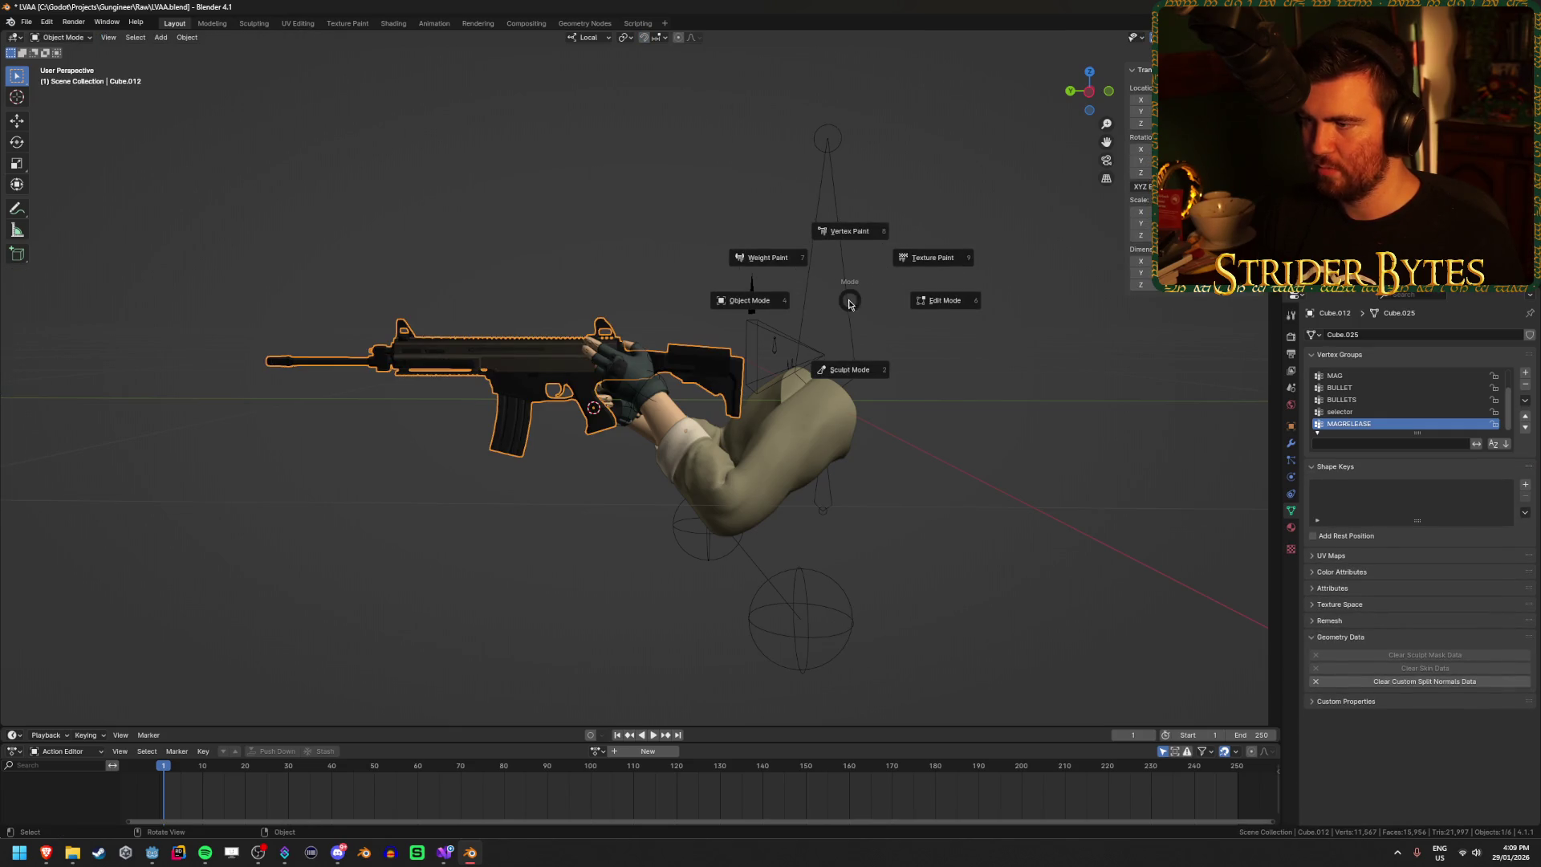
{"action": "key", "text": "Tab"}
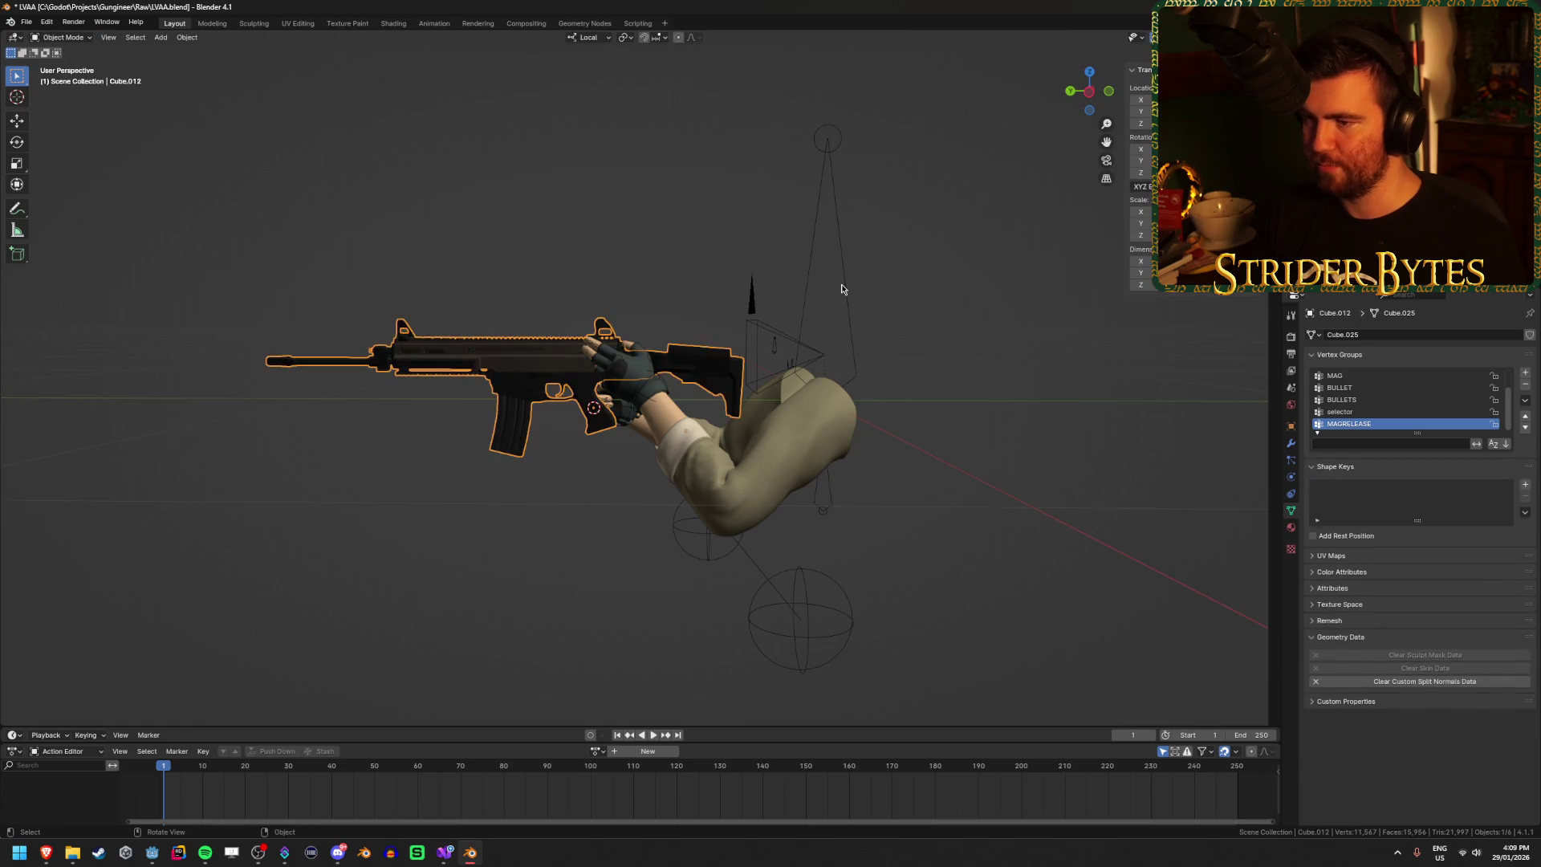
{"action": "left_click", "coordinate": [842, 288]}
{"action": "key", "text": "Tab"}
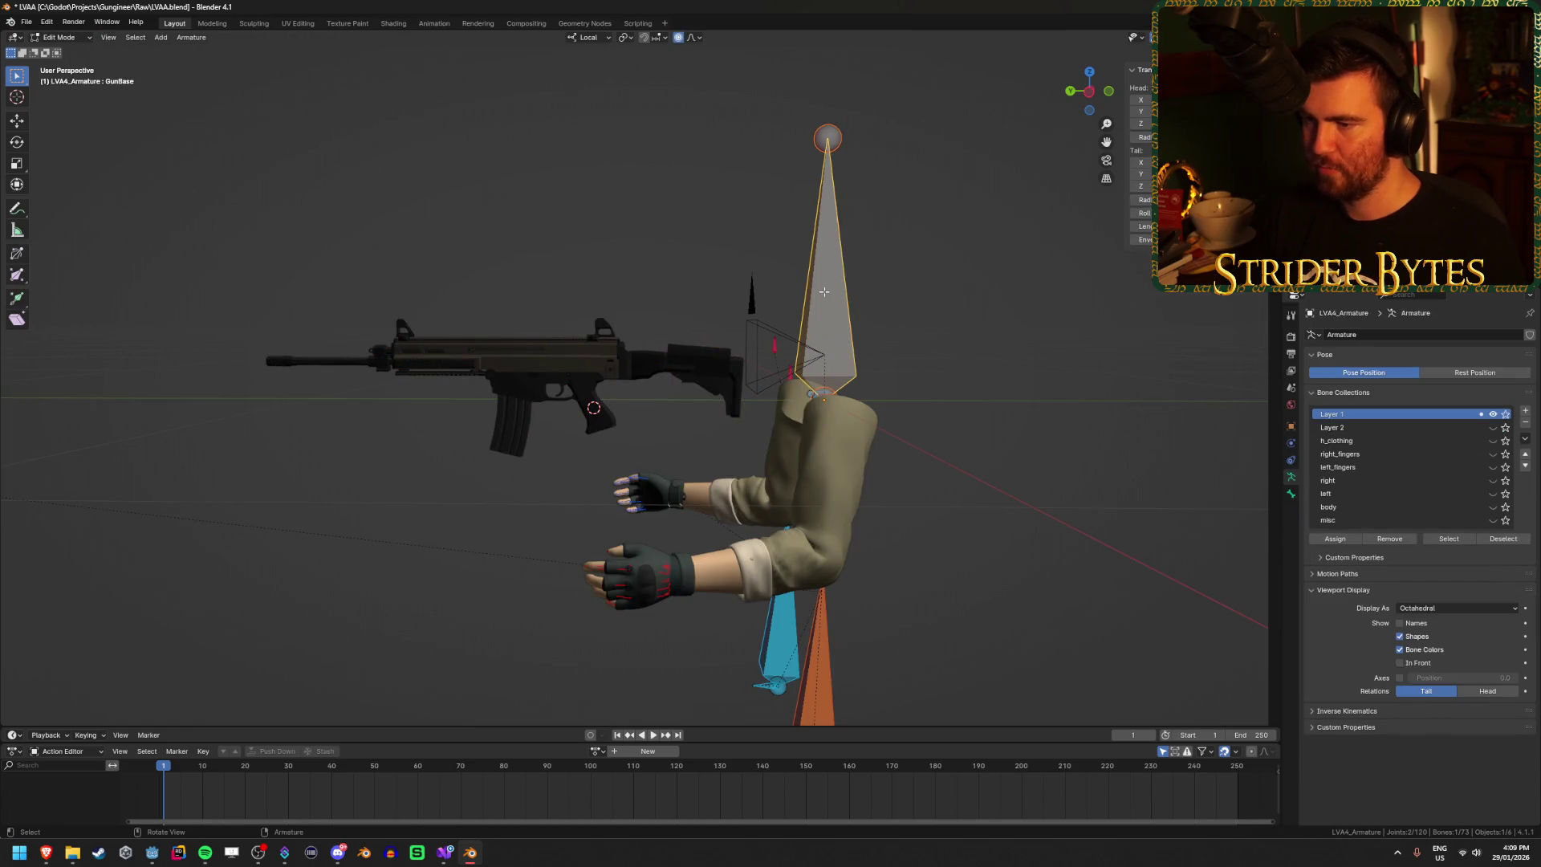
Step: Snap the GunBase bone onto the 3D cursor at the rifle grip
{"action": "scroll", "coordinate": [824, 291], "scroll_direction": "up", "scroll_amount": 2}
{"action": "key", "text": "shift+s"}
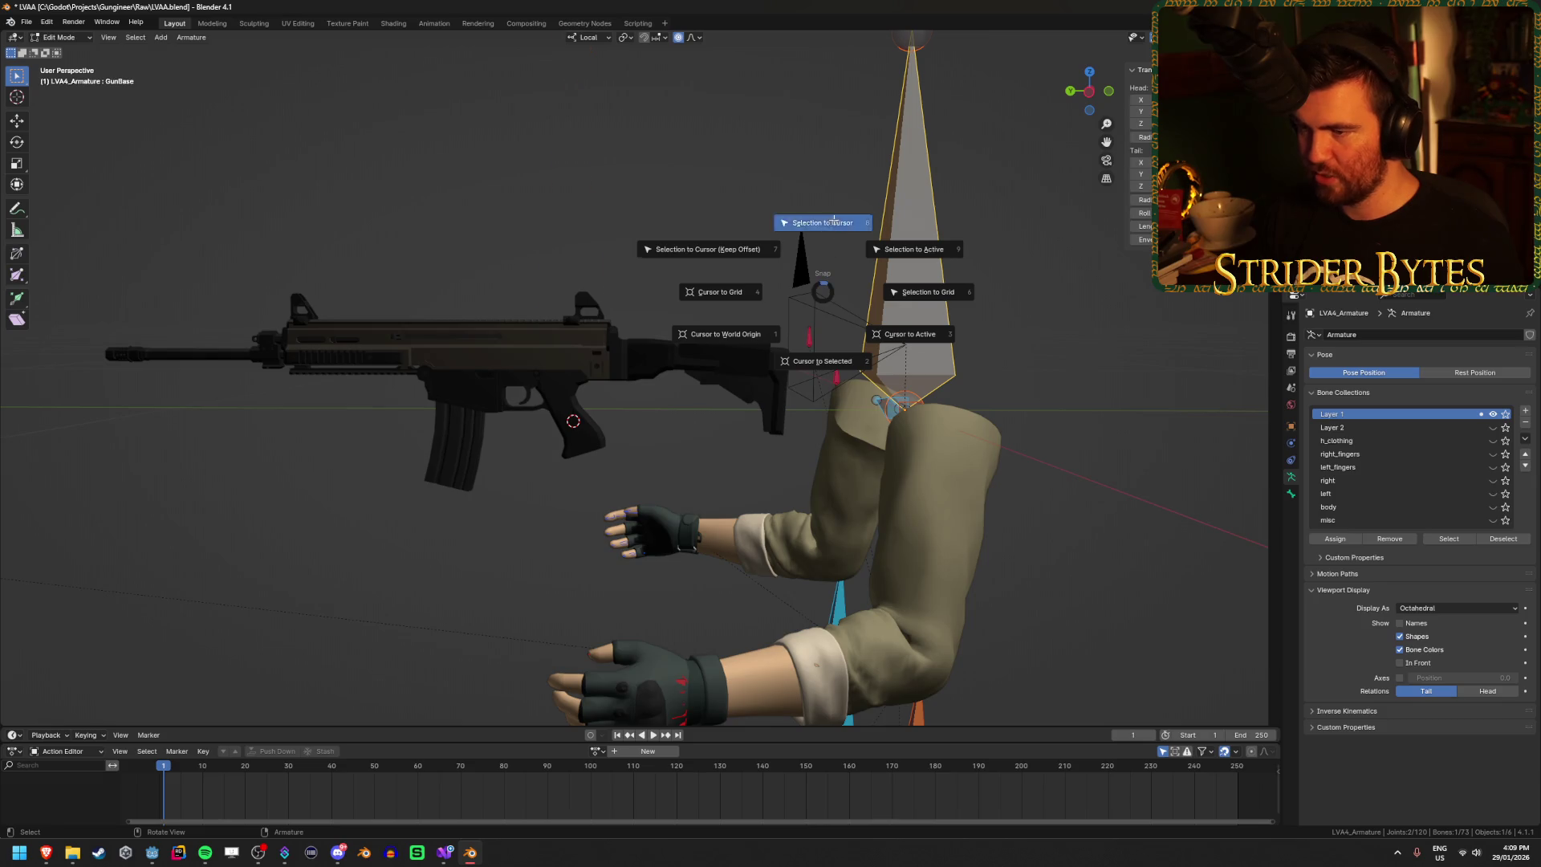
{"action": "left_click", "coordinate": [834, 220]}
{"action": "scroll", "coordinate": [600, 188], "scroll_direction": "down", "scroll_amount": 4}
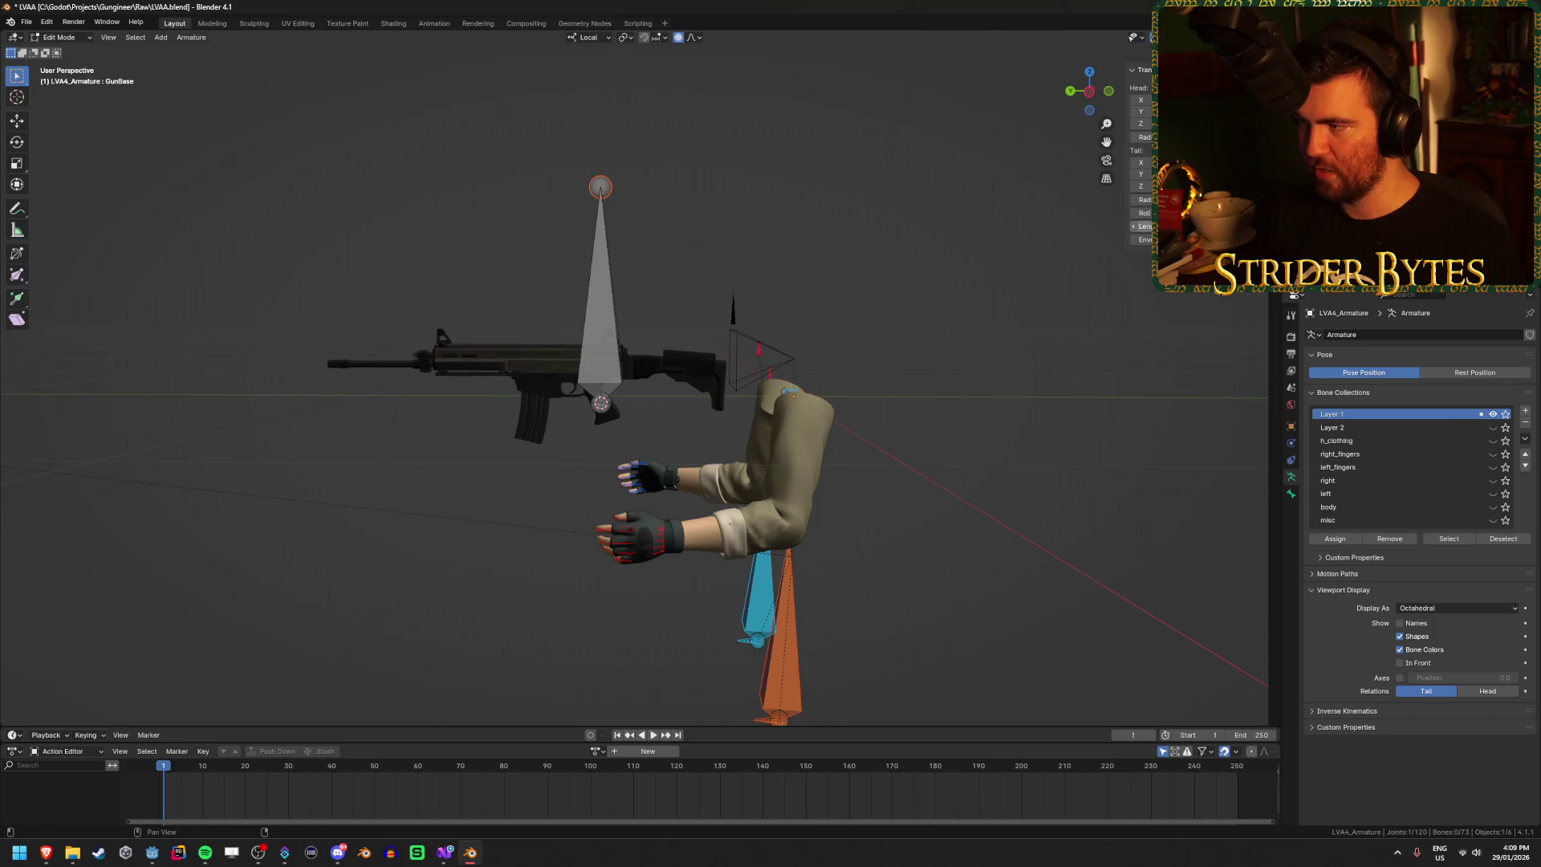
{"action": "scroll", "coordinate": [600, 188], "scroll_direction": "up", "scroll_amount": 4}
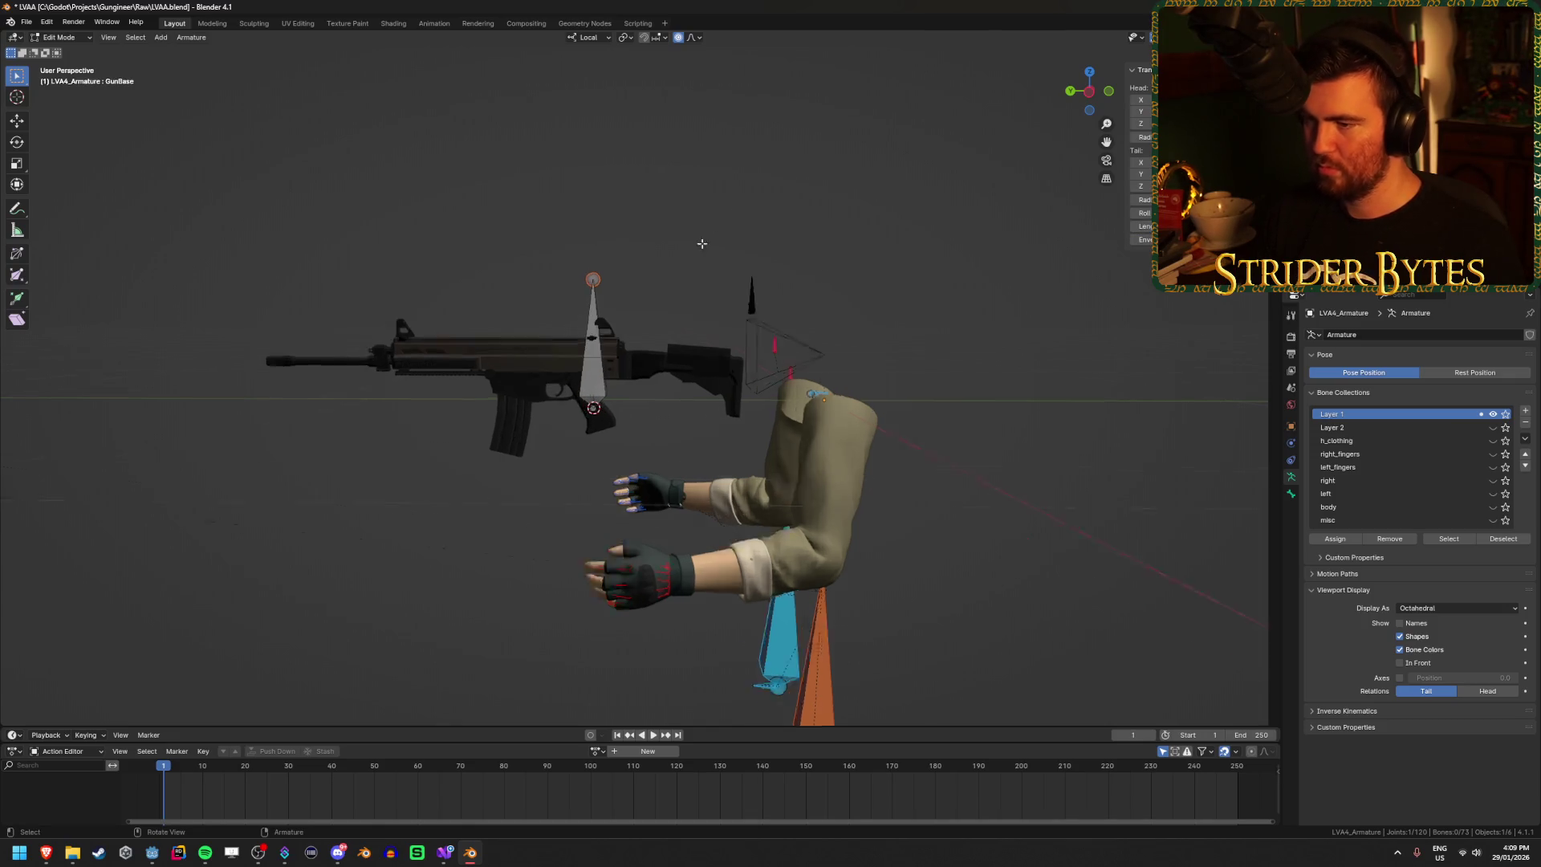
Step: Center GunBase in an orthographic side view and switch to wireframe shading
{"action": "mouse_move", "coordinate": [674, 241]}
{"action": "left_mouse_down"}
{"action": "mouse_move", "coordinate": [706, 248]}
{"action": "mouse_move", "coordinate": [678, 324]}
{"action": "left_mouse_up"}
{"action": "left_click", "coordinate": [678, 324]}
{"action": "scroll", "coordinate": [662, 350], "scroll_direction": "up", "scroll_amount": 2}
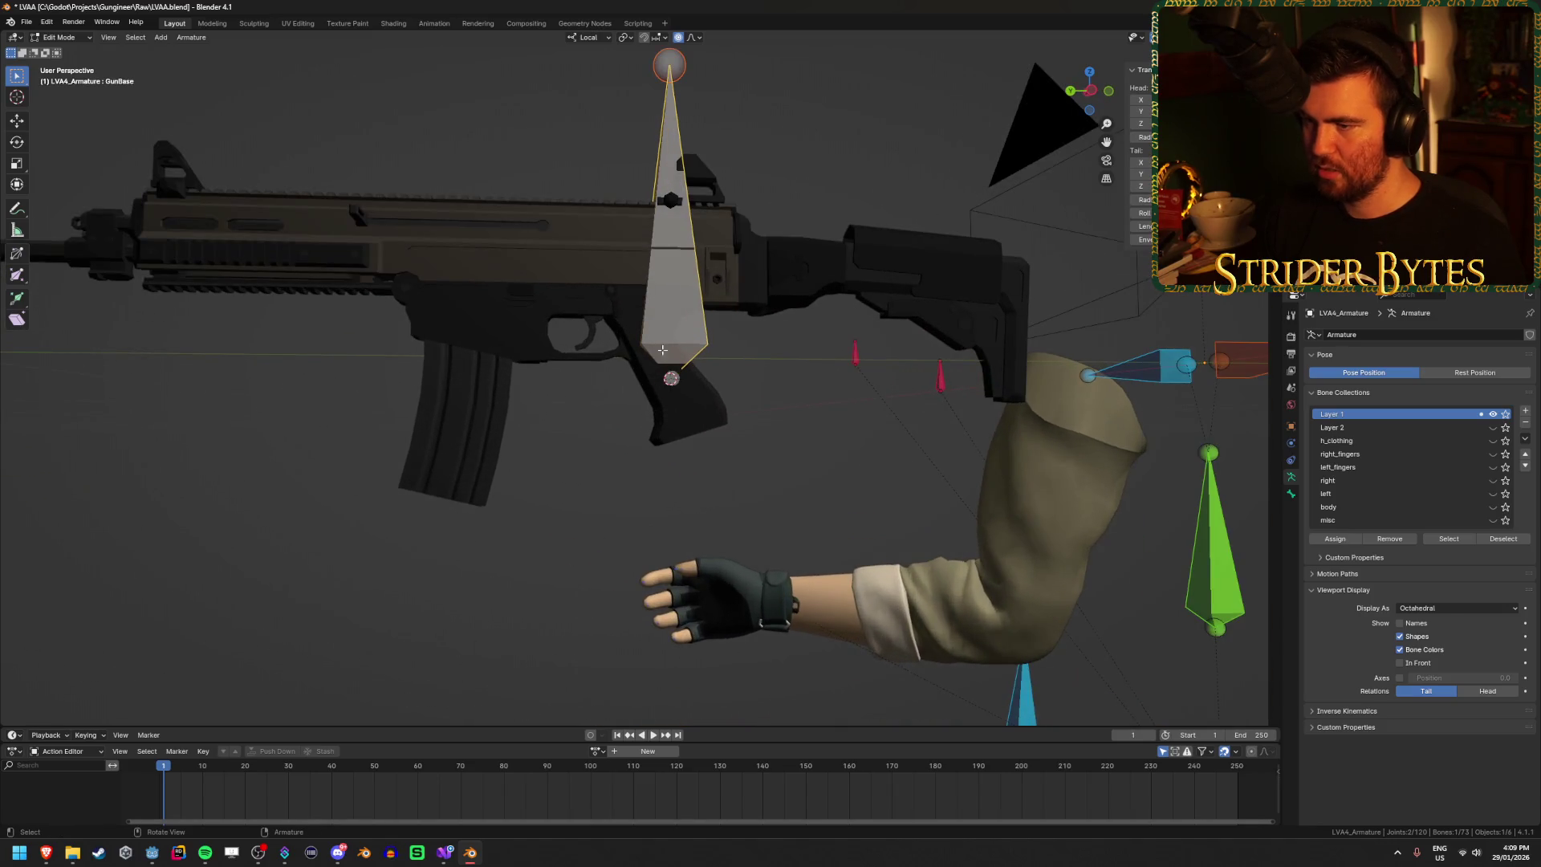
{"action": "key", "text": "ctrl+KP_3"}
{"action": "key", "text": "KP_1"}
{"action": "key", "text": "ctrl+KP_3"}
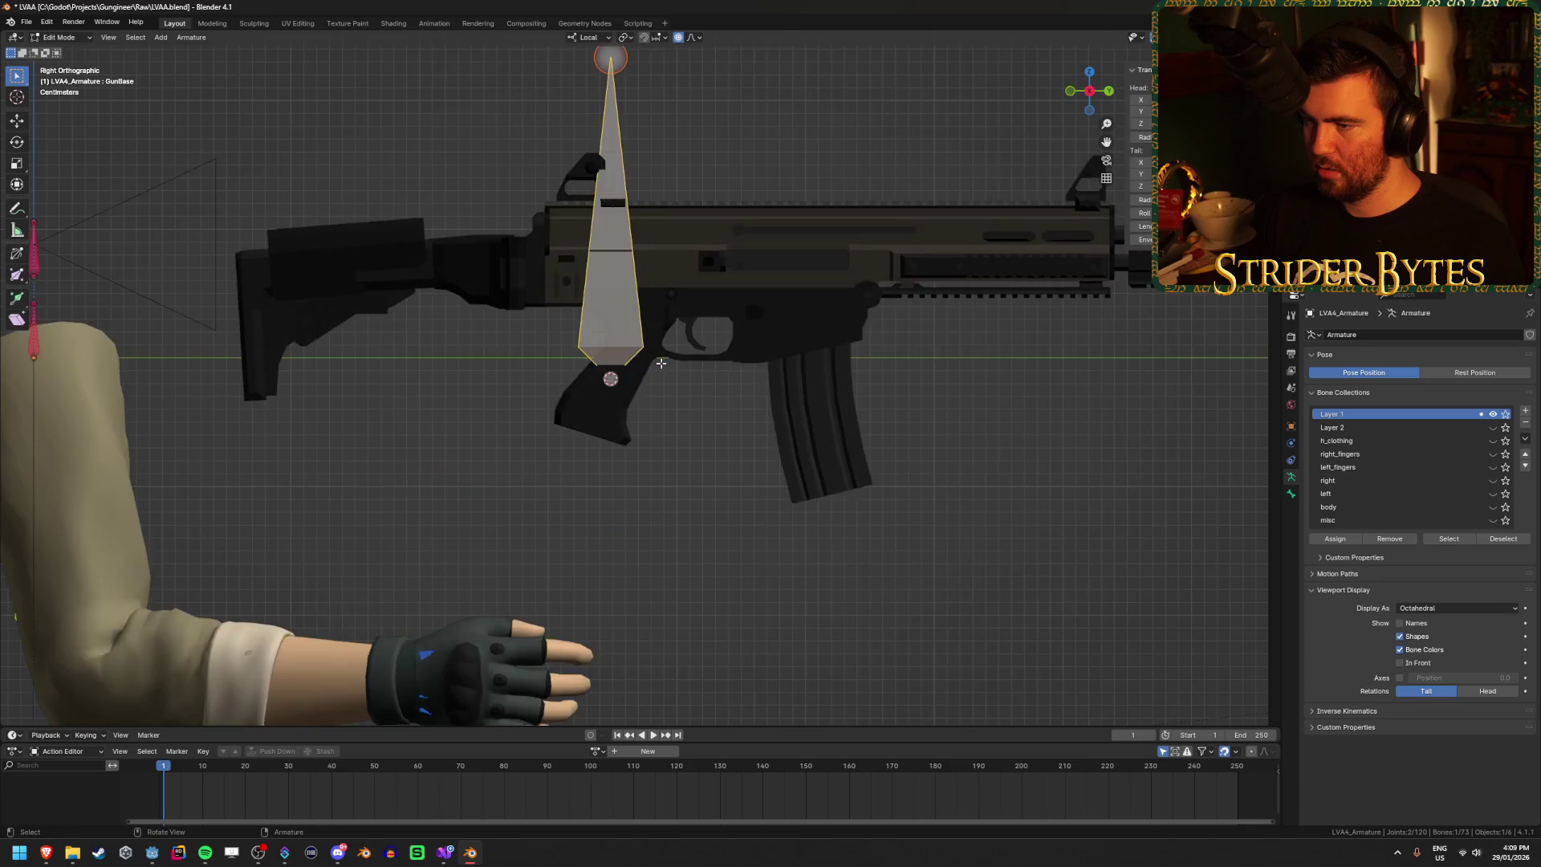
{"action": "key", "text": "KP_3"}
{"action": "scroll", "coordinate": [591, 423], "scroll_direction": "up", "scroll_amount": 1}
{"action": "left_click_drag", "start_coordinate": [592, 423], "coordinate": [742, 421]}
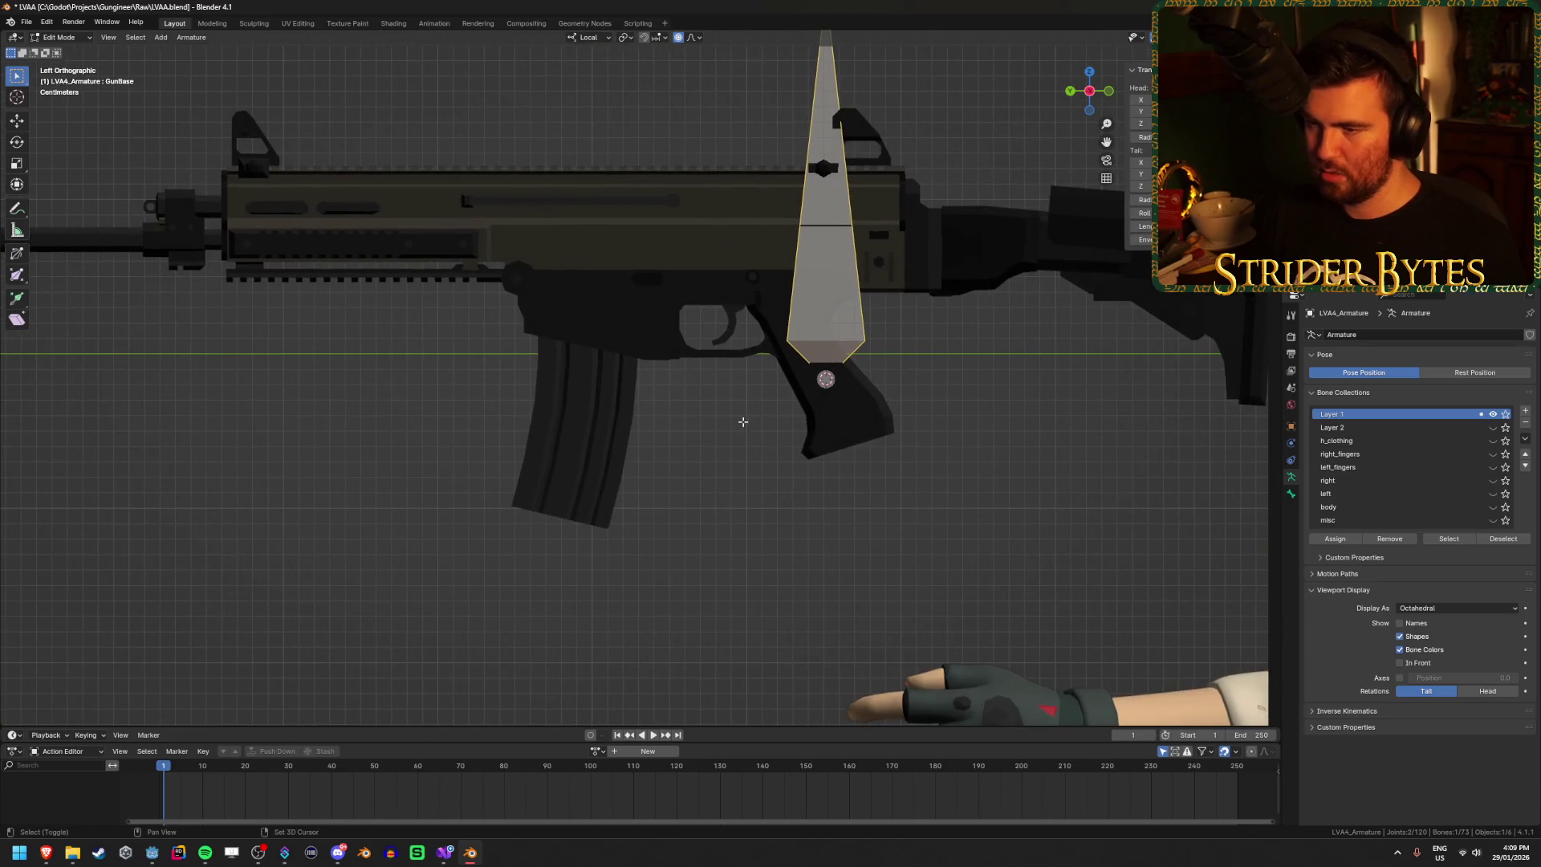
{"action": "key", "text": "shift+z"}
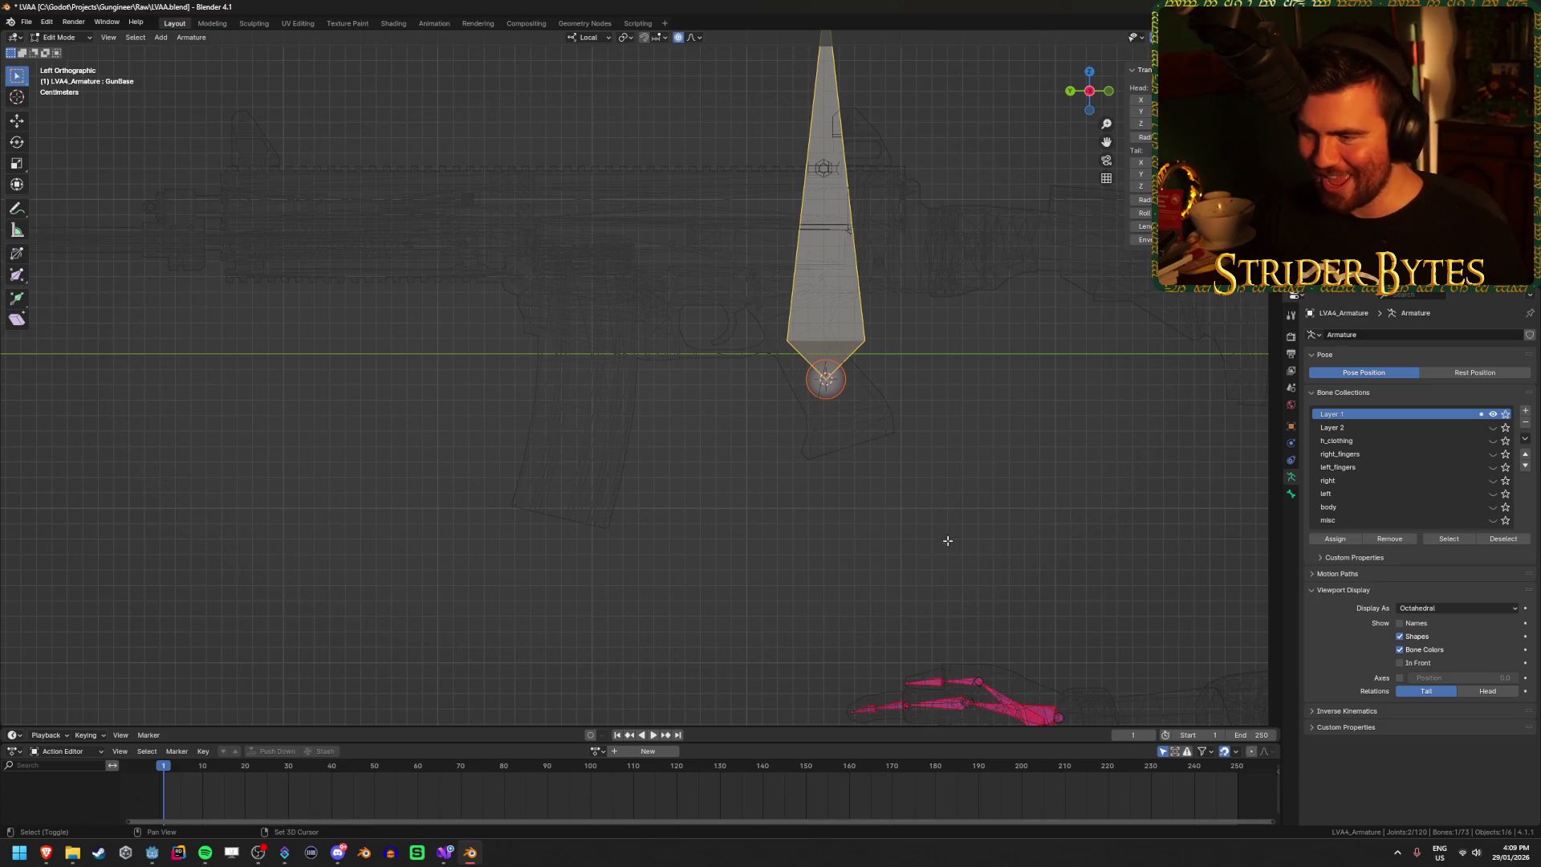
Step: Duplicate the GunBase bone and lower the copy's end along its Z axis
{"action": "key", "text": "shift+d"}
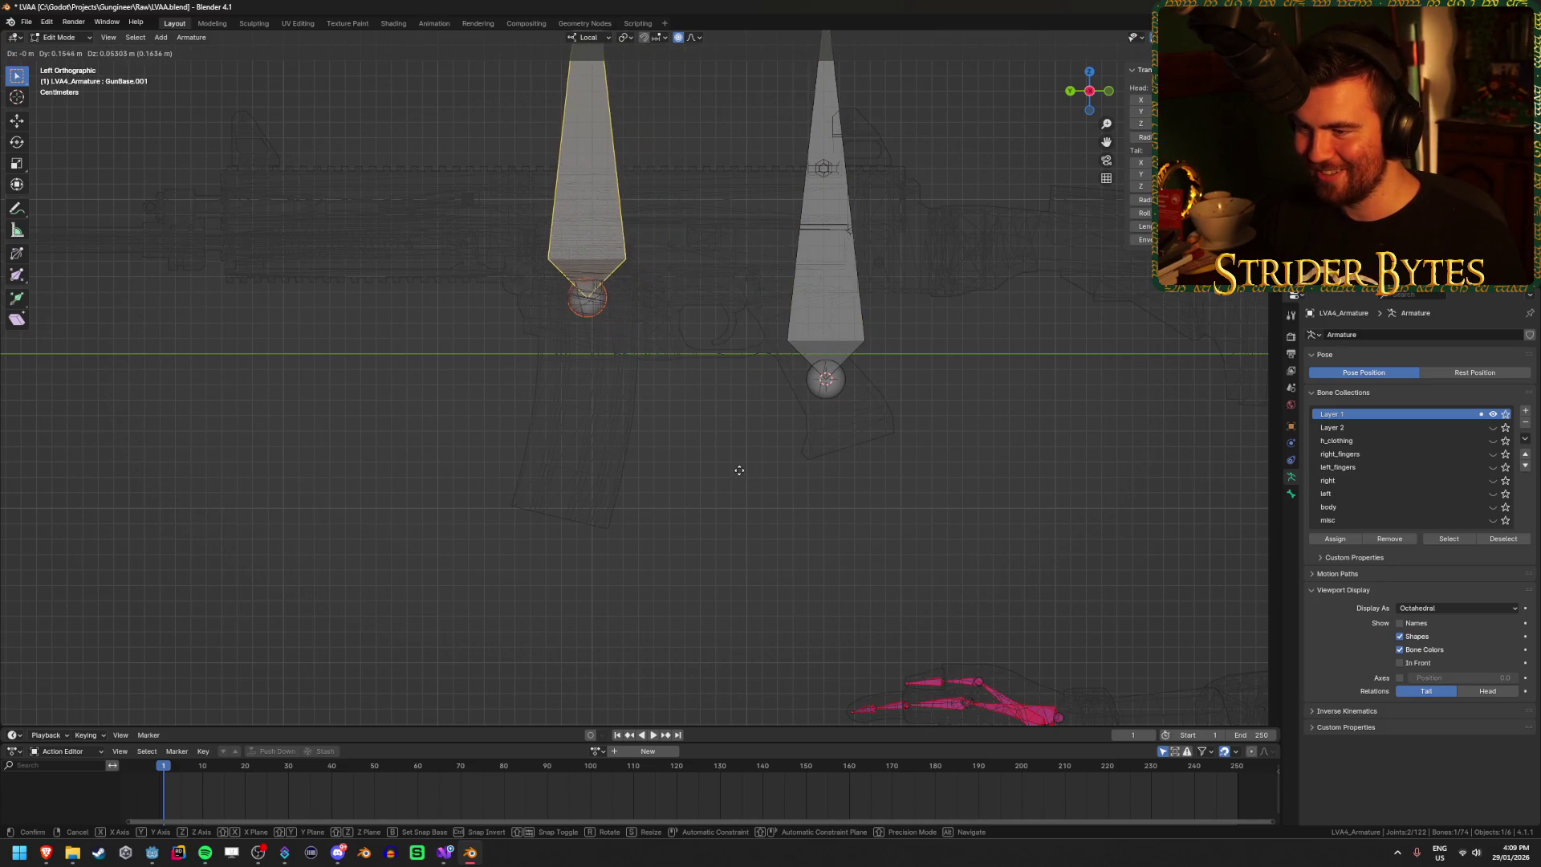
{"action": "left_click", "coordinate": [737, 470]}
{"action": "scroll", "coordinate": [734, 467], "scroll_direction": "down", "scroll_amount": 3}
{"action": "left_click", "coordinate": [613, 105]}
{"action": "key", "text": "g"}
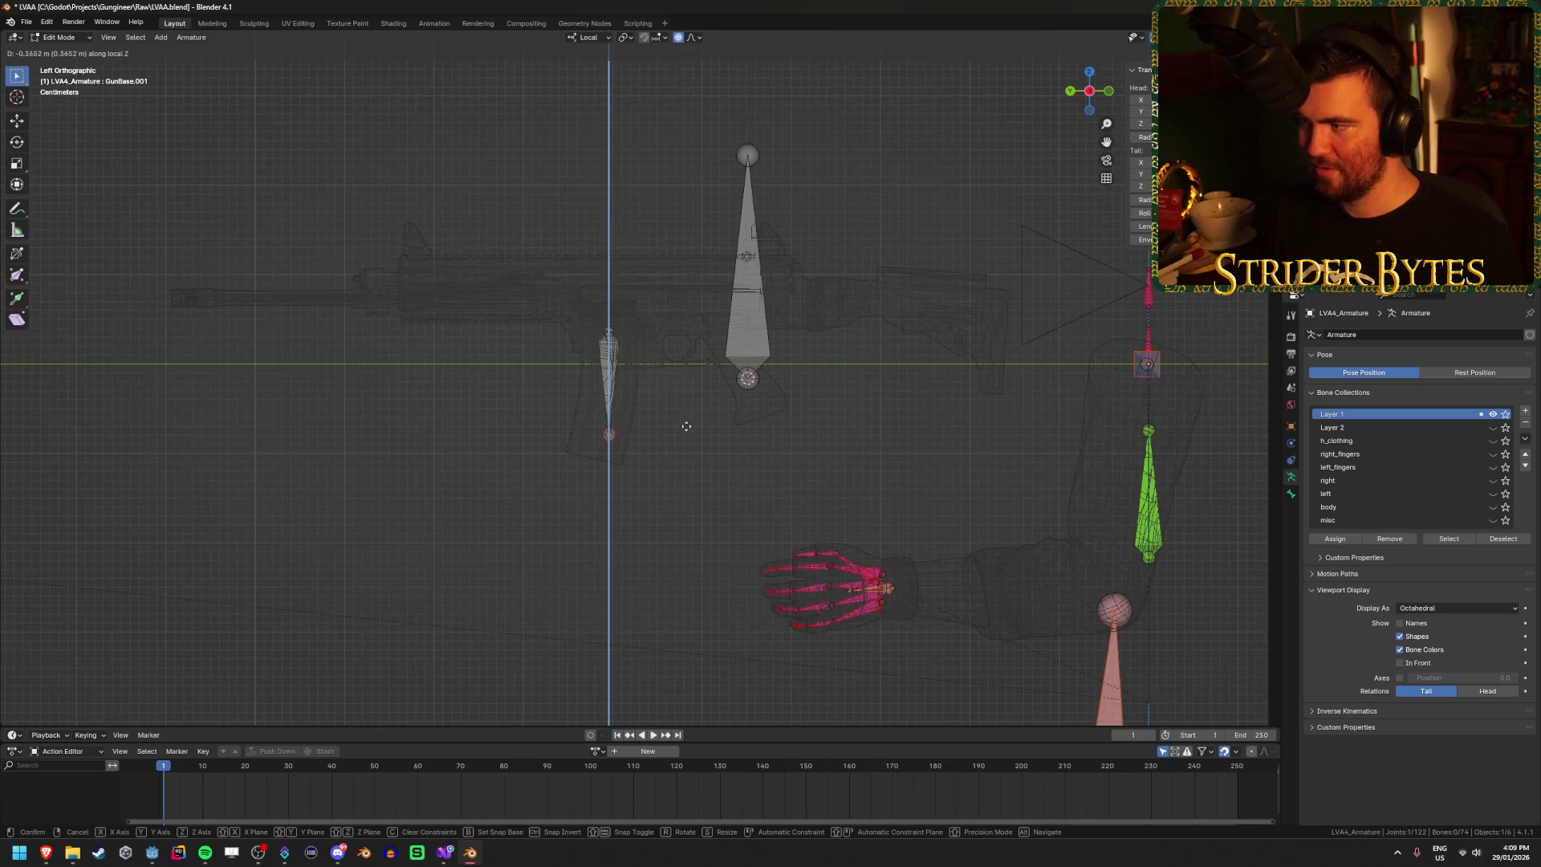
{"action": "key", "text": "Escape"}
{"action": "key", "text": "g"}
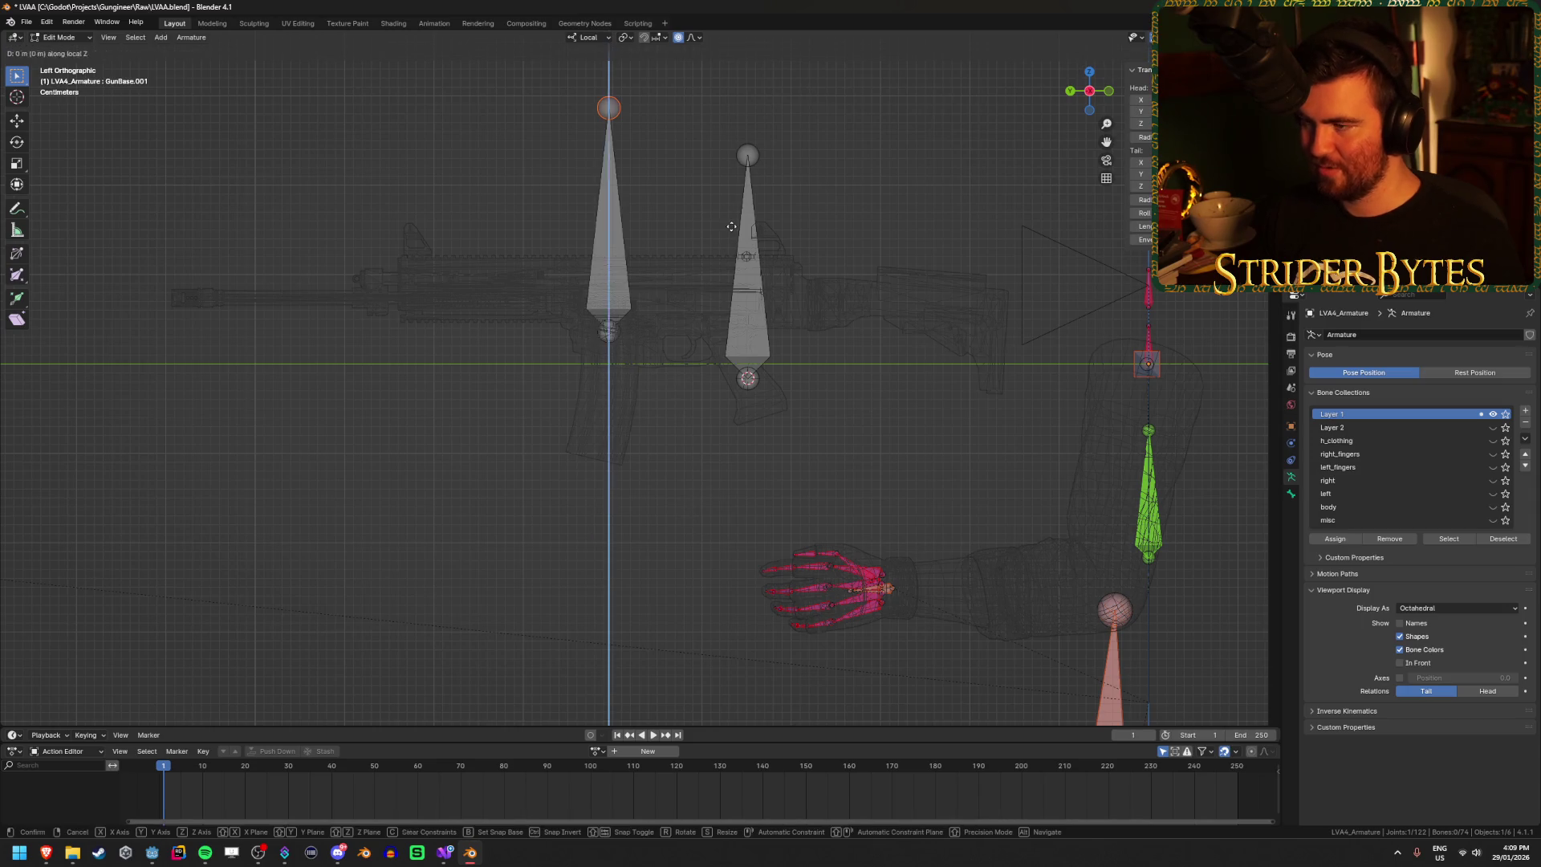
{"action": "key", "text": "z"}
{"action": "key", "text": "Return"}
Step: Set the new bone's length to 0.2 in the N panel
{"action": "double_click", "coordinate": [1143, 226]}
{"action": "type", "text": "0.25"}
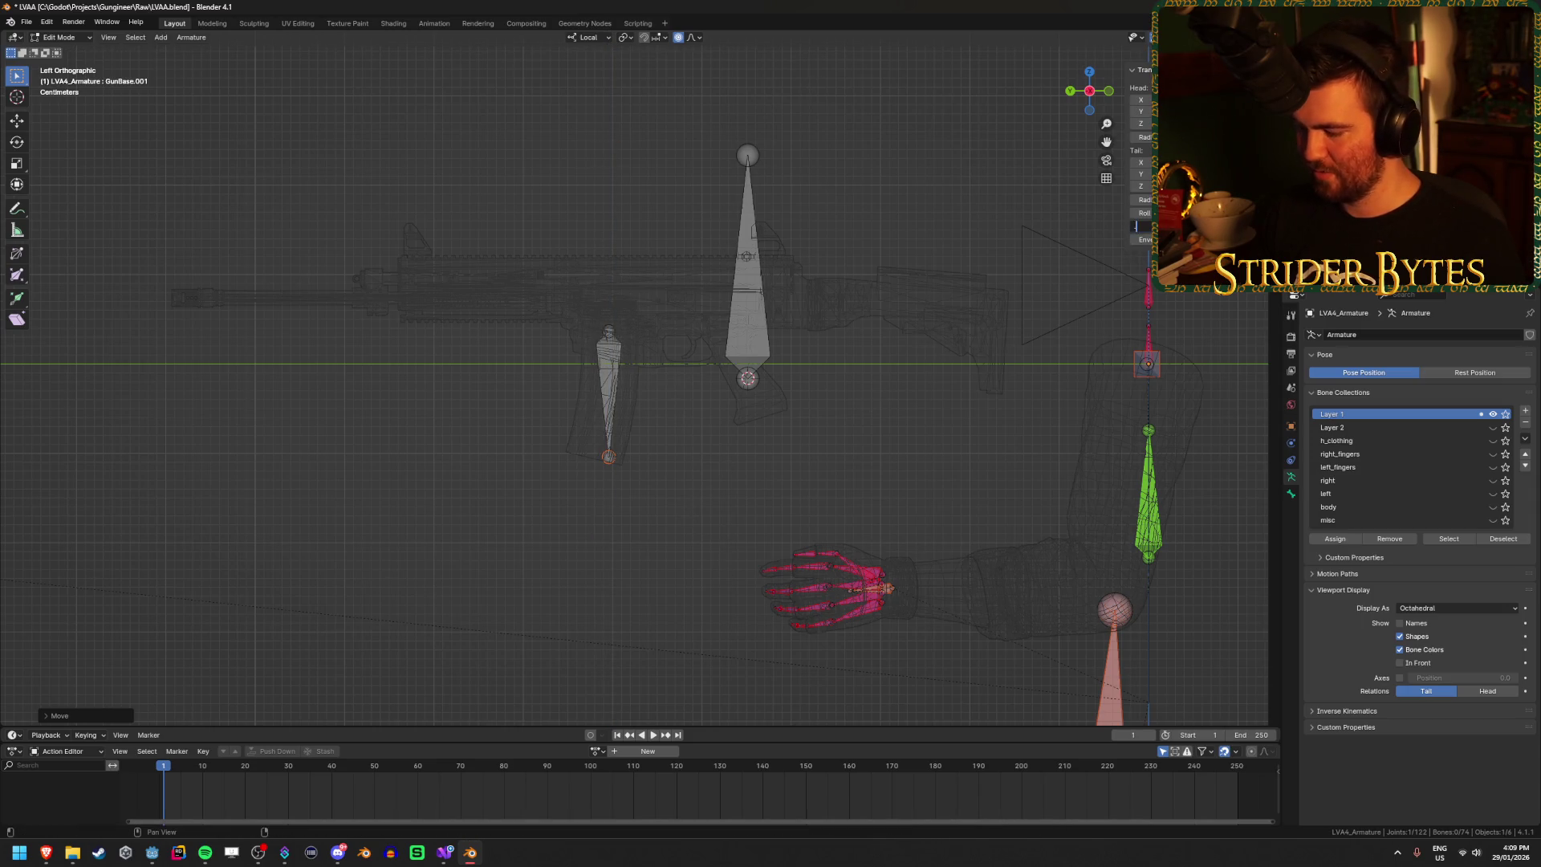
{"action": "key", "text": "Return"}
{"action": "double_click", "coordinate": [1143, 225]}
{"action": "type", "text": "0.2"}
{"action": "key", "text": "Return"}
{"action": "double_click", "coordinate": [1143, 226]}
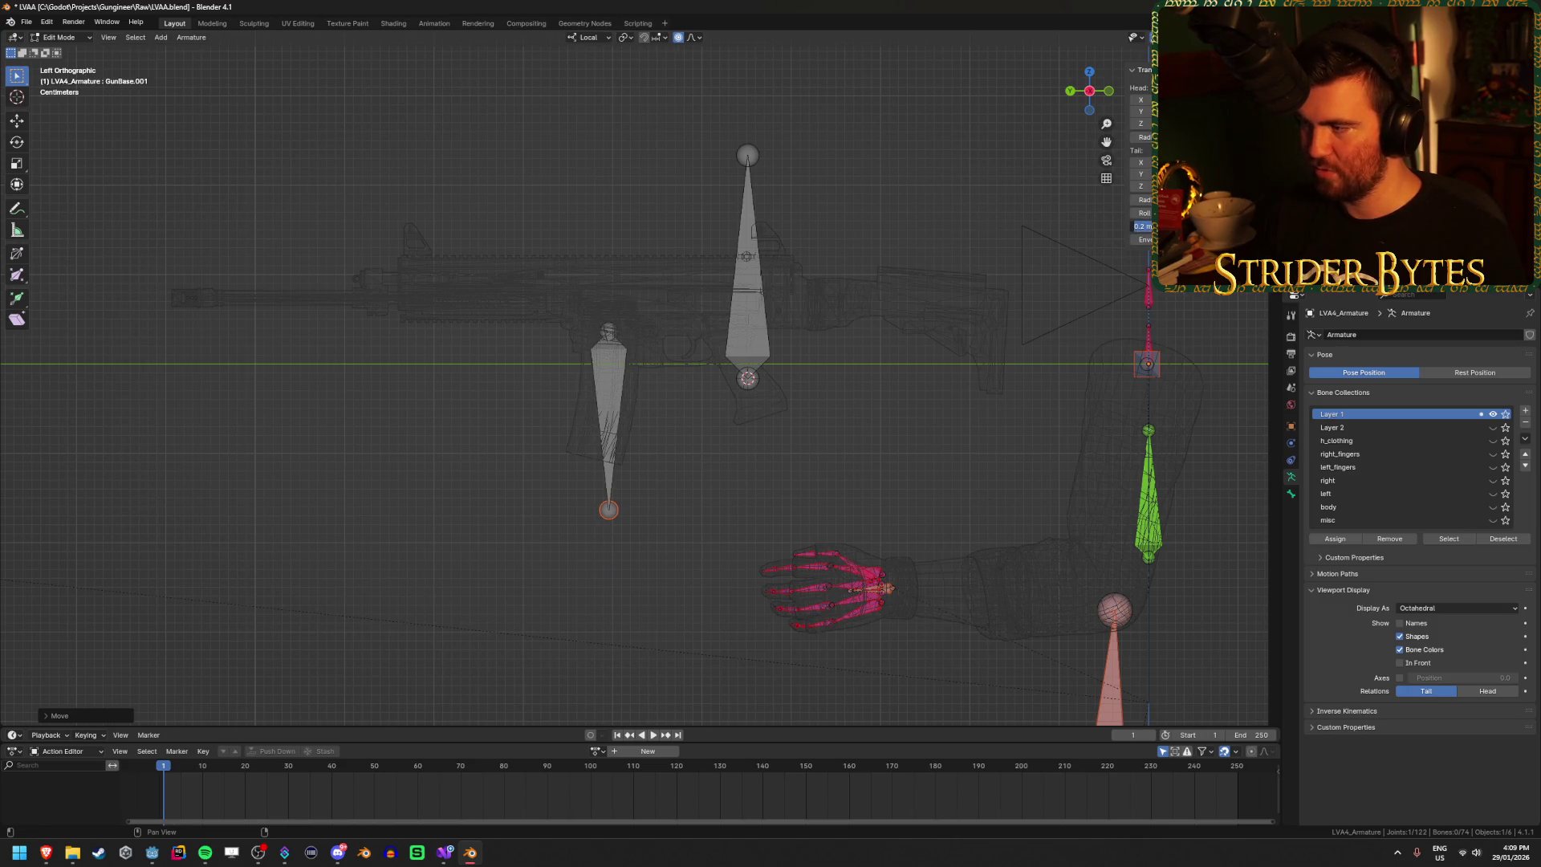
{"action": "key", "text": "Return"}
Step: Return to solid shading, make bones draw In Front, and save LVA4.blend
{"action": "left_click_drag", "start_coordinate": [1089, 91], "coordinate": [814, 442]}
{"action": "key", "text": "shift+z"}
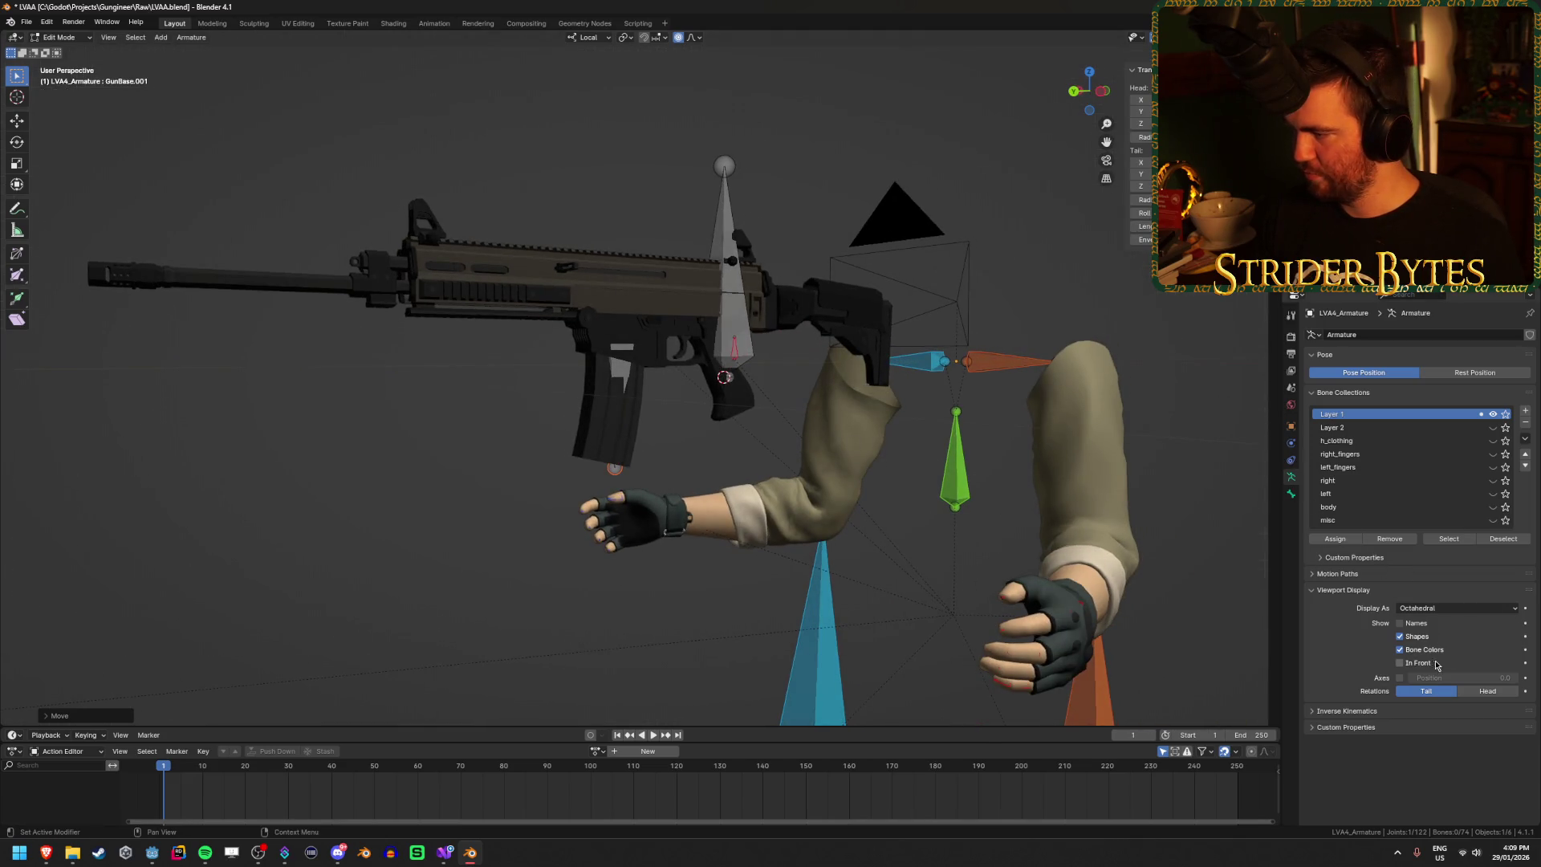
{"action": "left_click", "coordinate": [1400, 663]}
{"action": "mouse_move", "coordinate": [485, 433]}
{"action": "left_mouse_down"}
{"action": "mouse_move", "coordinate": [437, 447]}
{"action": "mouse_move", "coordinate": [808, 386]}
{"action": "left_mouse_up"}
{"action": "scroll", "coordinate": [737, 402], "scroll_direction": "down", "scroll_amount": 5}
{"action": "scroll", "coordinate": [738, 402], "scroll_direction": "up", "scroll_amount": 5}
{"action": "left_click", "coordinate": [774, 361]}
{"action": "key", "text": "ctrl+s"}
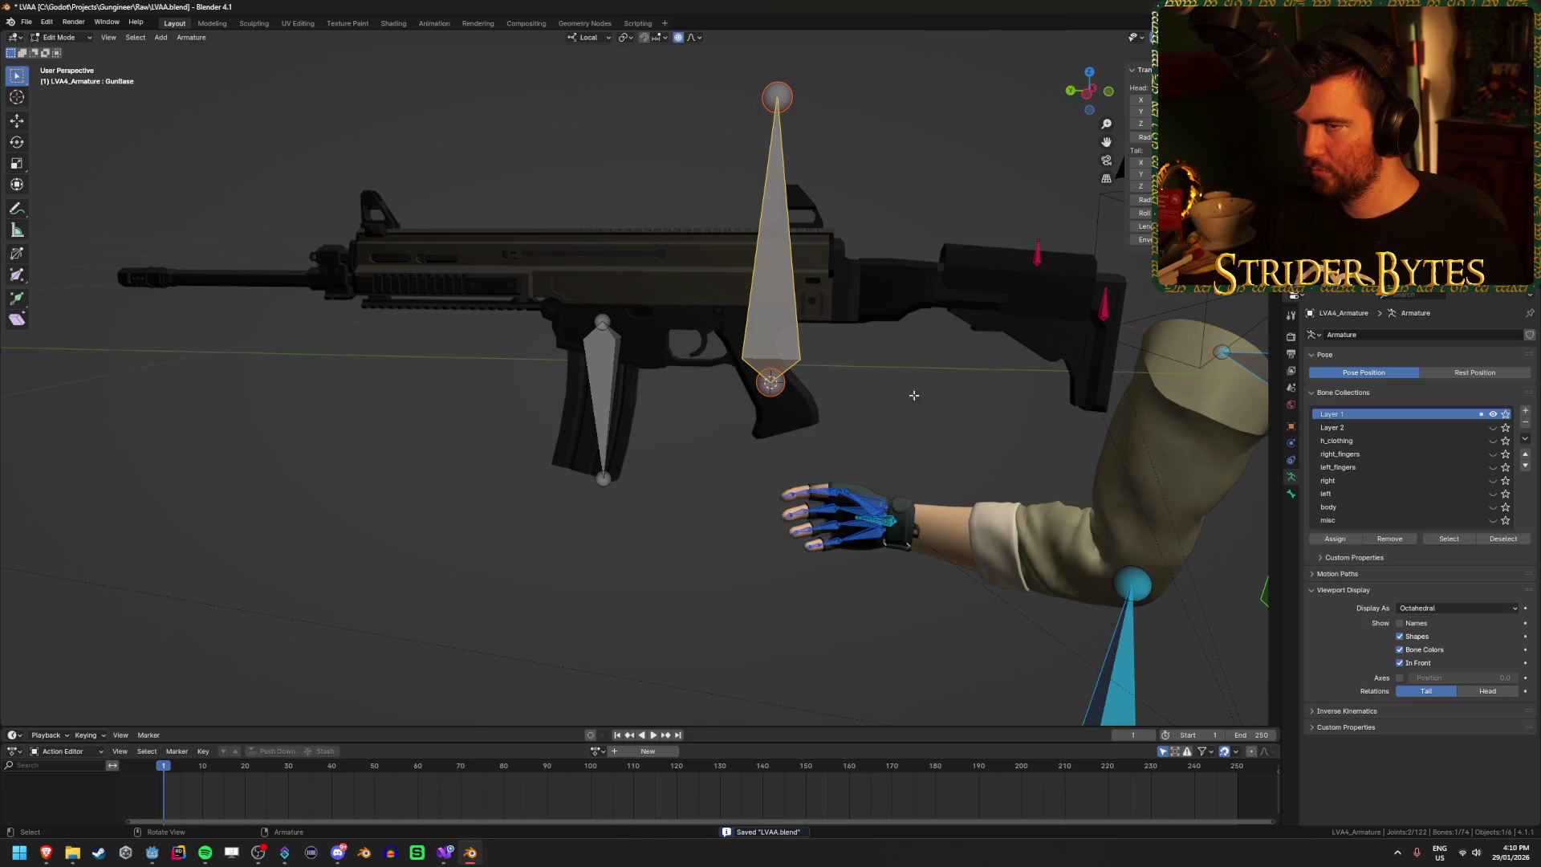
Step: Rename the magazine bone to Magazine
{"action": "left_click", "coordinate": [603, 392]}
{"action": "key", "text": "F2"}
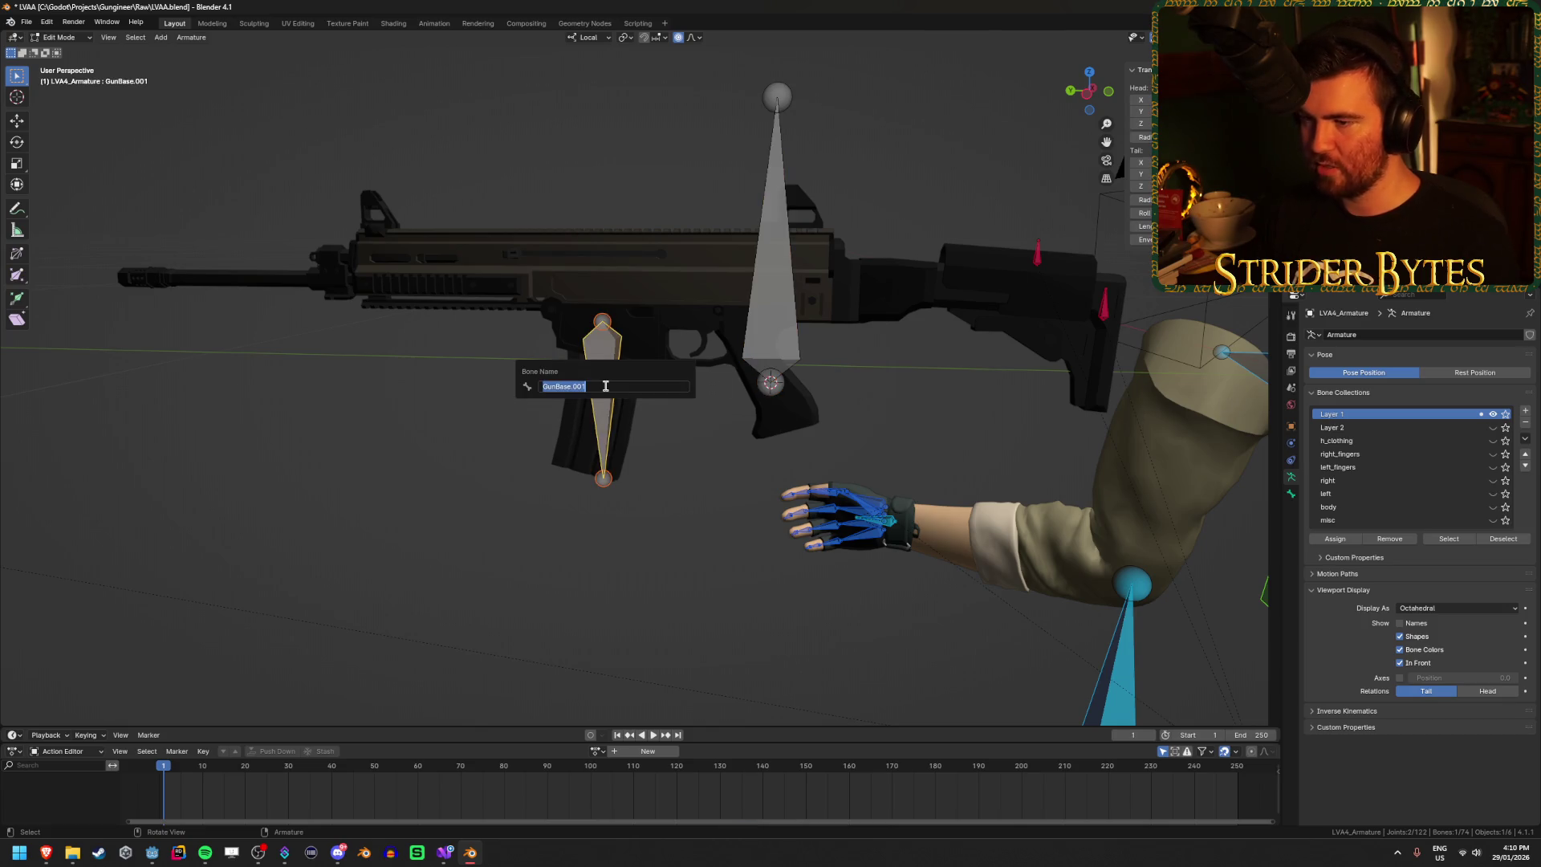
{"action": "type", "text": "Magazine"}
{"action": "key", "text": "Return"}
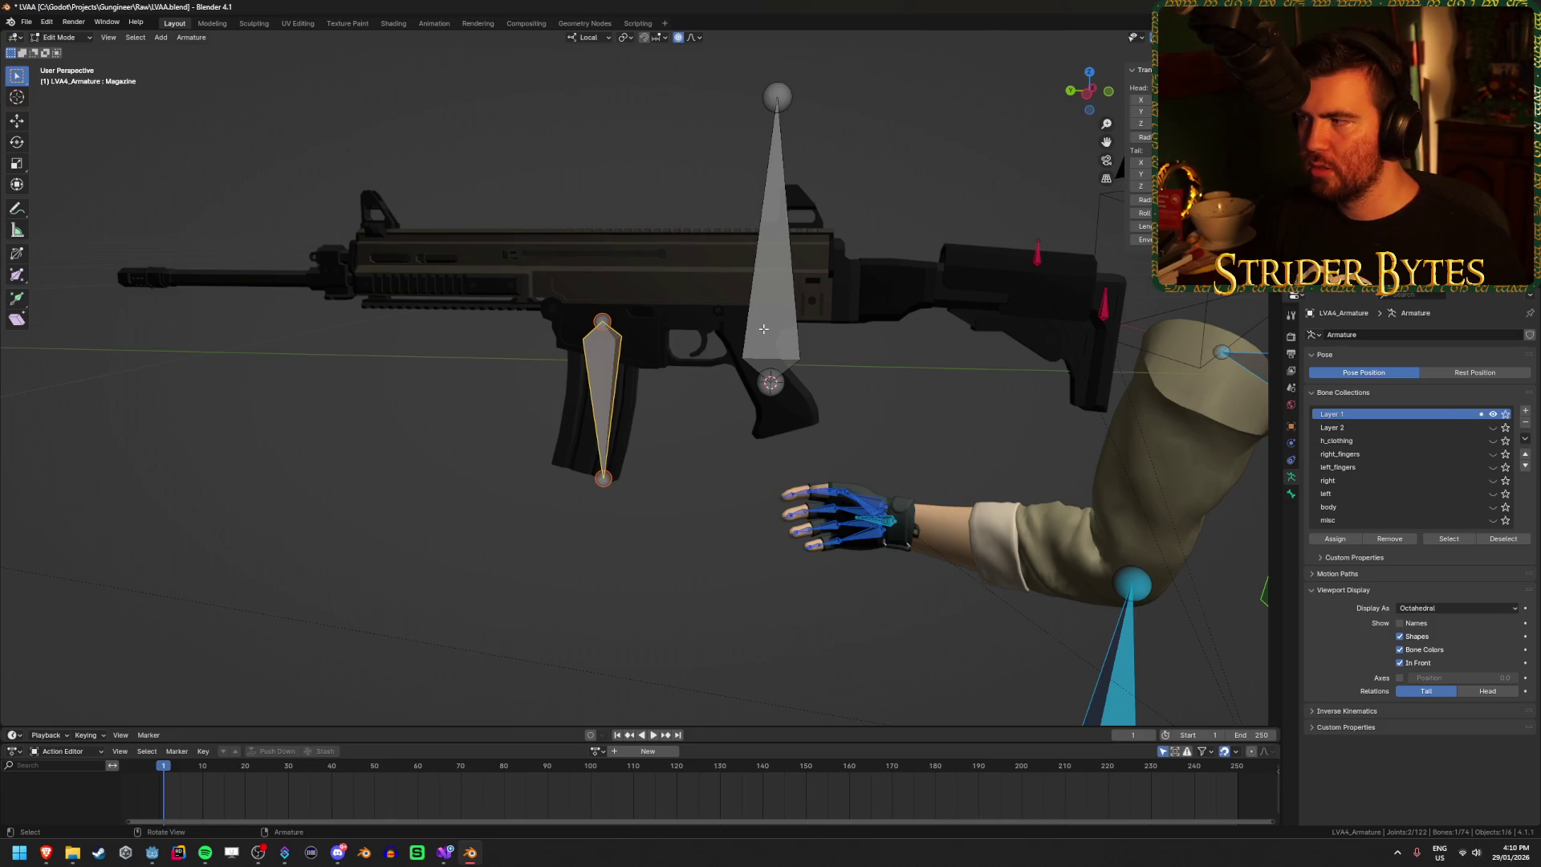
Step: Parent Magazine to GunBase with Keep Offset
{"action": "left_click", "coordinate": [764, 328], "text": "shift"}
{"action": "key", "text": "p"}
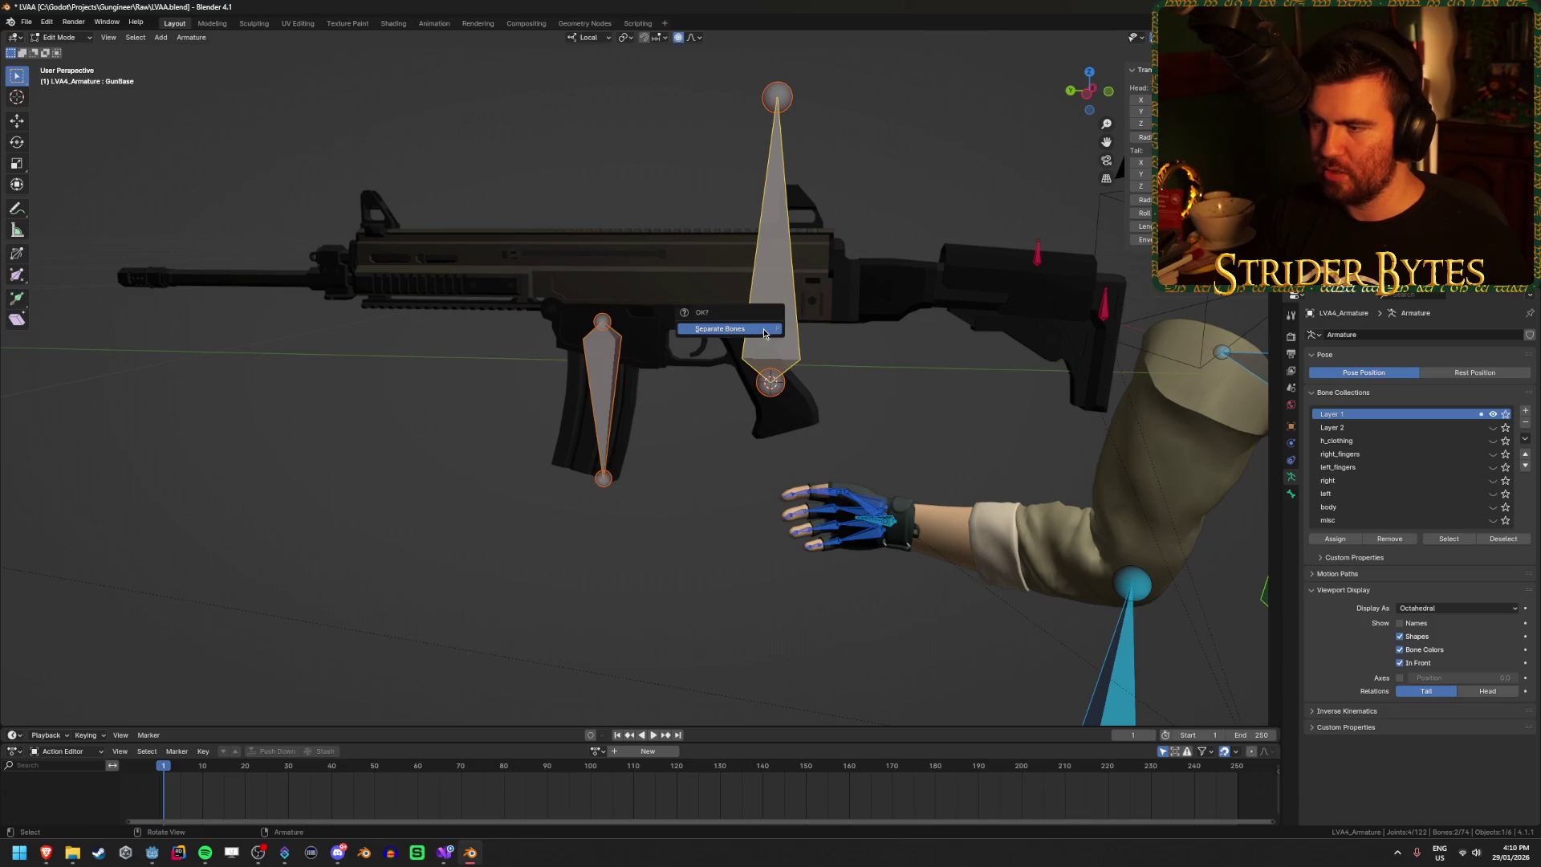
{"action": "key", "text": "ctrl+p"}
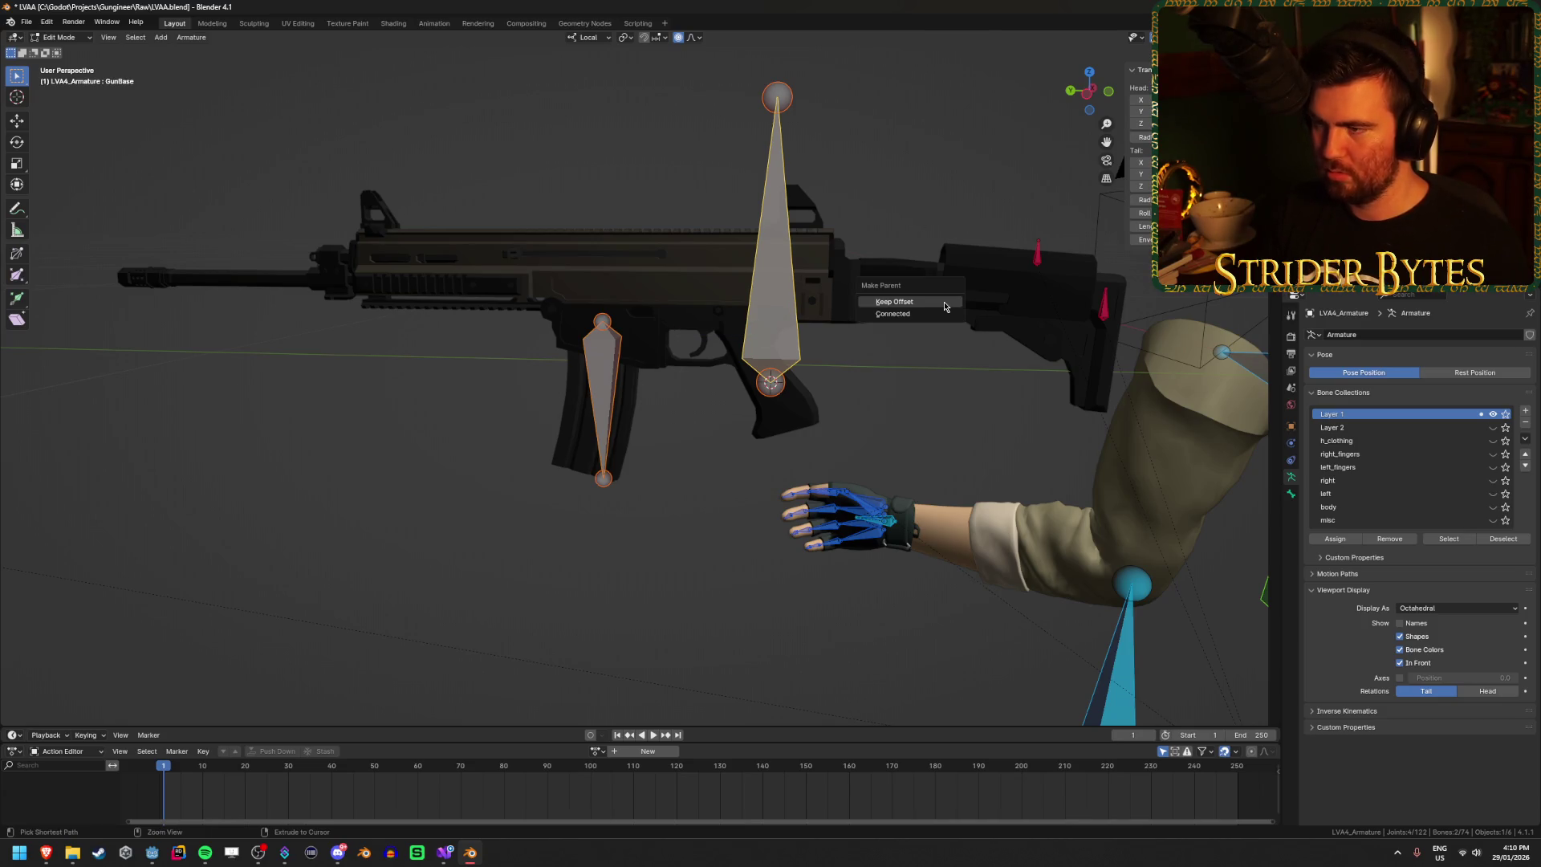
{"action": "left_click", "coordinate": [943, 301]}
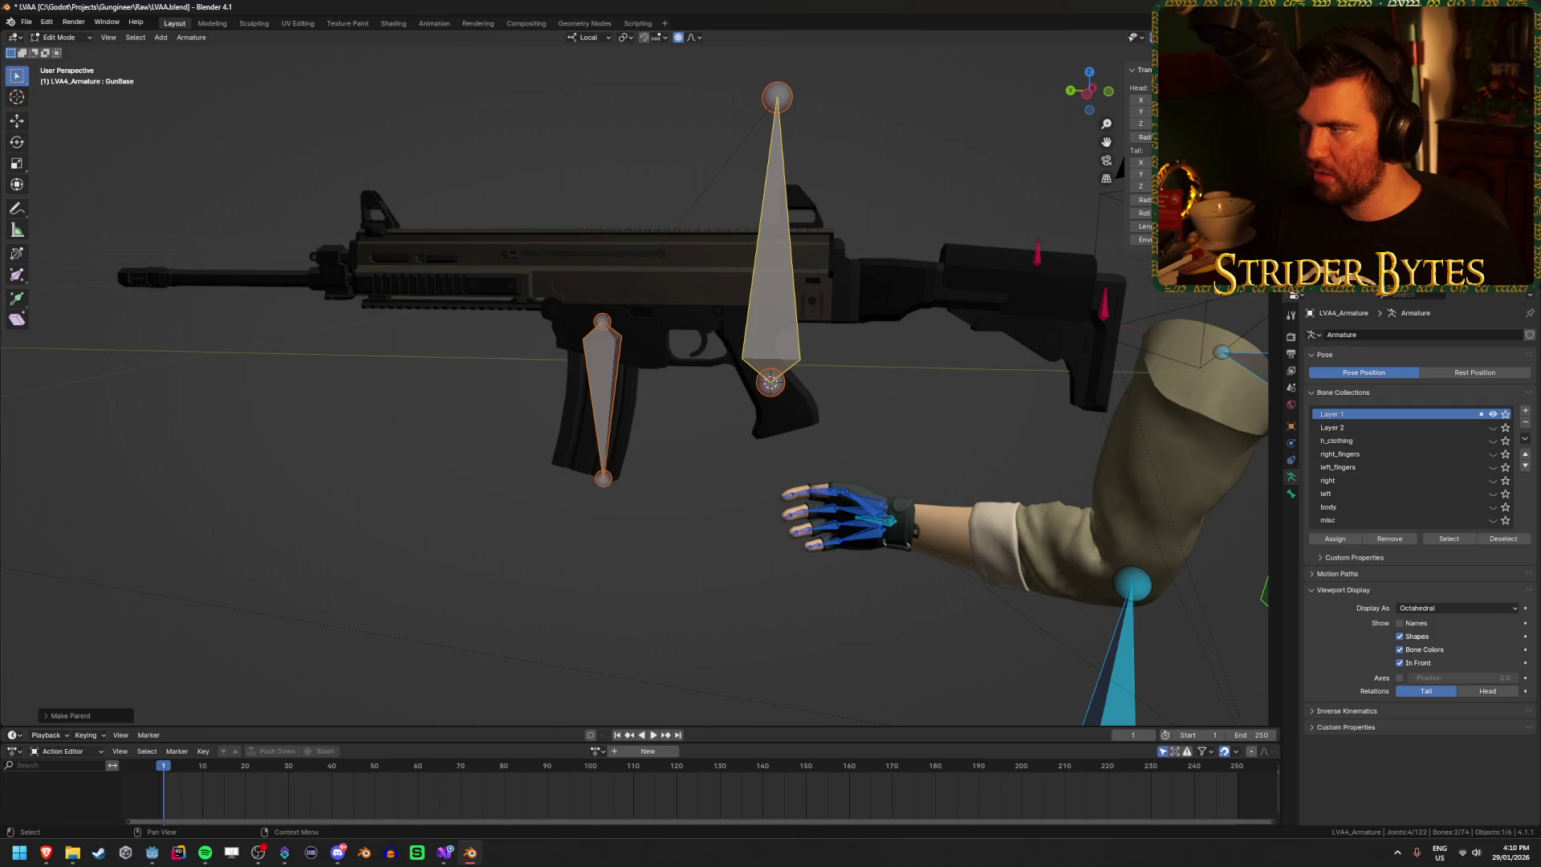
Step: Test in Pose Mode that Magazine follows GunBase, then return to Object Mode
{"action": "left_click", "coordinate": [795, 324], "text": "shift"}
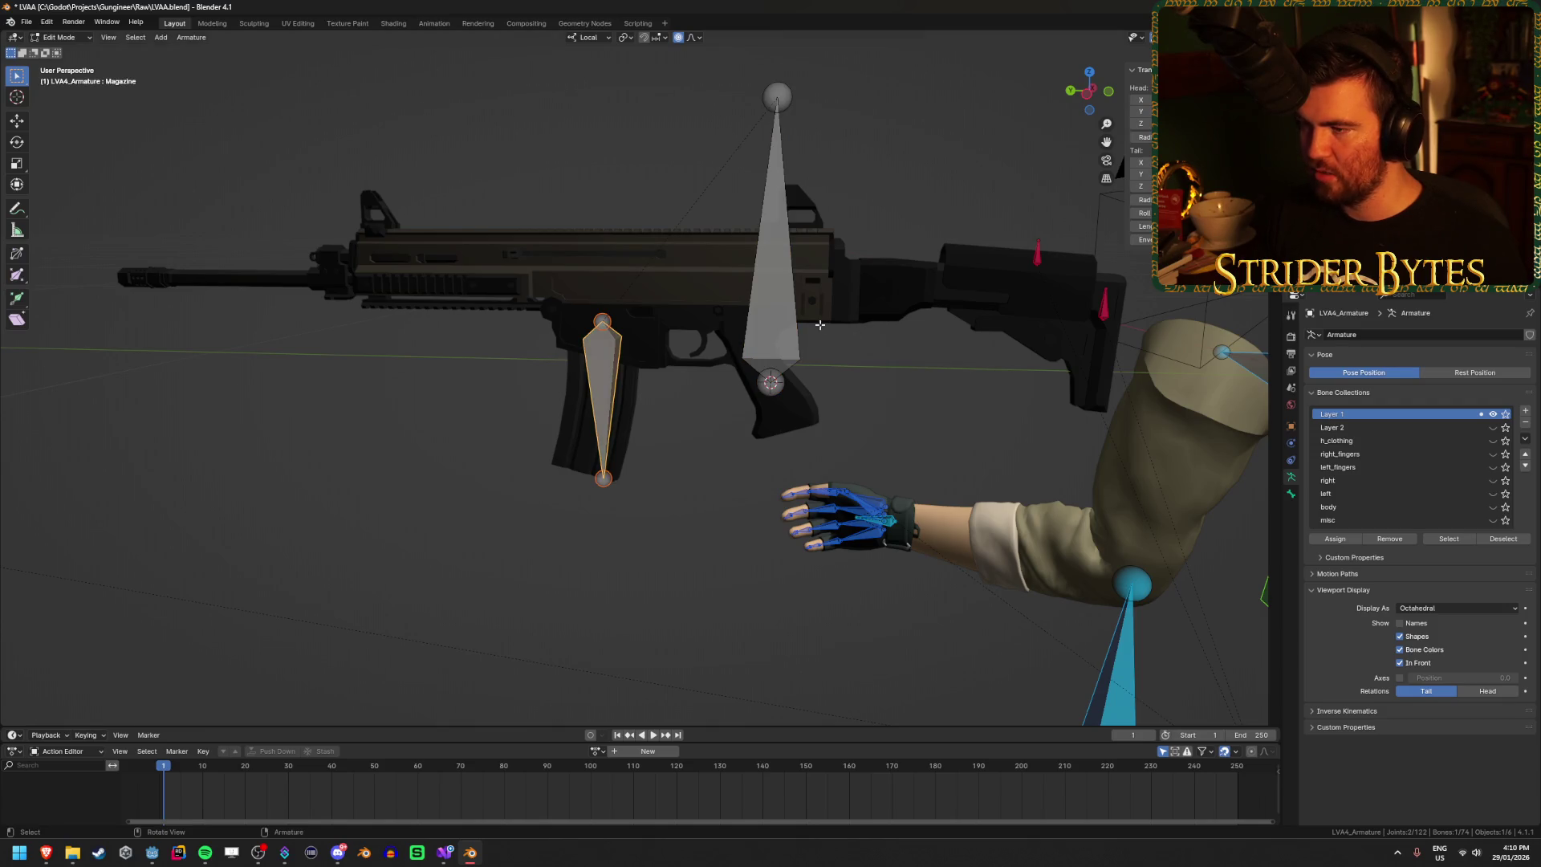
{"action": "left_click", "coordinate": [776, 319]}
{"action": "key", "text": "ctrl+Tab"}
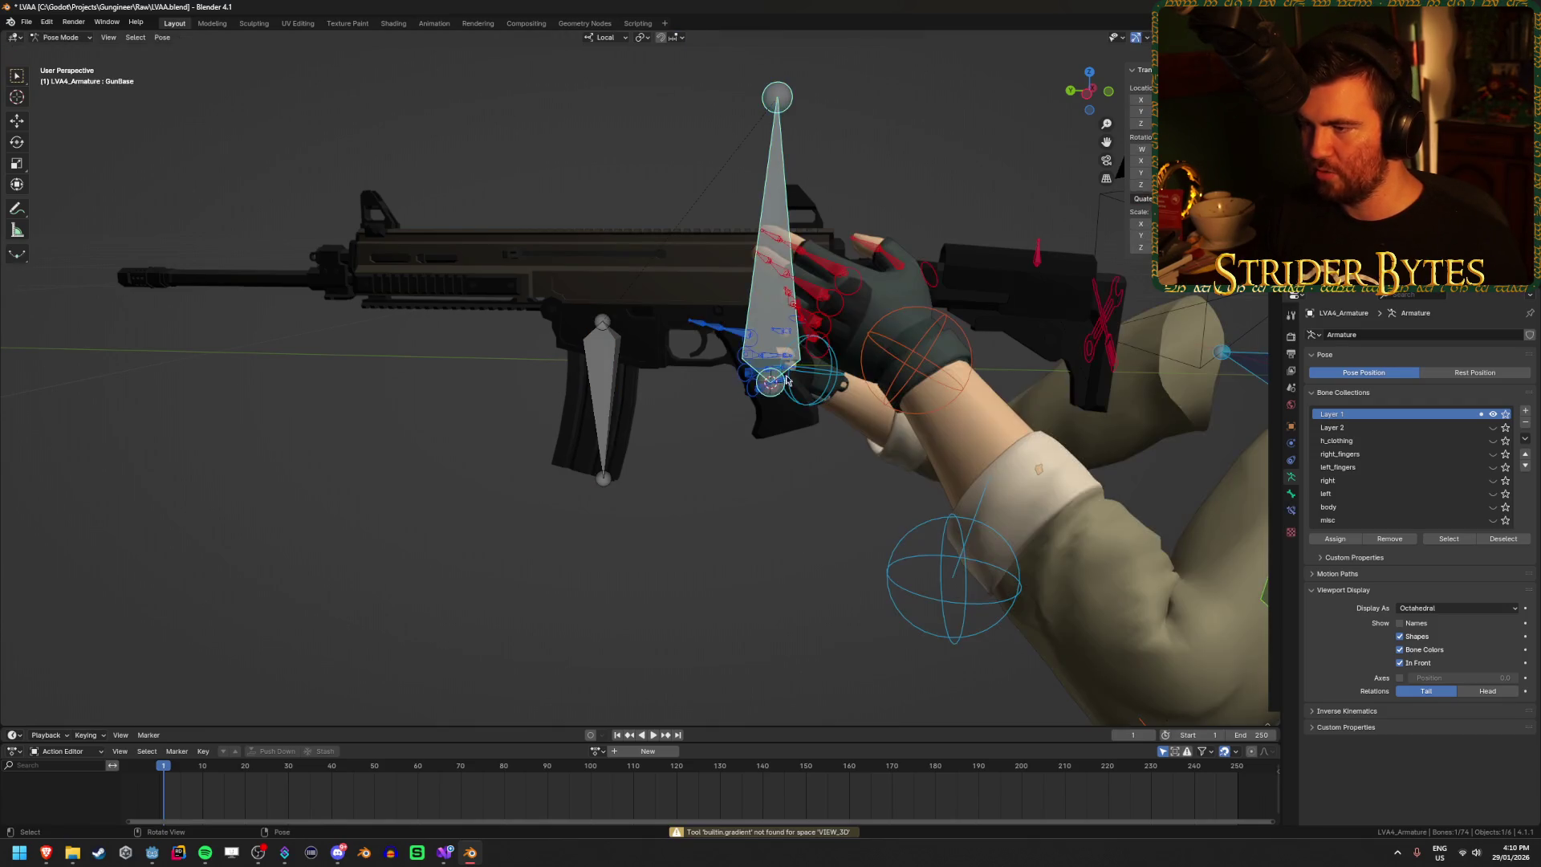
{"action": "left_click", "coordinate": [766, 308]}
{"action": "key", "text": "g"}
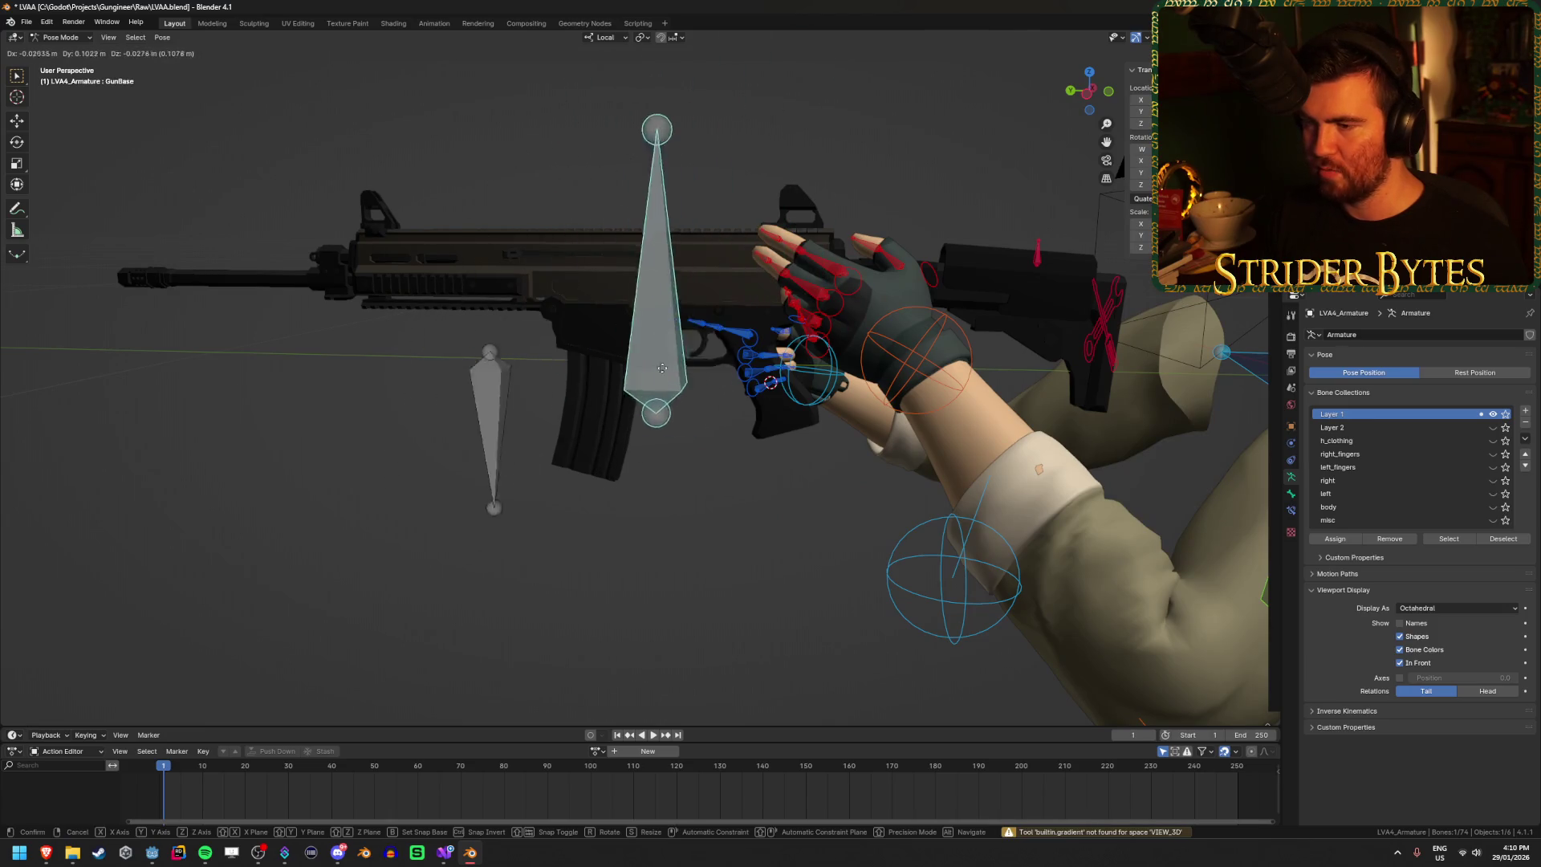
{"action": "key", "text": "Escape"}
{"action": "key", "text": "Tab"}
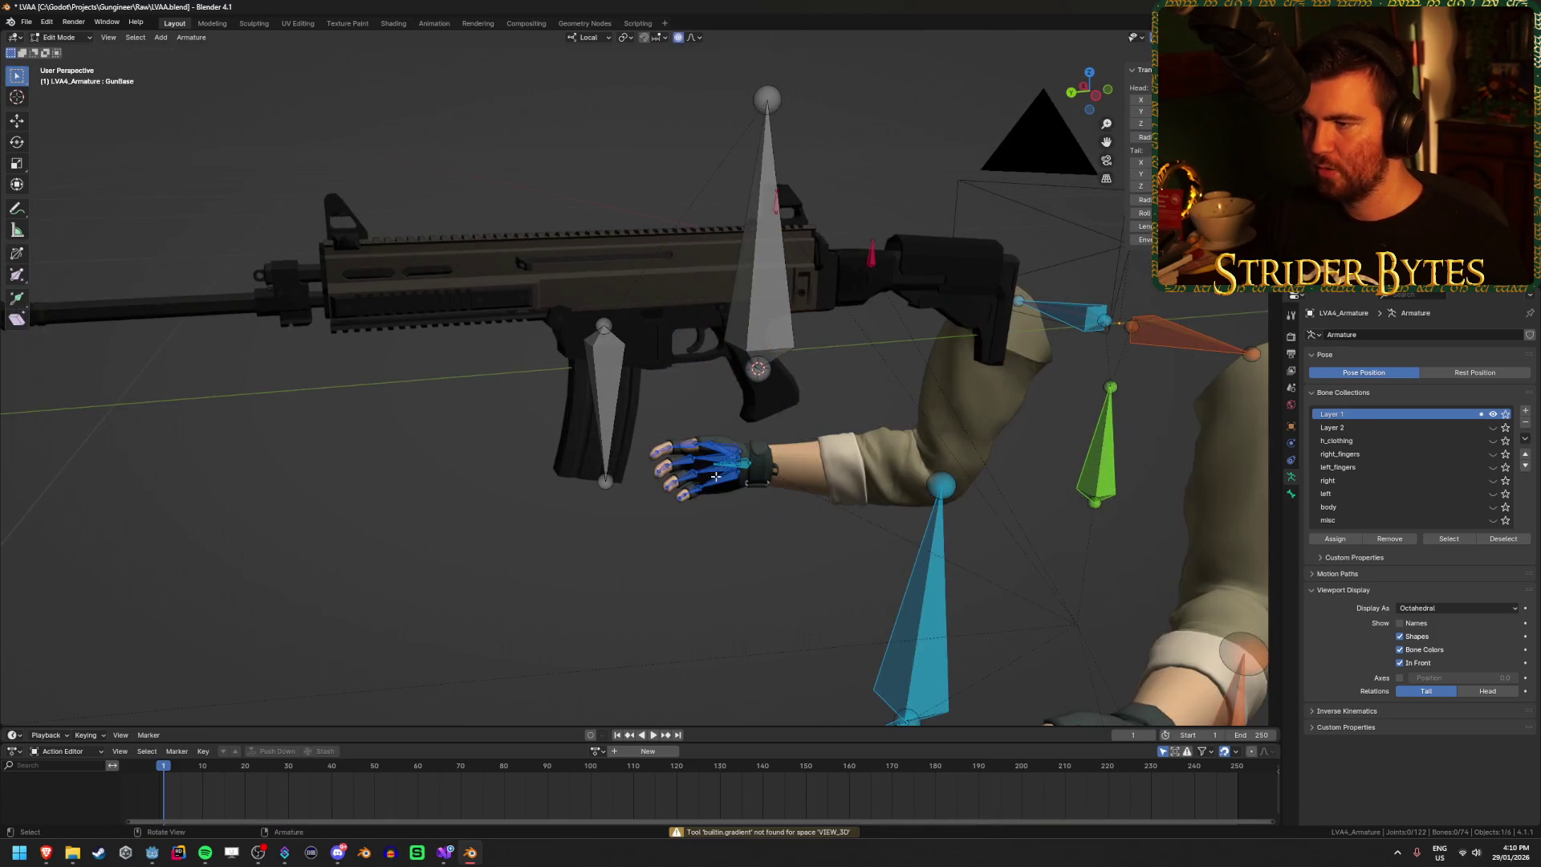
{"action": "key", "text": "Tab"}
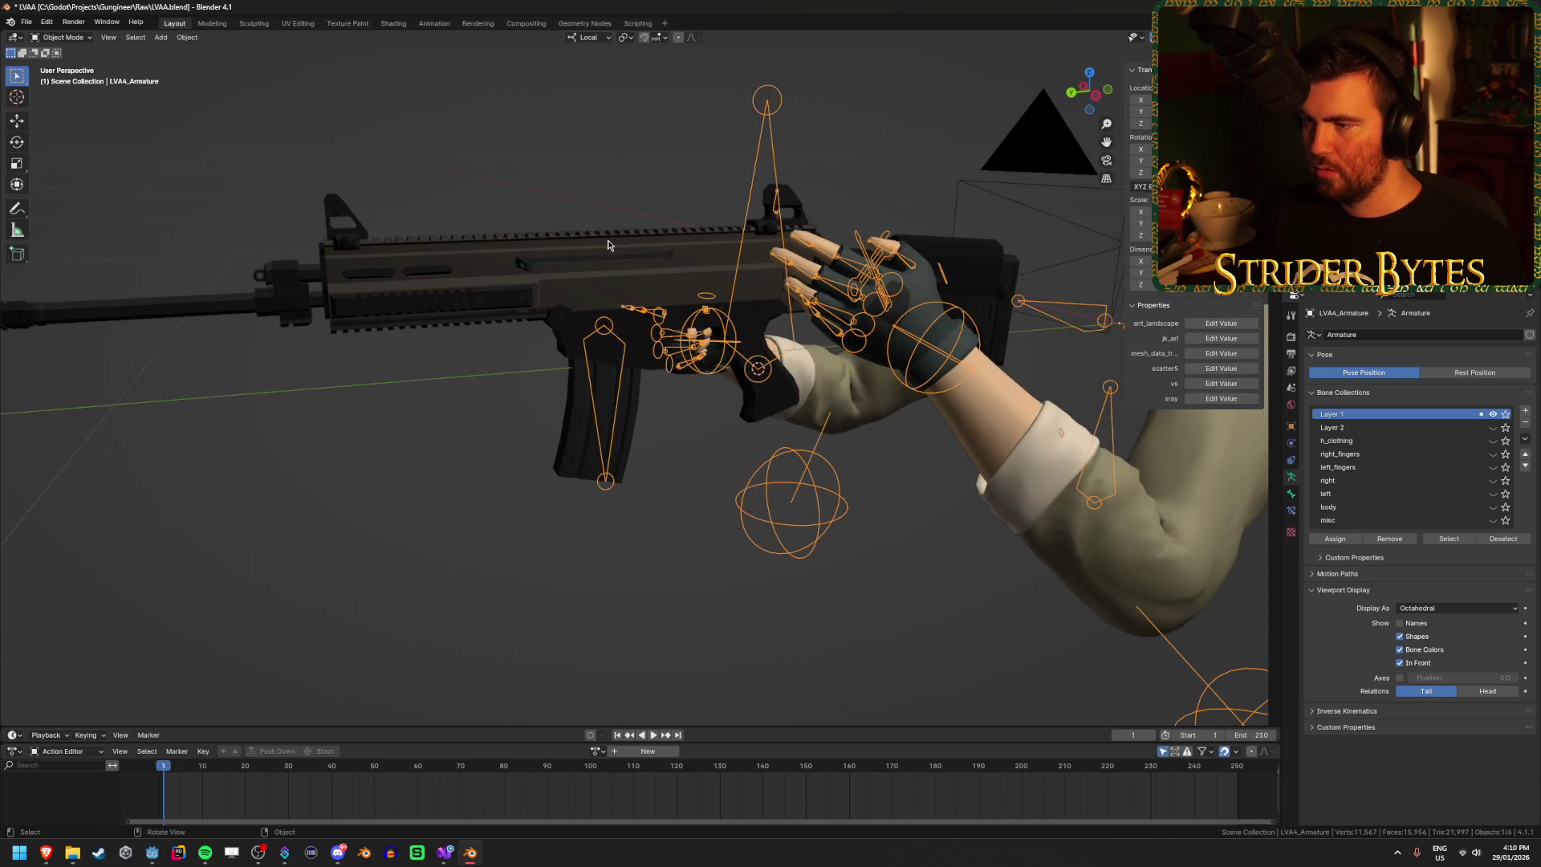
Step: Deselect the armature and select the rifle mesh
{"action": "left_click", "coordinate": [622, 186]}
{"action": "scroll", "coordinate": [623, 185], "scroll_direction": "down", "scroll_amount": 3}
{"action": "left_click_drag", "start_coordinate": [623, 186], "coordinate": [864, 355]}
{"action": "left_click", "coordinate": [864, 355]}
{"action": "left_click", "coordinate": [592, 293]}
{"action": "left_click_drag", "start_coordinate": [594, 307], "coordinate": [661, 252]}
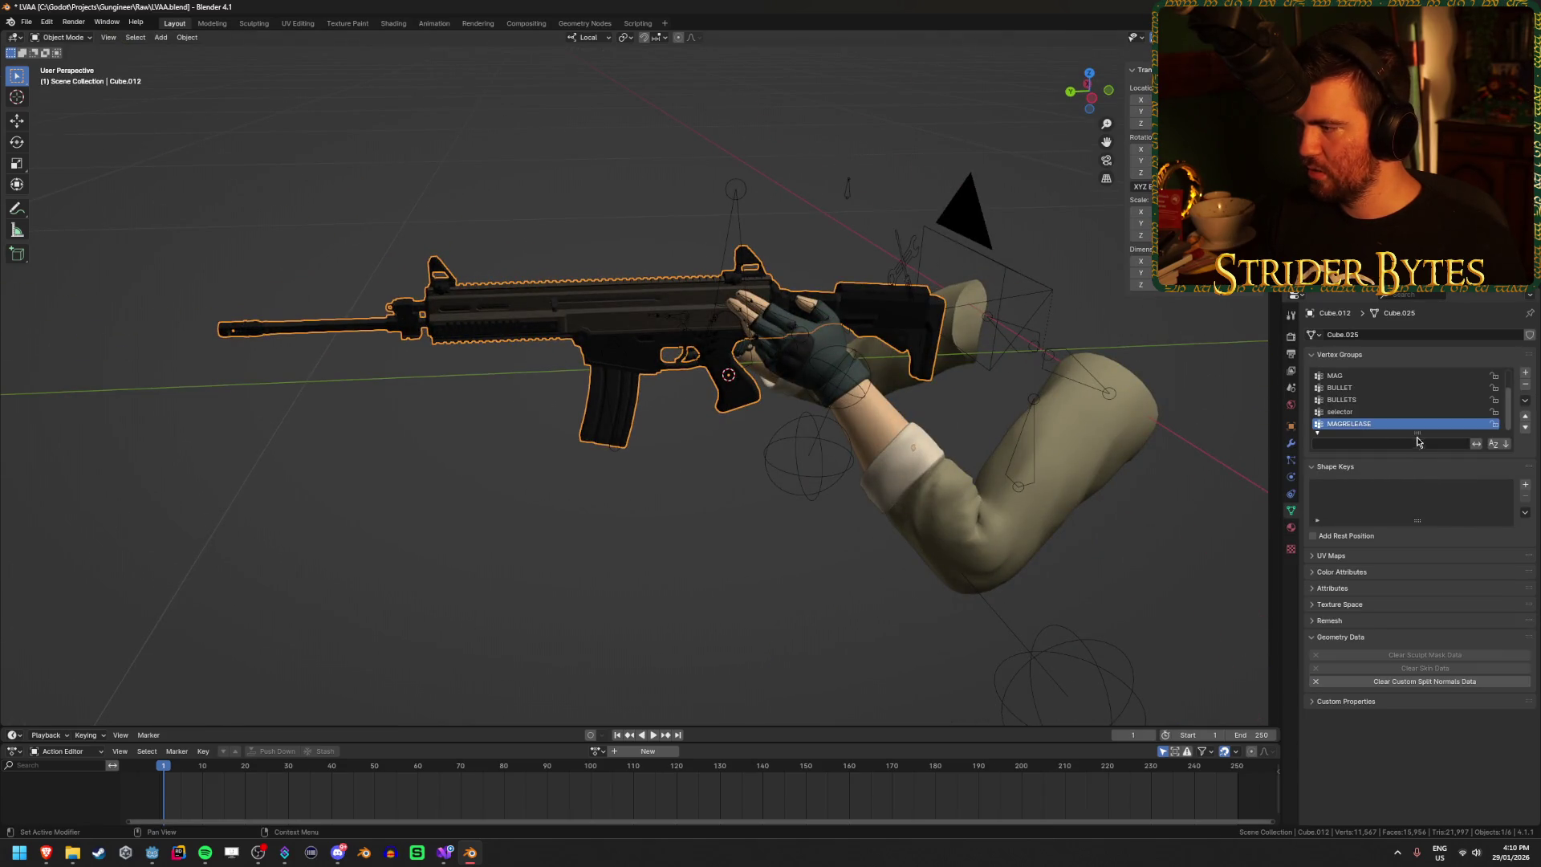
Step: Delete all of the rifle's existing vertex groups, including BODY
{"action": "left_click_drag", "start_coordinate": [1436, 433], "coordinate": [1442, 477]}
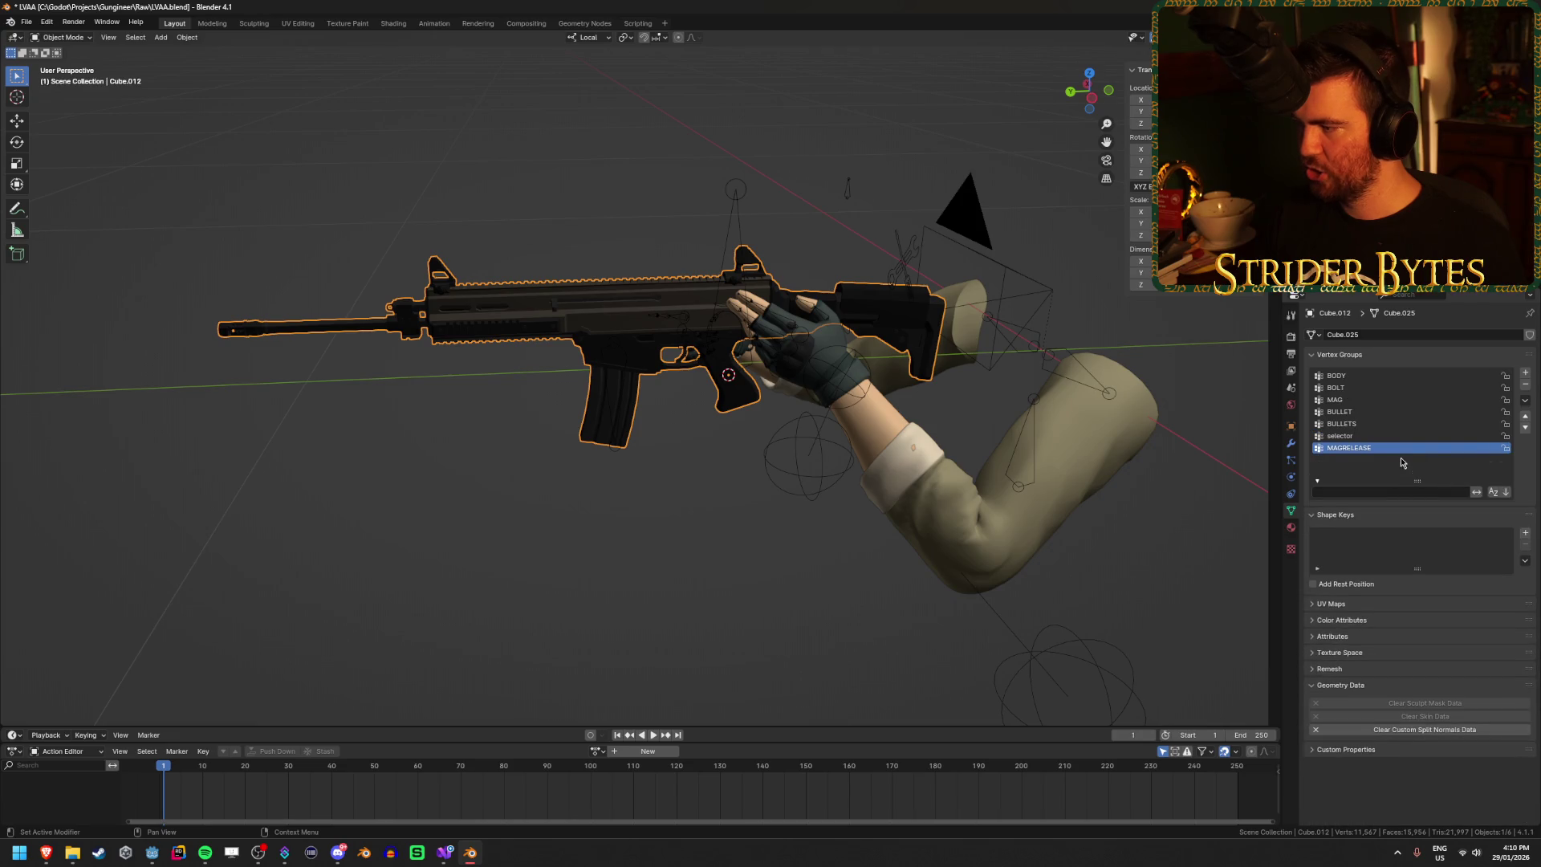
{"action": "left_click", "coordinate": [1364, 376]}
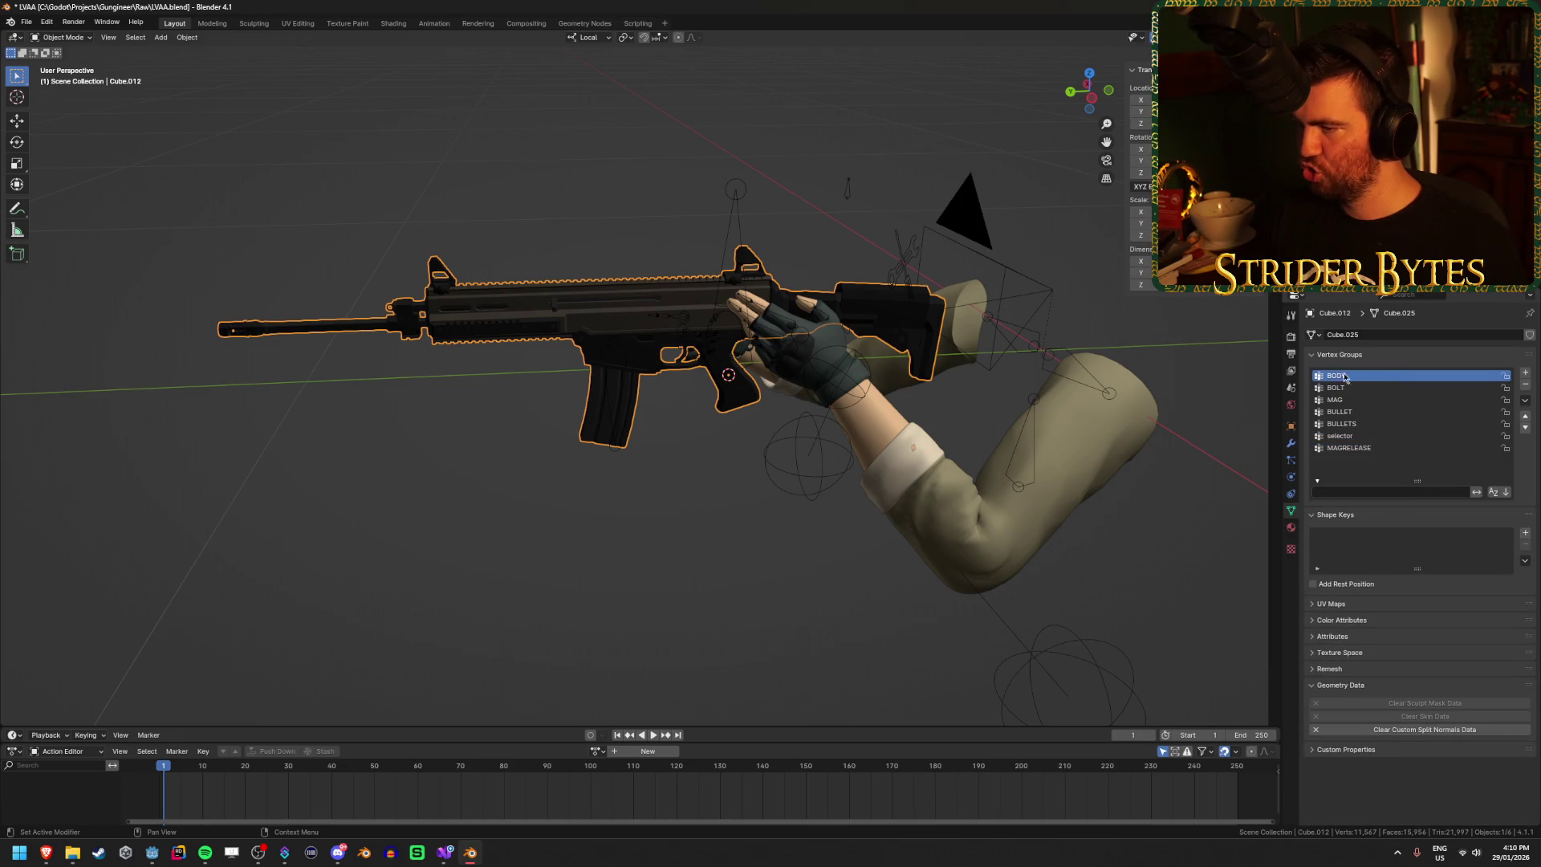
{"action": "left_click", "coordinate": [1525, 388]}
{"action": "left_click", "coordinate": [1525, 388]}
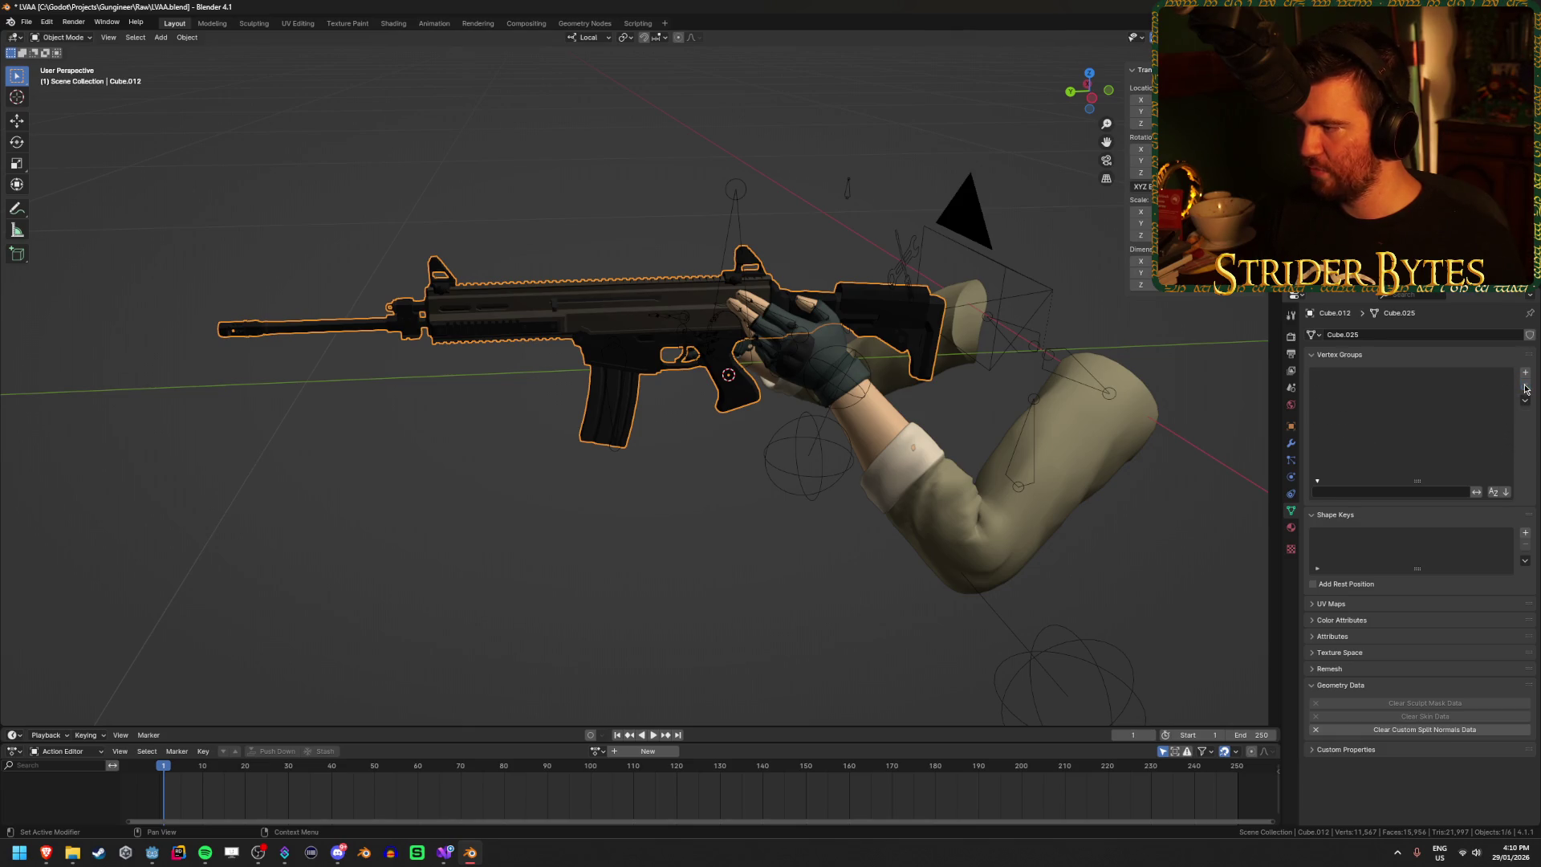
Step: Add two vertex groups named GunBase and Magazine
{"action": "left_click", "coordinate": [1526, 373]}
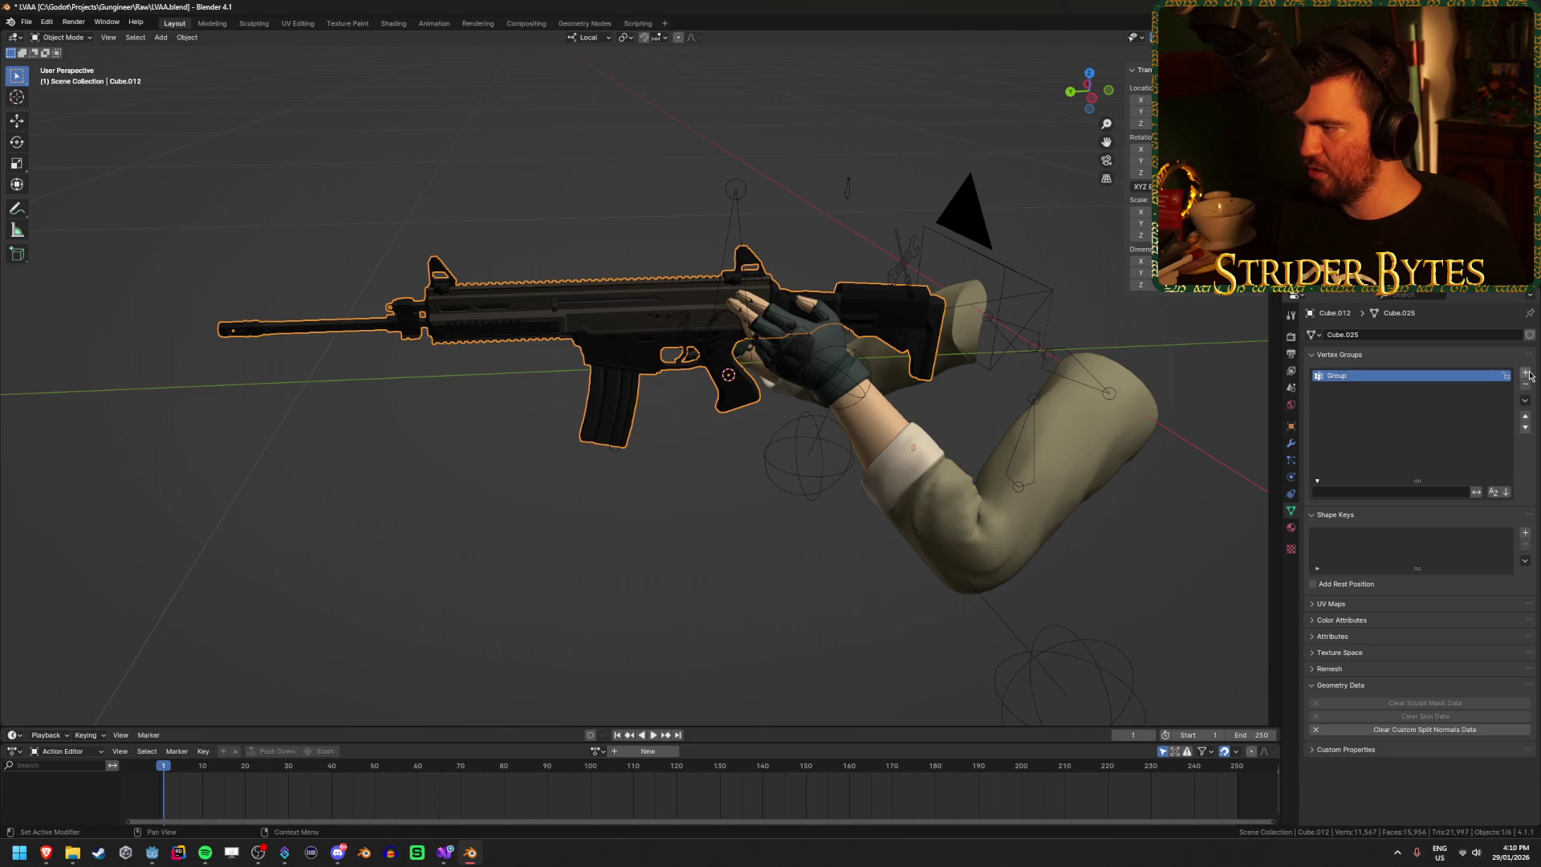
{"action": "left_click", "coordinate": [1525, 374]}
{"action": "left_click", "coordinate": [1369, 377]}
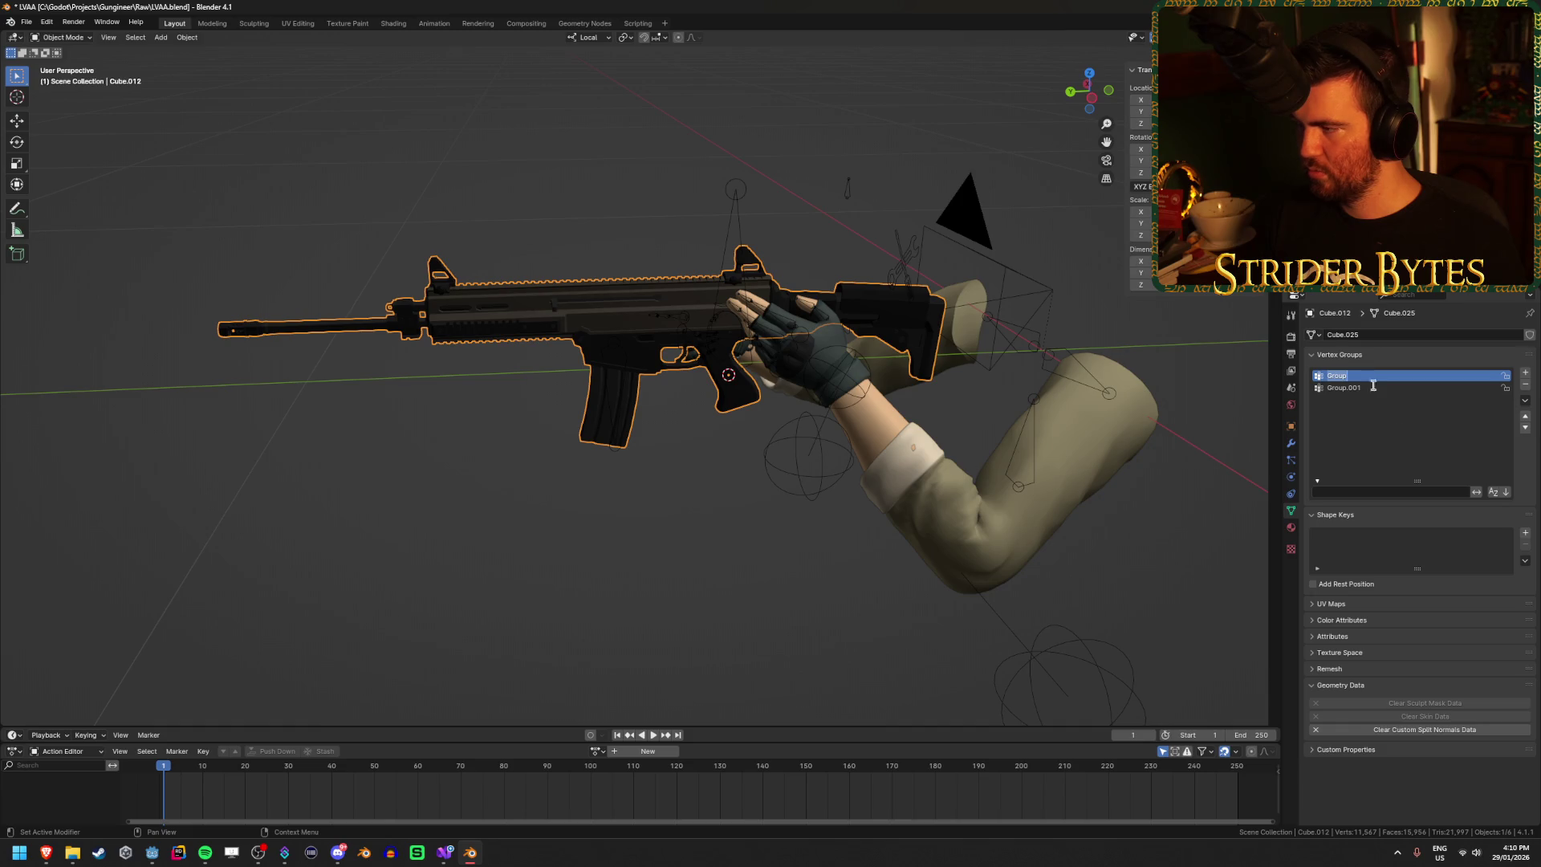
{"action": "type", "text": "GunBase"}
{"action": "key", "text": "Return"}
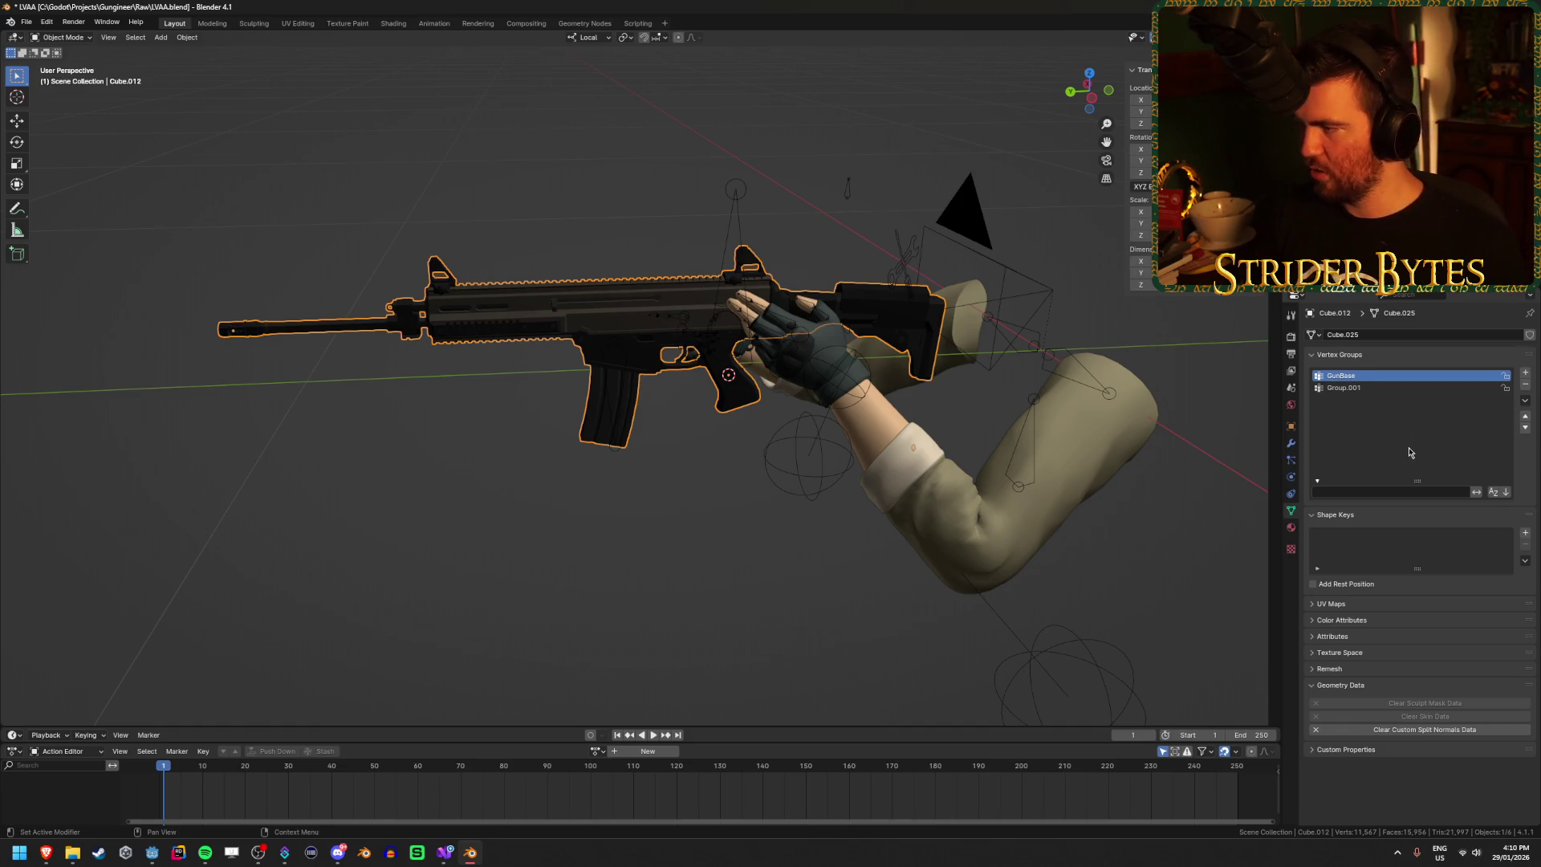
{"action": "double_click", "coordinate": [1397, 388]}
{"action": "type", "text": "Magazine"}
{"action": "key", "text": "Return"}
{"action": "scroll", "coordinate": [595, 533], "scroll_direction": "up", "scroll_amount": 4}
{"action": "key", "text": "Tab"}
Step: Check the existing GunBase and Magazine vertex group selections, then deselect all in wireframe
{"action": "key", "text": "a"}
{"action": "left_click", "coordinate": [1346, 375]}
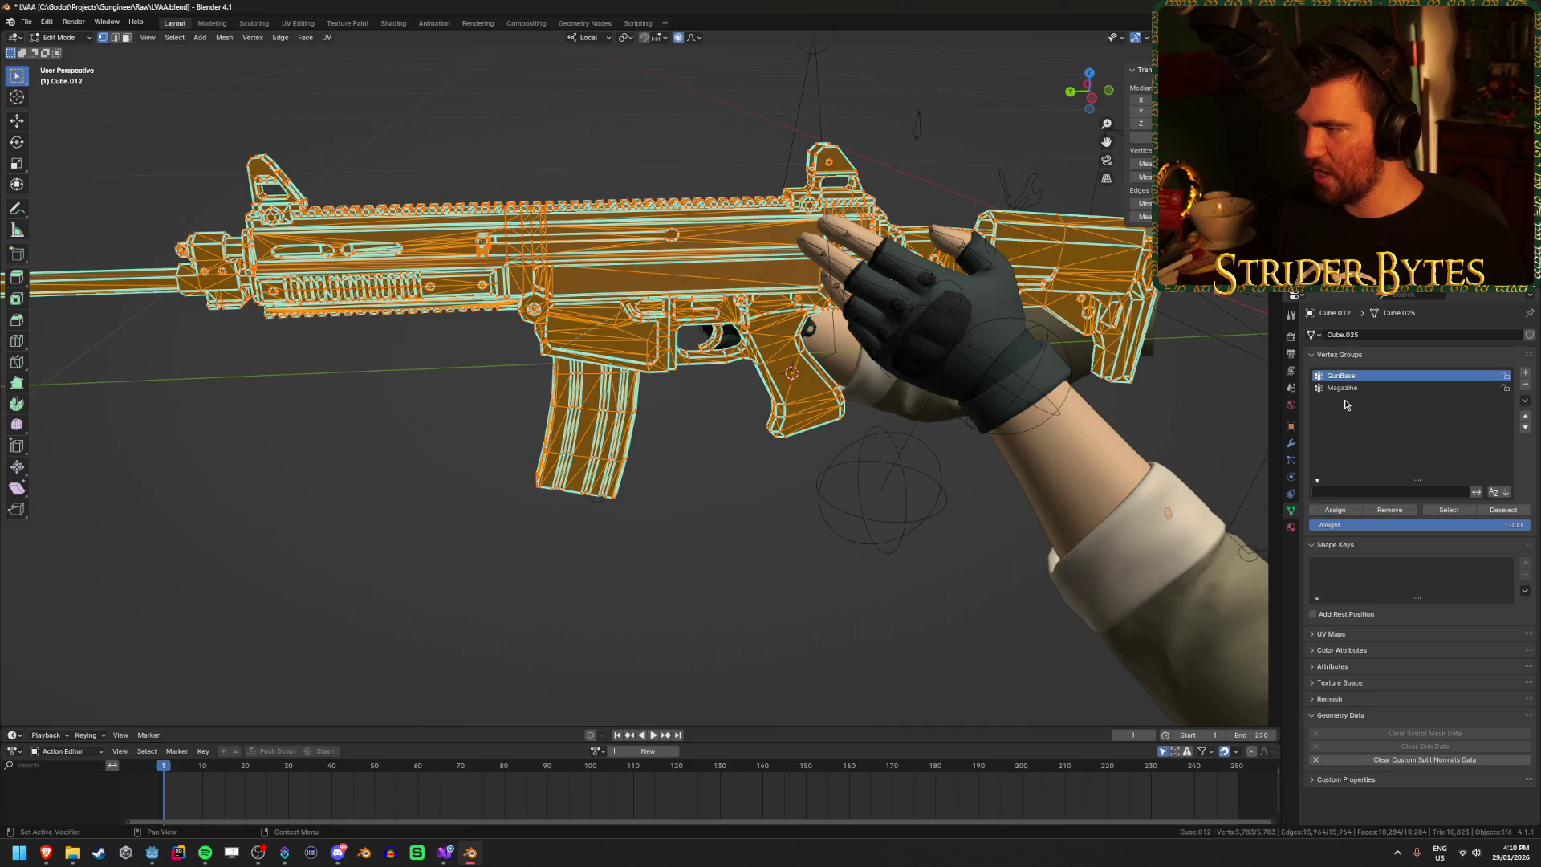
{"action": "left_click", "coordinate": [1342, 387]}
{"action": "key", "text": "alt+a"}
{"action": "key", "text": "shift+z"}
{"action": "scroll", "coordinate": [642, 564], "scroll_direction": "up", "scroll_amount": 2}
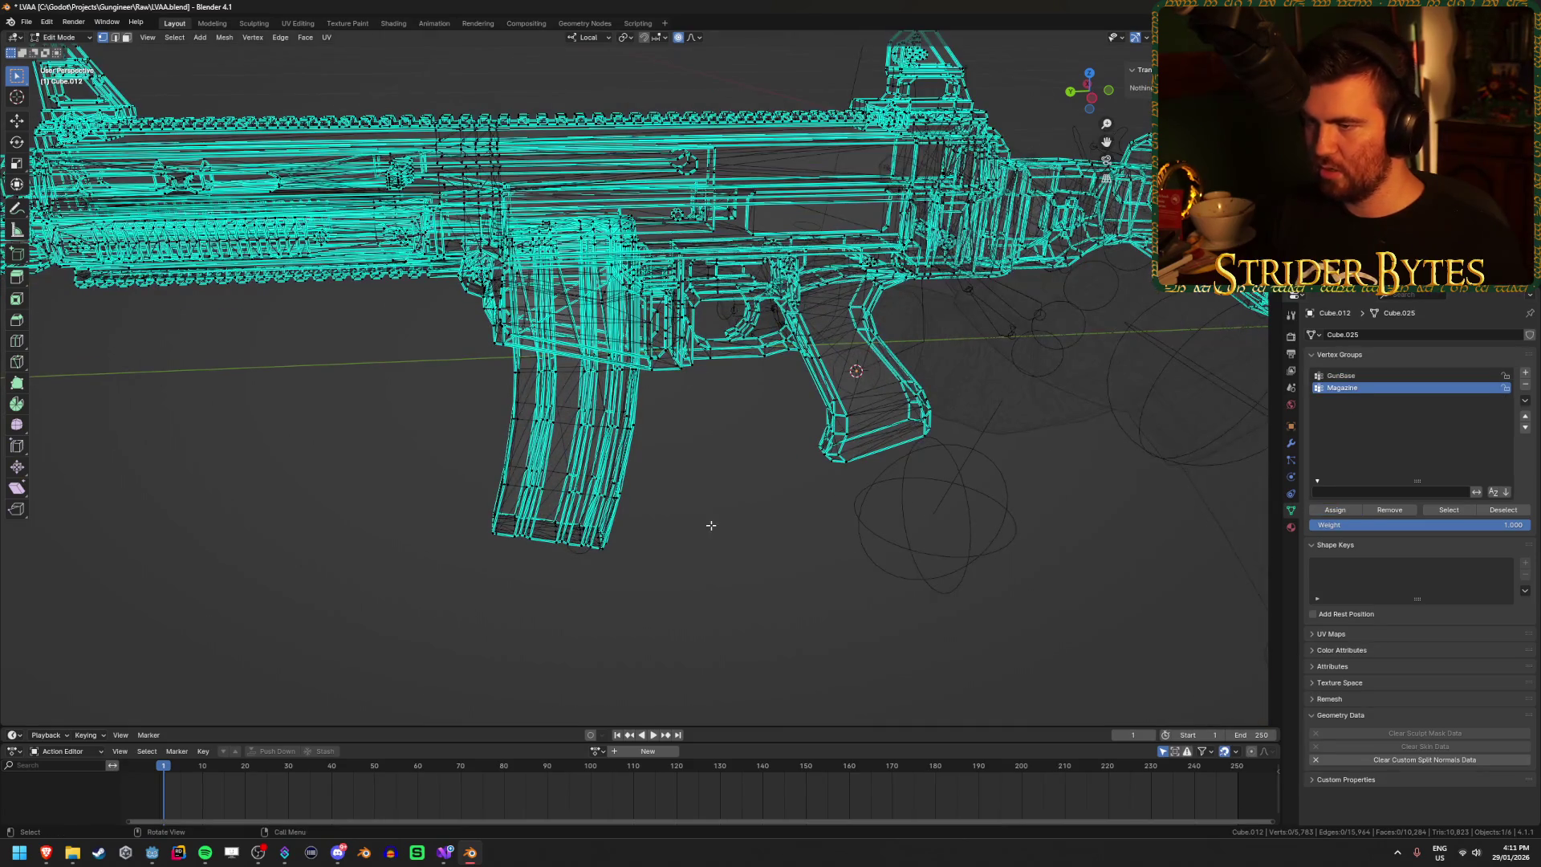
Step: Isolate the magazine geometry by L-selecting linked parts, hiding with H, and revealing with Alt+H
{"action": "key", "text": "l"}
{"action": "scroll", "coordinate": [590, 497], "scroll_direction": "up", "scroll_amount": 2}
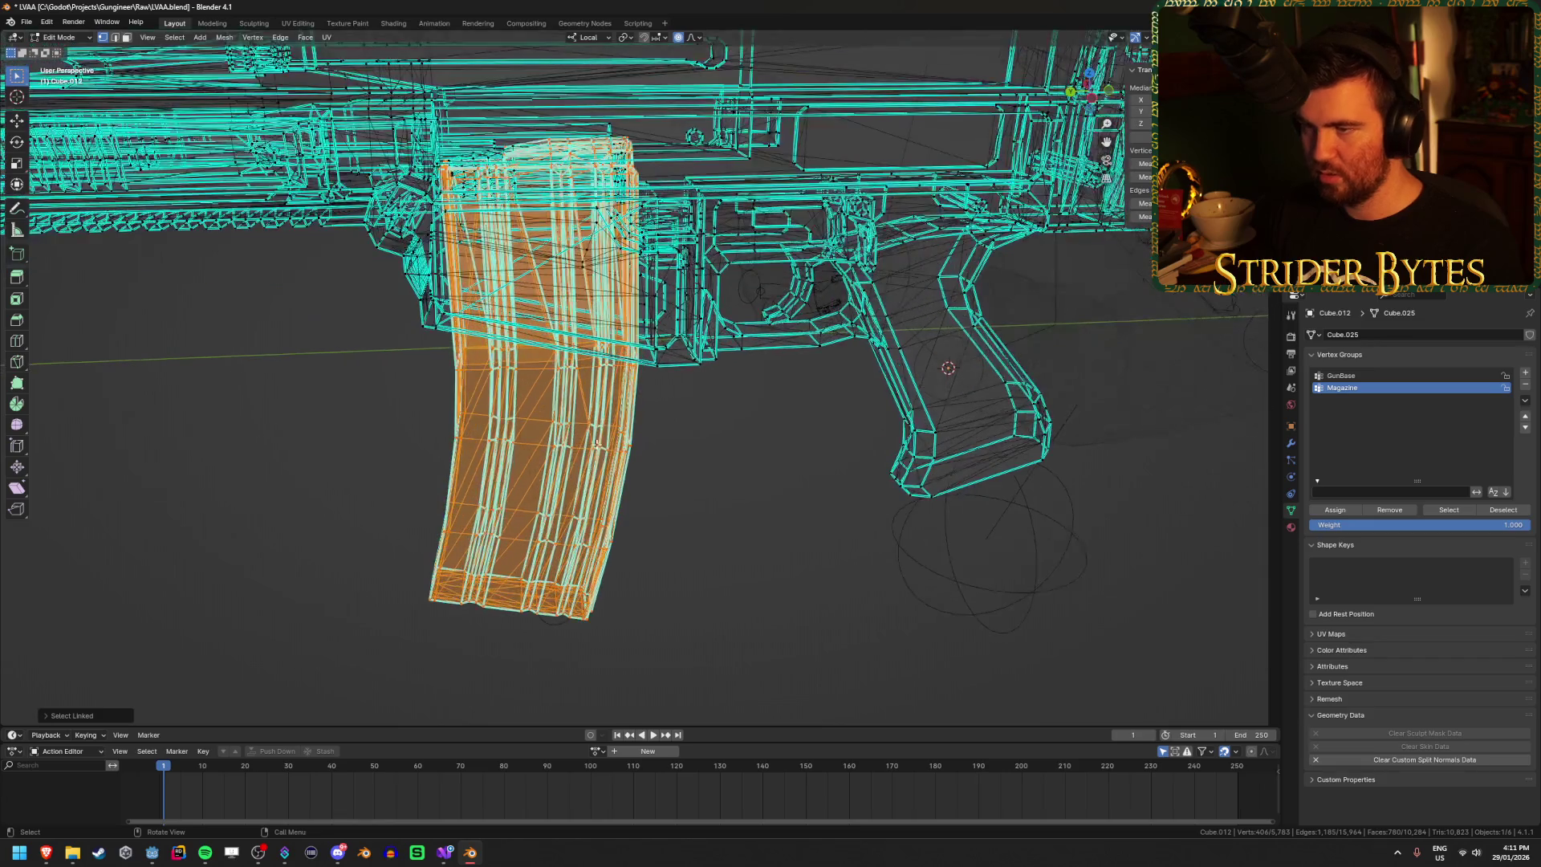
{"action": "mouse_move", "coordinate": [590, 498]}
{"action": "left_mouse_down"}
{"action": "mouse_move", "coordinate": [623, 410]}
{"action": "mouse_move", "coordinate": [634, 474]}
{"action": "mouse_move", "coordinate": [658, 377]}
{"action": "mouse_move", "coordinate": [744, 390]}
{"action": "mouse_move", "coordinate": [751, 432]}
{"action": "left_mouse_up"}
{"action": "key", "text": "h"}
{"action": "key", "text": "shift+z"}
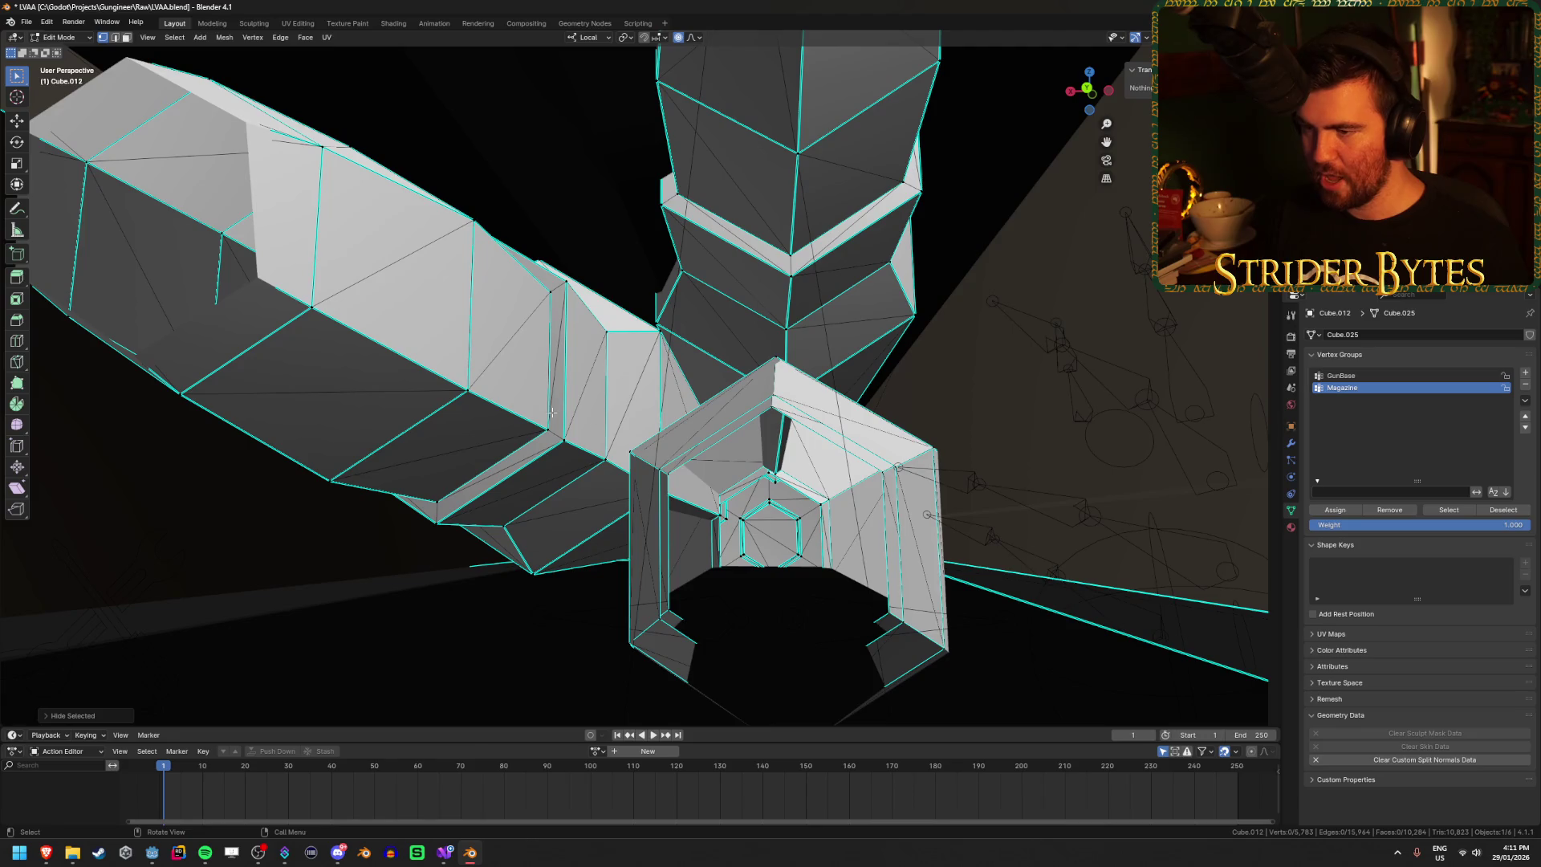
{"action": "key", "text": "l"}
{"action": "key", "text": "l"}
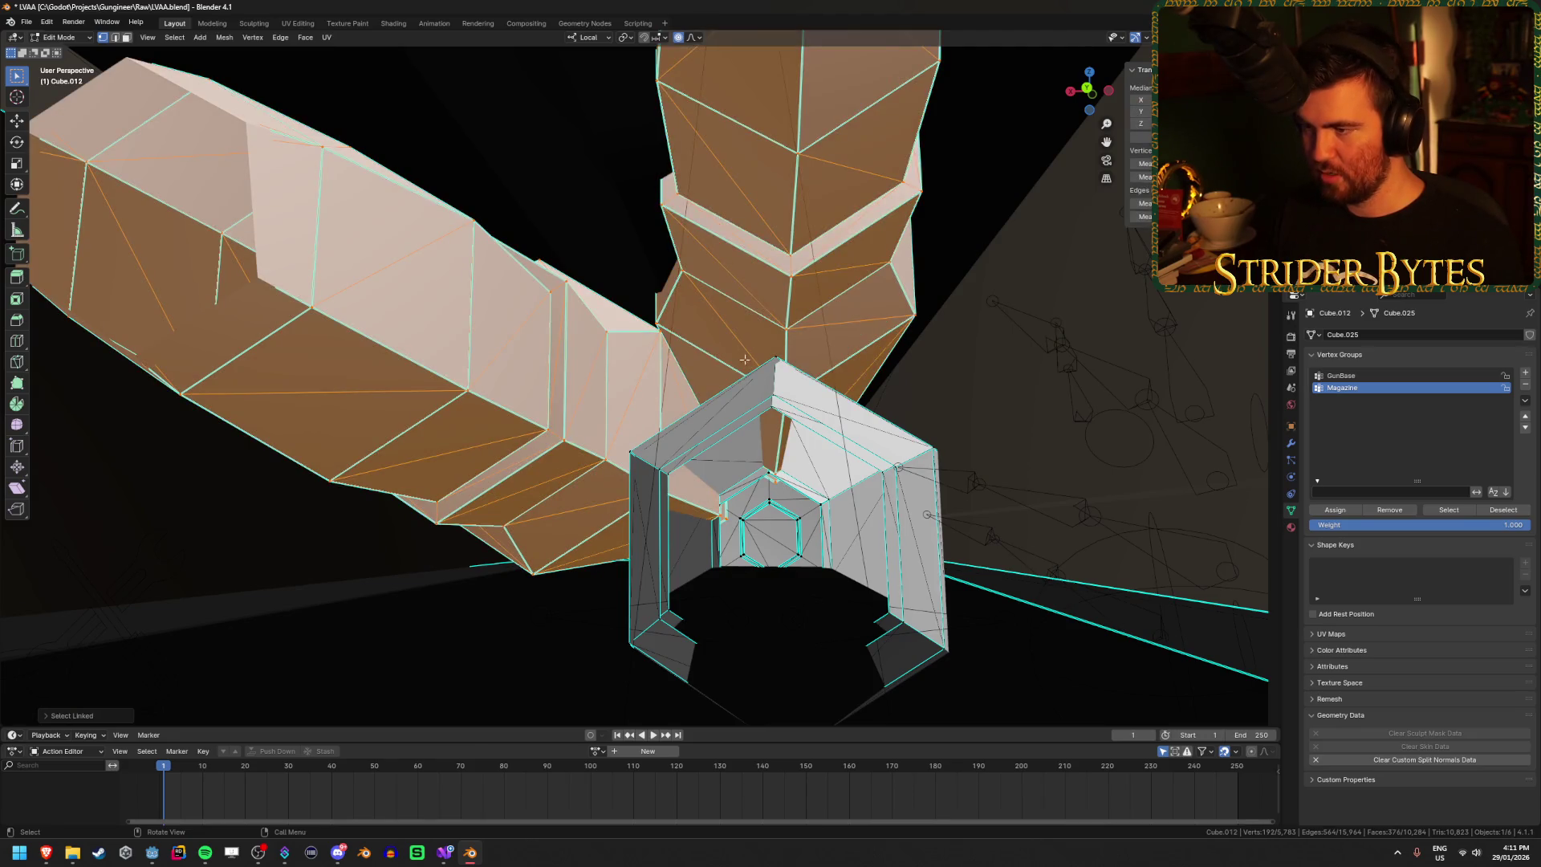
{"action": "key", "text": "l"}
{"action": "key", "text": "alt+h"}
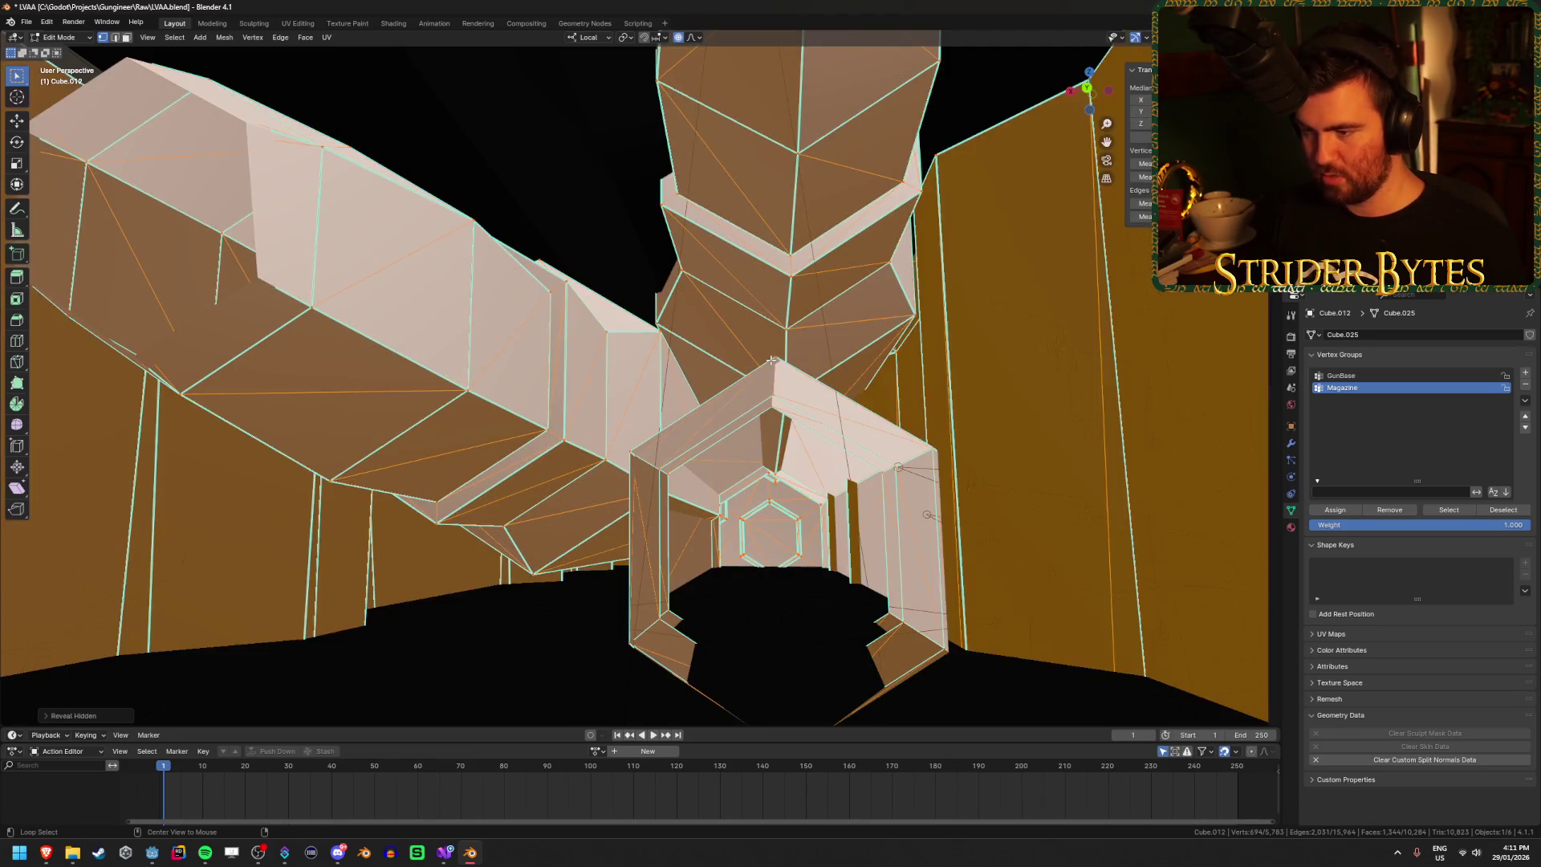
{"action": "scroll", "coordinate": [794, 417], "scroll_direction": "down", "scroll_amount": 5}
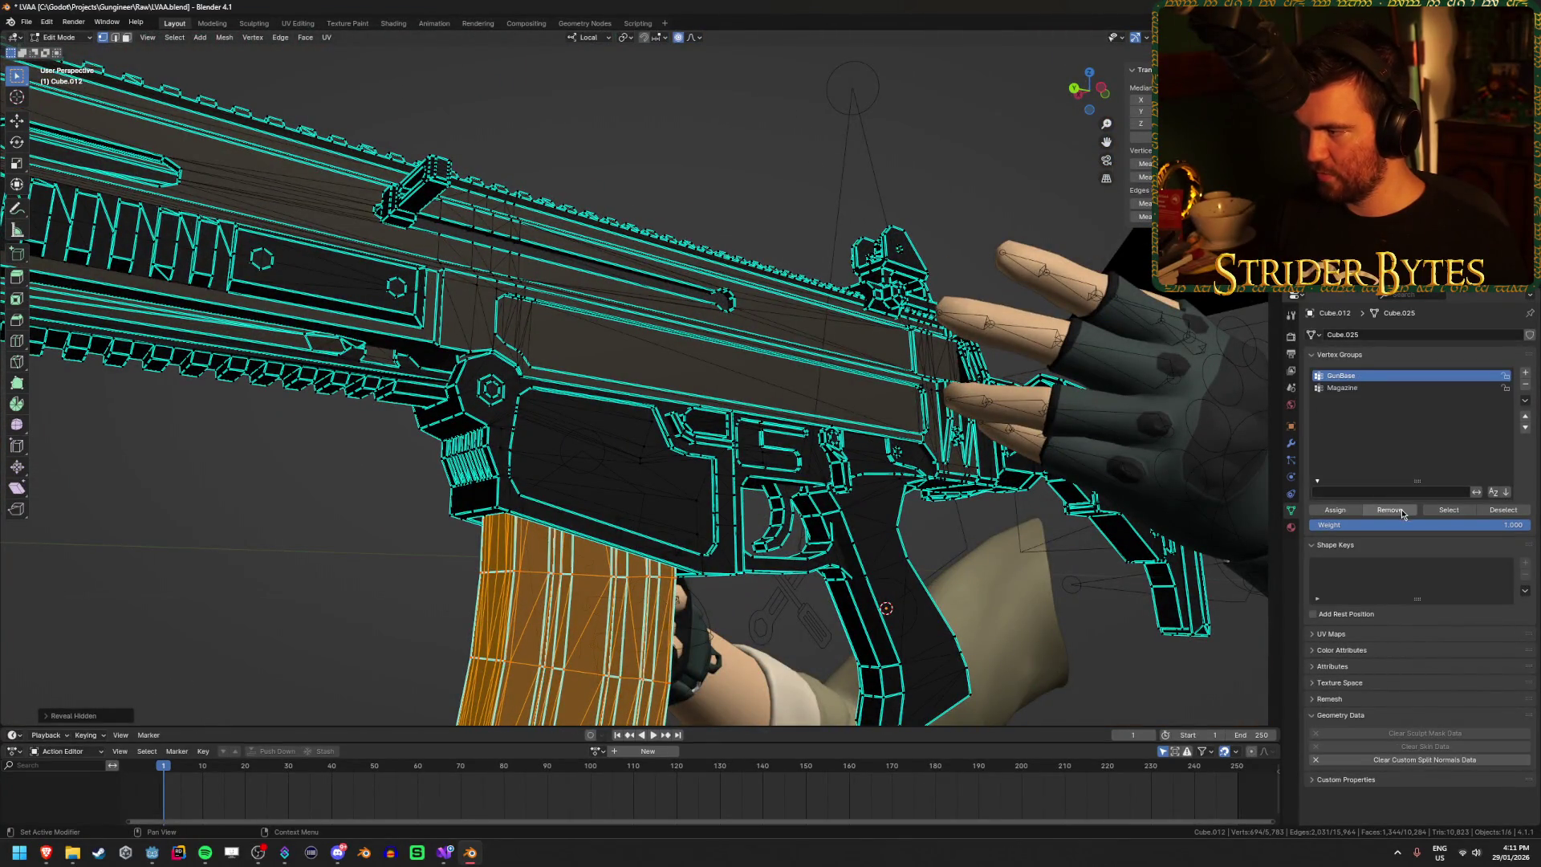
Step: Assign the selection to the Magazine group, verify both groups by selecting them, and exit Edit Mode
{"action": "left_click", "coordinate": [1348, 515]}
{"action": "left_click", "coordinate": [1486, 514]}
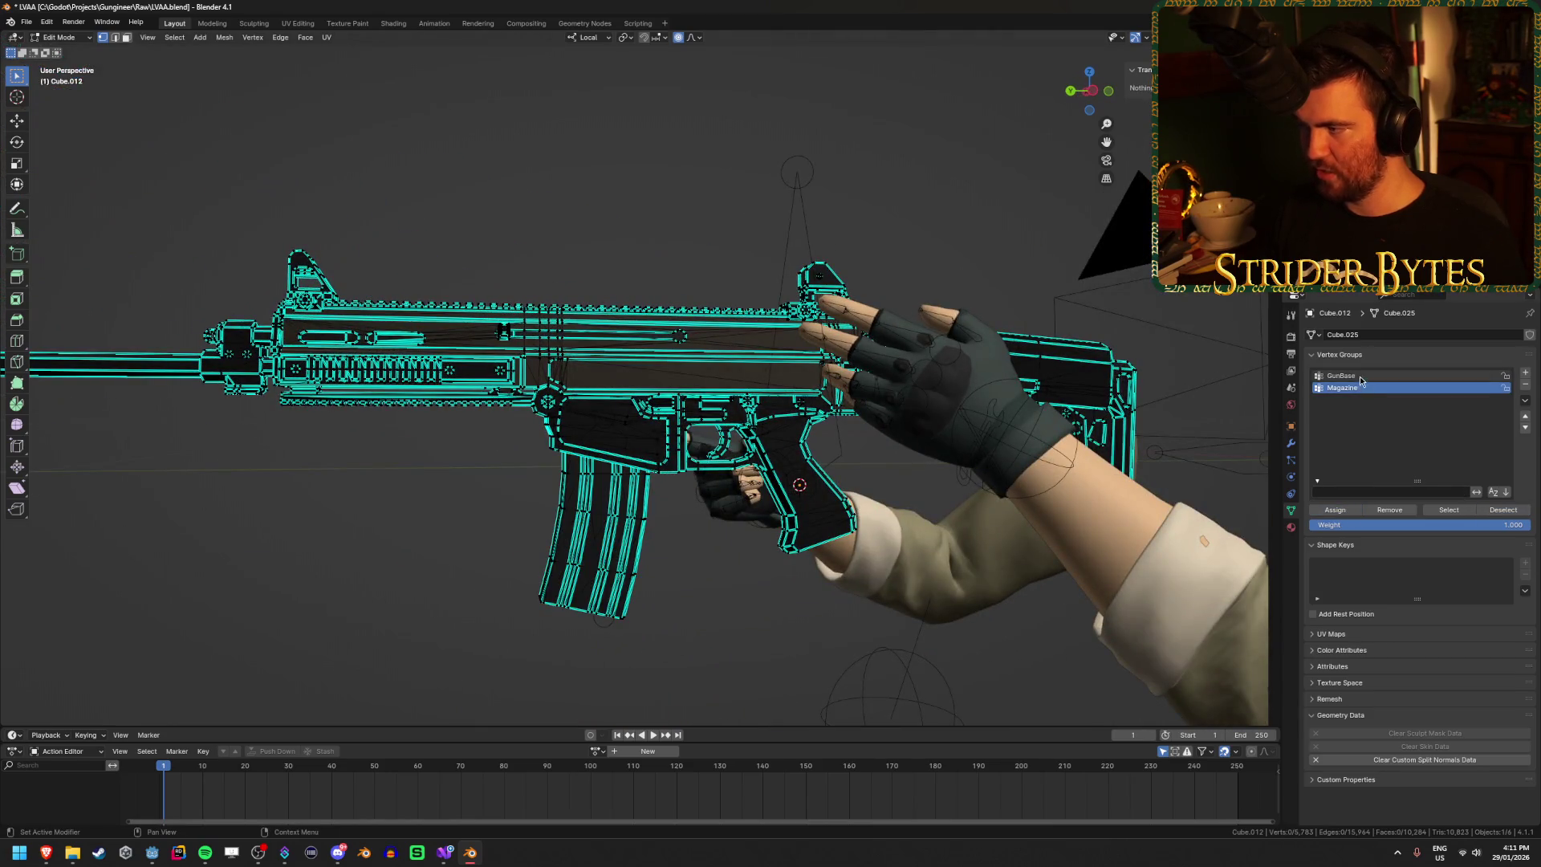
{"action": "left_click", "coordinate": [1449, 512]}
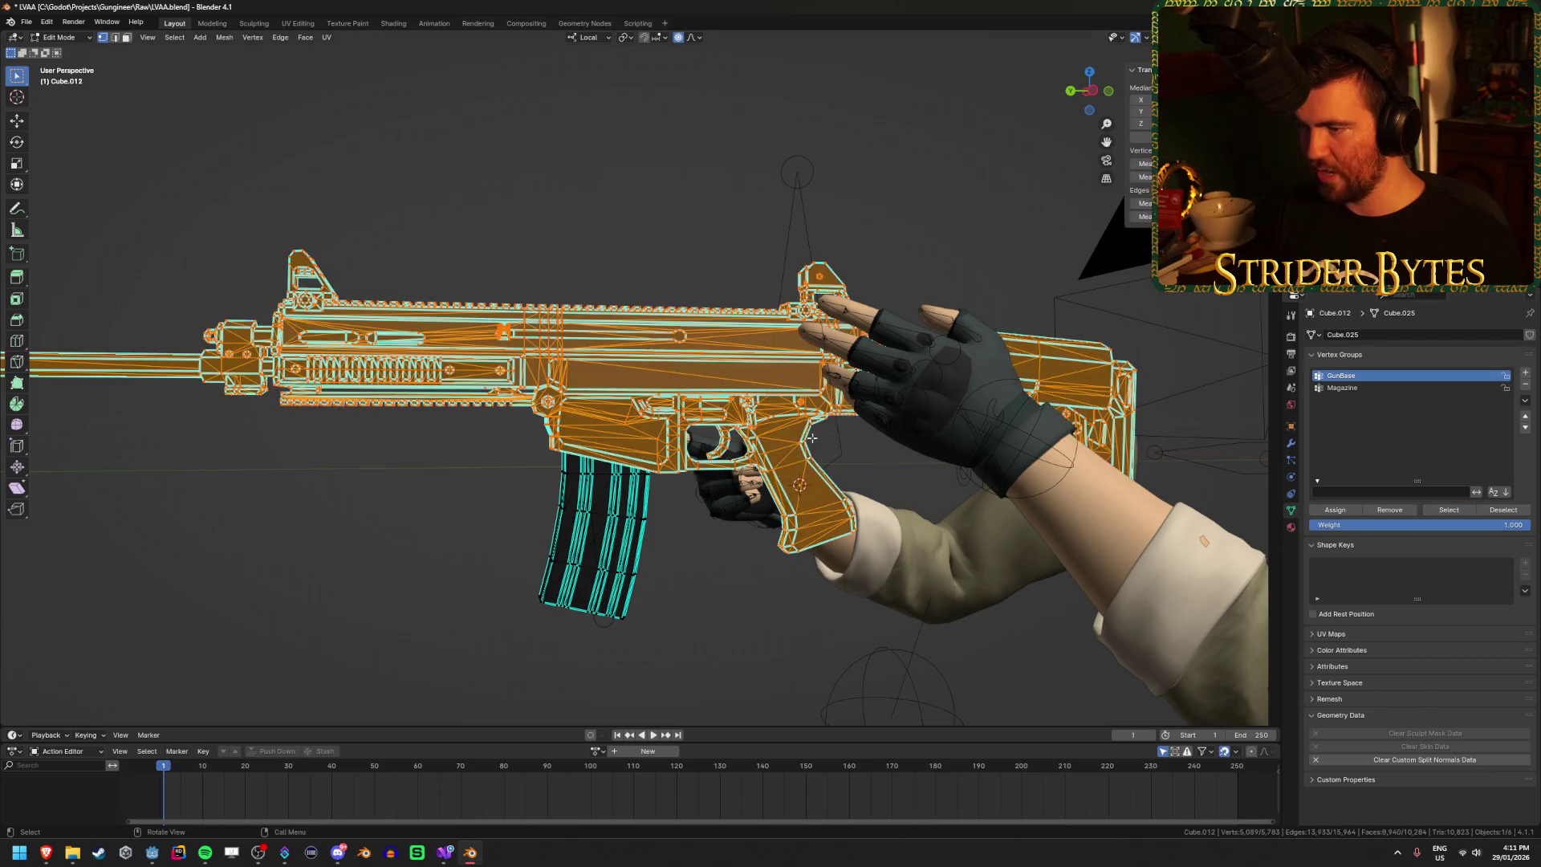
{"action": "left_click", "coordinate": [1483, 511]}
{"action": "left_click", "coordinate": [1448, 512]}
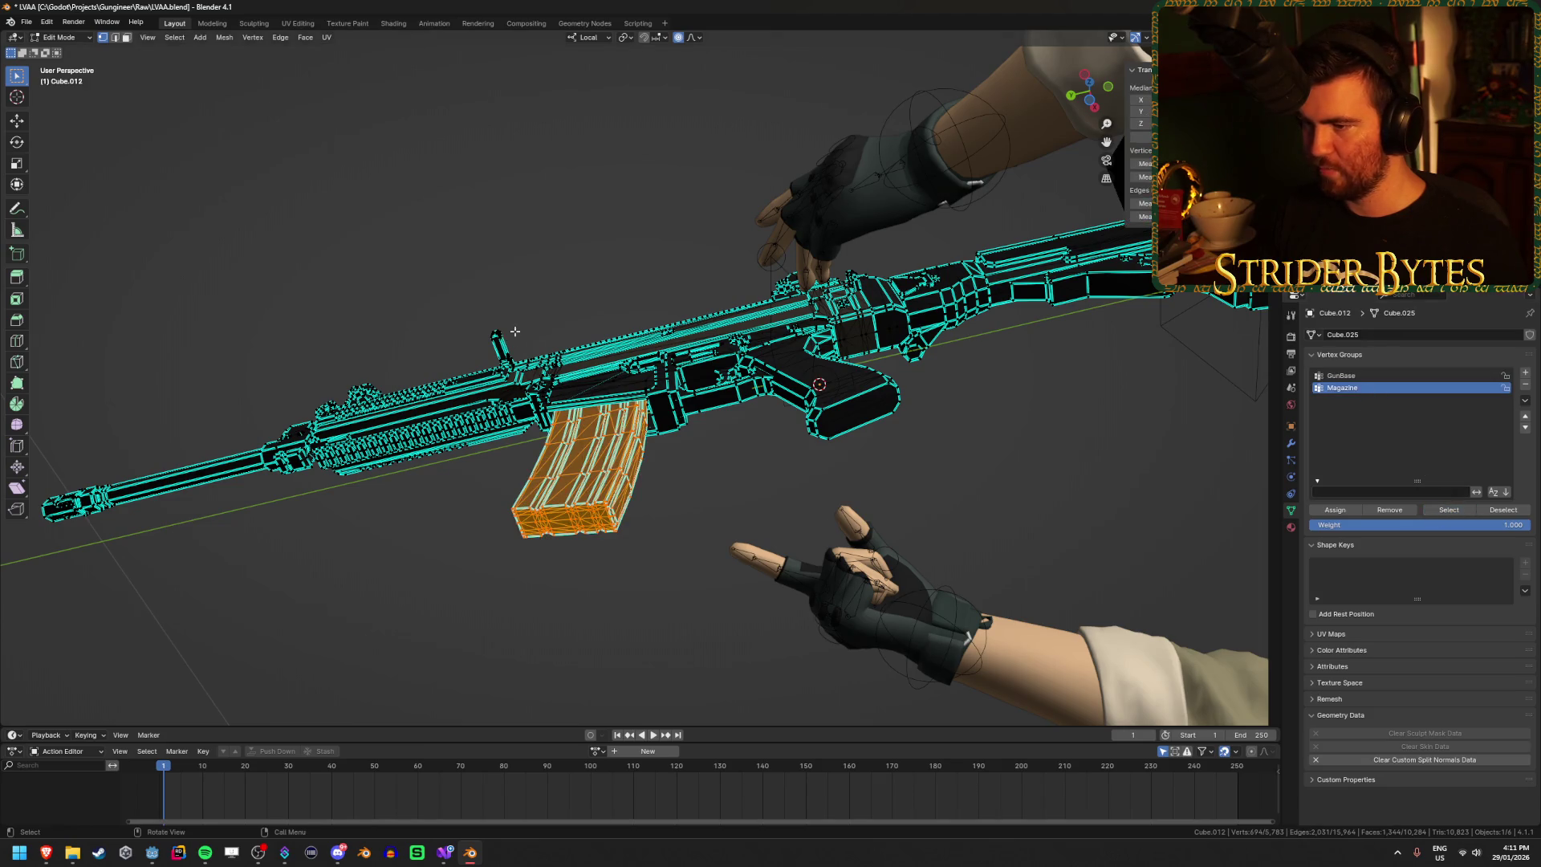
{"action": "key", "text": "alt+z"}
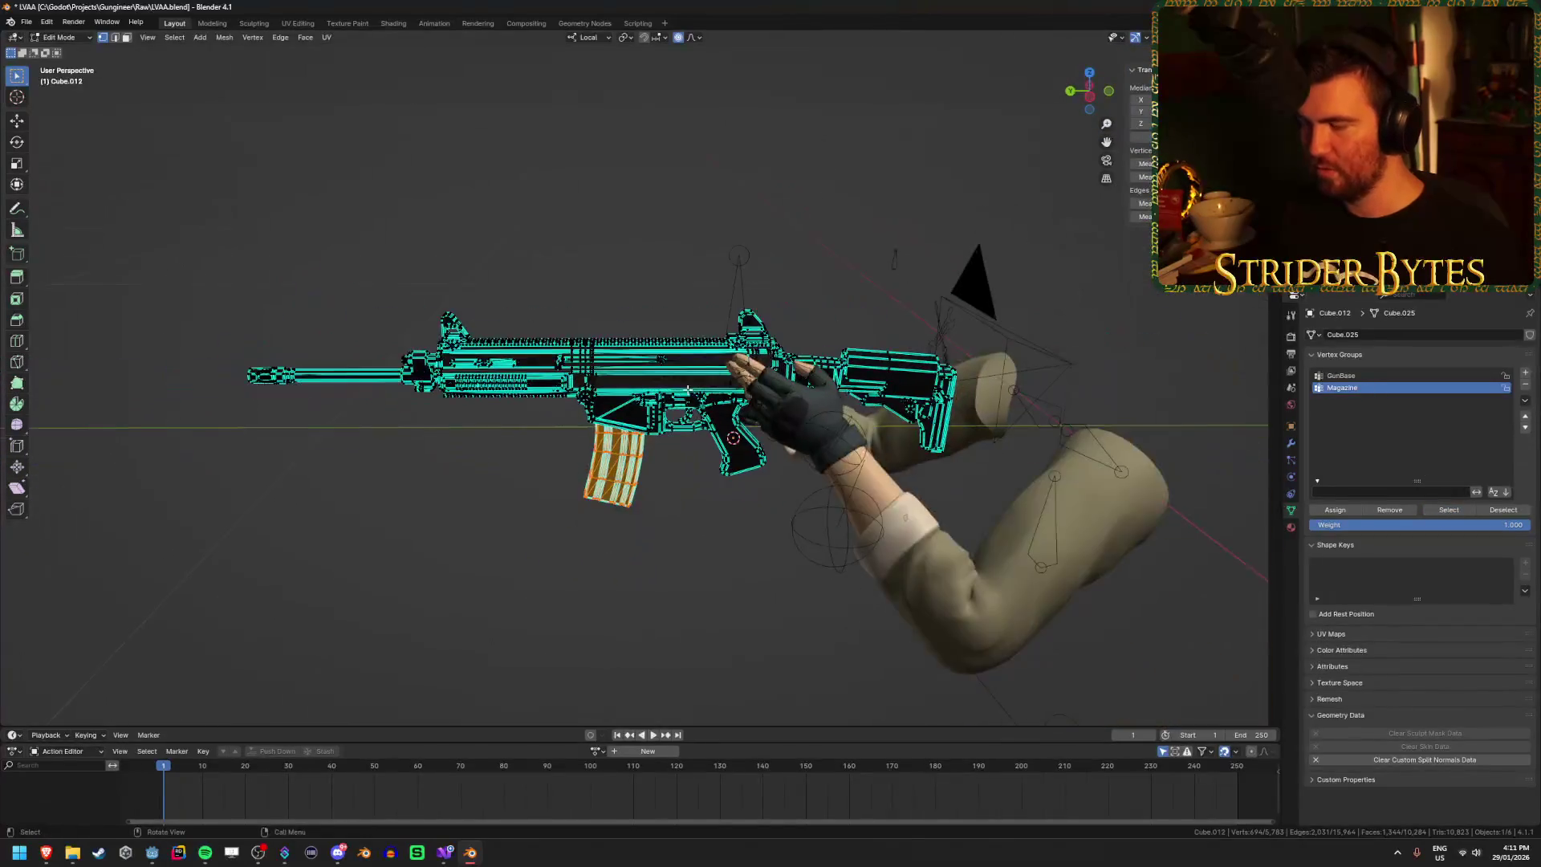
{"action": "key", "text": "Tab"}
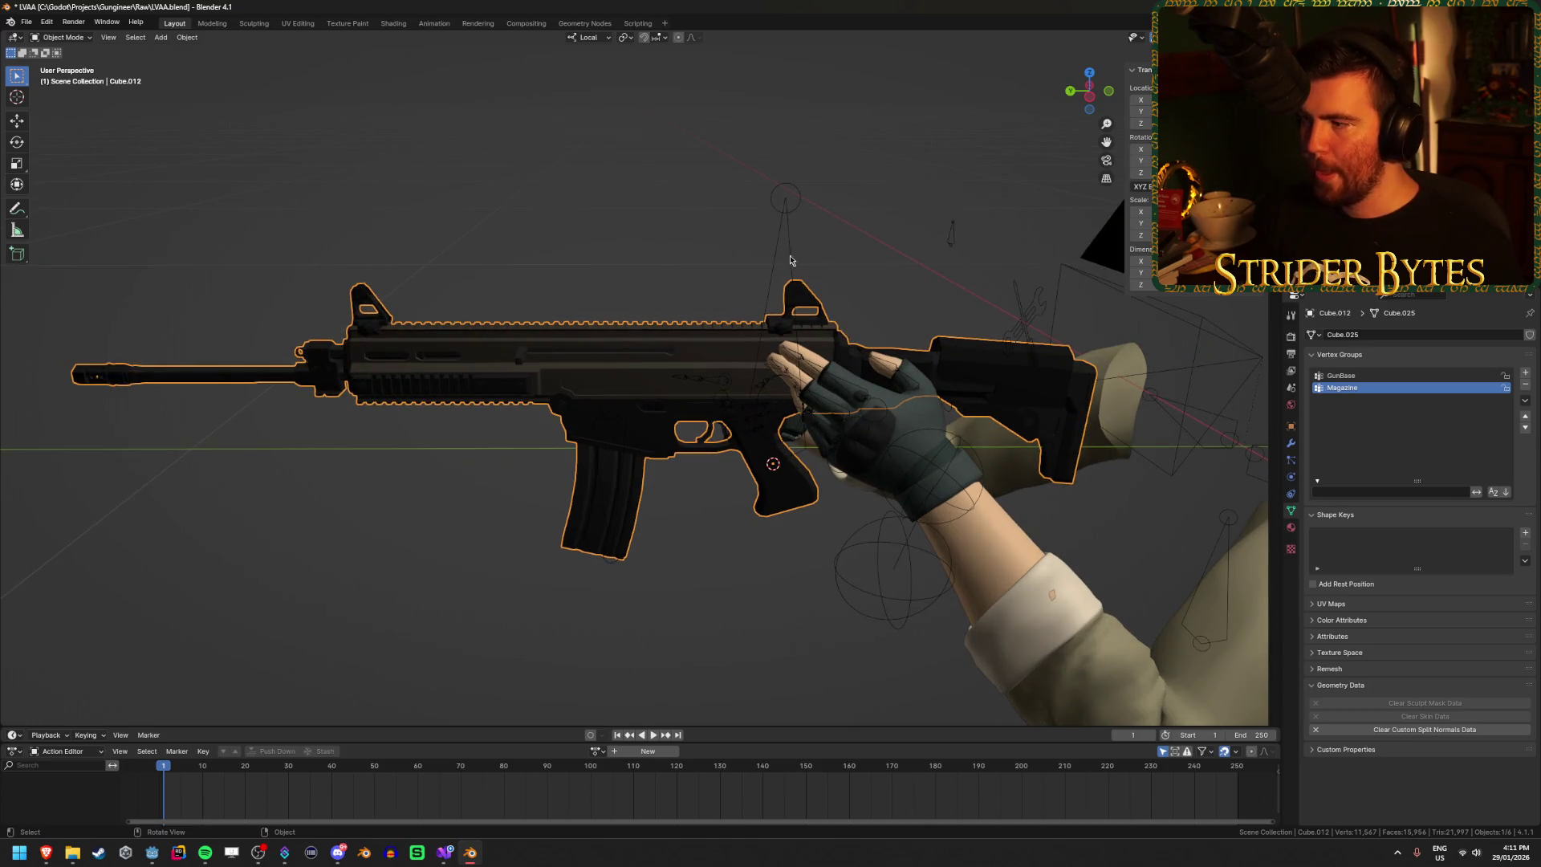
Step: Set the rifle's Armature modifier Object to LVA4_Armature
{"action": "left_click", "coordinate": [1291, 444]}
{"action": "left_click", "coordinate": [1447, 374]}
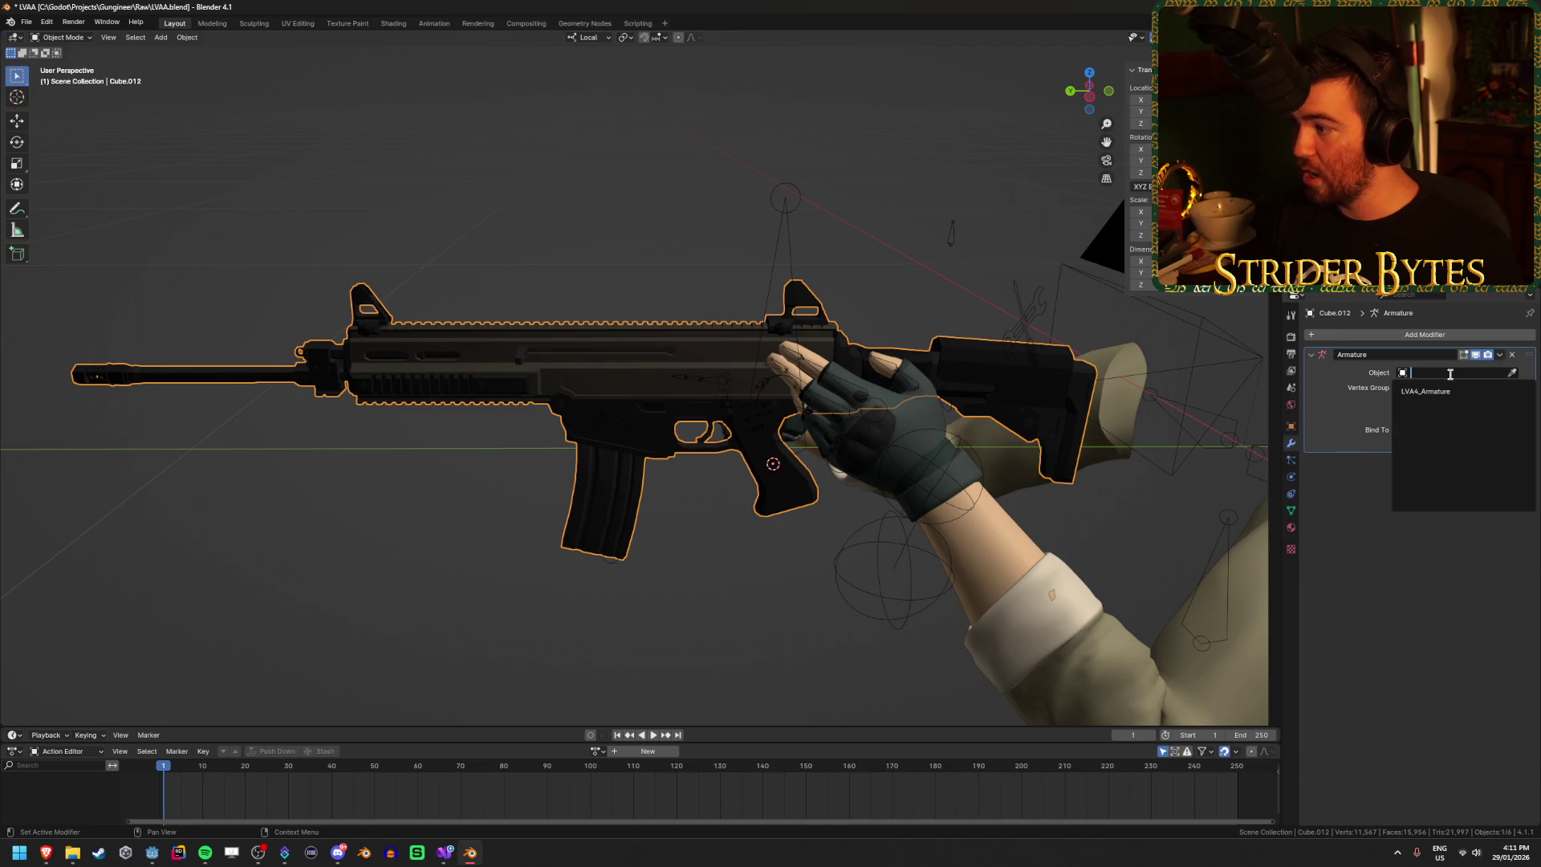
{"action": "left_click", "coordinate": [1436, 393]}
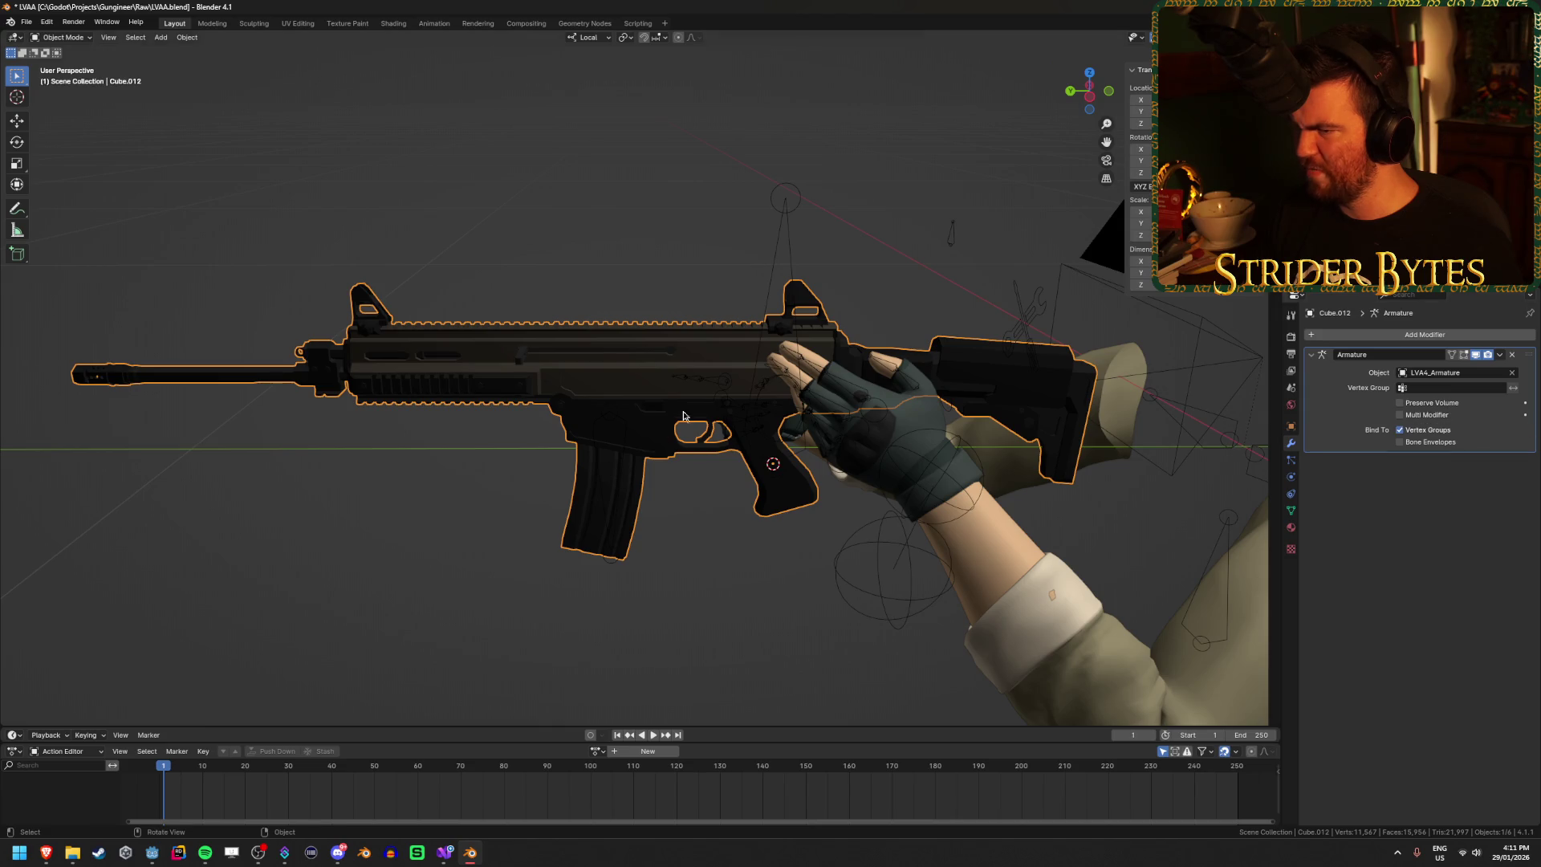
Step: Enter Pose Mode on LVA4_Armature, turn off snapping, and test-move the GunBase bone
{"action": "left_click", "coordinate": [786, 231]}
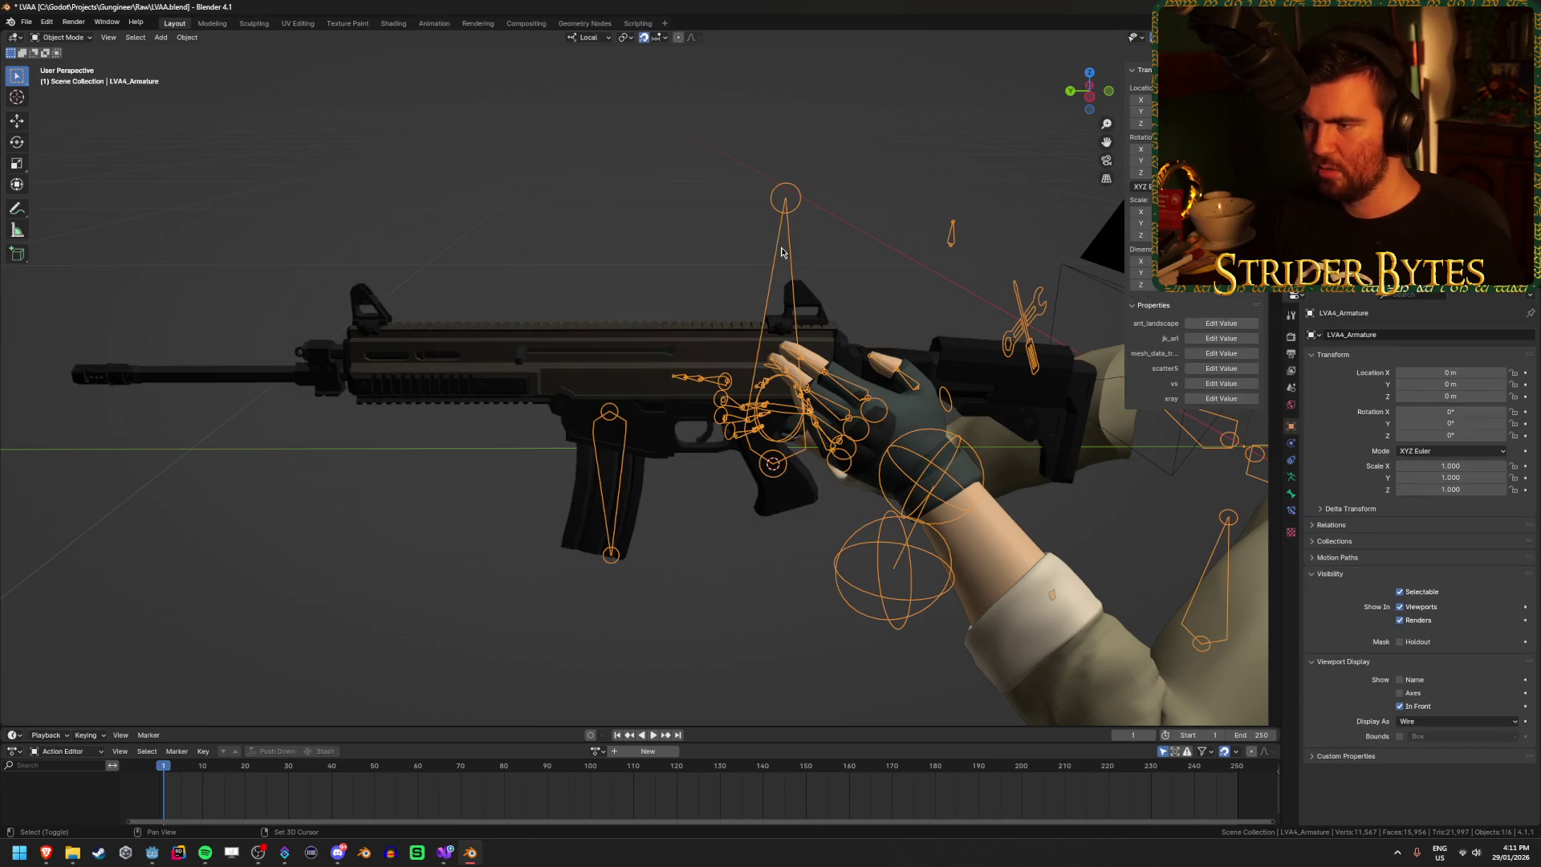
{"action": "key", "text": "ctrl+Tab"}
{"action": "key", "text": "g"}
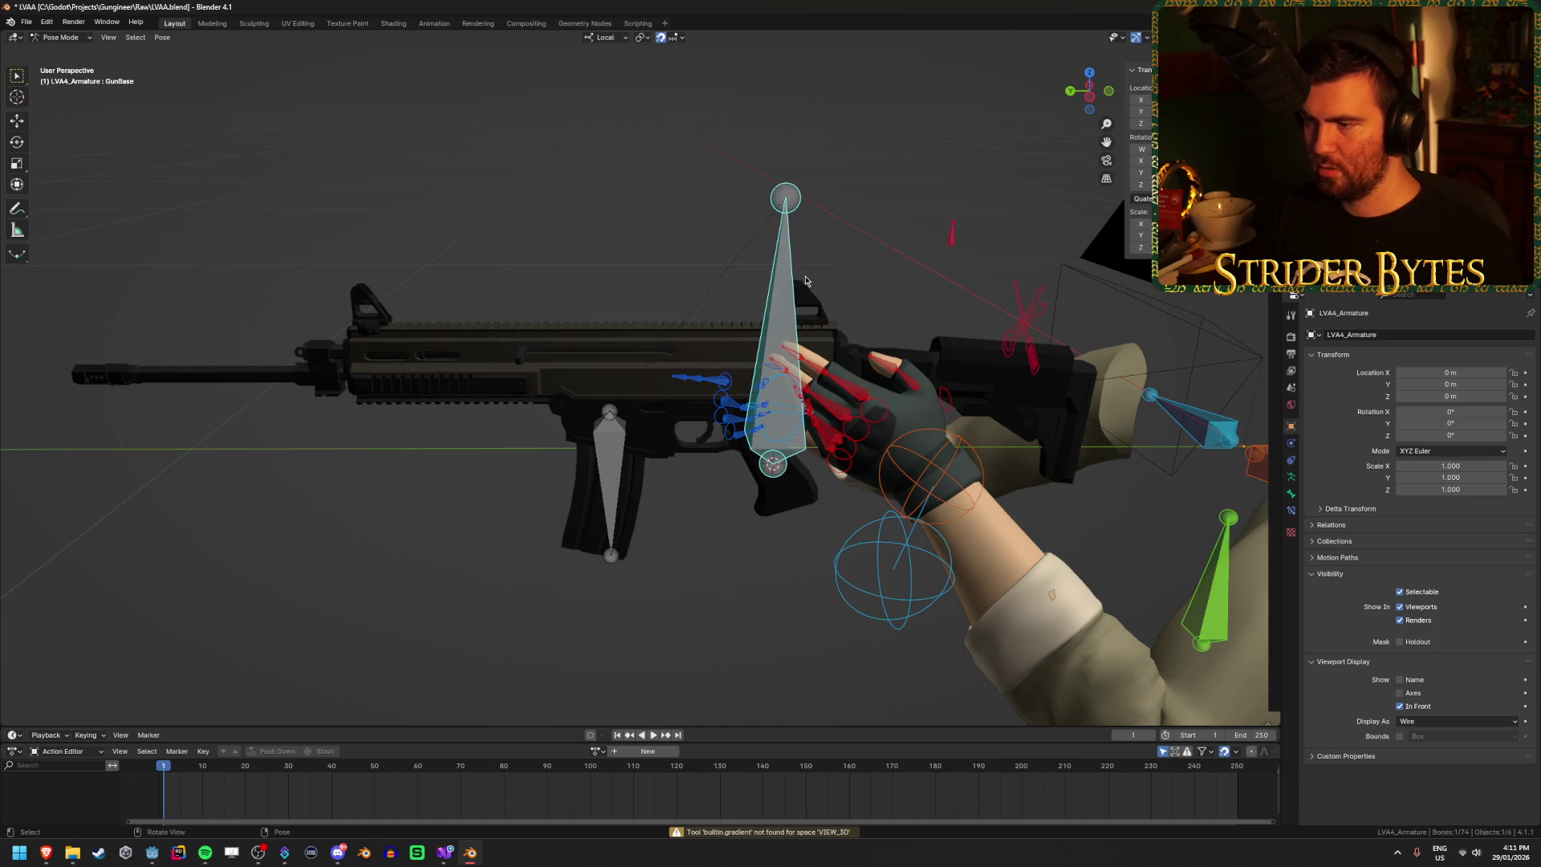
{"action": "key", "text": "Escape"}
{"action": "left_click", "coordinate": [660, 37]}
{"action": "scroll", "coordinate": [622, 447], "scroll_direction": "down", "scroll_amount": 3}
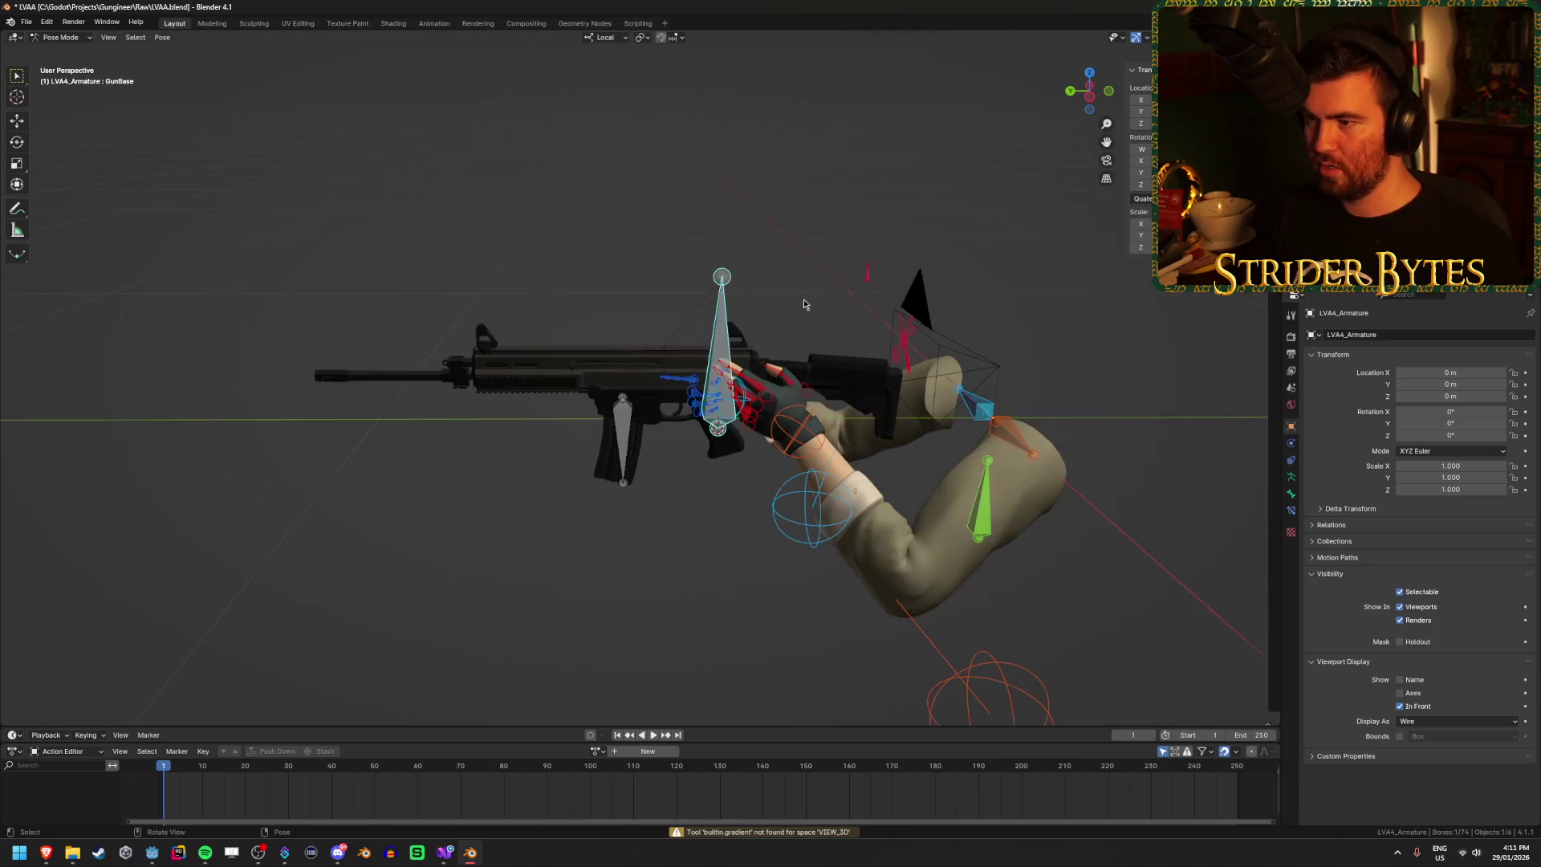
{"action": "key", "text": "g"}
{"action": "key", "text": "Escape"}
Step: Test-move the Magazine and GunBase bones, cancelling each, then orbit to a side view
{"action": "left_click", "coordinate": [622, 447]}
{"action": "key", "text": "g"}
{"action": "key", "text": "Escape"}
{"action": "key", "text": "g"}
{"action": "key", "text": "Escape"}
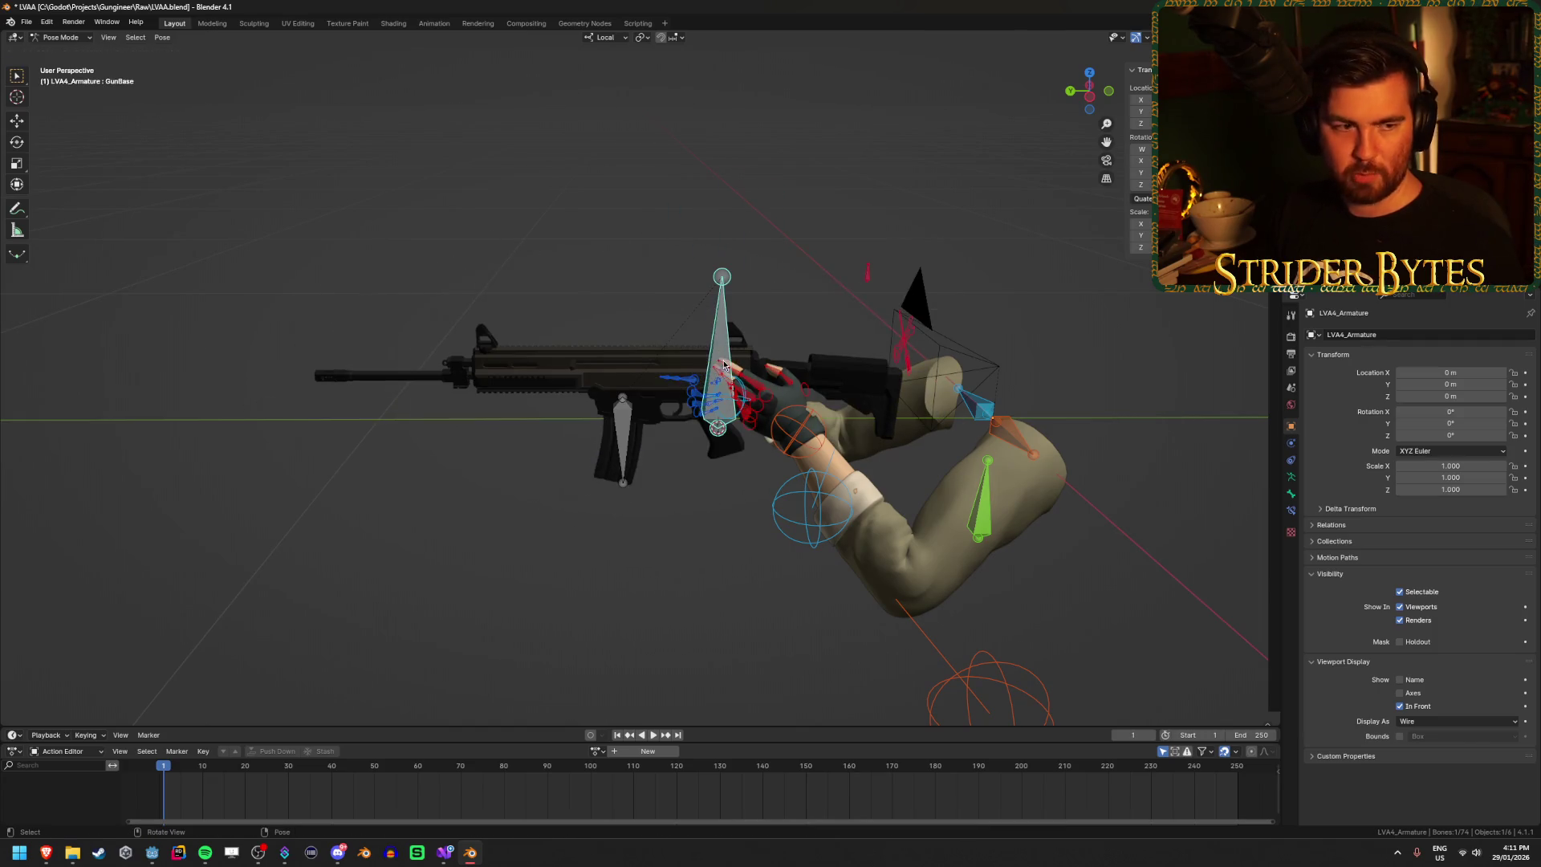
{"action": "left_click", "coordinate": [622, 429]}
{"action": "key", "text": "Tab"}
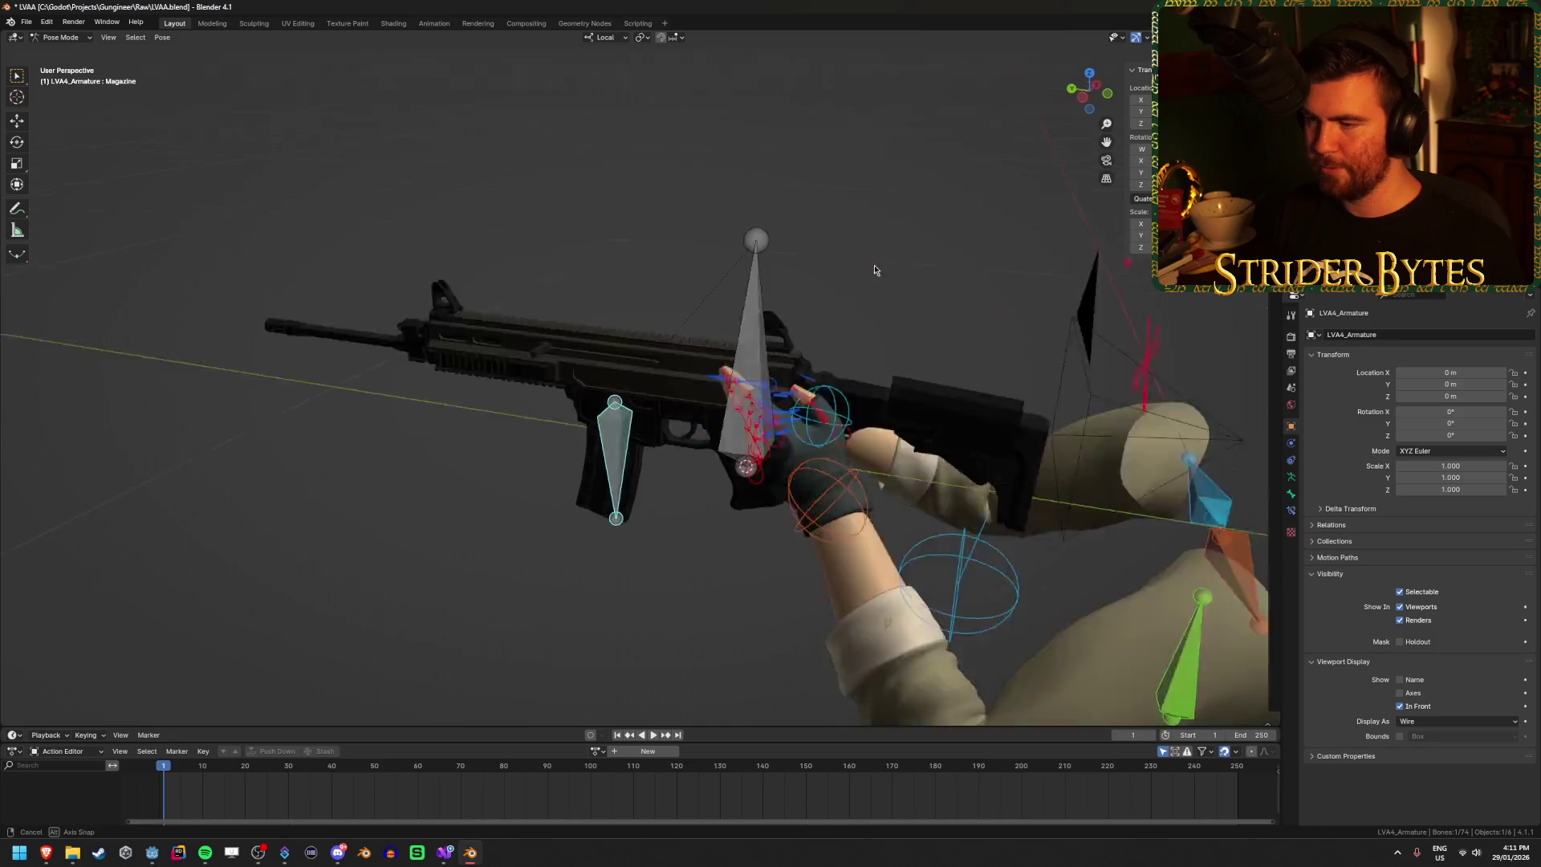
{"action": "key", "text": "Tab"}
{"action": "key", "text": "Tab"}
{"action": "key", "text": "Tab"}
{"action": "scroll", "coordinate": [909, 461], "scroll_direction": "down", "scroll_amount": 3}
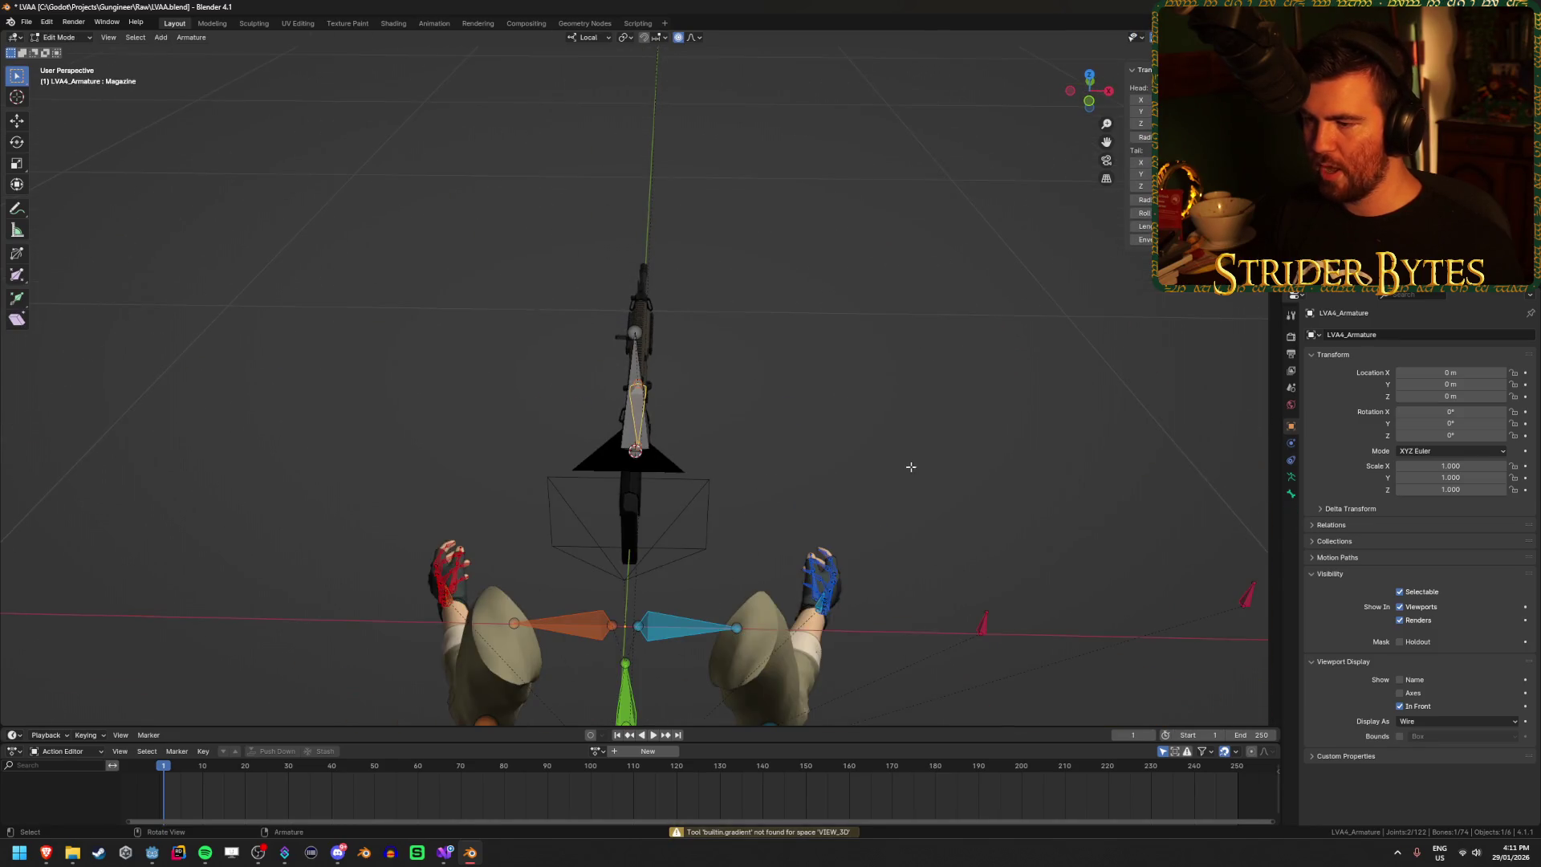
{"action": "mouse_move", "coordinate": [821, 491]}
{"action": "left_mouse_down"}
{"action": "mouse_move", "coordinate": [854, 349]}
{"action": "mouse_move", "coordinate": [721, 347]}
{"action": "left_mouse_up"}
{"action": "scroll", "coordinate": [721, 347], "scroll_direction": "up", "scroll_amount": 3}
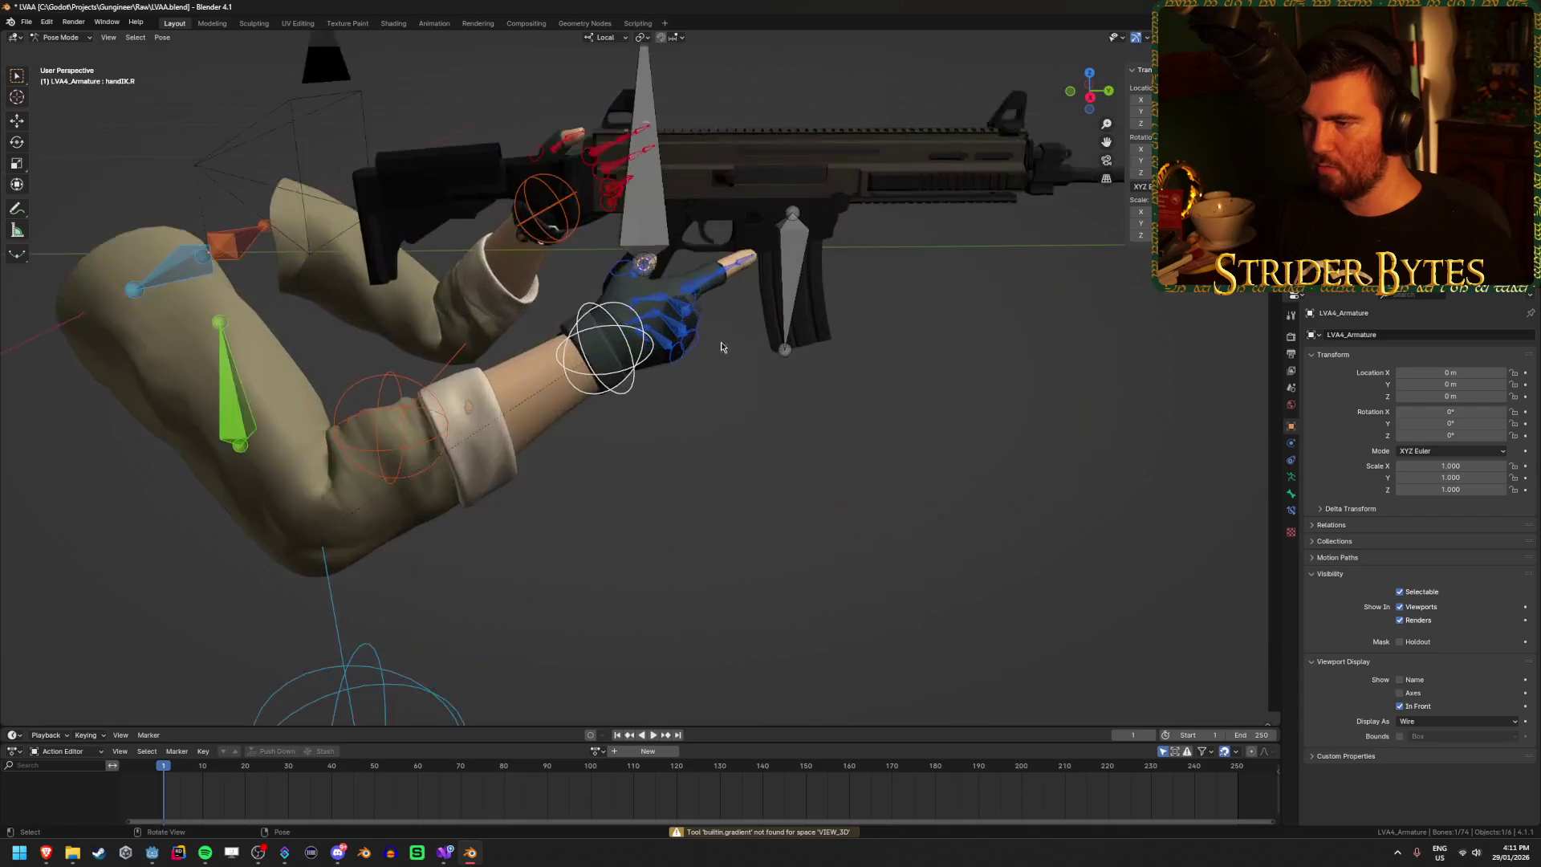
Step: Set the right hand IK's Child Of target to LVA4_Armature with GunBase as the bone
{"action": "left_click", "coordinate": [1290, 511]}
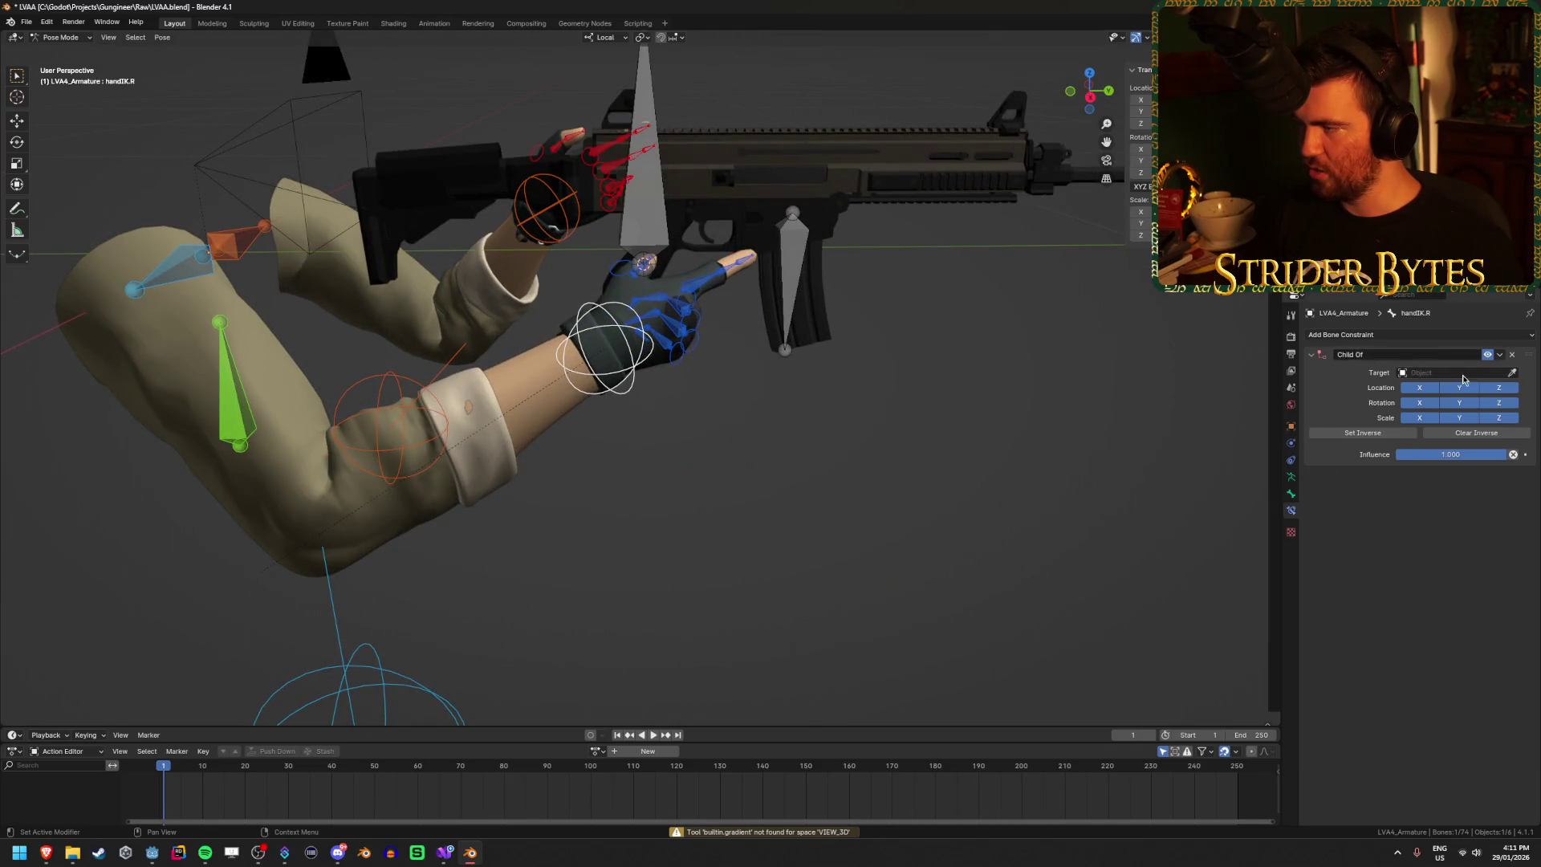
{"action": "left_click_drag", "start_coordinate": [740, 361], "coordinate": [750, 465]}
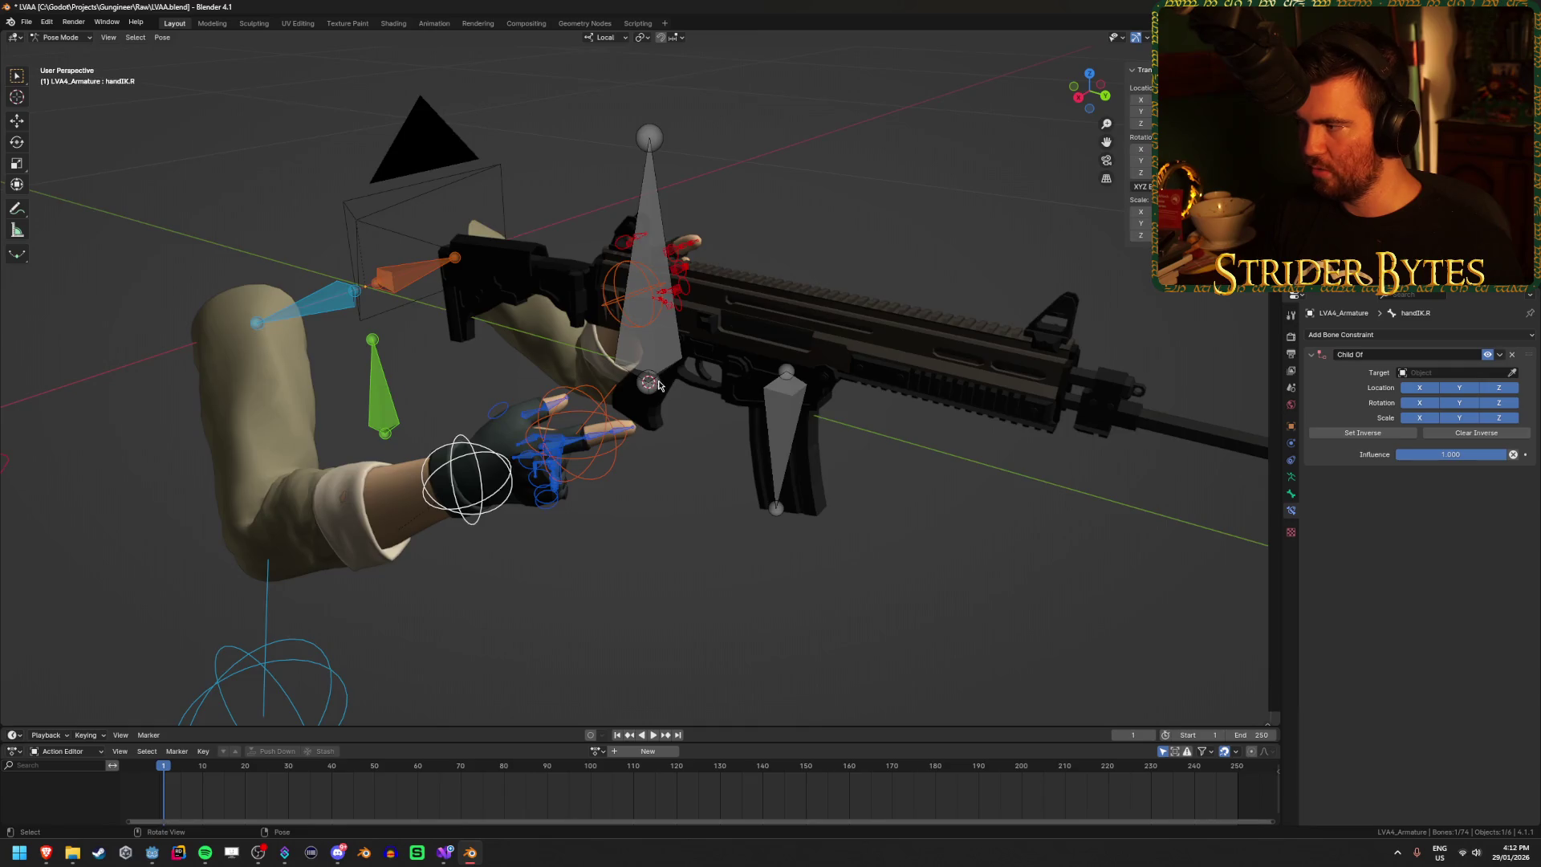
{"action": "left_click_drag", "start_coordinate": [658, 385], "coordinate": [714, 389]}
{"action": "left_click", "coordinate": [1464, 374]}
{"action": "type", "text": "gu"}
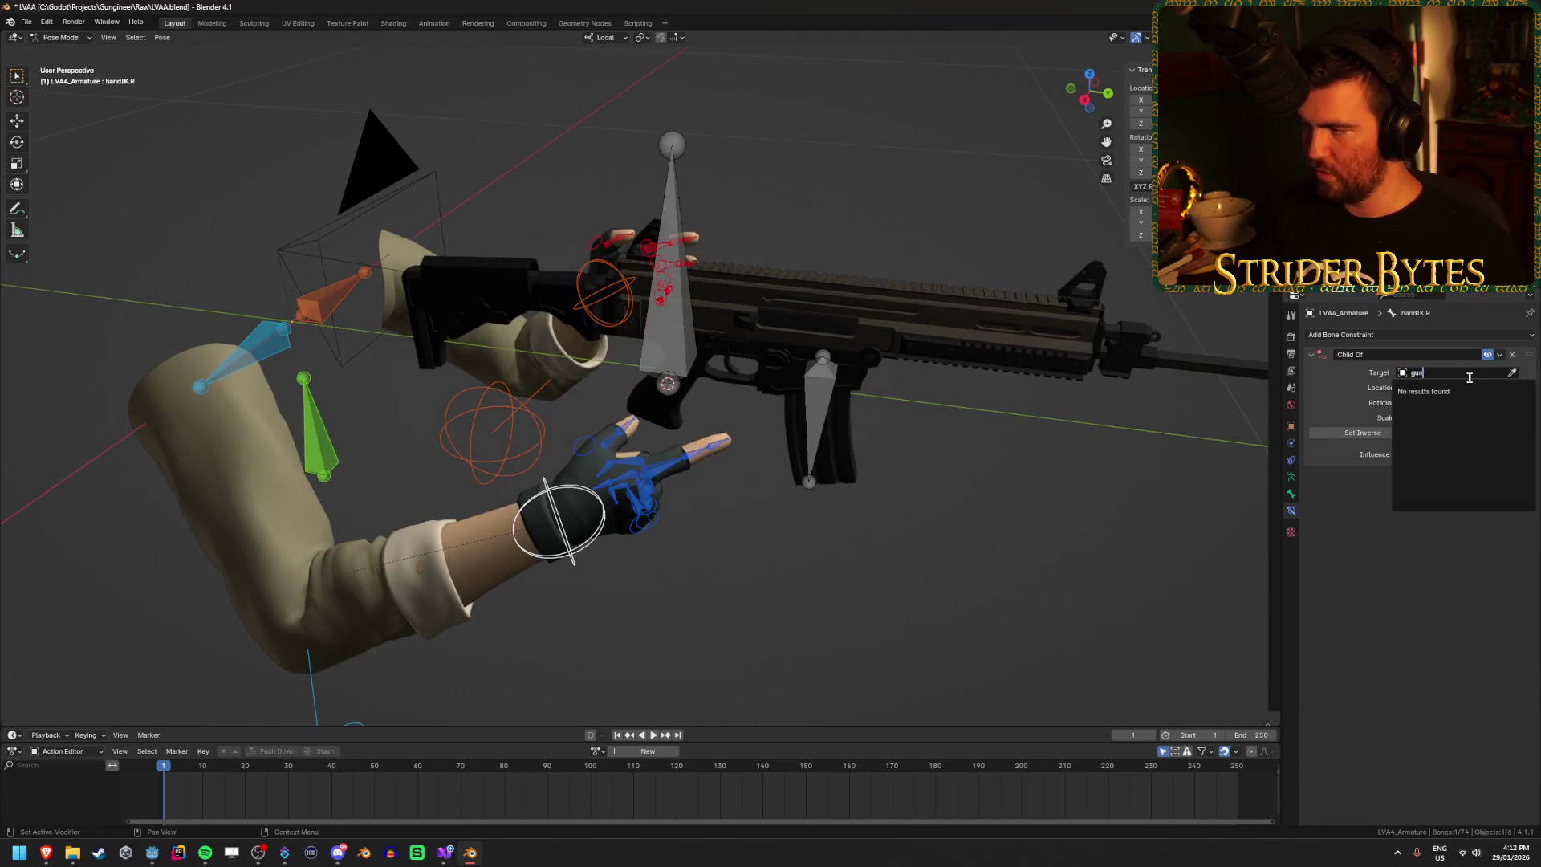
{"action": "key", "text": "BackSpace"}
{"action": "key", "text": "BackSpace"}
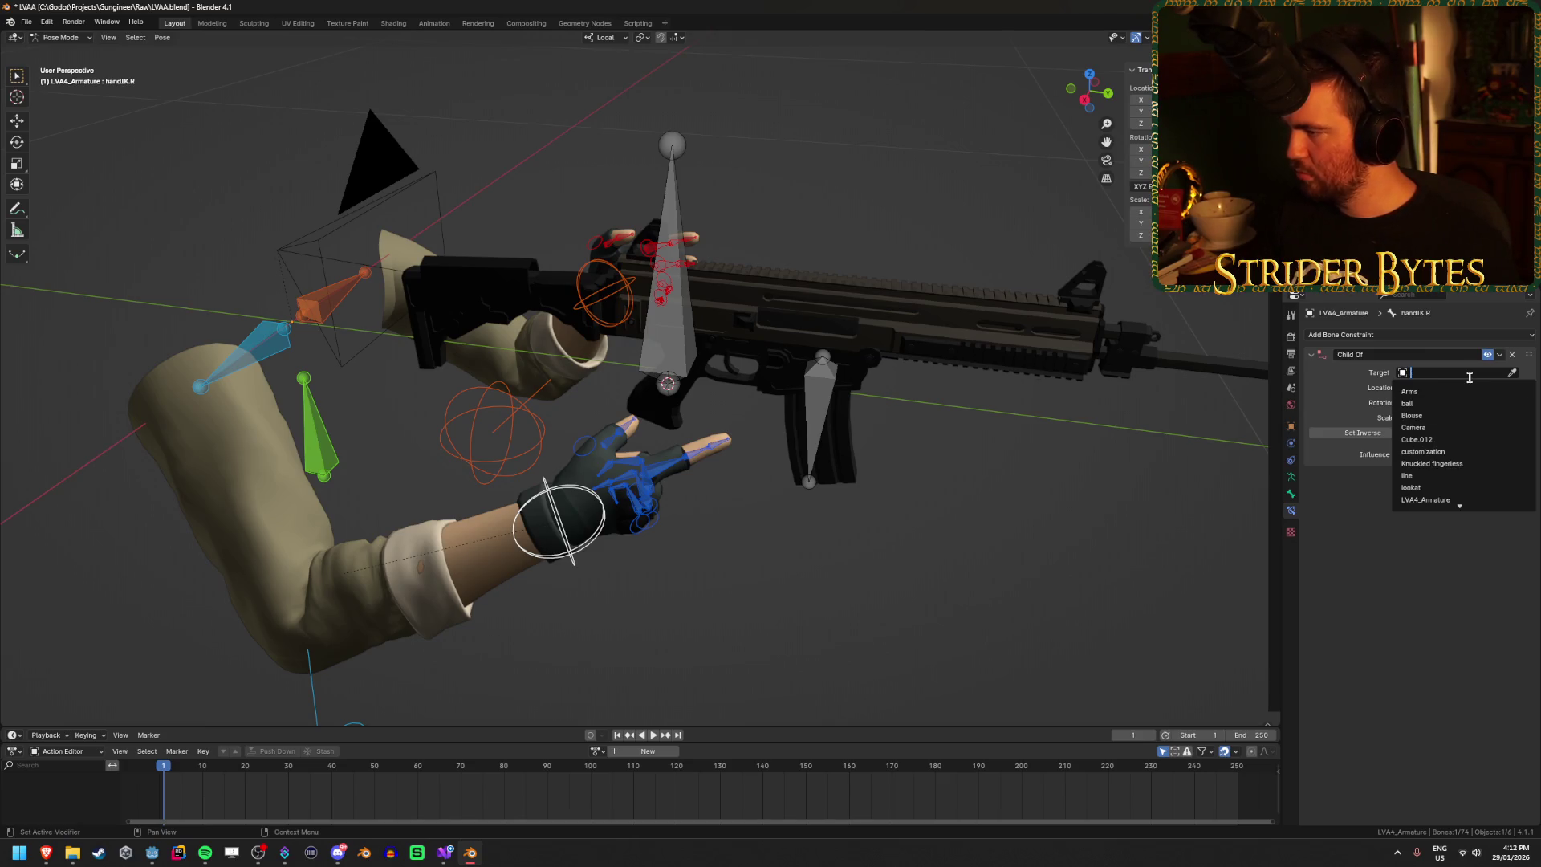
{"action": "left_click", "coordinate": [1383, 572]}
{"action": "left_click_drag", "start_coordinate": [739, 410], "coordinate": [945, 571]}
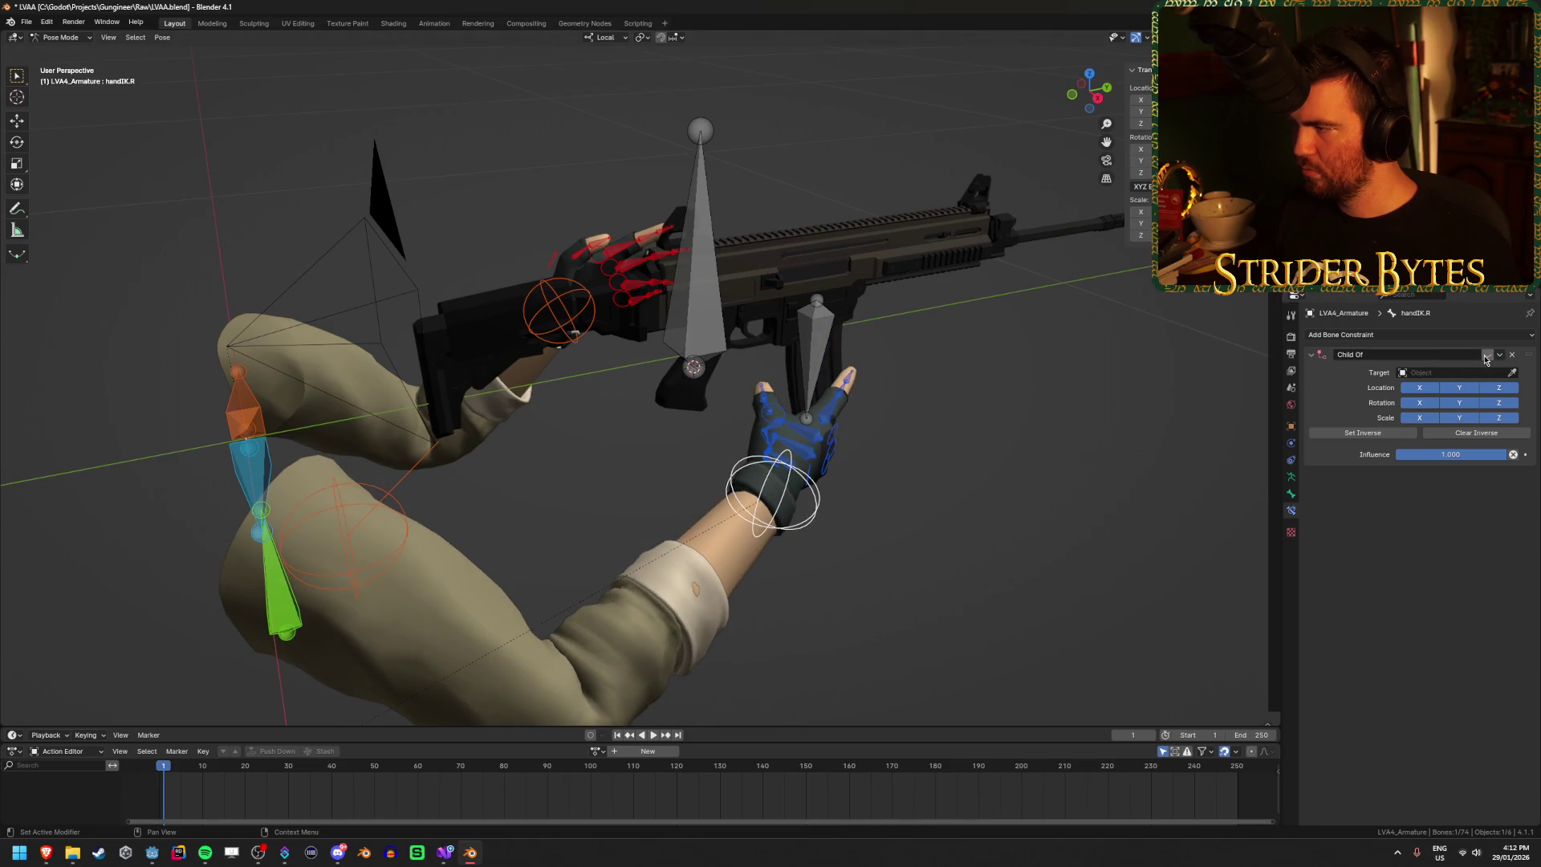
{"action": "left_click", "coordinate": [704, 191]}
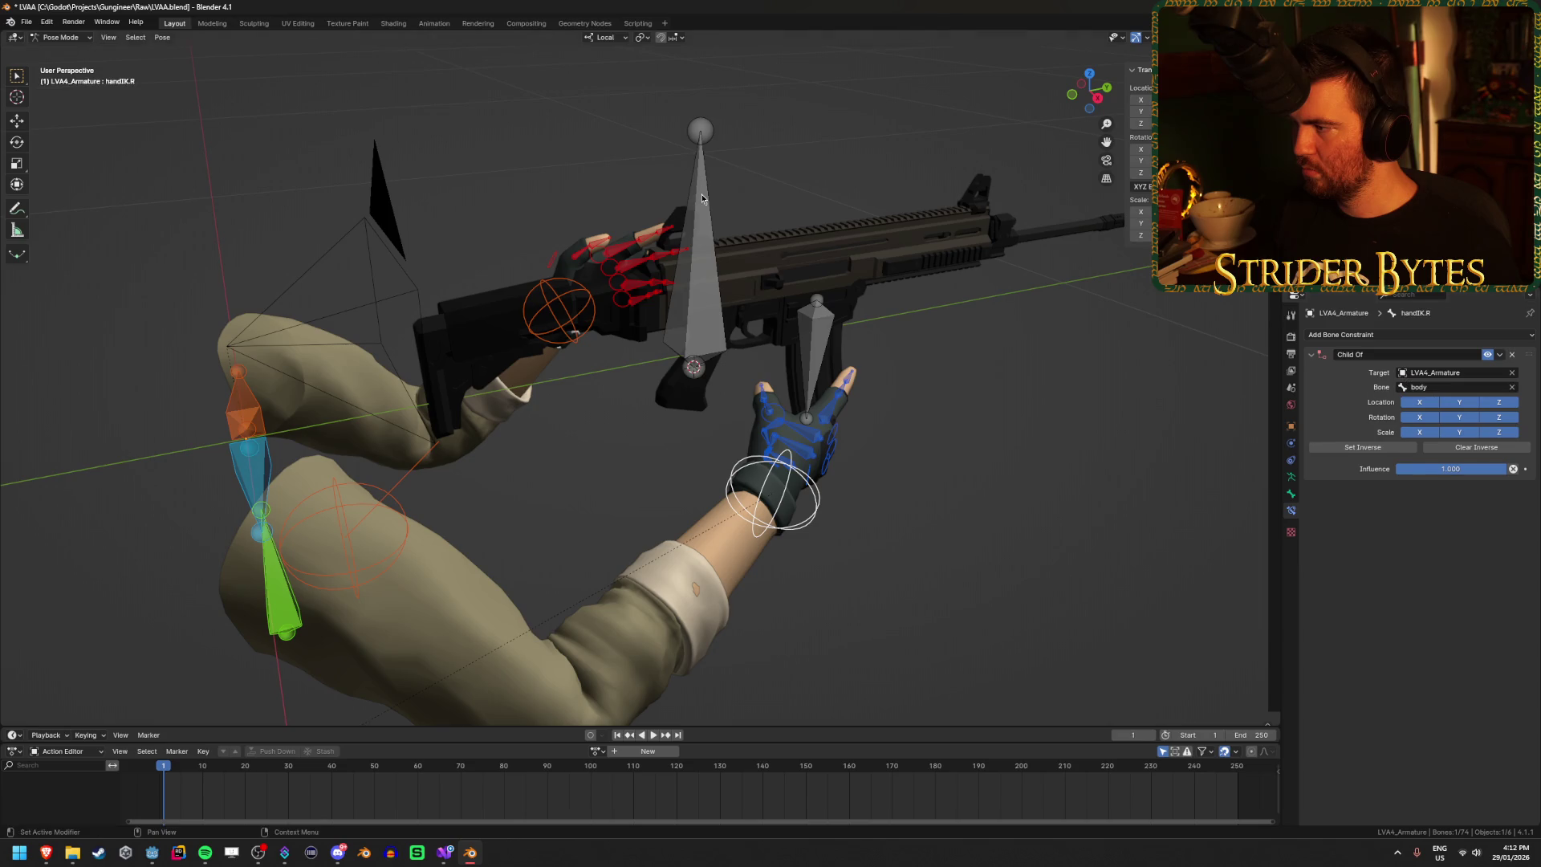
{"action": "left_click", "coordinate": [1480, 389]}
{"action": "type", "text": "gun"}
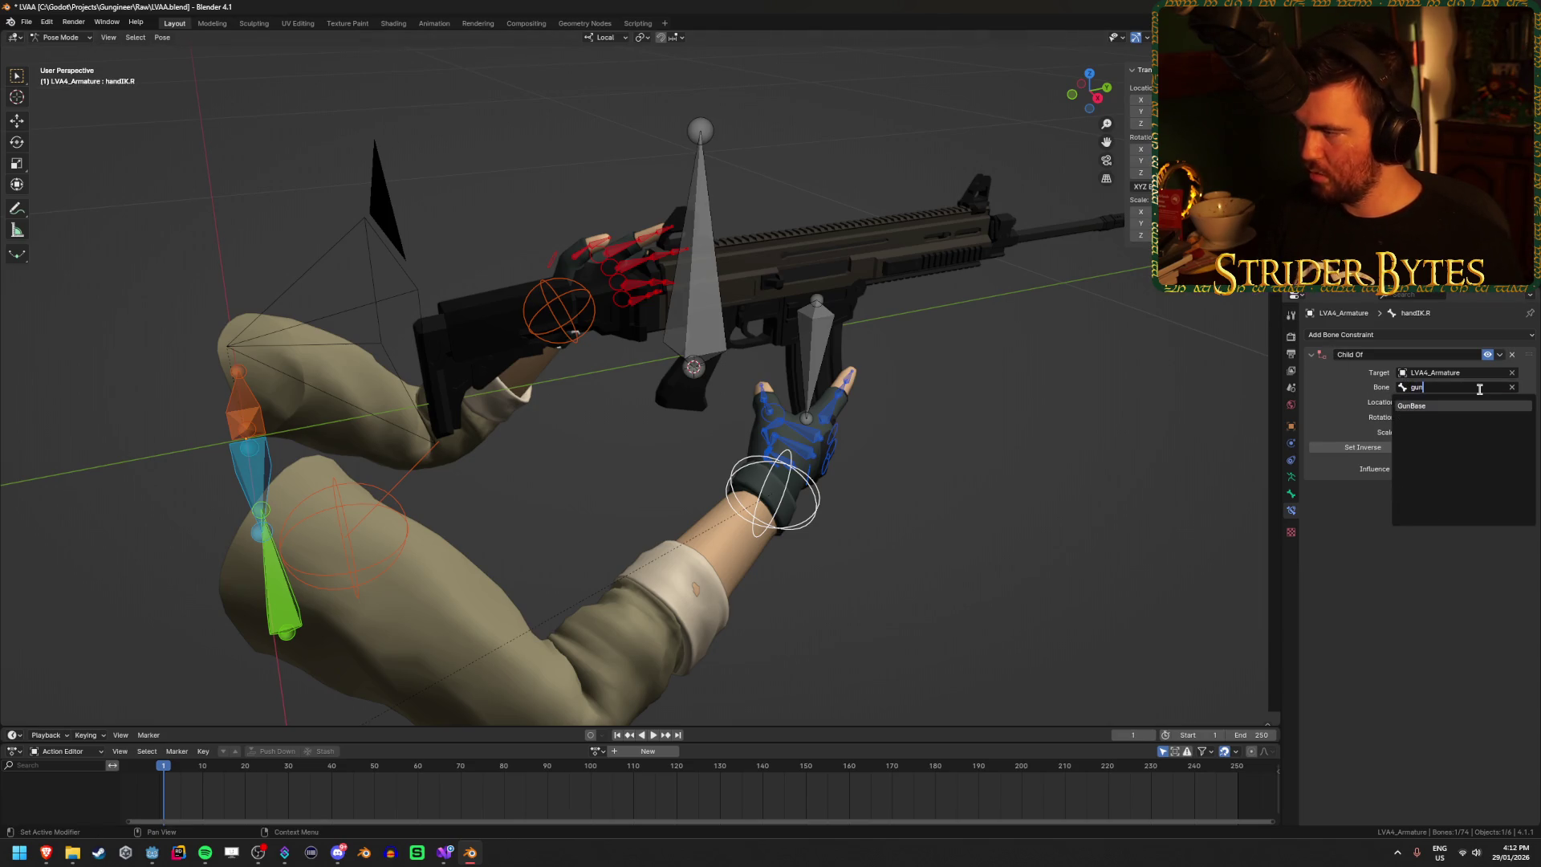
{"action": "left_click", "coordinate": [1462, 408]}
Step: Move the right hand IK control into a new position, cancelling a trial scale
{"action": "mouse_move", "coordinate": [789, 524]}
{"action": "left_mouse_down"}
{"action": "mouse_move", "coordinate": [722, 508]}
{"action": "mouse_move", "coordinate": [756, 532]}
{"action": "left_mouse_up"}
{"action": "scroll", "coordinate": [746, 538], "scroll_direction": "down", "scroll_amount": 5}
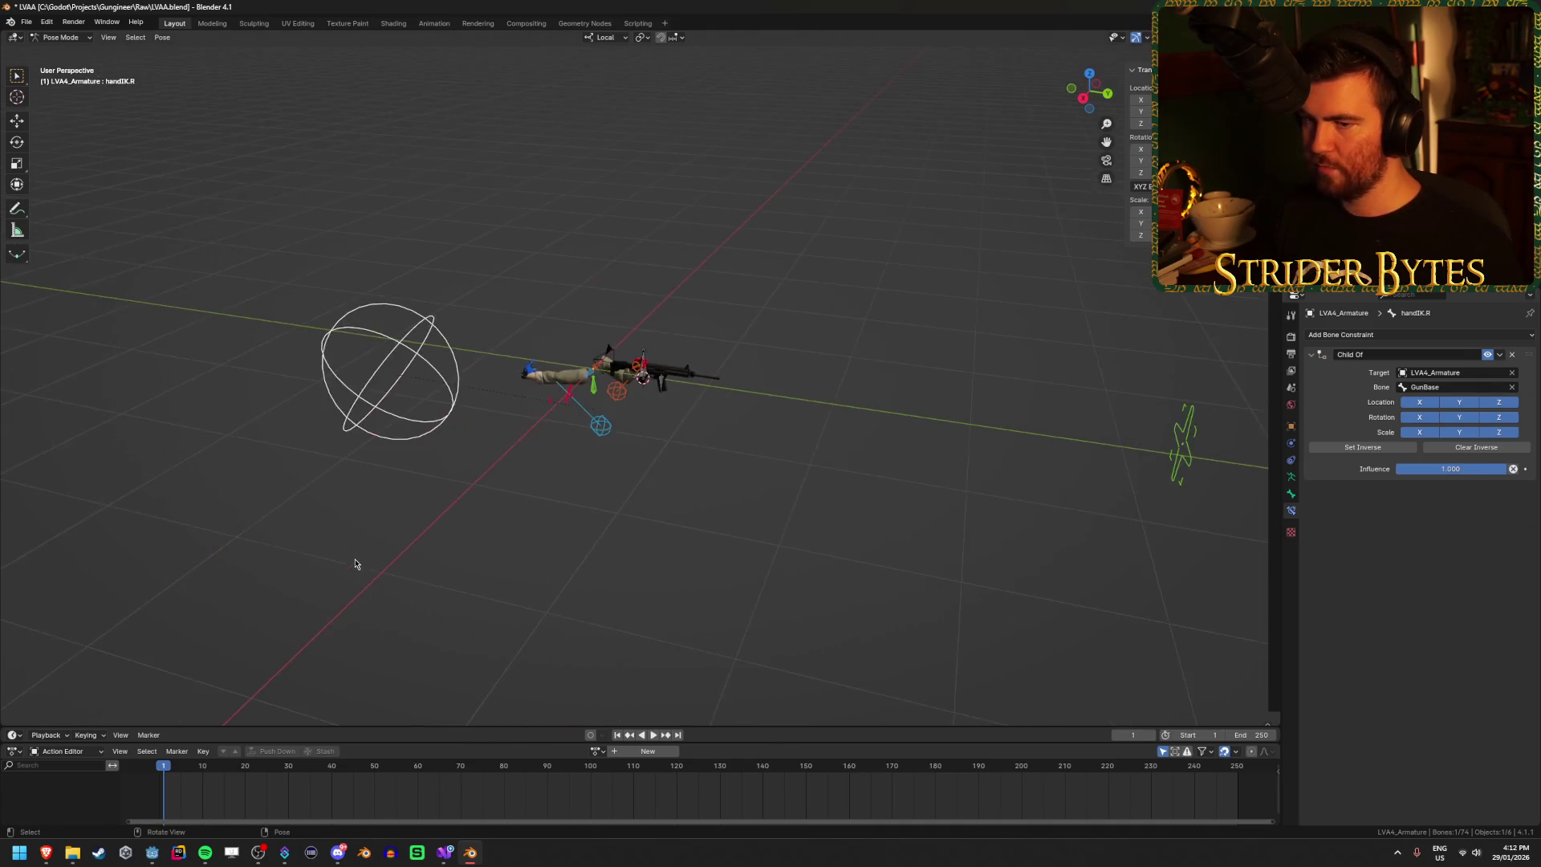
{"action": "key", "text": "g"}
{"action": "left_click", "coordinate": [699, 514]}
{"action": "scroll", "coordinate": [699, 513], "scroll_direction": "up", "scroll_amount": 5}
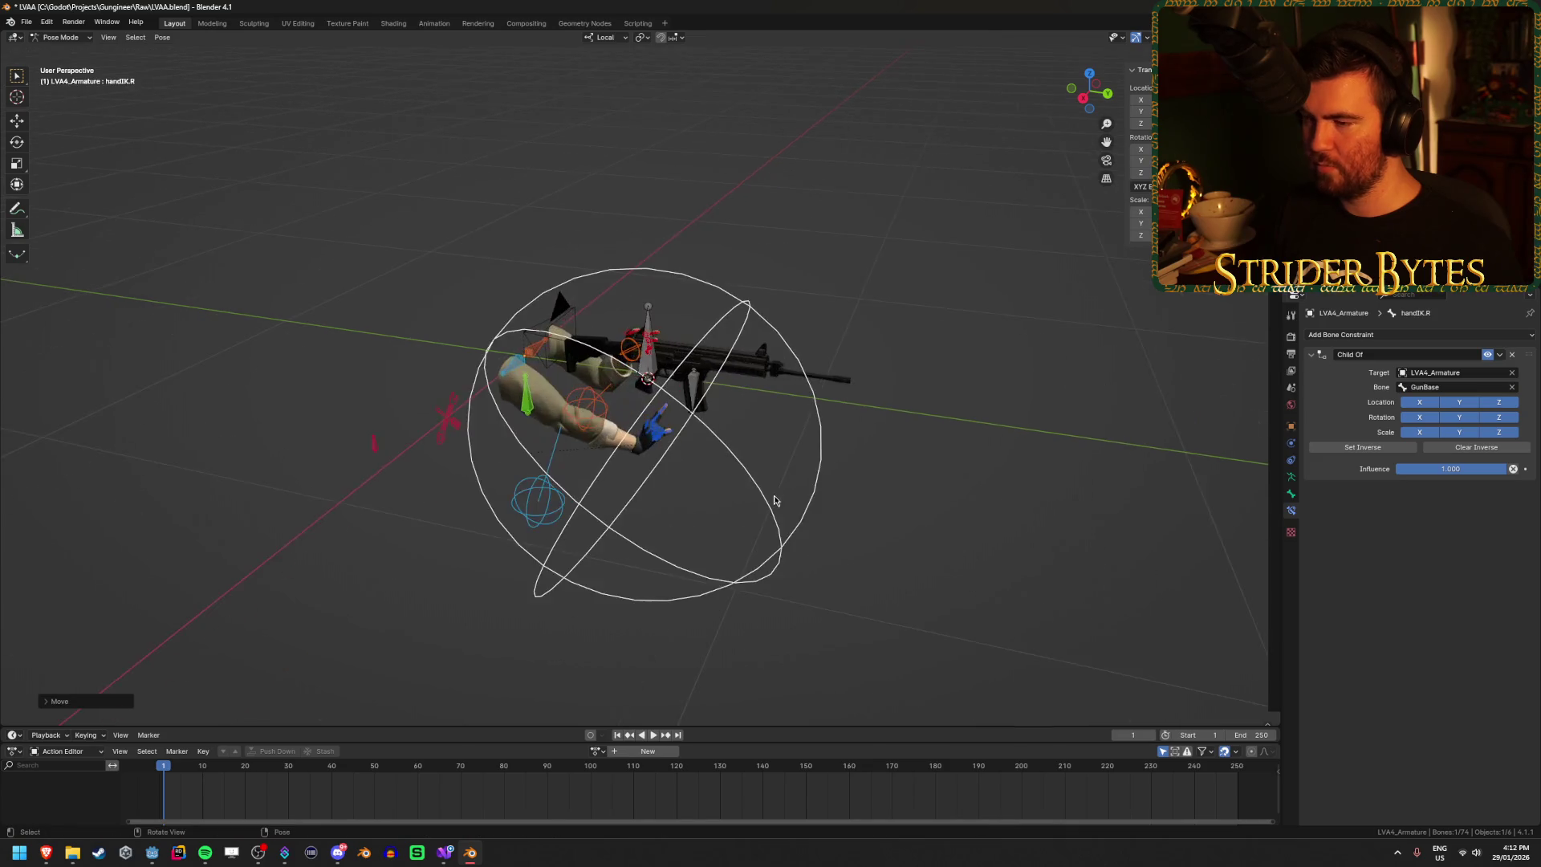
{"action": "key", "text": "s"}
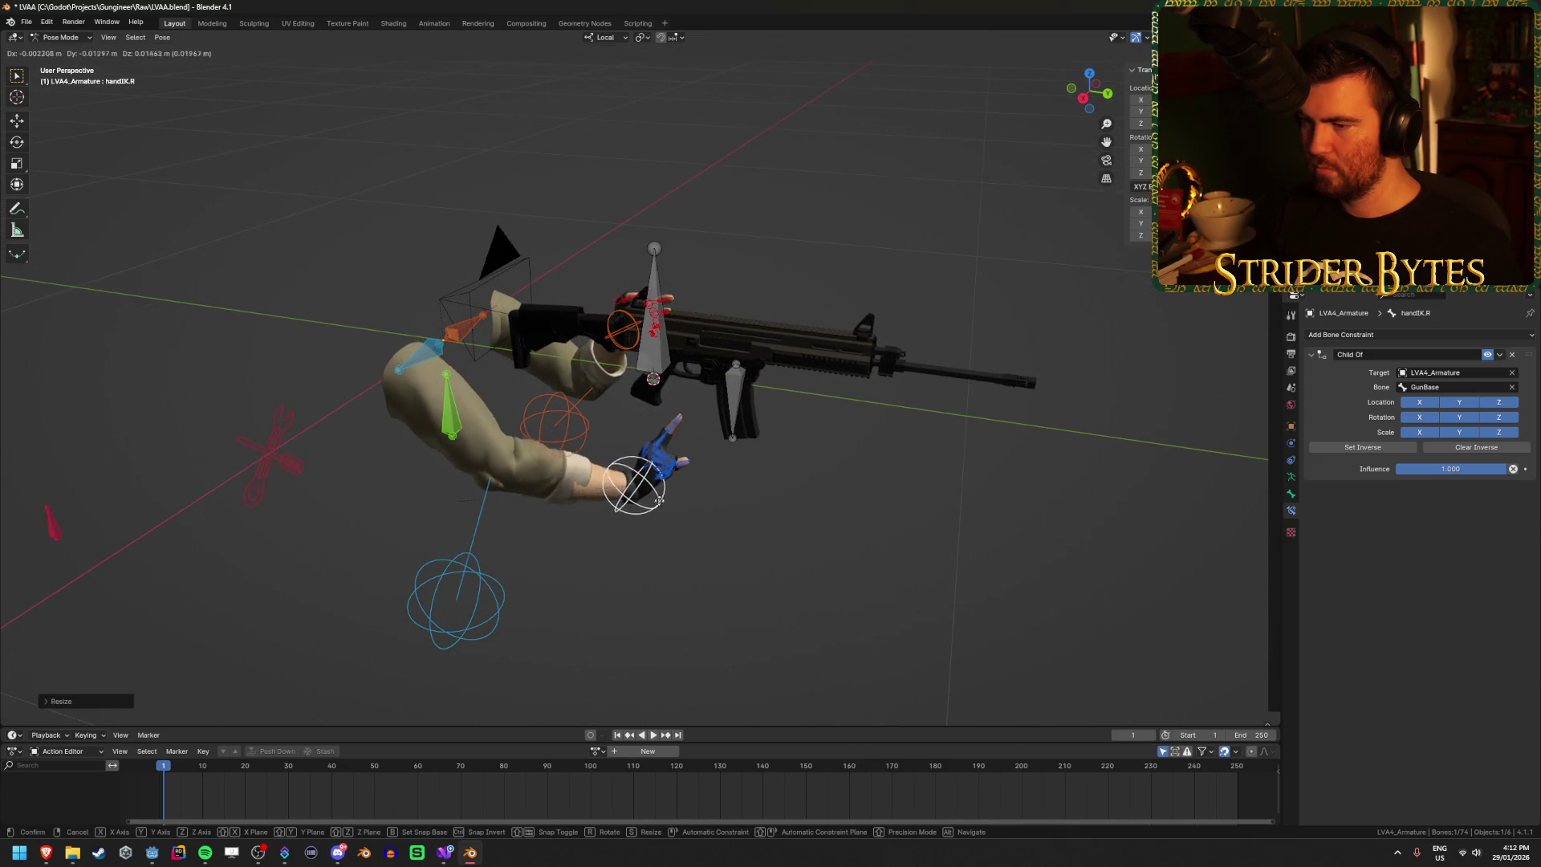
{"action": "right_click", "coordinate": [754, 476]}
{"action": "mouse_move", "coordinate": [754, 476]}
{"action": "left_mouse_down"}
{"action": "mouse_move", "coordinate": [650, 477]}
{"action": "mouse_move", "coordinate": [573, 589]}
{"action": "mouse_move", "coordinate": [670, 530]}
{"action": "mouse_move", "coordinate": [694, 544]}
{"action": "mouse_move", "coordinate": [707, 521]}
{"action": "left_mouse_up"}
Step: Rotate the right hand IK control and place it onto the gun grip
{"action": "key", "text": "r"}
{"action": "left_click", "coordinate": [618, 513]}
{"action": "key", "text": "r"}
{"action": "left_click", "coordinate": [576, 617]}
{"action": "key", "text": "g"}
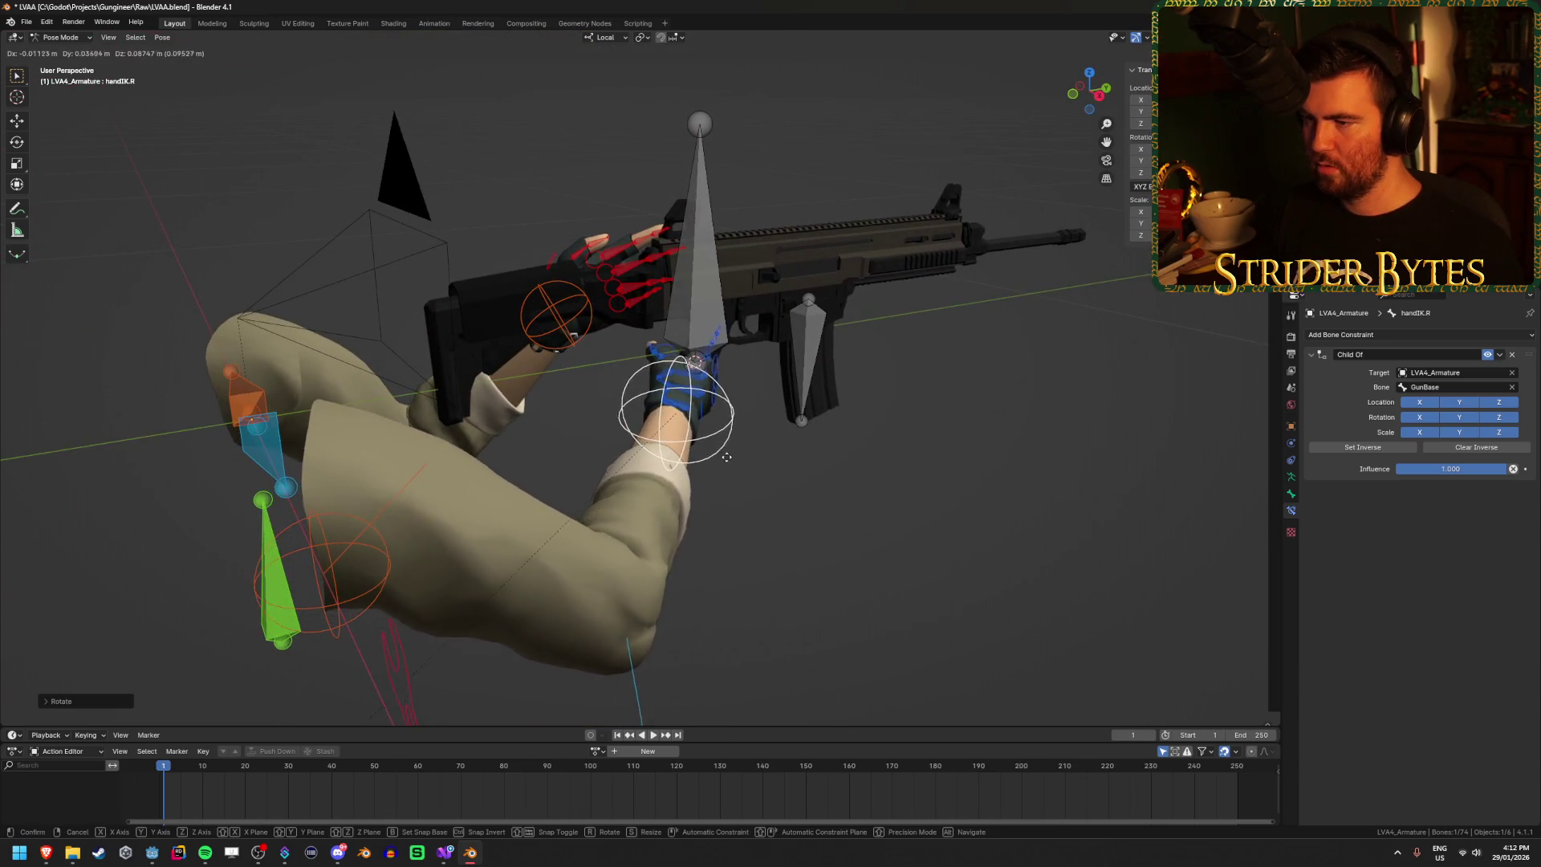
{"action": "left_click", "coordinate": [733, 440]}
{"action": "left_click_drag", "start_coordinate": [733, 441], "coordinate": [712, 423]}
Step: Move the GunBase bone so the gun sits between the hands, then check from the side
{"action": "left_click", "coordinate": [687, 334]}
{"action": "key", "text": "g"}
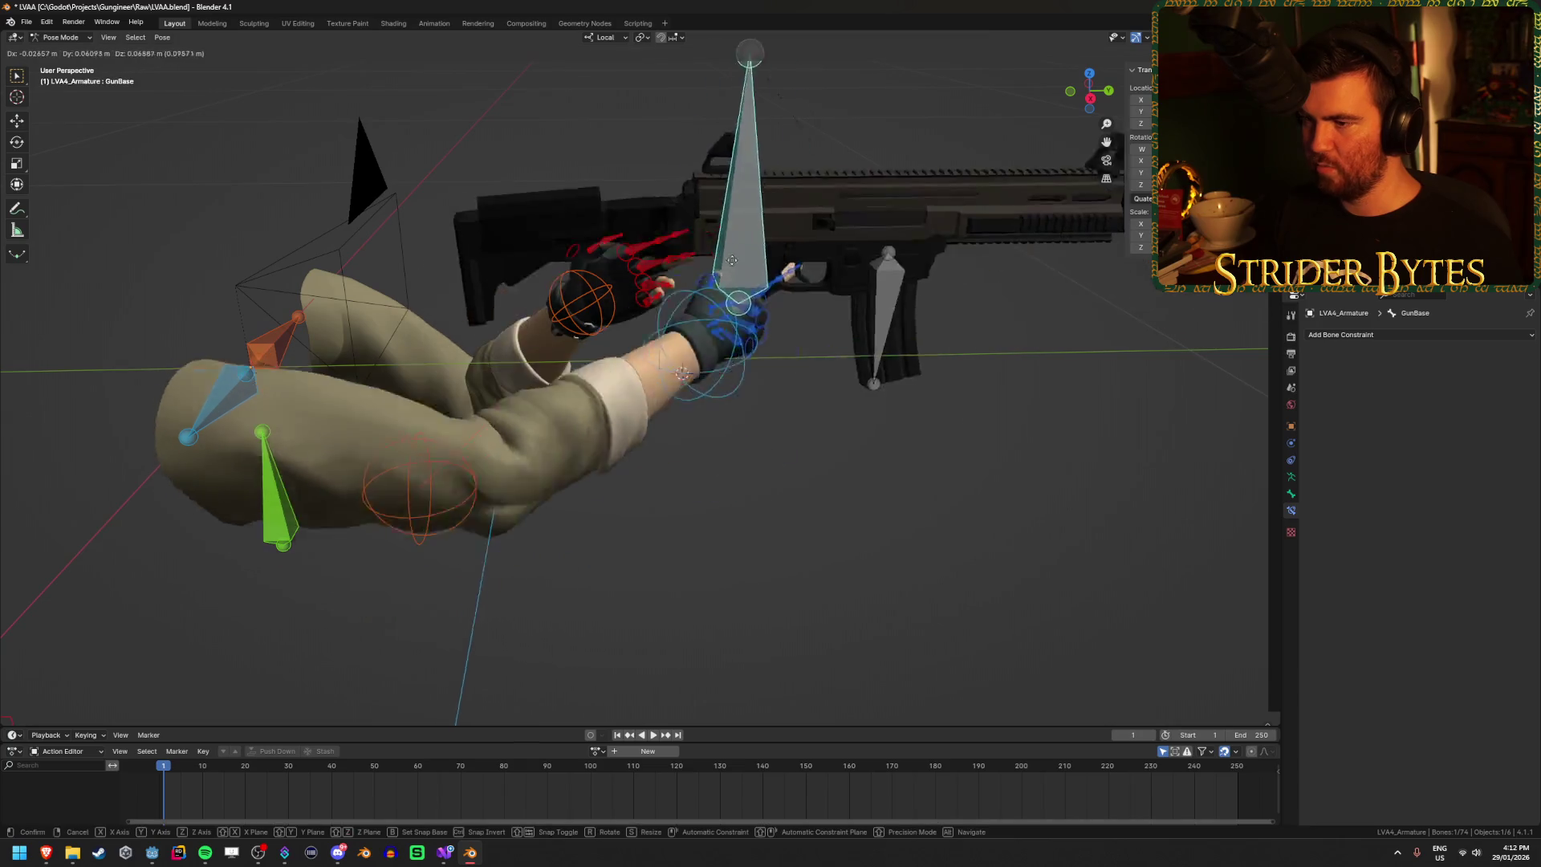
{"action": "left_click", "coordinate": [686, 342]}
{"action": "mouse_move", "coordinate": [686, 342]}
{"action": "left_mouse_down"}
{"action": "mouse_move", "coordinate": [1014, 440]}
{"action": "mouse_move", "coordinate": [704, 439]}
{"action": "left_mouse_up"}
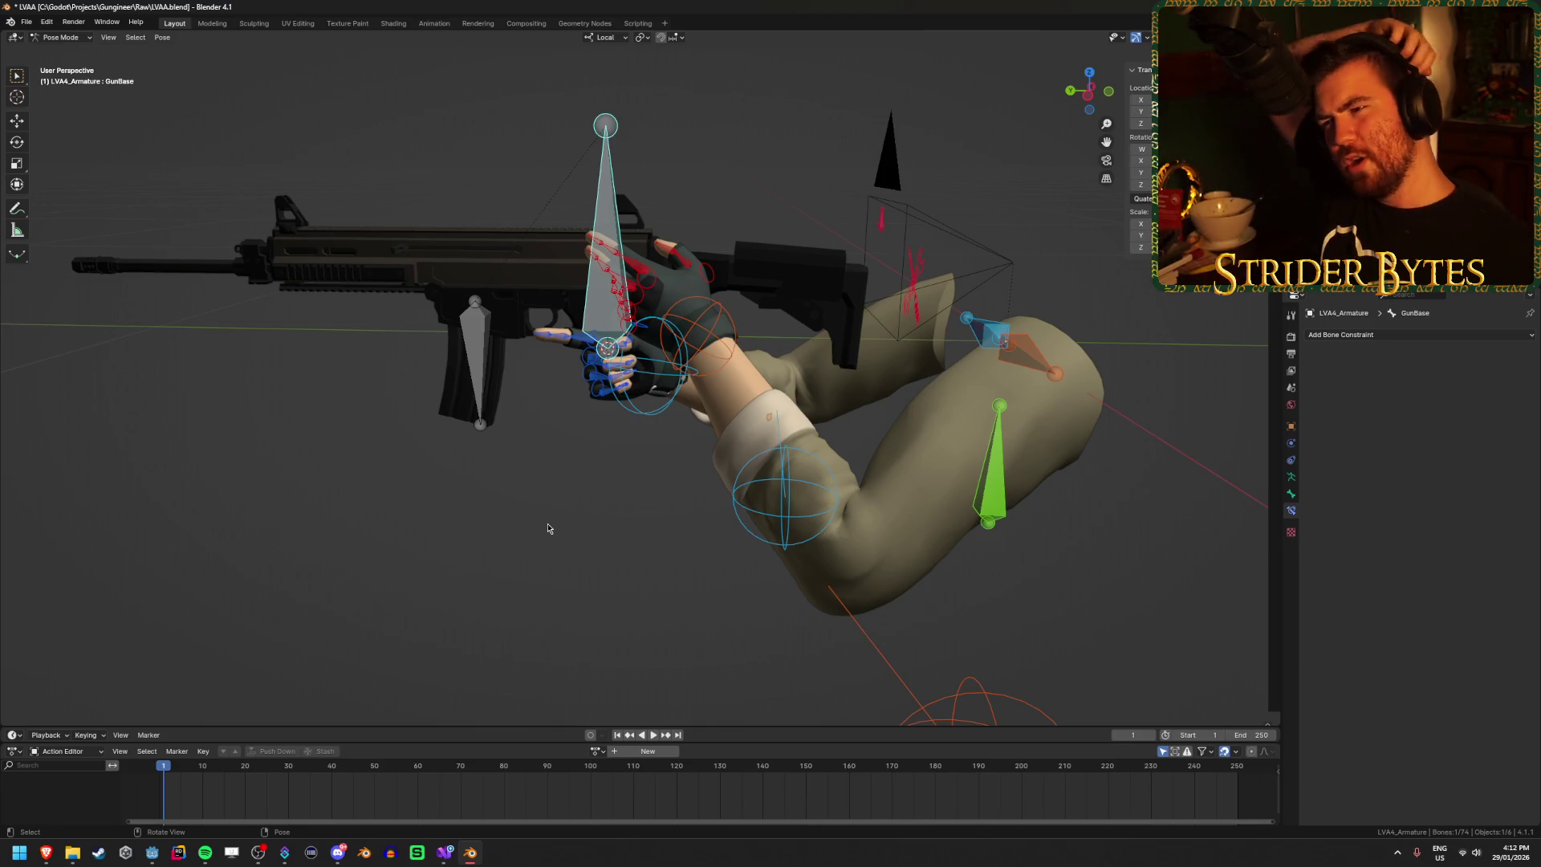
Step: Give handIK.L a Child Of target of LVA4_Armature with the Magazine bone
{"action": "left_click", "coordinate": [710, 320]}
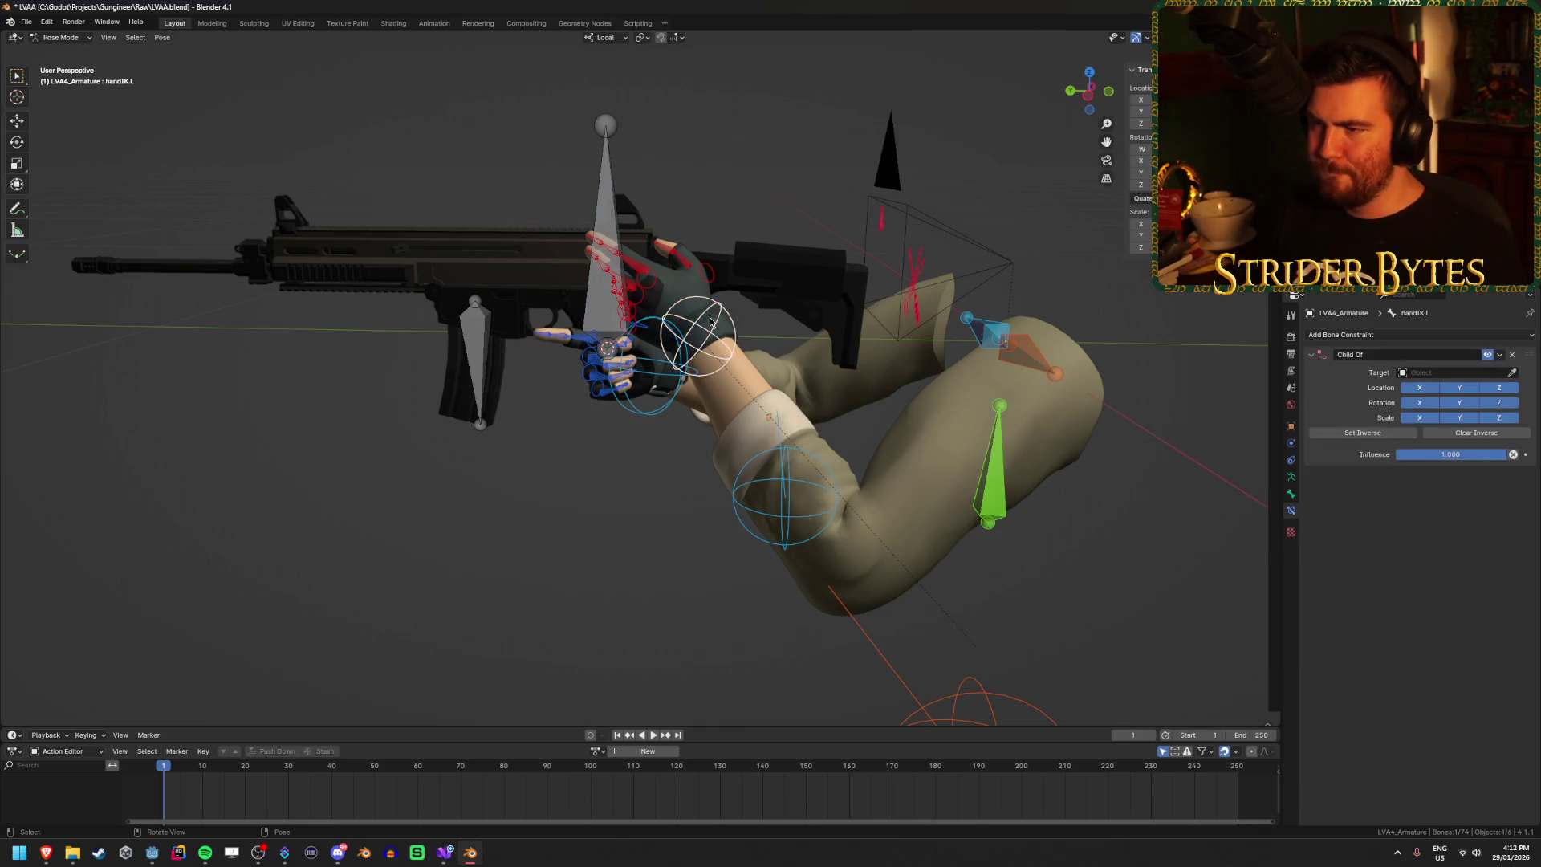
{"action": "left_click_drag", "start_coordinate": [677, 339], "coordinate": [802, 361]}
{"action": "left_click", "coordinate": [1437, 372]}
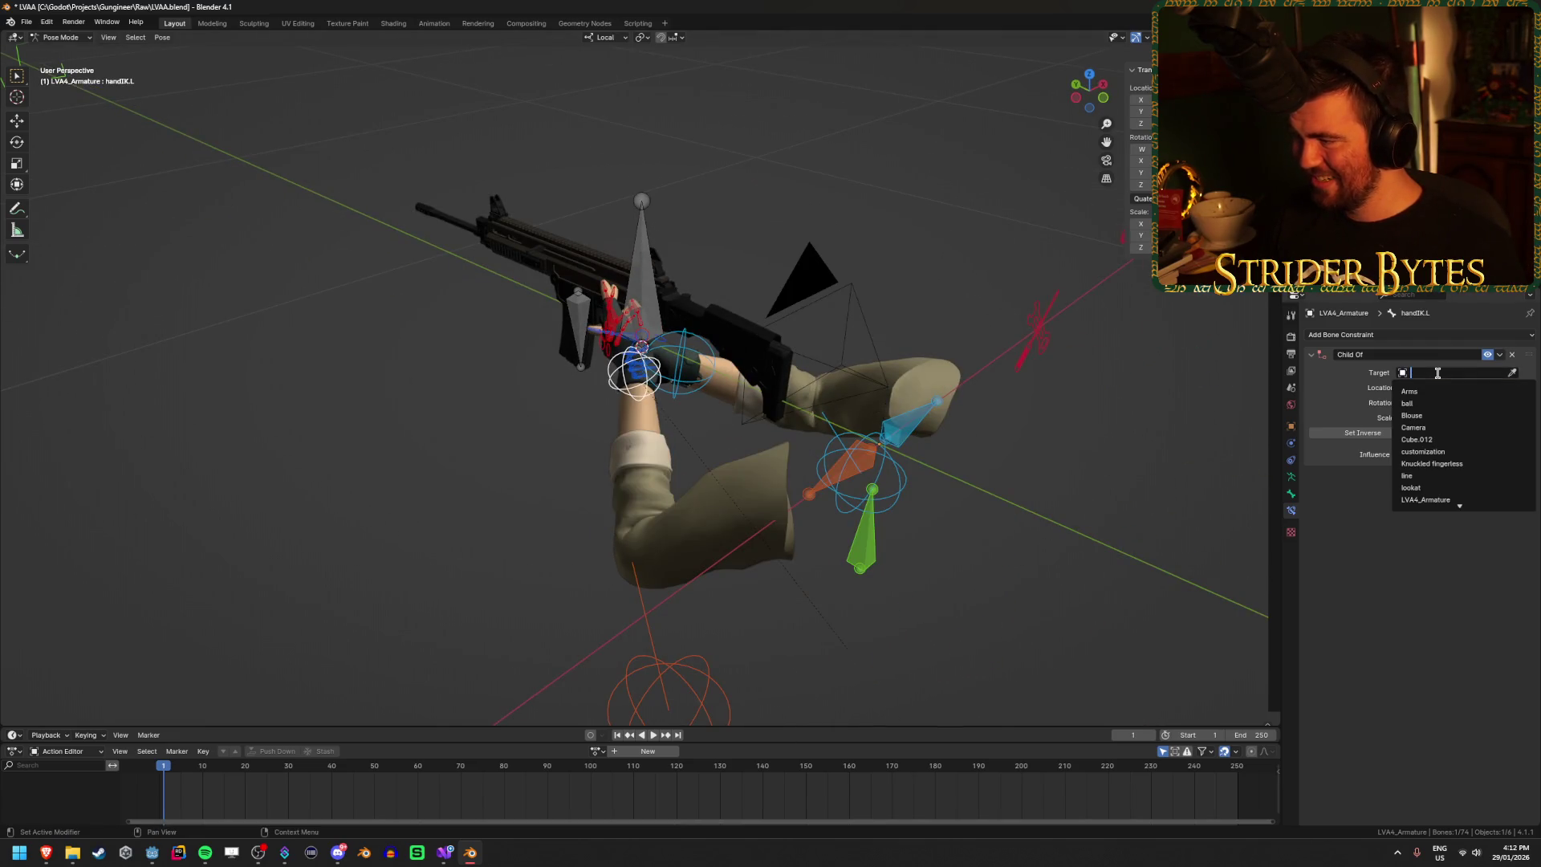
{"action": "type", "text": "ar"}
{"action": "left_click", "coordinate": [1440, 402]}
{"action": "left_click", "coordinate": [1453, 387]}
{"action": "type", "text": "magaz"}
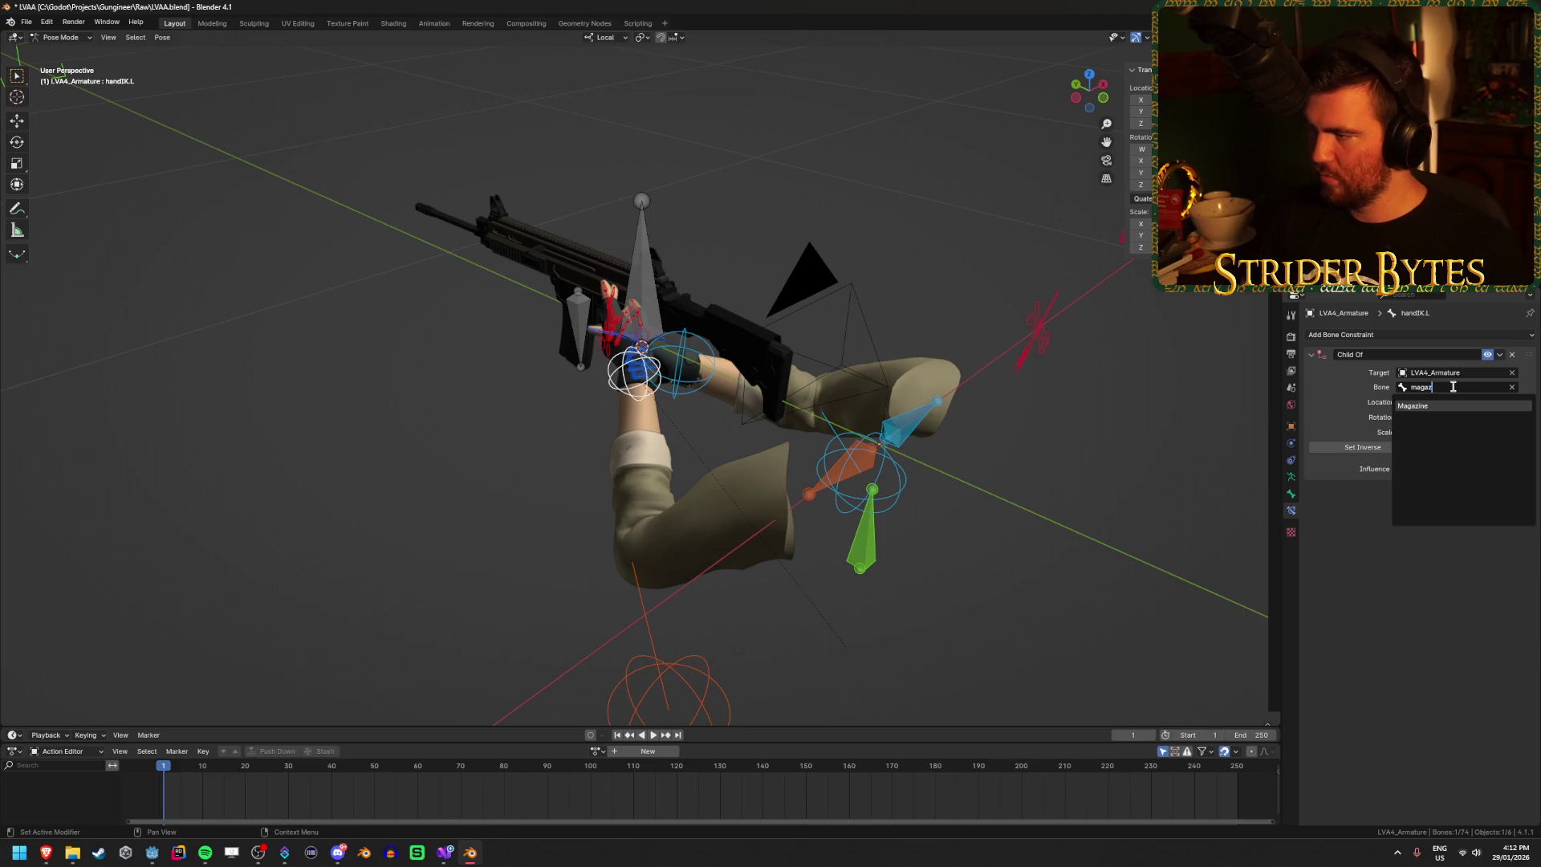
{"action": "key", "text": "Return"}
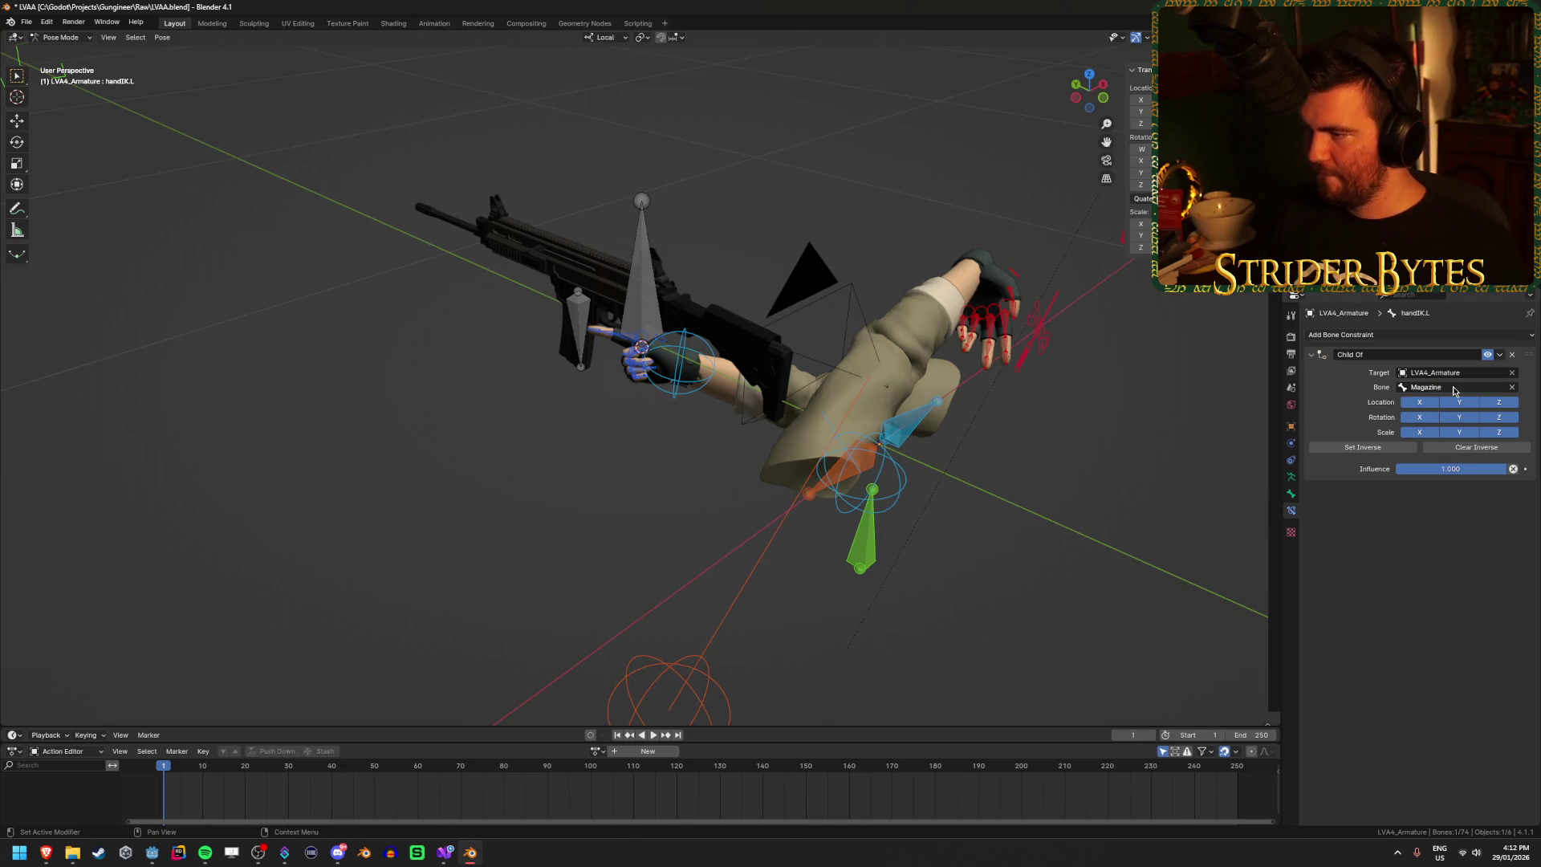
{"action": "scroll", "coordinate": [852, 565], "scroll_direction": "down", "scroll_amount": 5}
Step: Move and rotate the left hand IK bone toward the rifle's handguard
{"action": "key", "text": "g"}
{"action": "left_click", "coordinate": [770, 252]}
{"action": "key", "text": "g"}
{"action": "key", "text": "r"}
{"action": "left_click", "coordinate": [801, 471]}
{"action": "scroll", "coordinate": [802, 471], "scroll_direction": "up", "scroll_amount": 4}
{"action": "mouse_move", "coordinate": [822, 482]}
{"action": "left_mouse_down"}
{"action": "mouse_move", "coordinate": [719, 496]}
{"action": "mouse_move", "coordinate": [758, 435]}
{"action": "left_mouse_up"}
{"action": "key", "text": "r"}
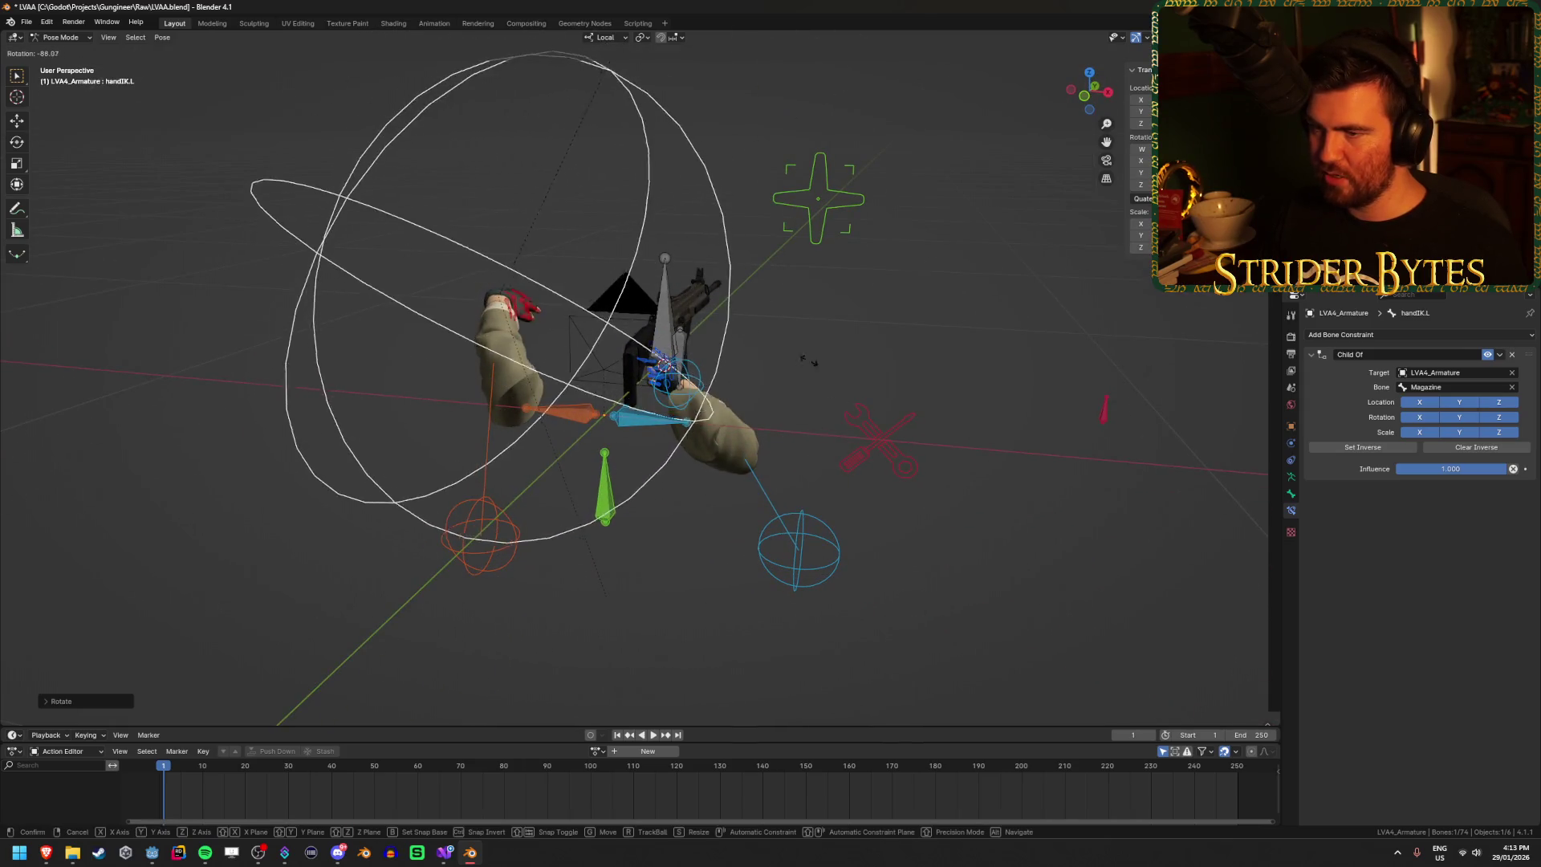
{"action": "left_click", "coordinate": [921, 396]}
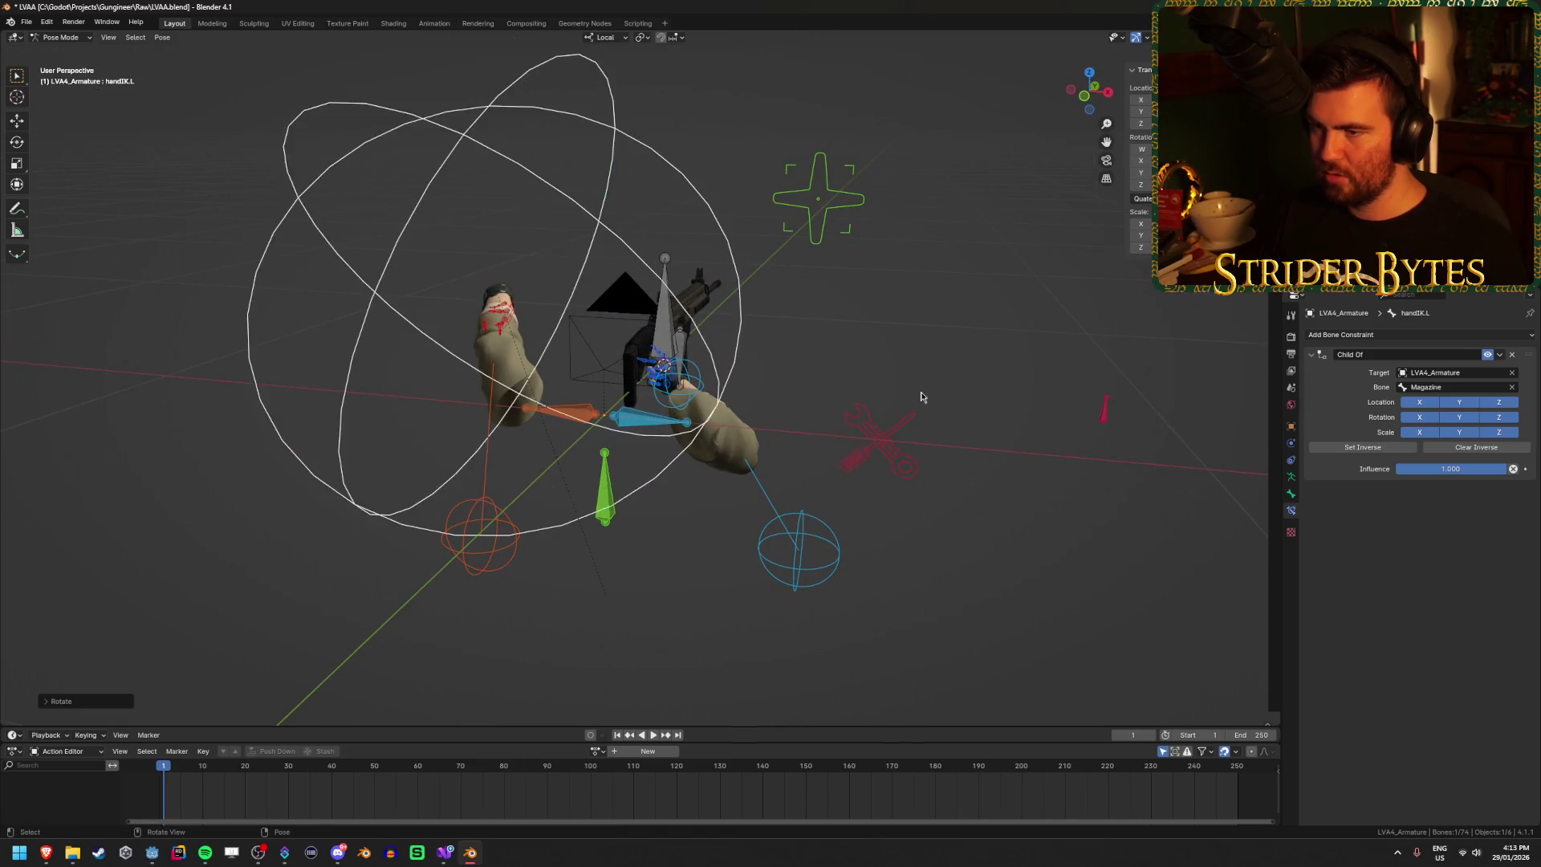
{"action": "scroll", "coordinate": [921, 397], "scroll_direction": "down", "scroll_amount": 3}
{"action": "scroll", "coordinate": [894, 368], "scroll_direction": "up", "scroll_amount": 6}
{"action": "mouse_move", "coordinate": [894, 369]}
{"action": "left_mouse_down"}
{"action": "mouse_move", "coordinate": [915, 330]}
{"action": "mouse_move", "coordinate": [732, 342]}
{"action": "mouse_move", "coordinate": [803, 449]}
{"action": "mouse_move", "coordinate": [750, 596]}
{"action": "mouse_move", "coordinate": [763, 513]}
{"action": "left_mouse_up"}
Step: Shrink, rotate and reposition the left hand control so it grips the handguard
{"action": "key", "text": "s"}
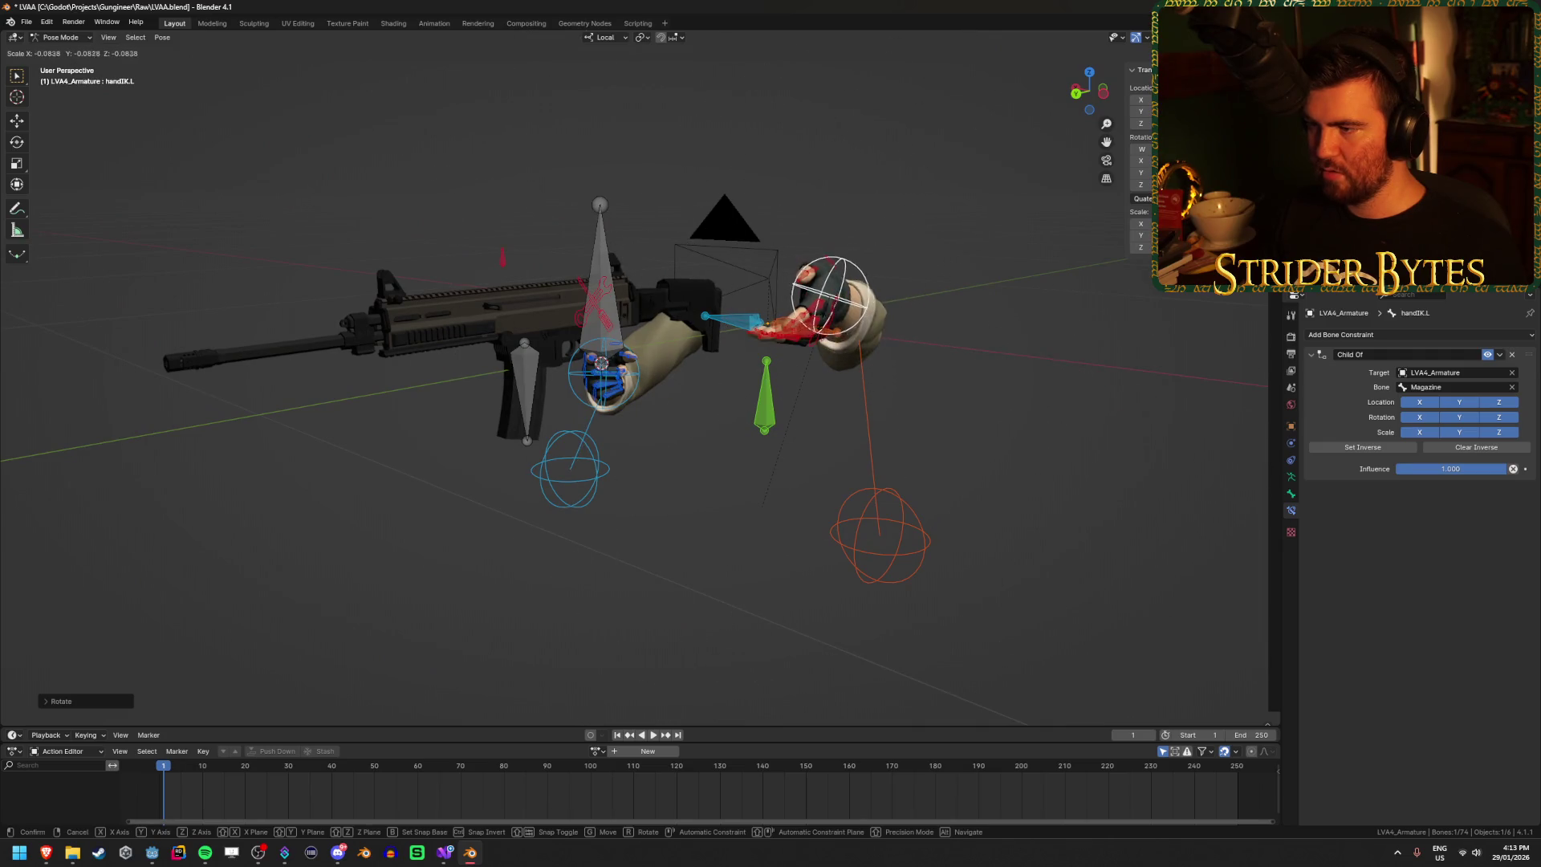
{"action": "key", "text": "Return"}
{"action": "left_click_drag", "start_coordinate": [883, 361], "coordinate": [919, 375]}
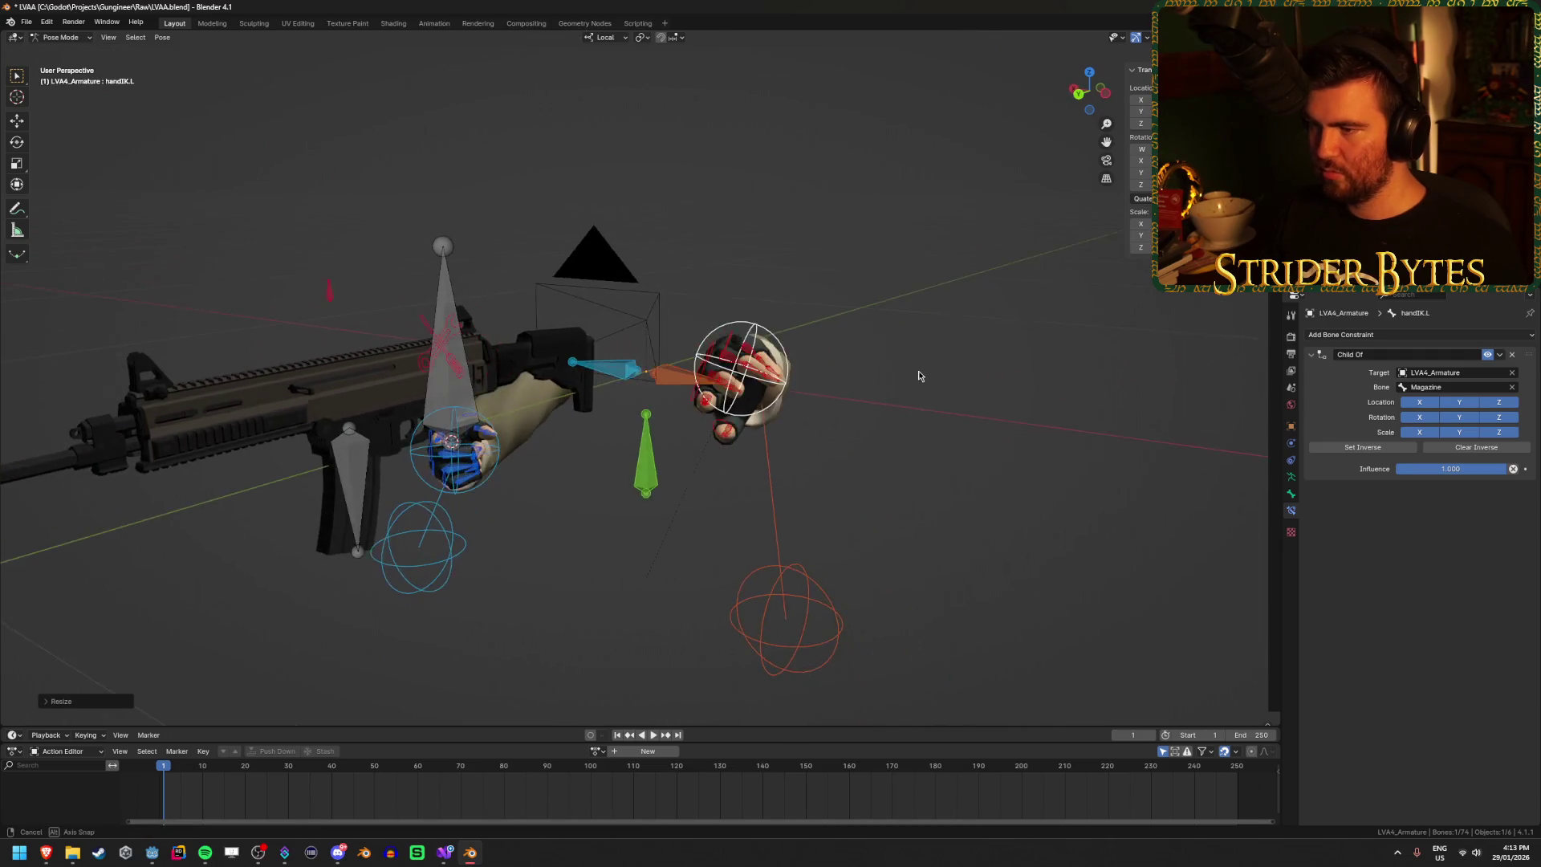
{"action": "key", "text": "r"}
{"action": "left_click", "coordinate": [994, 430]}
{"action": "mouse_move", "coordinate": [994, 430]}
{"action": "left_mouse_down"}
{"action": "mouse_move", "coordinate": [897, 422]}
{"action": "mouse_move", "coordinate": [867, 452]}
{"action": "mouse_move", "coordinate": [922, 522]}
{"action": "mouse_move", "coordinate": [977, 540]}
{"action": "mouse_move", "coordinate": [968, 344]}
{"action": "left_mouse_up"}
{"action": "key", "text": "g"}
{"action": "left_click", "coordinate": [891, 429]}
{"action": "key", "text": "r"}
{"action": "left_click", "coordinate": [695, 619]}
{"action": "mouse_move", "coordinate": [695, 618]}
{"action": "left_mouse_down"}
{"action": "mouse_move", "coordinate": [928, 422]}
{"action": "mouse_move", "coordinate": [860, 398]}
{"action": "left_mouse_up"}
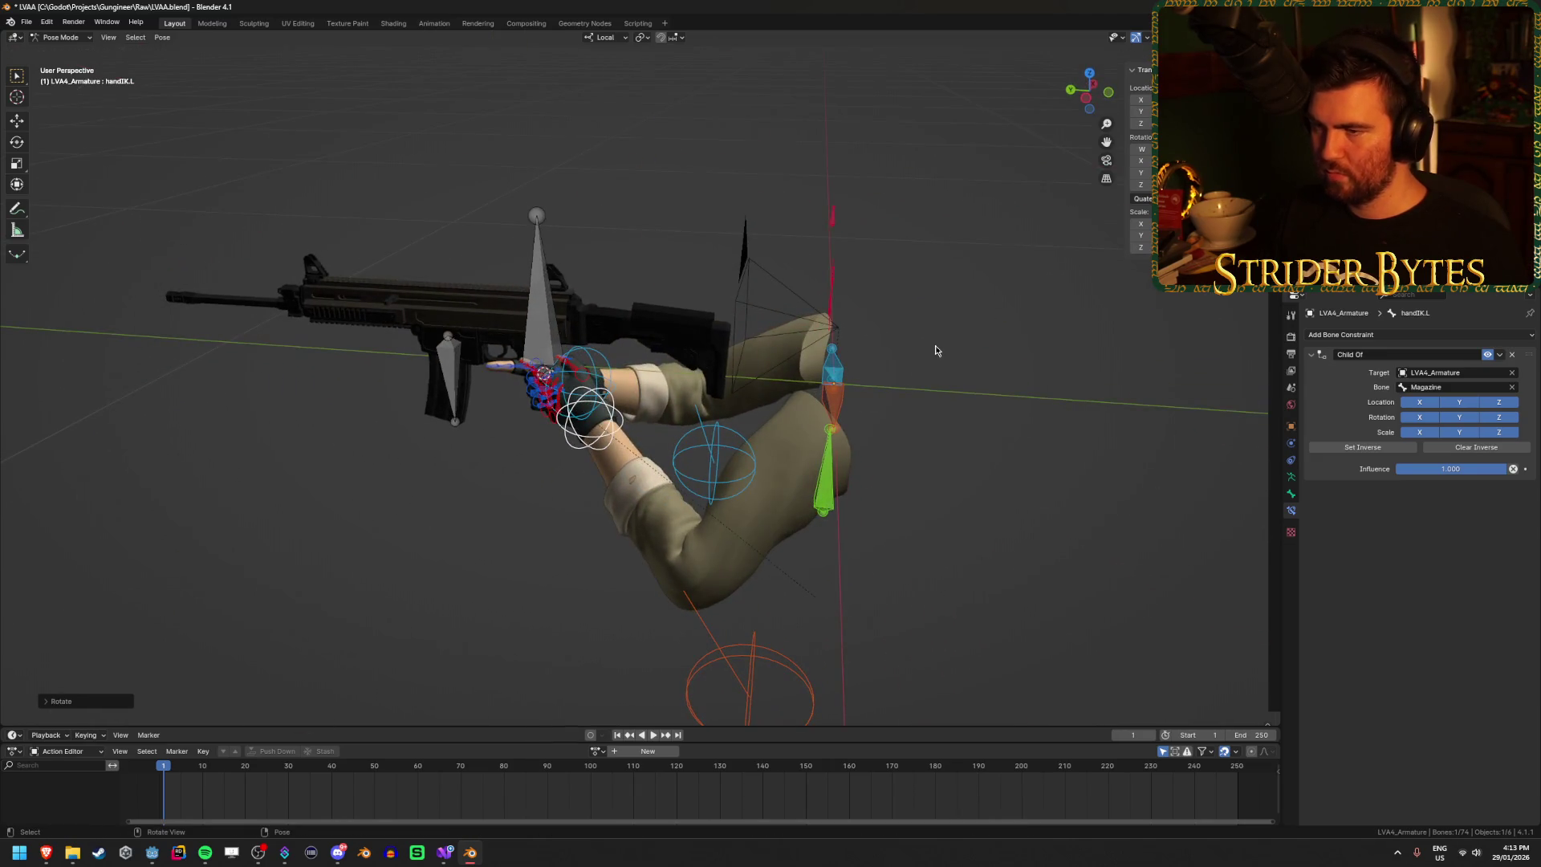
{"action": "scroll", "coordinate": [588, 321], "scroll_direction": "up", "scroll_amount": 2}
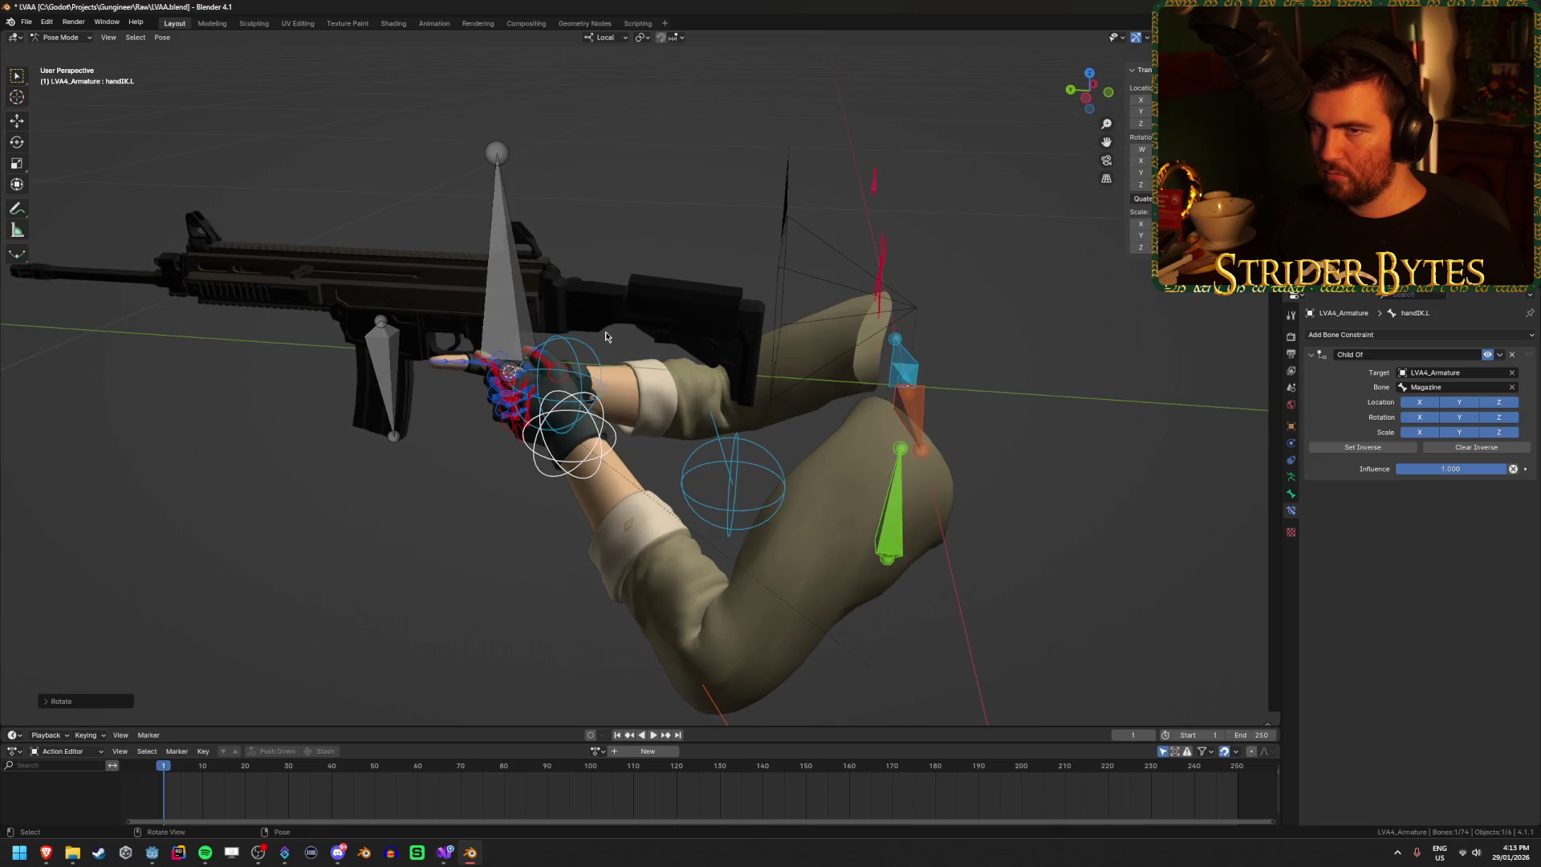
{"action": "mouse_move", "coordinate": [605, 341]}
{"action": "left_mouse_down"}
{"action": "mouse_move", "coordinate": [615, 386]}
{"action": "mouse_move", "coordinate": [686, 433]}
{"action": "mouse_move", "coordinate": [697, 410]}
{"action": "left_mouse_up"}
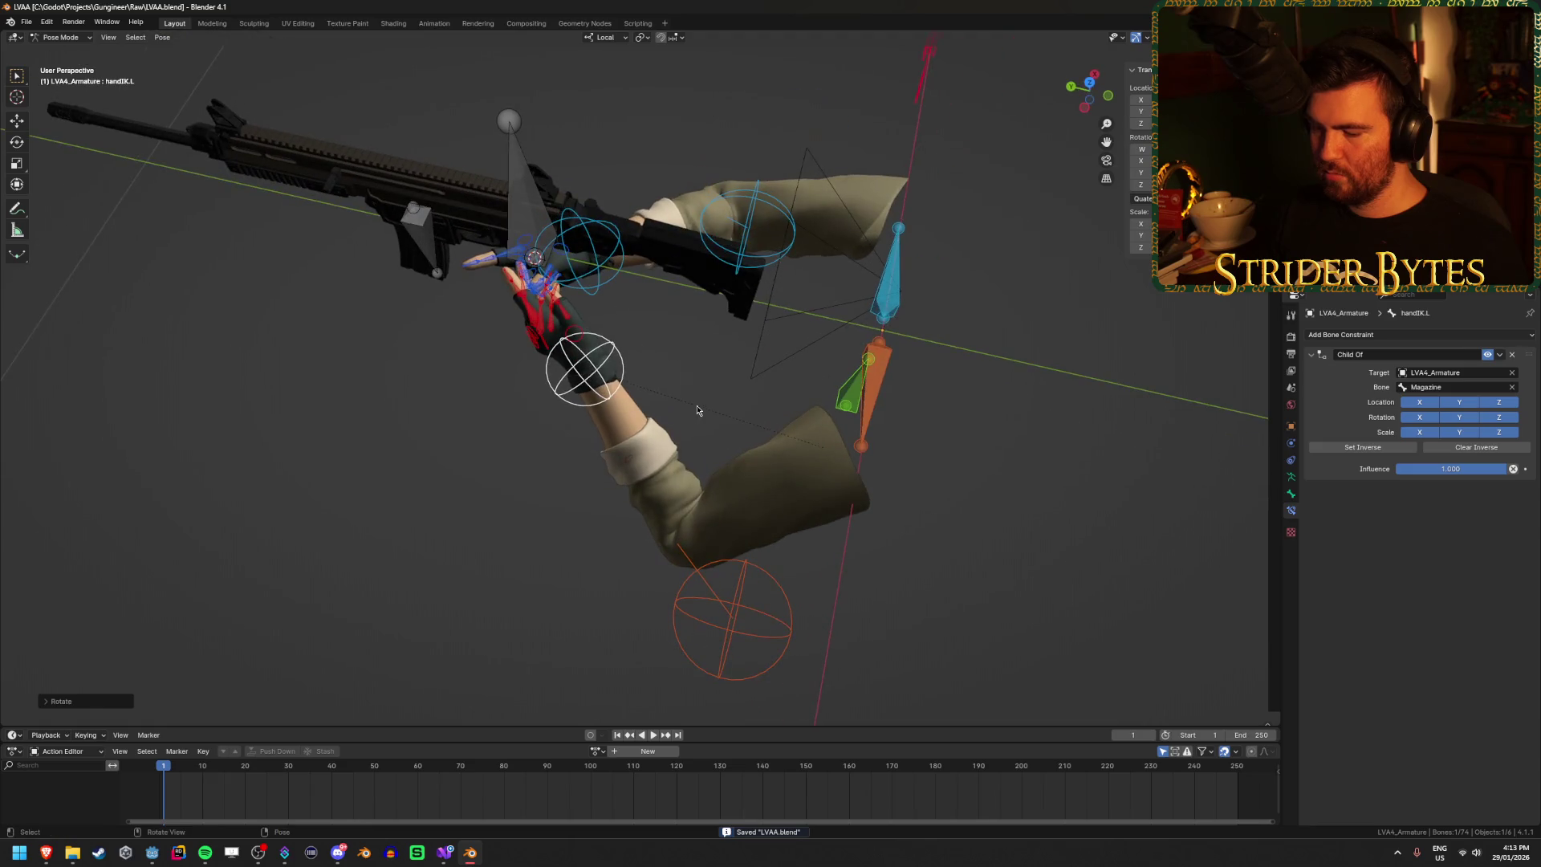
Step: Preview the two-hand pose through the scene camera, then return to free view
{"action": "key", "text": "KP_0"}
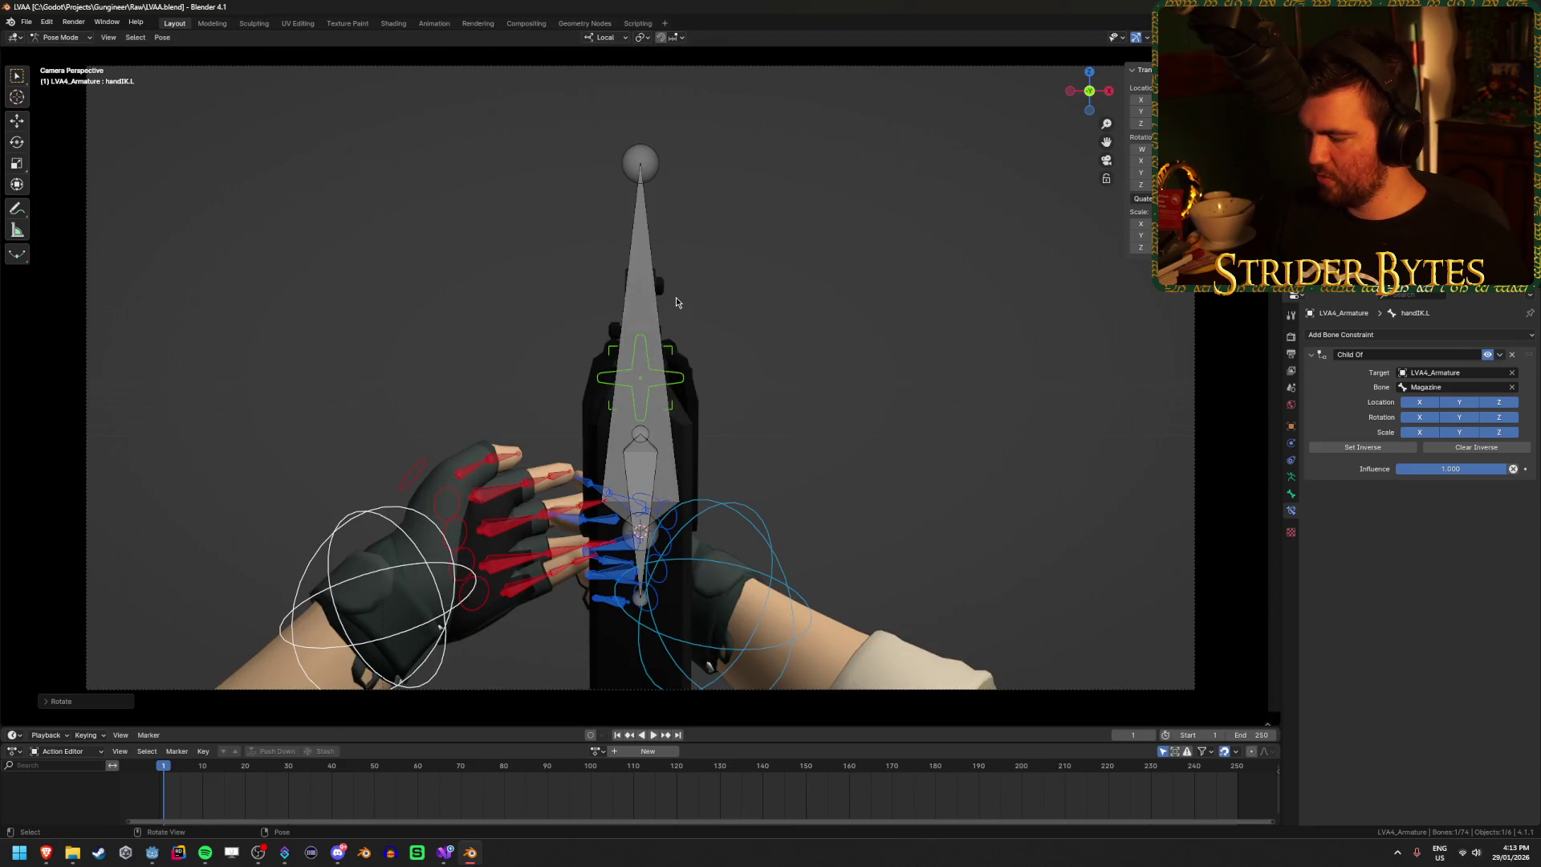
{"action": "scroll", "coordinate": [676, 301], "scroll_direction": "down", "scroll_amount": 1}
{"action": "scroll", "coordinate": [610, 355], "scroll_direction": "up", "scroll_amount": 2}
{"action": "key", "text": "KP_0"}
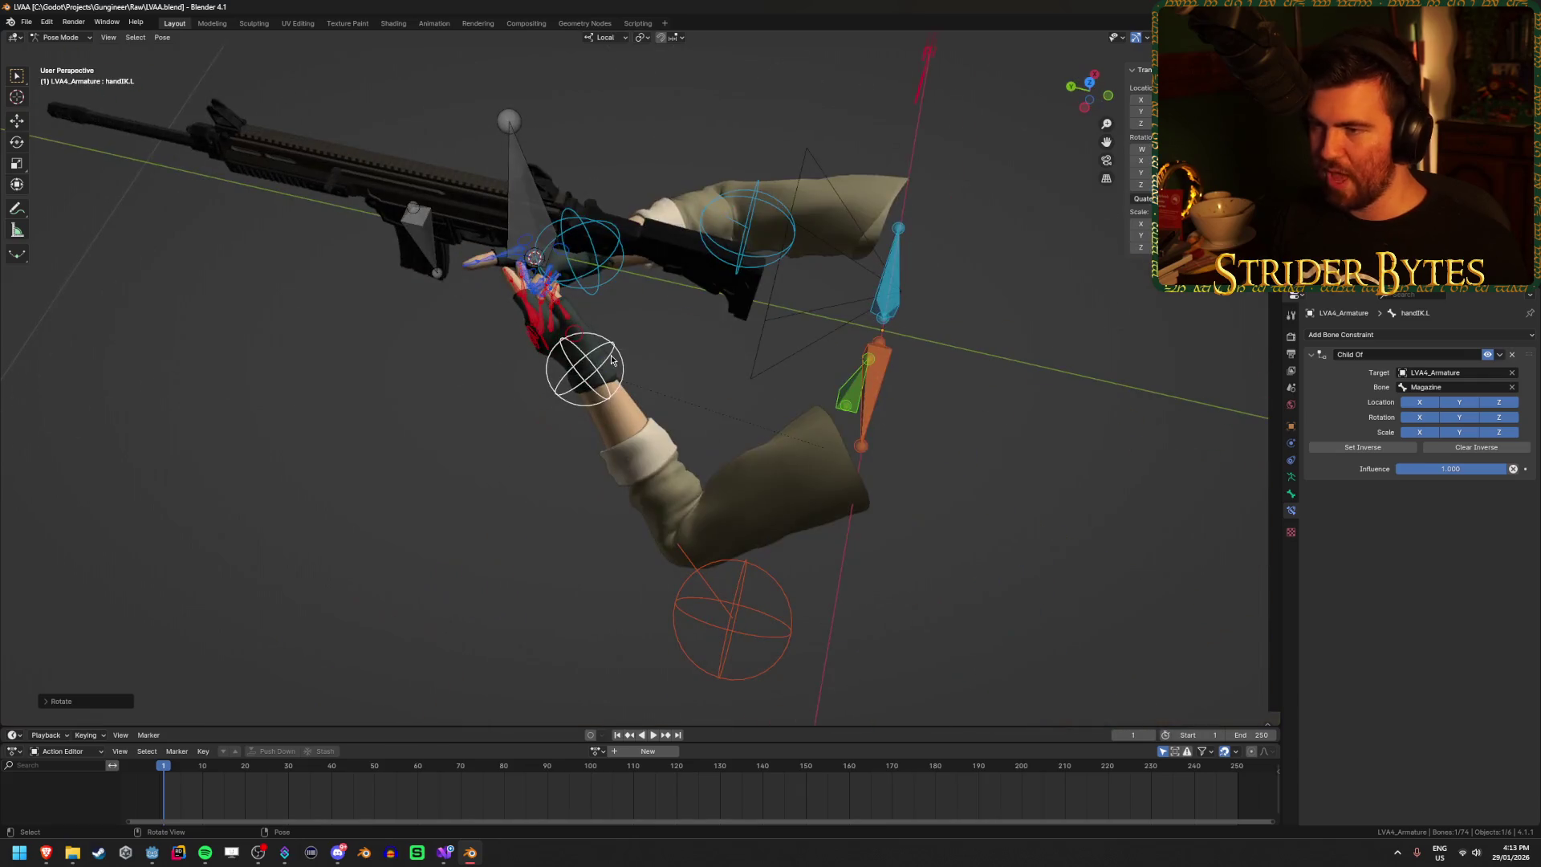
{"action": "left_click_drag", "start_coordinate": [612, 358], "coordinate": [784, 304]}
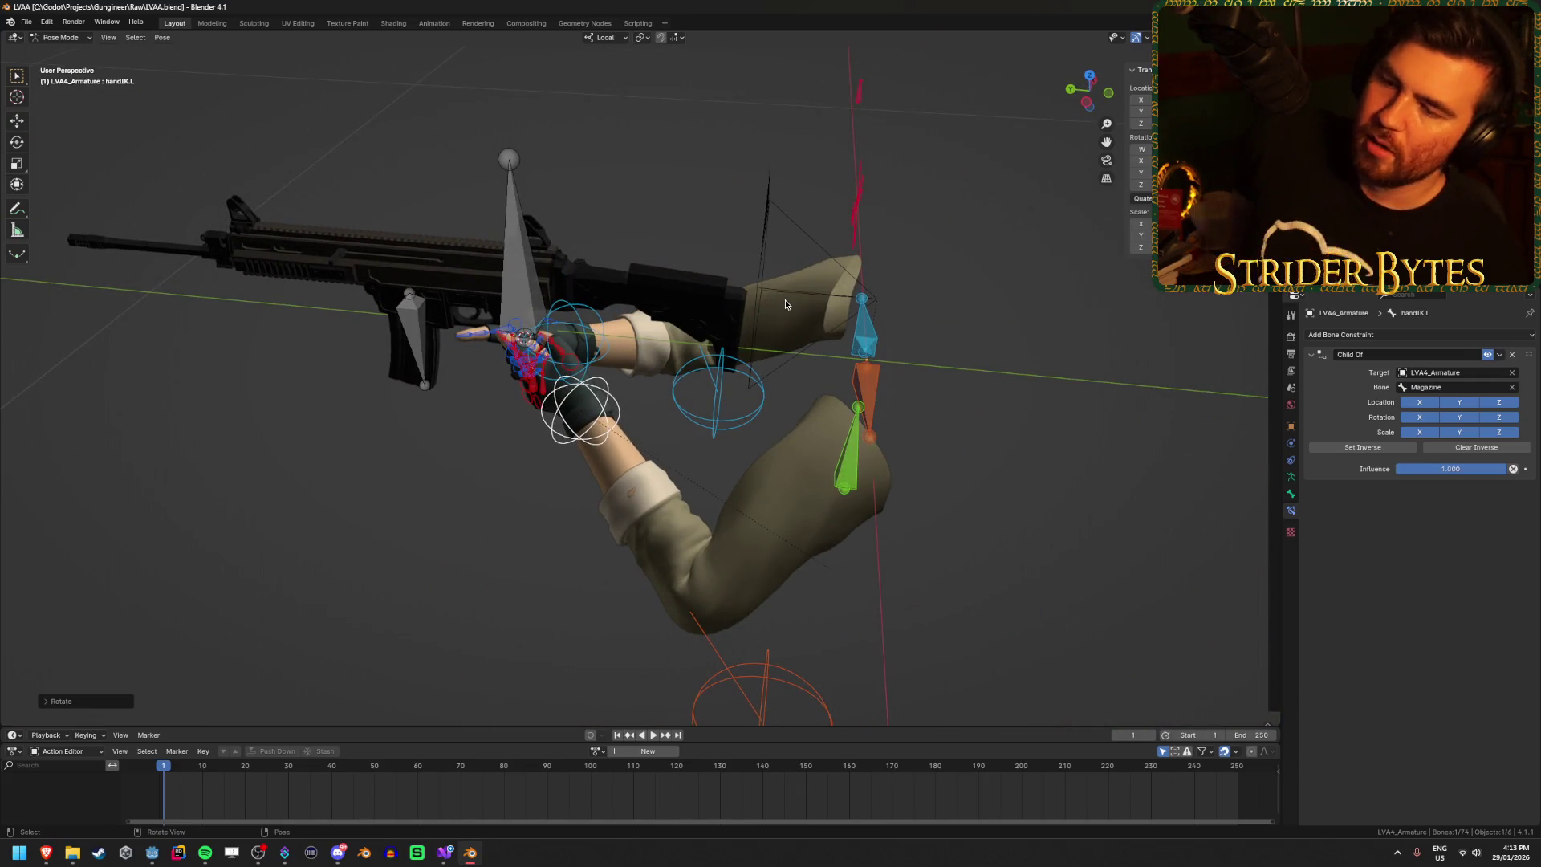
Step: Test-move the Magazine bone to confirm the left hand follows, cancelling each move
{"action": "left_click", "coordinate": [427, 338]}
{"action": "key", "text": "g"}
{"action": "key", "text": "Escape"}
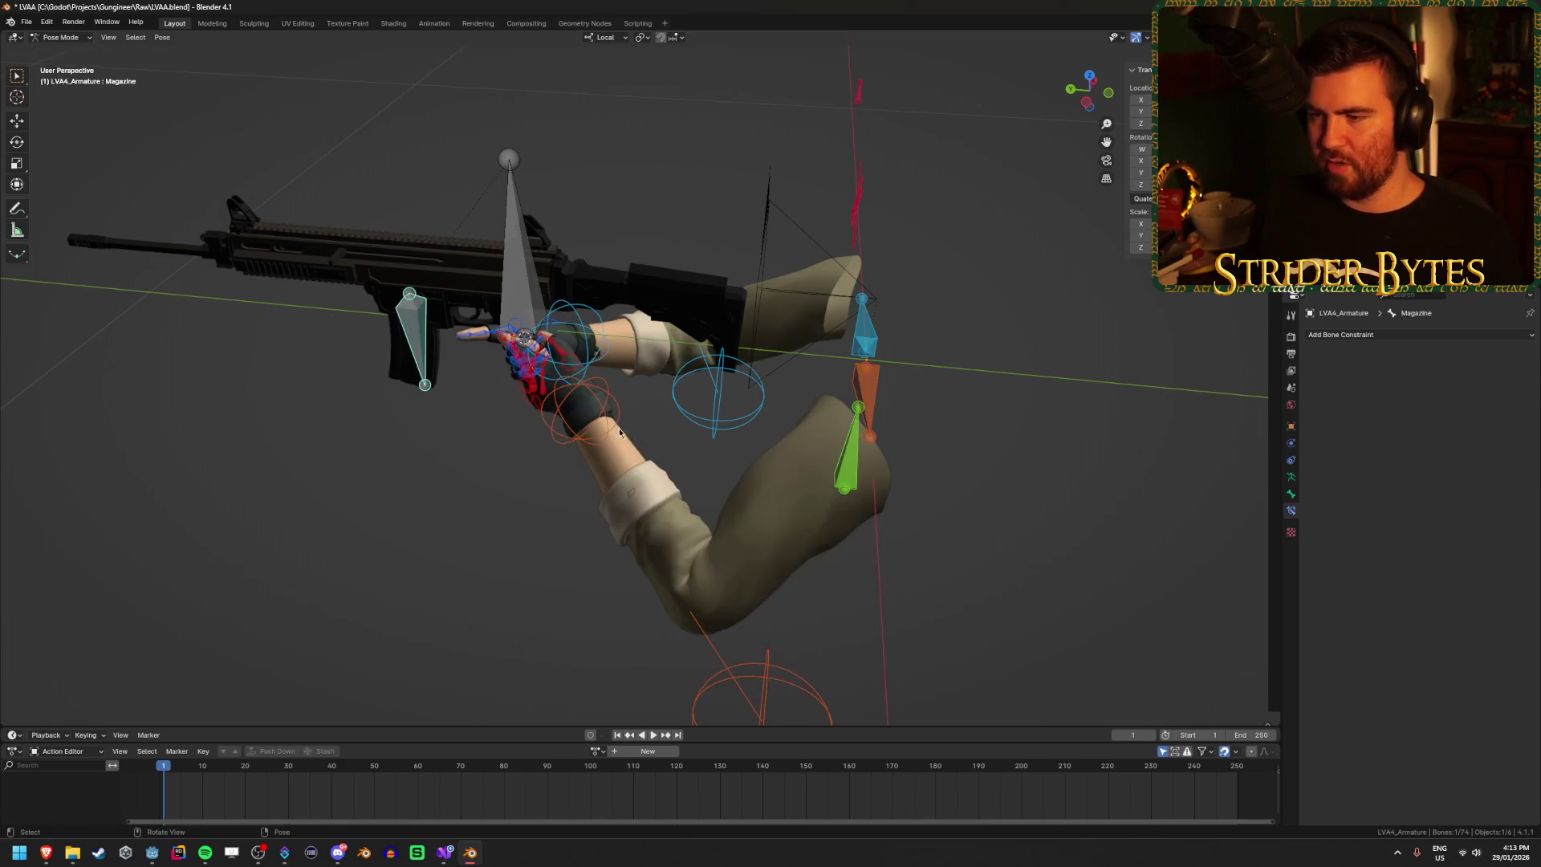
{"action": "key", "text": "g"}
{"action": "key", "text": "Escape"}
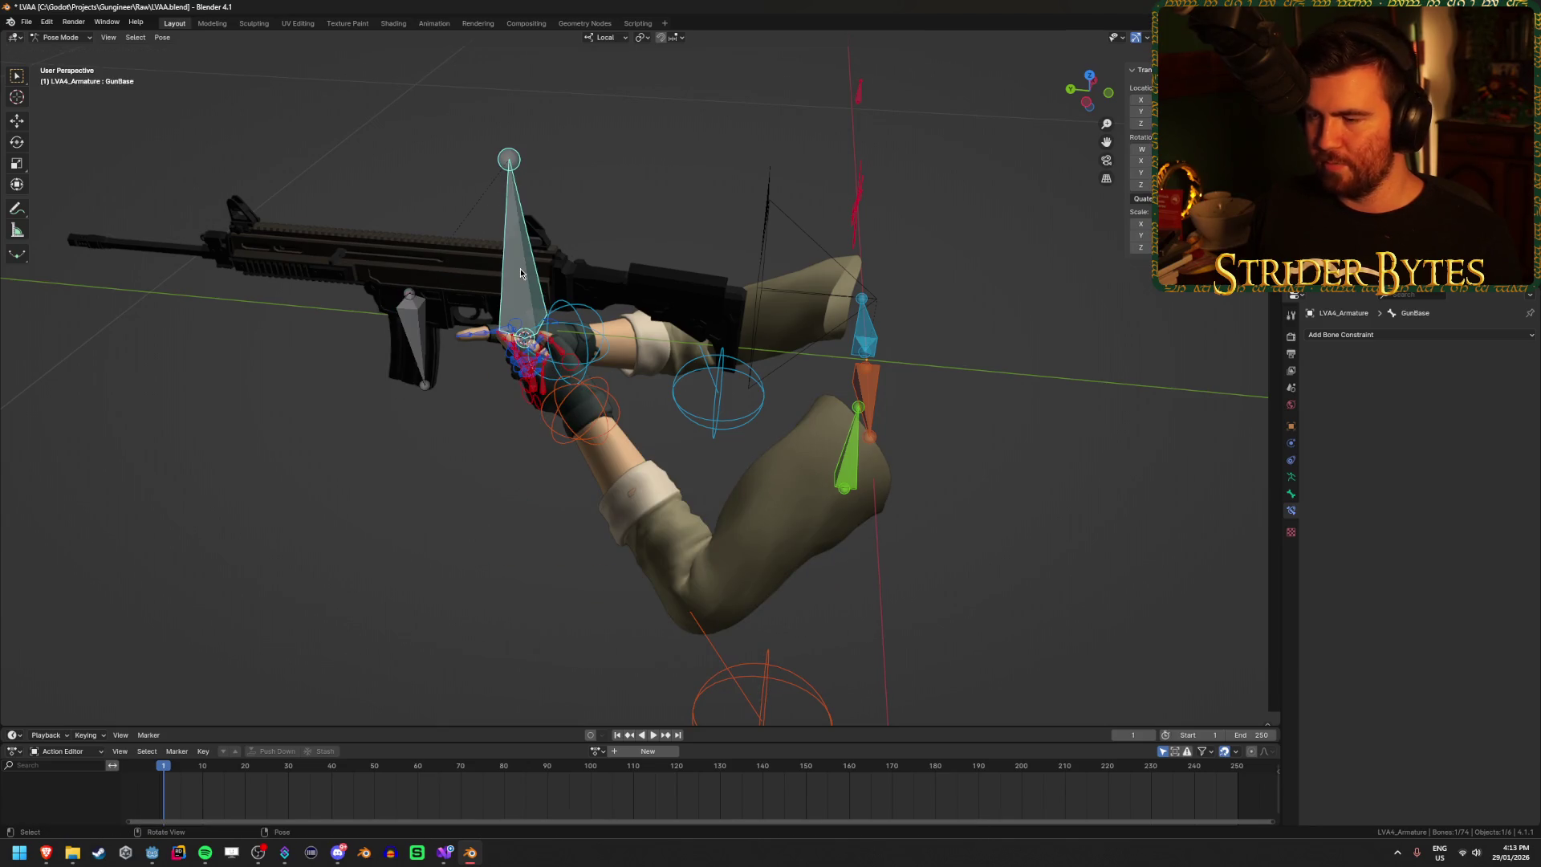
Step: In camera view, move the GunBase bone so the rifle sits right of centre
{"action": "key", "text": "KP_0"}
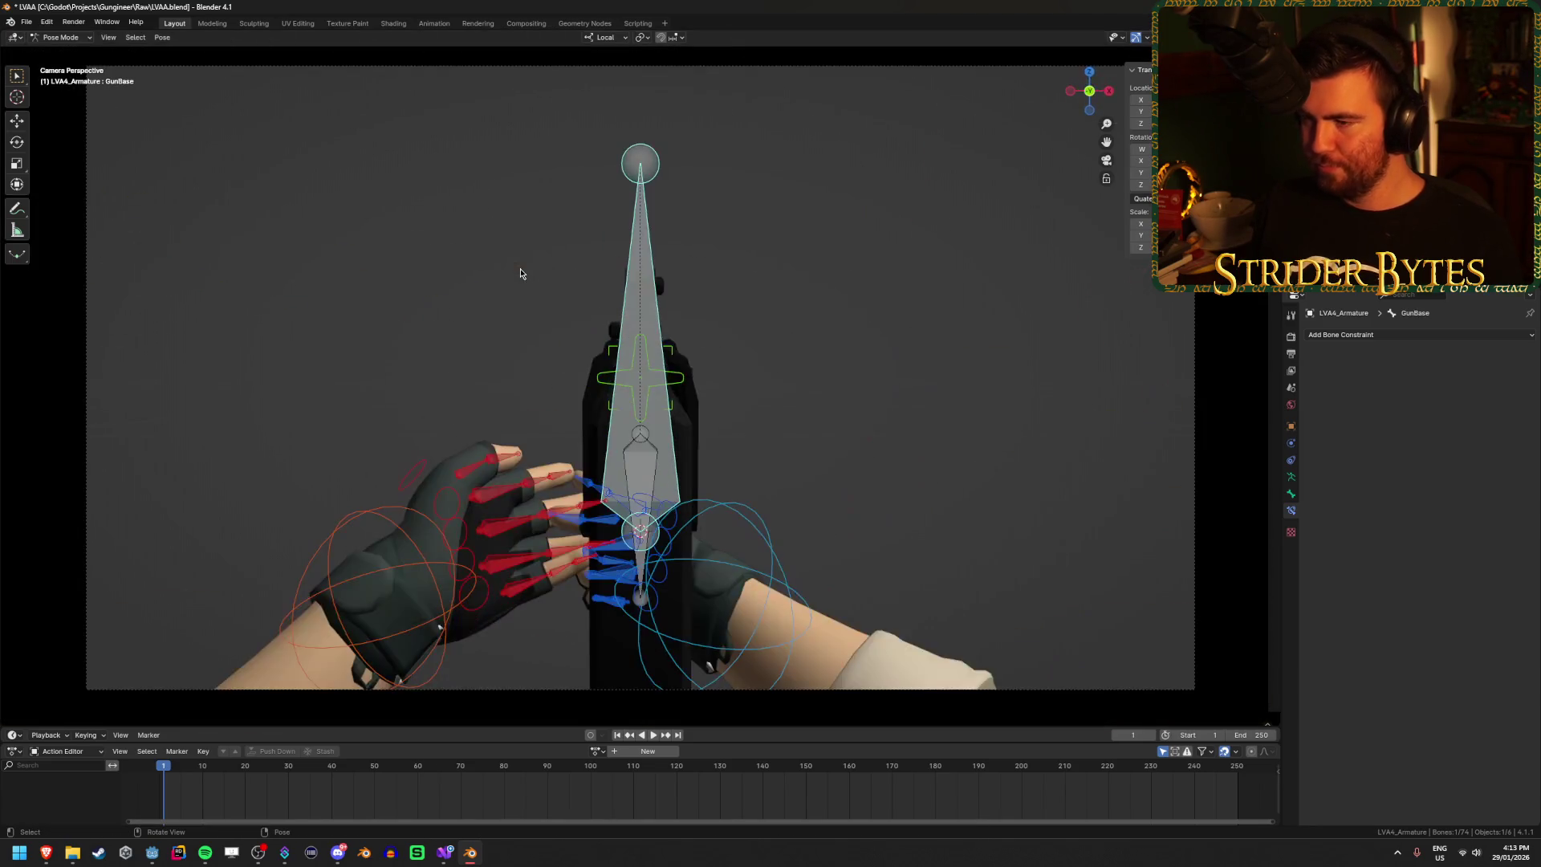
{"action": "key", "text": "g"}
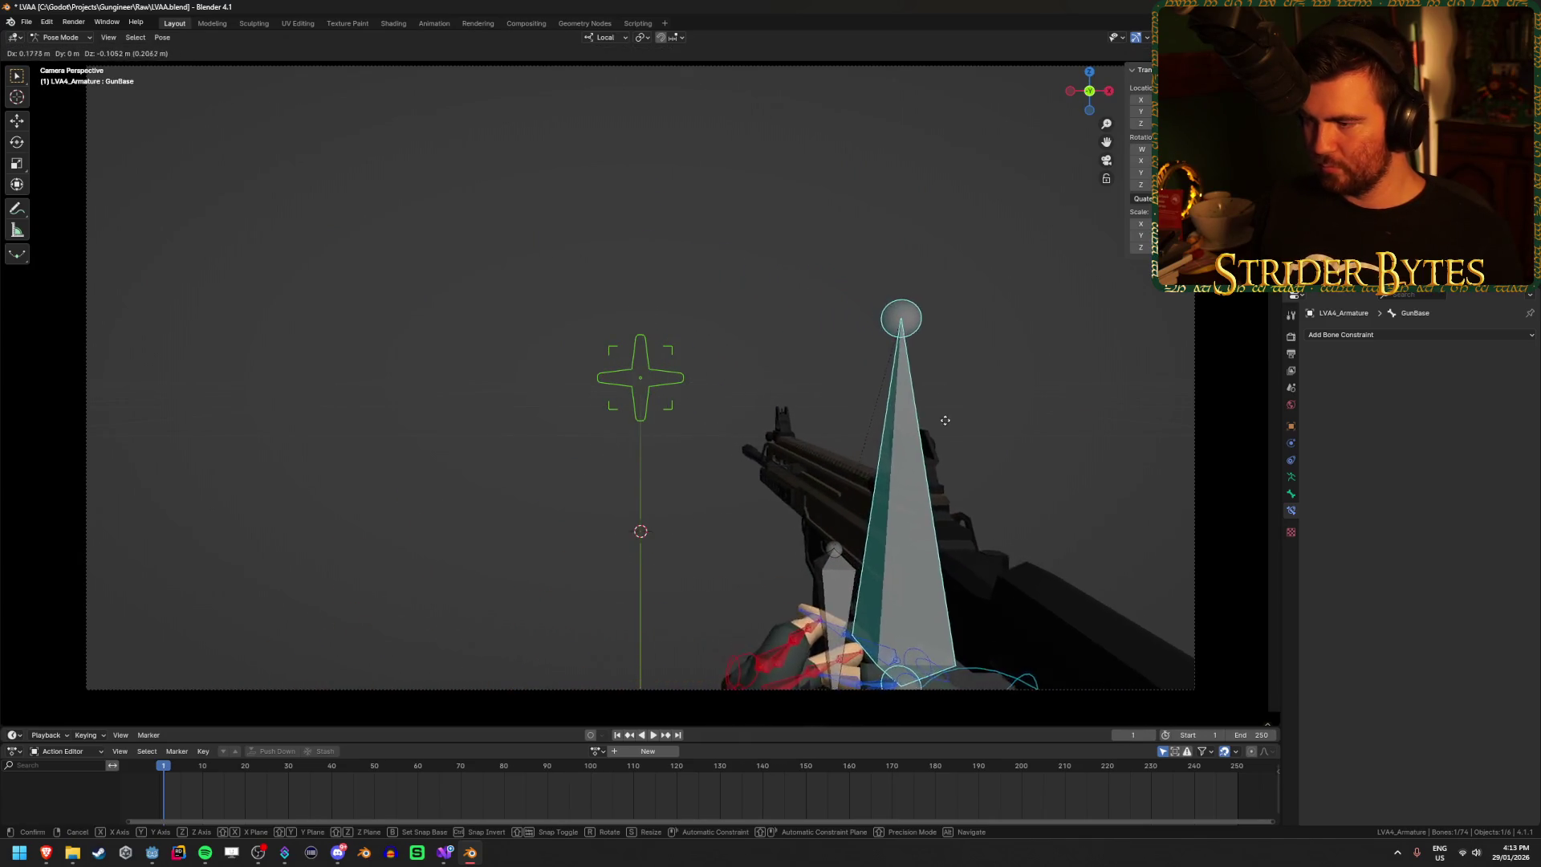
{"action": "left_click", "coordinate": [926, 427]}
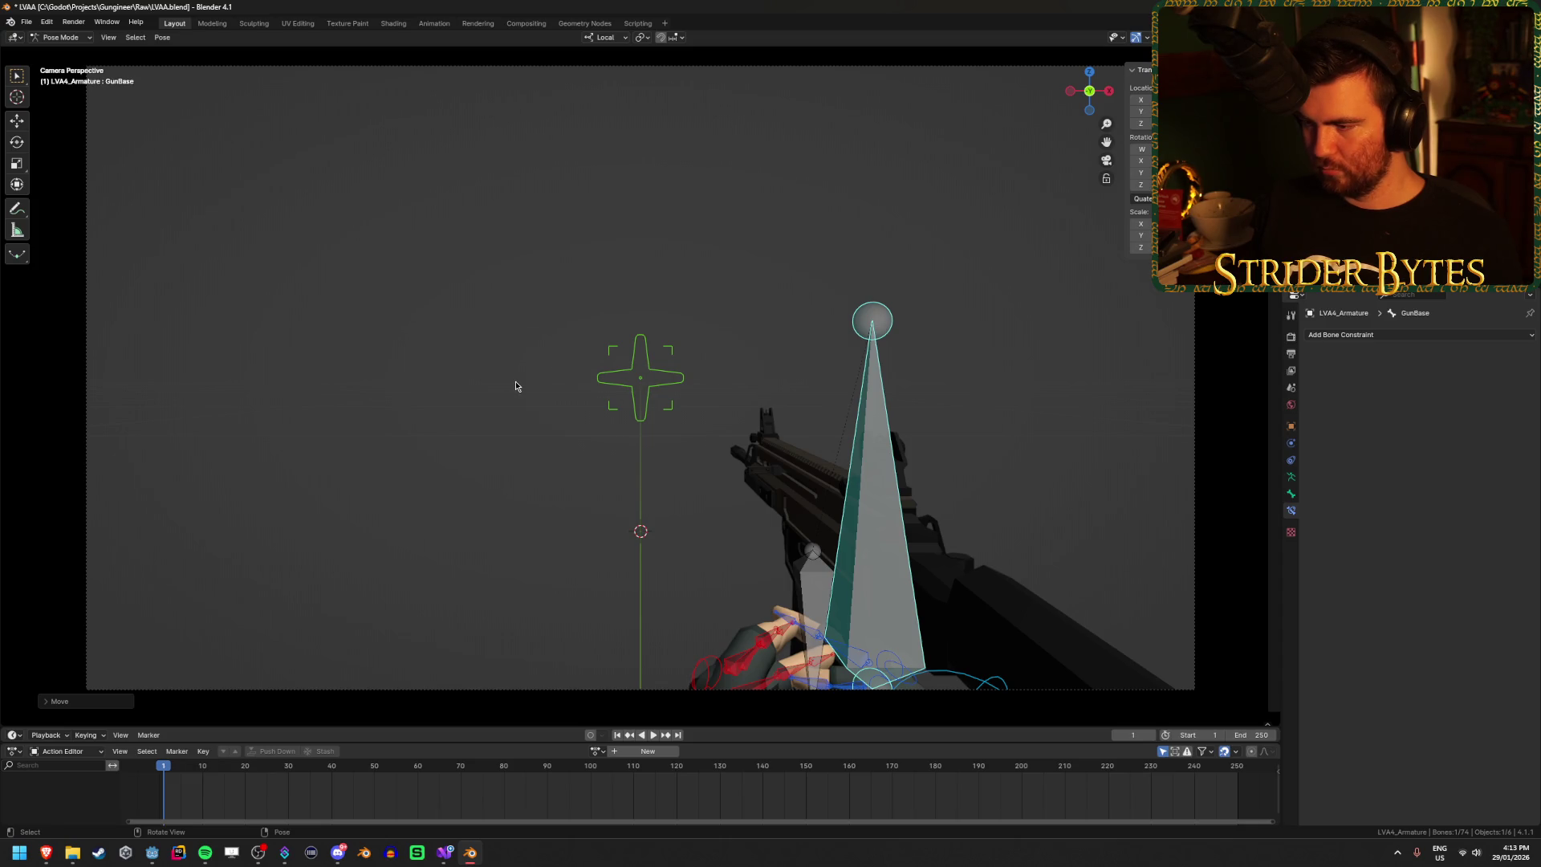
{"action": "key", "text": "g"}
{"action": "key", "text": "z"}
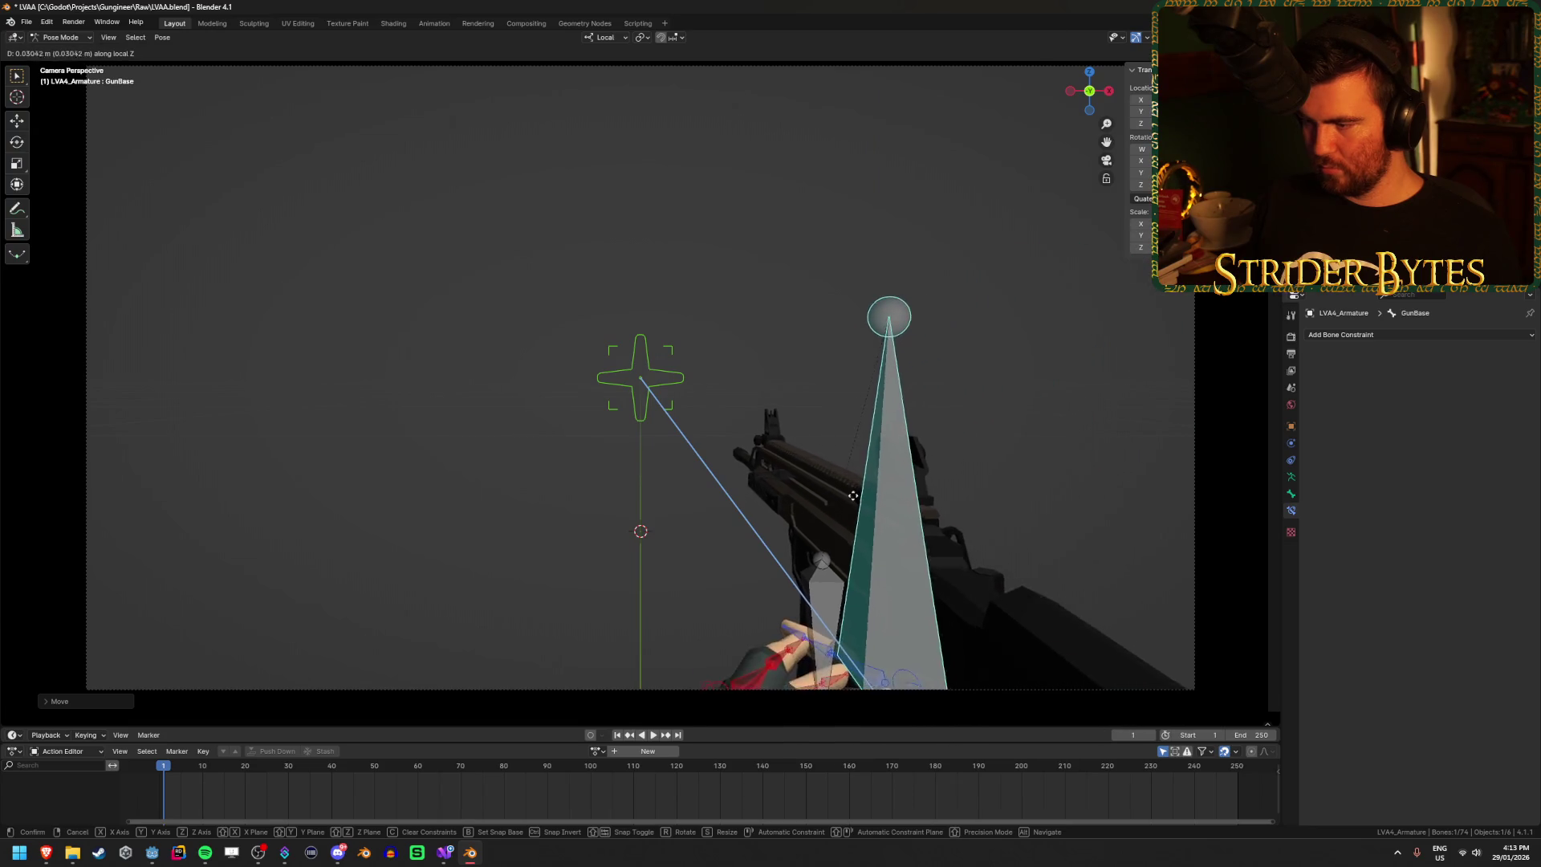
{"action": "key", "text": "z"}
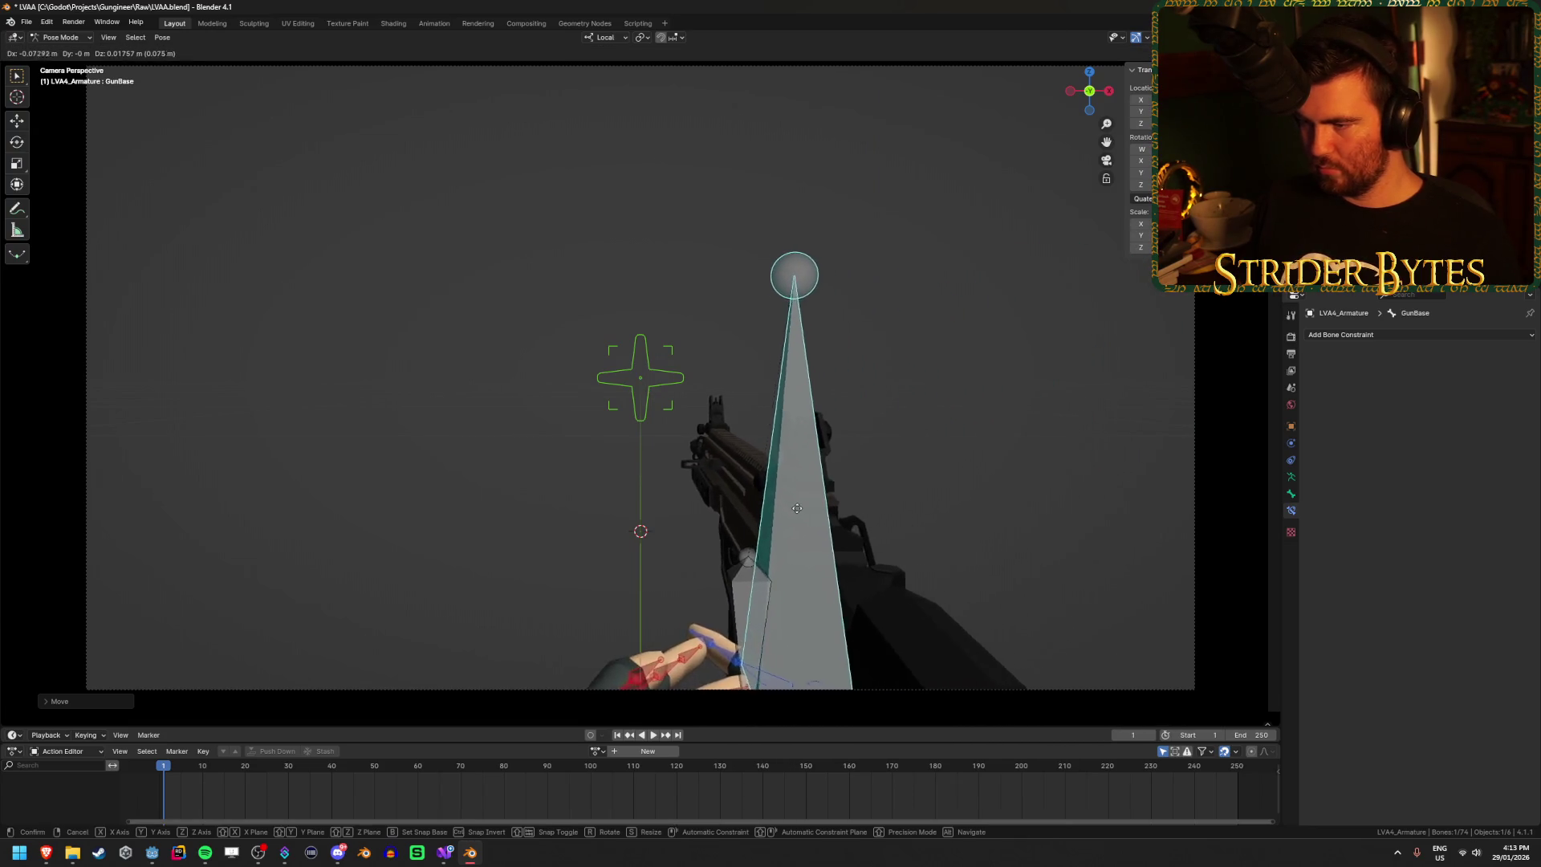
{"action": "left_click", "coordinate": [611, 482]}
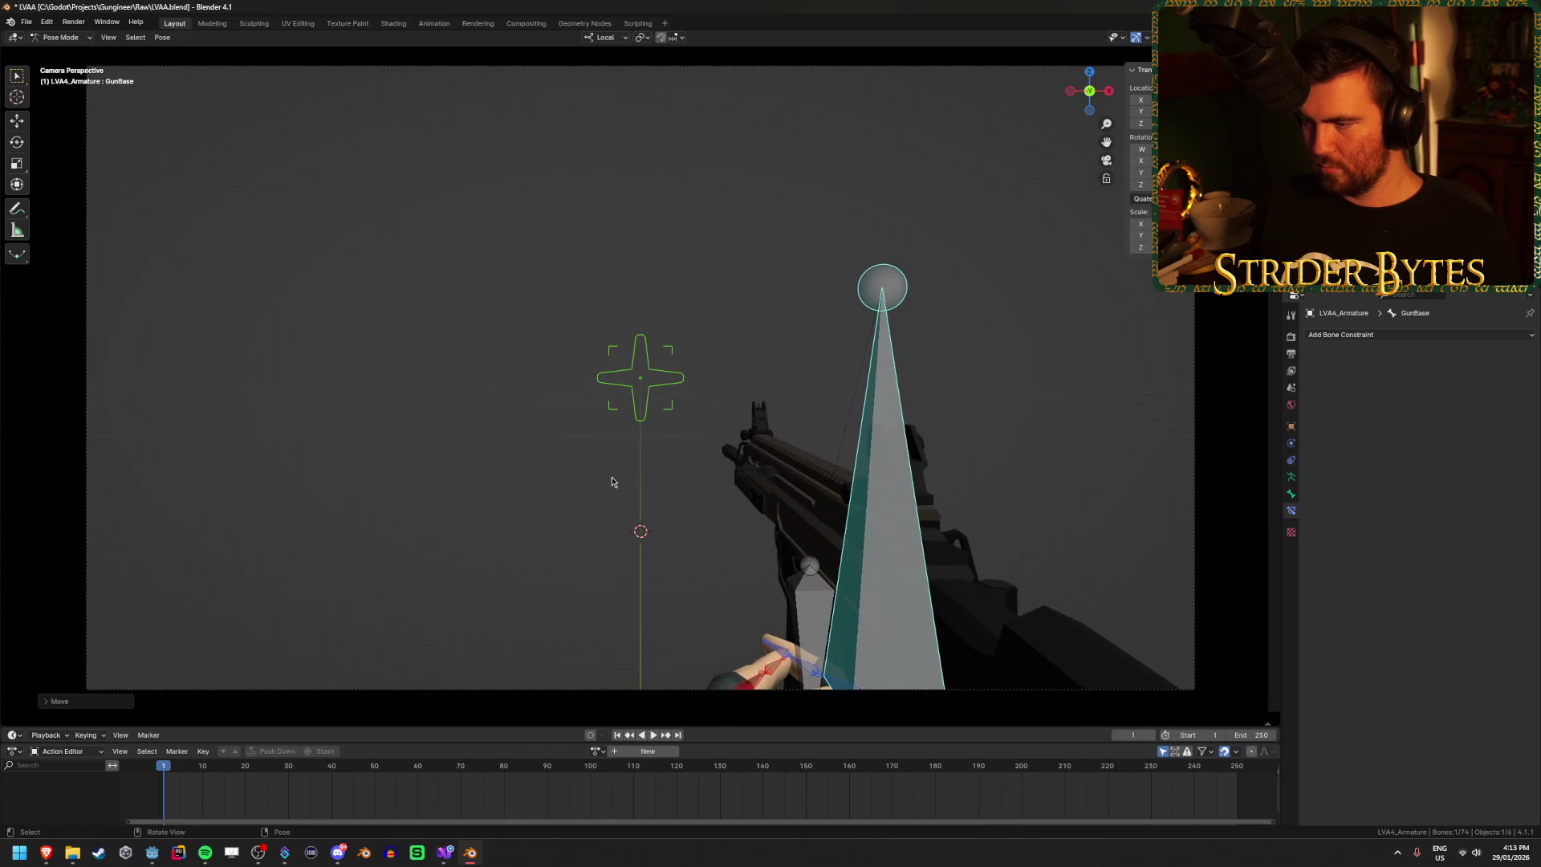
{"action": "left_click_drag", "start_coordinate": [427, 470], "coordinate": [632, 586]}
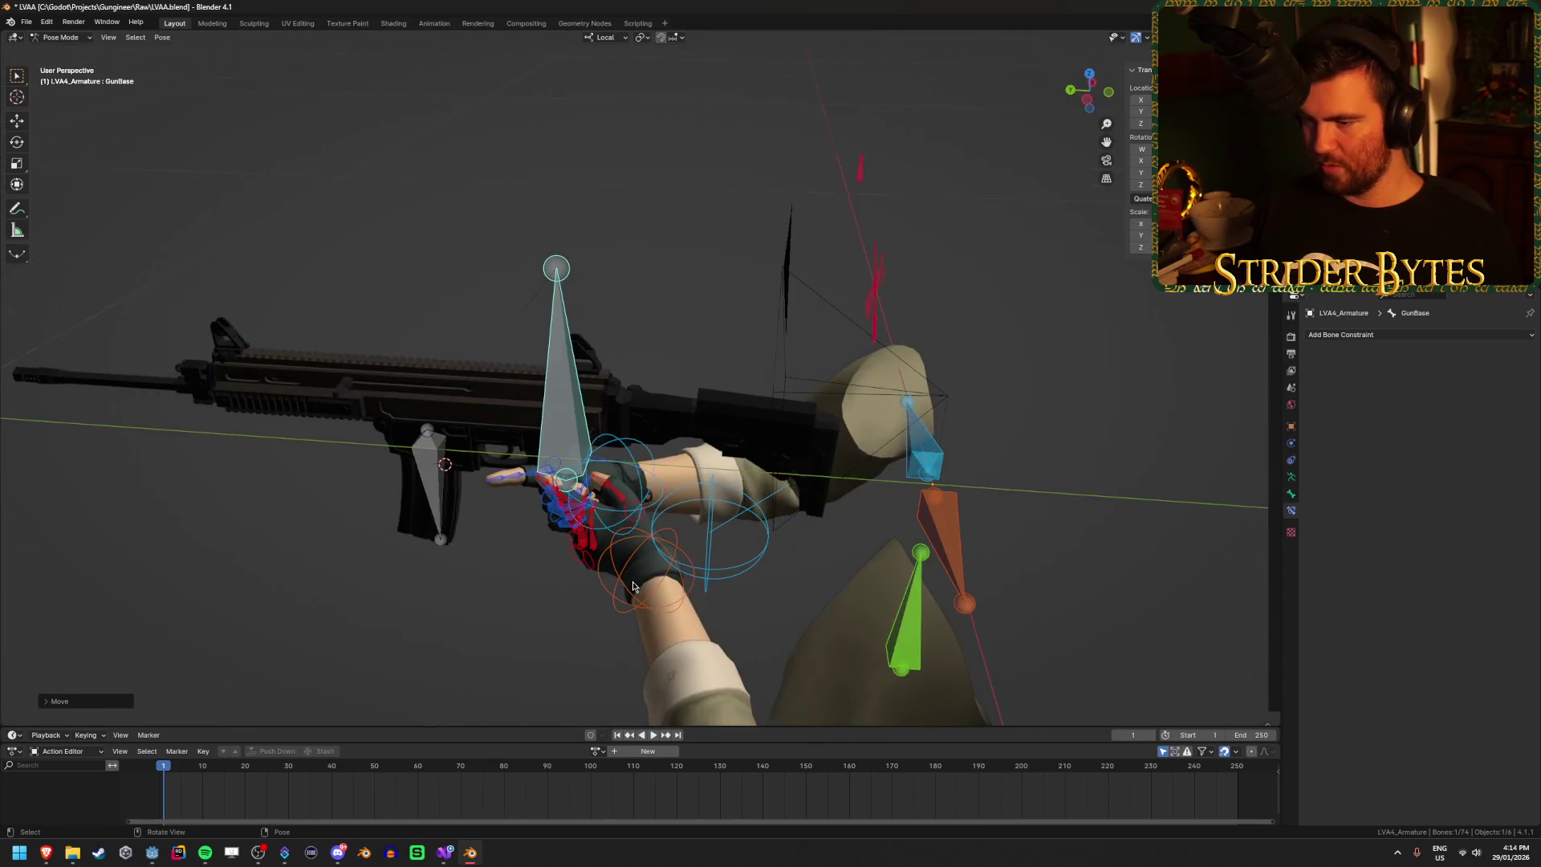
Step: Move the left hand IK bone to a new position
{"action": "left_click", "coordinate": [669, 567]}
{"action": "scroll", "coordinate": [668, 567], "scroll_direction": "down", "scroll_amount": 3}
{"action": "key", "text": "g"}
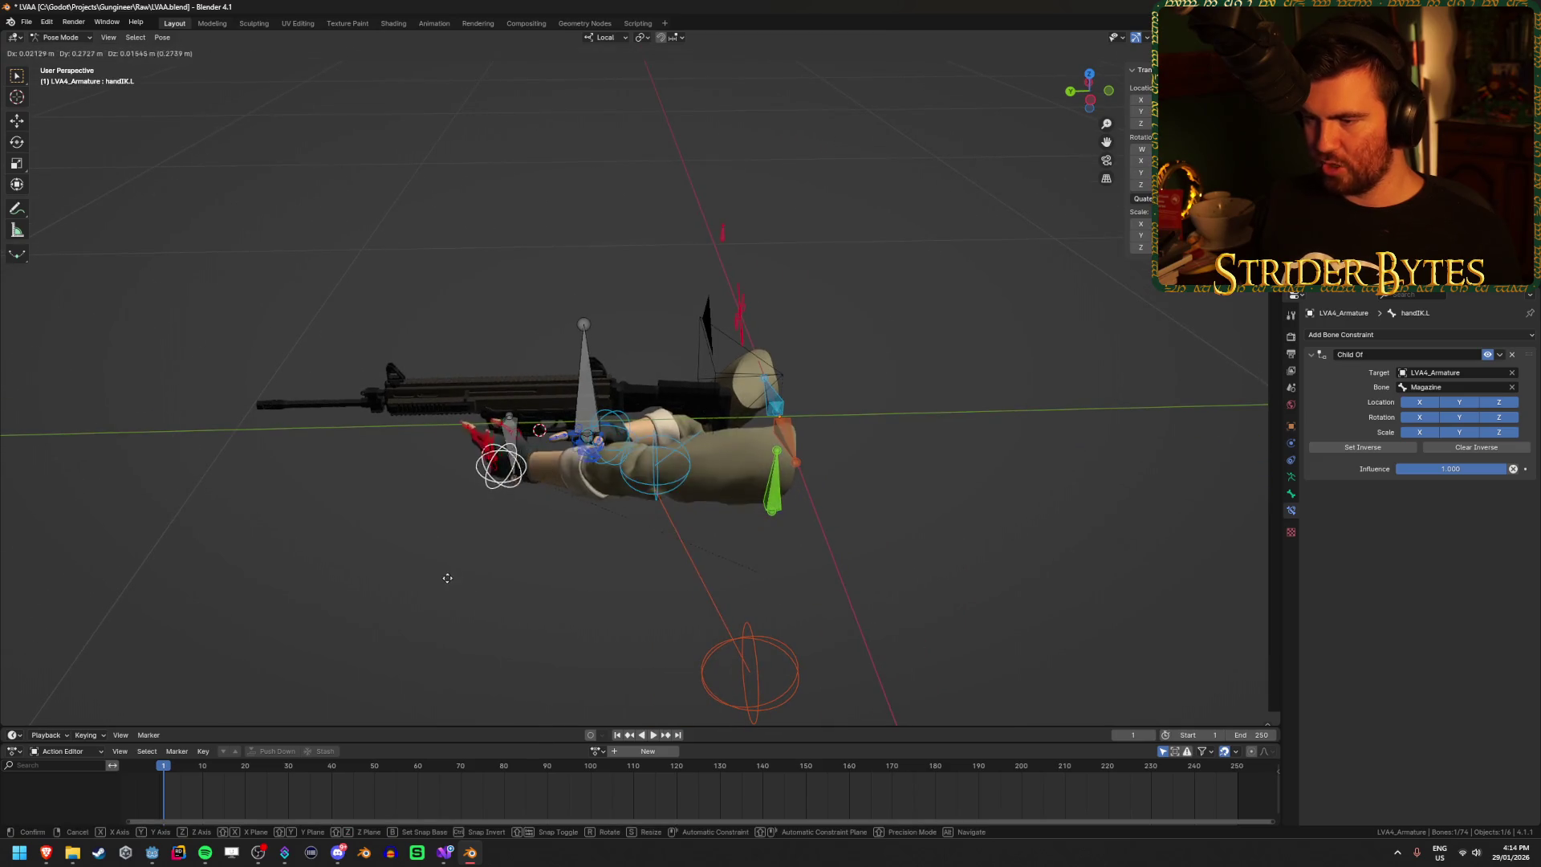
{"action": "left_click", "coordinate": [402, 557]}
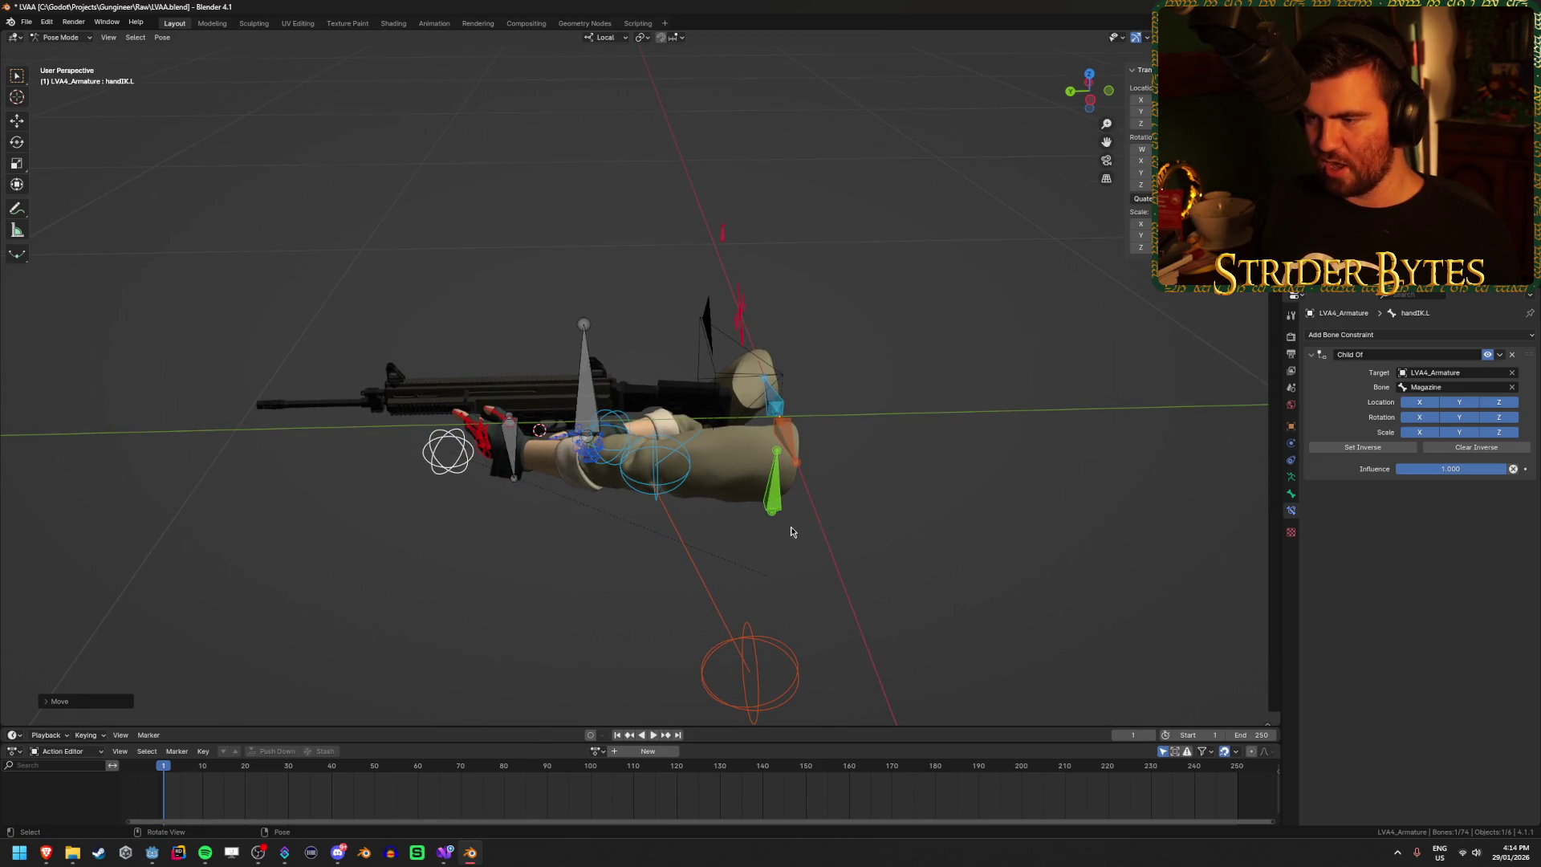
Step: Reposition the left clavicle bone, preview through the scene camera, and cancel a trial rotation
{"action": "left_click", "coordinate": [762, 645]}
{"action": "mouse_move", "coordinate": [762, 645]}
{"action": "left_mouse_down"}
{"action": "mouse_move", "coordinate": [815, 482]}
{"action": "mouse_move", "coordinate": [799, 514]}
{"action": "left_mouse_up"}
{"action": "key", "text": "g"}
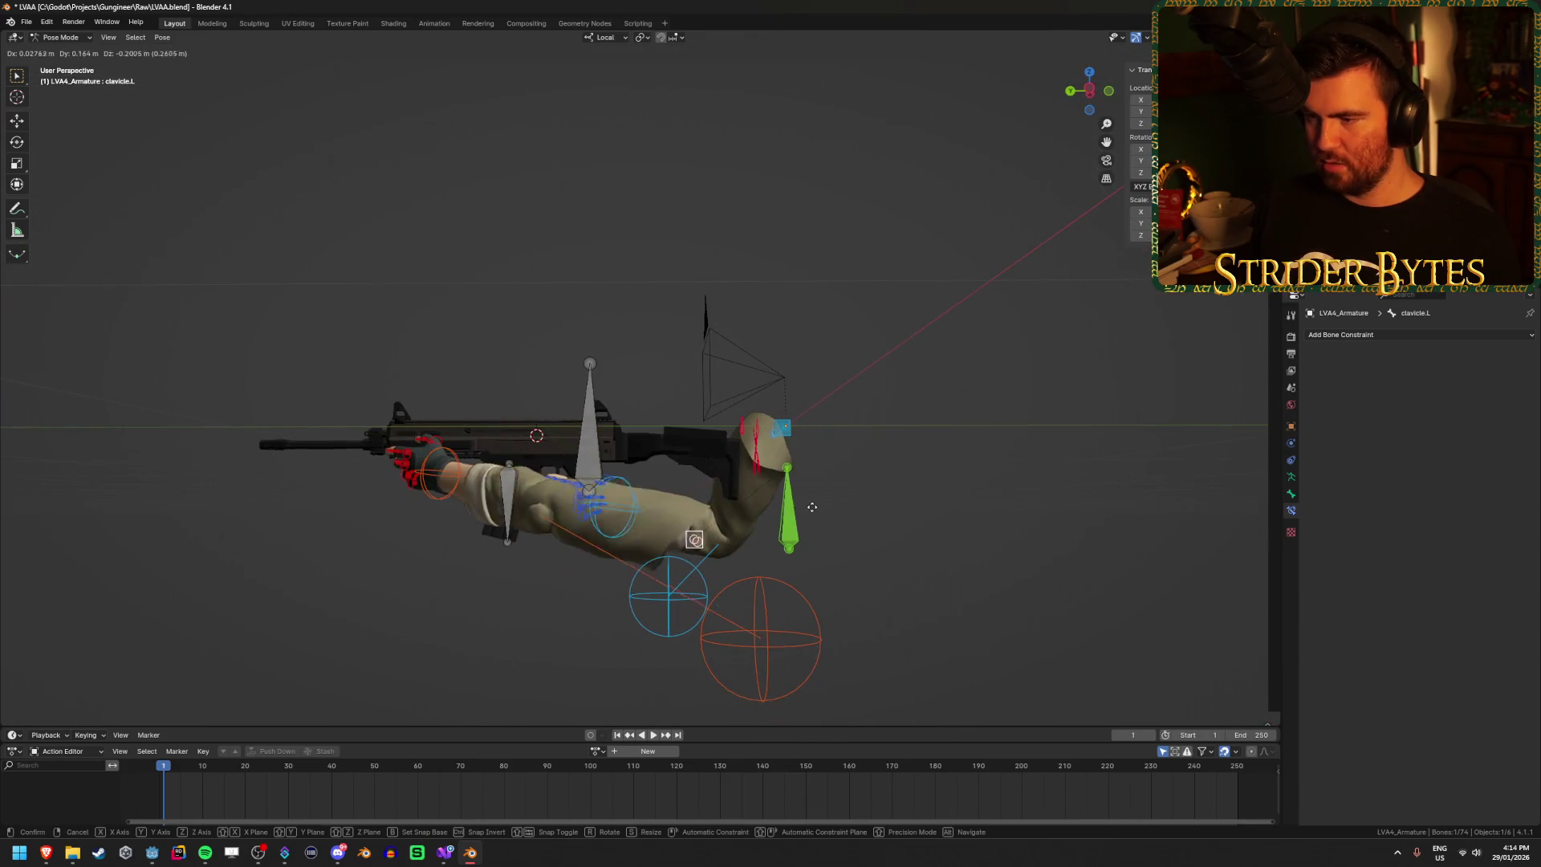
{"action": "left_click", "coordinate": [770, 522]}
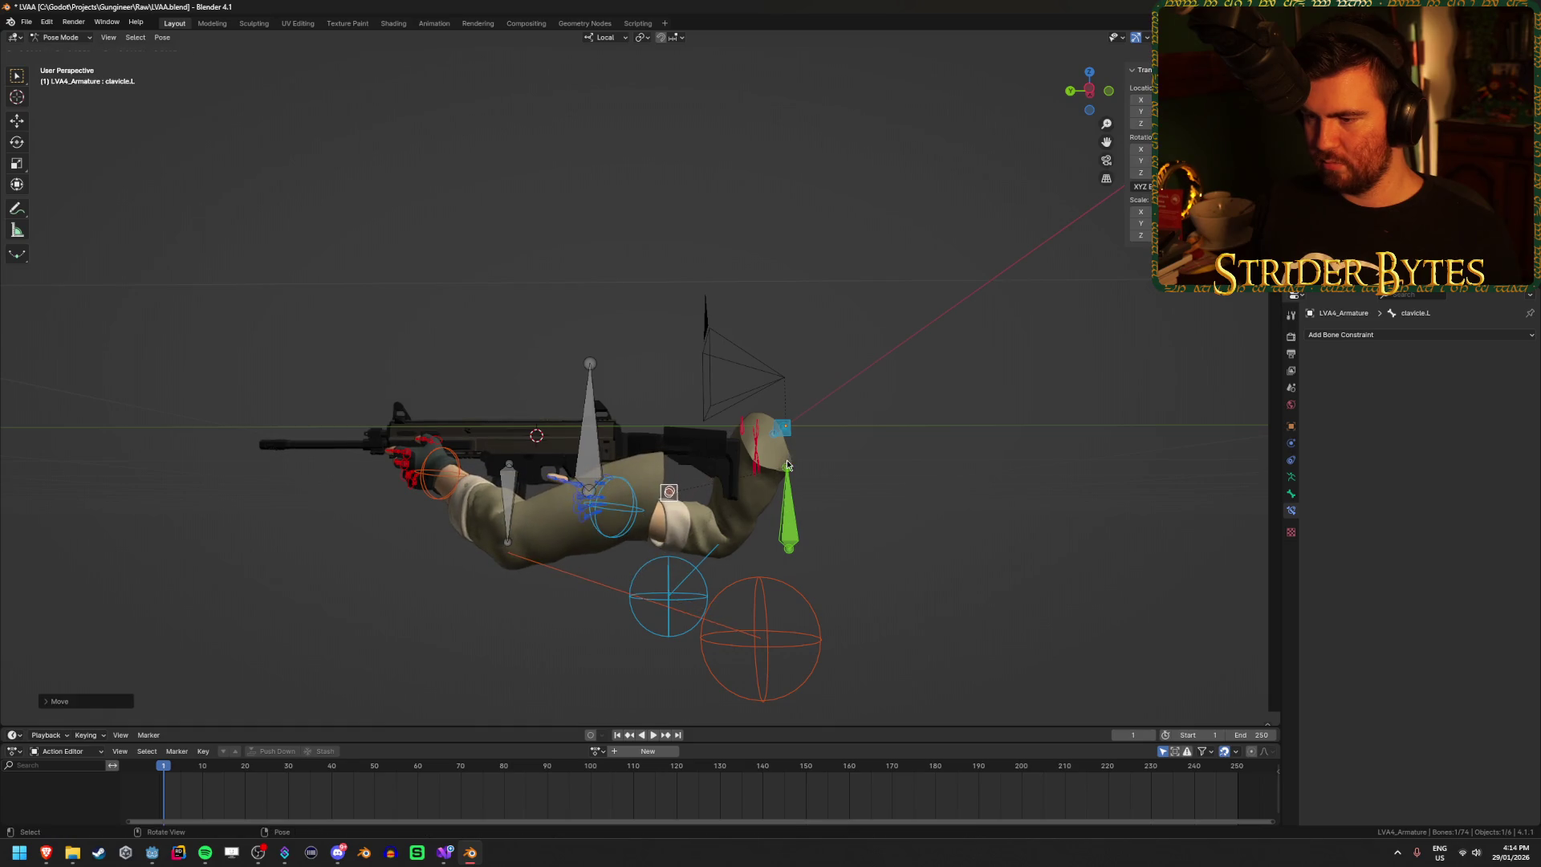
{"action": "left_click_drag", "start_coordinate": [770, 522], "coordinate": [707, 482]}
{"action": "key", "text": "KP_0"}
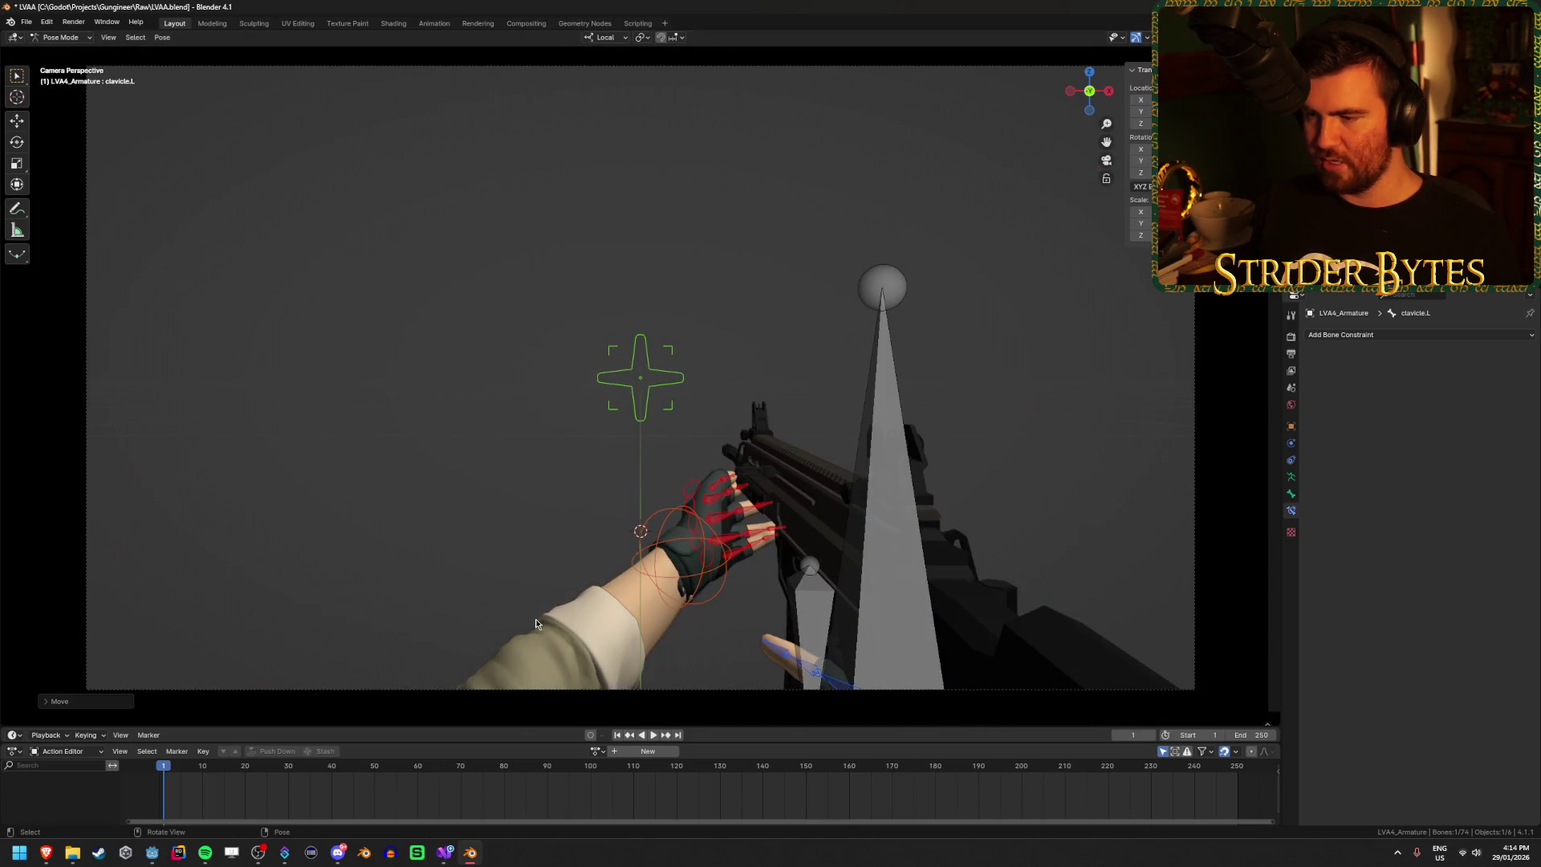
{"action": "mouse_move", "coordinate": [536, 522]}
{"action": "left_mouse_down"}
{"action": "mouse_move", "coordinate": [691, 440]}
{"action": "mouse_move", "coordinate": [706, 548]}
{"action": "left_mouse_up"}
{"action": "key", "text": "r"}
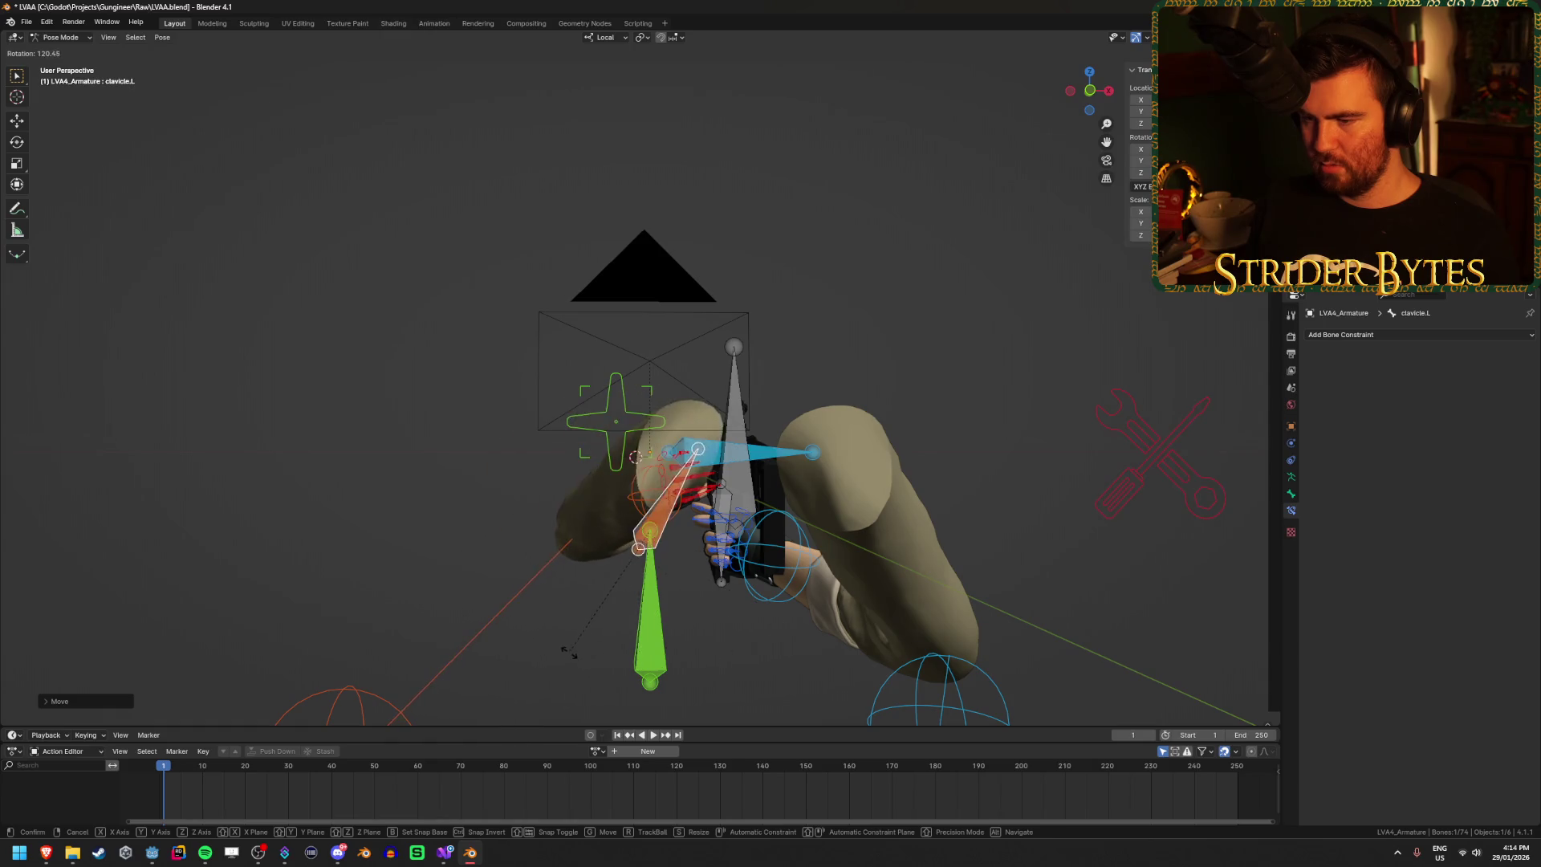
{"action": "right_click", "coordinate": [658, 619]}
Step: Move the left arm's pole target sphere to a new position
{"action": "scroll", "coordinate": [489, 595], "scroll_direction": "down", "scroll_amount": 3}
{"action": "left_click", "coordinate": [477, 600]}
{"action": "key", "text": "g"}
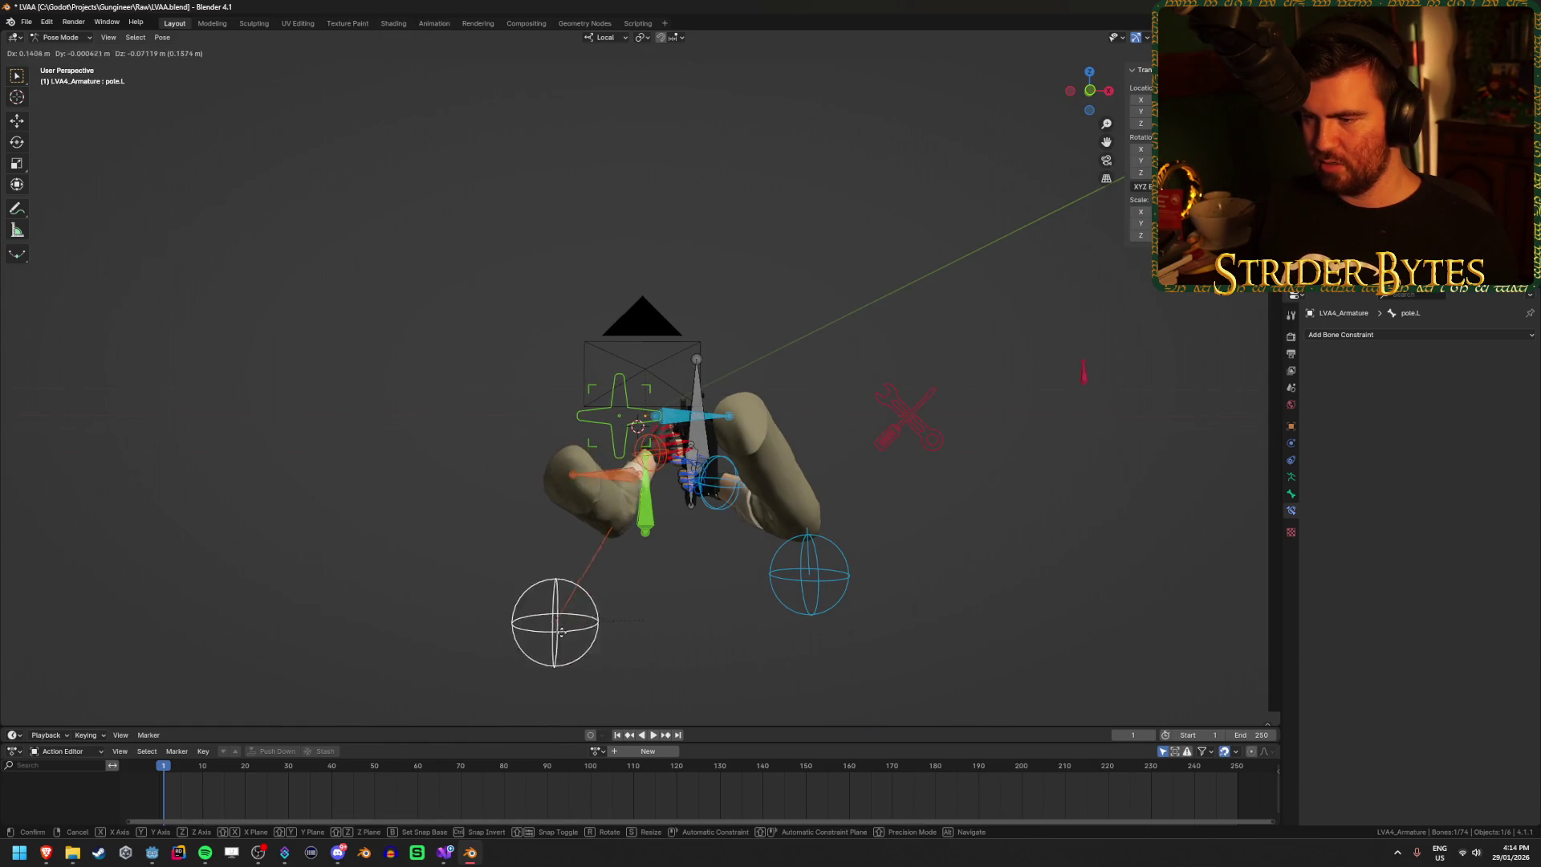
{"action": "left_click", "coordinate": [522, 628]}
{"action": "scroll", "coordinate": [578, 575], "scroll_direction": "up", "scroll_amount": 4}
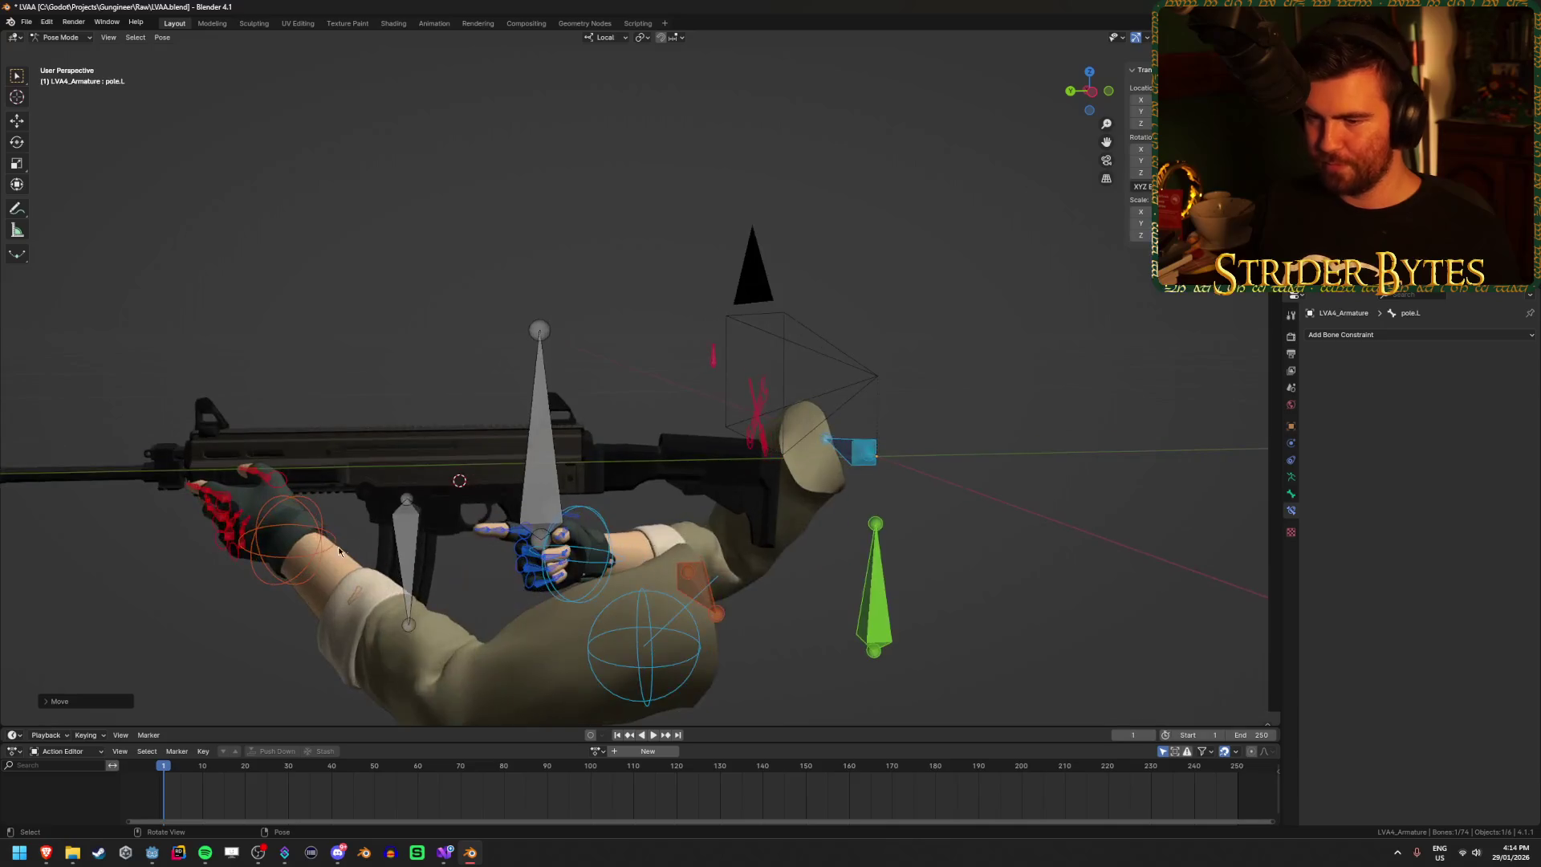
Step: Rotate the left hand IK control twice and shift it against the rifle
{"action": "left_click", "coordinate": [320, 543]}
{"action": "scroll", "coordinate": [320, 543], "scroll_direction": "up", "scroll_amount": 4}
{"action": "mouse_move", "coordinate": [320, 542]}
{"action": "left_mouse_down"}
{"action": "mouse_move", "coordinate": [775, 411]}
{"action": "mouse_move", "coordinate": [779, 517]}
{"action": "mouse_move", "coordinate": [830, 418]}
{"action": "mouse_move", "coordinate": [722, 265]}
{"action": "mouse_move", "coordinate": [666, 257]}
{"action": "mouse_move", "coordinate": [634, 289]}
{"action": "left_mouse_up"}
{"action": "key", "text": "r"}
{"action": "left_click", "coordinate": [702, 227]}
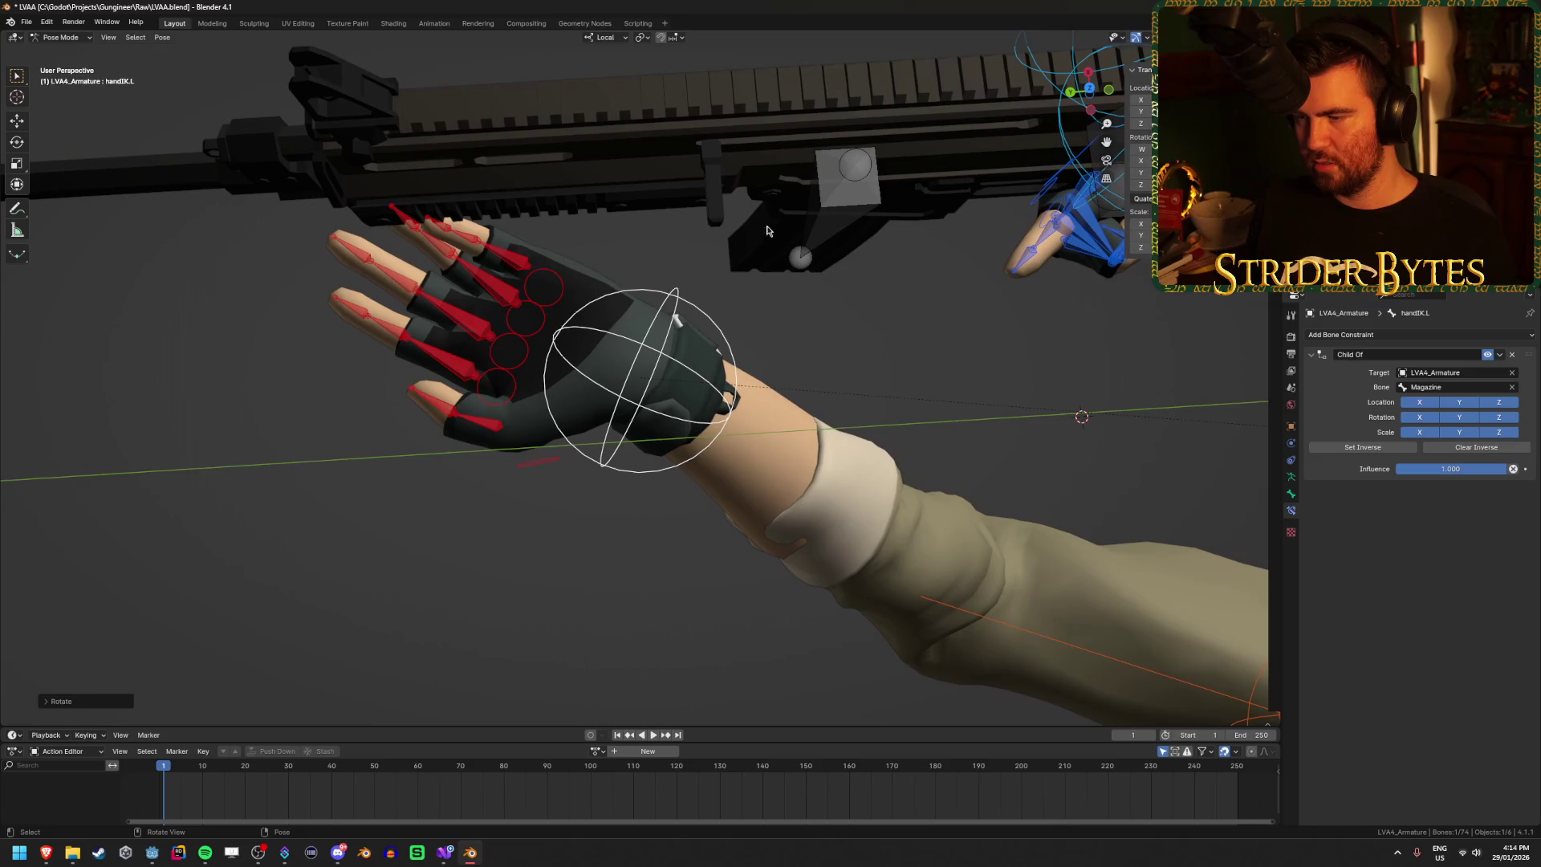
{"action": "key", "text": "r"}
{"action": "key", "text": "r"}
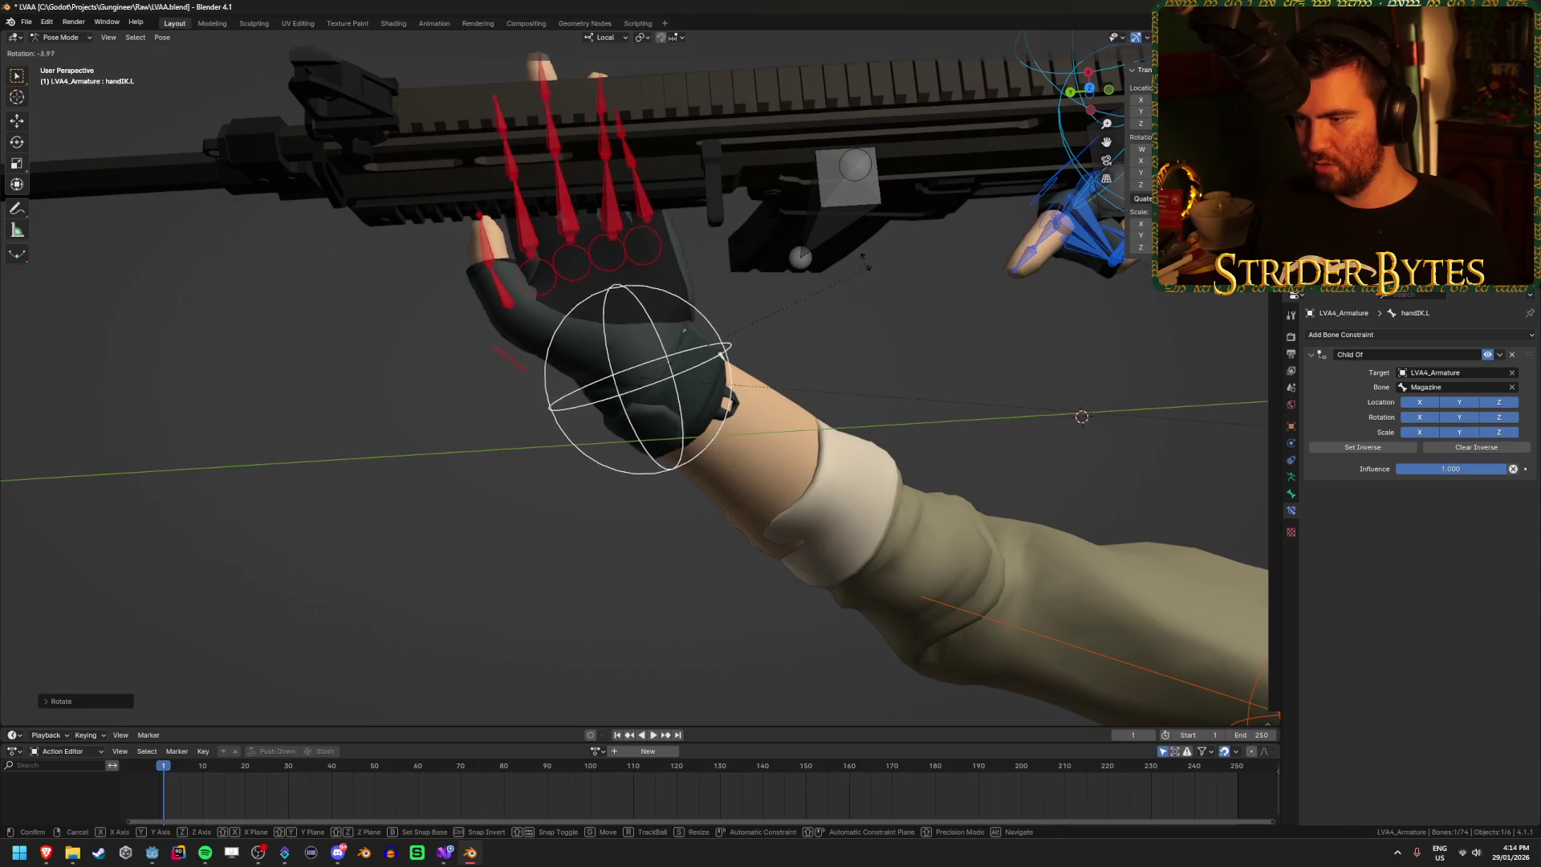
{"action": "mouse_move", "coordinate": [871, 291]}
{"action": "left_mouse_down"}
{"action": "mouse_move", "coordinate": [684, 281]}
{"action": "mouse_move", "coordinate": [726, 279]}
{"action": "mouse_move", "coordinate": [783, 321]}
{"action": "mouse_move", "coordinate": [873, 443]}
{"action": "left_mouse_up"}
{"action": "key", "text": "g"}
{"action": "left_click", "coordinate": [753, 279]}
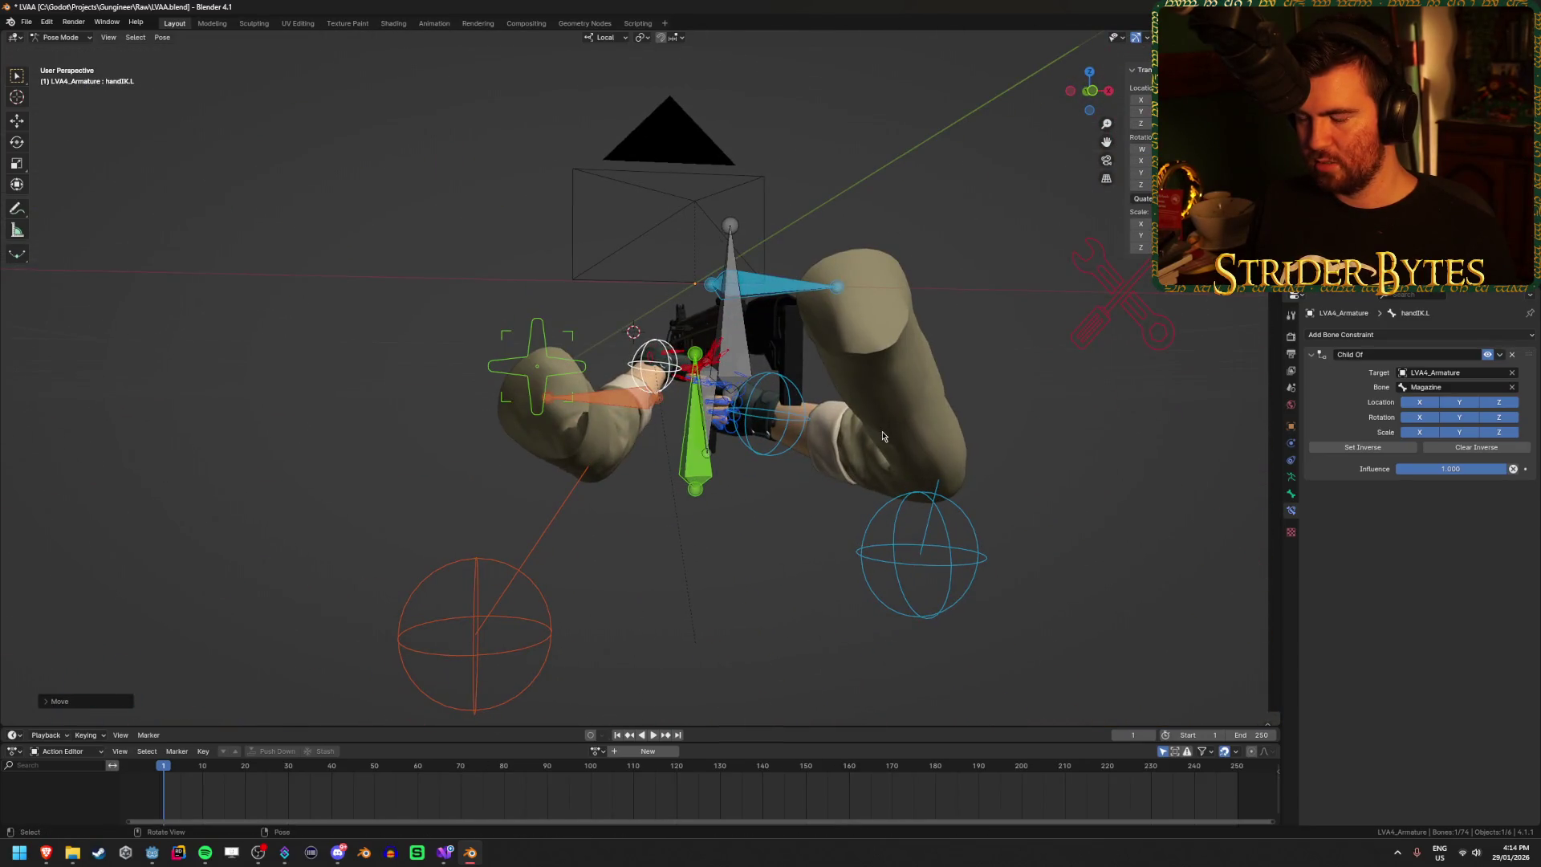
Step: Check the pose through the scene camera, then return to the free perspective view
{"action": "key", "text": "KP_0"}
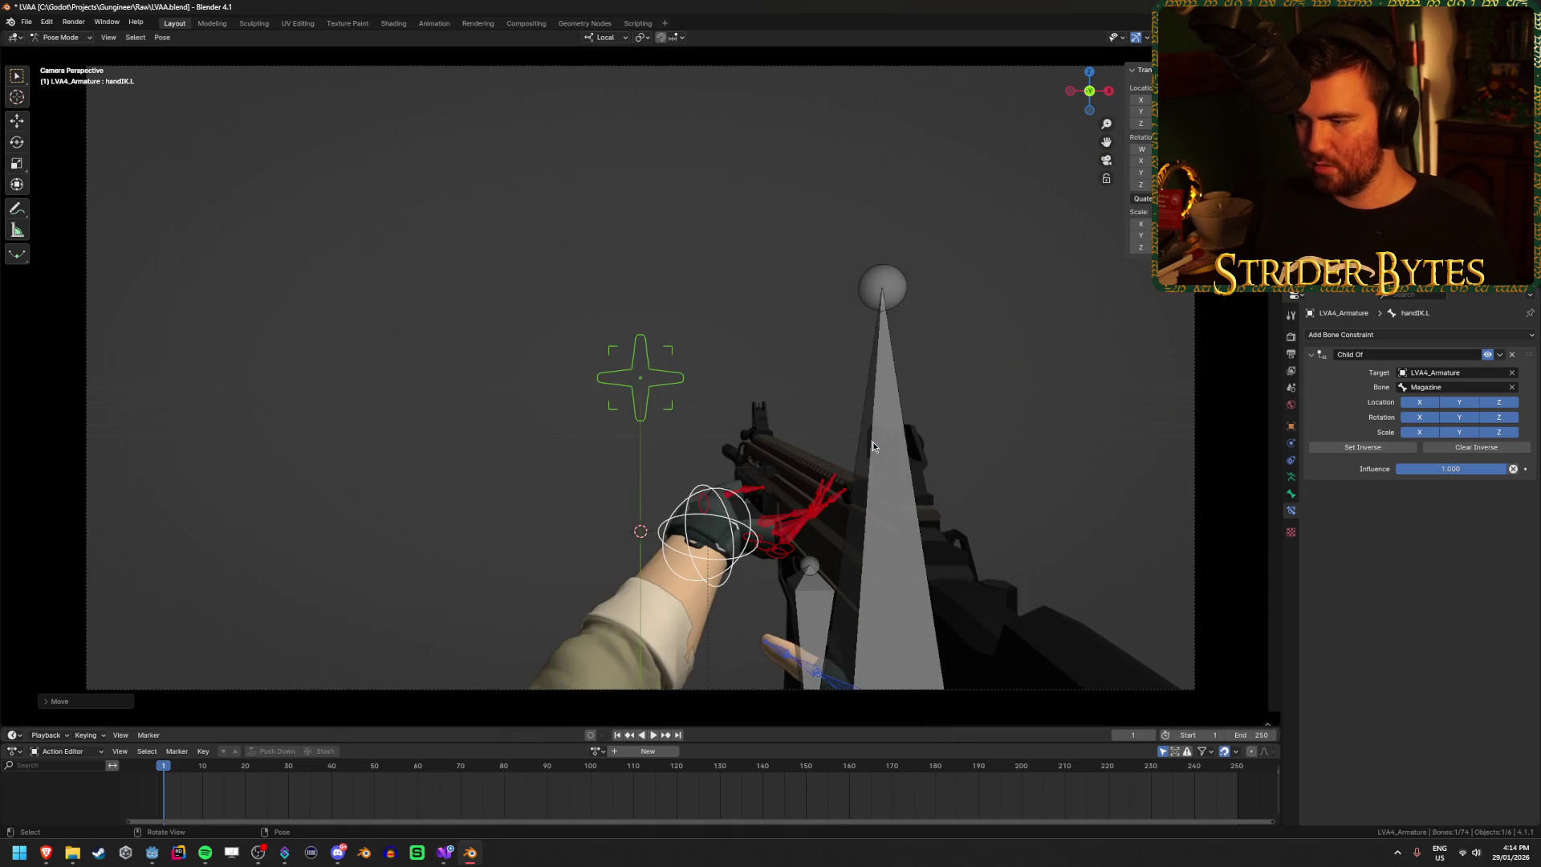
{"action": "key", "text": "KP_0"}
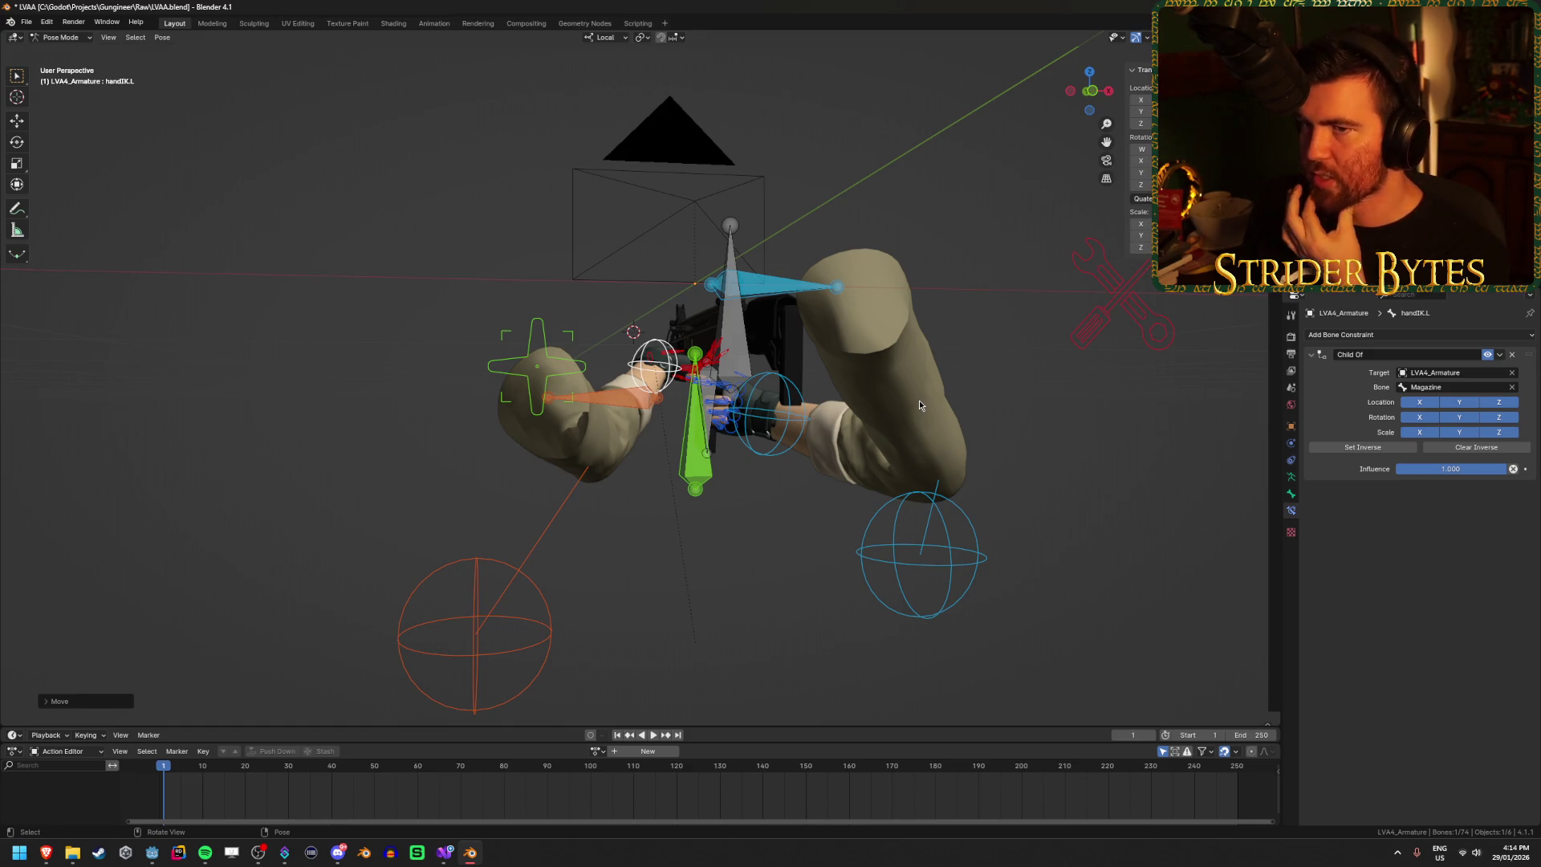
{"action": "left_click", "coordinate": [107, 22]}
Step: Open a second window looking through the scene camera with all overlays hidden, then return to the main window
{"action": "left_click", "coordinate": [121, 36]}
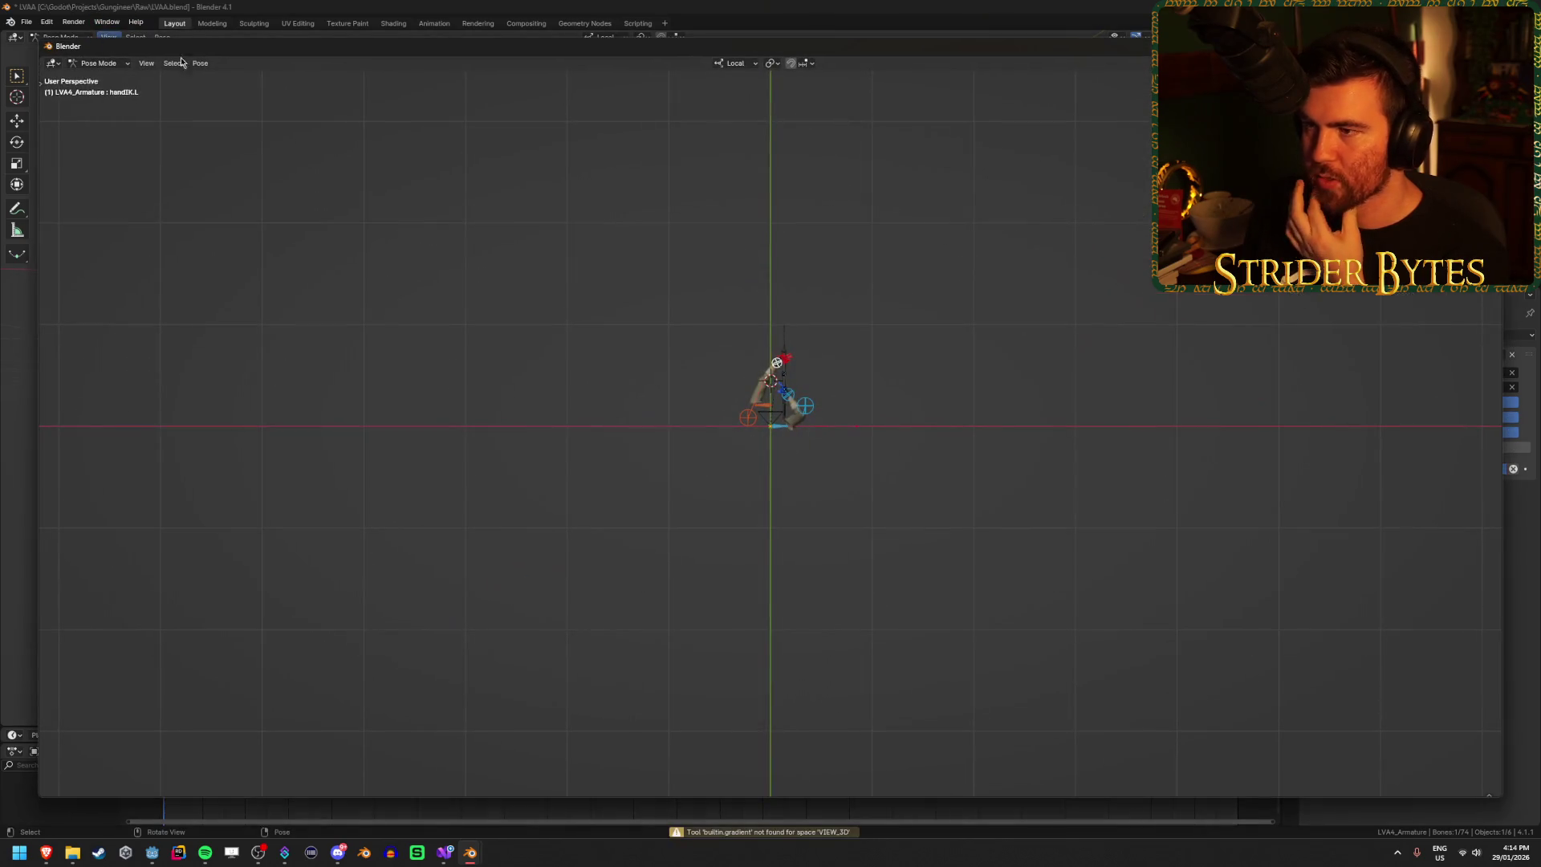
{"action": "mouse_move", "coordinate": [779, 241]}
{"action": "left_mouse_down"}
{"action": "mouse_move", "coordinate": [878, 233]}
{"action": "mouse_move", "coordinate": [878, 167]}
{"action": "left_mouse_up"}
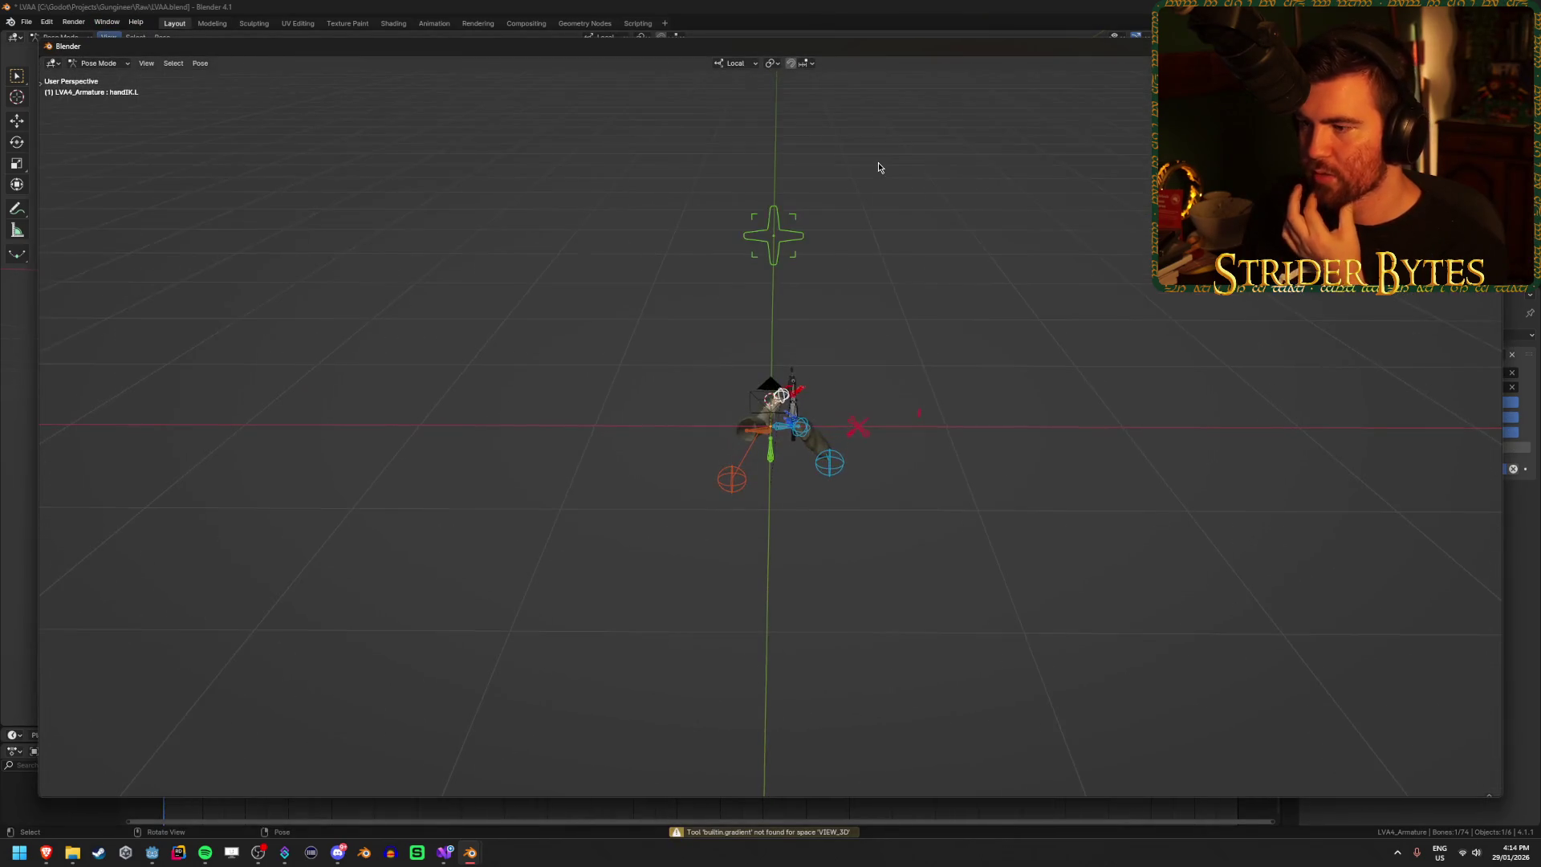
{"action": "key", "text": "KP_0"}
{"action": "scroll", "coordinate": [886, 351], "scroll_direction": "up", "scroll_amount": 2}
{"action": "scroll", "coordinate": [887, 351], "scroll_direction": "down", "scroll_amount": 1}
{"action": "key", "text": "shift+alt+z"}
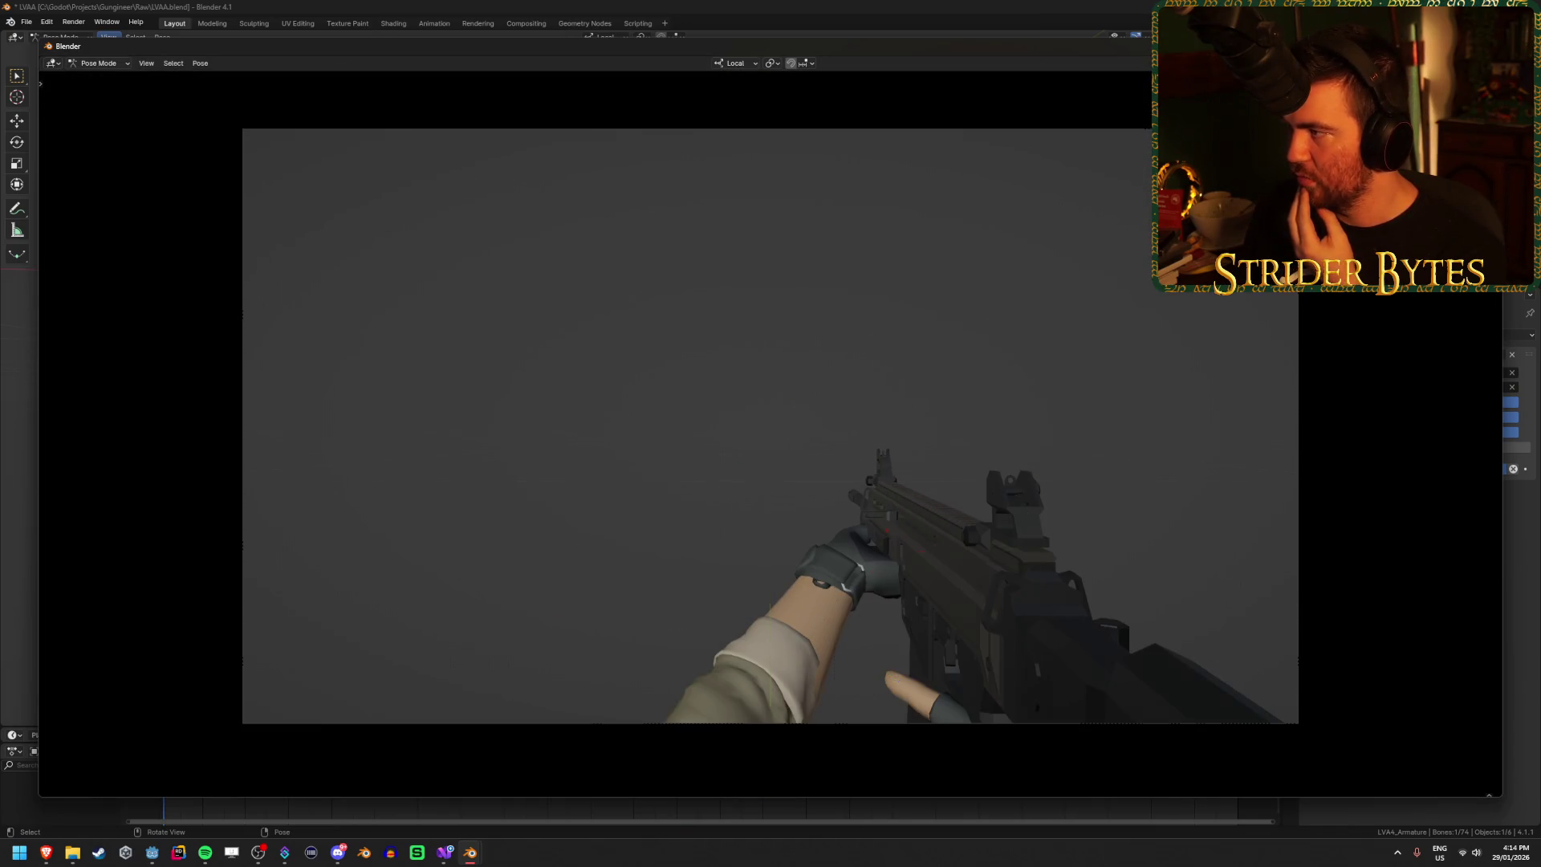
{"action": "scroll", "coordinate": [876, 457], "scroll_direction": "up", "scroll_amount": 1}
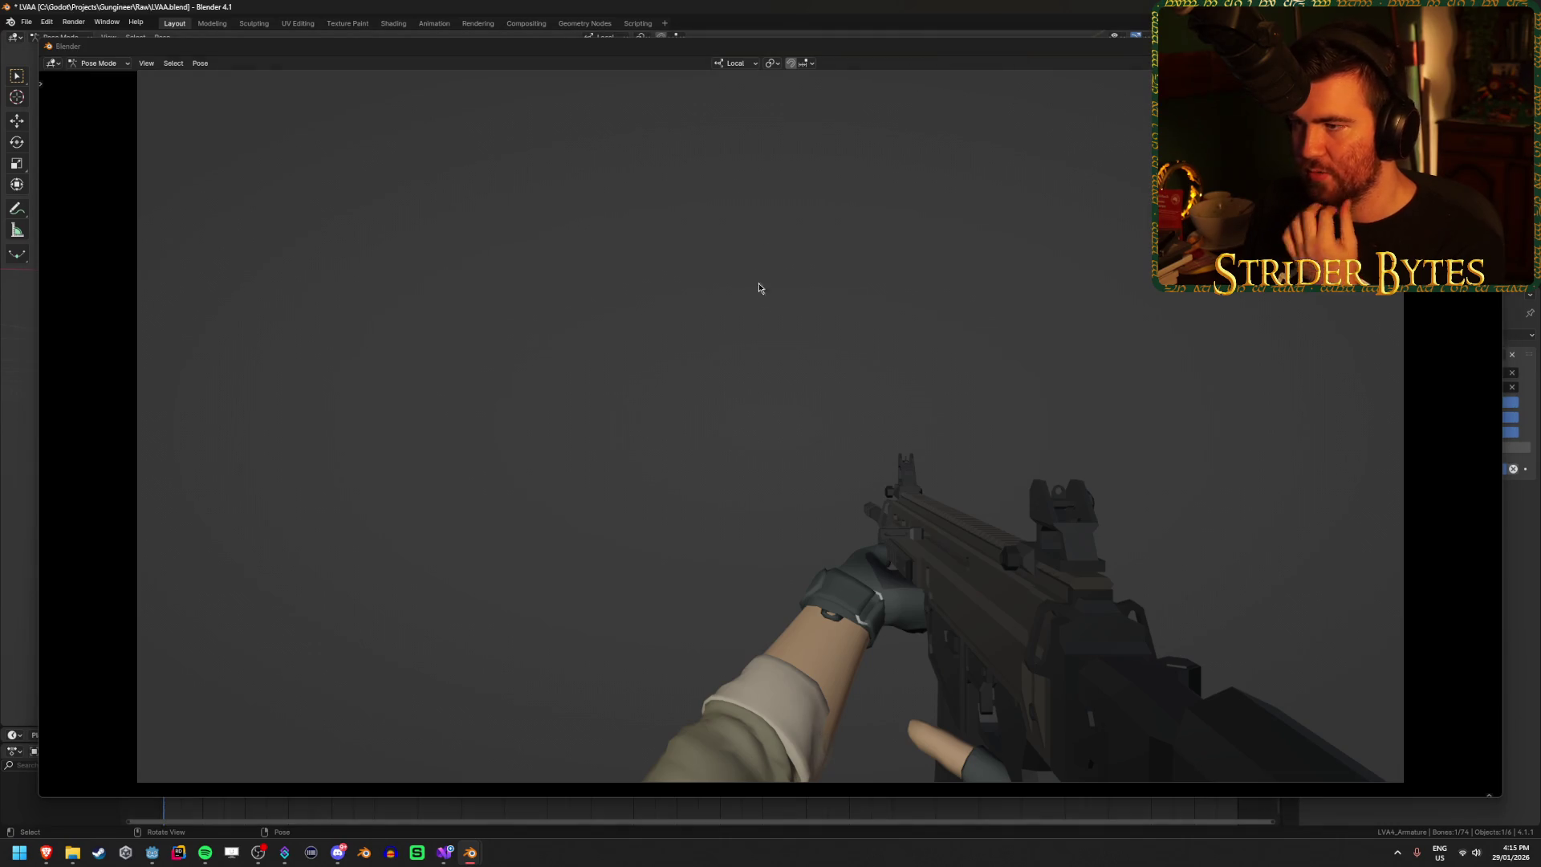
{"action": "key", "text": "alt+F4"}
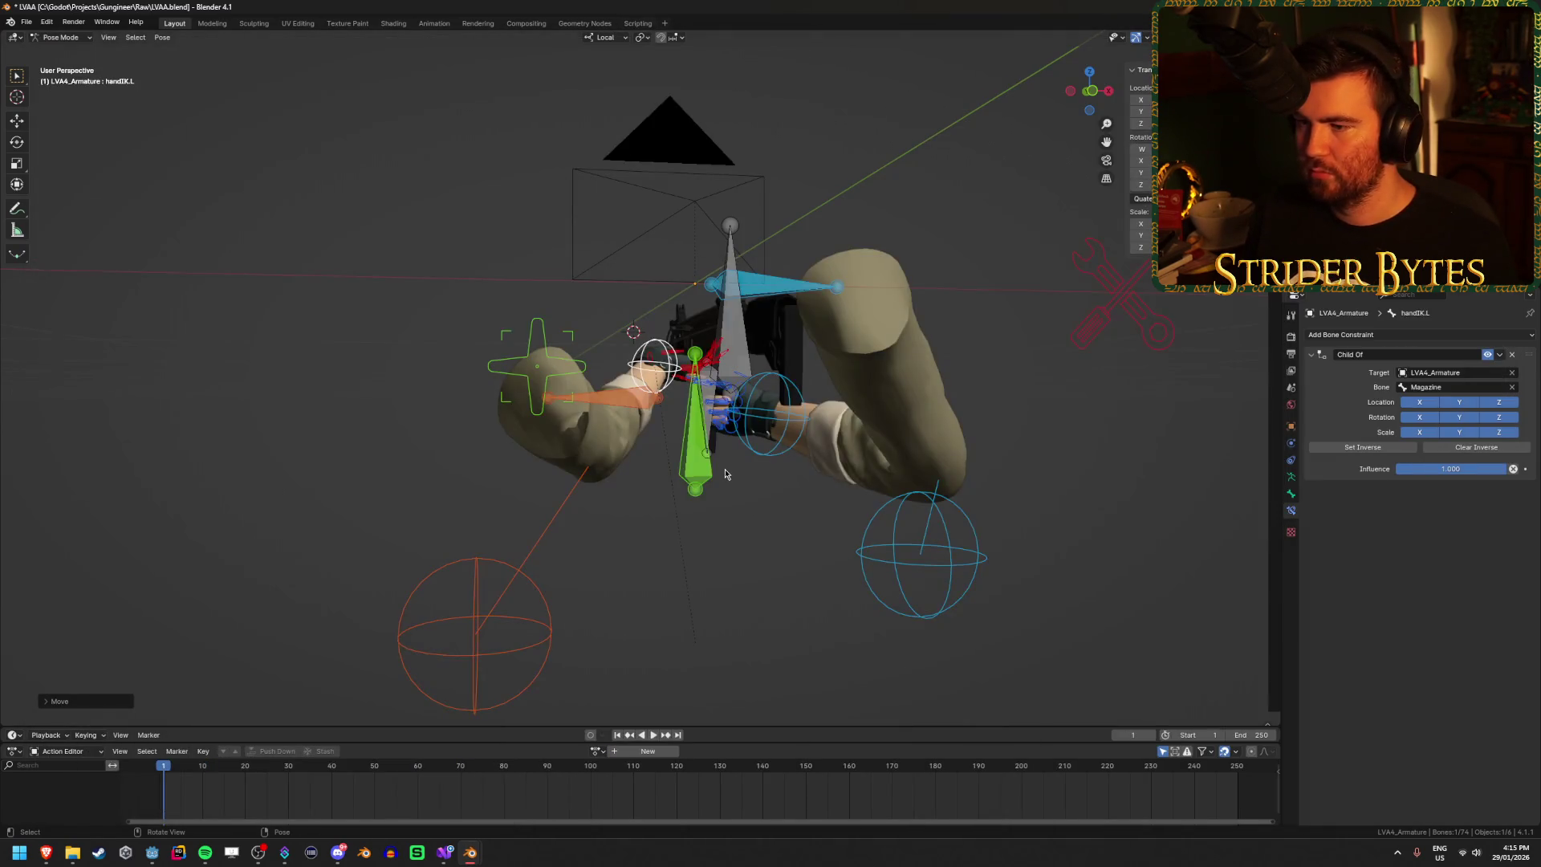
Step: Move the left arm's pole target to reshape the elbow
{"action": "scroll", "coordinate": [889, 401], "scroll_direction": "up", "scroll_amount": 6}
{"action": "scroll", "coordinate": [889, 401], "scroll_direction": "up", "scroll_amount": 2}
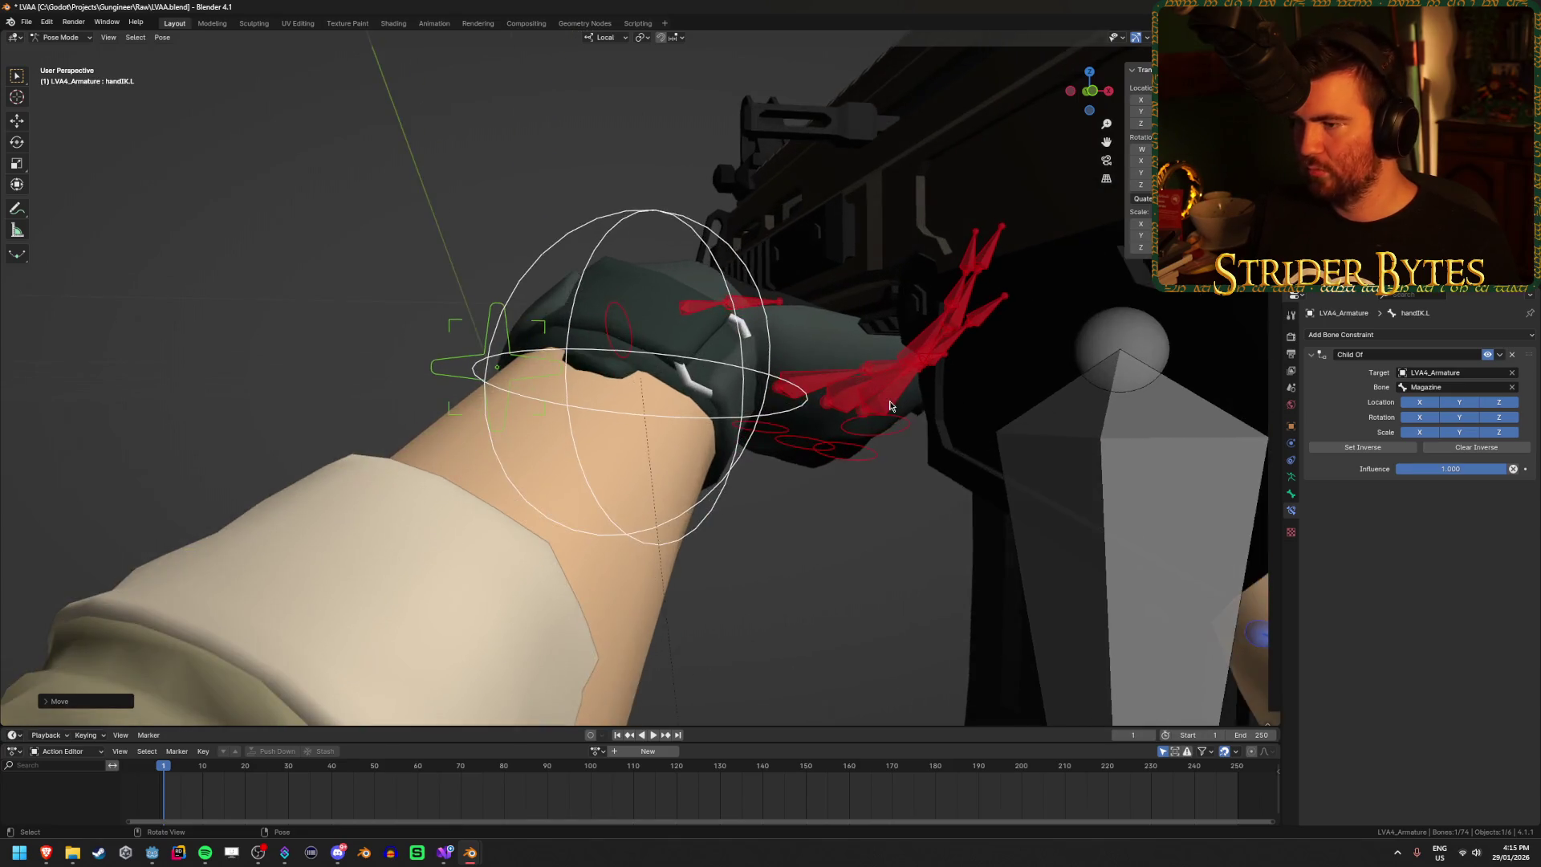
{"action": "scroll", "coordinate": [889, 401], "scroll_direction": "down", "scroll_amount": 5}
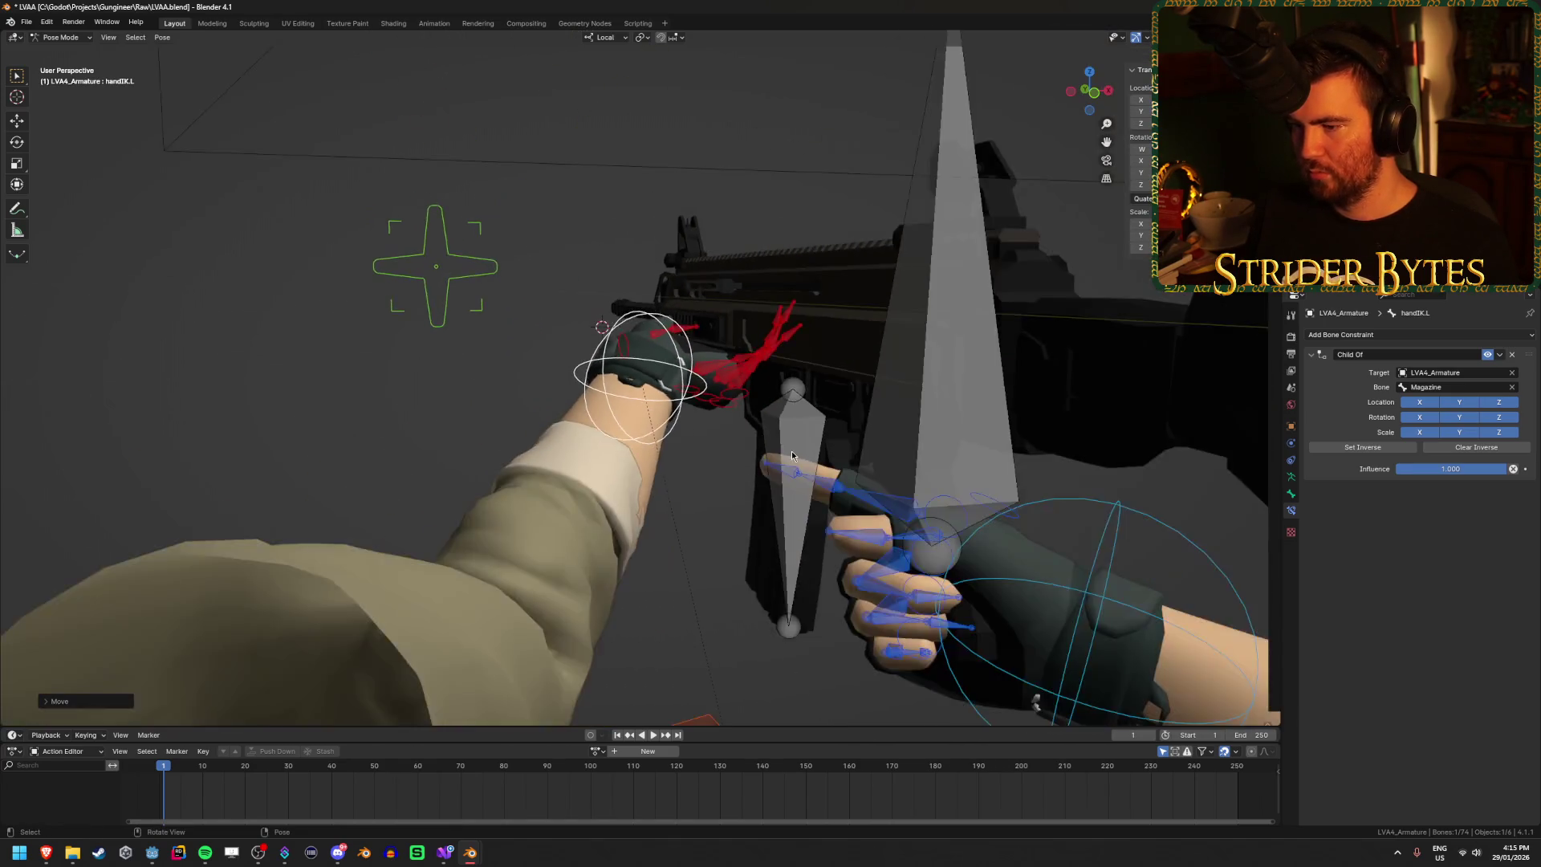
{"action": "scroll", "coordinate": [791, 455], "scroll_direction": "down", "scroll_amount": 5}
{"action": "left_click", "coordinate": [365, 548]}
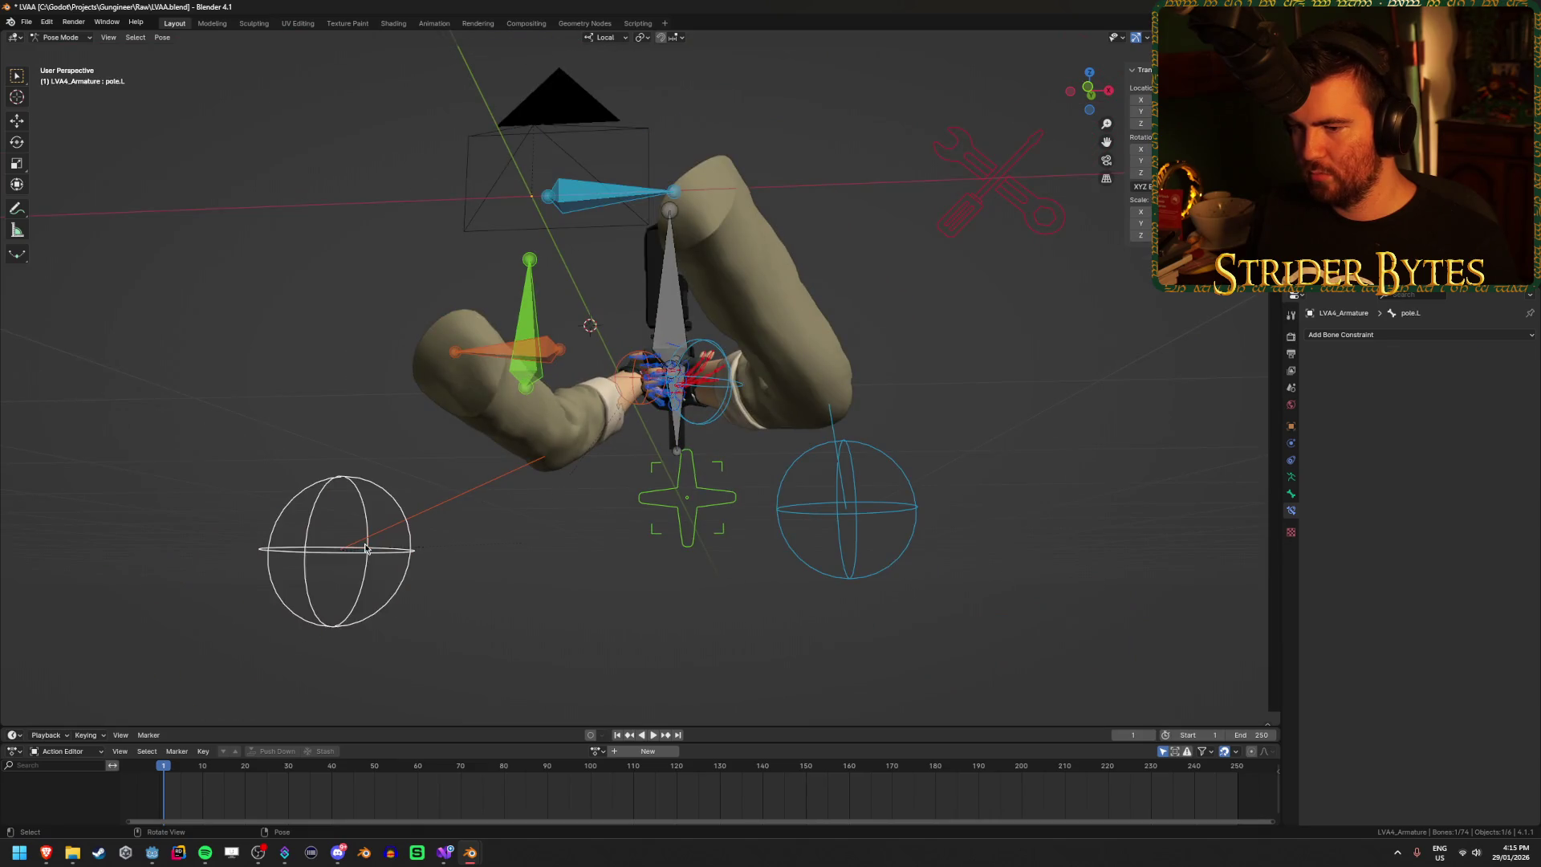
{"action": "scroll", "coordinate": [365, 548], "scroll_direction": "up", "scroll_amount": 3}
{"action": "key", "text": "g"}
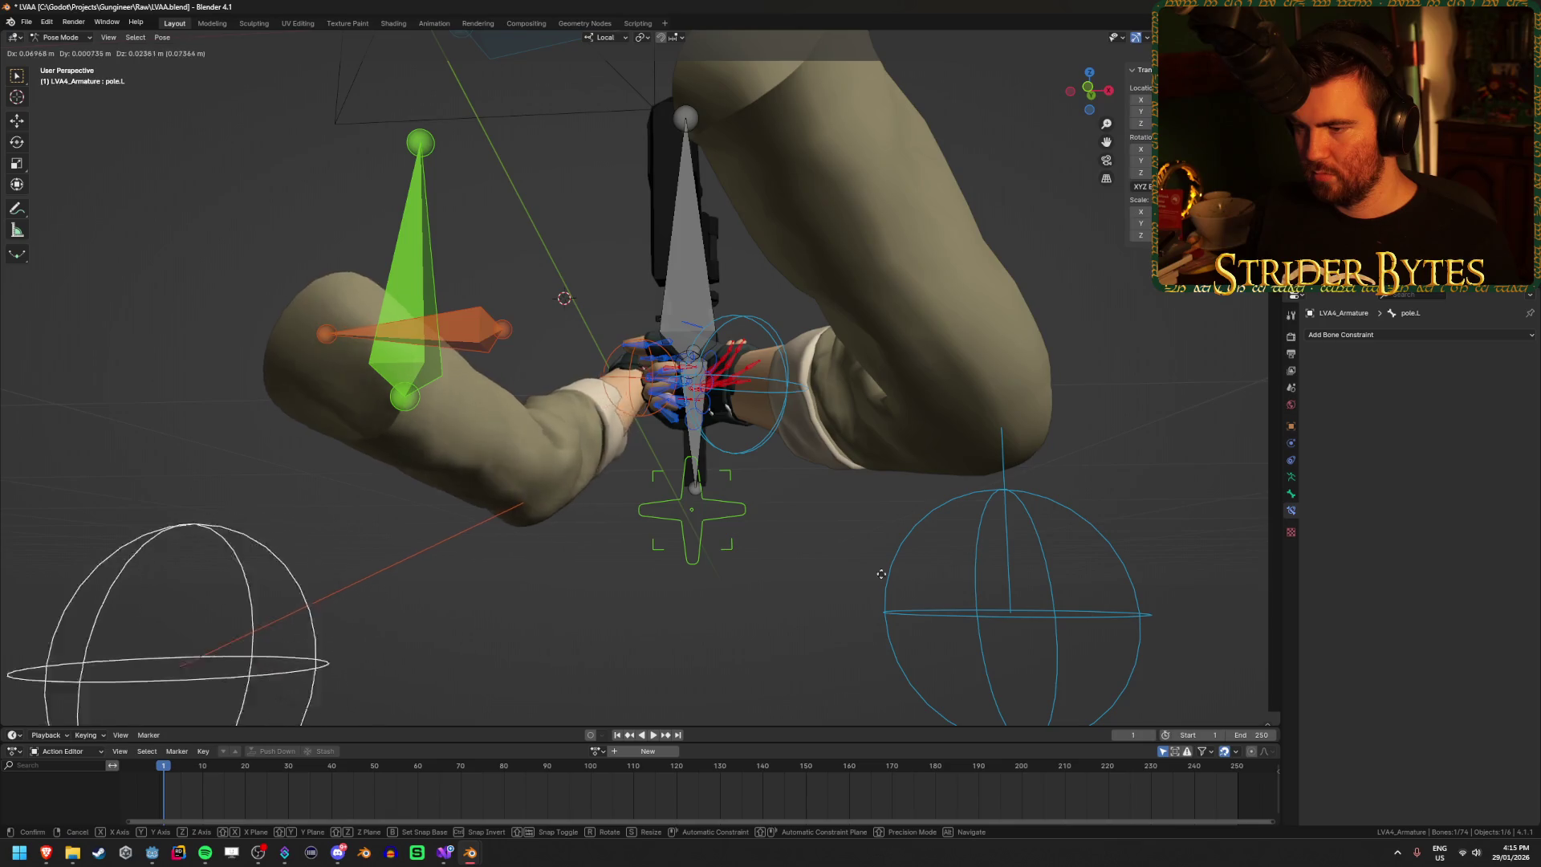
{"action": "left_click", "coordinate": [586, 499]}
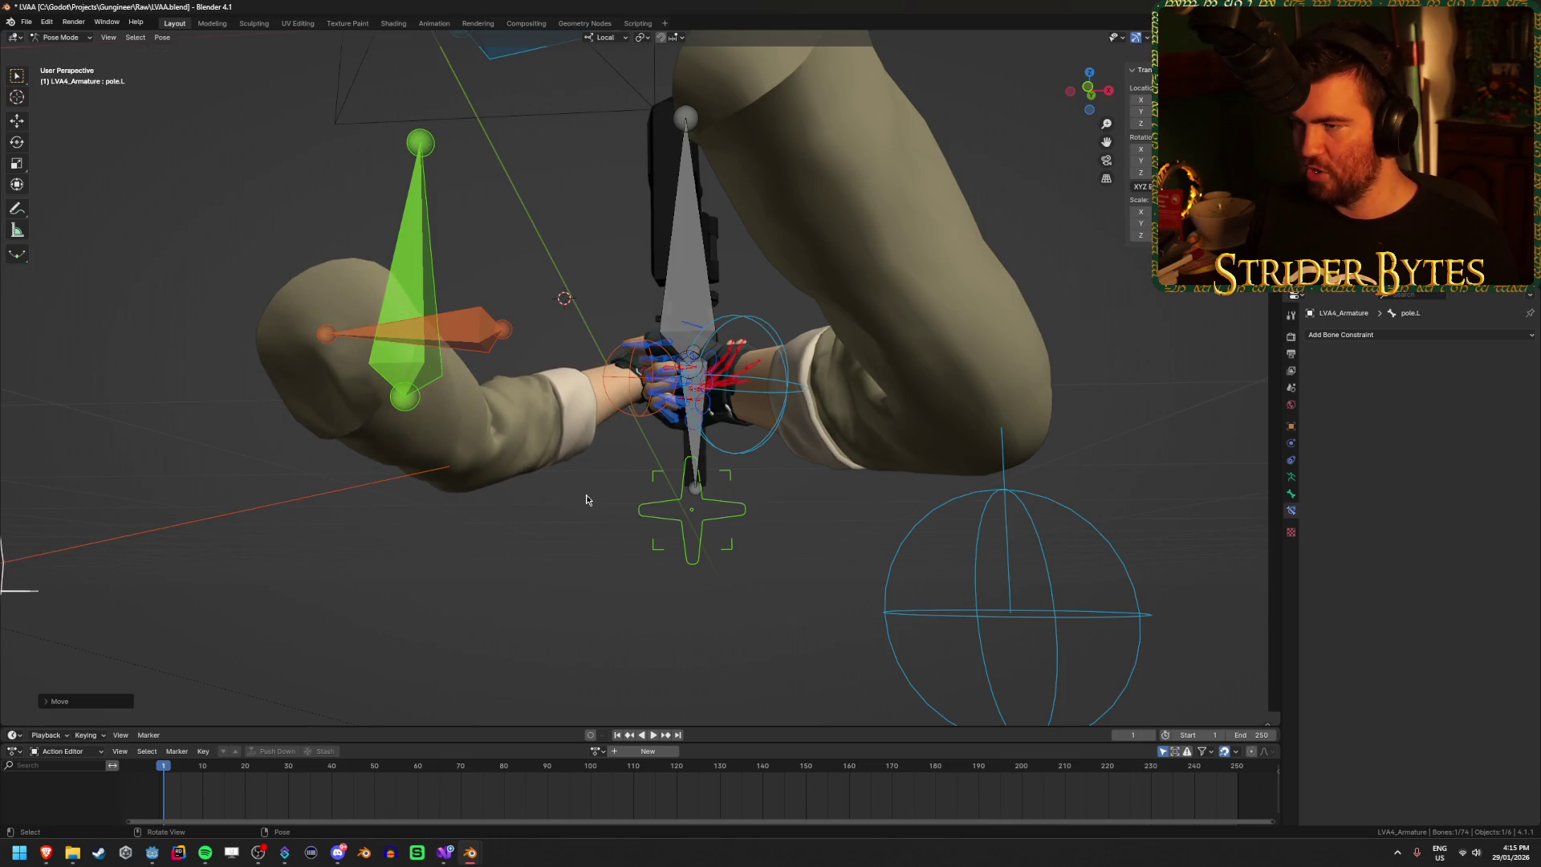
Step: Check the pose in the camera preview window, then return to the main rigging window
{"action": "mouse_move", "coordinate": [470, 852]}
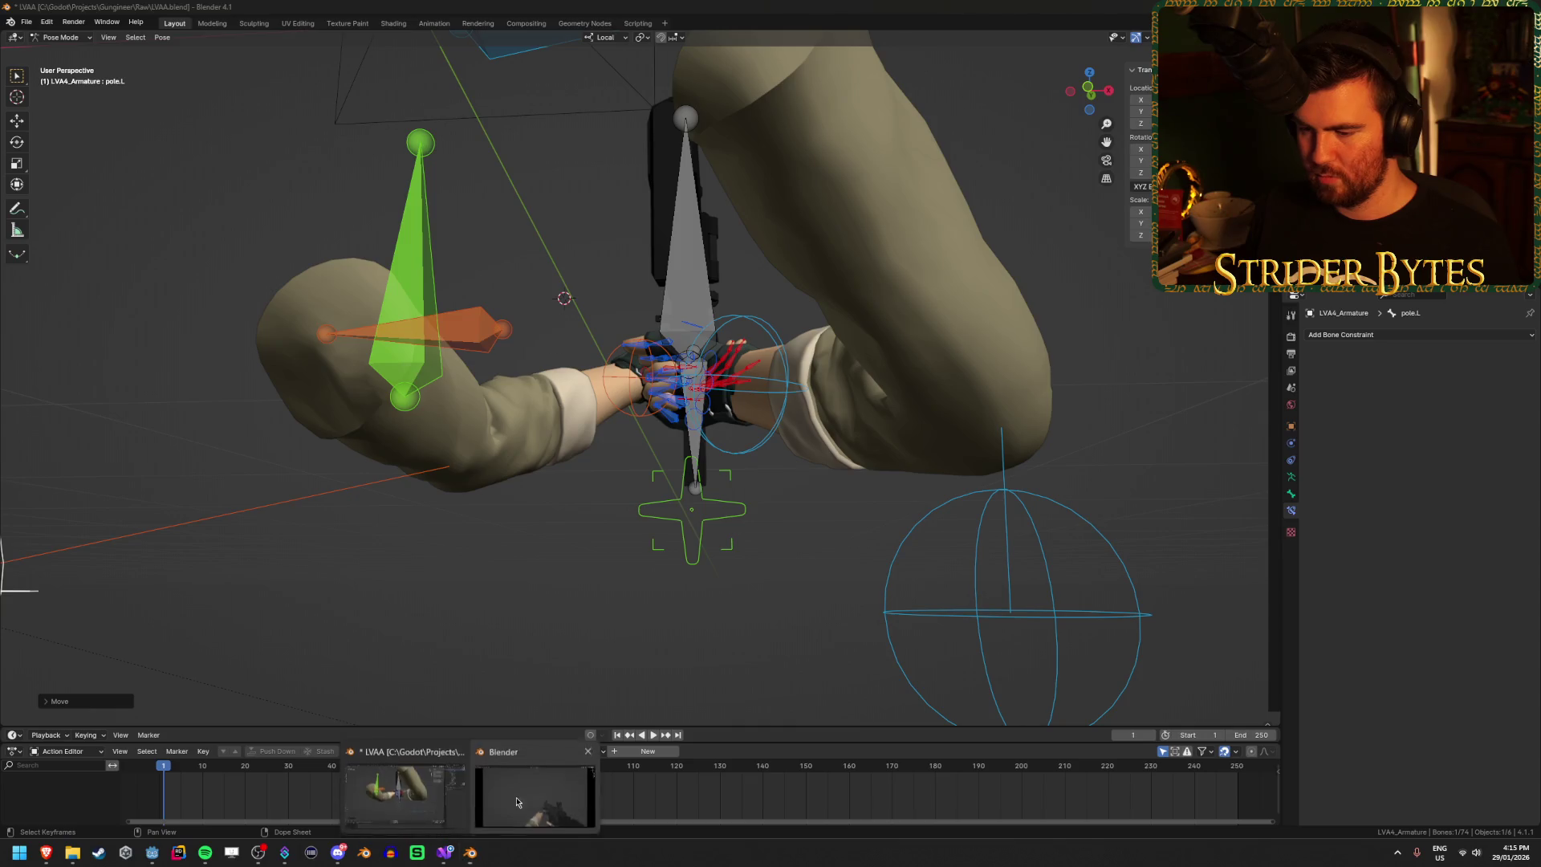
{"action": "left_click", "coordinate": [538, 791]}
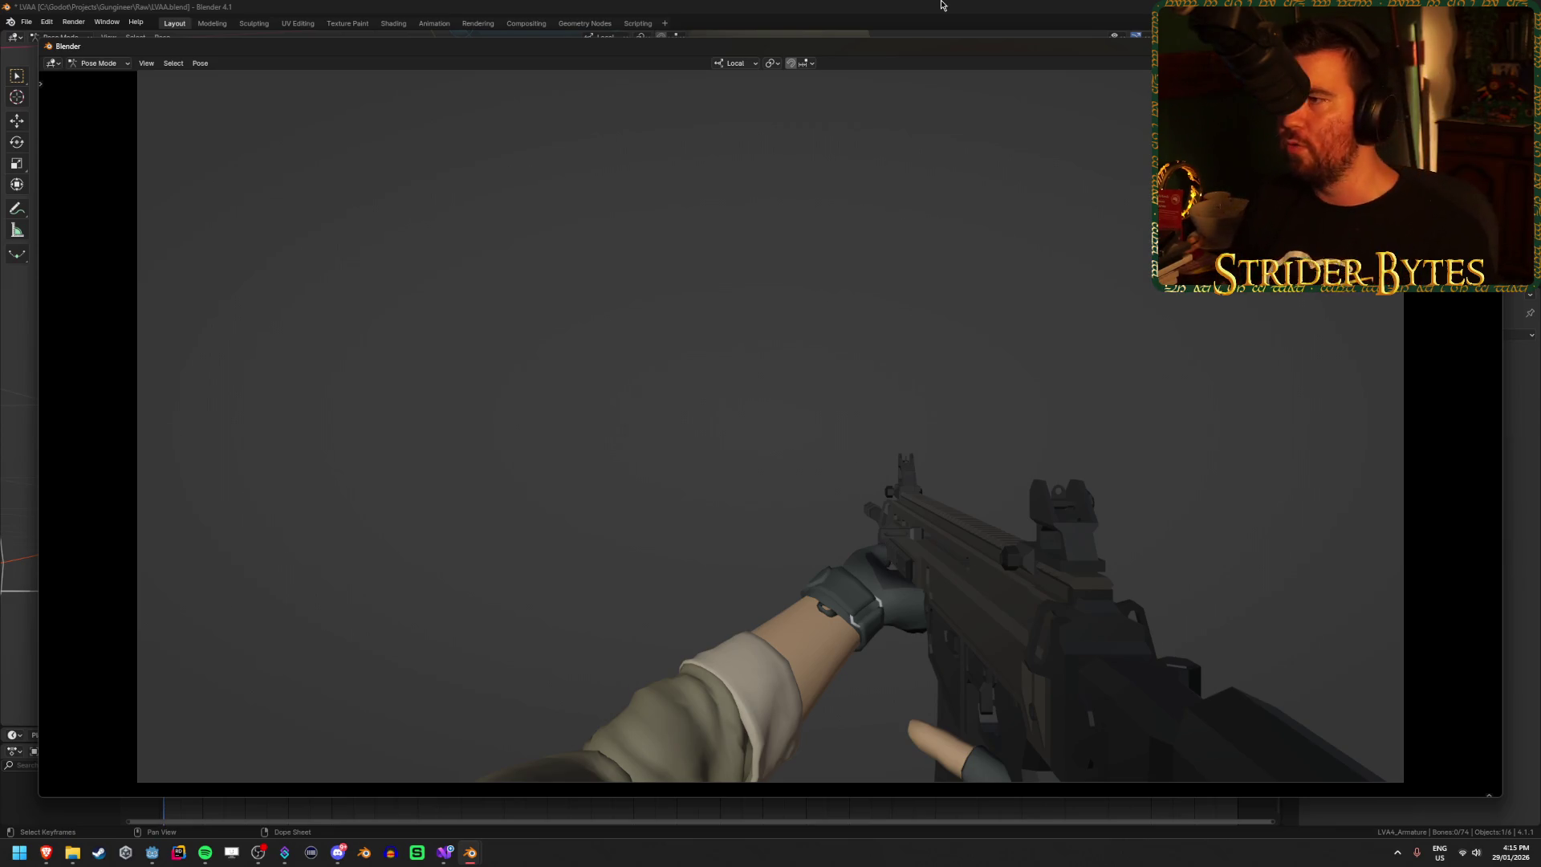
{"action": "key", "text": "Escape"}
Step: Rotate and shift the left hand IK control onto the handguard
{"action": "mouse_move", "coordinate": [722, 450]}
{"action": "left_mouse_down"}
{"action": "mouse_move", "coordinate": [789, 446]}
{"action": "mouse_move", "coordinate": [771, 433]}
{"action": "left_mouse_up"}
{"action": "left_click", "coordinate": [640, 379]}
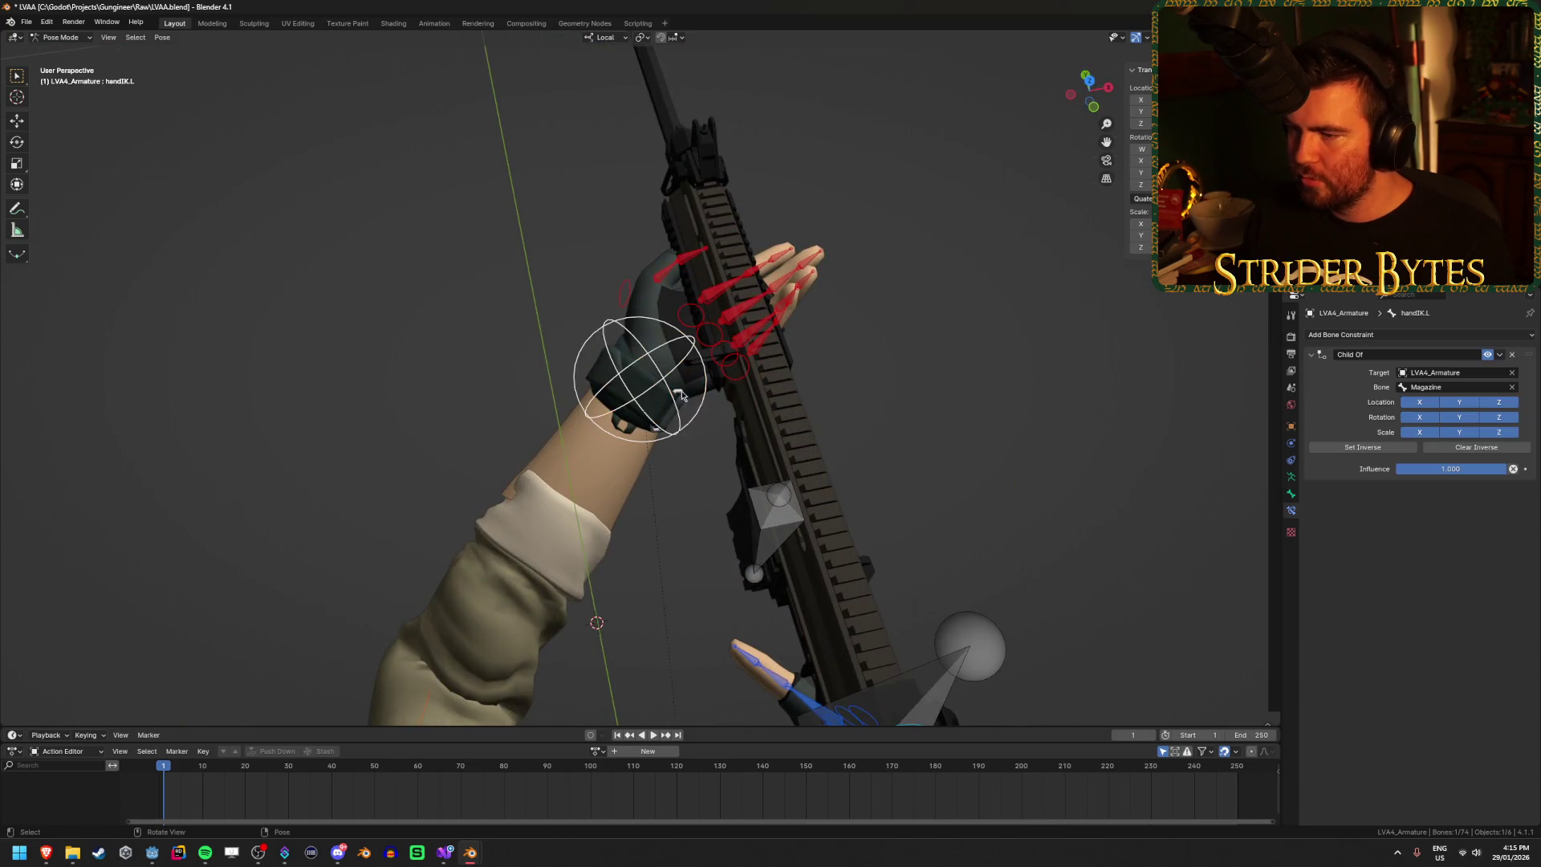
{"action": "key", "text": "r"}
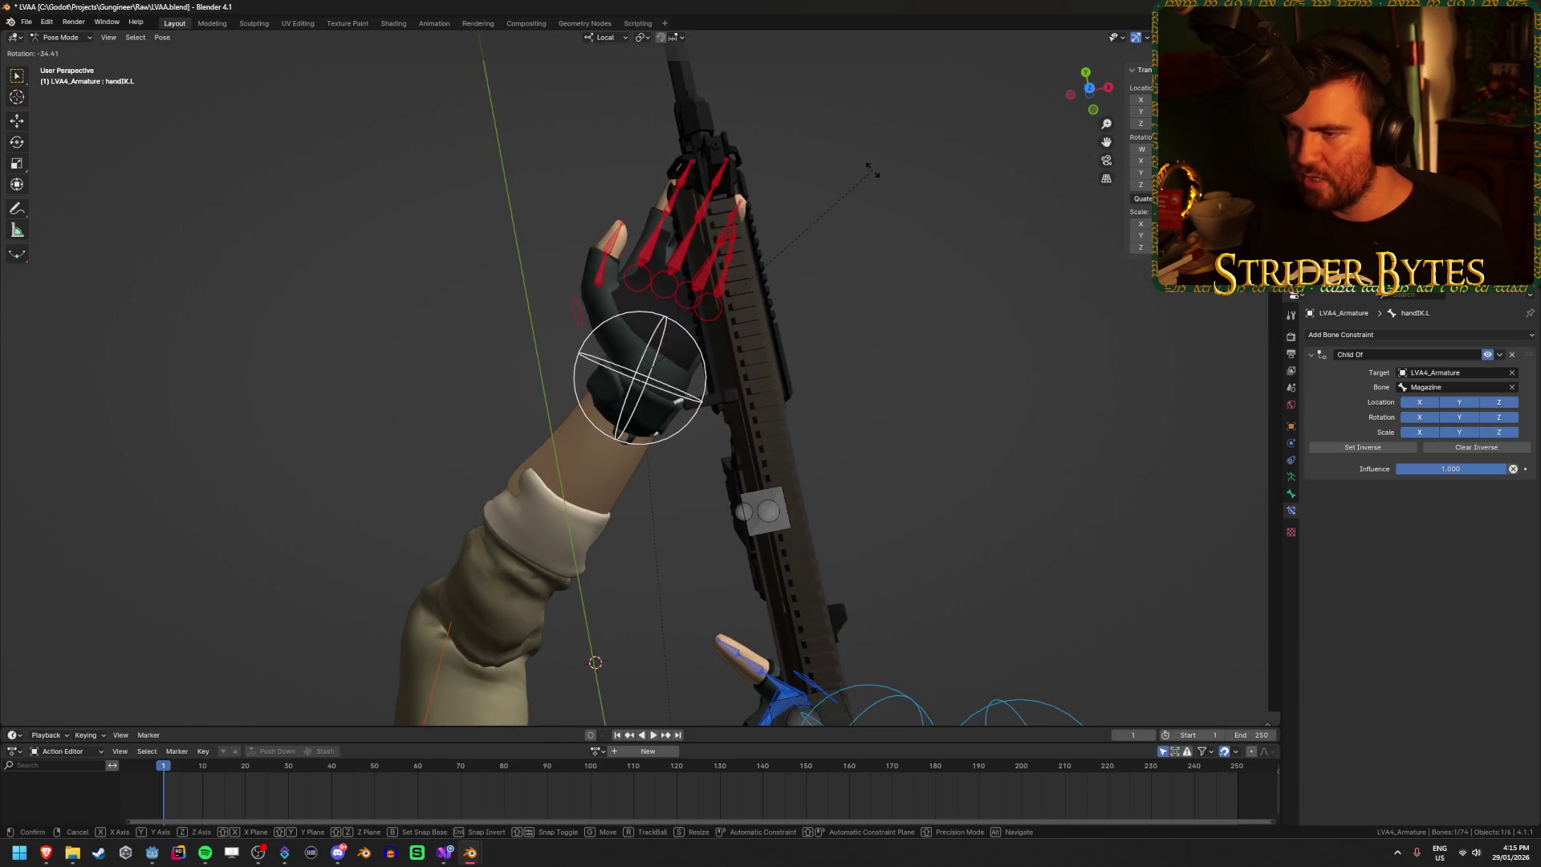
{"action": "left_click", "coordinate": [889, 184]}
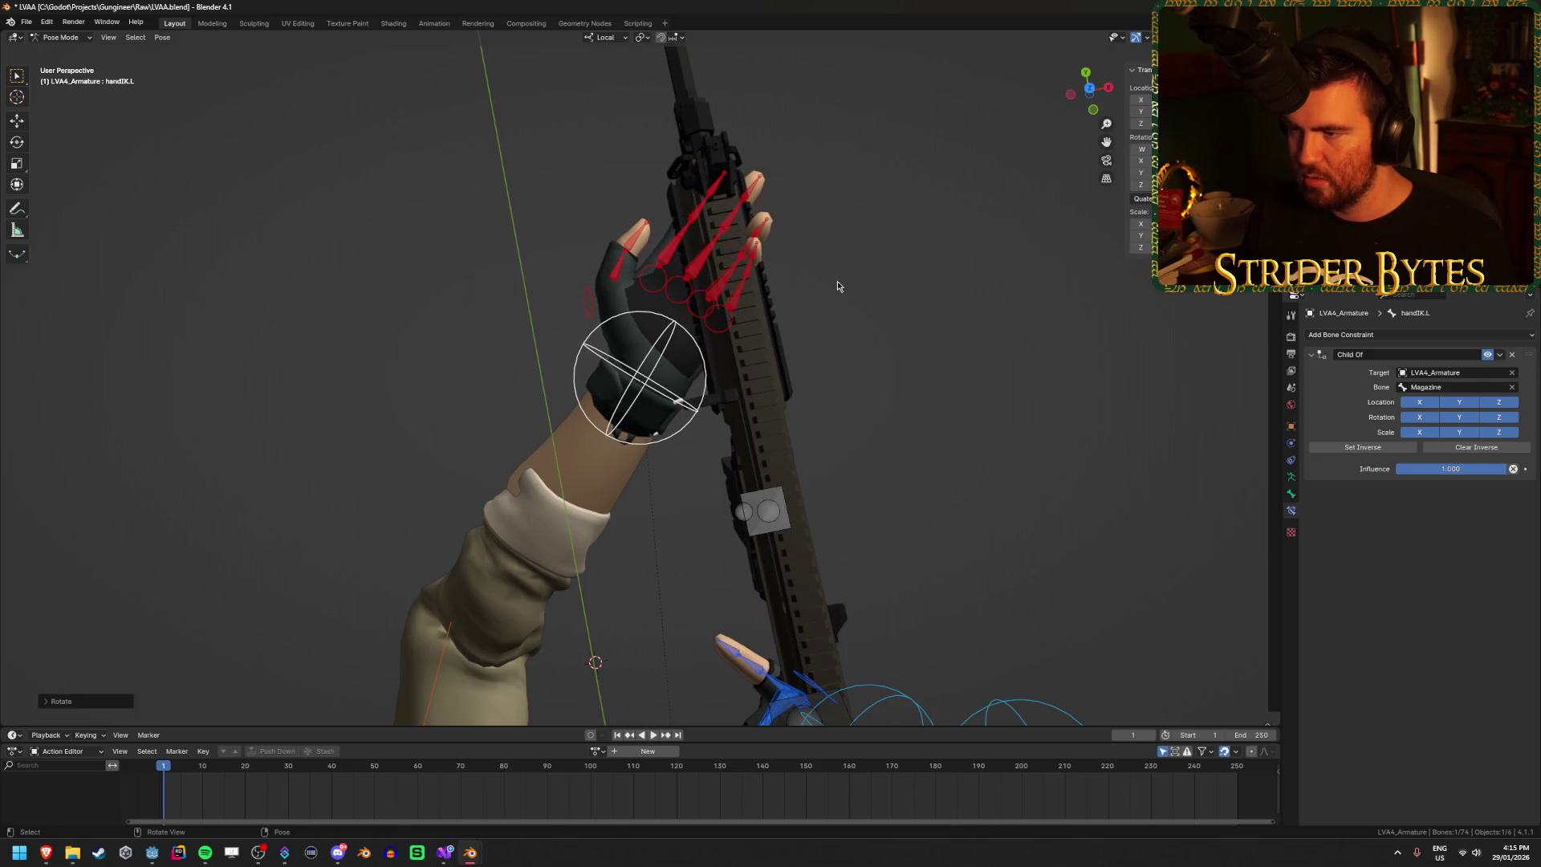
{"action": "key", "text": "g"}
{"action": "left_click", "coordinate": [874, 305]}
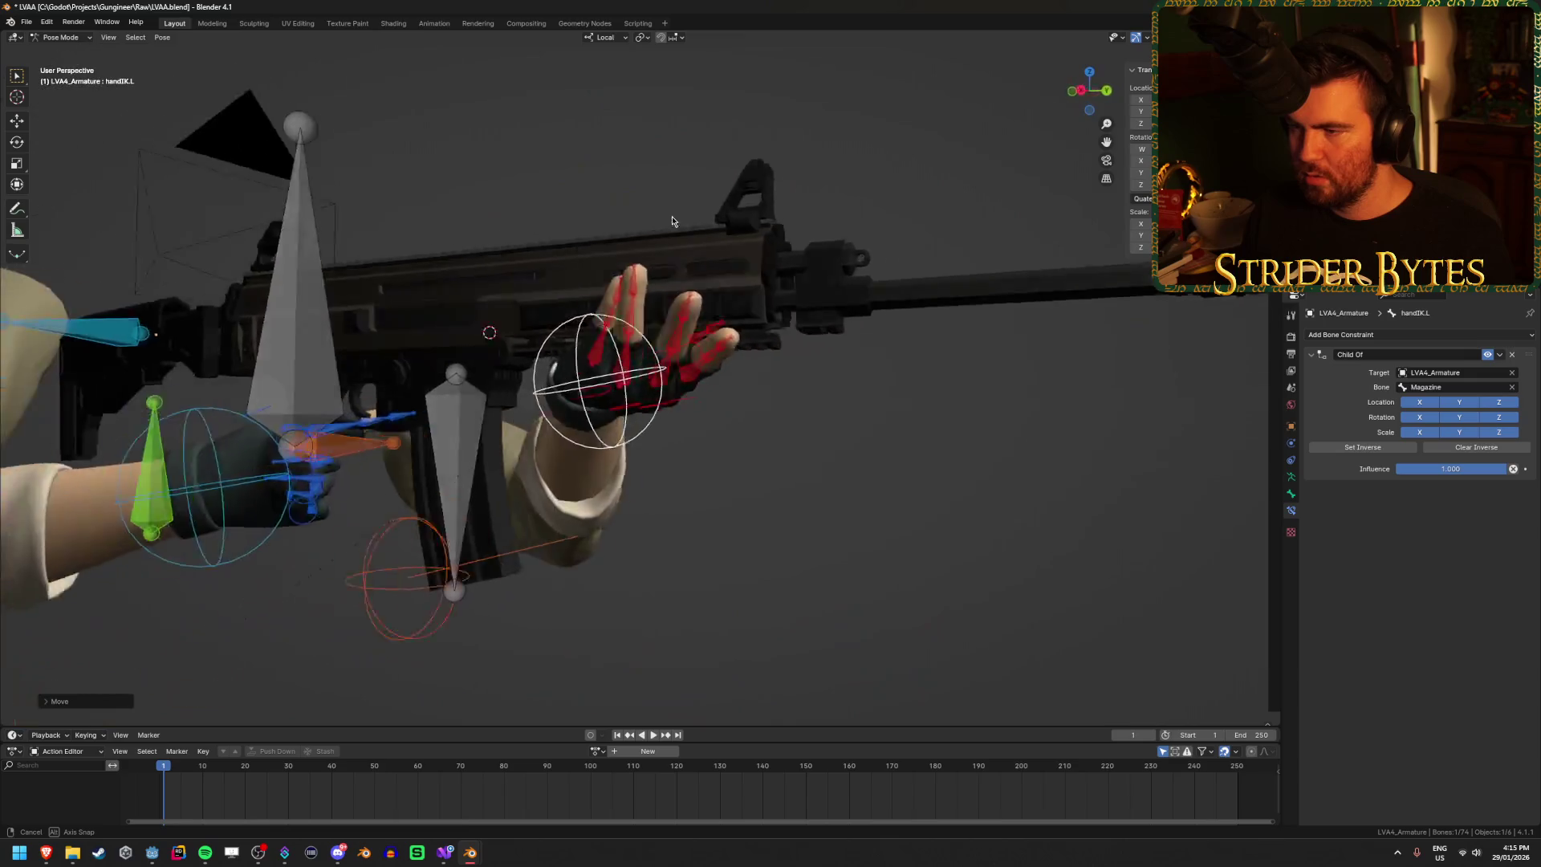
Step: Move the left thumb bone to close the grip, then view the camera preview window
{"action": "mouse_move", "coordinate": [672, 221]}
{"action": "left_mouse_down"}
{"action": "mouse_move", "coordinate": [454, 218]}
{"action": "mouse_move", "coordinate": [417, 311]}
{"action": "mouse_move", "coordinate": [570, 294]}
{"action": "mouse_move", "coordinate": [638, 252]}
{"action": "mouse_move", "coordinate": [710, 244]}
{"action": "left_mouse_up"}
{"action": "left_click", "coordinate": [570, 294]}
{"action": "key", "text": "g"}
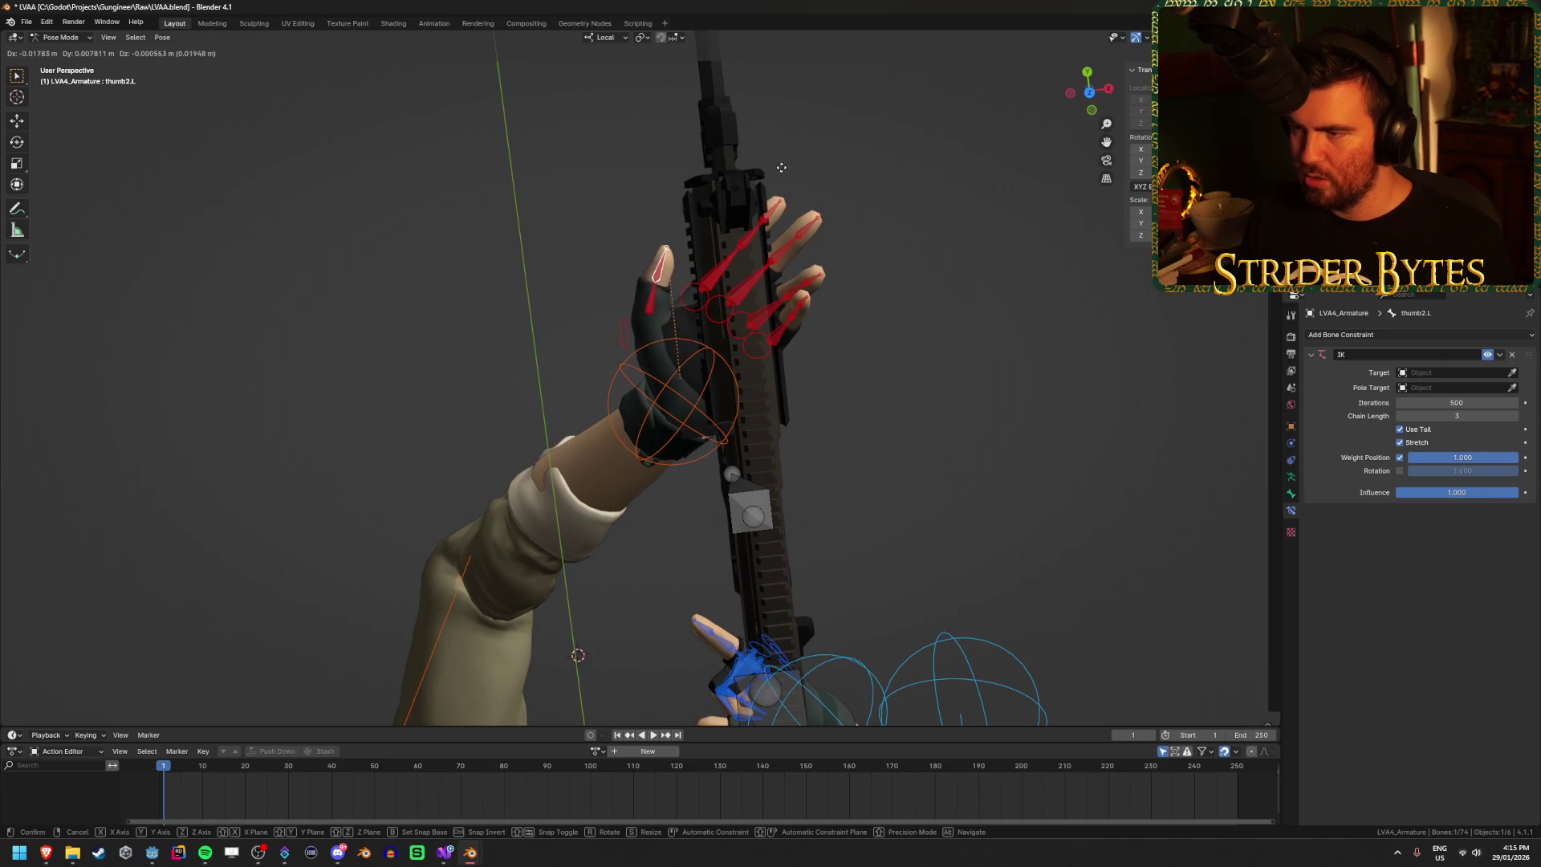
{"action": "left_click", "coordinate": [795, 163]}
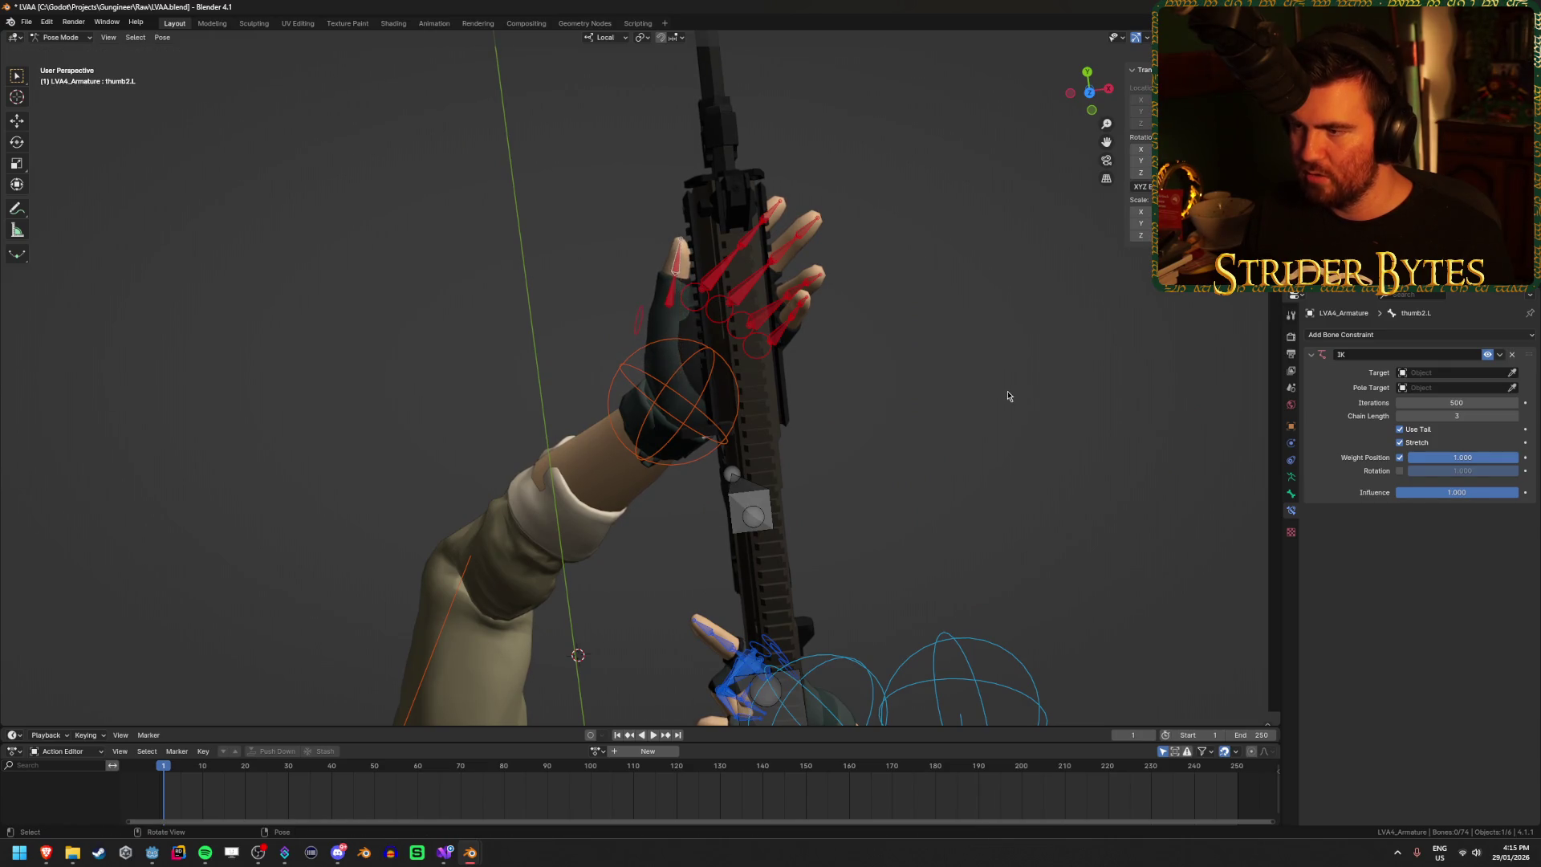
{"action": "left_click_drag", "start_coordinate": [1008, 396], "coordinate": [1020, 298]}
{"action": "mouse_move", "coordinate": [470, 853]}
{"action": "left_click", "coordinate": [517, 788]}
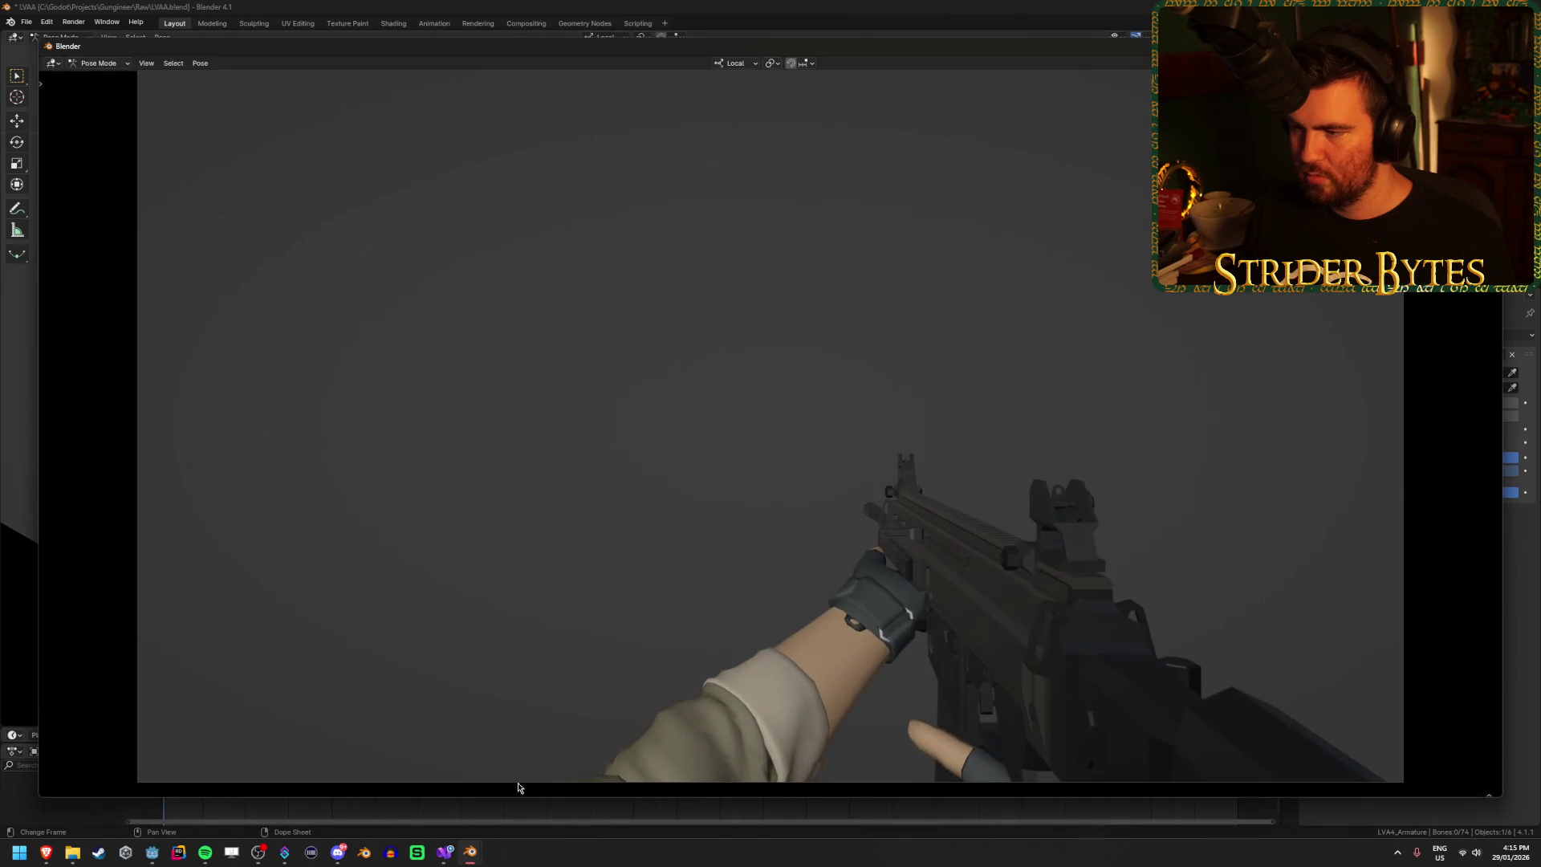
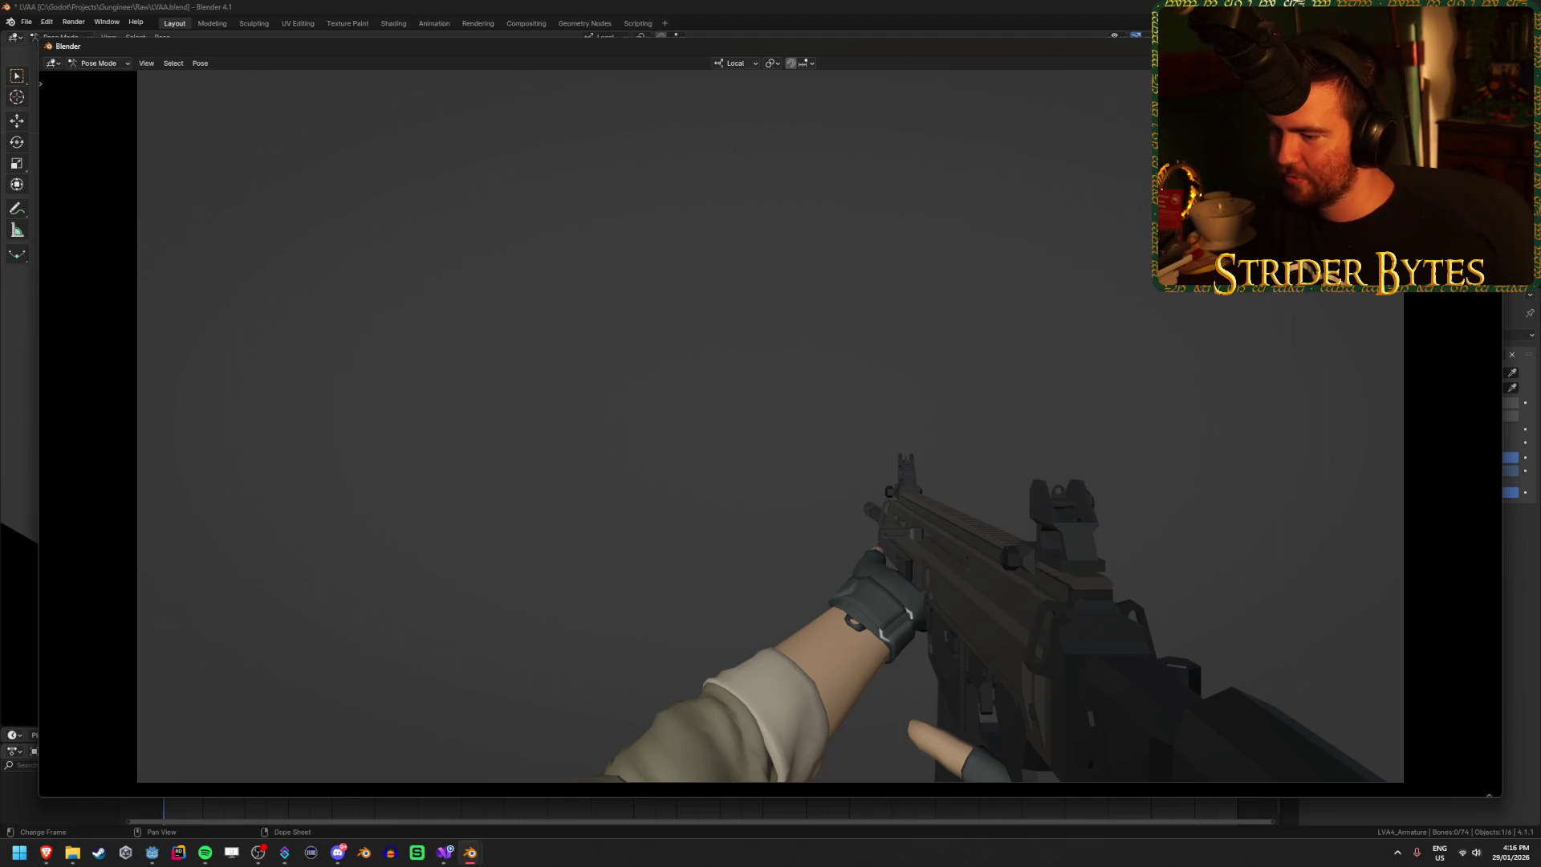
Step: Close the camera preview and move the left elbow pole bone to a new position
{"action": "key", "text": "Escape"}
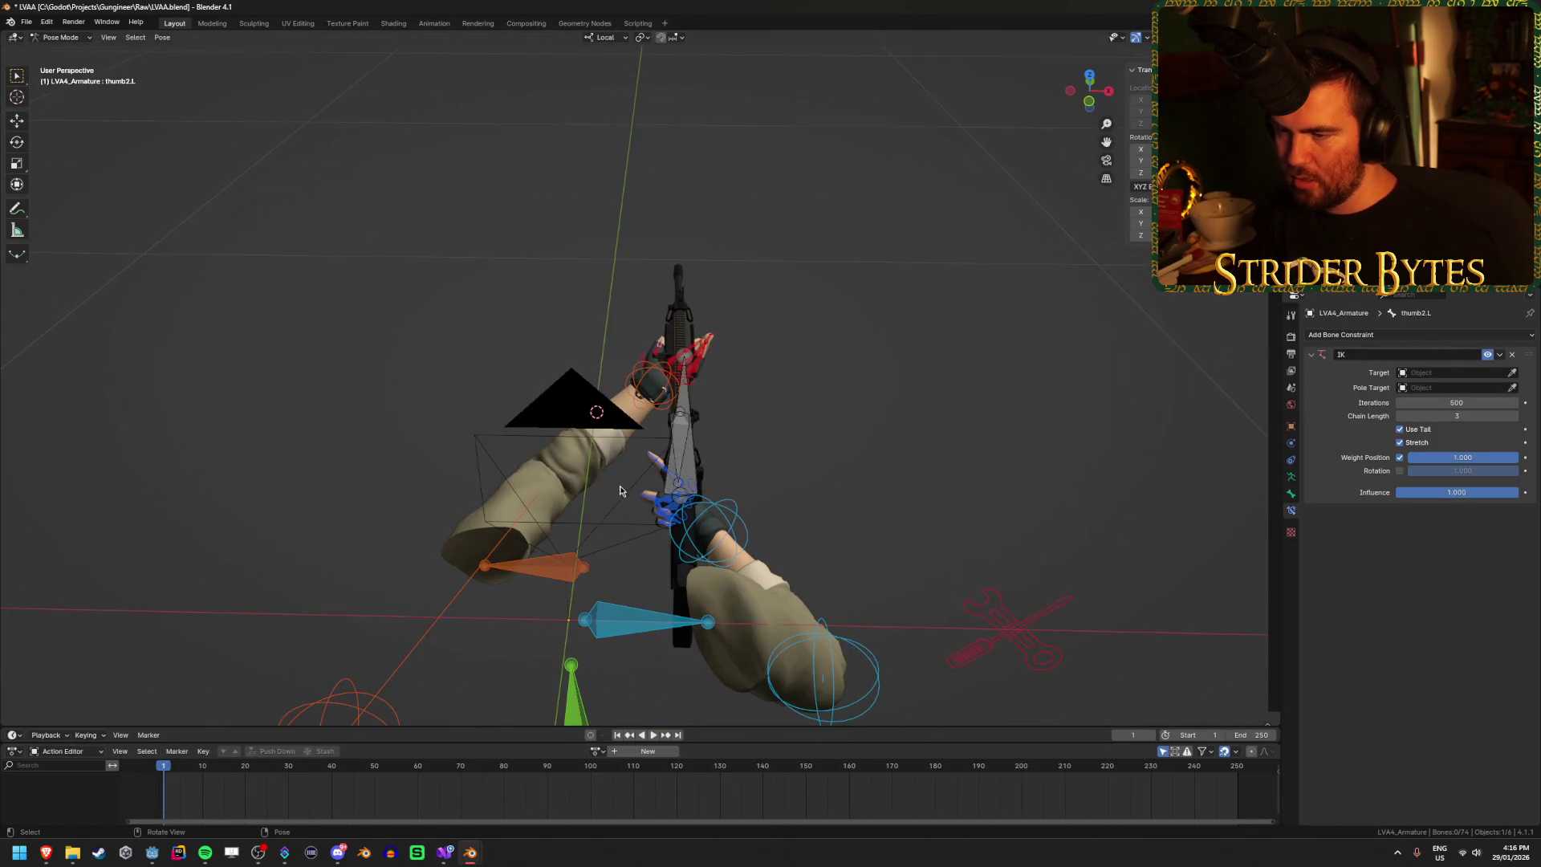
{"action": "left_click", "coordinate": [365, 705]}
{"action": "key", "text": "g"}
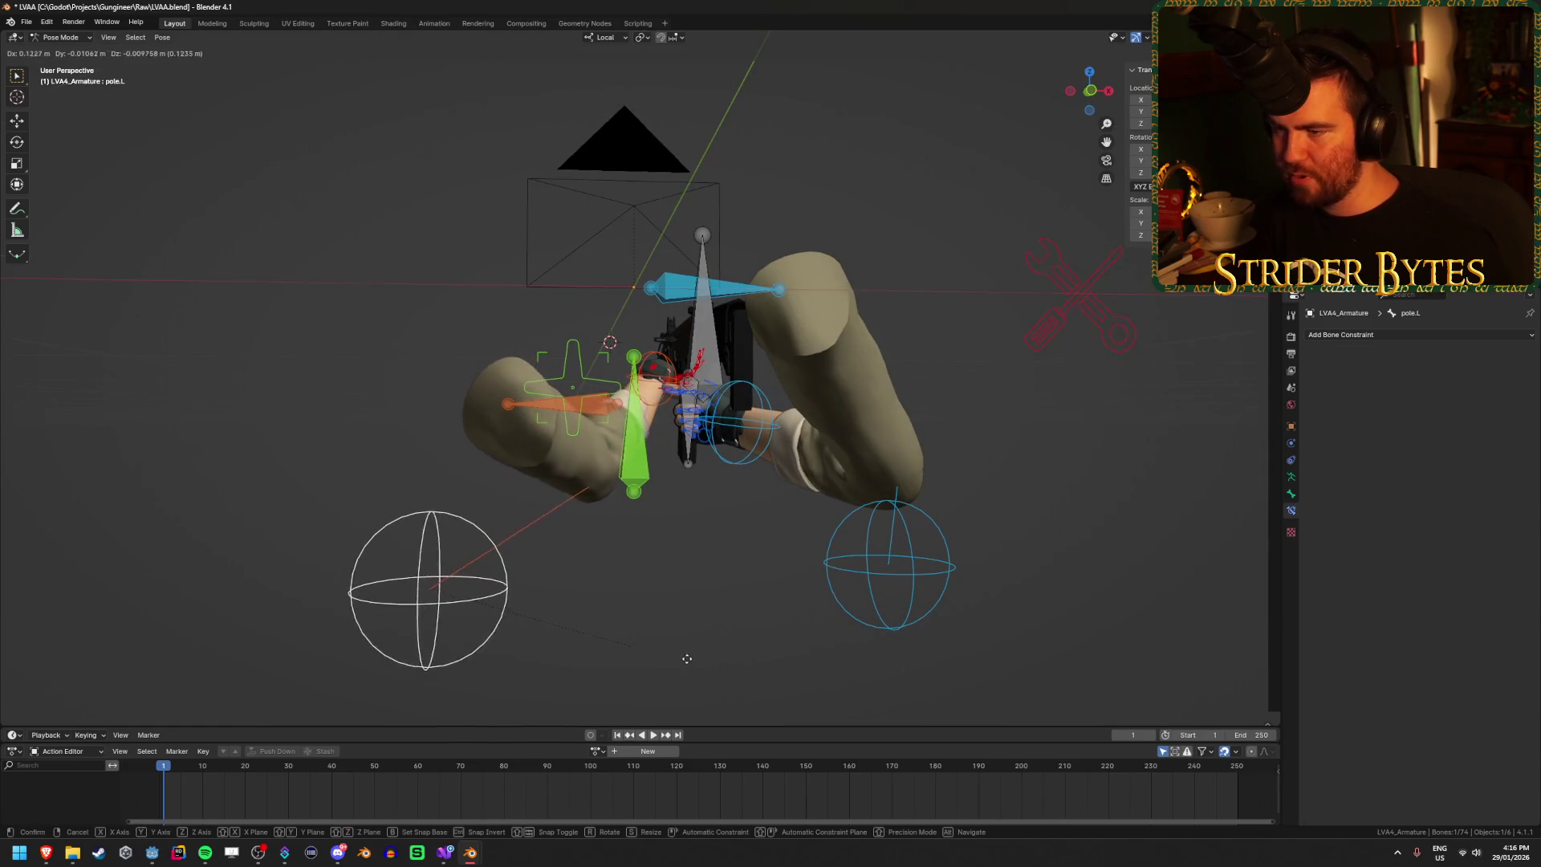
{"action": "left_click", "coordinate": [647, 609]}
{"action": "scroll", "coordinate": [627, 560], "scroll_direction": "up", "scroll_amount": 3}
{"action": "scroll", "coordinate": [628, 560], "scroll_direction": "down", "scroll_amount": 3}
Step: Move the left clavicle bone, then lift it straight up along Z
{"action": "left_click", "coordinate": [562, 403]}
{"action": "key", "text": "g"}
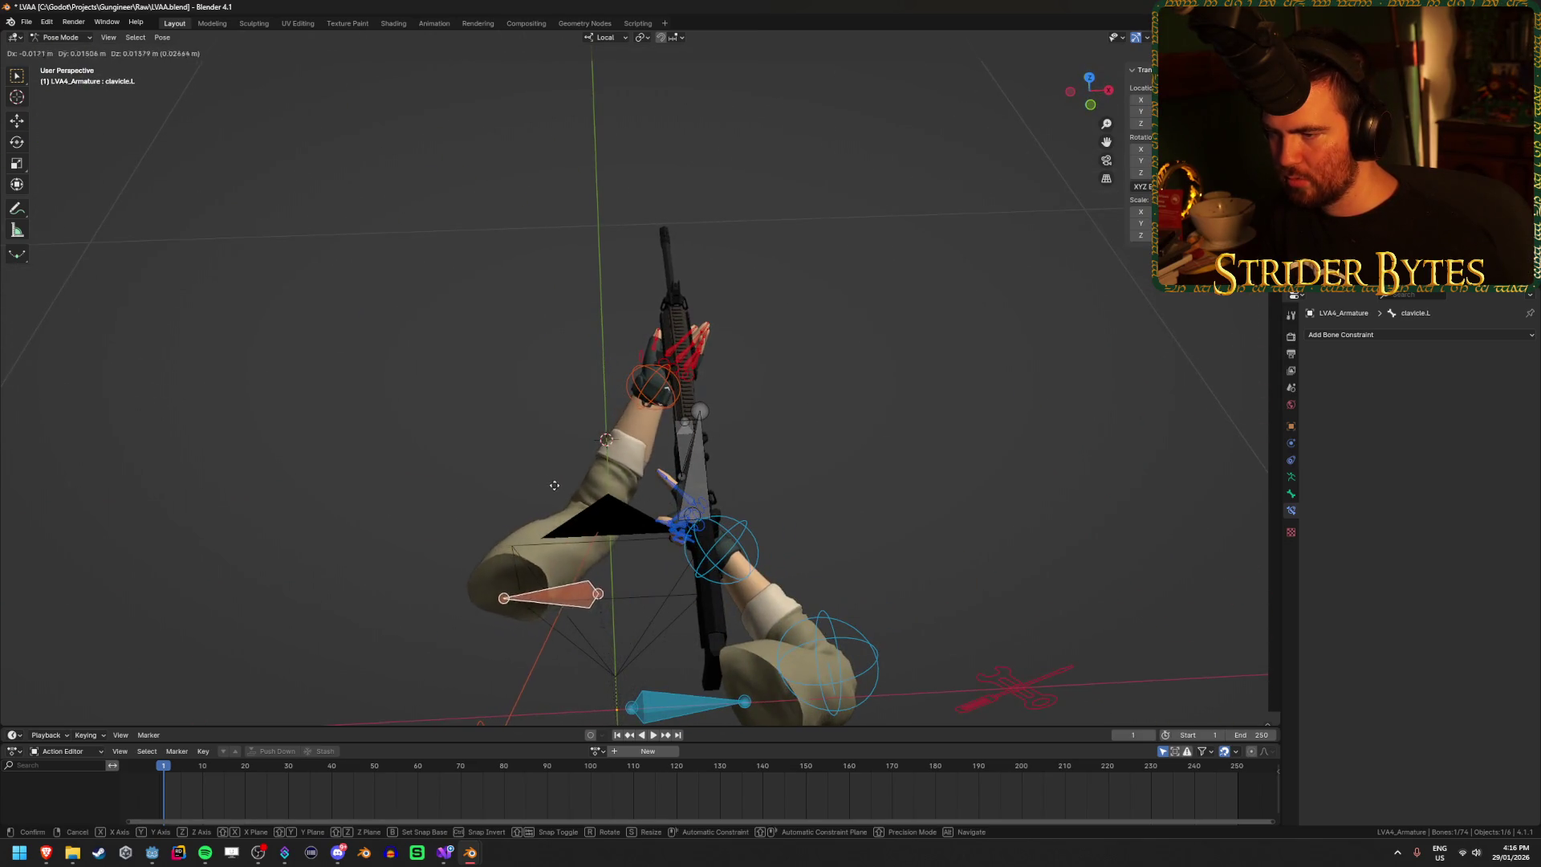
{"action": "left_click", "coordinate": [577, 518]}
{"action": "key", "text": "g"}
{"action": "key", "text": "z"}
{"action": "left_click", "coordinate": [811, 527]}
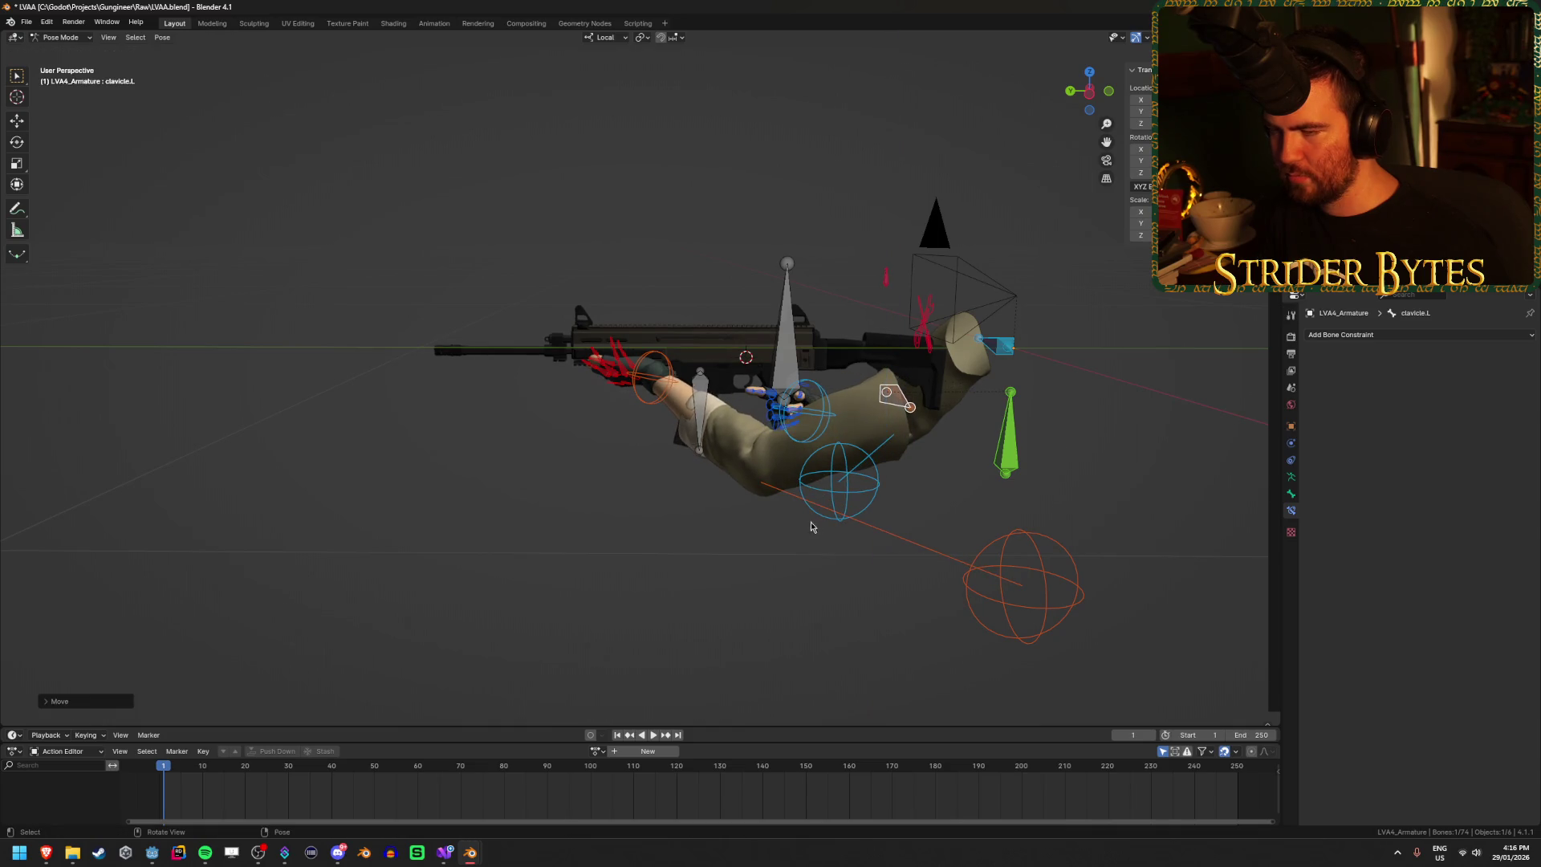
Step: Raise the left hand IK control vertically along the global Z axis
{"action": "left_click", "coordinate": [651, 377]}
{"action": "key", "text": "g"}
{"action": "key", "text": "z"}
{"action": "right_click", "coordinate": [647, 448]}
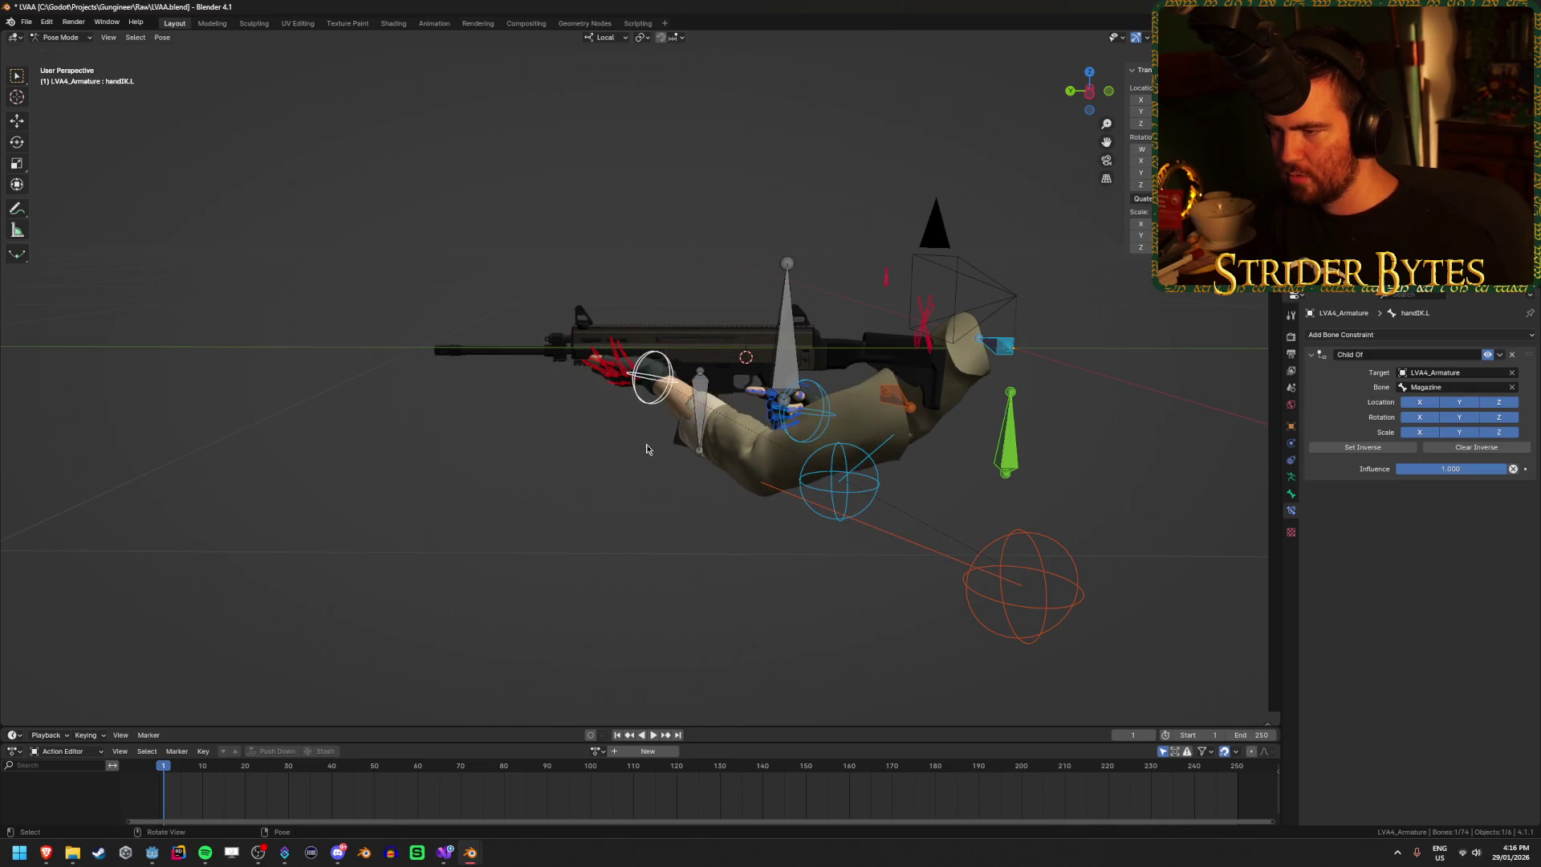
{"action": "key", "text": "g"}
{"action": "key", "text": "z"}
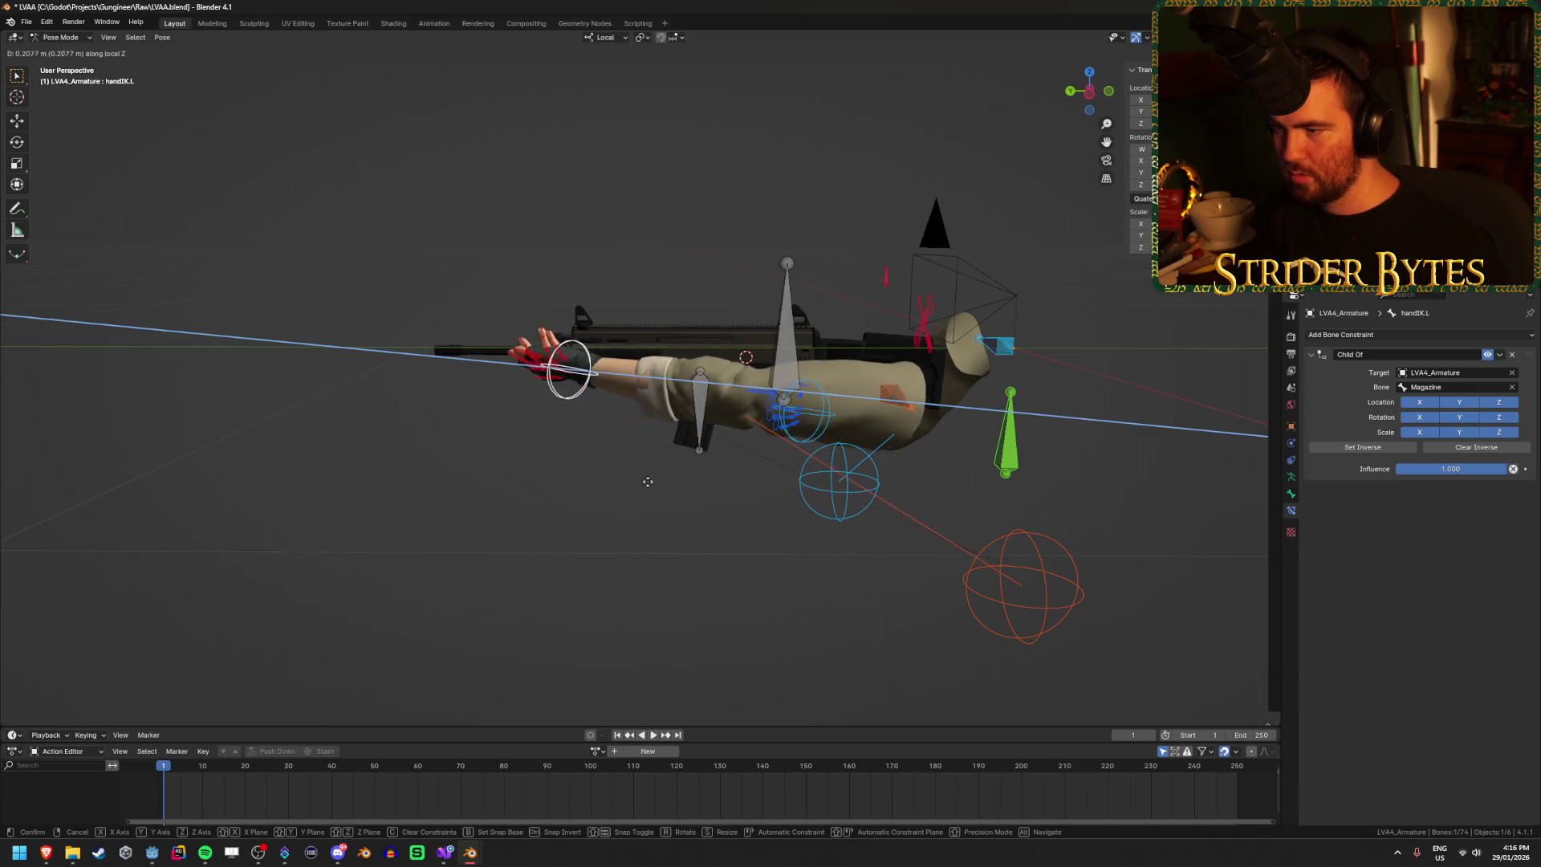
{"action": "key", "text": "z"}
{"action": "left_click", "coordinate": [660, 345]}
Step: Orbit around the hand and rifle to check the grip, then select the clothing control bone
{"action": "mouse_move", "coordinate": [660, 345]}
{"action": "left_mouse_down"}
{"action": "mouse_move", "coordinate": [630, 459]}
{"action": "mouse_move", "coordinate": [658, 482]}
{"action": "left_mouse_up"}
{"action": "scroll", "coordinate": [658, 481], "scroll_direction": "up", "scroll_amount": 5}
{"action": "mouse_move", "coordinate": [722, 521]}
{"action": "left_mouse_down"}
{"action": "mouse_move", "coordinate": [770, 553]}
{"action": "mouse_move", "coordinate": [832, 533]}
{"action": "mouse_move", "coordinate": [573, 496]}
{"action": "mouse_move", "coordinate": [386, 516]}
{"action": "left_mouse_up"}
{"action": "scroll", "coordinate": [784, 561], "scroll_direction": "up", "scroll_amount": 3}
{"action": "scroll", "coordinate": [677, 464], "scroll_direction": "down", "scroll_amount": 8}
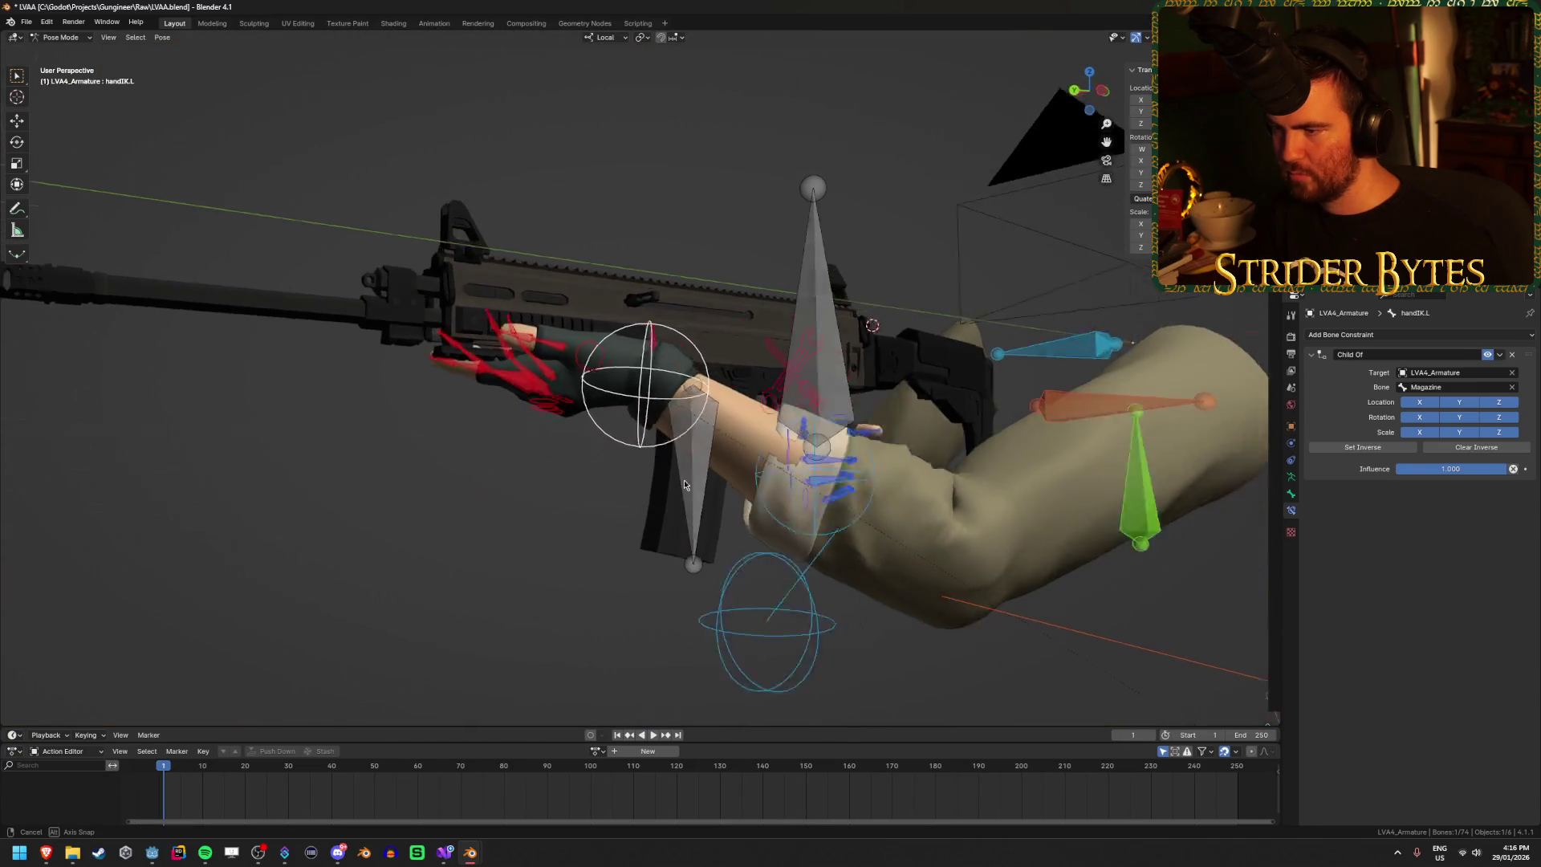
{"action": "left_click_drag", "start_coordinate": [509, 383], "coordinate": [412, 316]}
{"action": "left_click", "coordinate": [358, 306]}
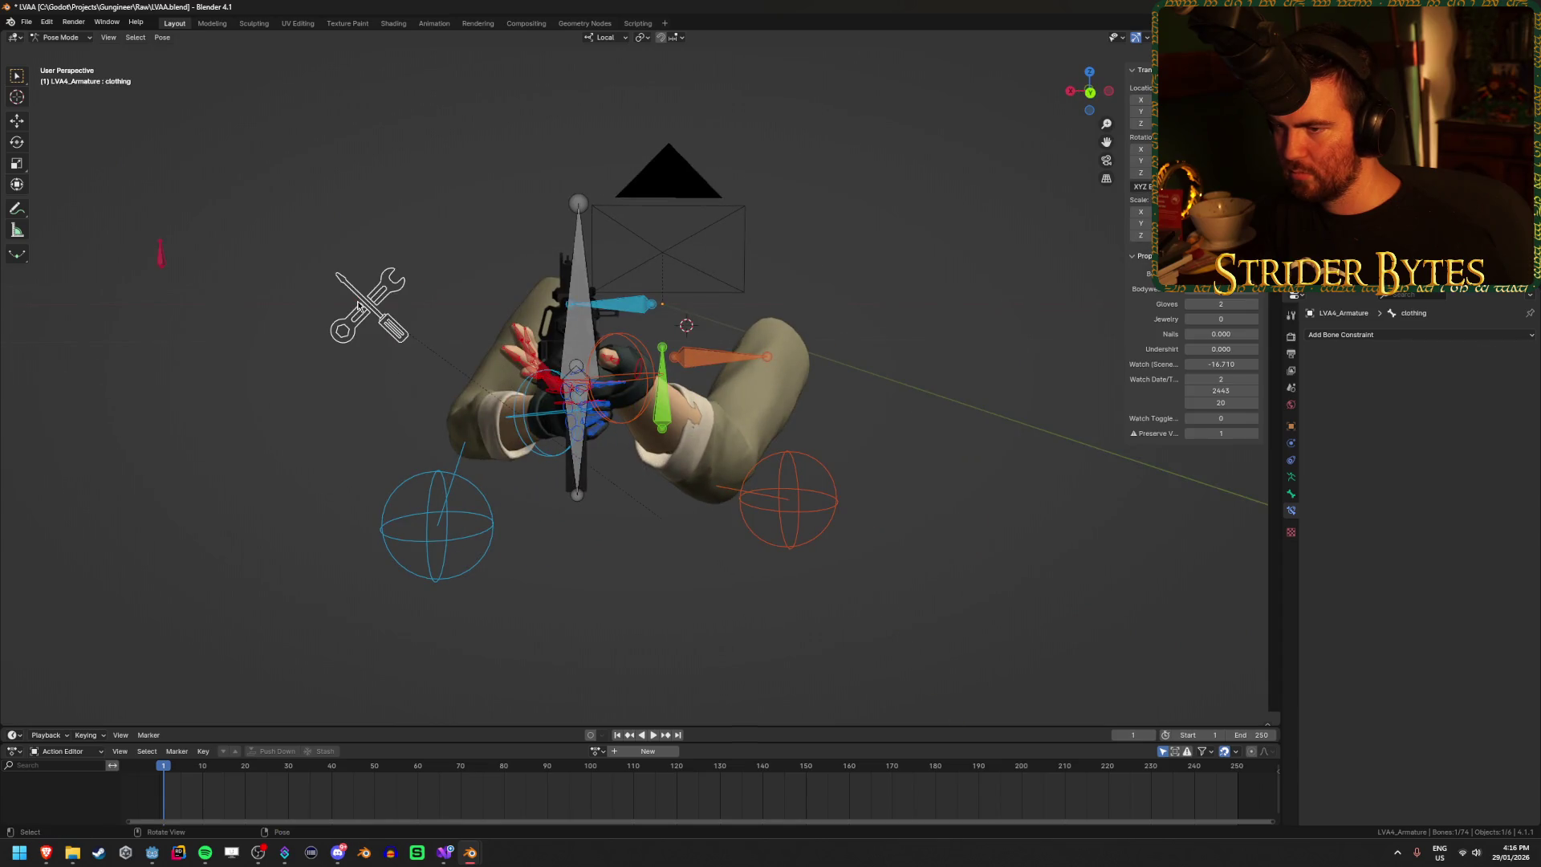
Step: Set the clothing bone's Undershirt property to 1.000 so the sleeves appear
{"action": "left_click_drag", "start_coordinate": [1236, 352], "coordinate": [1258, 349]}
{"action": "left_click_drag", "start_coordinate": [722, 402], "coordinate": [647, 426]}
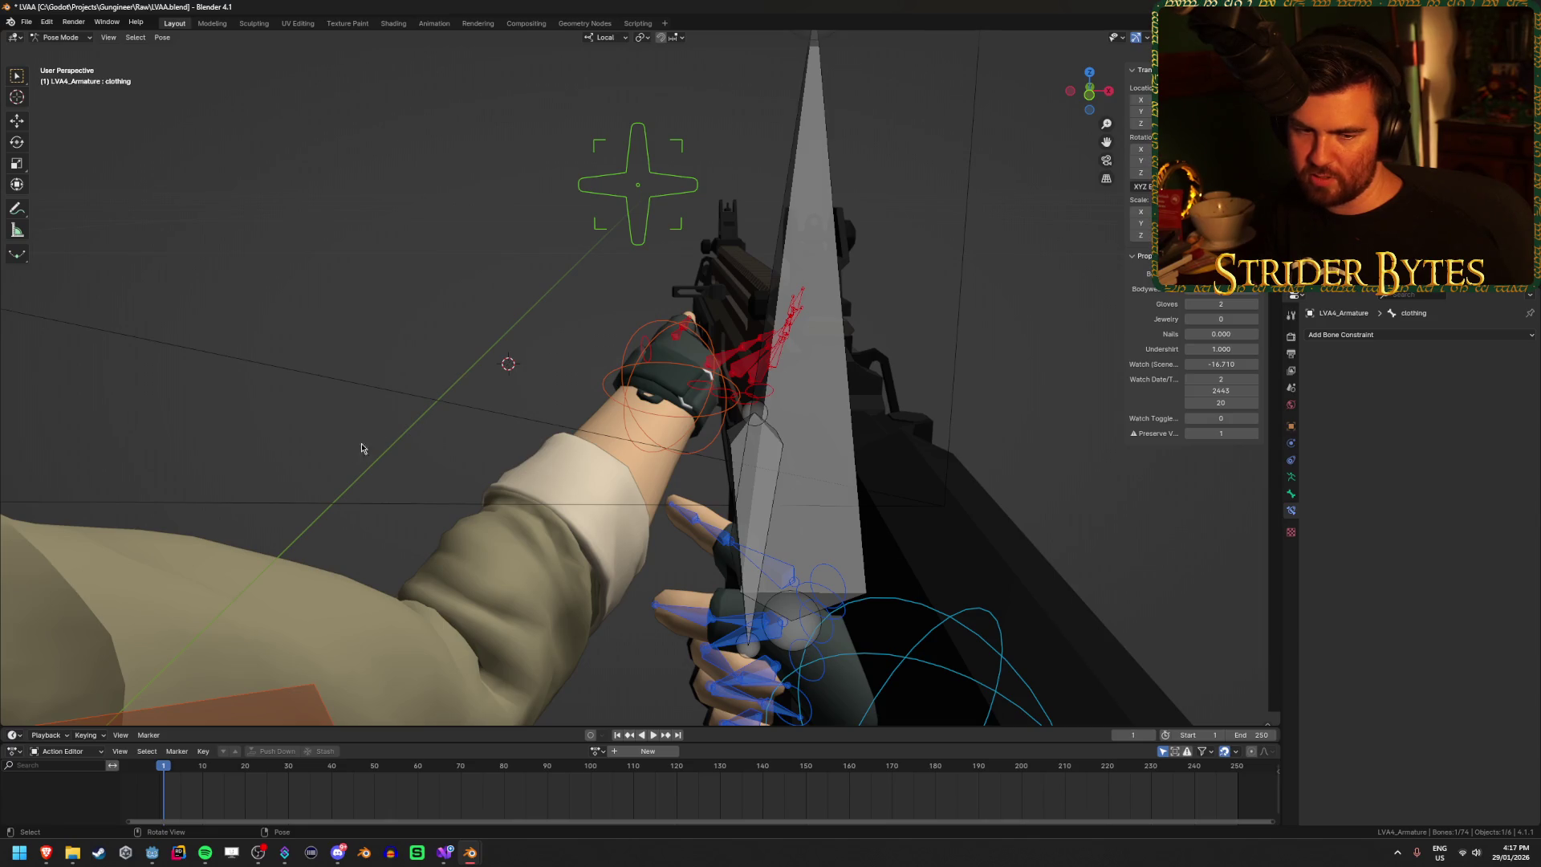
{"action": "left_click", "coordinate": [717, 385]}
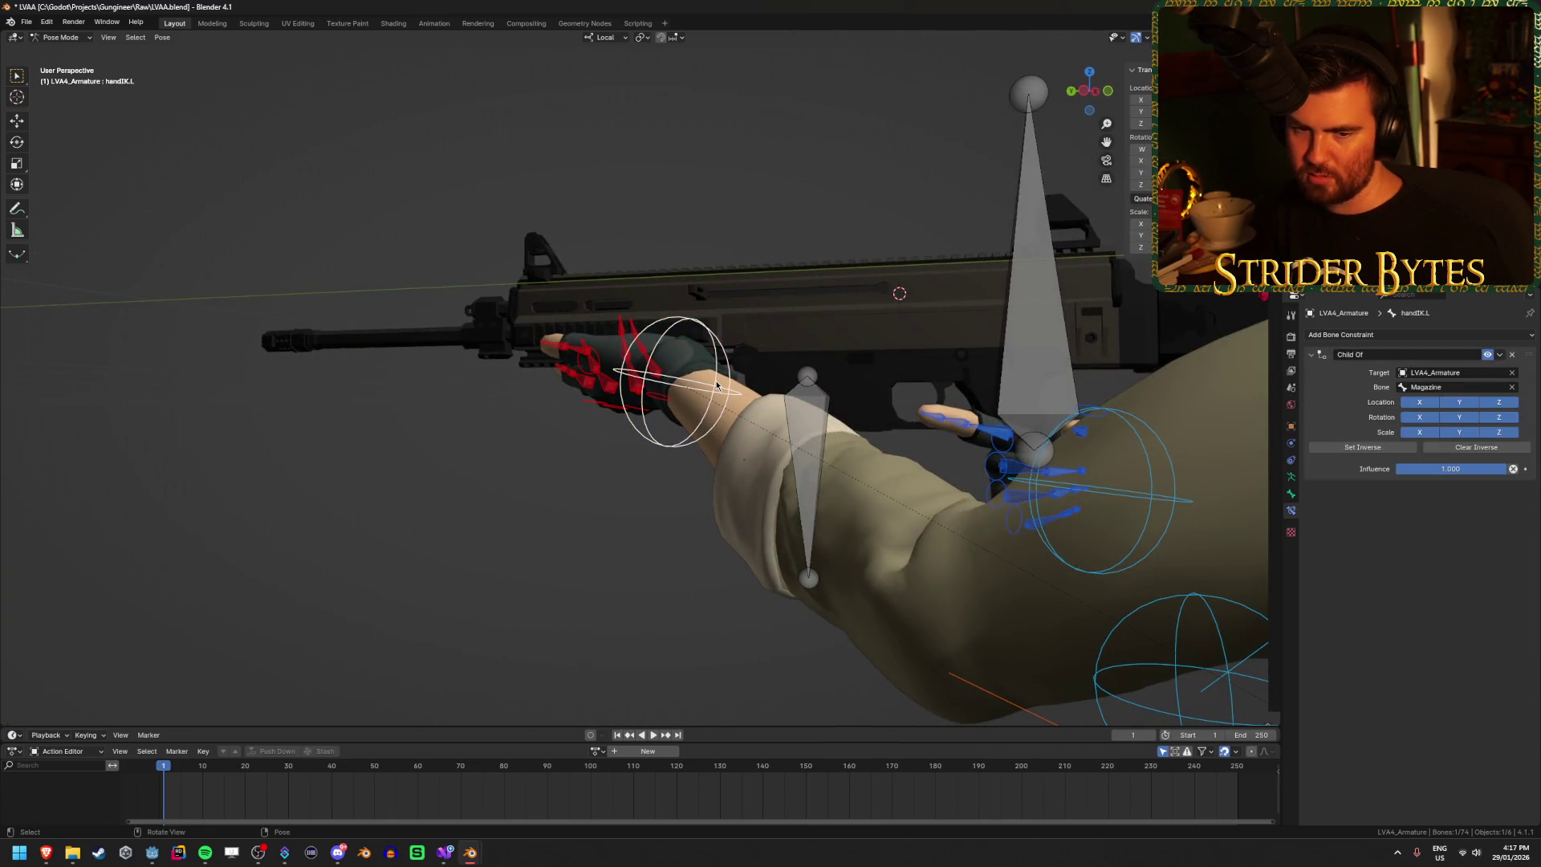
{"action": "mouse_move", "coordinate": [717, 386]}
{"action": "left_mouse_down"}
{"action": "mouse_move", "coordinate": [811, 367]}
{"action": "mouse_move", "coordinate": [329, 387]}
{"action": "left_mouse_up"}
{"action": "left_click_drag", "start_coordinate": [736, 538], "coordinate": [417, 548]}
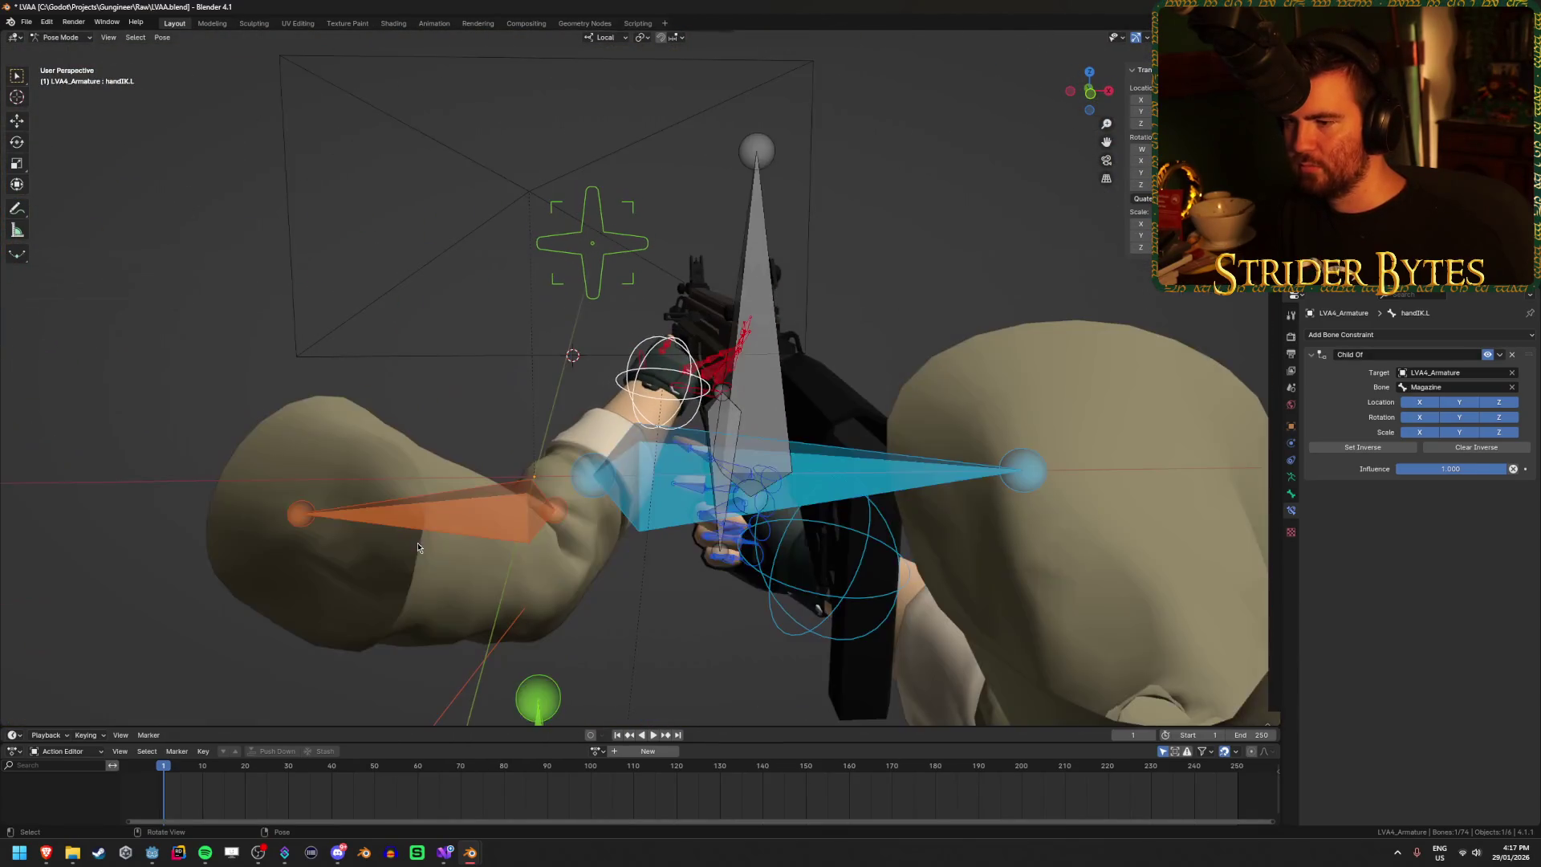
{"action": "mouse_move", "coordinate": [747, 463]}
{"action": "left_mouse_down"}
{"action": "mouse_move", "coordinate": [546, 466]}
{"action": "mouse_move", "coordinate": [695, 527]}
{"action": "mouse_move", "coordinate": [604, 638]}
{"action": "mouse_move", "coordinate": [658, 599]}
{"action": "mouse_move", "coordinate": [754, 447]}
{"action": "mouse_move", "coordinate": [760, 586]}
{"action": "left_mouse_up"}
Step: Reposition the left clavicle twice and check the pose through the scene camera
{"action": "left_click", "coordinate": [546, 490]}
{"action": "key", "text": "g"}
{"action": "left_click", "coordinate": [644, 623]}
{"action": "key", "text": "g"}
{"action": "left_click", "coordinate": [622, 566]}
{"action": "scroll", "coordinate": [621, 566], "scroll_direction": "down", "scroll_amount": 3}
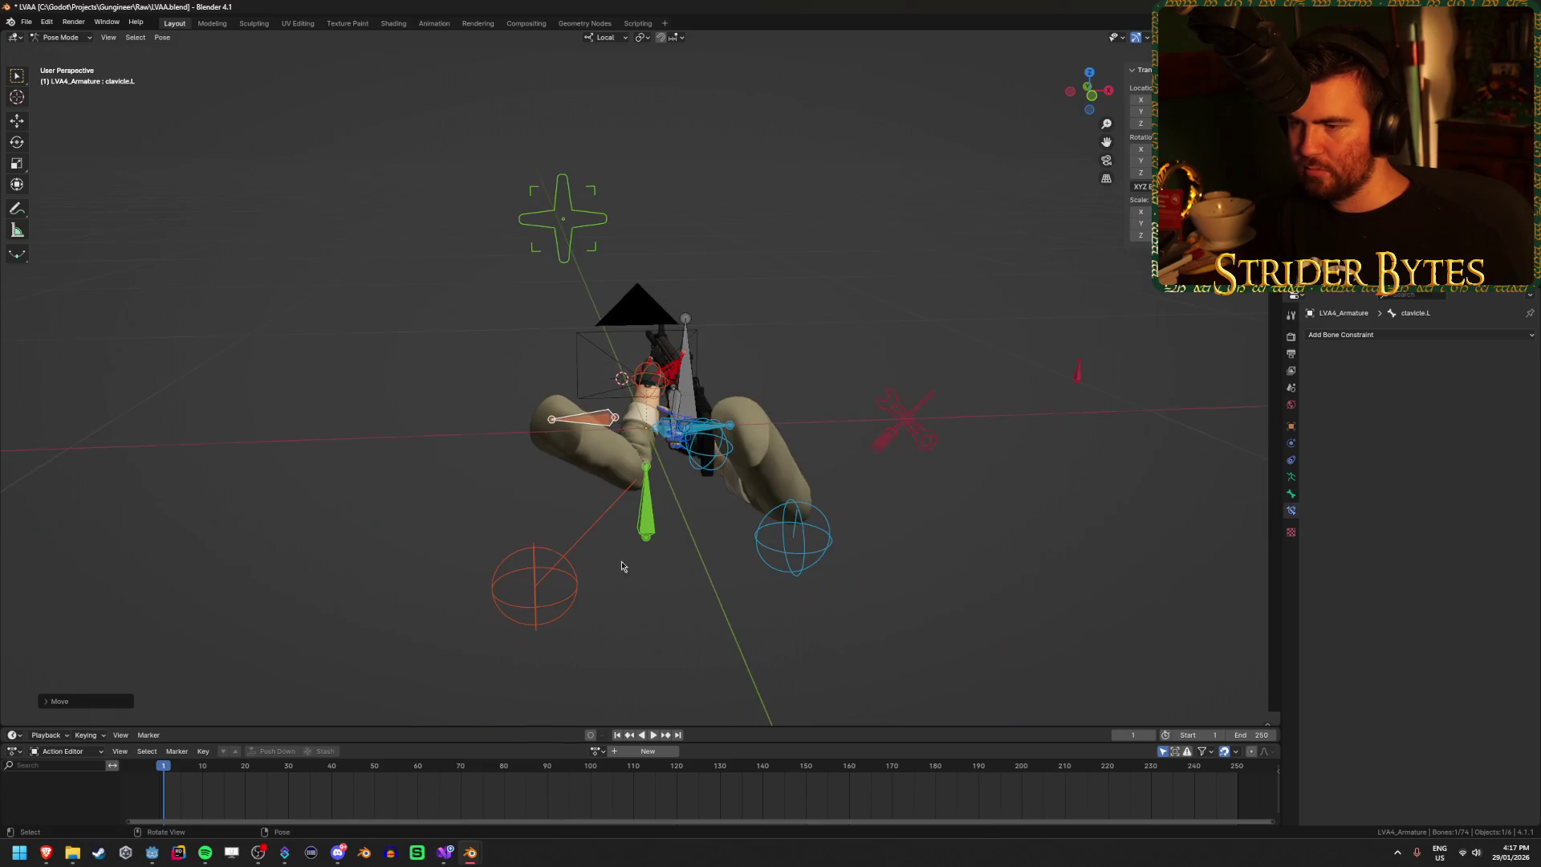
{"action": "left_click", "coordinate": [536, 610]}
{"action": "key", "text": "KP_0"}
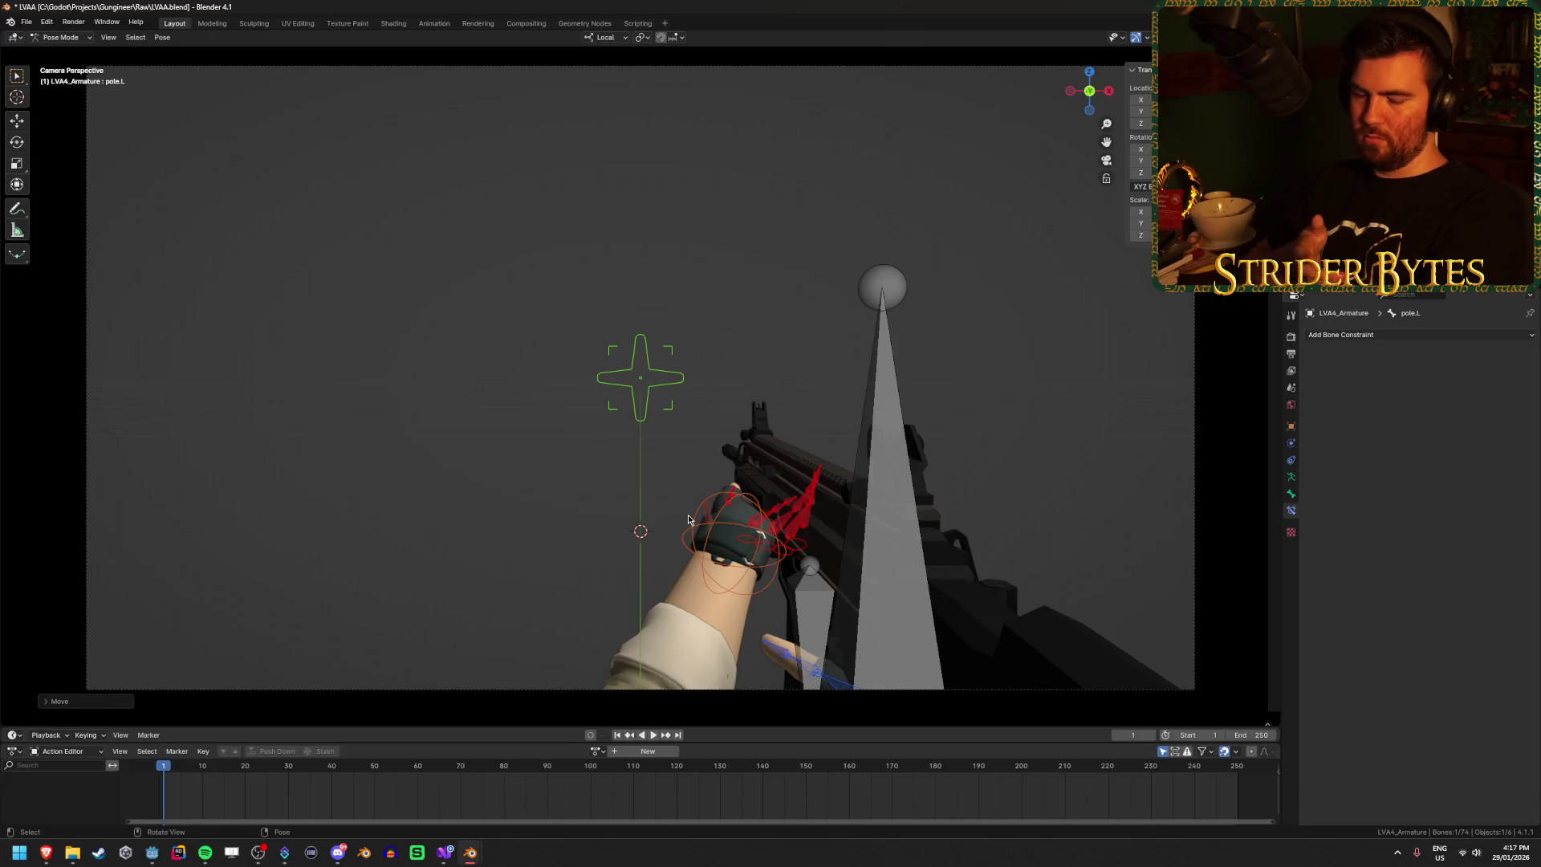
Step: Adjust the left shoulder once more from a side view and return to camera view
{"action": "mouse_move", "coordinate": [688, 519]}
{"action": "left_mouse_down"}
{"action": "mouse_move", "coordinate": [664, 509]}
{"action": "mouse_move", "coordinate": [674, 490]}
{"action": "left_mouse_up"}
{"action": "mouse_move", "coordinate": [798, 515]}
{"action": "left_mouse_down"}
{"action": "mouse_move", "coordinate": [739, 505]}
{"action": "mouse_move", "coordinate": [776, 540]}
{"action": "mouse_move", "coordinate": [653, 517]}
{"action": "left_mouse_up"}
{"action": "left_click", "coordinate": [581, 391]}
{"action": "key", "text": "g"}
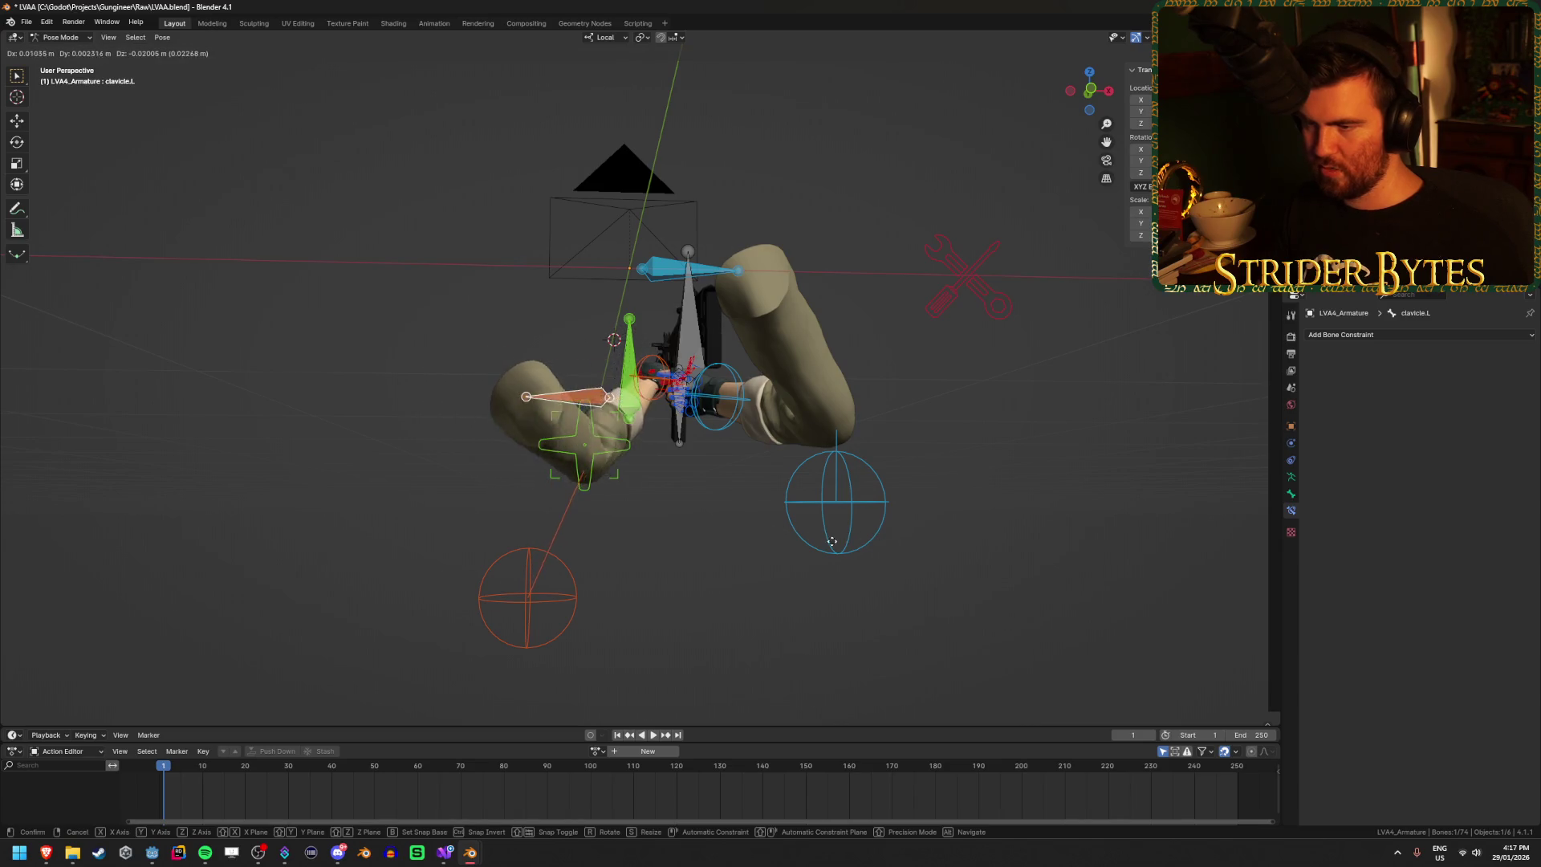
{"action": "left_click", "coordinate": [779, 543]}
{"action": "key", "text": "KP_0"}
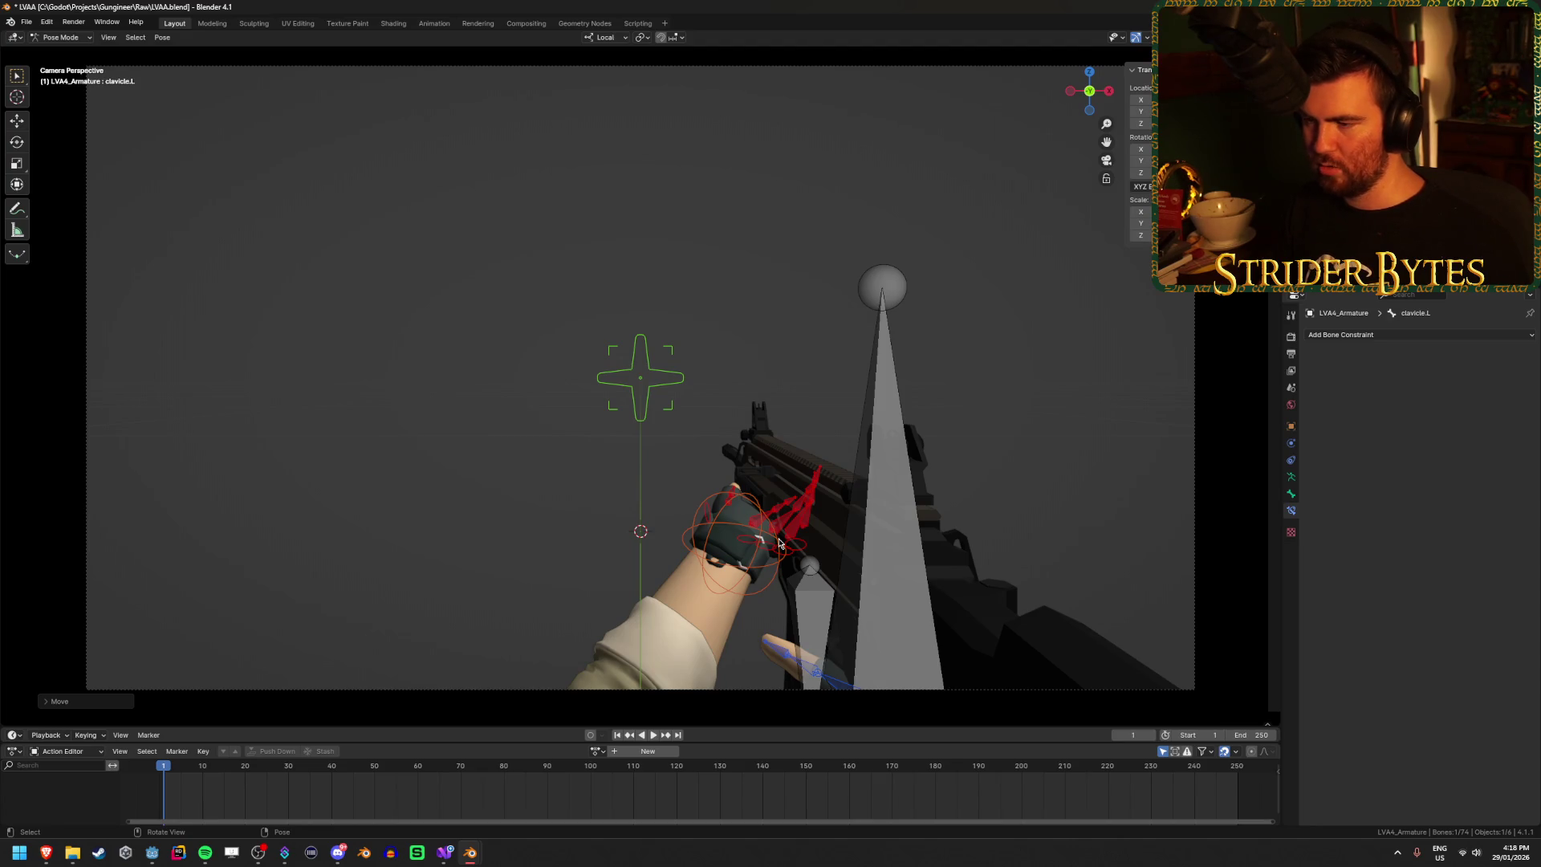
Step: Select the right hand IK control and try rotating it, cancelling the rotation
{"action": "left_click_drag", "start_coordinate": [779, 543], "coordinate": [802, 482]}
{"action": "scroll", "coordinate": [803, 482], "scroll_direction": "up", "scroll_amount": 3}
{"action": "left_click", "coordinate": [851, 498]}
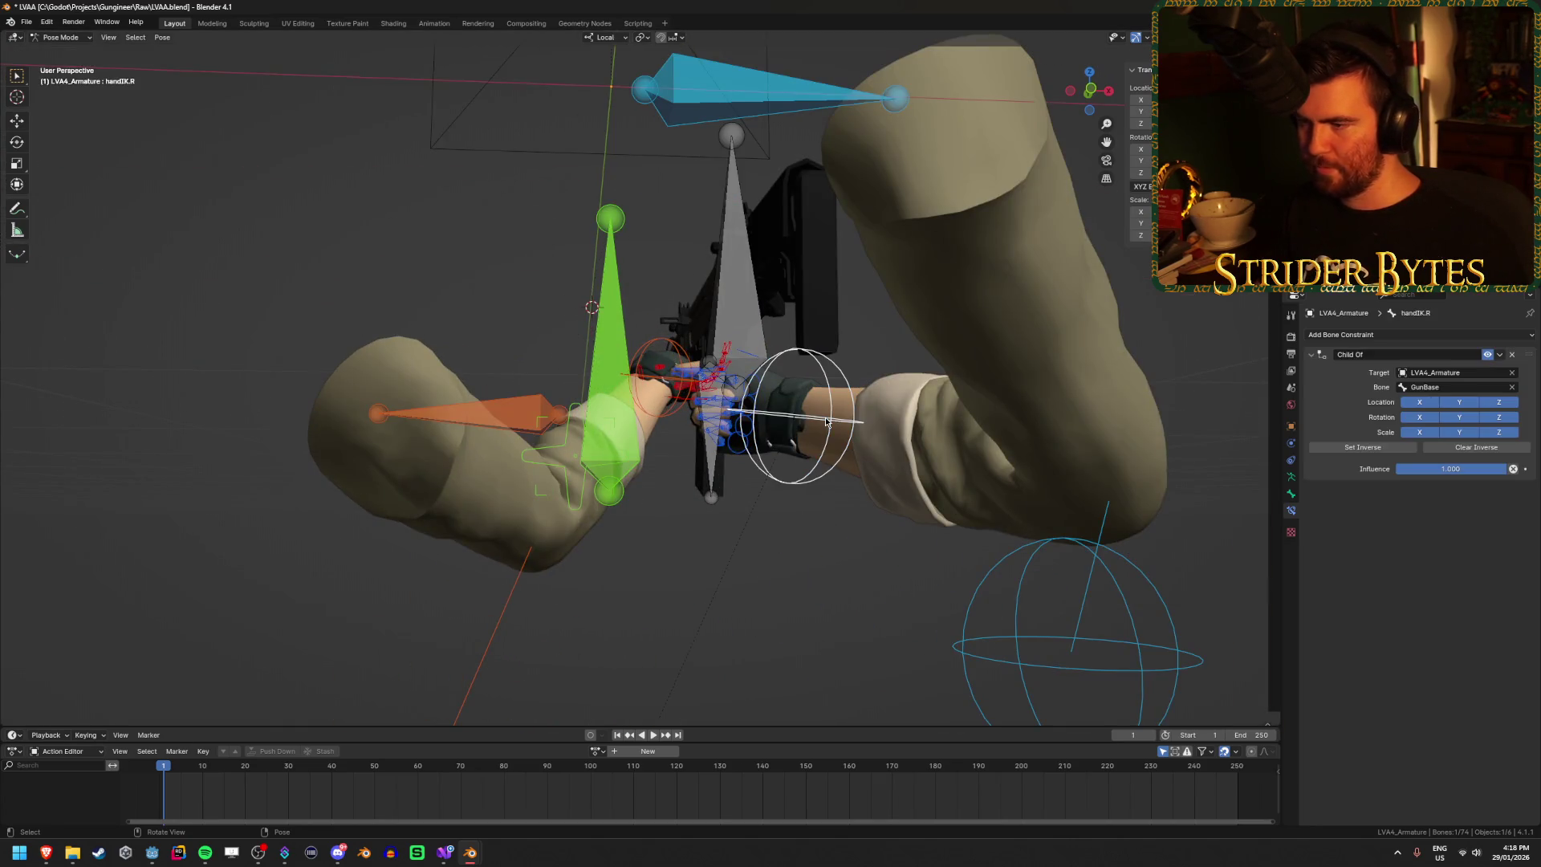
{"action": "scroll", "coordinate": [826, 421], "scroll_direction": "up", "scroll_amount": 3}
{"action": "mouse_move", "coordinate": [827, 422]}
{"action": "left_mouse_down"}
{"action": "mouse_move", "coordinate": [898, 445]}
{"action": "mouse_move", "coordinate": [710, 476]}
{"action": "mouse_move", "coordinate": [786, 466]}
{"action": "mouse_move", "coordinate": [844, 574]}
{"action": "mouse_move", "coordinate": [883, 553]}
{"action": "left_mouse_up"}
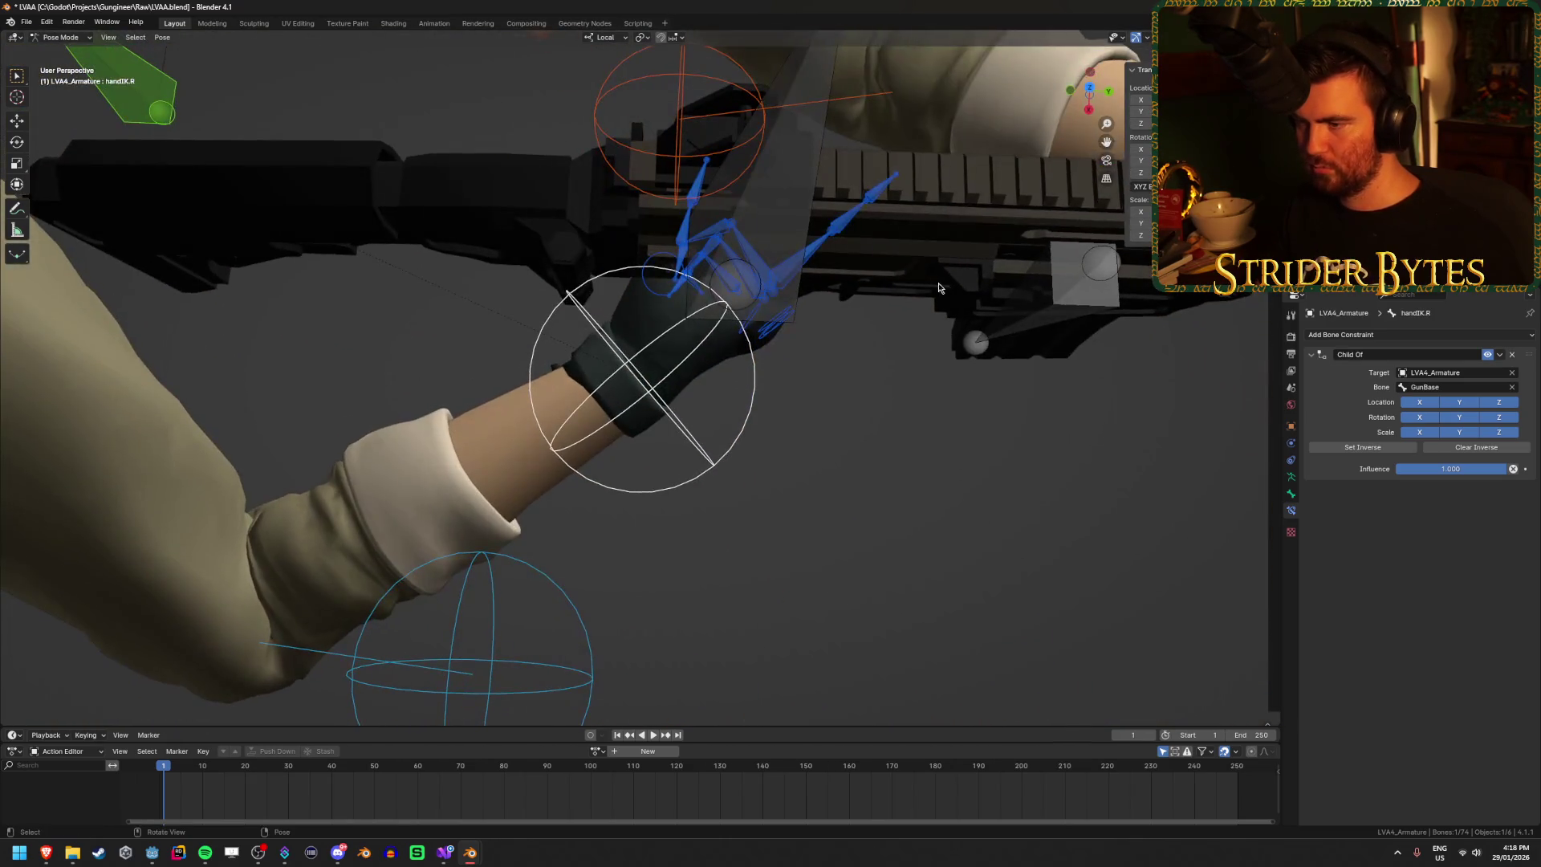
{"action": "key", "text": "r"}
{"action": "right_click", "coordinate": [989, 464]}
{"action": "mouse_move", "coordinate": [989, 464]}
{"action": "left_mouse_down"}
{"action": "mouse_move", "coordinate": [923, 289]}
{"action": "mouse_move", "coordinate": [955, 257]}
{"action": "mouse_move", "coordinate": [923, 192]}
{"action": "left_mouse_up"}
Step: Adjust the right index fingertip on the grip and view the pose through the camera
{"action": "left_click", "coordinate": [902, 258]}
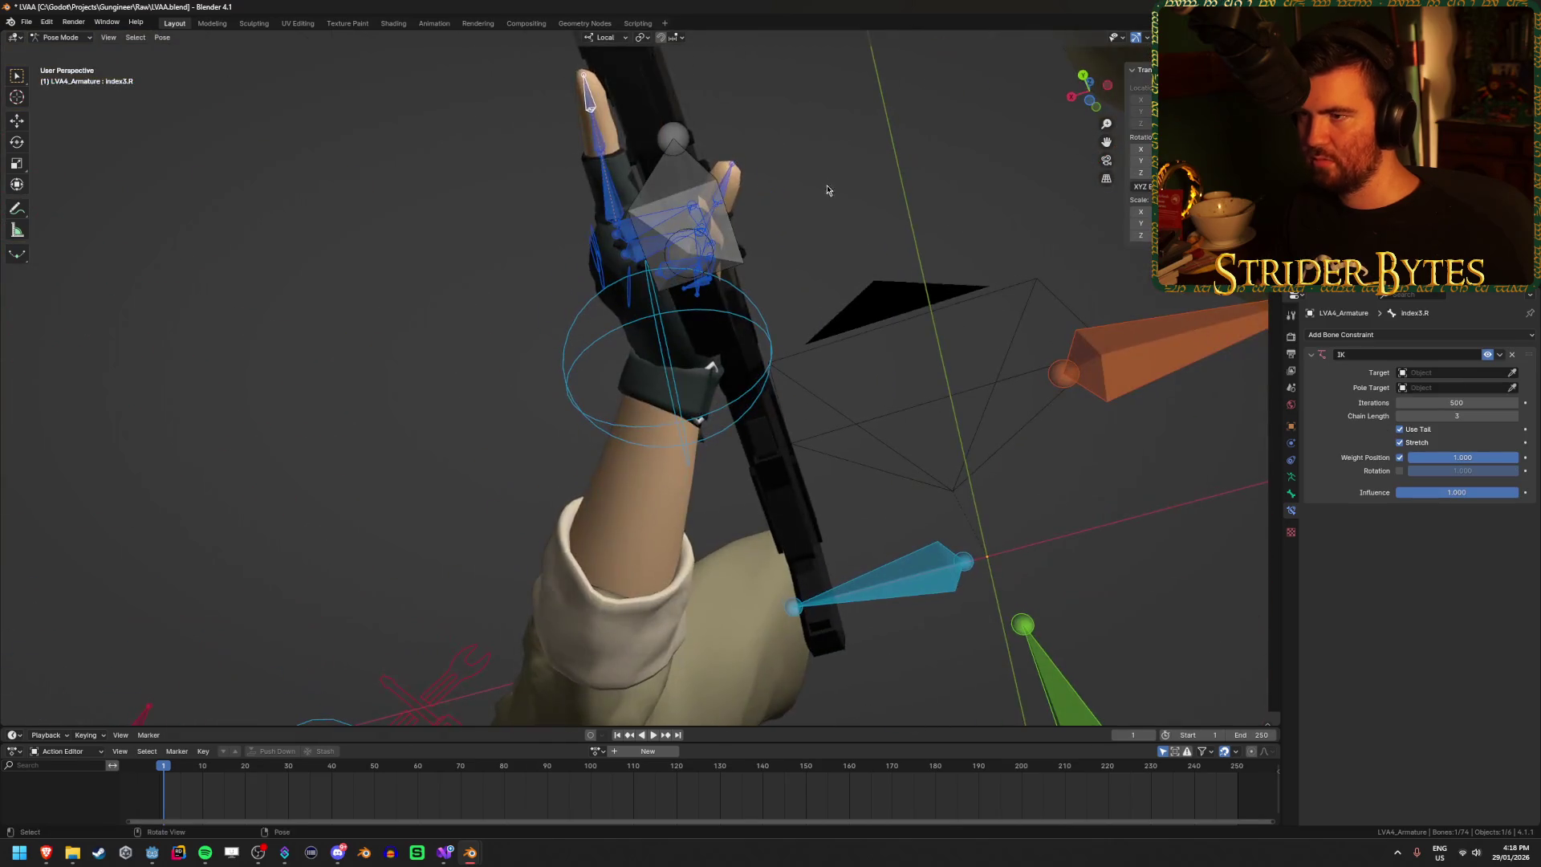
{"action": "key", "text": "g"}
{"action": "mouse_move", "coordinate": [801, 250]}
{"action": "left_mouse_down"}
{"action": "mouse_move", "coordinate": [762, 311]}
{"action": "mouse_move", "coordinate": [690, 347]}
{"action": "left_mouse_up"}
{"action": "left_click", "coordinate": [673, 324]}
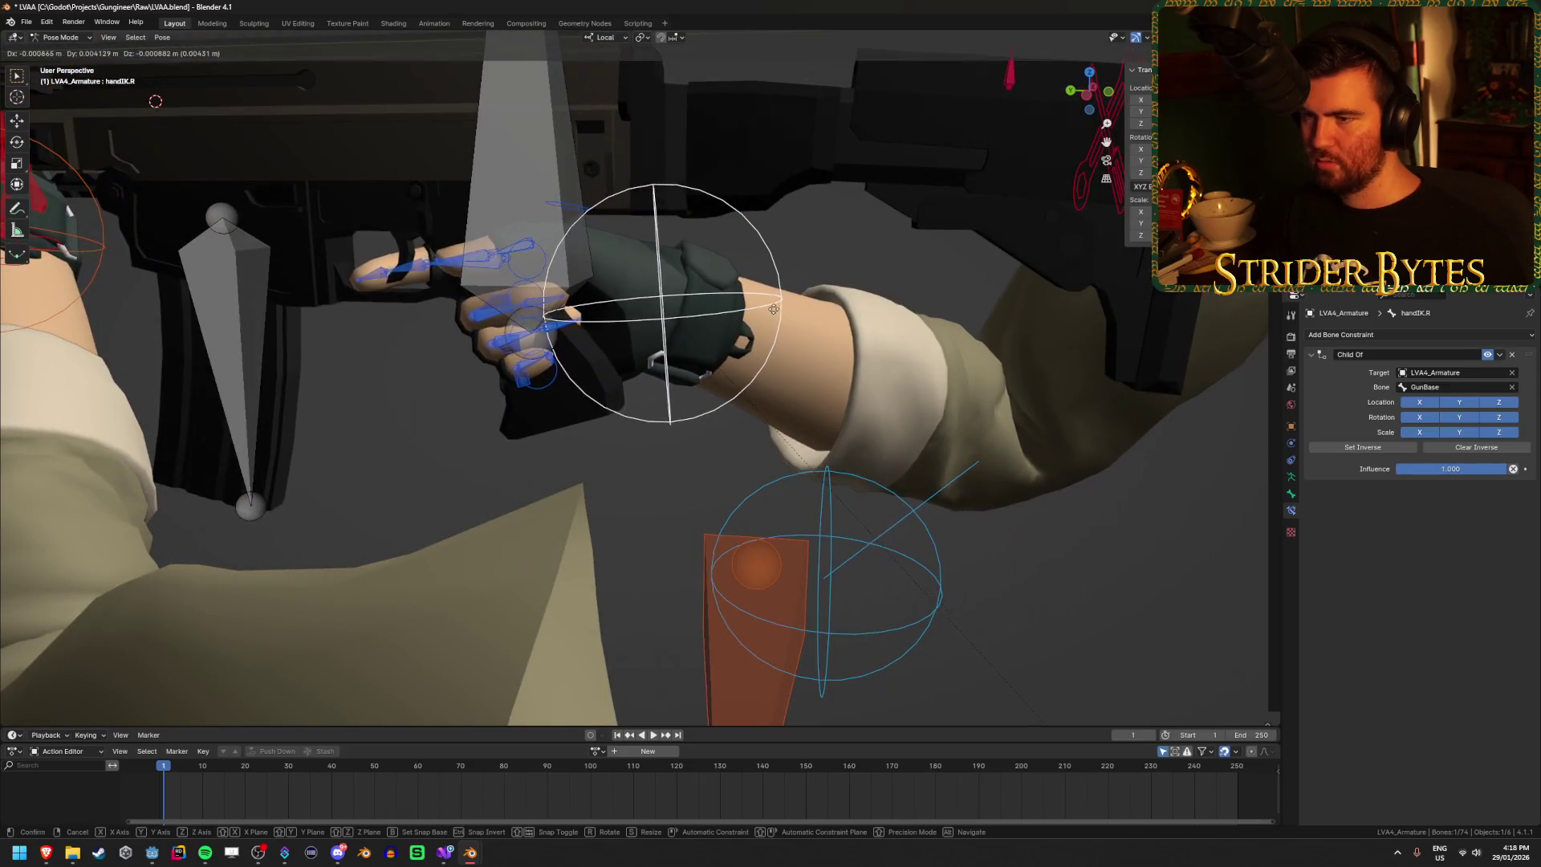
{"action": "left_click", "coordinate": [382, 281]}
{"action": "mouse_move", "coordinate": [450, 305]}
{"action": "left_mouse_down"}
{"action": "mouse_move", "coordinate": [888, 374]}
{"action": "mouse_move", "coordinate": [793, 379]}
{"action": "mouse_move", "coordinate": [661, 526]}
{"action": "mouse_move", "coordinate": [604, 541]}
{"action": "left_mouse_up"}
{"action": "key", "text": "KP_0"}
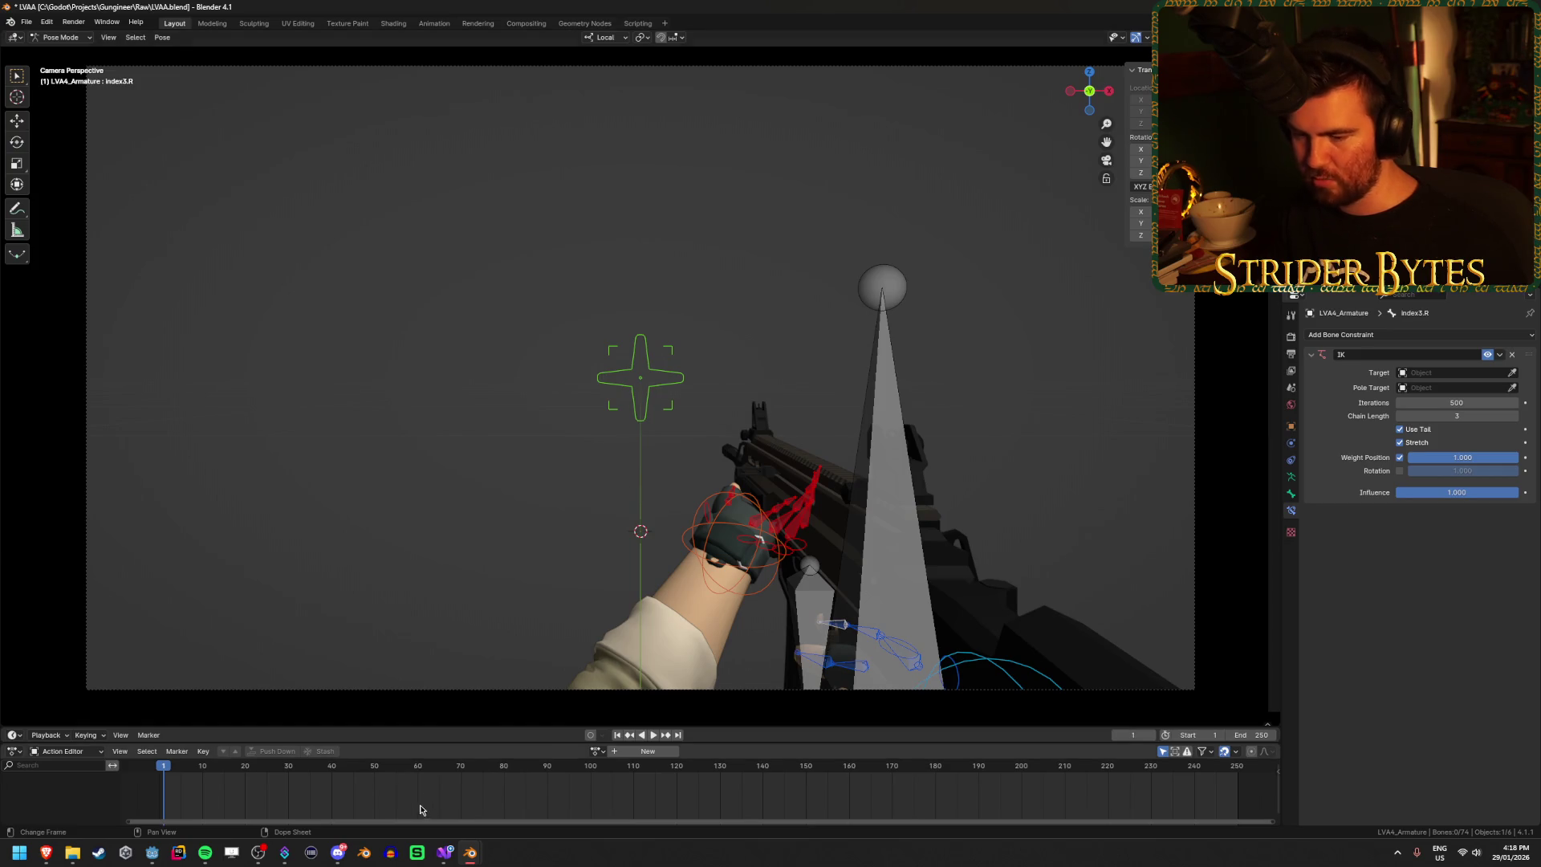
{"action": "mouse_move", "coordinate": [470, 852]}
{"action": "left_click", "coordinate": [525, 785]}
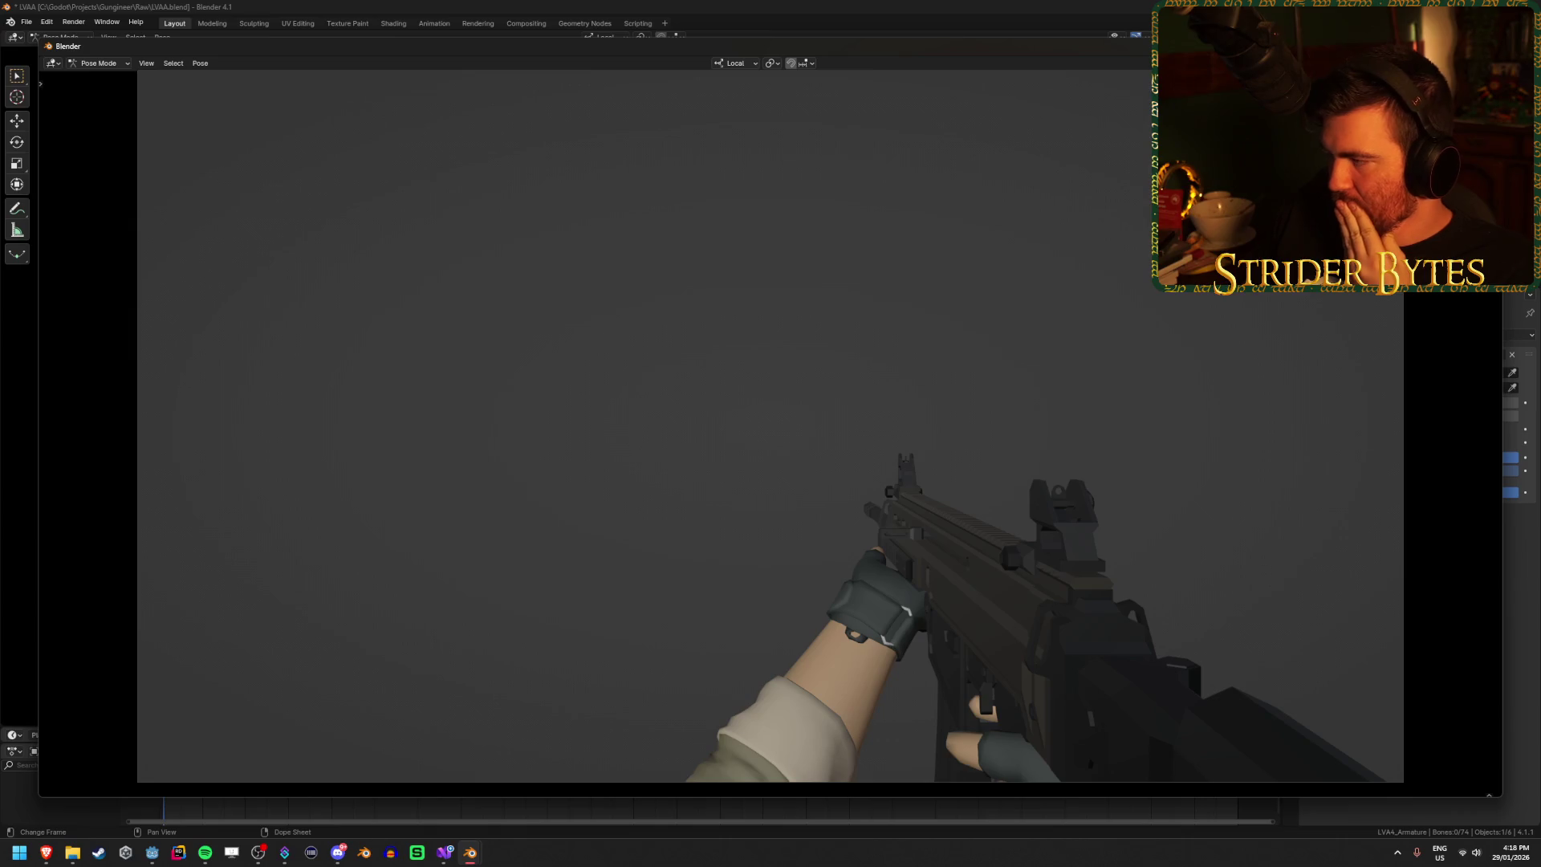
{"action": "key", "text": "Escape"}
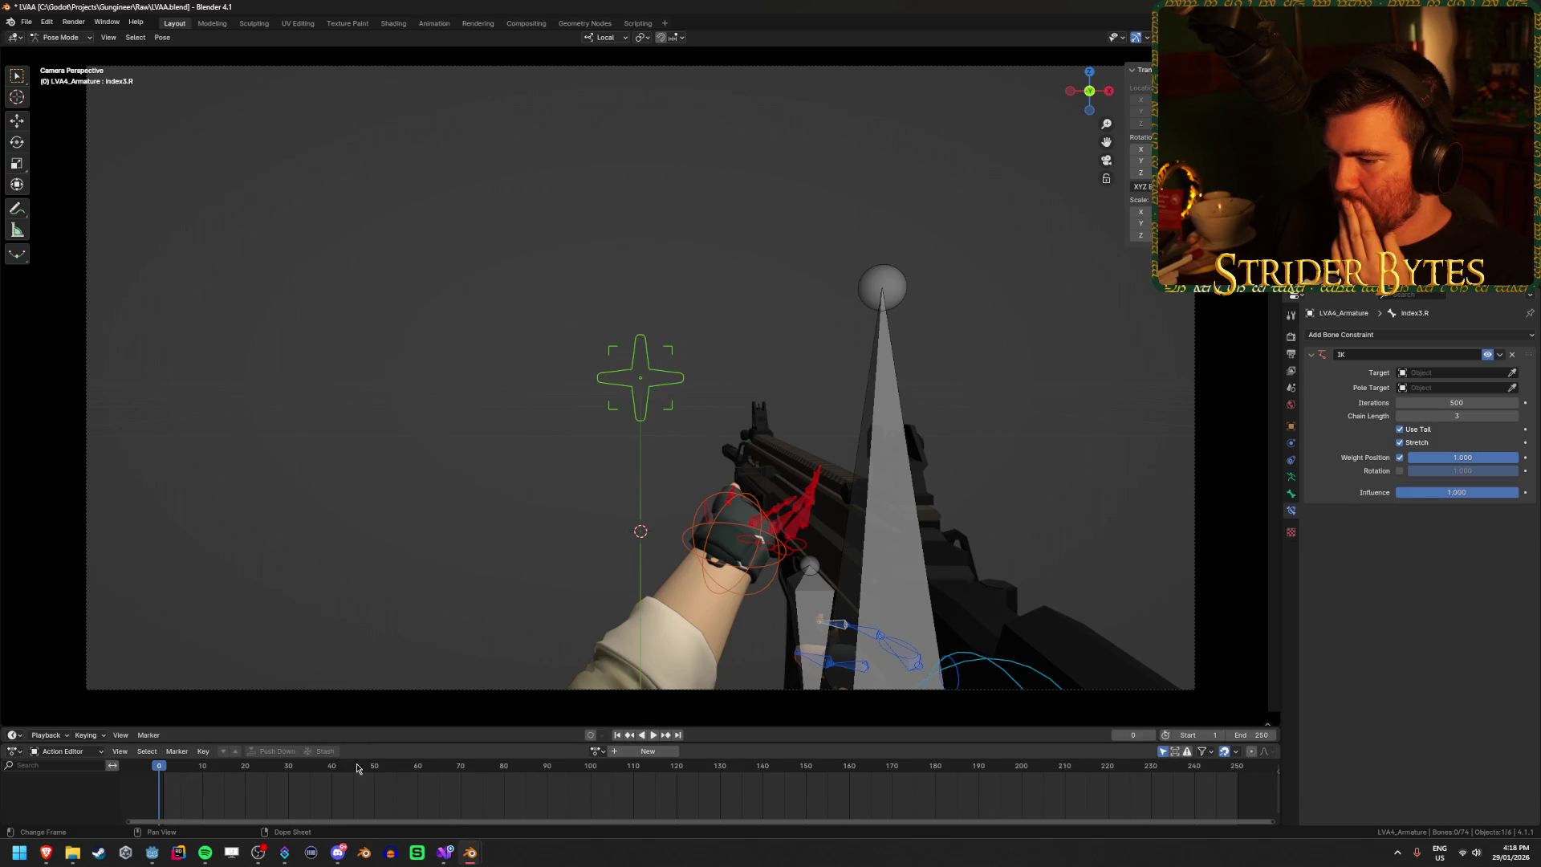
{"action": "left_click", "coordinate": [638, 751]}
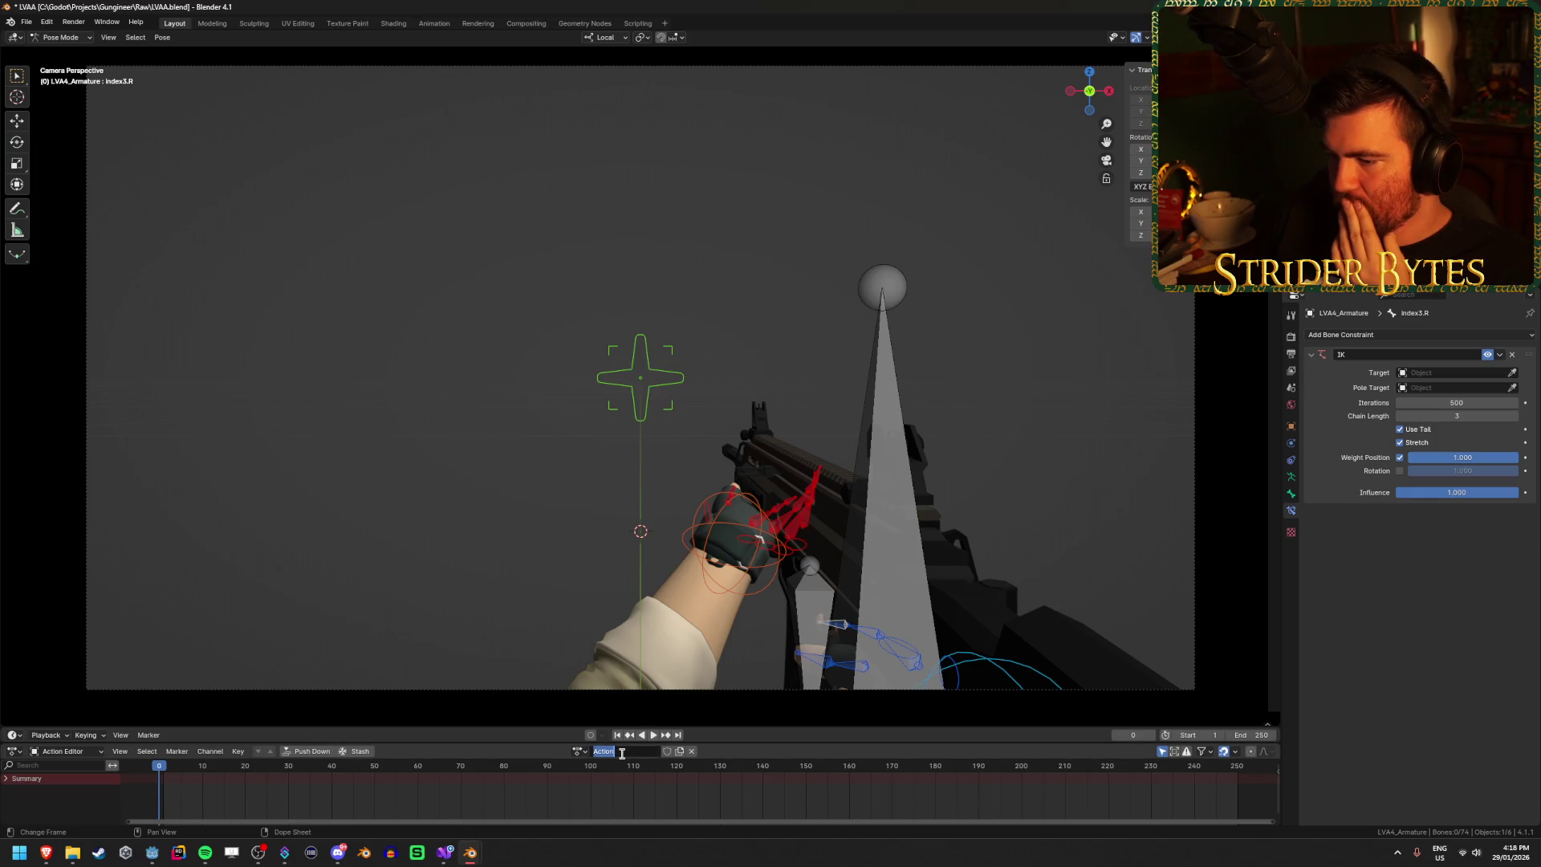
{"action": "type", "text": "Idle"}
Step: Name the action Idle, keyframe the bones at frame 0, and enlarge the Action Editor
{"action": "key", "text": "Return"}
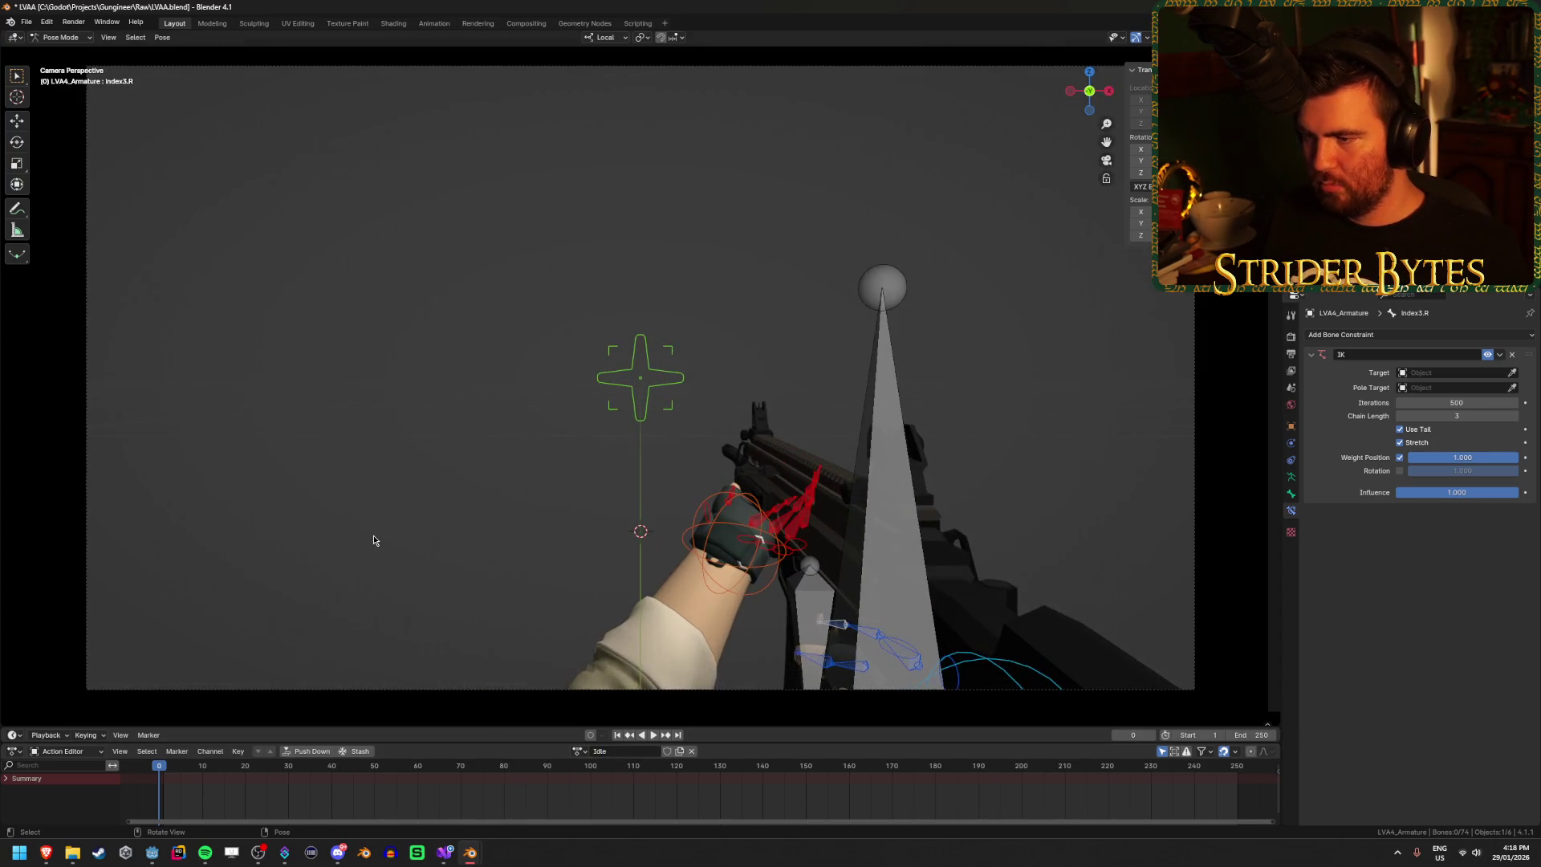
{"action": "mouse_move", "coordinate": [463, 495]}
{"action": "left_mouse_down"}
{"action": "mouse_move", "coordinate": [505, 494]}
{"action": "mouse_move", "coordinate": [482, 510]}
{"action": "mouse_move", "coordinate": [507, 531]}
{"action": "mouse_move", "coordinate": [560, 530]}
{"action": "left_mouse_up"}
{"action": "scroll", "coordinate": [561, 529], "scroll_direction": "down", "scroll_amount": 3}
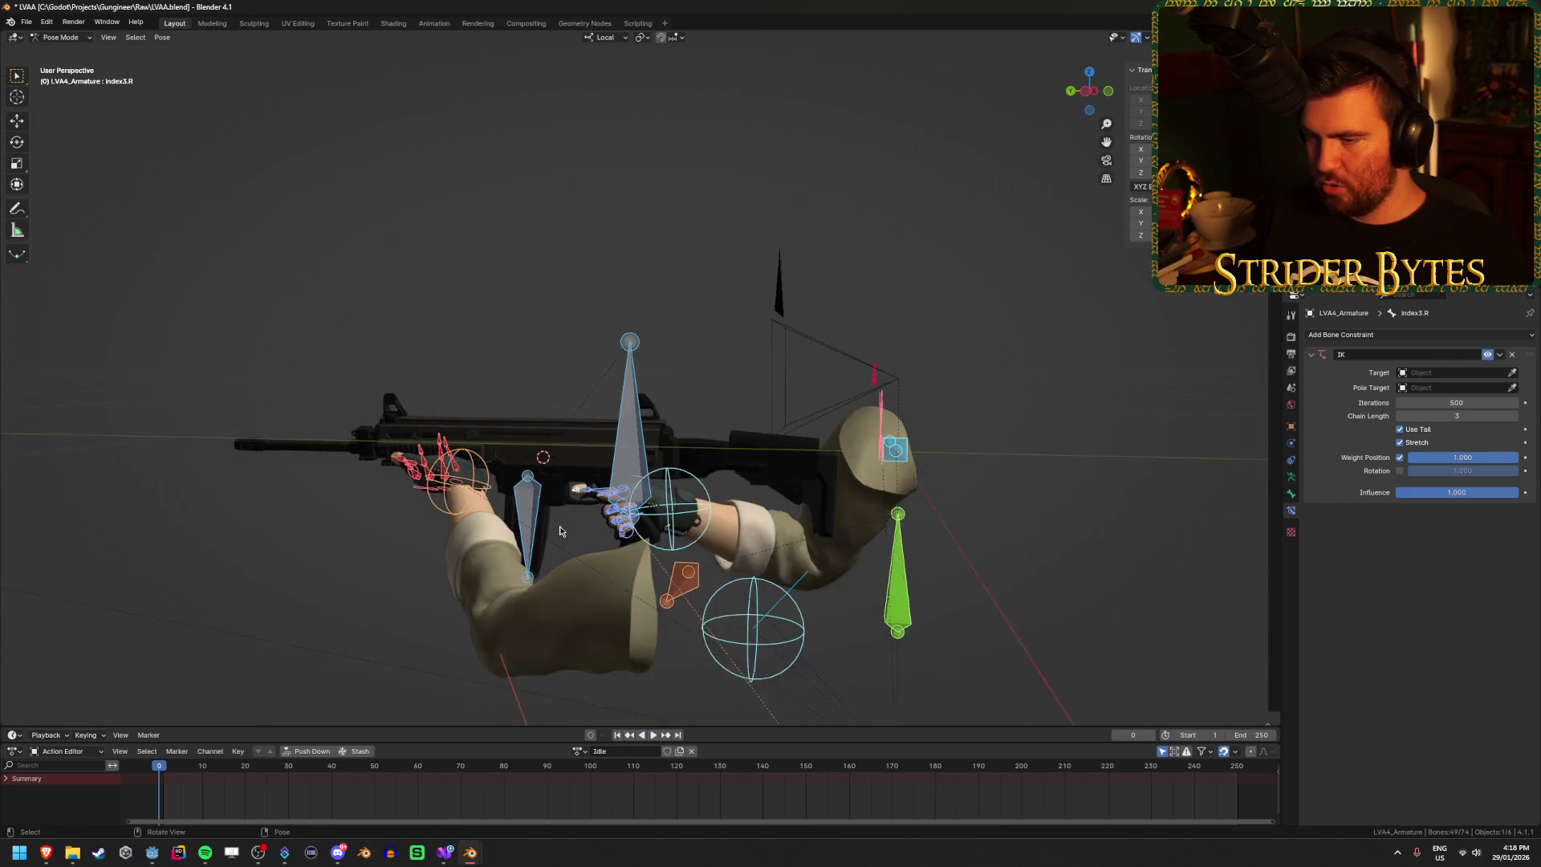
{"action": "key", "text": "i"}
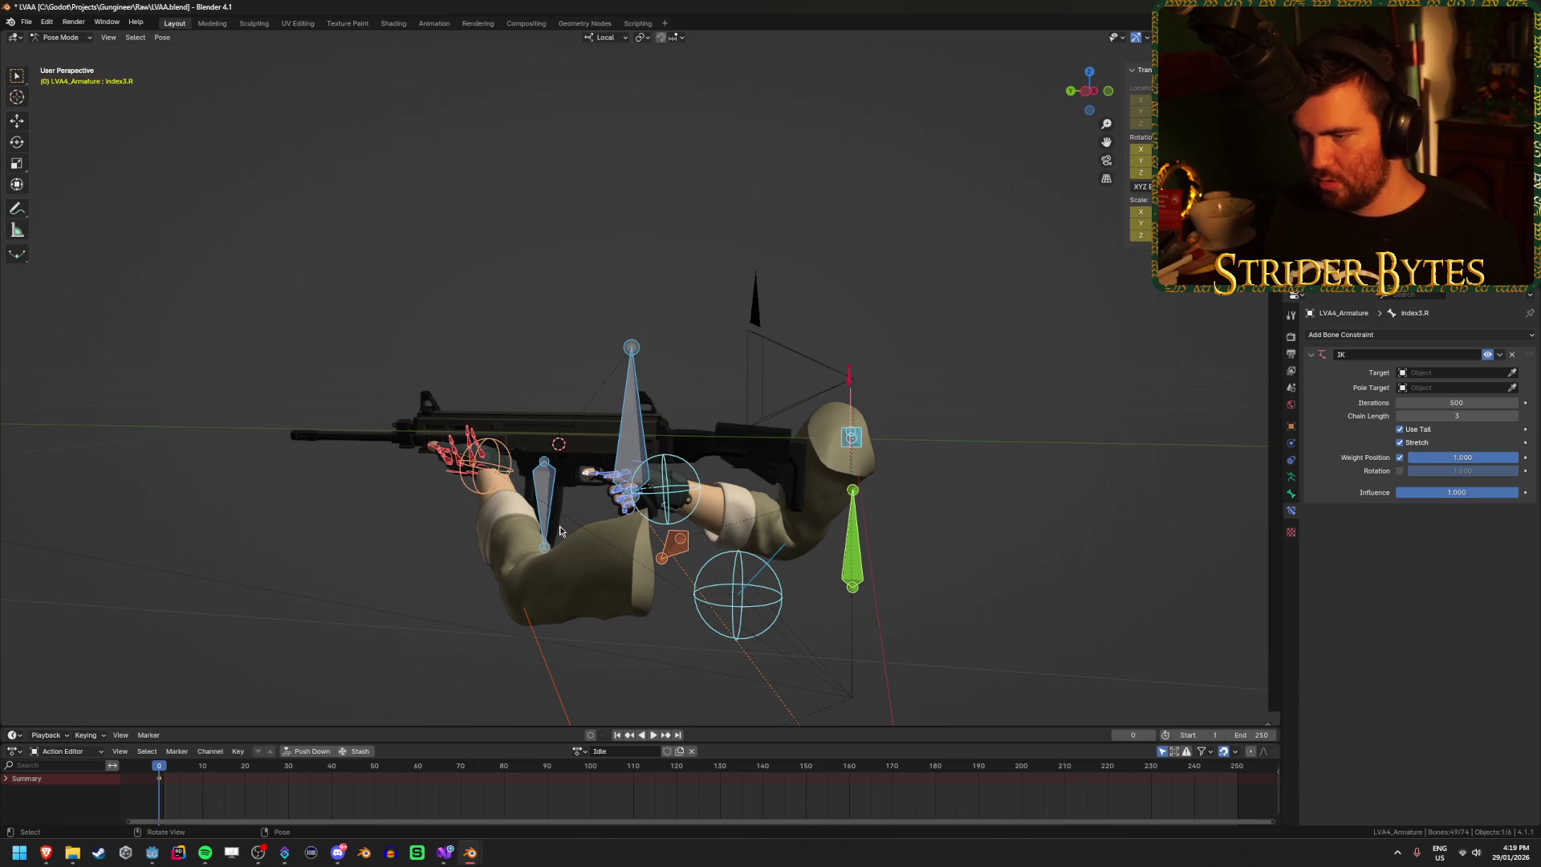
{"action": "mouse_move", "coordinate": [410, 743]}
{"action": "left_mouse_down"}
{"action": "mouse_move", "coordinate": [434, 711]}
{"action": "mouse_move", "coordinate": [436, 647]}
{"action": "left_mouse_up"}
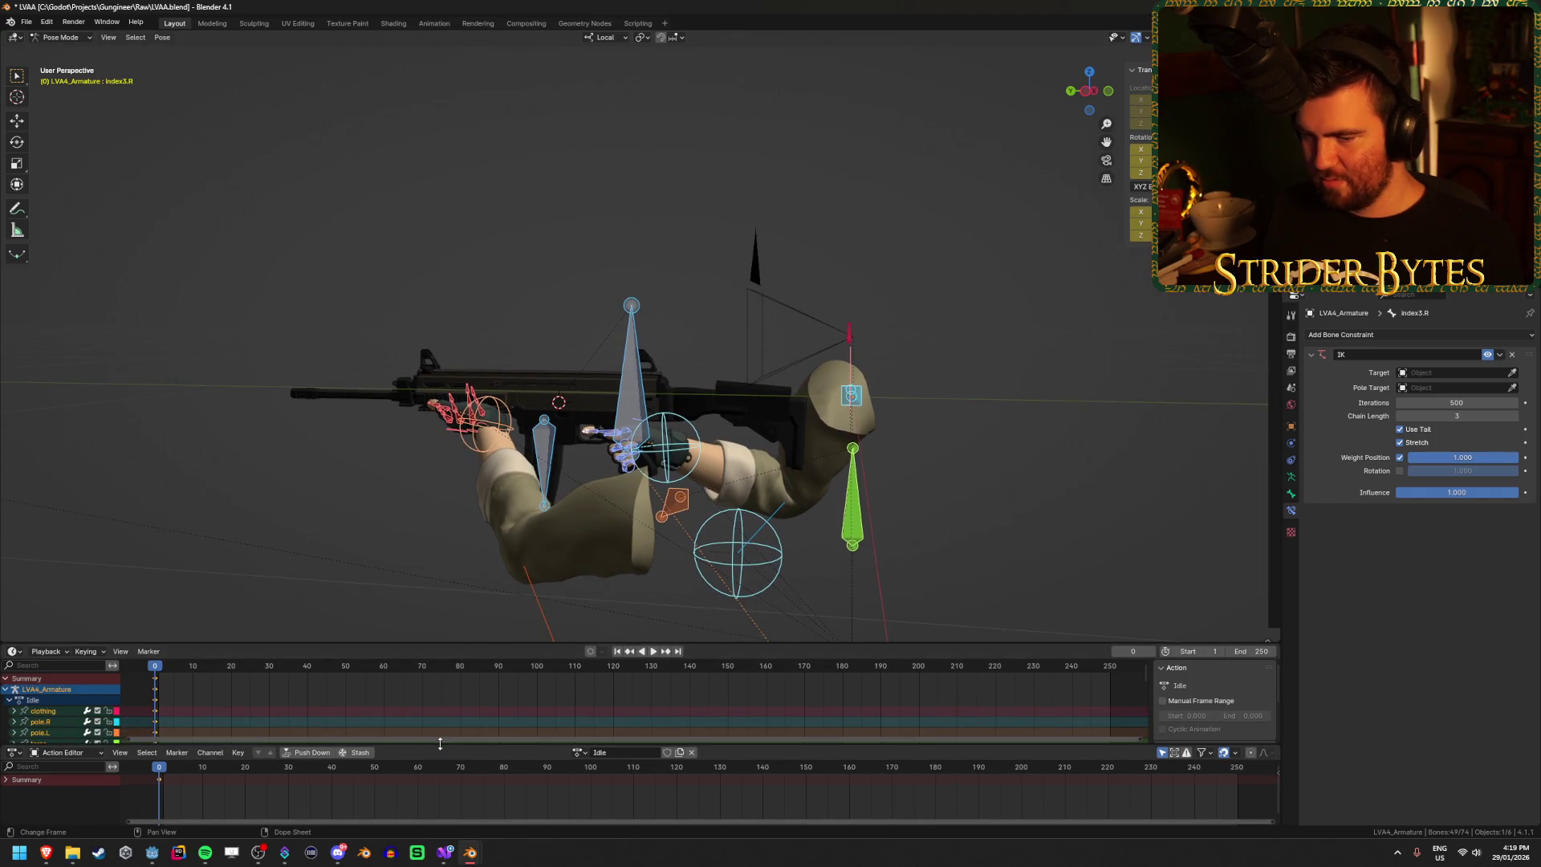
{"action": "mouse_move", "coordinate": [440, 743]}
{"action": "left_mouse_down"}
{"action": "mouse_move", "coordinate": [434, 770]}
{"action": "mouse_move", "coordinate": [334, 667]}
{"action": "left_mouse_up"}
{"action": "left_click", "coordinate": [6, 695]}
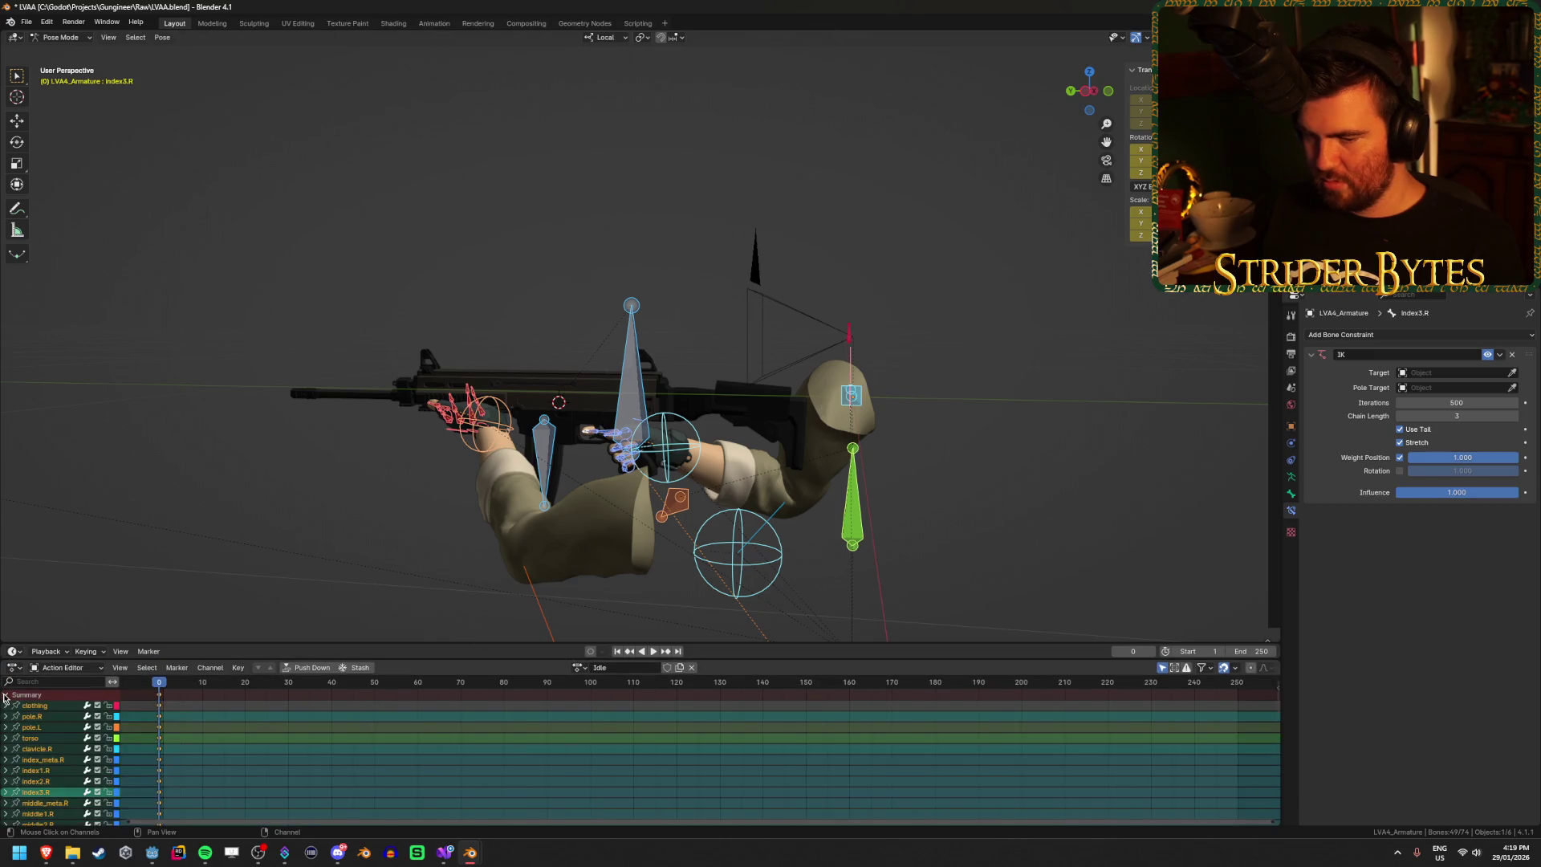
{"action": "scroll", "coordinate": [335, 773], "scroll_direction": "down", "scroll_amount": 1}
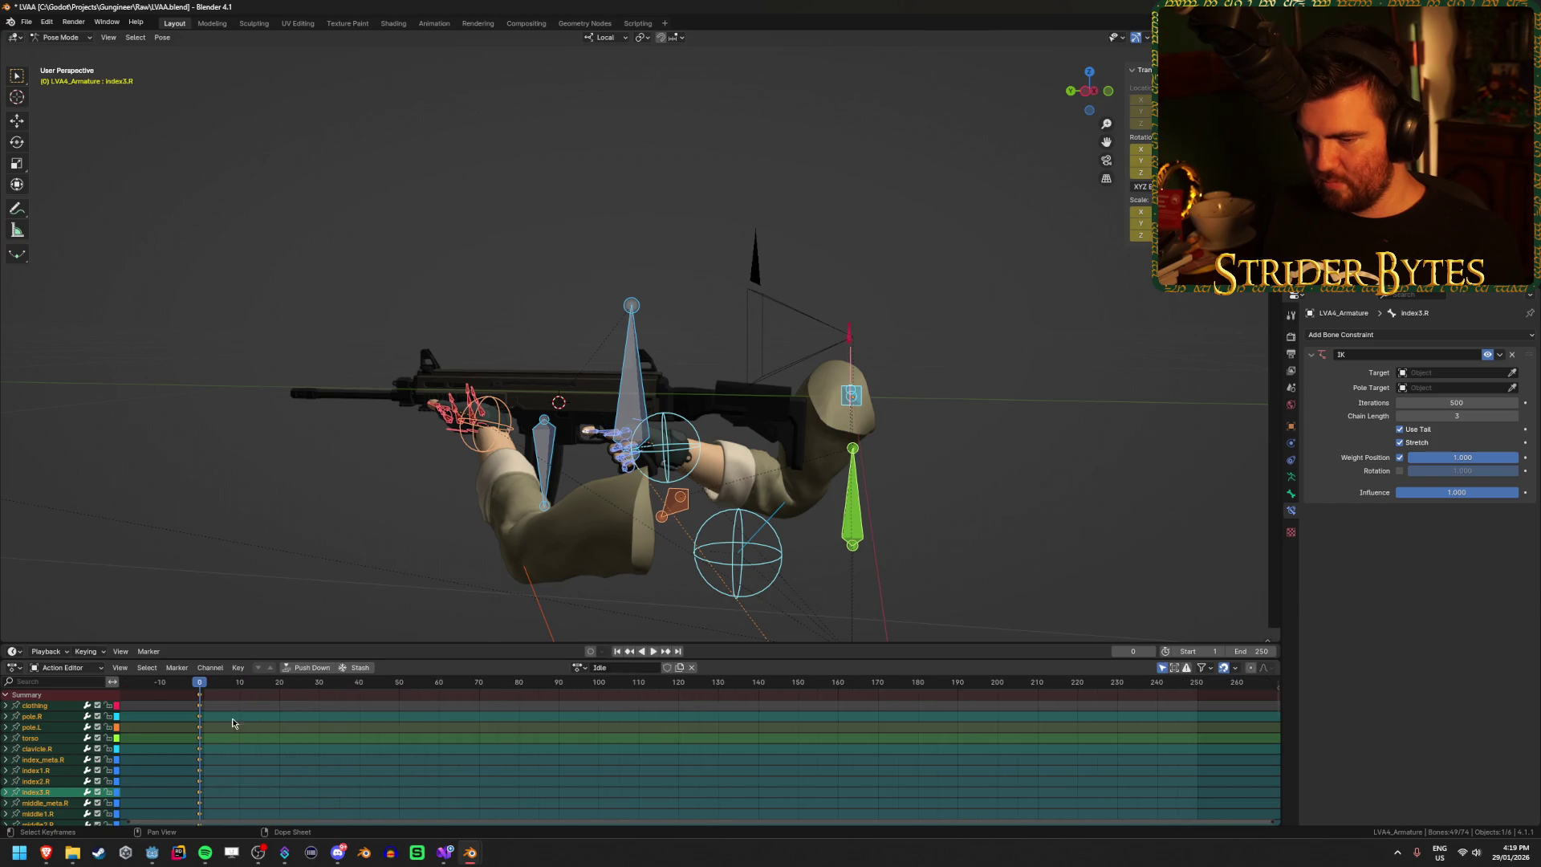
Step: Set the timeline start frame to 0, deselect all bones, and save LVA4.blend
{"action": "left_click", "coordinate": [1197, 651]}
{"action": "type", "text": "0"}
{"action": "key", "text": "Return"}
{"action": "left_click", "coordinate": [974, 543]}
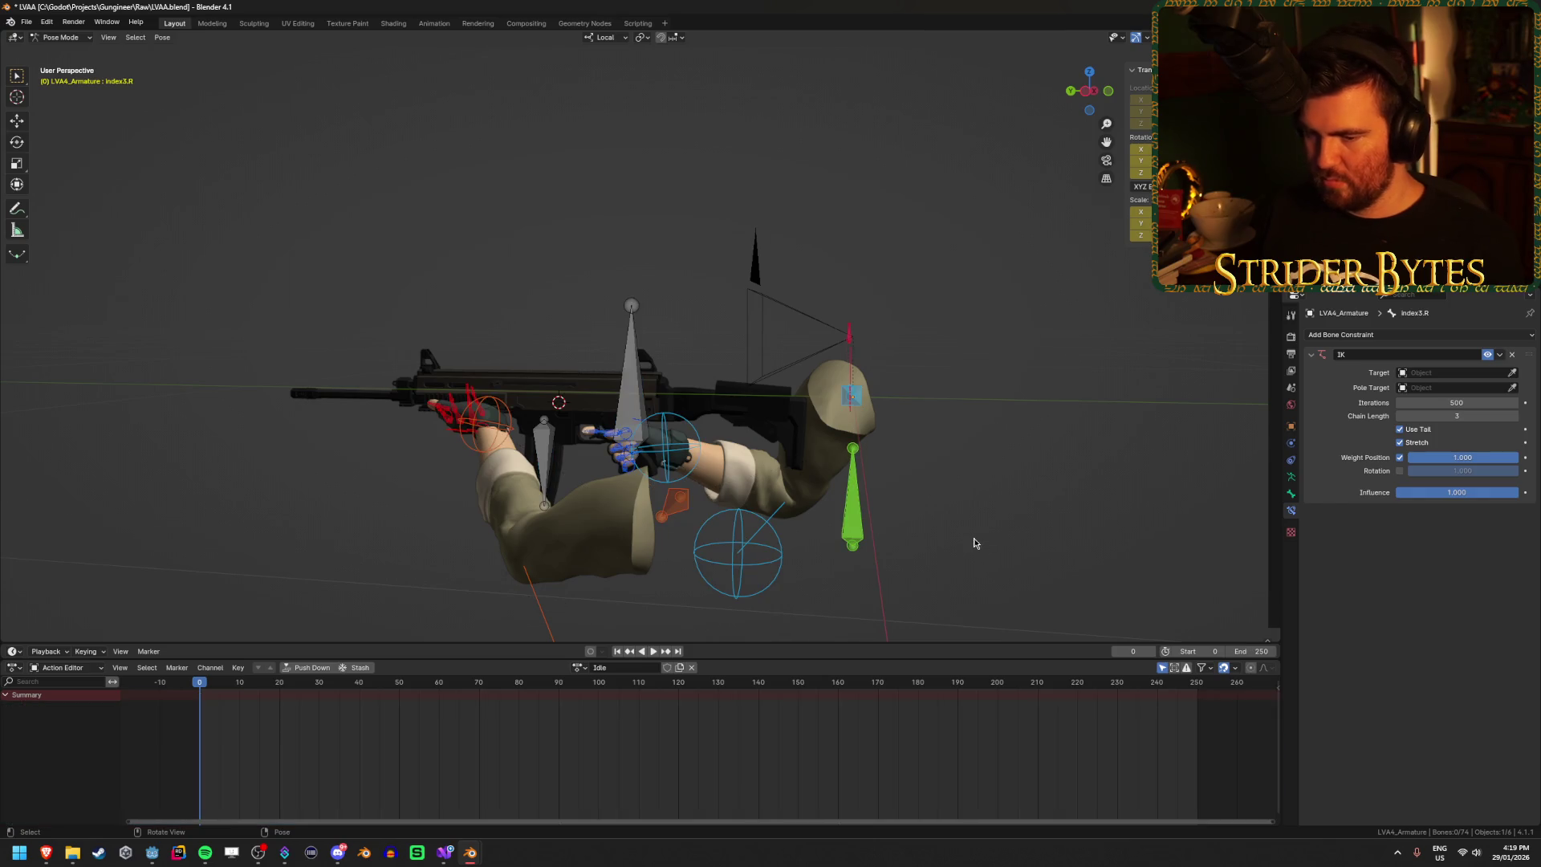
{"action": "key", "text": "ctrl+s"}
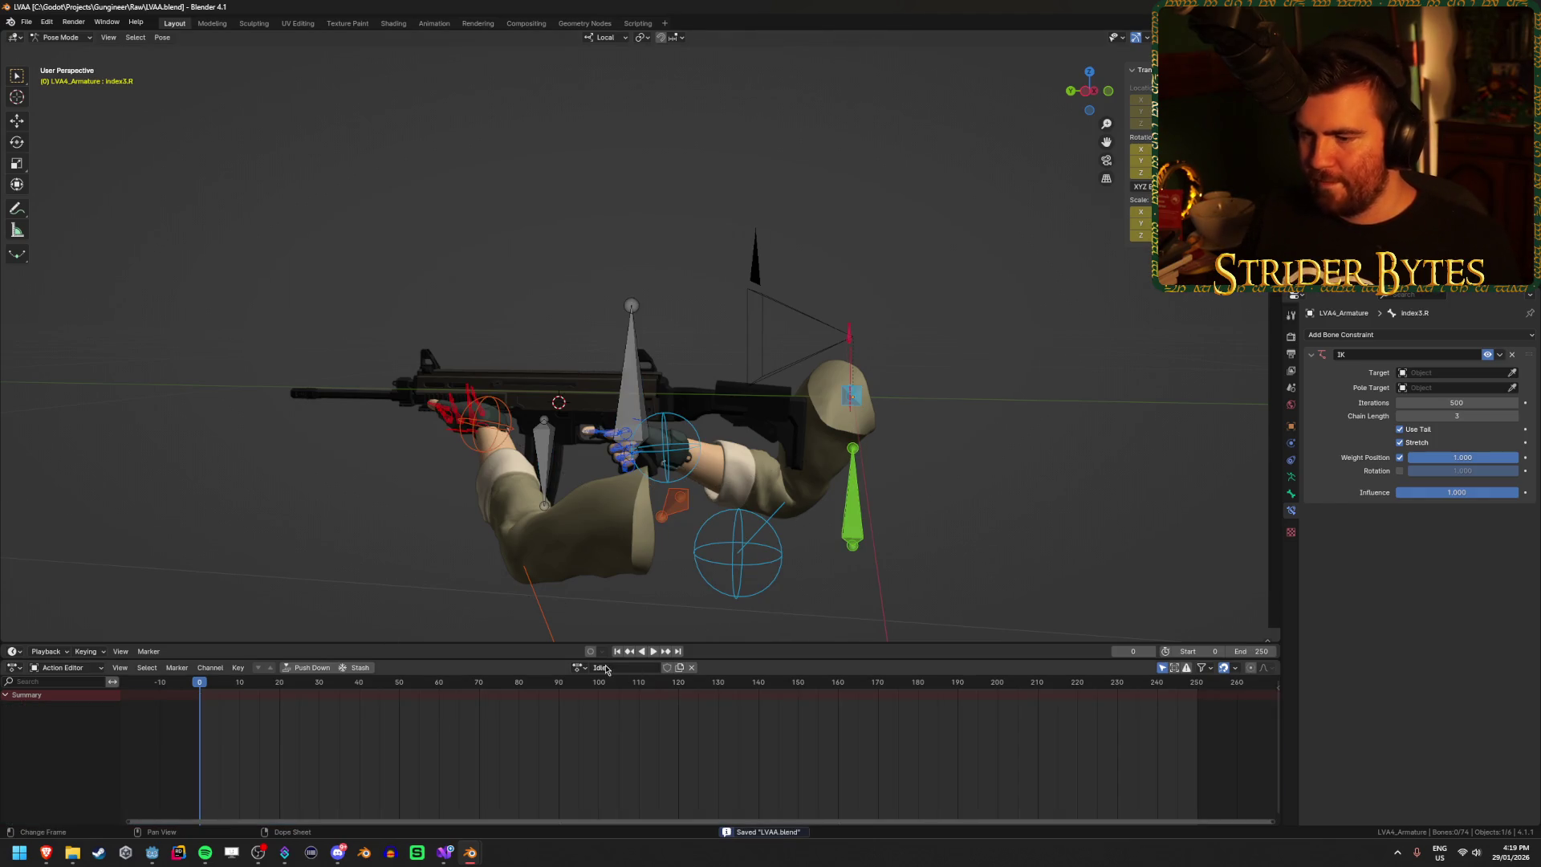
Step: Duplicate the Idle action into a new action named Reload
{"action": "left_click", "coordinate": [579, 668]}
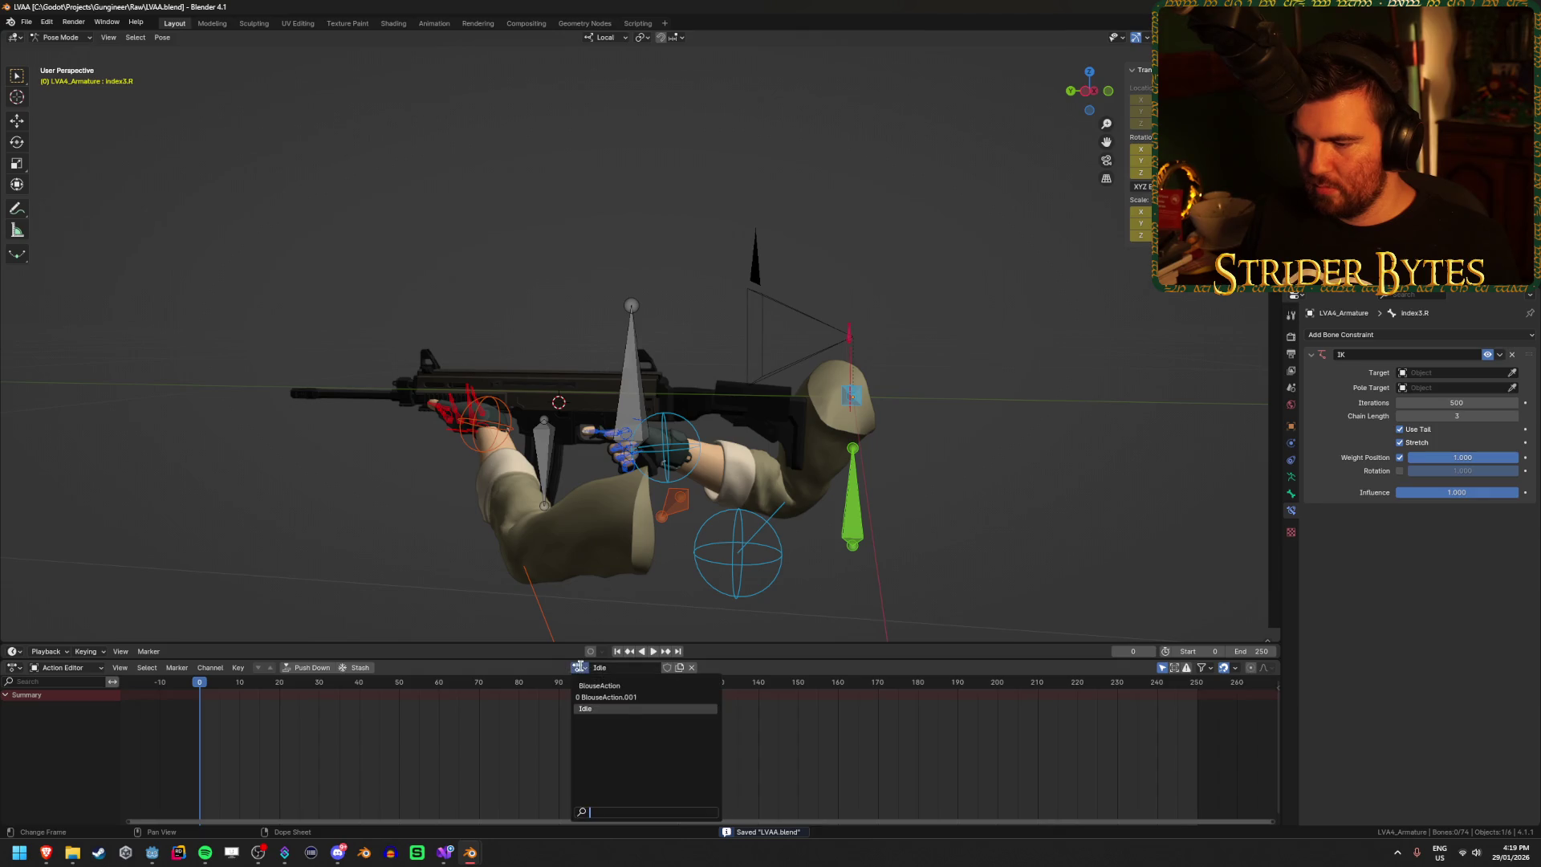
{"action": "key", "text": "Escape"}
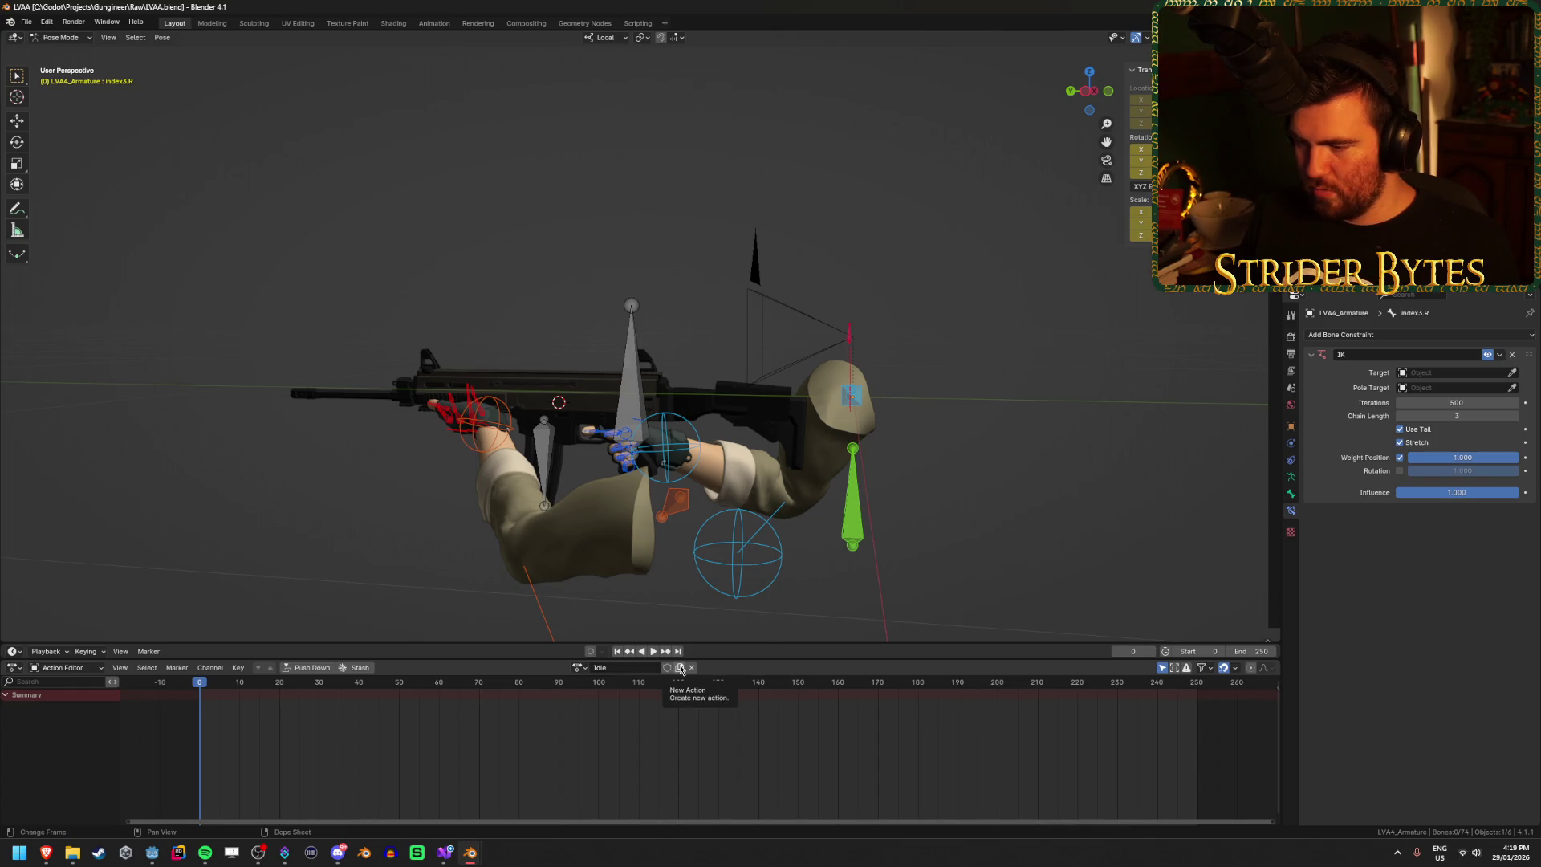
{"action": "left_click", "coordinate": [680, 668]}
{"action": "double_click", "coordinate": [645, 668]}
{"action": "type", "text": "Reload"}
{"action": "mouse_move", "coordinate": [581, 488]}
{"action": "left_mouse_down"}
{"action": "mouse_move", "coordinate": [797, 292]}
{"action": "mouse_move", "coordinate": [450, 305]}
{"action": "mouse_move", "coordinate": [413, 313]}
{"action": "mouse_move", "coordinate": [293, 409]}
{"action": "mouse_move", "coordinate": [498, 334]}
{"action": "mouse_move", "coordinate": [308, 393]}
{"action": "left_mouse_up"}
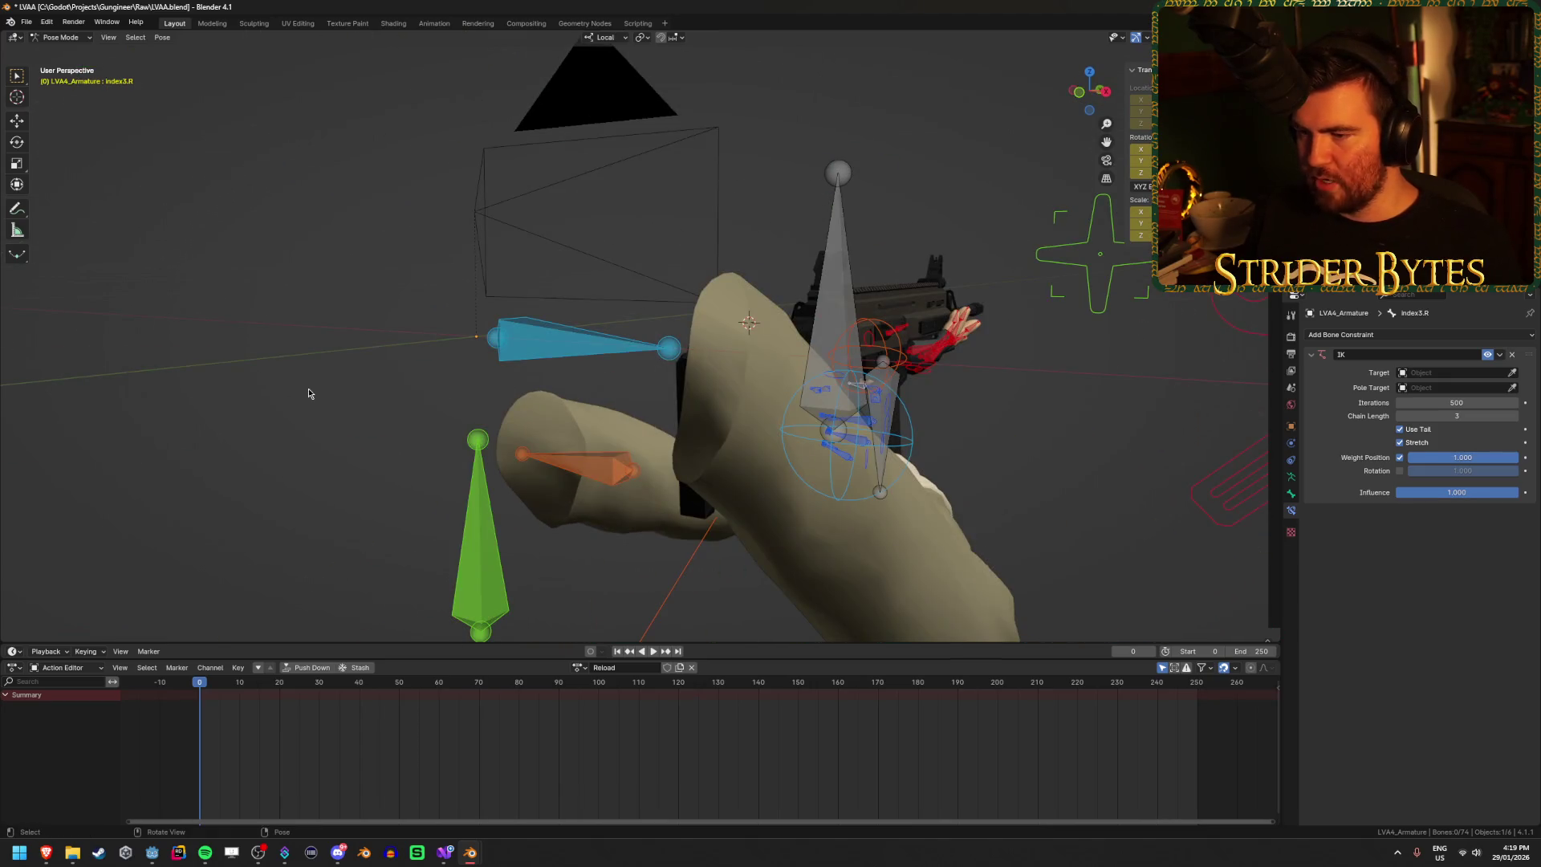
{"action": "left_click", "coordinate": [531, 355]}
{"action": "mouse_move", "coordinate": [531, 354]}
{"action": "left_mouse_down"}
{"action": "mouse_move", "coordinate": [401, 433]}
{"action": "mouse_move", "coordinate": [519, 429]}
{"action": "left_mouse_up"}
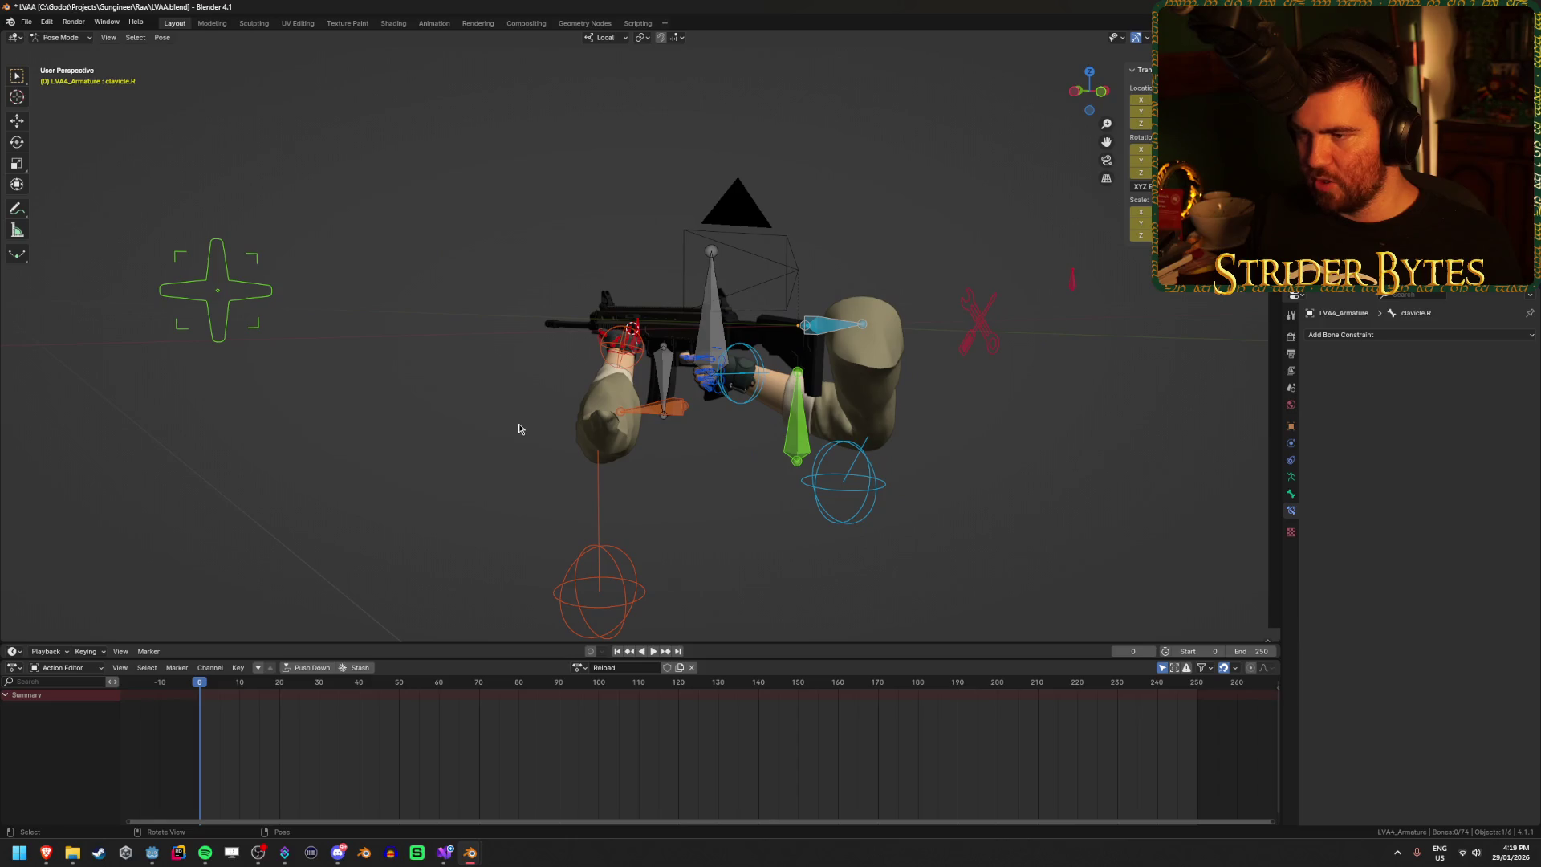
{"action": "scroll", "coordinate": [519, 428], "scroll_direction": "up", "scroll_amount": 2}
Step: Save LVA4.blend and check the timeline end frame, leaving it unchanged
{"action": "key", "text": "ctrl+s"}
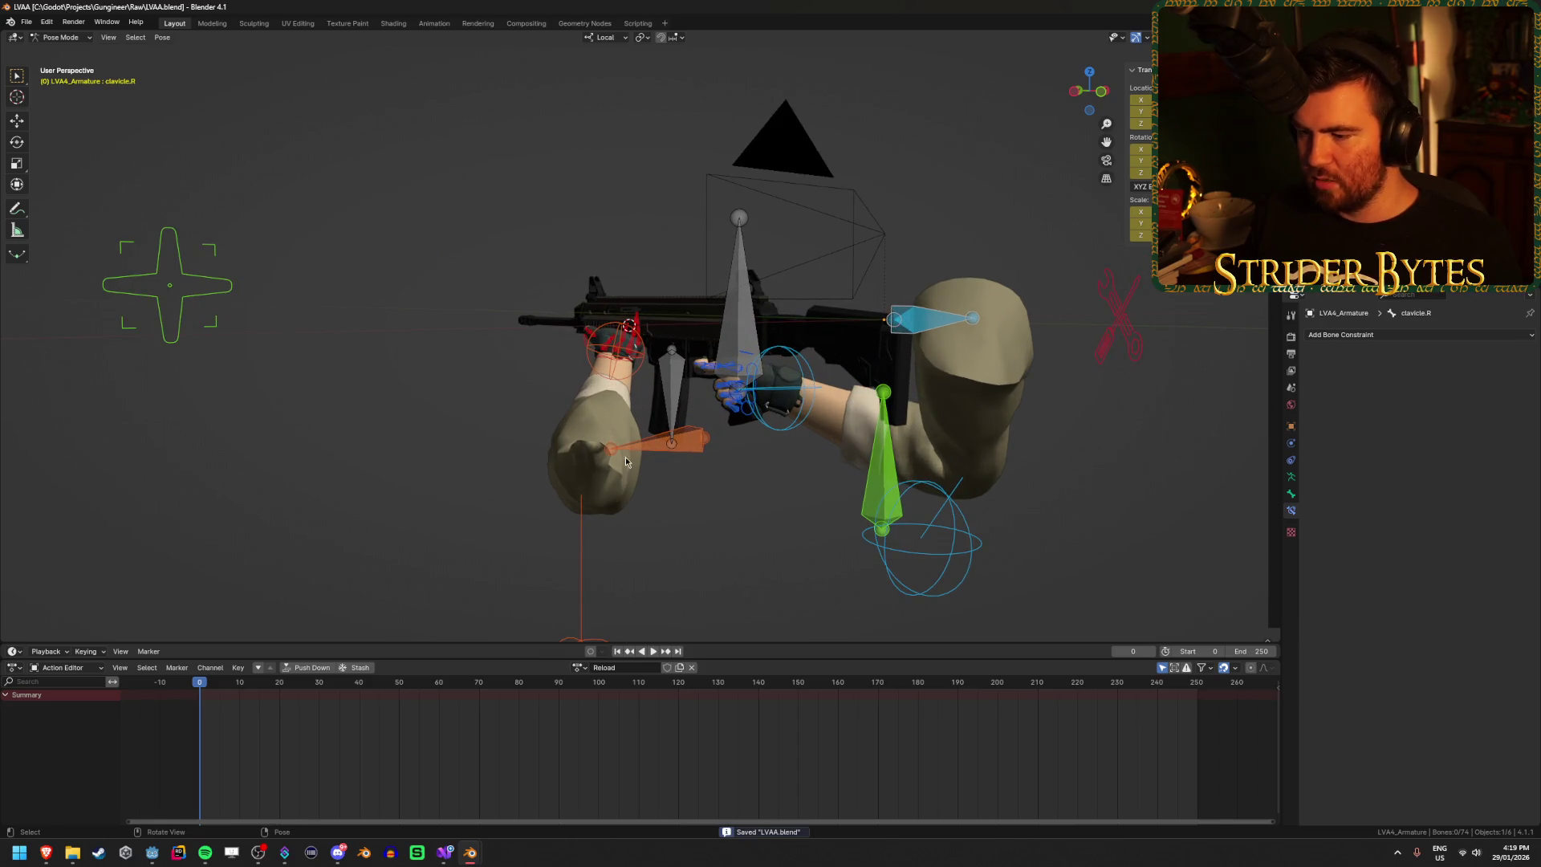
{"action": "left_click", "coordinate": [1256, 651]}
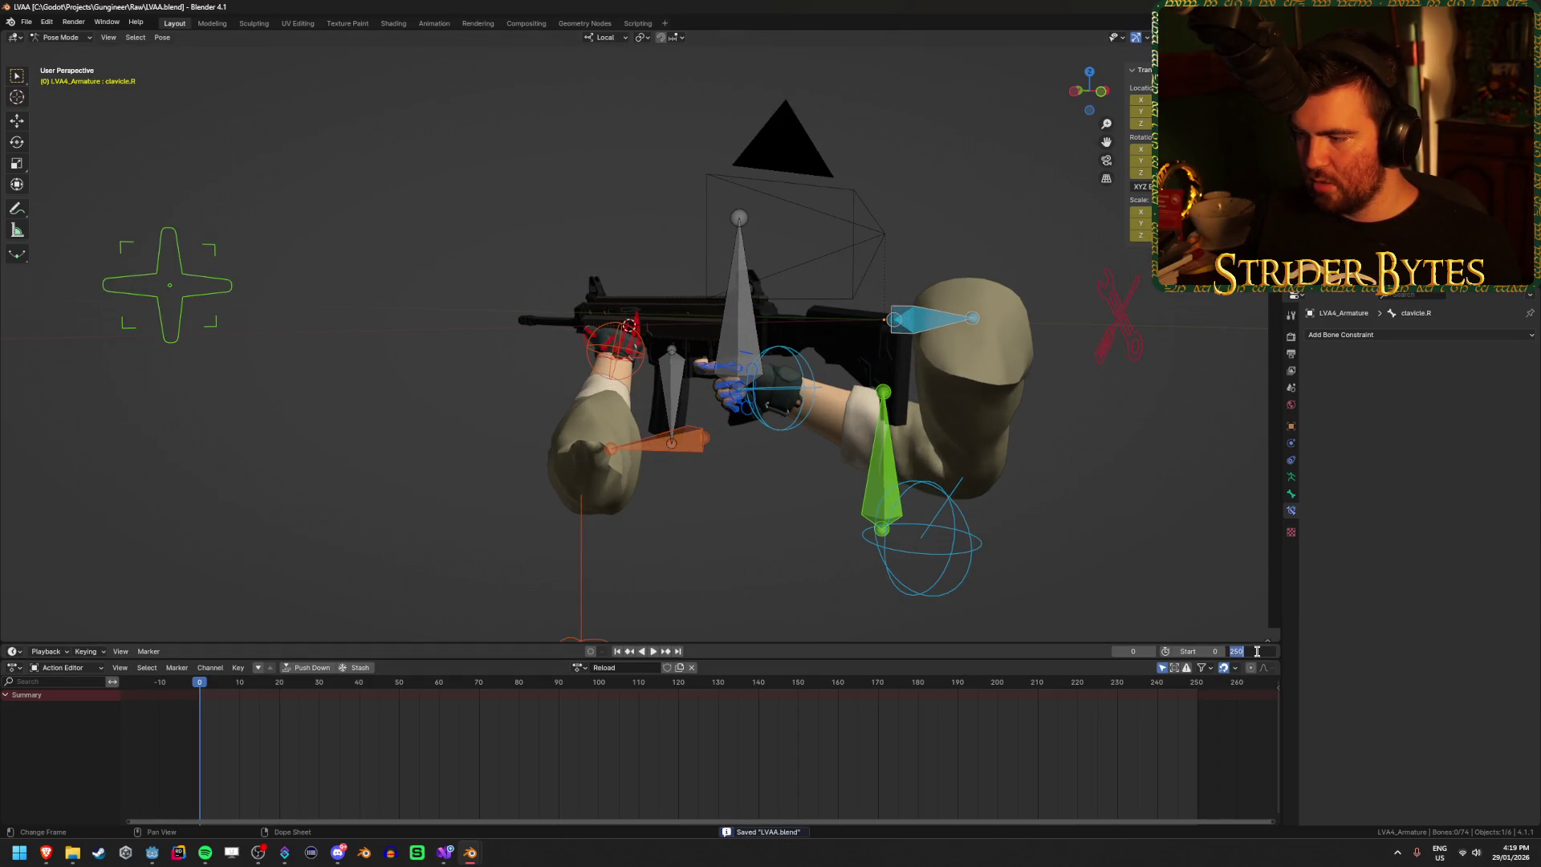
{"action": "key", "text": "Return"}
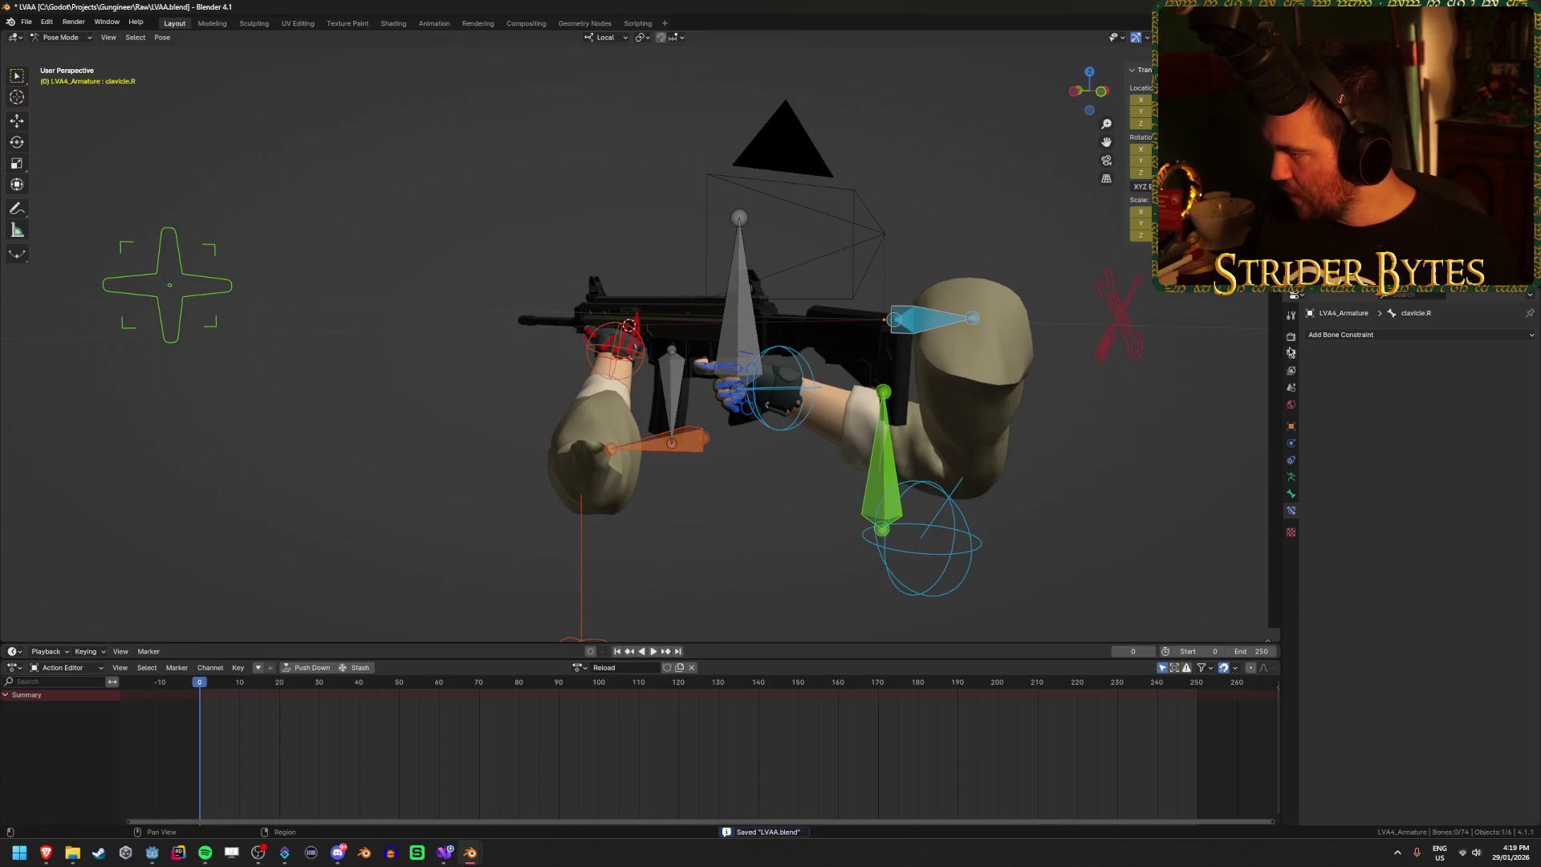
{"action": "left_click", "coordinate": [1291, 338]}
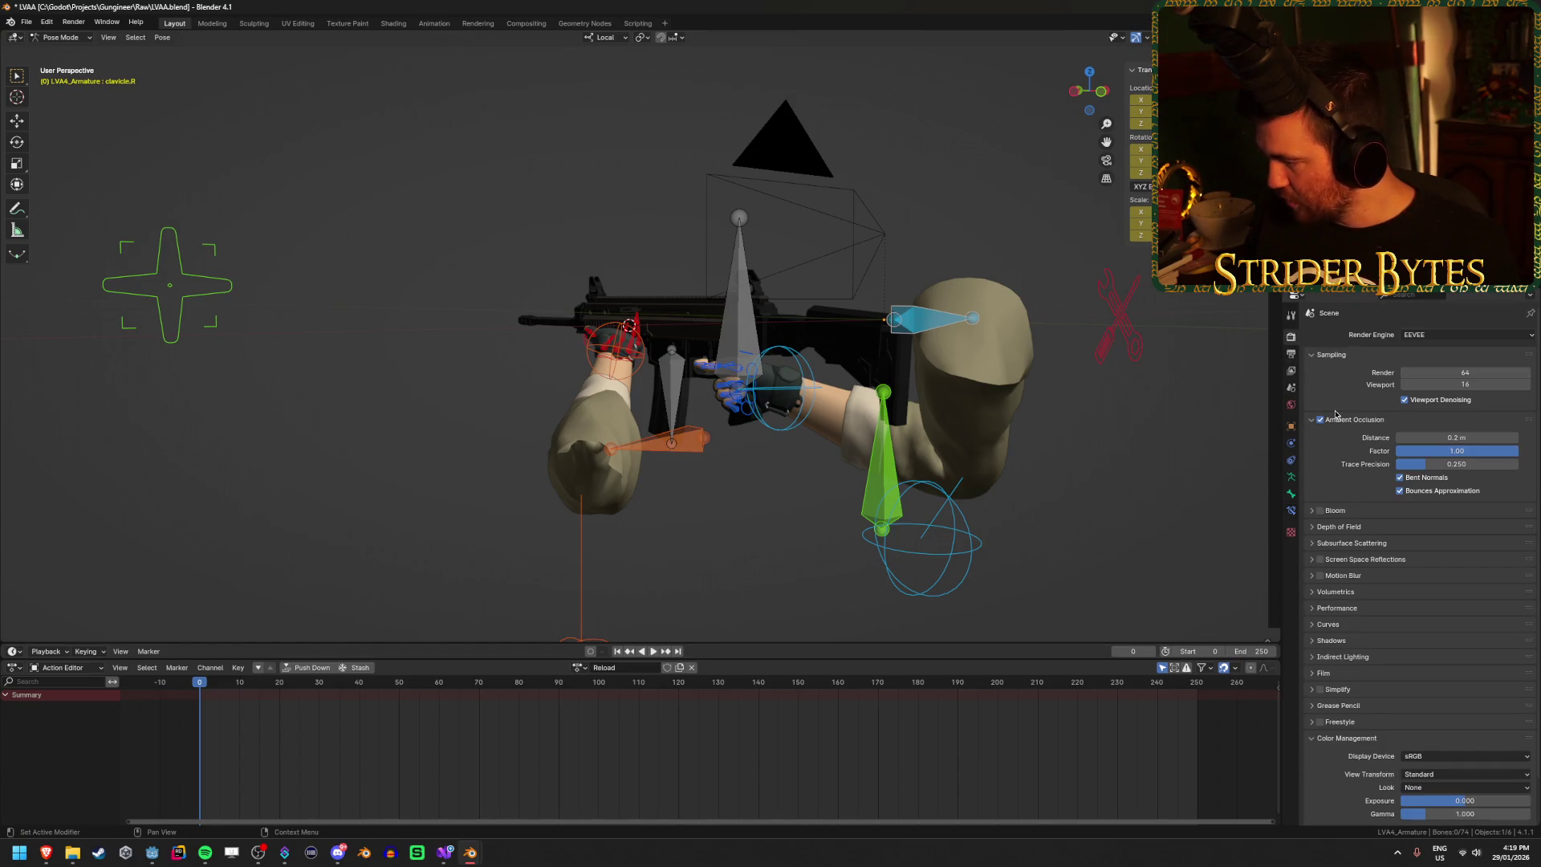
Step: Browse the Properties editor tabs, expanding the Color Management display options
{"action": "left_click", "coordinate": [1292, 355]}
{"action": "left_click", "coordinate": [1292, 372]}
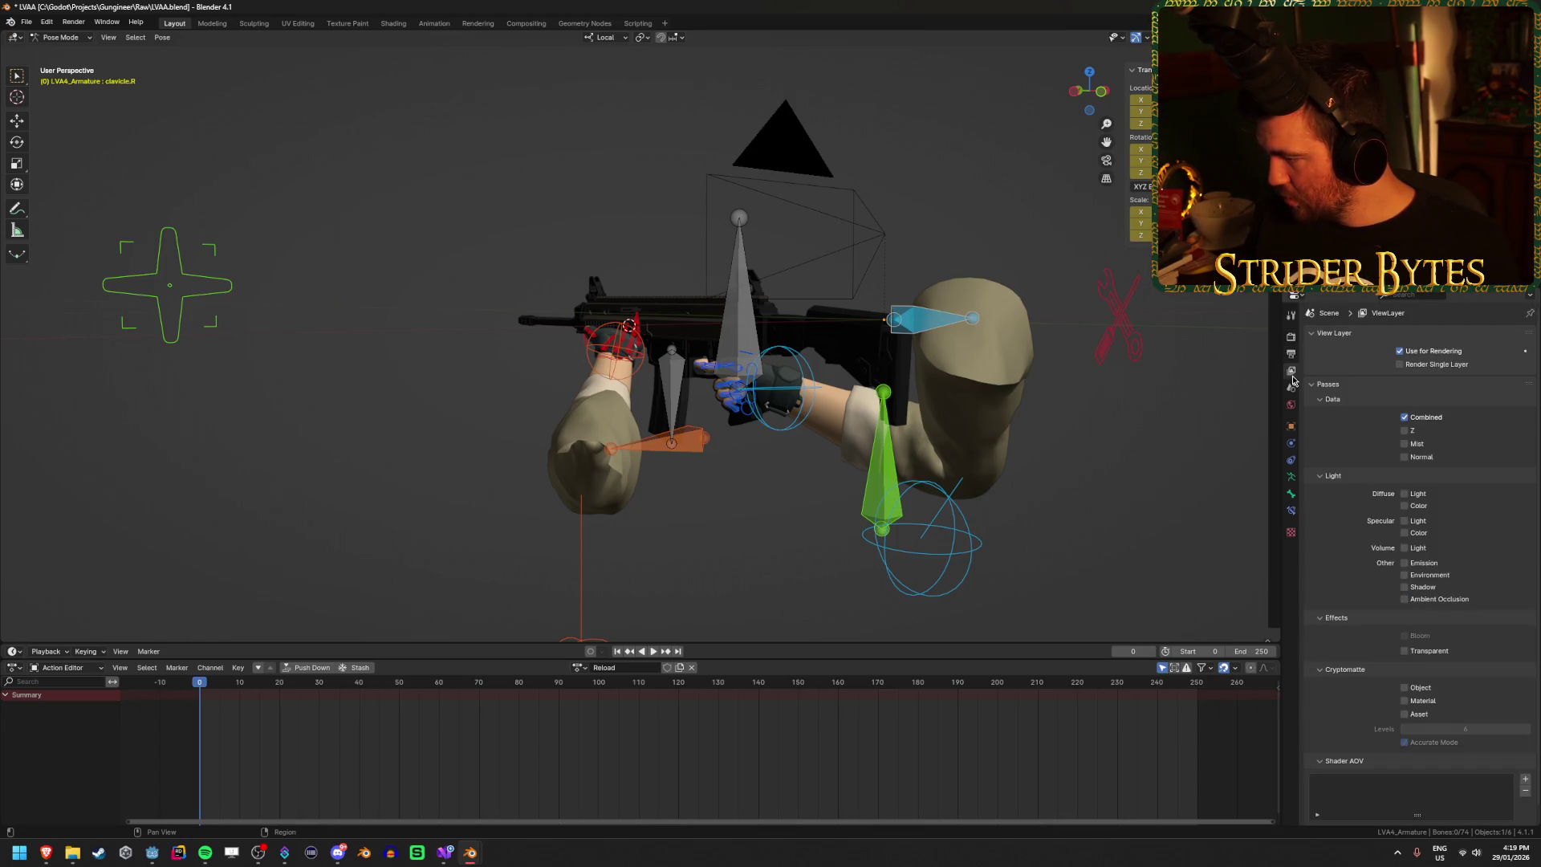
{"action": "left_click", "coordinate": [1292, 388]}
{"action": "left_click", "coordinate": [1292, 405]}
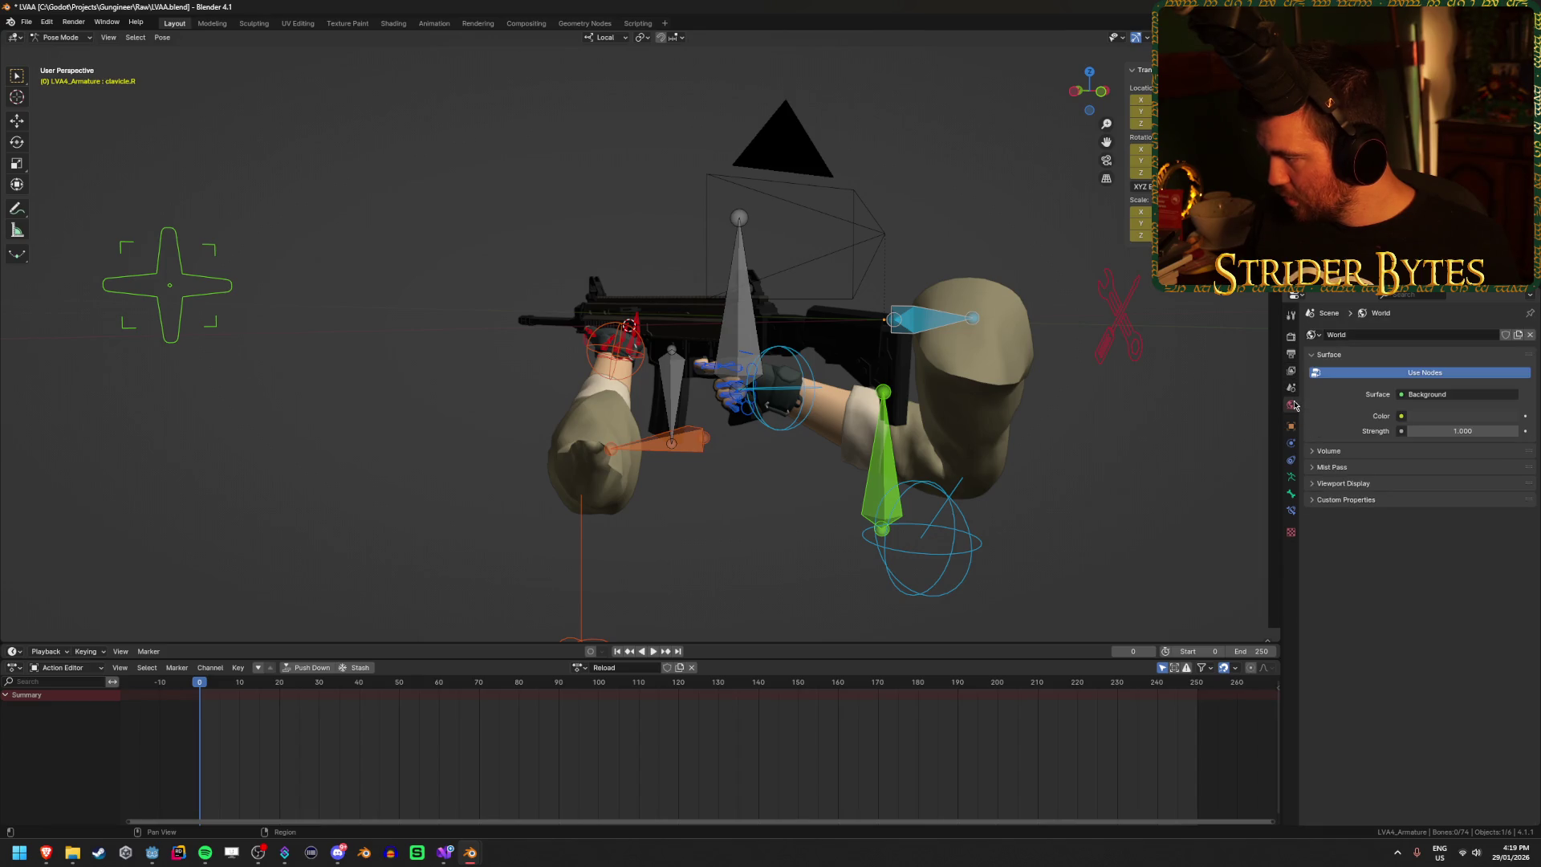
{"action": "left_click", "coordinate": [1292, 338]}
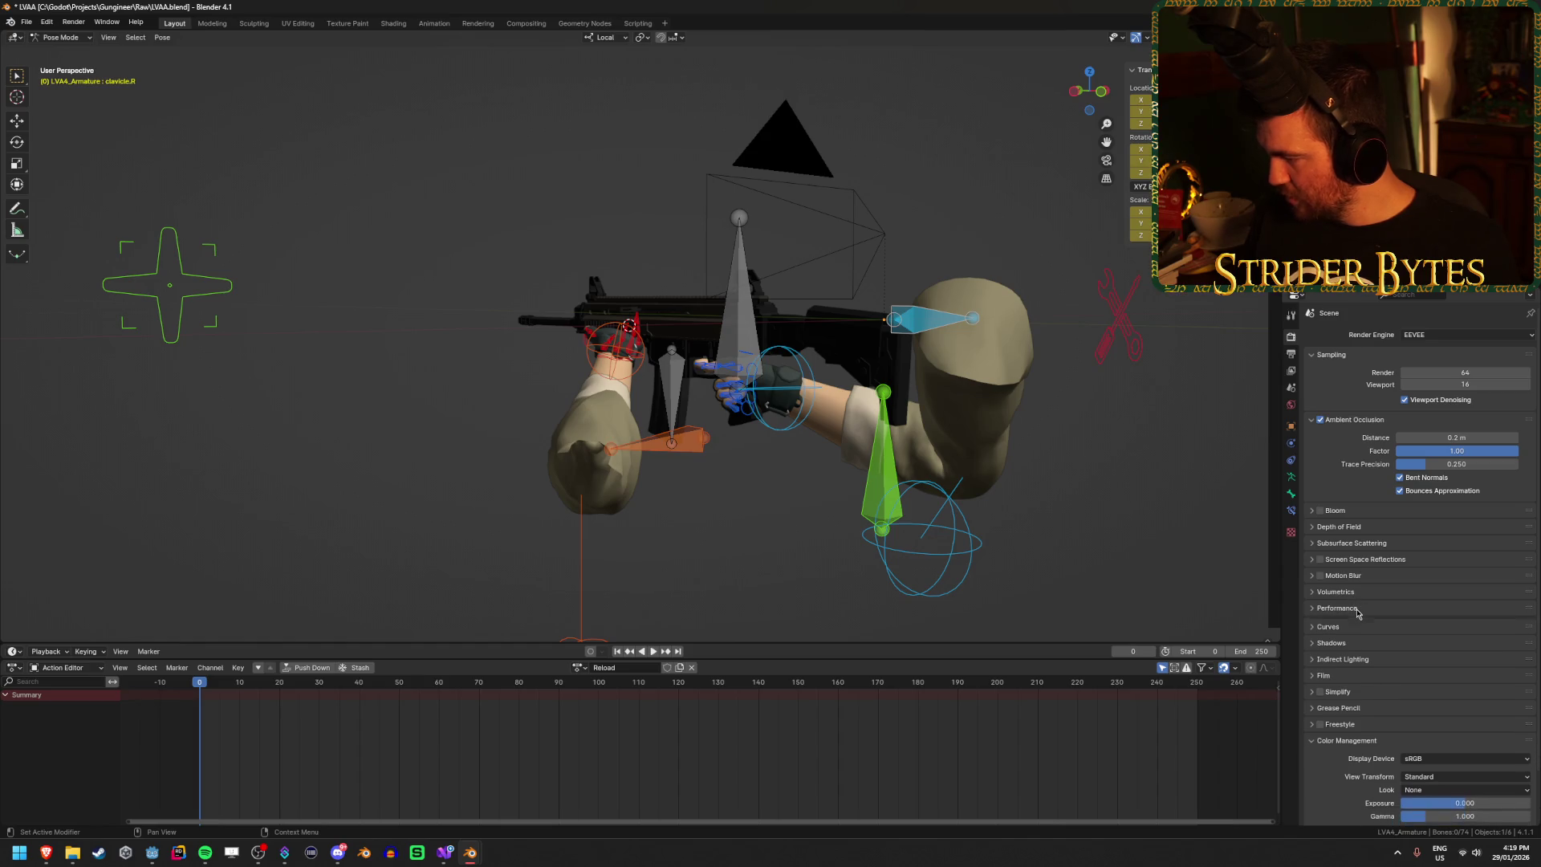
{"action": "scroll", "coordinate": [1356, 610], "scroll_direction": "down", "scroll_amount": 2}
{"action": "left_click", "coordinate": [1334, 802]}
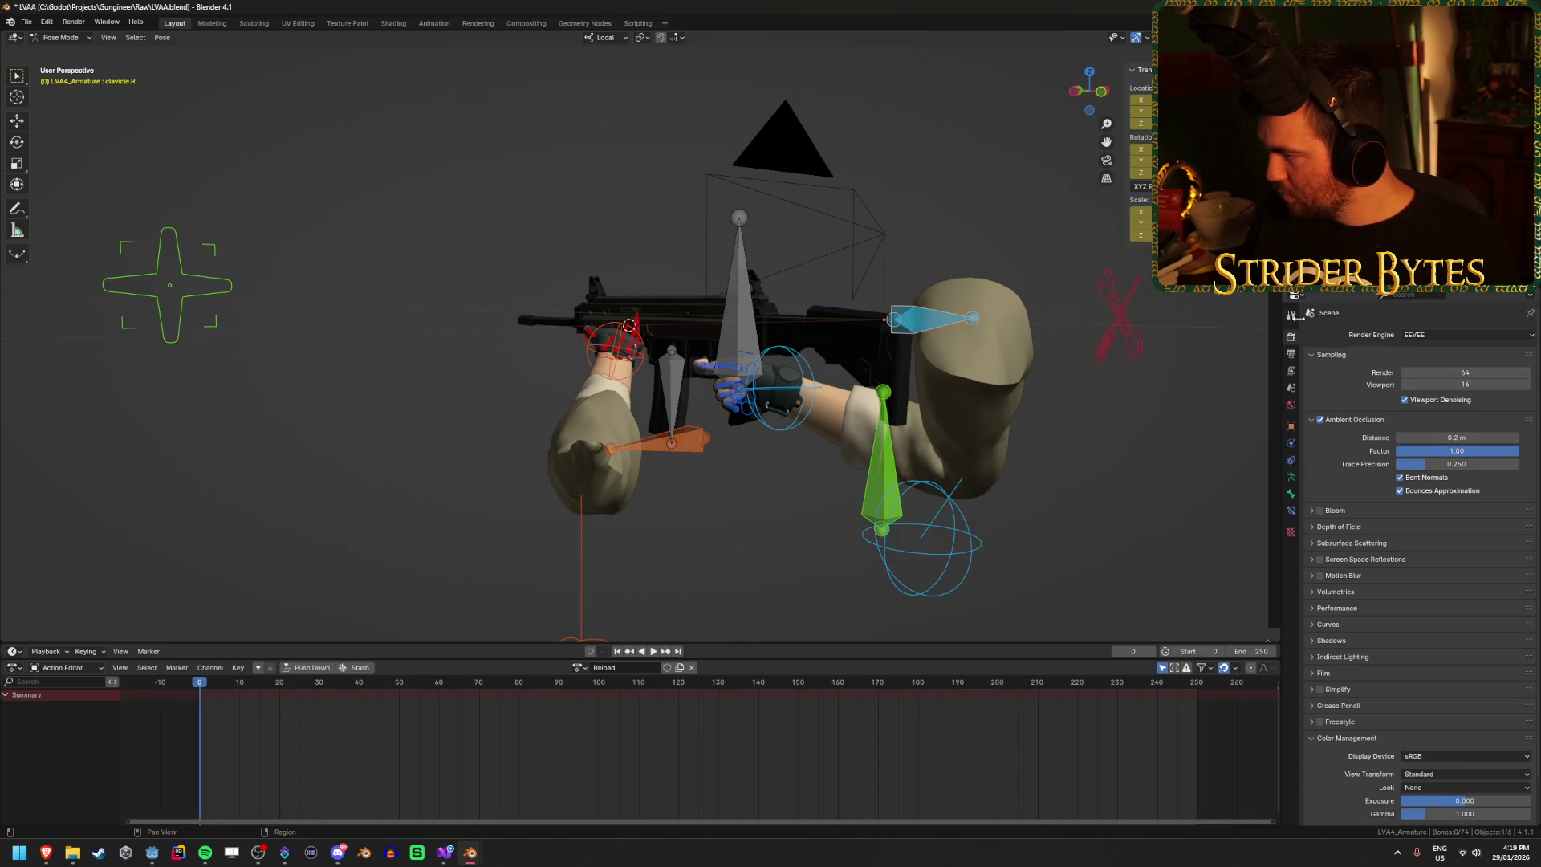
{"action": "left_click", "coordinate": [1291, 317]}
Step: Set the scene frame rate to 60 fps and the end frame to 240
{"action": "left_click", "coordinate": [1291, 354]}
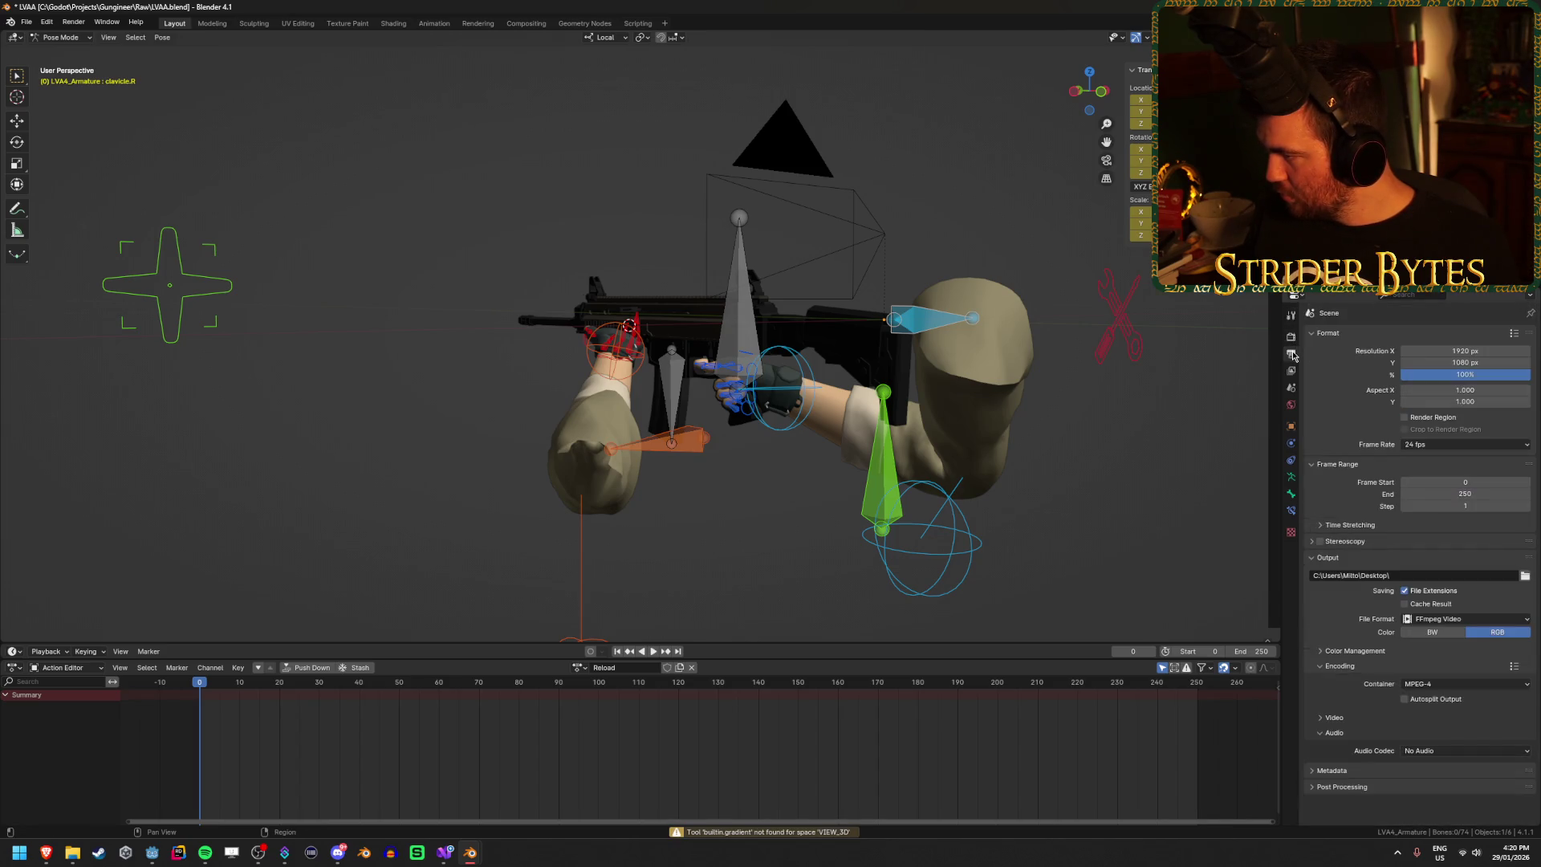
{"action": "left_click", "coordinate": [1465, 444]}
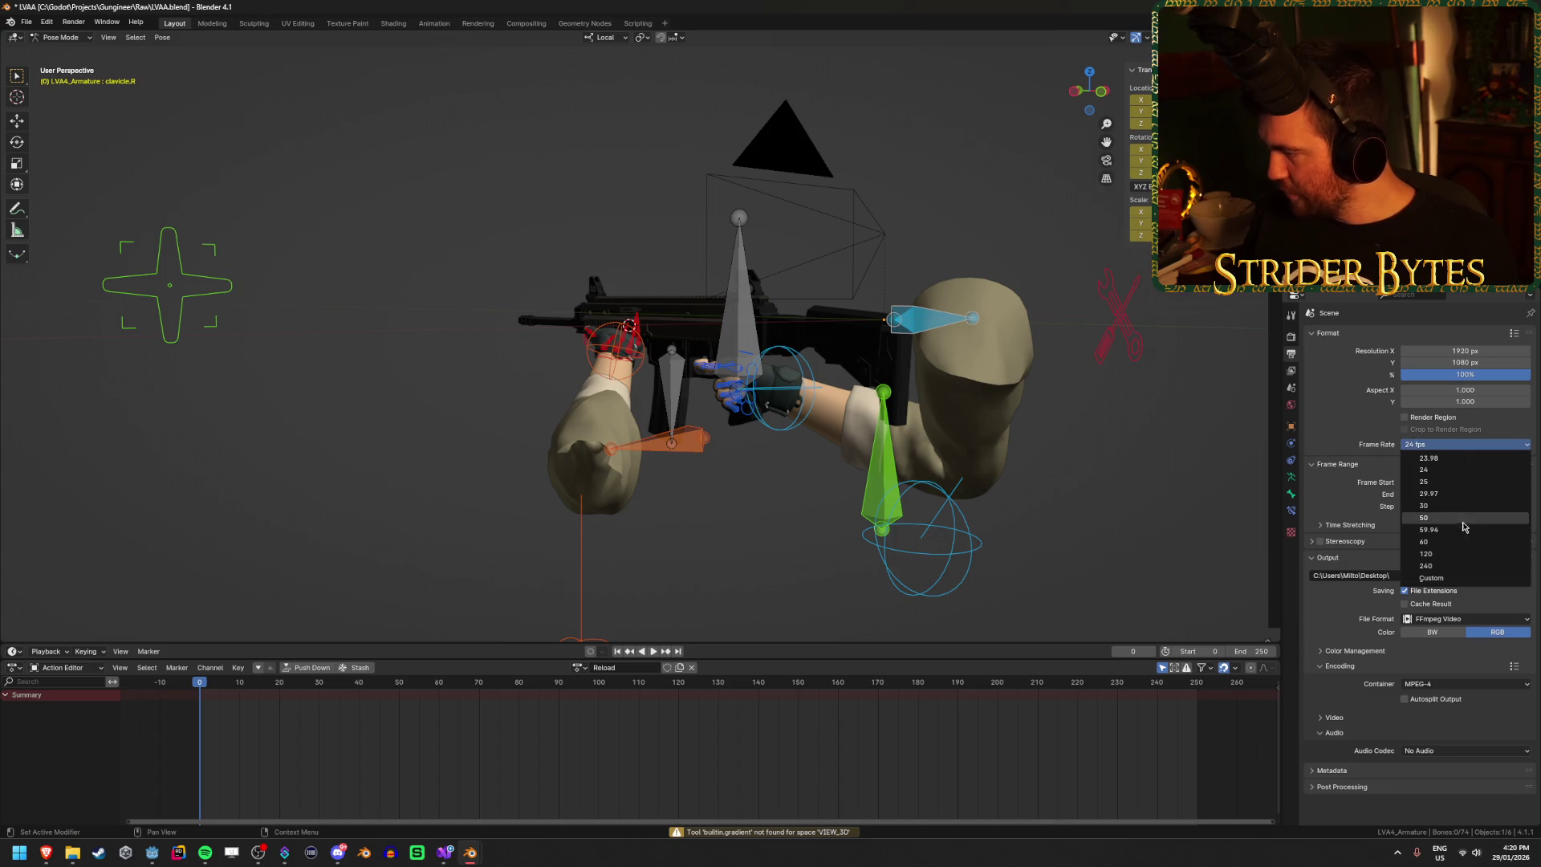
{"action": "left_click", "coordinate": [1437, 540]}
{"action": "left_click_drag", "start_coordinate": [791, 523], "coordinate": [372, 687]}
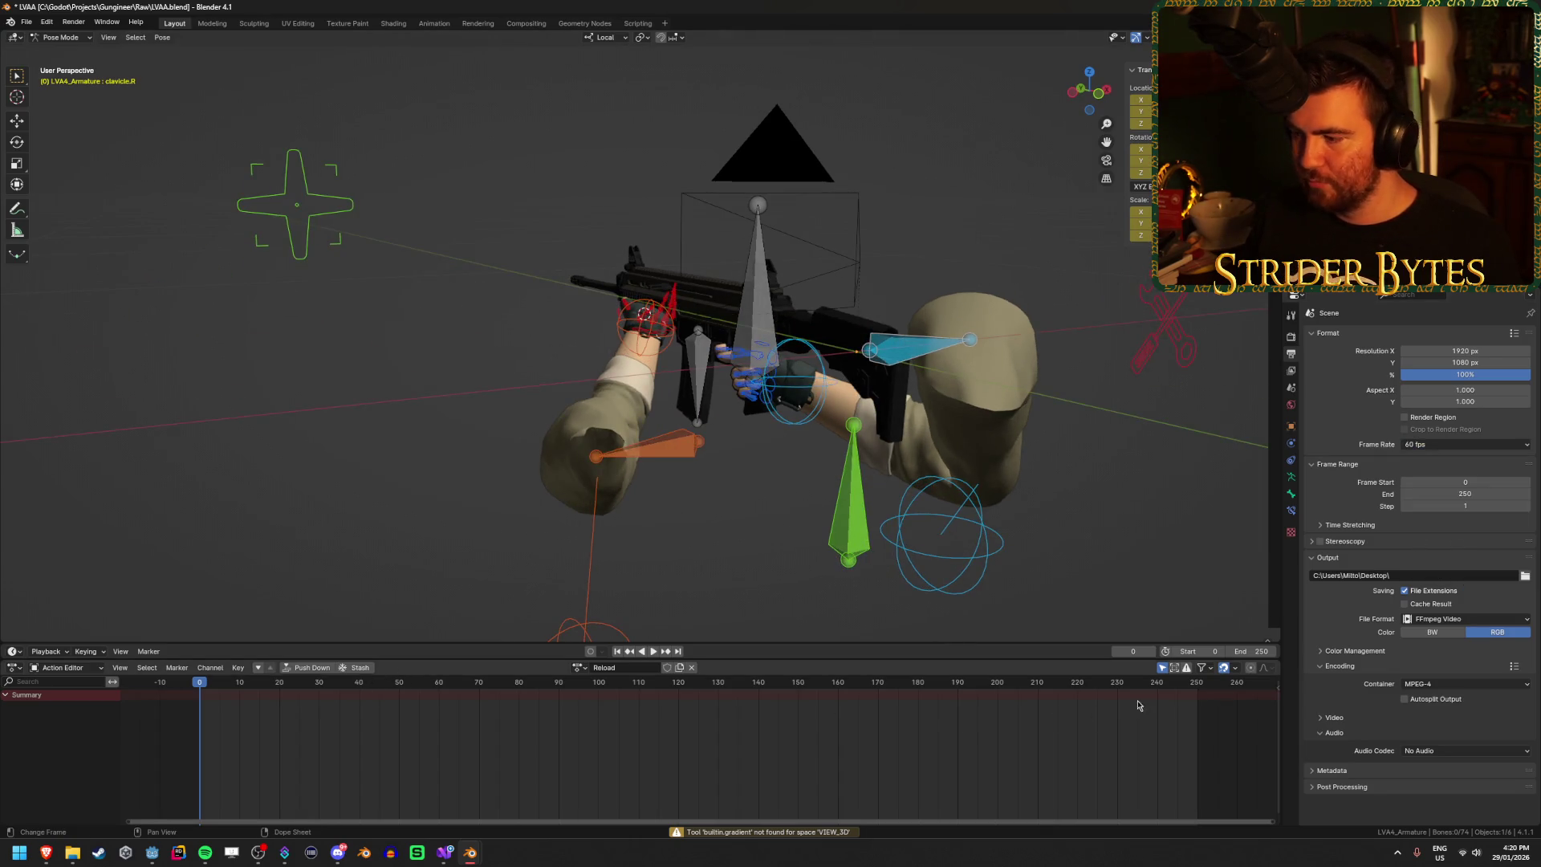
{"action": "type", "text": "240"}
{"action": "key", "text": "Return"}
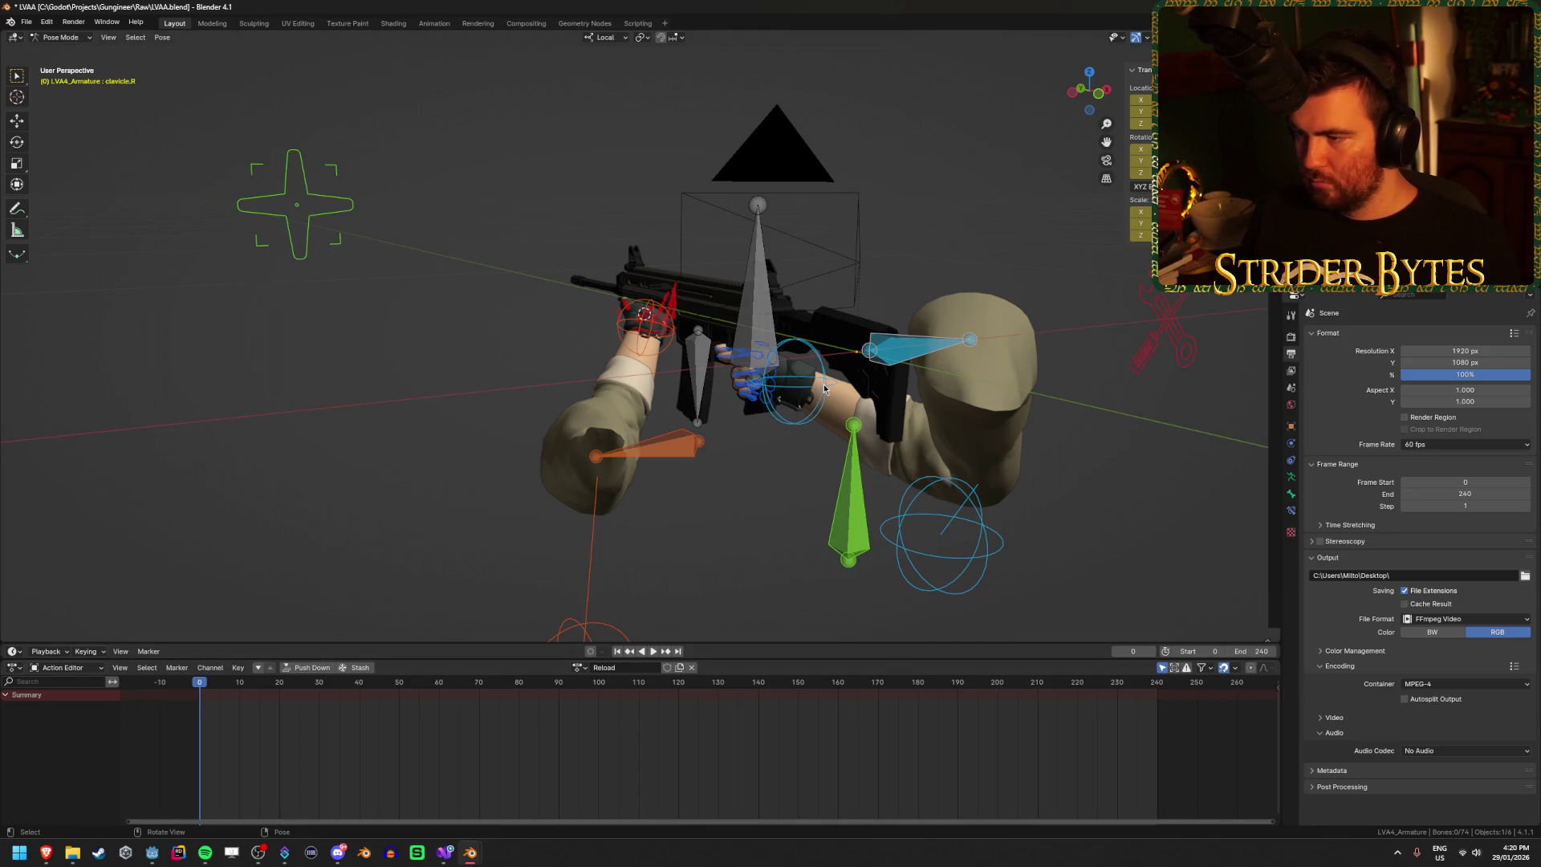
{"action": "left_click", "coordinate": [763, 301]}
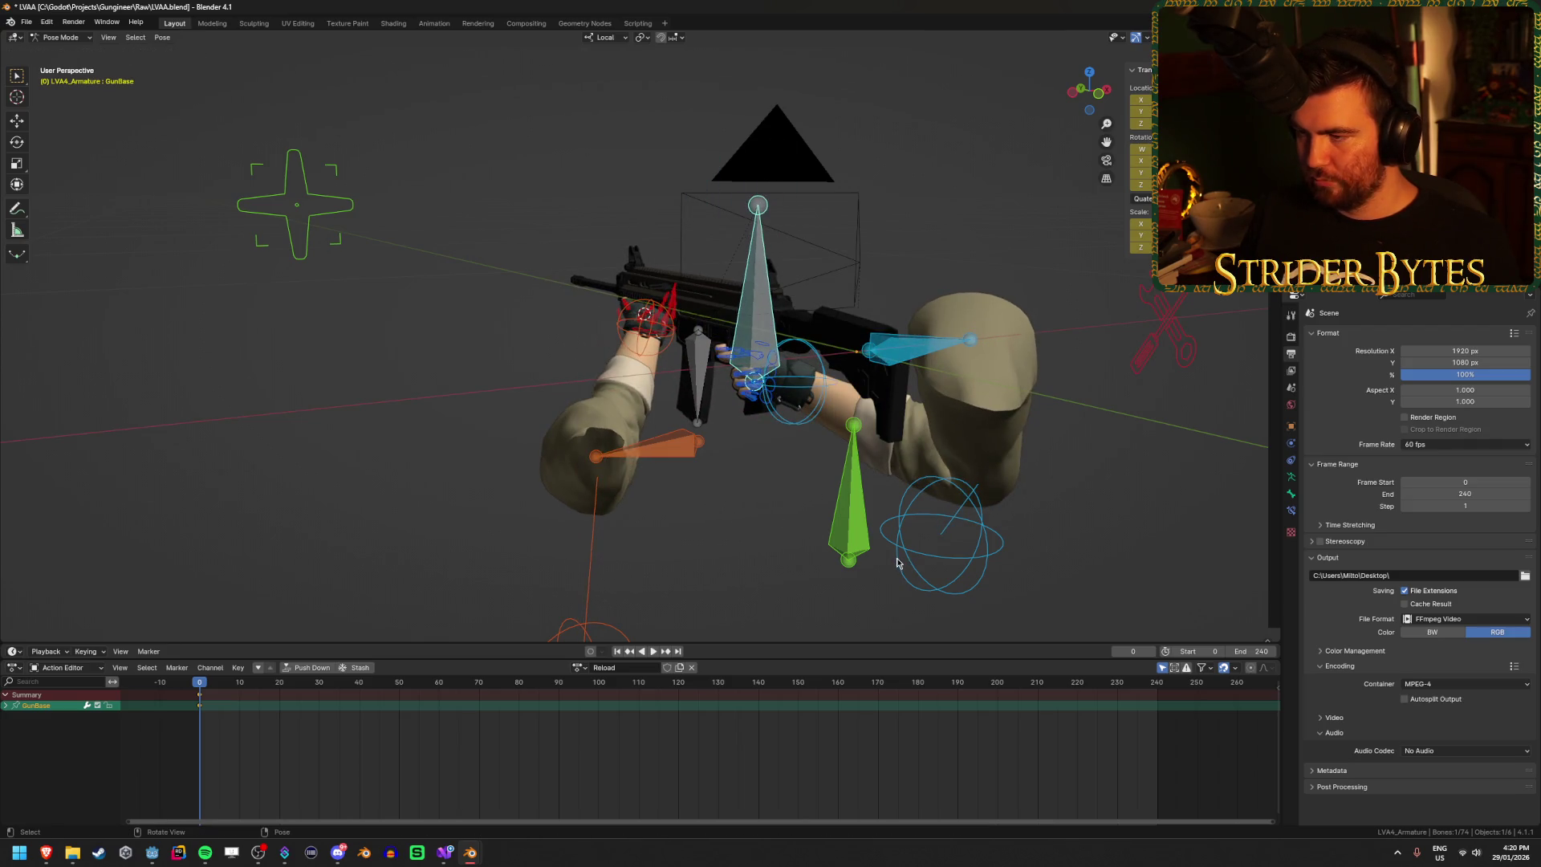
Step: Select the handIK.L control, move the playhead to frame 60 and frame the hand
{"action": "scroll", "coordinate": [766, 566], "scroll_direction": "up", "scroll_amount": 3}
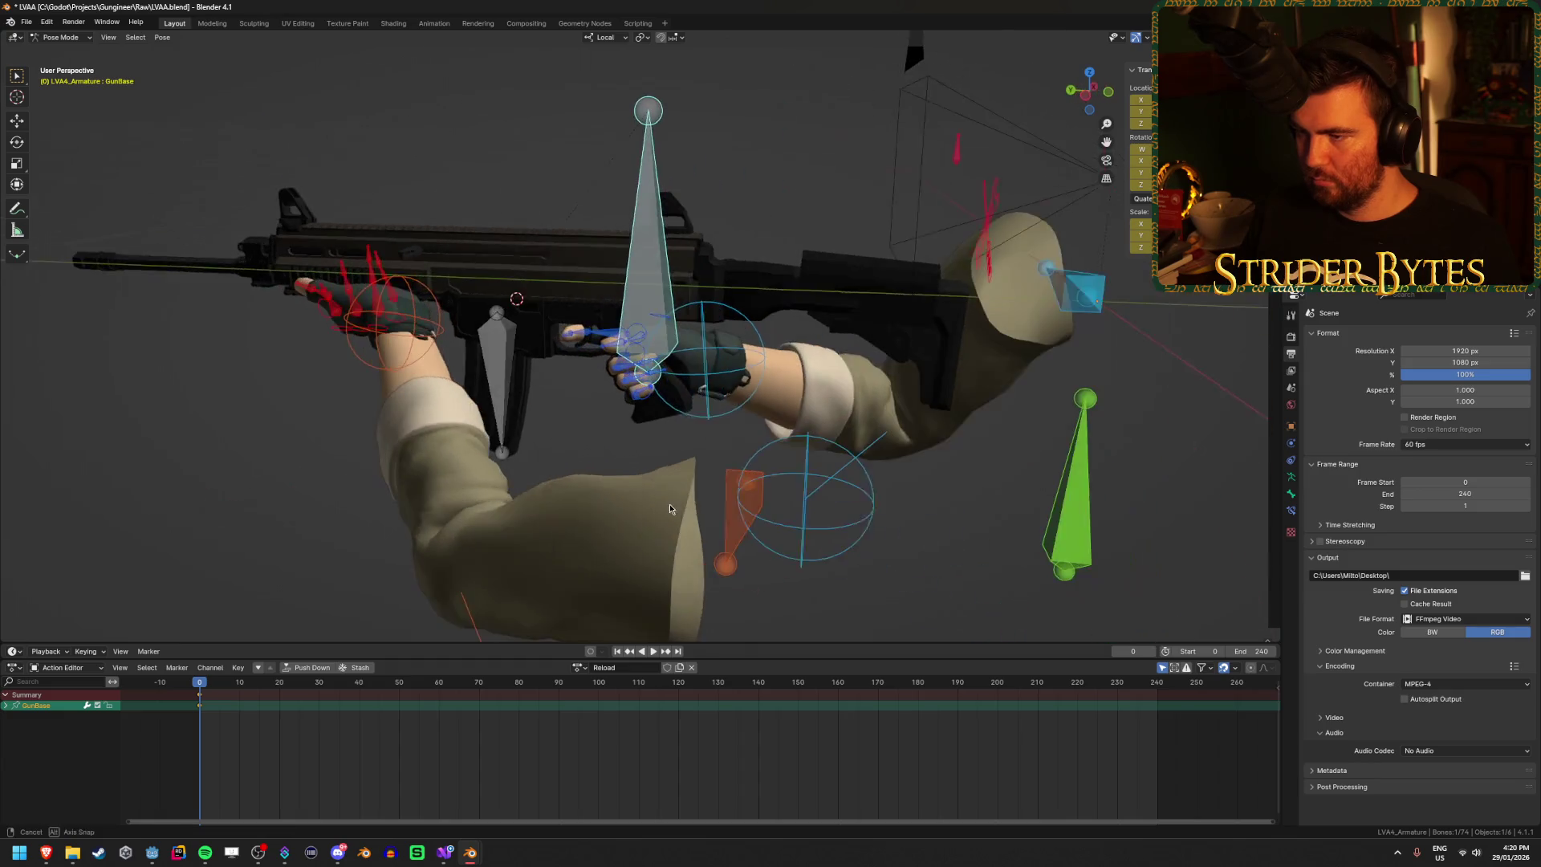
{"action": "left_click", "coordinate": [408, 312]}
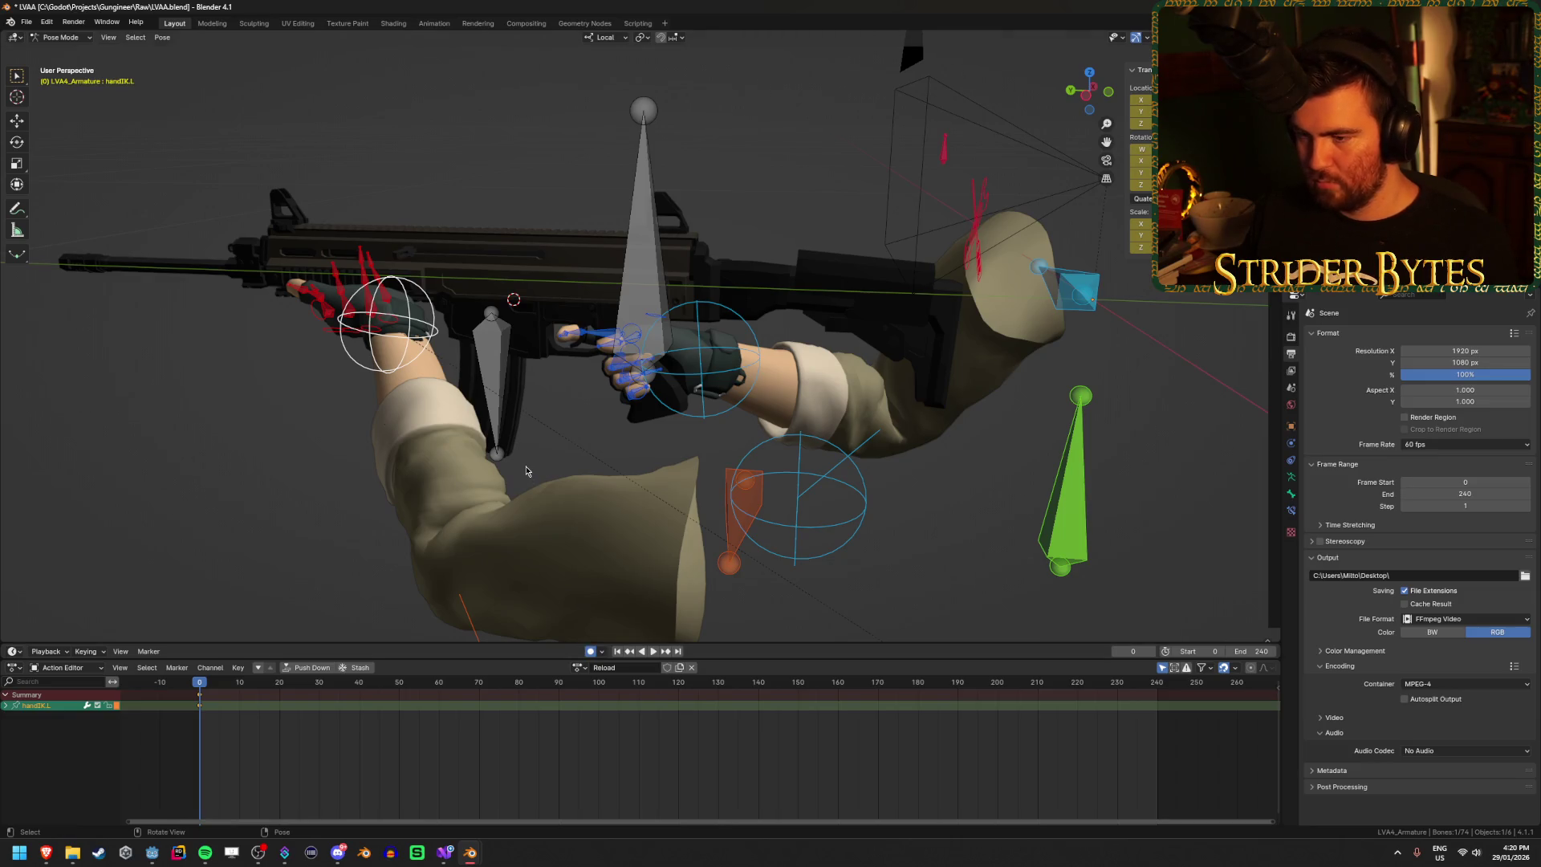
{"action": "mouse_move", "coordinate": [640, 408]}
{"action": "left_mouse_down"}
{"action": "mouse_move", "coordinate": [725, 386]}
{"action": "mouse_move", "coordinate": [678, 477]}
{"action": "left_mouse_up"}
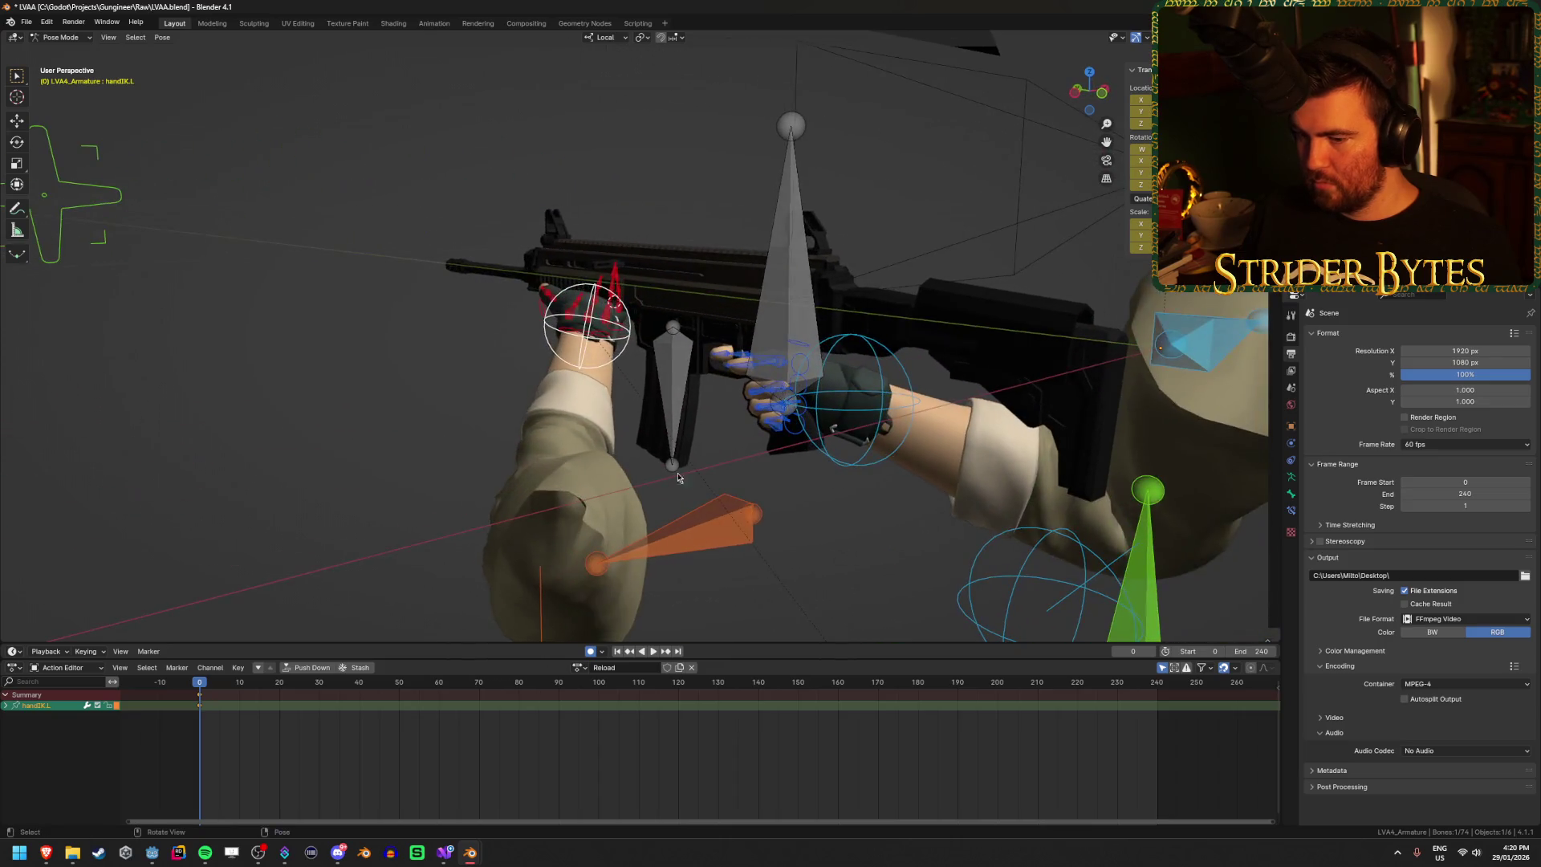
{"action": "left_click_drag", "start_coordinate": [404, 688], "coordinate": [438, 689]}
{"action": "mouse_move", "coordinate": [593, 449]}
{"action": "left_mouse_down"}
{"action": "mouse_move", "coordinate": [610, 515]}
{"action": "mouse_move", "coordinate": [728, 416]}
{"action": "mouse_move", "coordinate": [679, 443]}
{"action": "mouse_move", "coordinate": [763, 434]}
{"action": "mouse_move", "coordinate": [874, 482]}
{"action": "left_mouse_up"}
{"action": "key", "text": "KP_Decimal"}
Step: Move and rotate the left hand lower onto the rifle
{"action": "key", "text": "g"}
{"action": "left_click", "coordinate": [923, 547]}
{"action": "mouse_move", "coordinate": [923, 547]}
{"action": "left_mouse_down"}
{"action": "mouse_move", "coordinate": [778, 295]}
{"action": "mouse_move", "coordinate": [921, 359]}
{"action": "mouse_move", "coordinate": [812, 338]}
{"action": "mouse_move", "coordinate": [773, 431]}
{"action": "mouse_move", "coordinate": [787, 426]}
{"action": "left_mouse_up"}
{"action": "key", "text": "r"}
{"action": "left_click", "coordinate": [803, 301]}
{"action": "key", "text": "r"}
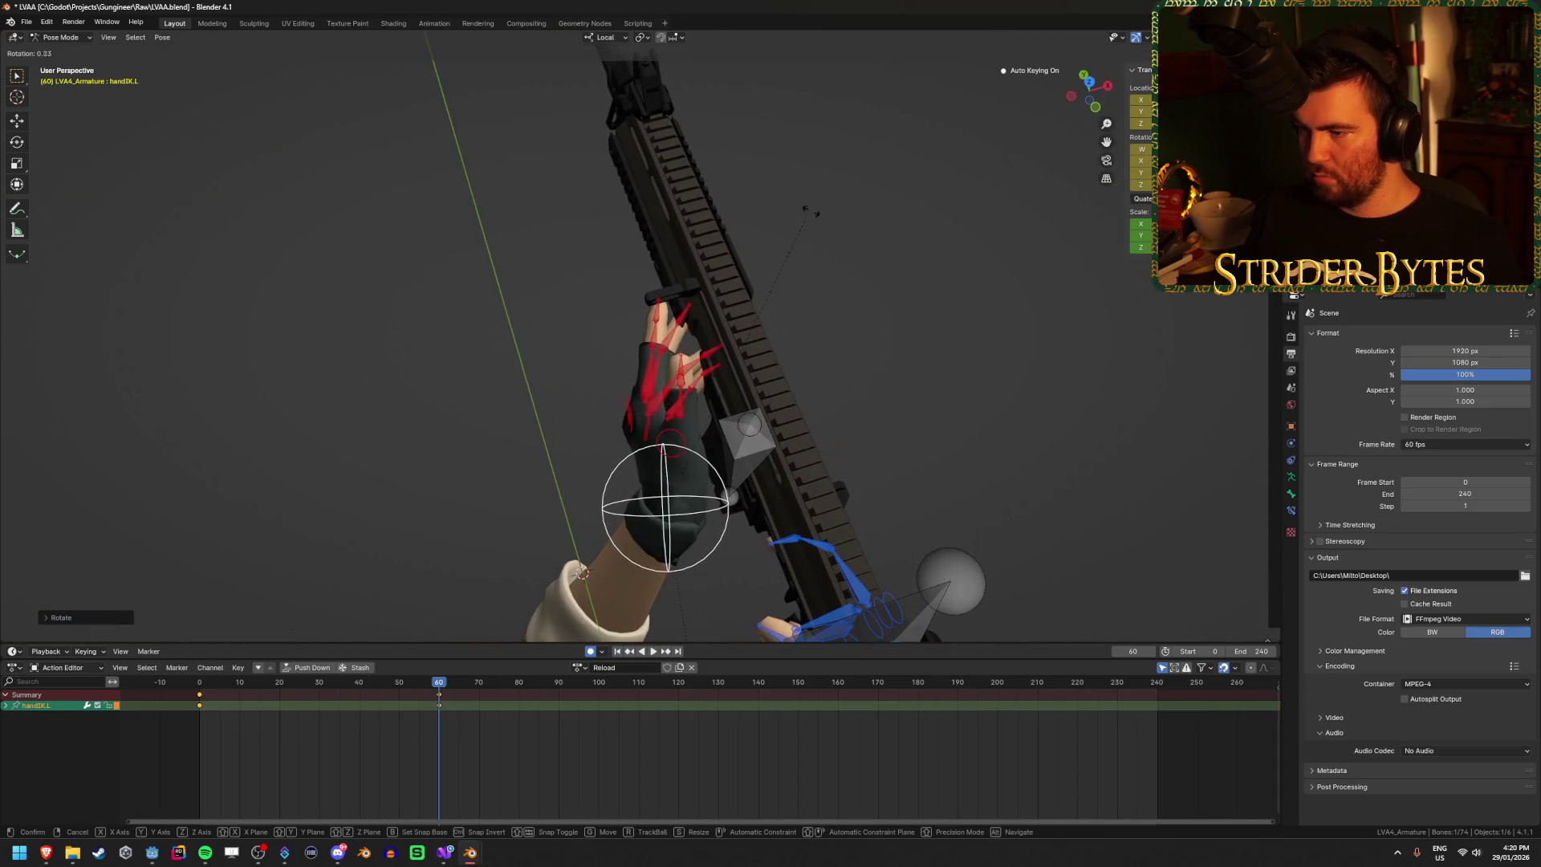
{"action": "left_click", "coordinate": [918, 248]}
{"action": "mouse_move", "coordinate": [919, 248]}
{"action": "left_mouse_down"}
{"action": "mouse_move", "coordinate": [905, 216]}
{"action": "mouse_move", "coordinate": [1079, 206]}
{"action": "mouse_move", "coordinate": [778, 301]}
{"action": "left_mouse_up"}
{"action": "key", "text": "g"}
{"action": "left_click", "coordinate": [995, 211]}
Step: Select the GunBase bone and, in camera view, rotate and lower the gun with both hands
{"action": "scroll", "coordinate": [778, 302], "scroll_direction": "up", "scroll_amount": 3}
{"action": "mouse_move", "coordinate": [607, 374]}
{"action": "left_mouse_down"}
{"action": "mouse_move", "coordinate": [658, 397]}
{"action": "mouse_move", "coordinate": [617, 455]}
{"action": "left_mouse_up"}
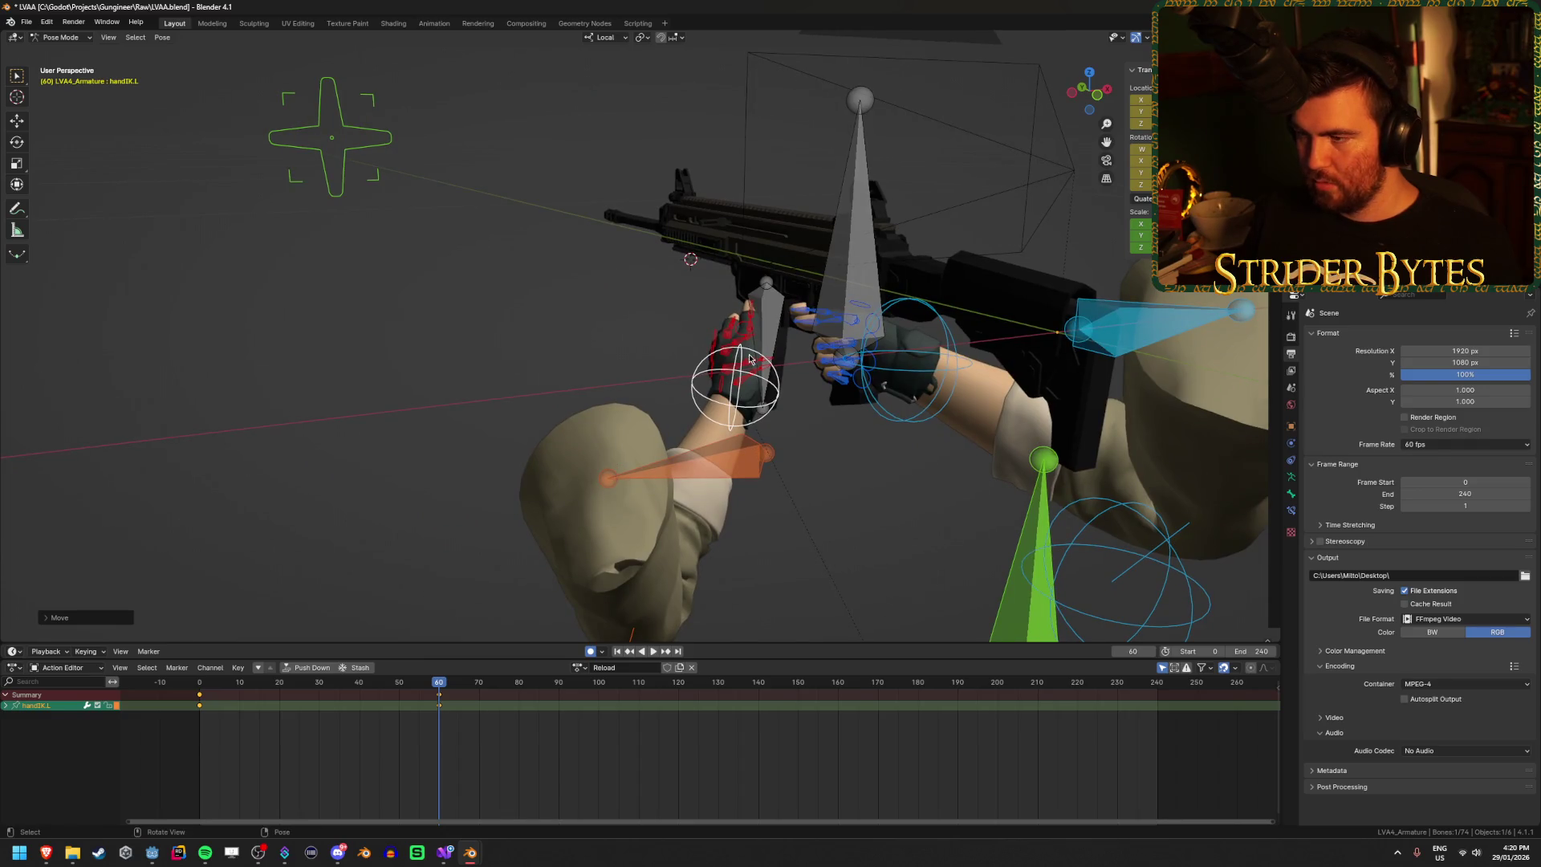
{"action": "key", "text": "bracketleft"}
{"action": "left_click_drag", "start_coordinate": [814, 362], "coordinate": [926, 387]}
{"action": "key", "text": "KP_0"}
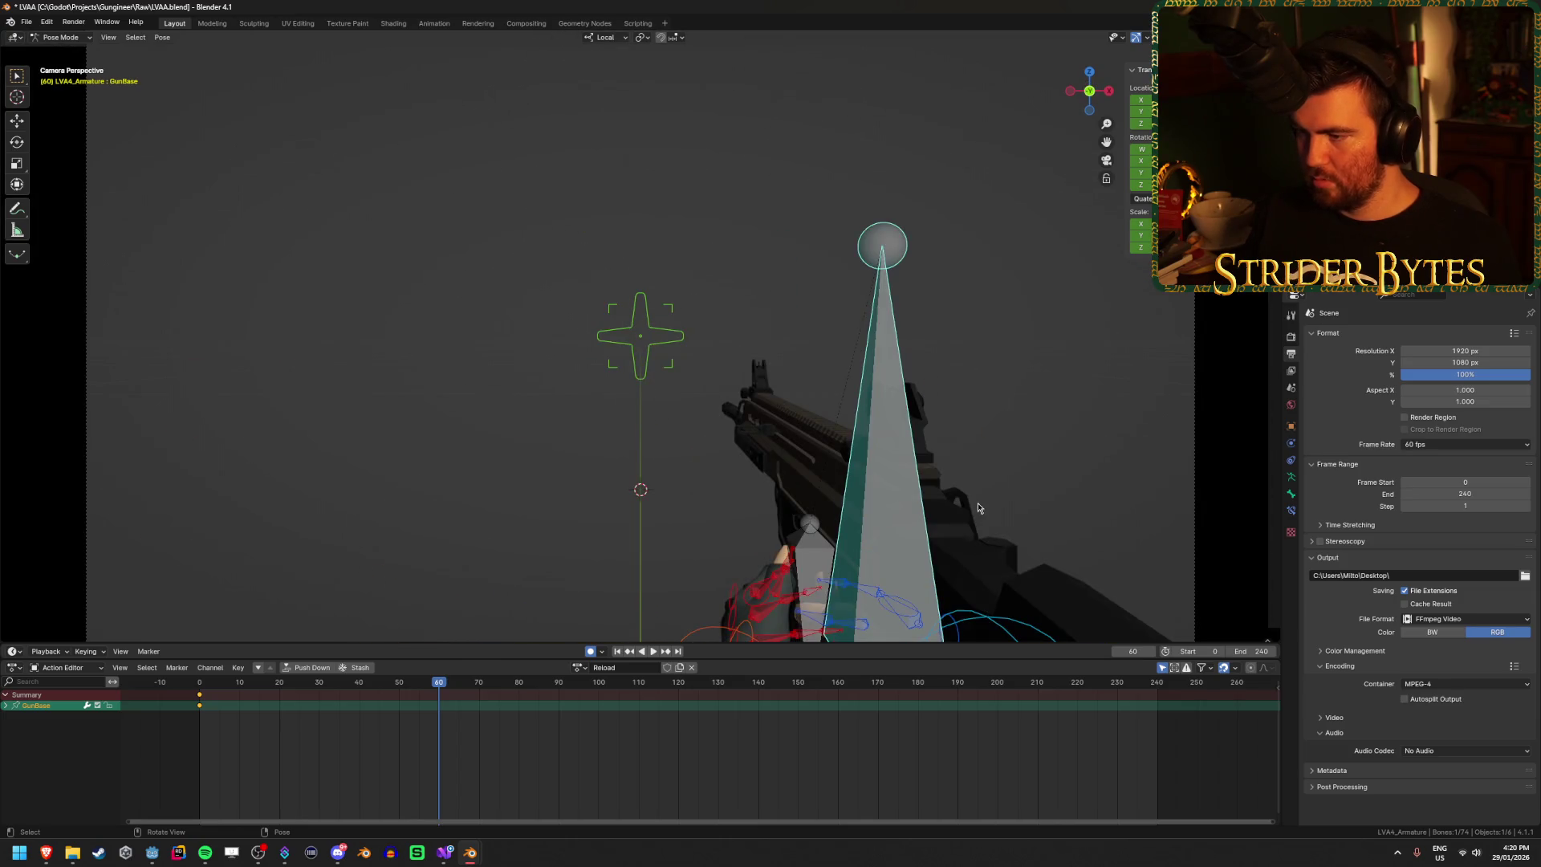
{"action": "scroll", "coordinate": [978, 508], "scroll_direction": "down", "scroll_amount": 2}
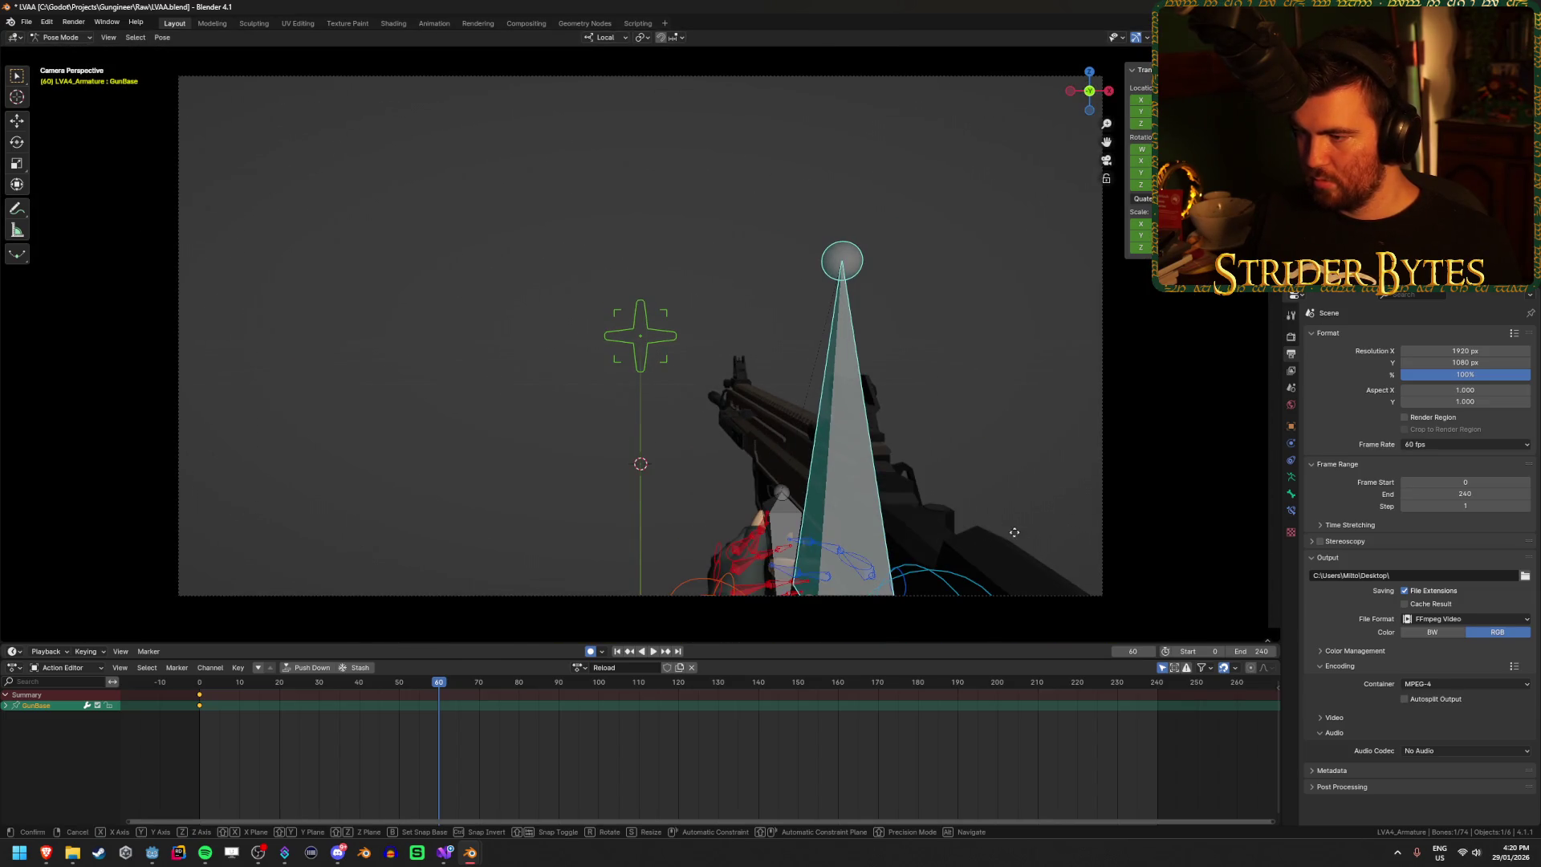
{"action": "key", "text": "r"}
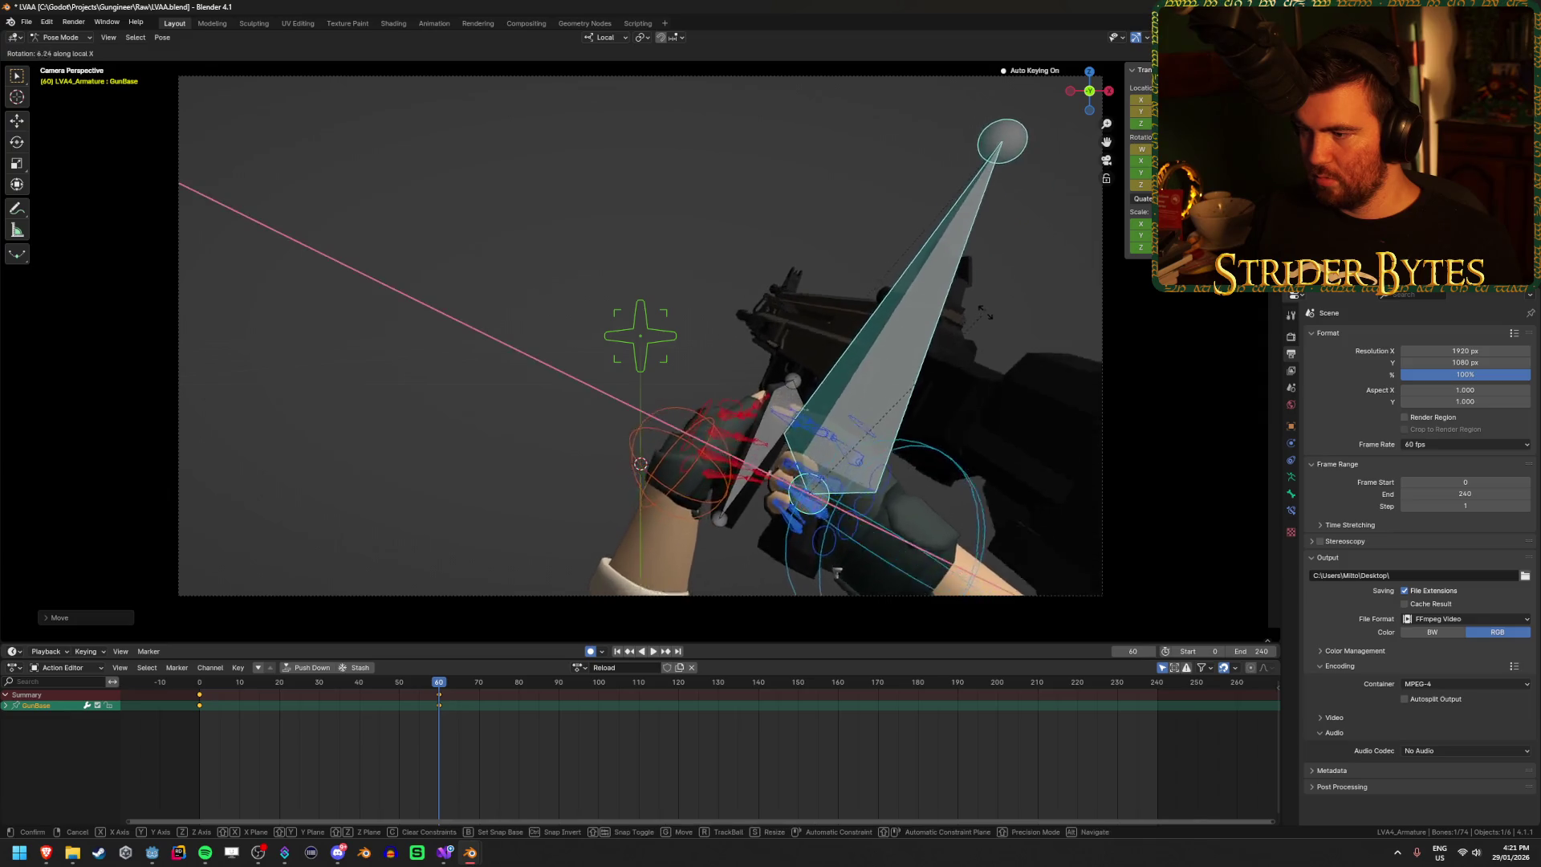
{"action": "left_click", "coordinate": [985, 350]}
{"action": "key", "text": "g"}
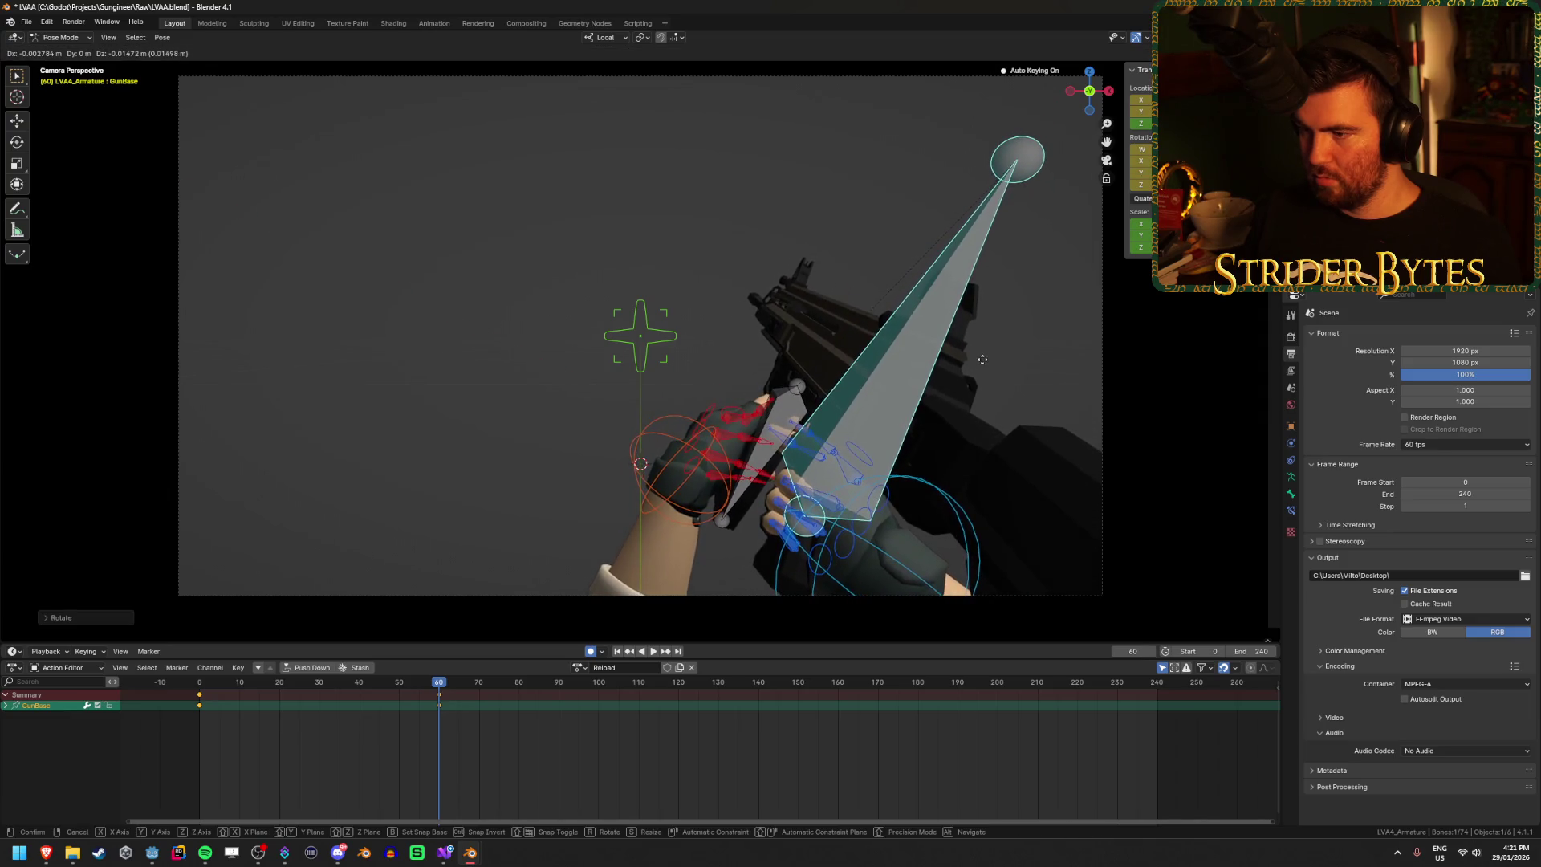
{"action": "left_click", "coordinate": [984, 368]}
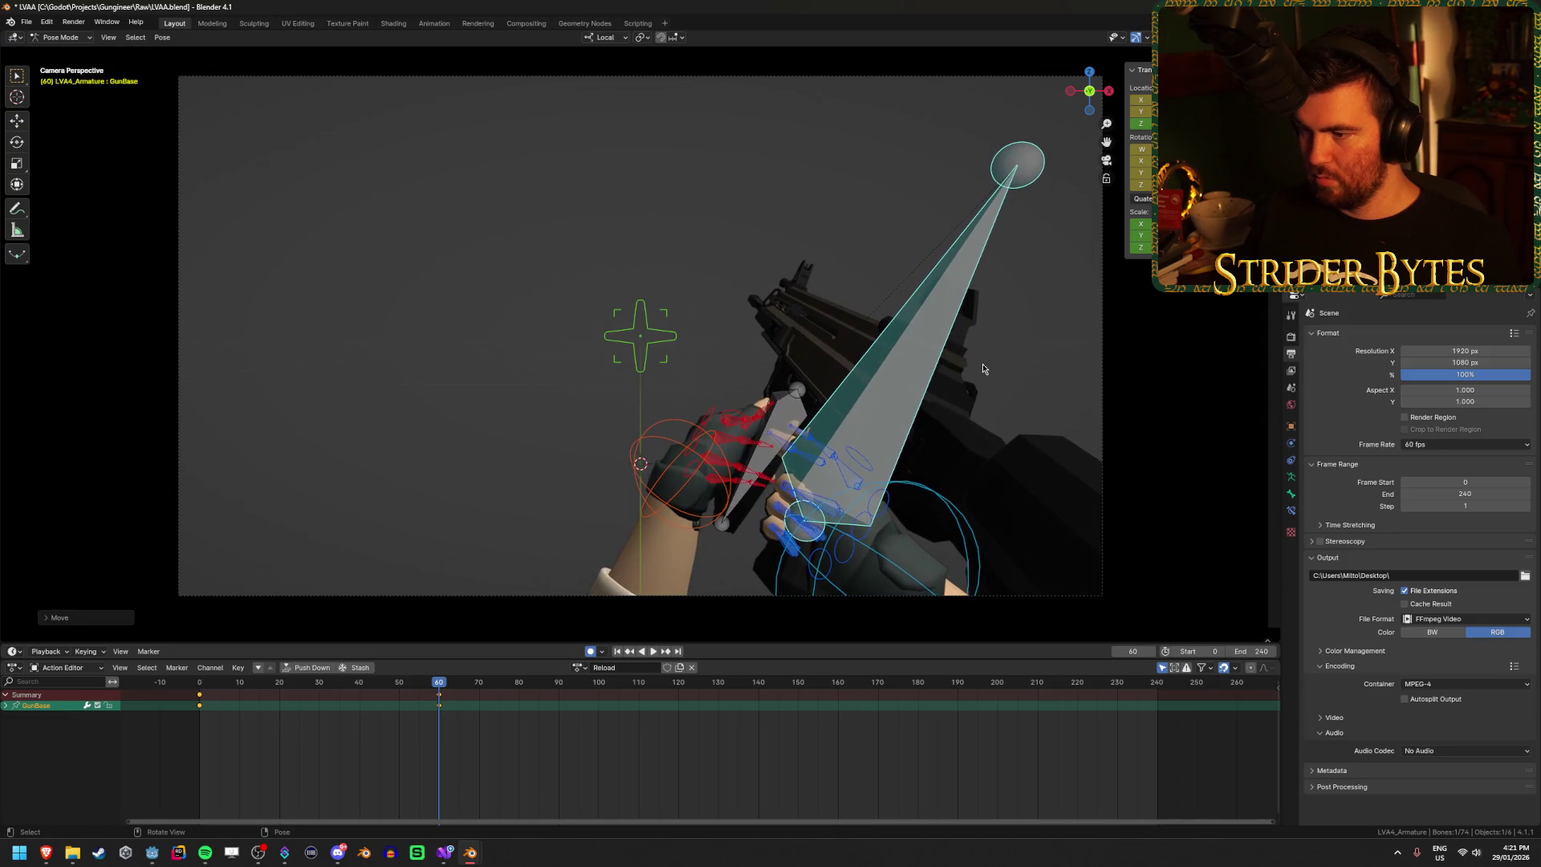
Step: Refine the left hand IK control's rotation and position onto the magazine, then select the Magazine bone
{"action": "left_click", "coordinate": [687, 468]}
{"action": "key", "text": "KP_Decimal"}
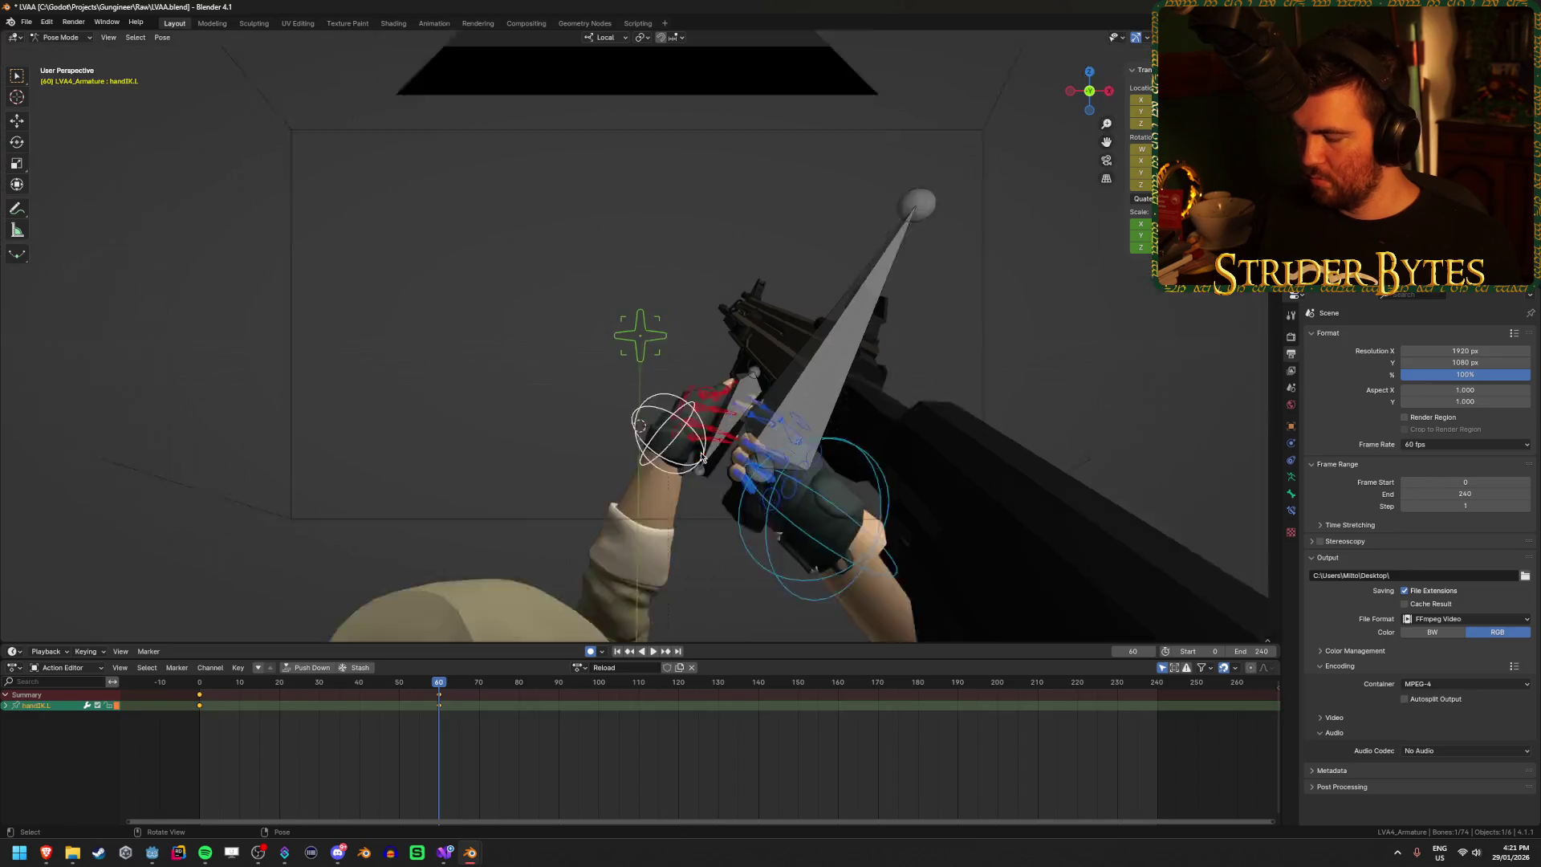
{"action": "left_click_drag", "start_coordinate": [696, 434], "coordinate": [945, 367]}
{"action": "key", "text": "r"}
{"action": "left_click", "coordinate": [955, 401]}
{"action": "key", "text": "g"}
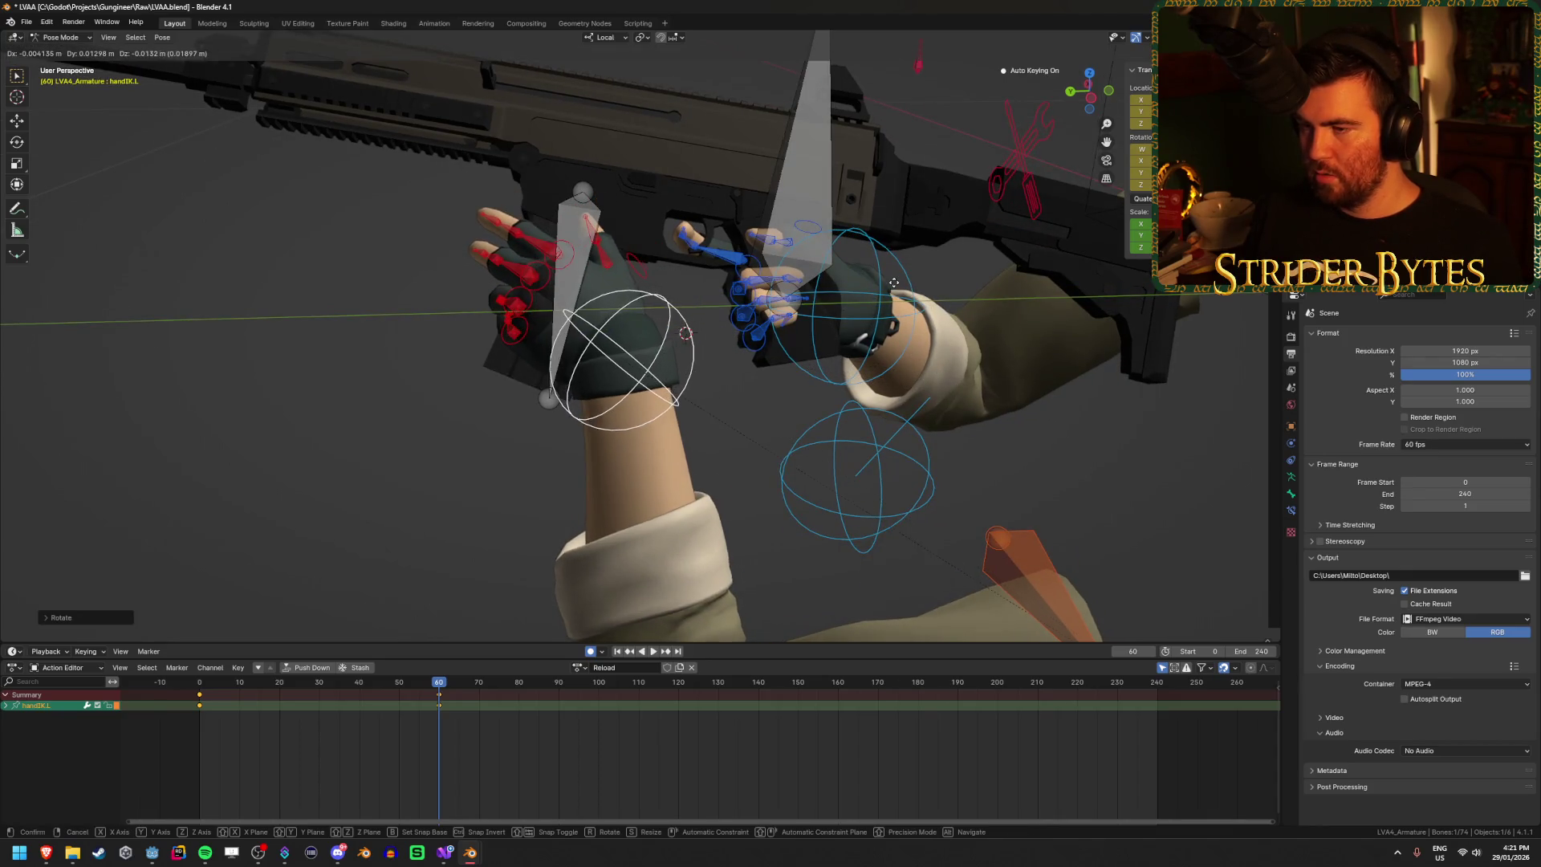
{"action": "left_click", "coordinate": [913, 361]}
{"action": "mouse_move", "coordinate": [913, 361]}
{"action": "left_mouse_down"}
{"action": "mouse_move", "coordinate": [773, 278]}
{"action": "mouse_move", "coordinate": [802, 305]}
{"action": "mouse_move", "coordinate": [775, 295]}
{"action": "mouse_move", "coordinate": [767, 412]}
{"action": "mouse_move", "coordinate": [711, 443]}
{"action": "mouse_move", "coordinate": [659, 514]}
{"action": "left_mouse_up"}
{"action": "key", "text": "r"}
{"action": "left_click", "coordinate": [787, 301]}
{"action": "key", "text": "g"}
{"action": "left_click", "coordinate": [722, 361]}
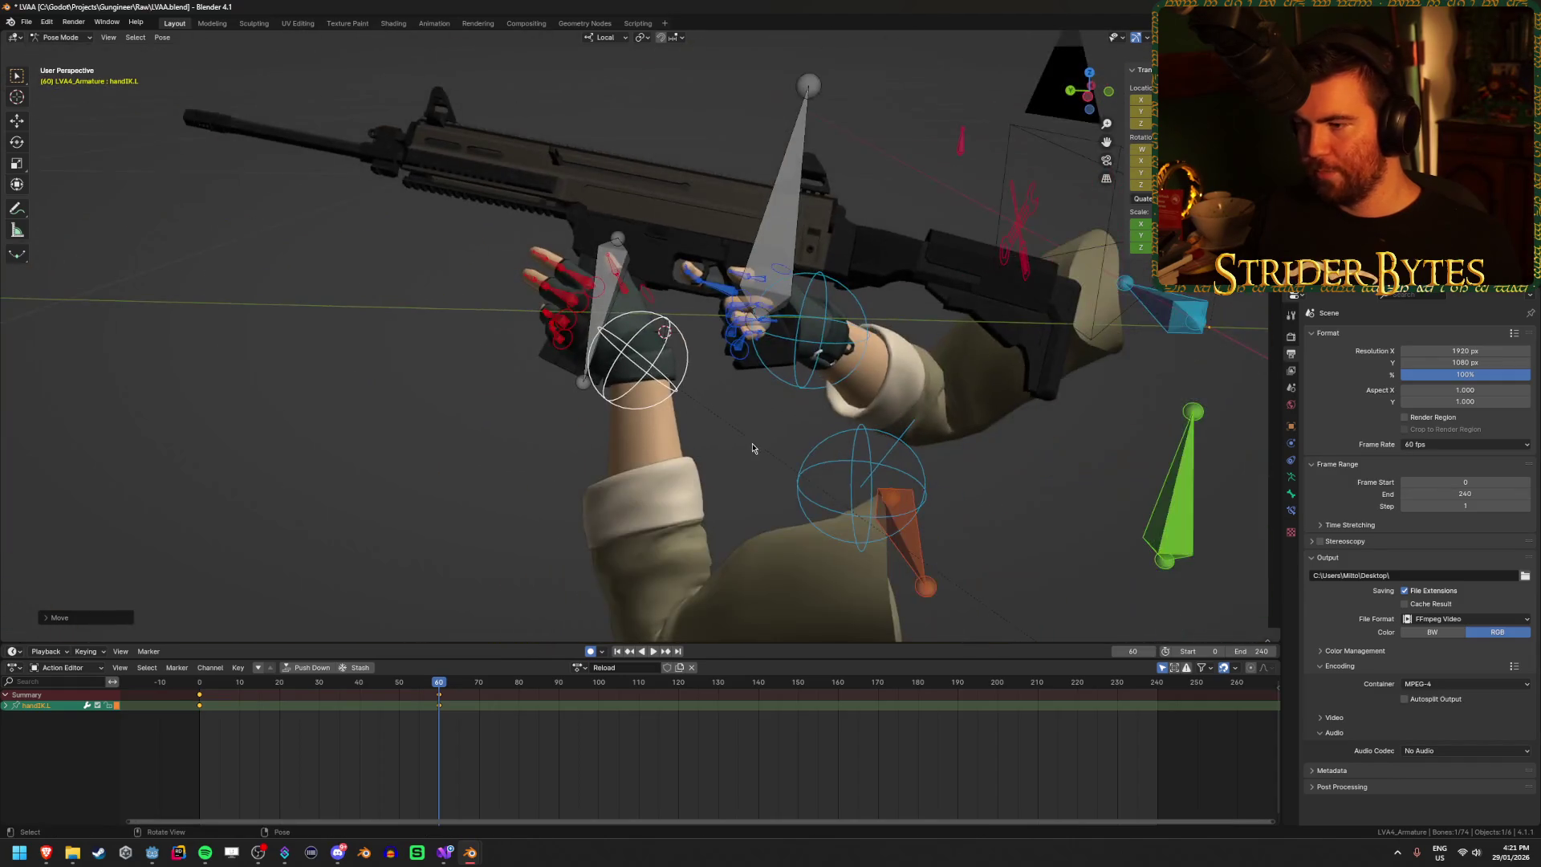
{"action": "scroll", "coordinate": [610, 562], "scroll_direction": "down", "scroll_amount": 3}
{"action": "left_click", "coordinate": [620, 266]}
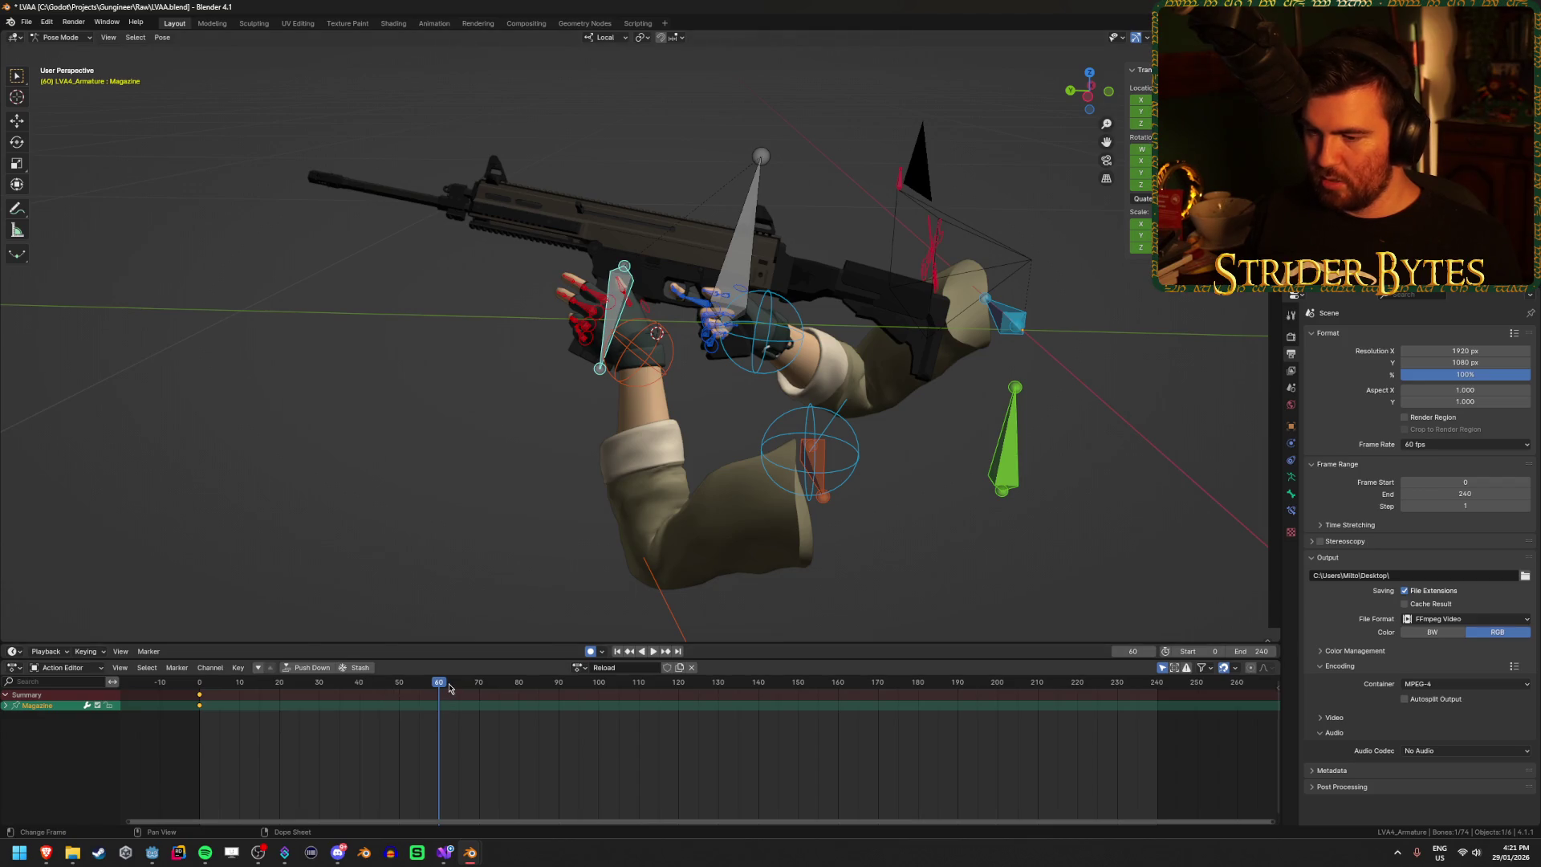
Step: Preview from the start and duplicate the frame-0 keys to frame 60
{"action": "left_click_drag", "start_coordinate": [449, 688], "coordinate": [204, 695]}
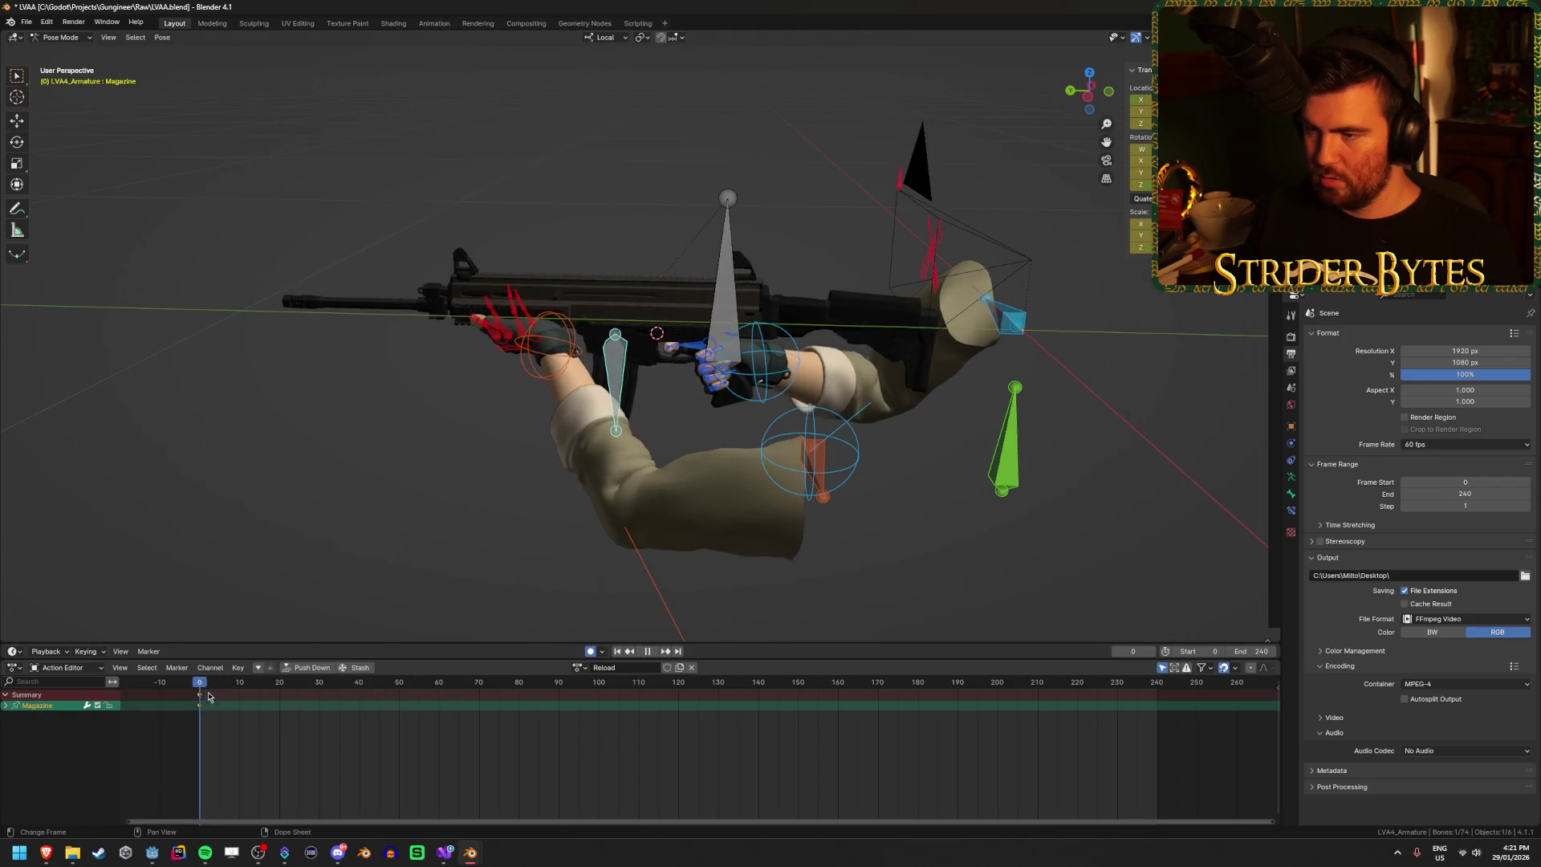
{"action": "key", "text": "space"}
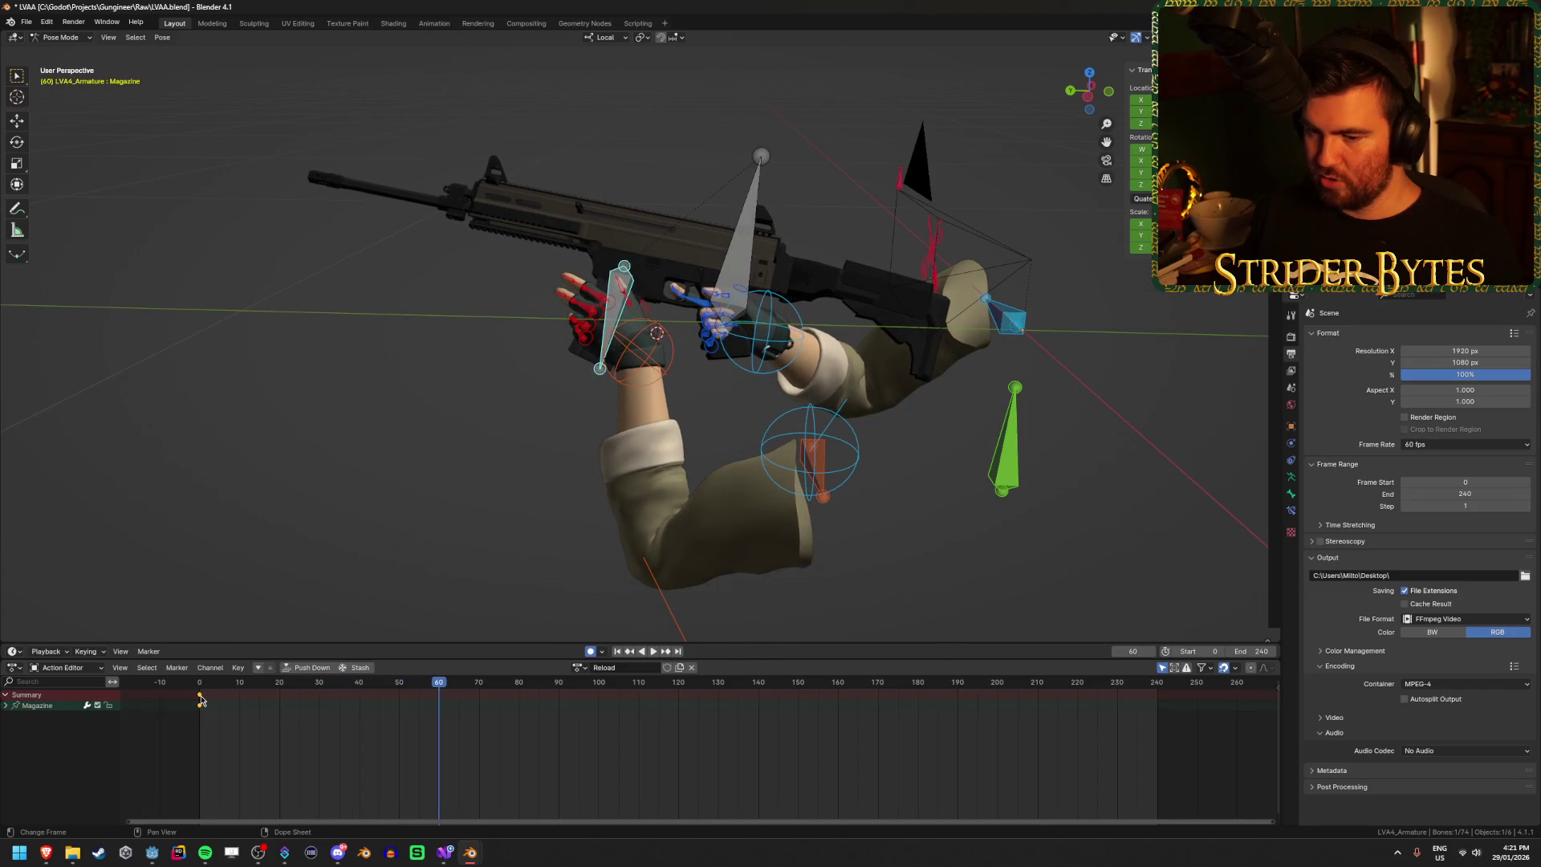
{"action": "key", "text": "shift+d"}
{"action": "left_click", "coordinate": [440, 719]}
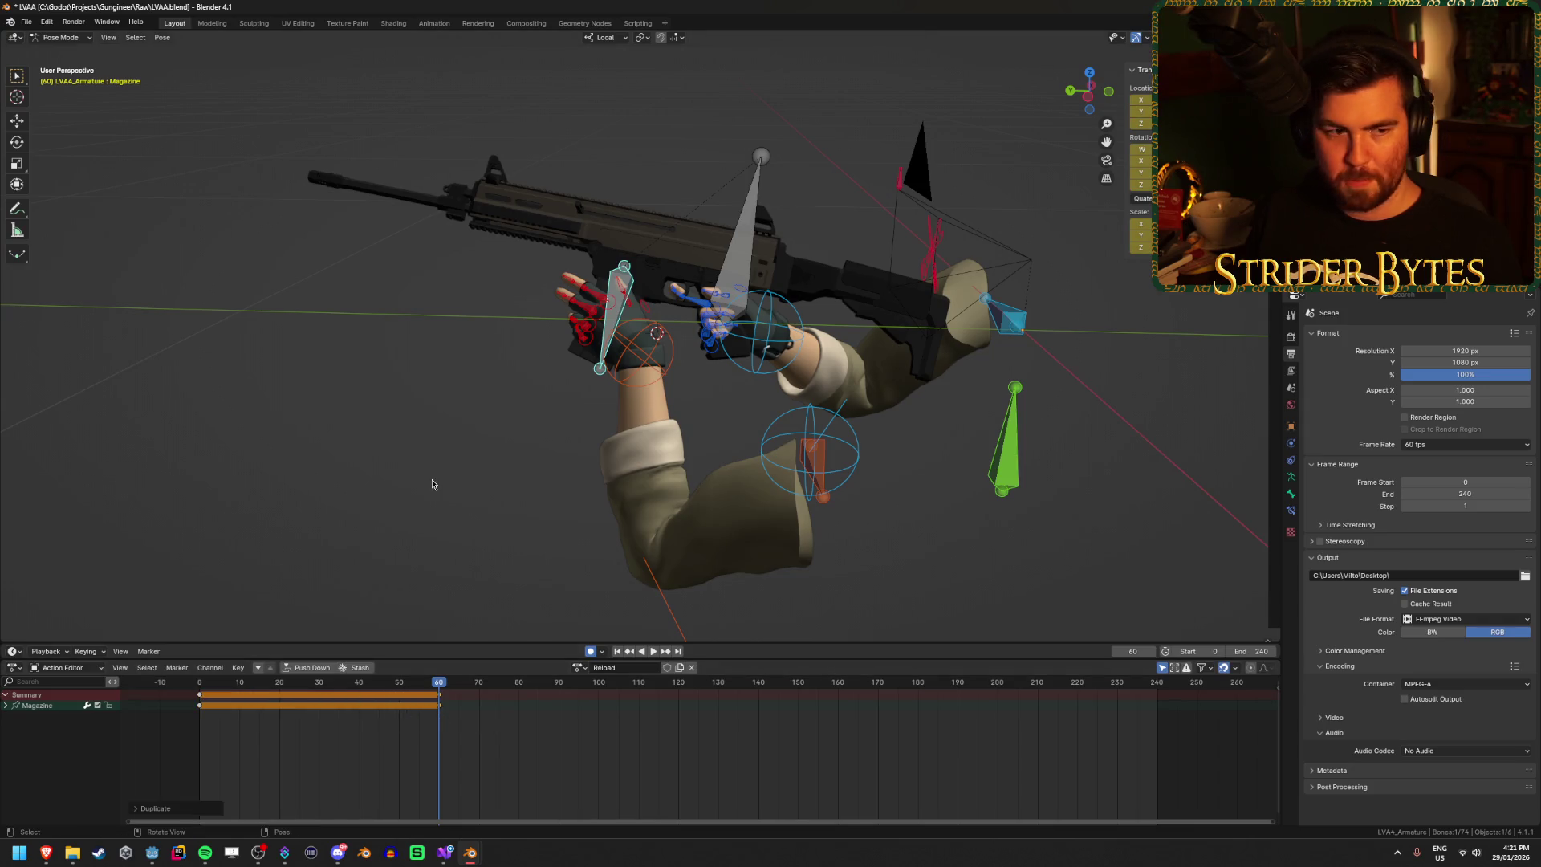
Step: At frame 70, select the magazine and pull it down away from the rifle
{"action": "left_click_drag", "start_coordinate": [444, 686], "coordinate": [479, 686]}
{"action": "left_click", "coordinate": [670, 260]}
{"action": "left_click", "coordinate": [614, 317]}
{"action": "left_click_drag", "start_coordinate": [722, 337], "coordinate": [851, 379]}
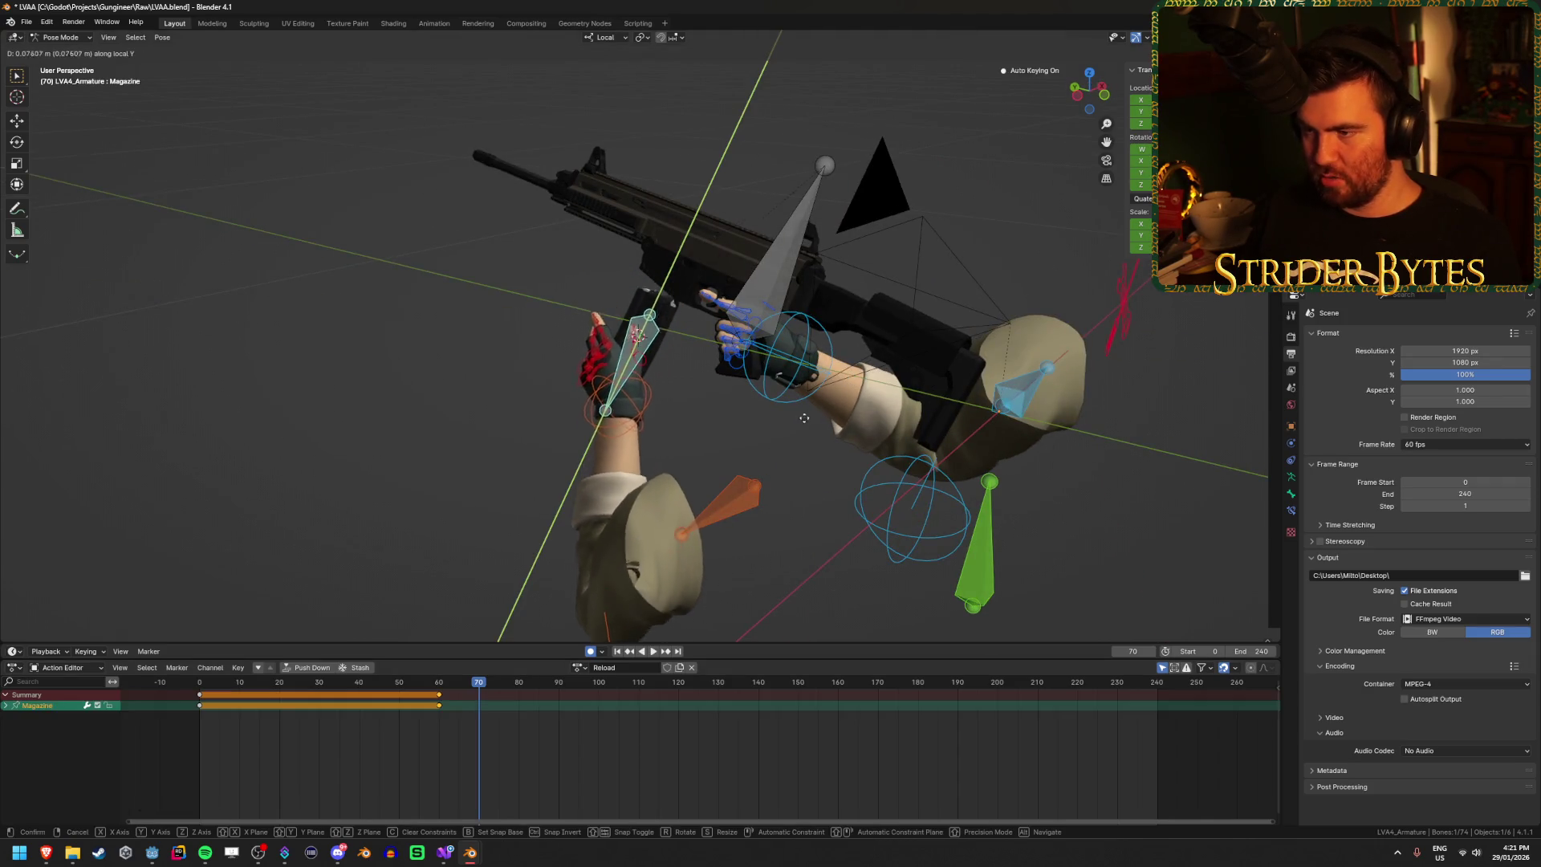
{"action": "left_click", "coordinate": [710, 621]}
Step: Shift the frame-70 keys to frame 90 and play back to check the timing
{"action": "key", "text": "space"}
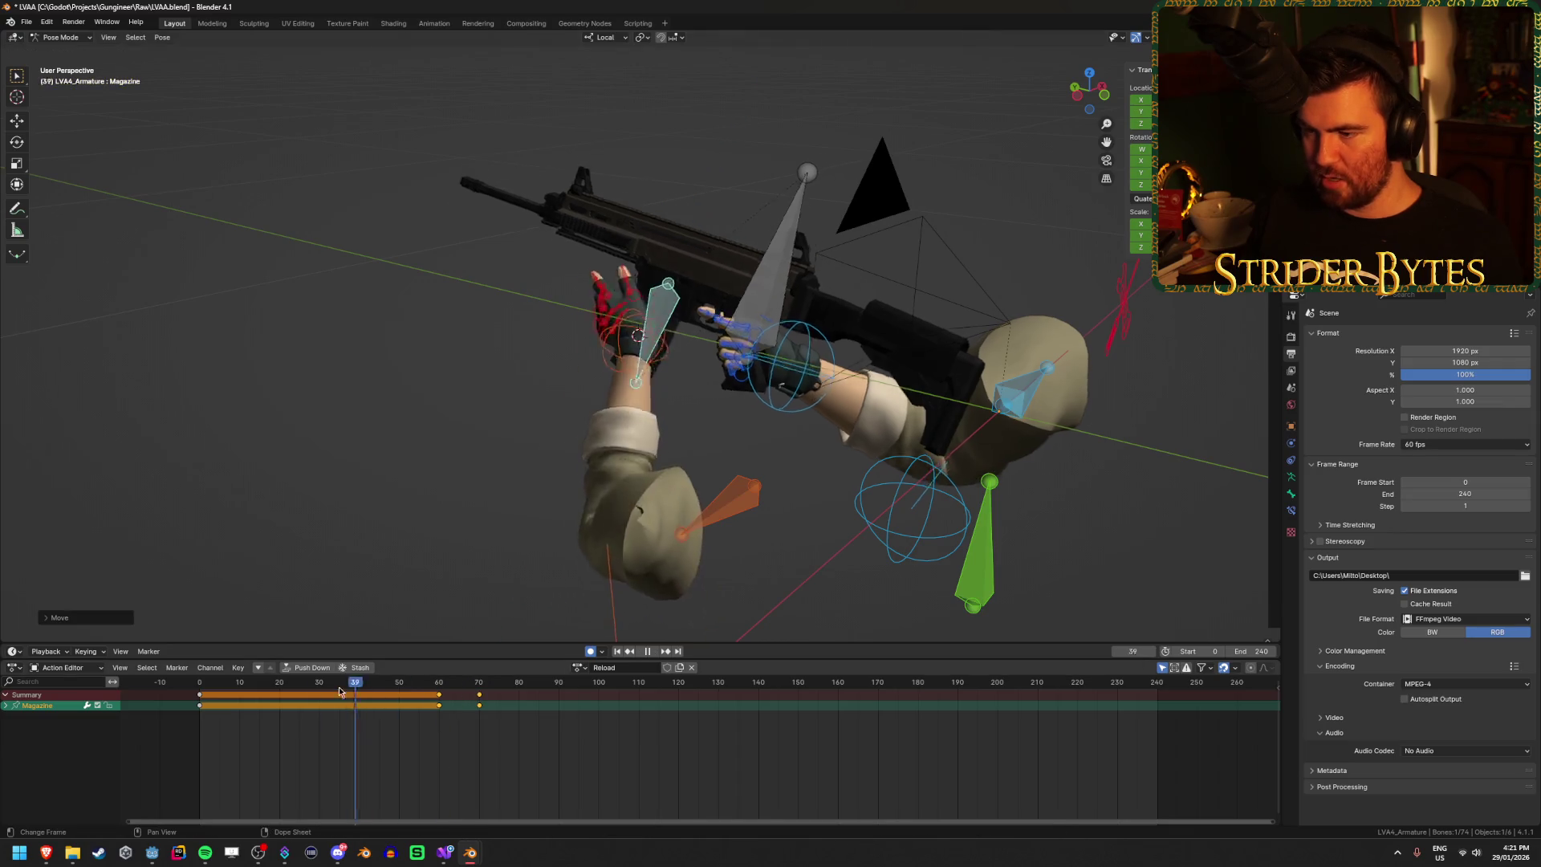
{"action": "key", "text": "Escape"}
{"action": "left_click", "coordinate": [479, 694]}
{"action": "key", "text": "g"}
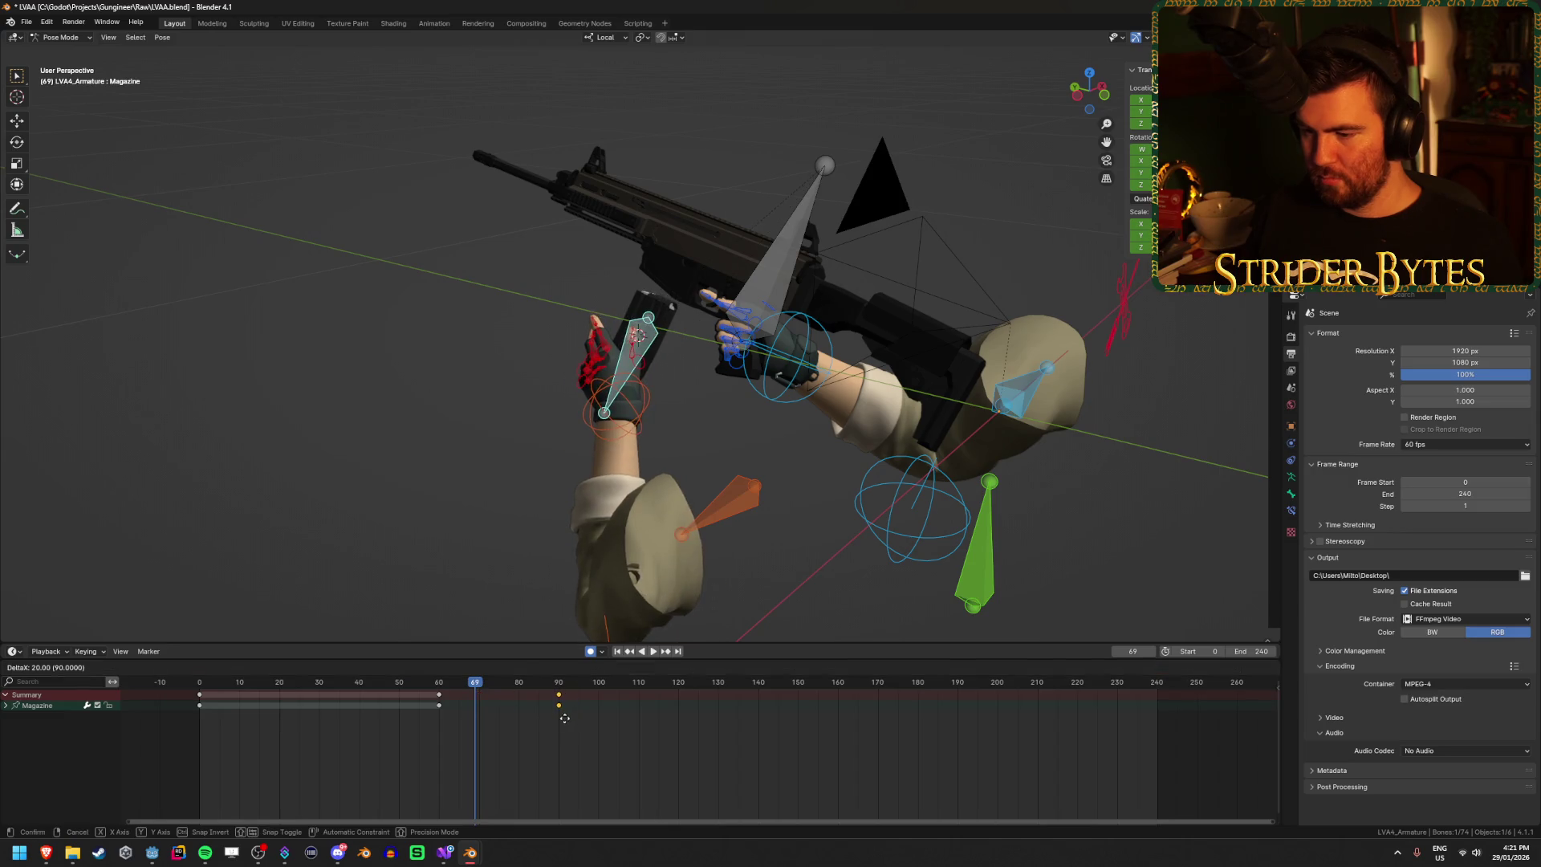
{"action": "left_click", "coordinate": [564, 717]}
{"action": "key", "text": "space"}
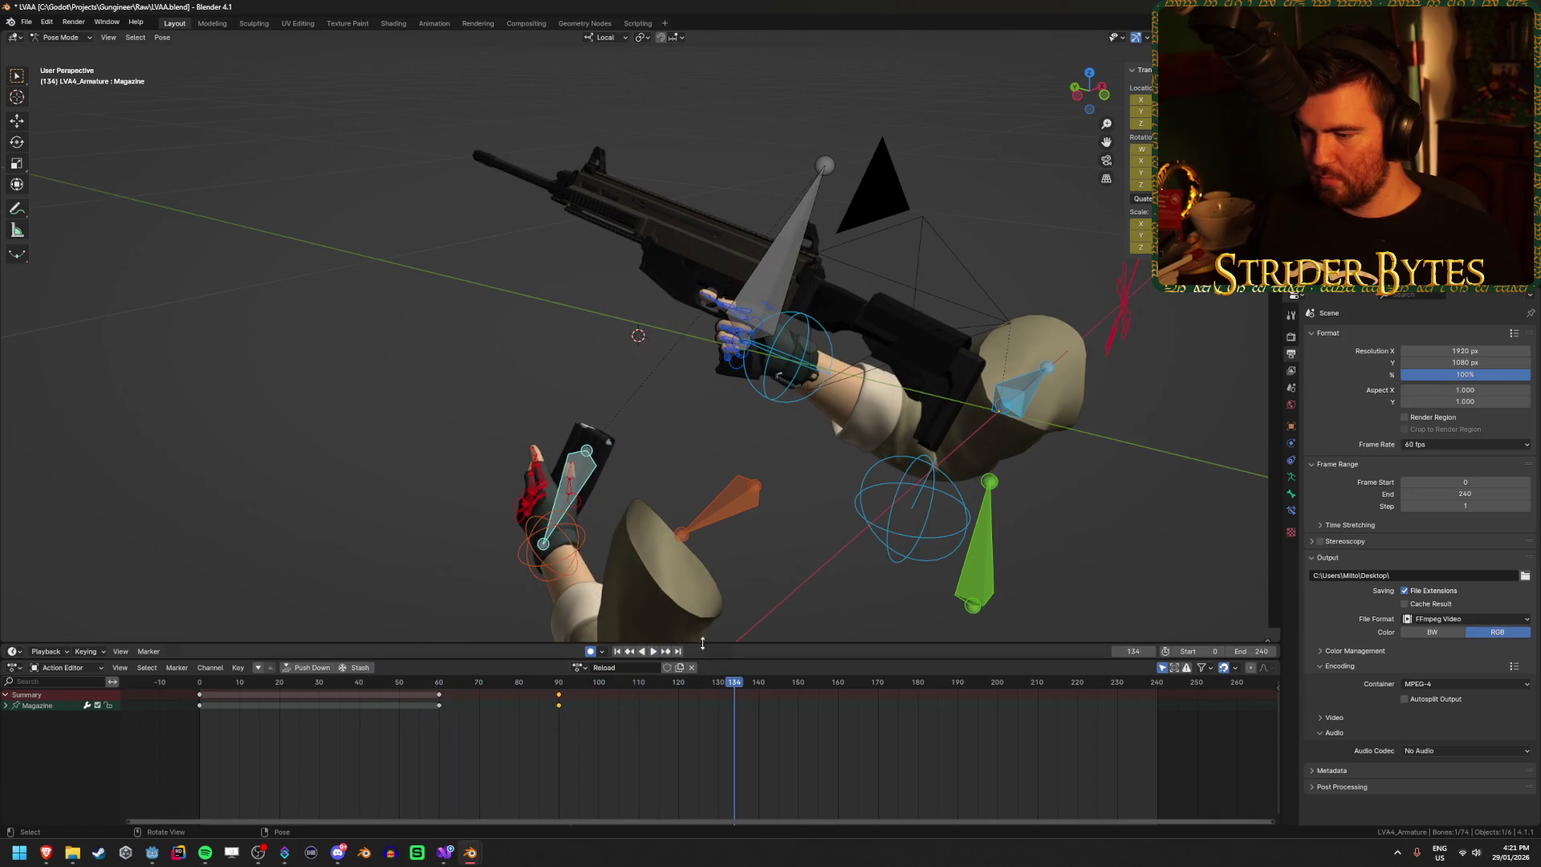
{"action": "left_click_drag", "start_coordinate": [738, 690], "coordinate": [359, 688]}
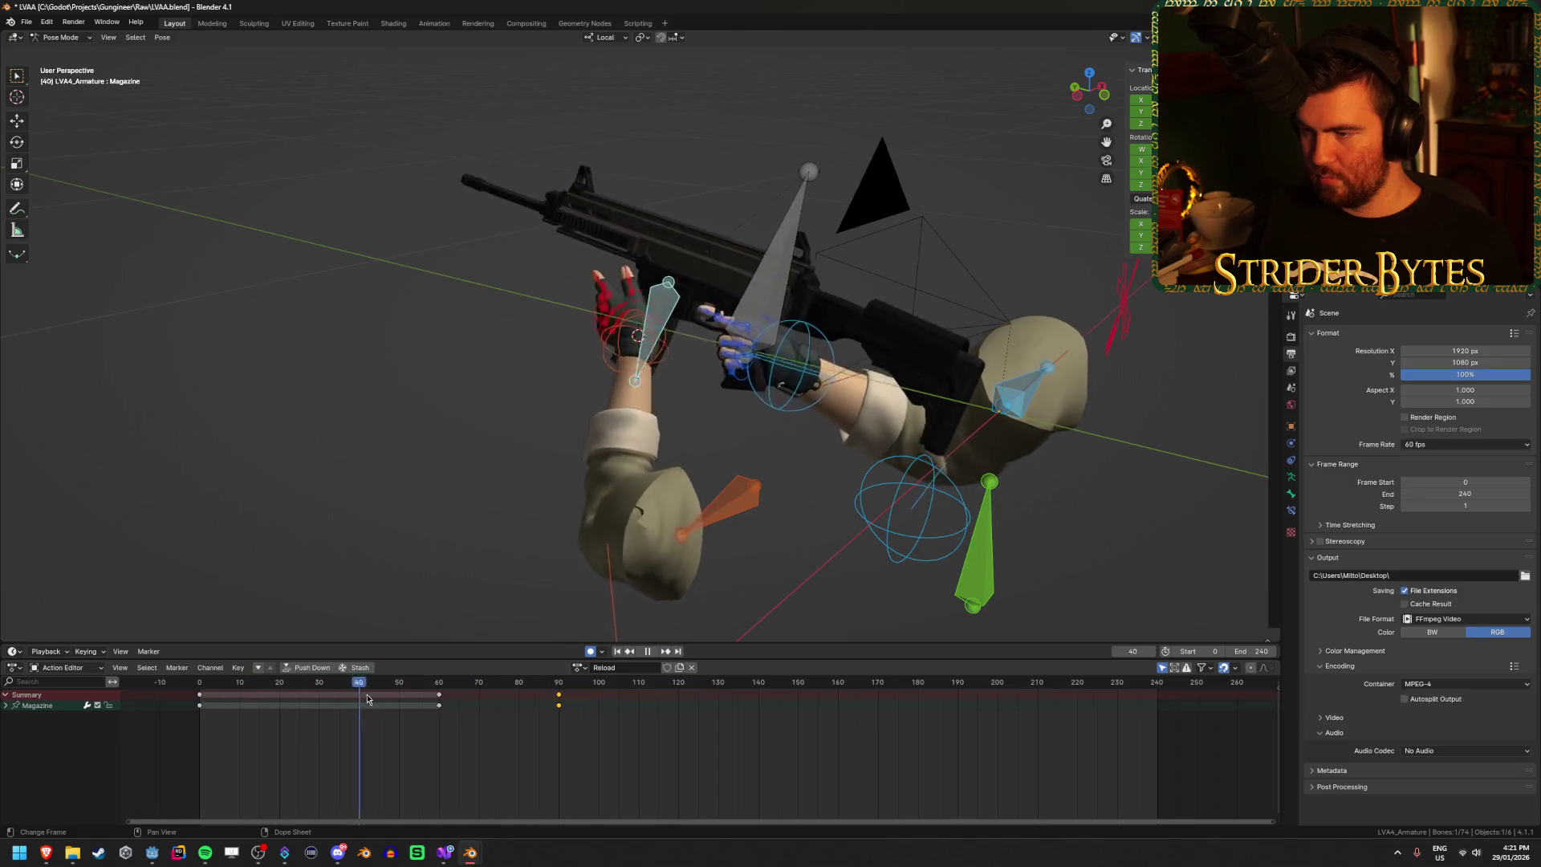
{"action": "key", "text": "space"}
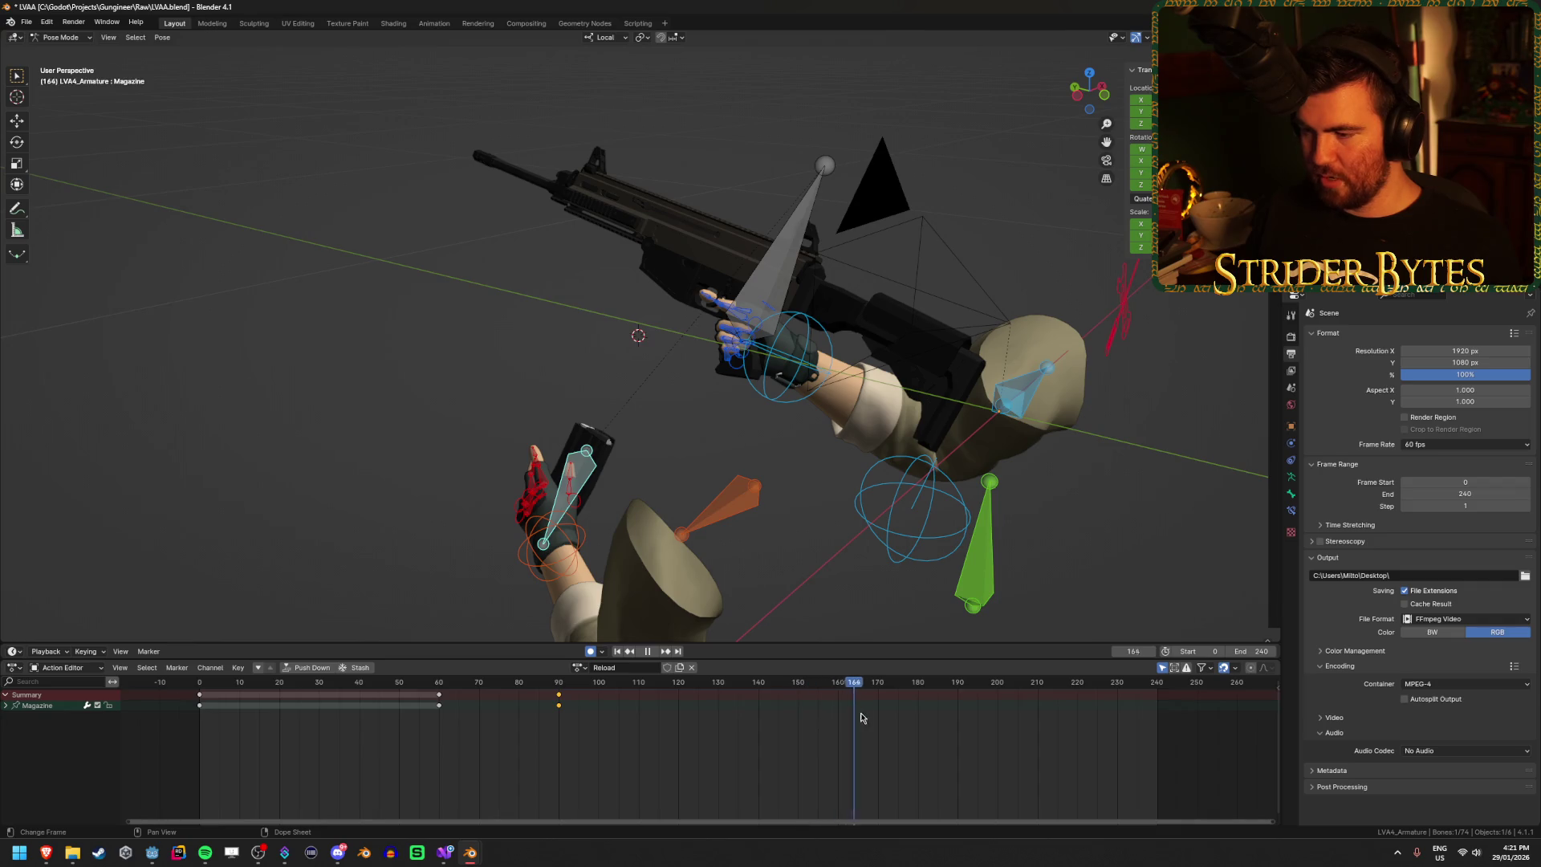
Step: Duplicate the frame-90 keys to frame 150 to hold the magazine pulled out
{"action": "key", "text": "shift+d"}
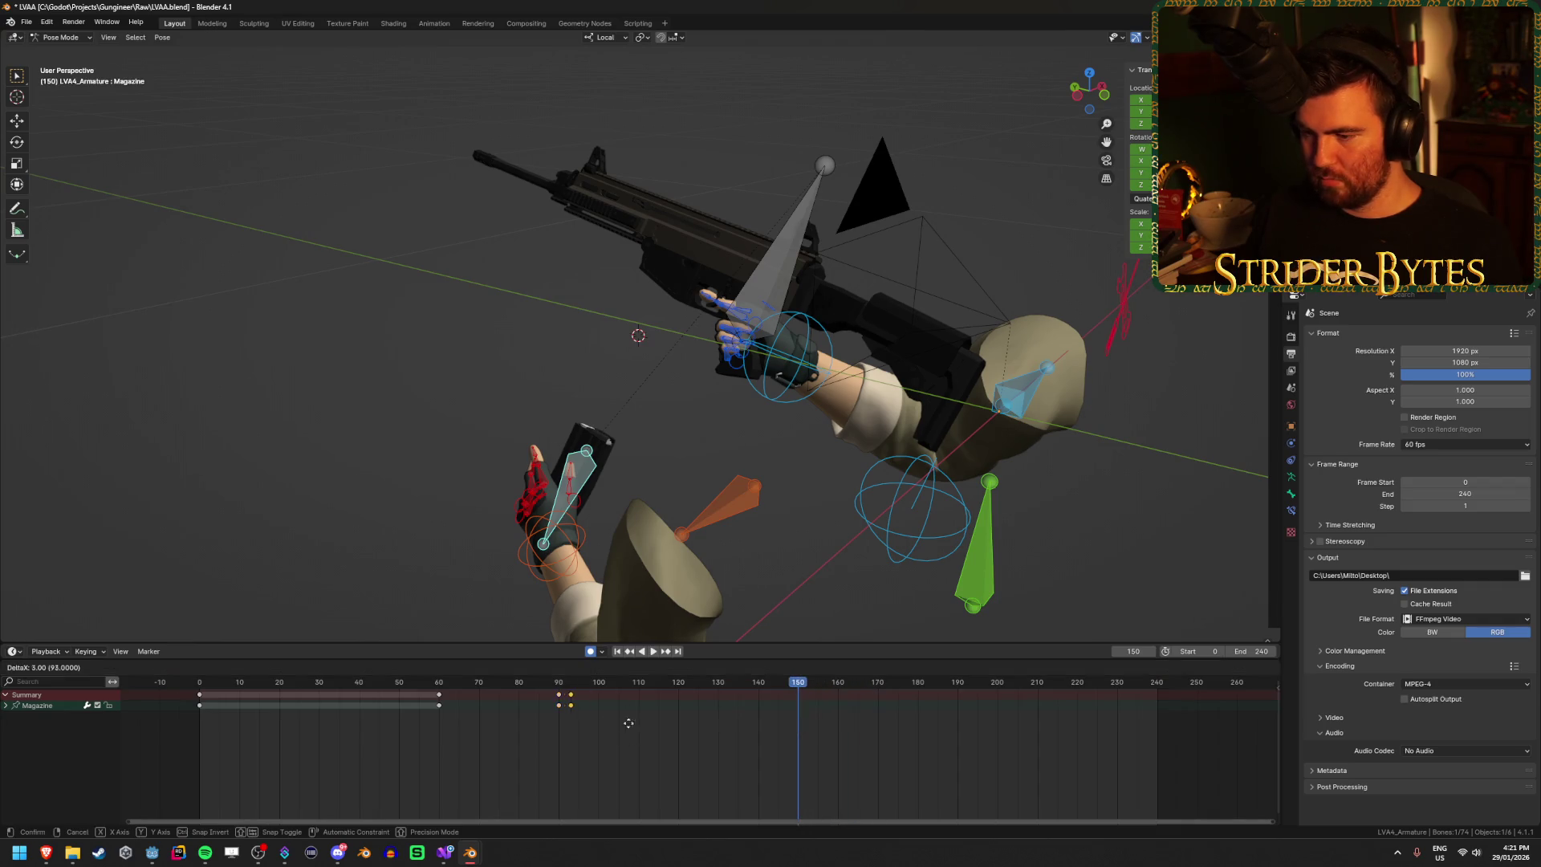
{"action": "left_click", "coordinate": [846, 727]}
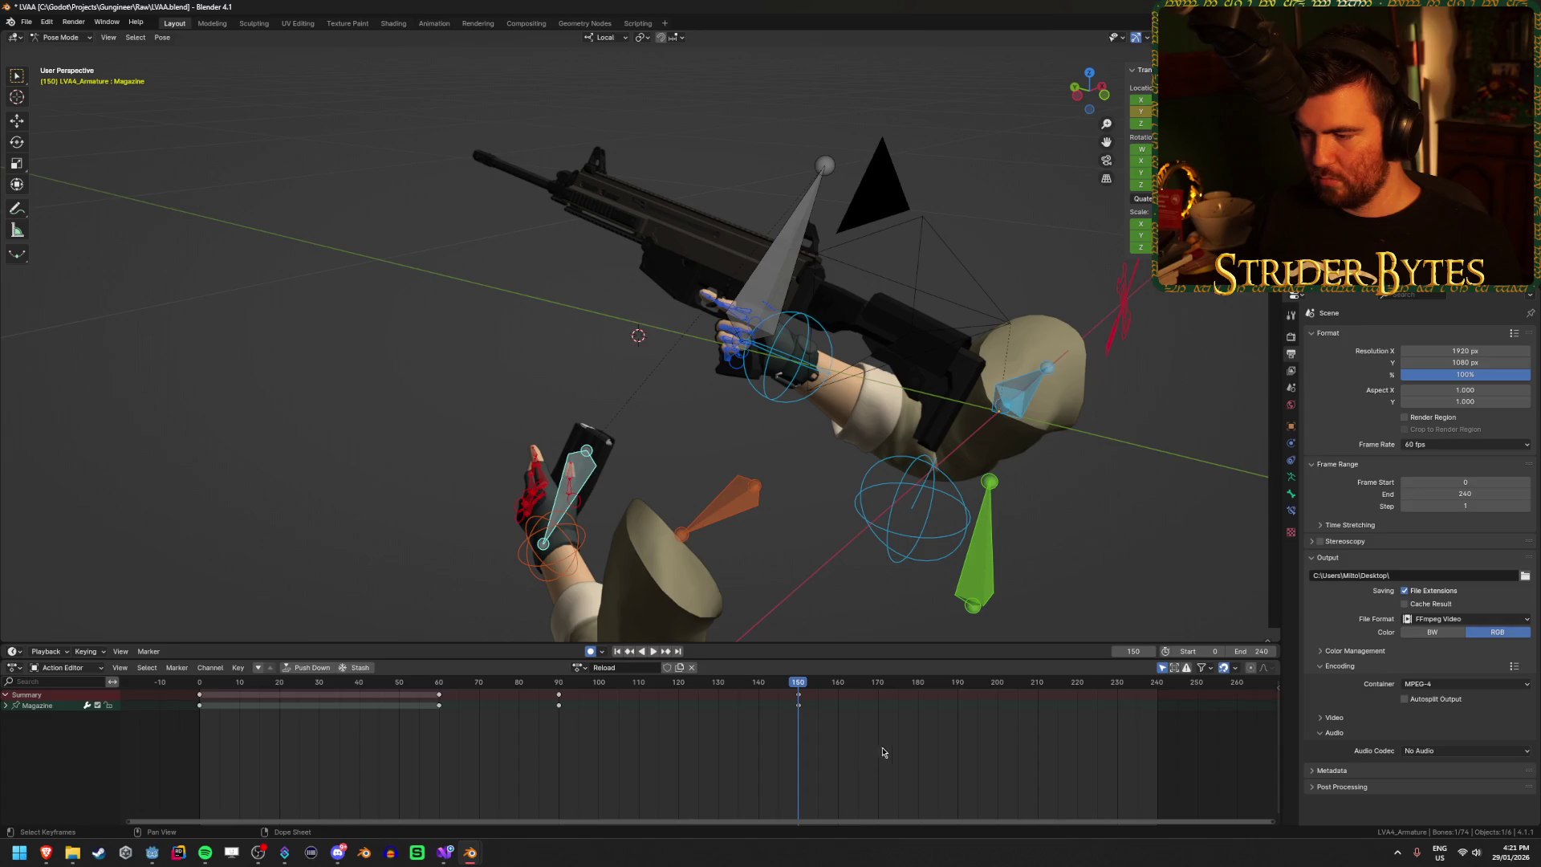
{"action": "scroll", "coordinate": [974, 758], "scroll_direction": "down", "scroll_amount": 2}
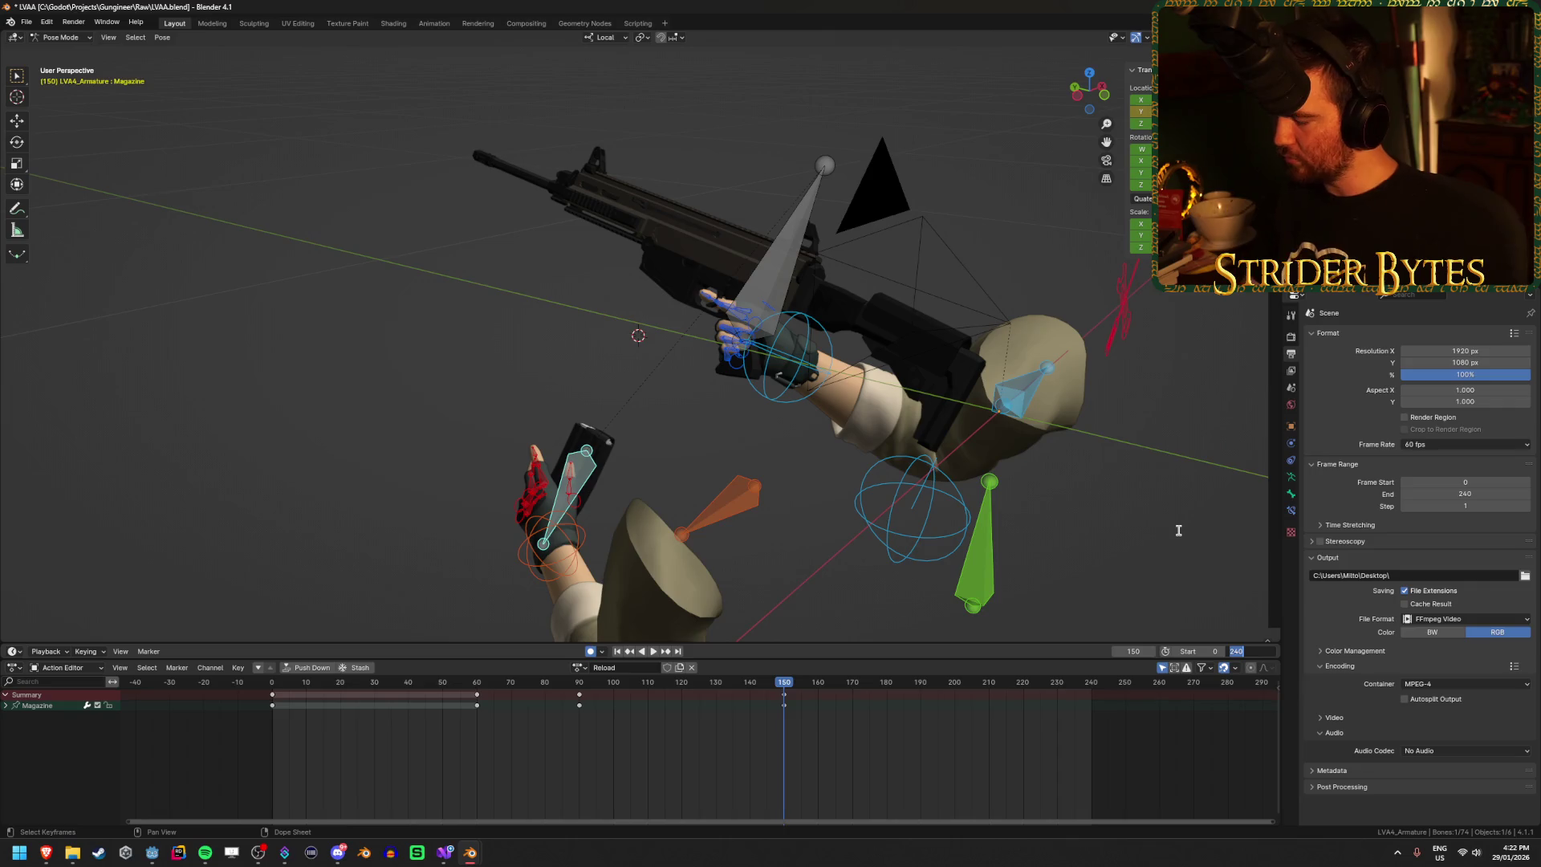
{"action": "left_click", "coordinate": [1248, 651]}
Step: Set the animation end frame to 300
{"action": "type", "text": "900"}
{"action": "key", "text": "Return"}
{"action": "scroll", "coordinate": [954, 748], "scroll_direction": "down", "scroll_amount": 2}
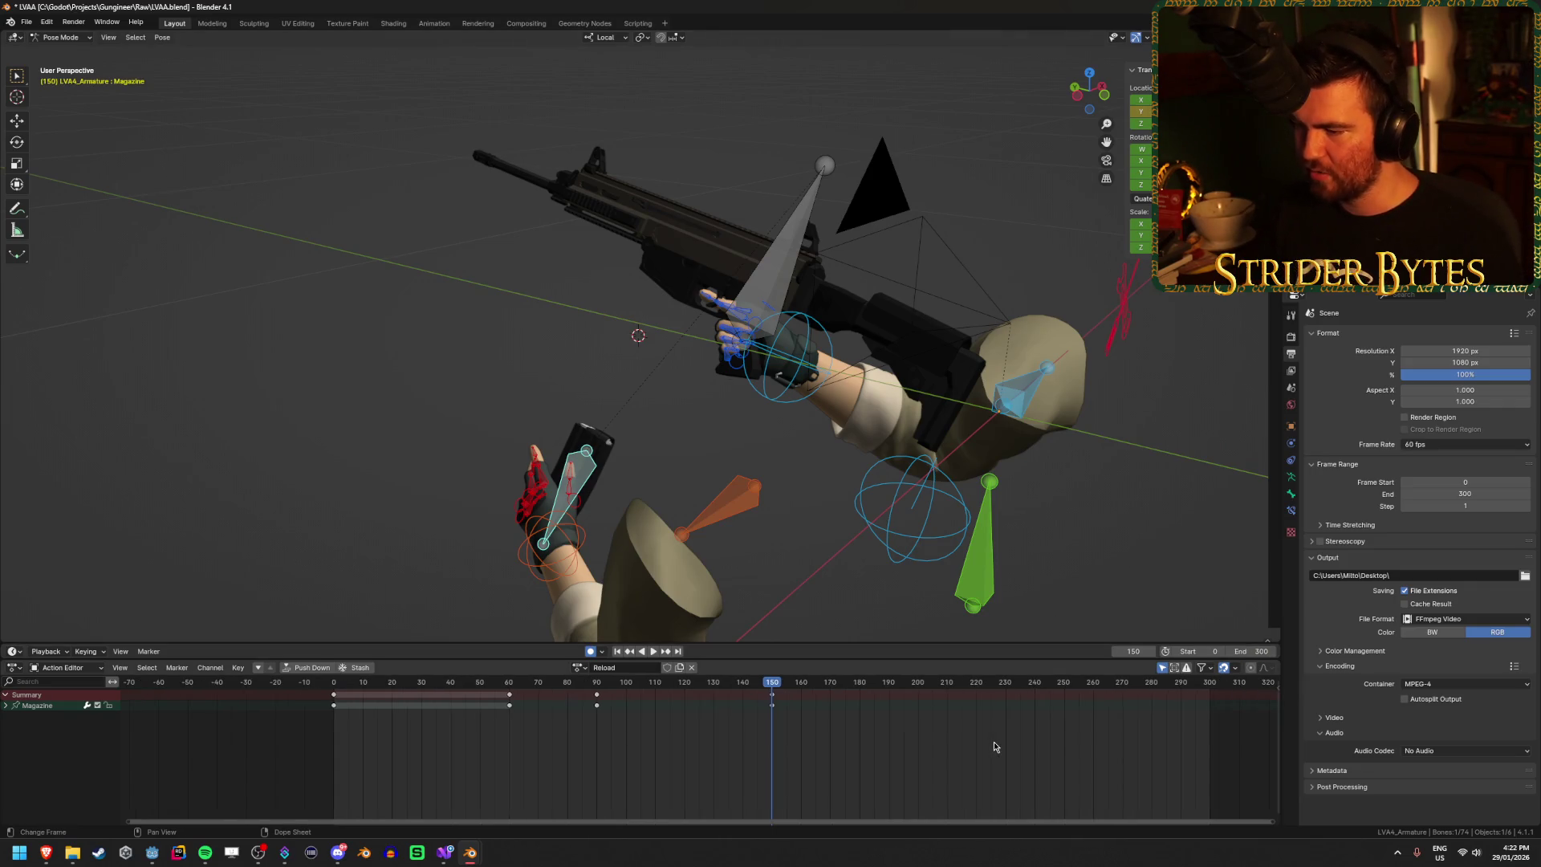
{"action": "left_click_drag", "start_coordinate": [954, 747], "coordinate": [832, 757]}
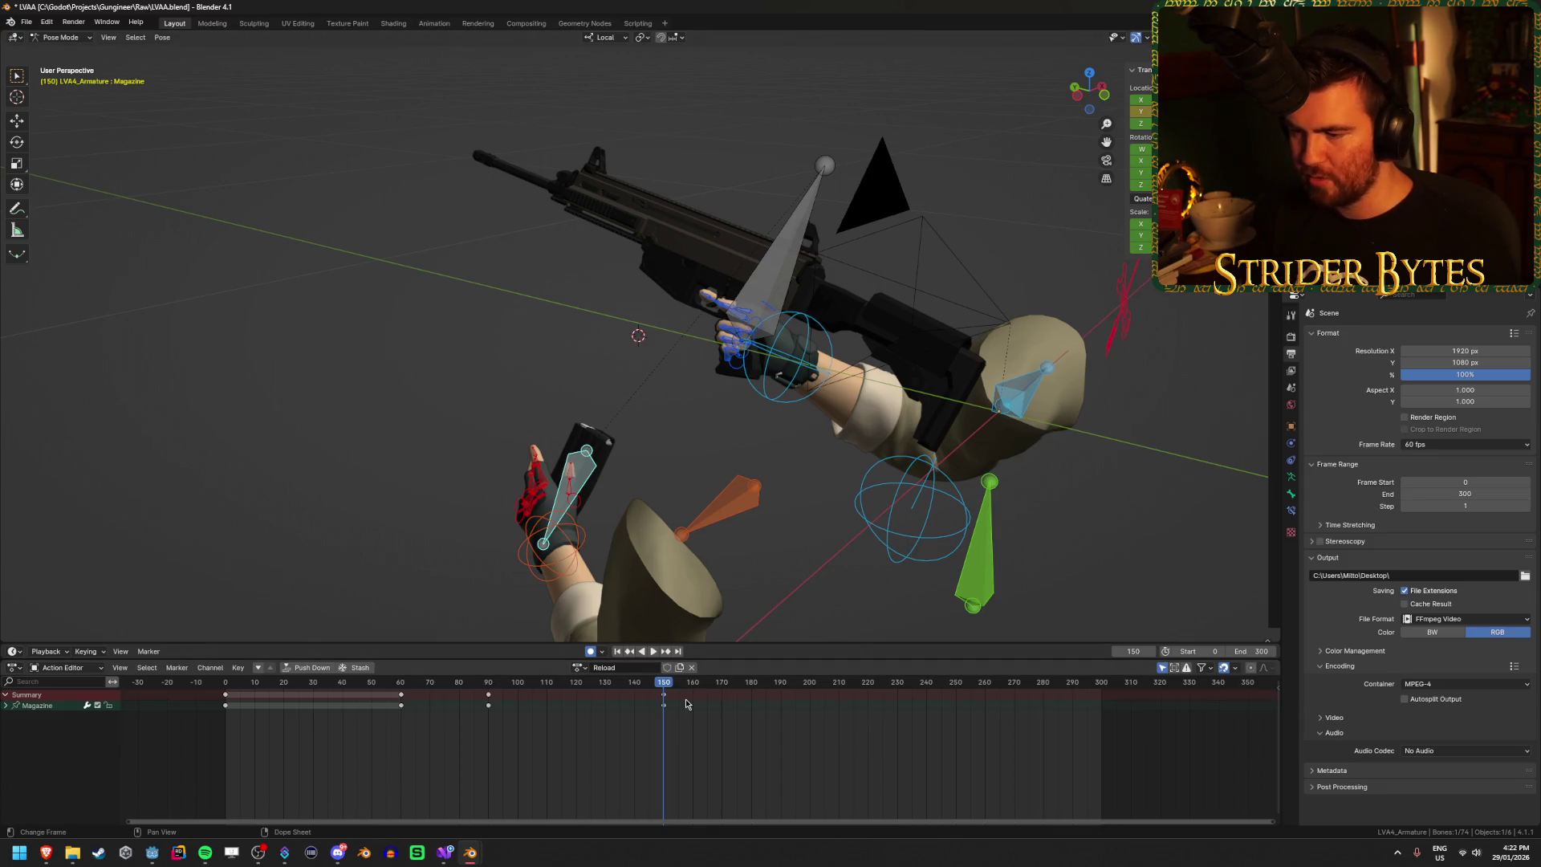
Step: Paste the raised-hand pose as a keyframe at frame 180 and replay the reload
{"action": "left_click", "coordinate": [488, 697]}
{"action": "key", "text": "space"}
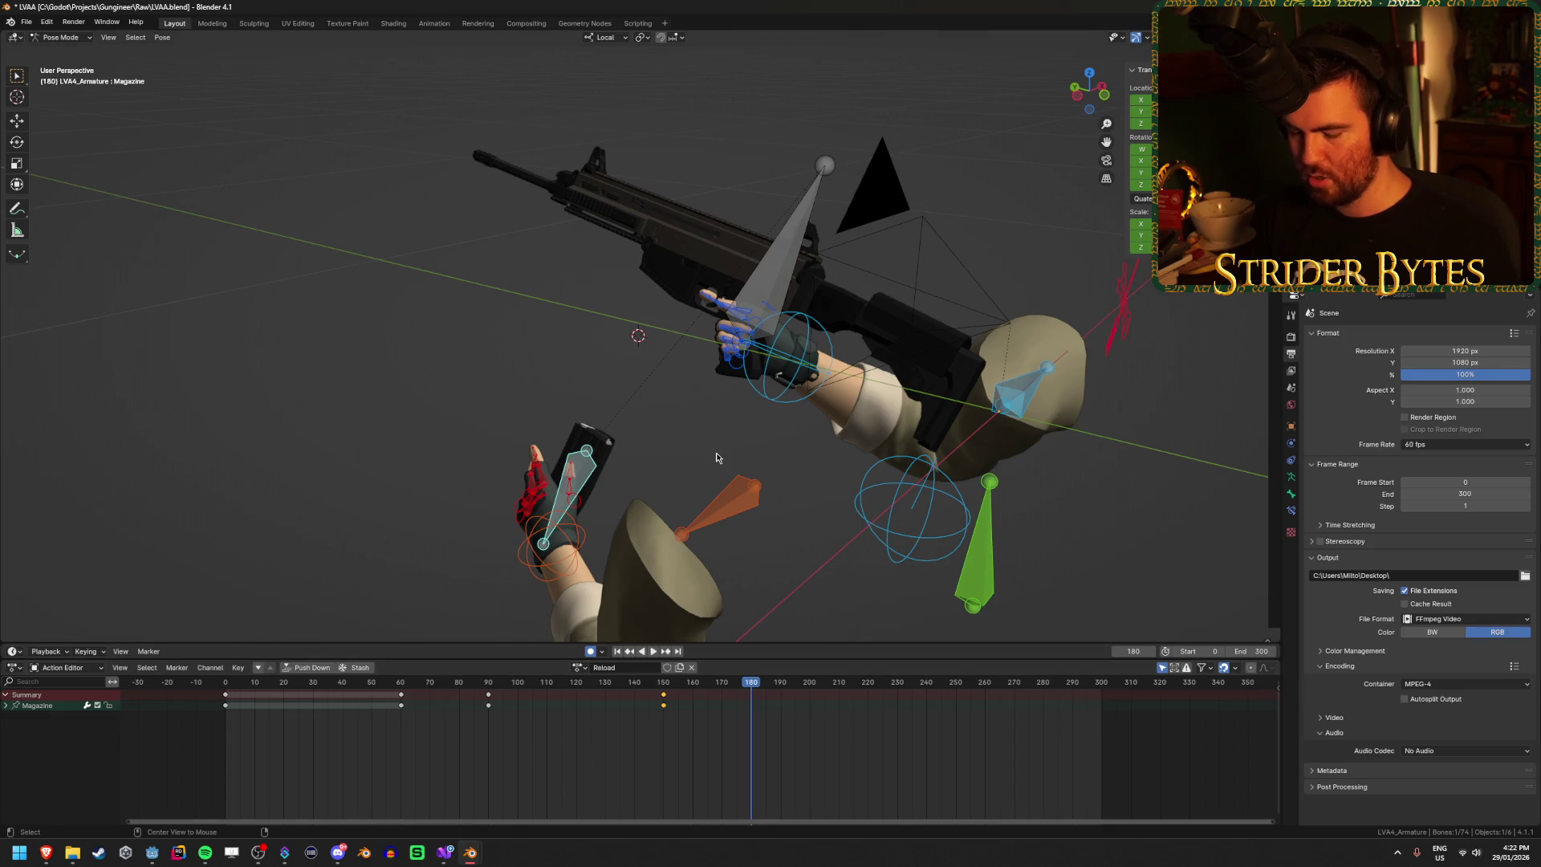
{"action": "key", "text": "ctrl+v"}
{"action": "left_click", "coordinate": [401, 688]}
{"action": "key", "text": "space"}
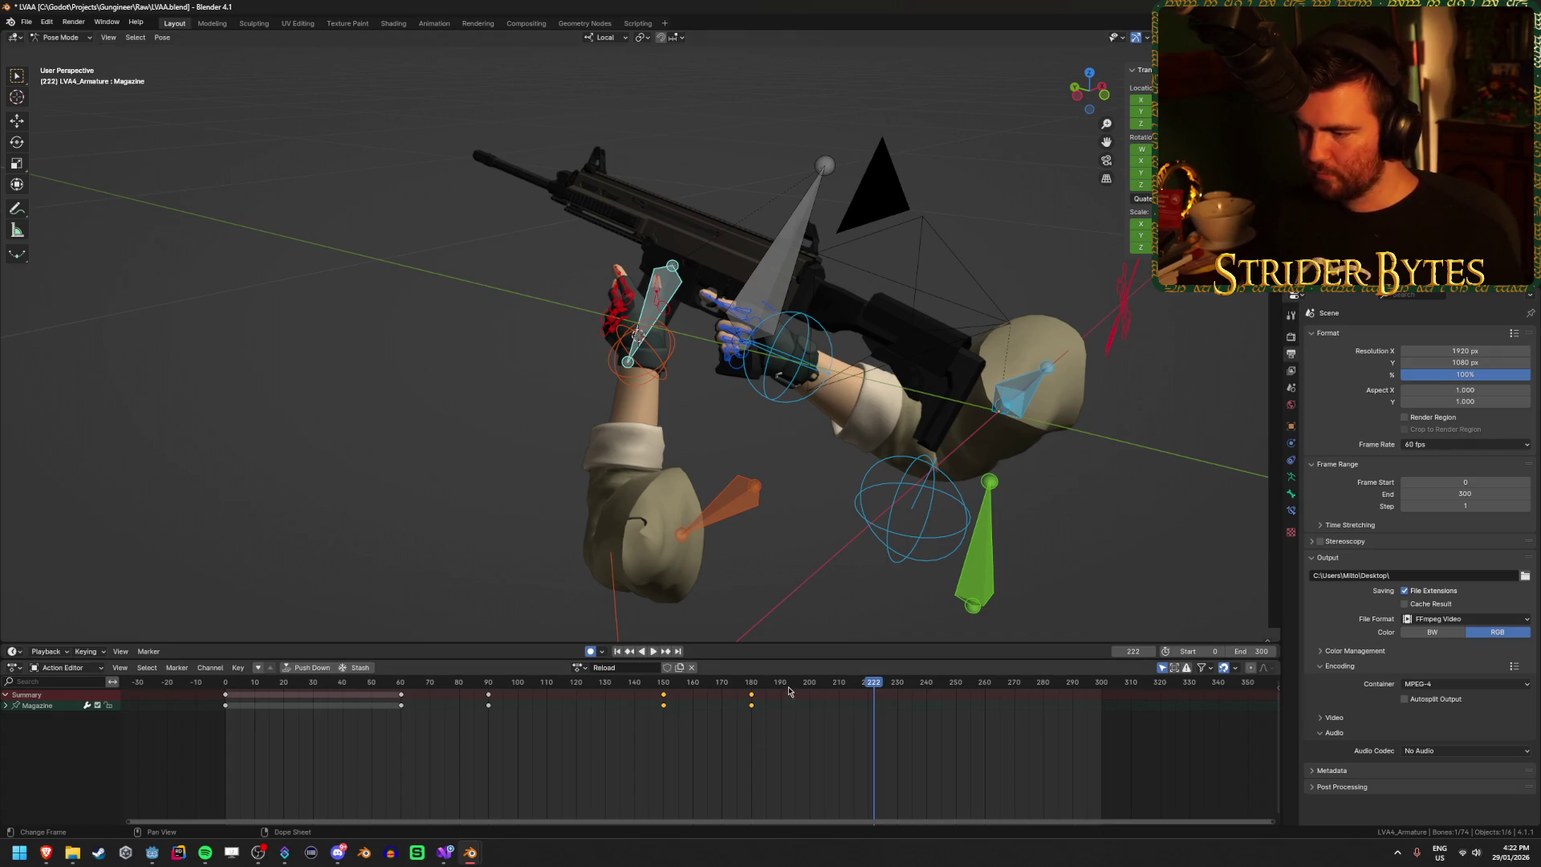
{"action": "left_click", "coordinate": [462, 683]}
{"action": "key", "text": "space"}
{"action": "left_click", "coordinate": [794, 218]}
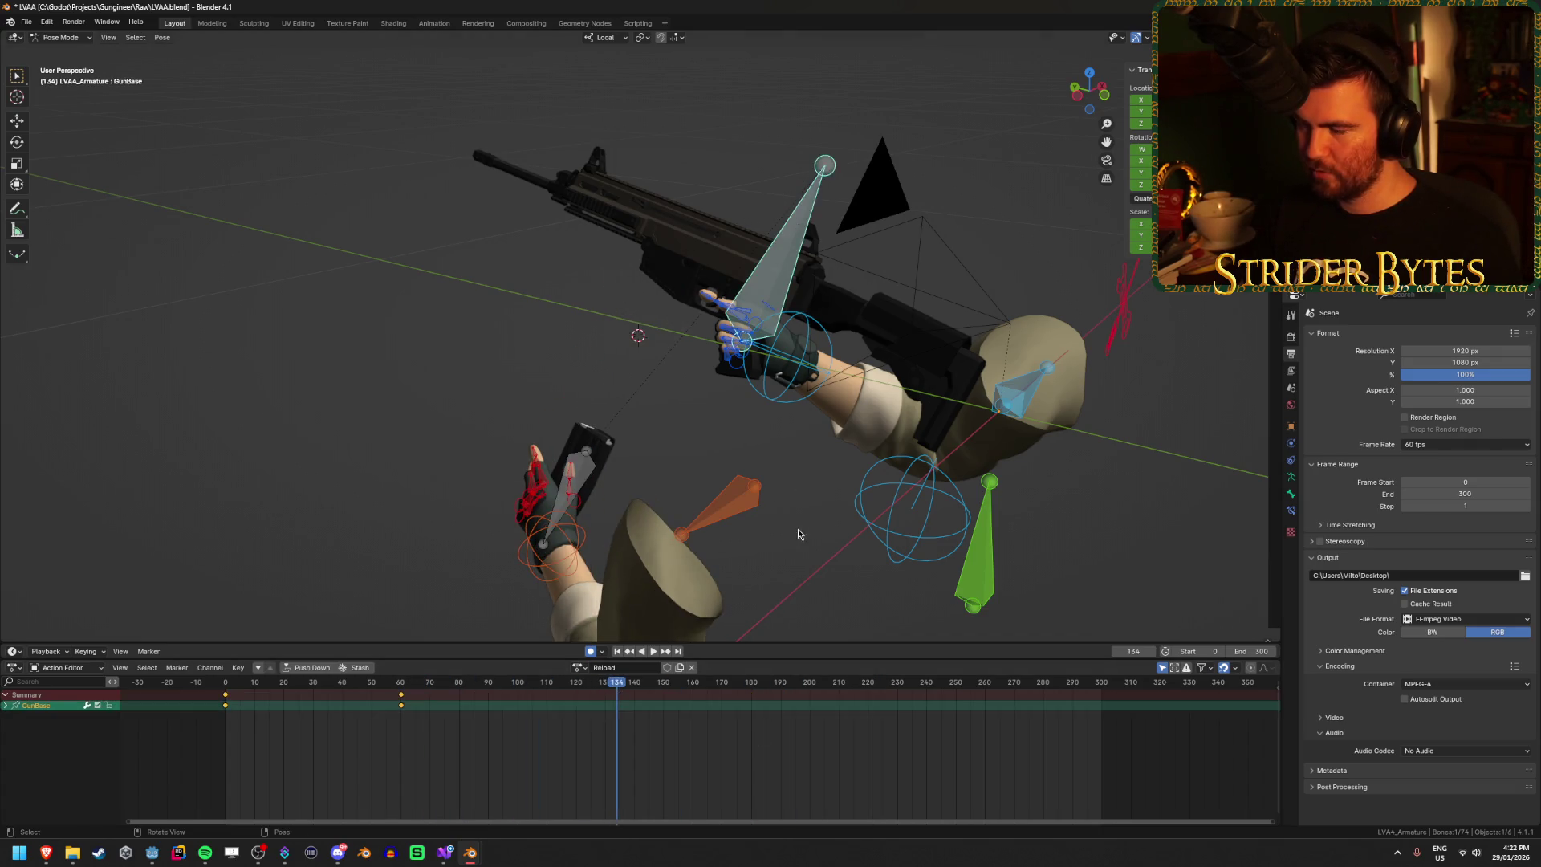
Step: Rotate the GunBase bone to tilt the rifle during the reload, then replay to check
{"action": "key", "text": "shift+Left"}
{"action": "key", "text": "space"}
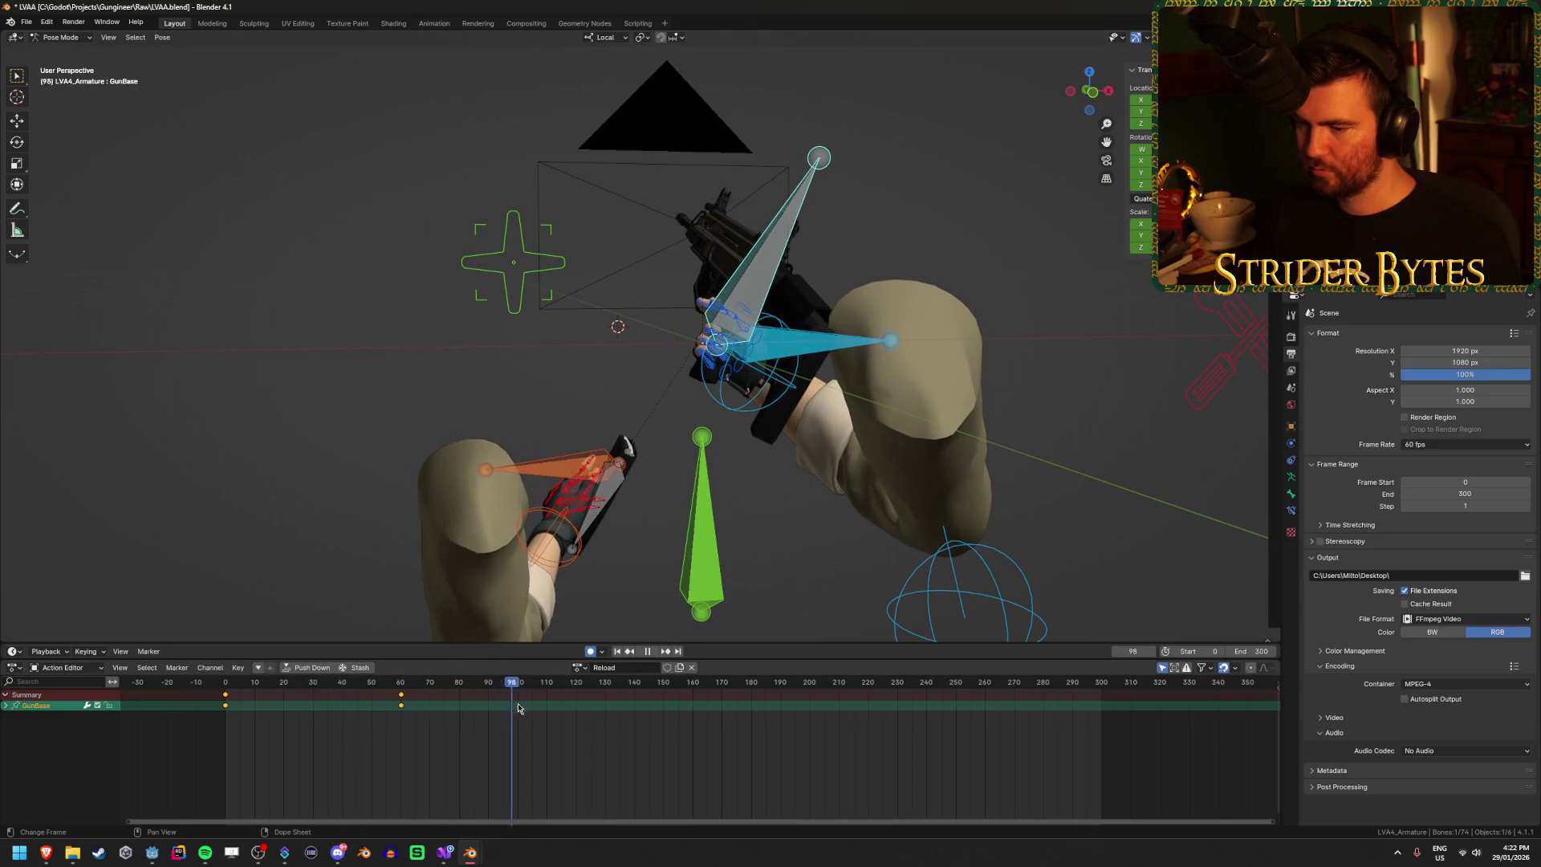
{"action": "key", "text": "r"}
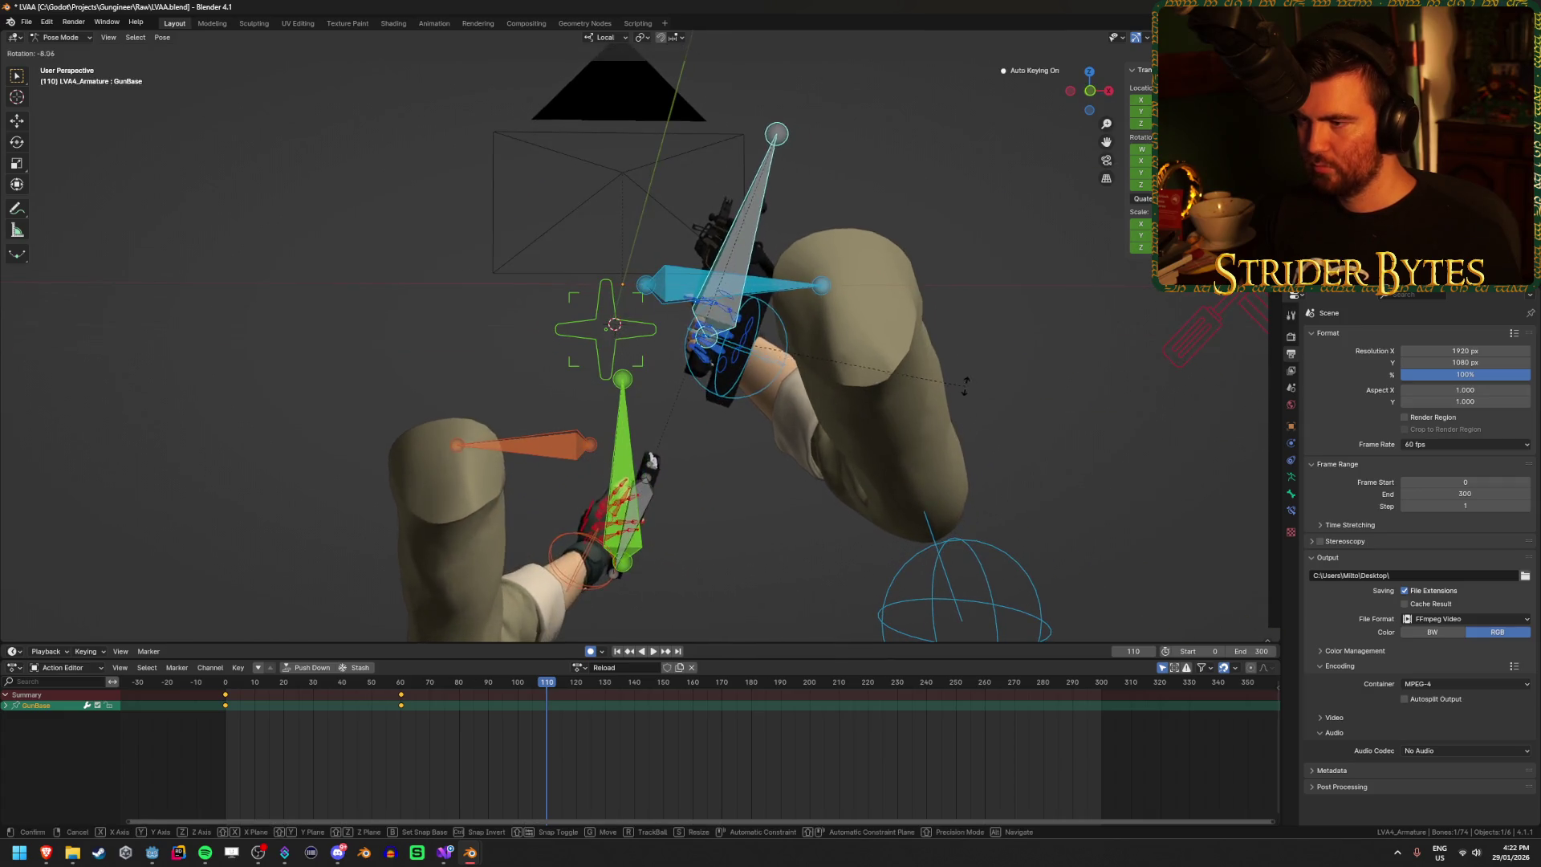
{"action": "left_click", "coordinate": [971, 443]}
{"action": "key", "text": "r"}
{"action": "left_click", "coordinate": [1017, 454]}
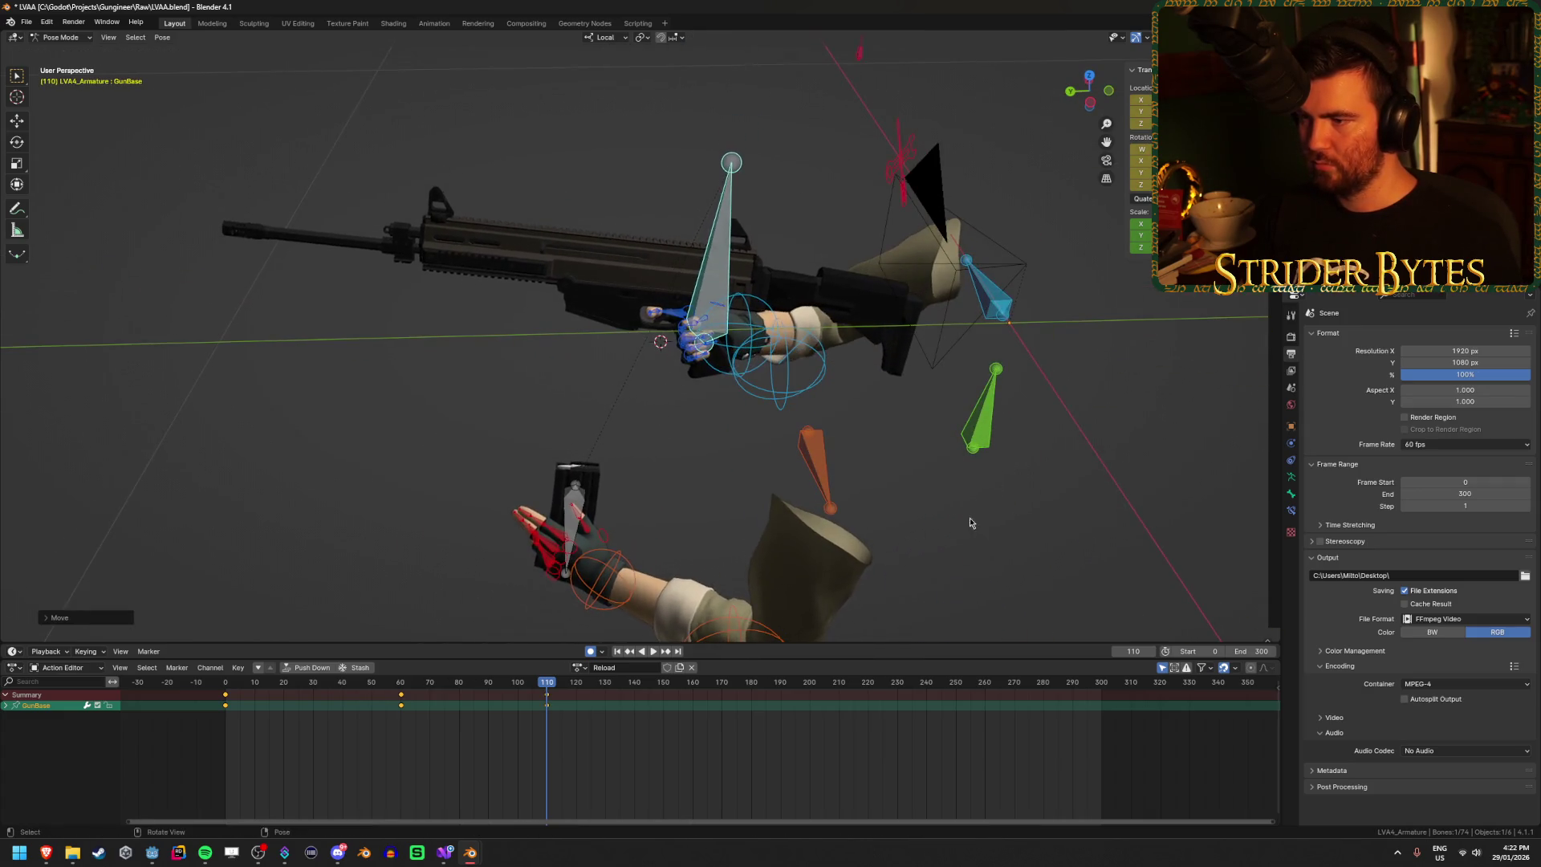
{"action": "key", "text": "space"}
{"action": "left_click", "coordinate": [369, 683]}
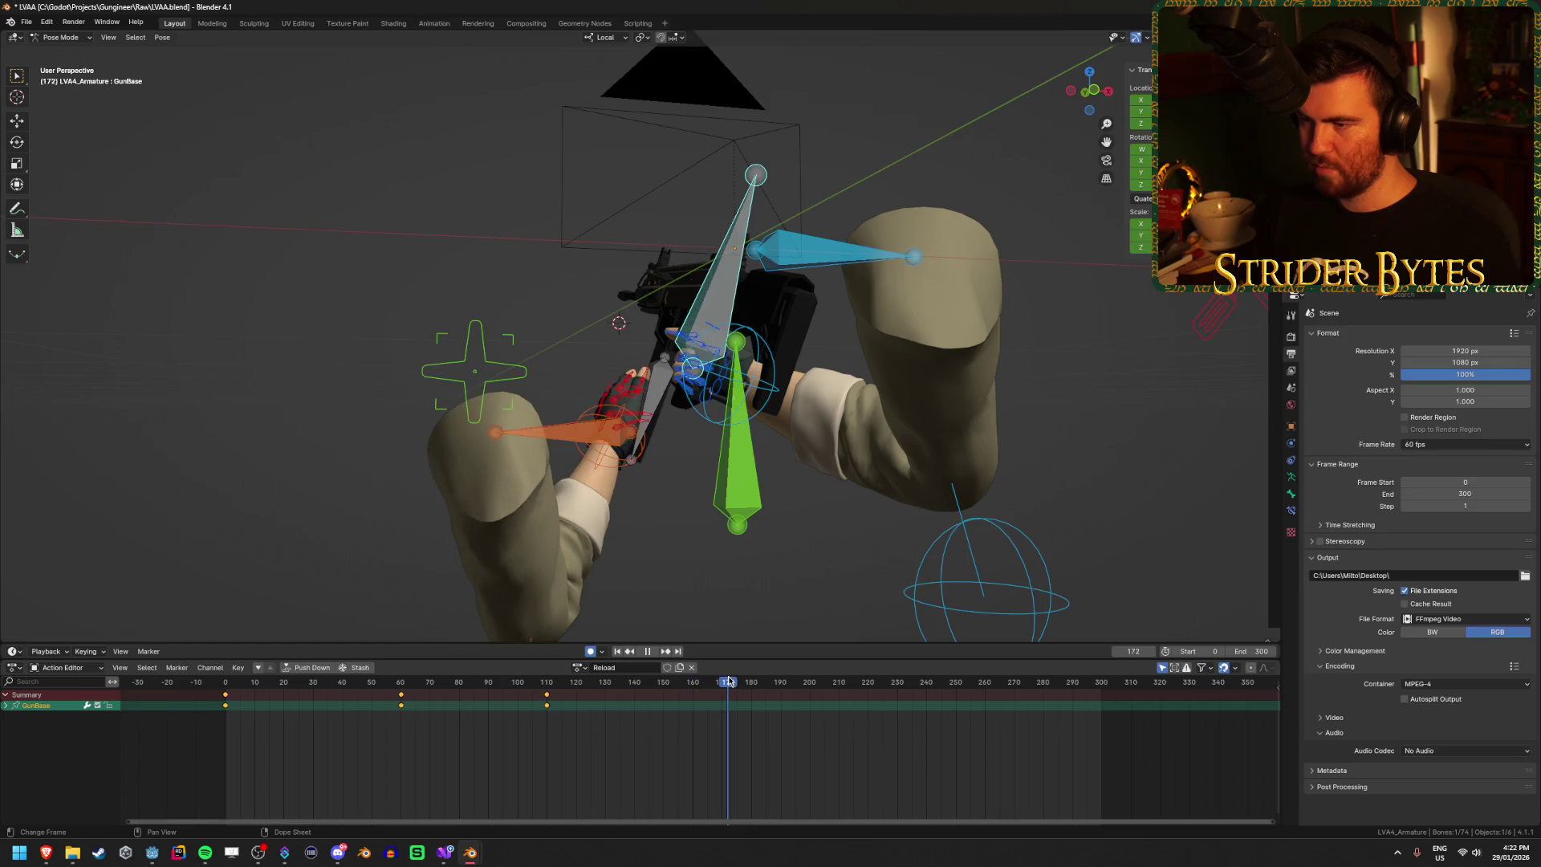
{"action": "mouse_move", "coordinate": [729, 682]}
{"action": "left_mouse_down"}
{"action": "mouse_move", "coordinate": [491, 719]}
{"action": "mouse_move", "coordinate": [734, 727]}
{"action": "left_mouse_up"}
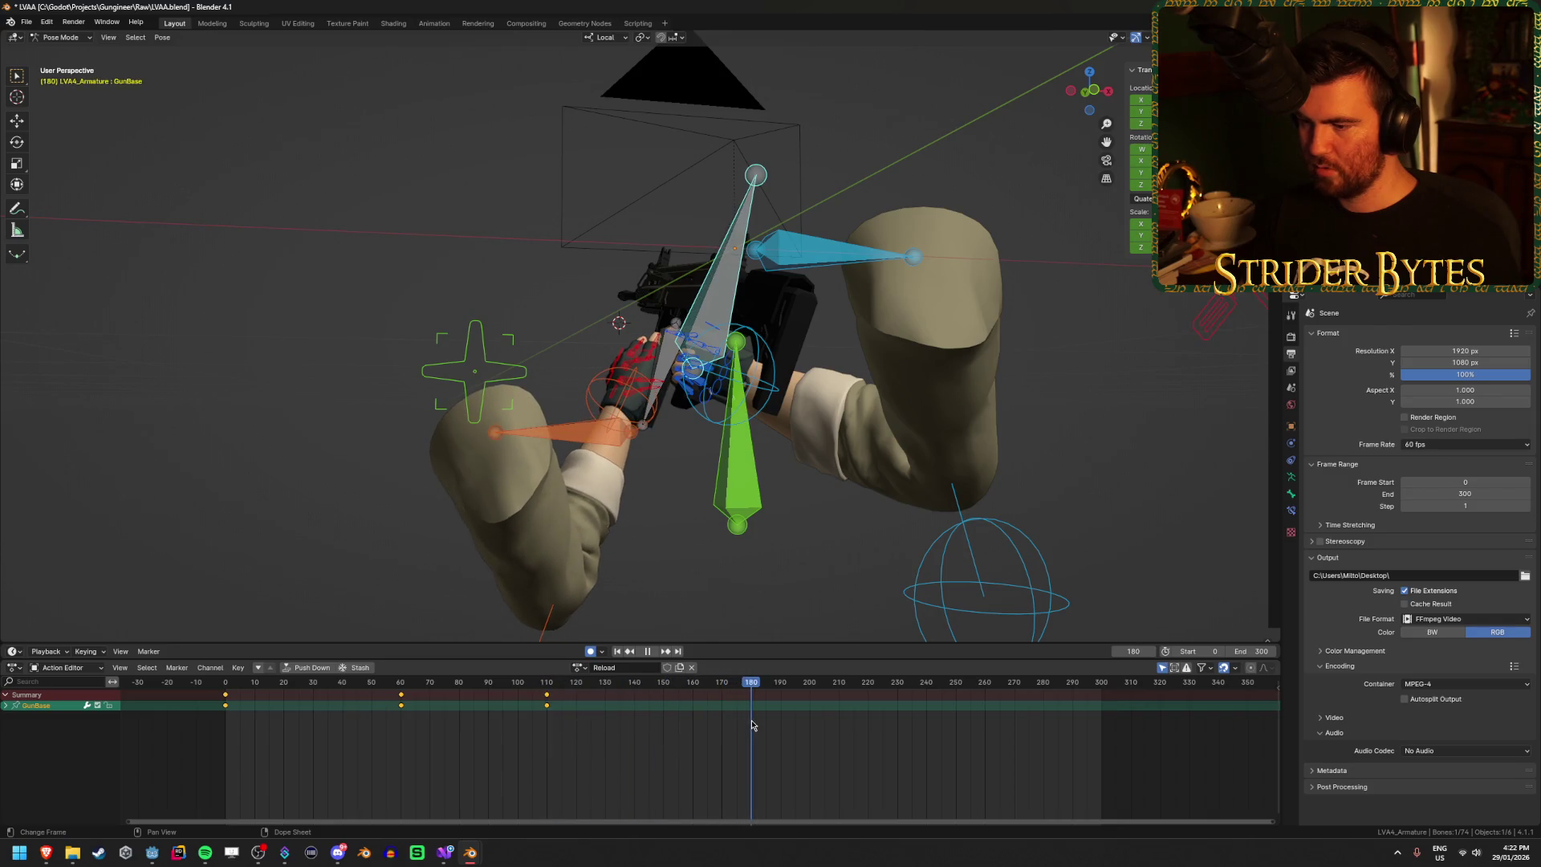
Step: Move the gun base down and left, key it at frame 150, and scrub to preview
{"action": "key", "text": "g"}
{"action": "left_click", "coordinate": [835, 377]}
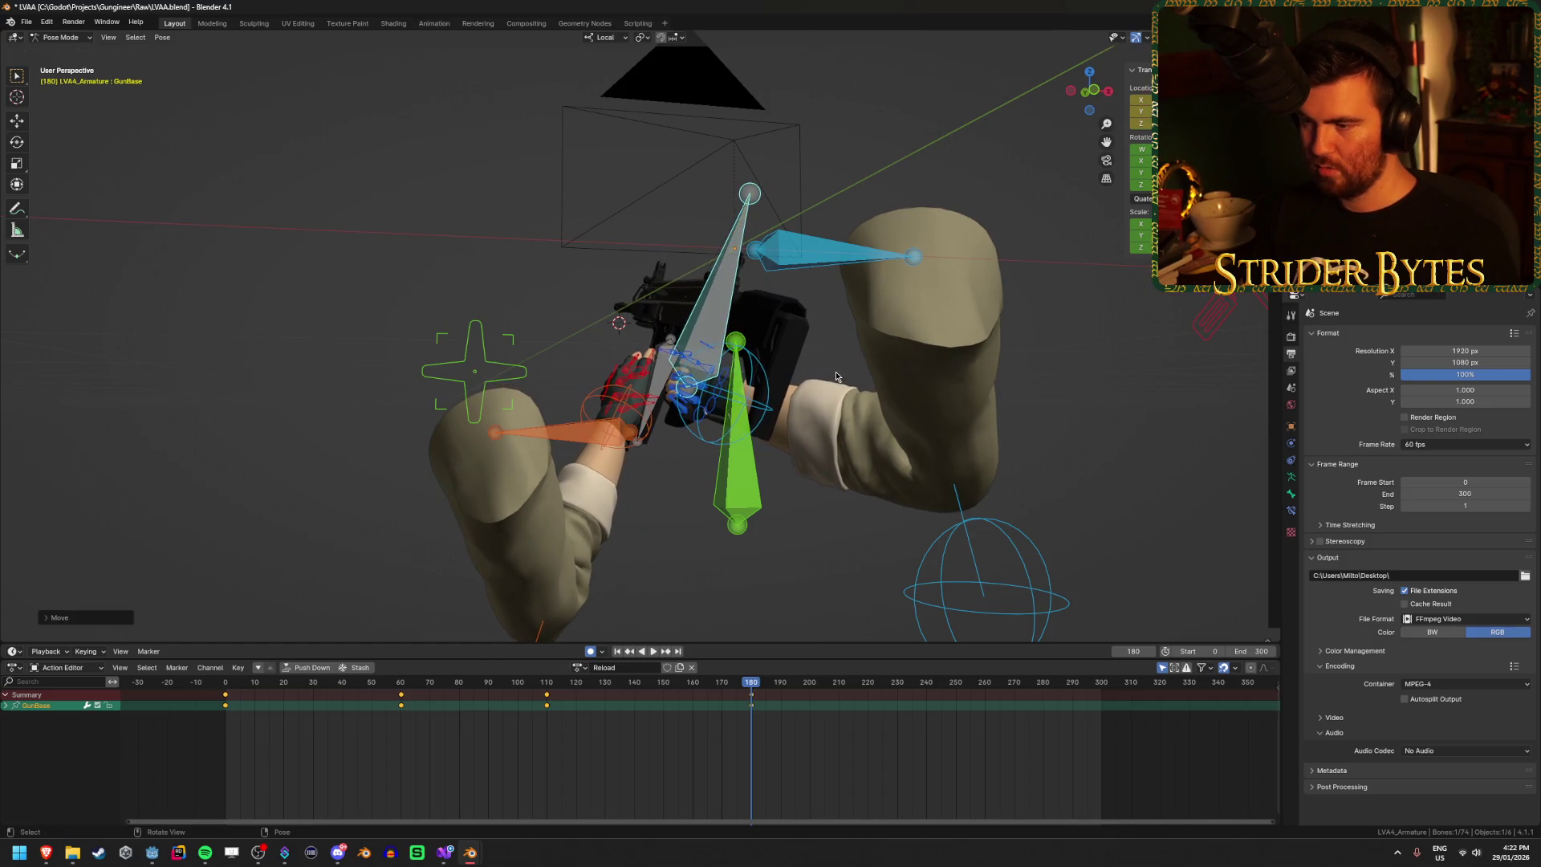
{"action": "mouse_move", "coordinate": [712, 683]}
{"action": "left_mouse_down"}
{"action": "mouse_move", "coordinate": [468, 697]}
{"action": "mouse_move", "coordinate": [764, 705]}
{"action": "mouse_move", "coordinate": [658, 719]}
{"action": "left_mouse_up"}
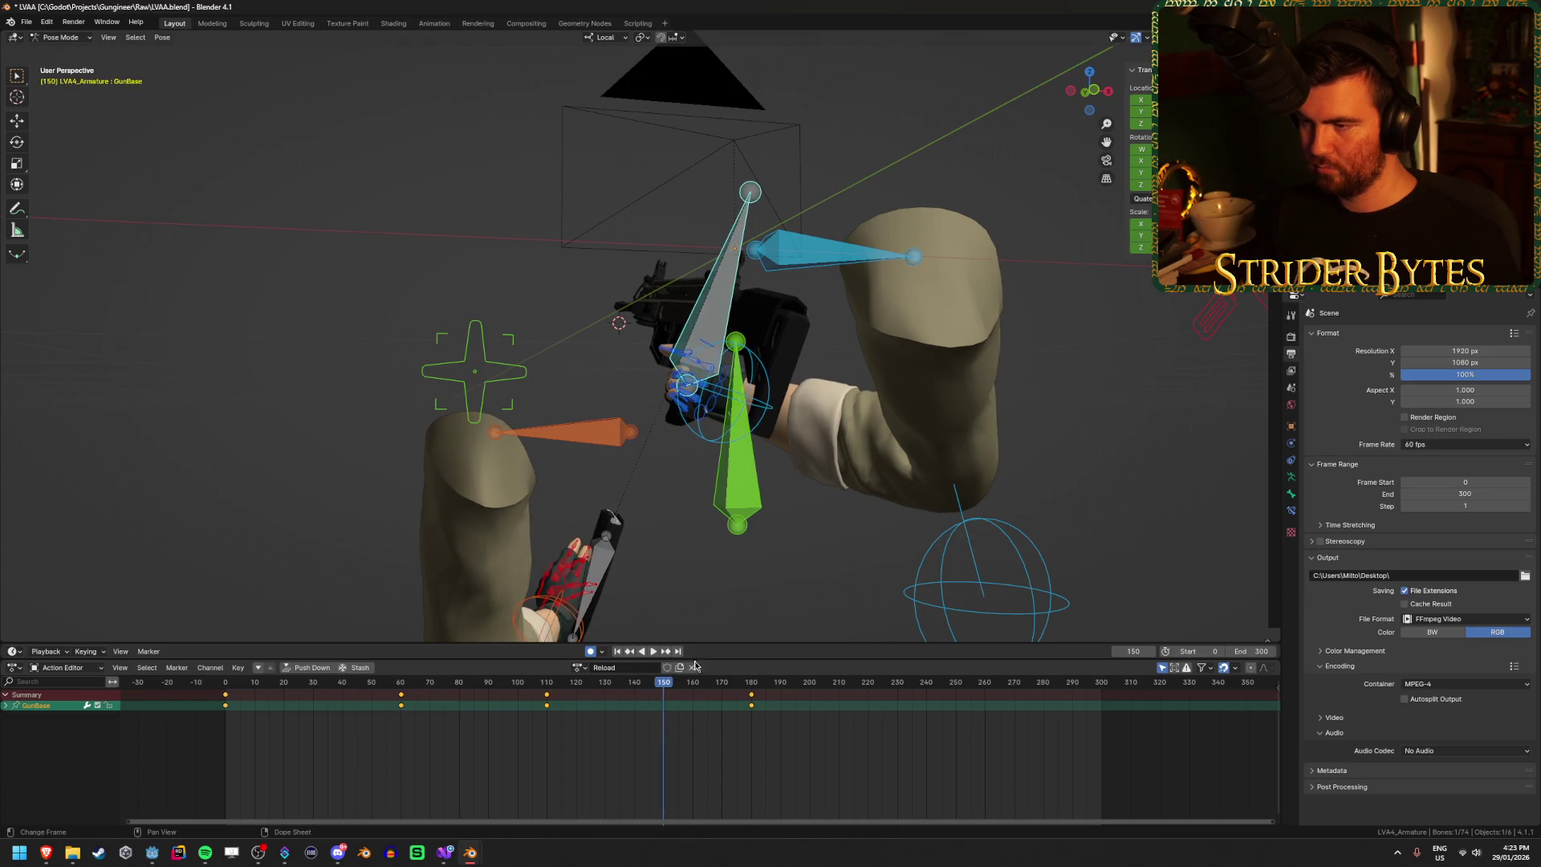
{"action": "key", "text": "g"}
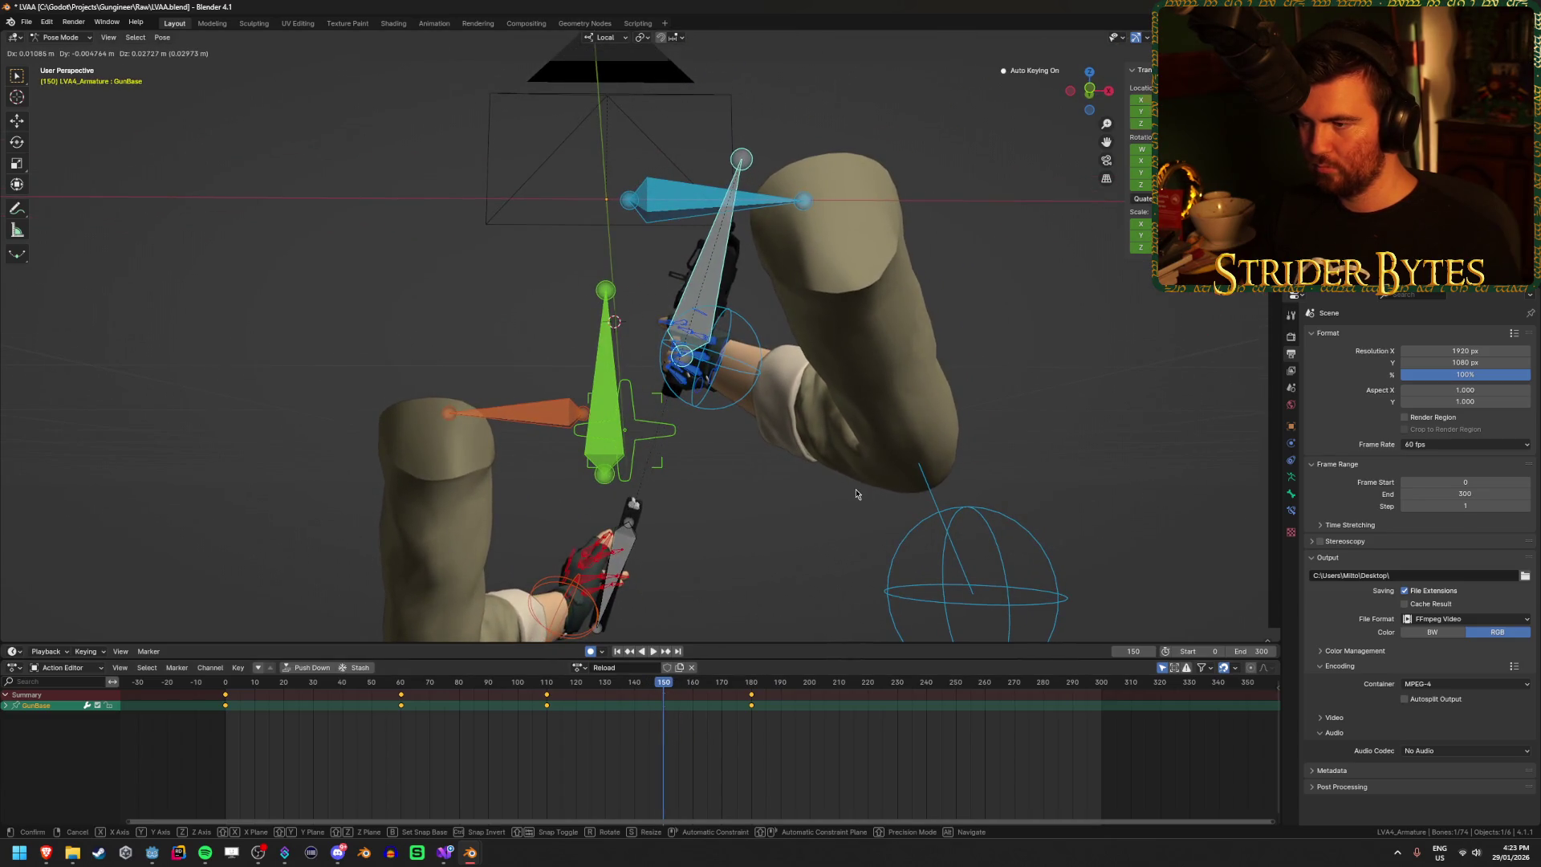
{"action": "left_click", "coordinate": [856, 494]}
{"action": "key", "text": "space"}
{"action": "left_click", "coordinate": [511, 690]}
{"action": "left_click_drag", "start_coordinate": [511, 690], "coordinate": [752, 711]}
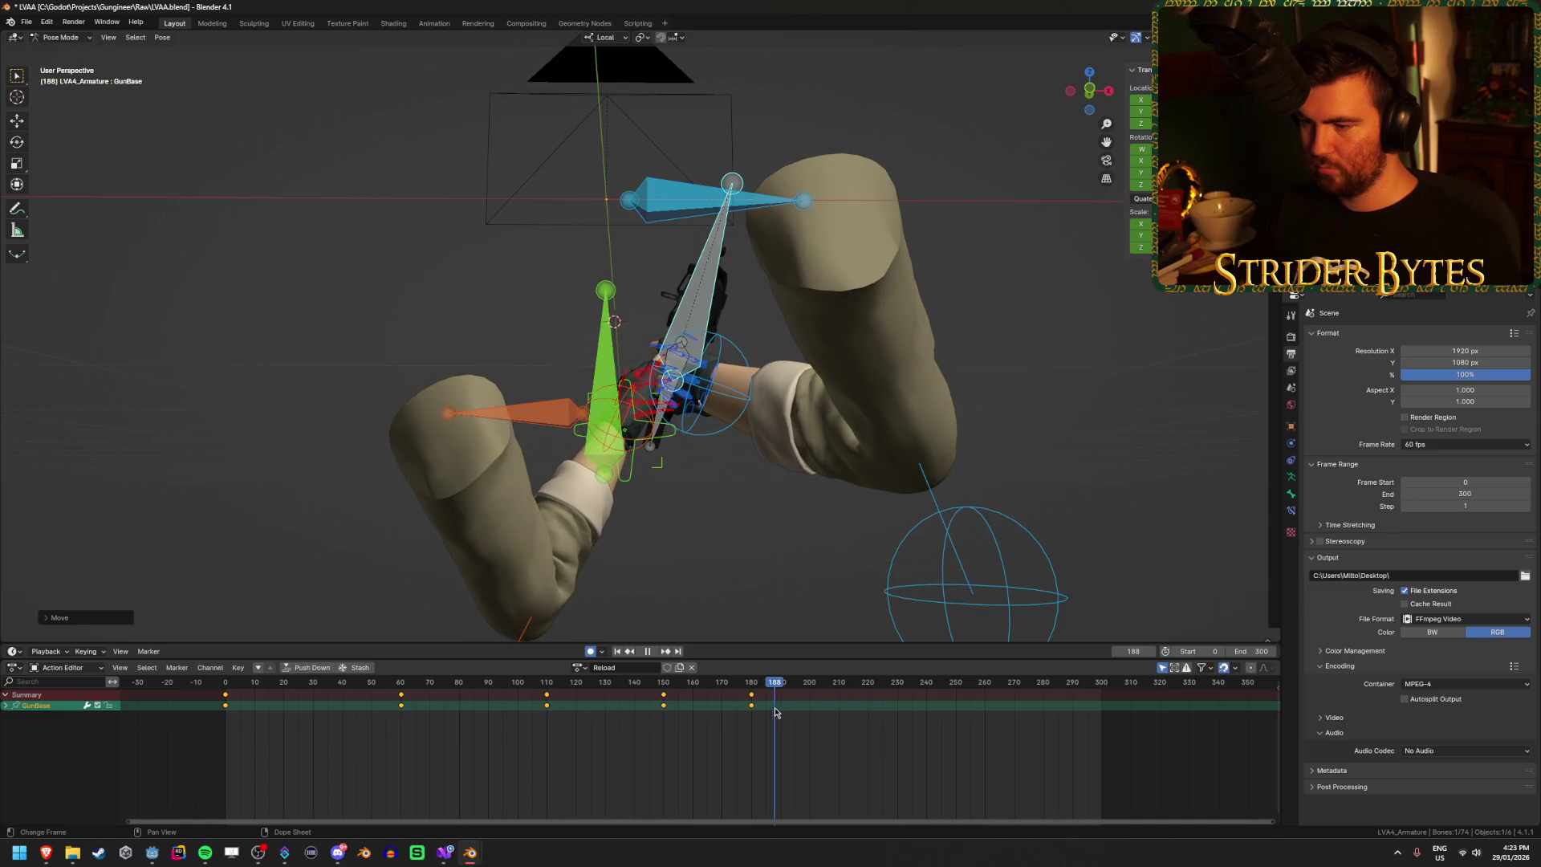
{"action": "key", "text": "space"}
Step: Move the gun base along its local Y axis at frame 190 and scrub to review
{"action": "key", "text": "g"}
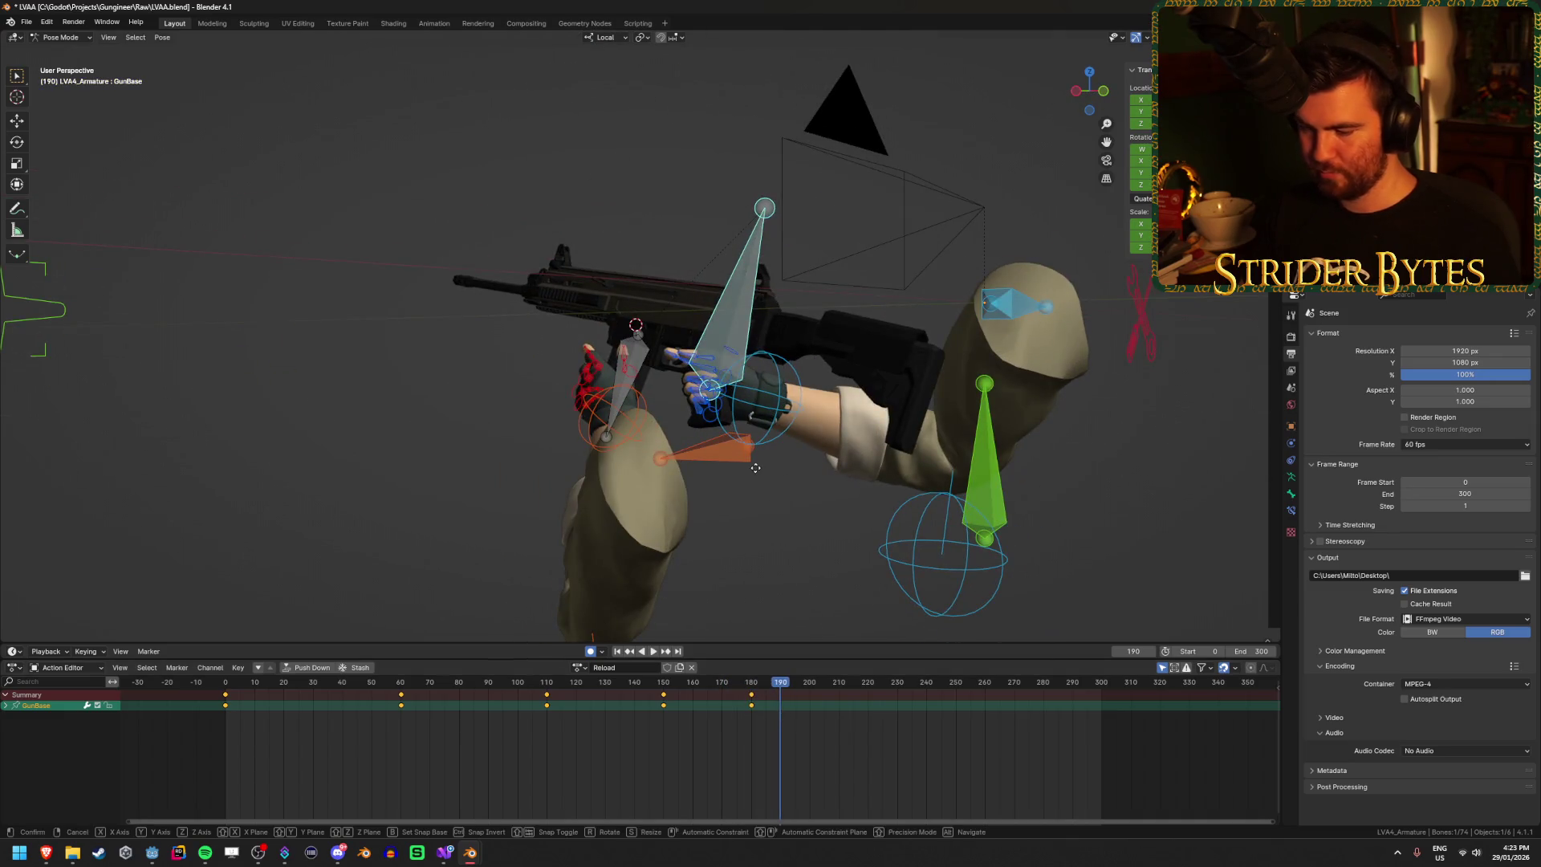
{"action": "key", "text": "y"}
{"action": "key", "text": "y"}
{"action": "left_click", "coordinate": [787, 461]}
{"action": "mouse_move", "coordinate": [782, 683]}
{"action": "left_mouse_down"}
{"action": "mouse_move", "coordinate": [639, 686]}
{"action": "mouse_move", "coordinate": [844, 692]}
{"action": "left_mouse_up"}
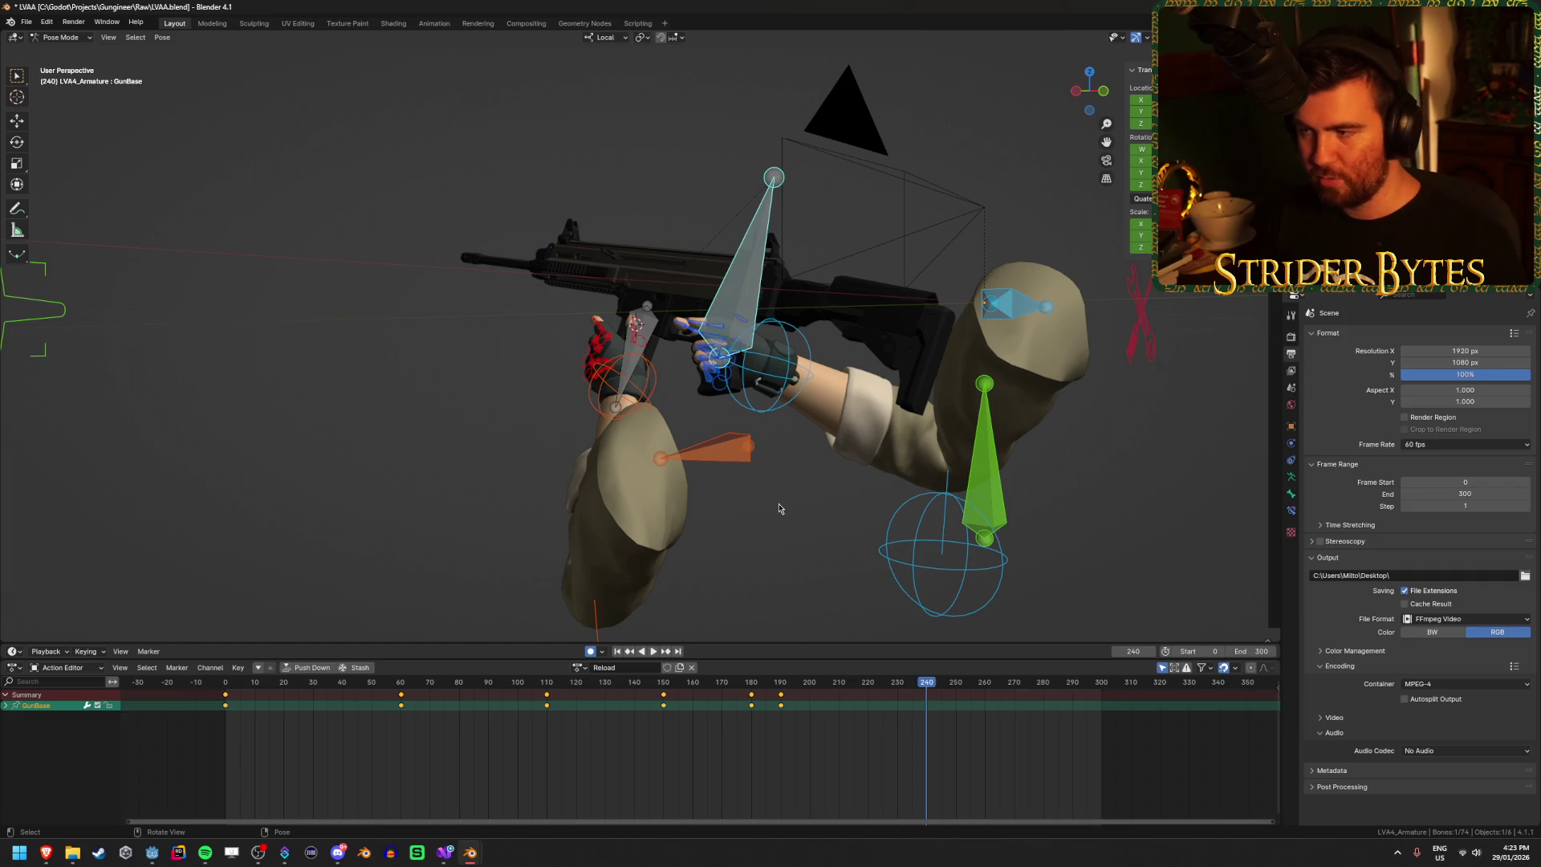
Step: Try resetting the gun bone's rotation and position, then undo the reset
{"action": "key", "text": "alt+r"}
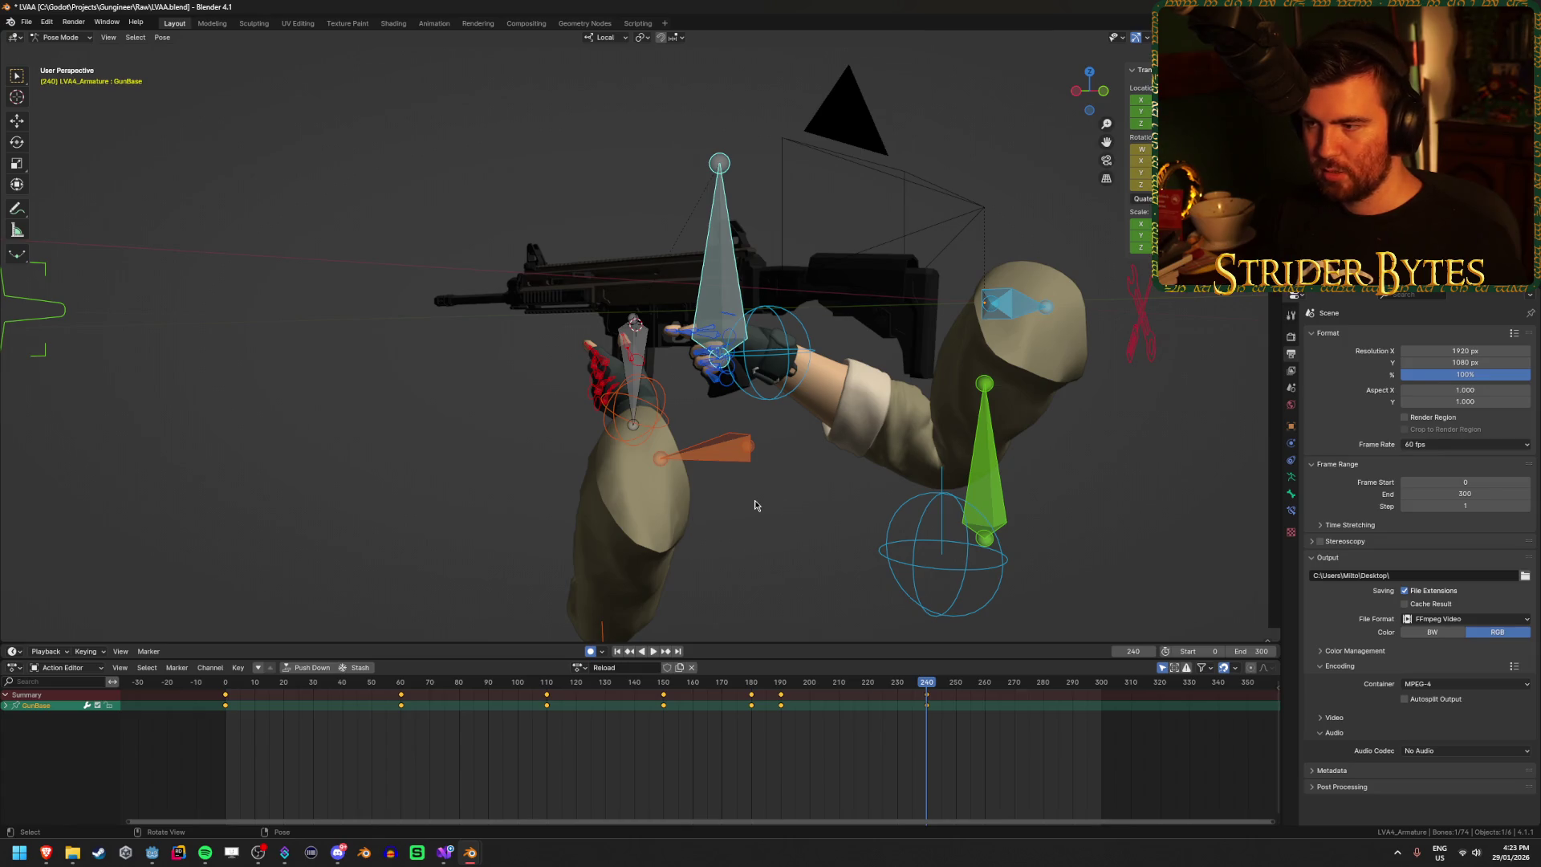
{"action": "key", "text": "alt+g"}
{"action": "mouse_move", "coordinate": [757, 505]}
{"action": "left_mouse_down"}
{"action": "mouse_move", "coordinate": [963, 508]}
{"action": "mouse_move", "coordinate": [813, 513]}
{"action": "left_mouse_up"}
{"action": "key", "text": "ctrl+z"}
{"action": "key", "text": "ctrl+z"}
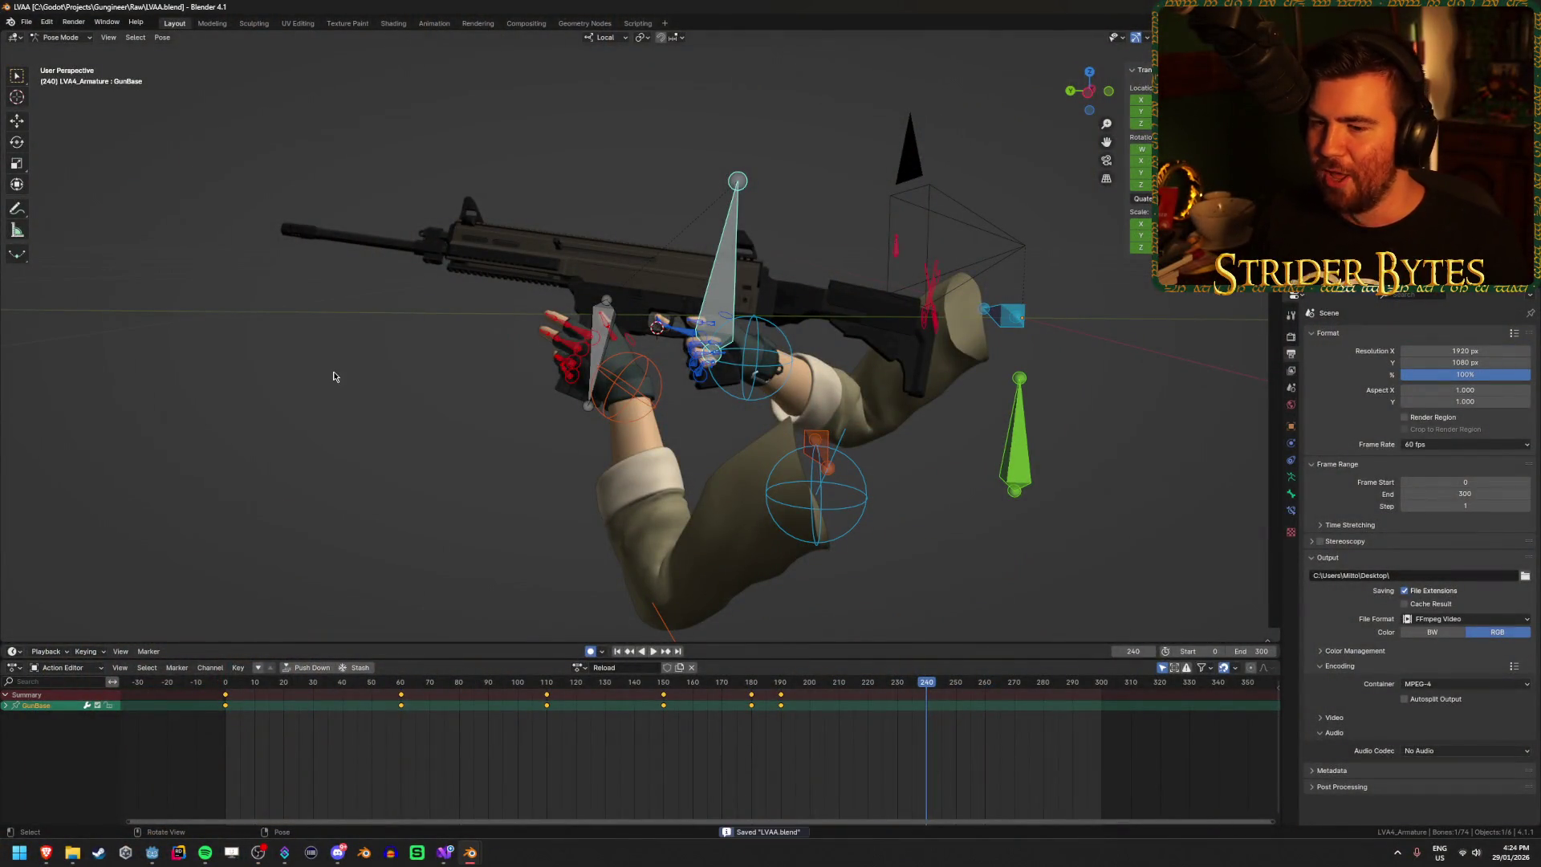
{"action": "left_click_drag", "start_coordinate": [478, 377], "coordinate": [719, 714]}
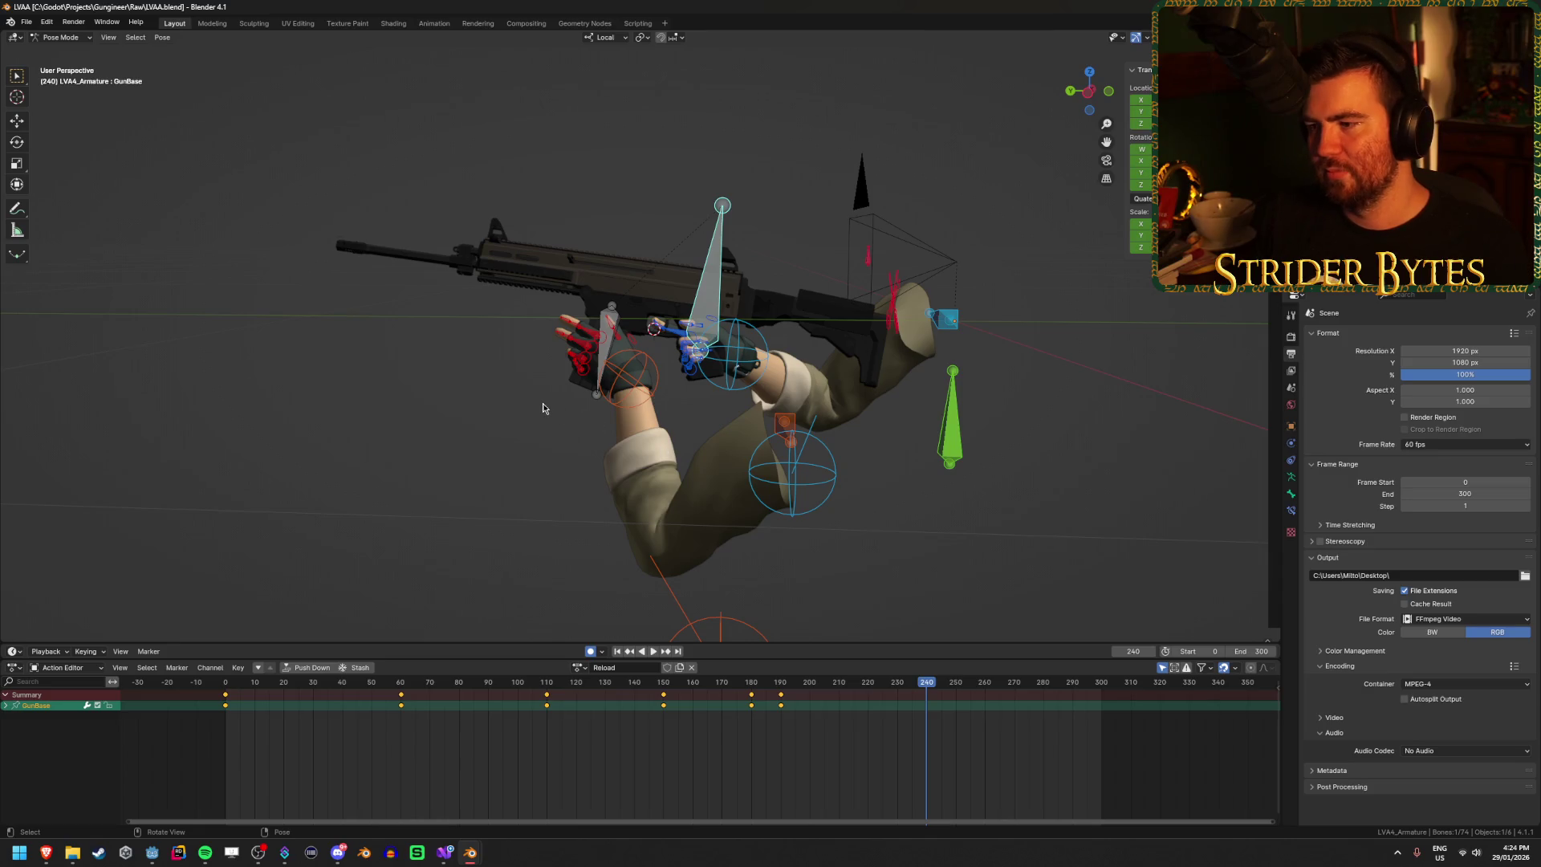
Step: Select all bones and copy the frame-0 keys to frame 240
{"action": "key", "text": "a"}
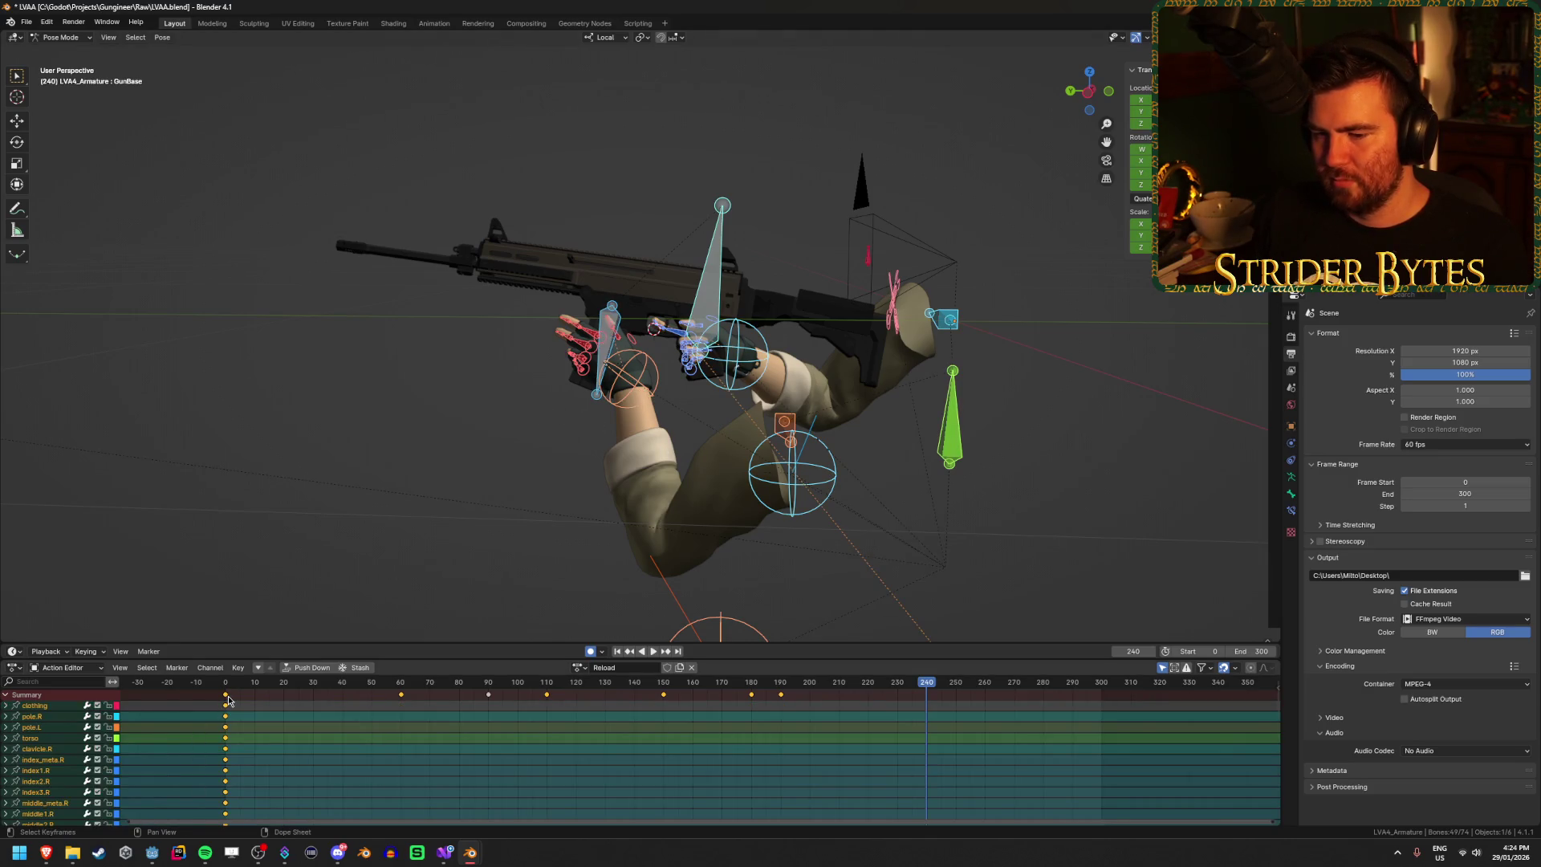
{"action": "key", "text": "shift+d"}
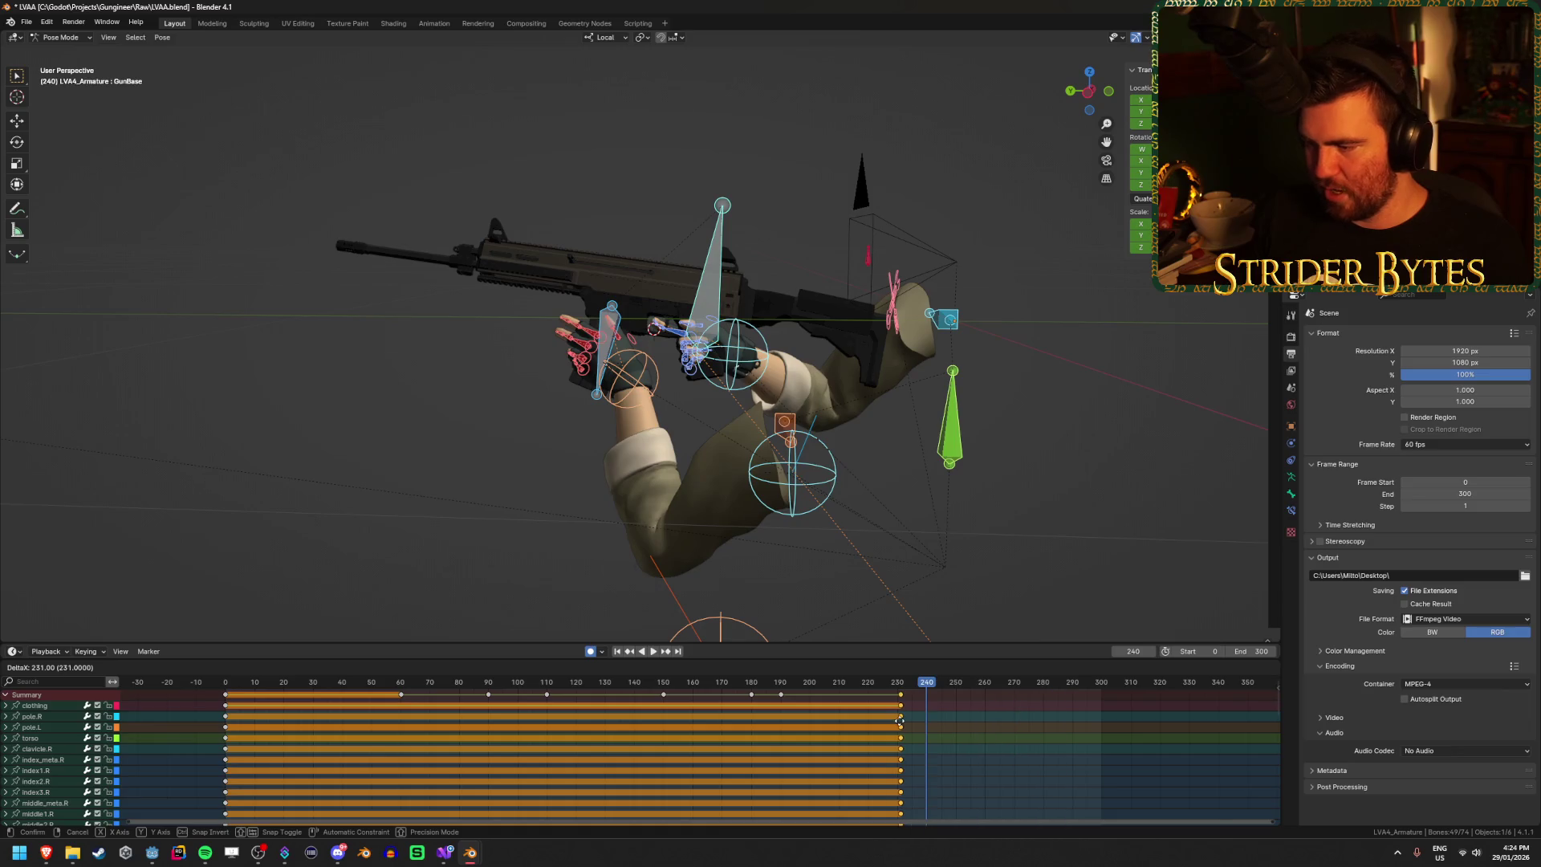
{"action": "left_click", "coordinate": [924, 716]}
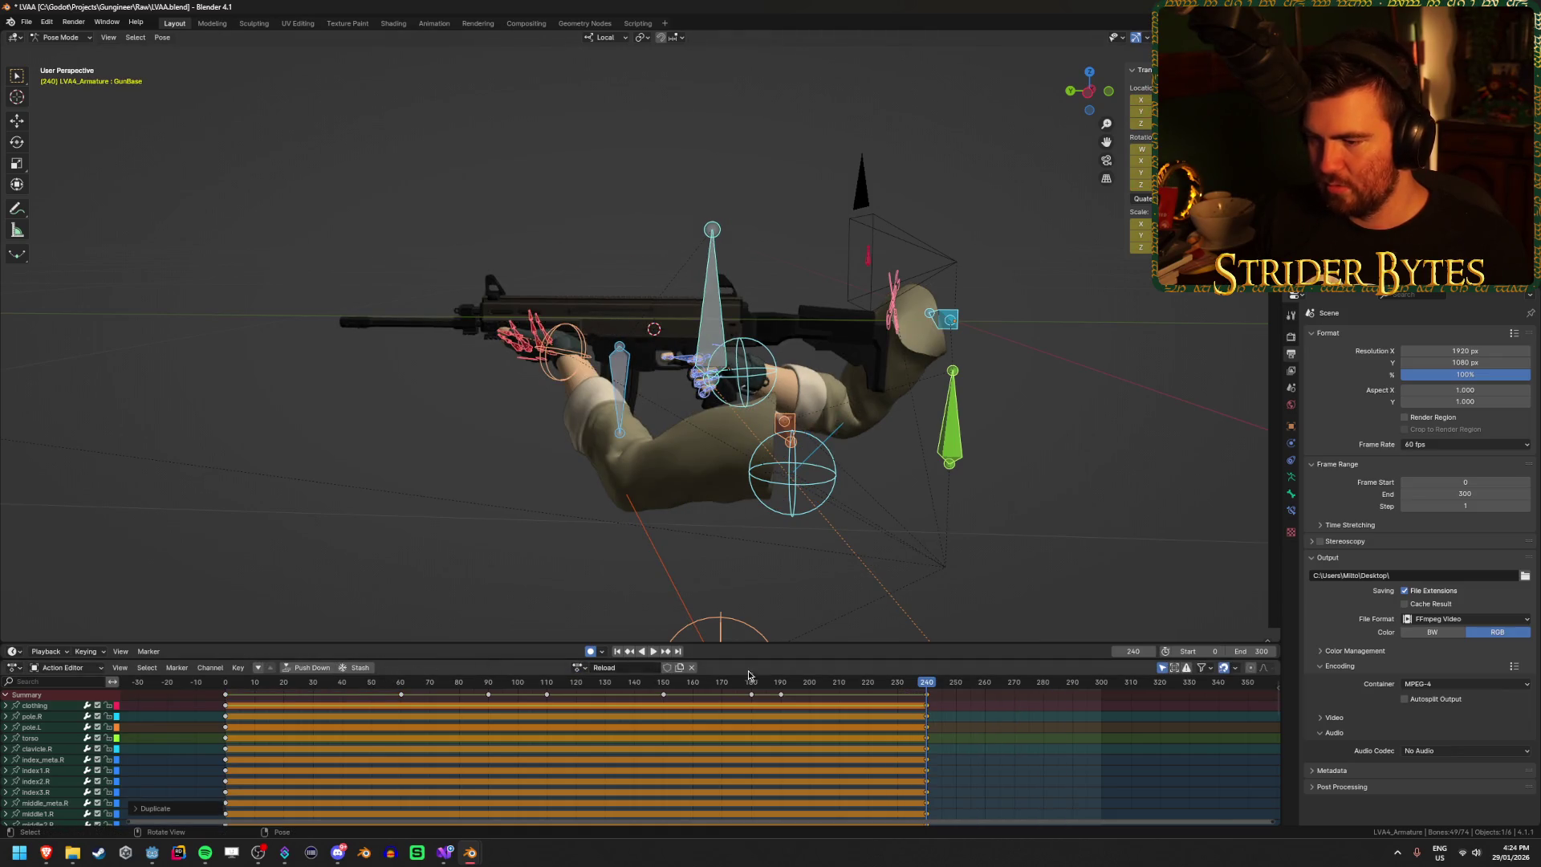
{"action": "left_click", "coordinate": [290, 549]}
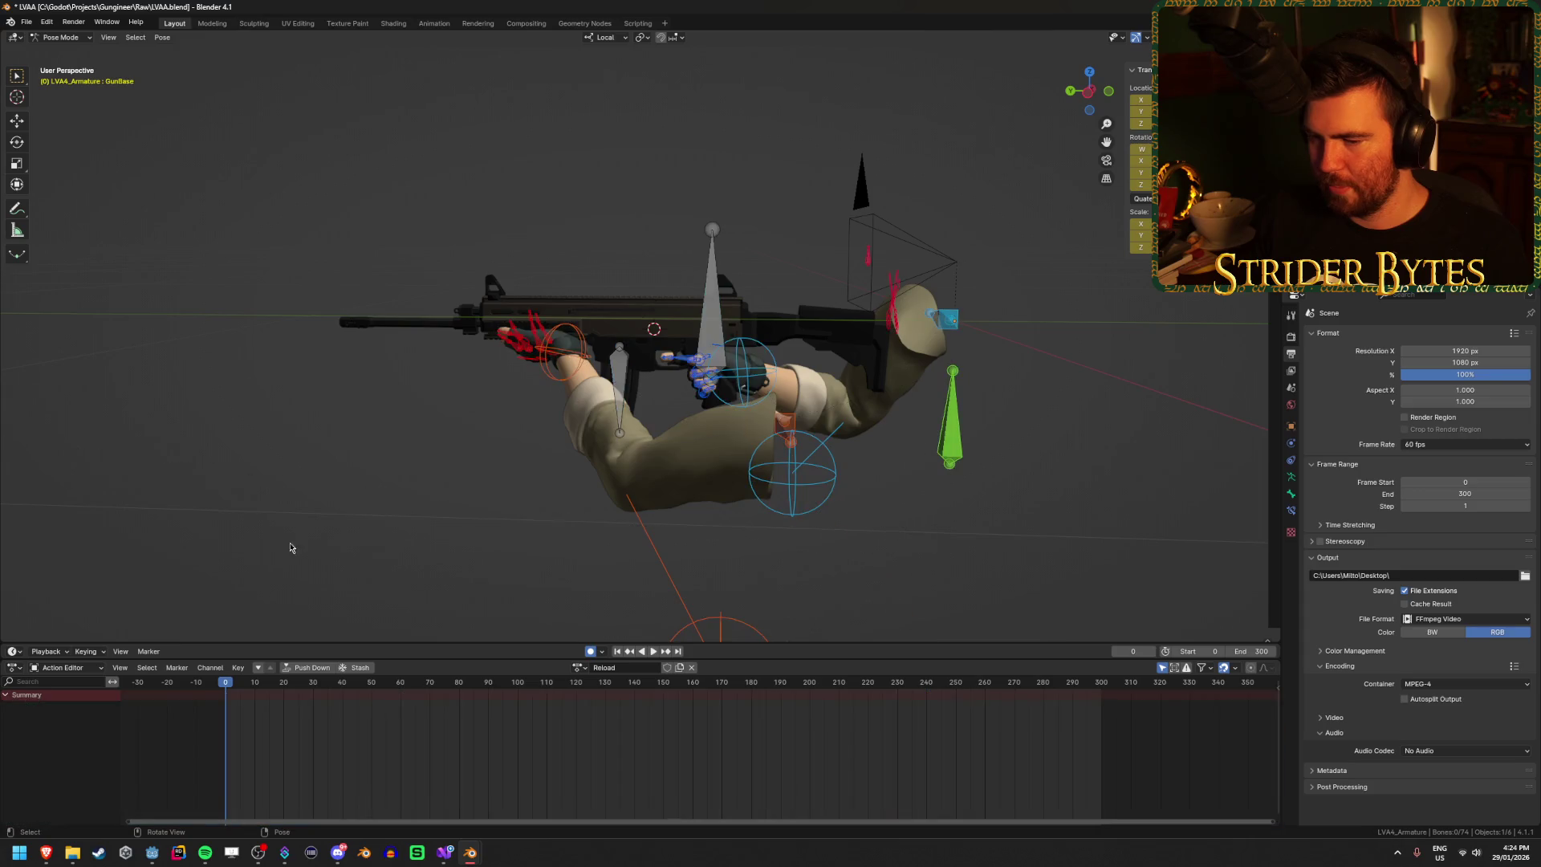
{"action": "left_click", "coordinate": [654, 651]}
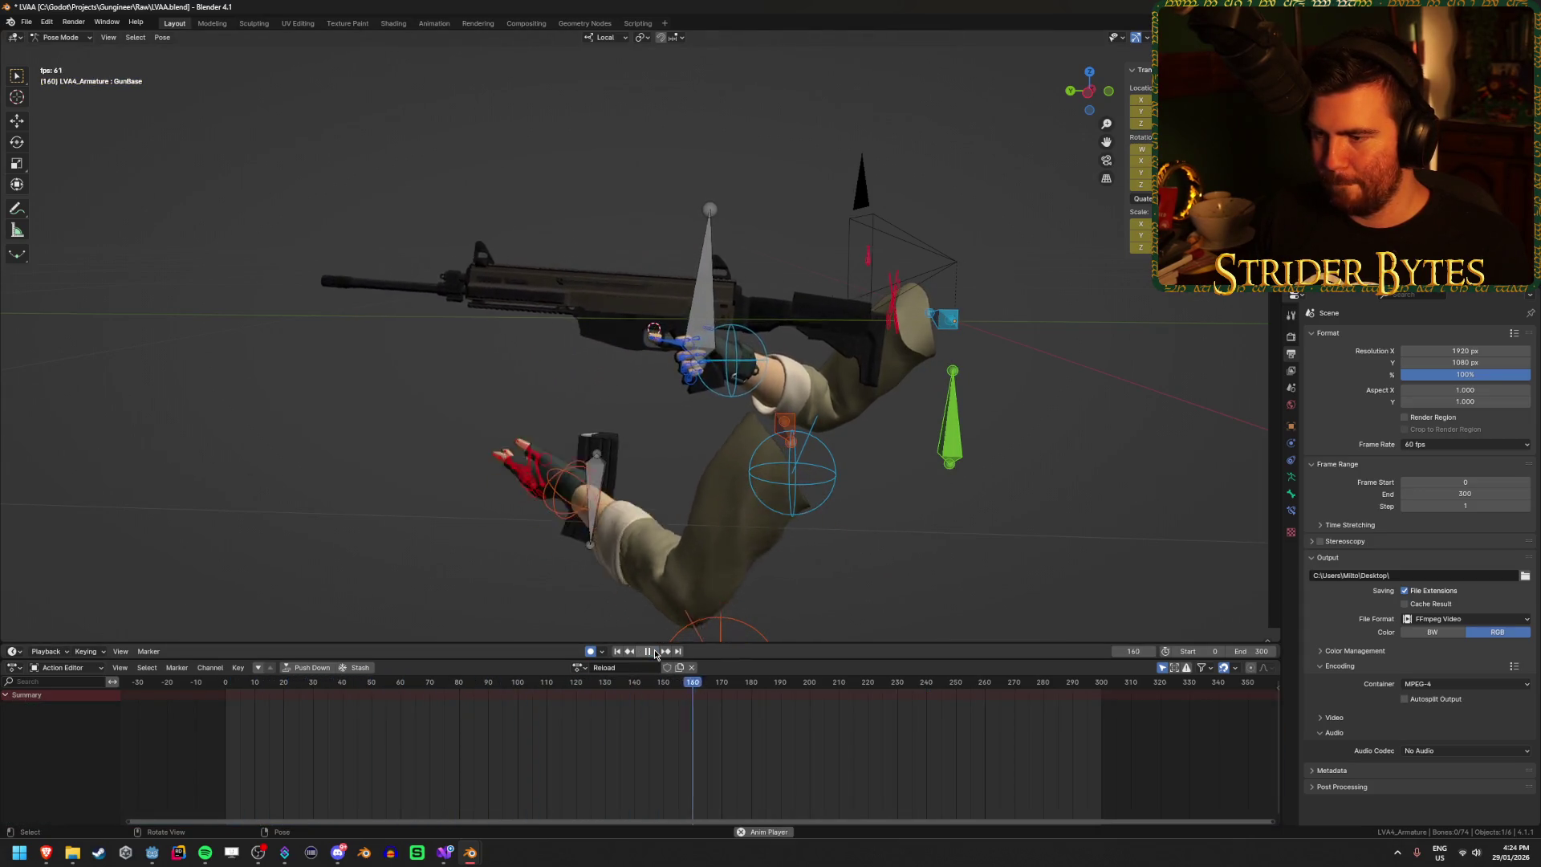
Step: Duplicate the handIK.L frame-60 key to frame 180 and play it back
{"action": "left_click", "coordinate": [578, 346]}
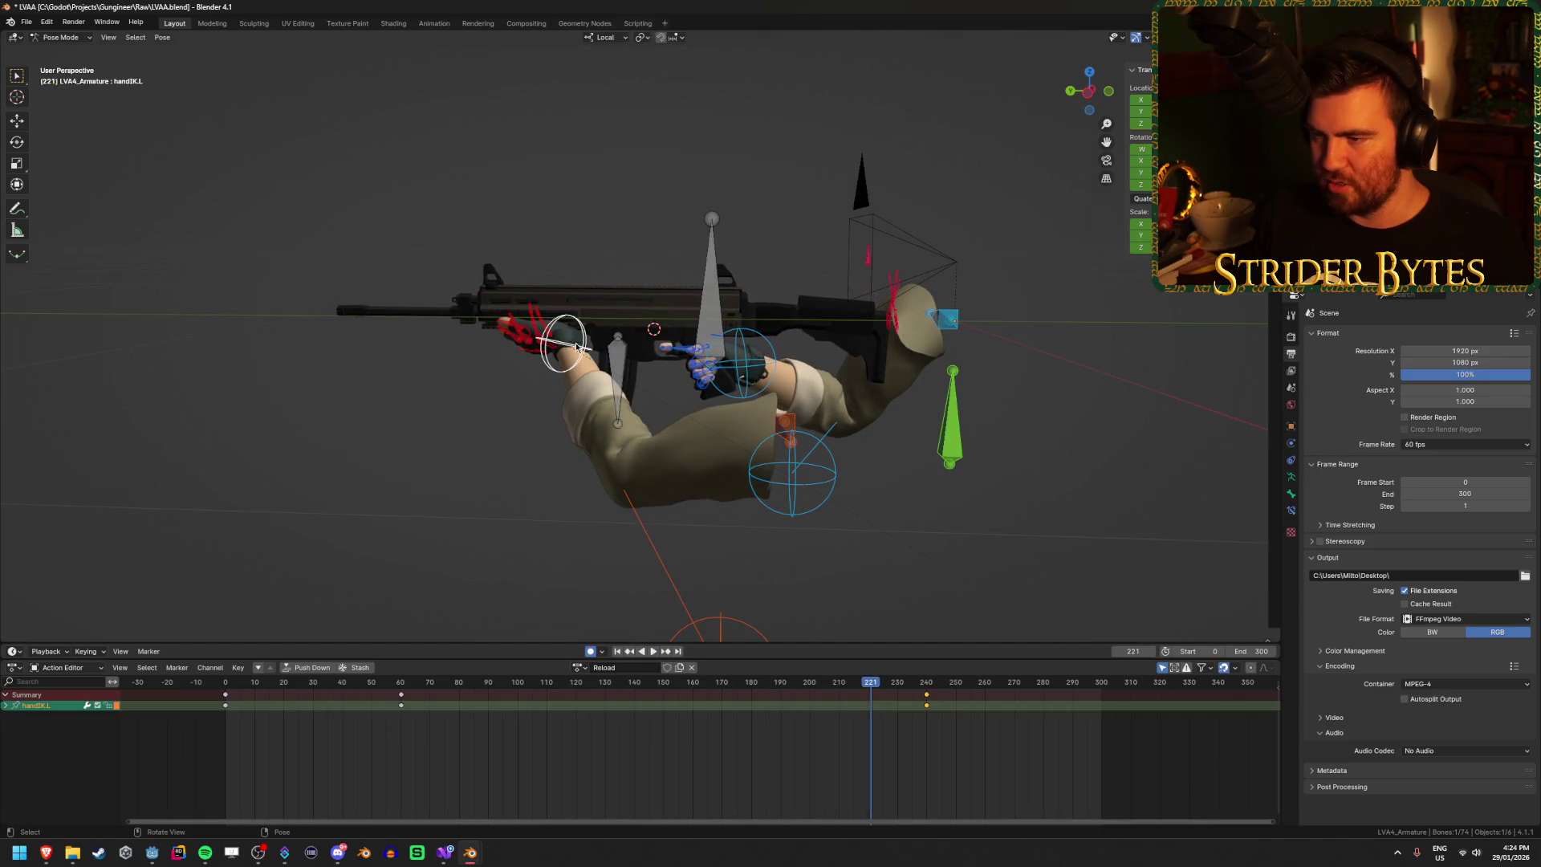
{"action": "left_click", "coordinate": [400, 698]}
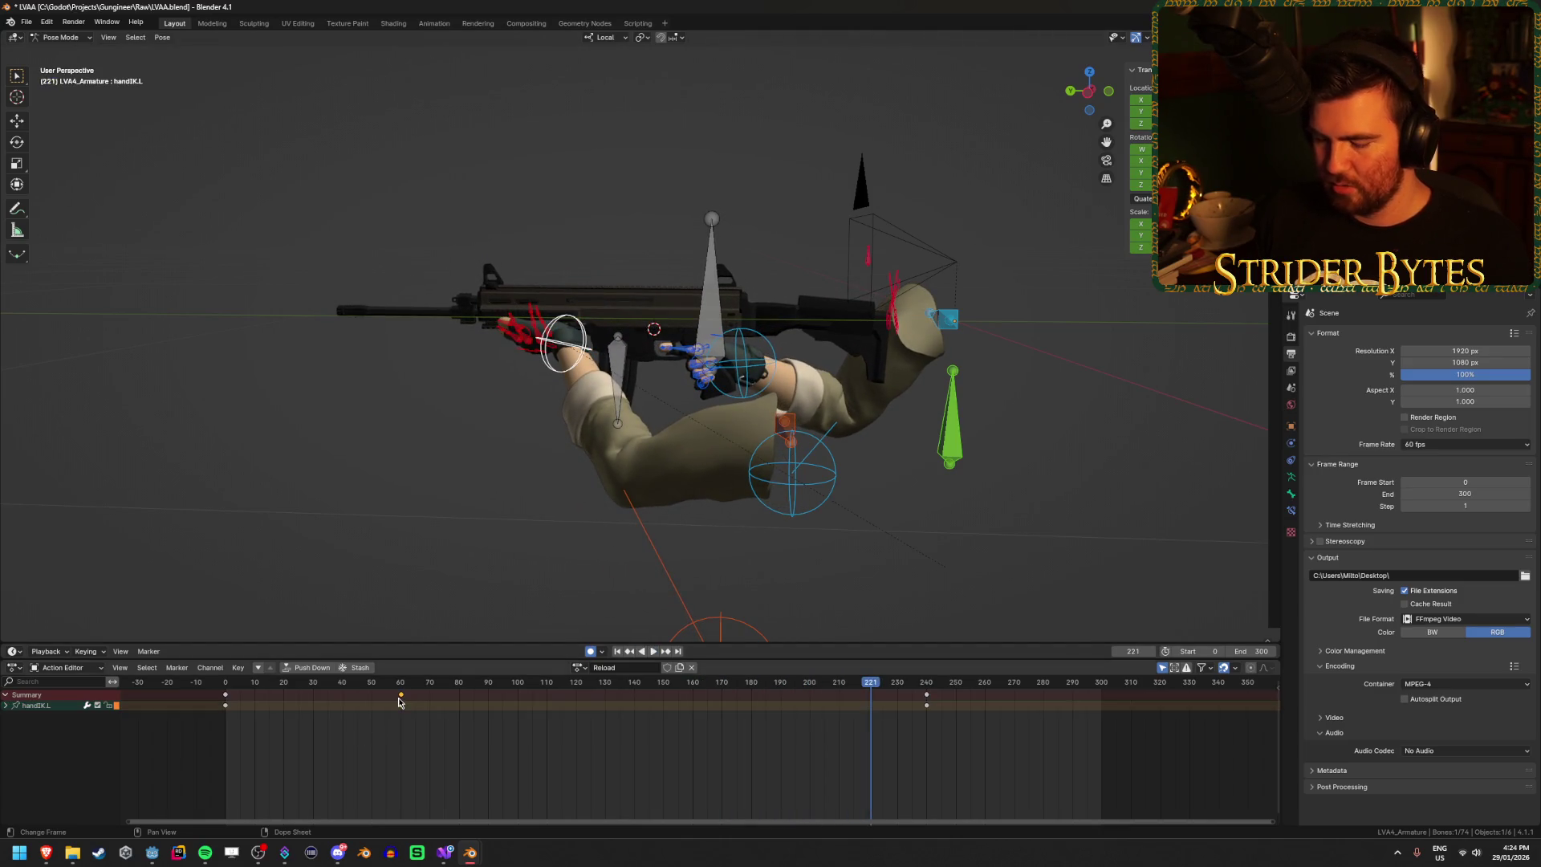
{"action": "left_click_drag", "start_coordinate": [454, 685], "coordinate": [752, 694]}
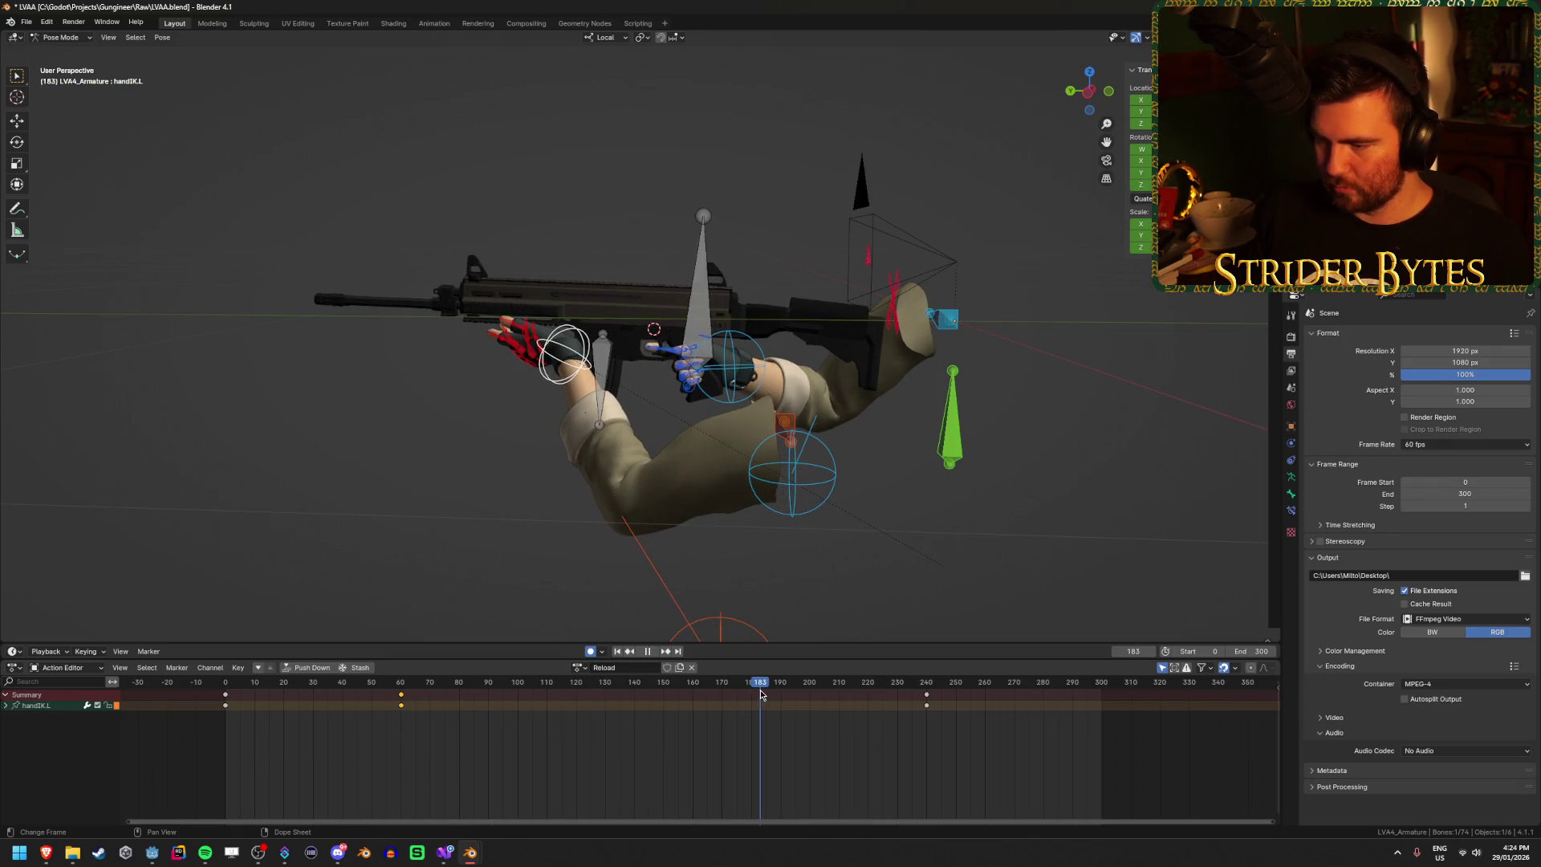
{"action": "key", "text": "space"}
{"action": "key", "text": "g"}
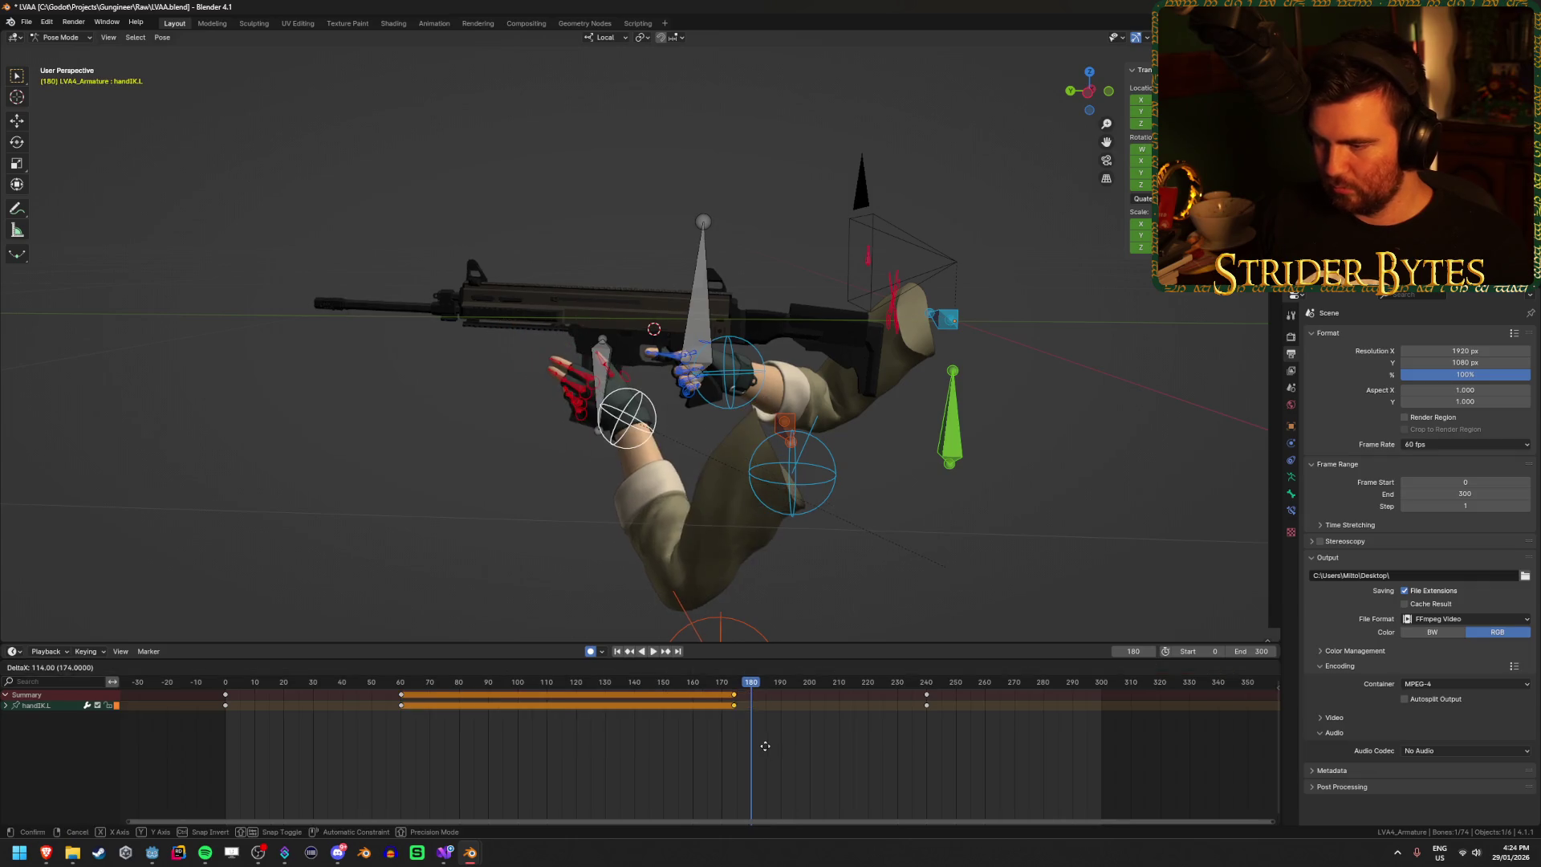
{"action": "key", "text": "Return"}
{"action": "left_click", "coordinate": [518, 681]}
{"action": "key", "text": "space"}
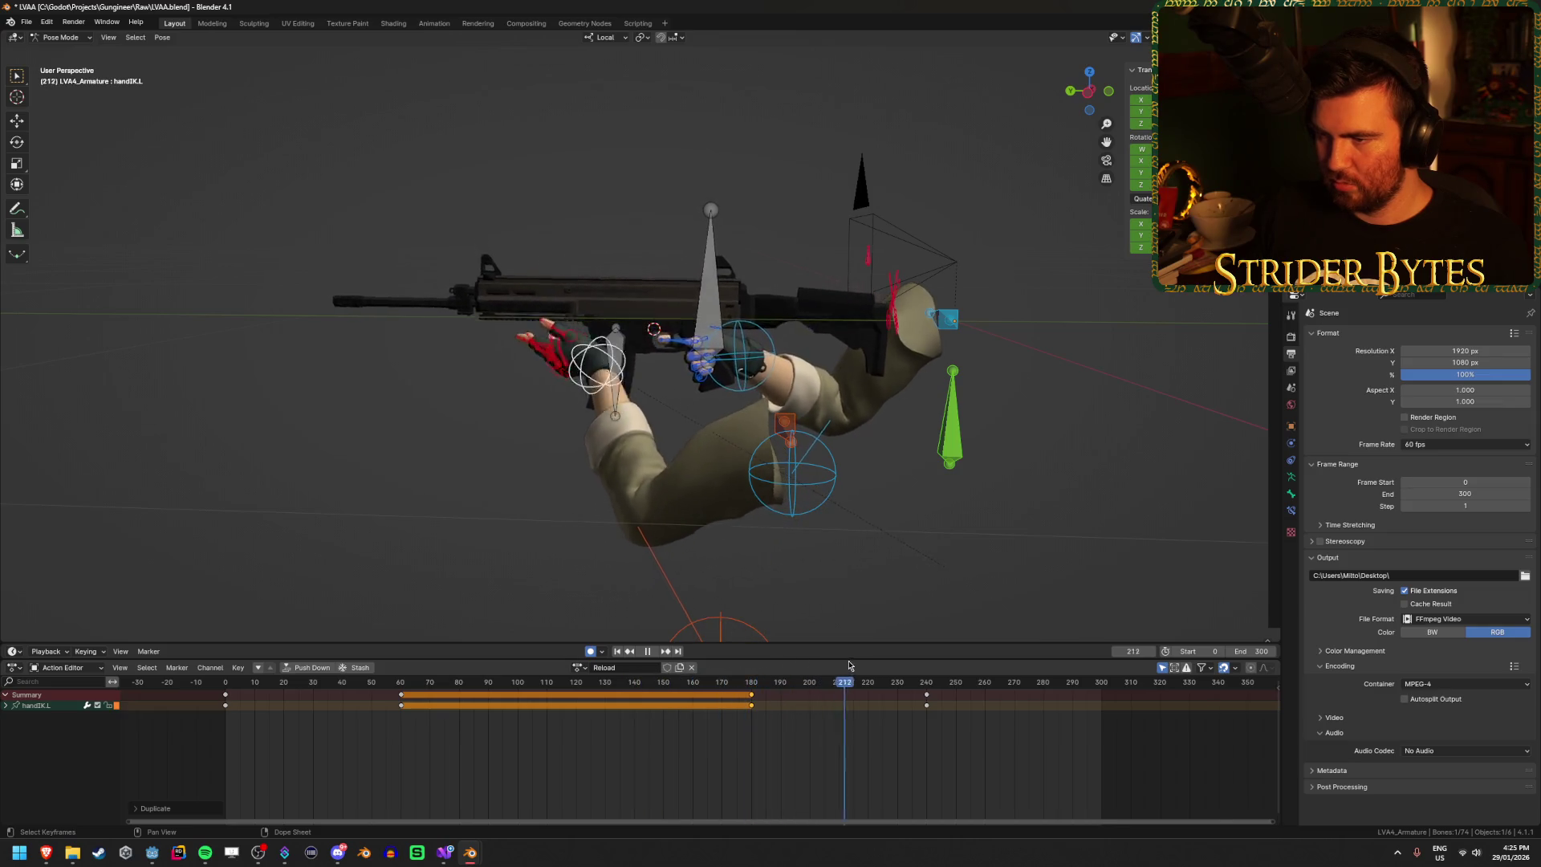
{"action": "key", "text": "space"}
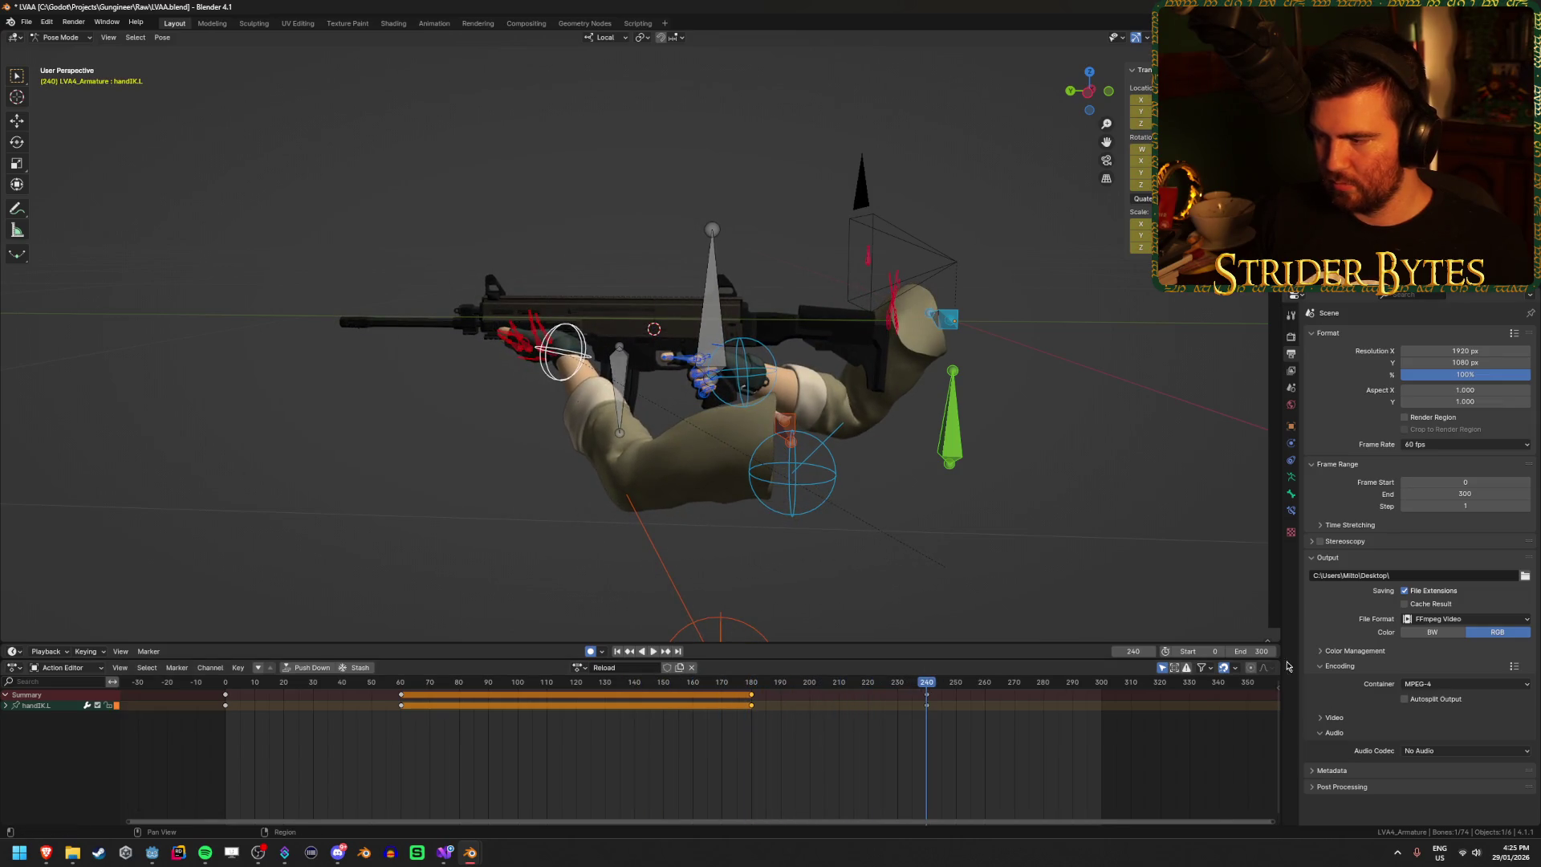
Step: Set the end frame to 240 and save LVA4.blend
{"action": "type", "text": "40"}
{"action": "key", "text": "Return"}
{"action": "key", "text": "ctrl+s"}
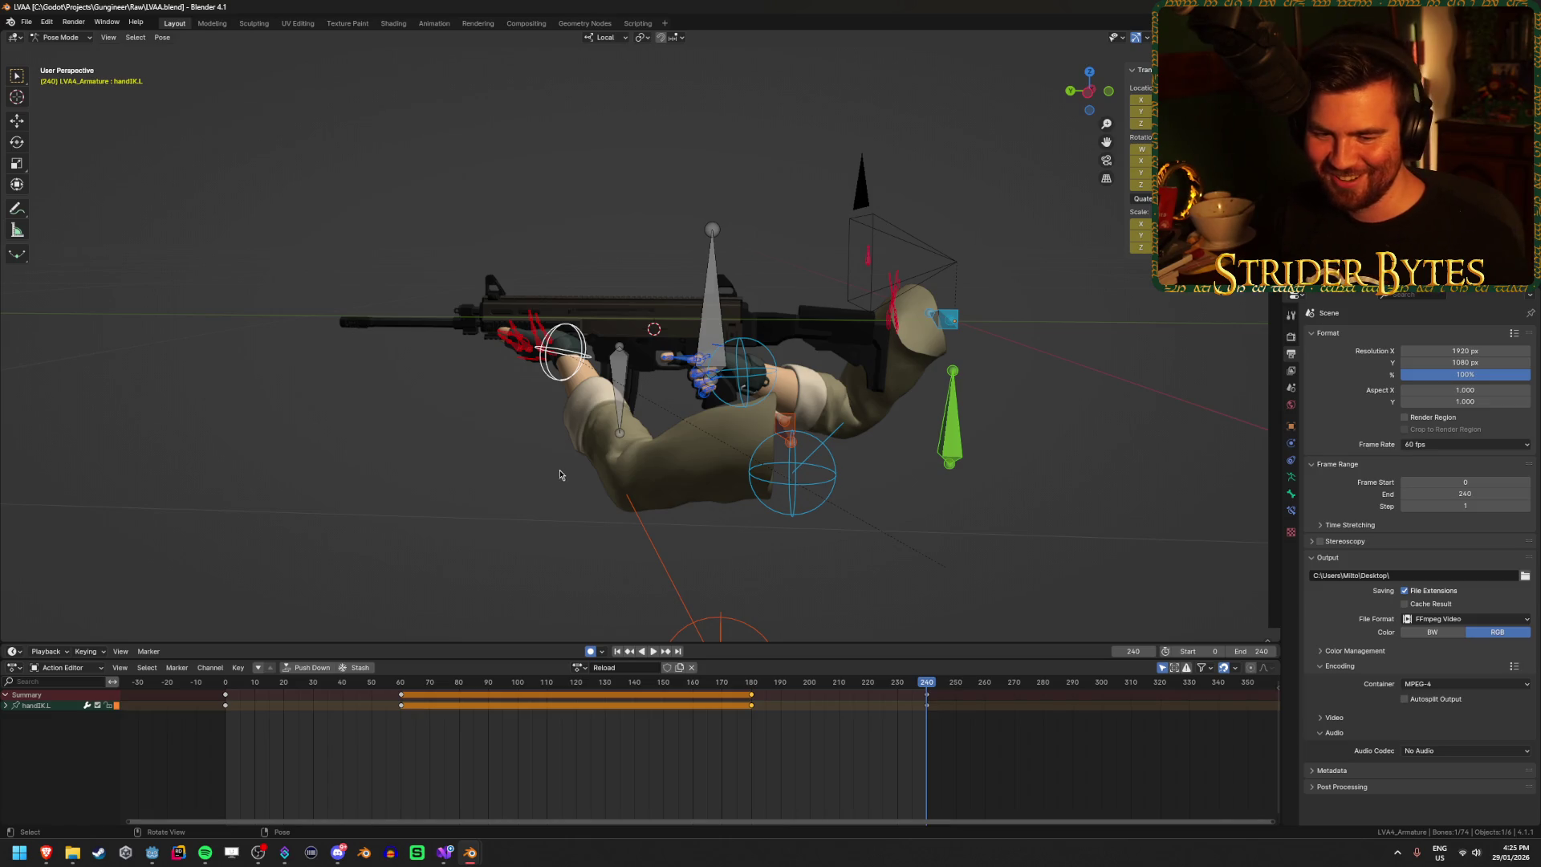
Step: Deselect the handIK.L bone and save the blend file
{"action": "left_click_drag", "start_coordinate": [560, 474], "coordinate": [450, 482]}
{"action": "scroll", "coordinate": [240, 481], "scroll_direction": "up", "scroll_amount": 3}
{"action": "mouse_move", "coordinate": [214, 458]}
{"action": "left_mouse_down"}
{"action": "mouse_move", "coordinate": [407, 462]}
{"action": "mouse_move", "coordinate": [350, 390]}
{"action": "left_mouse_up"}
{"action": "key", "text": "ctrl+s"}
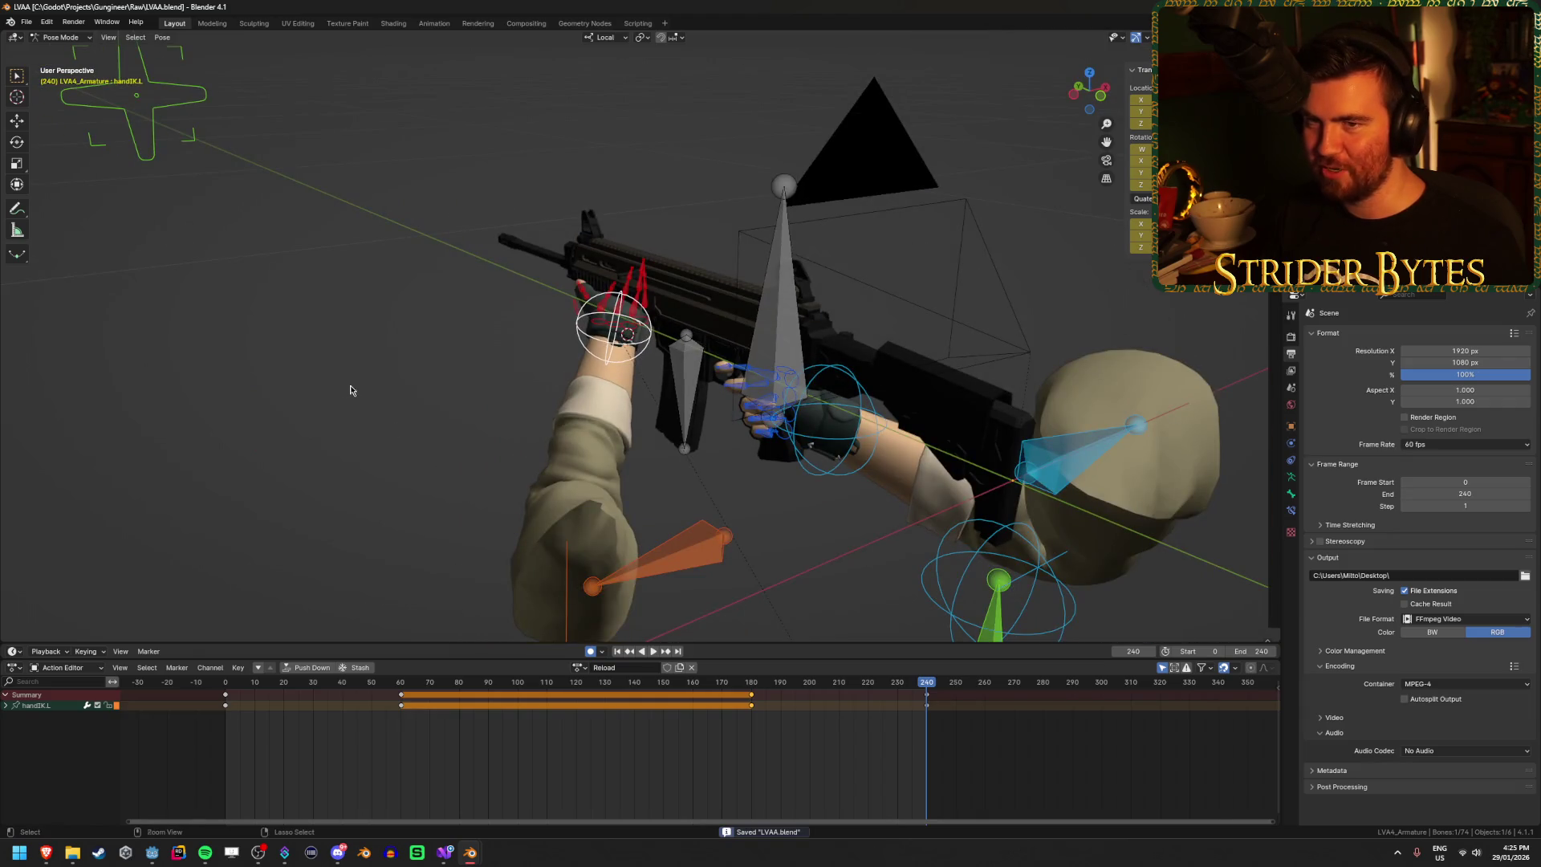
{"action": "left_click", "coordinate": [356, 399]}
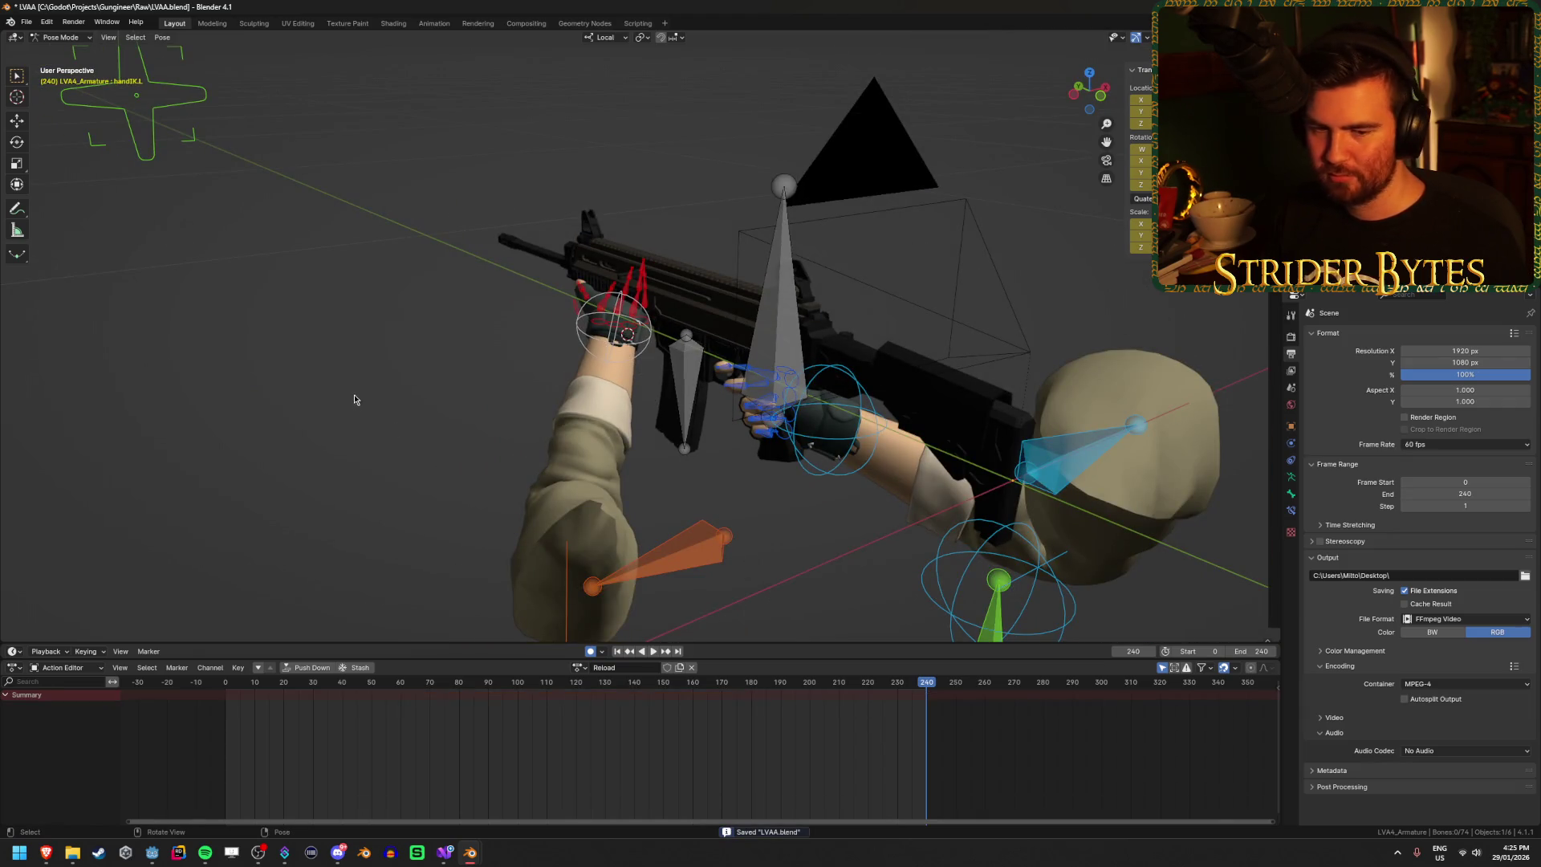
{"action": "scroll", "coordinate": [361, 395], "scroll_direction": "down", "scroll_amount": 4}
{"action": "key", "text": "ctrl+s"}
Step: Export the rig as glTF 2.0 binary LVAA.glb into the Meshes folder
{"action": "left_click", "coordinate": [27, 22]}
{"action": "mouse_move", "coordinate": [87, 210]}
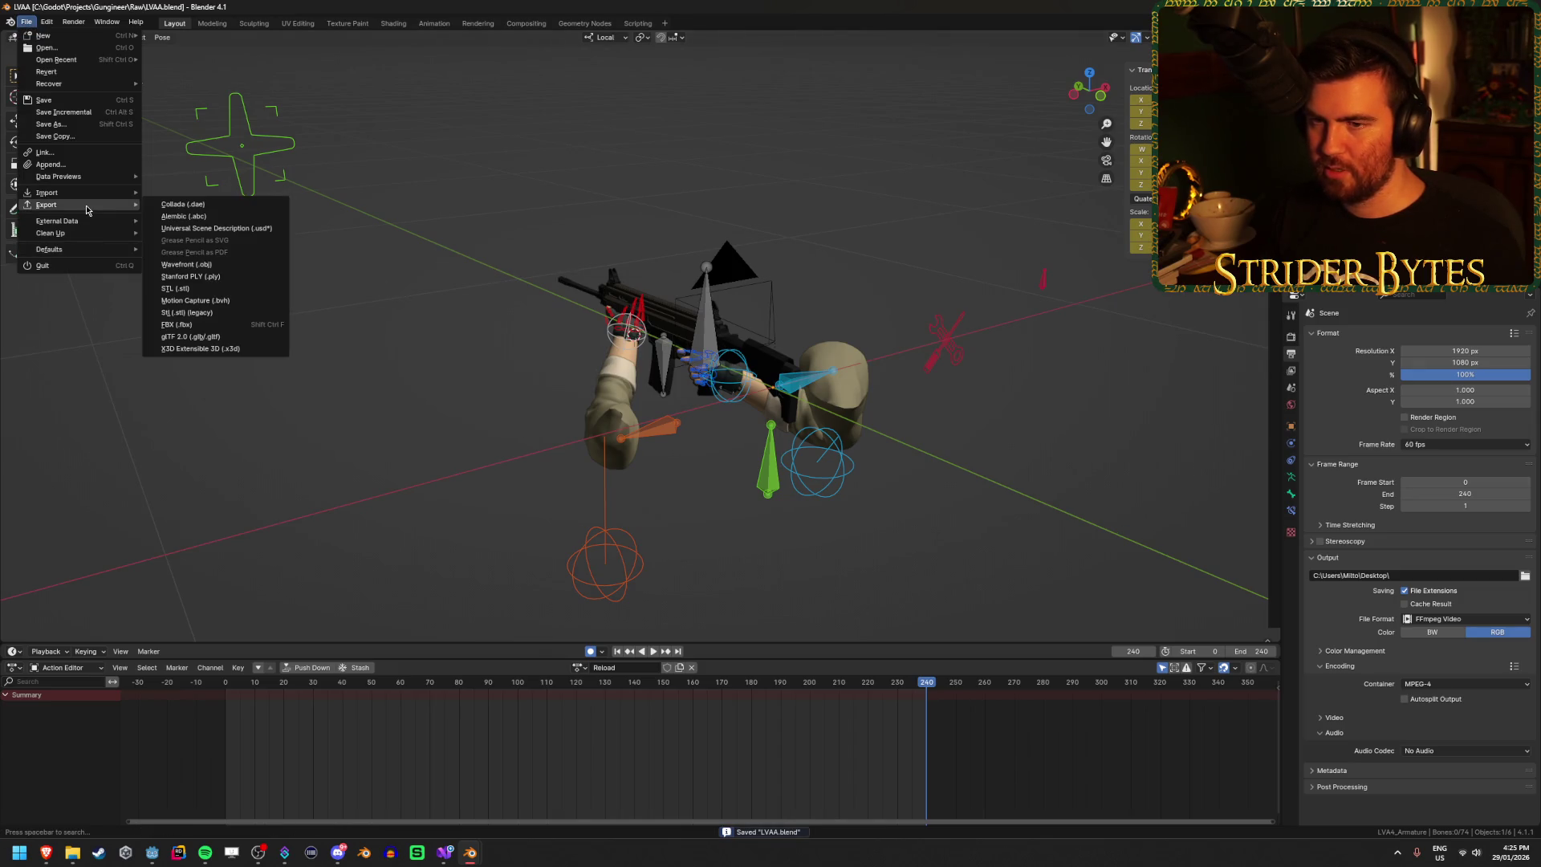
{"action": "left_click", "coordinate": [189, 336]}
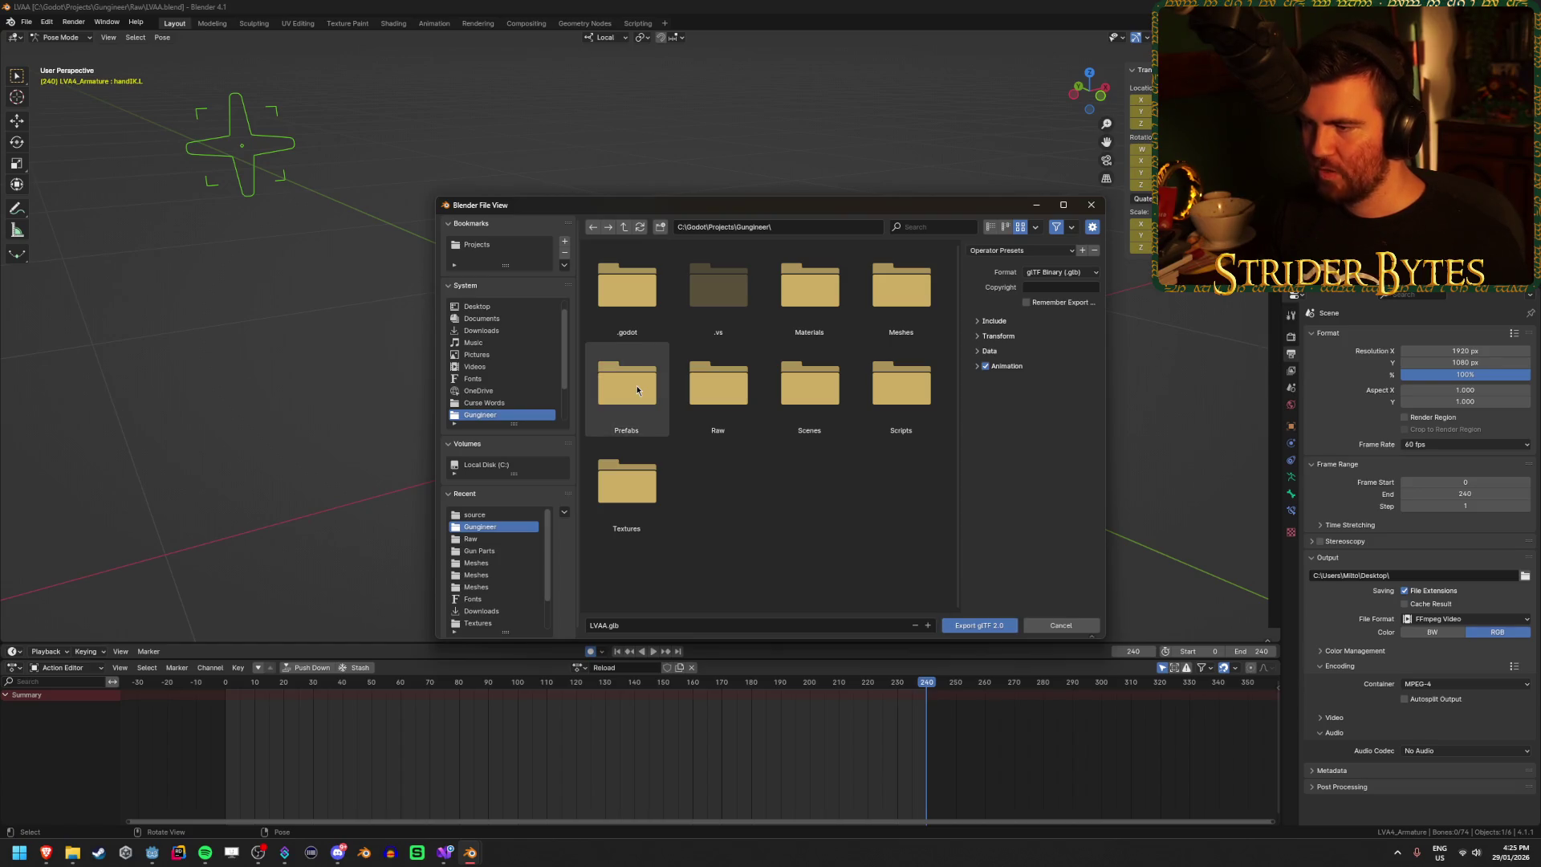
{"action": "double_click", "coordinate": [897, 306]}
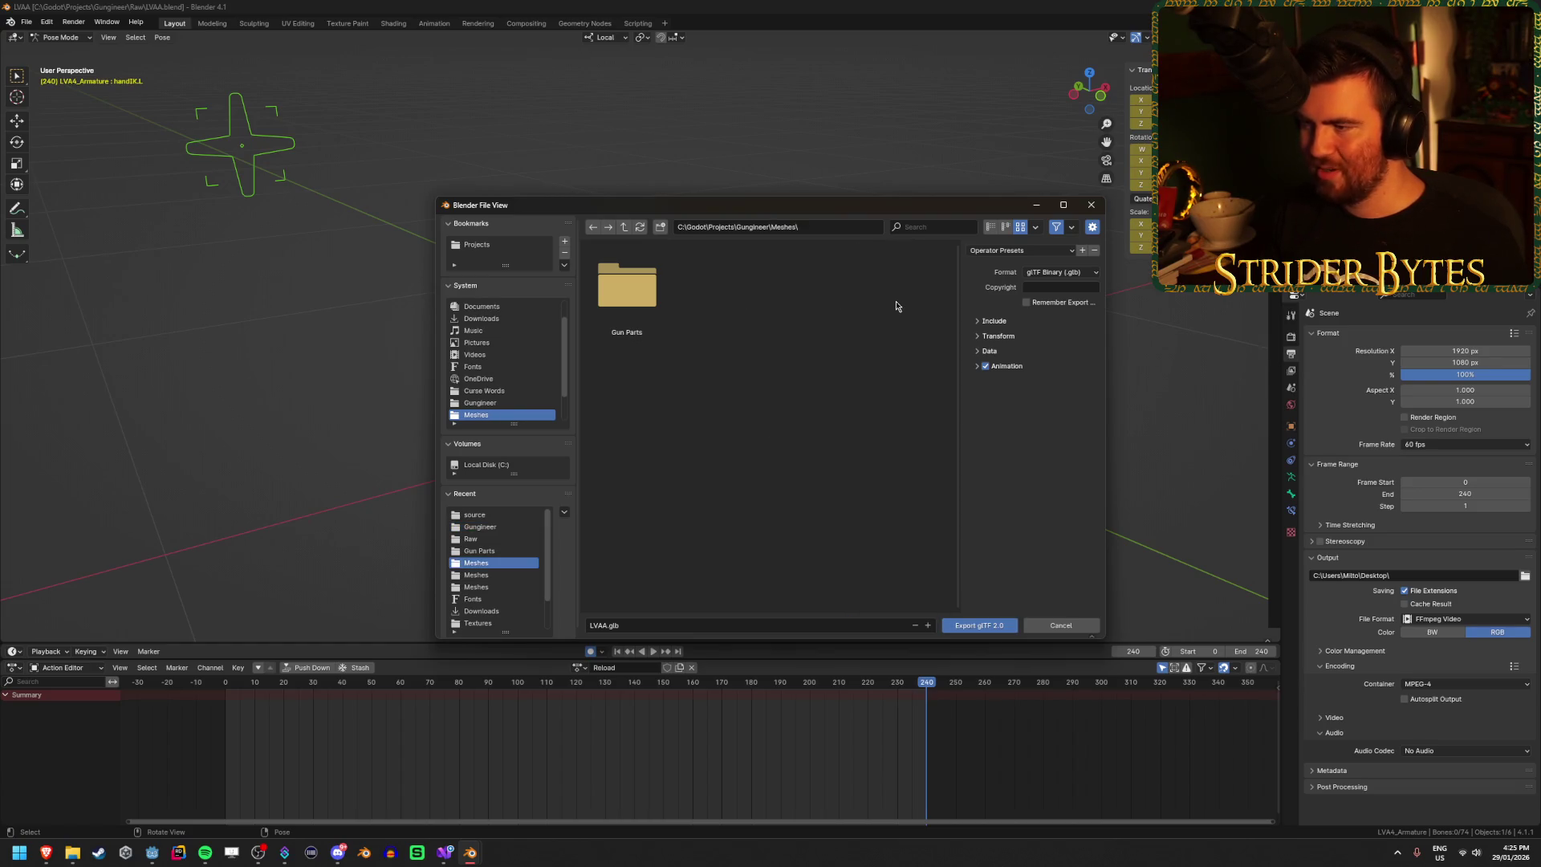
{"action": "left_click", "coordinate": [992, 631]}
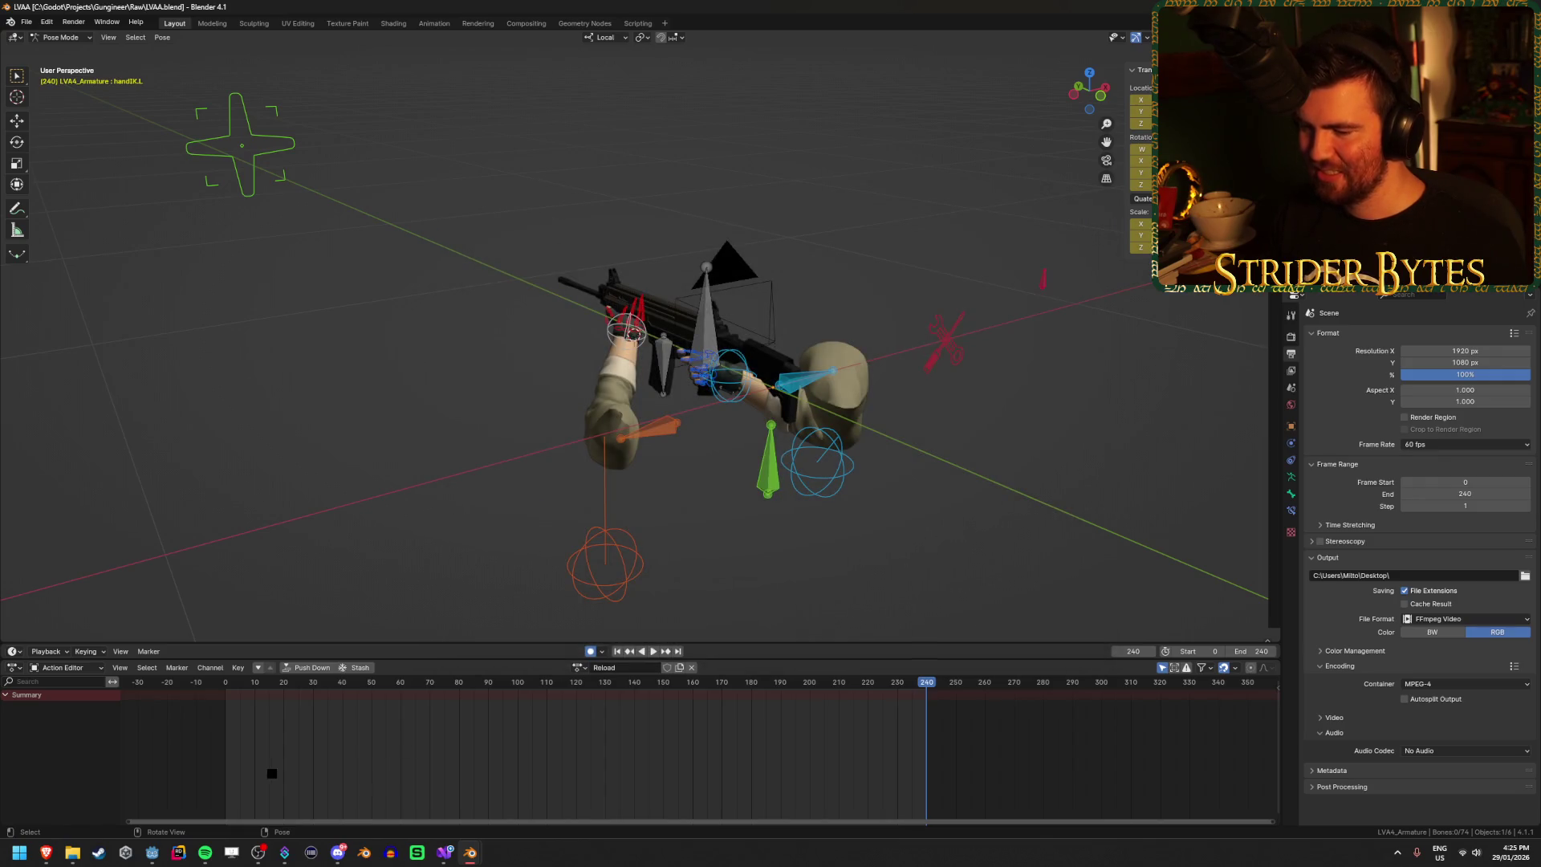
{"action": "left_click", "coordinate": [152, 853]}
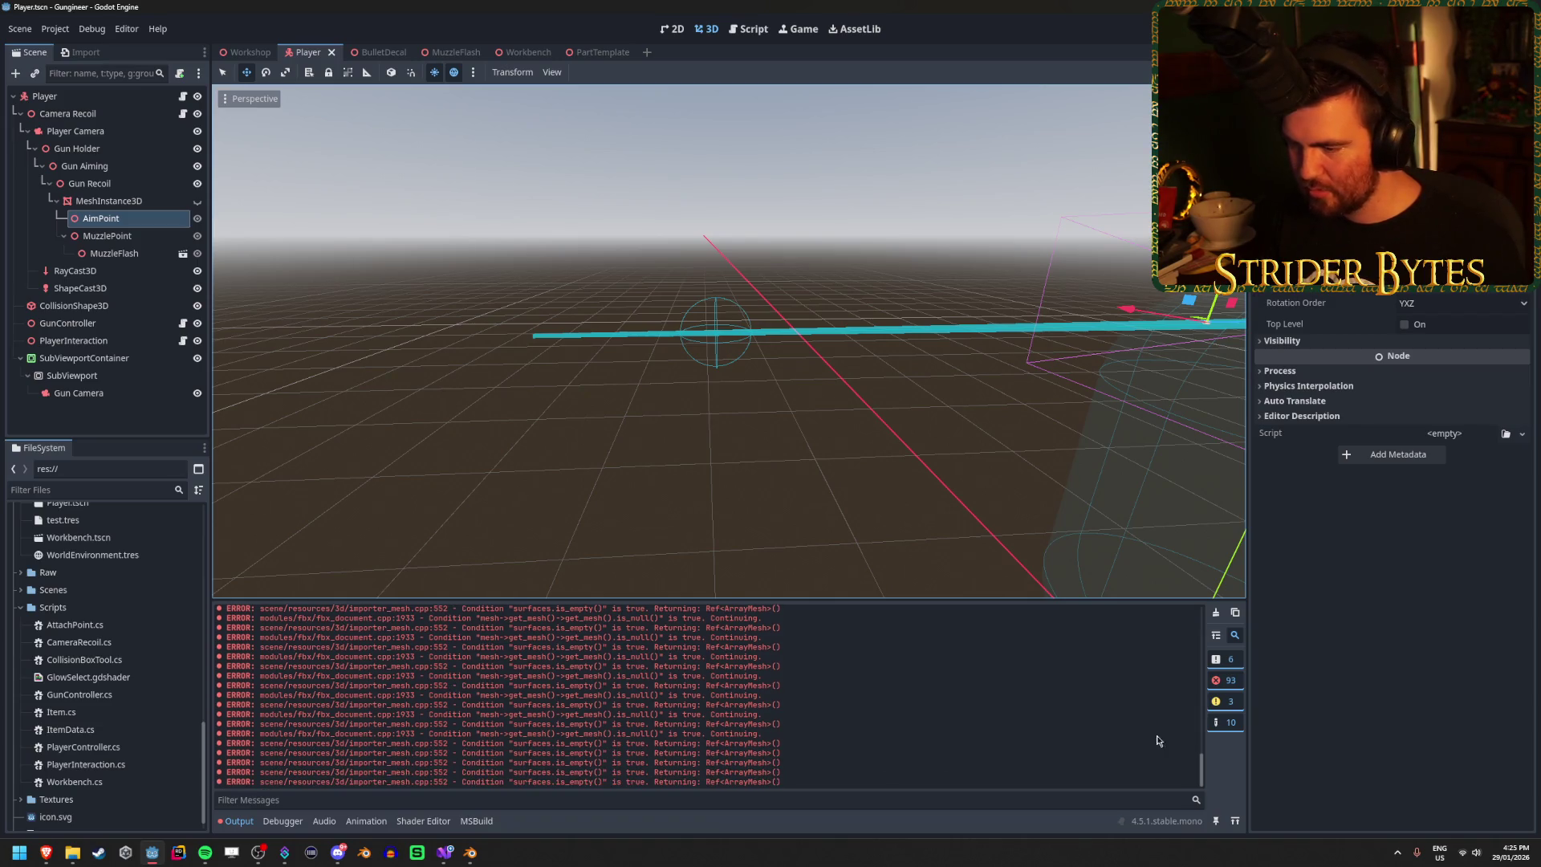
Step: Clear the output log and open the Advanced Import Settings for LVAA.glb
{"action": "left_click", "coordinate": [1215, 613]}
{"action": "scroll", "coordinate": [110, 605], "scroll_direction": "up", "scroll_amount": 10}
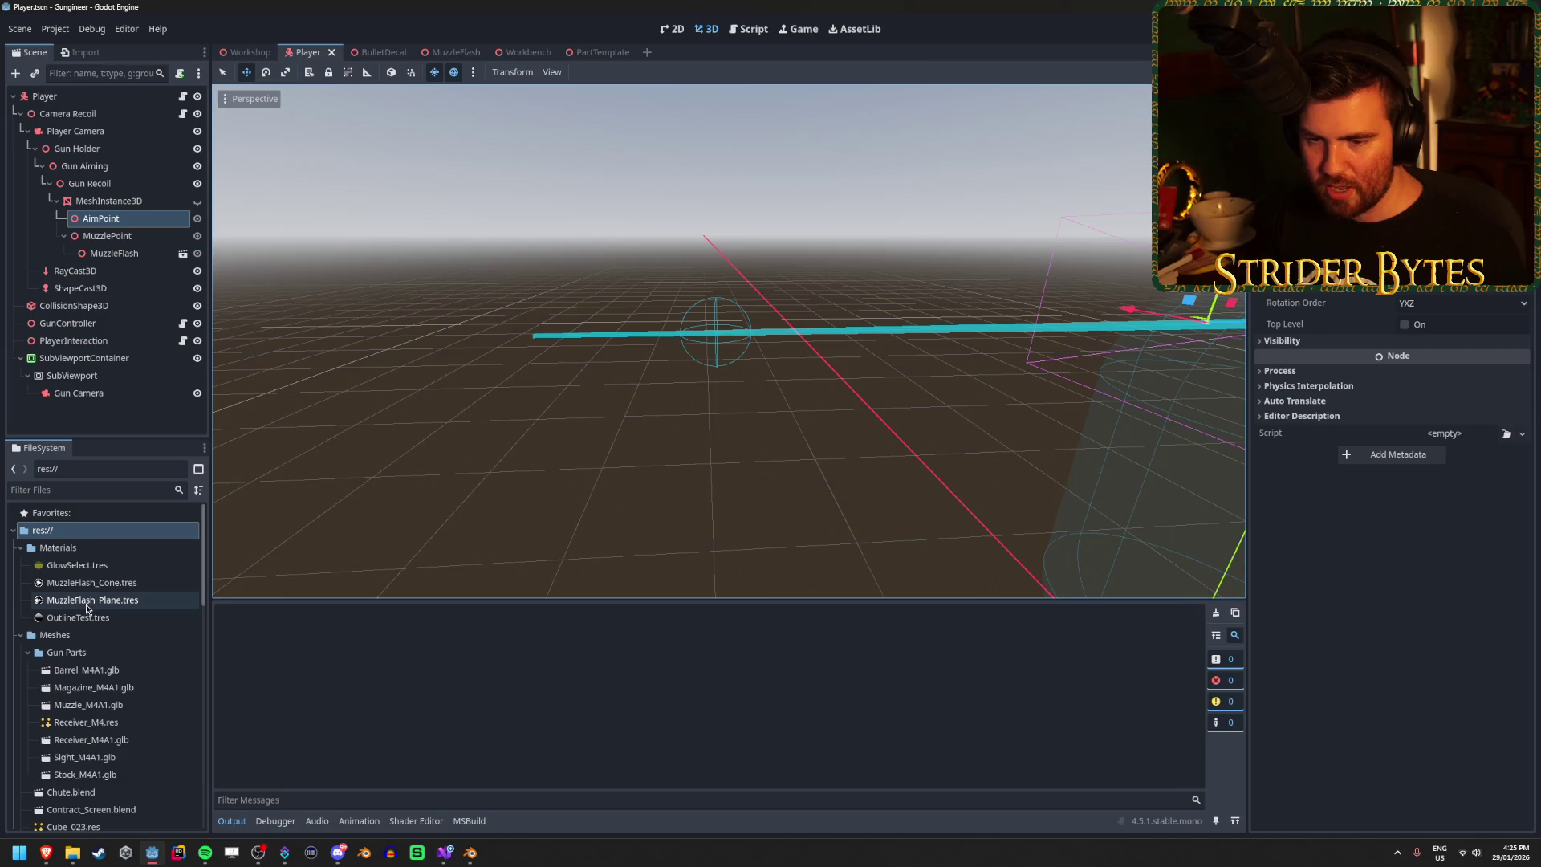
{"action": "scroll", "coordinate": [29, 582], "scroll_direction": "down", "scroll_amount": 2}
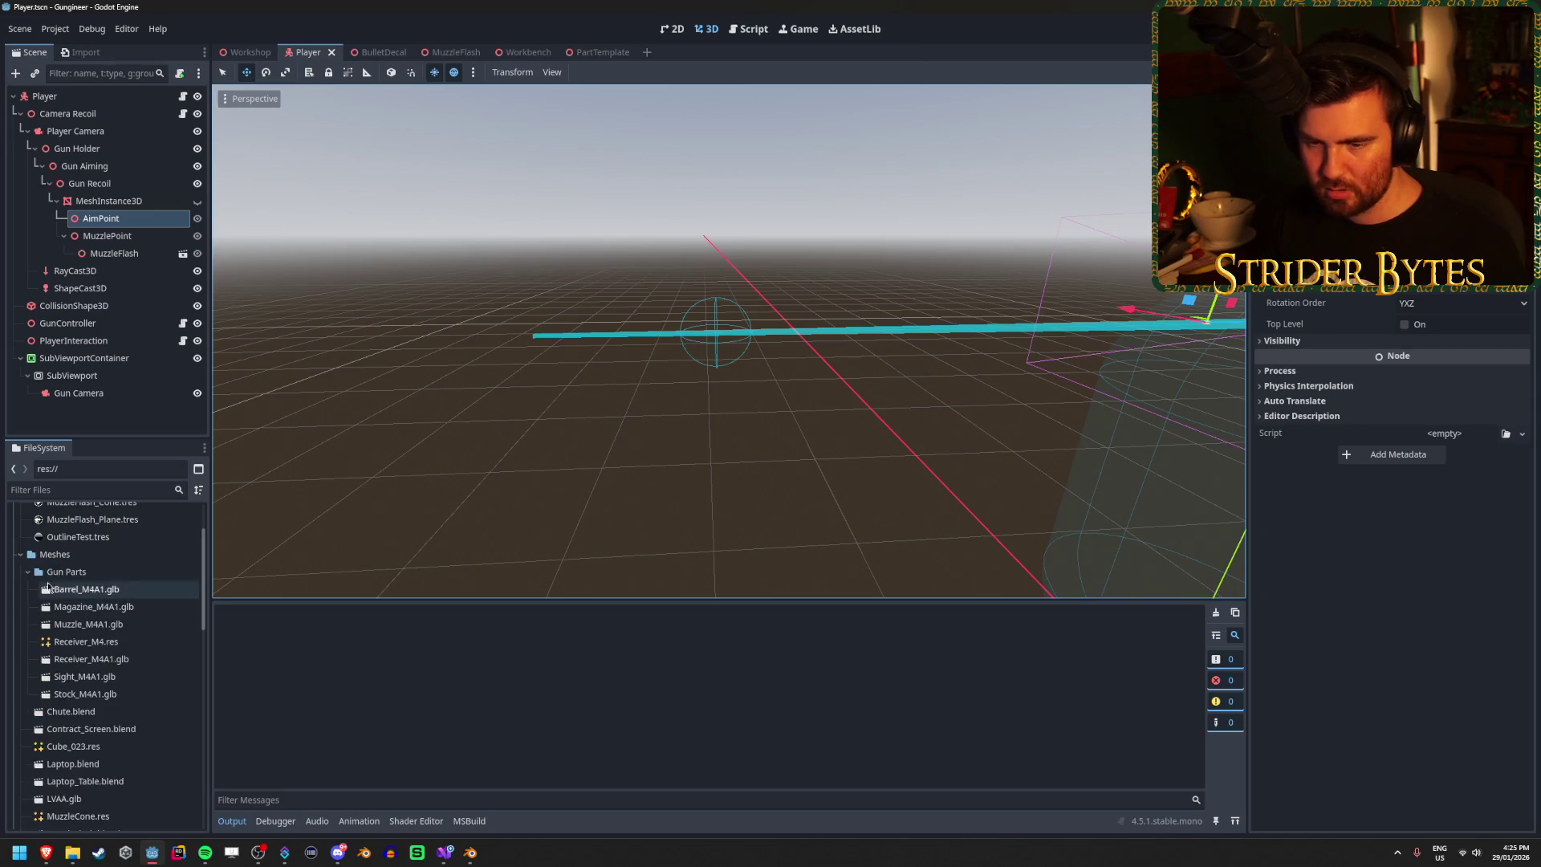
{"action": "left_click", "coordinate": [27, 573]}
{"action": "scroll", "coordinate": [80, 610], "scroll_direction": "down", "scroll_amount": 2}
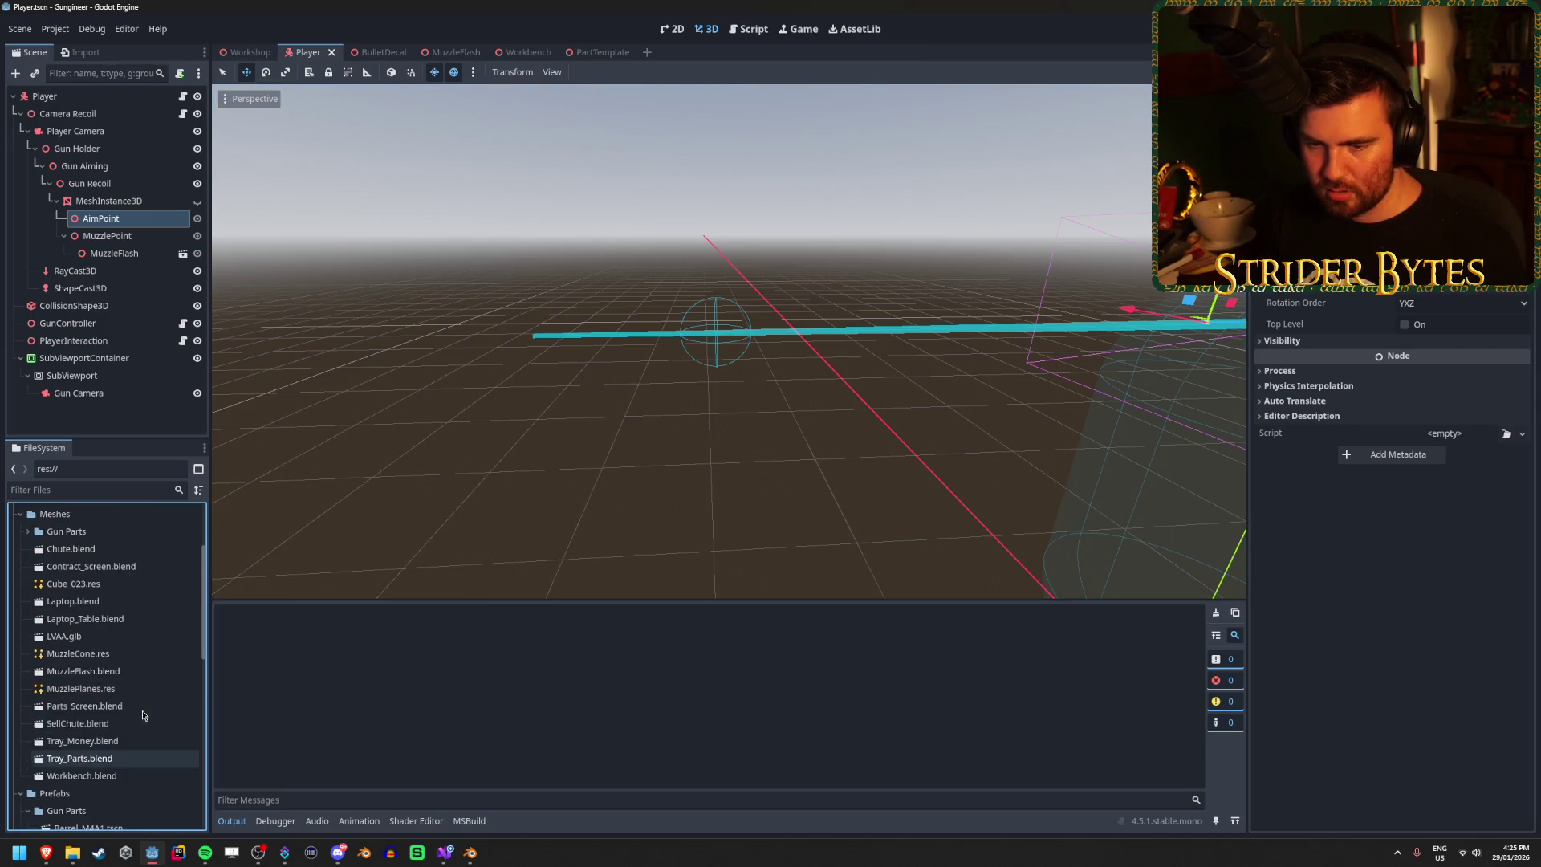
{"action": "double_click", "coordinate": [112, 638]}
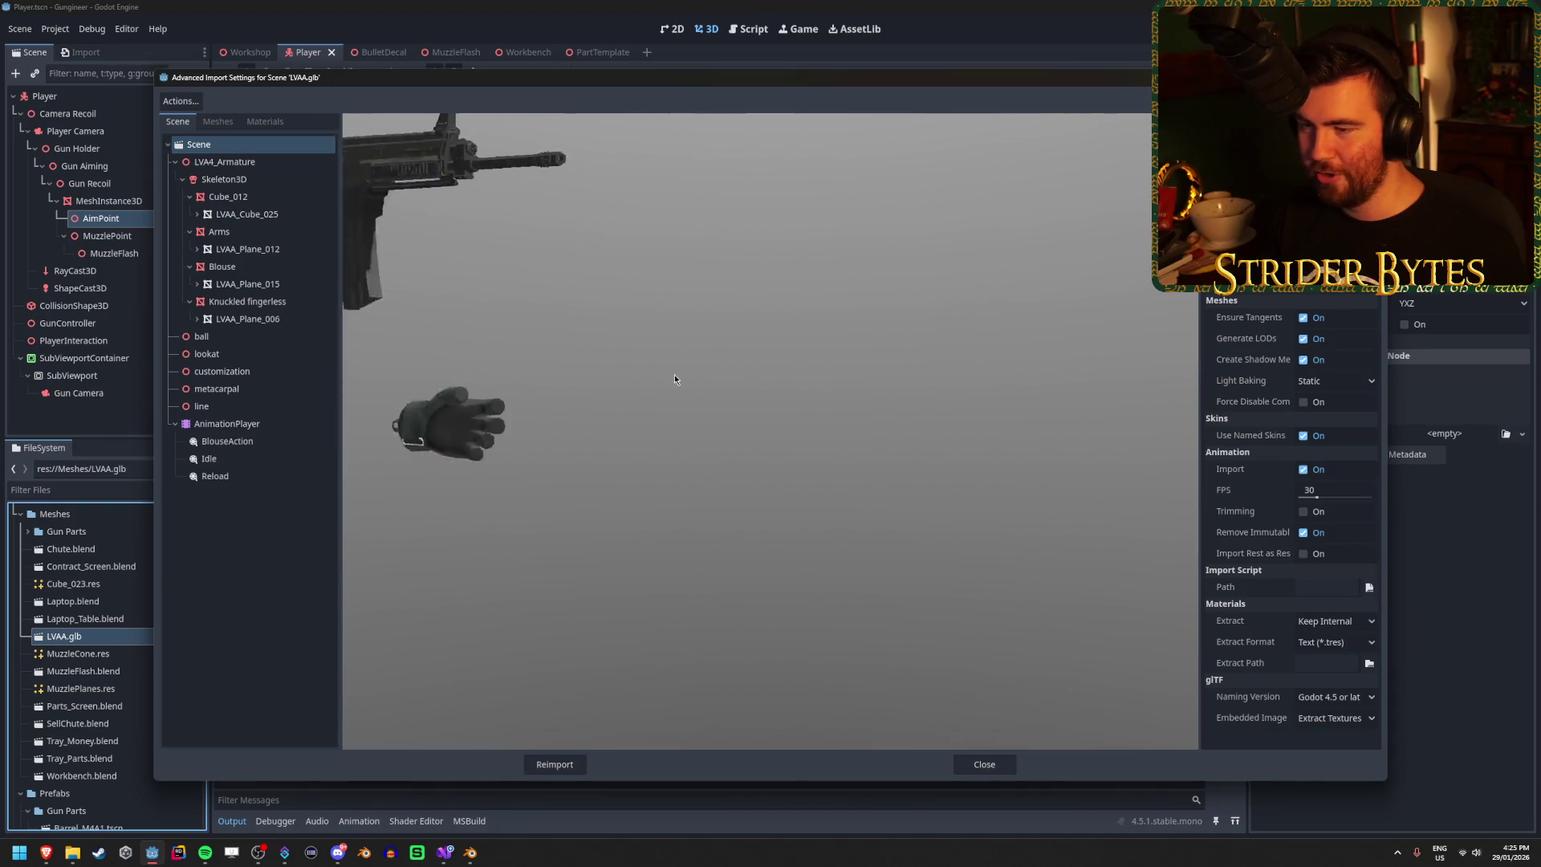
Step: Preview the Idle and Reload animations on the arms and gun
{"action": "left_click_drag", "start_coordinate": [711, 409], "coordinate": [863, 382]}
{"action": "mouse_move", "coordinate": [871, 327]}
{"action": "left_mouse_down"}
{"action": "mouse_move", "coordinate": [886, 283]}
{"action": "mouse_move", "coordinate": [772, 426]}
{"action": "left_mouse_up"}
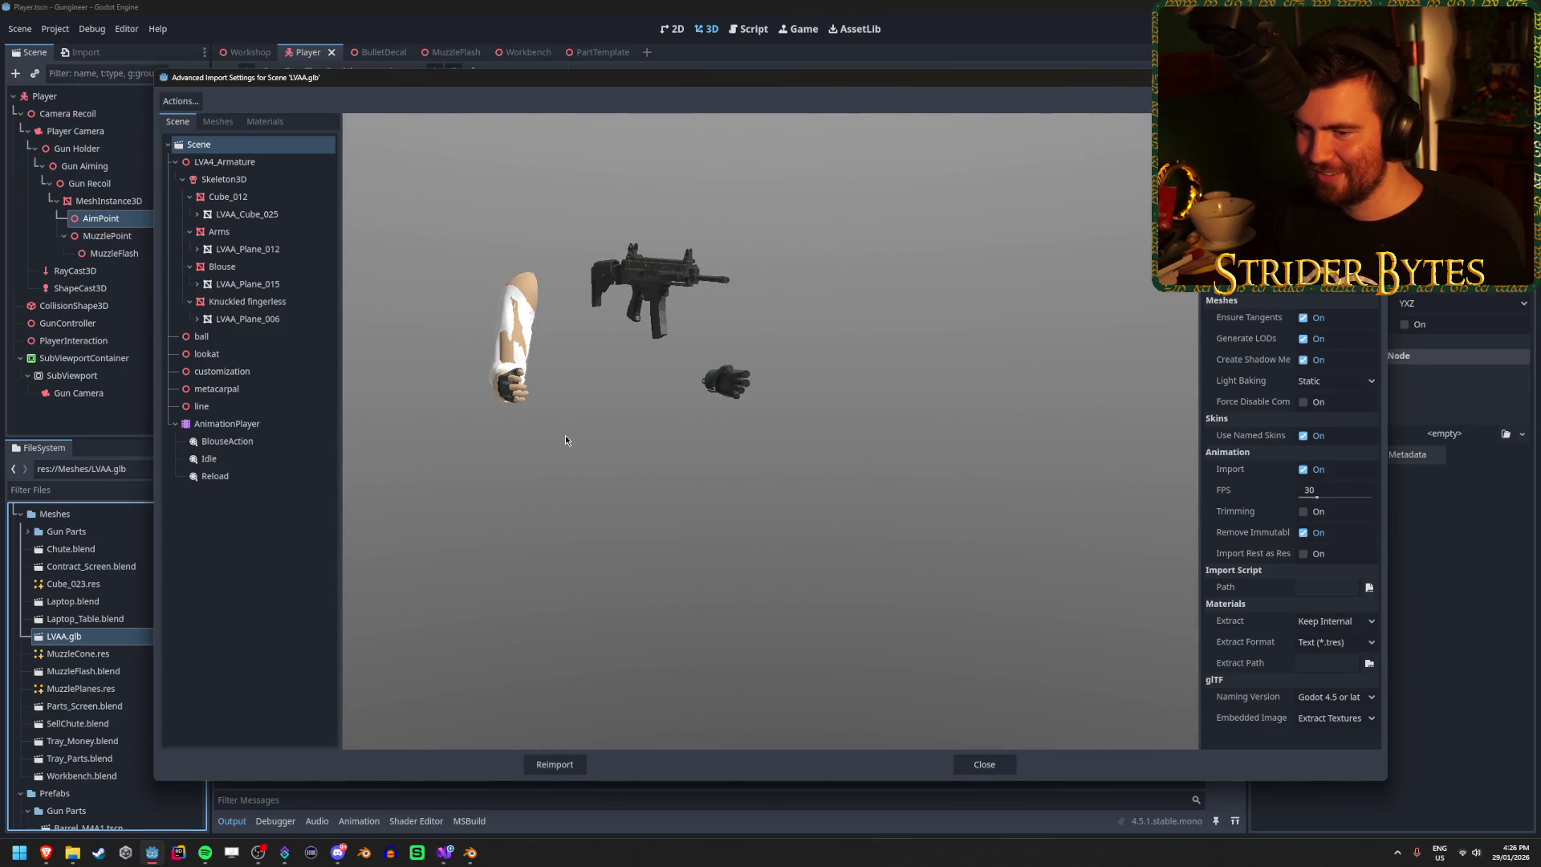
{"action": "left_click", "coordinate": [233, 441]}
{"action": "left_click", "coordinate": [247, 460]}
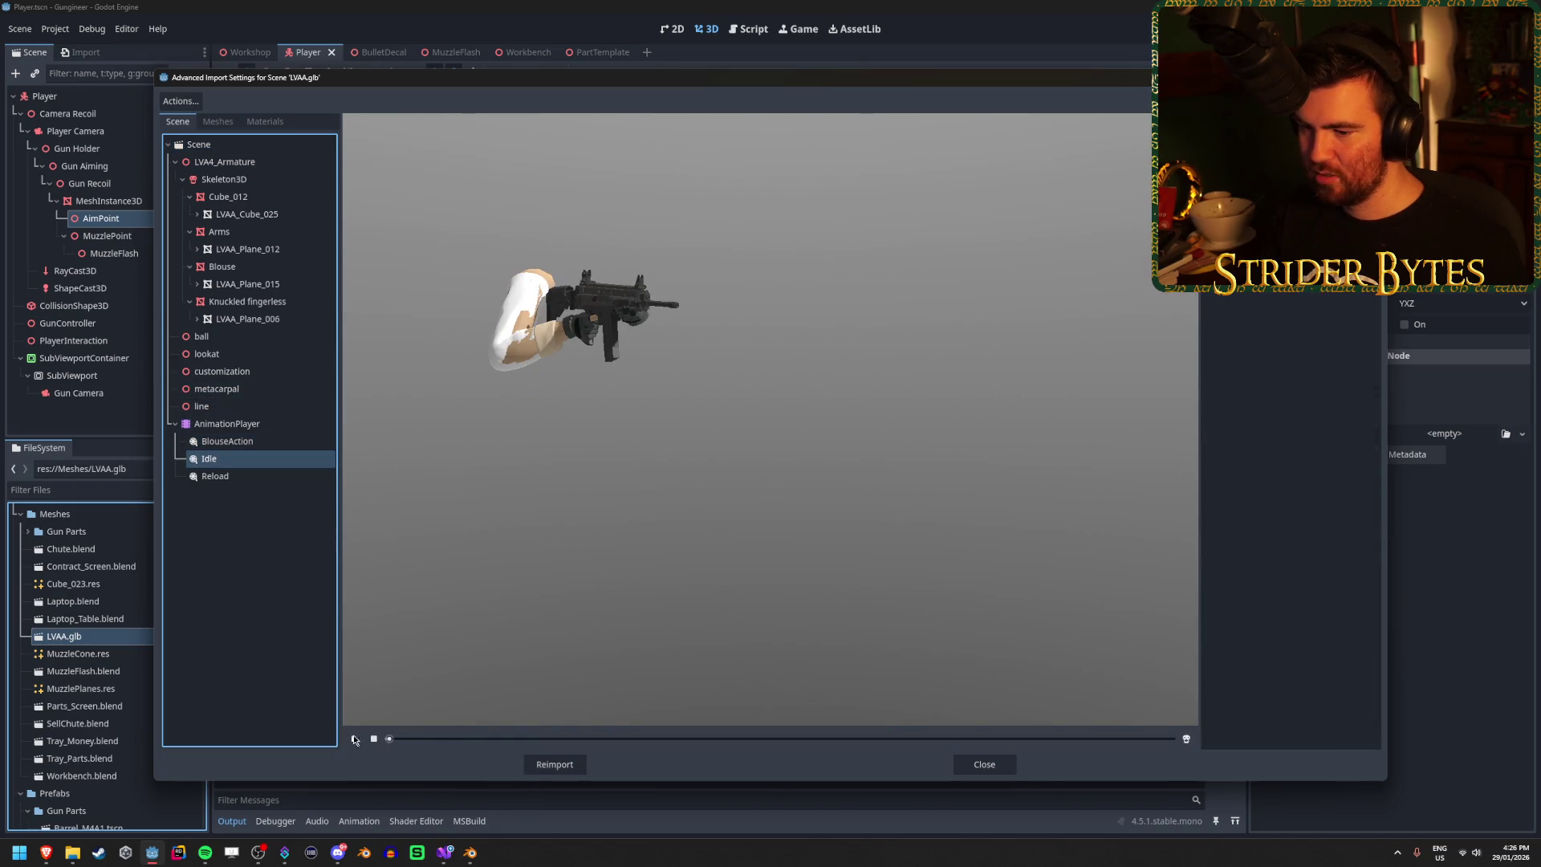
{"action": "left_click", "coordinate": [237, 479]}
{"action": "left_click", "coordinate": [357, 738]}
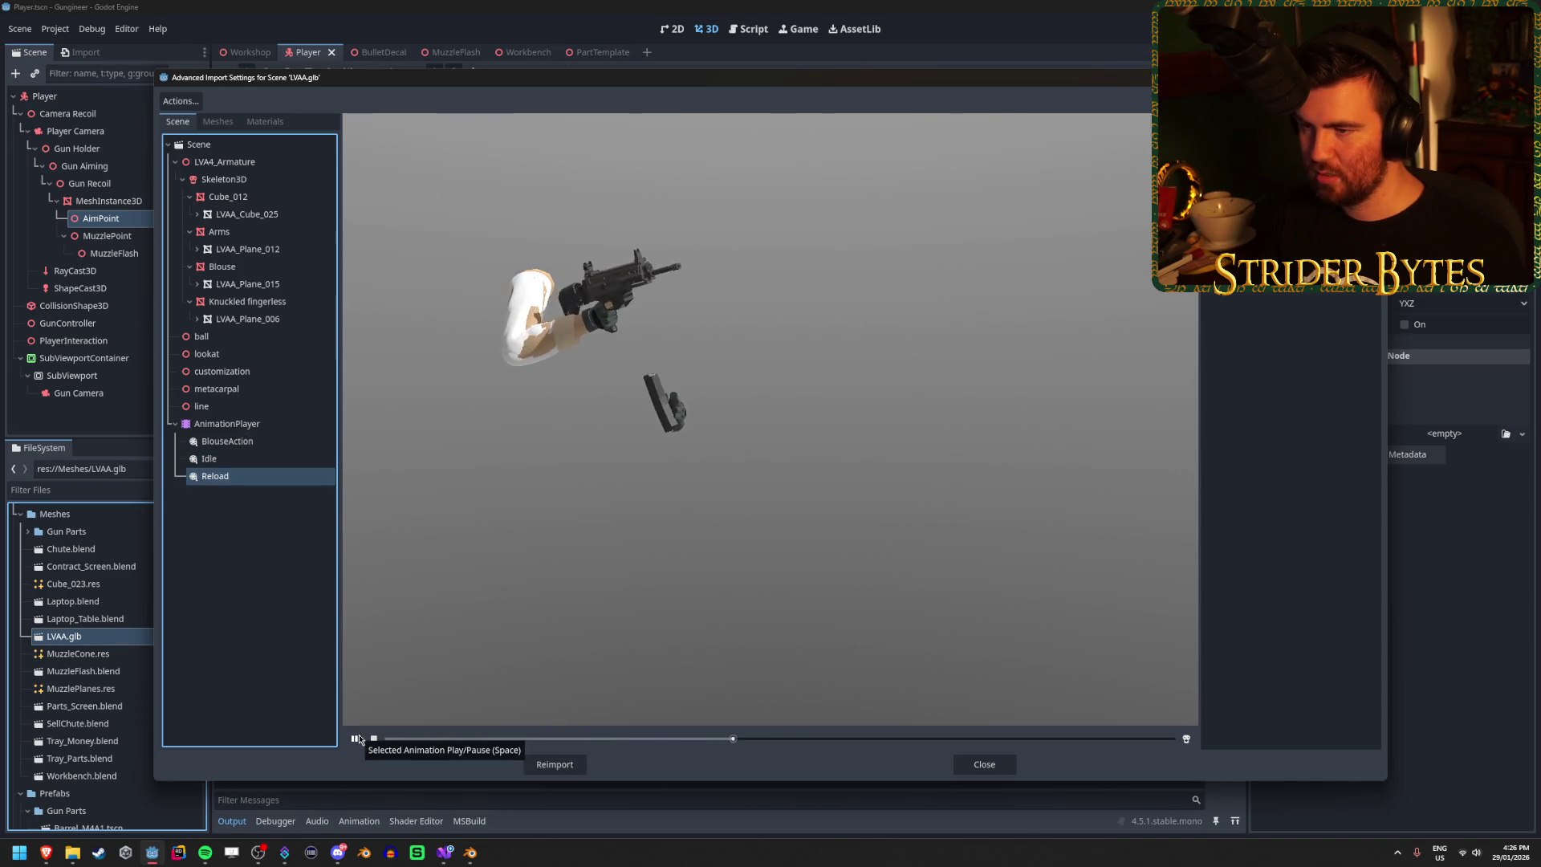
{"action": "left_click", "coordinate": [357, 739]}
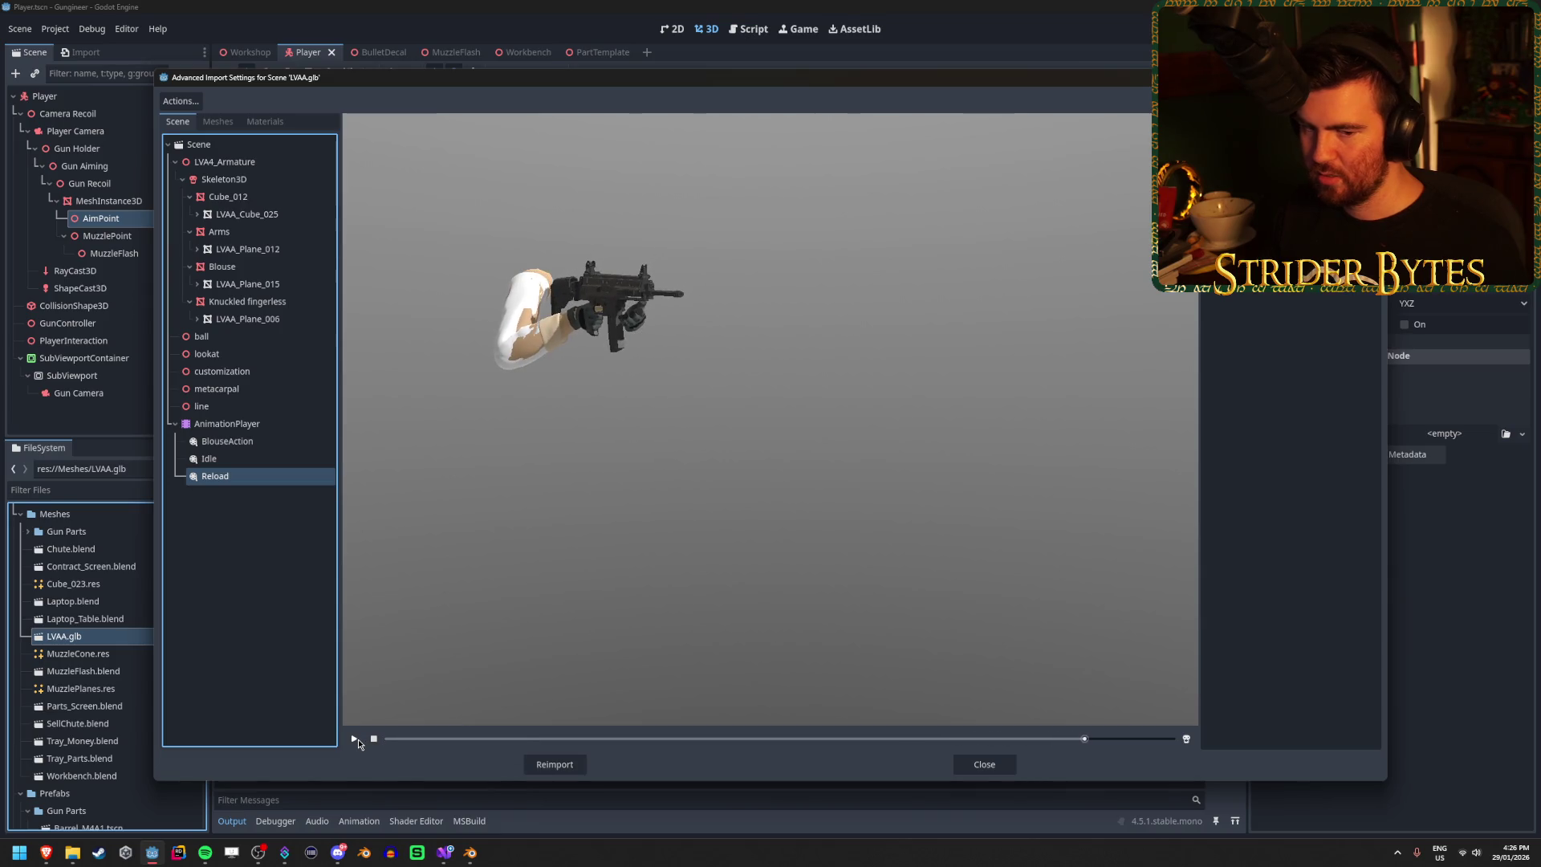
{"action": "mouse_move", "coordinate": [732, 359]}
{"action": "left_mouse_down"}
{"action": "mouse_move", "coordinate": [634, 368]}
{"action": "mouse_move", "coordinate": [824, 350]}
{"action": "mouse_move", "coordinate": [961, 363]}
{"action": "mouse_move", "coordinate": [673, 355]}
{"action": "left_mouse_up"}
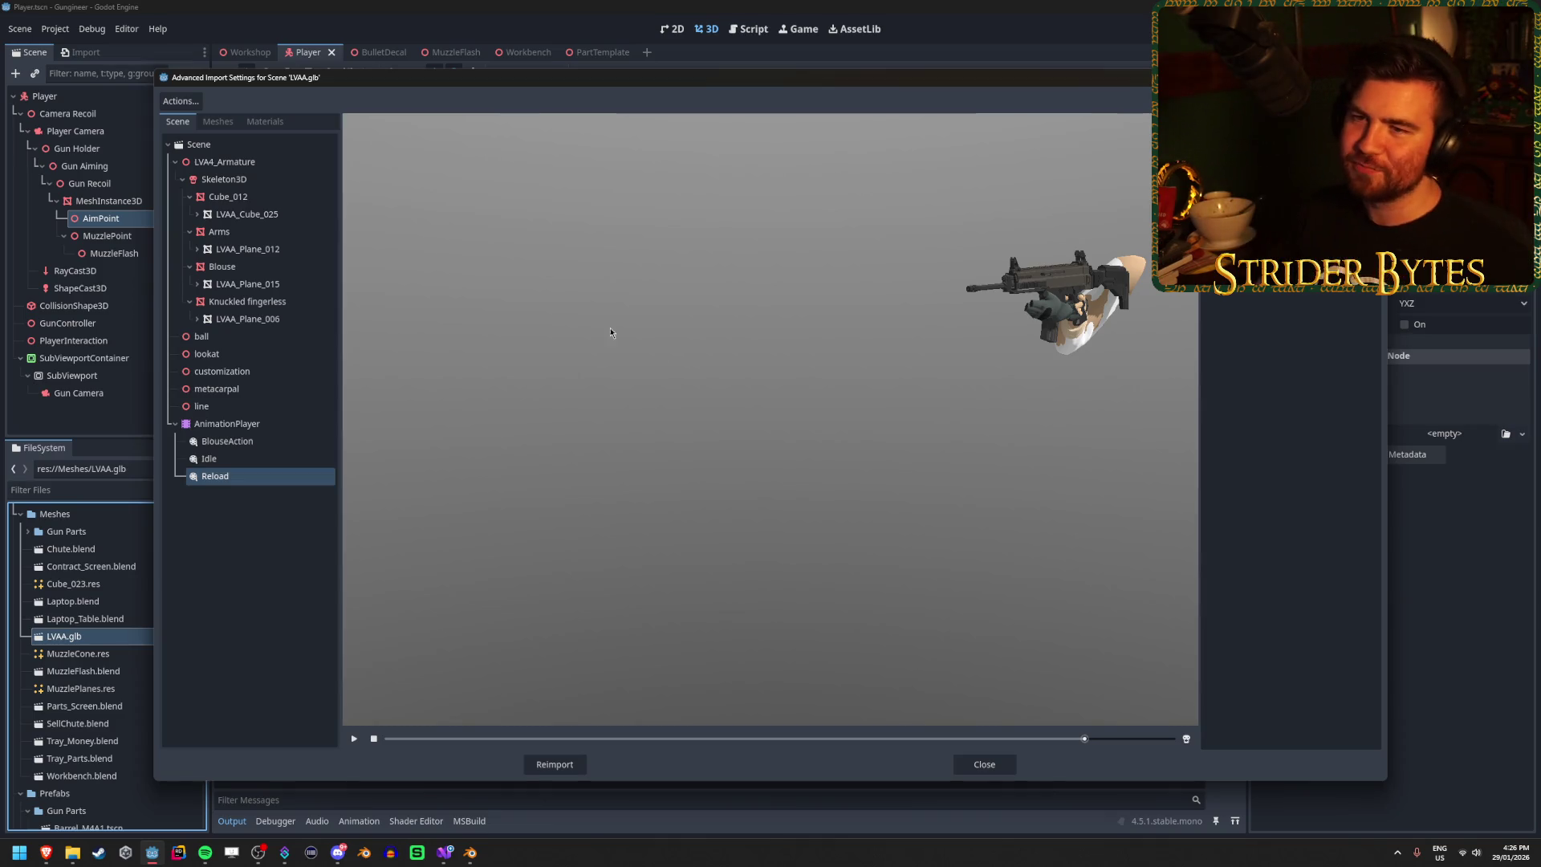
Step: Inspect the Skeleton3D, LVA4_Armature and Arms nodes, including the LVA_Plane_012 arm mesh
{"action": "left_click", "coordinate": [309, 182]}
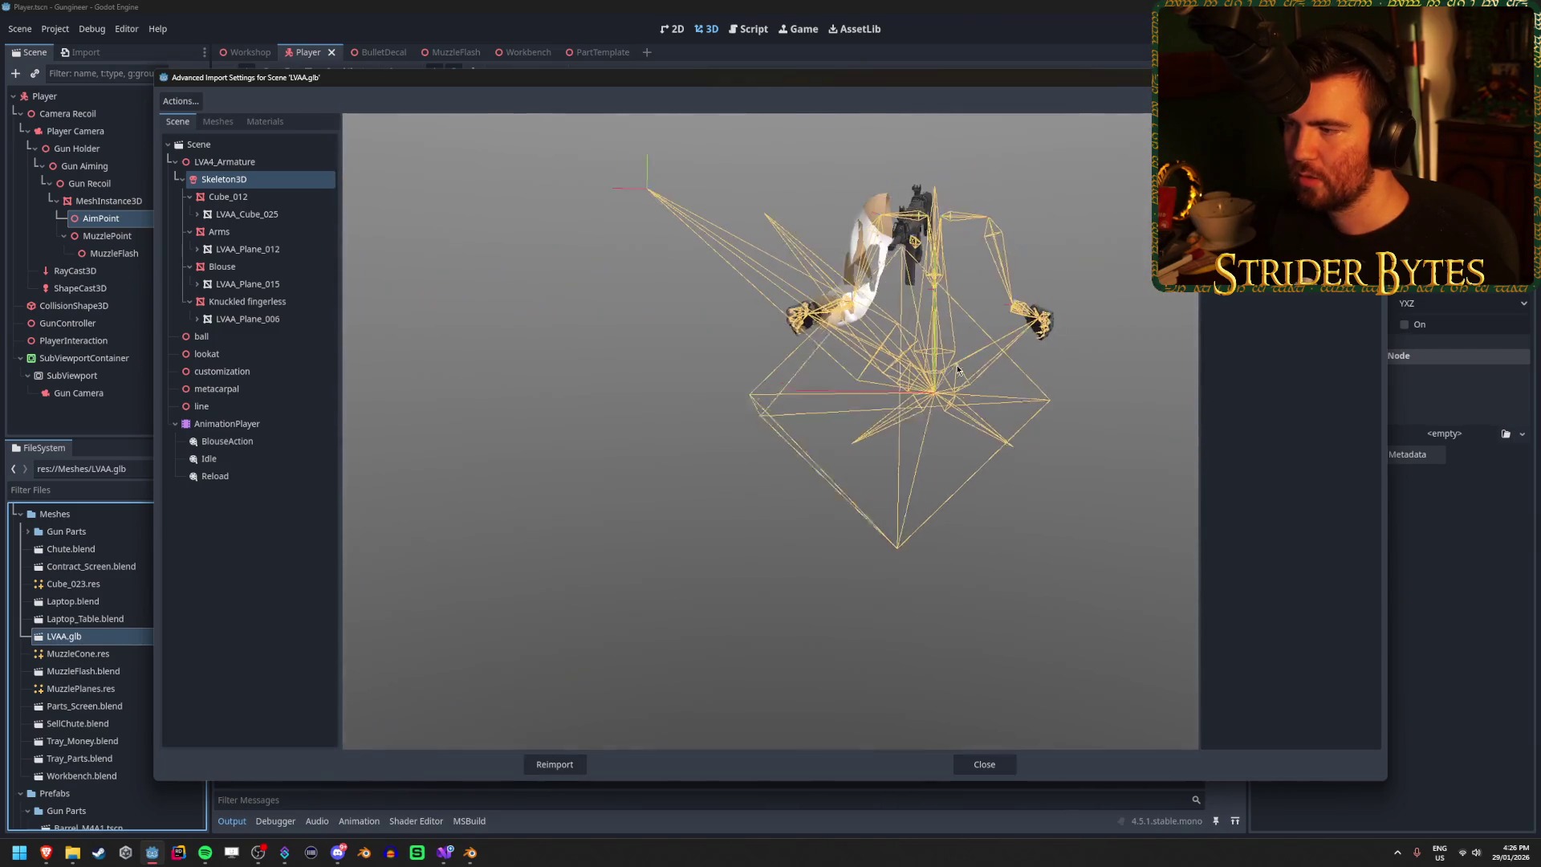
{"action": "left_click", "coordinate": [273, 163]}
{"action": "left_click", "coordinate": [265, 179]}
{"action": "left_click", "coordinate": [271, 234]}
{"action": "left_click", "coordinate": [273, 249]}
{"action": "left_click", "coordinate": [278, 232]}
{"action": "left_click", "coordinate": [900, 388]}
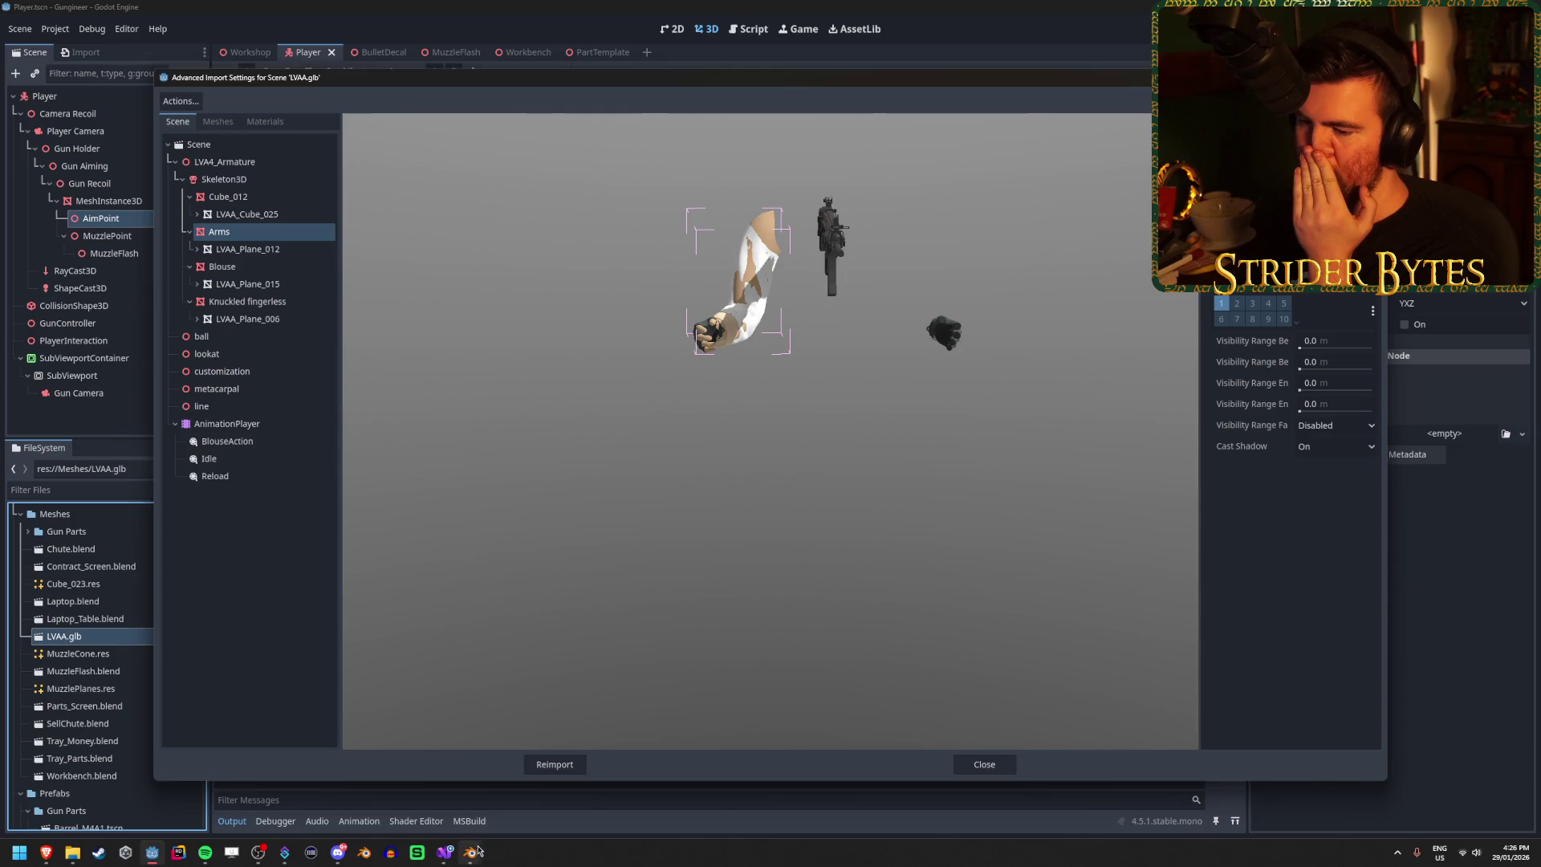
Step: Back in Blender, select the Arms mesh and list its Mirror, Armature and hide_ modifiers
{"action": "mouse_move", "coordinate": [470, 852]}
{"action": "left_click", "coordinate": [424, 795]}
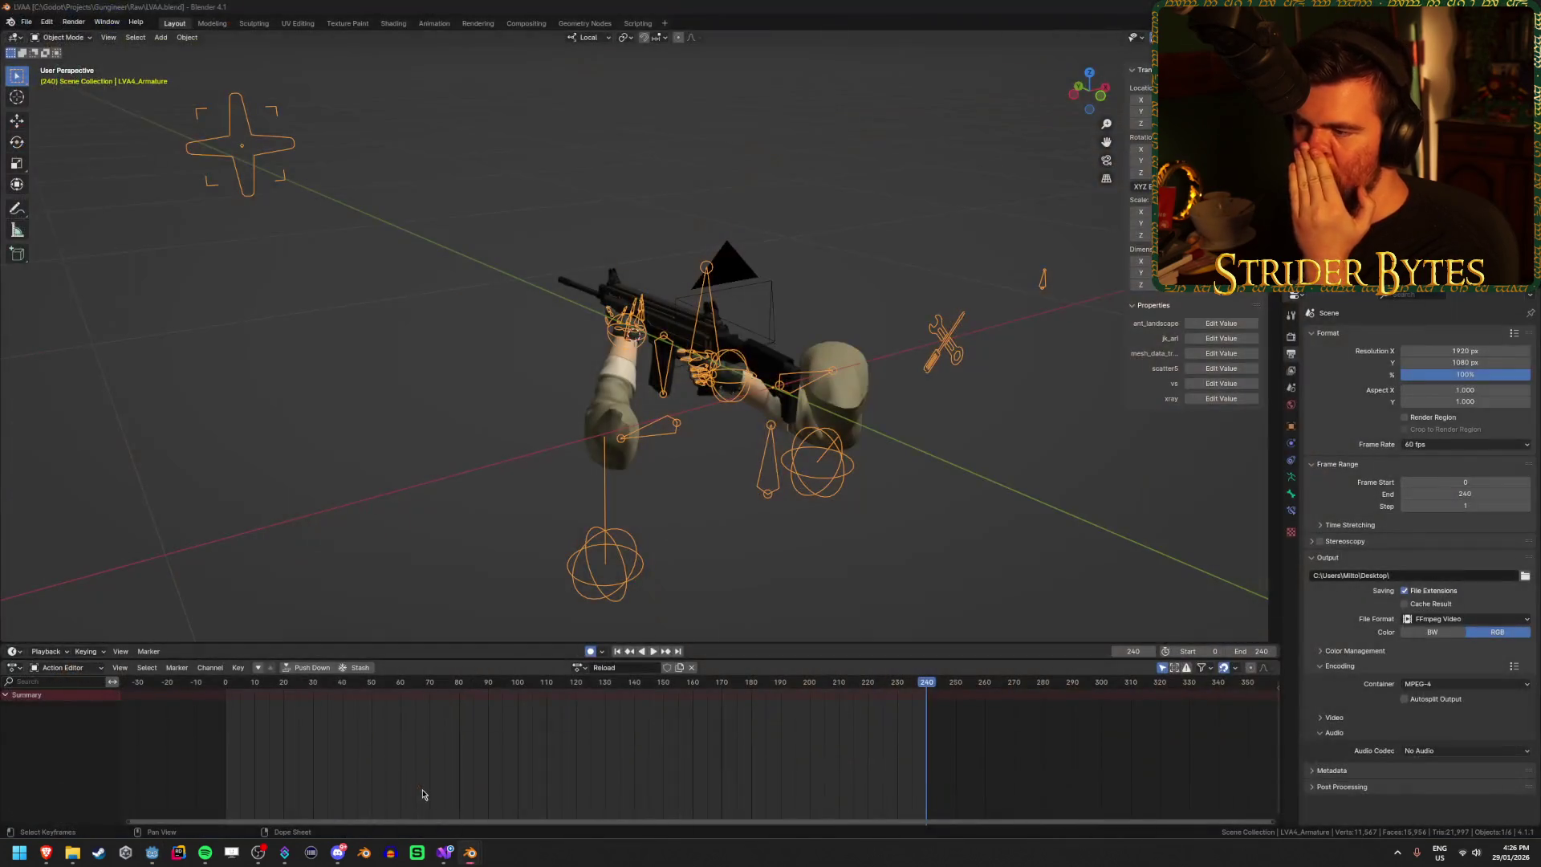
{"action": "left_click", "coordinate": [850, 412]}
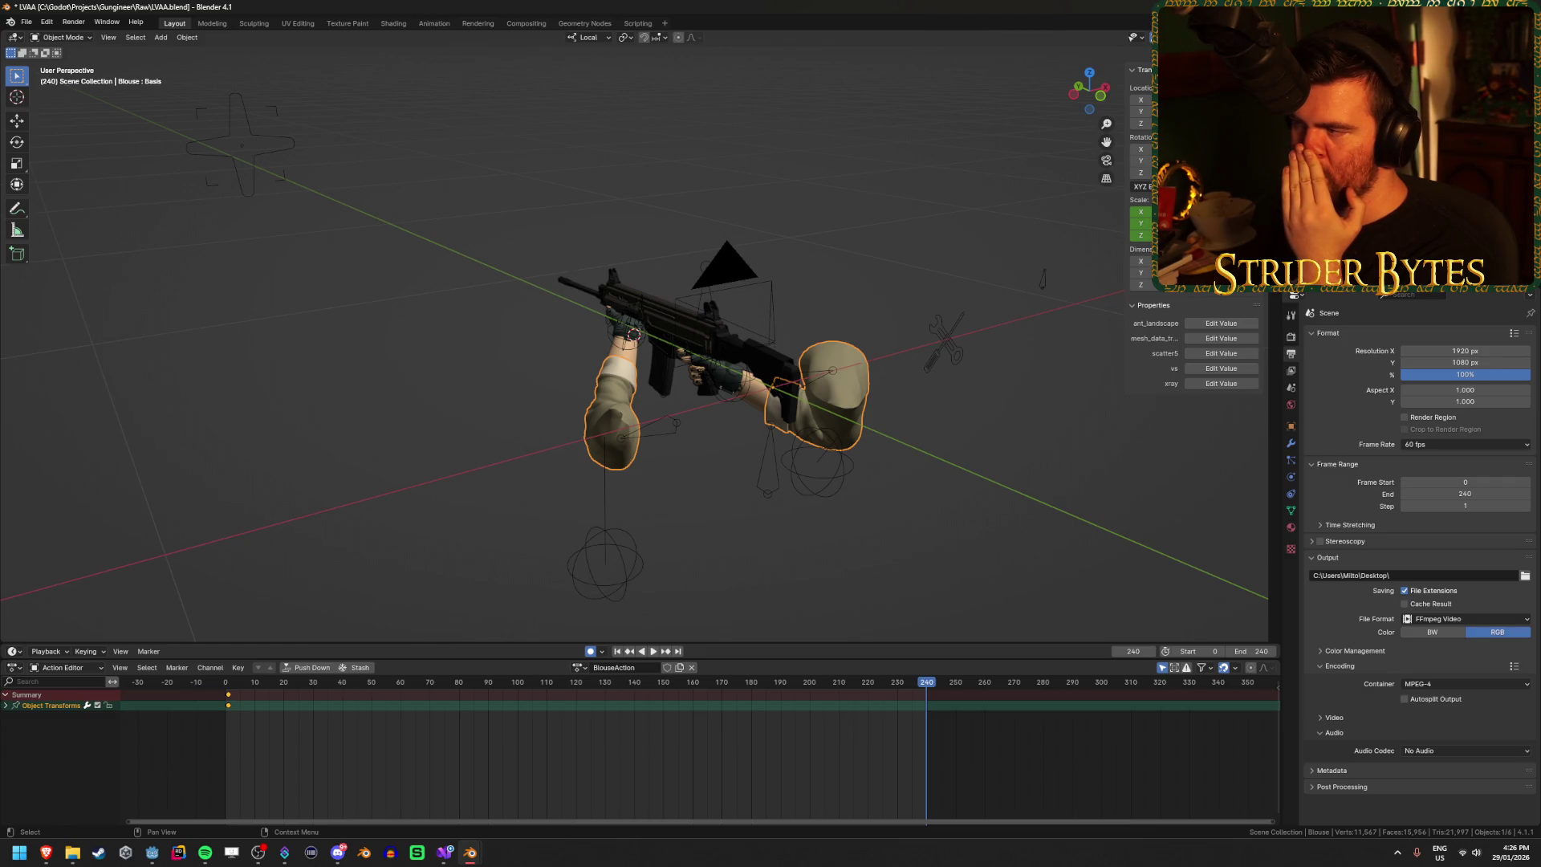
{"action": "left_click", "coordinate": [630, 317]}
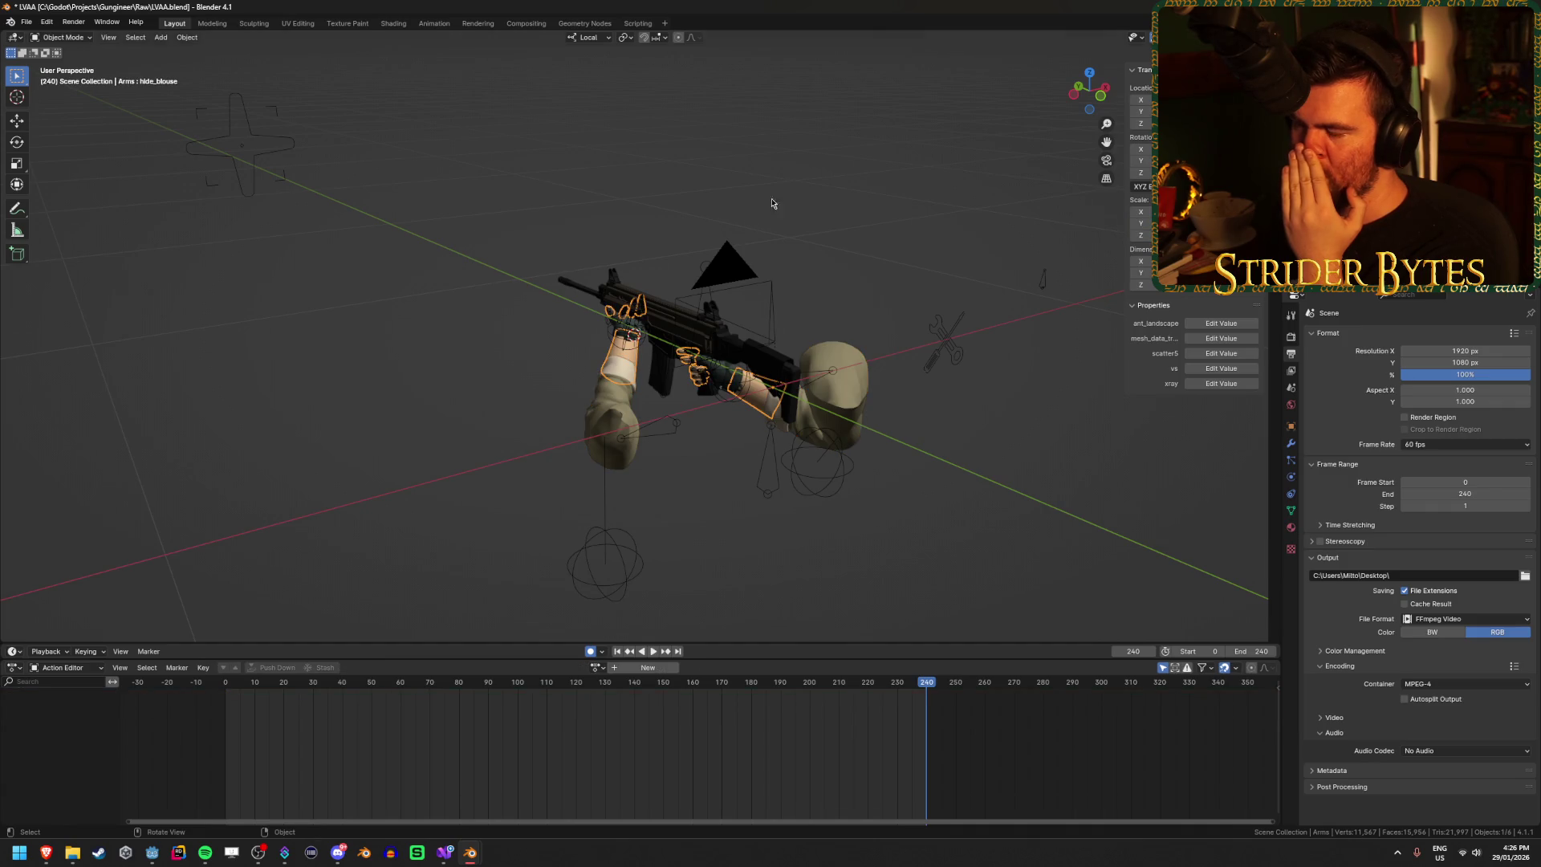
{"action": "left_click_drag", "start_coordinate": [772, 203], "coordinate": [1270, 518]}
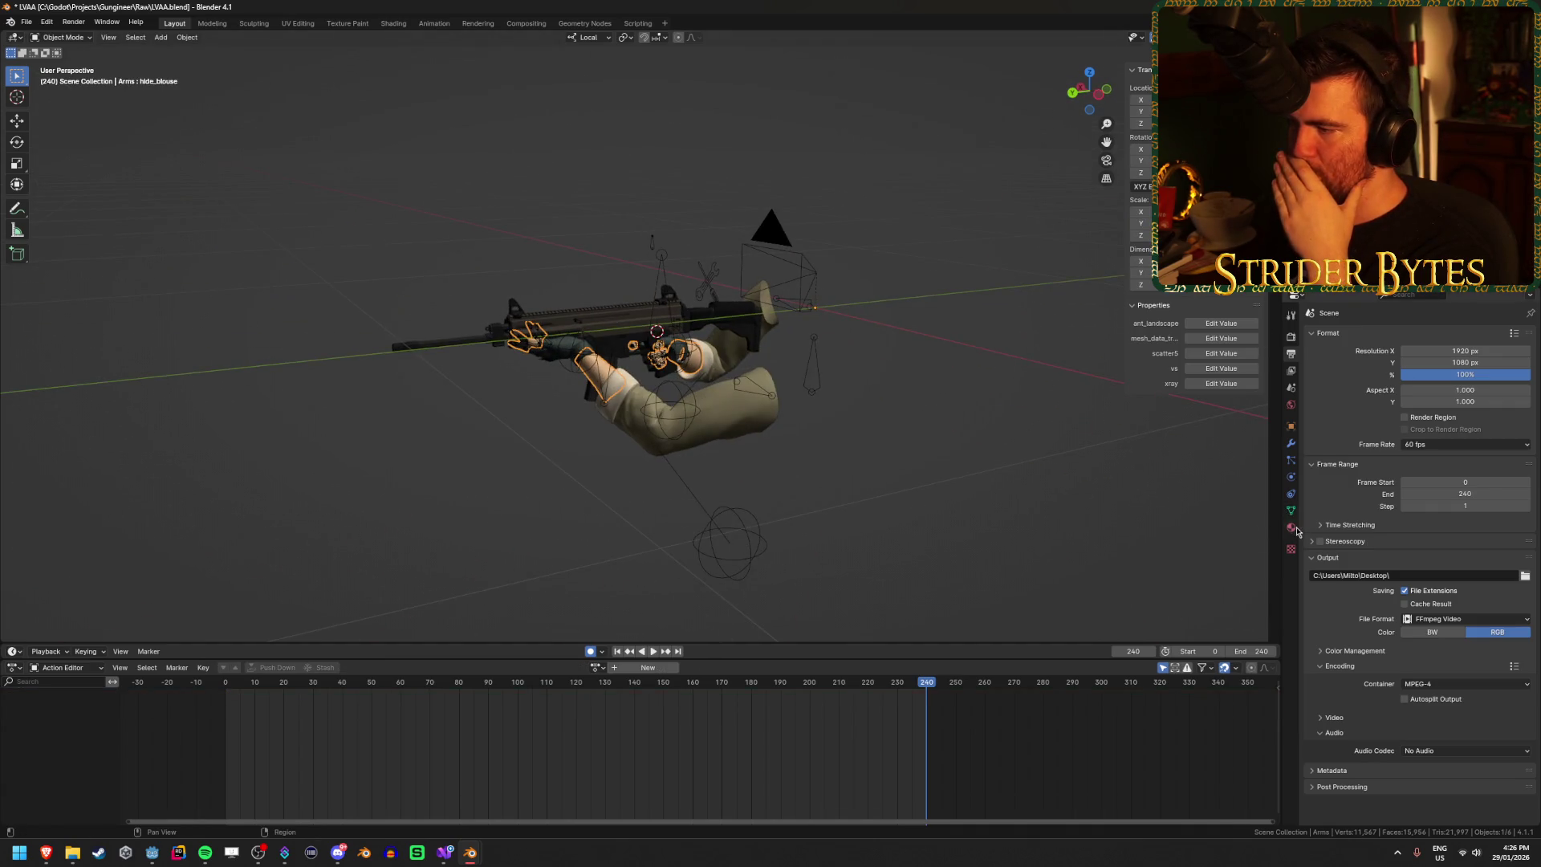
{"action": "left_click", "coordinate": [1291, 512]}
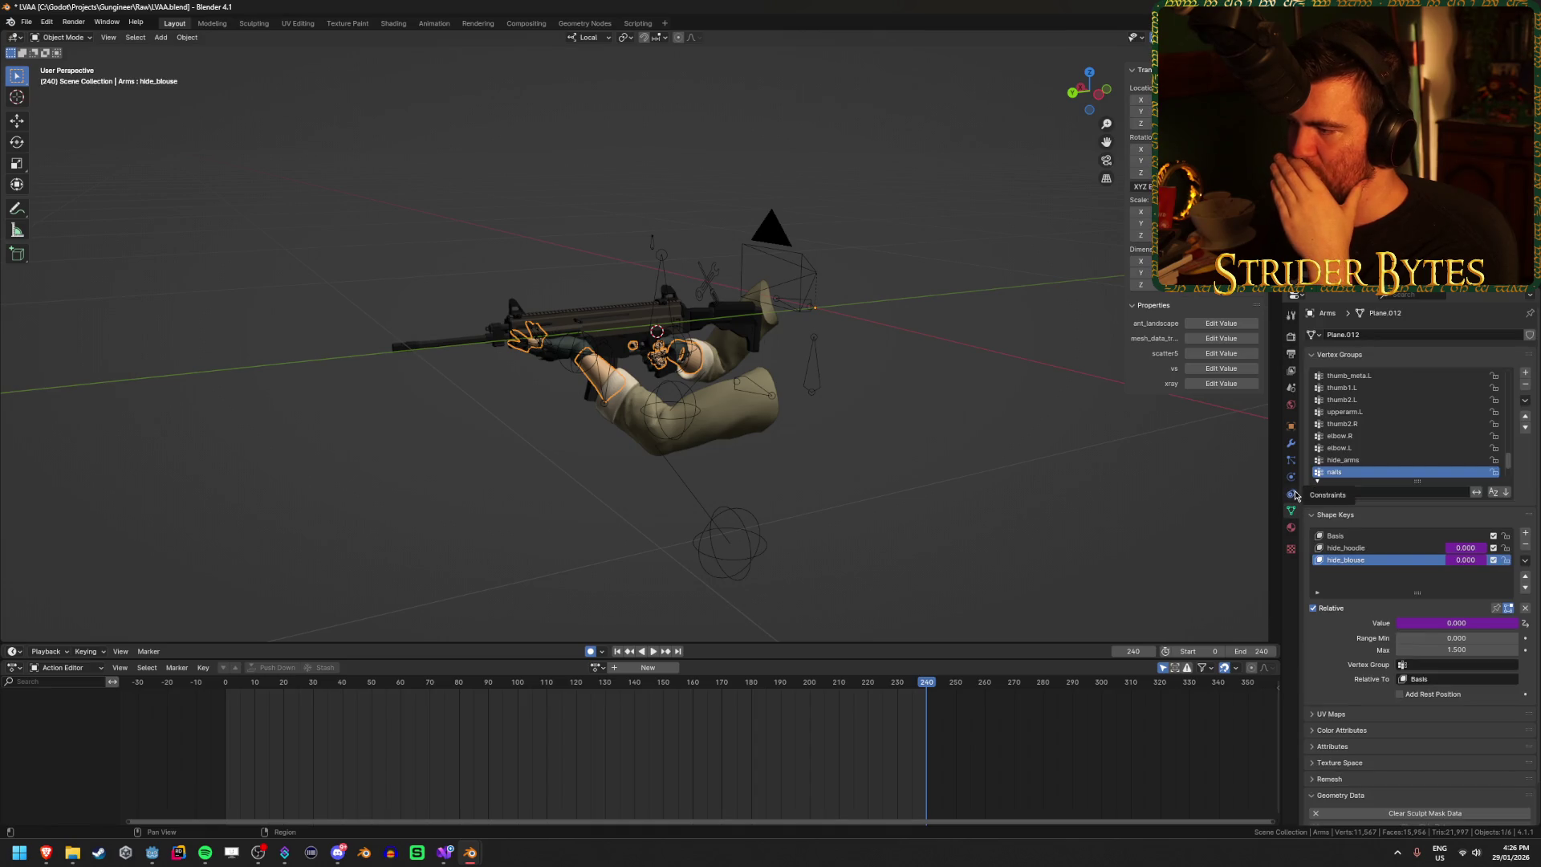
{"action": "left_click", "coordinate": [1290, 443]}
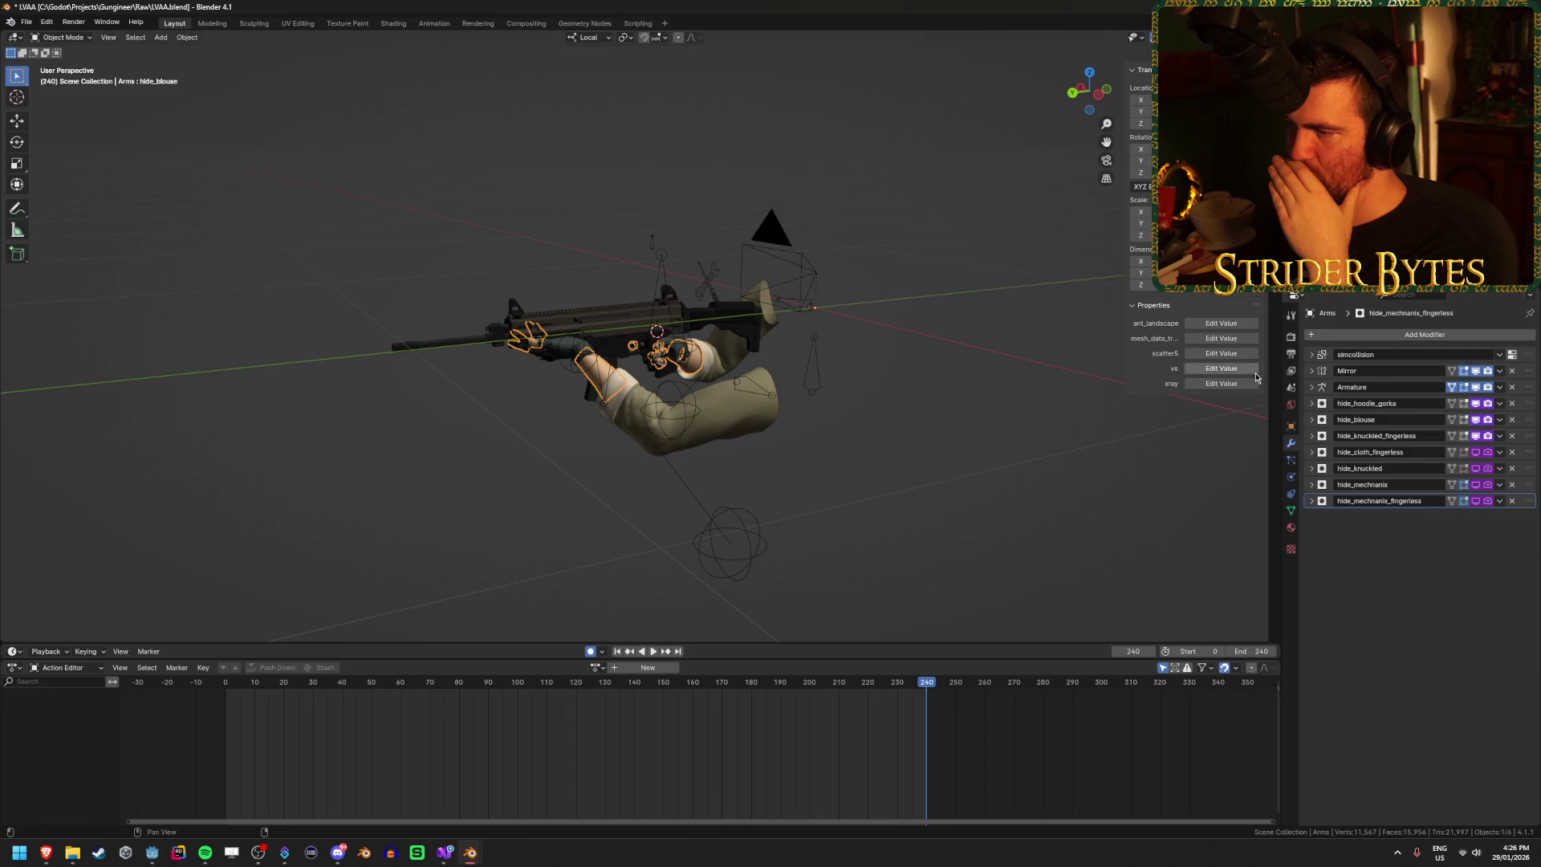
Step: Try applying the Mirror modifier to the Arms mesh
{"action": "scroll", "coordinate": [616, 425], "scroll_direction": "up", "scroll_amount": 4}
{"action": "left_click_drag", "start_coordinate": [615, 424], "coordinate": [750, 393]}
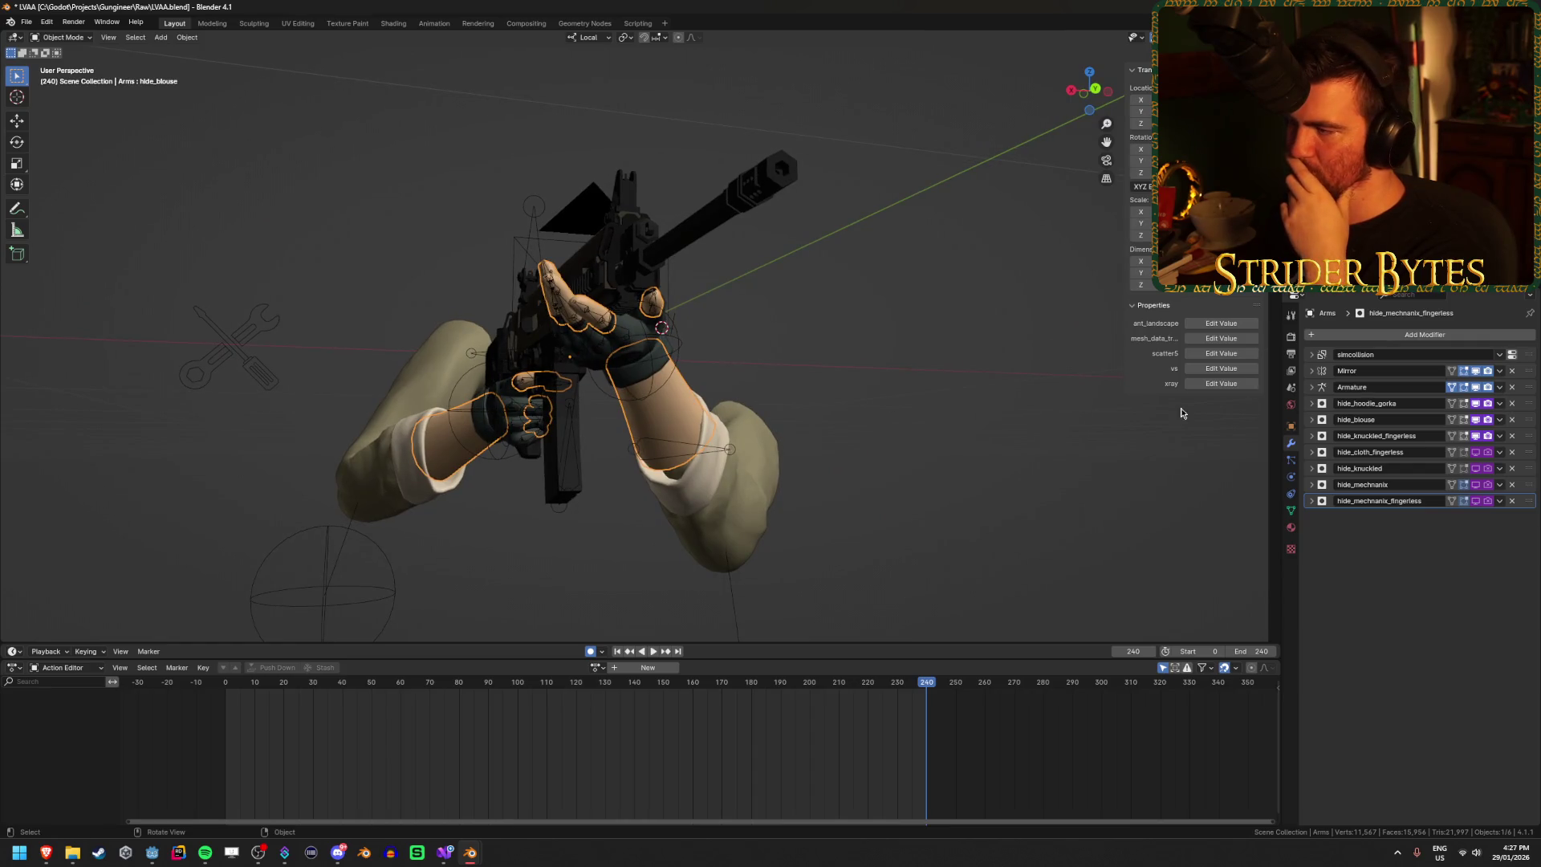
{"action": "left_click", "coordinate": [1313, 371]}
{"action": "left_click", "coordinate": [1312, 371]}
{"action": "left_click", "coordinate": [1499, 372]}
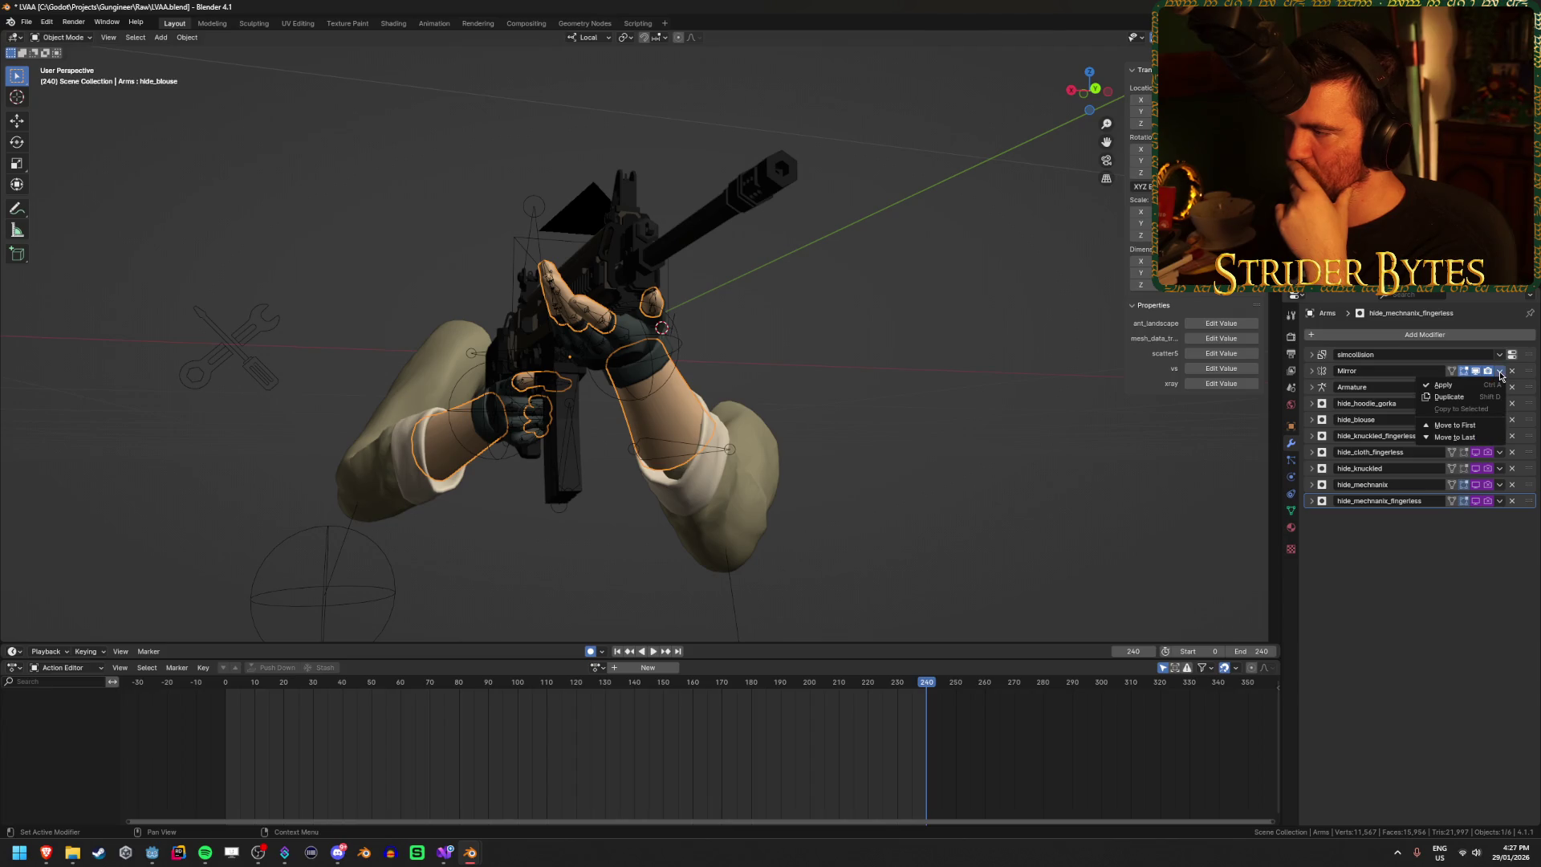
{"action": "left_click", "coordinate": [1460, 383]}
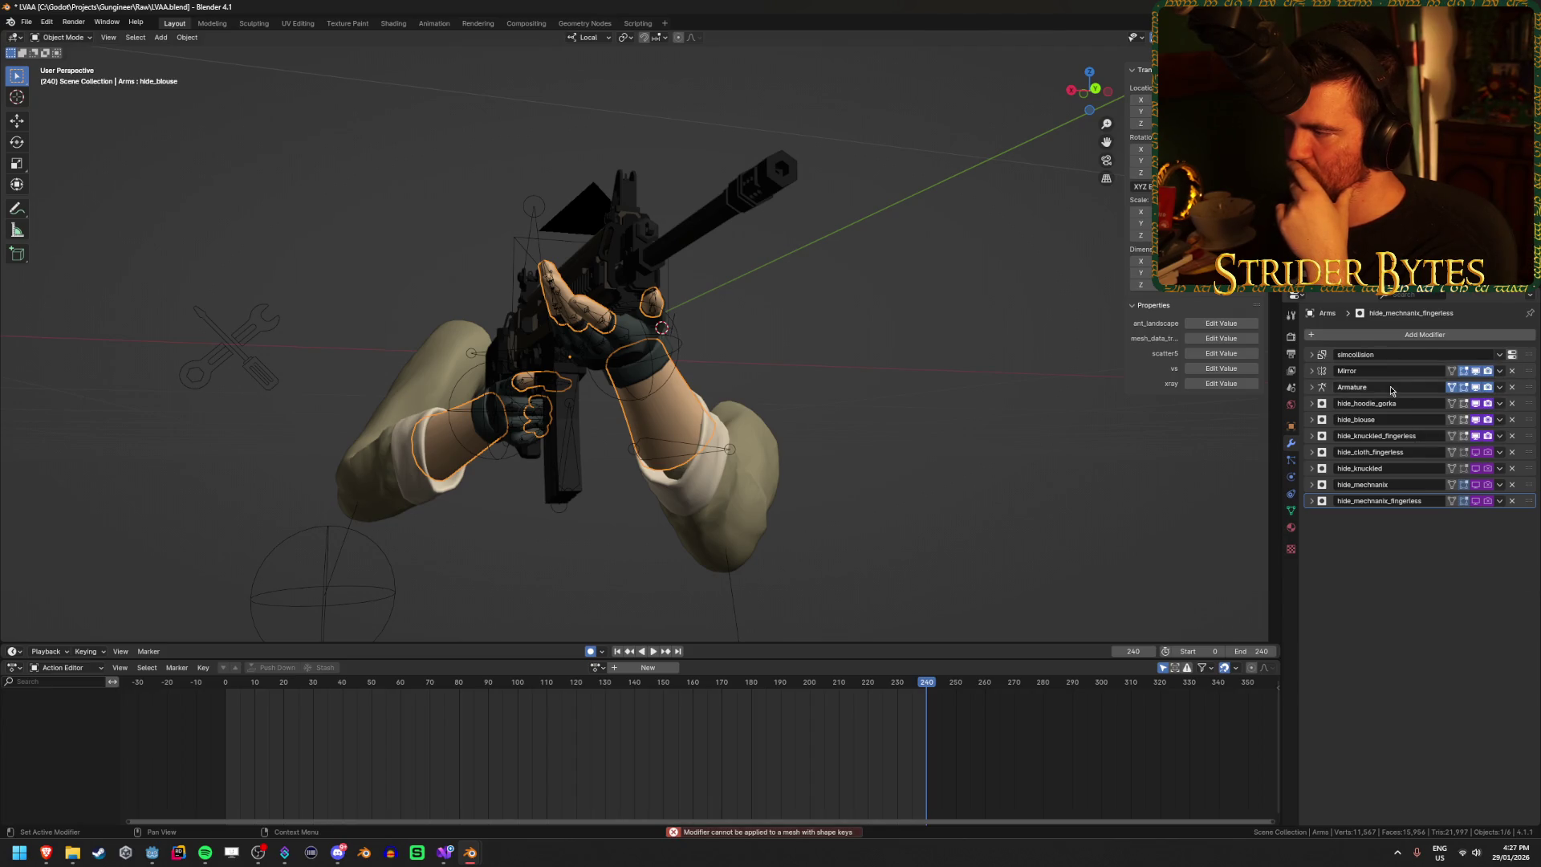
{"action": "key", "text": "Tab"}
{"action": "key", "text": "Tab"}
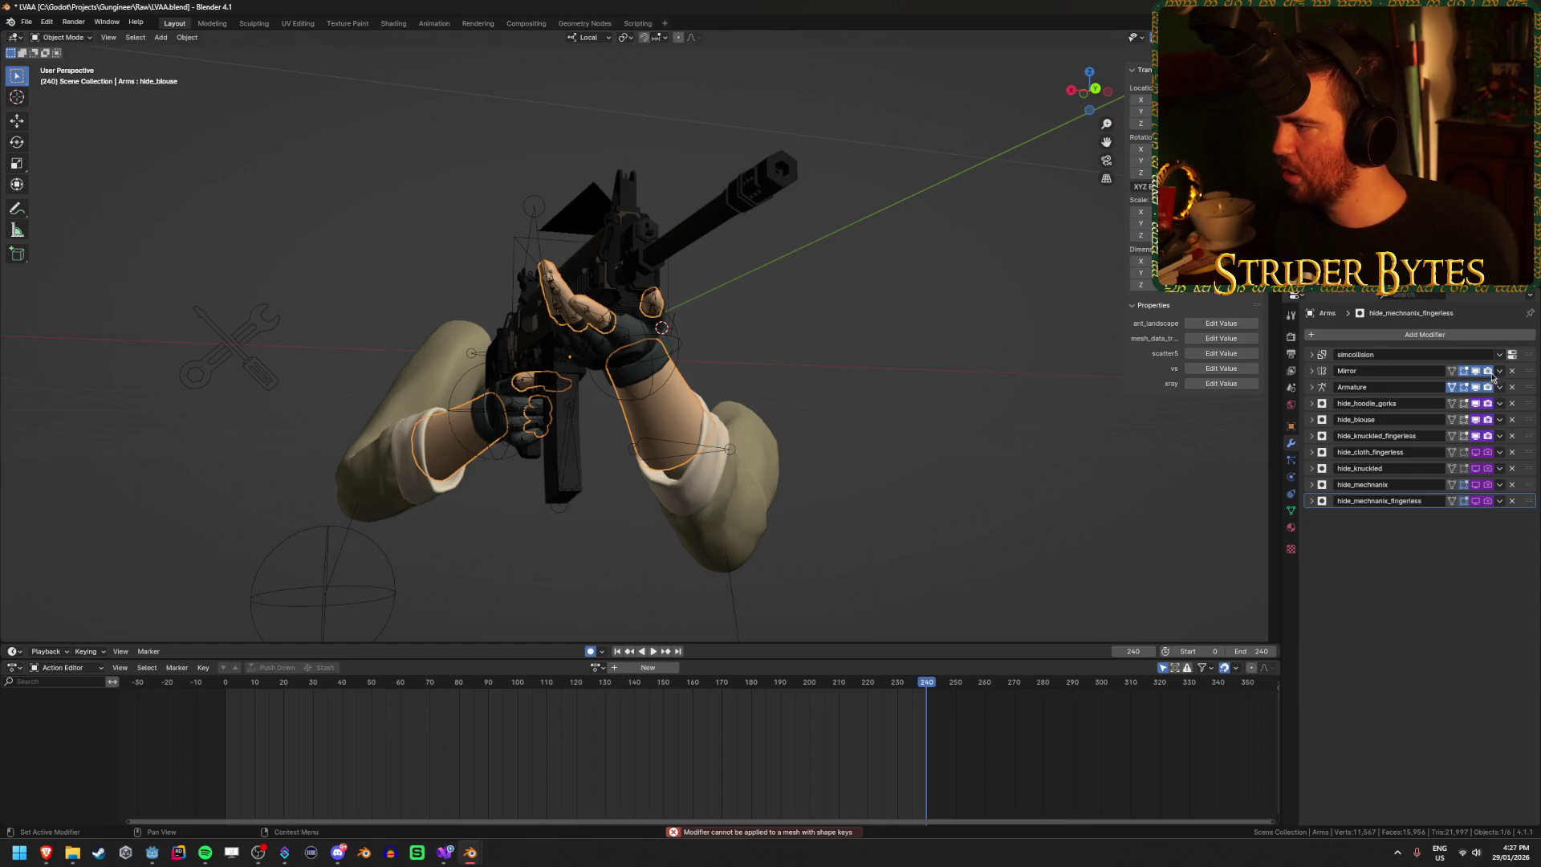
{"action": "left_click", "coordinate": [1499, 371]}
{"action": "left_click", "coordinate": [1485, 385]}
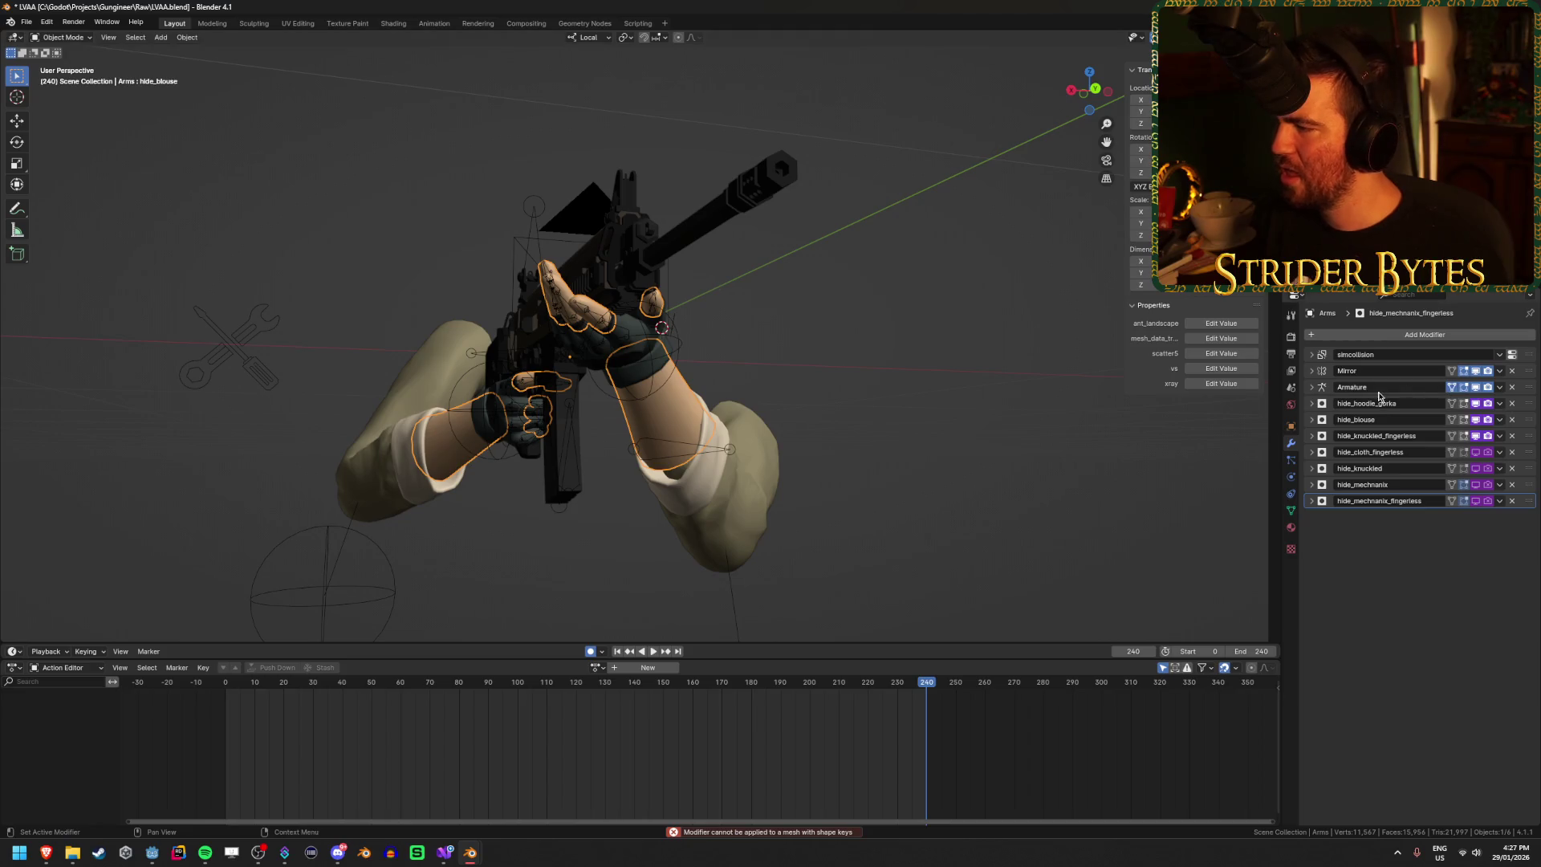
Step: Toggle the Mirror and Armature modifiers' viewport visibility to compare the hands
{"action": "left_click", "coordinate": [1475, 388]}
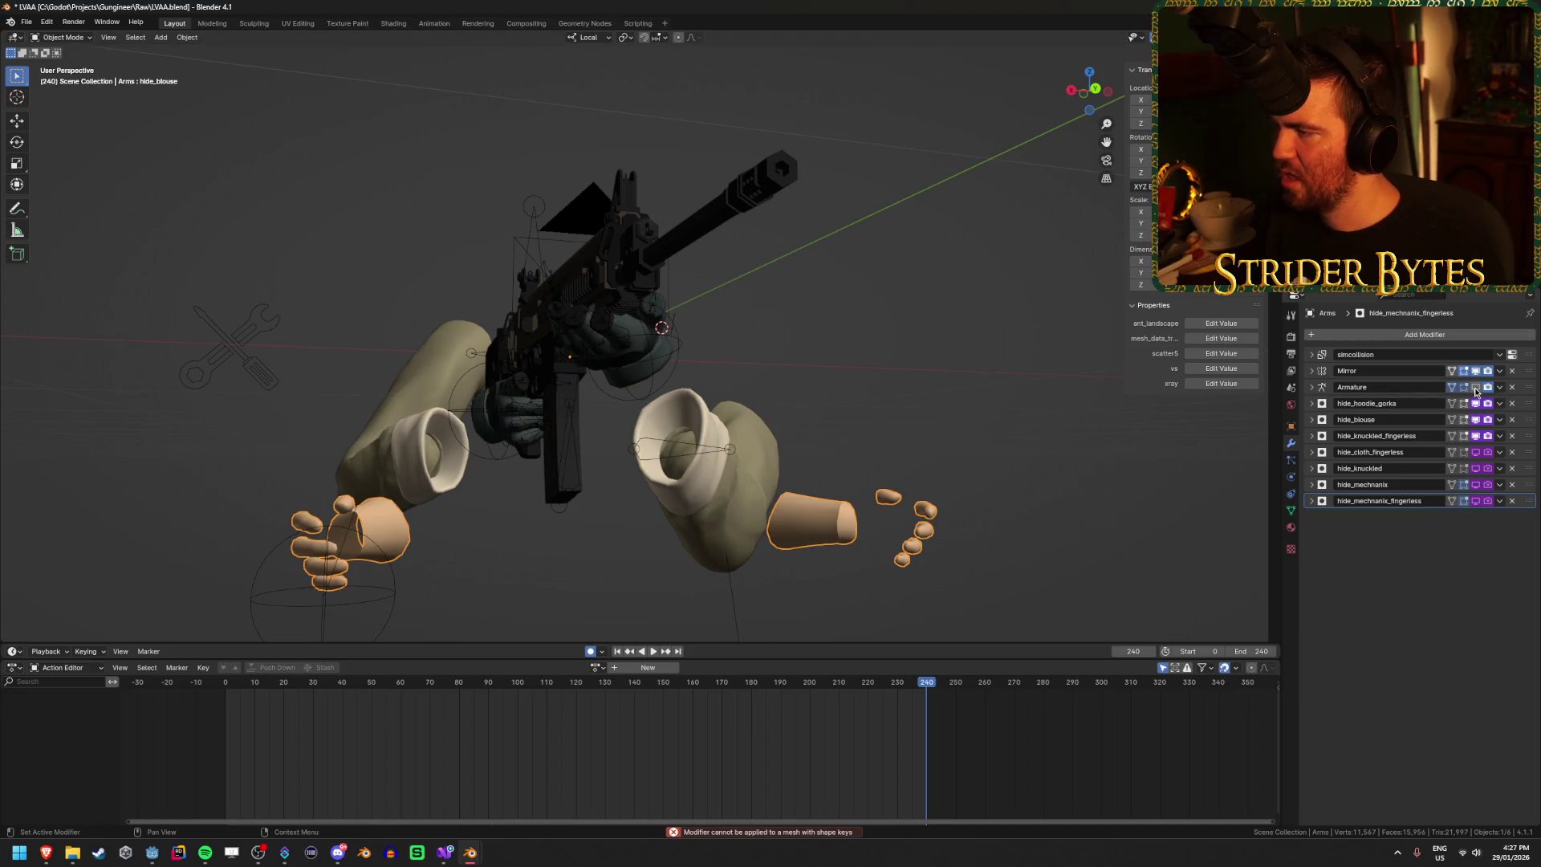
{"action": "left_click", "coordinate": [1475, 388]}
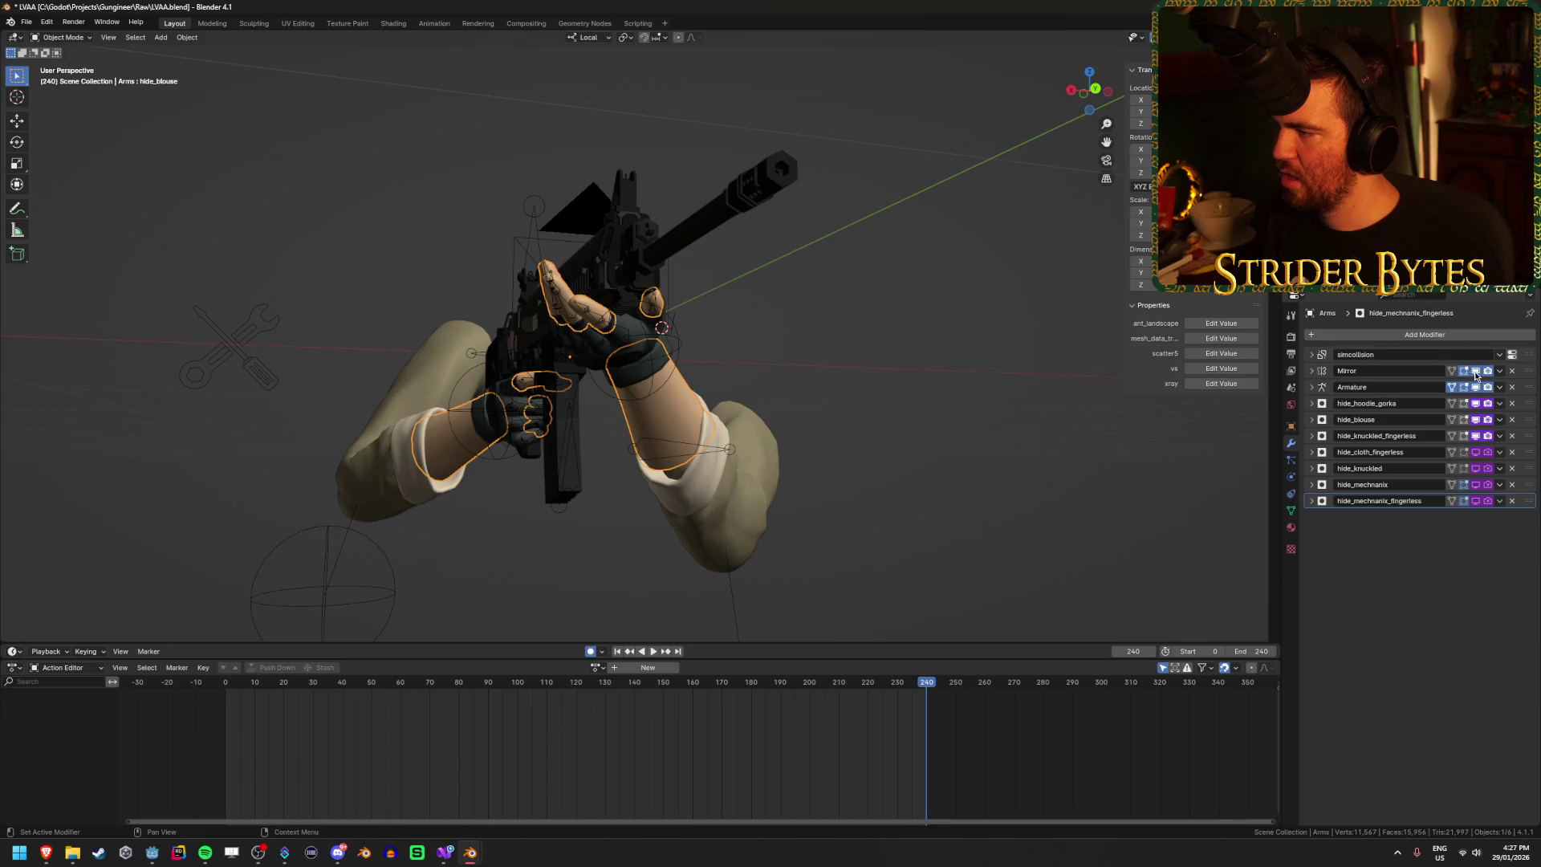
{"action": "left_click", "coordinate": [1475, 371]}
{"action": "left_click", "coordinate": [1475, 387]}
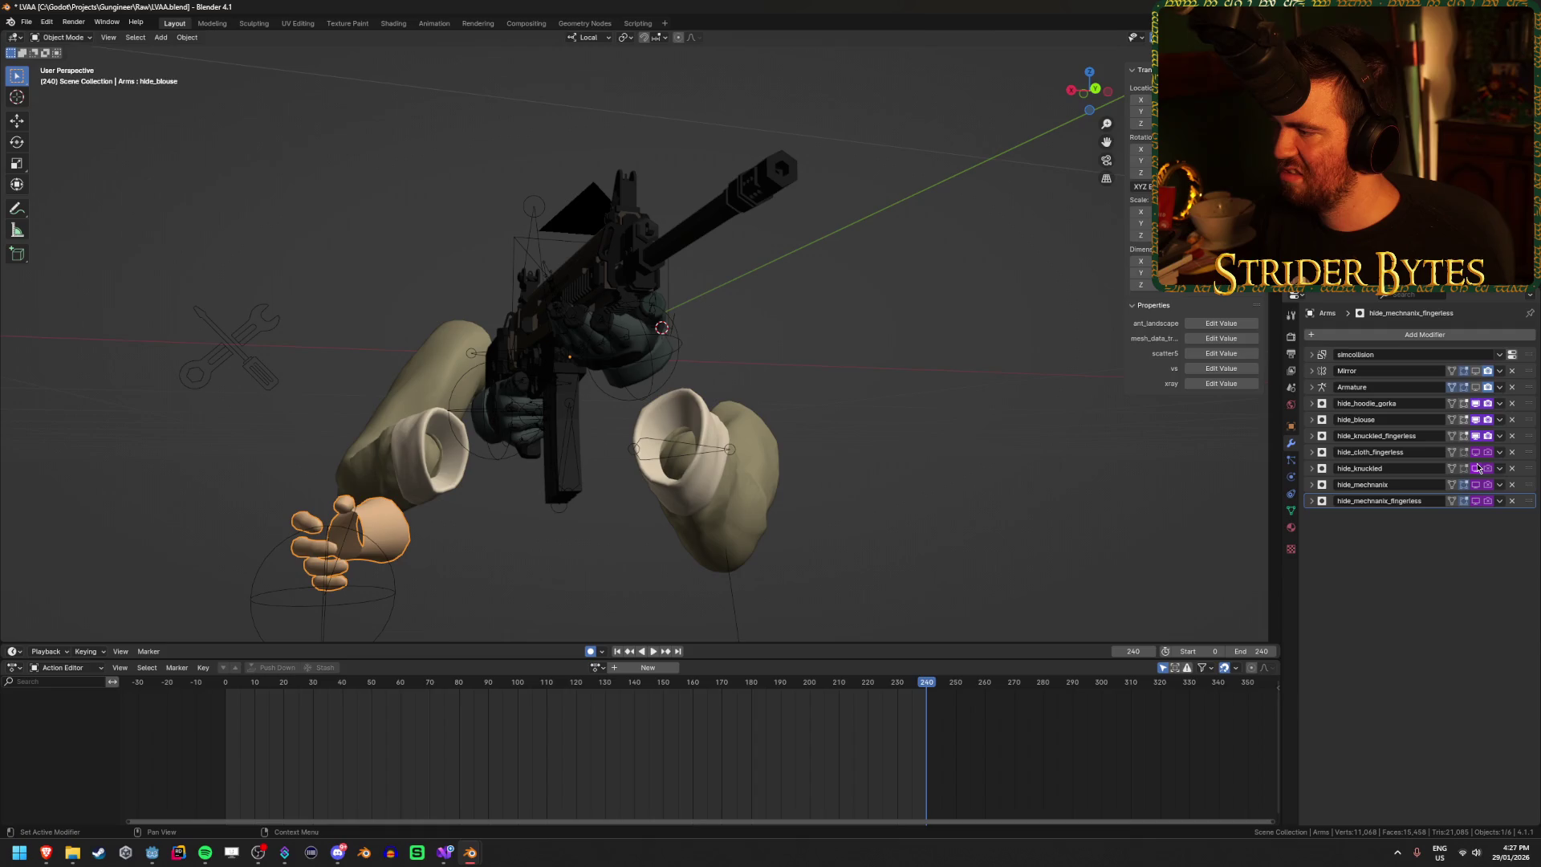
{"action": "left_click", "coordinate": [1475, 388]}
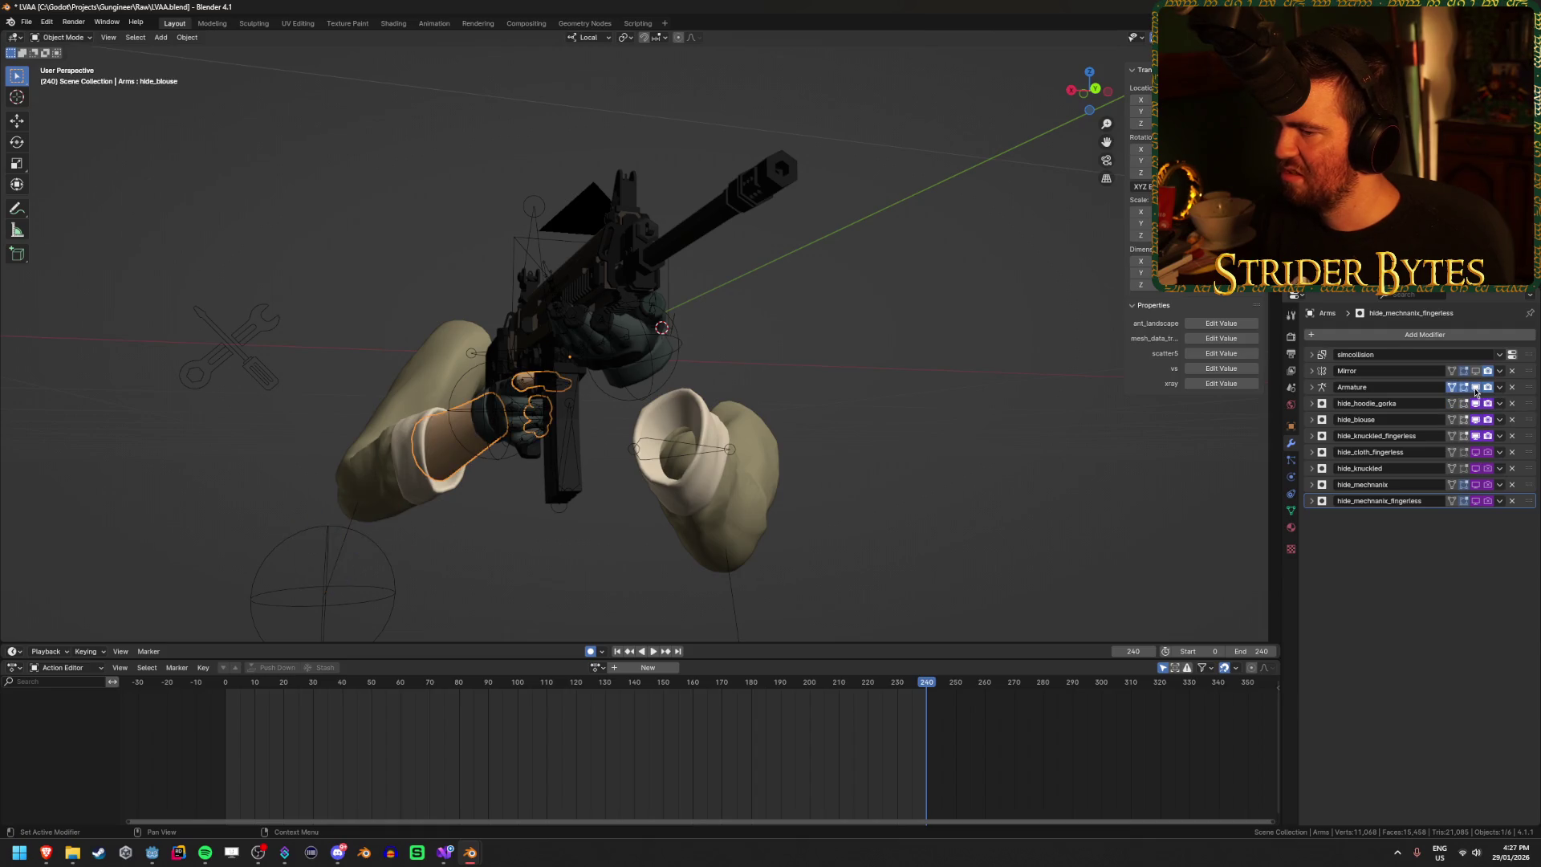
{"action": "left_click", "coordinate": [1476, 371]}
{"action": "left_click", "coordinate": [1477, 371]}
{"action": "left_click", "coordinate": [1477, 372]}
{"action": "left_click", "coordinate": [1477, 371]}
{"action": "left_click", "coordinate": [1477, 371]}
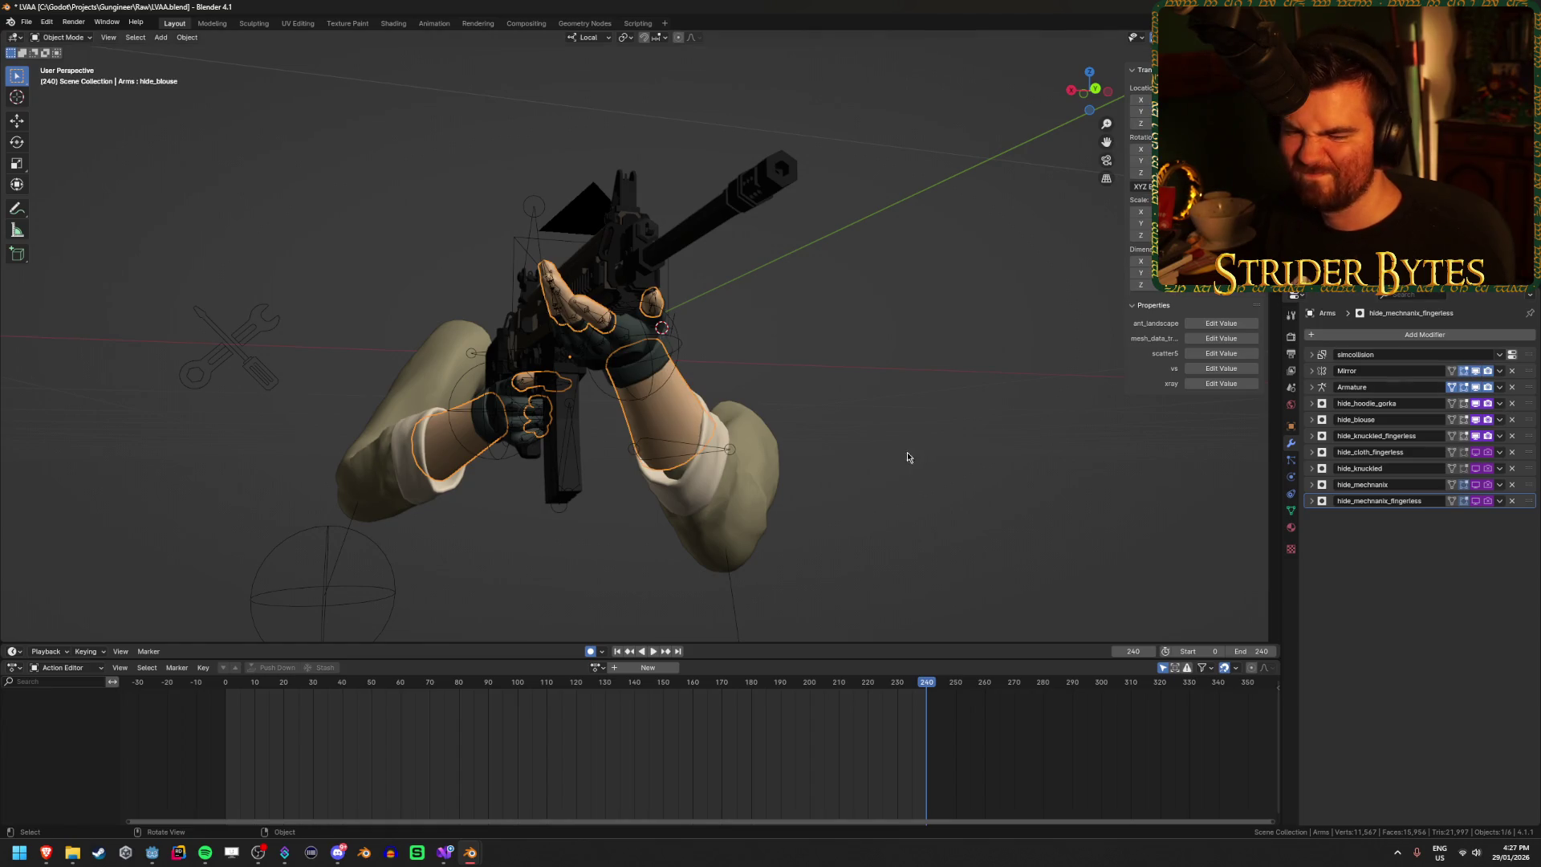
Step: Try applying the Blouse mesh's Mirror modifier, then view its shape keys
{"action": "left_click", "coordinate": [849, 459]}
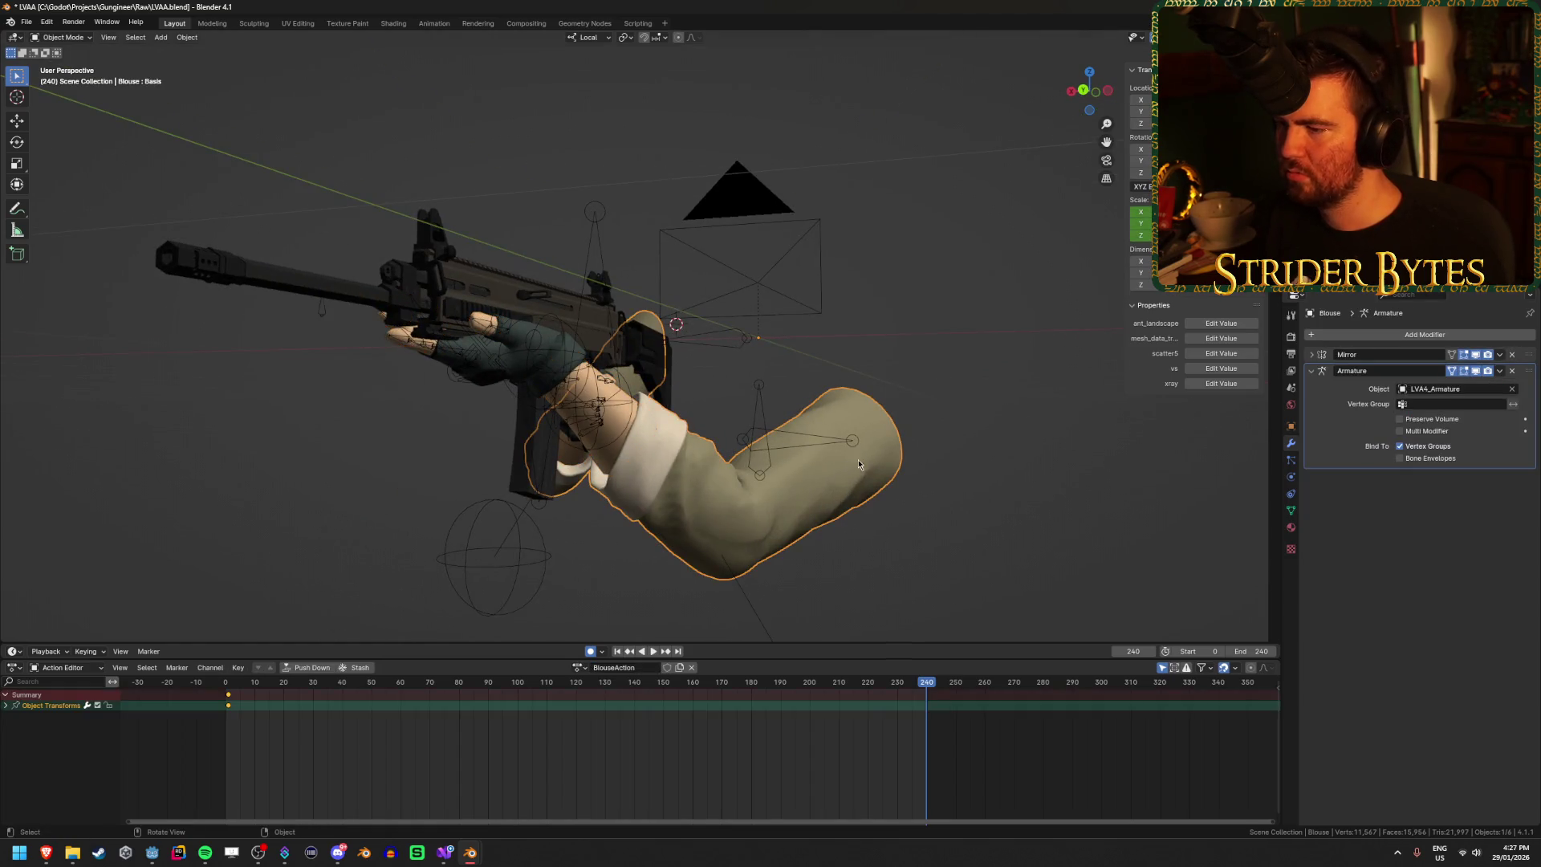
{"action": "left_click", "coordinate": [1497, 359]}
{"action": "left_click", "coordinate": [1444, 375]}
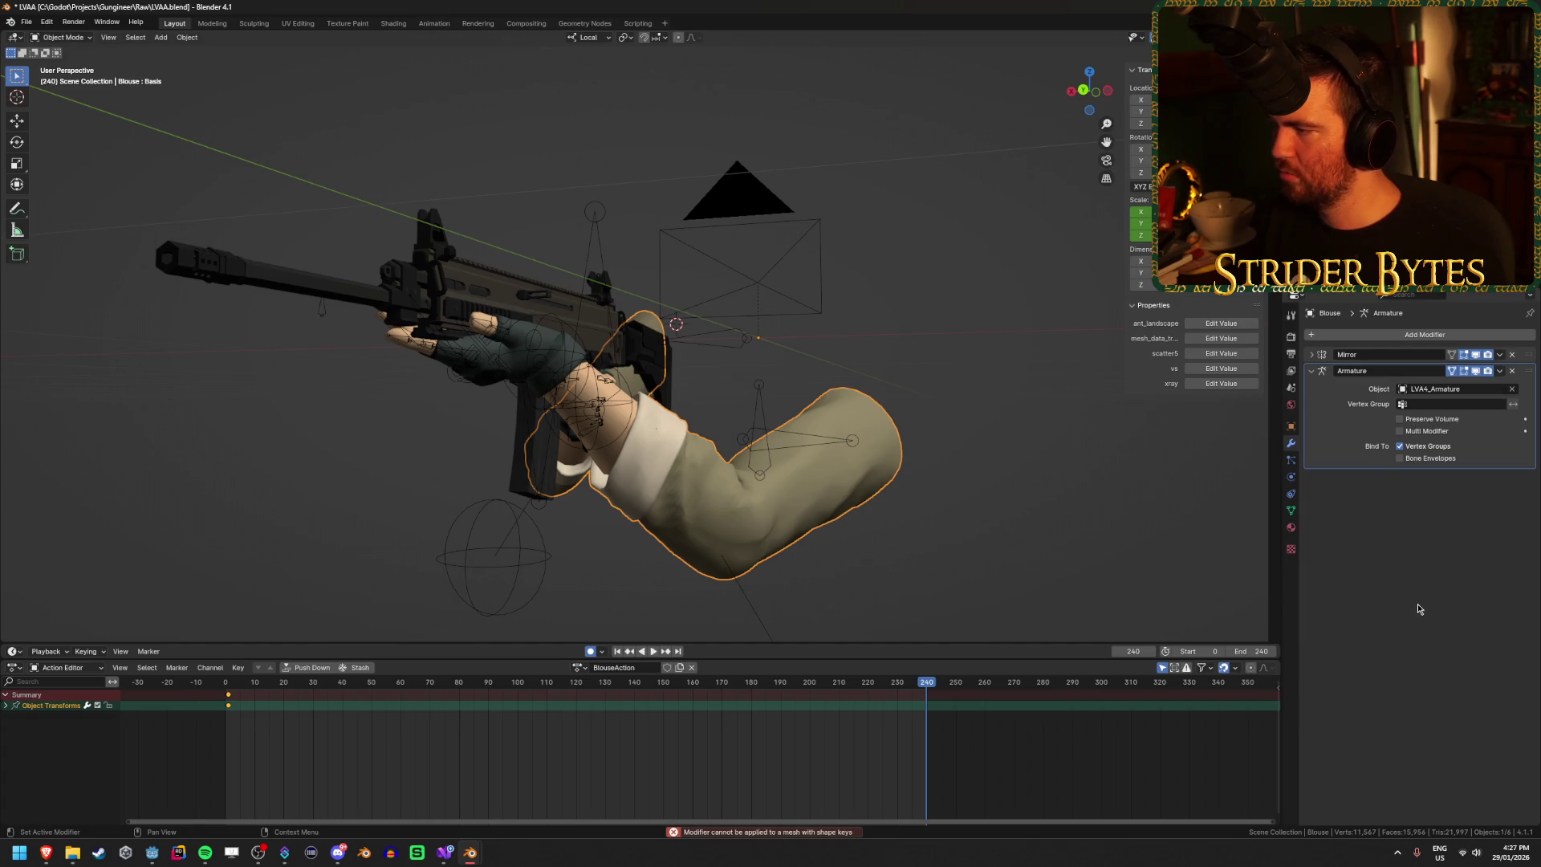
{"action": "left_click", "coordinate": [1291, 512]}
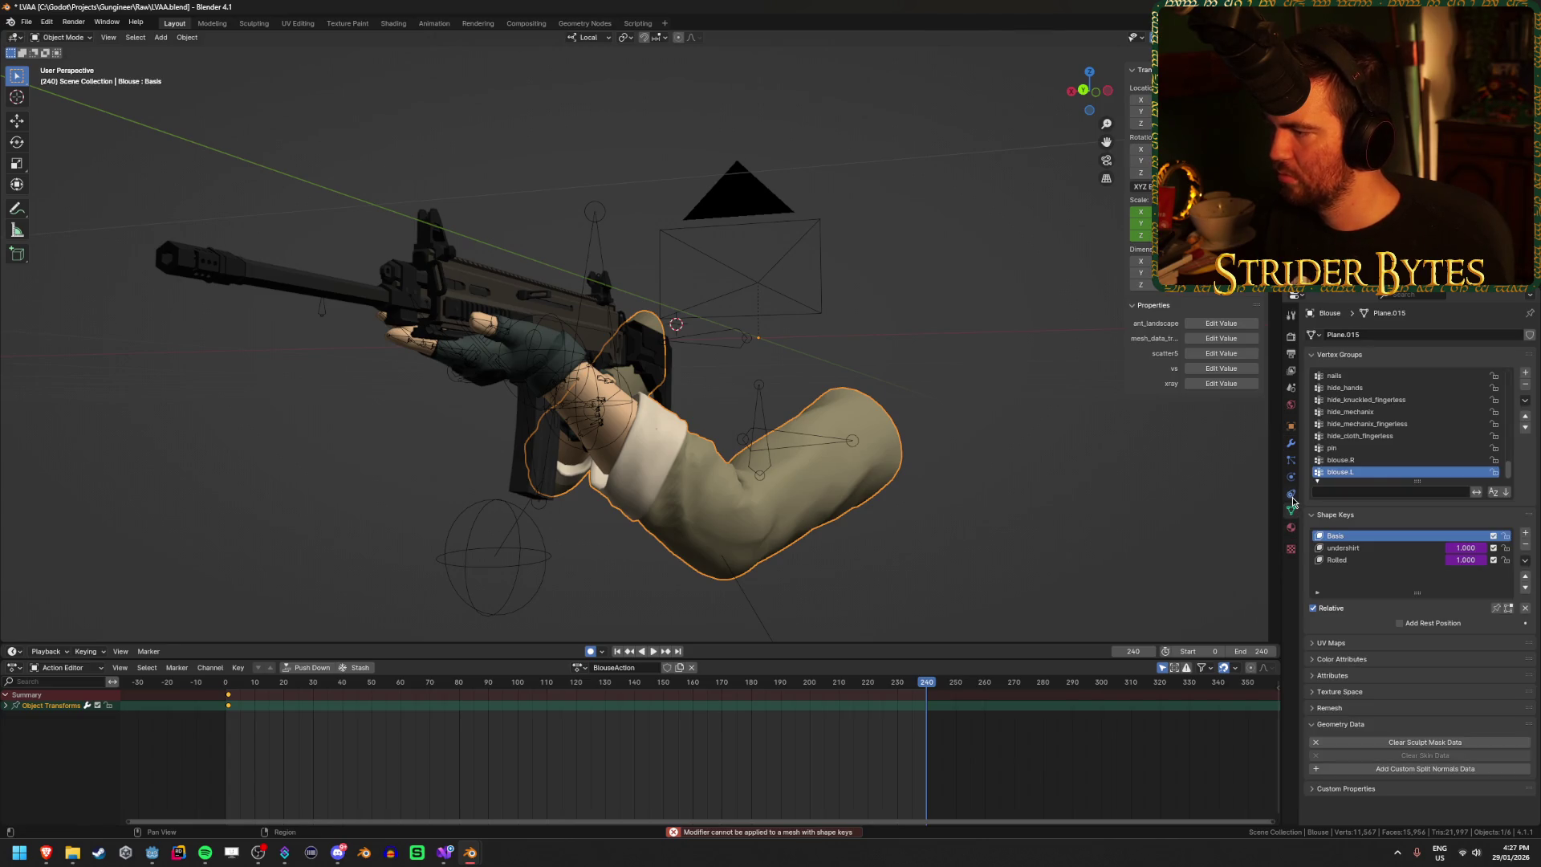
Step: Make undershirt the Blouse's active shape key and try editing its value
{"action": "left_click", "coordinate": [1396, 547]}
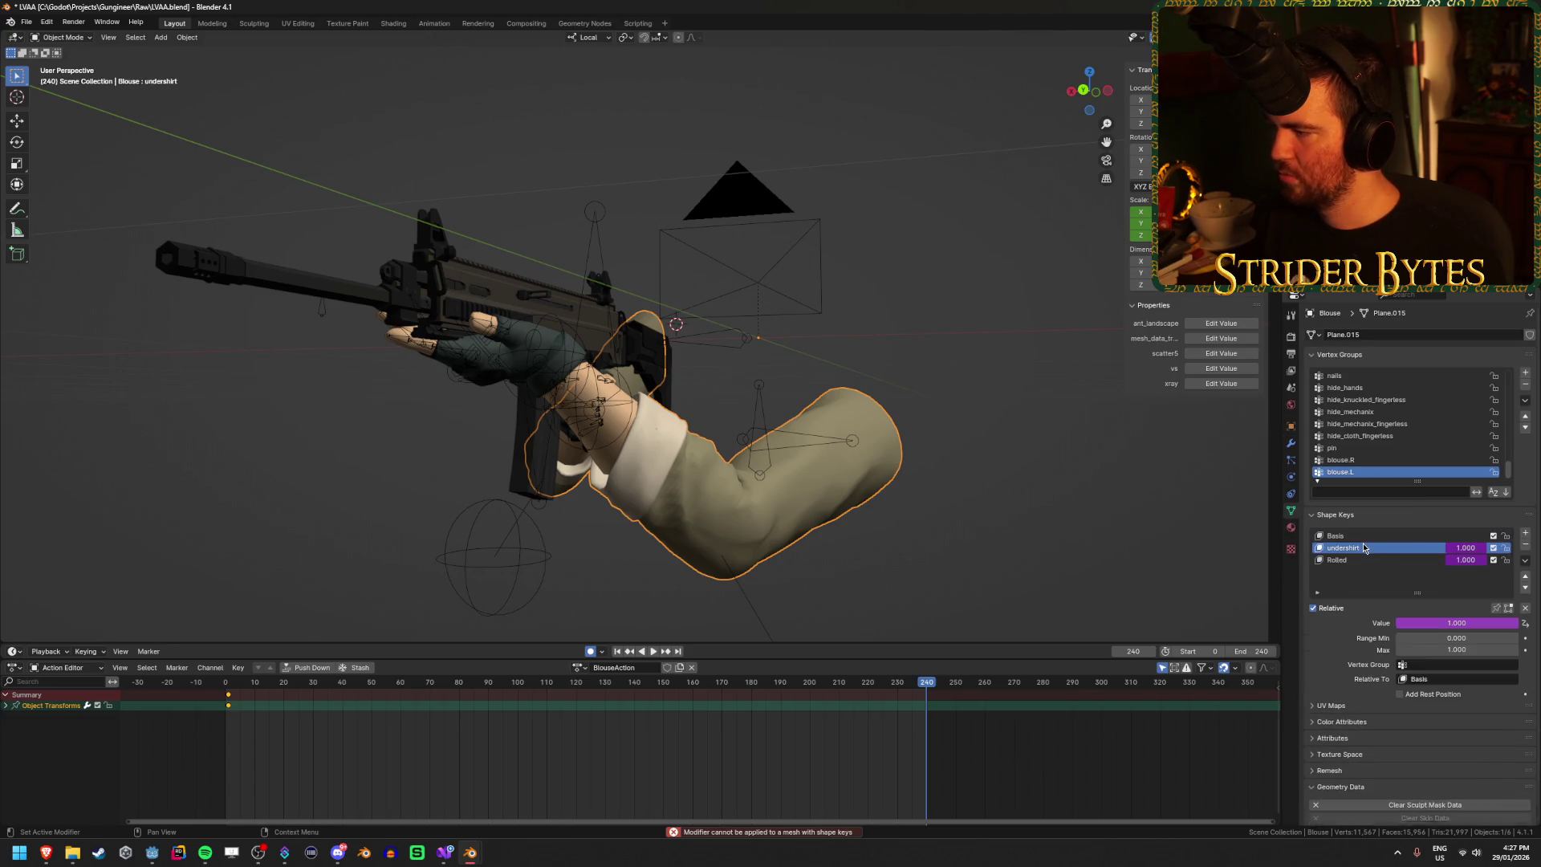
{"action": "left_click", "coordinate": [1466, 547]}
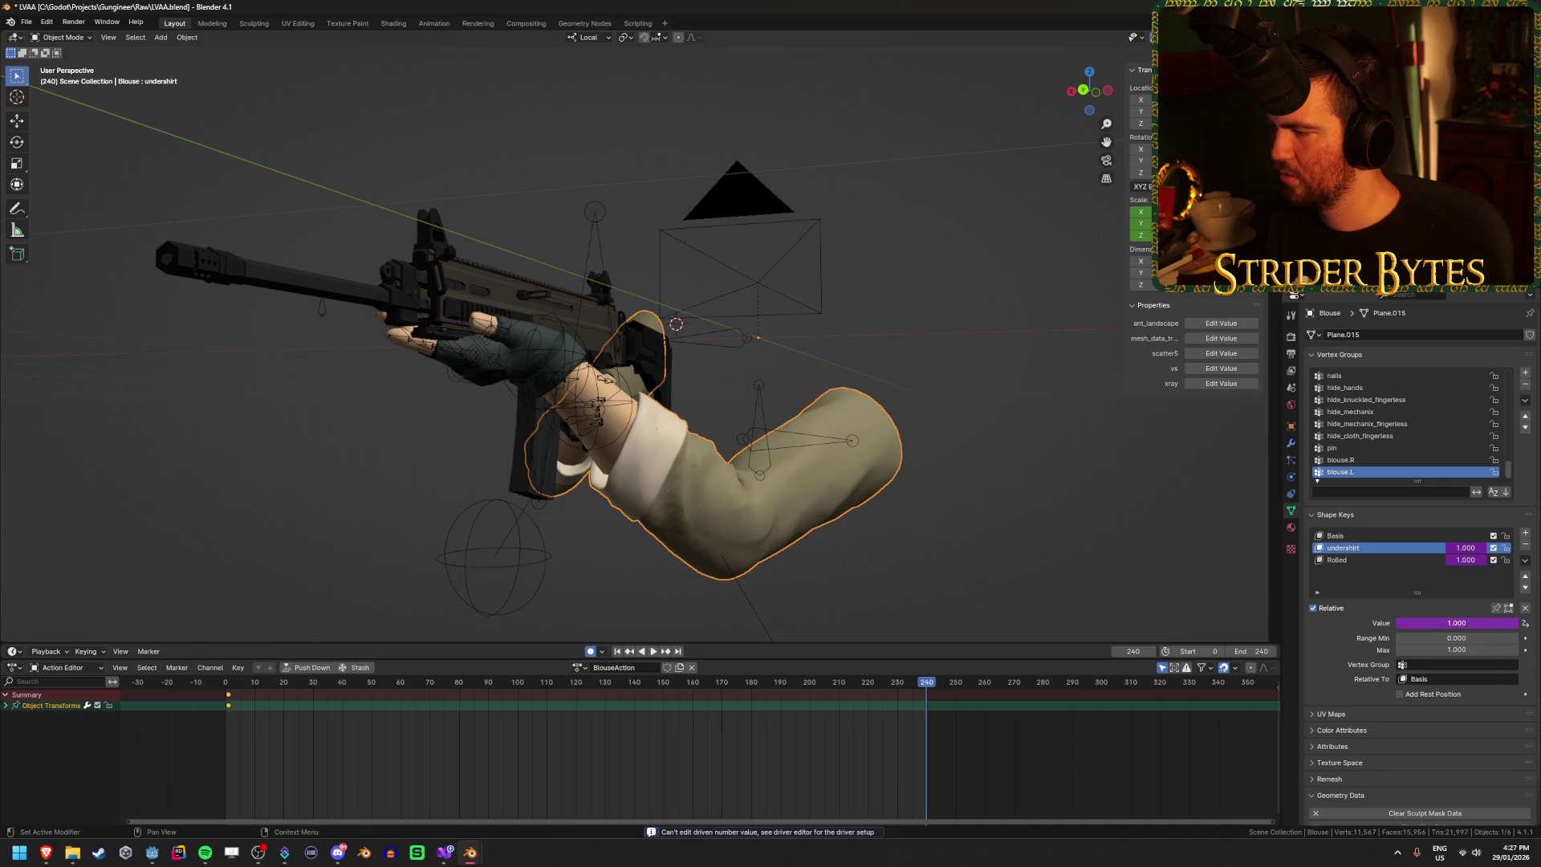
{"action": "scroll", "coordinate": [881, 481], "scroll_direction": "down", "scroll_amount": 3}
Step: Save the scene as LVAA.blend
{"action": "mouse_move", "coordinate": [880, 481]}
{"action": "left_mouse_down"}
{"action": "mouse_move", "coordinate": [851, 473]}
{"action": "mouse_move", "coordinate": [856, 456]}
{"action": "left_mouse_up"}
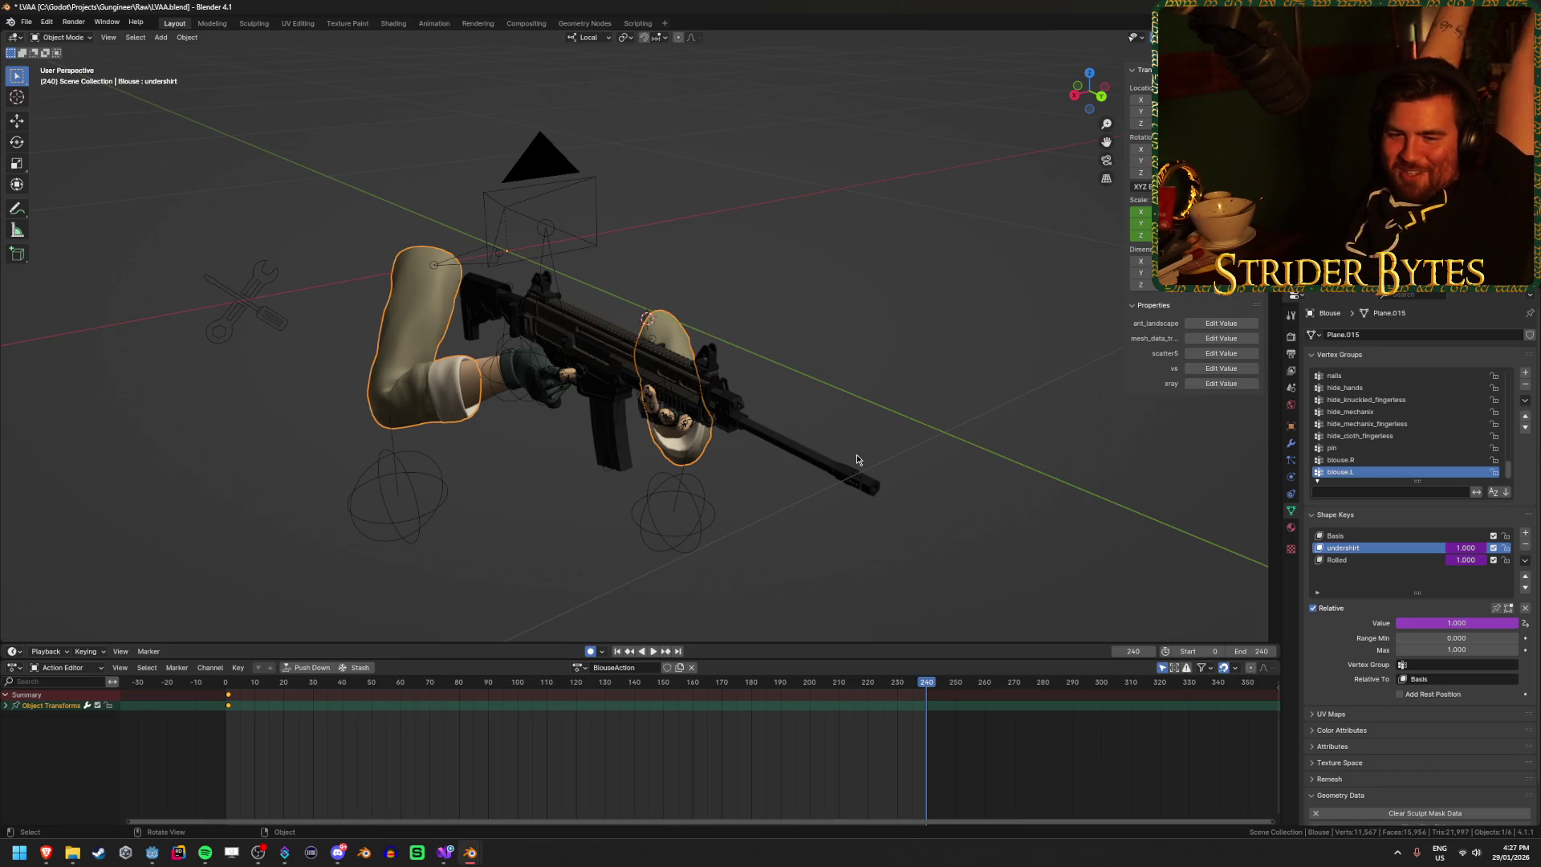
{"action": "mouse_move", "coordinate": [777, 275]}
{"action": "left_mouse_down"}
{"action": "mouse_move", "coordinate": [840, 234]}
{"action": "mouse_move", "coordinate": [682, 257]}
{"action": "left_mouse_up"}
{"action": "key", "text": "ctrl+s"}
{"action": "left_click", "coordinate": [27, 22]}
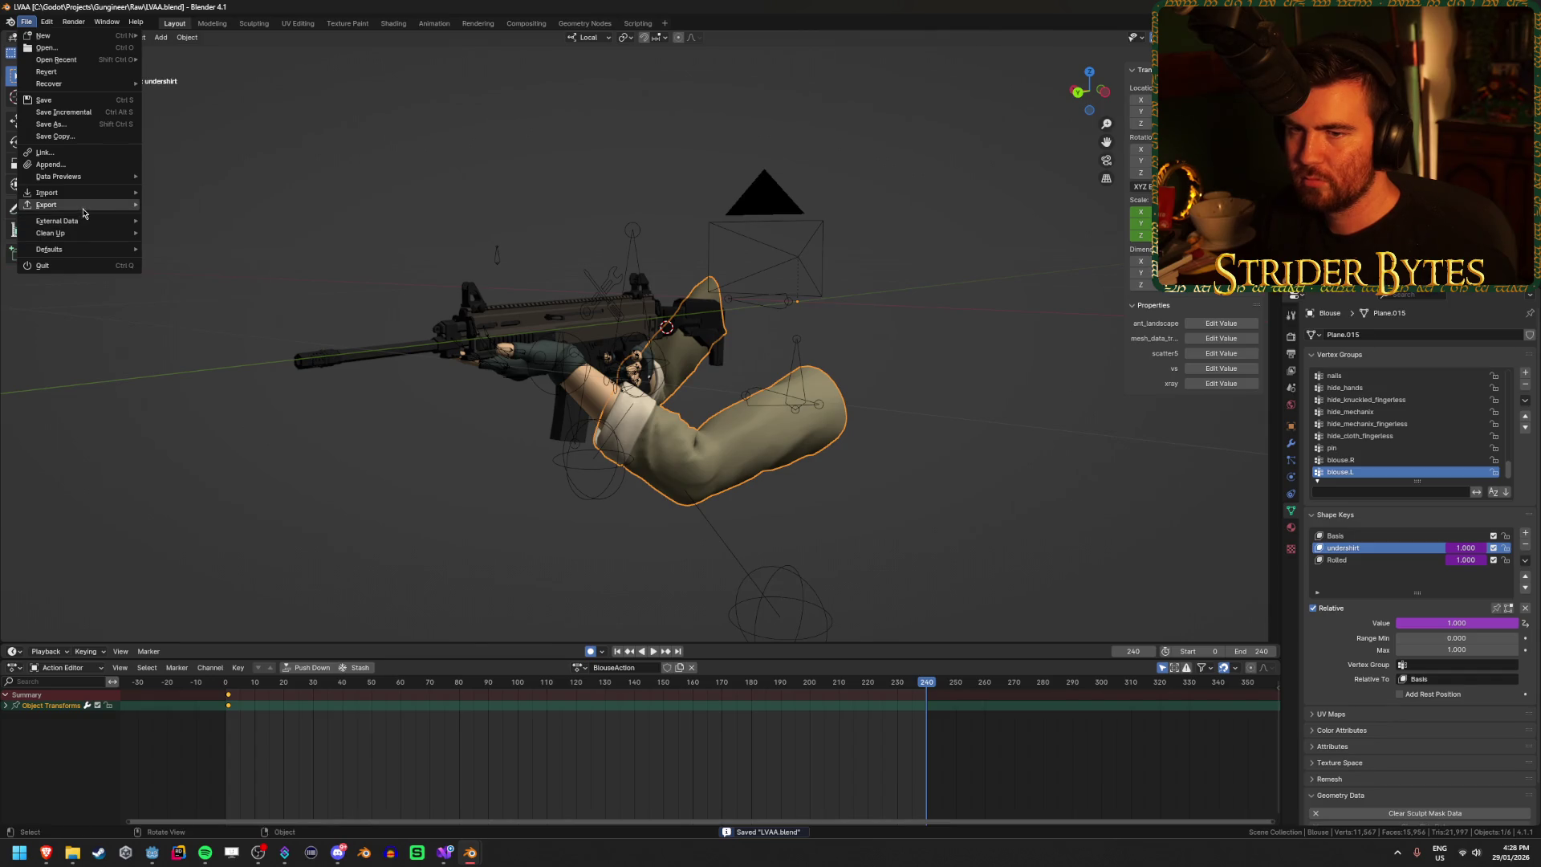
Step: Choose glTF 2.0 export and review the Include, Transform, Data and armature options
{"action": "mouse_move", "coordinate": [96, 204]}
{"action": "left_click", "coordinate": [192, 338]}
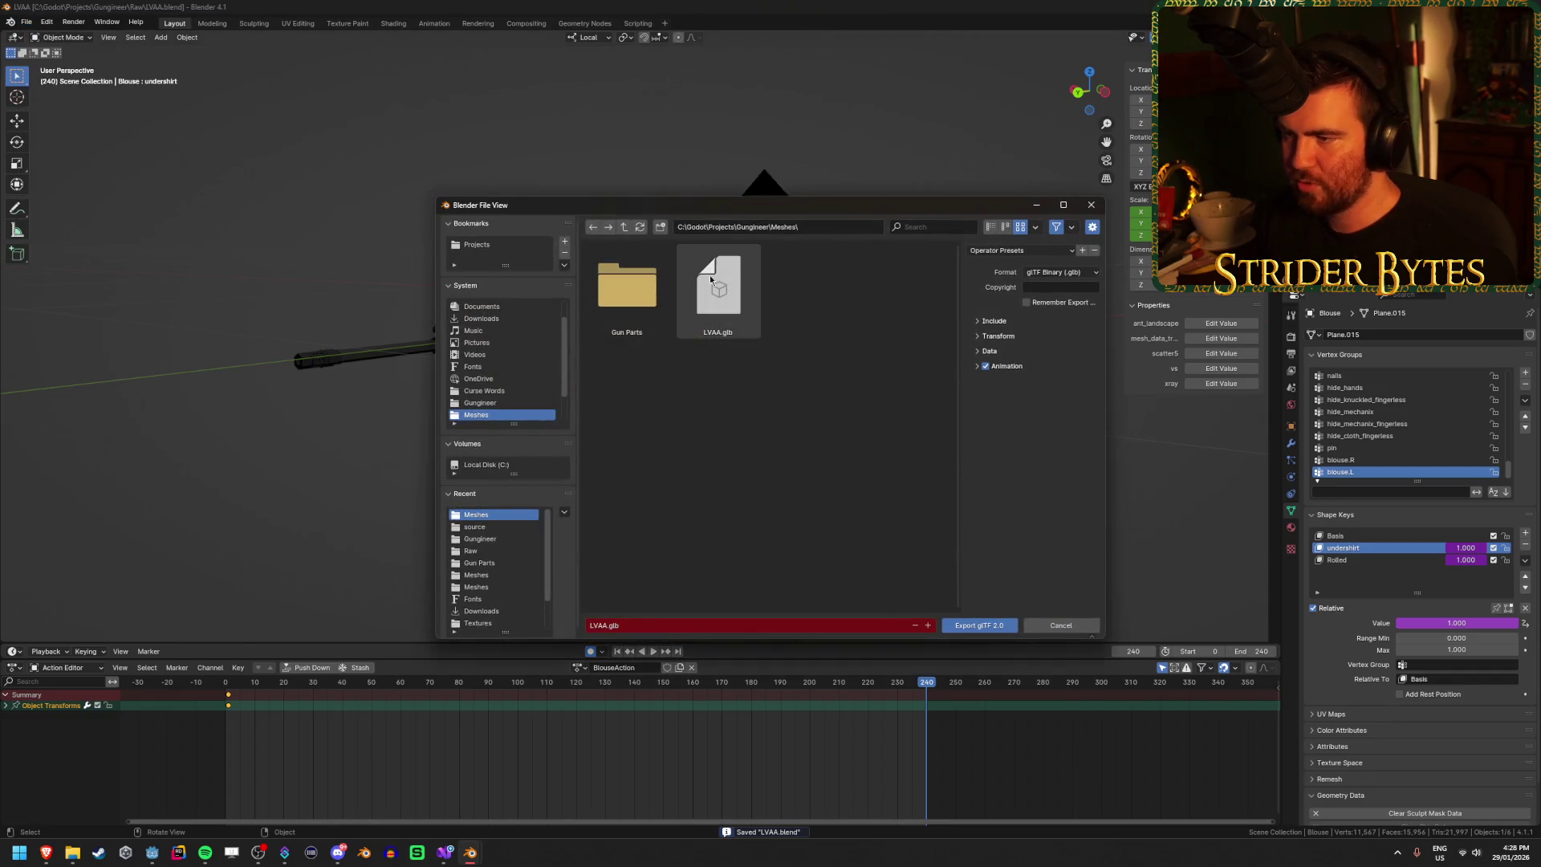
{"action": "left_click", "coordinate": [1015, 324]}
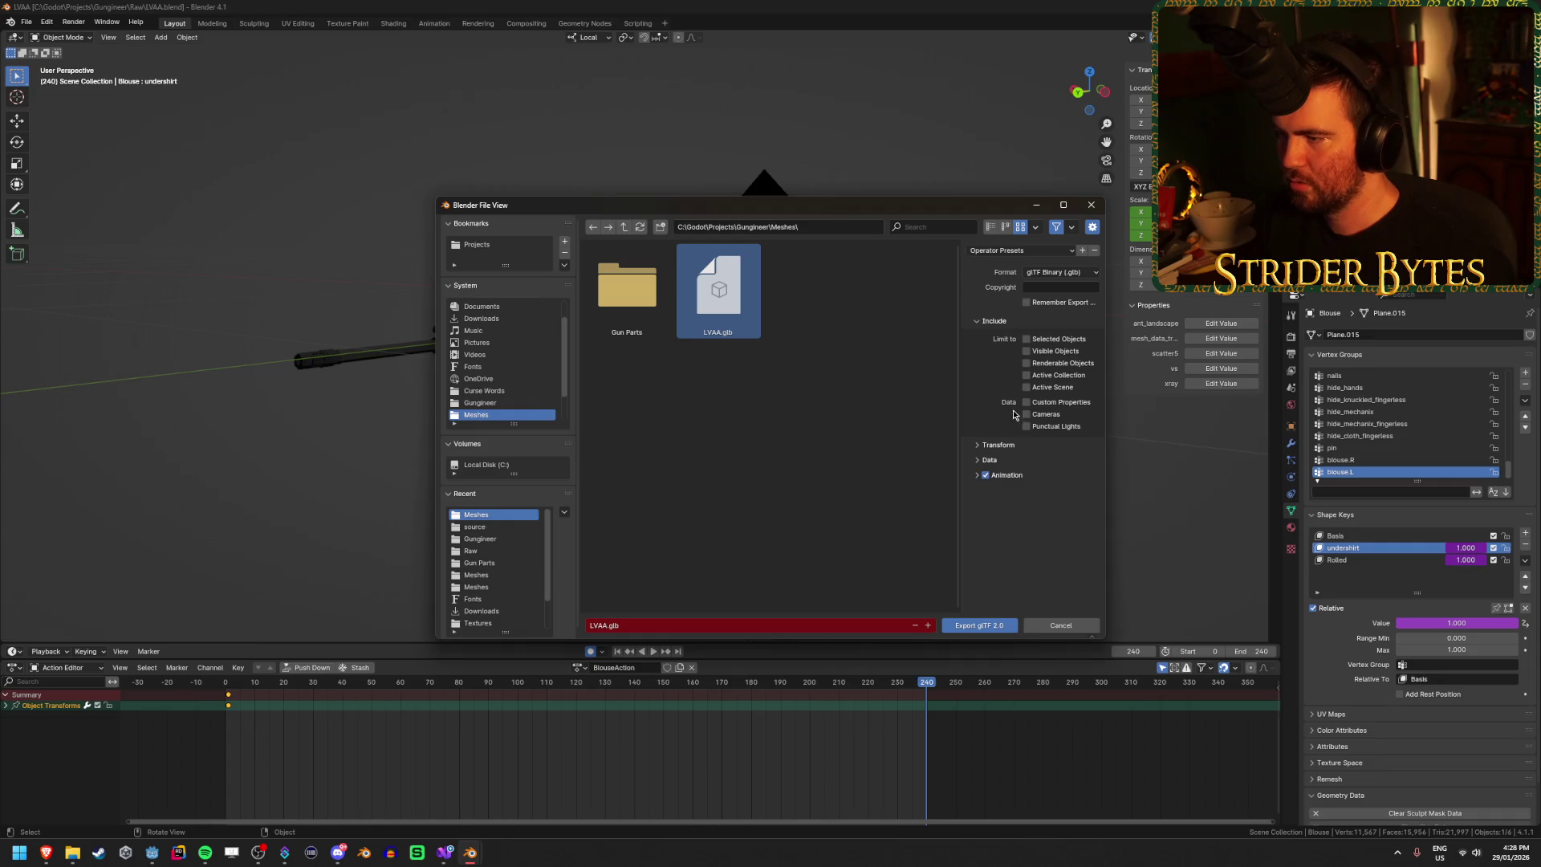
{"action": "left_click", "coordinate": [1016, 448]}
{"action": "left_click", "coordinate": [1024, 482]}
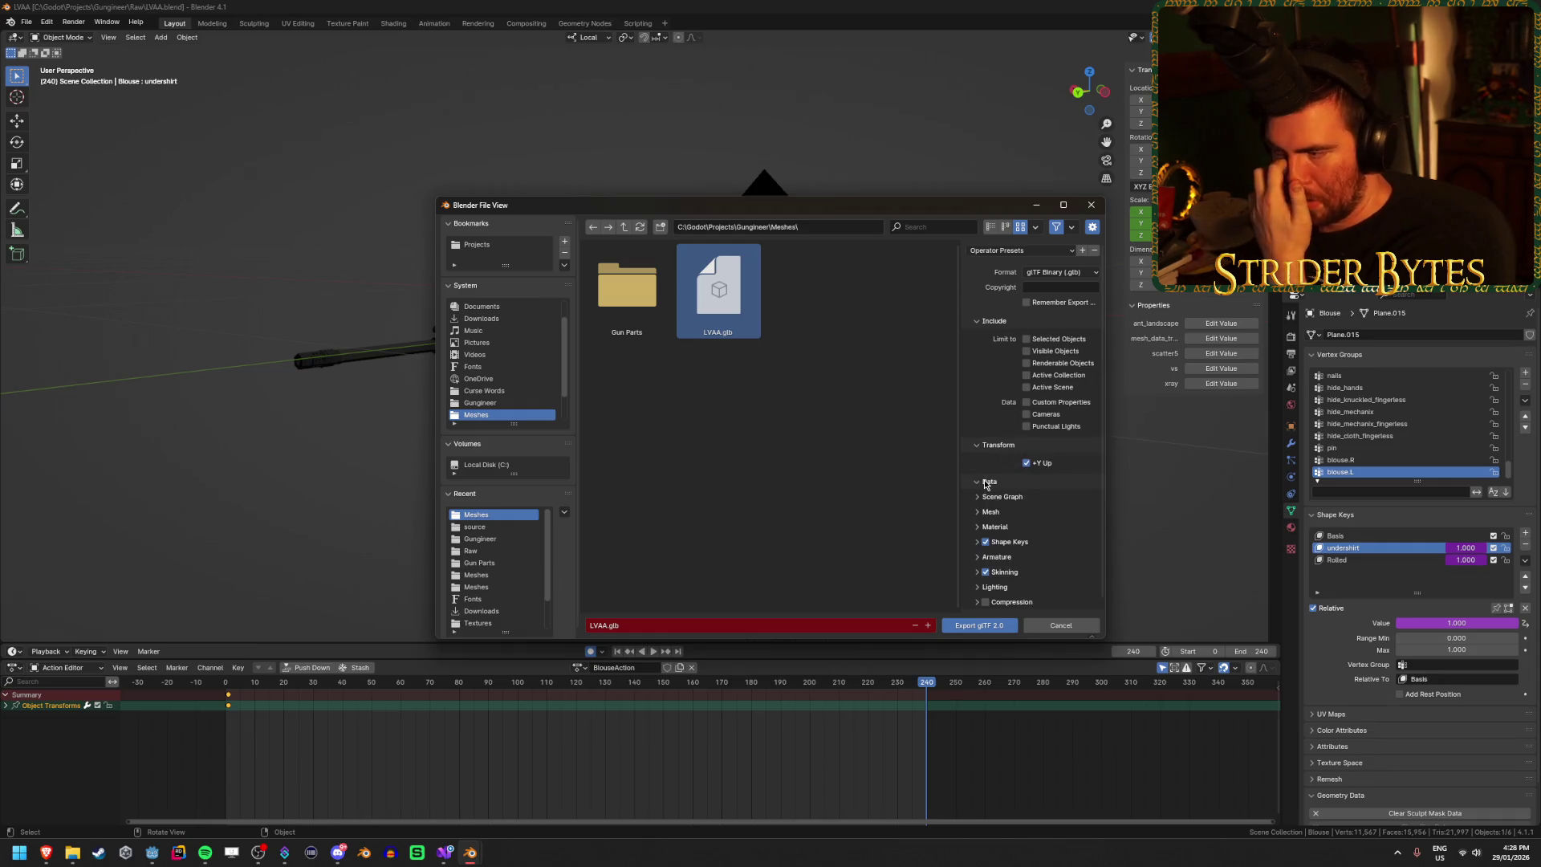
{"action": "scroll", "coordinate": [1025, 480], "scroll_direction": "down", "scroll_amount": 1}
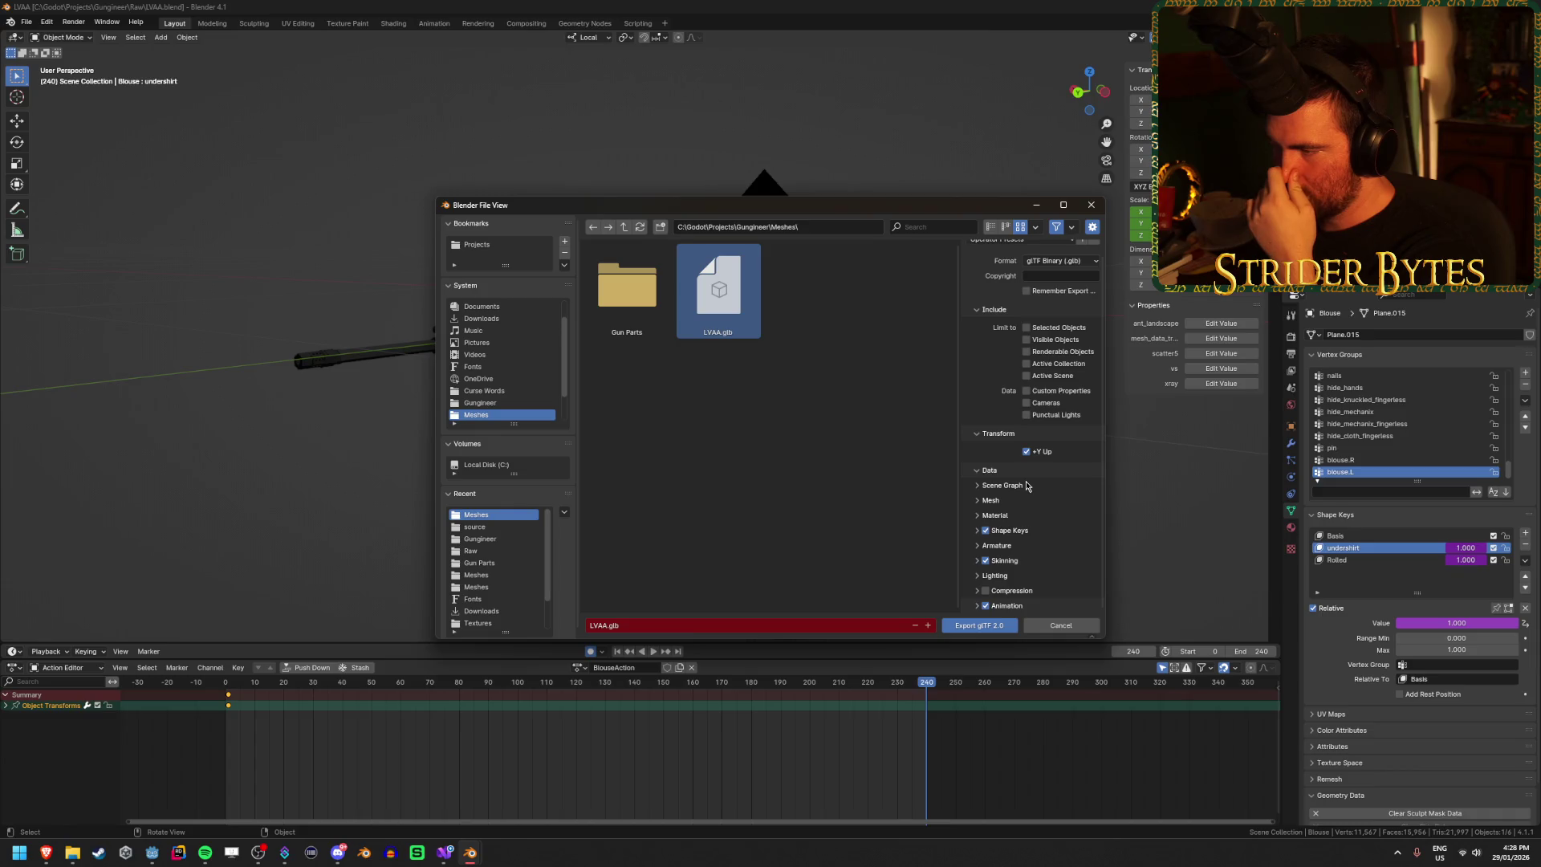
{"action": "left_click", "coordinate": [1010, 546]}
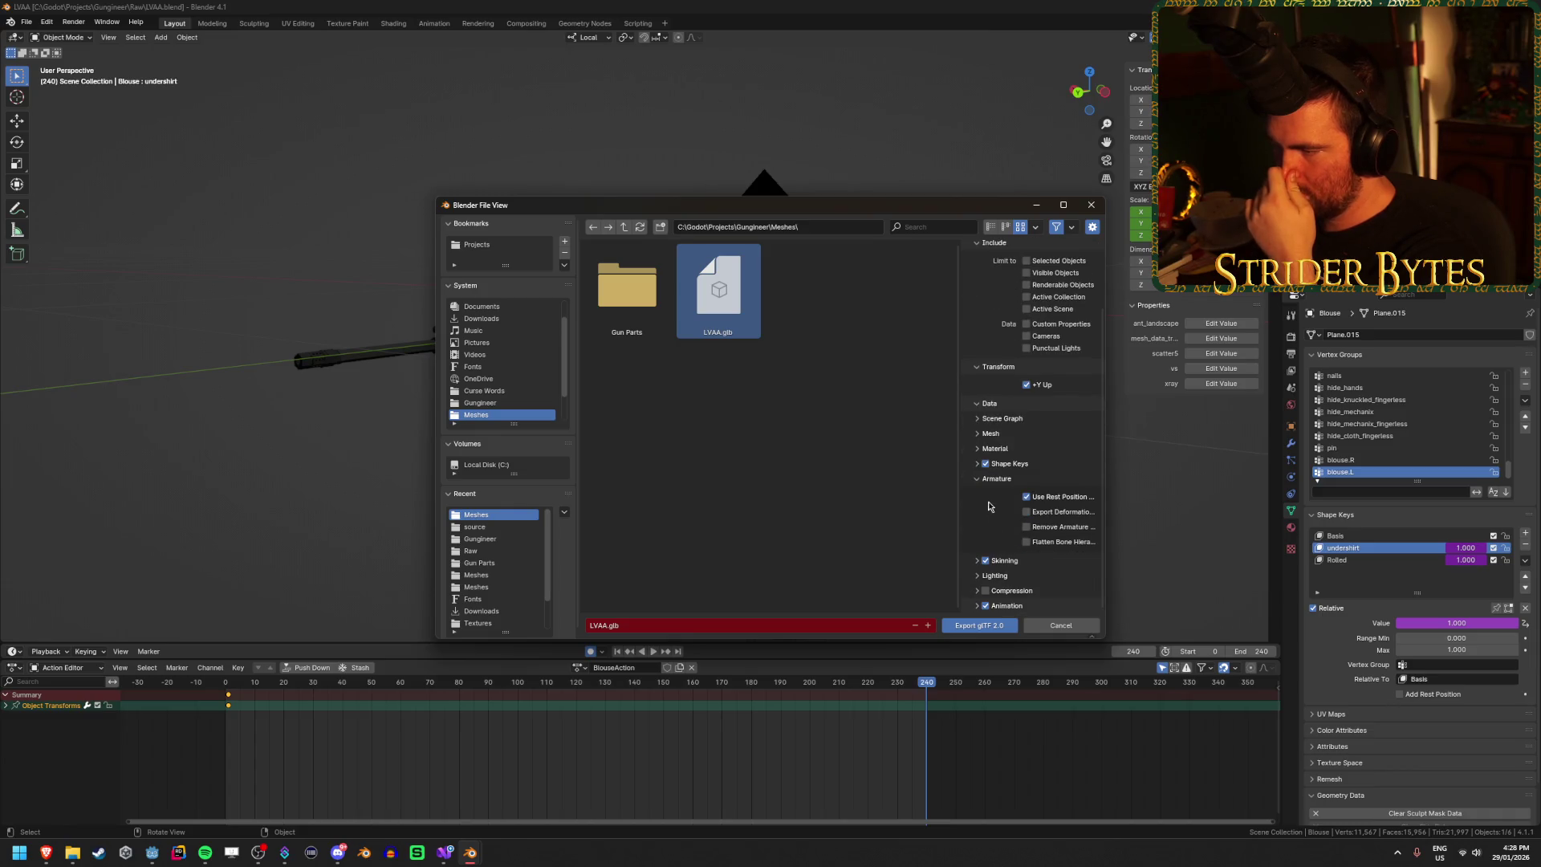
{"action": "left_click", "coordinate": [995, 479]}
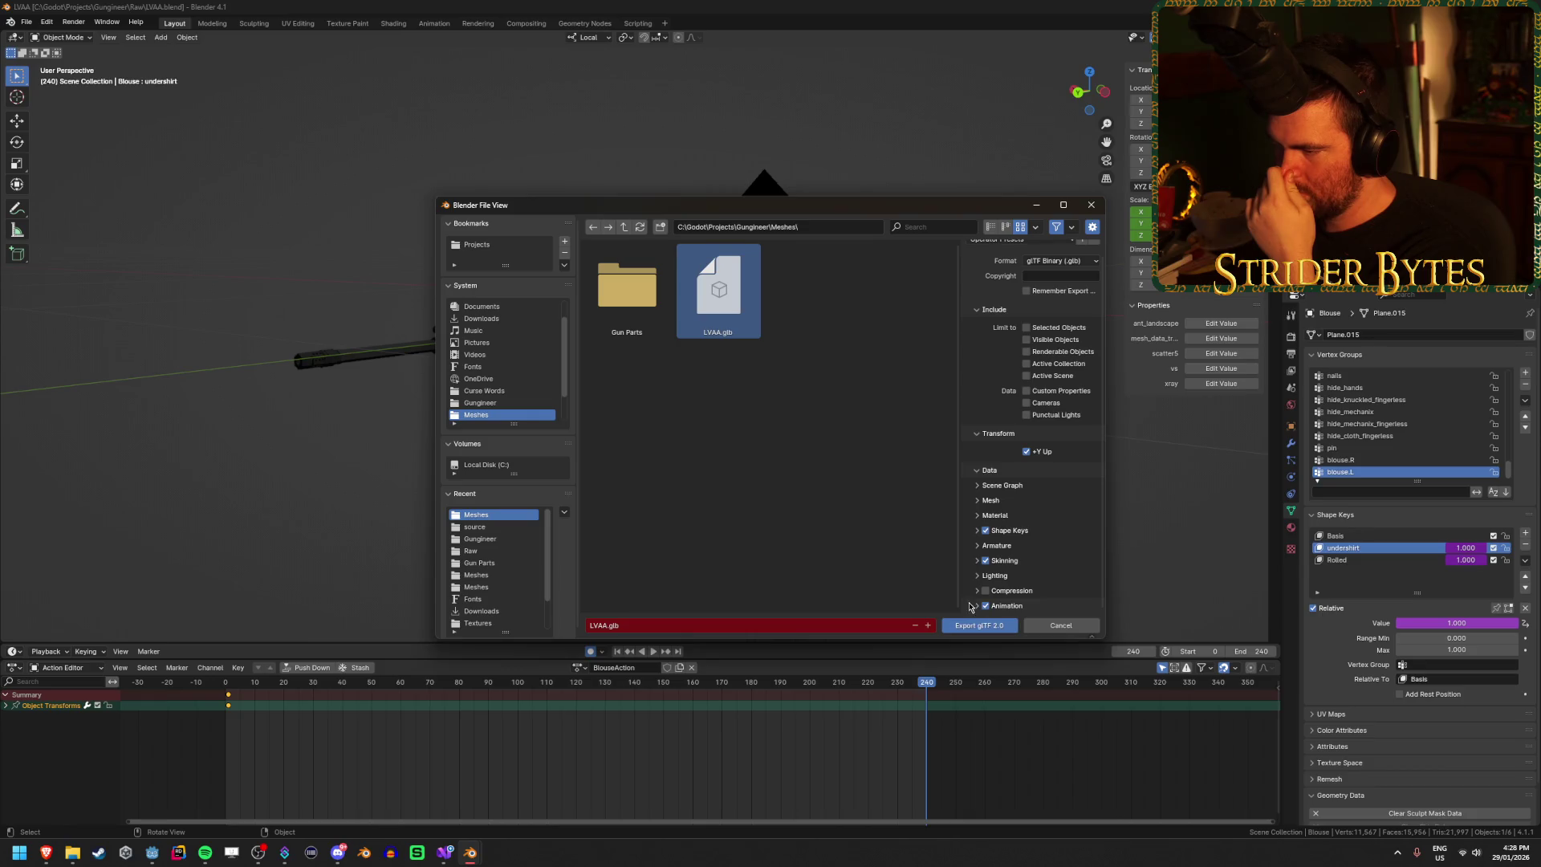
{"action": "scroll", "coordinate": [981, 608], "scroll_direction": "down", "scroll_amount": 4}
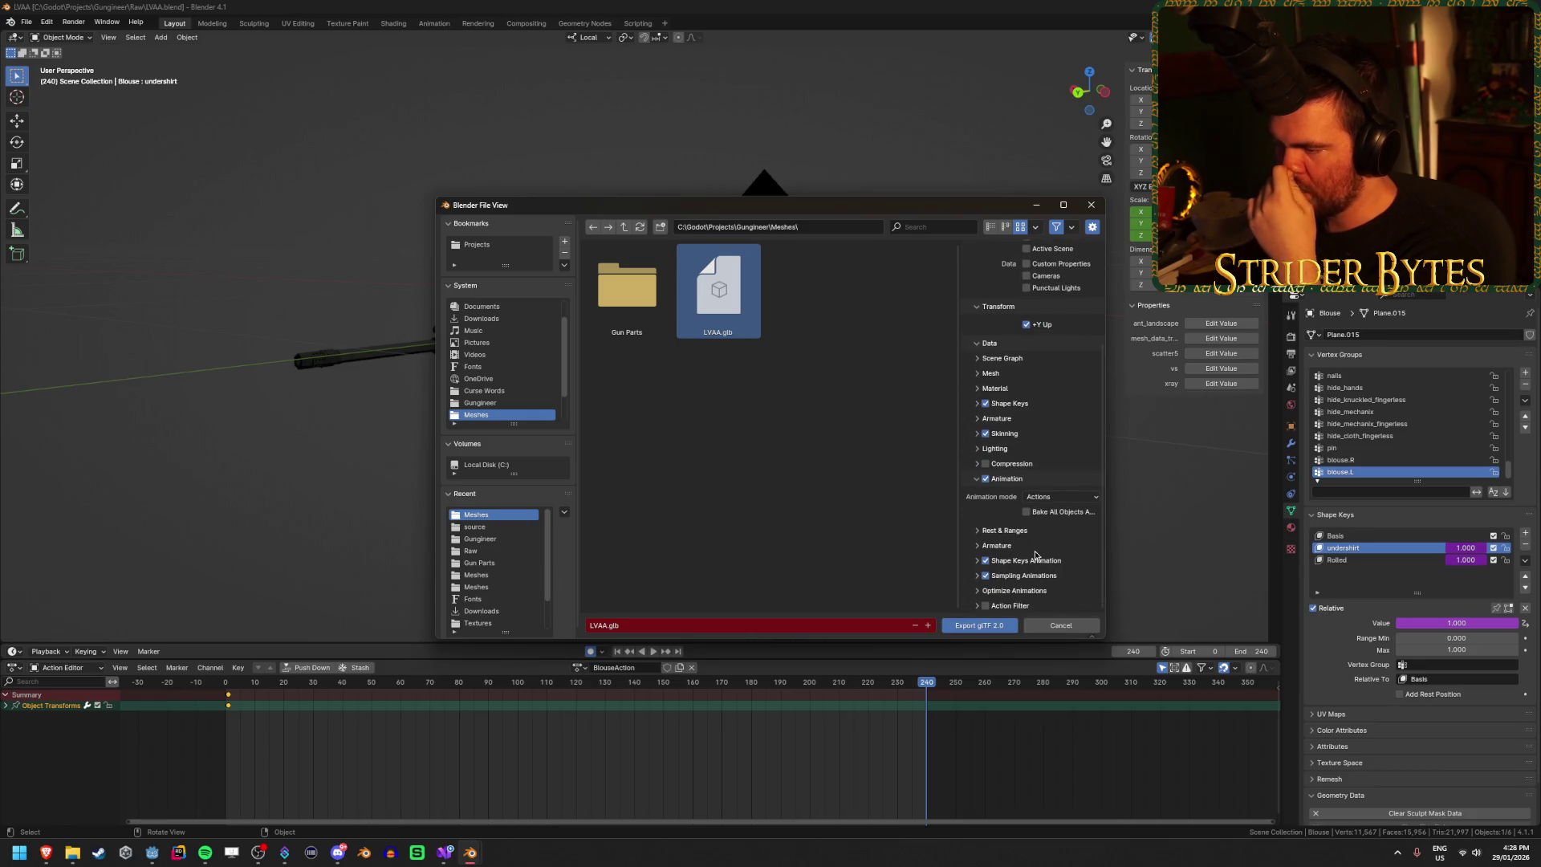
{"action": "scroll", "coordinate": [976, 485], "scroll_direction": "up", "scroll_amount": 5}
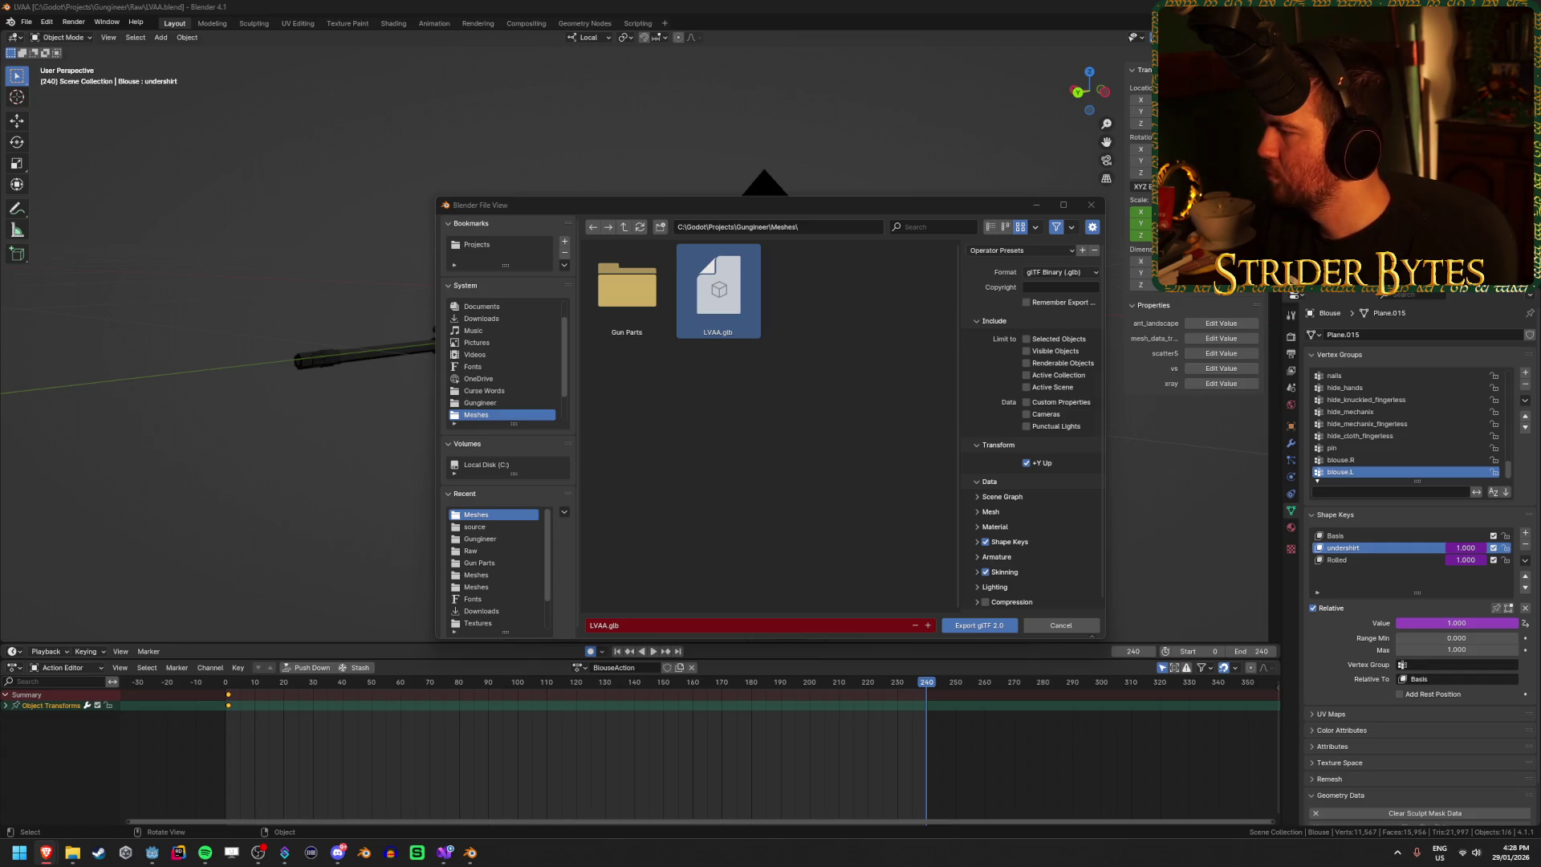
{"action": "scroll", "coordinate": [1000, 313], "scroll_direction": "down", "scroll_amount": 1}
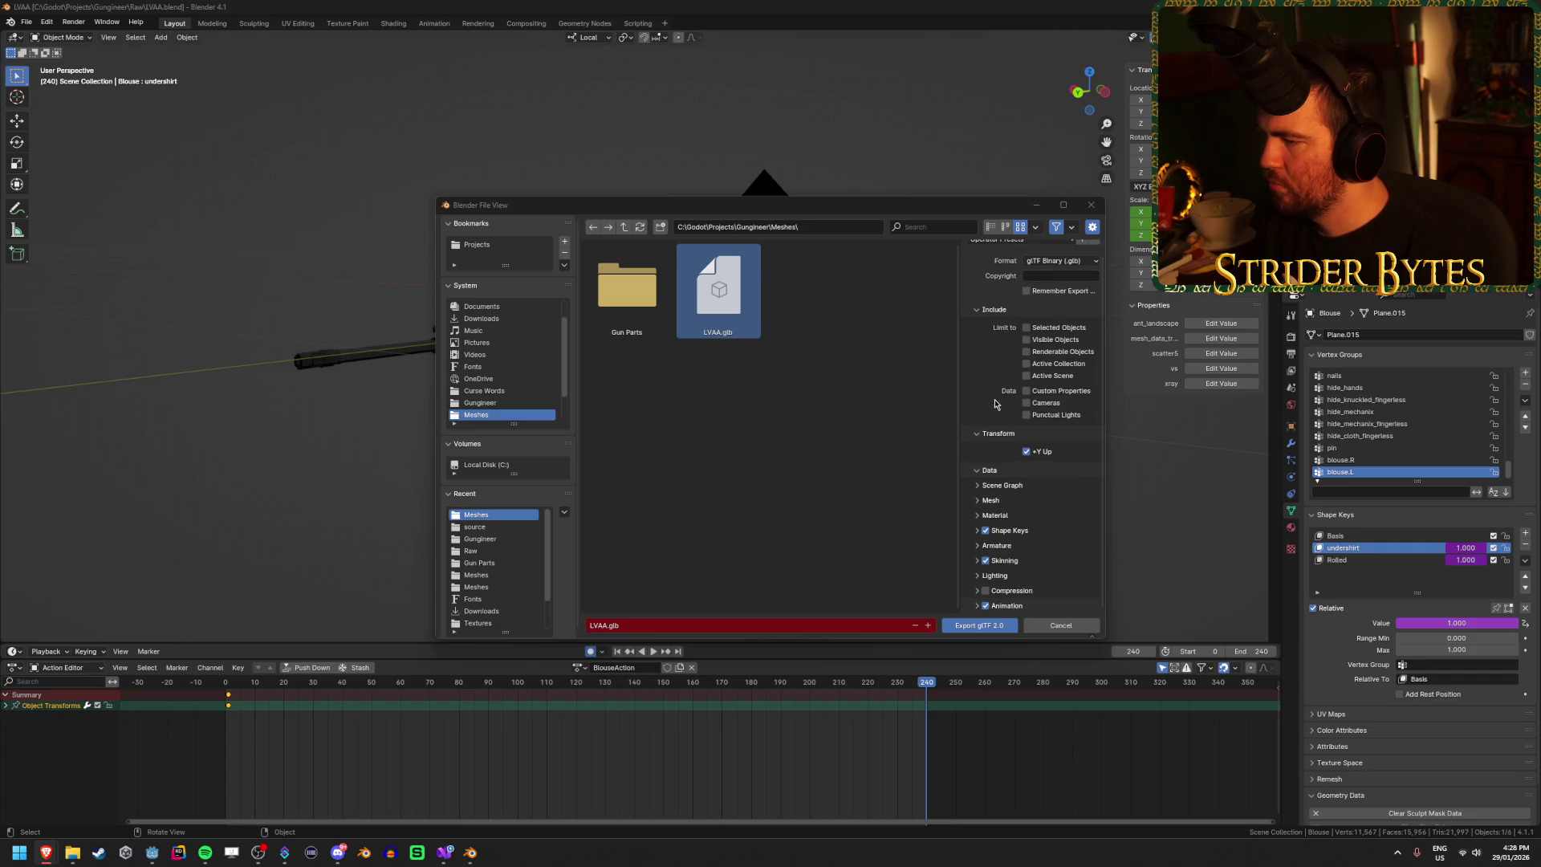
Step: Tick Apply Modifiers under Data > Mesh, export LVAA.glb, and save the blend file
{"action": "left_click_drag", "start_coordinate": [999, 474], "coordinate": [998, 446]}
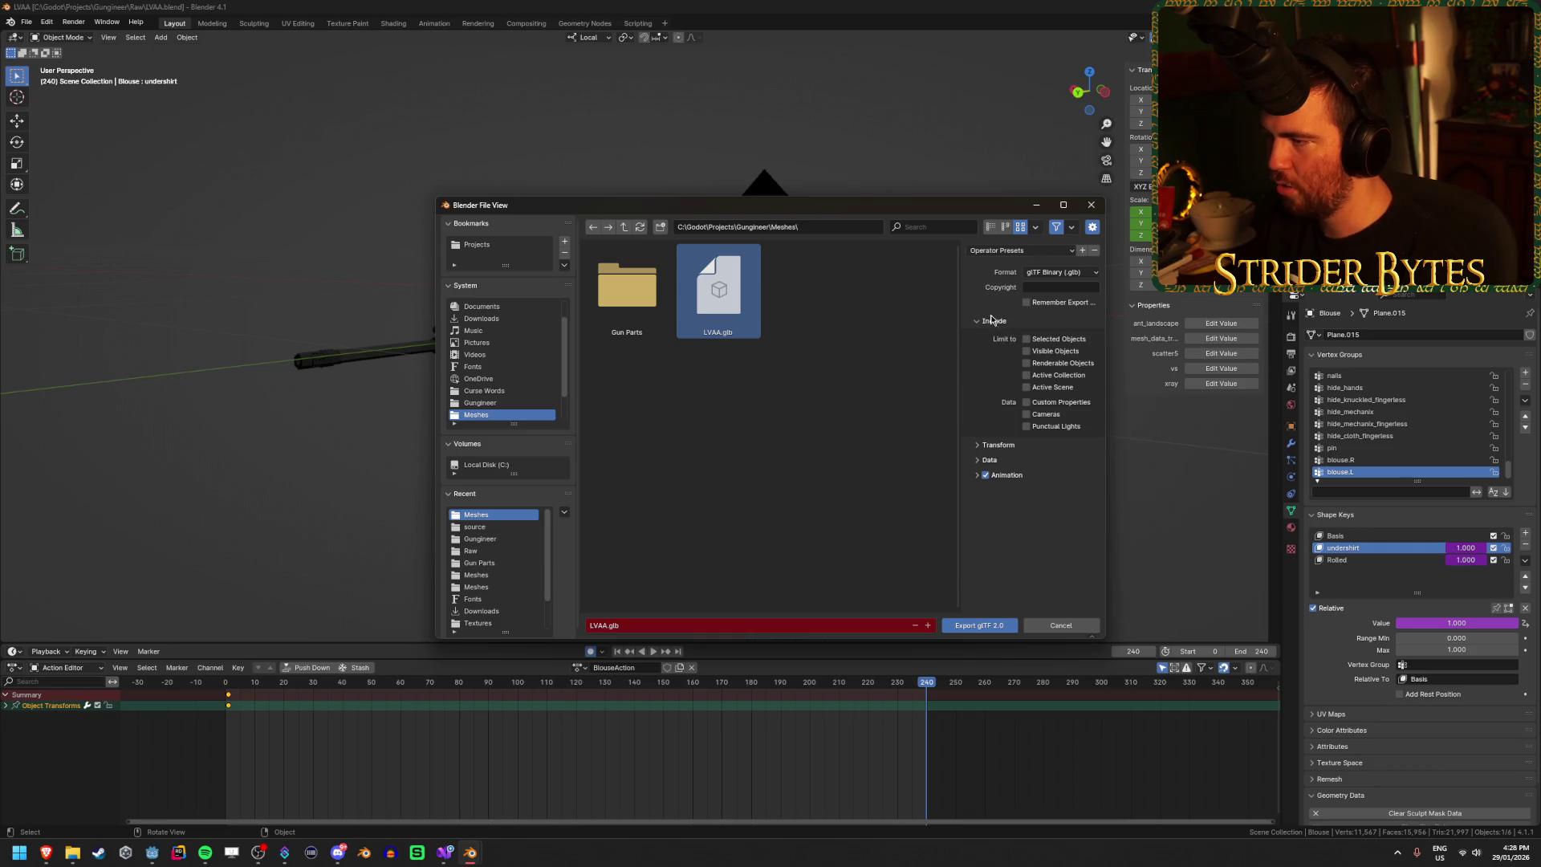
{"action": "left_click", "coordinate": [991, 459]}
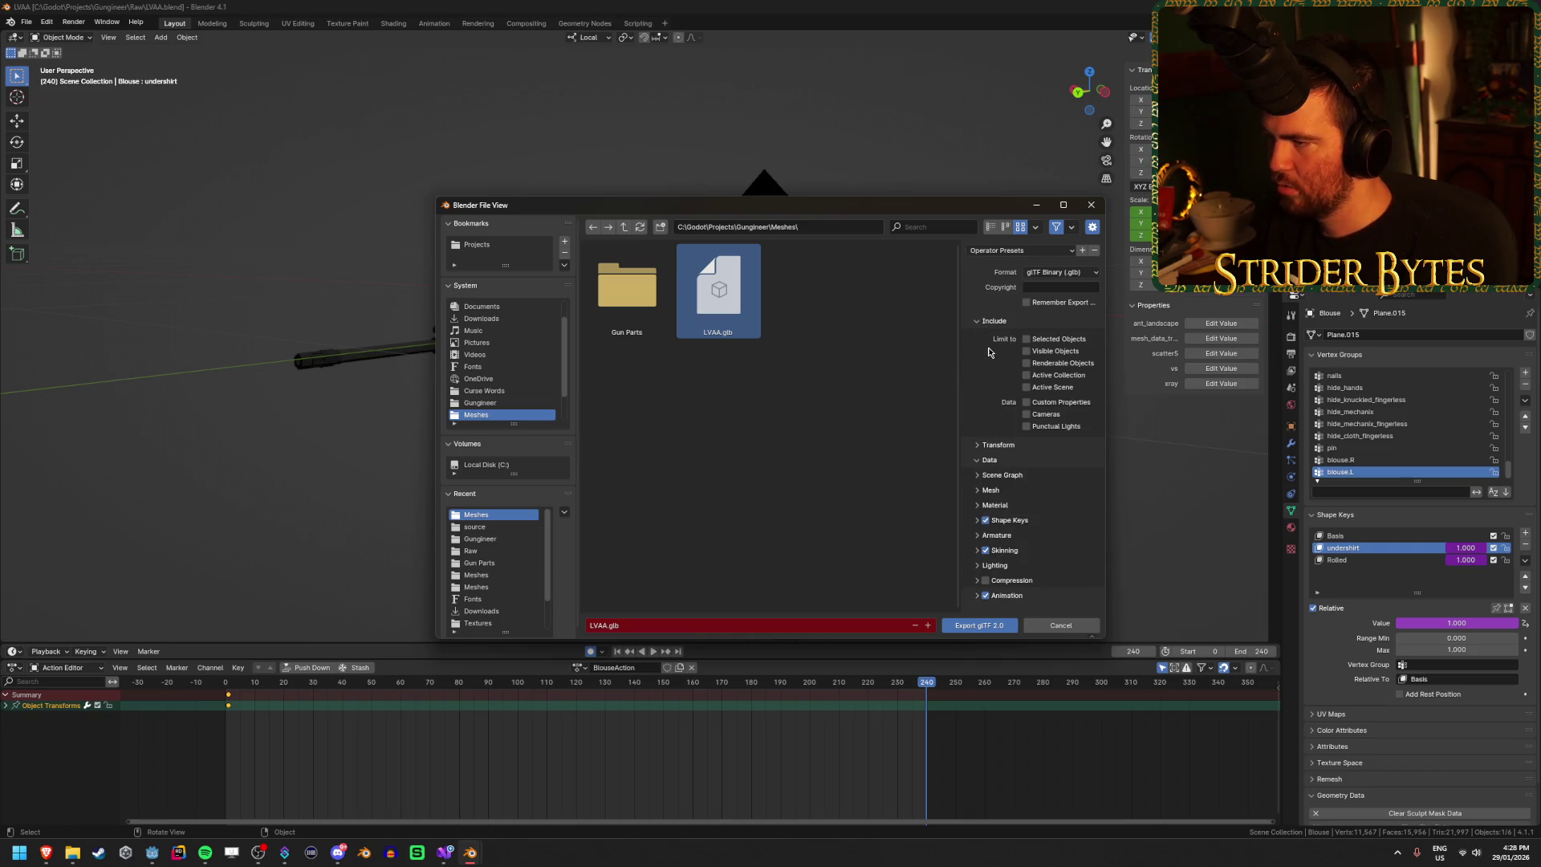
{"action": "left_click", "coordinate": [993, 322]}
{"action": "left_click", "coordinate": [1023, 350]}
{"action": "left_click", "coordinate": [1015, 350]}
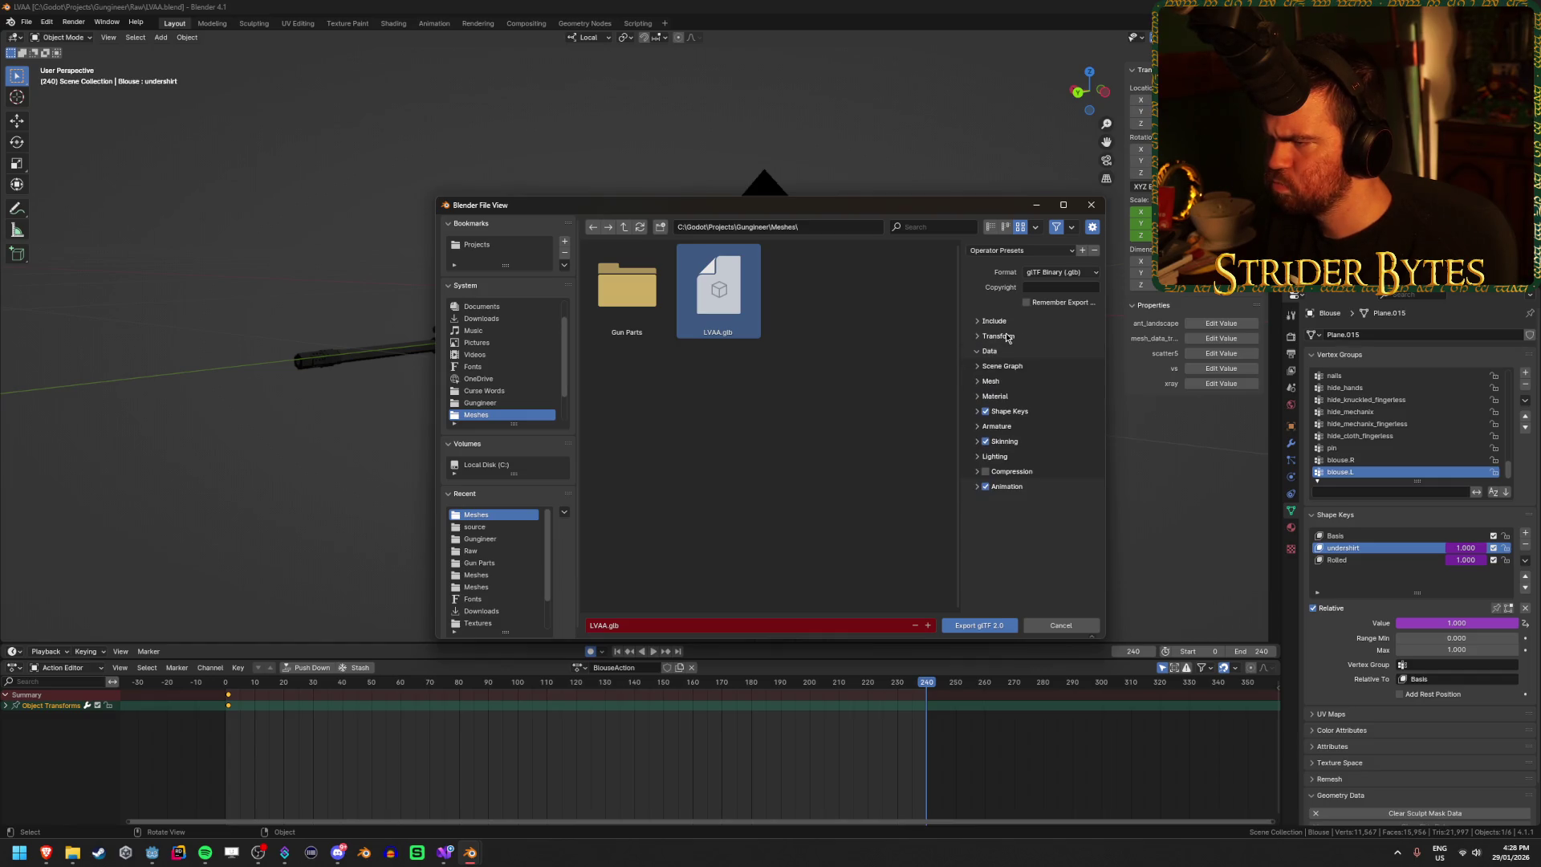
{"action": "left_click", "coordinate": [1015, 382]}
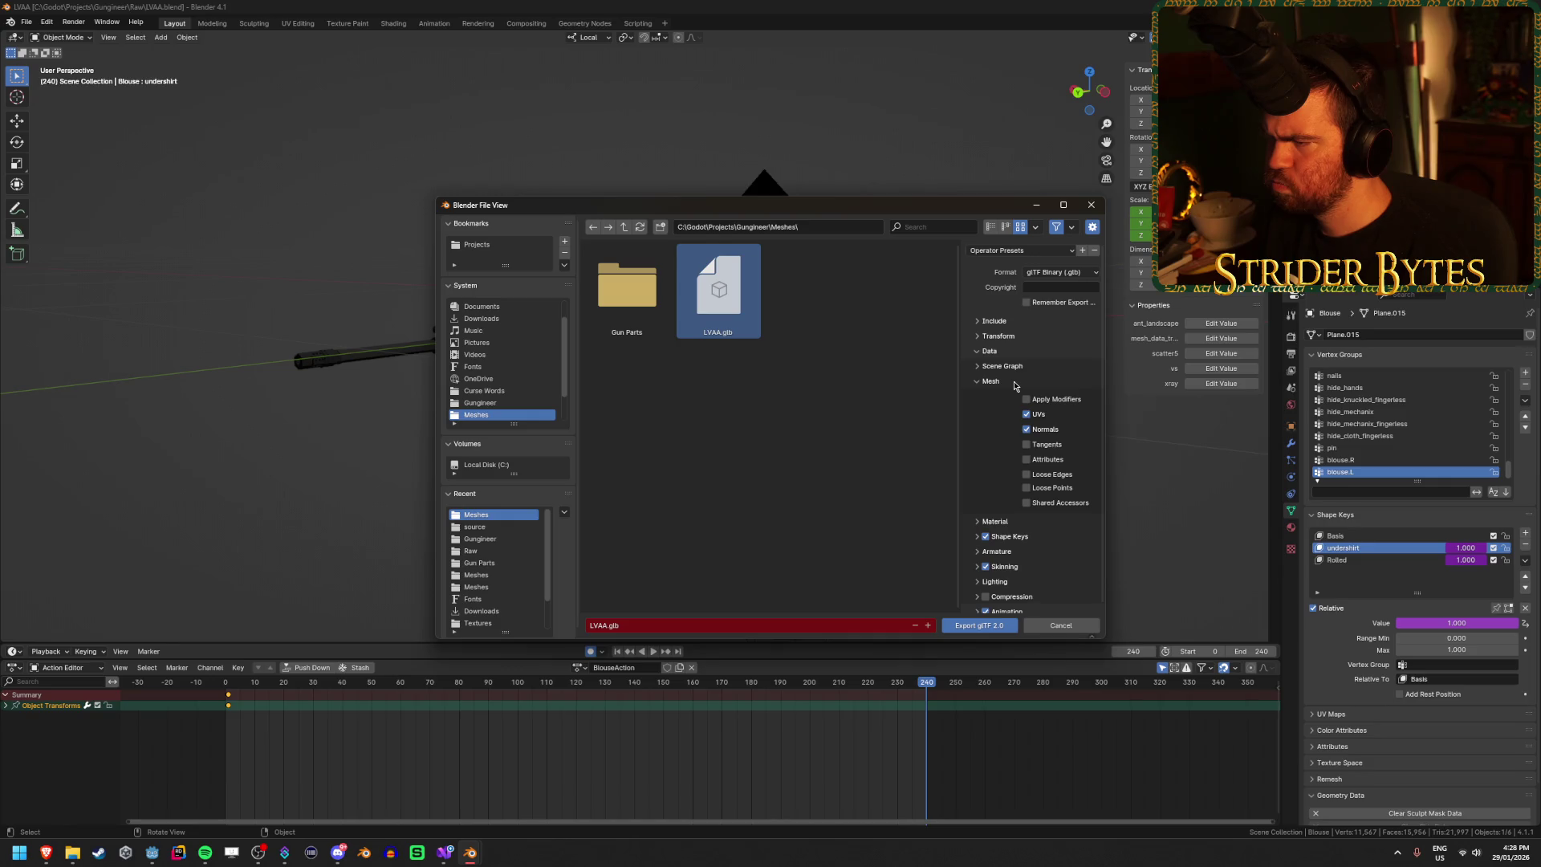
{"action": "left_click", "coordinate": [1027, 400]}
{"action": "left_click", "coordinate": [988, 627]}
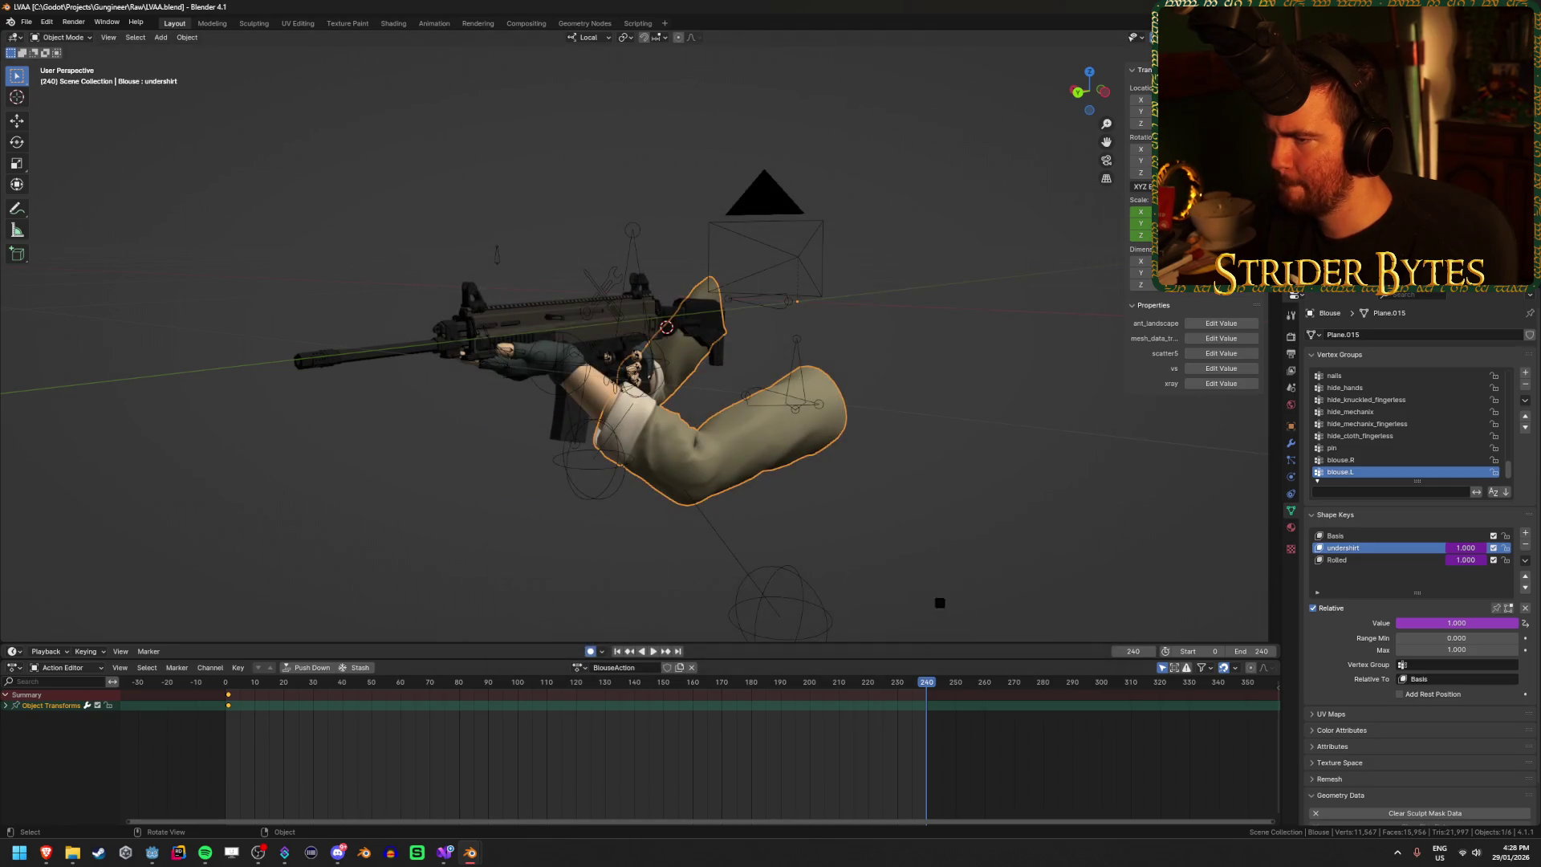
{"action": "key", "text": "ctrl+s"}
{"action": "key", "text": "alt+Tab"}
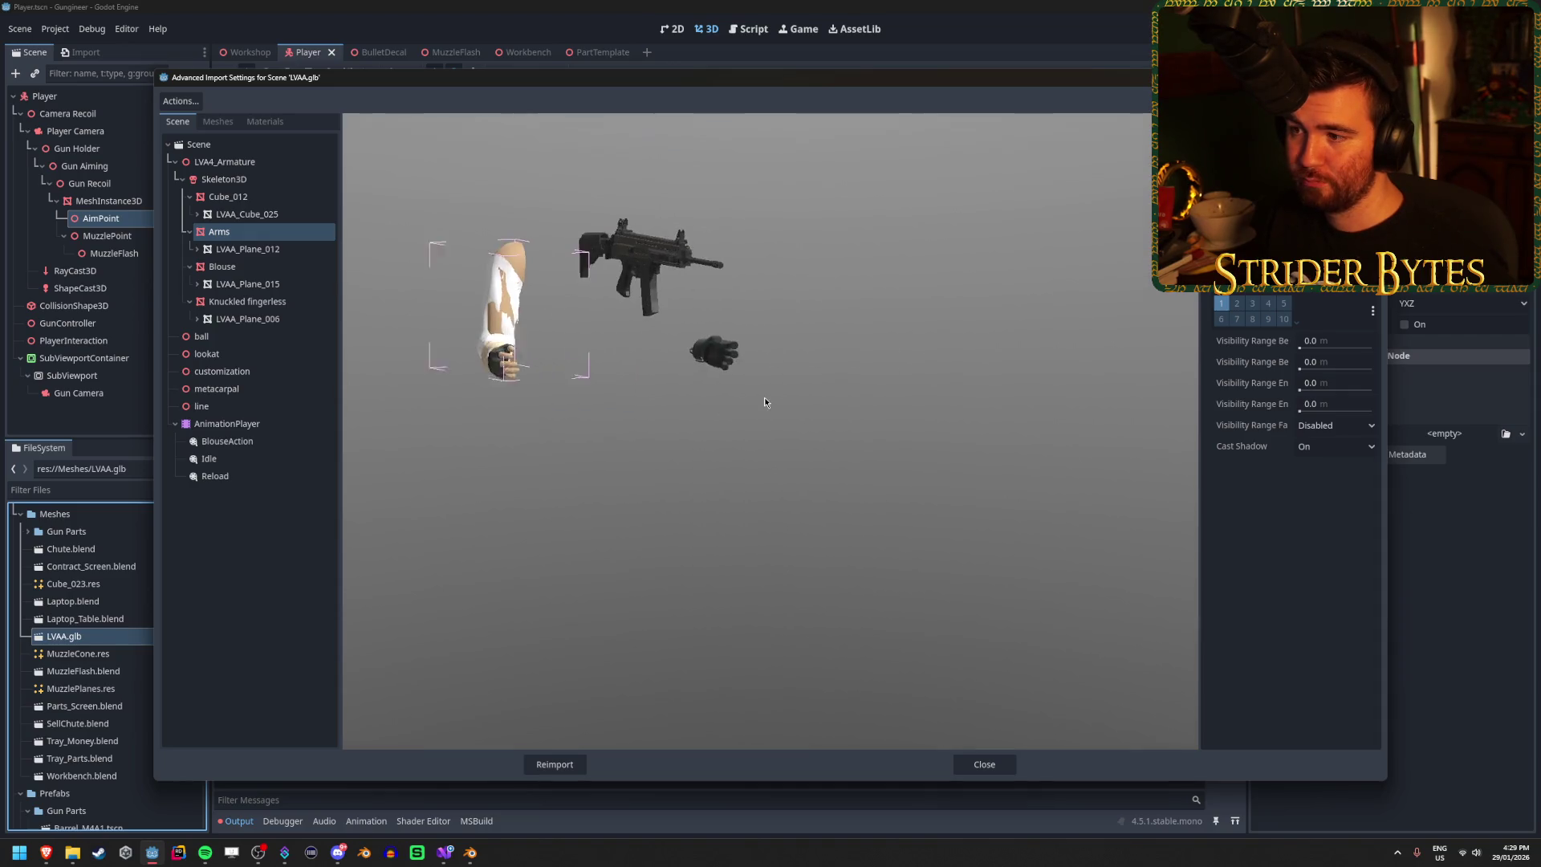
Step: Clear the output log and reopen LVAA.glb's import settings
{"action": "left_click", "coordinate": [961, 772]}
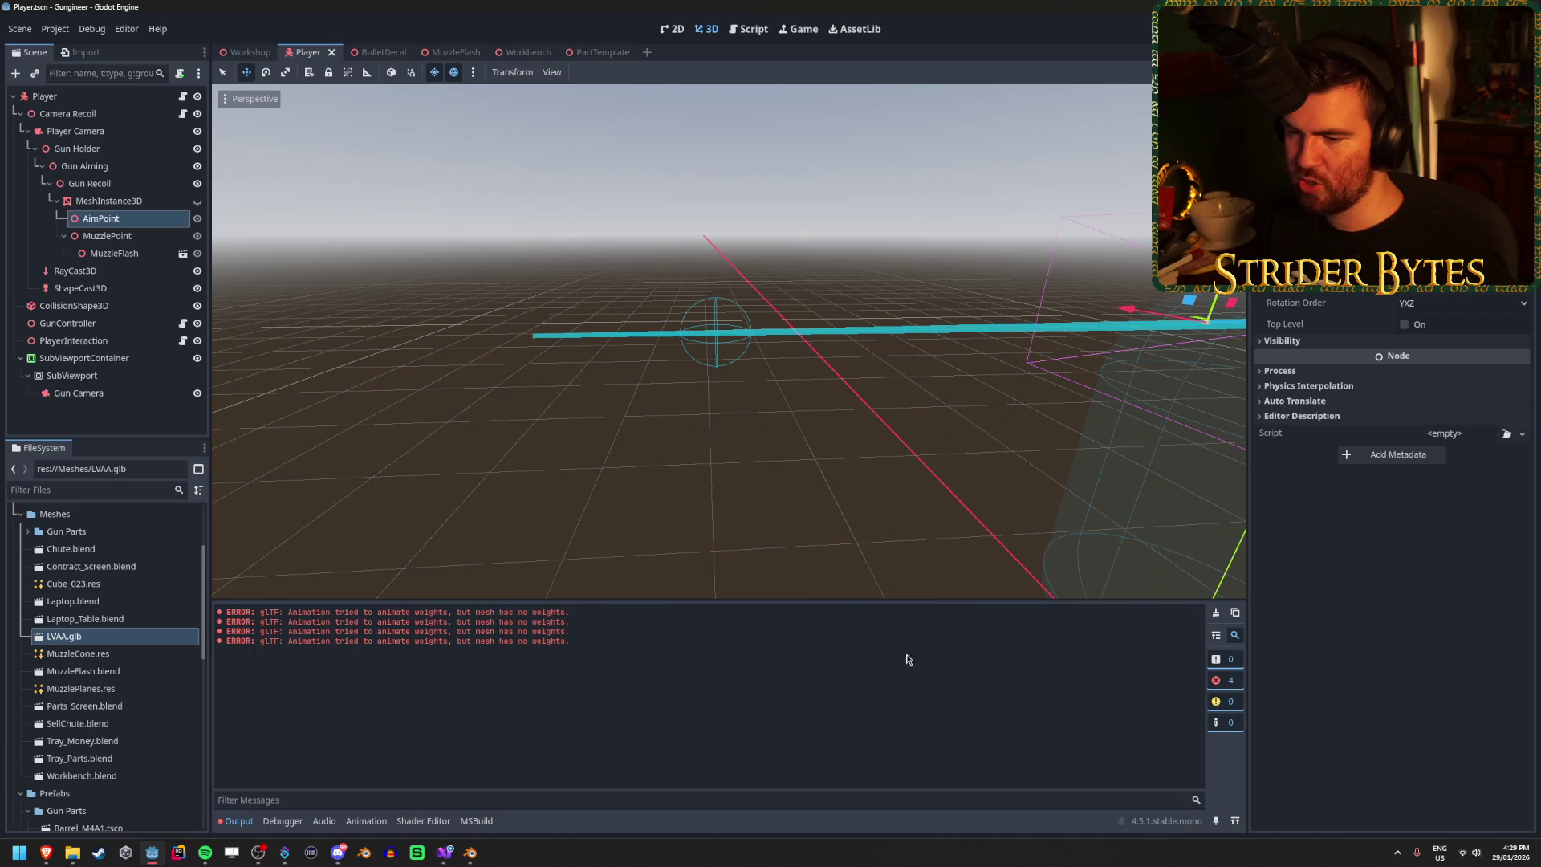
{"action": "left_click", "coordinate": [1215, 613]}
{"action": "double_click", "coordinate": [65, 635]}
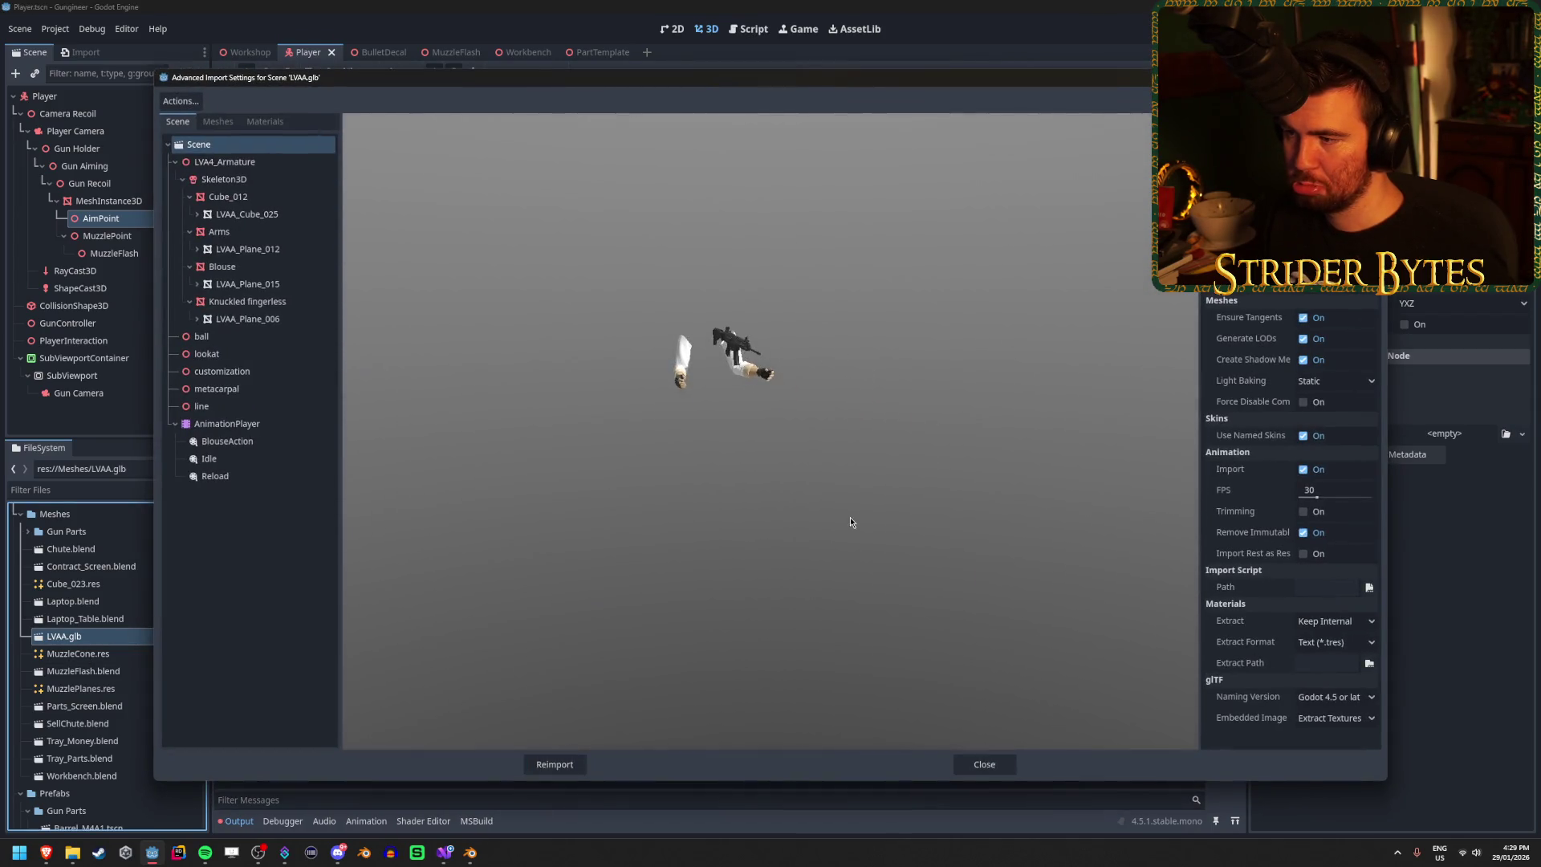
{"action": "scroll", "coordinate": [706, 391], "scroll_direction": "up", "scroll_amount": 5}
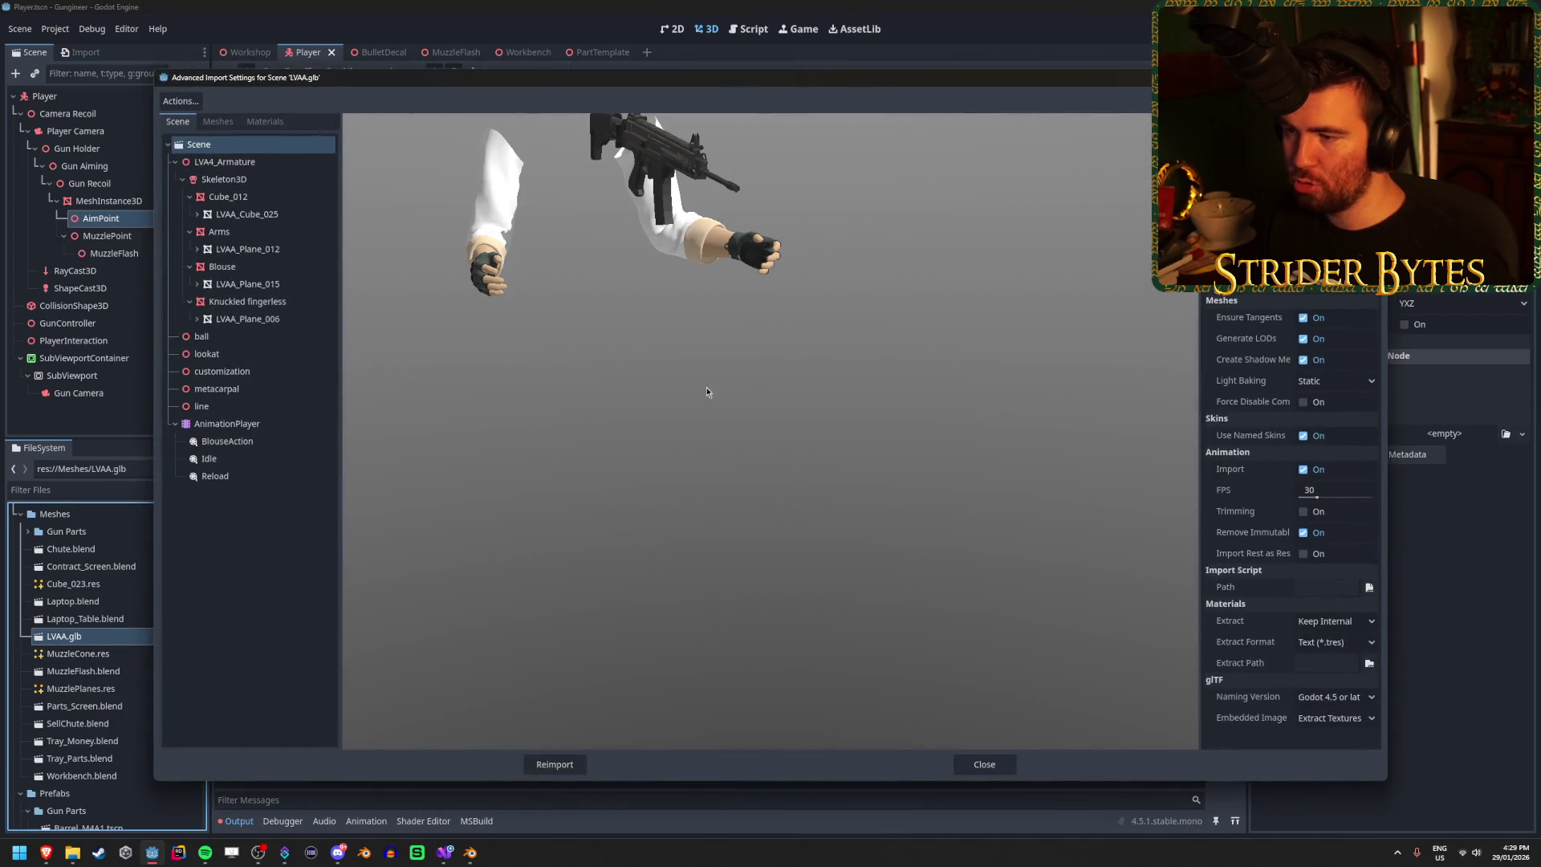
{"action": "mouse_move", "coordinate": [663, 336]}
{"action": "left_mouse_down"}
{"action": "mouse_move", "coordinate": [617, 310]}
{"action": "mouse_move", "coordinate": [575, 339]}
{"action": "mouse_move", "coordinate": [725, 385]}
{"action": "mouse_move", "coordinate": [491, 327]}
{"action": "left_mouse_up"}
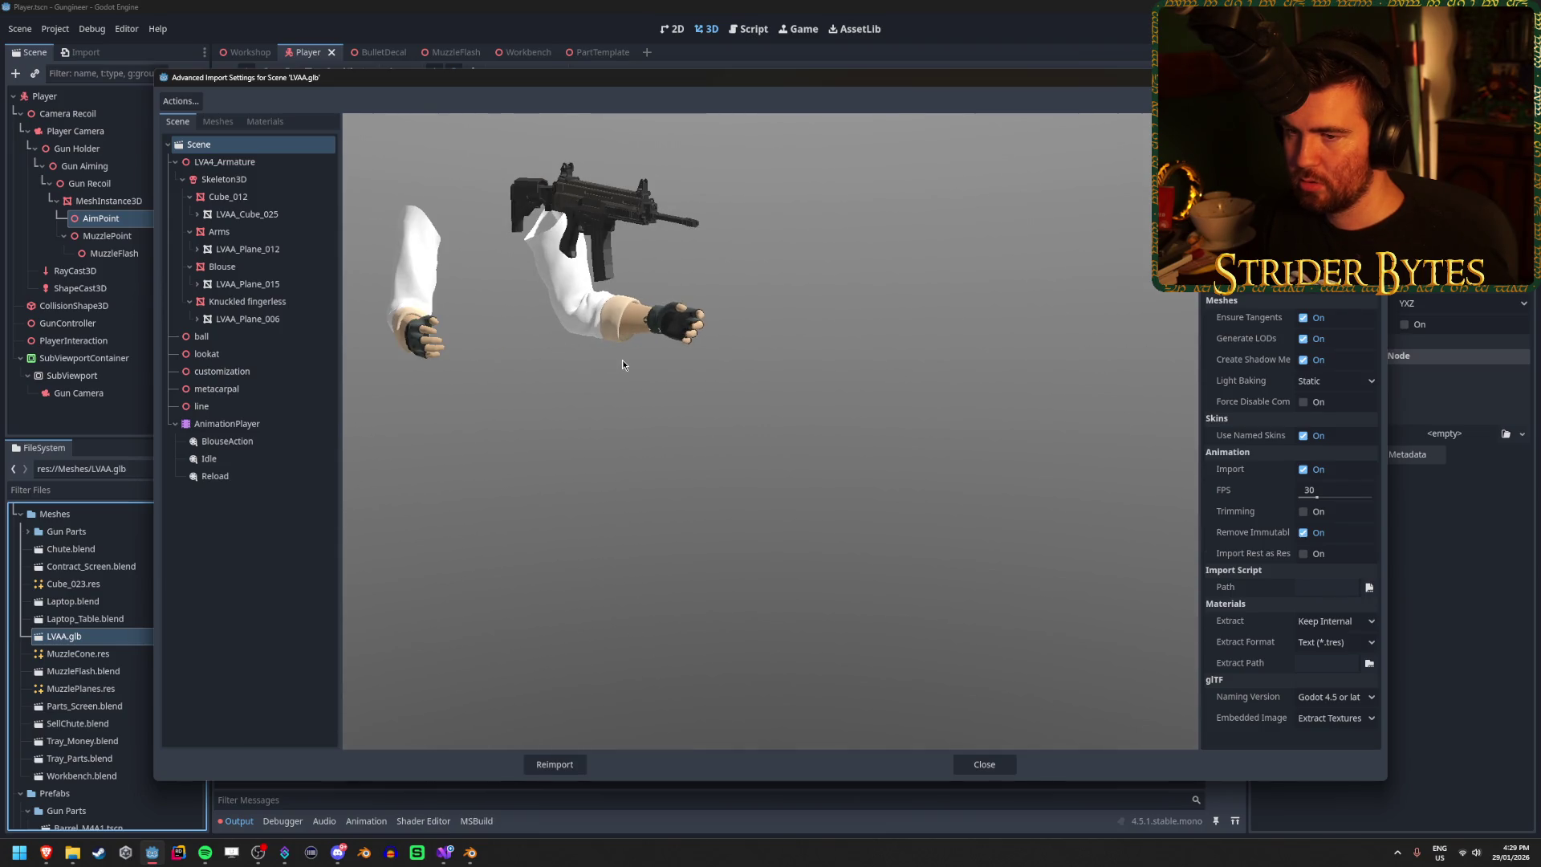
Step: Inspect the fingerless gloves and Blouse sleeve meshes, then step through the materials from Material.012
{"action": "left_click", "coordinate": [207, 407]}
{"action": "left_click", "coordinate": [276, 307]}
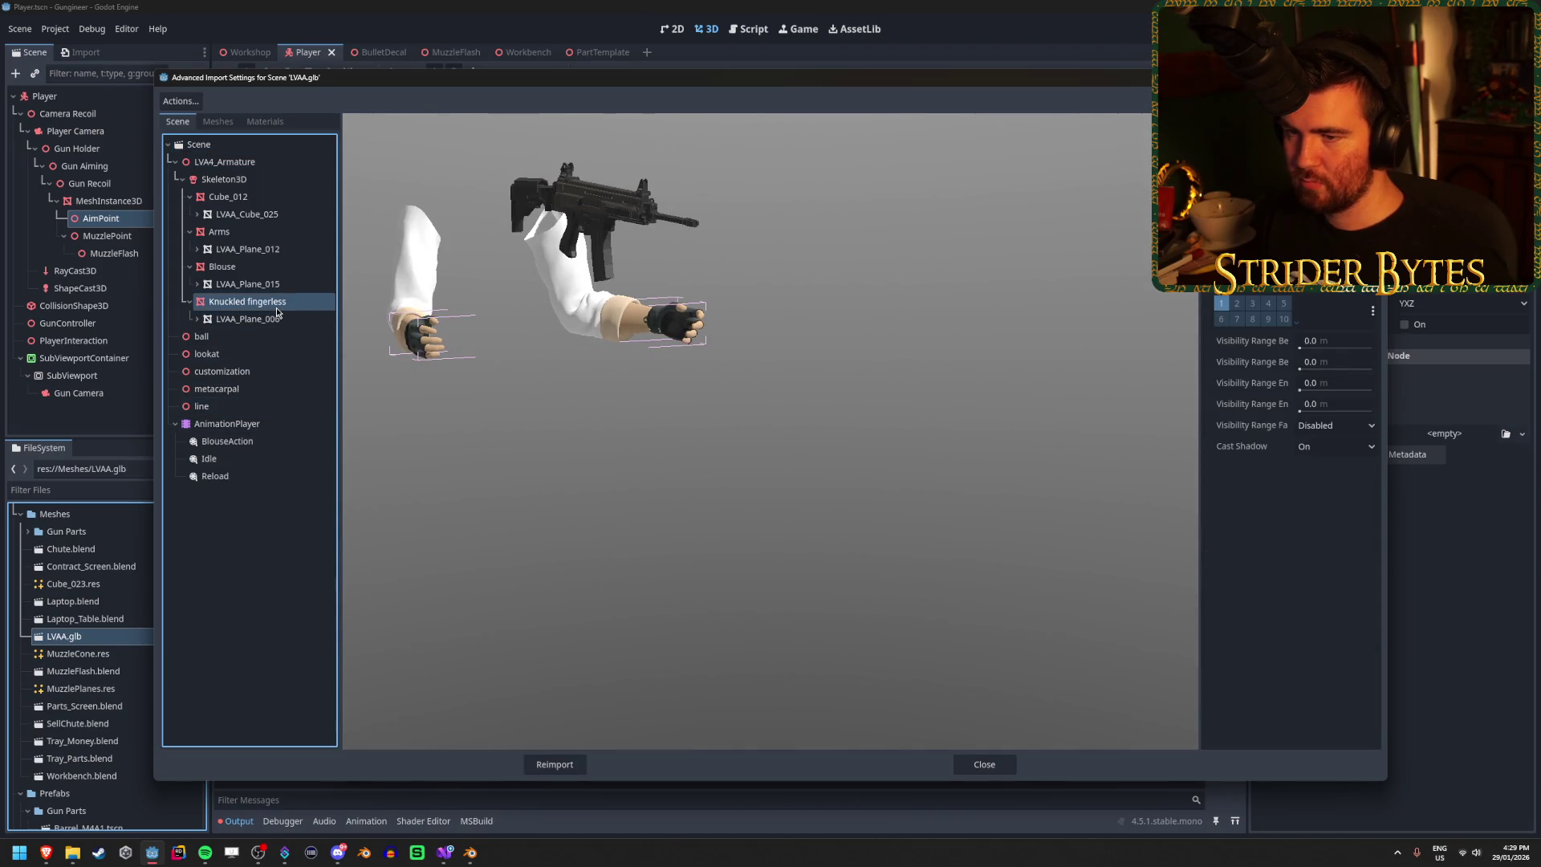
{"action": "left_click", "coordinate": [301, 266]}
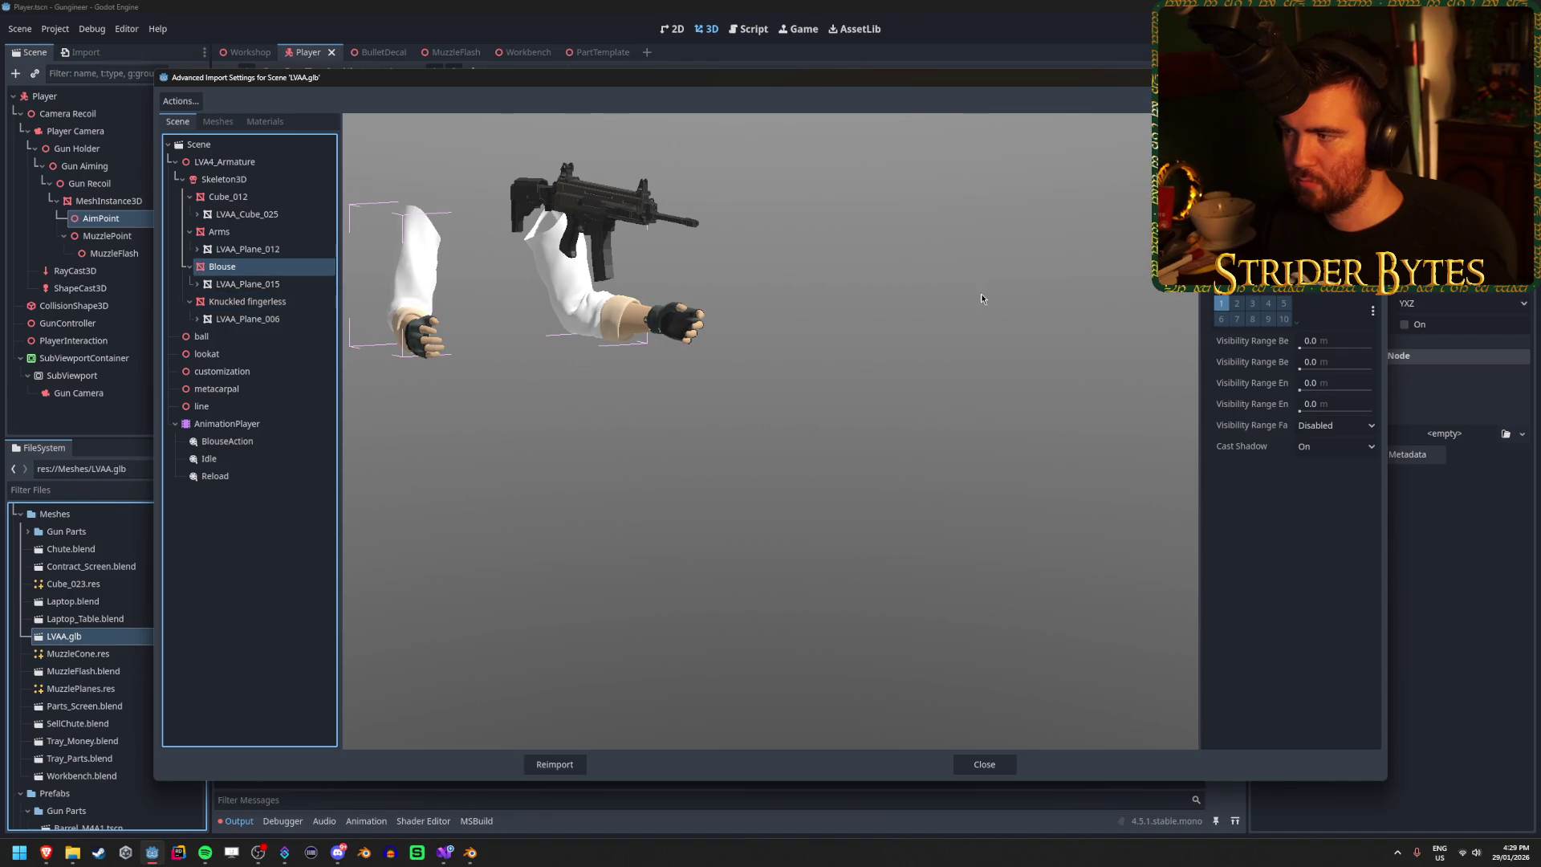
{"action": "left_click", "coordinate": [265, 121]}
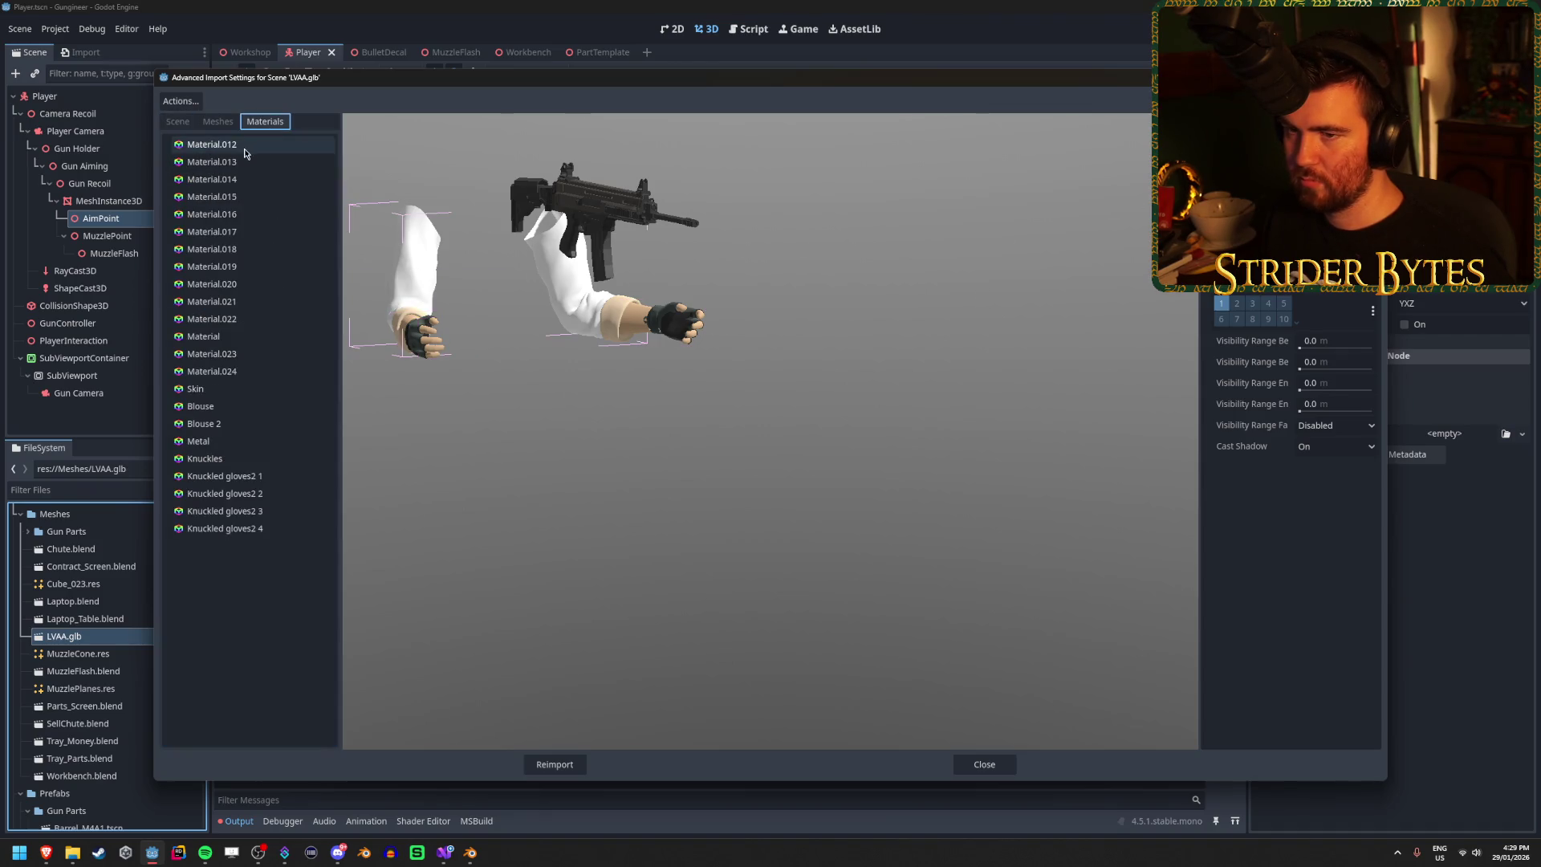
{"action": "left_click", "coordinate": [243, 147]}
{"action": "key", "text": "Down"}
{"action": "key", "text": "Down"}
{"action": "key", "text": "Down"}
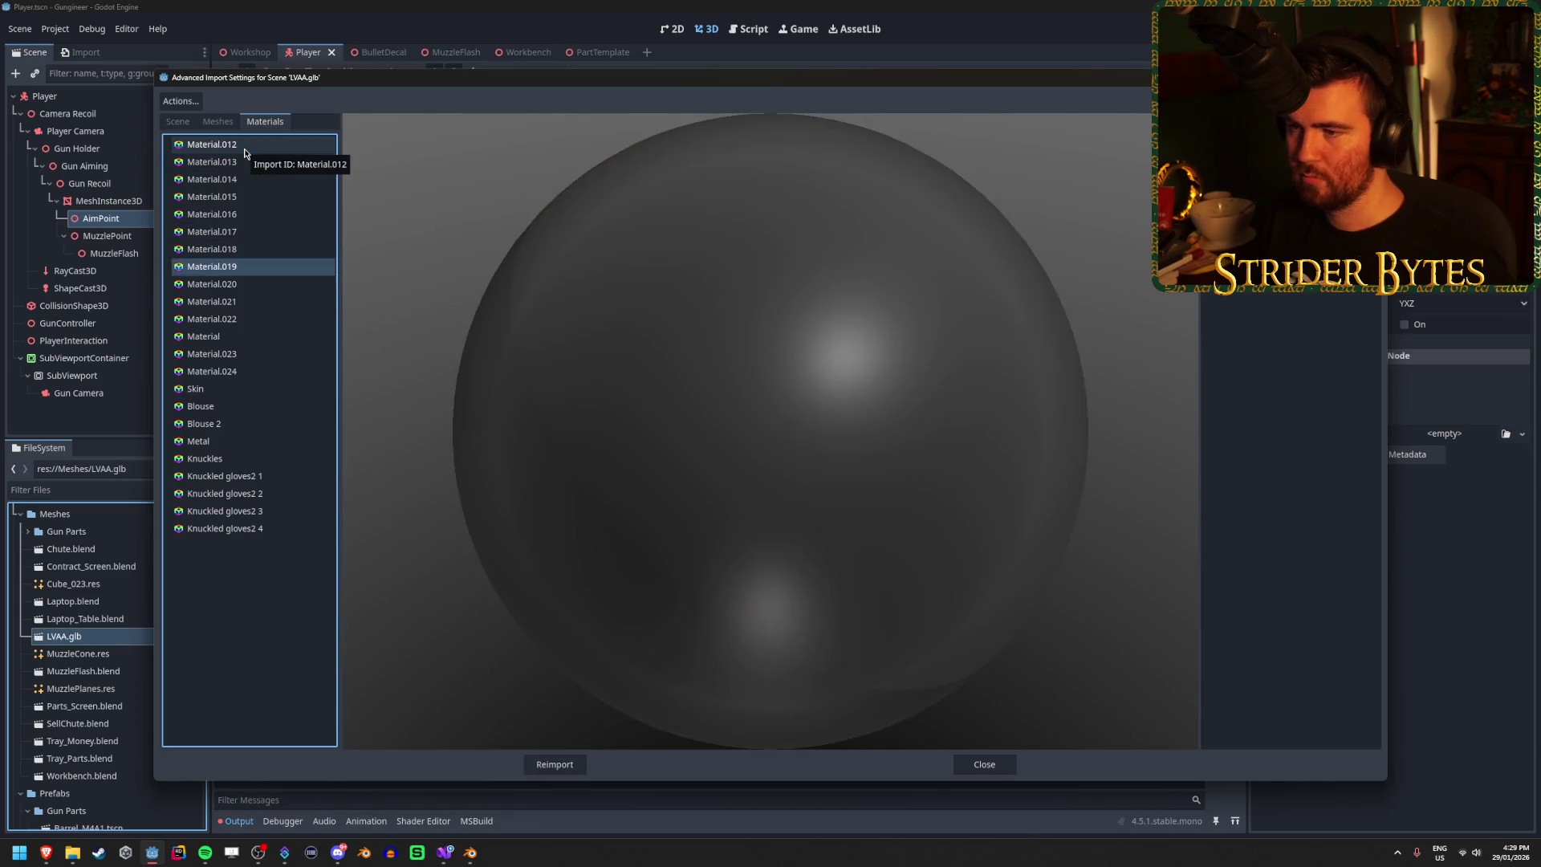
{"action": "key", "text": "Down"}
{"action": "key", "text": "Down"}
{"action": "key", "text": "Down"}
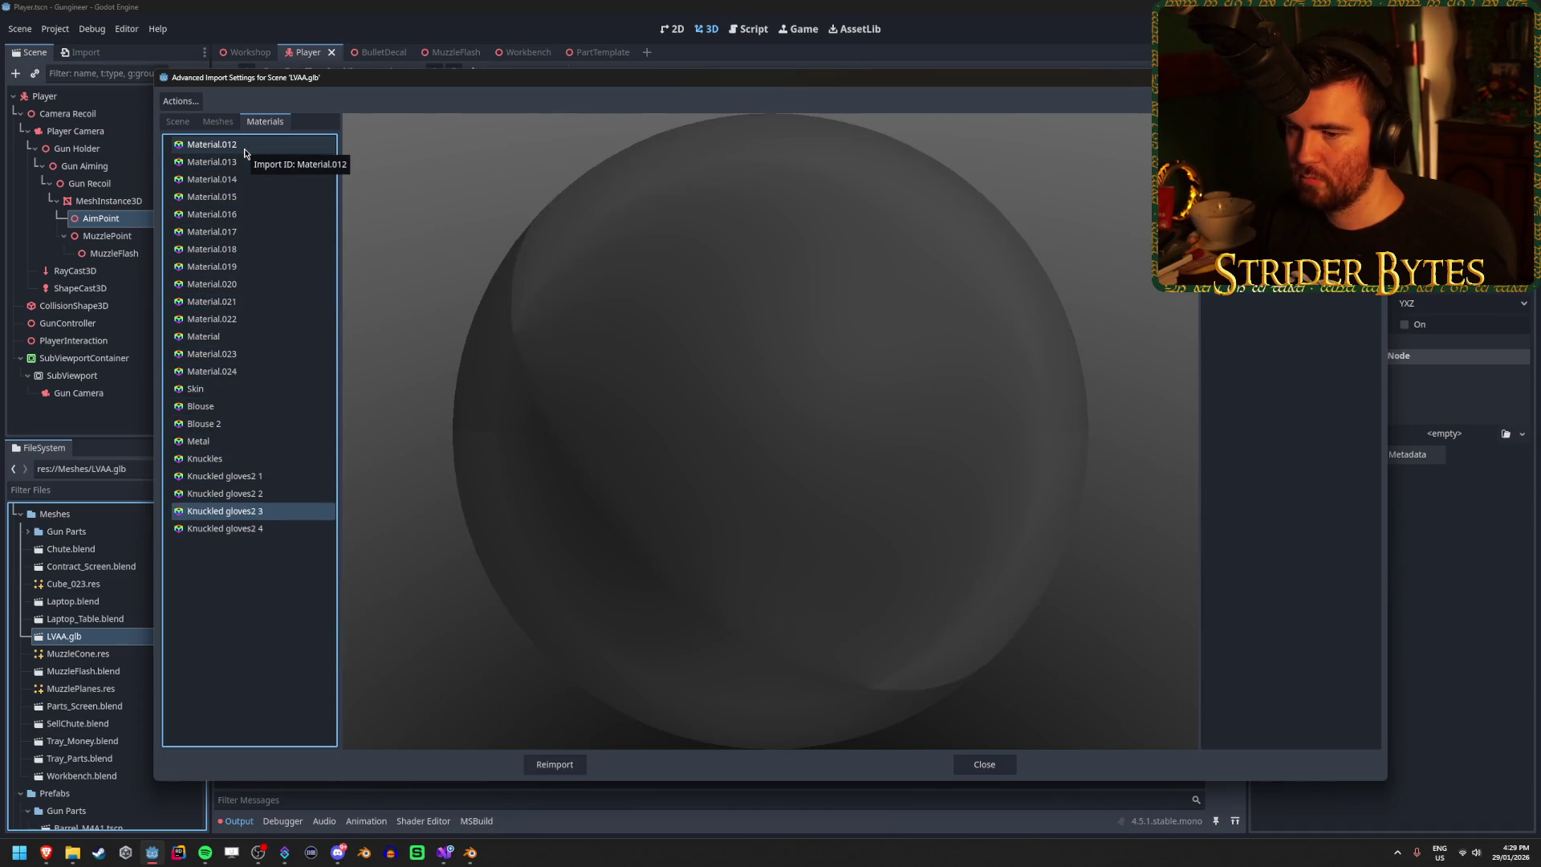
{"action": "left_click", "coordinate": [984, 764]}
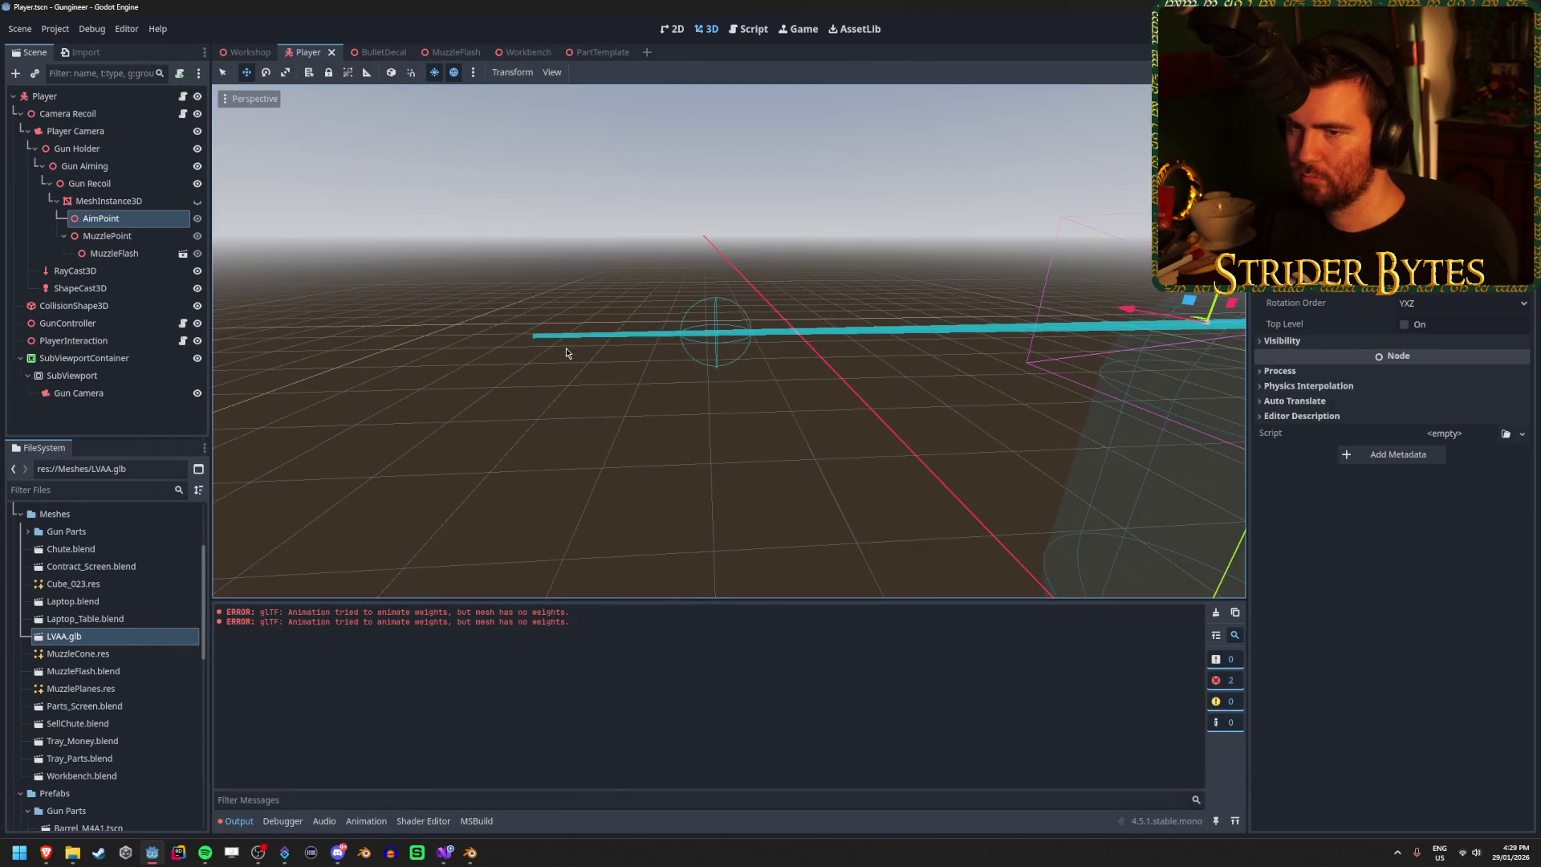
Step: Frame the AimPoint and select the MeshInstance3D under Gun Recoil
{"action": "left_click_drag", "start_coordinate": [596, 333], "coordinate": [596, 333]}
{"action": "key", "text": "f"}
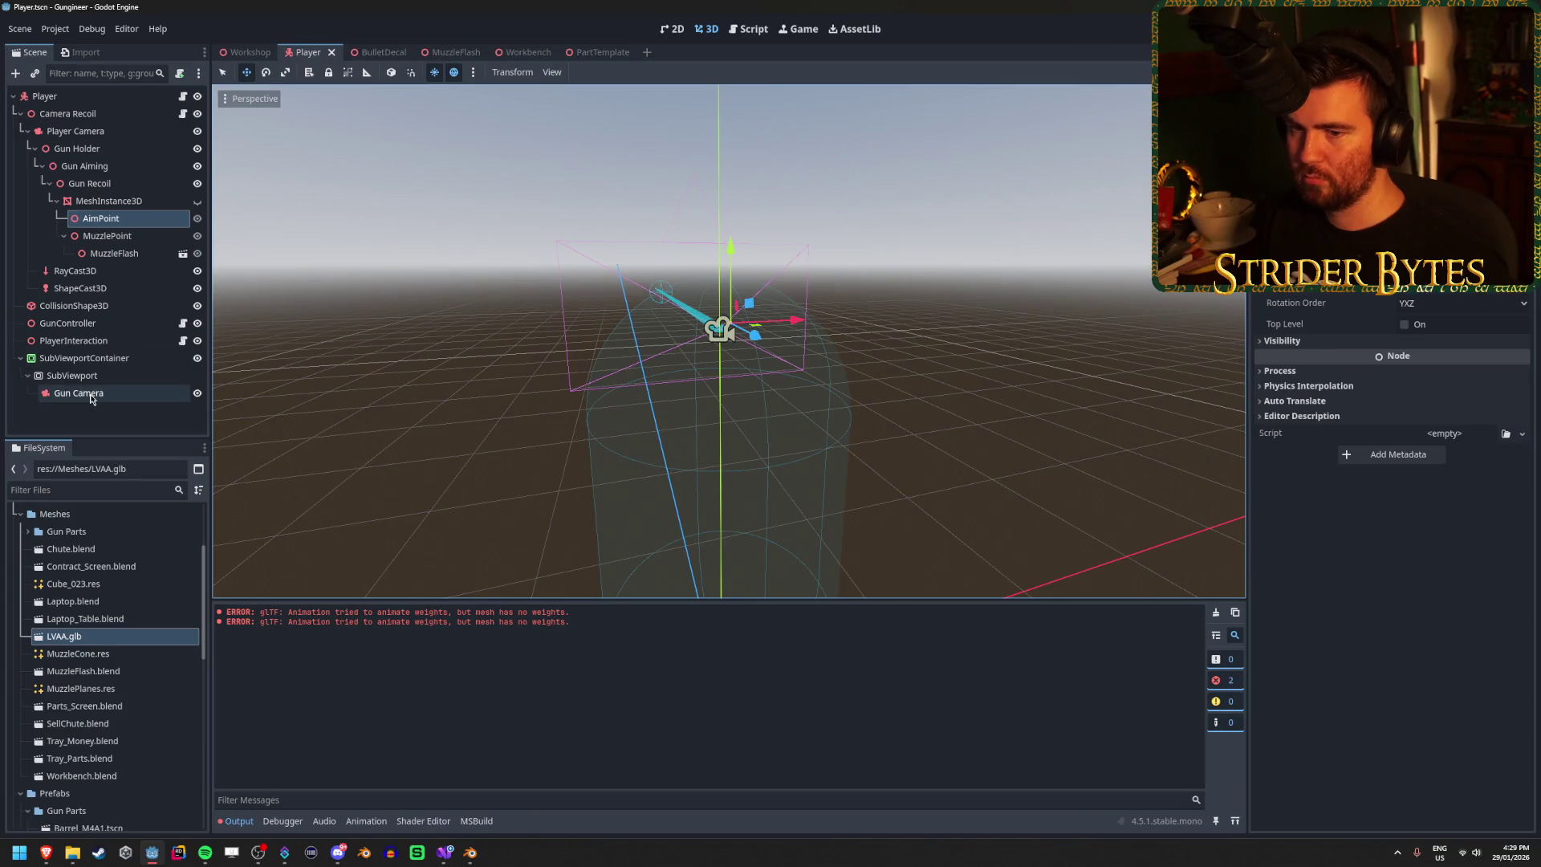
{"action": "left_click", "coordinate": [90, 183]}
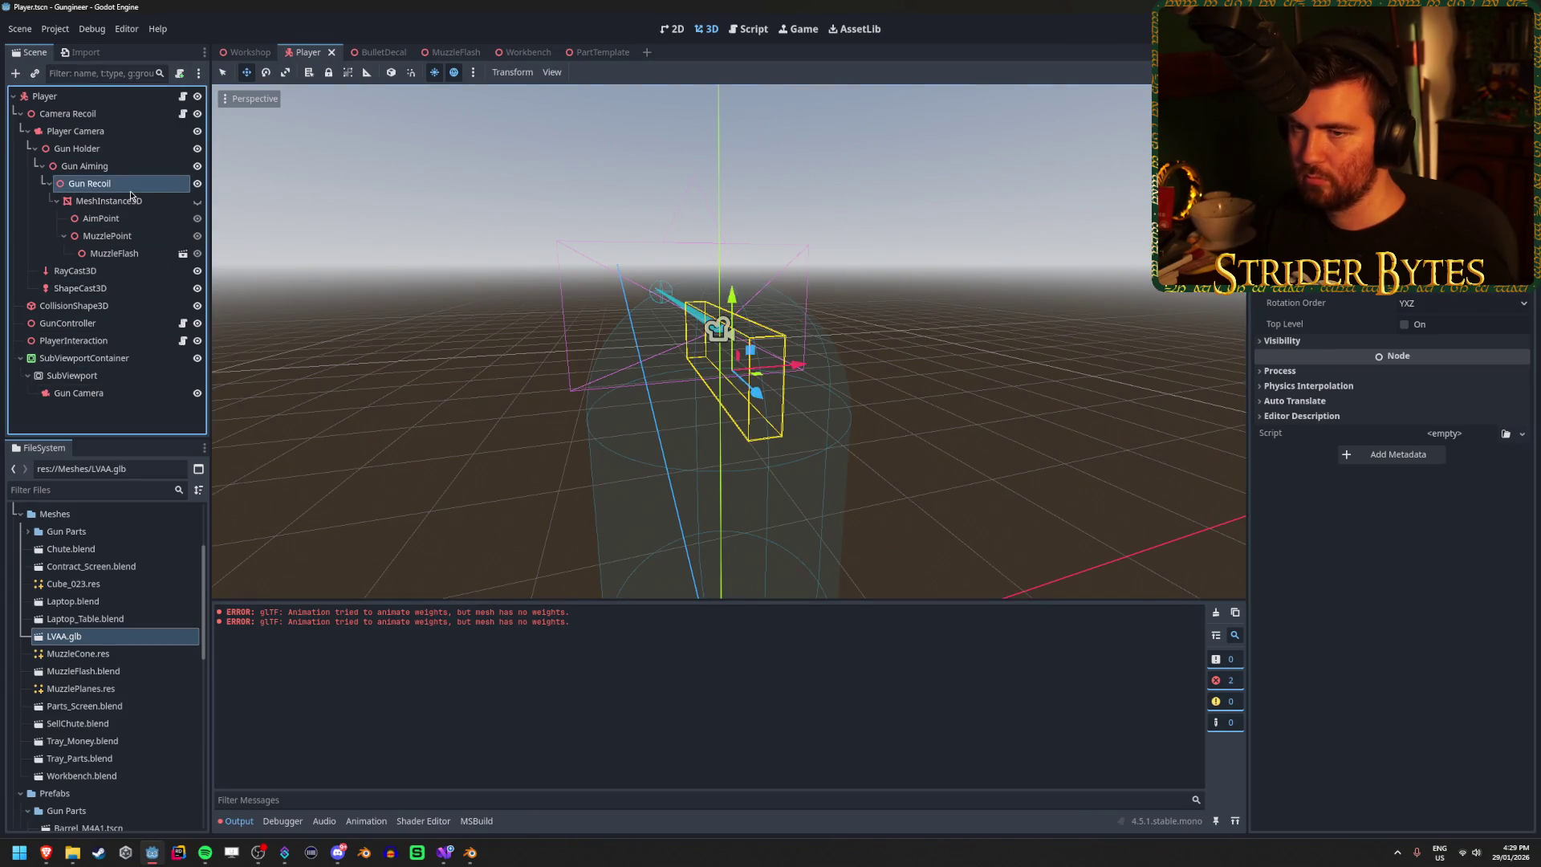
{"action": "left_click", "coordinate": [131, 203]}
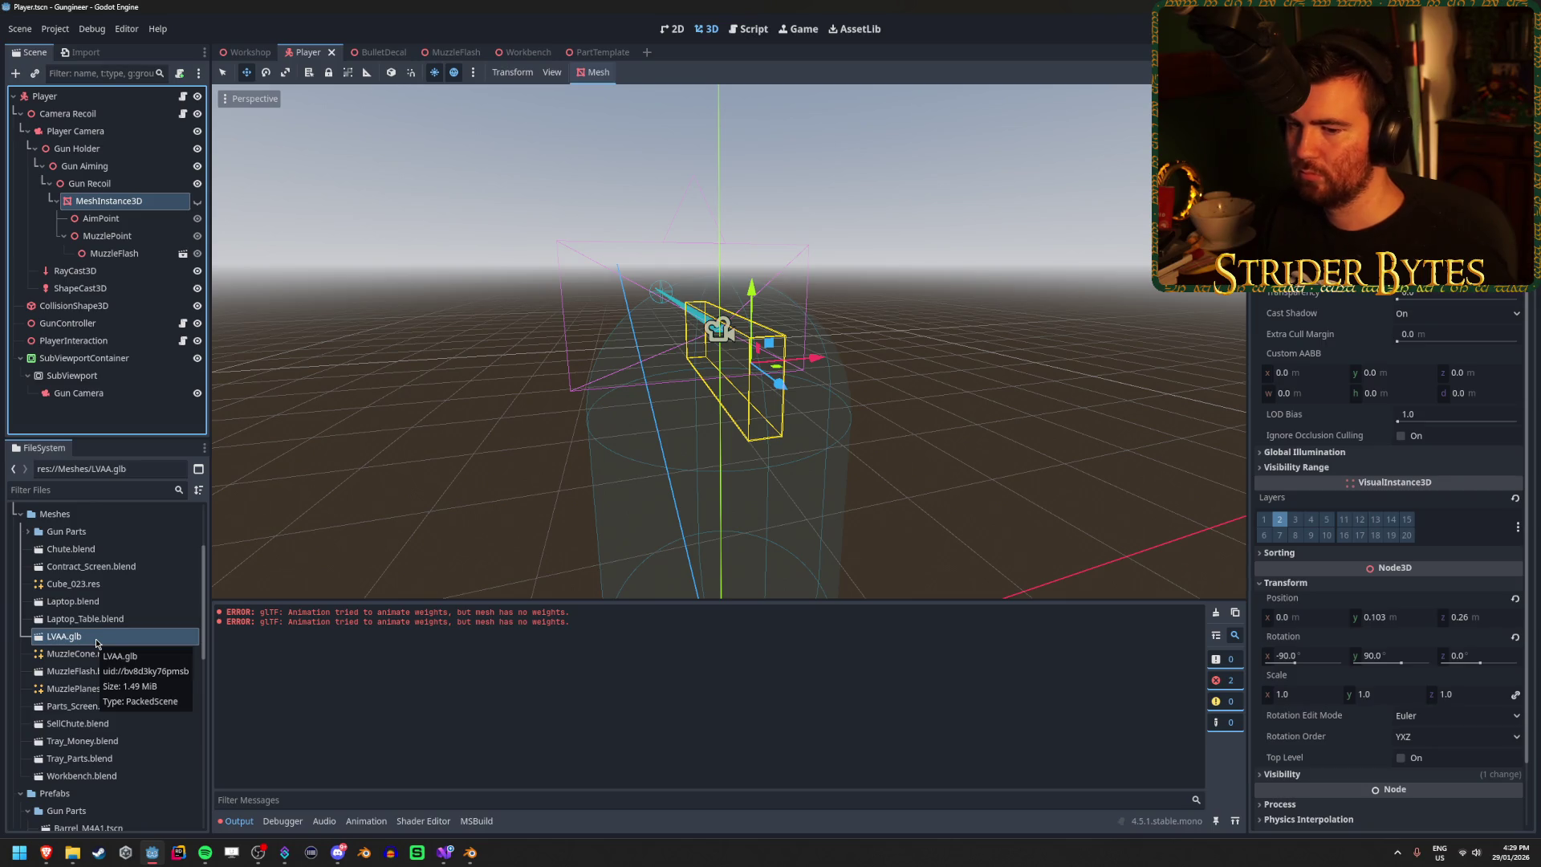
Step: Instance LVAA.glb under the gun mesh and enable Editable Children
{"action": "left_click_drag", "start_coordinate": [97, 643], "coordinate": [121, 200]}
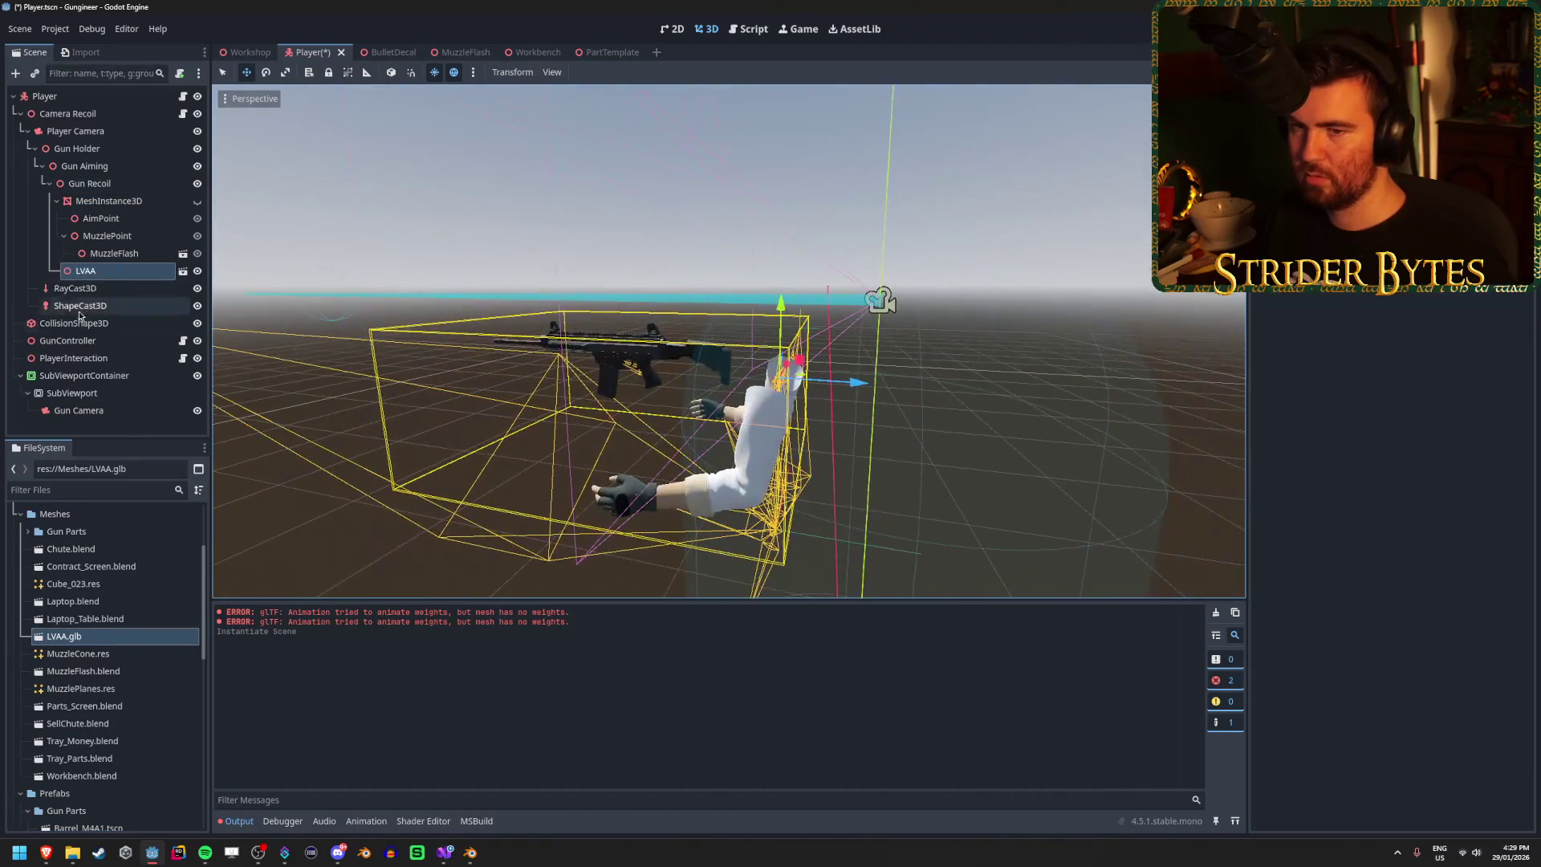
{"action": "right_click", "coordinate": [129, 276]}
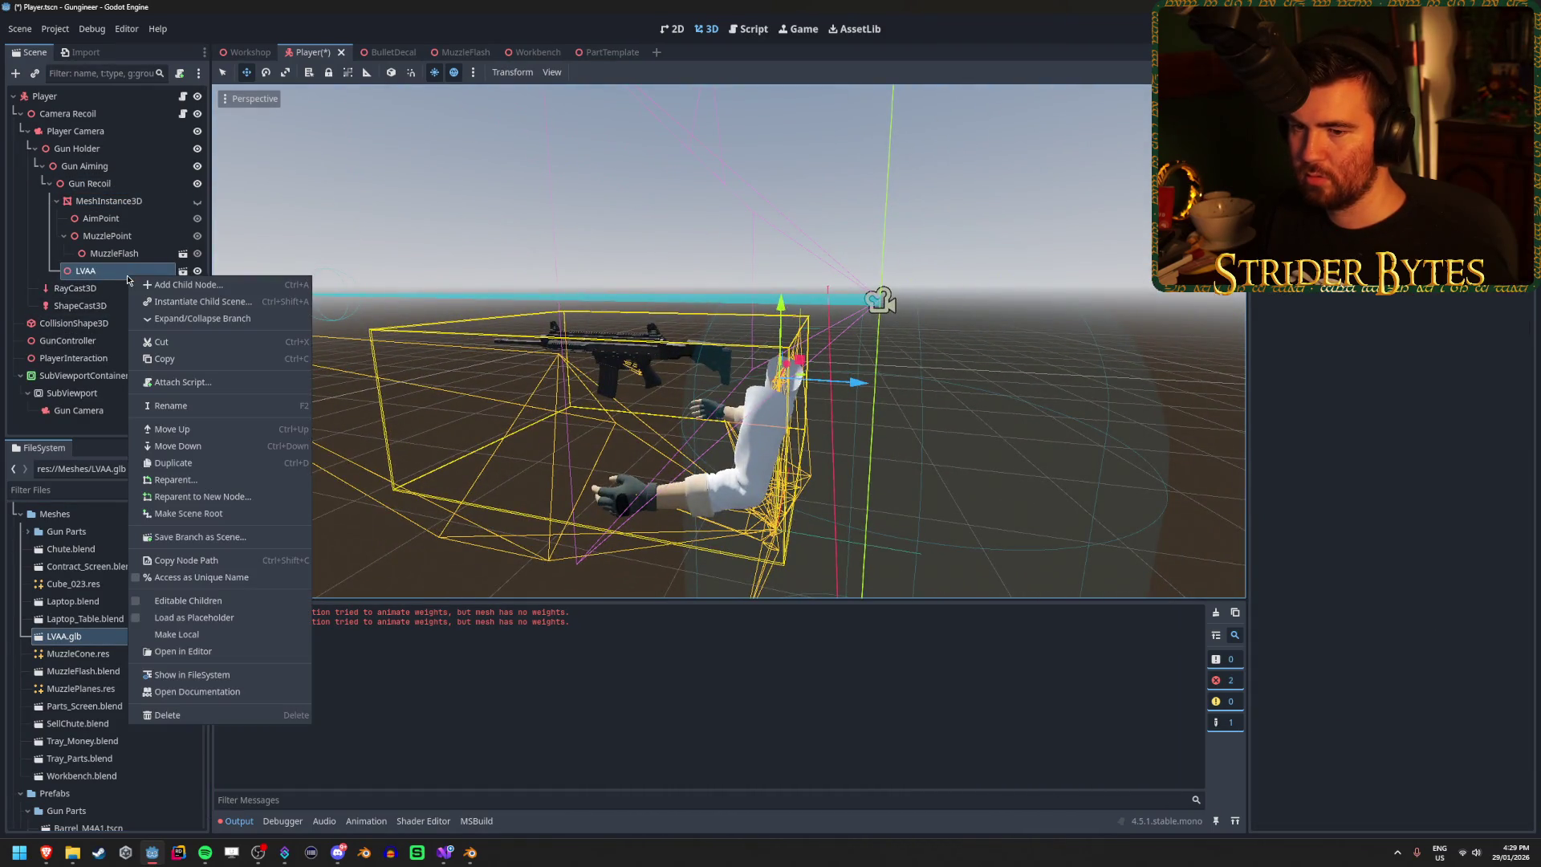
{"action": "left_click", "coordinate": [201, 600]}
{"action": "scroll", "coordinate": [142, 355], "scroll_direction": "down", "scroll_amount": 3}
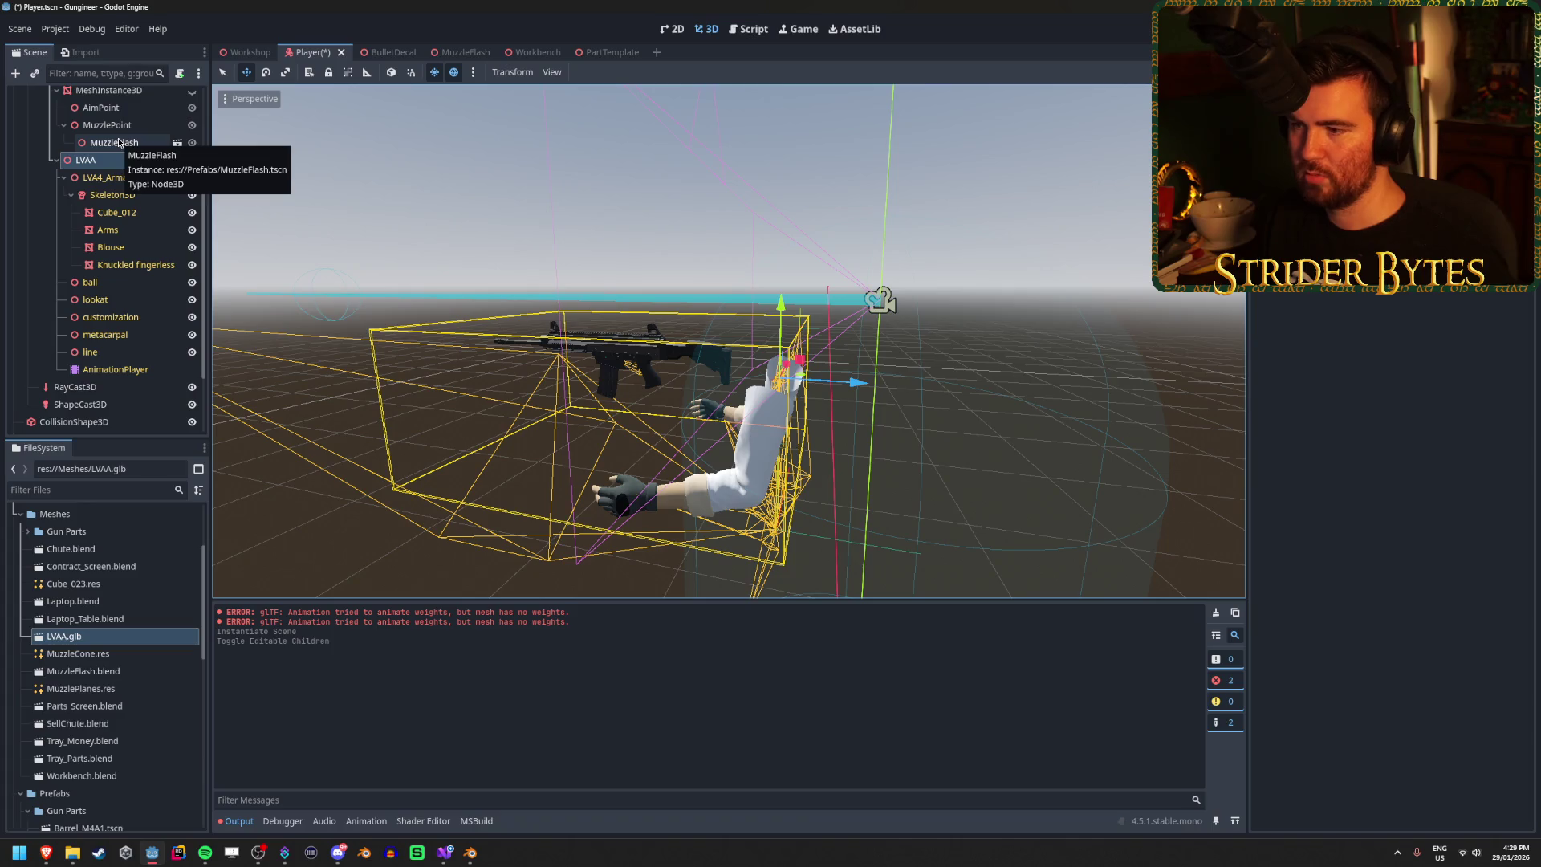
{"action": "left_click", "coordinate": [248, 52]}
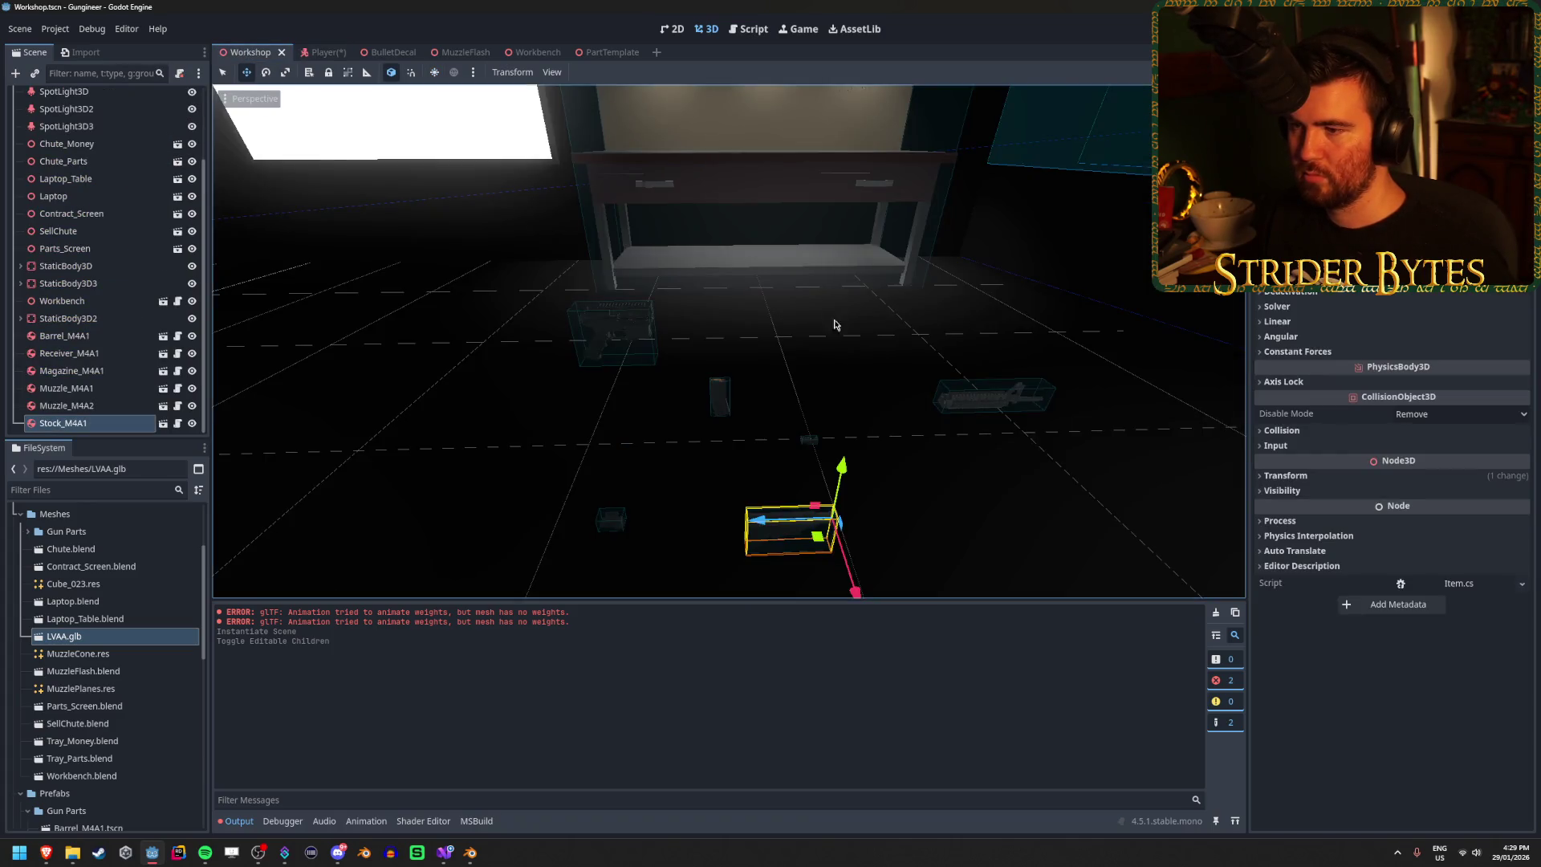
Step: Save the Player scene and test-run the game from Workshop
{"action": "left_click", "coordinate": [317, 52]}
{"action": "key", "text": "ctrl+s"}
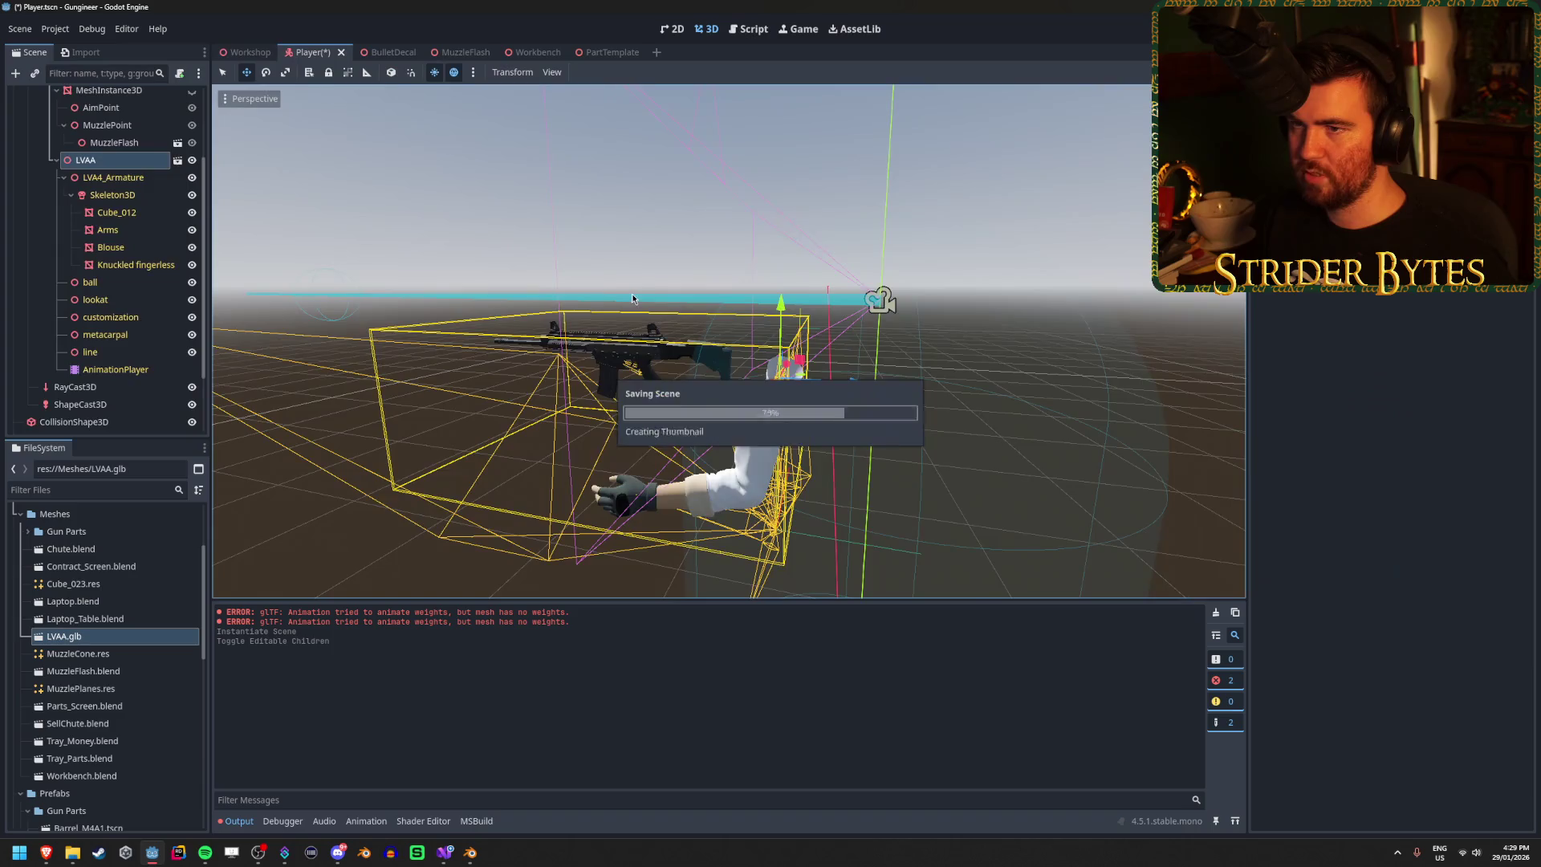
{"action": "left_click", "coordinate": [243, 52]}
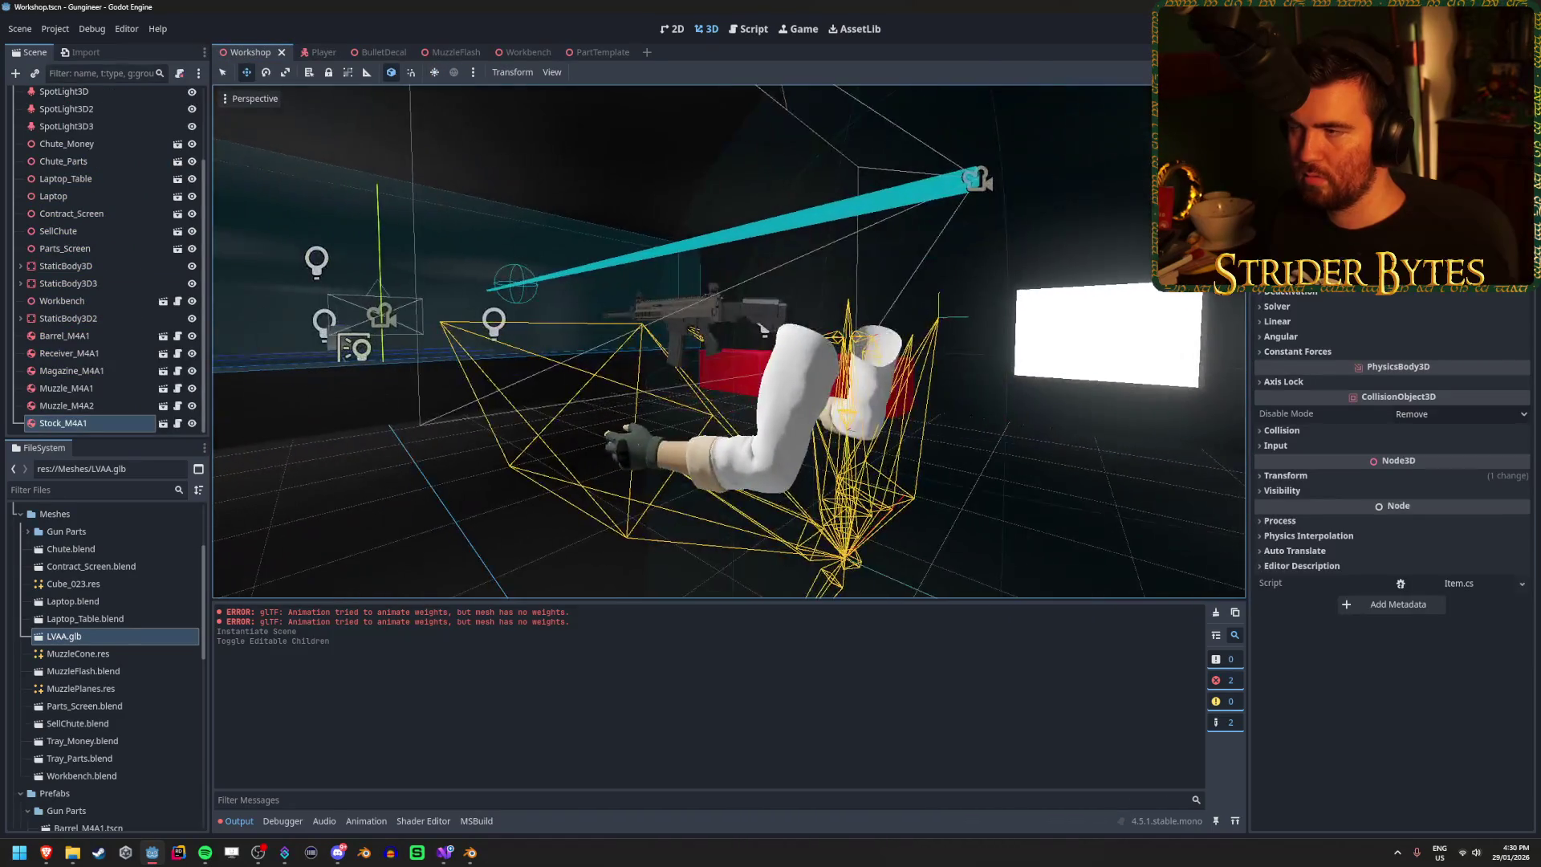
{"action": "key", "text": "F5"}
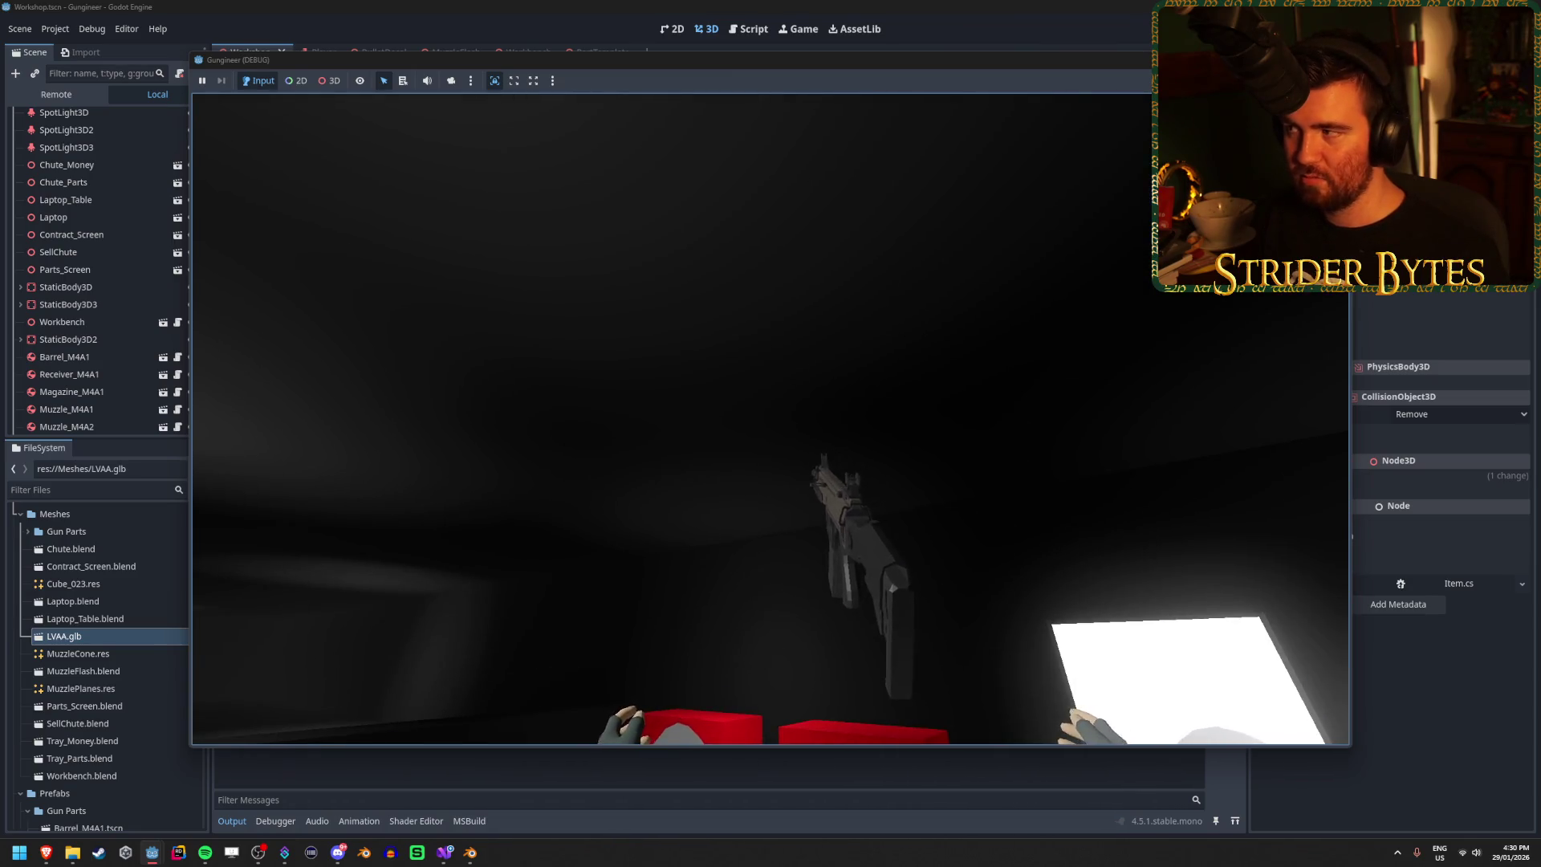
{"action": "key", "text": "F8"}
Step: In the Player scene, collapse the gun mesh's children and select Gun Holder
{"action": "left_click", "coordinate": [305, 50]}
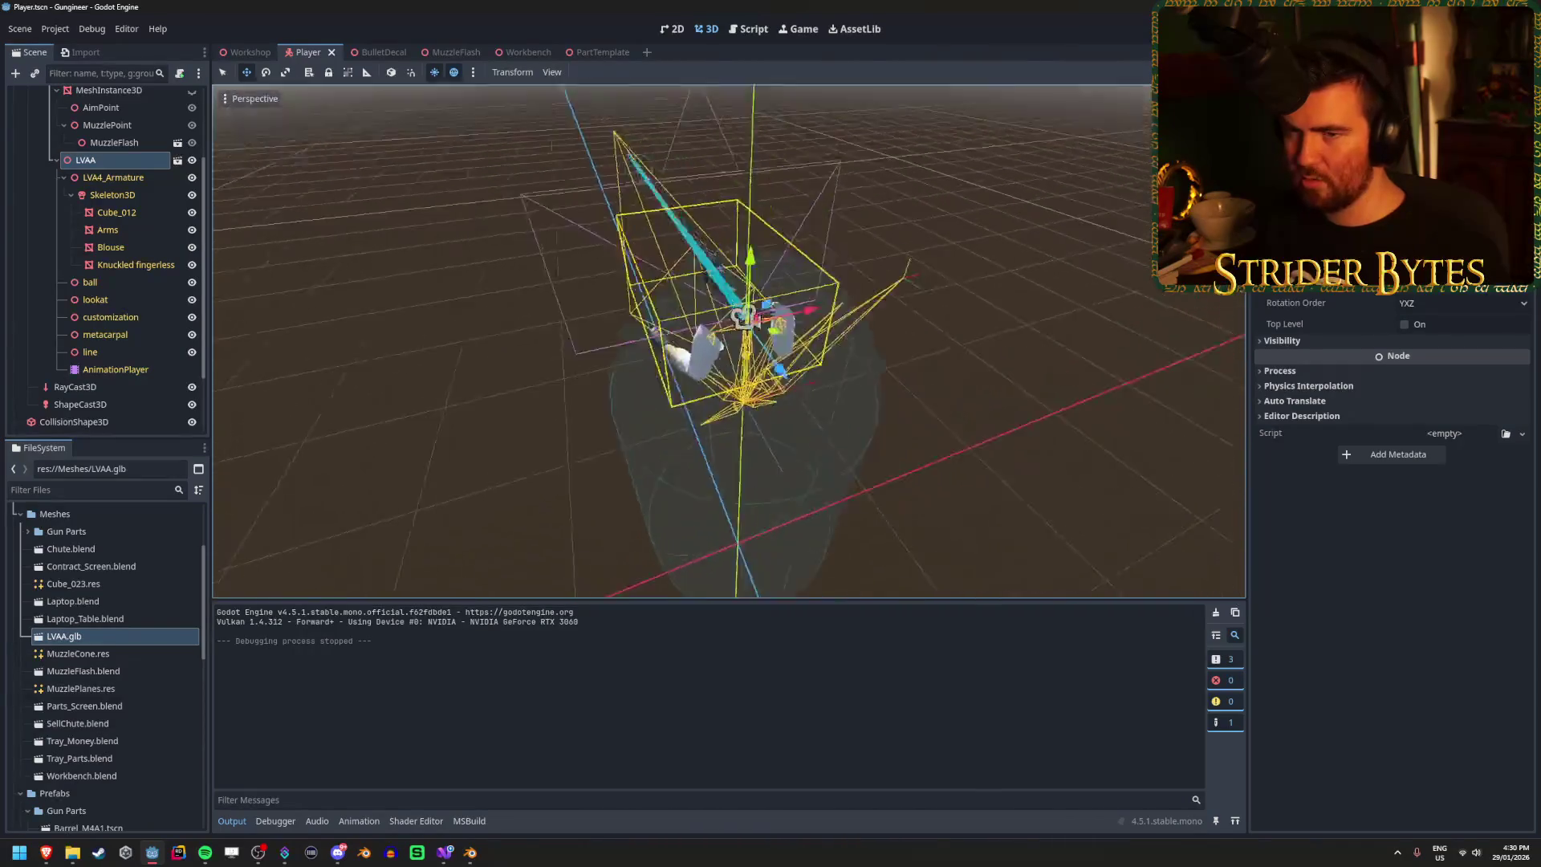
{"action": "scroll", "coordinate": [151, 229], "scroll_direction": "up", "scroll_amount": 3}
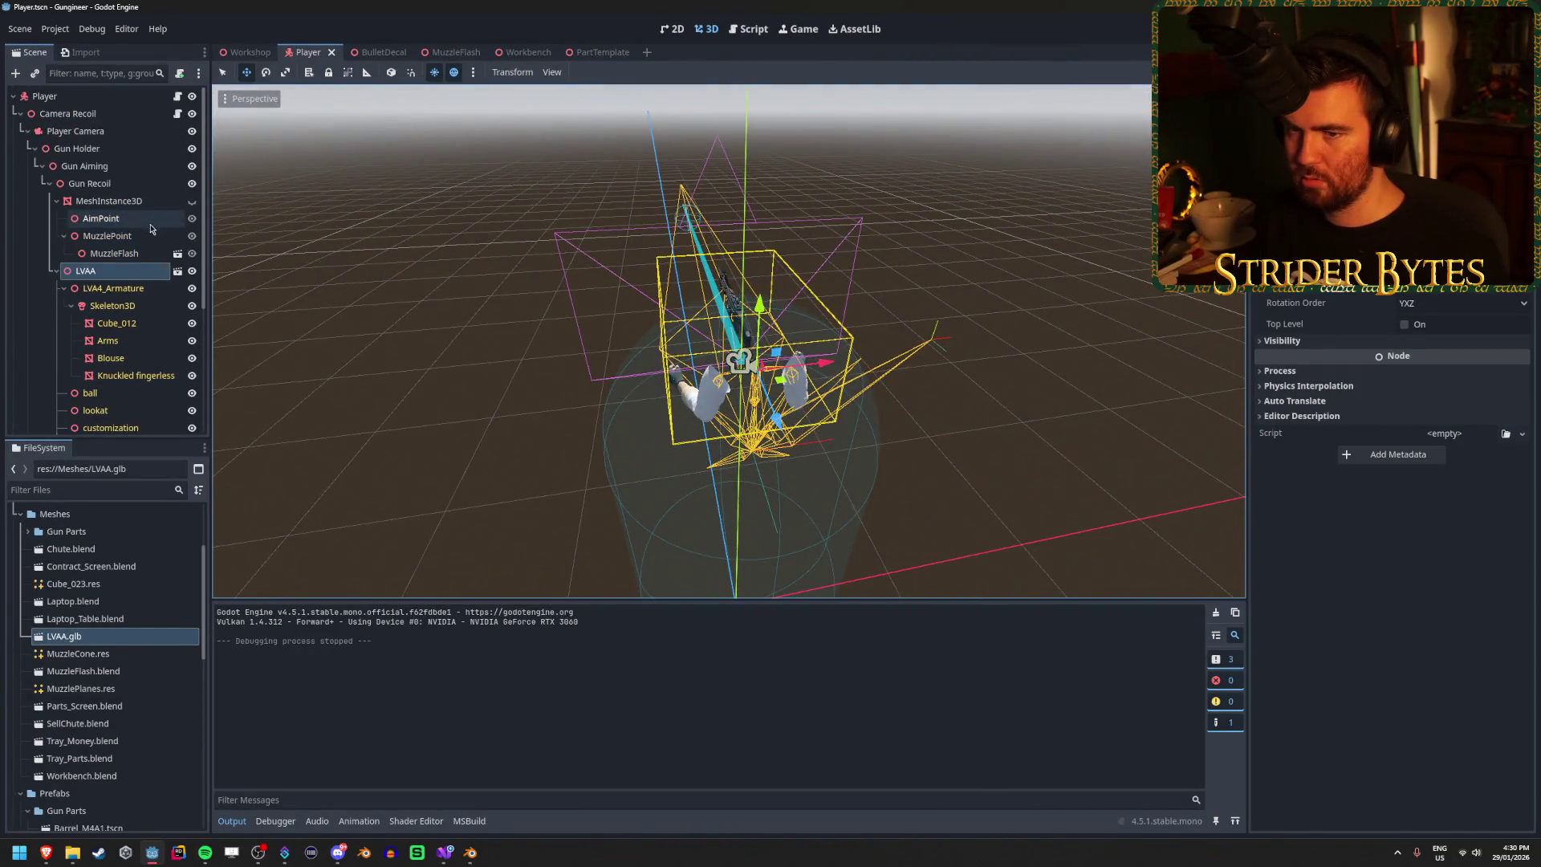
{"action": "left_click", "coordinate": [56, 201]}
{"action": "left_click", "coordinate": [78, 150]}
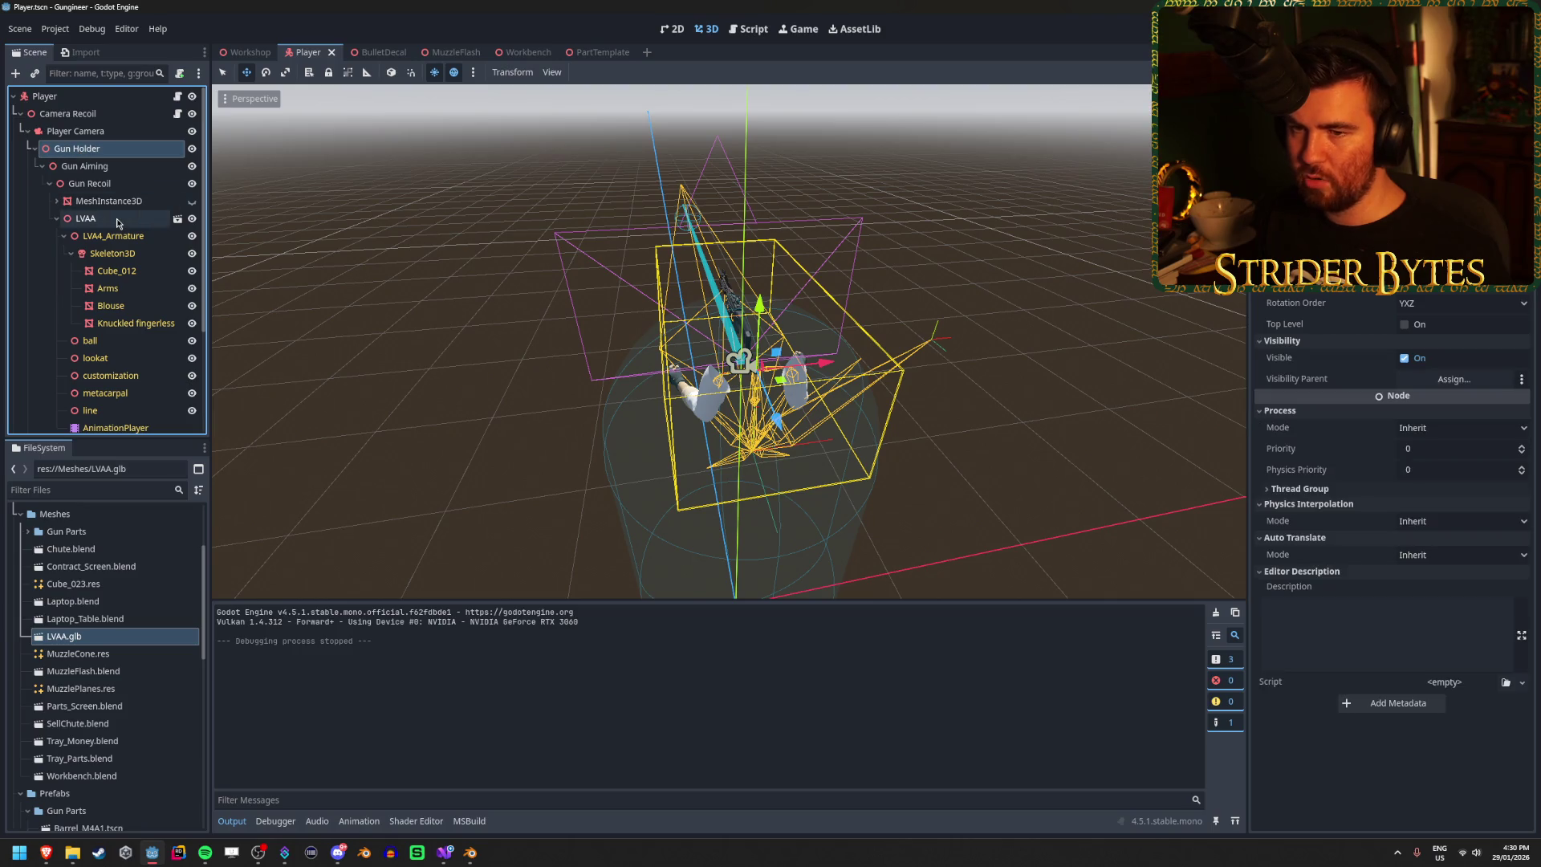
Step: Frame the Gun Holder node and check the Player Camera
{"action": "key", "text": "f"}
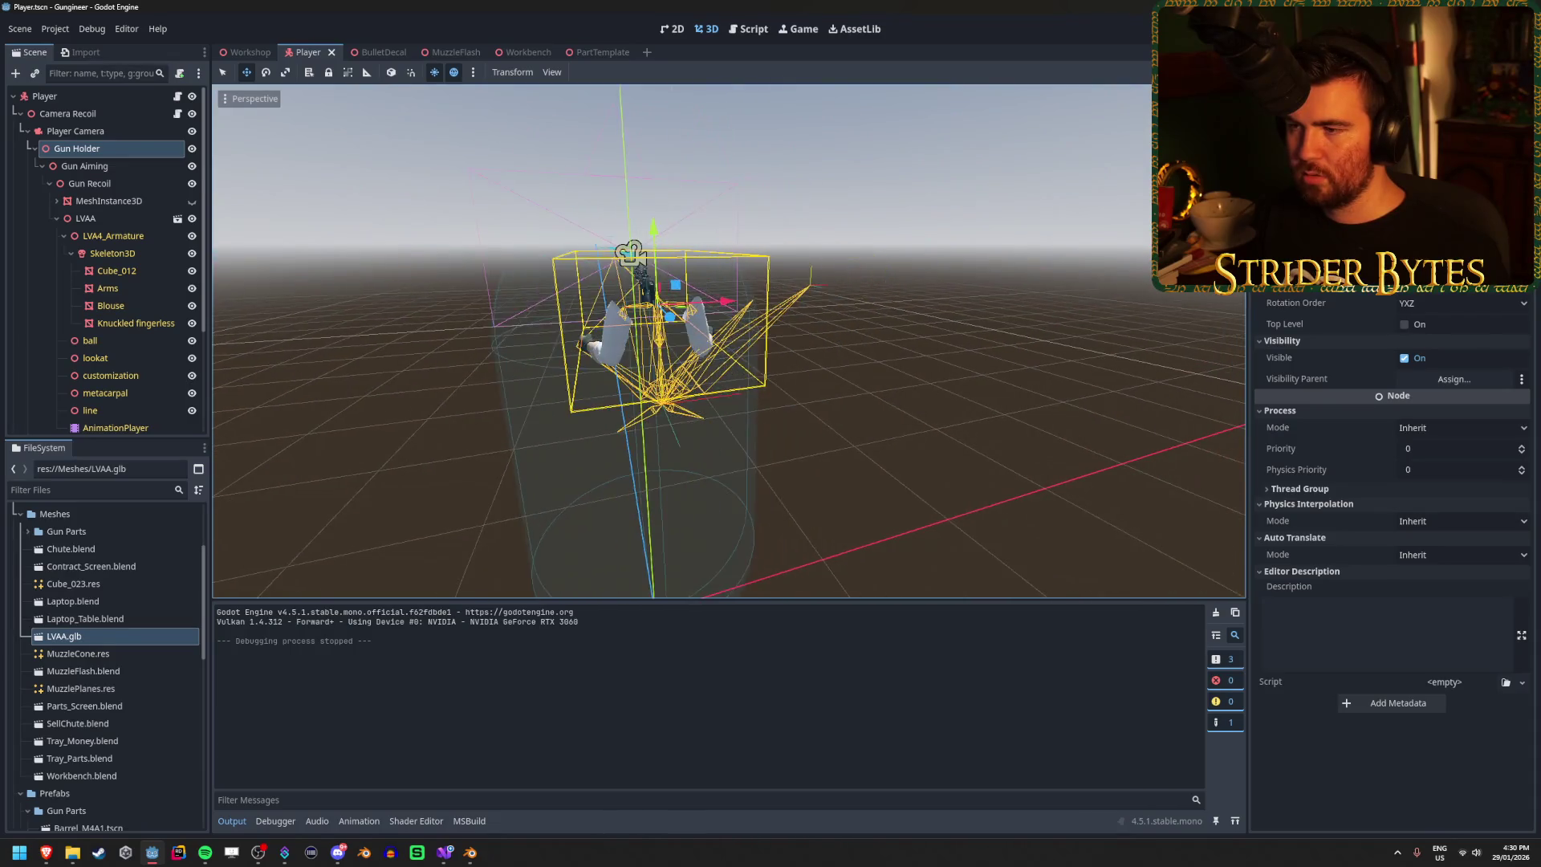
{"action": "left_click", "coordinate": [102, 130]}
{"action": "left_click", "coordinate": [101, 148]}
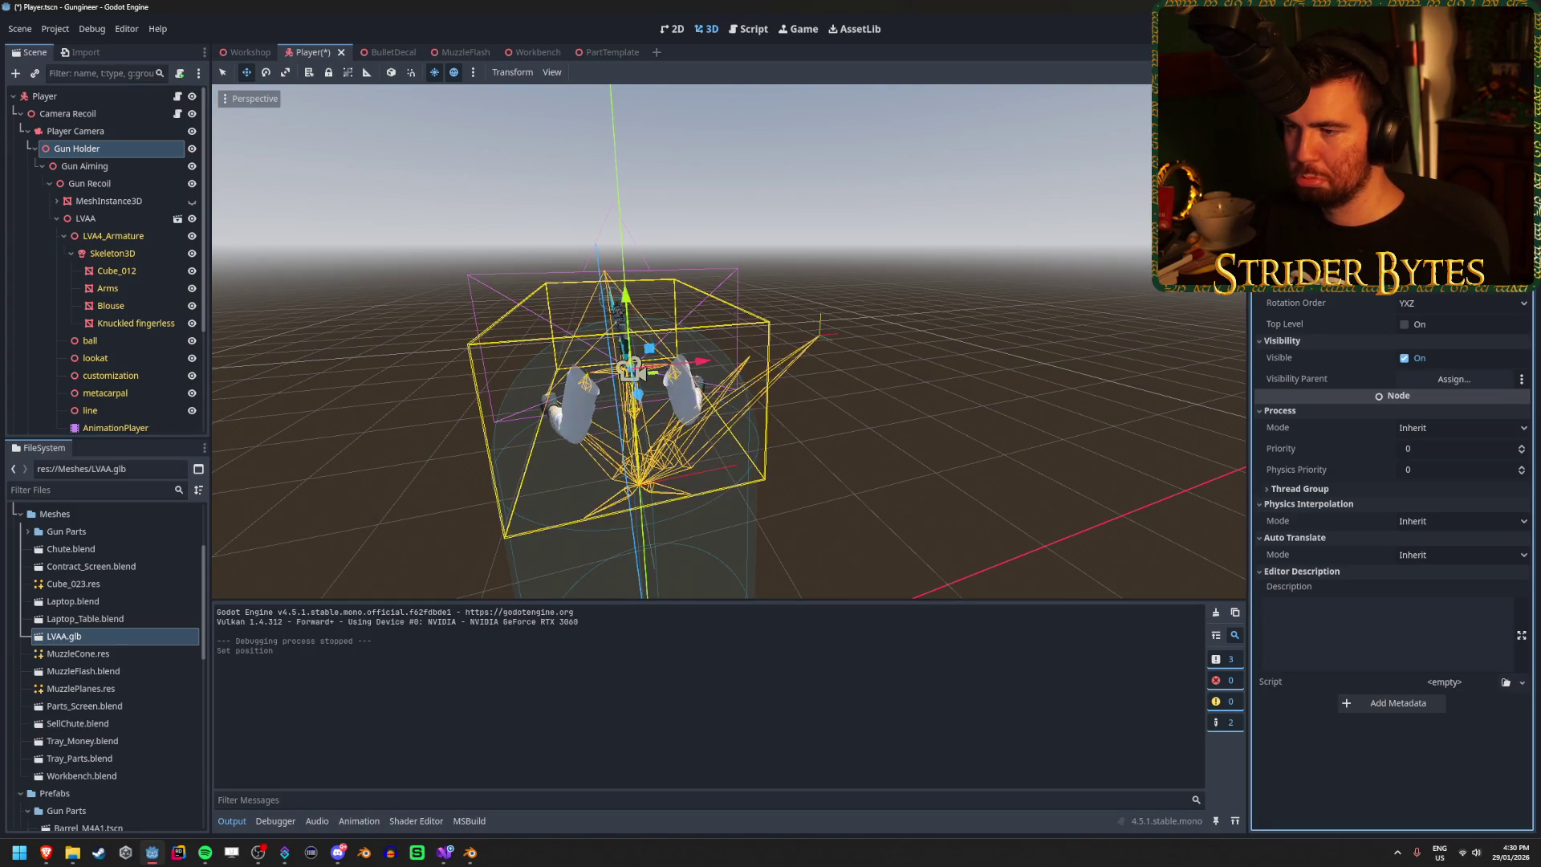
Step: Step down through MeshInstance3D to the LVAA rig and frame it
{"action": "left_click", "coordinate": [141, 166]}
{"action": "left_click", "coordinate": [142, 183]}
{"action": "left_click", "coordinate": [143, 202]}
{"action": "left_click", "coordinate": [86, 218]}
{"action": "key", "text": "f"}
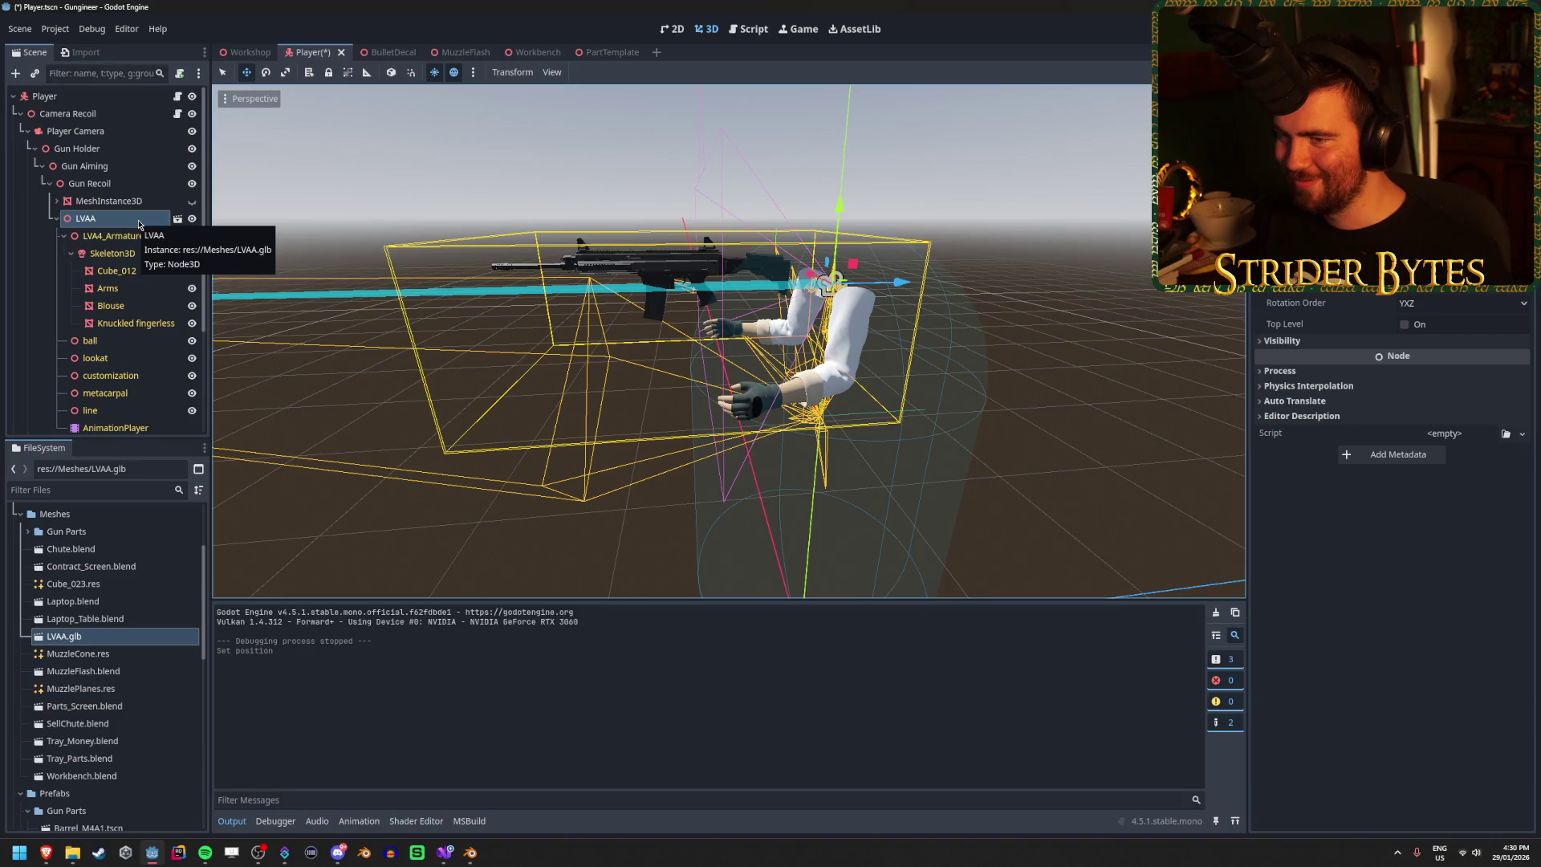
{"action": "scroll", "coordinate": [128, 225], "scroll_direction": "down", "scroll_amount": 2}
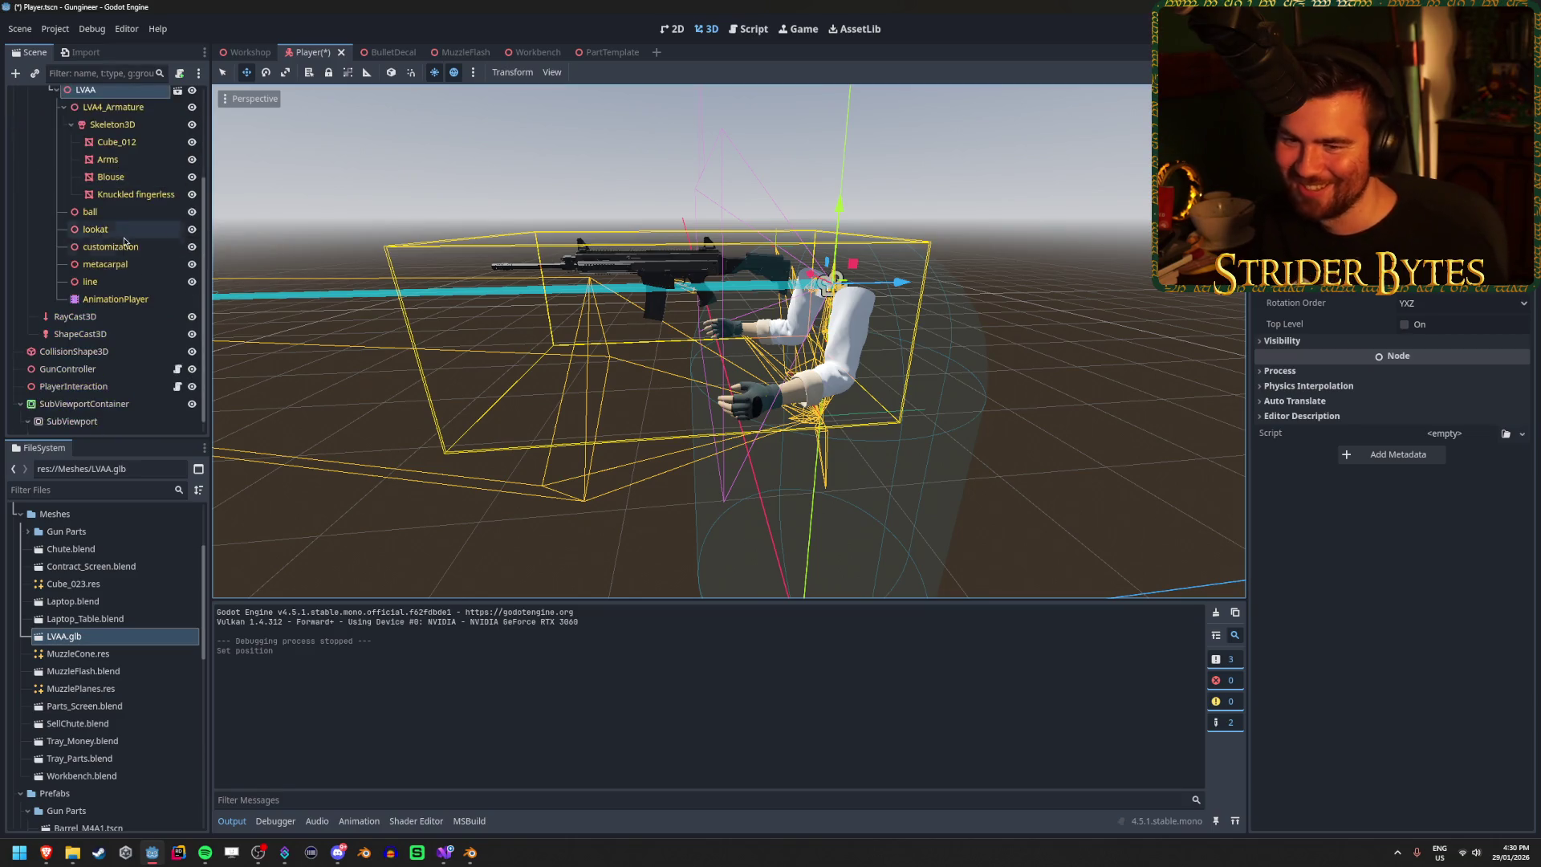
Step: Play the rig's Reload animation from its AnimationPlayer and save the Player scene
{"action": "left_click", "coordinate": [118, 384]}
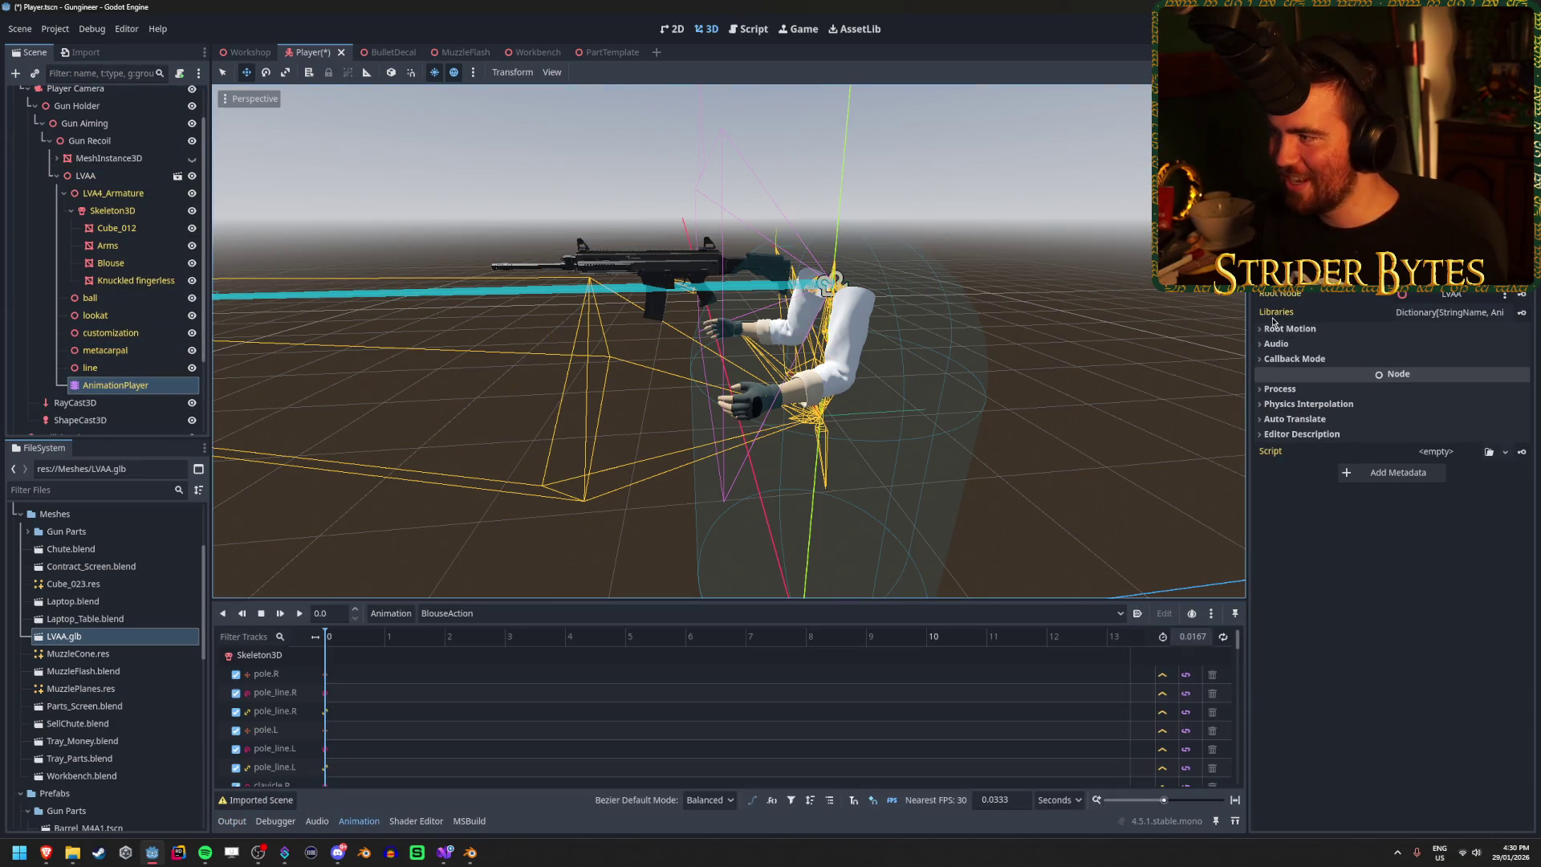
{"action": "left_click", "coordinate": [770, 613]}
{"action": "left_click", "coordinate": [770, 561]}
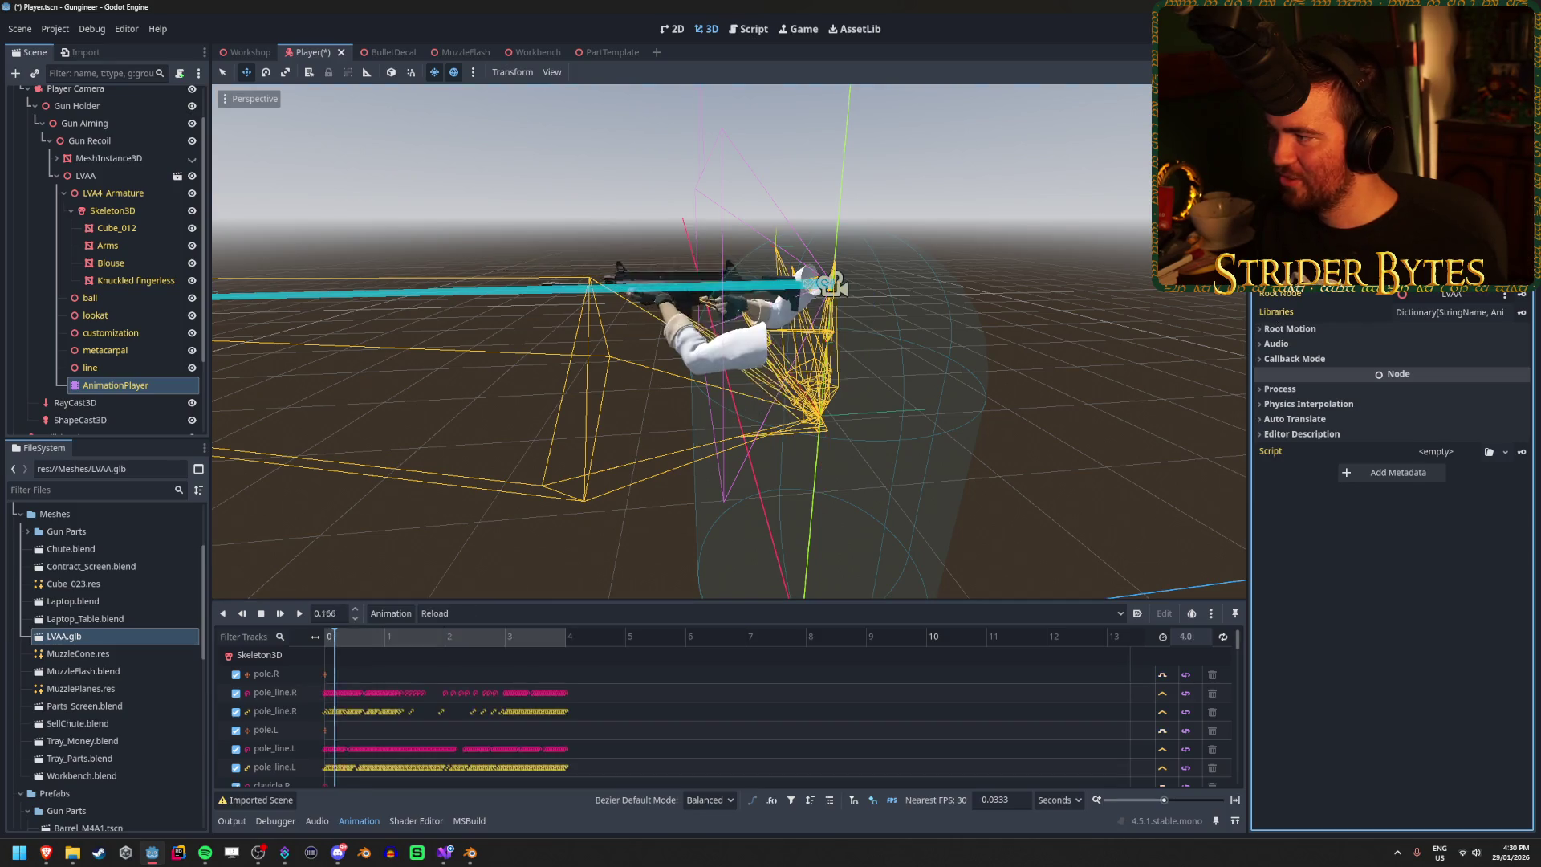
{"action": "key", "text": "ctrl+s"}
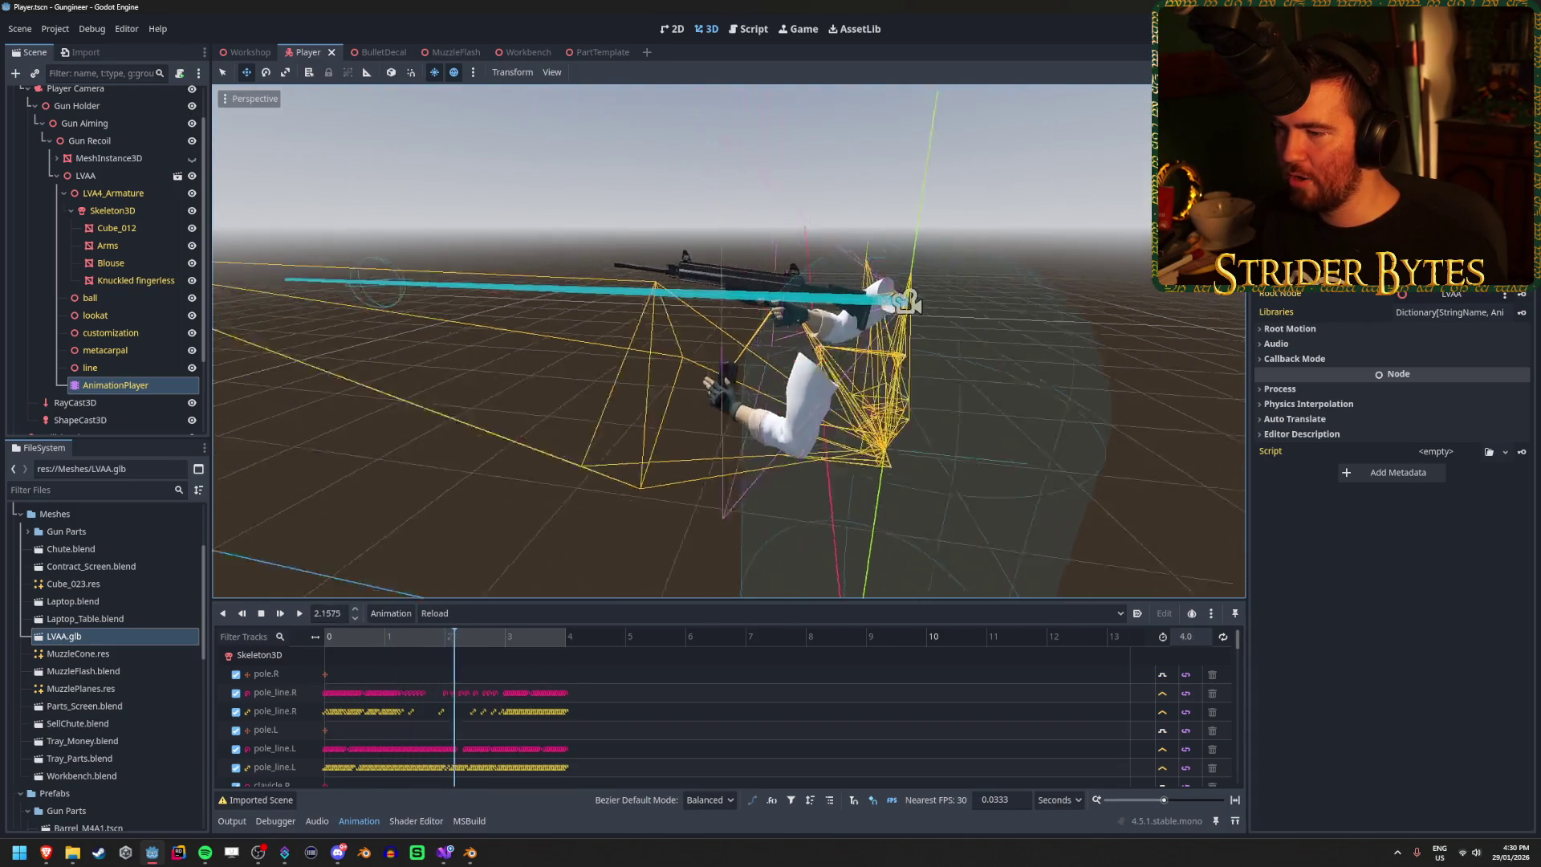
Step: Run the game to watch the arms animate, then bring up Godot's animation documentation
{"action": "key", "text": "F5"}
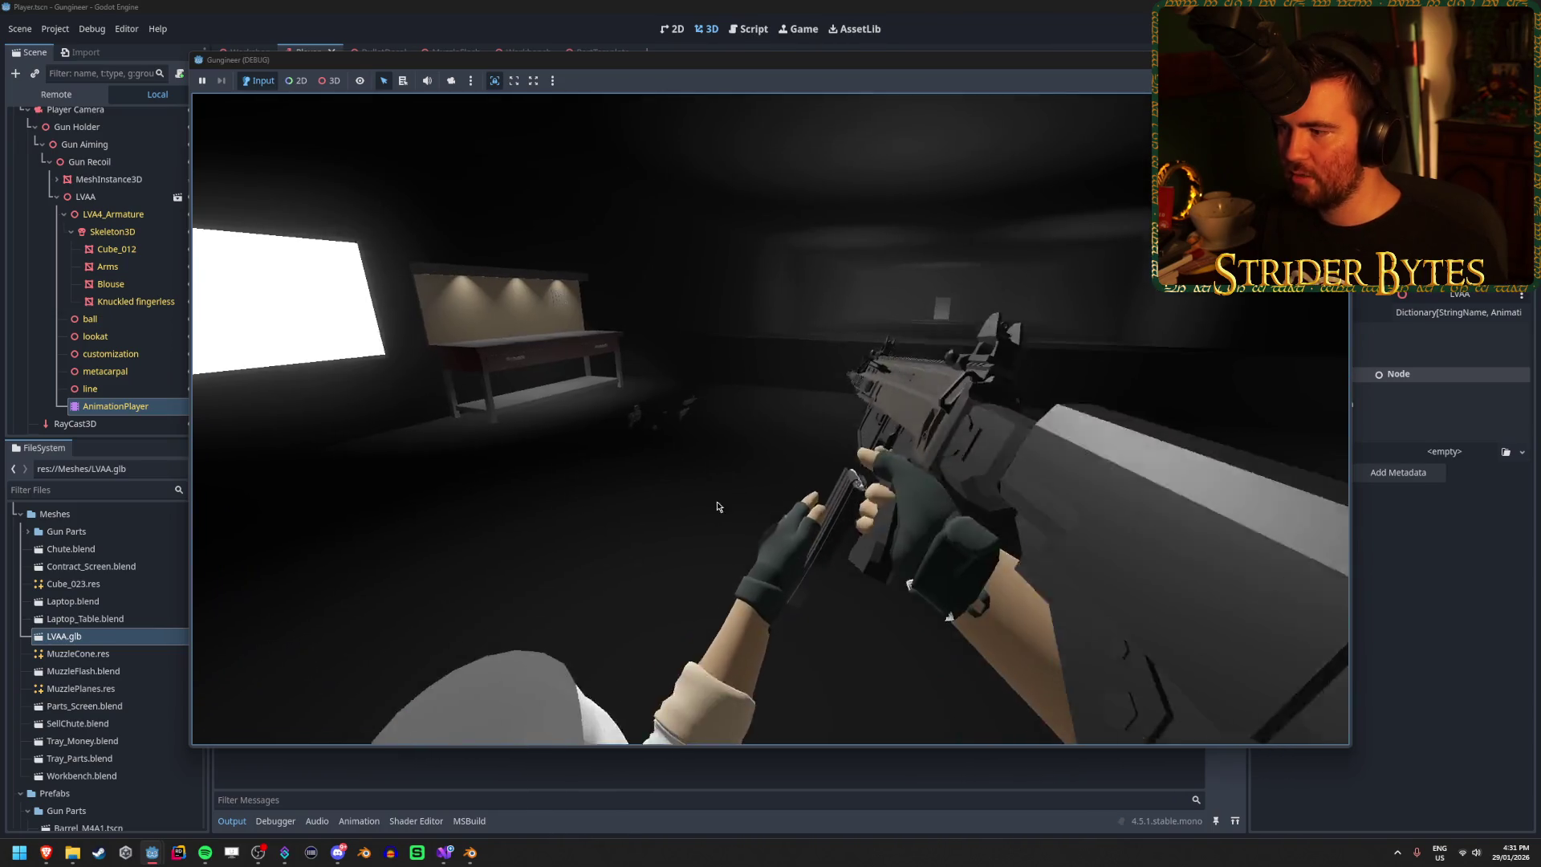
{"action": "key", "text": "F8"}
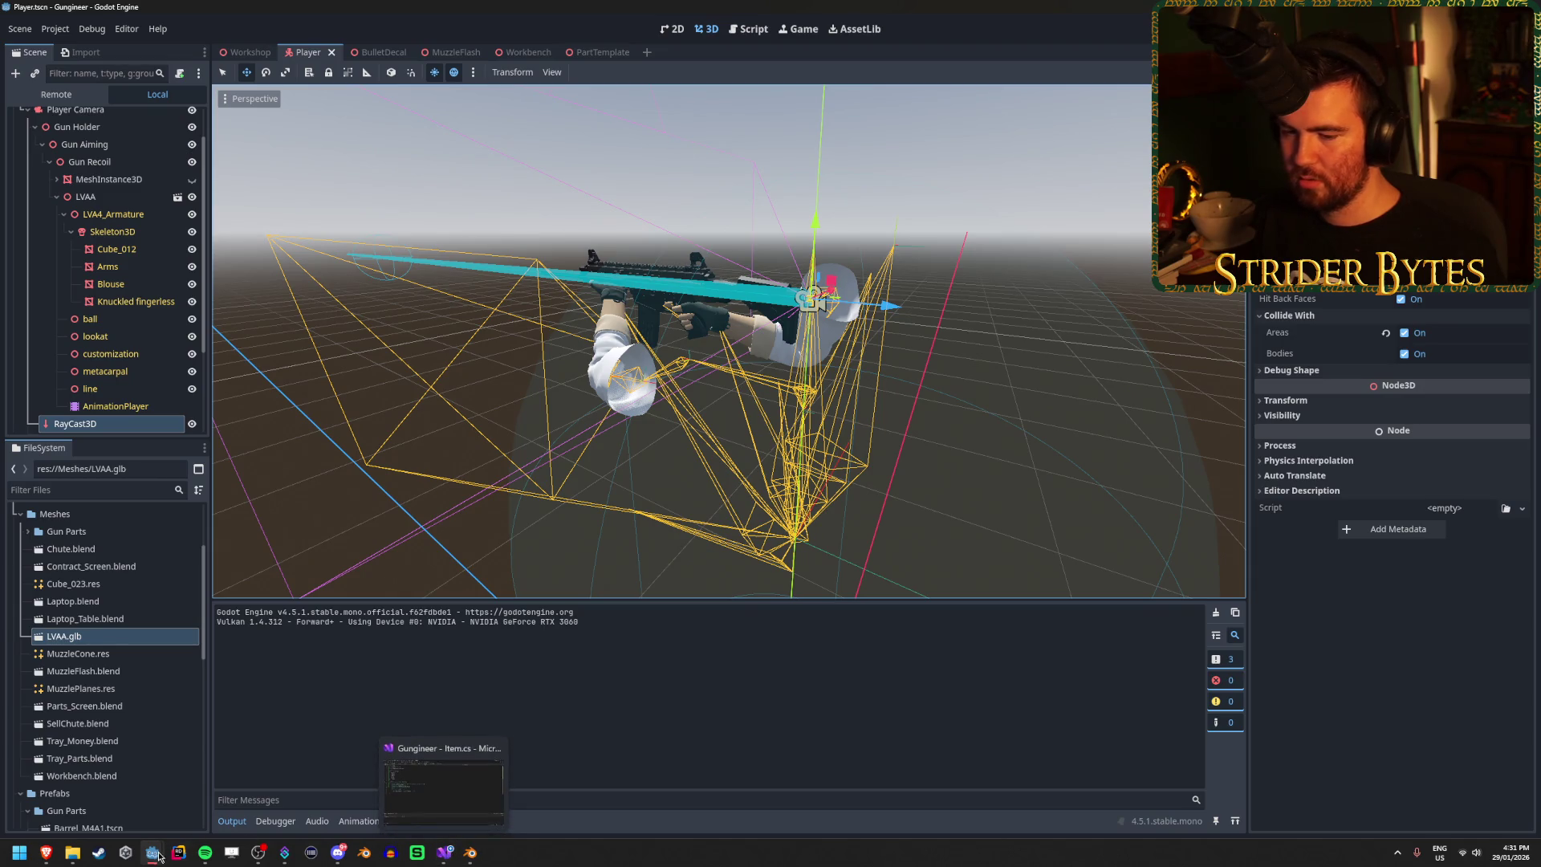
{"action": "mouse_move", "coordinate": [152, 853]}
{"action": "left_click", "coordinate": [239, 797]}
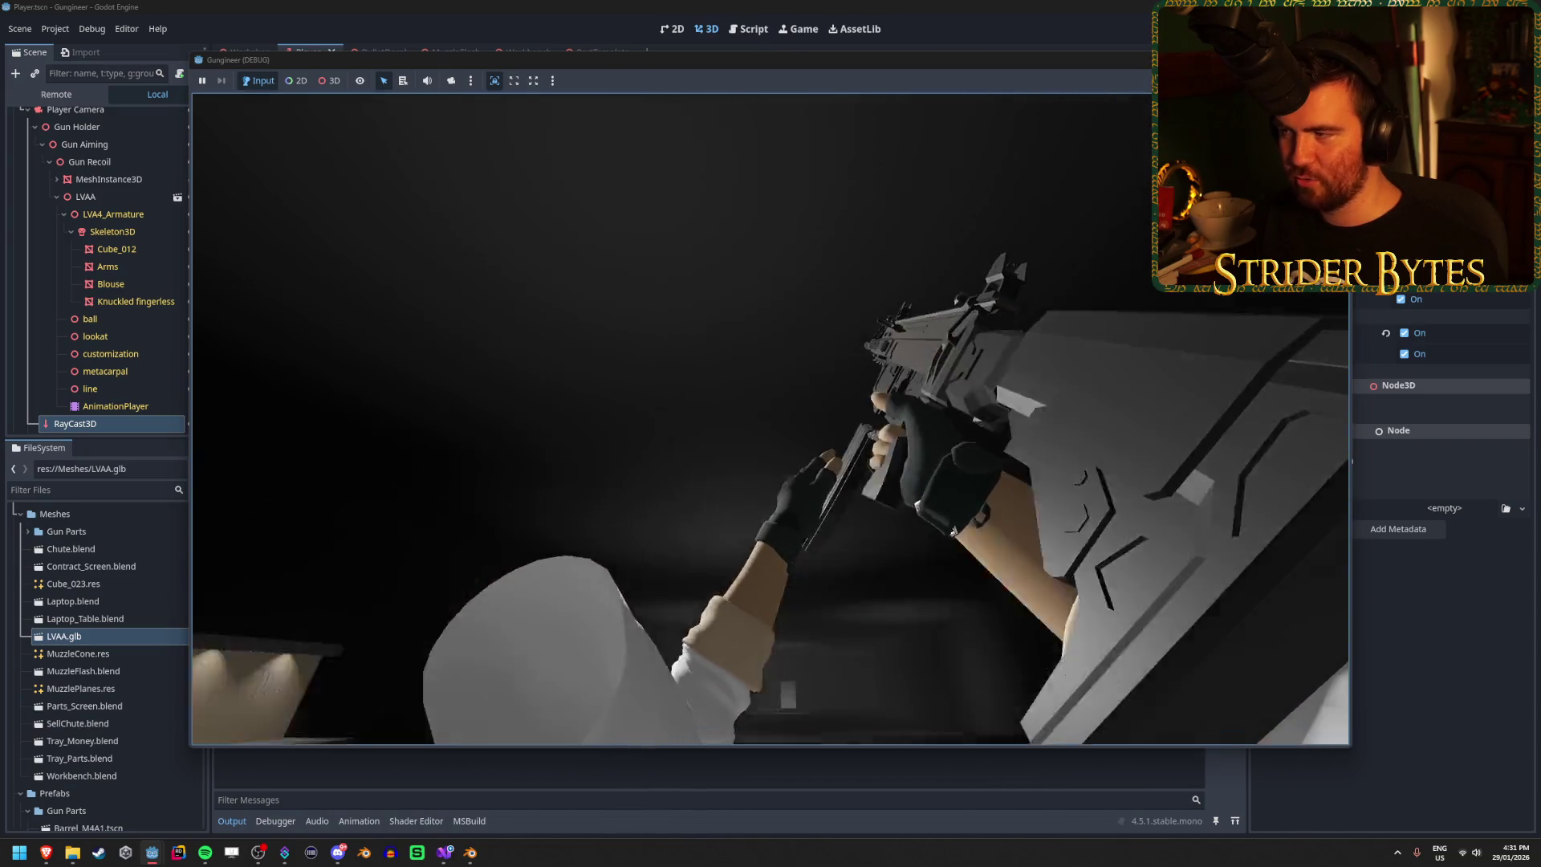
{"action": "key", "text": "F8"}
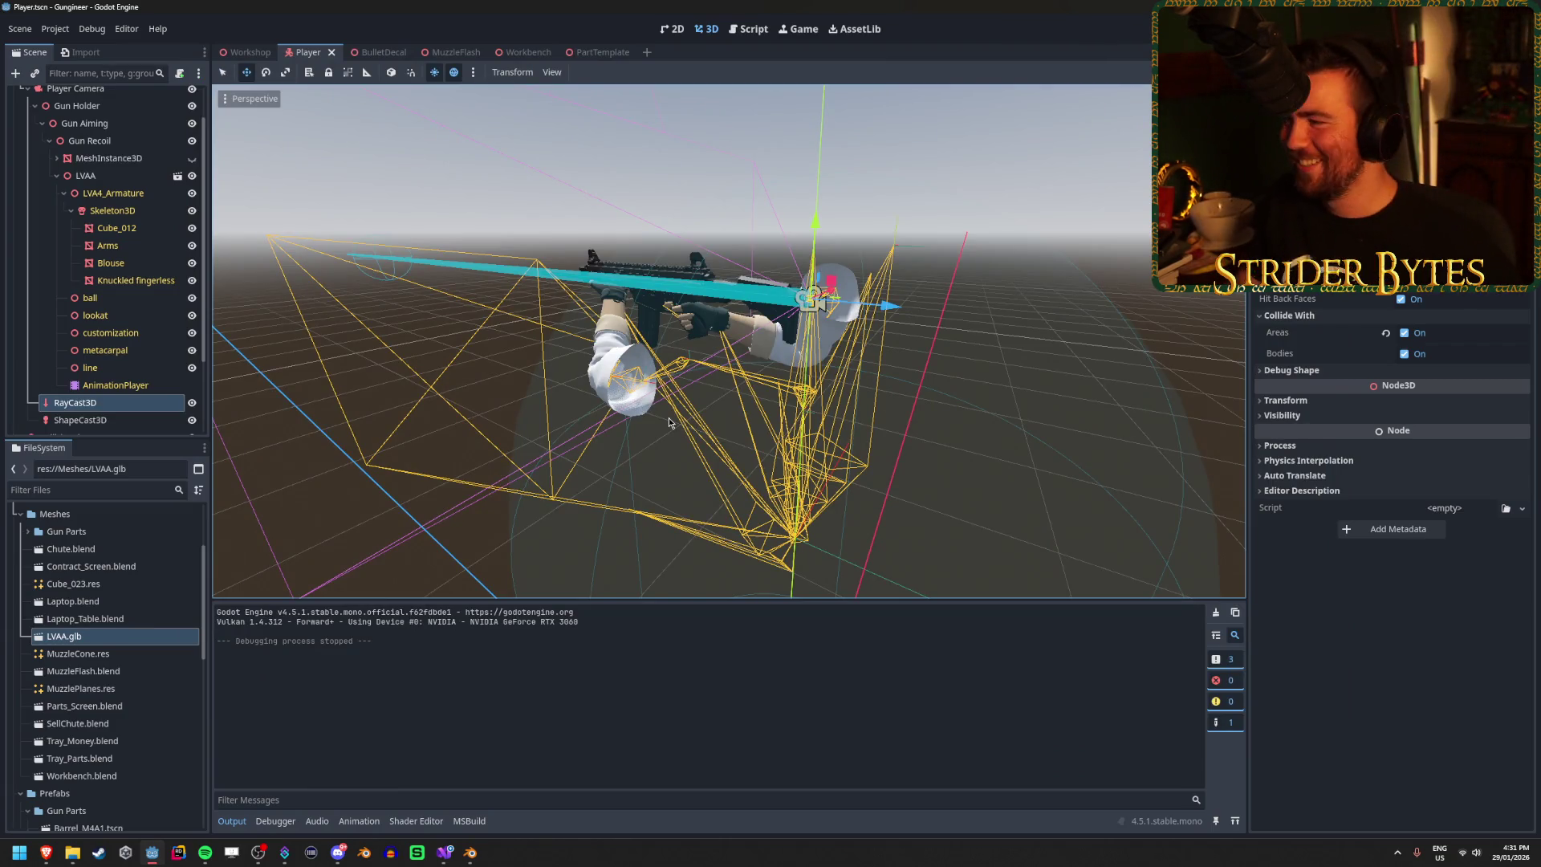
{"action": "left_click", "coordinate": [110, 386]}
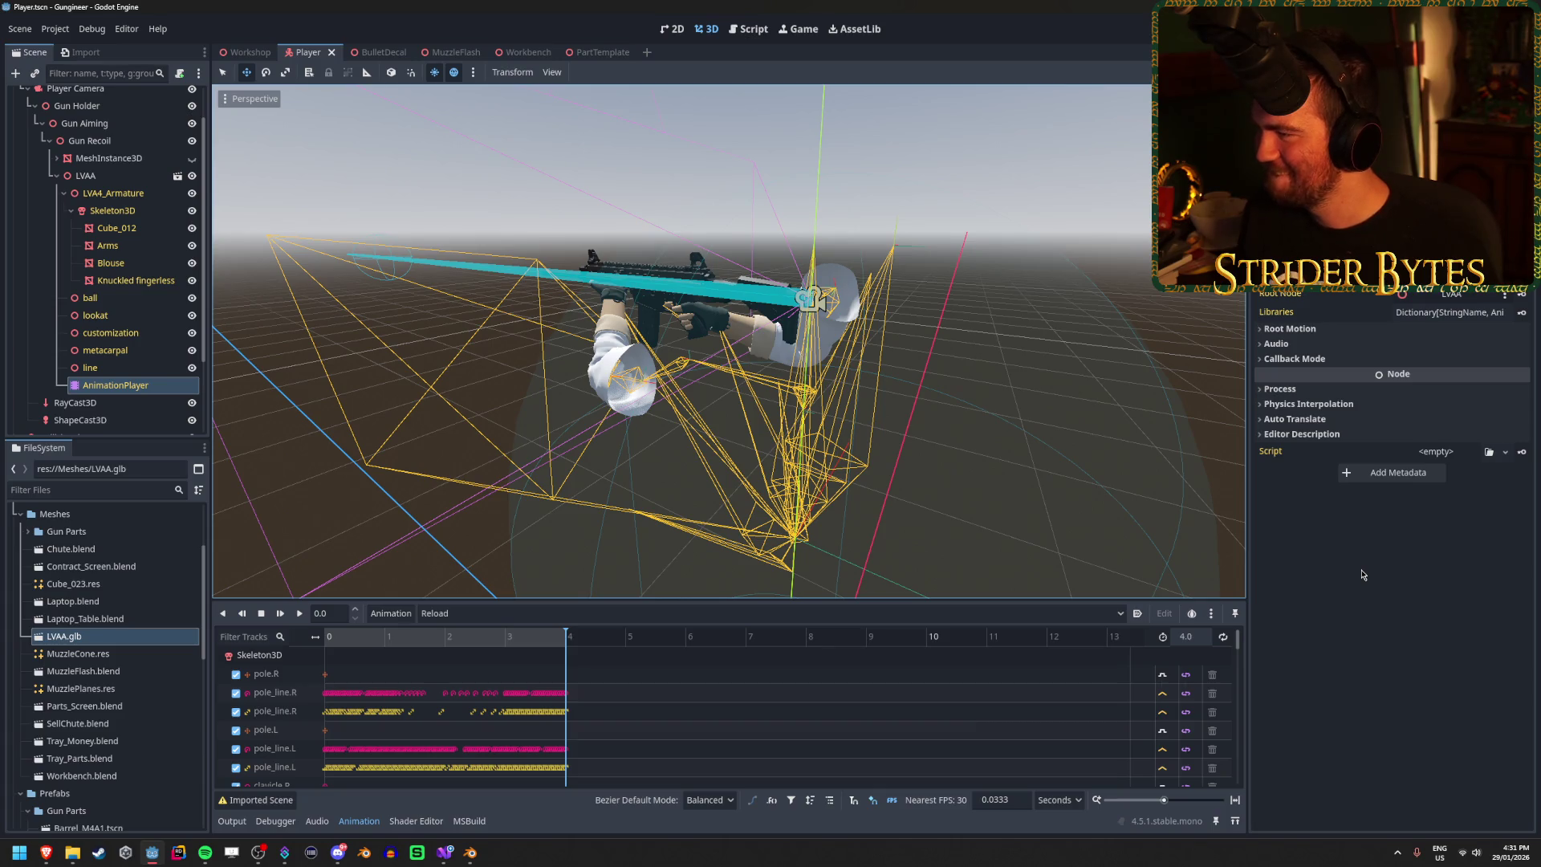
{"action": "key", "text": "alt+Tab"}
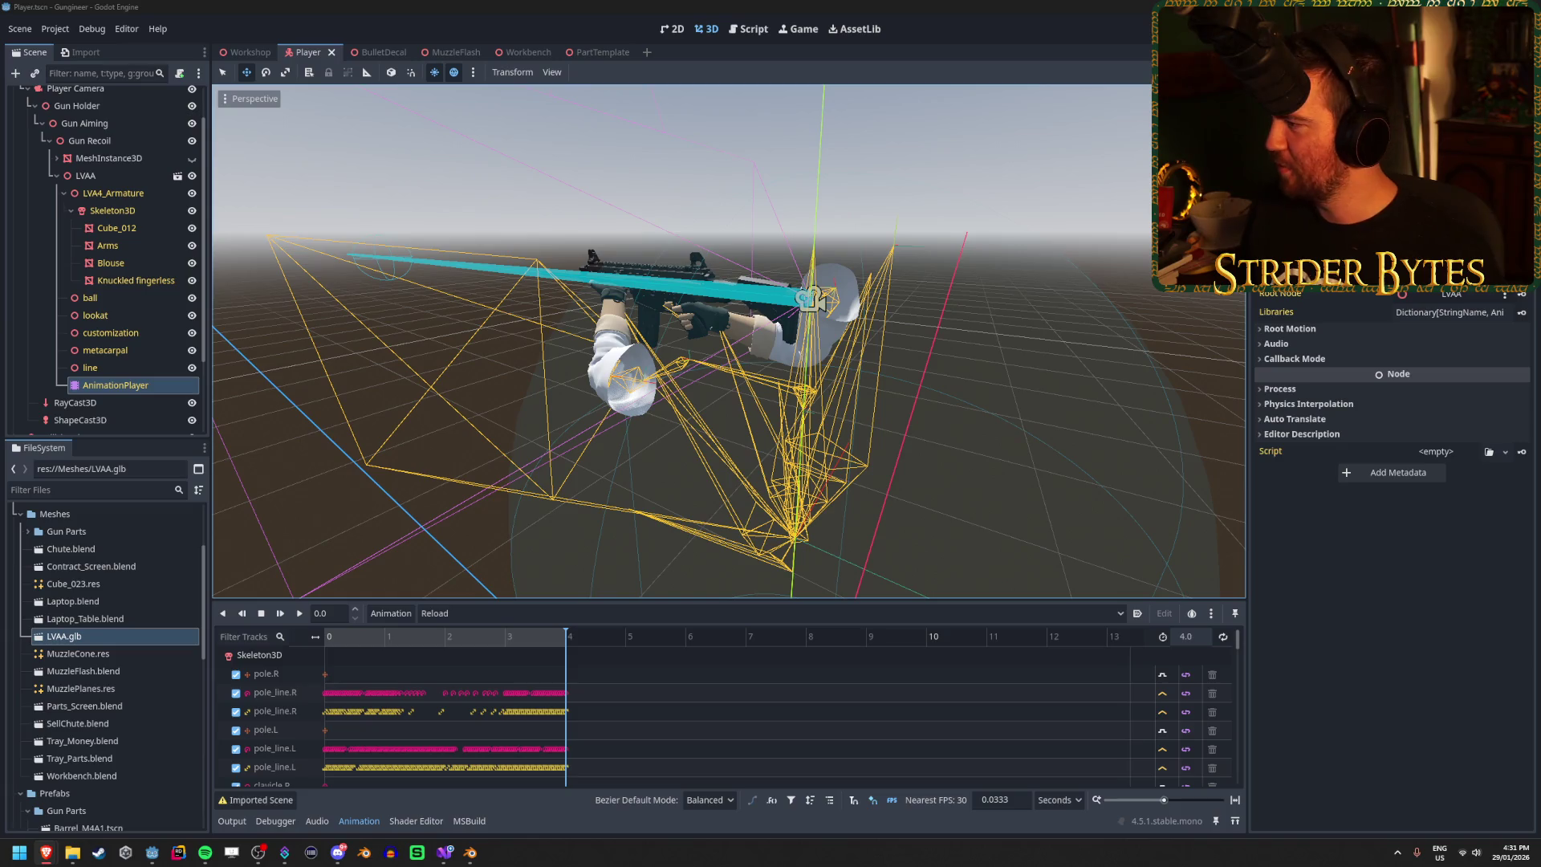
{"action": "key", "text": "alt+Tab"}
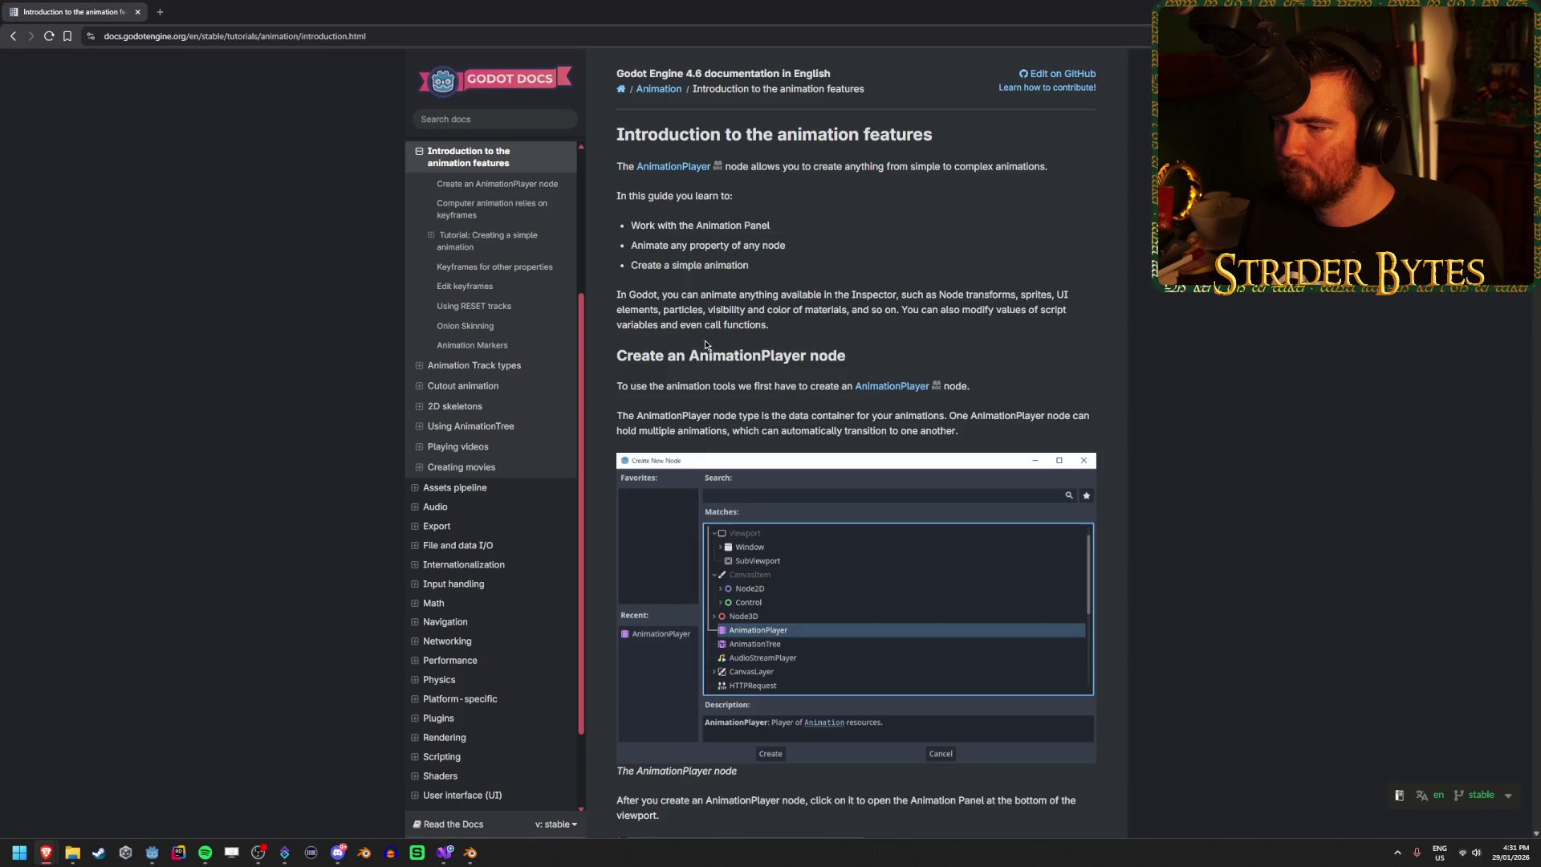
Step: Read the docs' Autoplay on load section down to Animation Markers, then rewind the animation in Godot
{"action": "scroll", "coordinate": [706, 346], "scroll_direction": "down", "scroll_amount": 10}
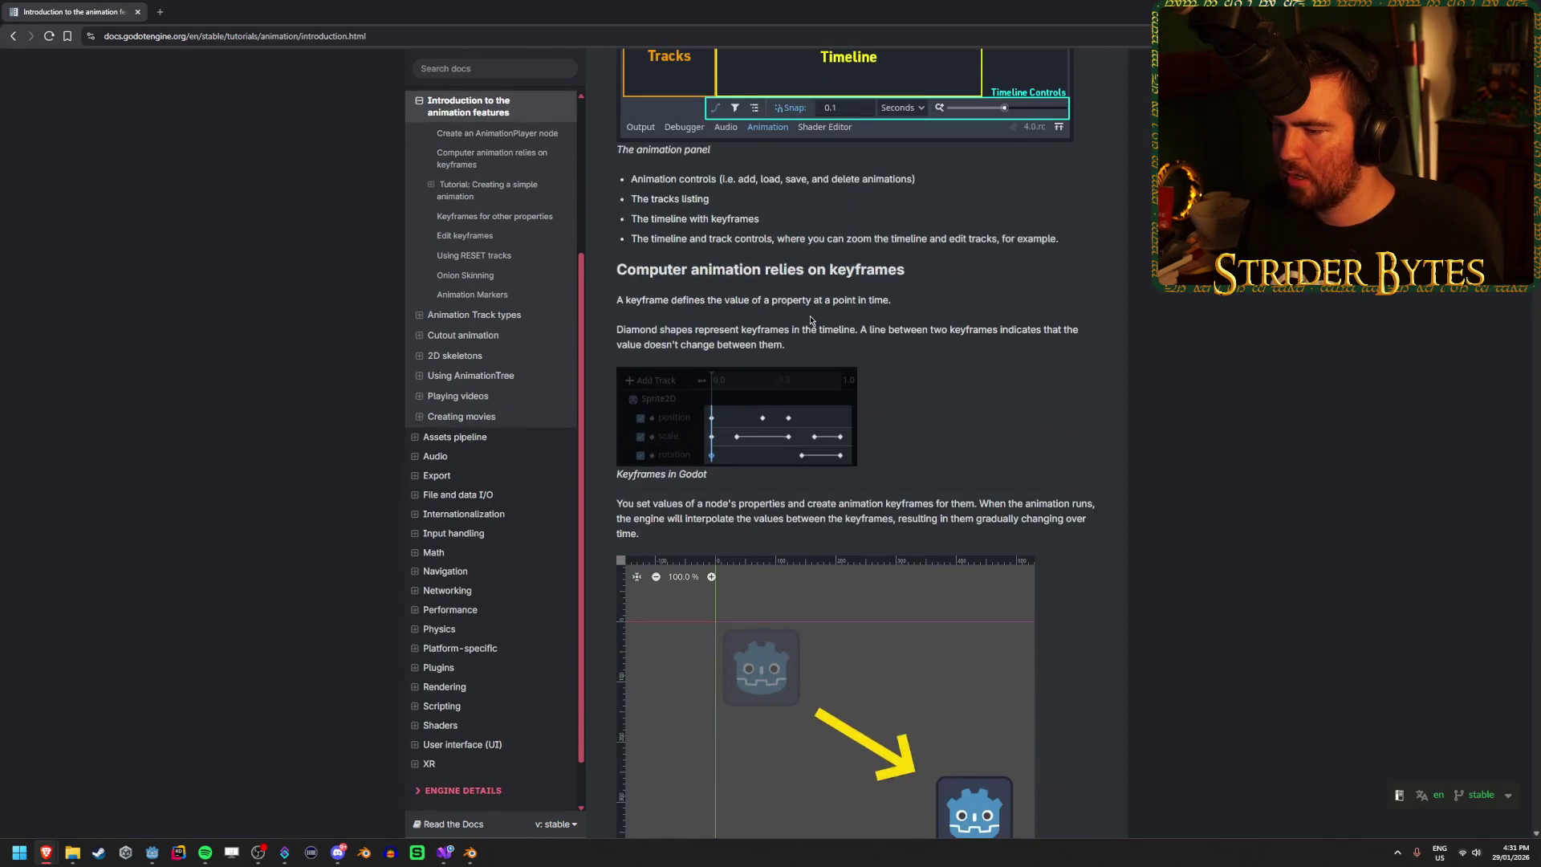
{"action": "scroll", "coordinate": [811, 321], "scroll_direction": "down", "scroll_amount": 15}
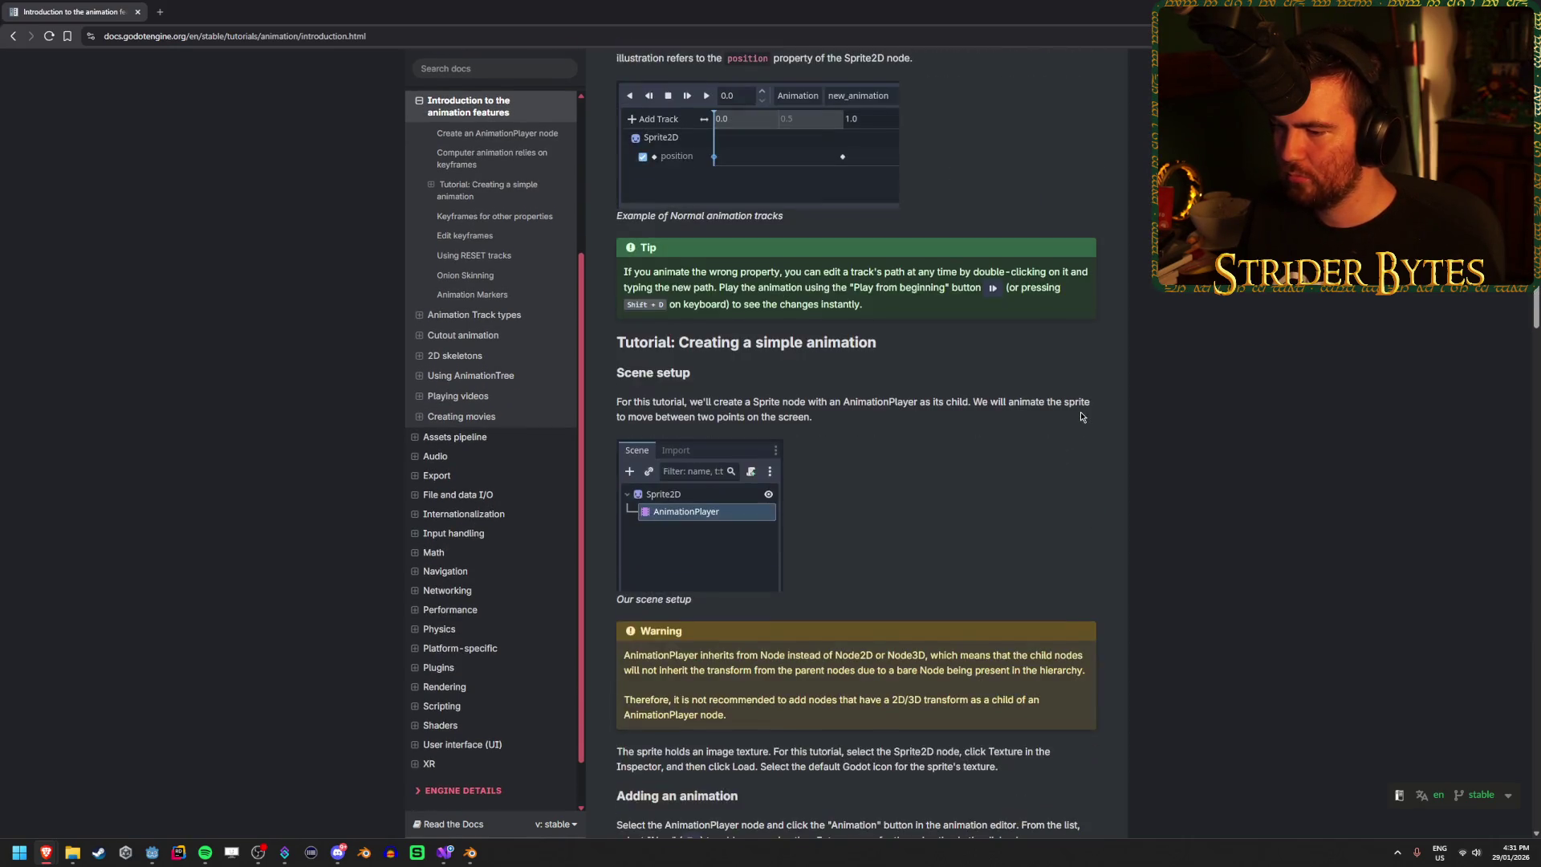
{"action": "scroll", "coordinate": [1080, 413], "scroll_direction": "down", "scroll_amount": 4}
{"action": "scroll", "coordinate": [1080, 413], "scroll_direction": "down", "scroll_amount": 4}
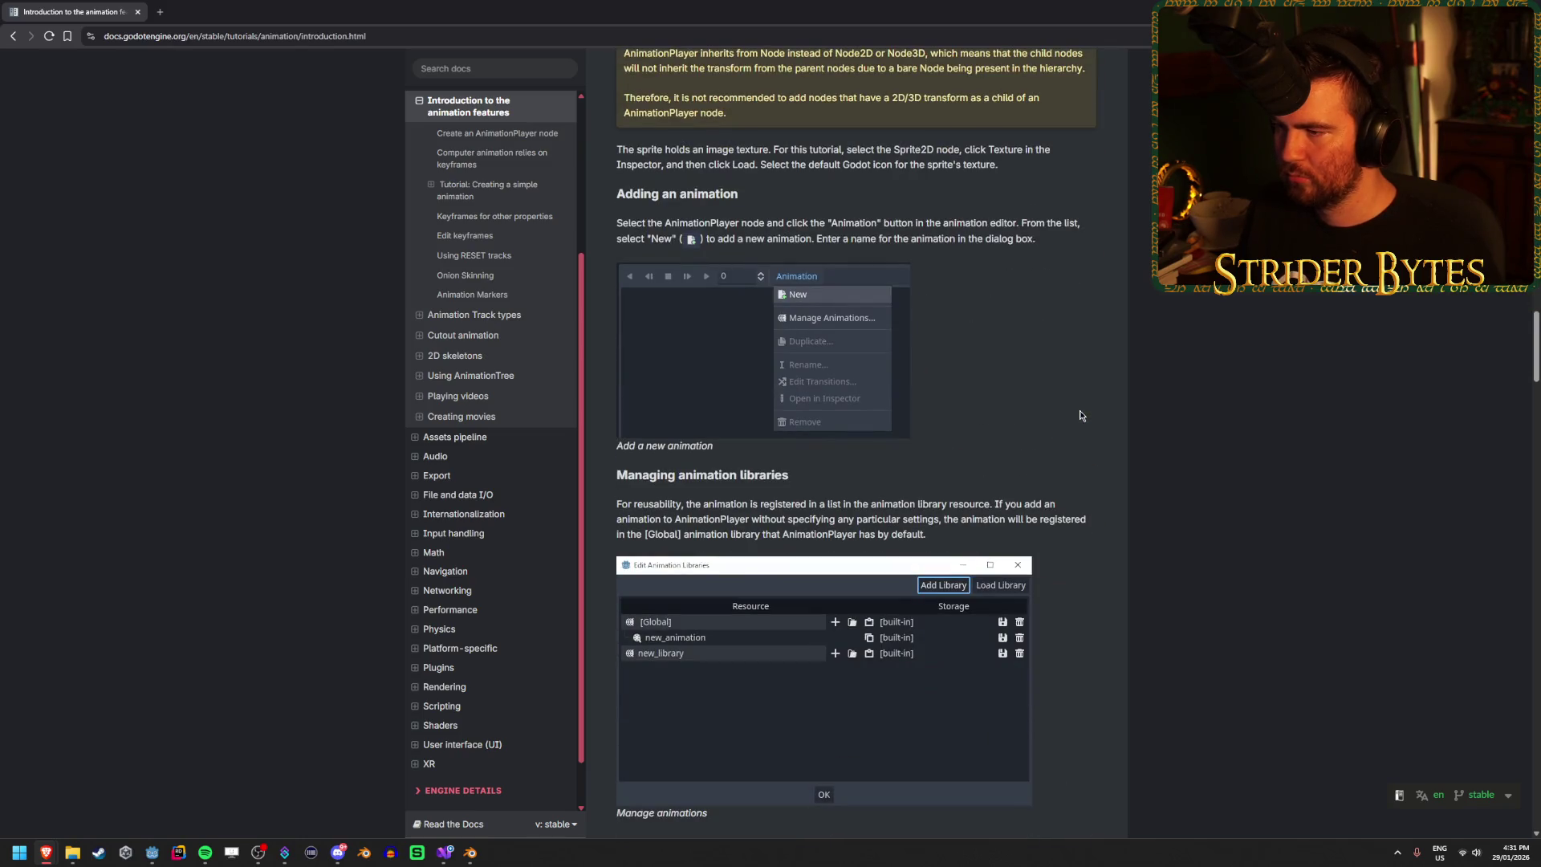
{"action": "scroll", "coordinate": [1080, 415], "scroll_direction": "down", "scroll_amount": 10}
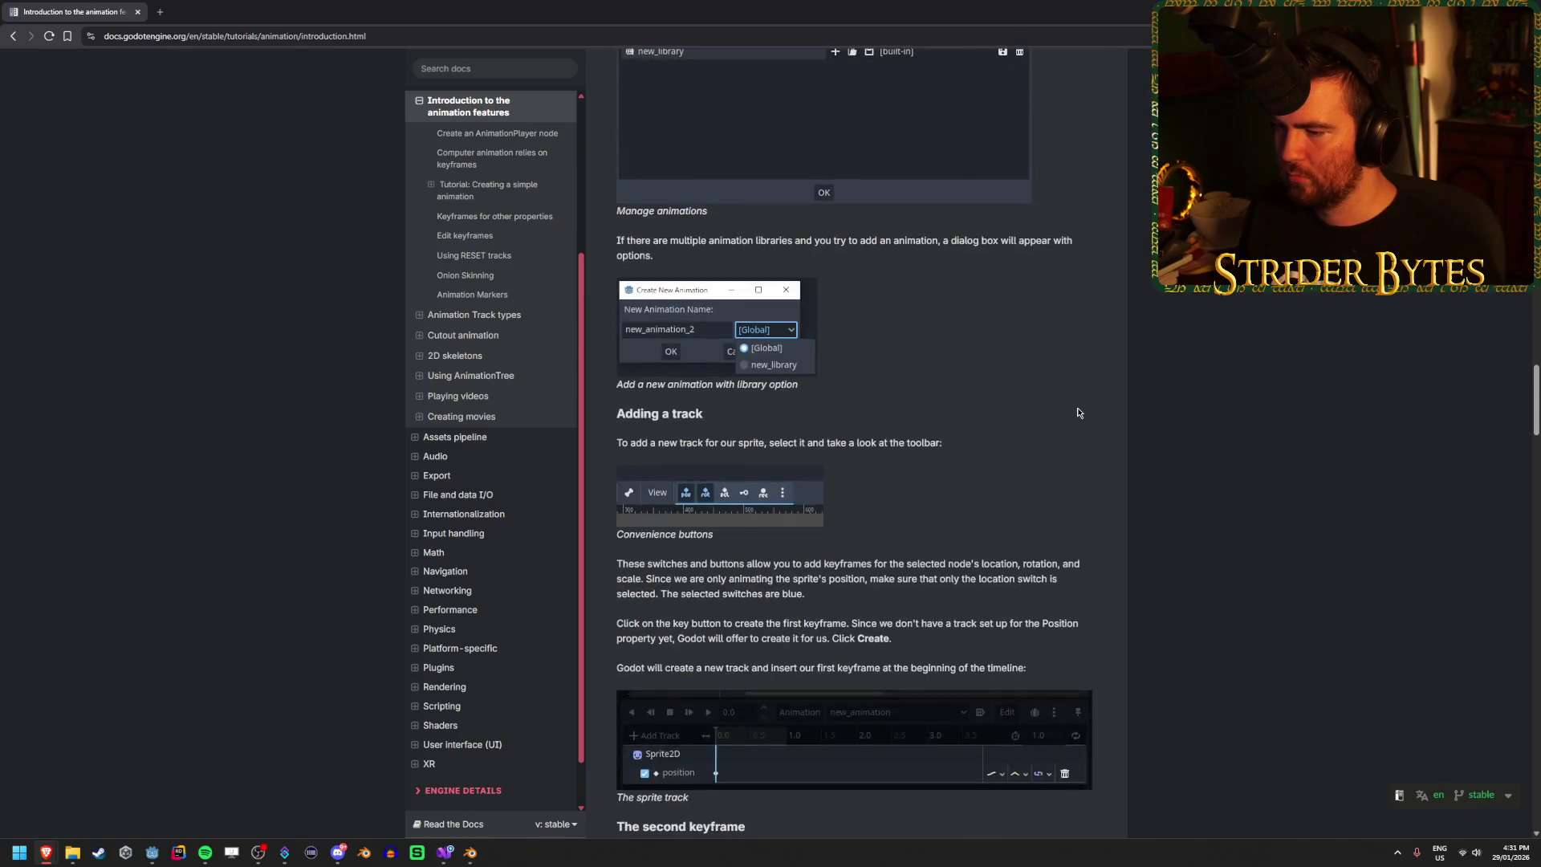
{"action": "scroll", "coordinate": [1078, 412], "scroll_direction": "down", "scroll_amount": 8}
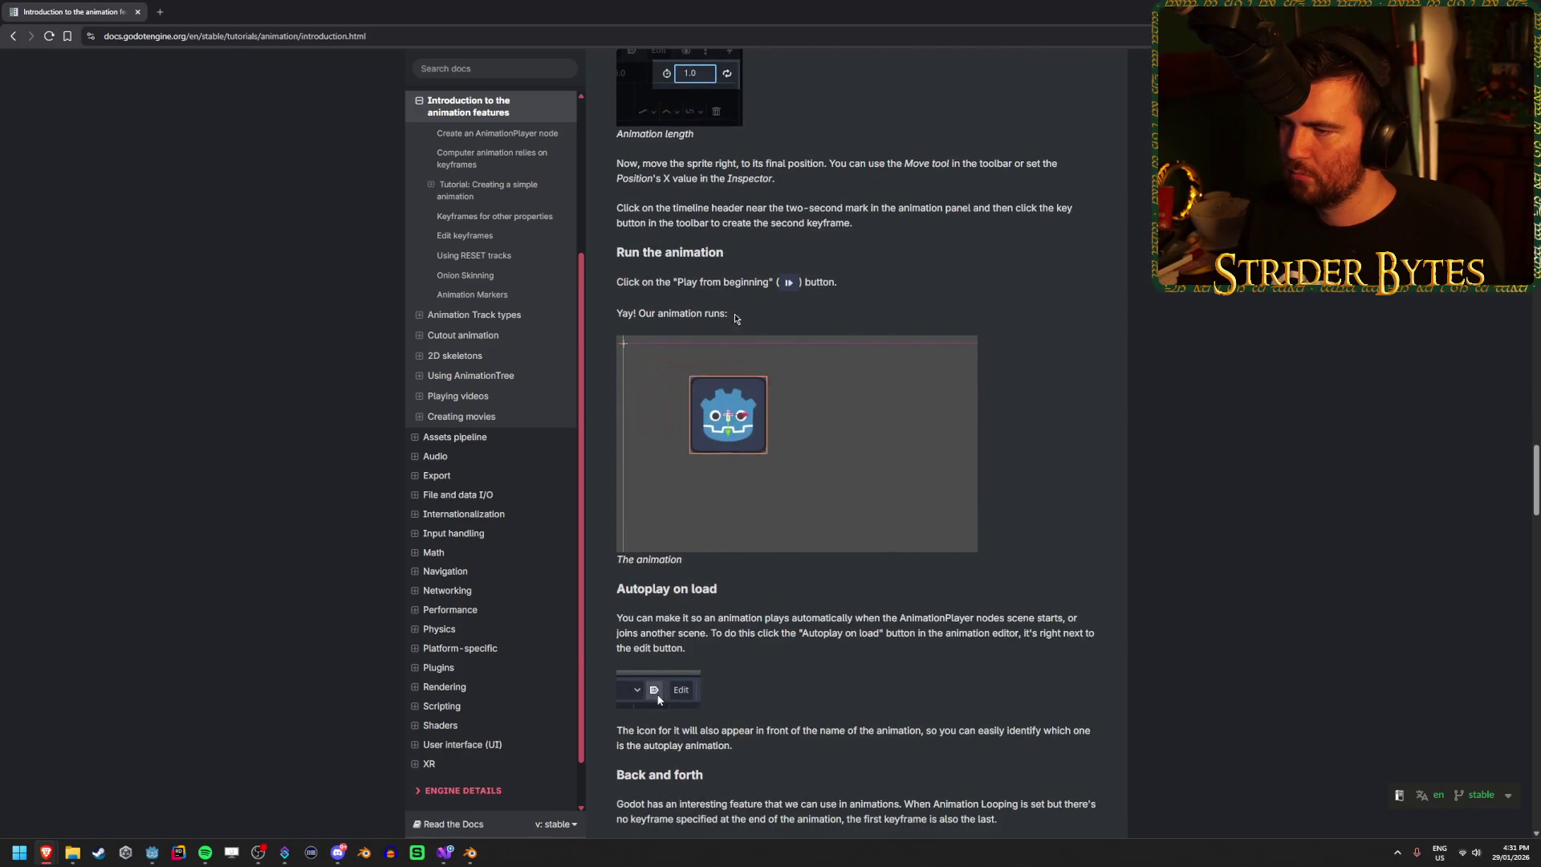
{"action": "scroll", "coordinate": [1068, 345], "scroll_direction": "down", "scroll_amount": 5}
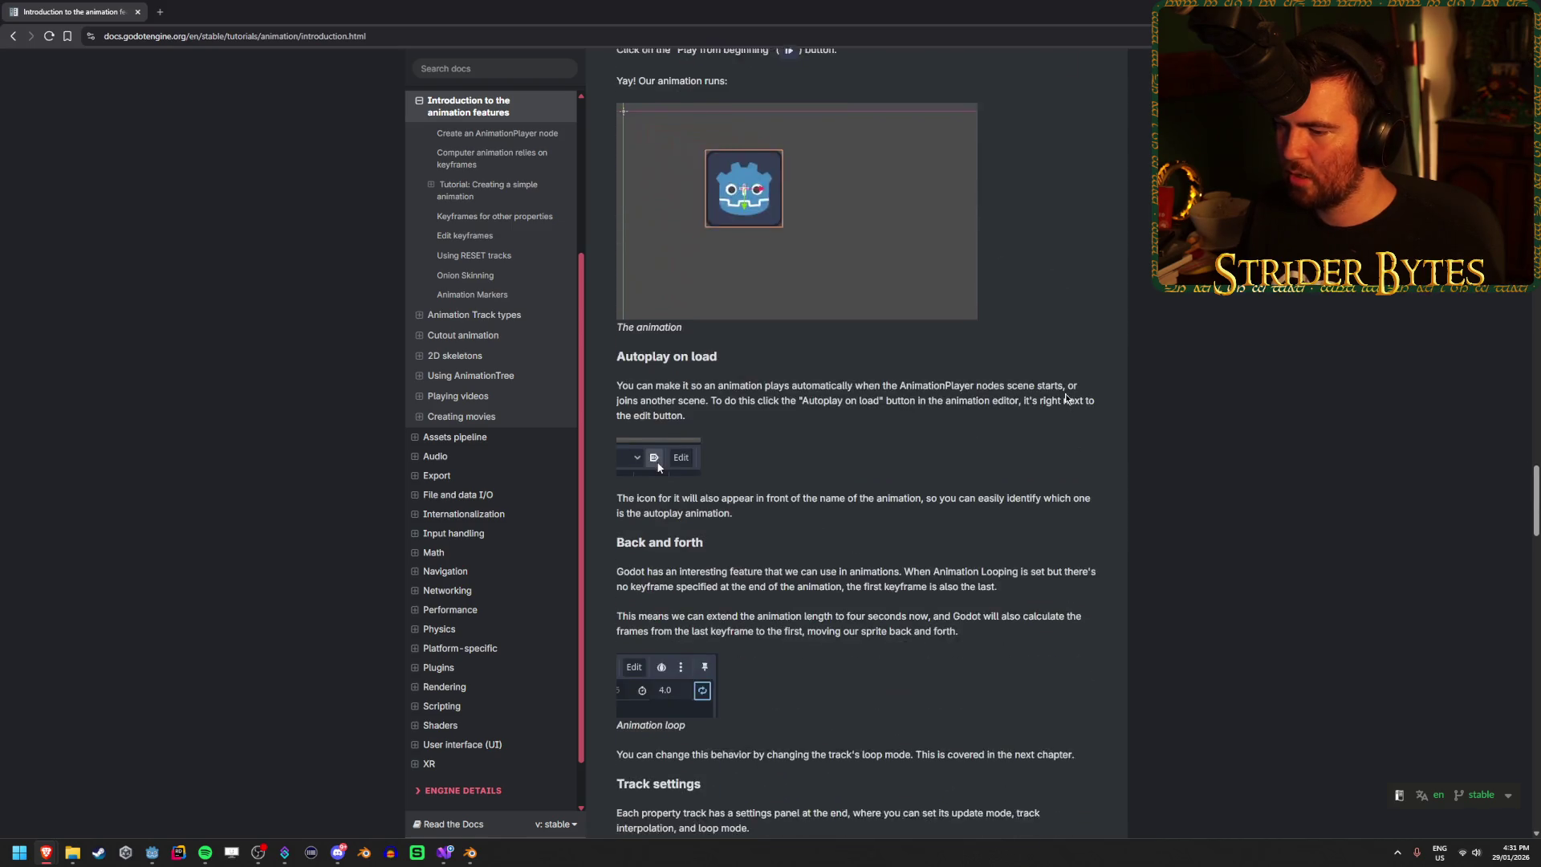
{"action": "scroll", "coordinate": [1065, 398], "scroll_direction": "down", "scroll_amount": 16}
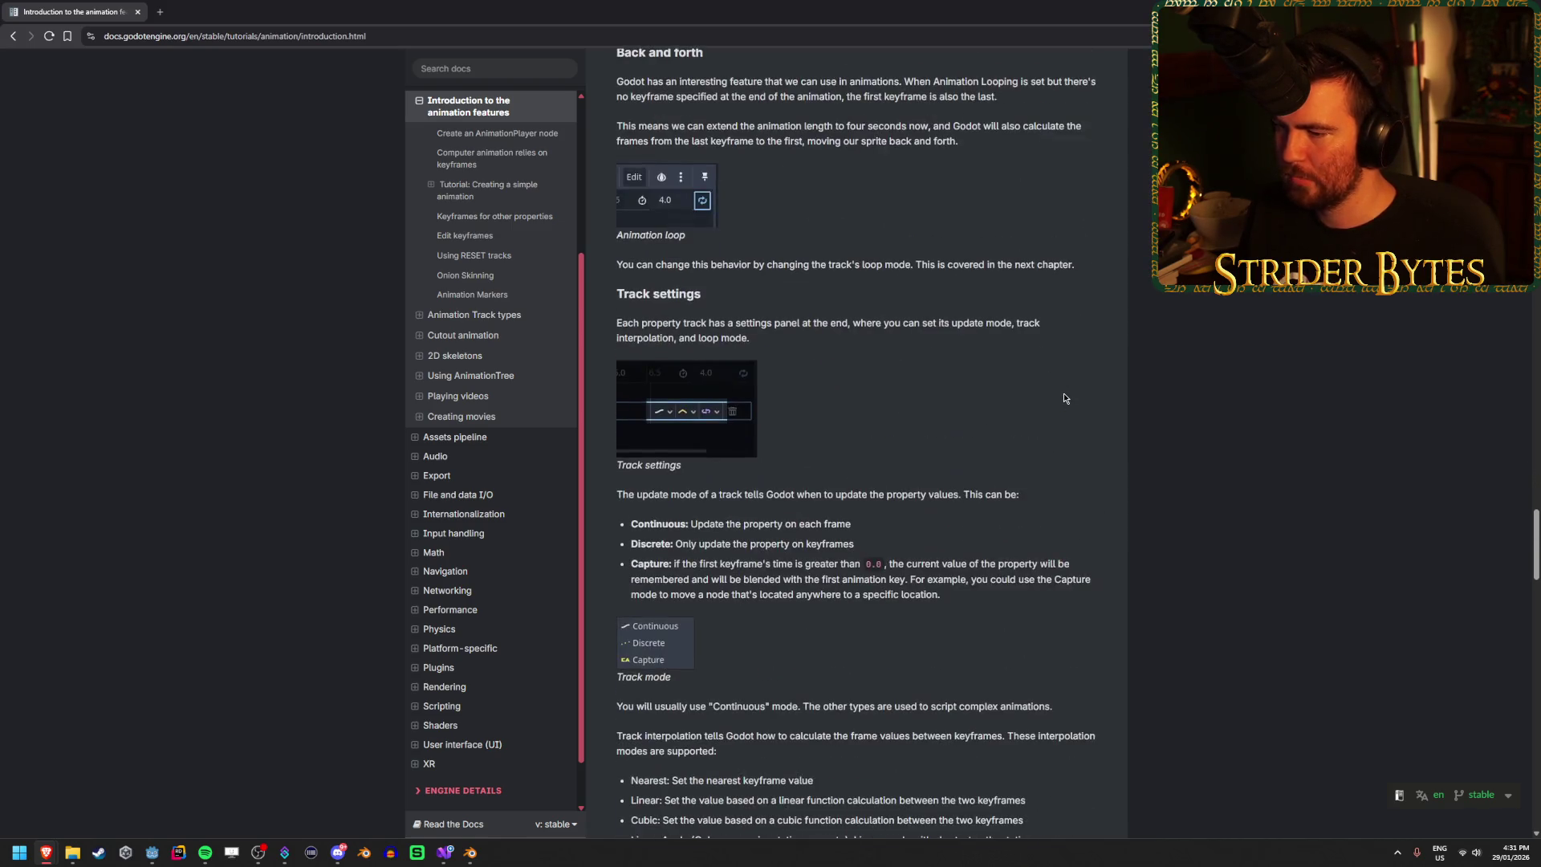
{"action": "scroll", "coordinate": [1063, 398], "scroll_direction": "down", "scroll_amount": 20}
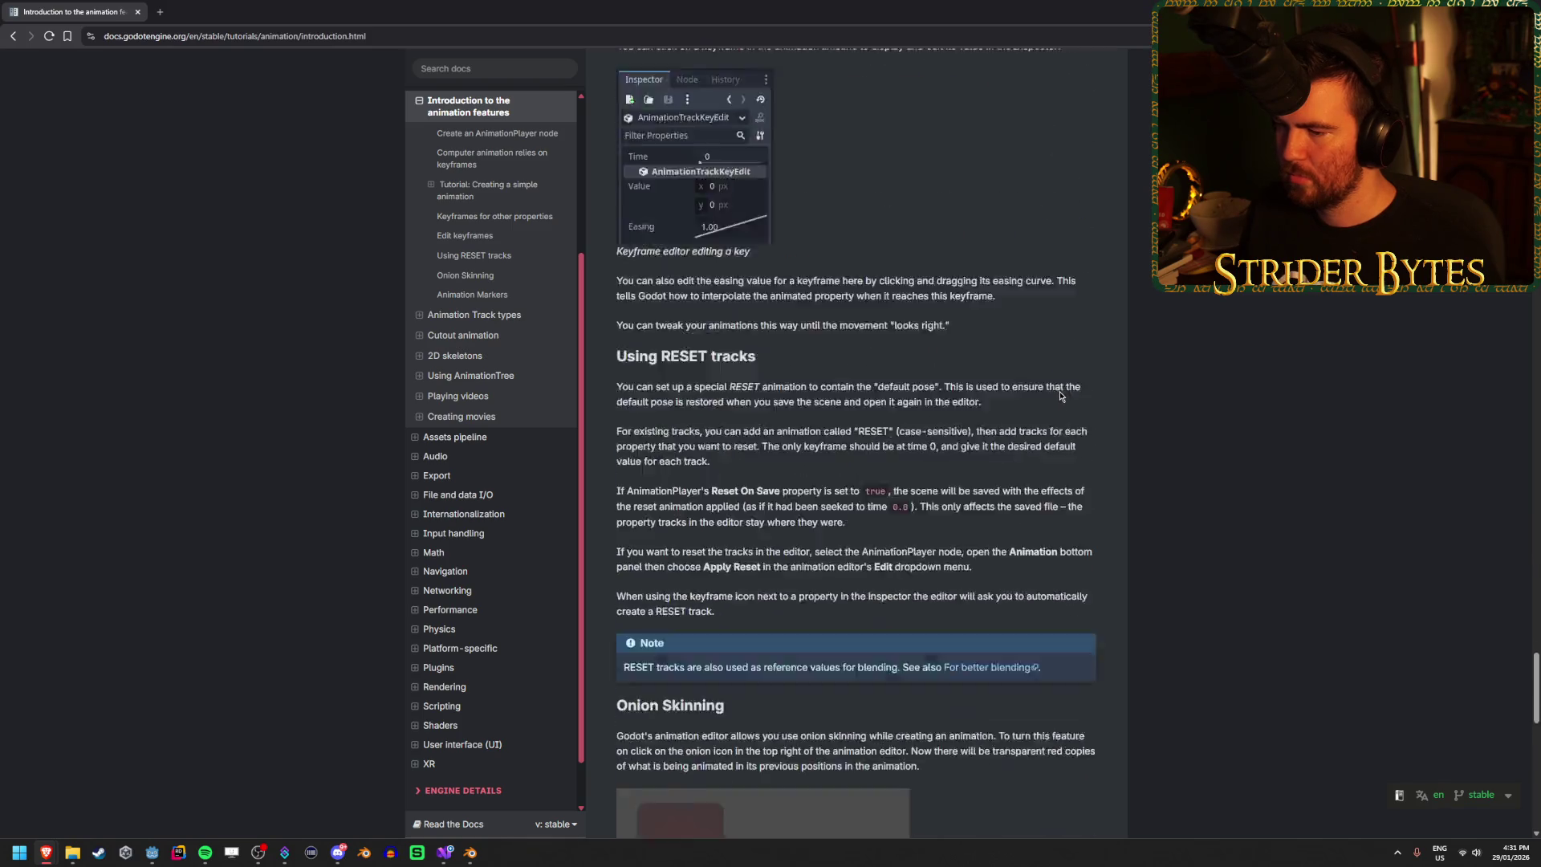
{"action": "scroll", "coordinate": [1059, 396], "scroll_direction": "down", "scroll_amount": 15}
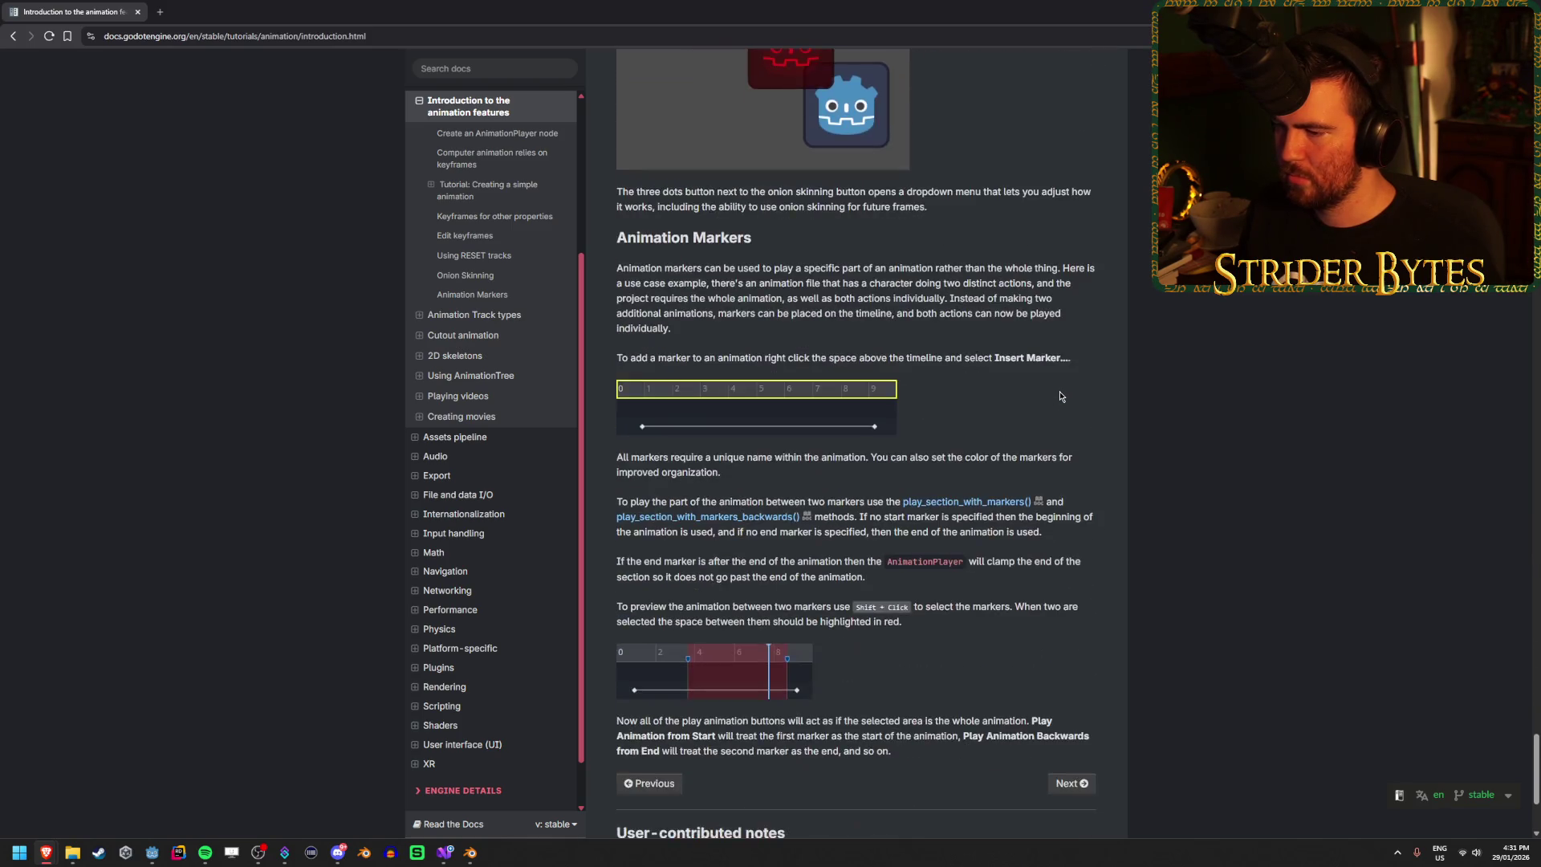
{"action": "scroll", "coordinate": [1058, 390], "scroll_direction": "up", "scroll_amount": 8}
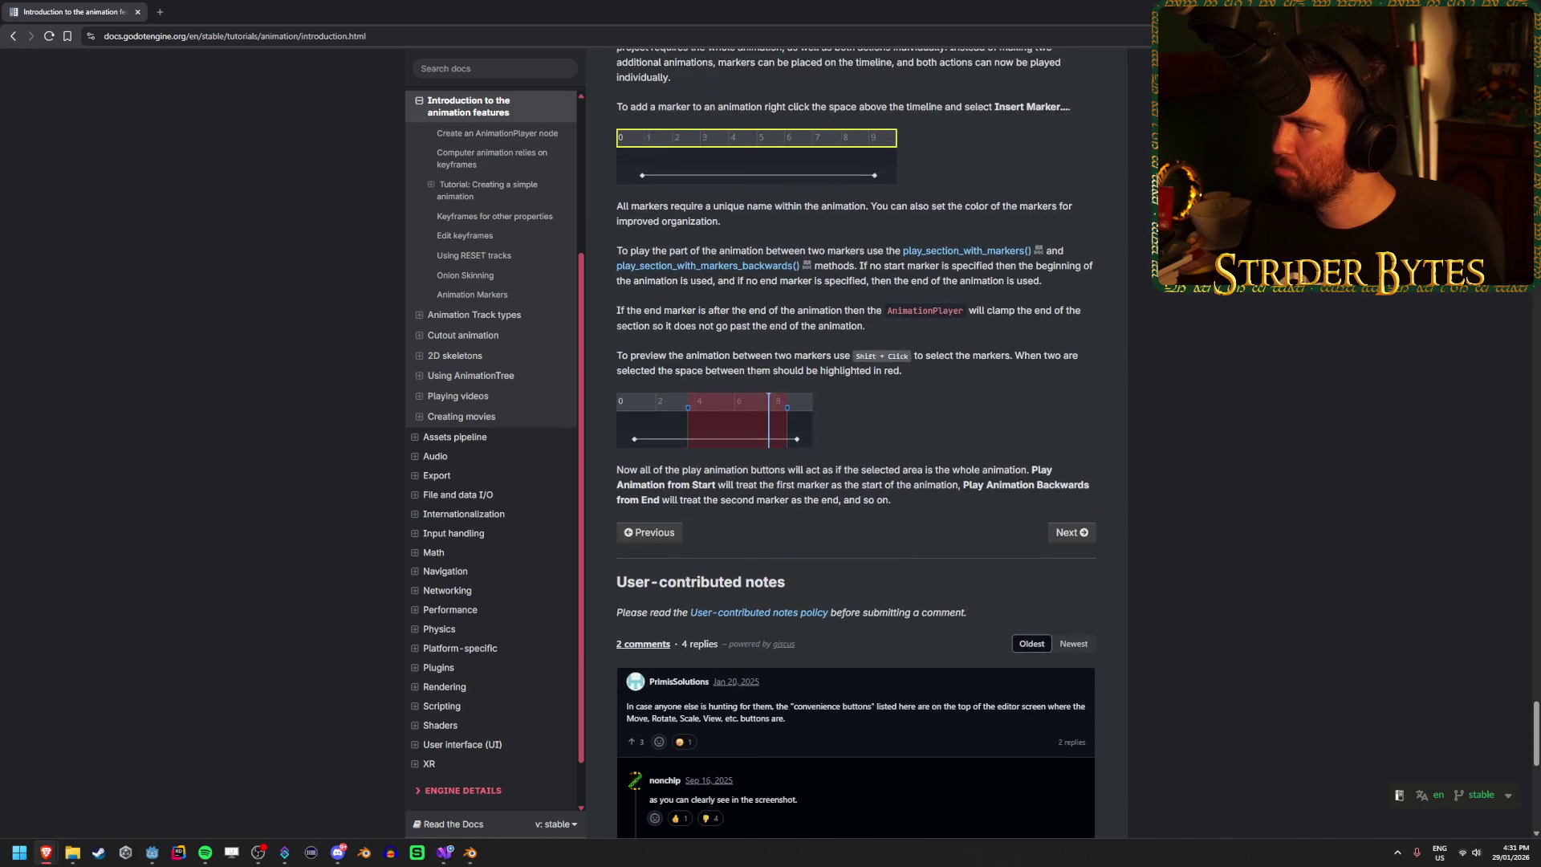
{"action": "key", "text": "alt+Tab"}
{"action": "key", "text": "Up"}
Step: Rewind the arms animation to its start and play it in the editor
{"action": "key", "text": "Down"}
{"action": "left_click", "coordinate": [552, 73]}
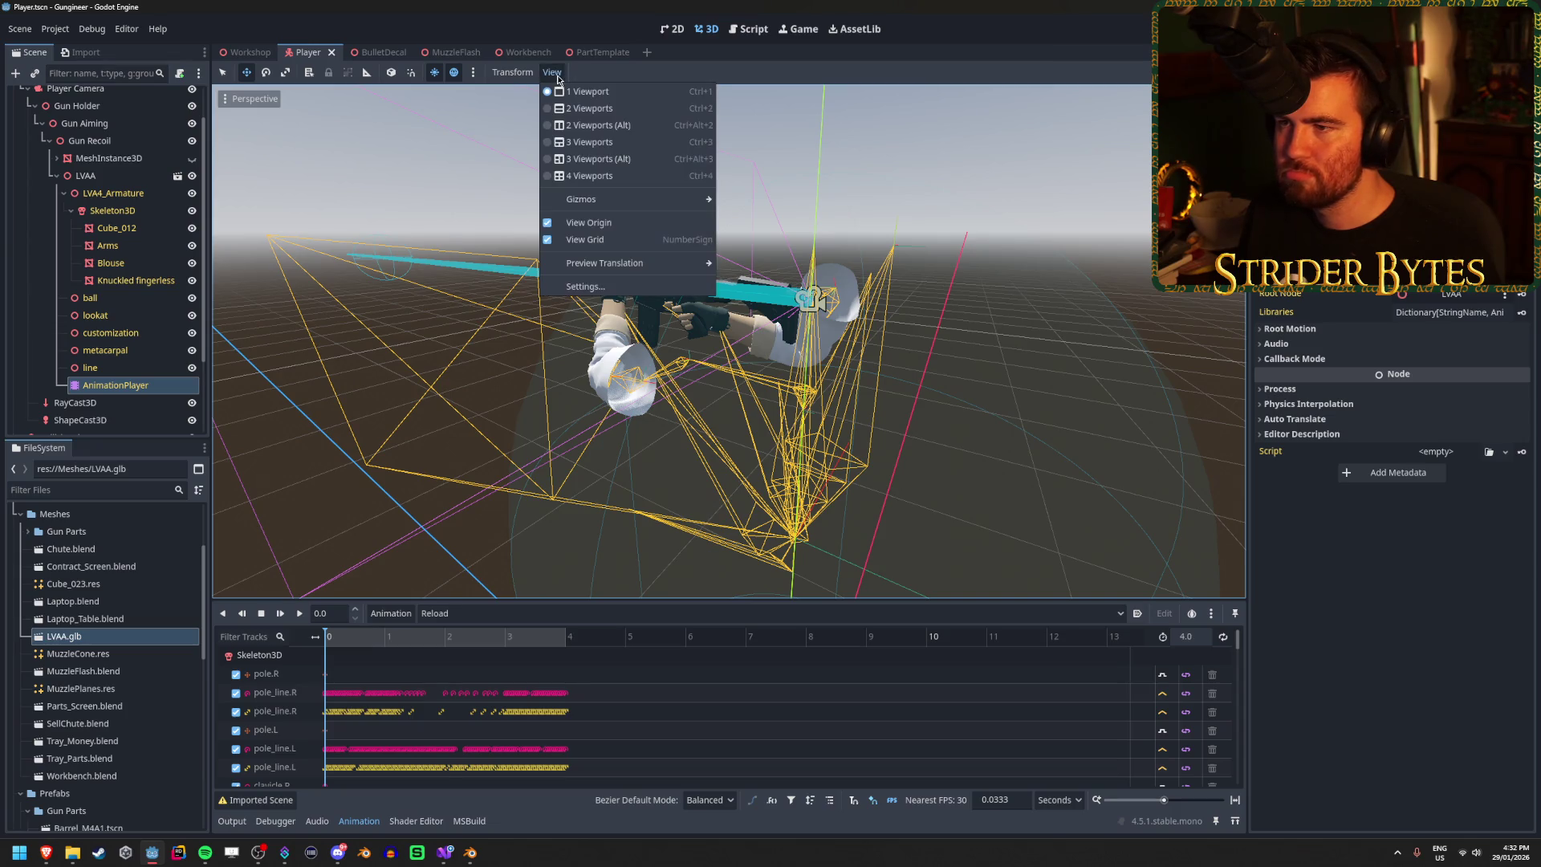
{"action": "left_click", "coordinate": [515, 73]}
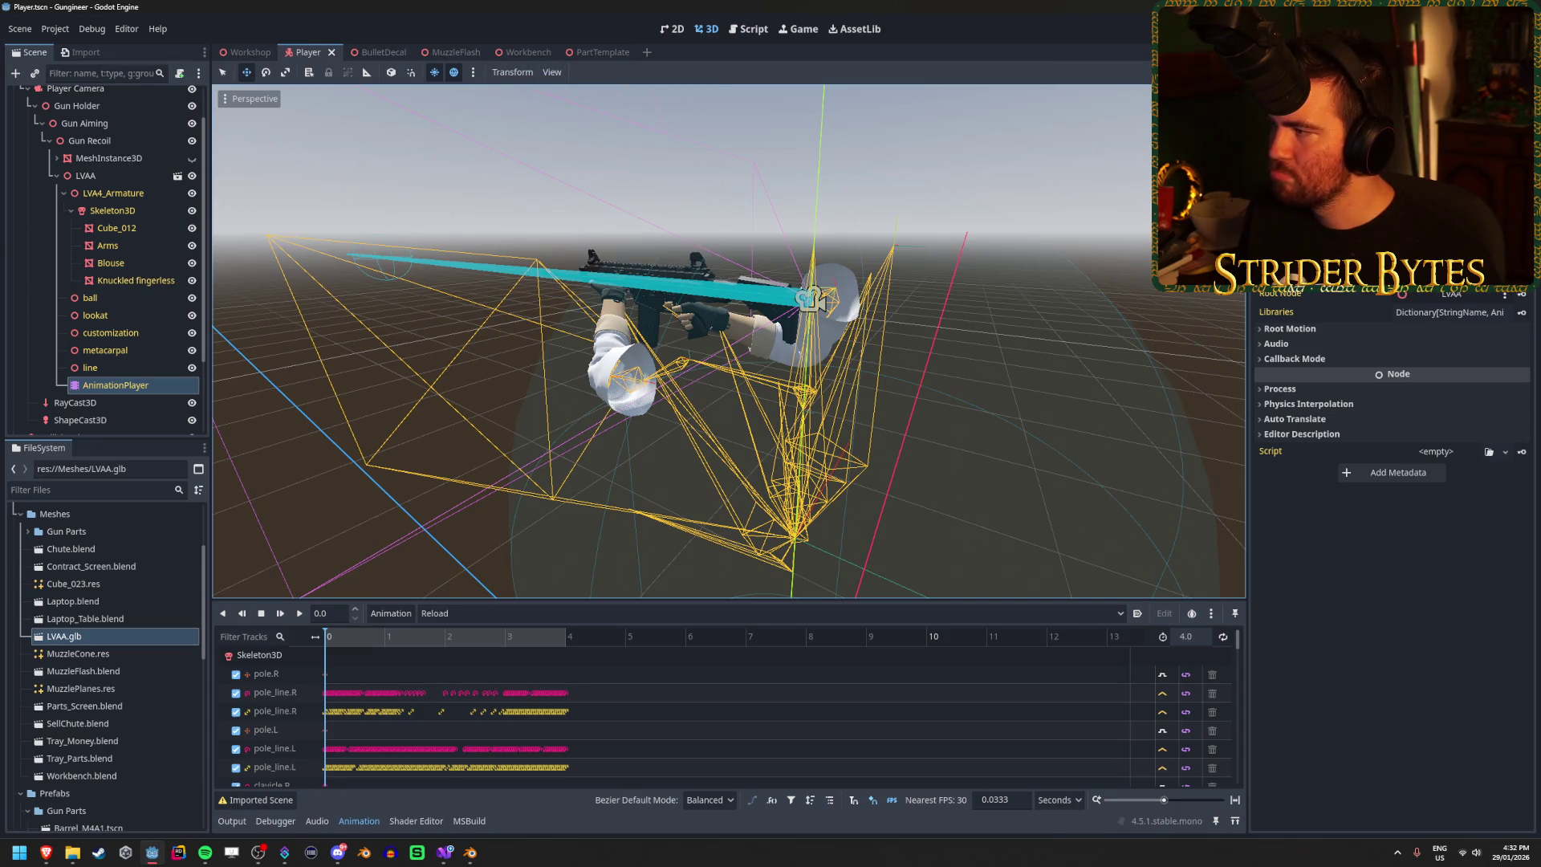
{"action": "key", "text": "shift+d"}
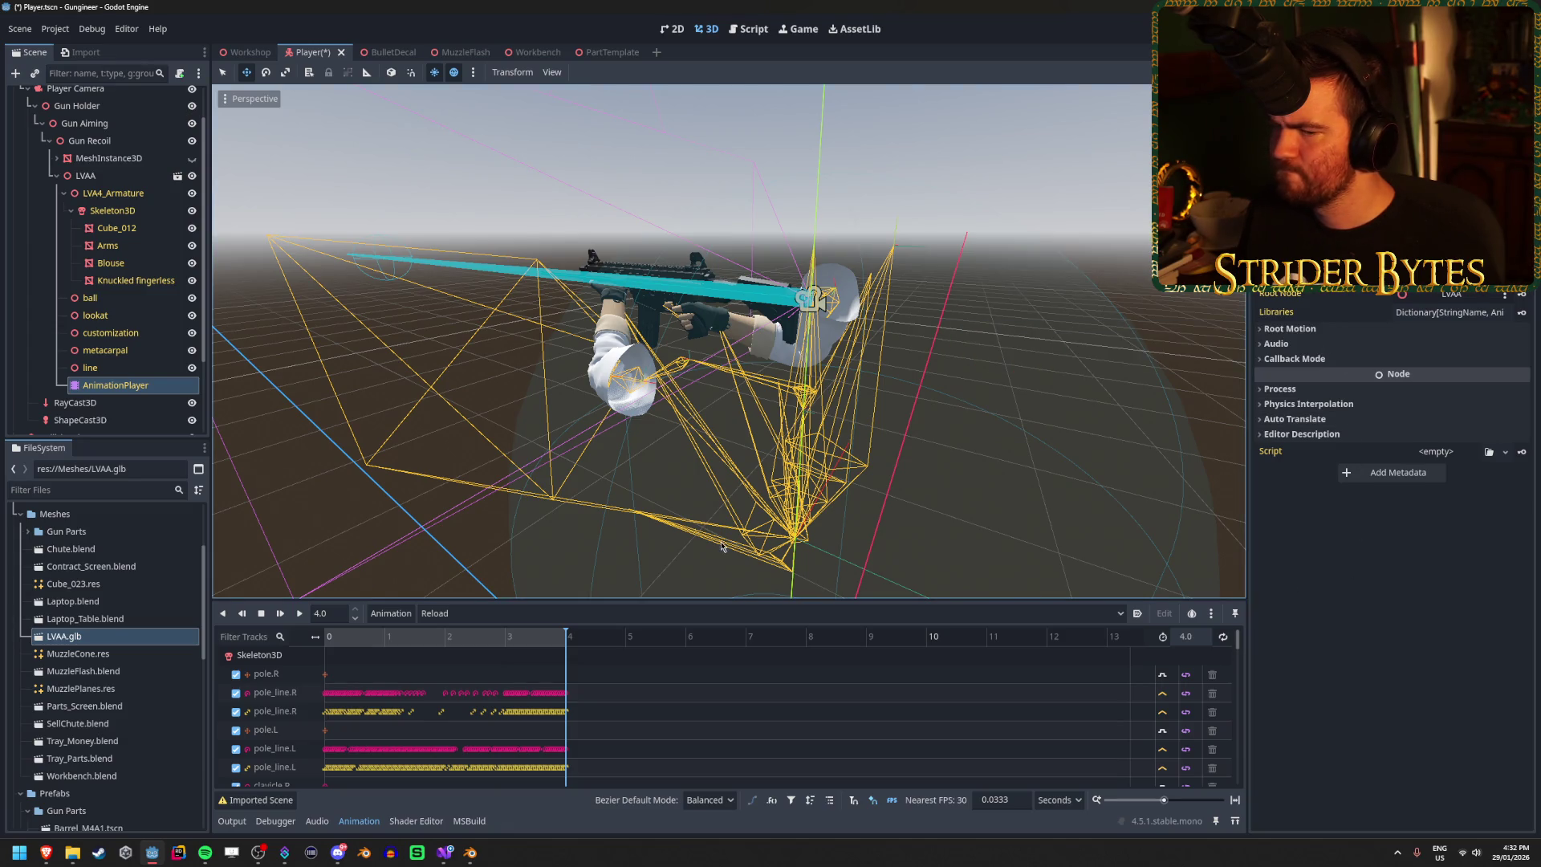
Step: Open LVAA.glb's import settings and select the imported AnimationPlayer node
{"action": "double_click", "coordinate": [64, 636]}
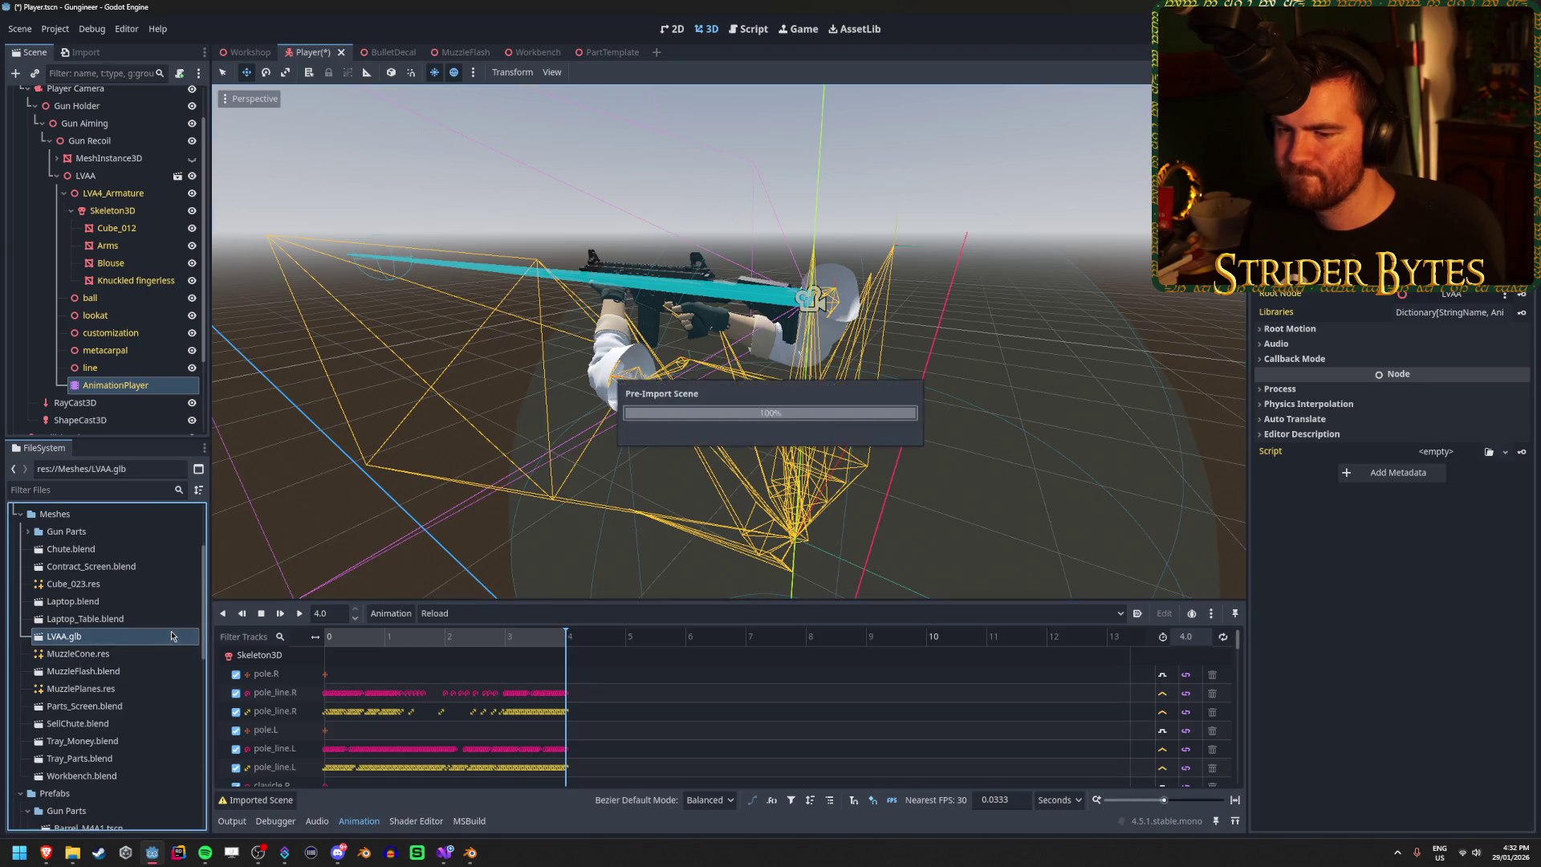
{"action": "left_click", "coordinate": [177, 122]}
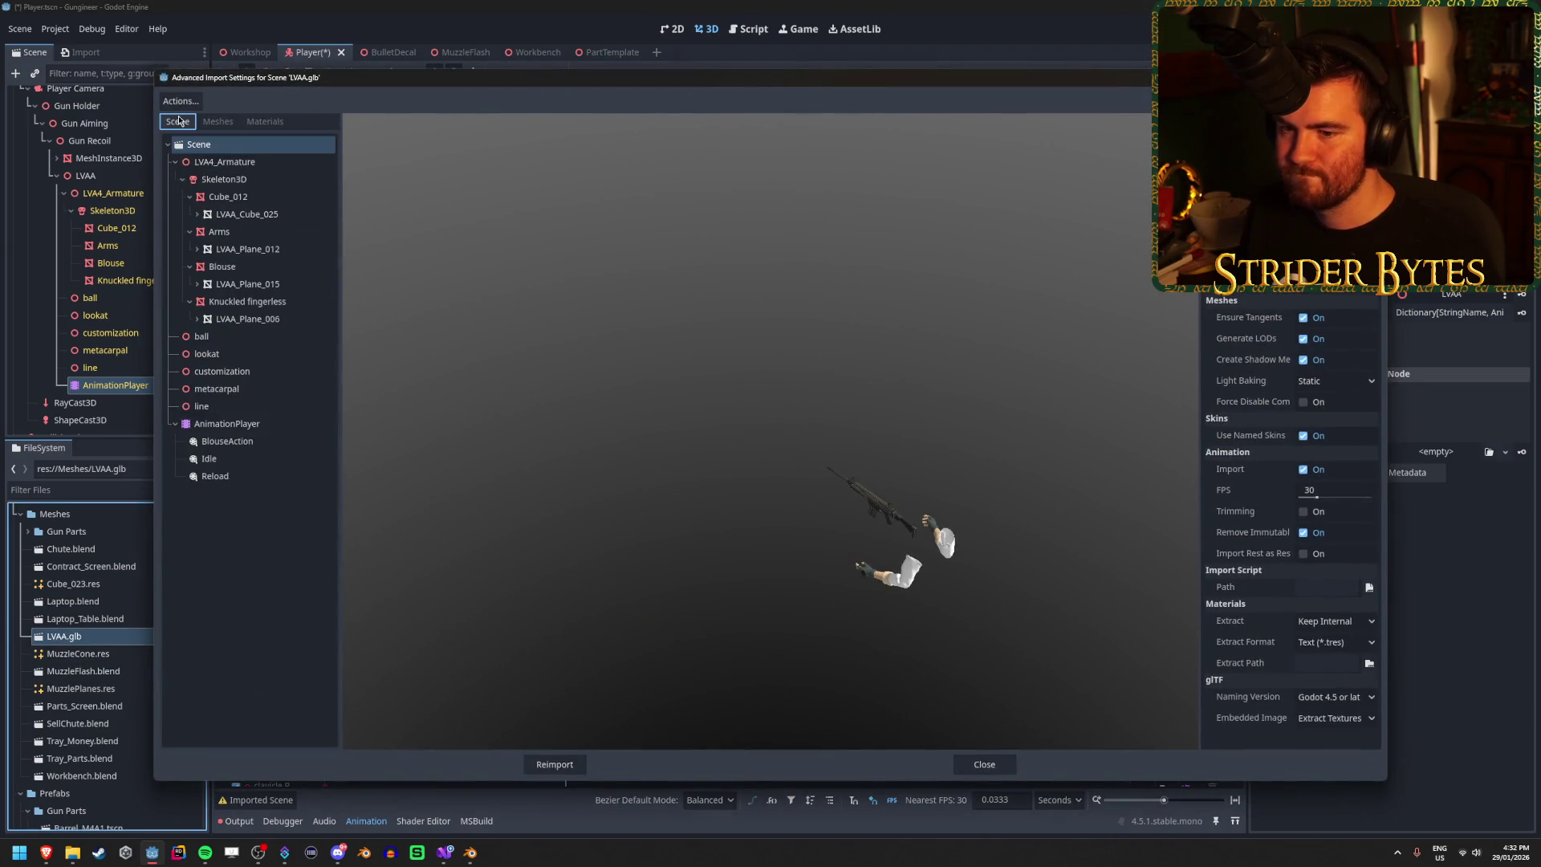
{"action": "left_click", "coordinate": [245, 425]}
Step: Preview the Idle, Reload and BlouseAction animations in the import dialog
{"action": "left_click", "coordinate": [251, 463]}
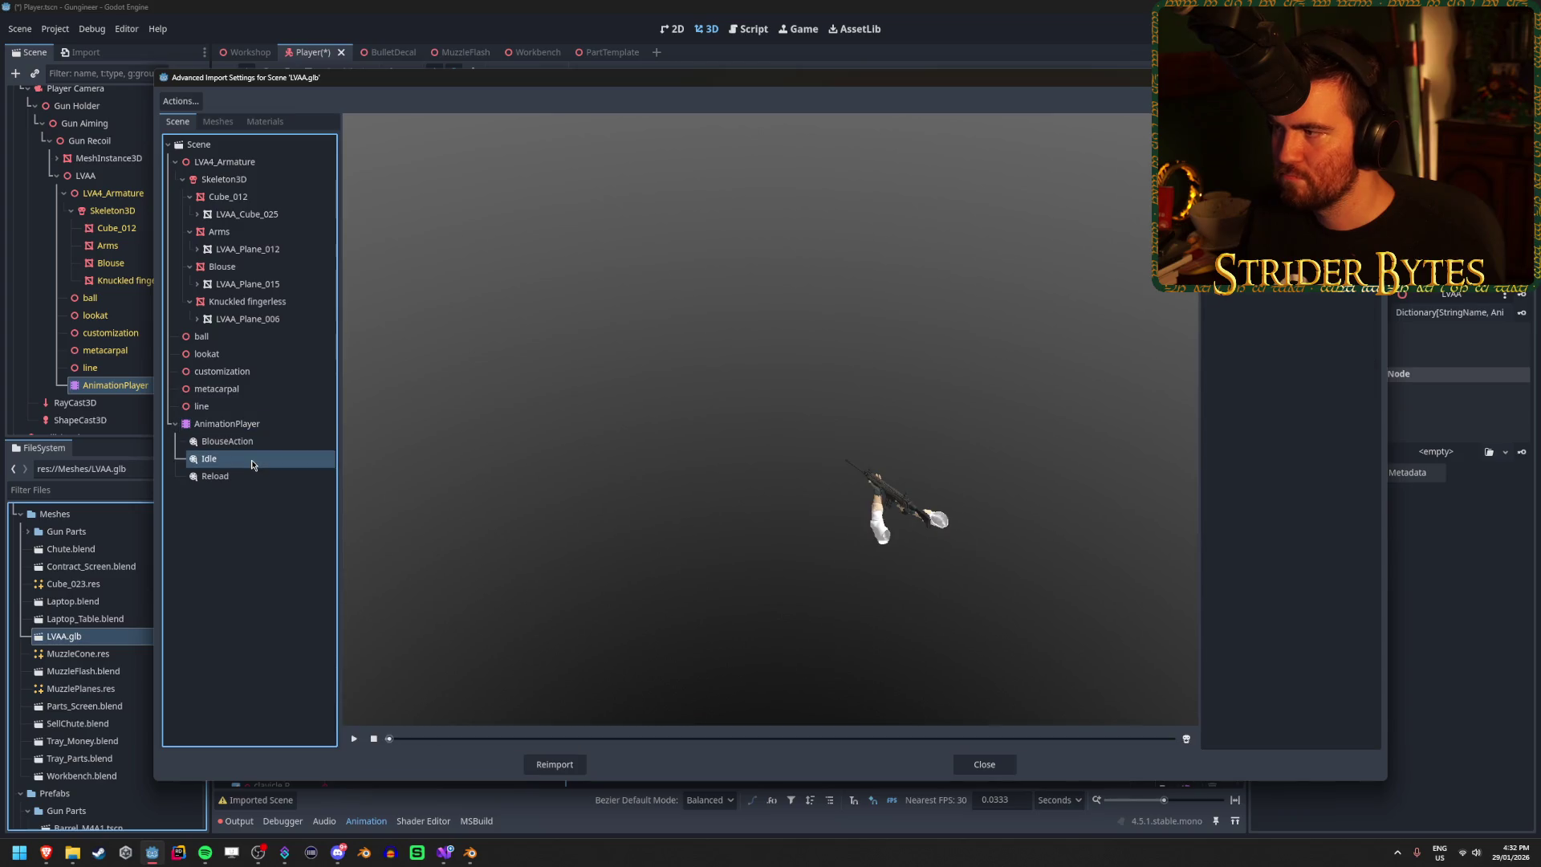
{"action": "left_click", "coordinate": [245, 478]}
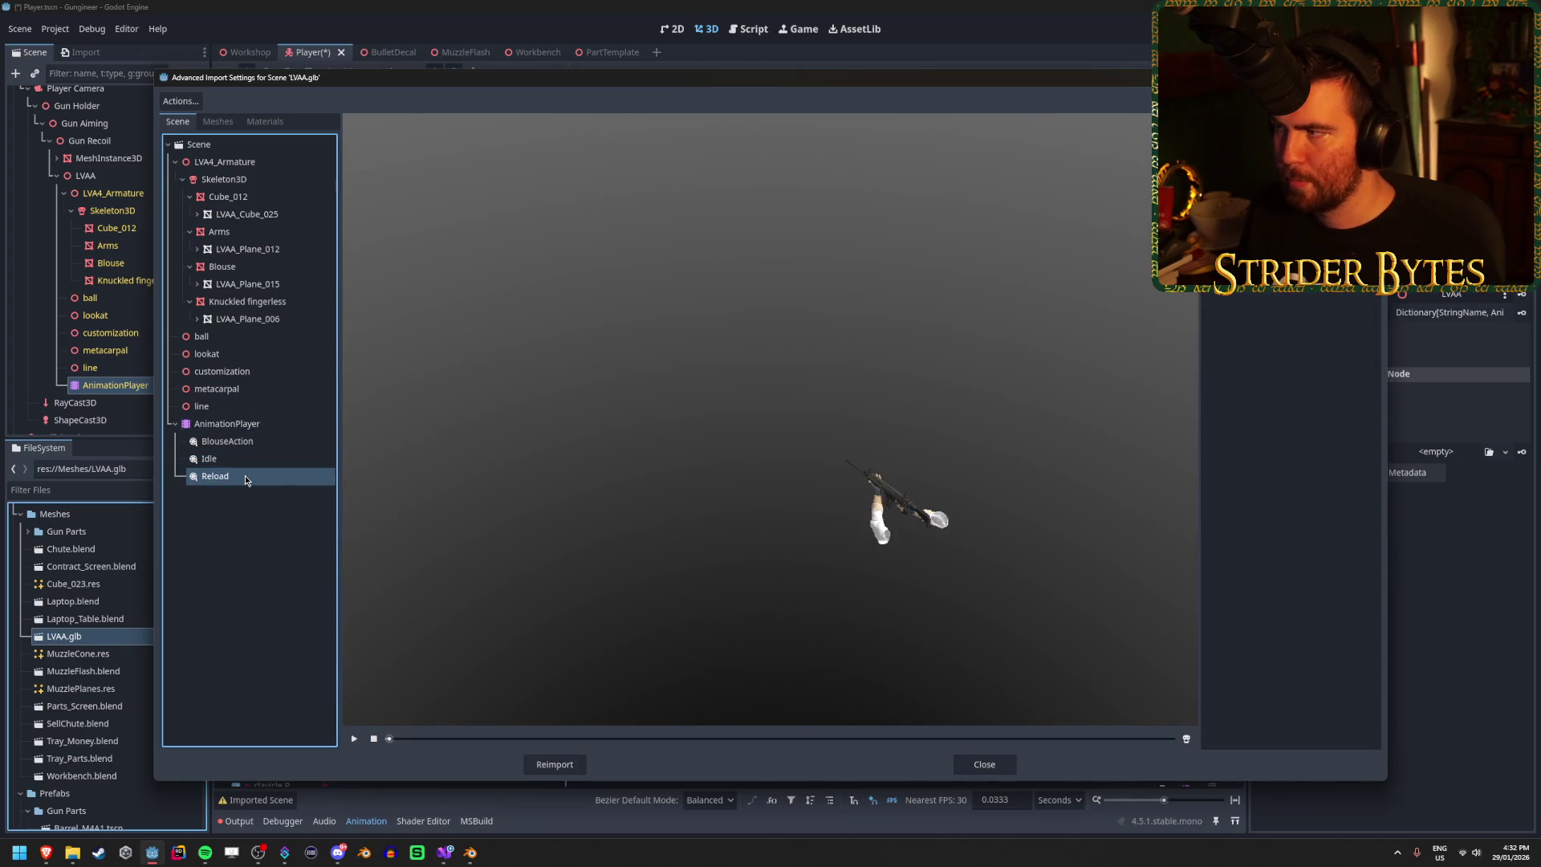
{"action": "left_click", "coordinate": [248, 466]}
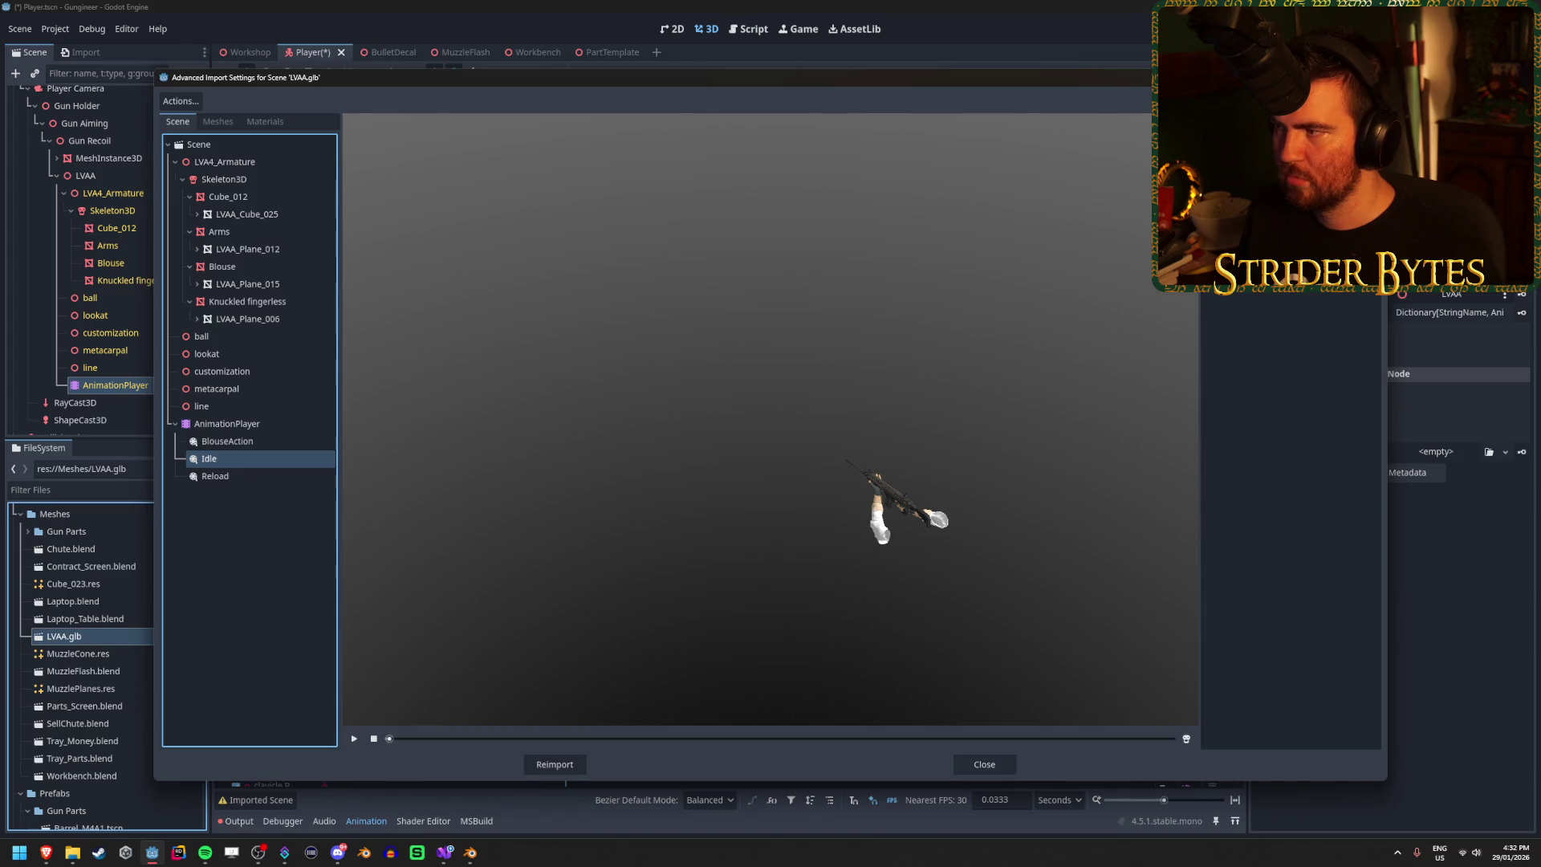
{"action": "left_click", "coordinate": [1290, 521]}
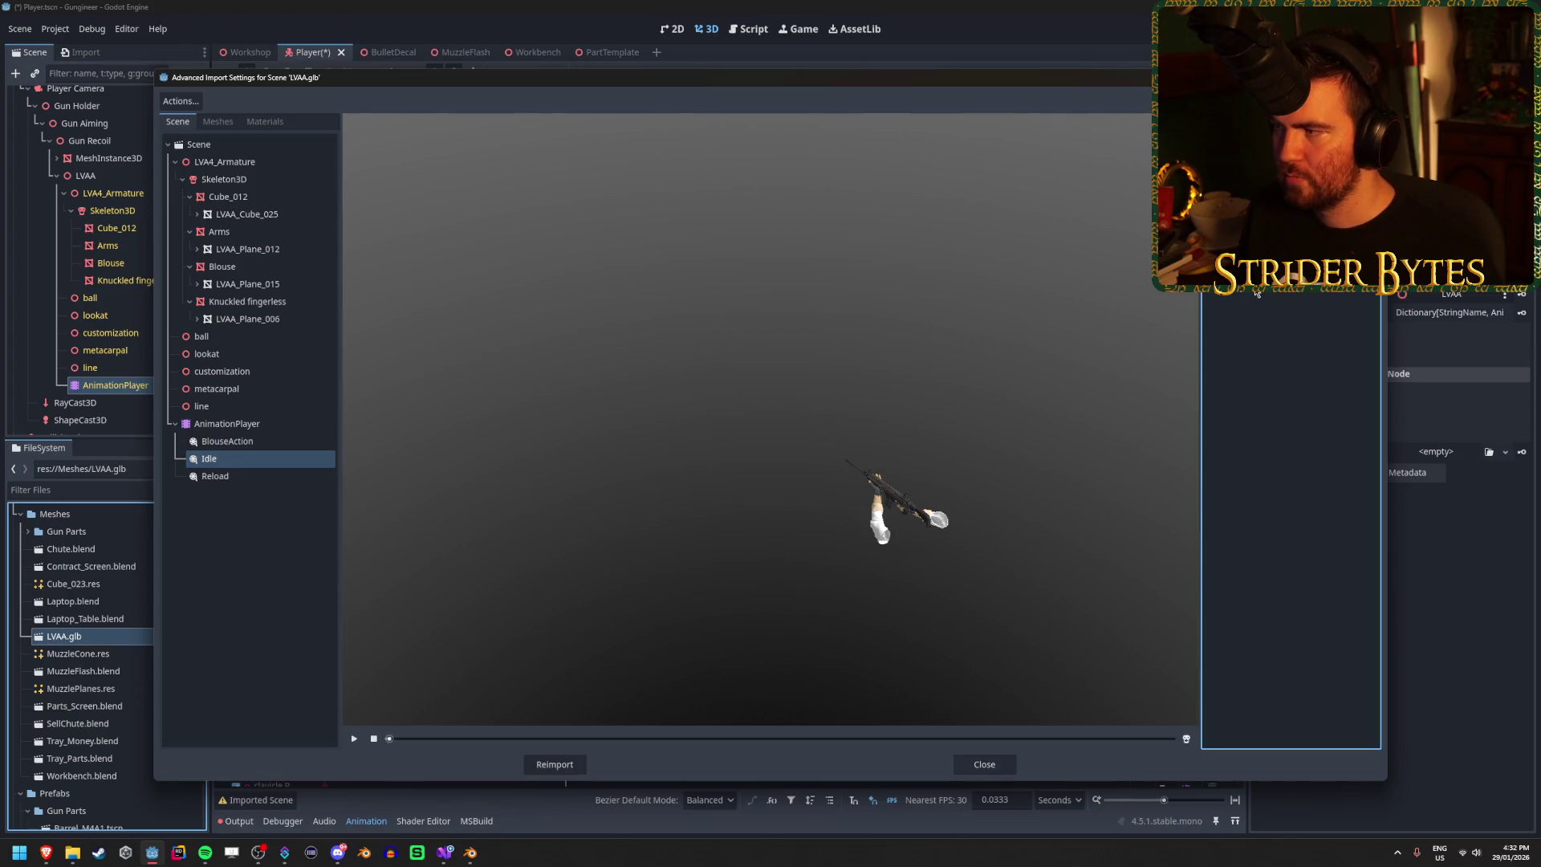
{"action": "left_click", "coordinate": [241, 479]}
{"action": "left_click", "coordinate": [241, 441]}
{"action": "left_click", "coordinate": [248, 459]}
{"action": "left_click", "coordinate": [254, 442]}
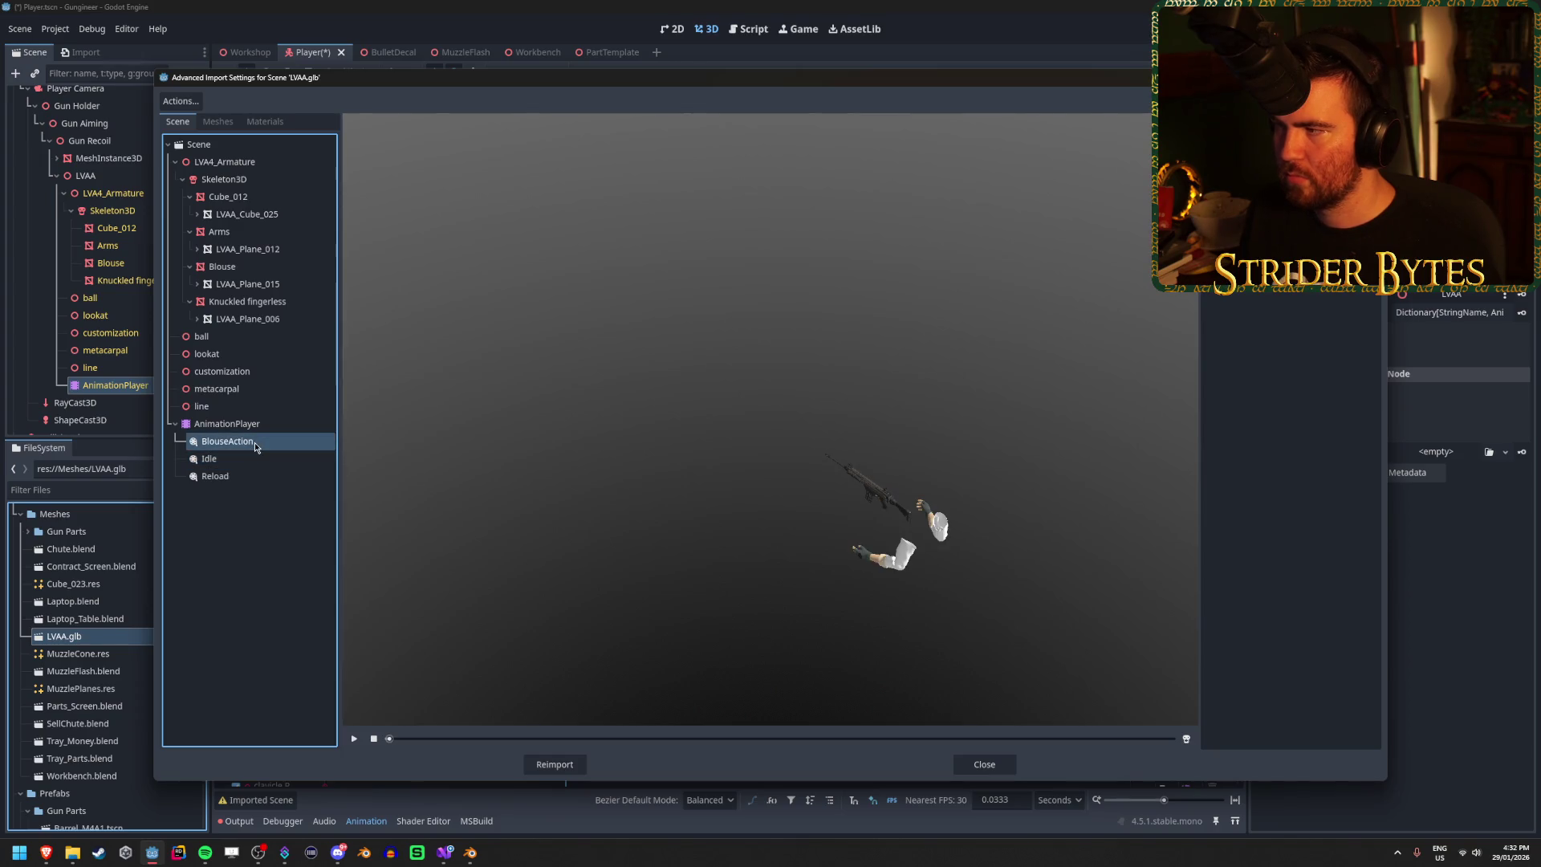
{"action": "key", "text": "alt+Tab"}
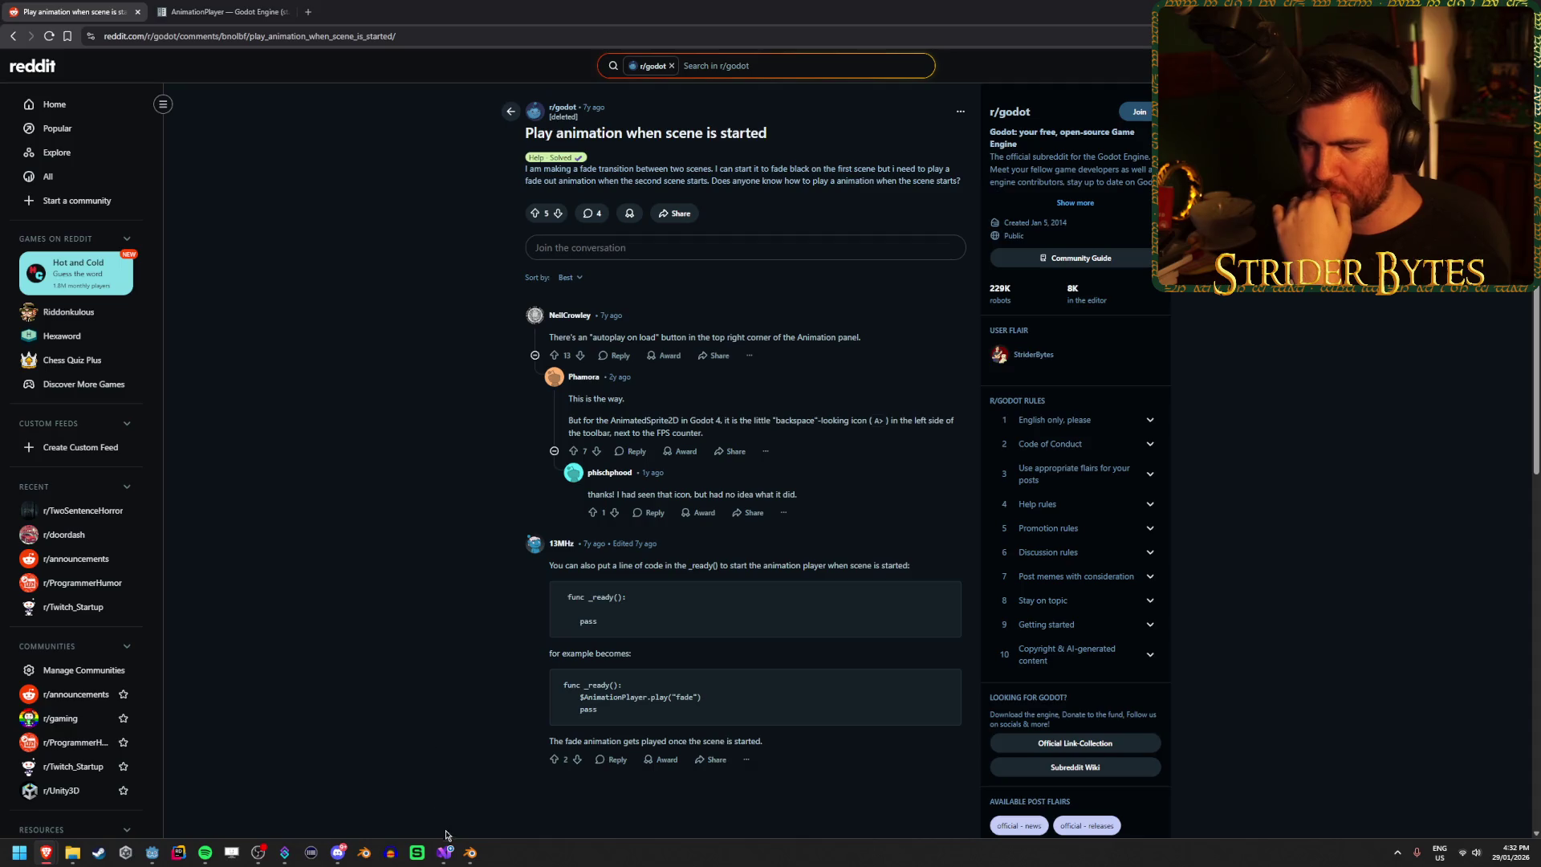
Step: Return to the Godot editor after reading the Reddit thread about Autoplay on Load
{"action": "left_click", "coordinate": [151, 852]}
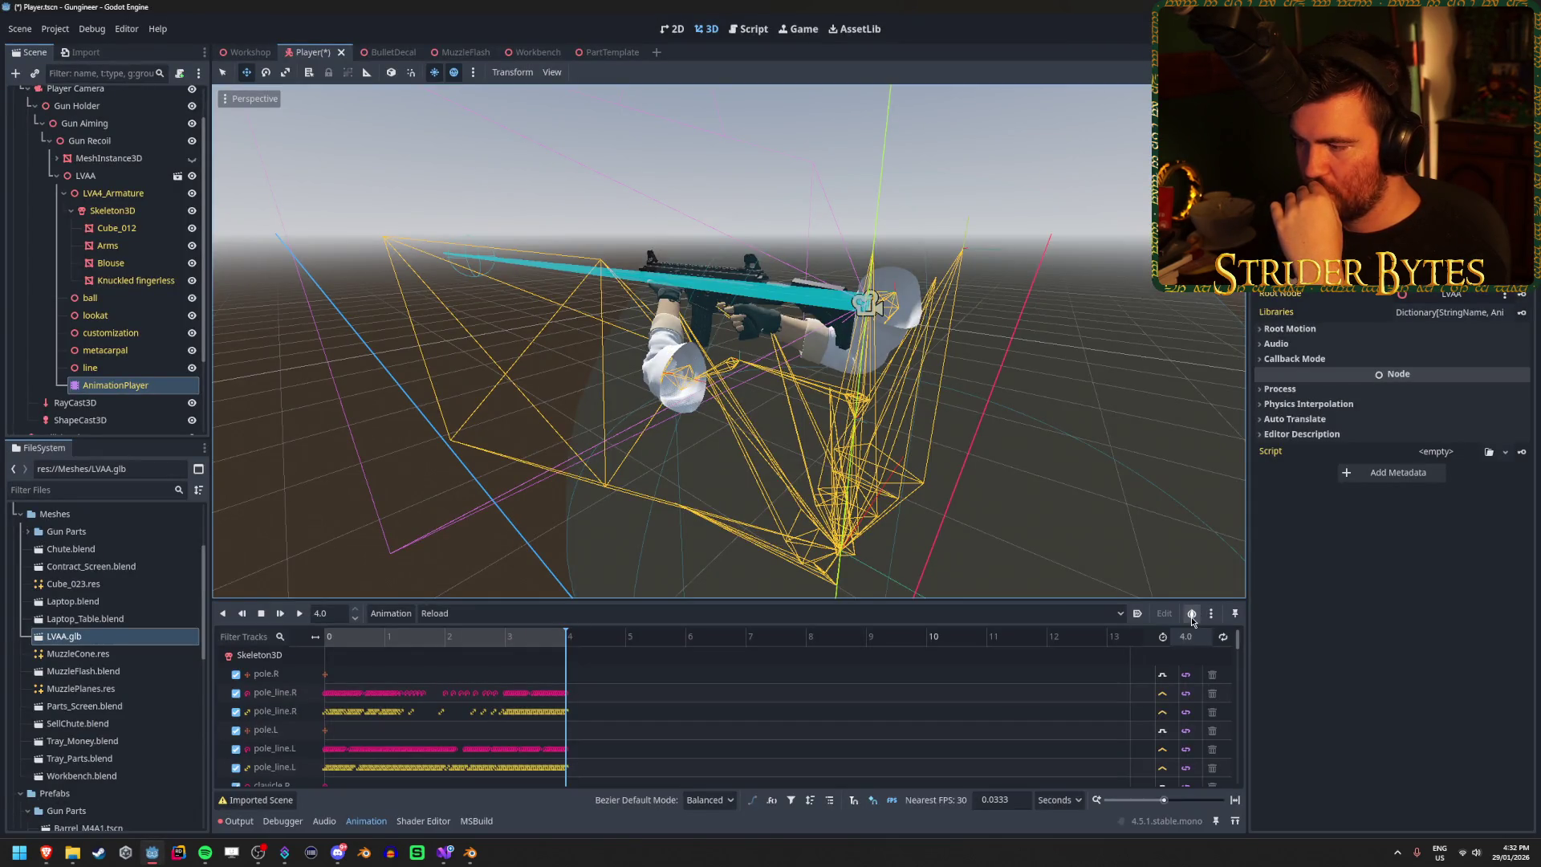
Step: Enable Autoplay on Load for the Reload animation, then run and stop the game
{"action": "left_click", "coordinate": [1138, 614]}
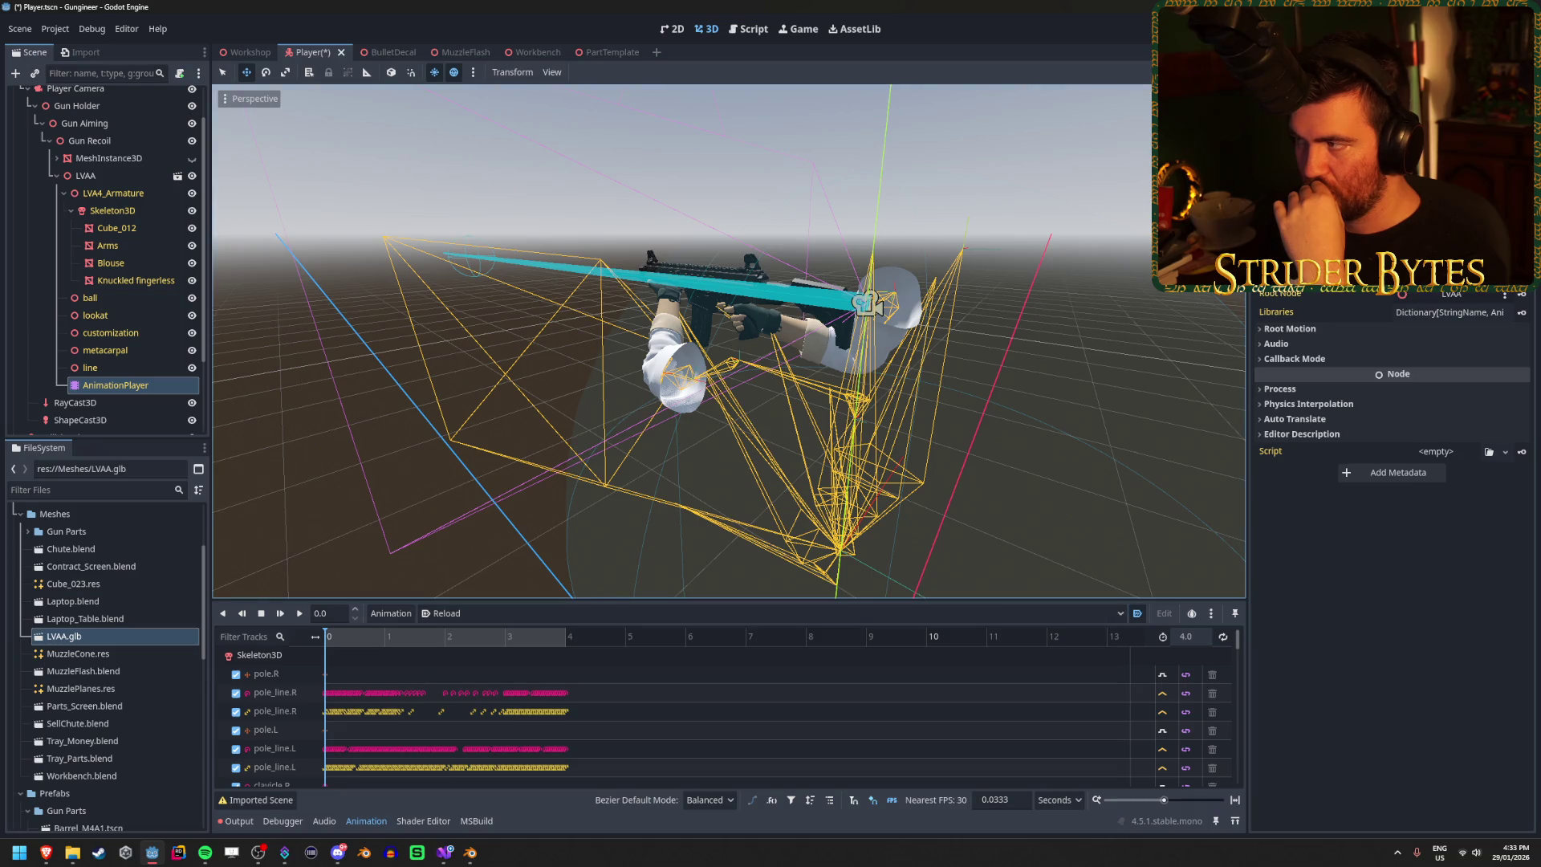
{"action": "key", "text": "F5"}
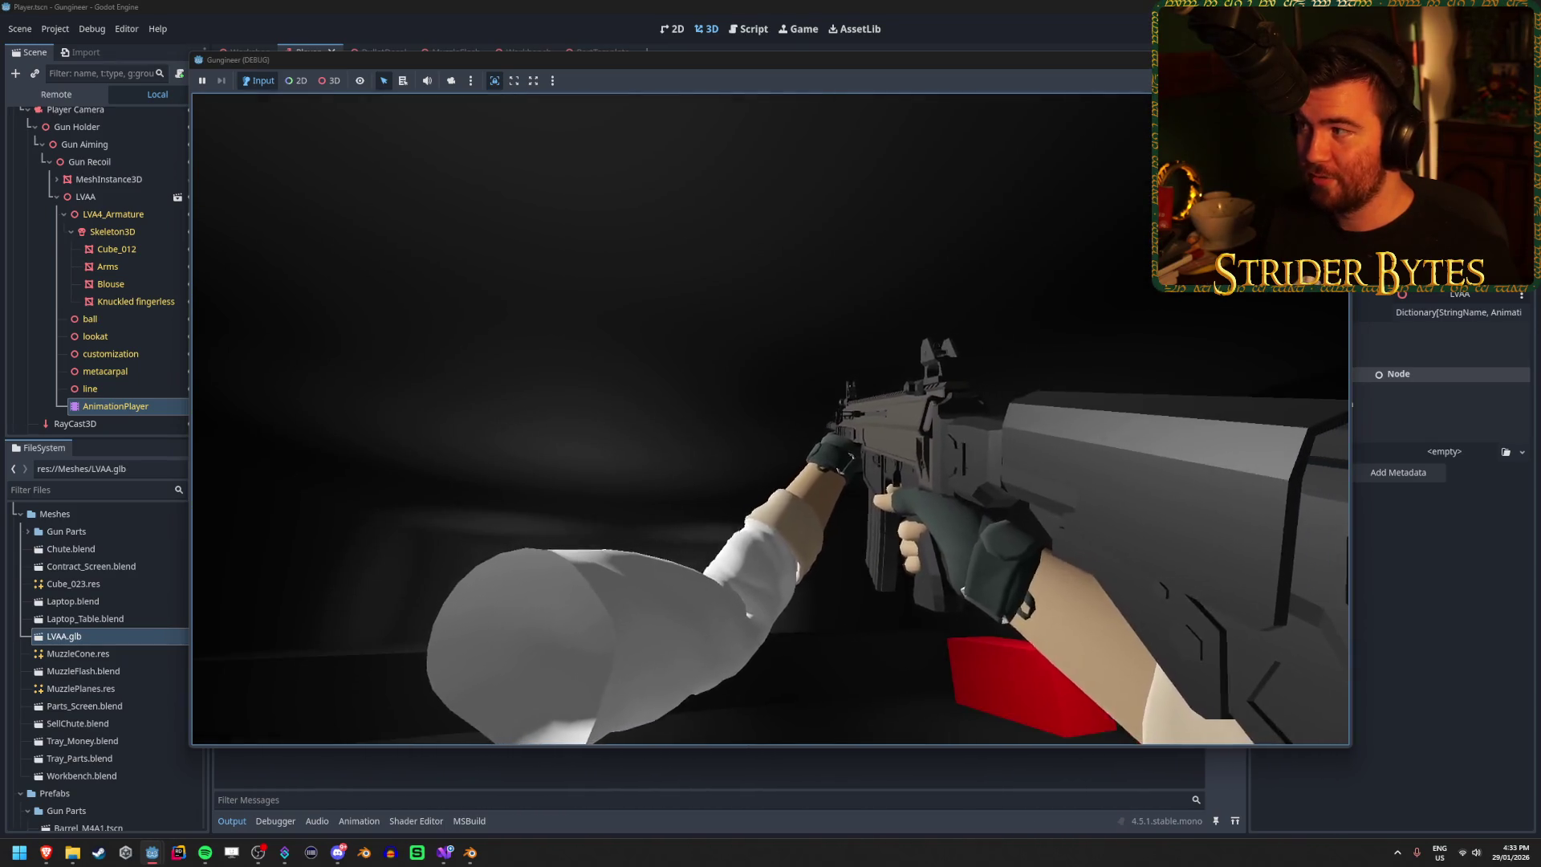
{"action": "key", "text": "F8"}
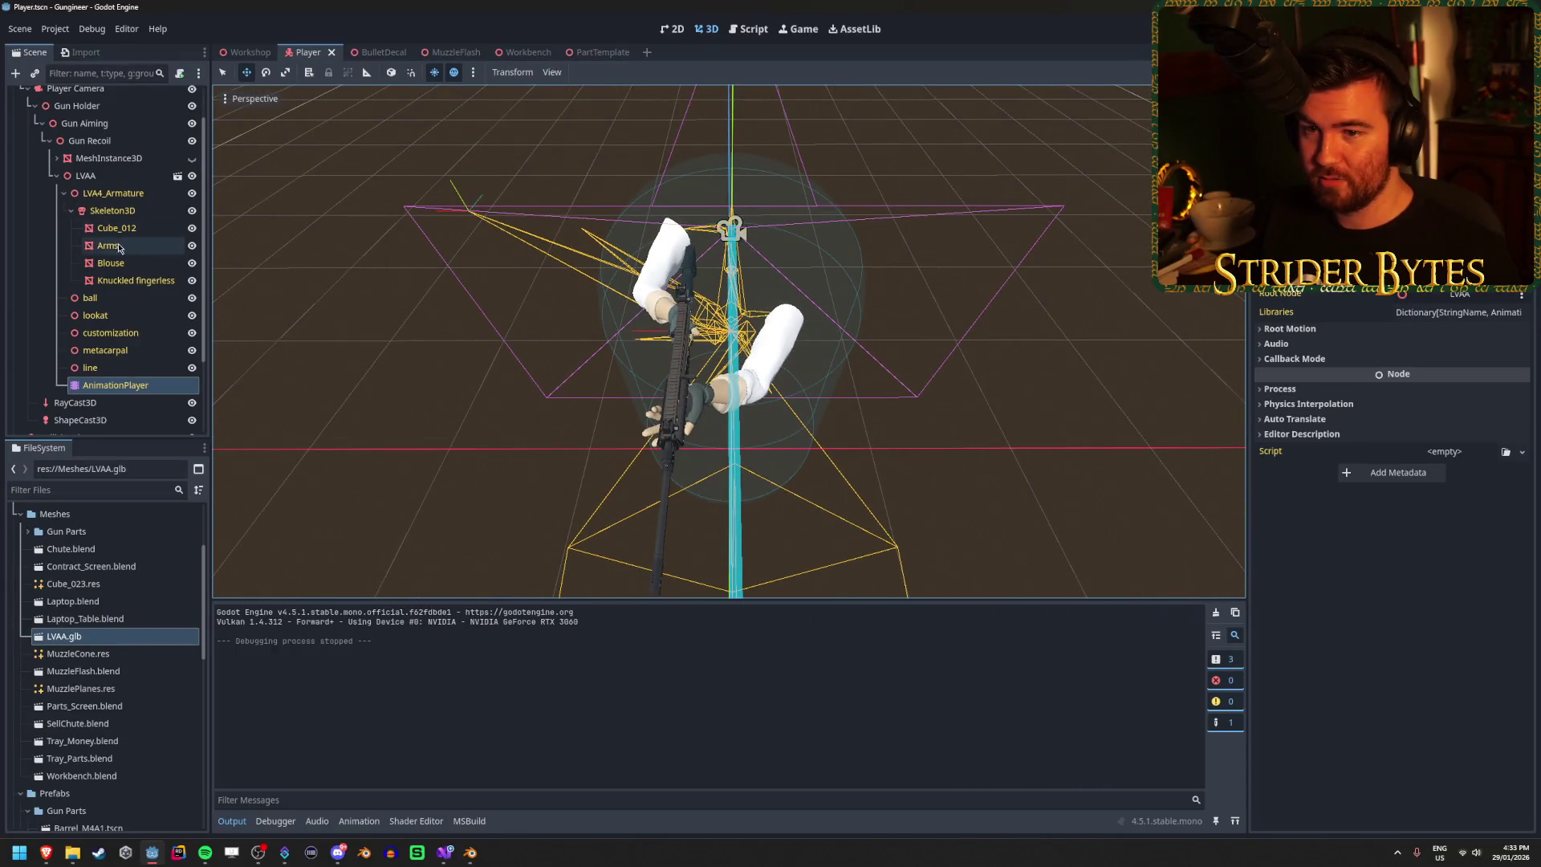
Step: Select the LVAA arms model and bring the second Blender window forward
{"action": "left_click", "coordinate": [108, 177]}
{"action": "left_click_drag", "start_coordinate": [510, 232], "coordinate": [787, 293]}
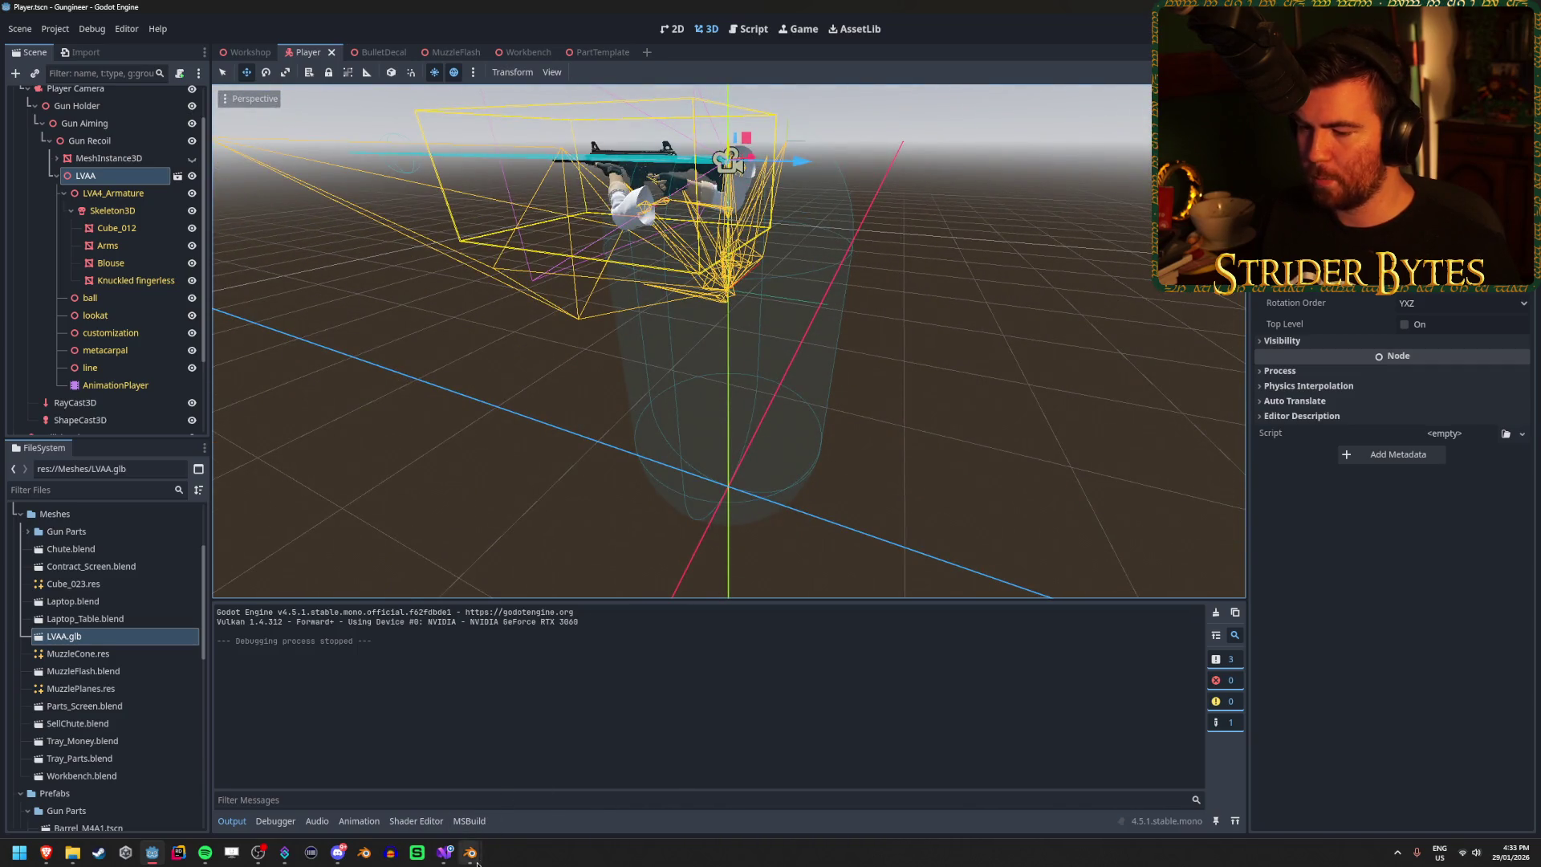
{"action": "mouse_move", "coordinate": [472, 854]}
{"action": "left_click", "coordinate": [544, 781]}
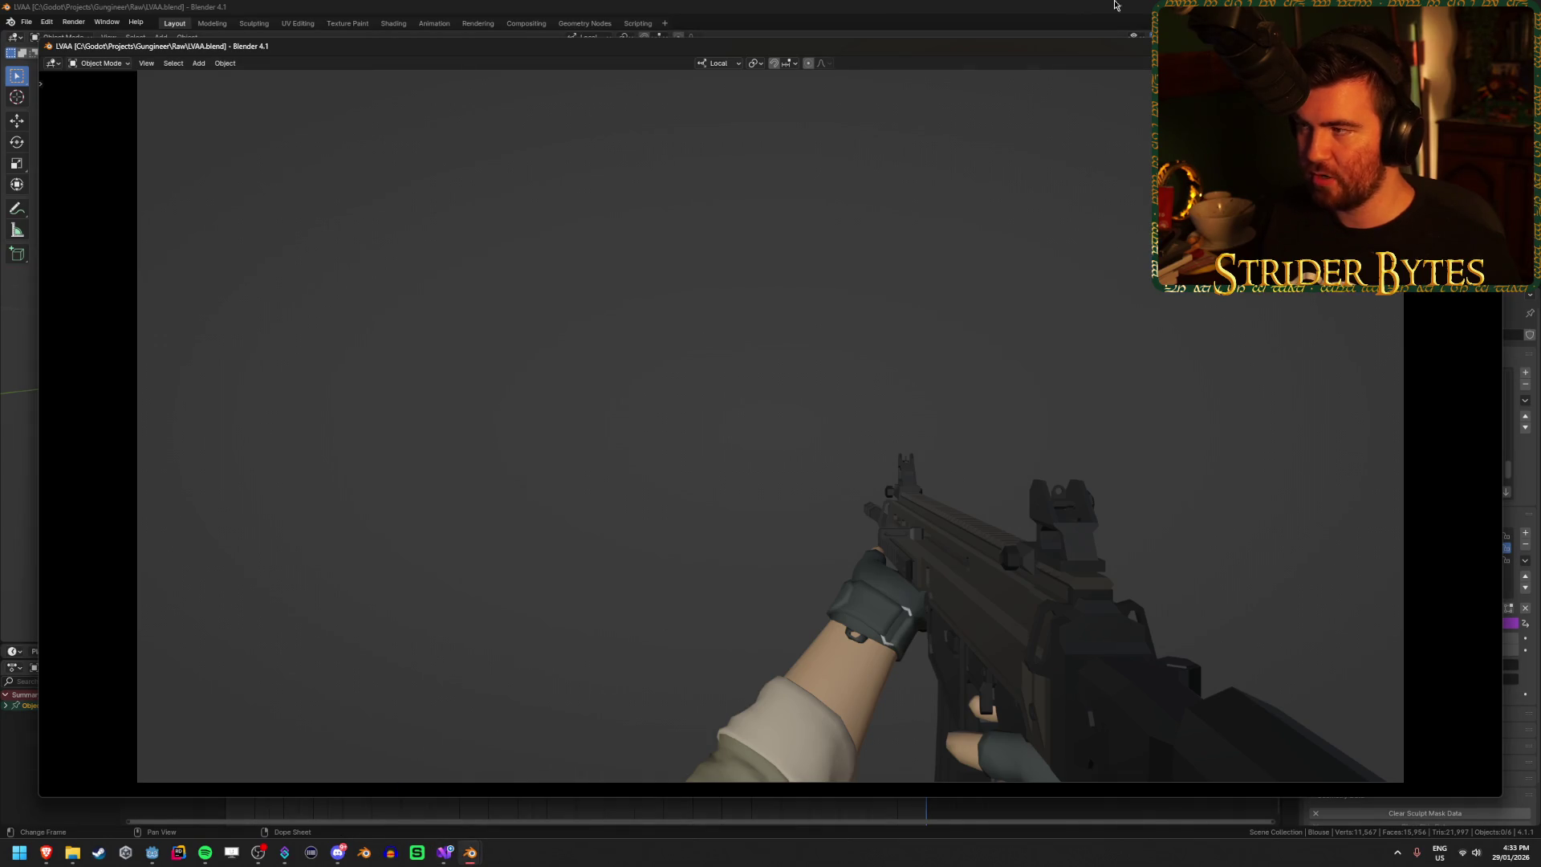
Step: Return to the main Blender workspace and select the camera showing its 80° field of view
{"action": "key", "text": "alt+Tab"}
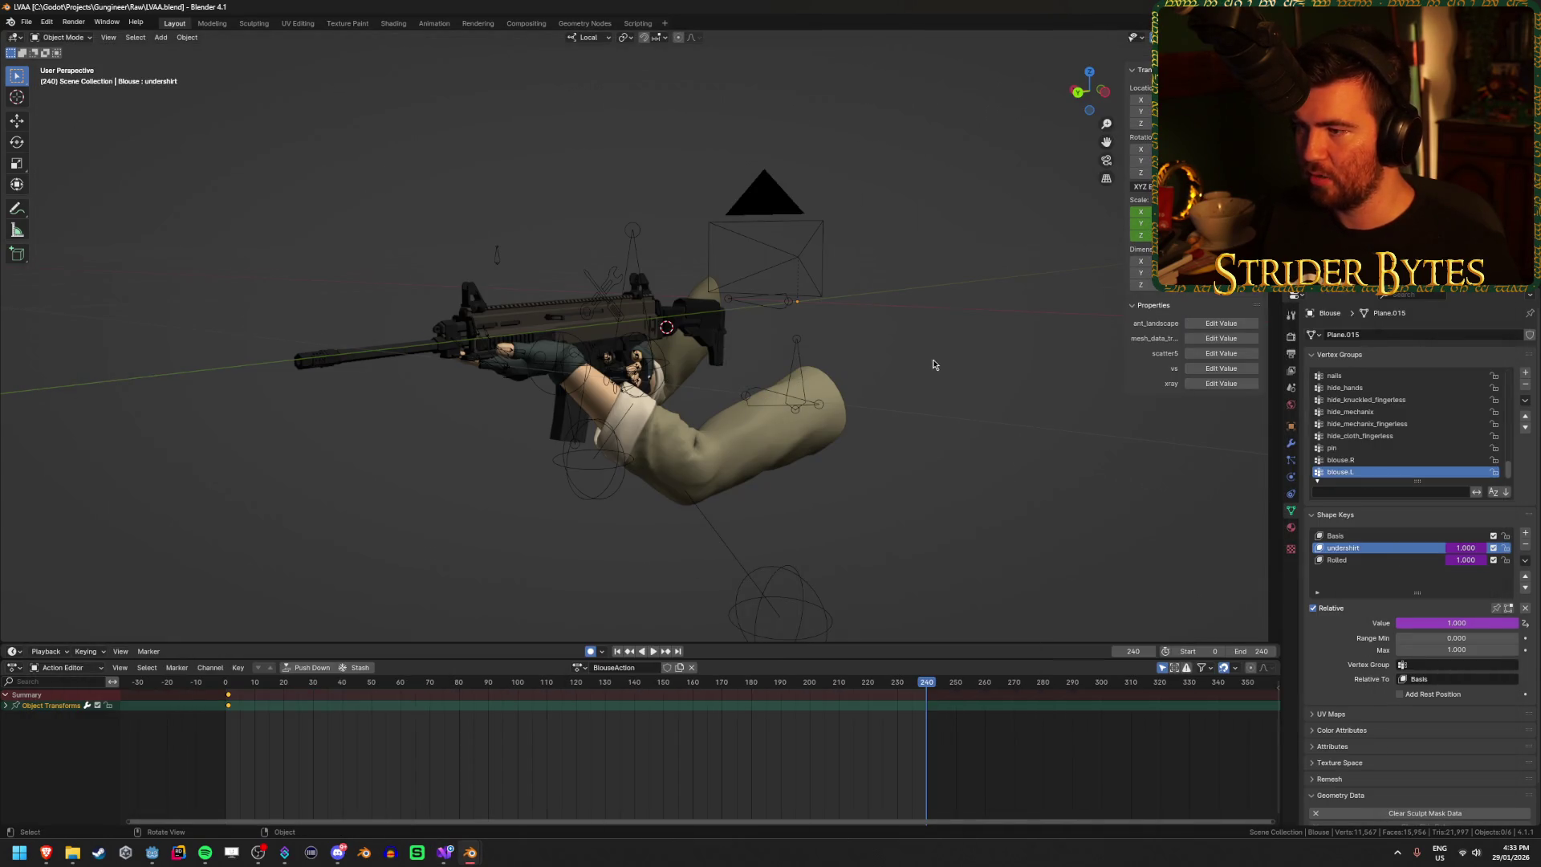
{"action": "left_click", "coordinate": [964, 265]}
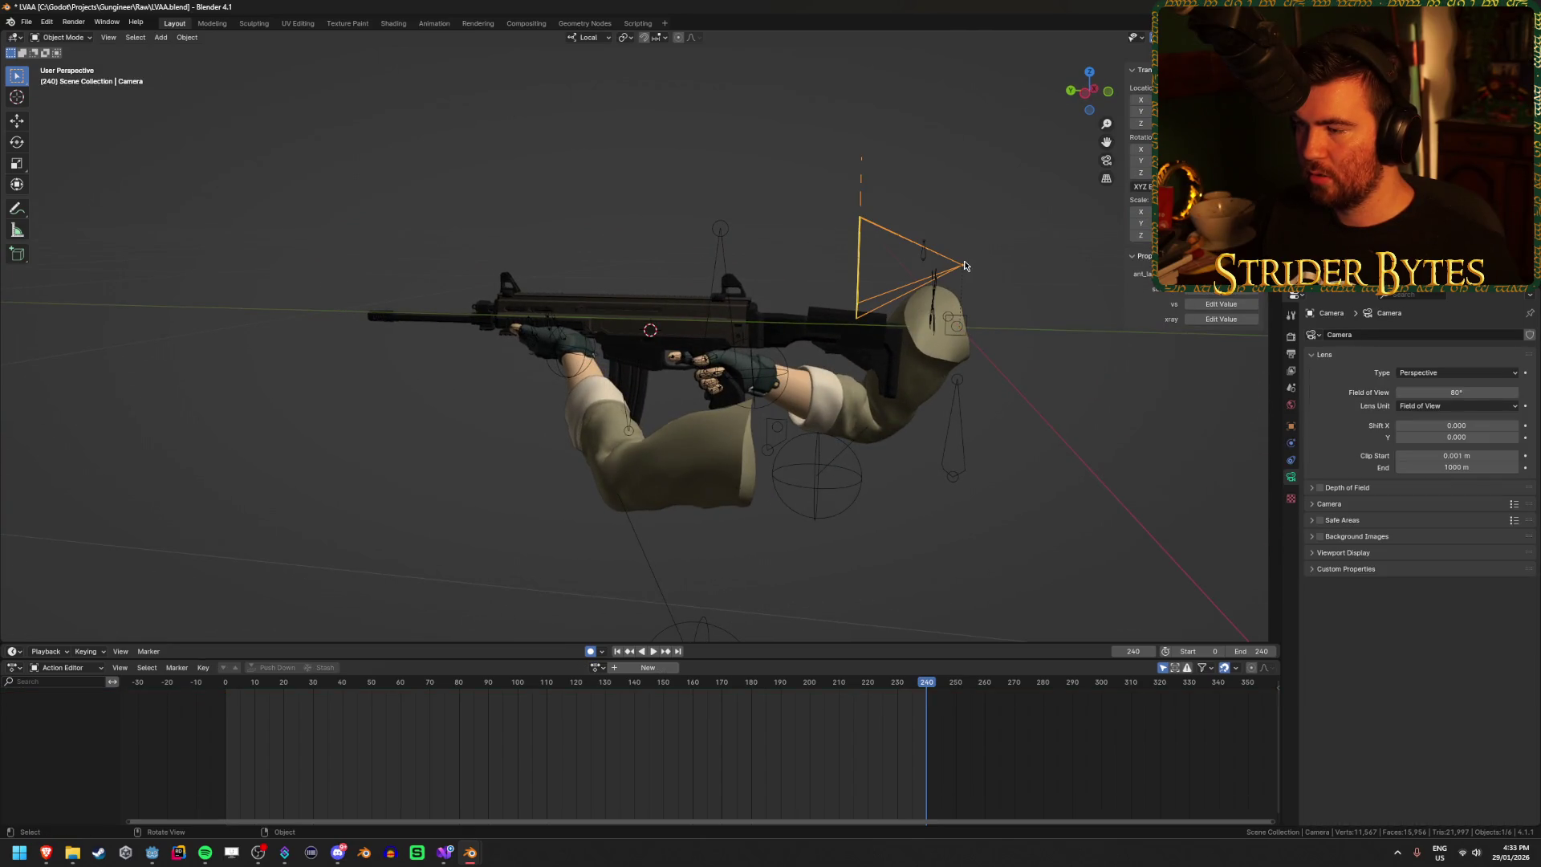
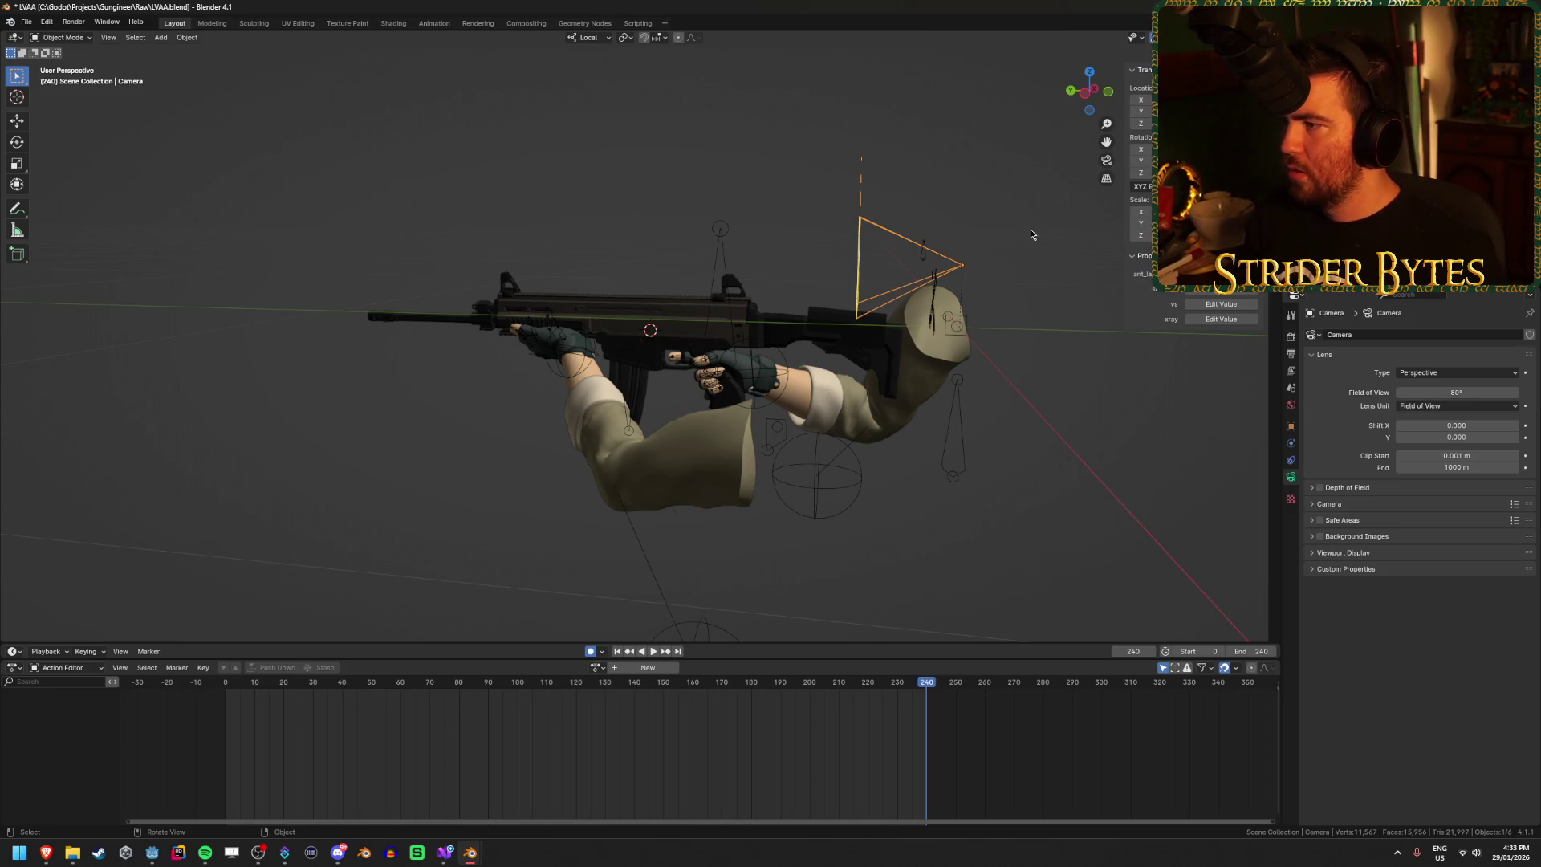
Step: Apply the camera's scale transform
{"action": "mouse_move", "coordinate": [1003, 279]}
{"action": "left_mouse_down"}
{"action": "mouse_move", "coordinate": [935, 286]}
{"action": "mouse_move", "coordinate": [874, 265]}
{"action": "mouse_move", "coordinate": [806, 294]}
{"action": "mouse_move", "coordinate": [736, 291]}
{"action": "left_mouse_up"}
{"action": "key", "text": "ctrl+a"}
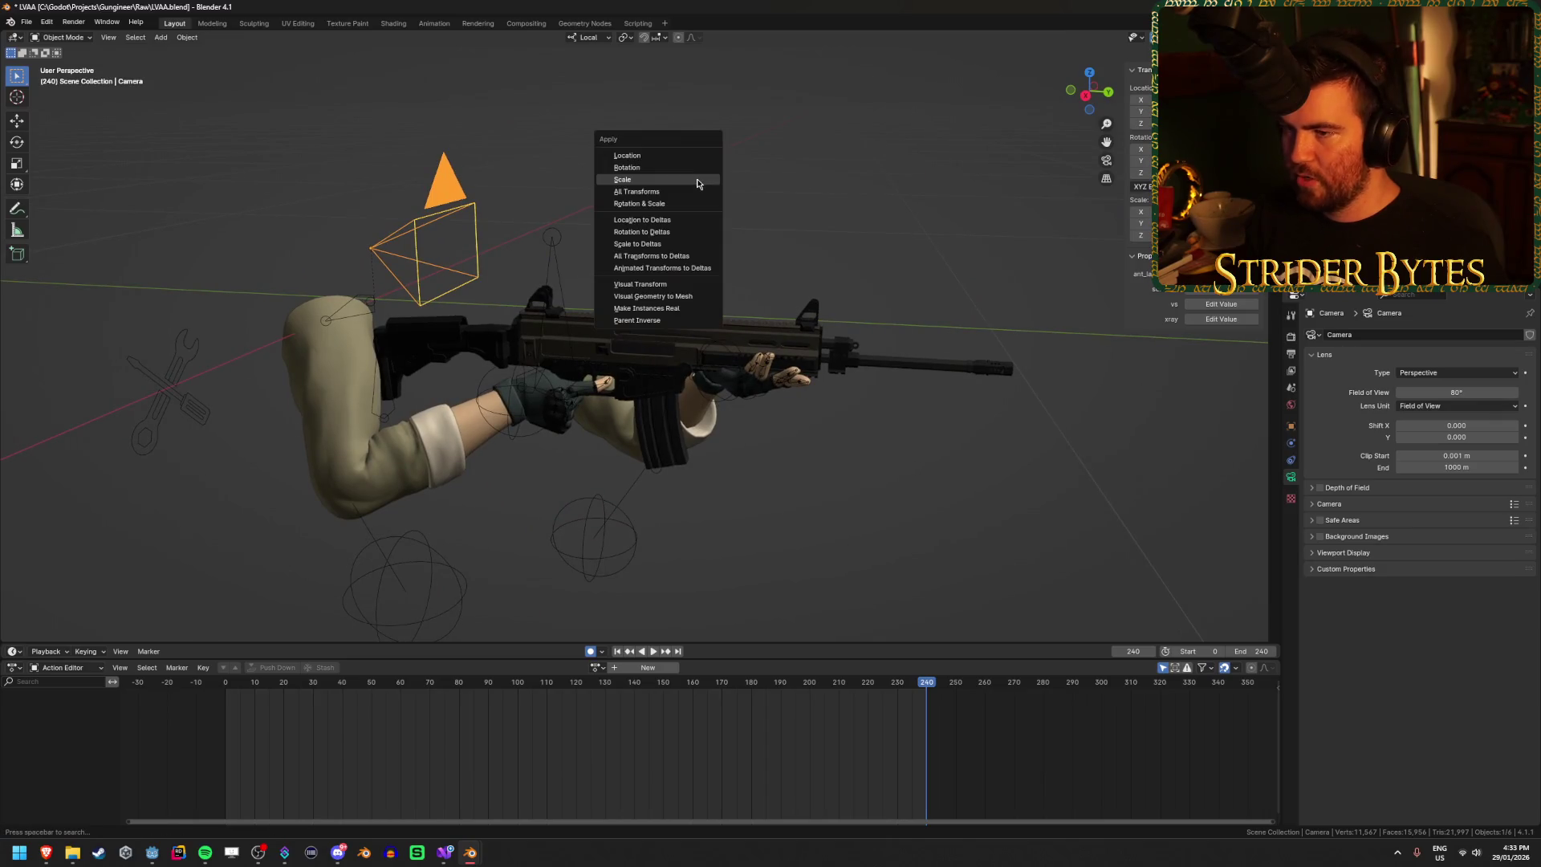
{"action": "left_click", "coordinate": [703, 158]}
{"action": "left_click_drag", "start_coordinate": [703, 163], "coordinate": [702, 246]}
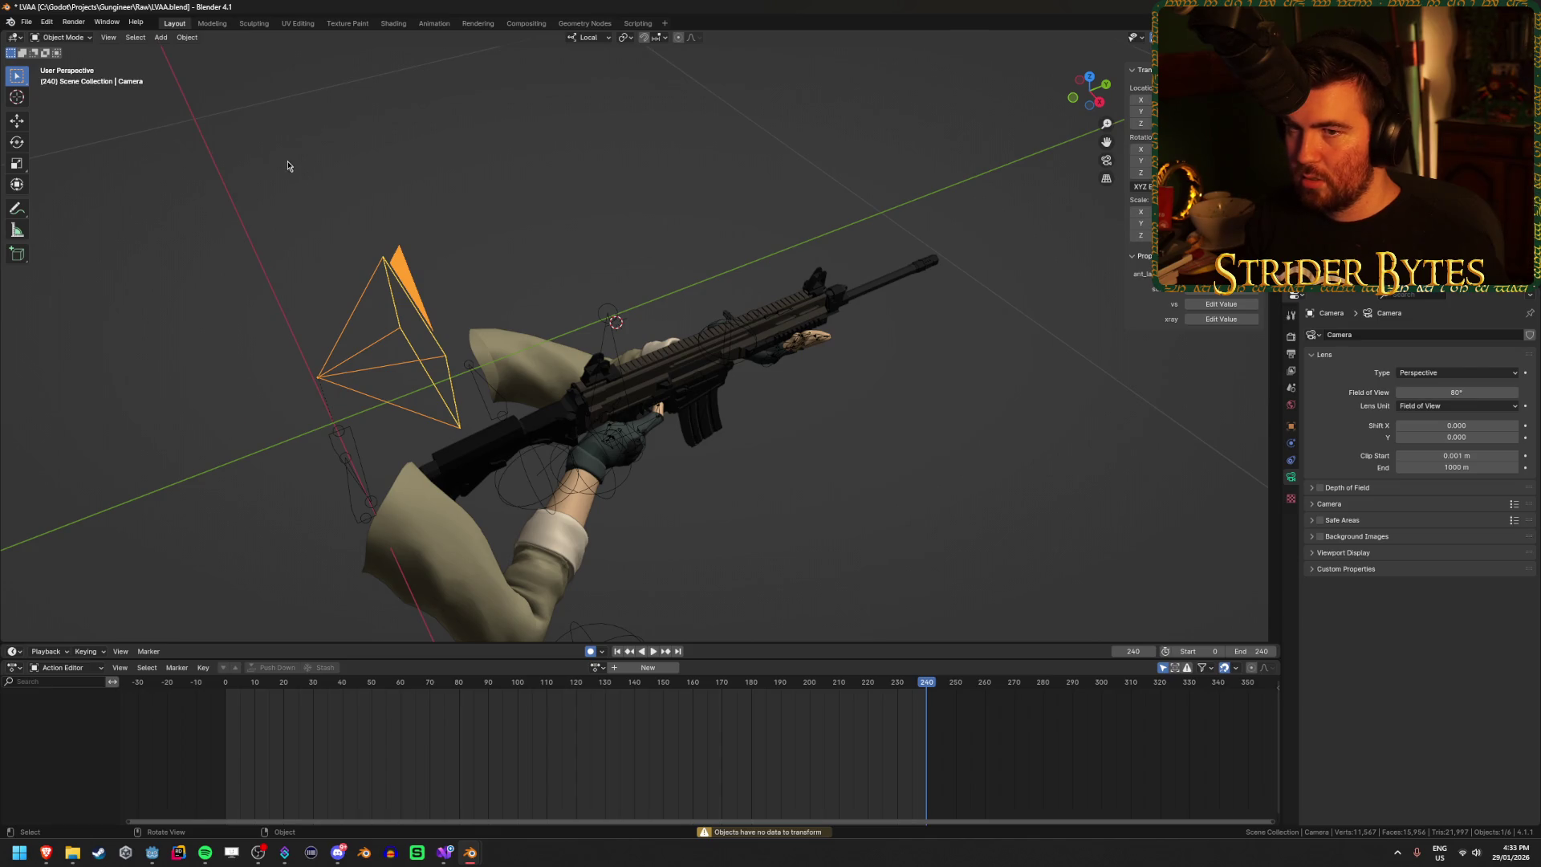
{"action": "mouse_move", "coordinate": [547, 171]}
{"action": "left_mouse_down"}
{"action": "mouse_move", "coordinate": [551, 152]}
{"action": "mouse_move", "coordinate": [440, 218]}
{"action": "mouse_move", "coordinate": [481, 201]}
{"action": "left_mouse_up"}
{"action": "key", "text": "ctrl+a"}
{"action": "left_click", "coordinate": [550, 151]}
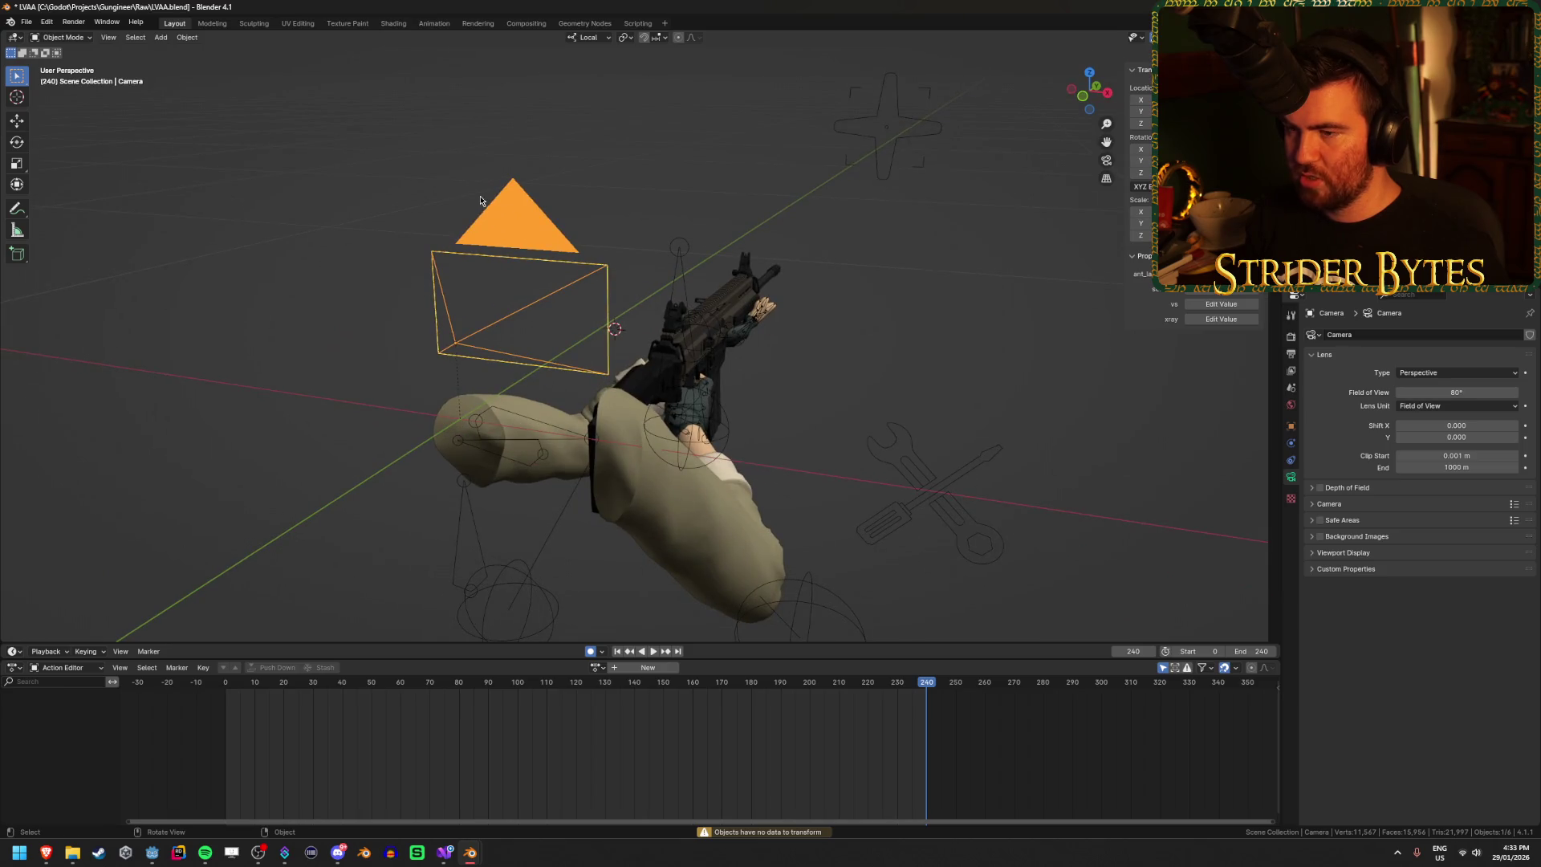
Step: Try moving the camera along its local Y axis, then cancel to keep its position
{"action": "key", "text": "g"}
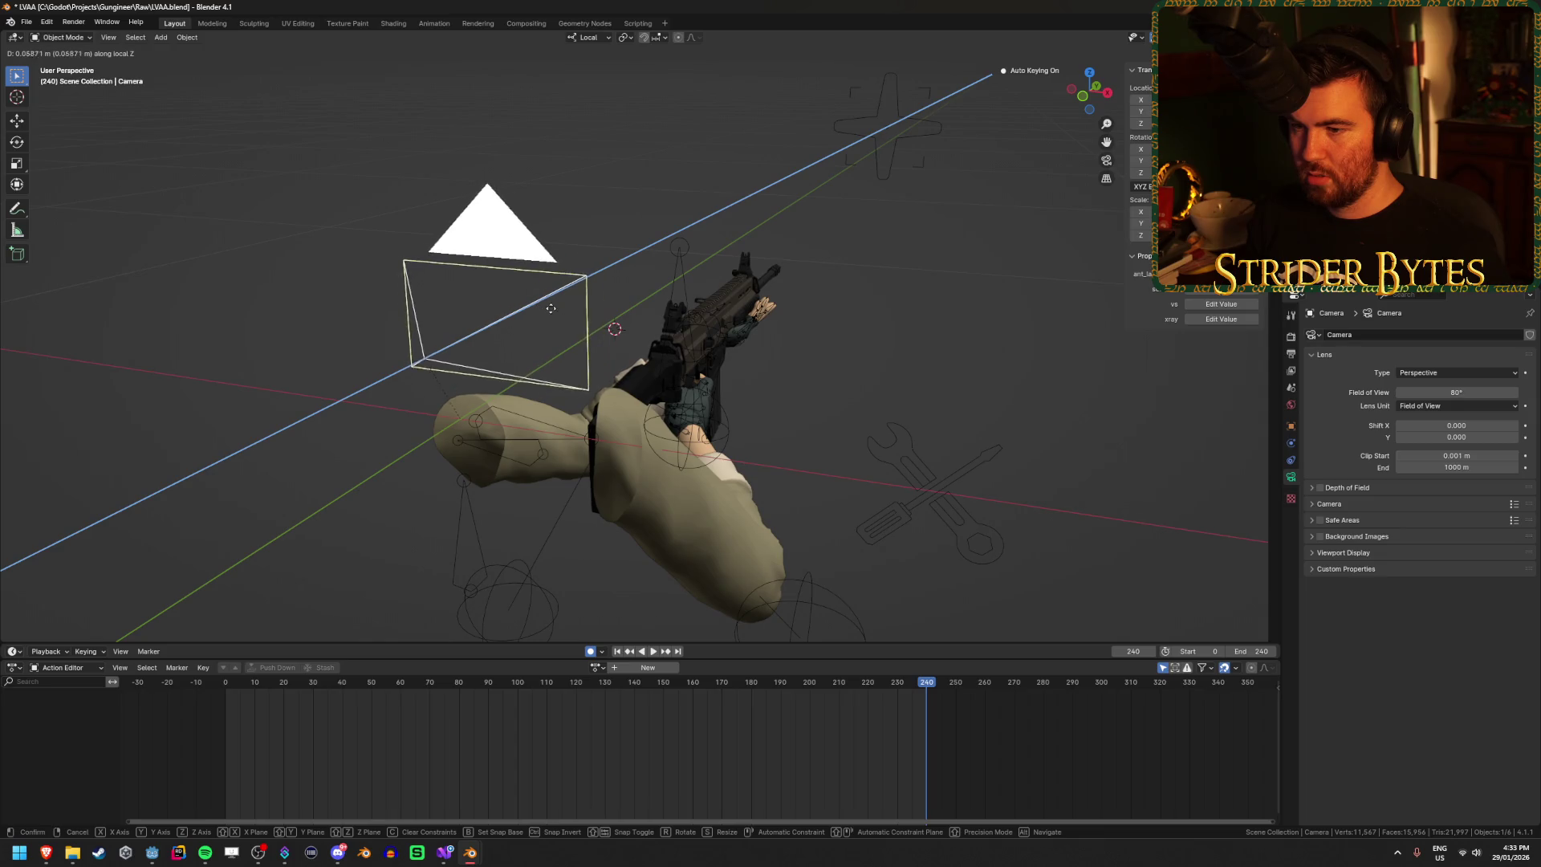
{"action": "key", "text": "x"}
{"action": "key", "text": "y"}
{"action": "key", "text": "y"}
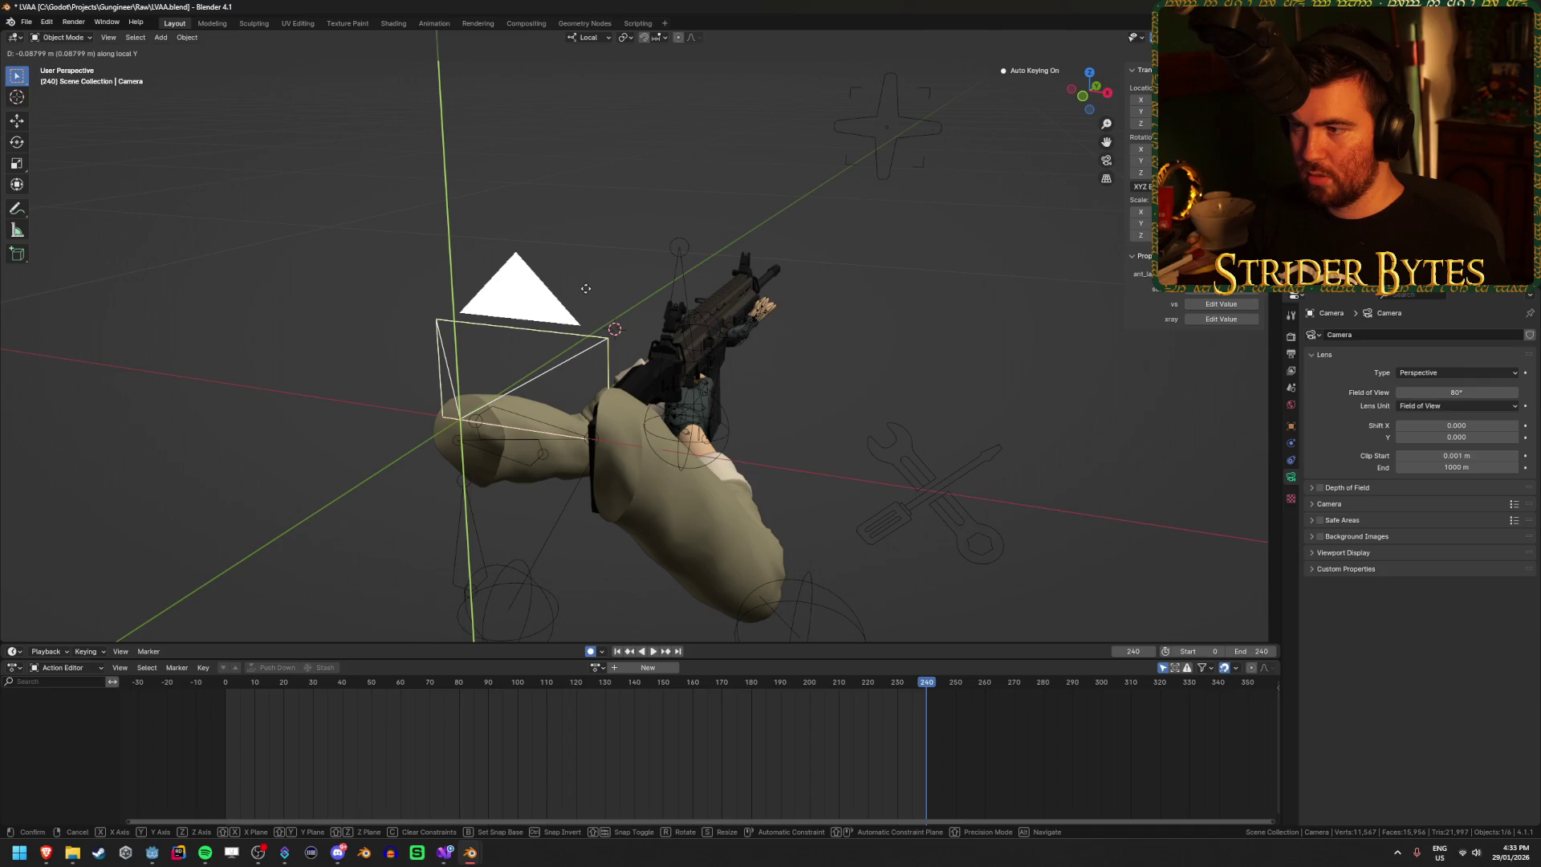
{"action": "key", "text": "Escape"}
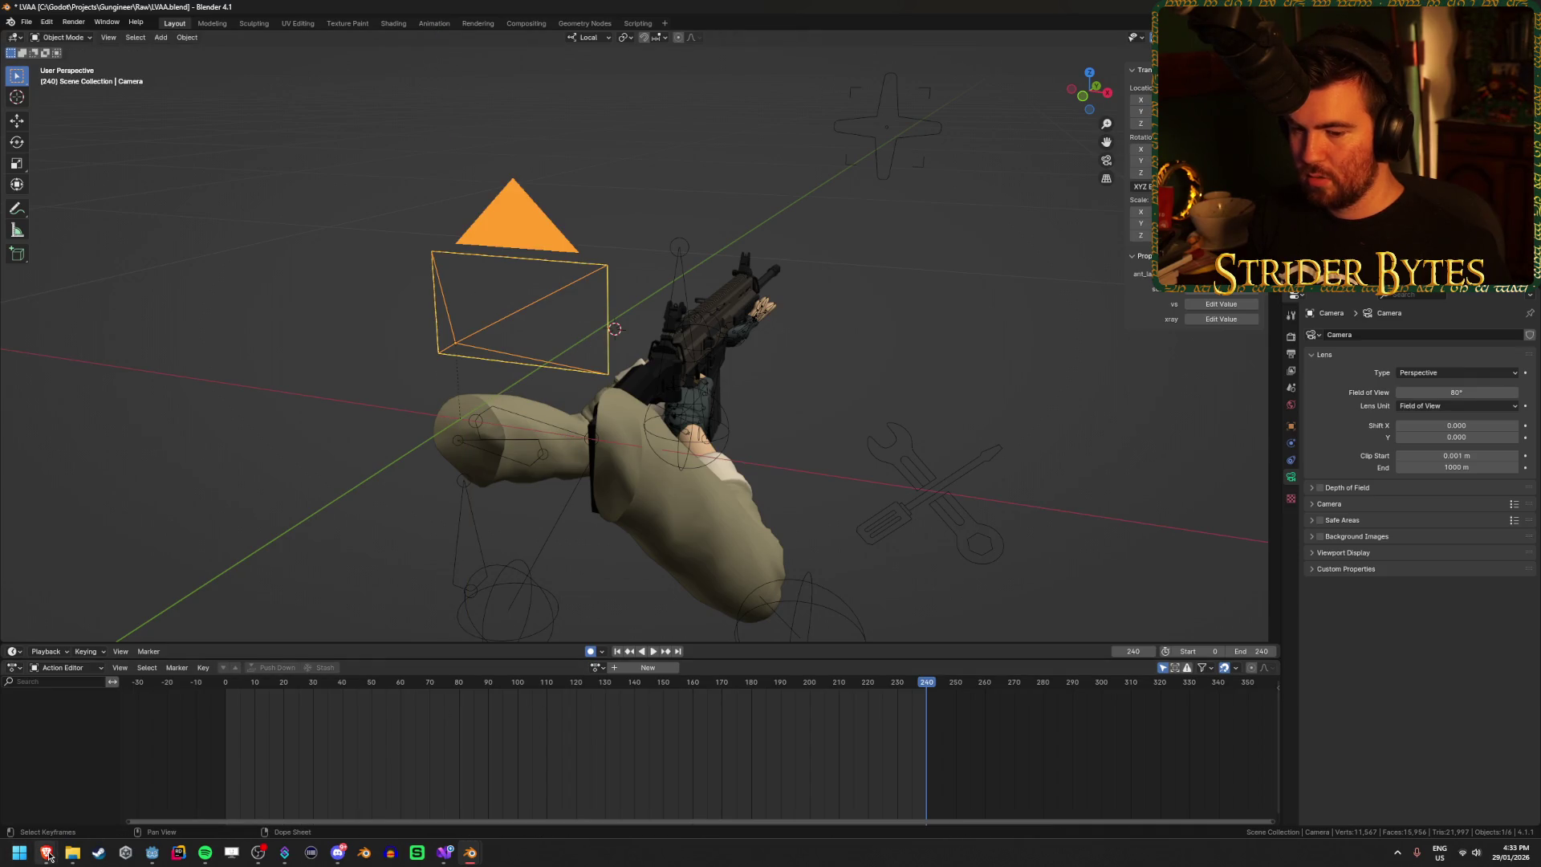
{"action": "mouse_move", "coordinate": [49, 857]}
{"action": "mouse_move", "coordinate": [901, 399]}
{"action": "left_mouse_down"}
{"action": "mouse_move", "coordinate": [801, 382]}
{"action": "mouse_move", "coordinate": [794, 434]}
{"action": "mouse_move", "coordinate": [843, 433]}
{"action": "left_mouse_up"}
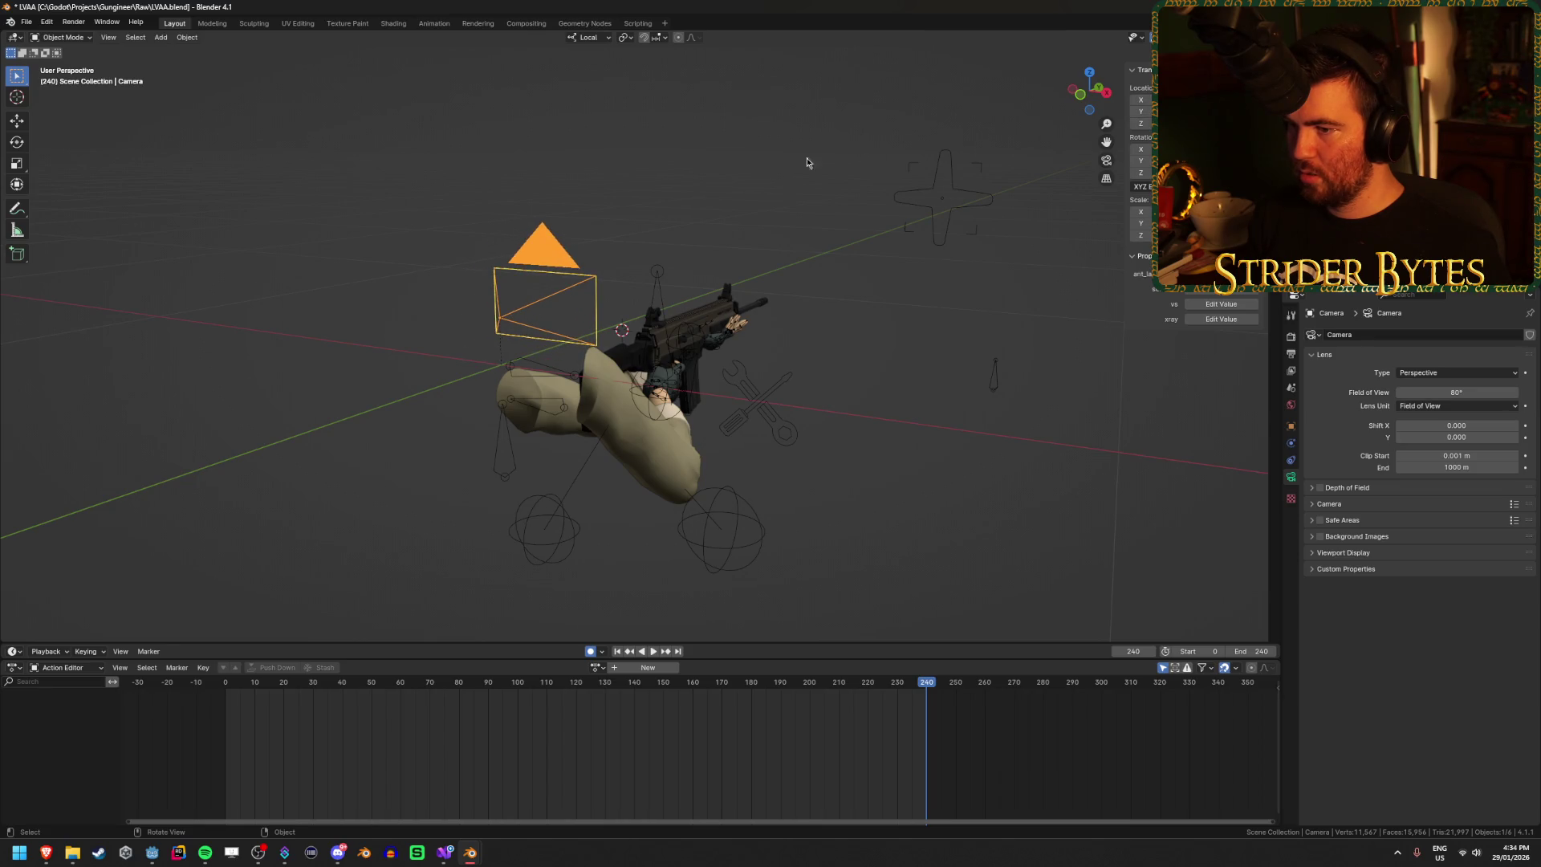
Step: Snap the 3D cursor to the camera and set the camera as the active camera
{"action": "key", "text": "shift+s"}
{"action": "left_click", "coordinate": [622, 328]}
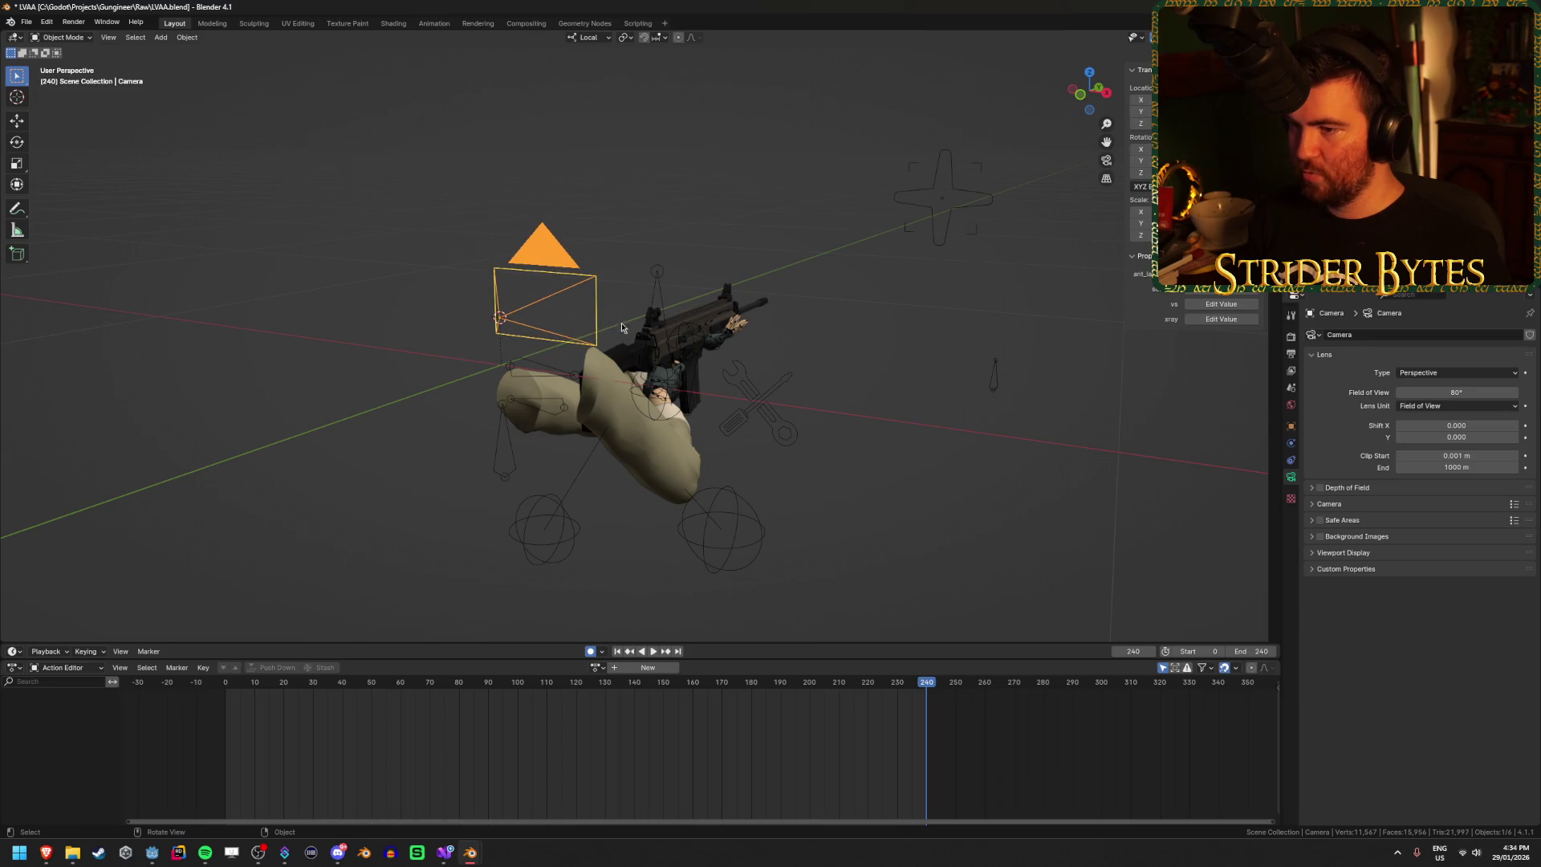
{"action": "right_click", "coordinate": [577, 243]}
{"action": "left_click", "coordinate": [577, 241]}
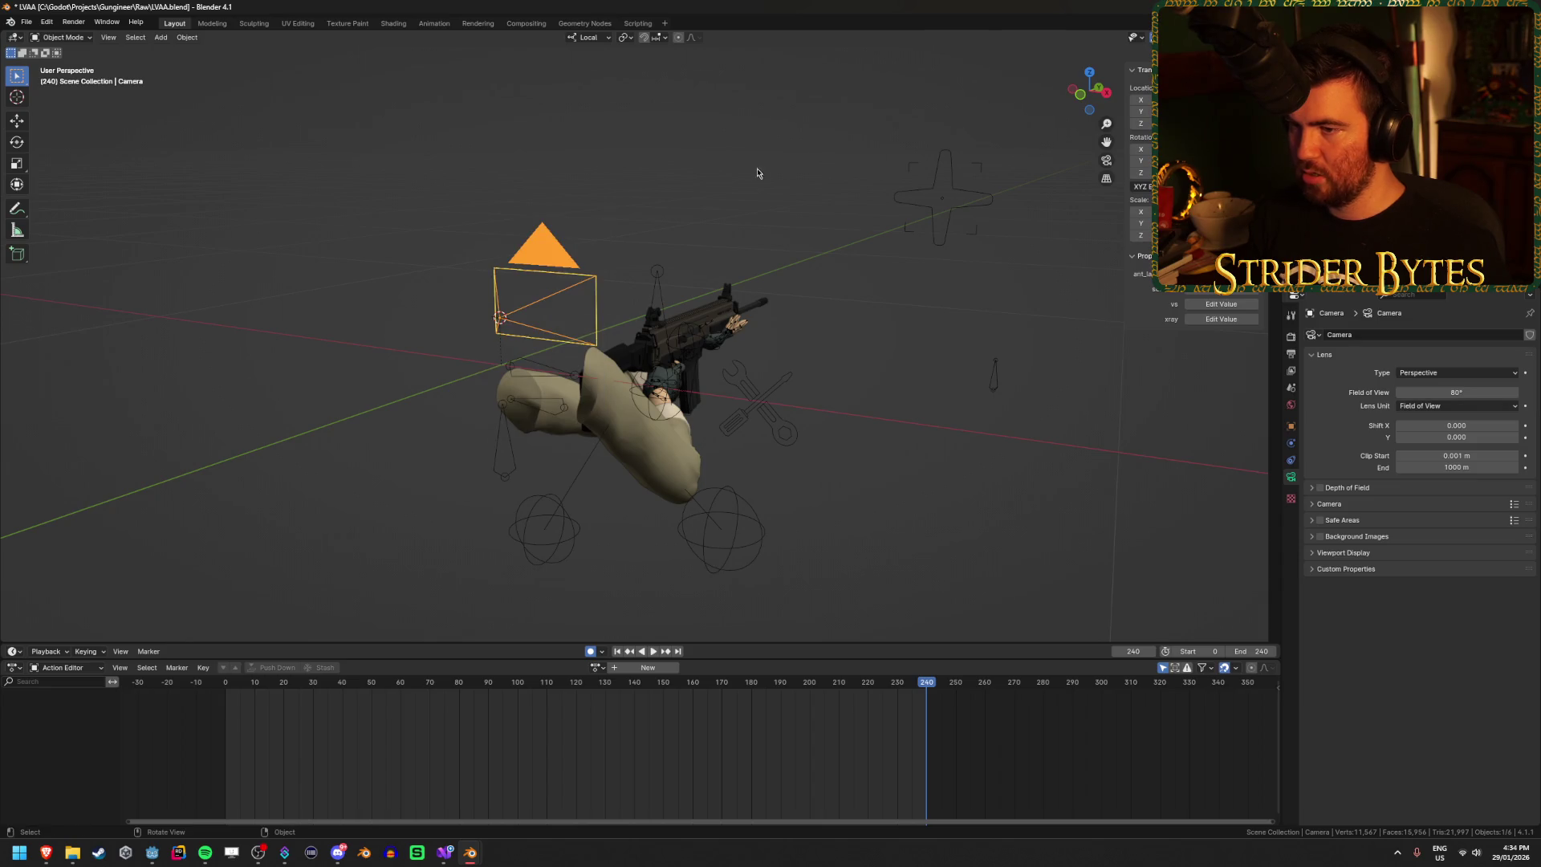
Step: Snap the 3D cursor back to the world origin and dismiss the camera's object options
{"action": "key", "text": "shift+s"}
{"action": "left_click", "coordinate": [667, 271]}
{"action": "right_click", "coordinate": [705, 215]}
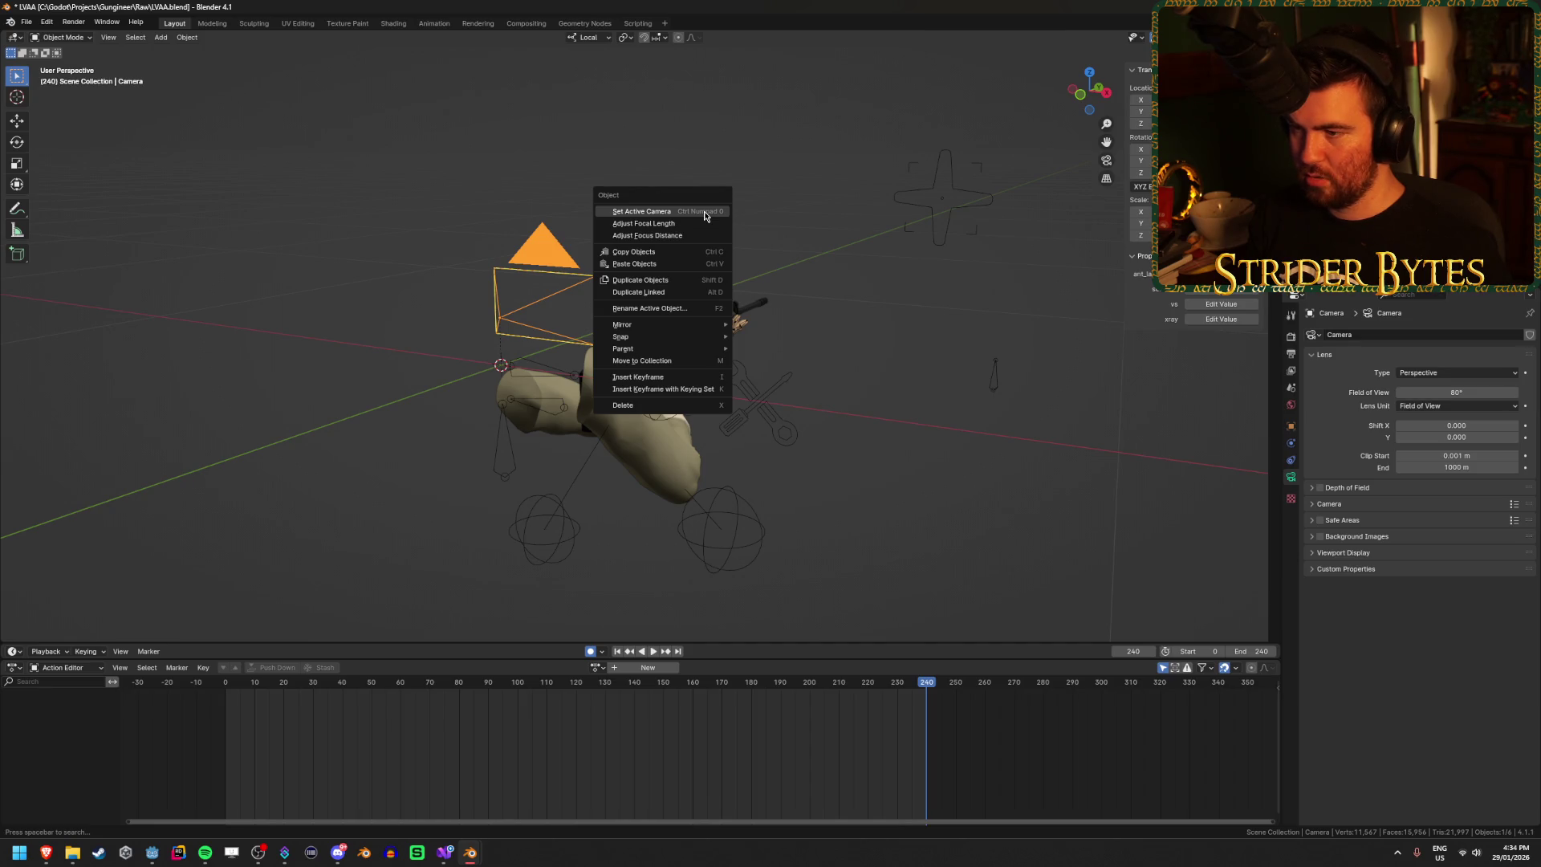
{"action": "left_click", "coordinate": [704, 212]}
{"action": "right_click", "coordinate": [666, 257]}
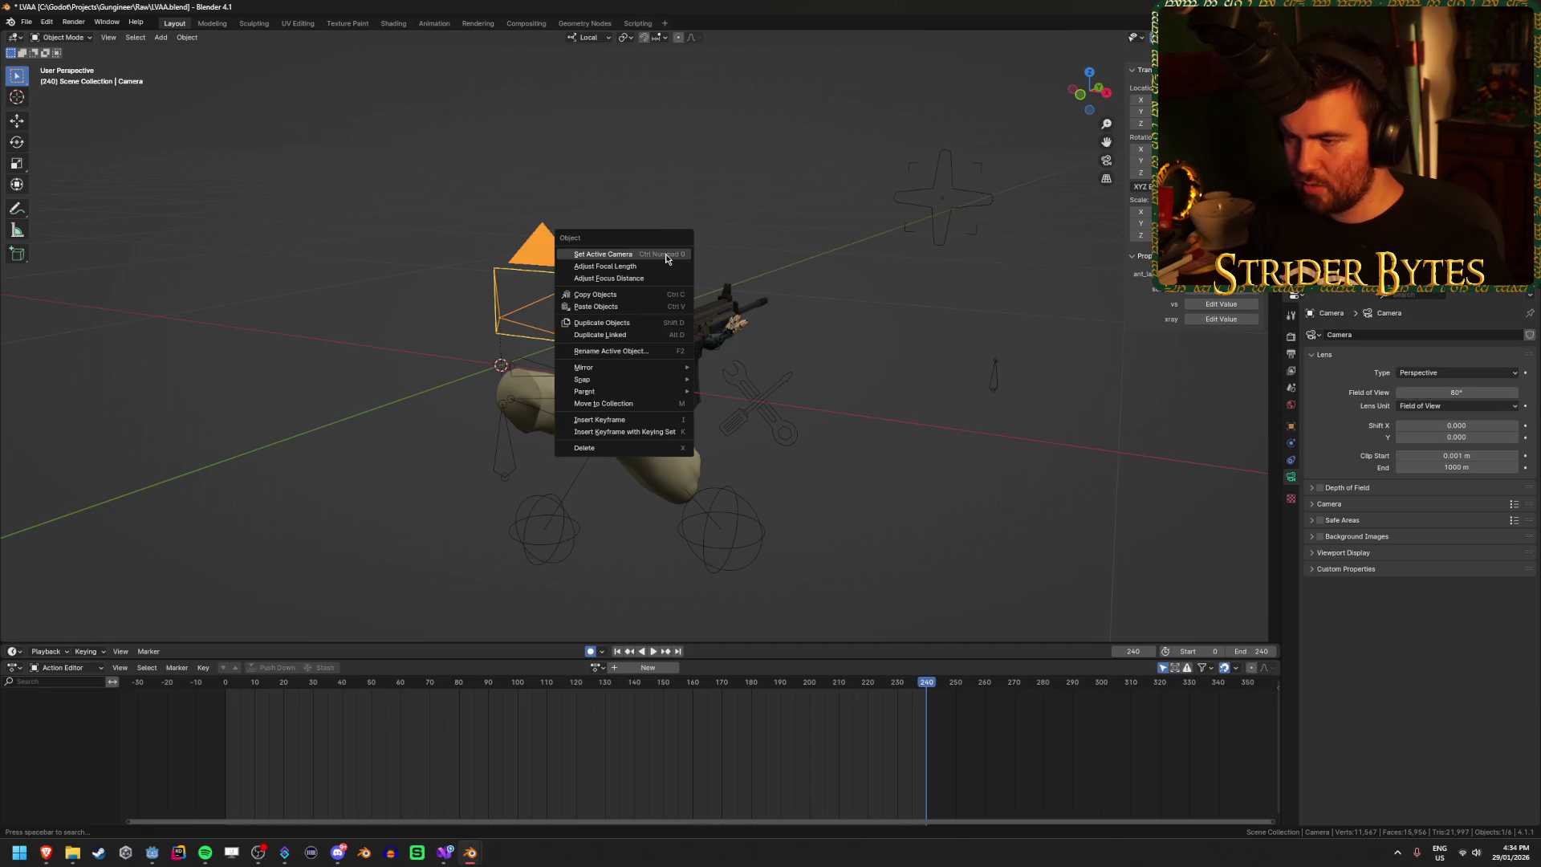
{"action": "mouse_move", "coordinate": [643, 393]}
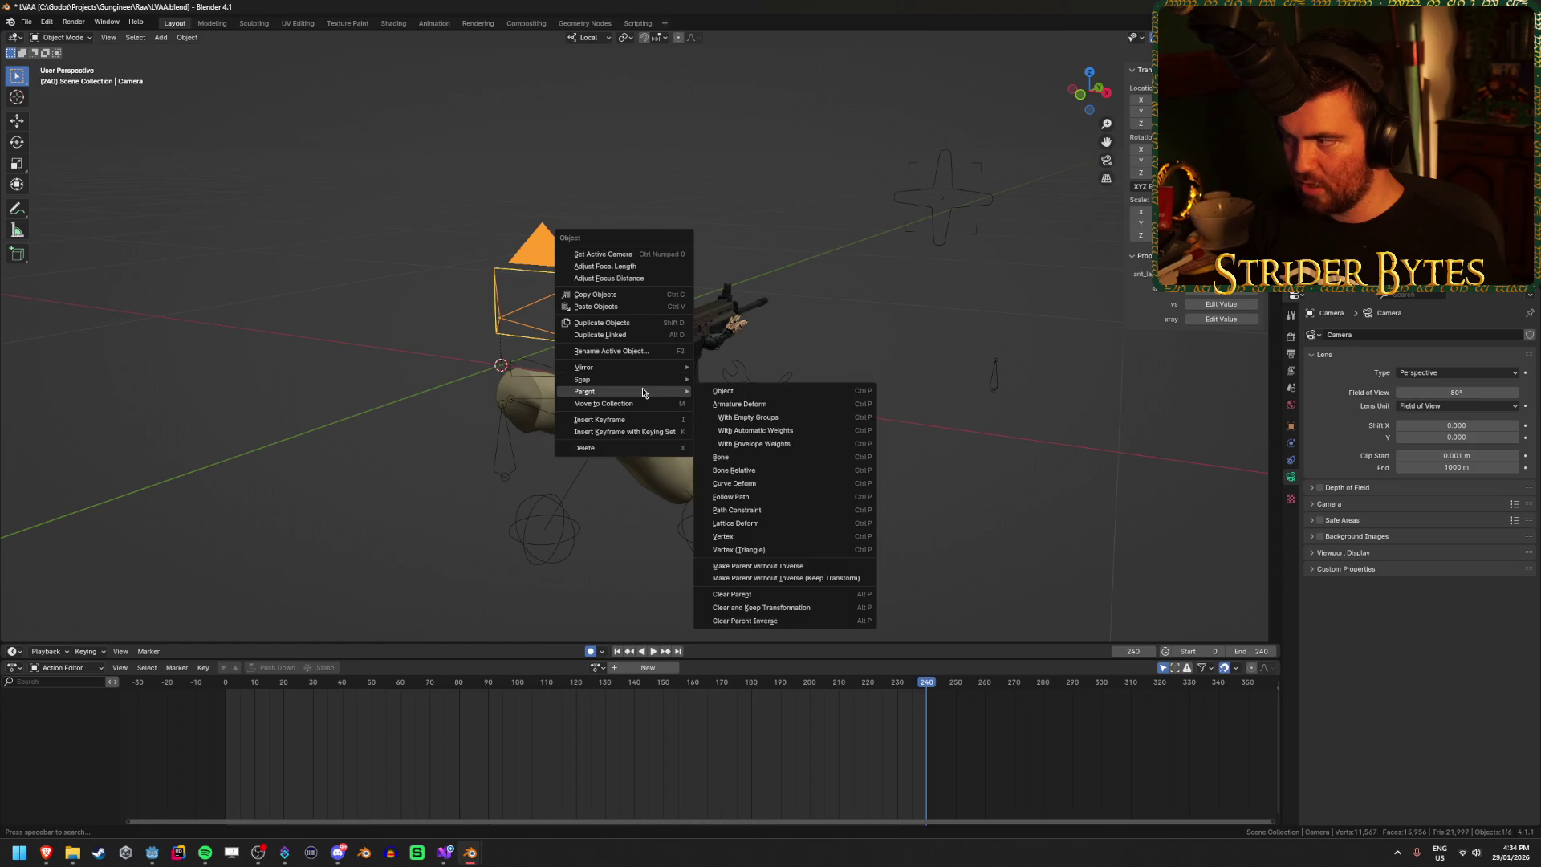
{"action": "key", "text": "Escape"}
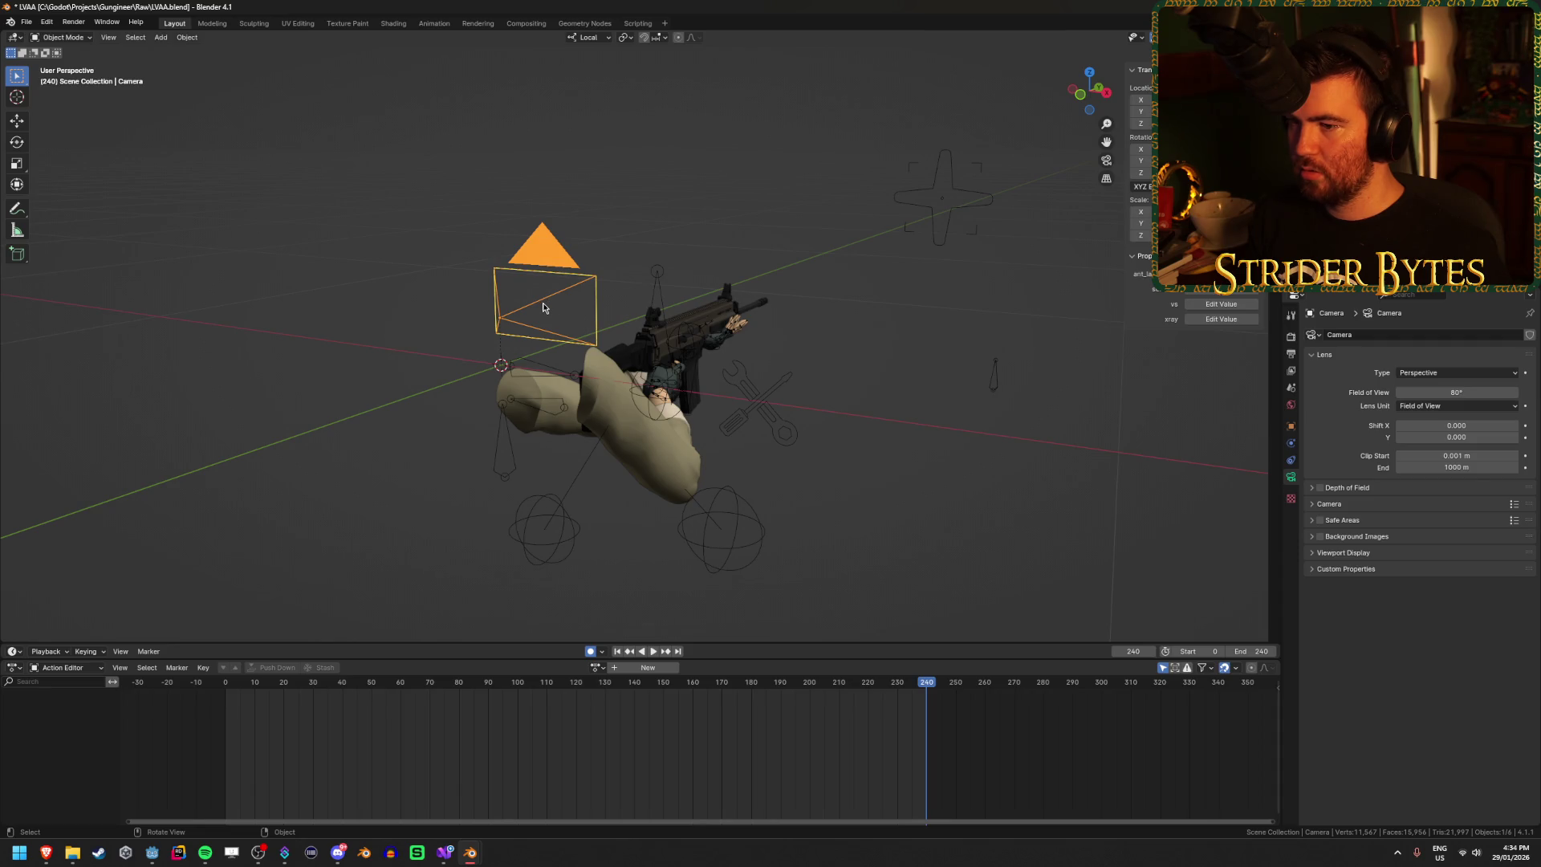
Step: Deselect everything in the Blender scene and switch over to the Godot editor
{"action": "scroll", "coordinate": [514, 311], "scroll_direction": "up", "scroll_amount": 2}
{"action": "scroll", "coordinate": [522, 305], "scroll_direction": "down", "scroll_amount": 3}
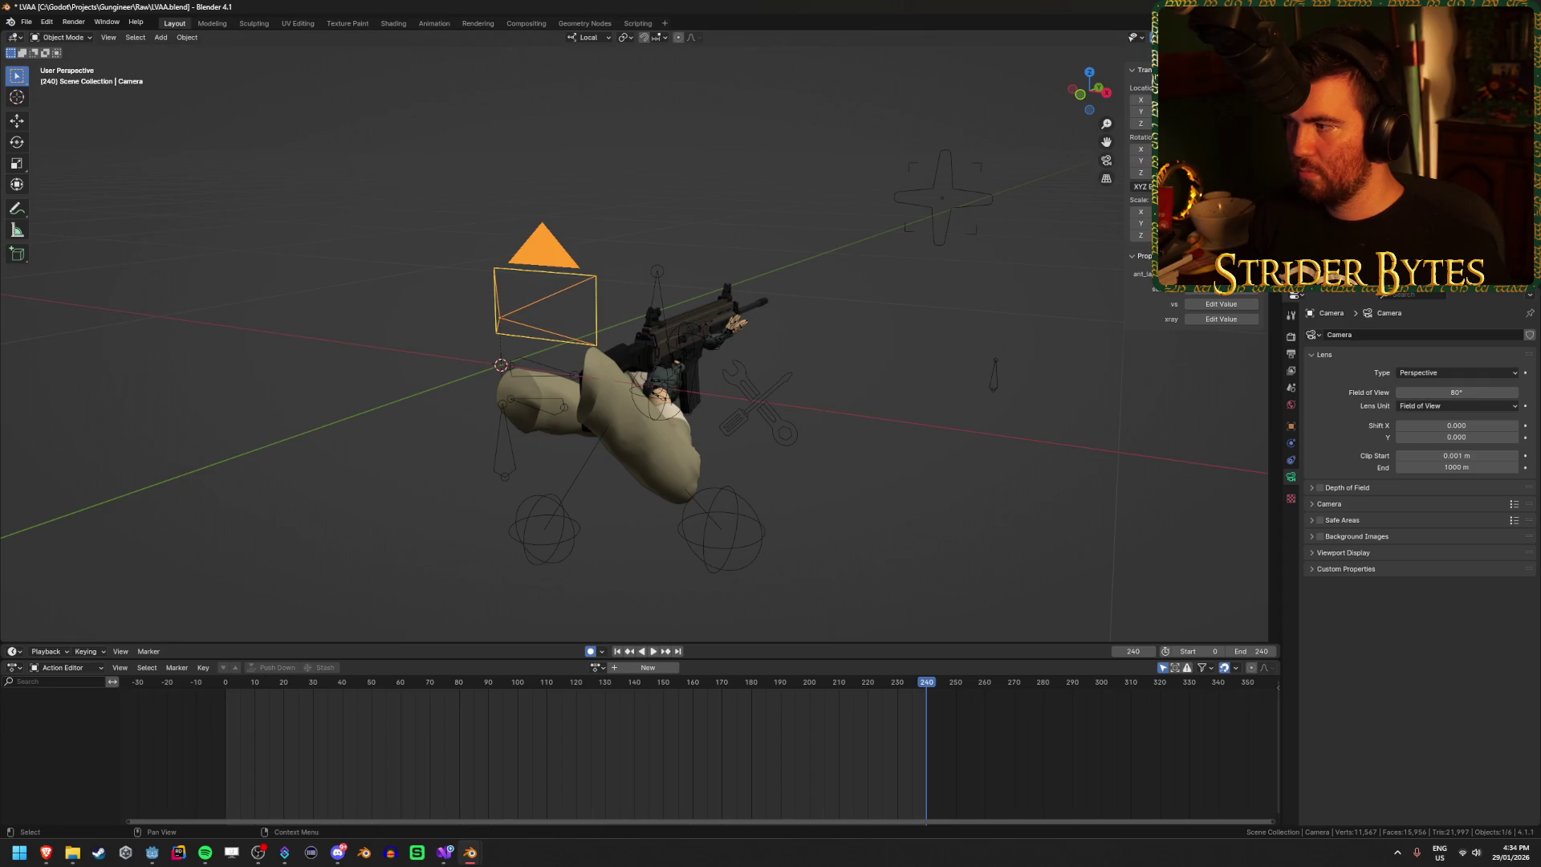
{"action": "left_click", "coordinate": [622, 329]}
{"action": "key", "text": "ctrl+z"}
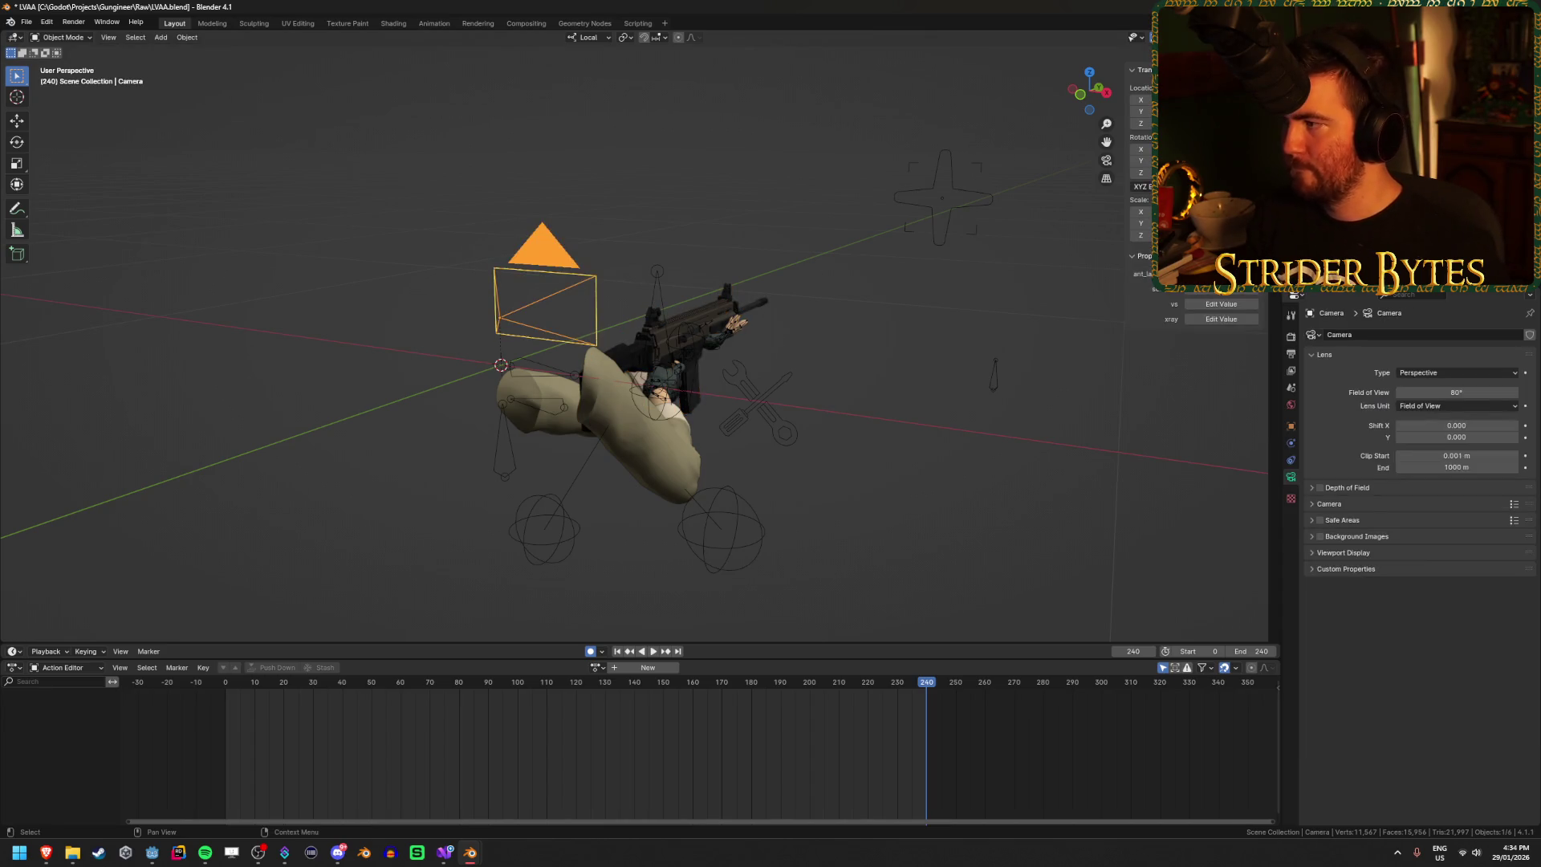
{"action": "key", "text": "alt+a"}
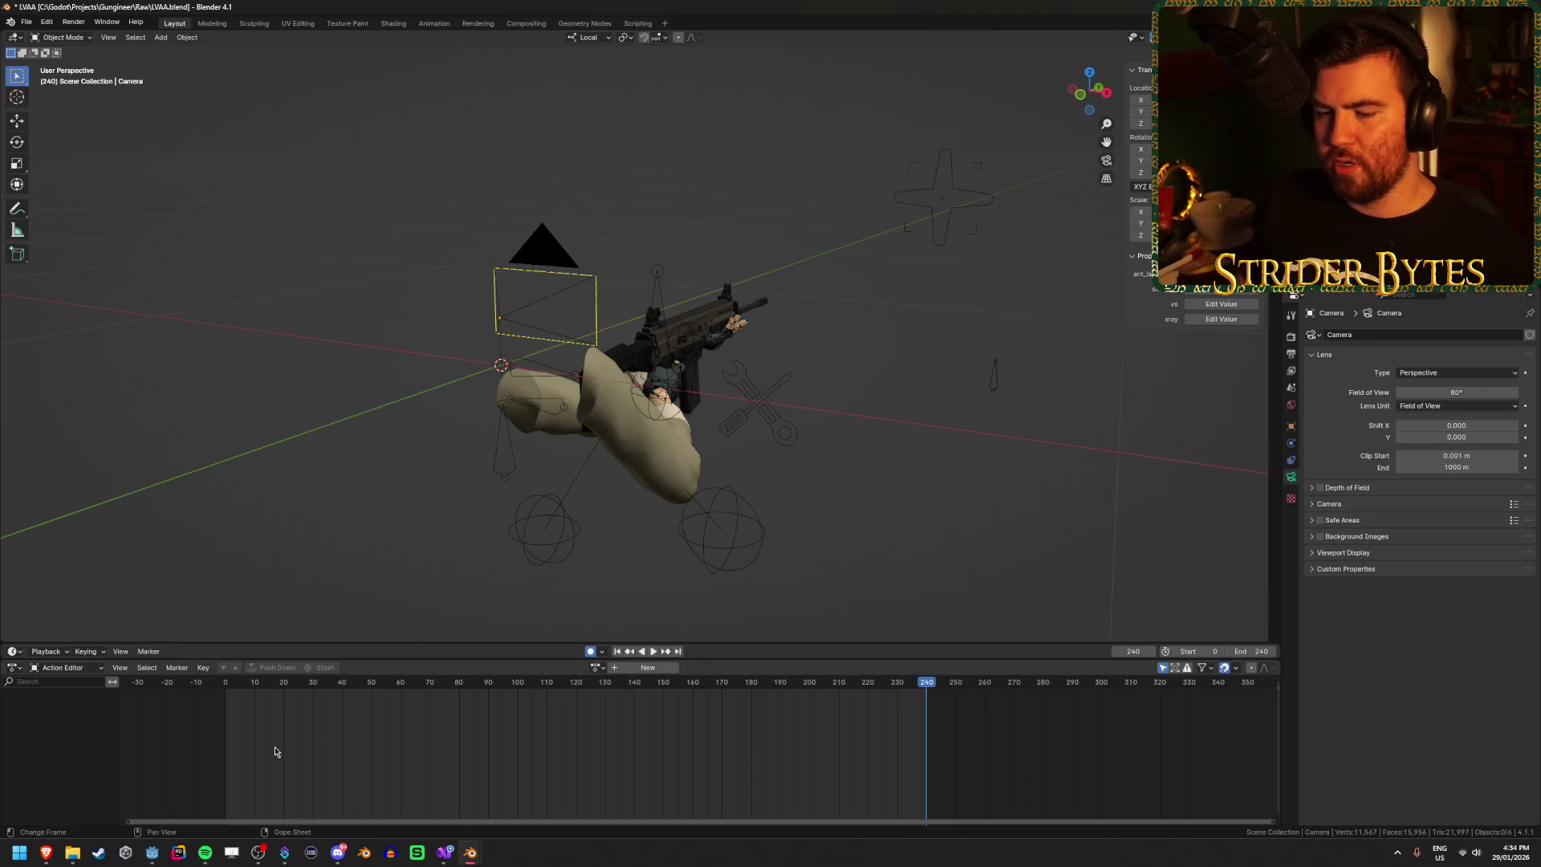
{"action": "left_click", "coordinate": [152, 852]}
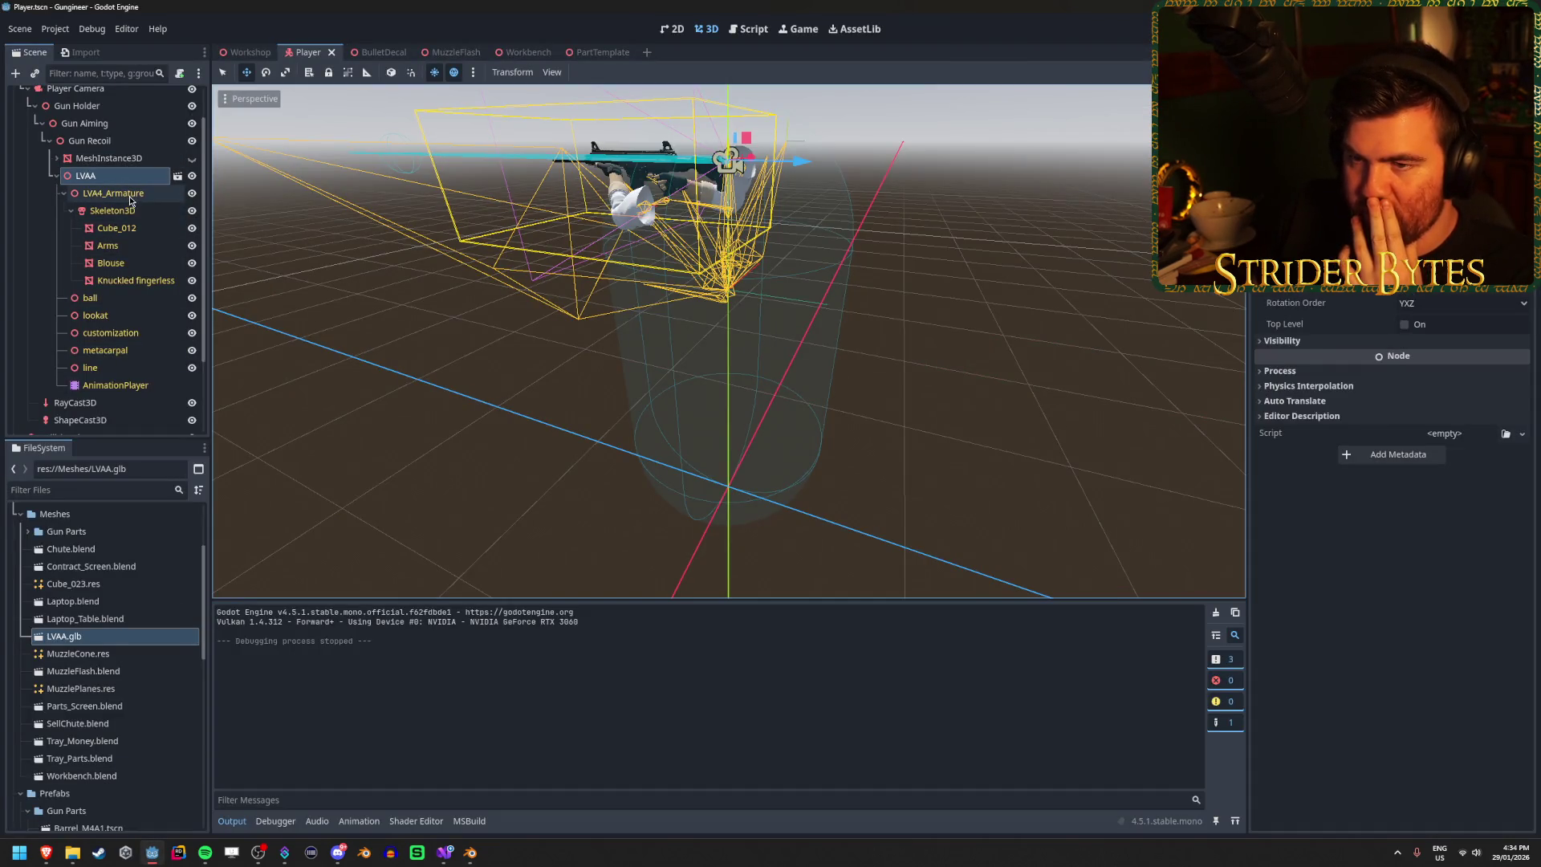
Step: Inspect the rifle, AnimationPlayer tracks and LVA4_Armature nodes in the Scene dock
{"action": "left_click", "coordinate": [66, 201]}
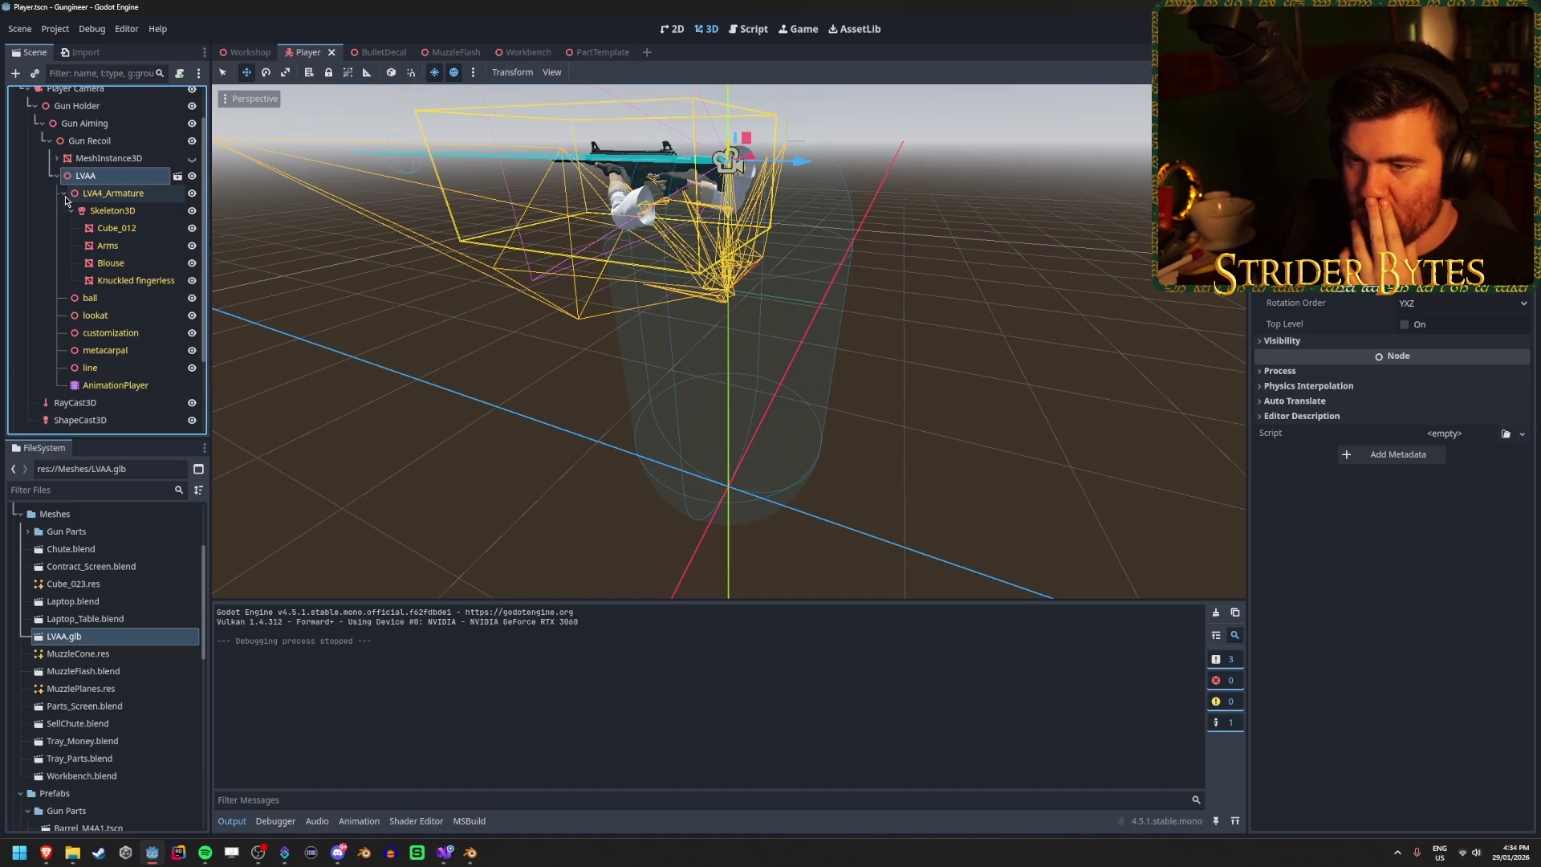
{"action": "left_click", "coordinate": [113, 301]}
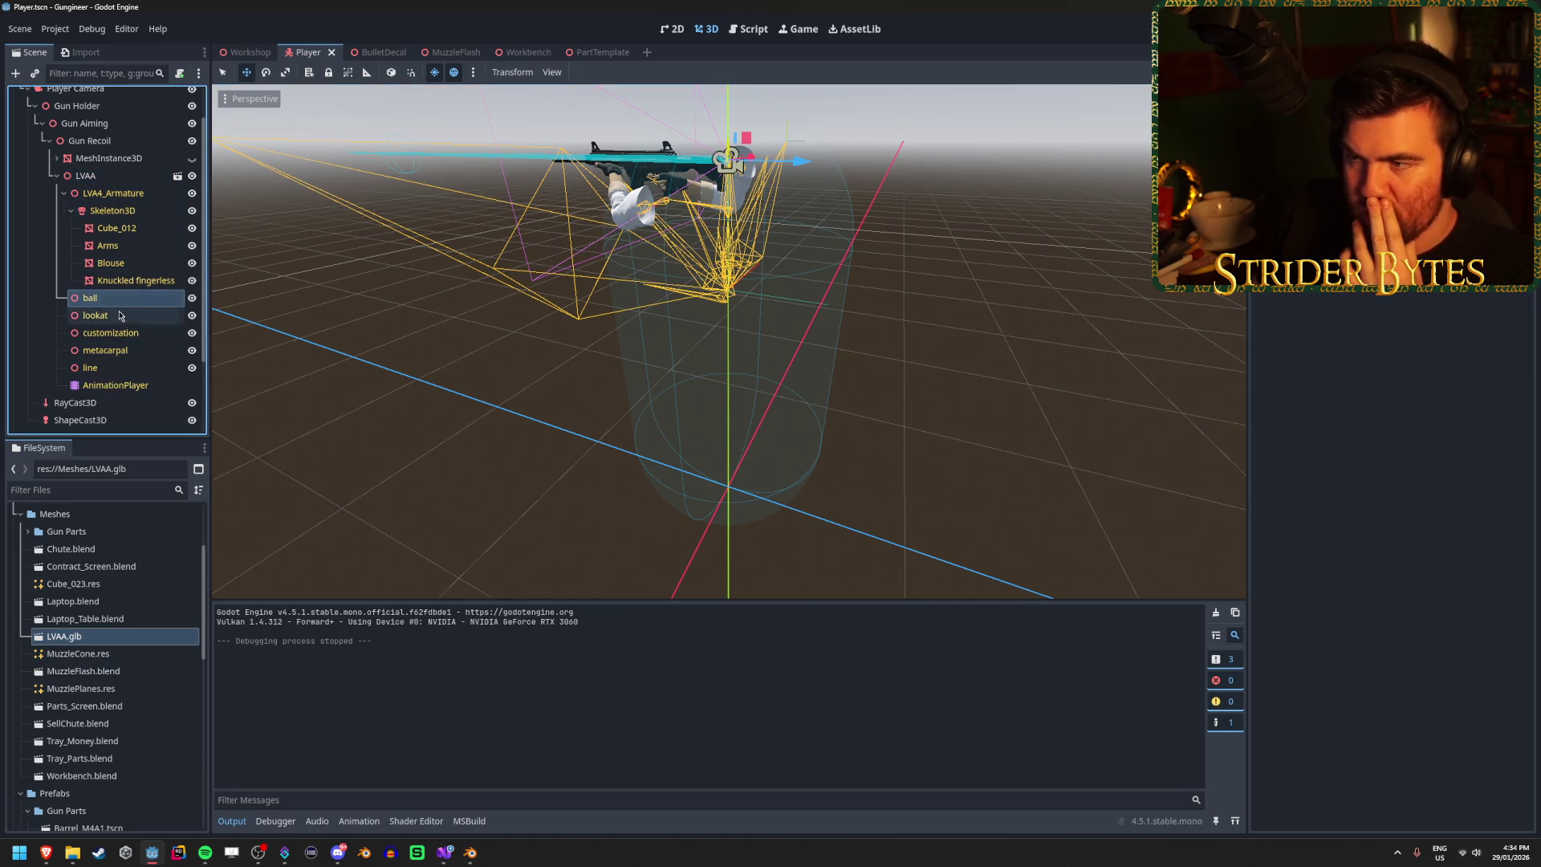
{"action": "left_click", "coordinate": [115, 385]}
{"action": "left_click", "coordinate": [96, 297]}
{"action": "left_click", "coordinate": [125, 194]}
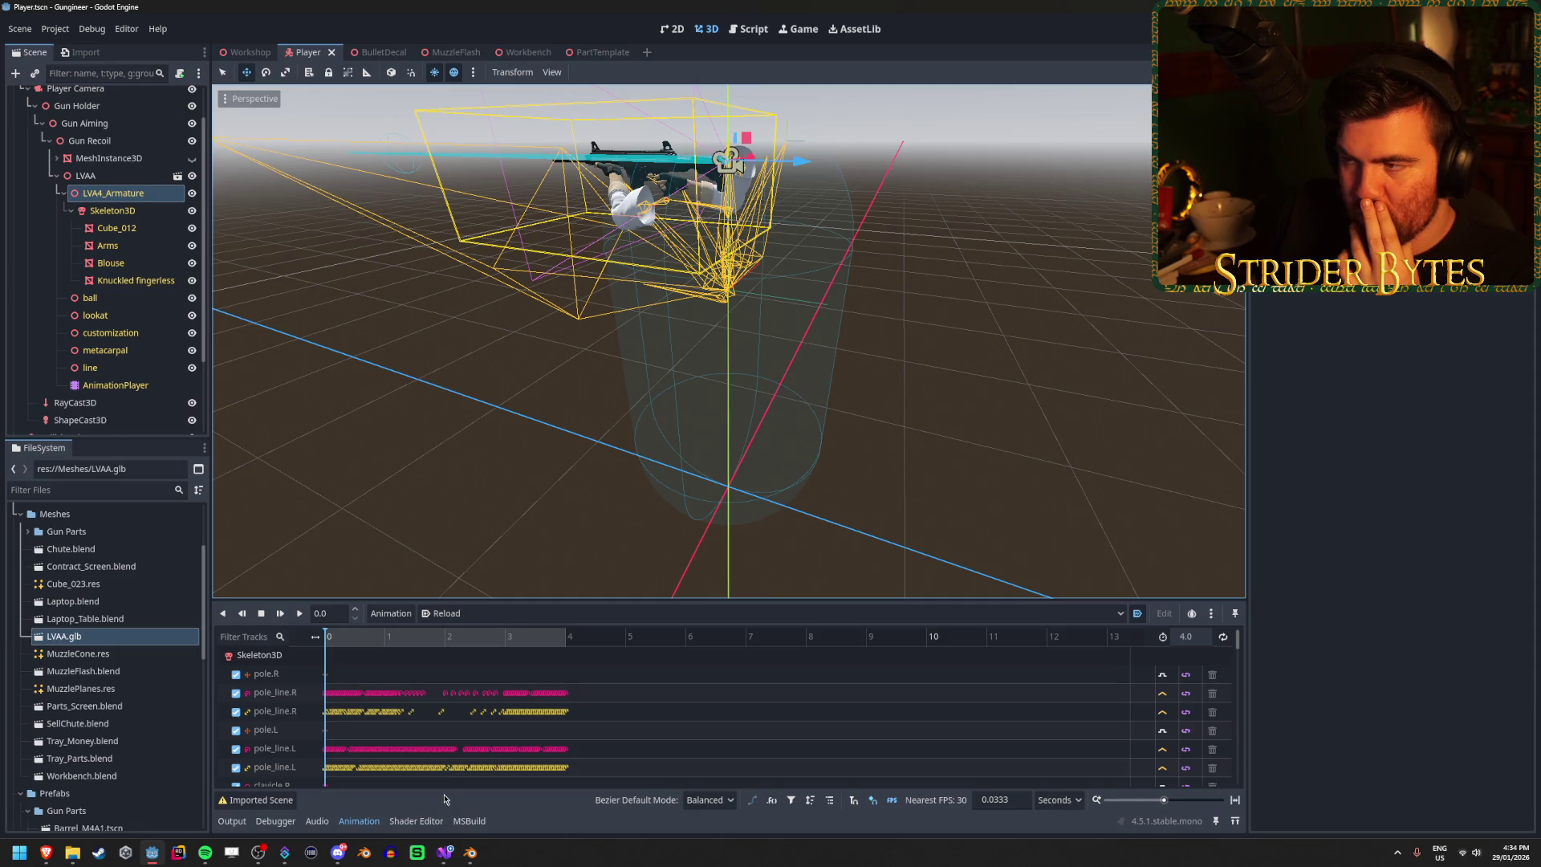
Step: Select the Player Camera node, orbit around the gun and arms, then return to Blender
{"action": "mouse_move", "coordinate": [469, 851]}
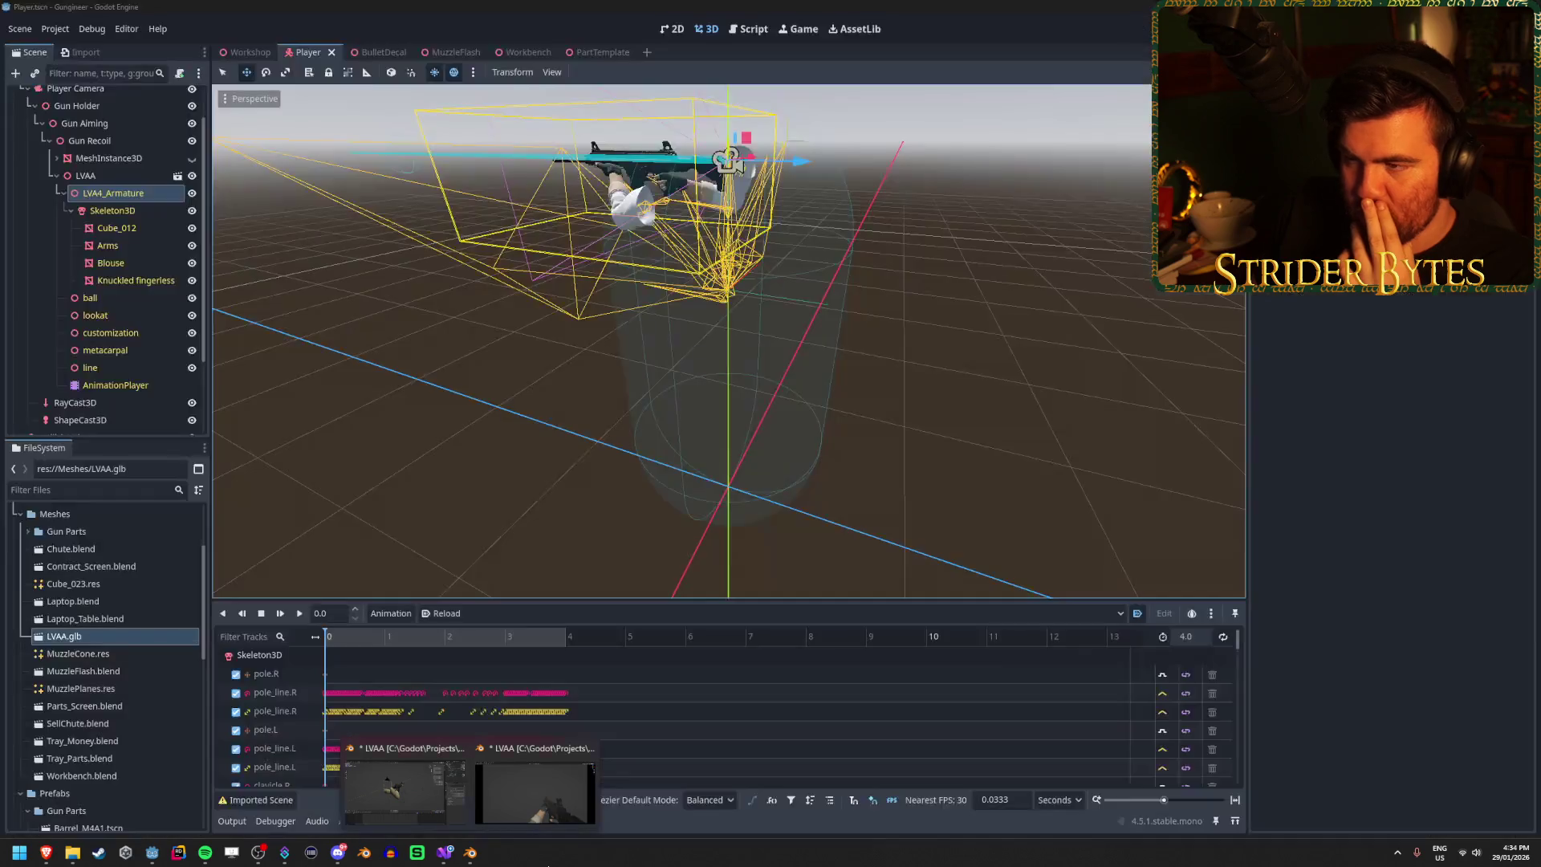
{"action": "left_click_drag", "start_coordinate": [443, 378], "coordinate": [610, 377]}
{"action": "scroll", "coordinate": [50, 122], "scroll_direction": "up", "scroll_amount": 2}
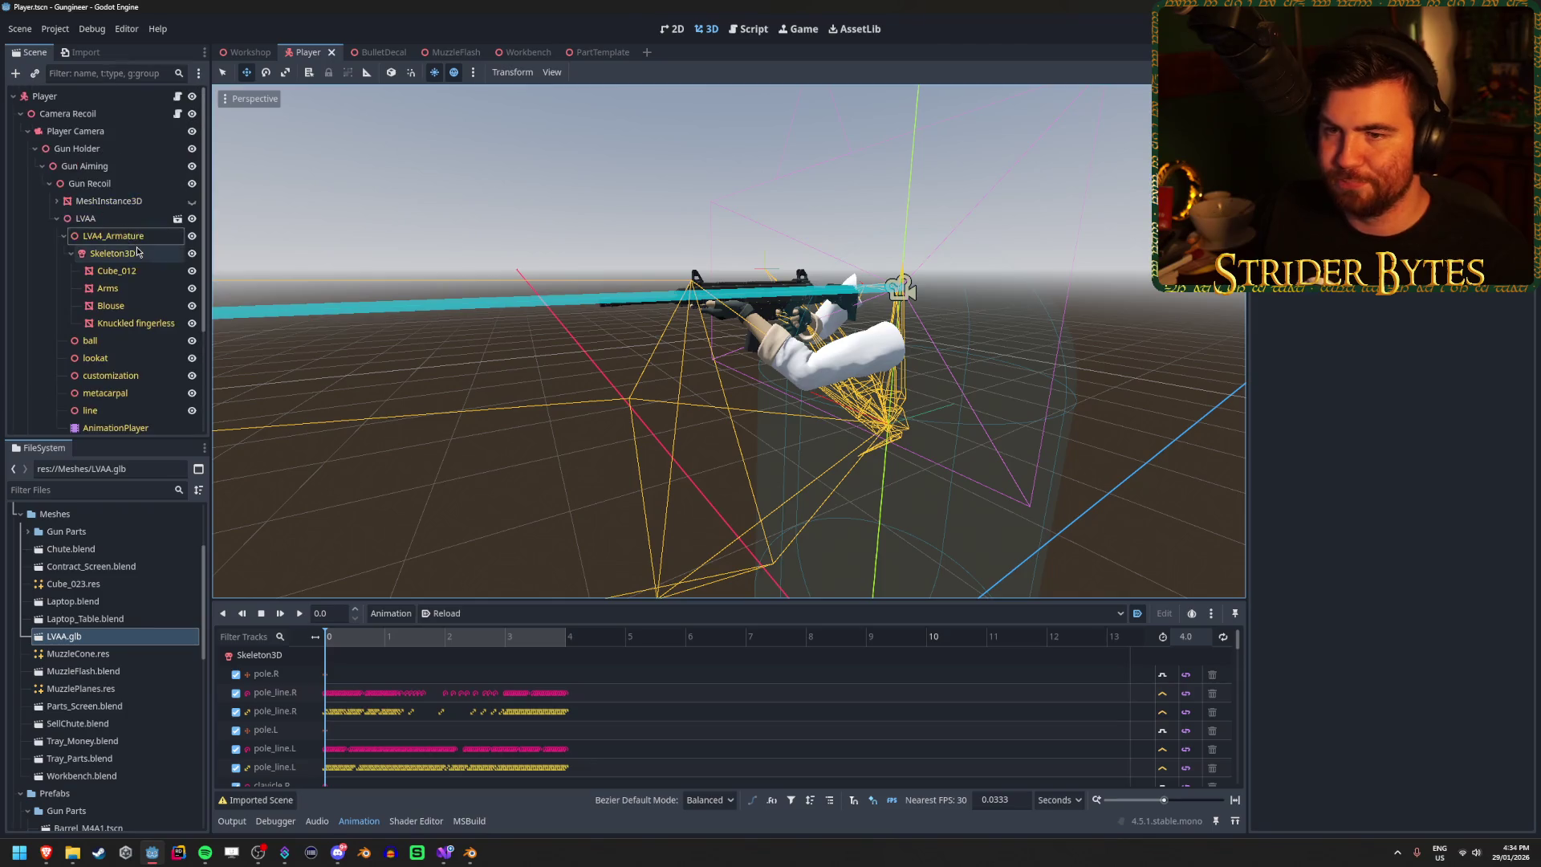
{"action": "left_click", "coordinate": [77, 131]}
{"action": "mouse_move", "coordinate": [722, 345]}
{"action": "left_mouse_down"}
{"action": "mouse_move", "coordinate": [875, 361]}
{"action": "mouse_move", "coordinate": [702, 337]}
{"action": "left_mouse_up"}
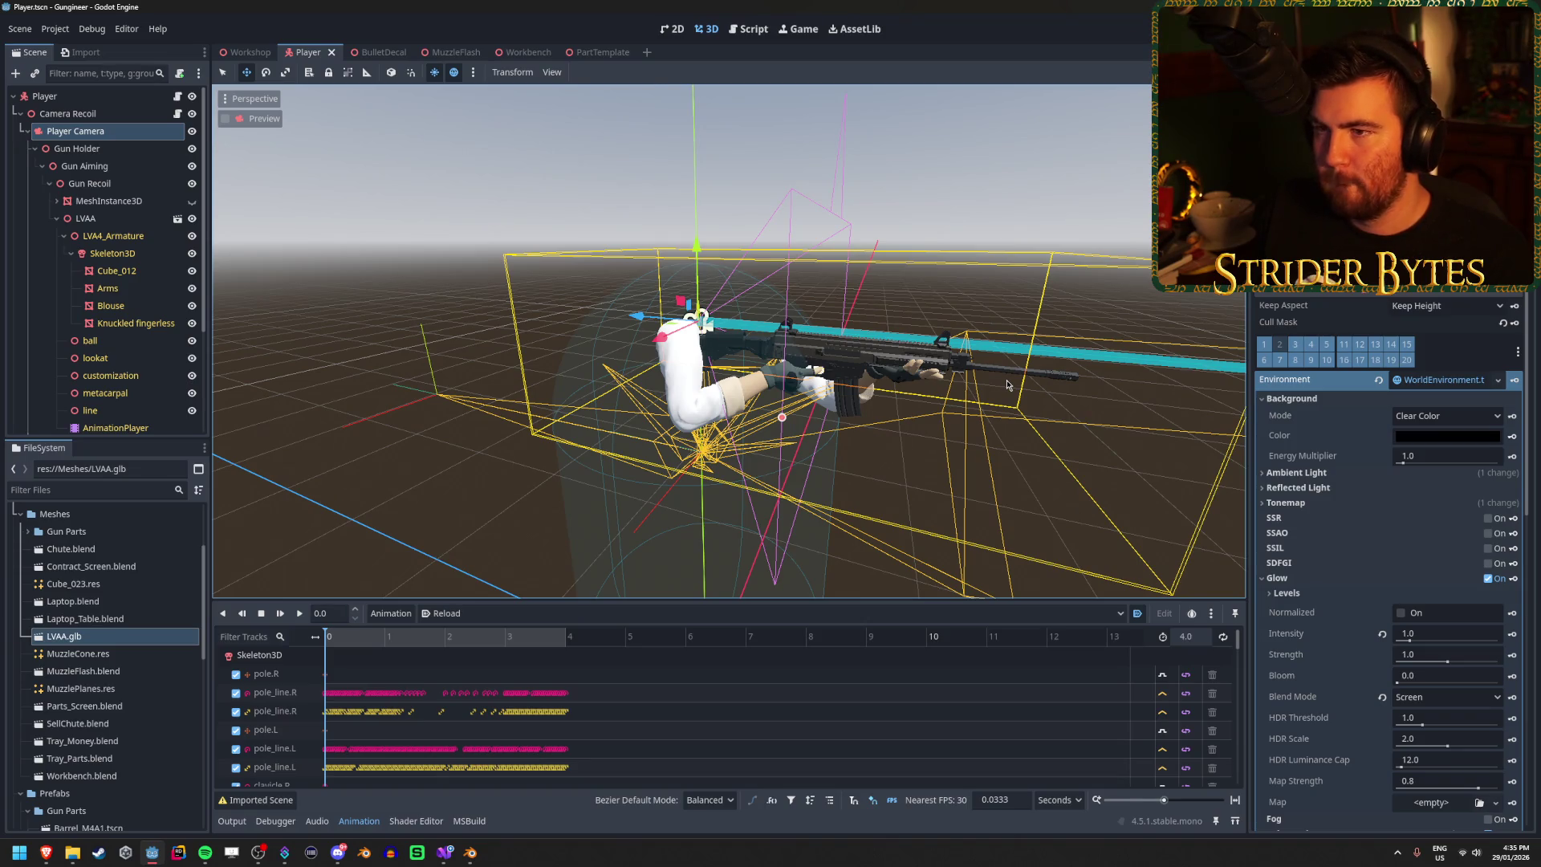
{"action": "mouse_move", "coordinate": [455, 860]}
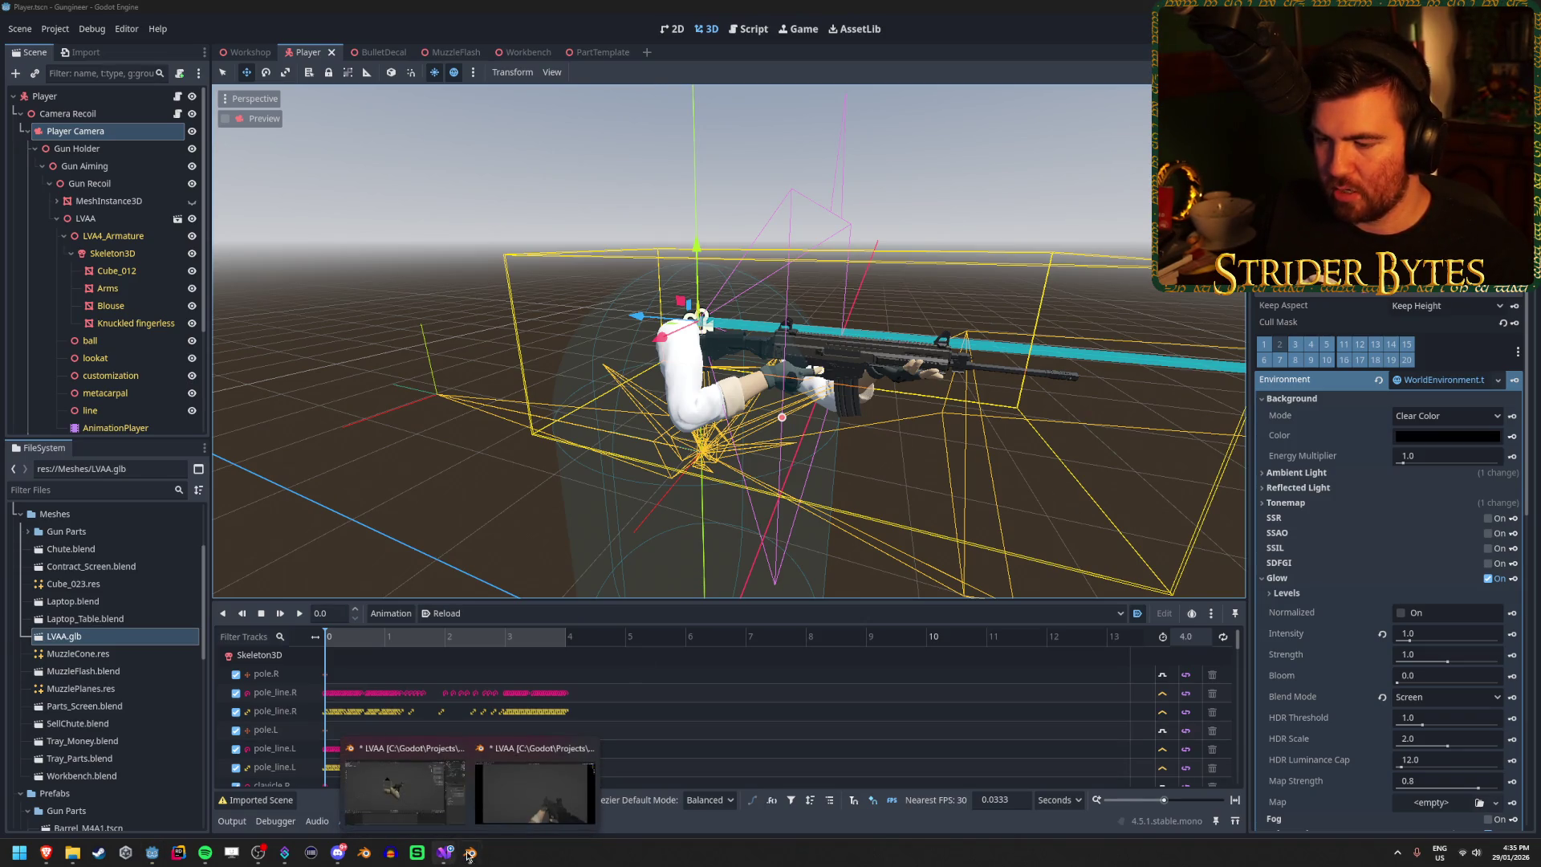
{"action": "left_click", "coordinate": [440, 794]}
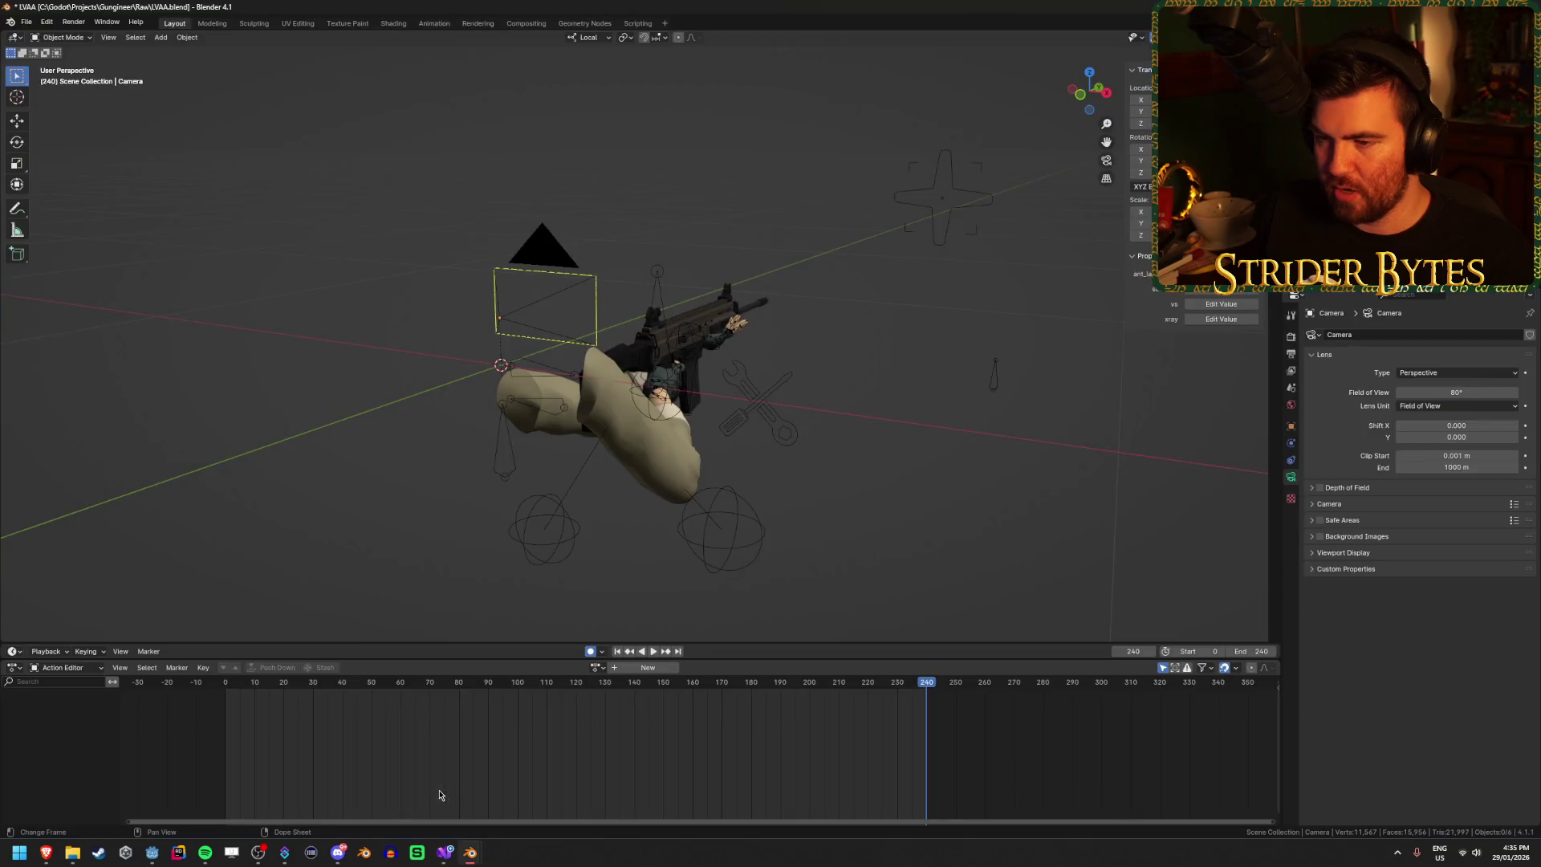
Step: Select the camera and clear its parent
{"action": "left_click", "coordinate": [548, 258]}
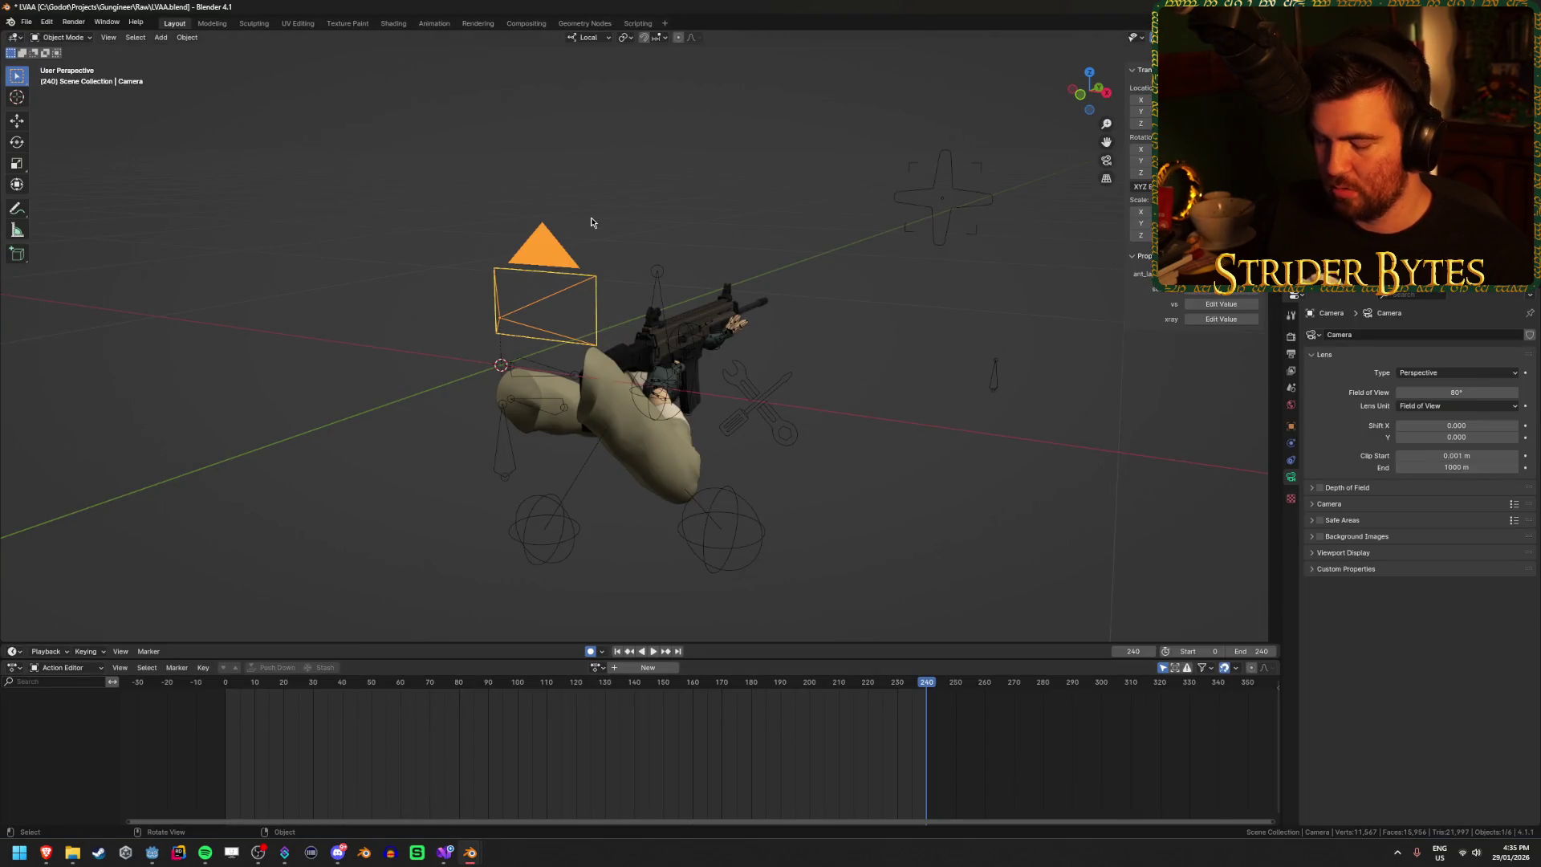
{"action": "key", "text": "alt+p"}
{"action": "left_click", "coordinate": [591, 221]}
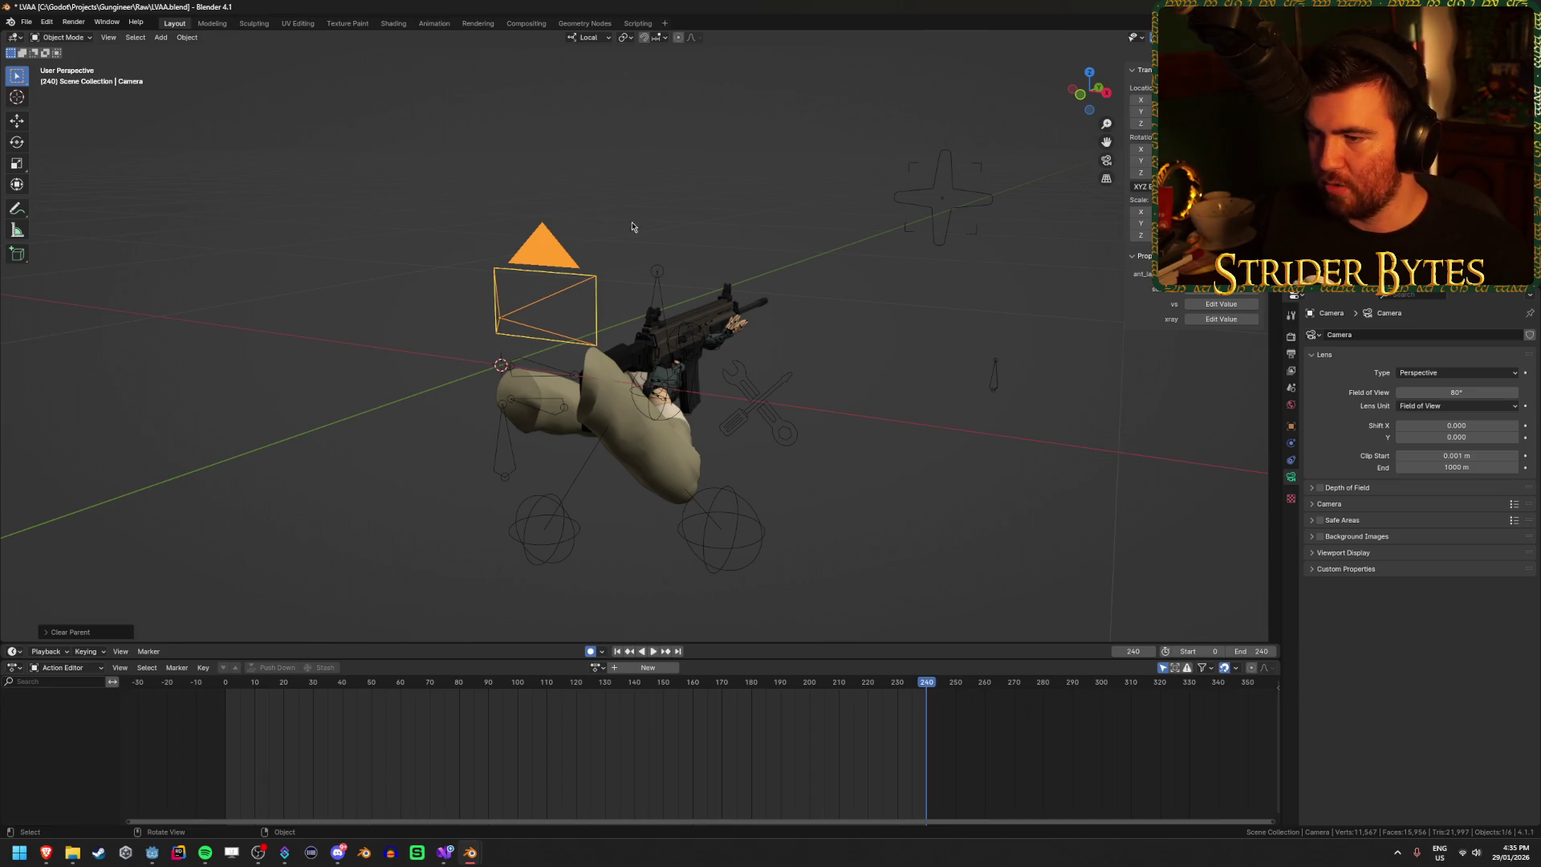
{"action": "right_click", "coordinate": [610, 248]}
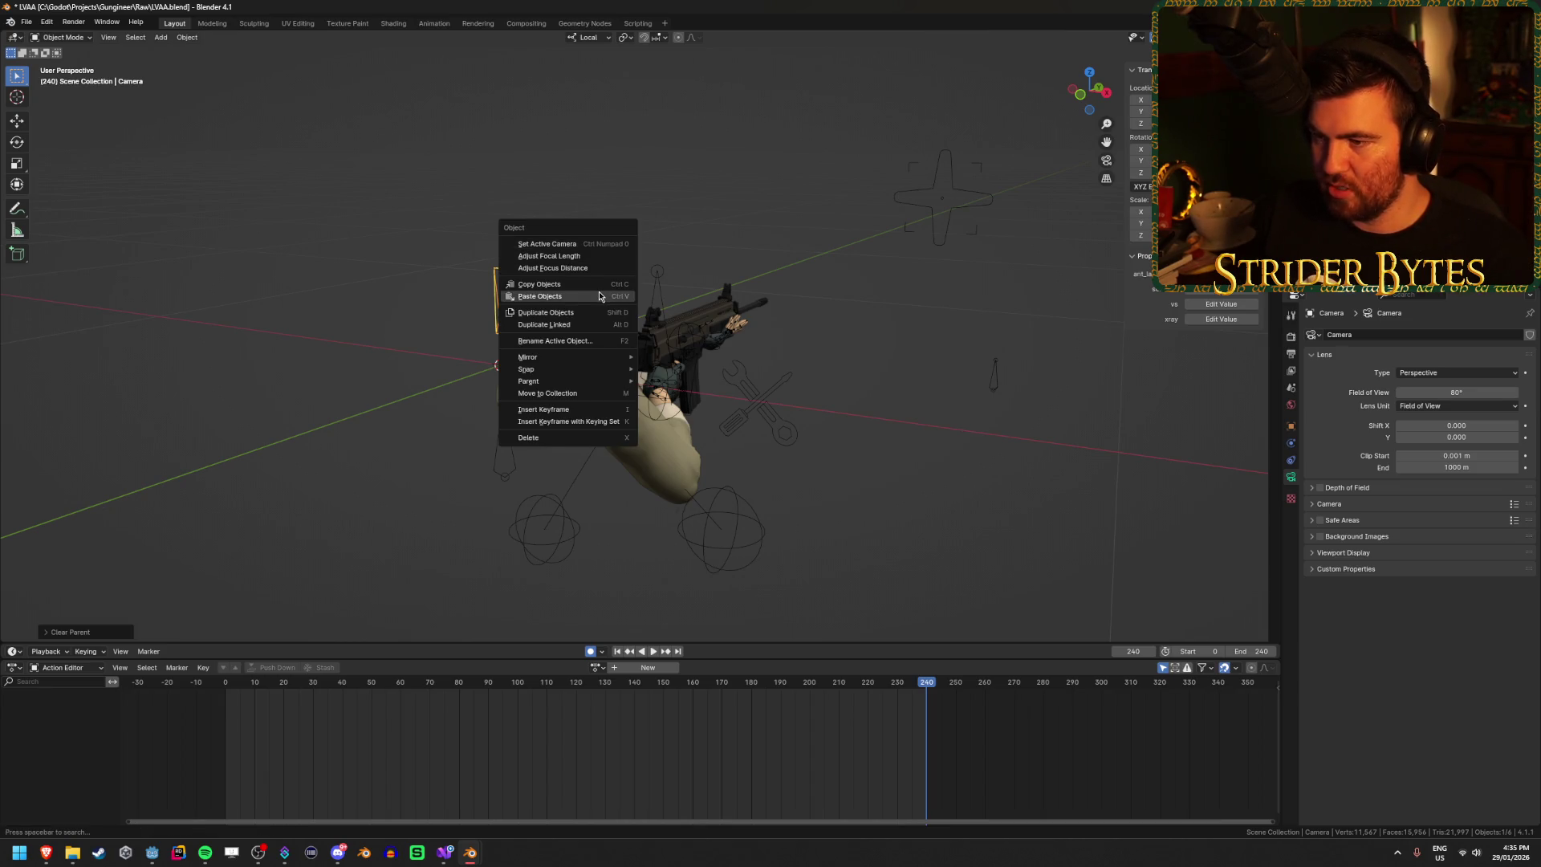
{"action": "left_click", "coordinate": [520, 200]}
{"action": "left_click", "coordinate": [301, 306]}
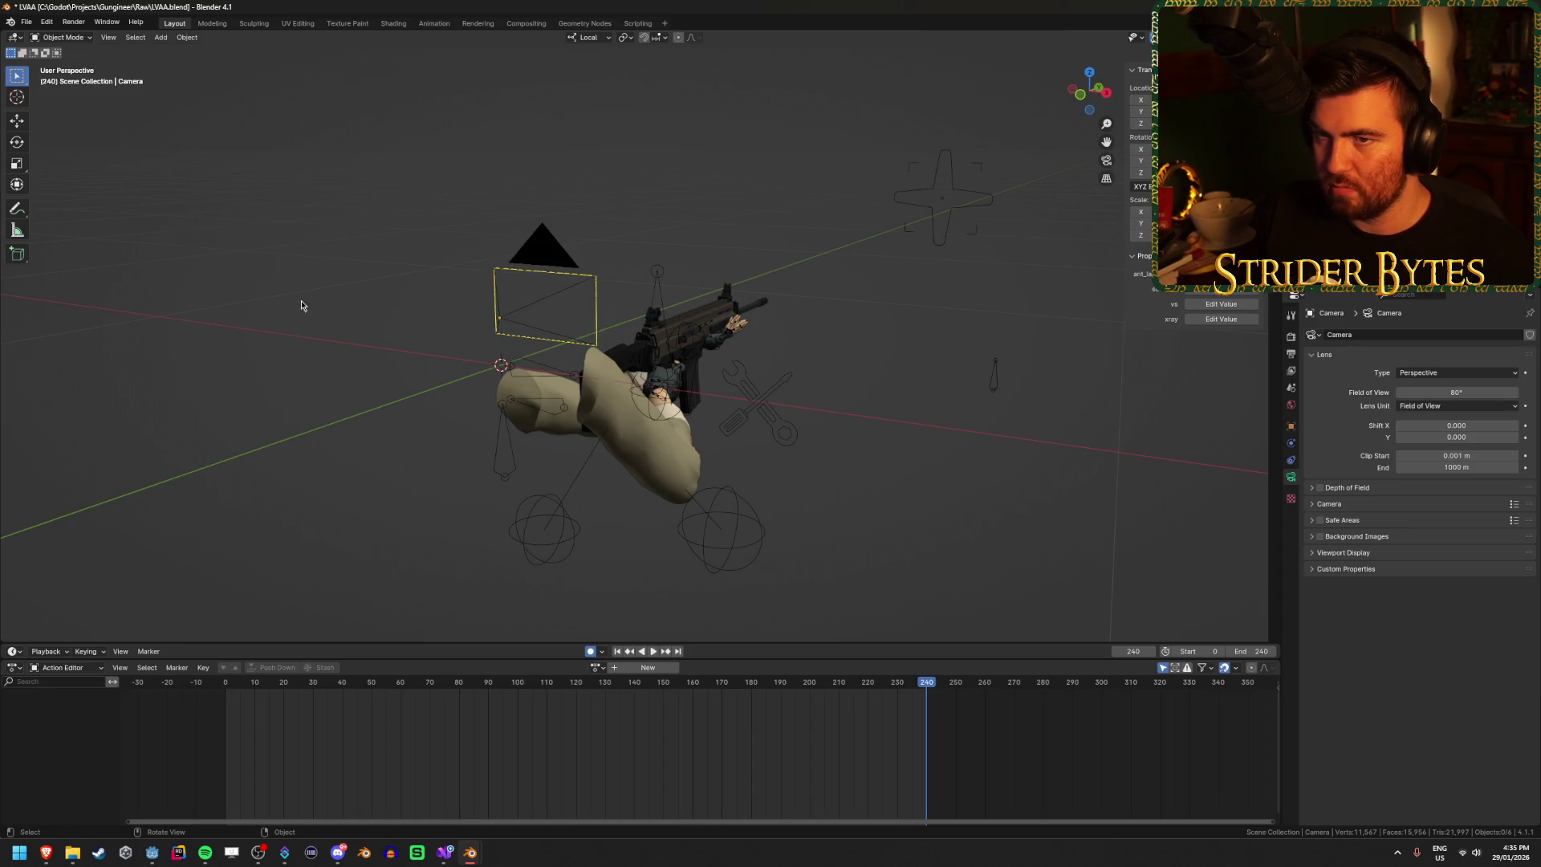
{"action": "right_click", "coordinate": [551, 264]}
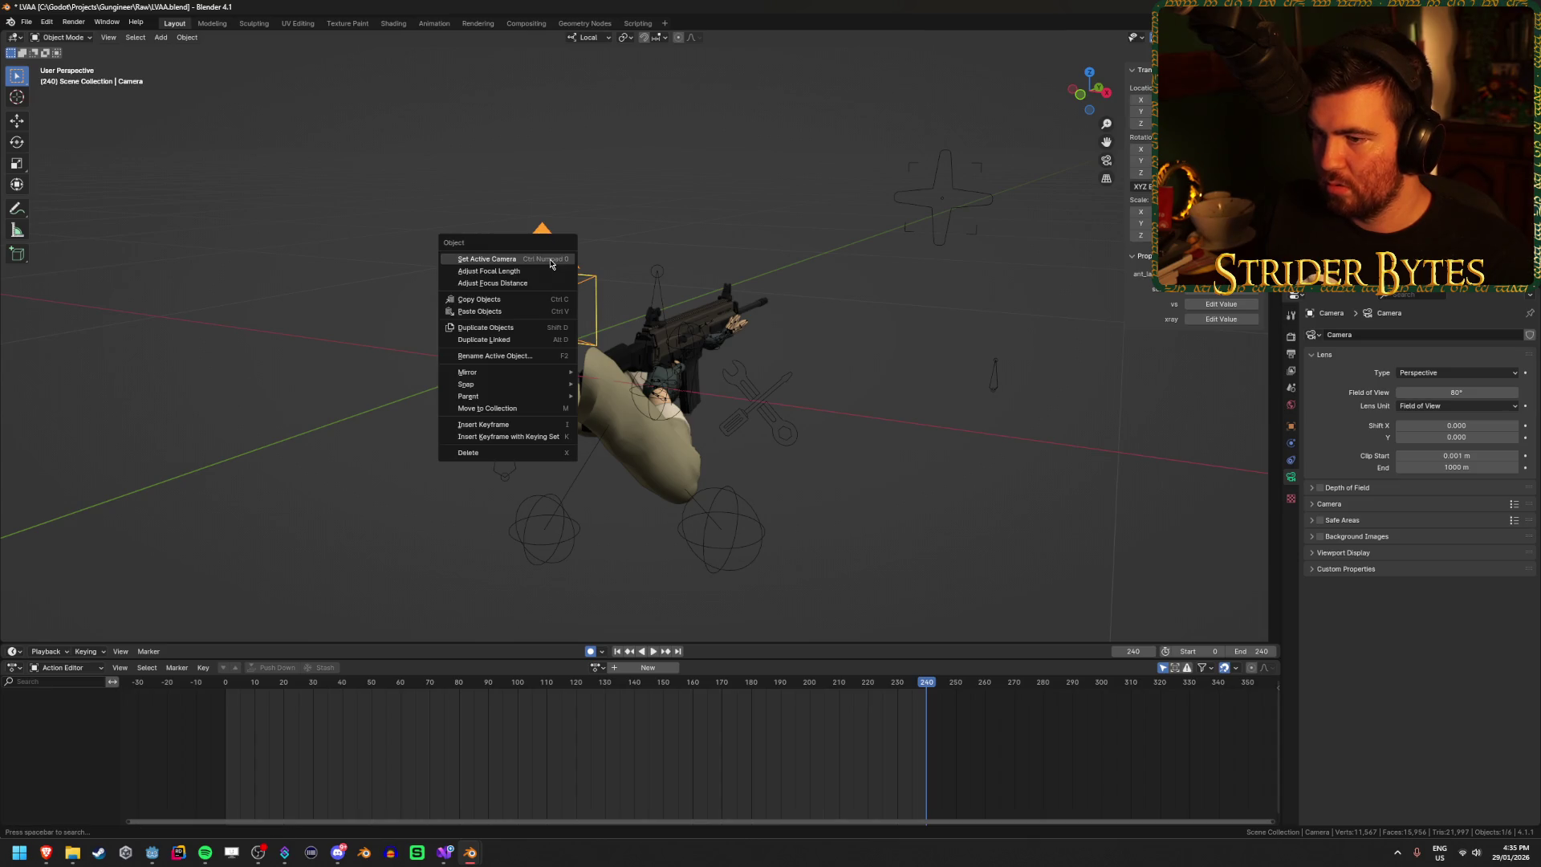
Step: Snap the camera to the 3D cursor, check the camera shot, and assign the Reload action
{"action": "key", "text": "shift+s"}
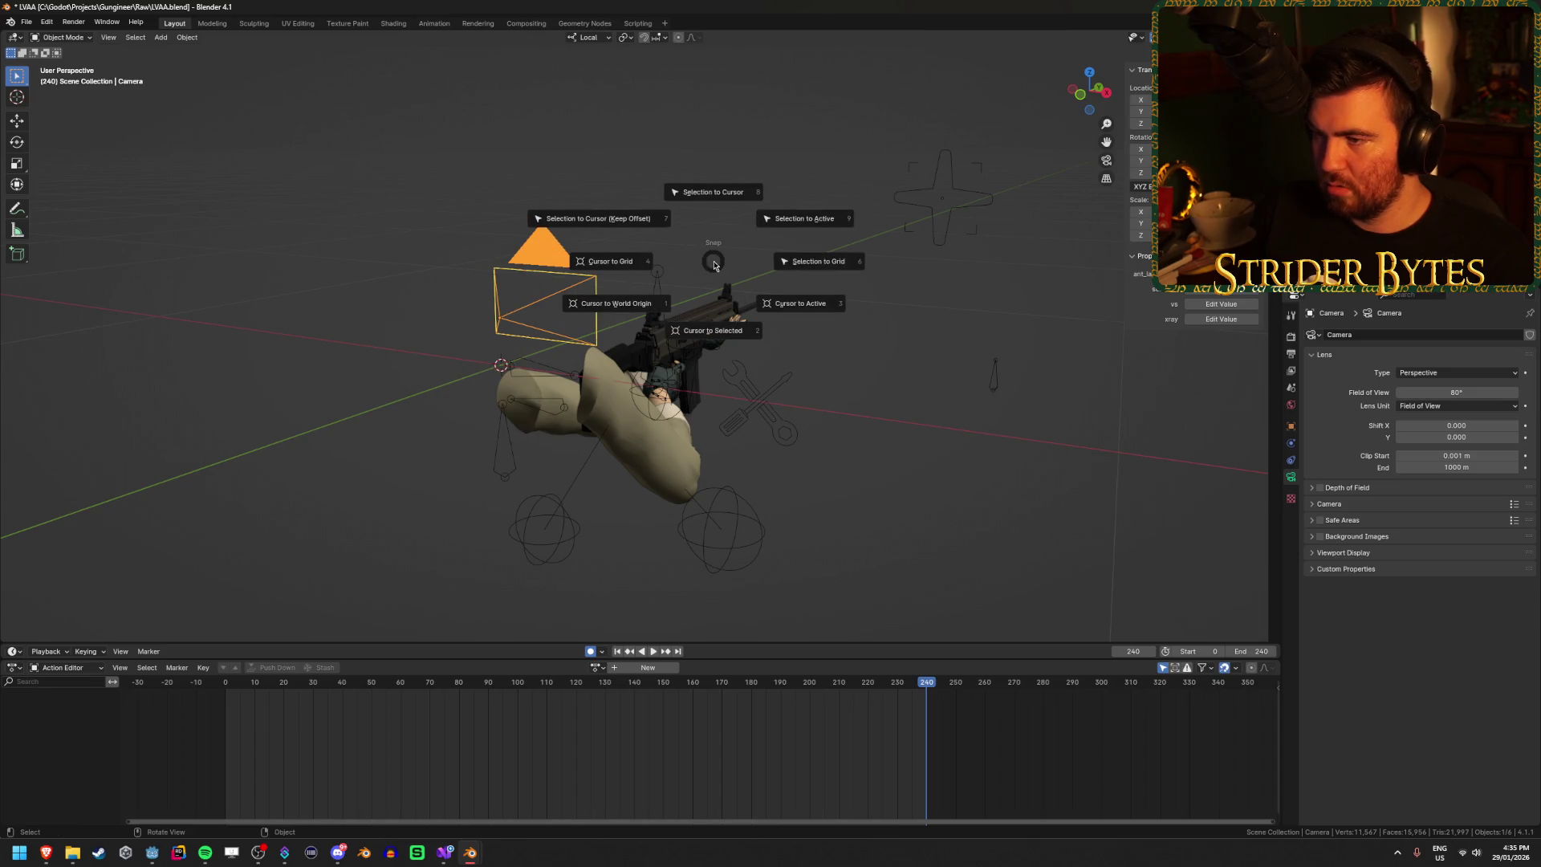
{"action": "left_click", "coordinate": [721, 192]}
{"action": "mouse_move", "coordinate": [604, 187]}
{"action": "left_mouse_down"}
{"action": "mouse_move", "coordinate": [561, 220]}
{"action": "mouse_move", "coordinate": [684, 268]}
{"action": "mouse_move", "coordinate": [825, 241]}
{"action": "mouse_move", "coordinate": [705, 294]}
{"action": "left_mouse_up"}
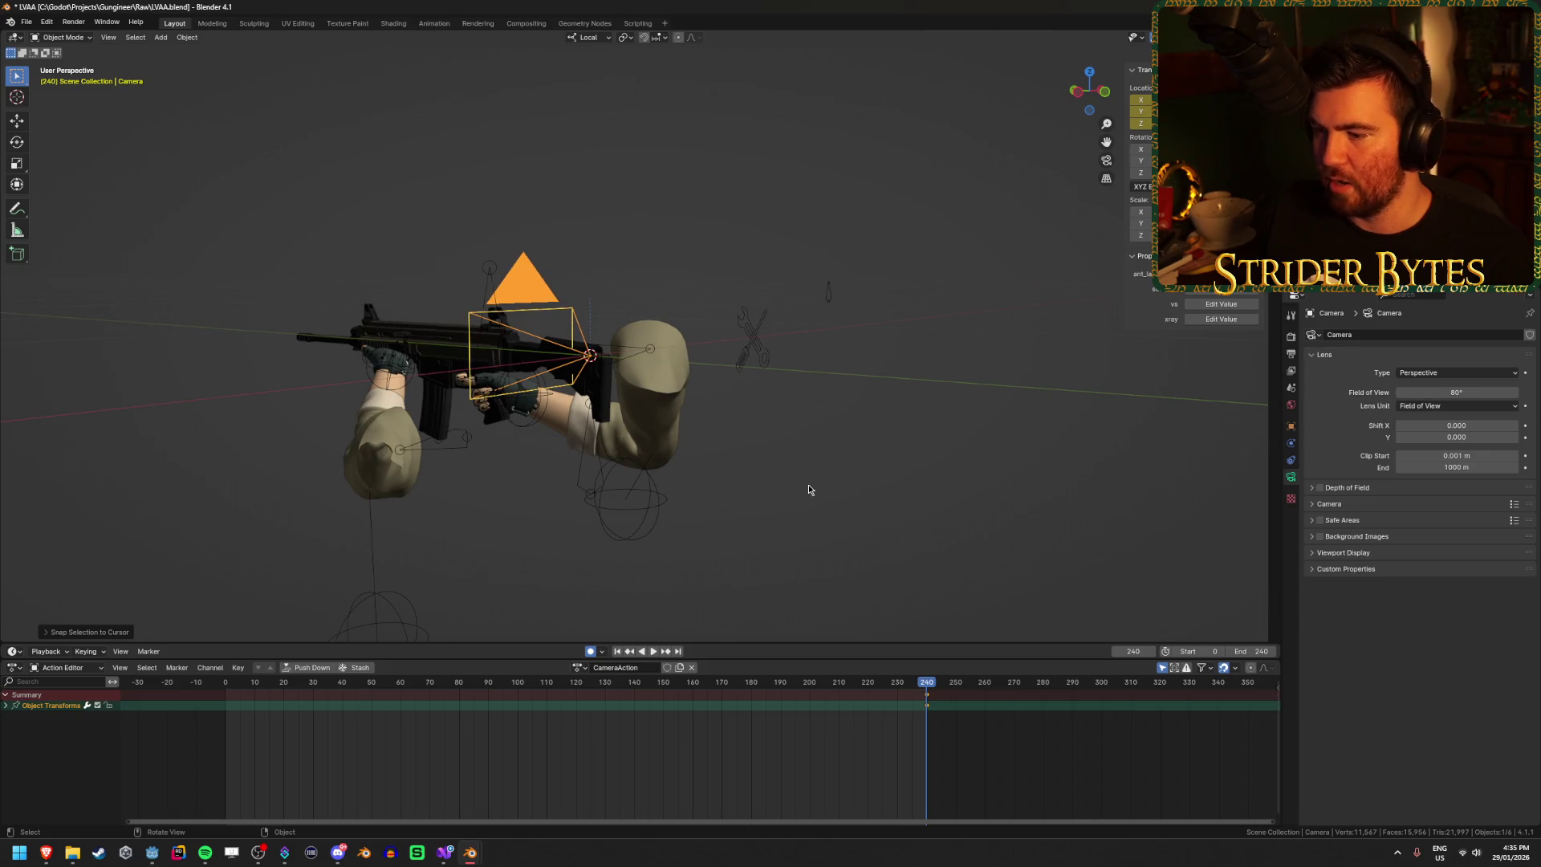
{"action": "key", "text": "KP_0"}
{"action": "key", "text": "KP_0"}
{"action": "left_click_drag", "start_coordinate": [817, 489], "coordinate": [628, 439]}
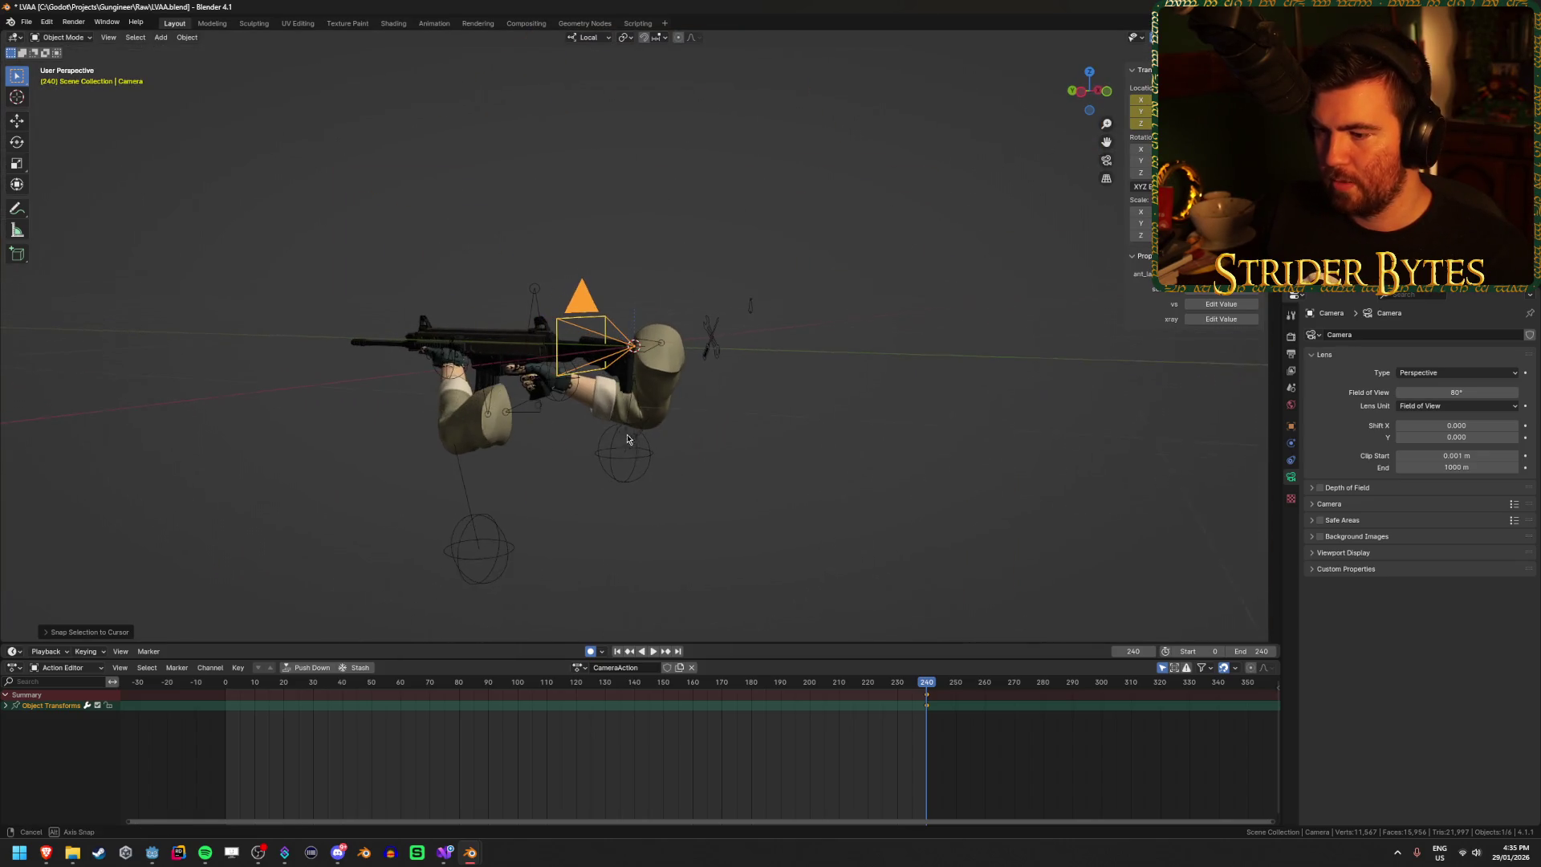
{"action": "left_click", "coordinate": [576, 669]}
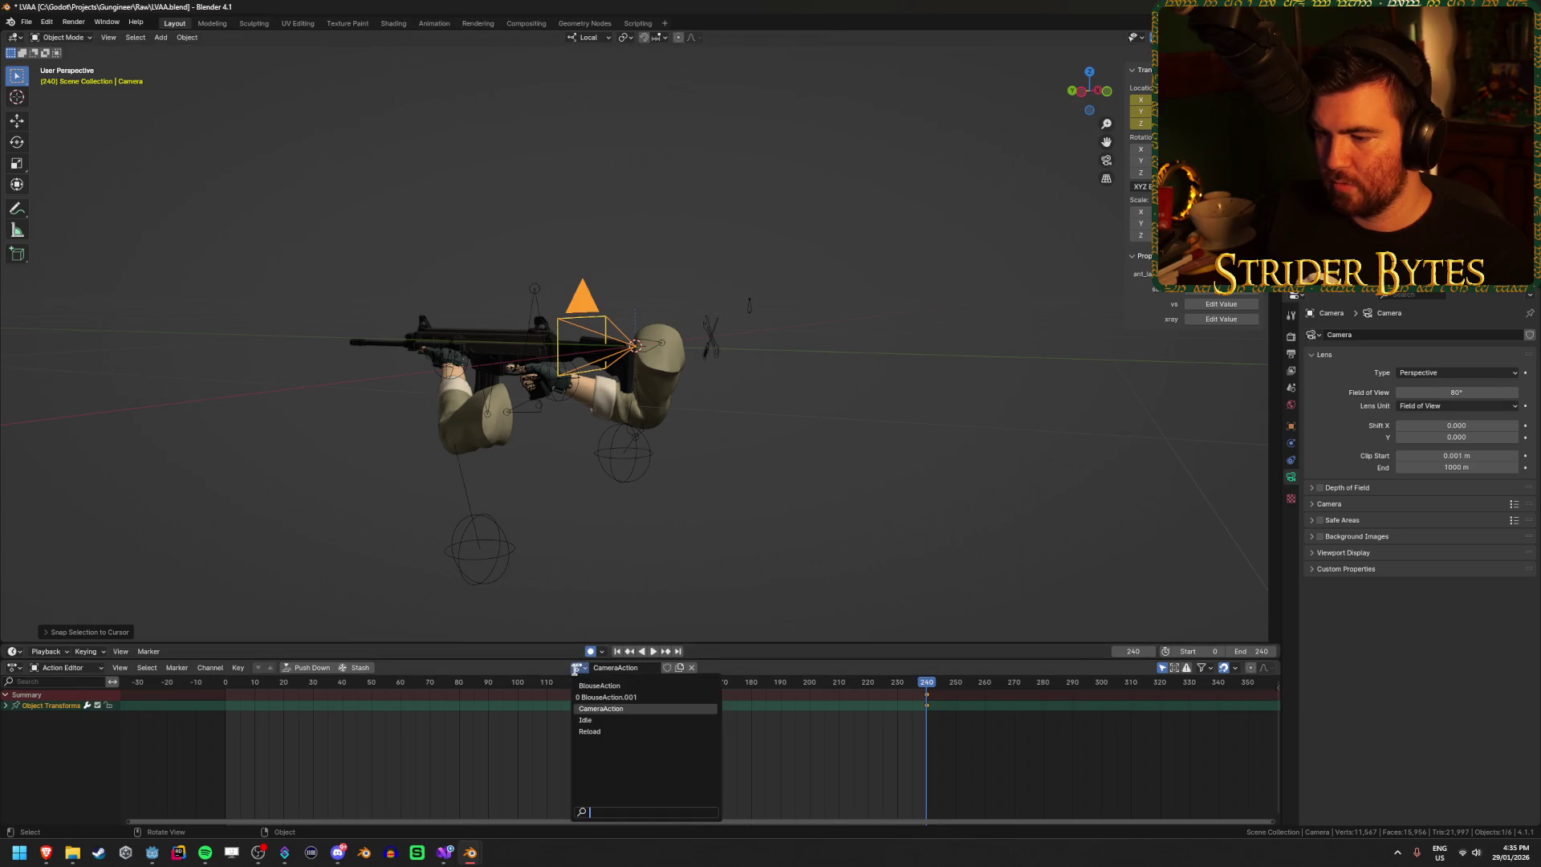
{"action": "left_click", "coordinate": [592, 731]}
Step: Scrub and play the Reload animation, then return to frame 0
{"action": "scroll", "coordinate": [508, 482], "scroll_direction": "down", "scroll_amount": 3}
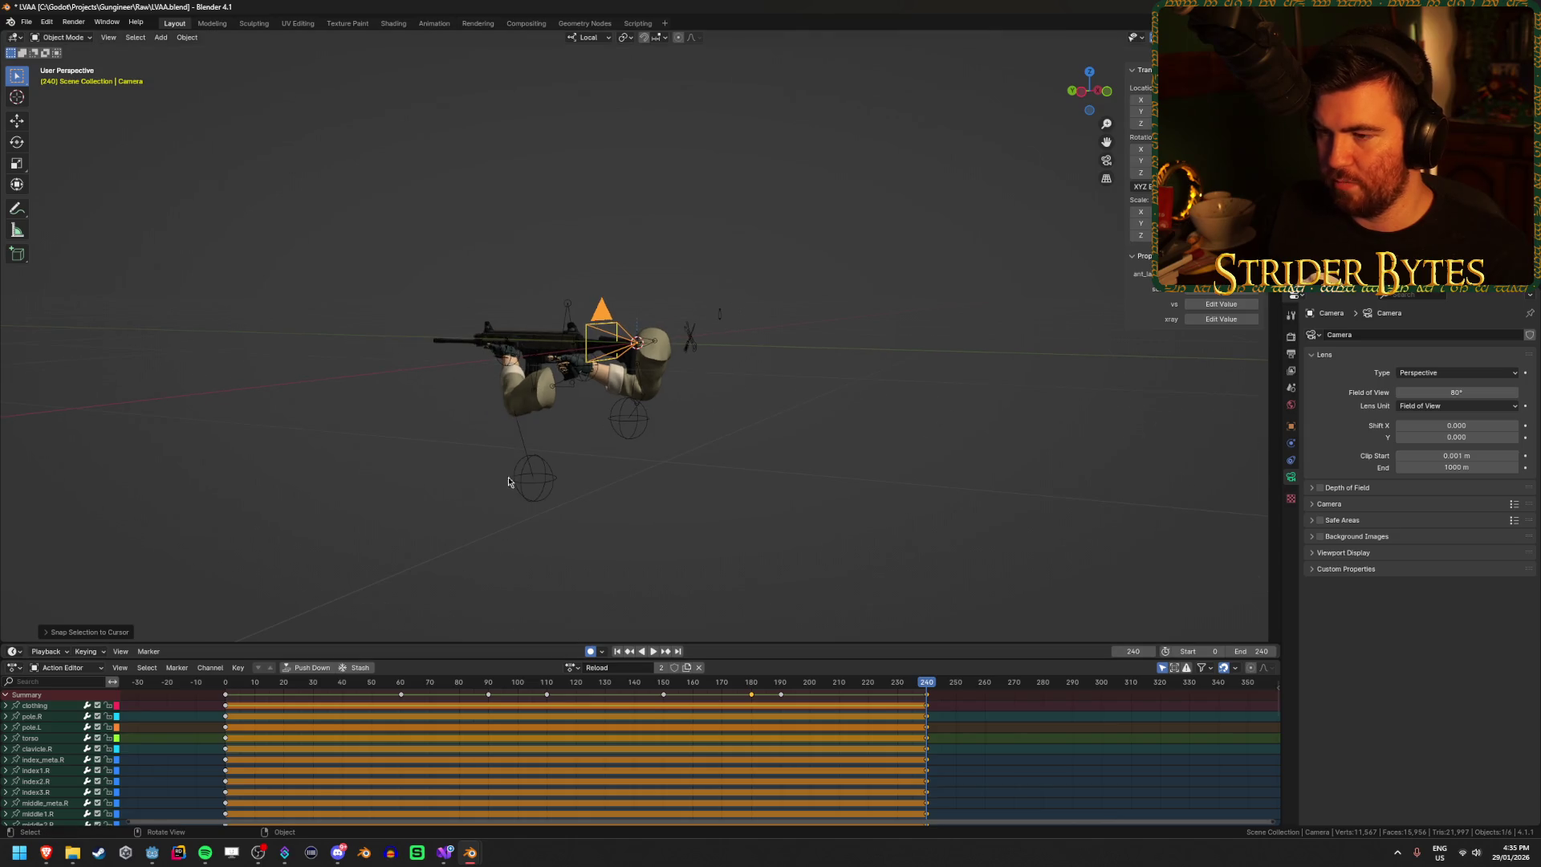
{"action": "scroll", "coordinate": [532, 482], "scroll_direction": "up", "scroll_amount": 2}
{"action": "scroll", "coordinate": [744, 364], "scroll_direction": "up", "scroll_amount": 3}
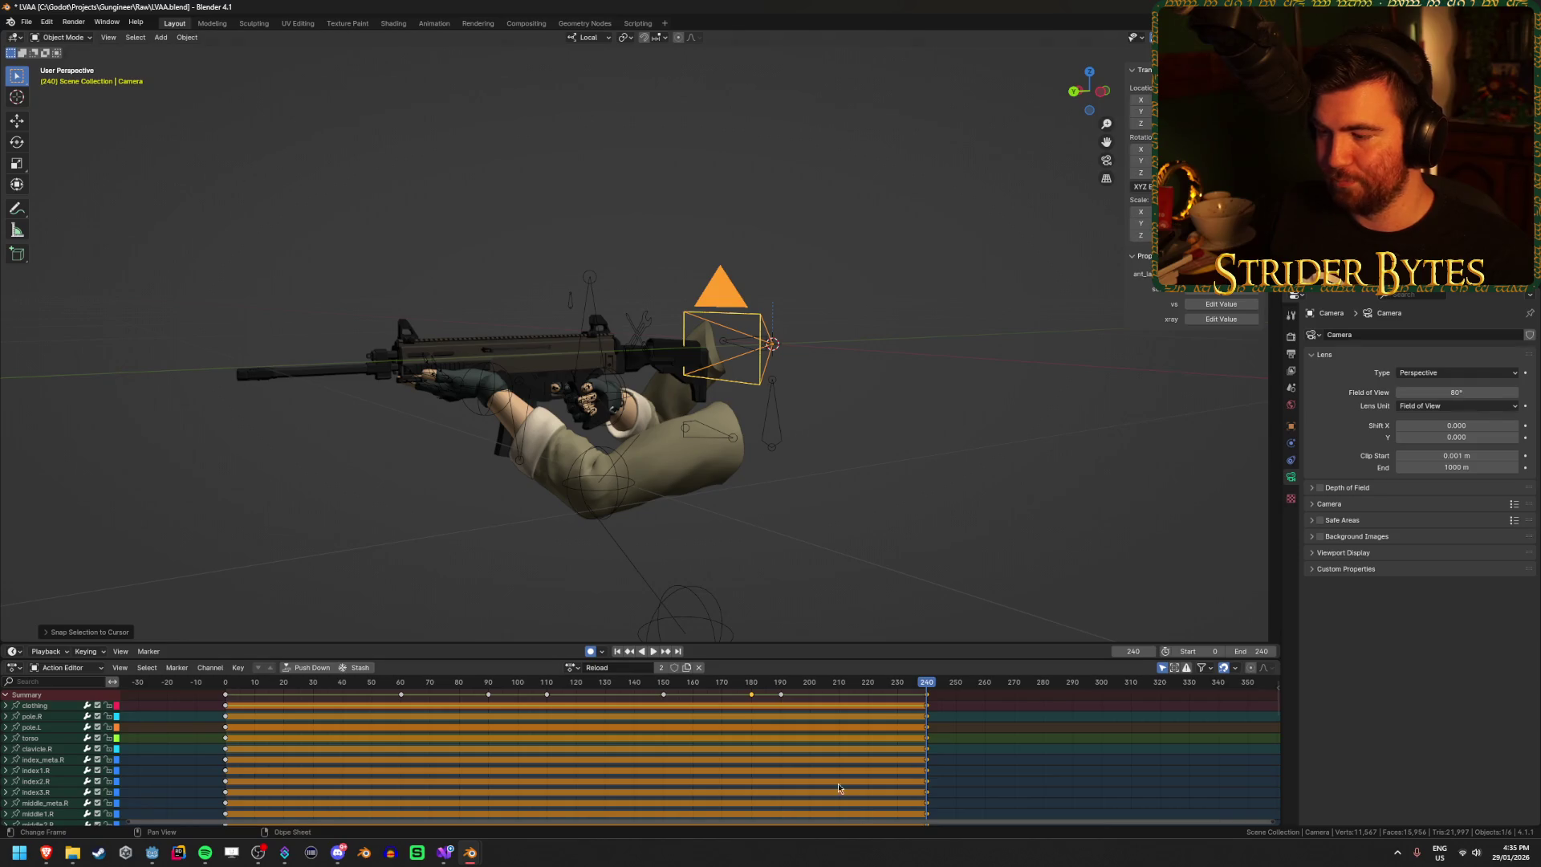
{"action": "left_click_drag", "start_coordinate": [930, 689], "coordinate": [736, 682]}
{"action": "key", "text": "space"}
{"action": "key", "text": "Escape"}
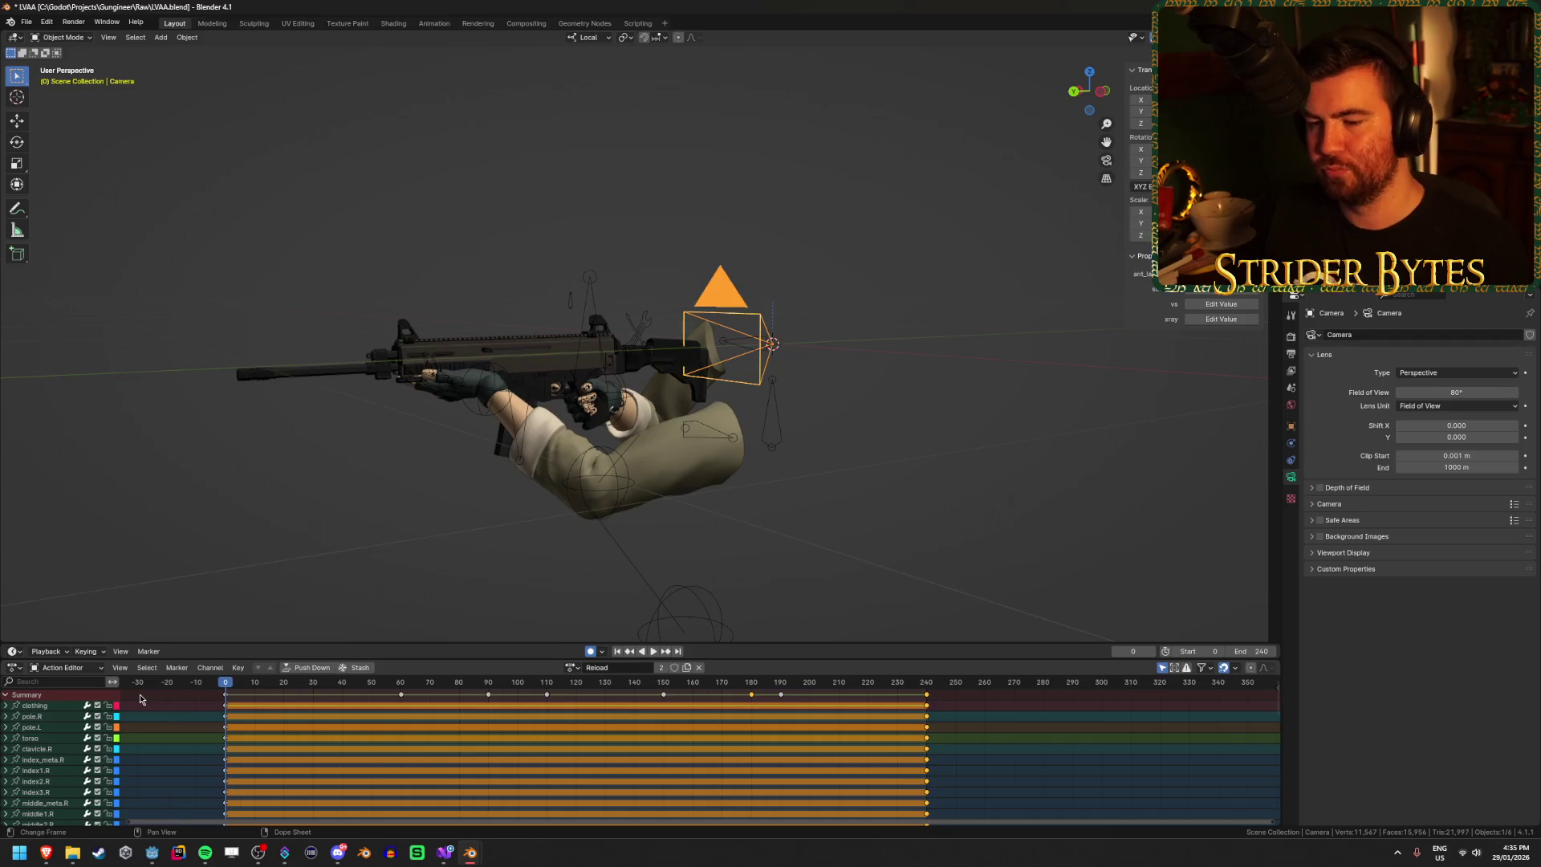
Step: In Pose Mode on LVA4_Armature, move the GunBase and Magazine bones along local Y
{"action": "left_click", "coordinate": [476, 409]}
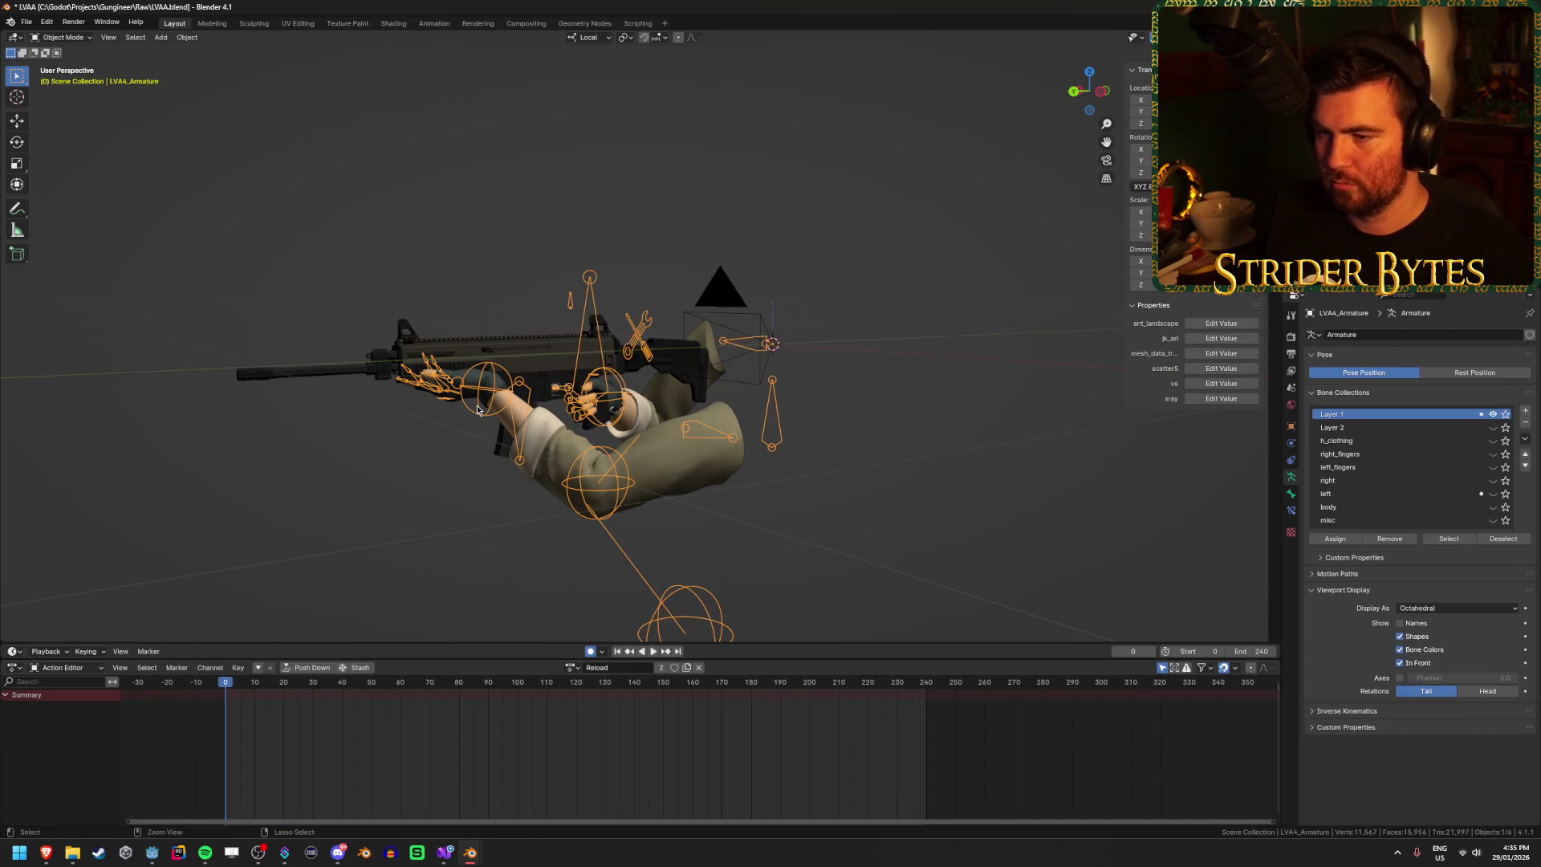
{"action": "key", "text": "ctrl+Tab"}
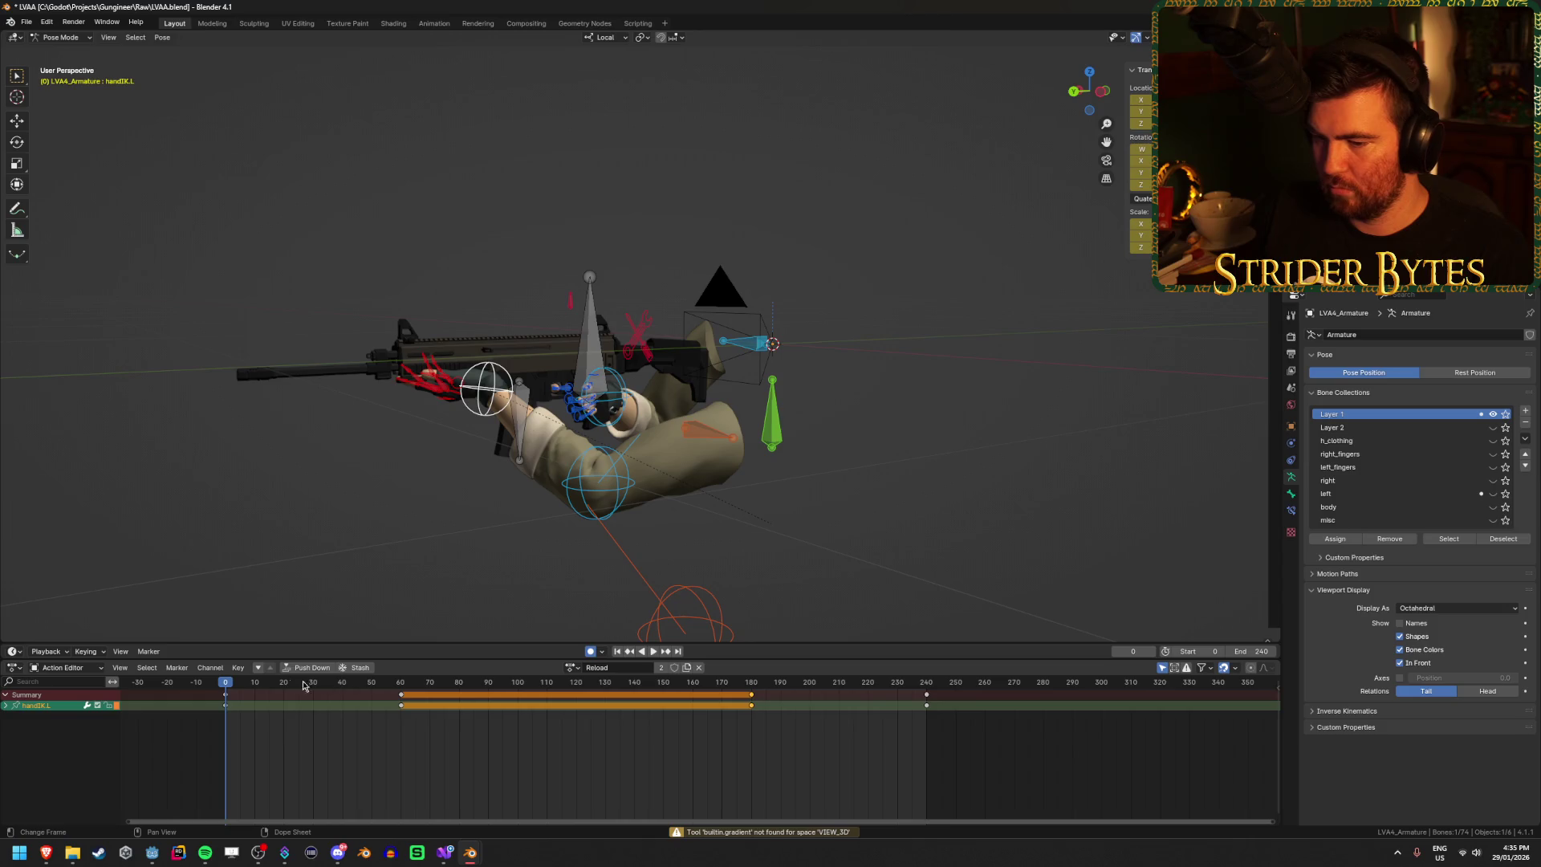
{"action": "scroll", "coordinate": [677, 477], "scroll_direction": "down", "scroll_amount": 3}
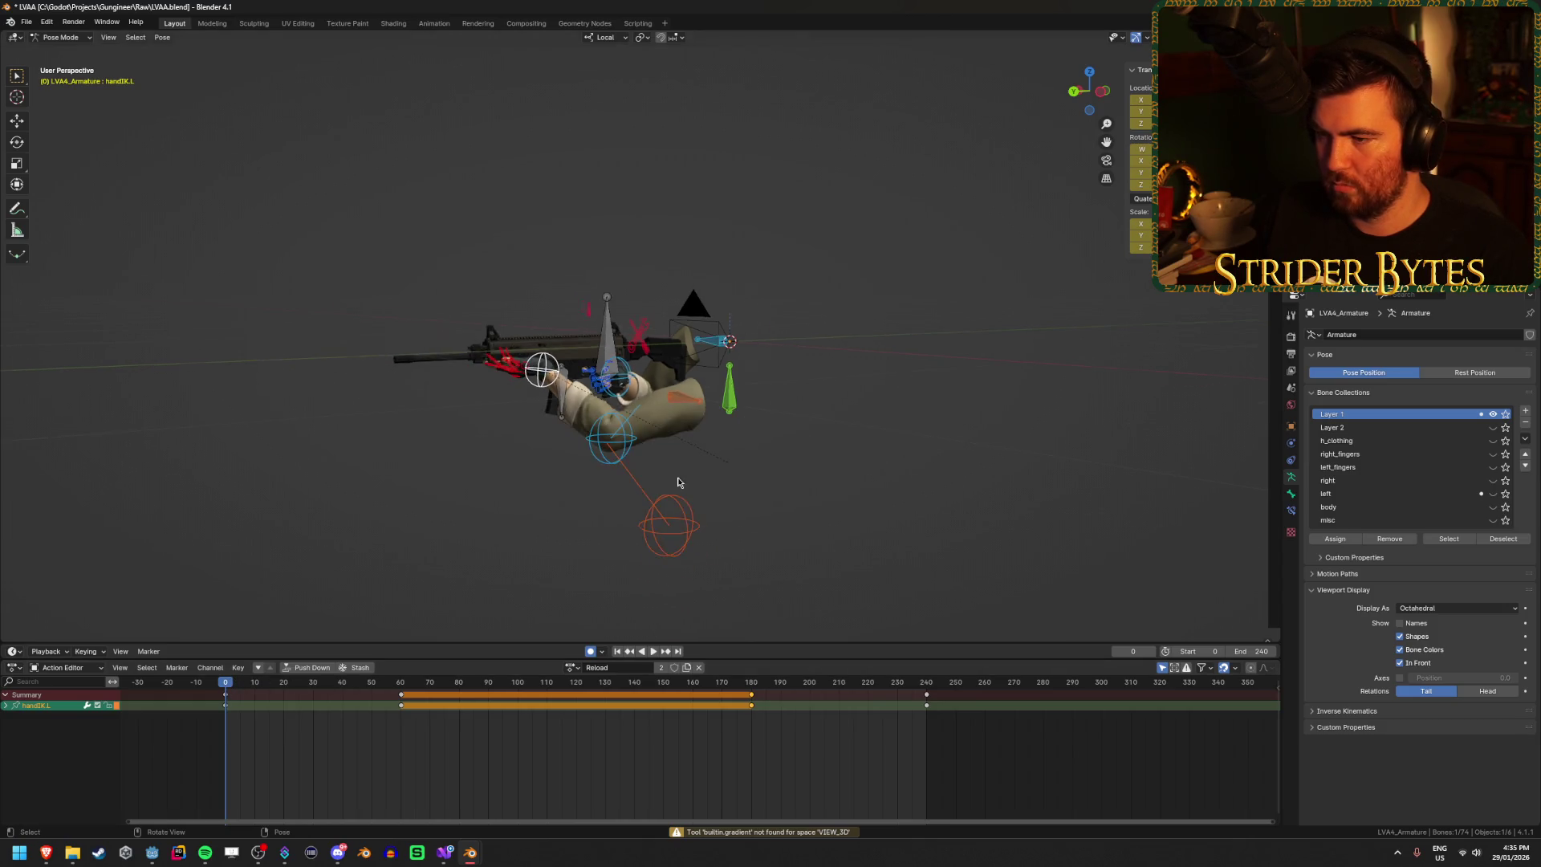
{"action": "scroll", "coordinate": [562, 441], "scroll_direction": "up", "scroll_amount": 4}
{"action": "left_click", "coordinate": [483, 436]}
{"action": "left_click", "coordinate": [464, 440], "text": "shift"}
{"action": "key", "text": "g"}
{"action": "key", "text": "y"}
{"action": "key", "text": "y"}
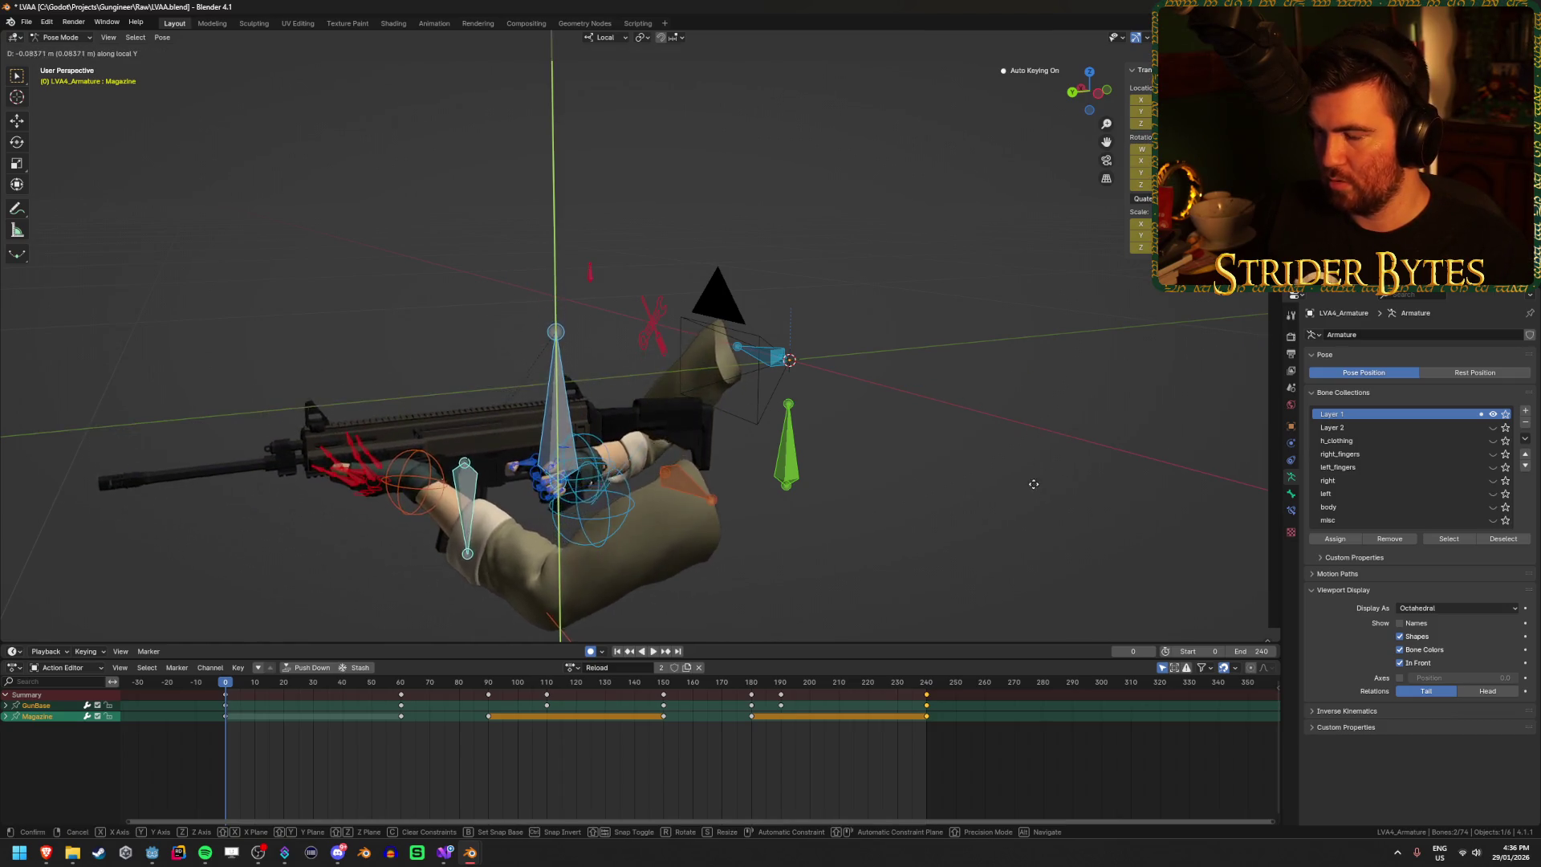
{"action": "left_click", "coordinate": [1034, 490]}
Step: Nudge those bones further along local Y through the camera view and enable X-ray
{"action": "key", "text": "KP_0"}
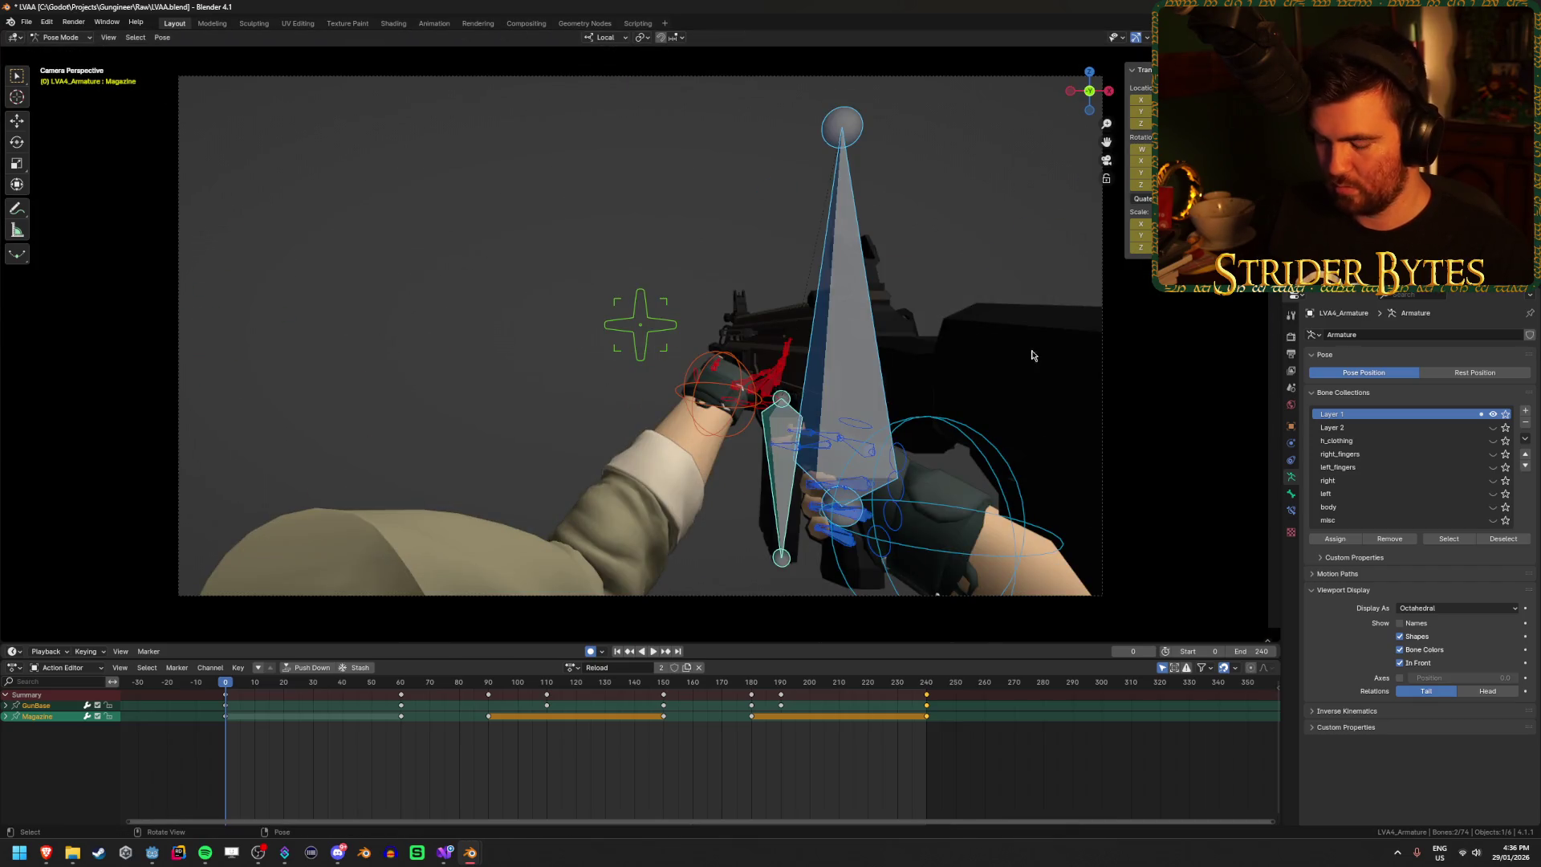
{"action": "key", "text": "g"}
{"action": "key", "text": "y"}
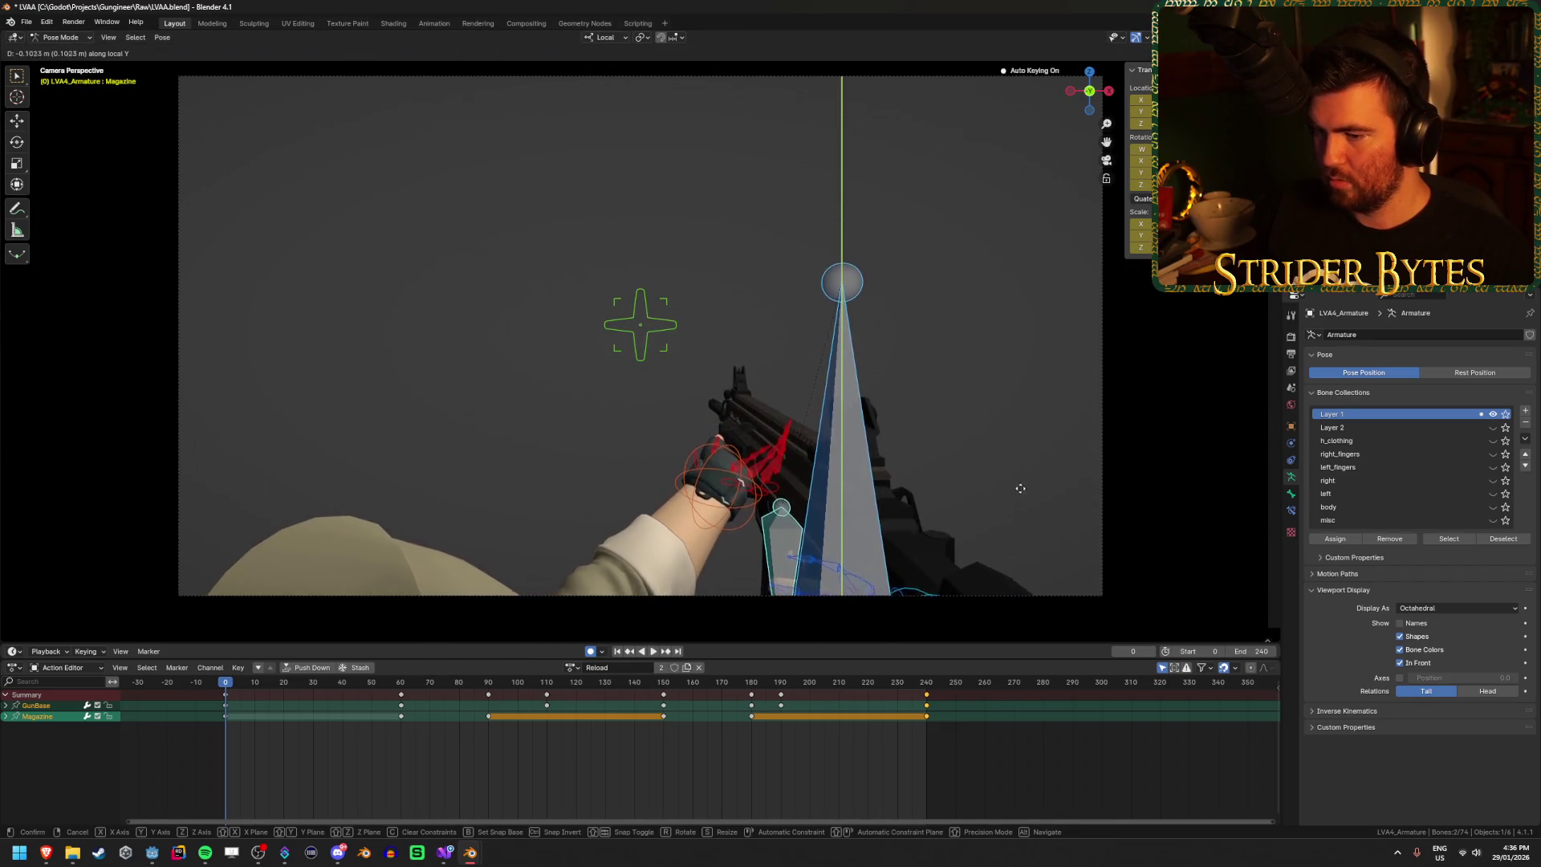
{"action": "left_click", "coordinate": [1004, 468]}
{"action": "key", "text": "alt+z"}
{"action": "key", "text": "alt+z"}
{"action": "mouse_move", "coordinate": [618, 515]}
{"action": "left_mouse_down"}
{"action": "mouse_move", "coordinate": [854, 427]}
{"action": "mouse_move", "coordinate": [723, 454]}
{"action": "mouse_move", "coordinate": [598, 363]}
{"action": "left_mouse_up"}
Step: Move the clavicle.R and clavicle.L bones along local Z and check through the camera
{"action": "left_click", "coordinate": [854, 433]}
{"action": "left_click", "coordinate": [595, 359], "text": "shift"}
{"action": "key", "text": "g"}
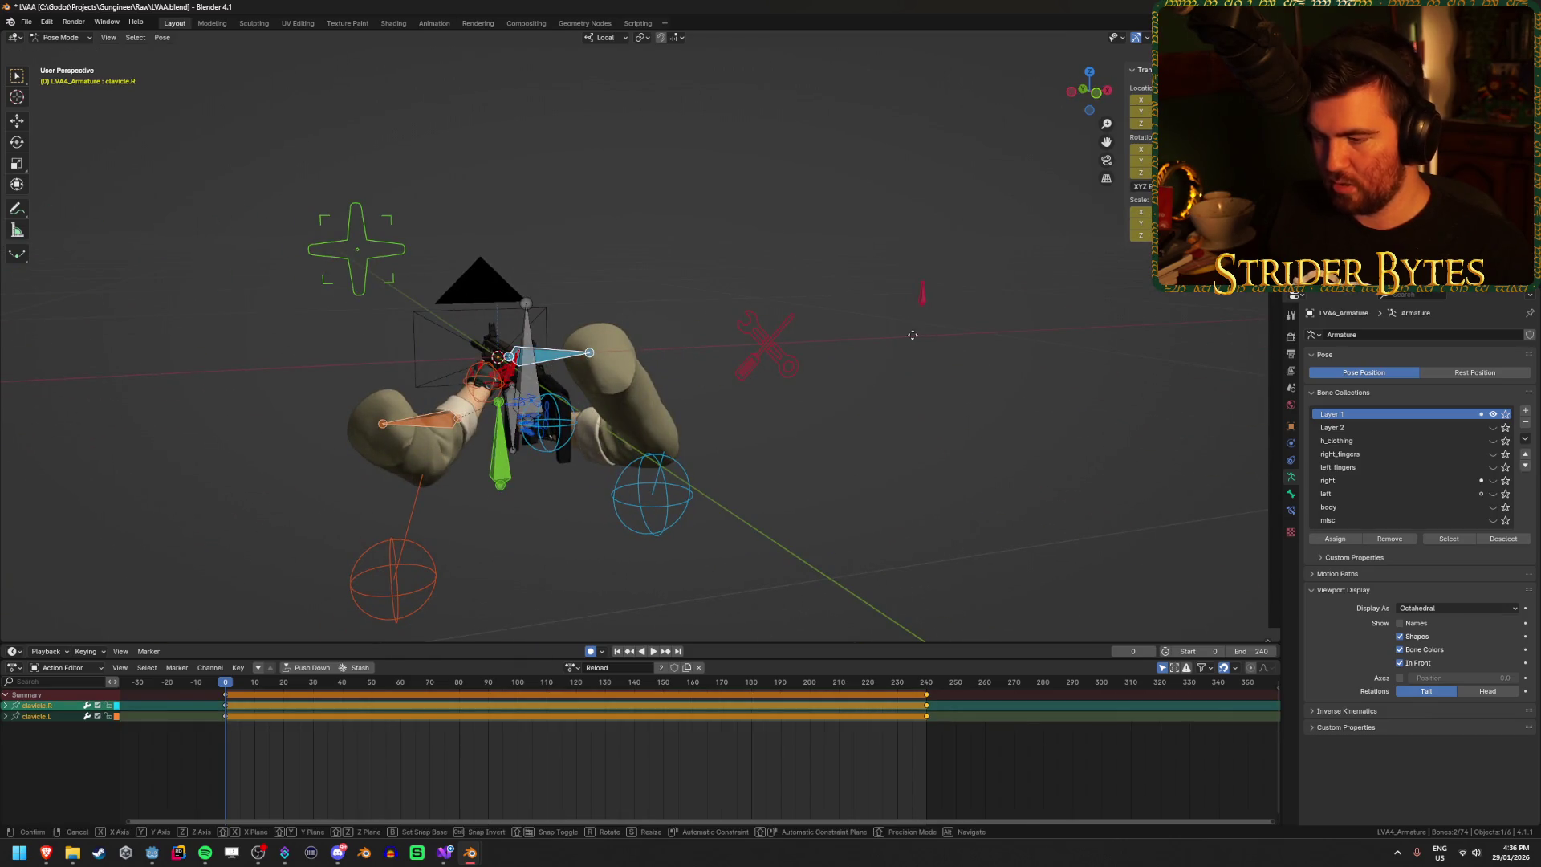
{"action": "key", "text": "y"}
{"action": "key", "text": "z"}
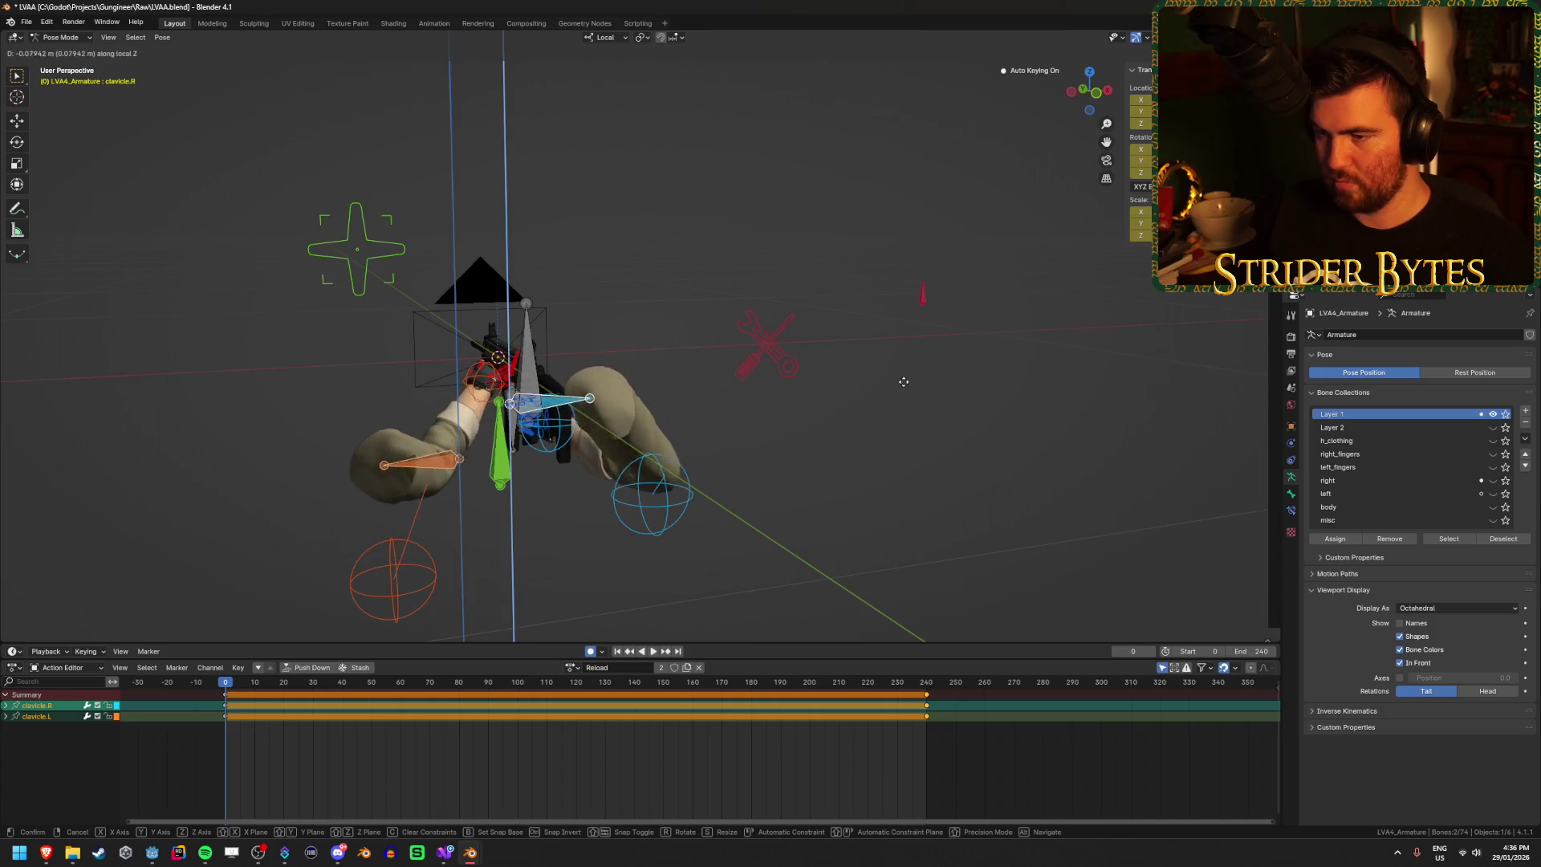
{"action": "left_click", "coordinate": [900, 421]}
{"action": "key", "text": "KP_0"}
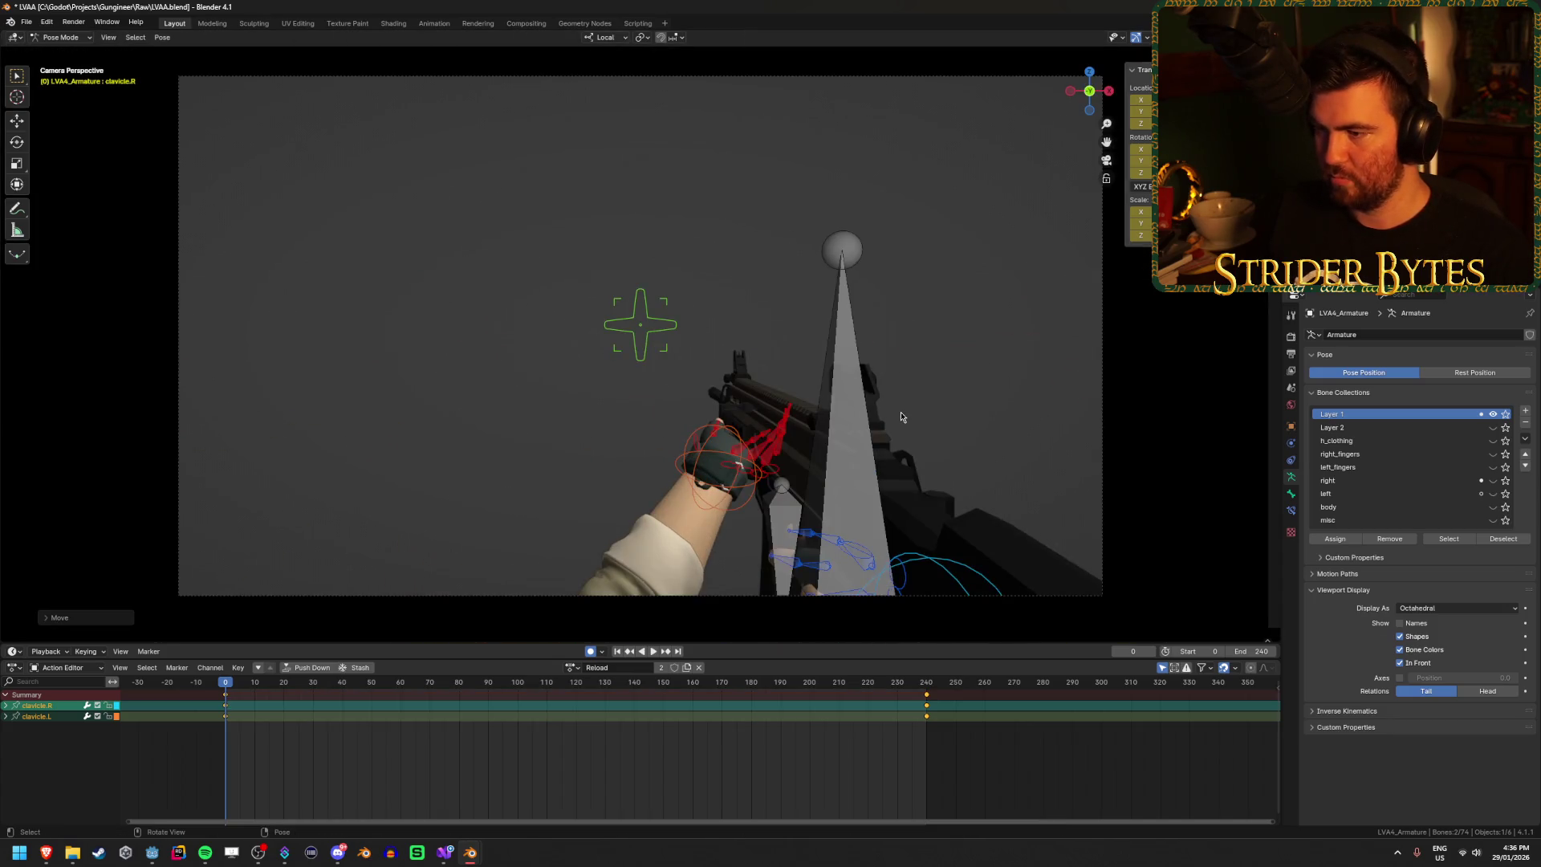
{"action": "mouse_move", "coordinate": [902, 417]}
{"action": "left_mouse_down"}
{"action": "mouse_move", "coordinate": [735, 397]}
{"action": "mouse_move", "coordinate": [807, 402]}
{"action": "mouse_move", "coordinate": [683, 411]}
{"action": "left_mouse_up"}
Step: Scrub the Reload timeline to check the pose at frames 73 and 118
{"action": "mouse_move", "coordinate": [220, 680]}
{"action": "left_mouse_down"}
{"action": "mouse_move", "coordinate": [438, 703]}
{"action": "mouse_move", "coordinate": [254, 700]}
{"action": "left_mouse_up"}
{"action": "key", "text": "KP_Decimal"}
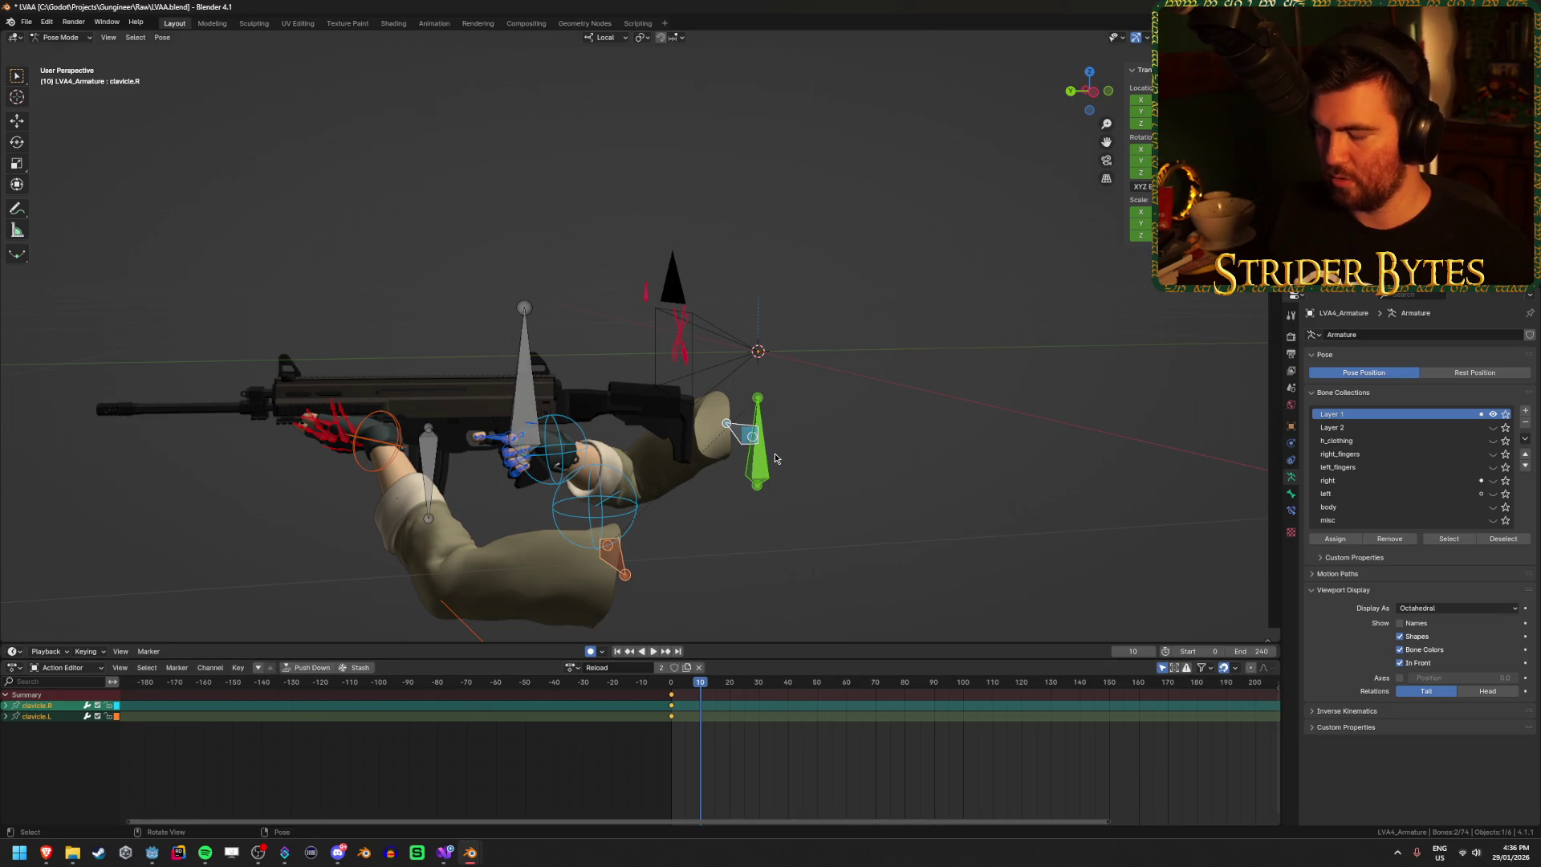
{"action": "key", "text": "KP_0"}
{"action": "key", "text": "Home"}
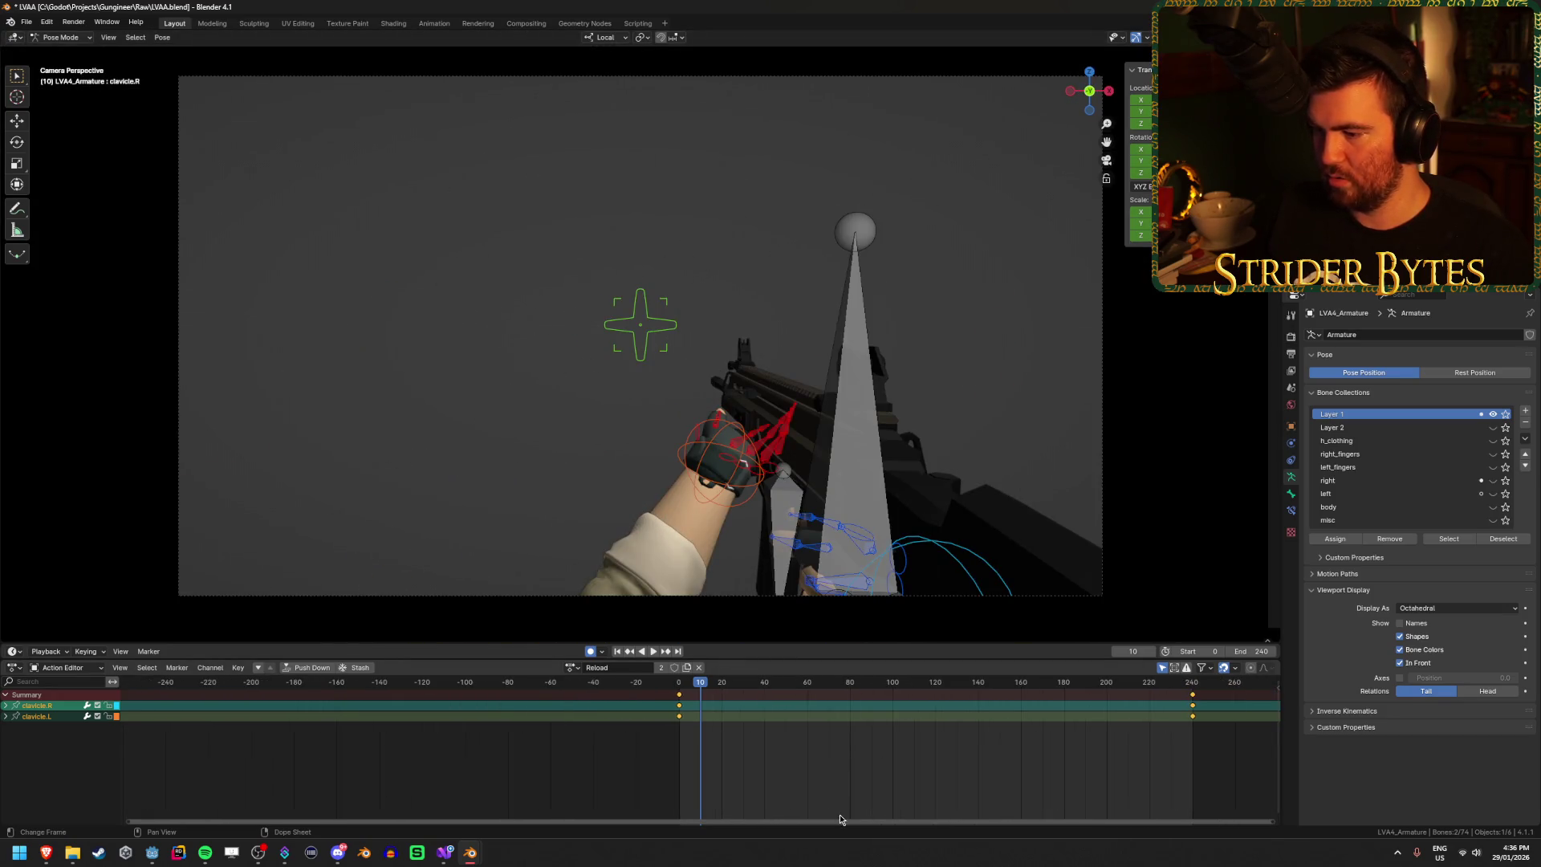
{"action": "scroll", "coordinate": [722, 770], "scroll_direction": "up", "scroll_amount": 3}
{"action": "mouse_move", "coordinate": [511, 685]}
{"action": "left_mouse_down"}
{"action": "mouse_move", "coordinate": [1076, 687]}
{"action": "mouse_move", "coordinate": [493, 712]}
{"action": "mouse_move", "coordinate": [578, 676]}
{"action": "mouse_move", "coordinate": [667, 676]}
{"action": "left_mouse_up"}
Step: Lower the GunBase bone at frame 60, keyframe it, and preview the motion
{"action": "left_click", "coordinate": [851, 363]}
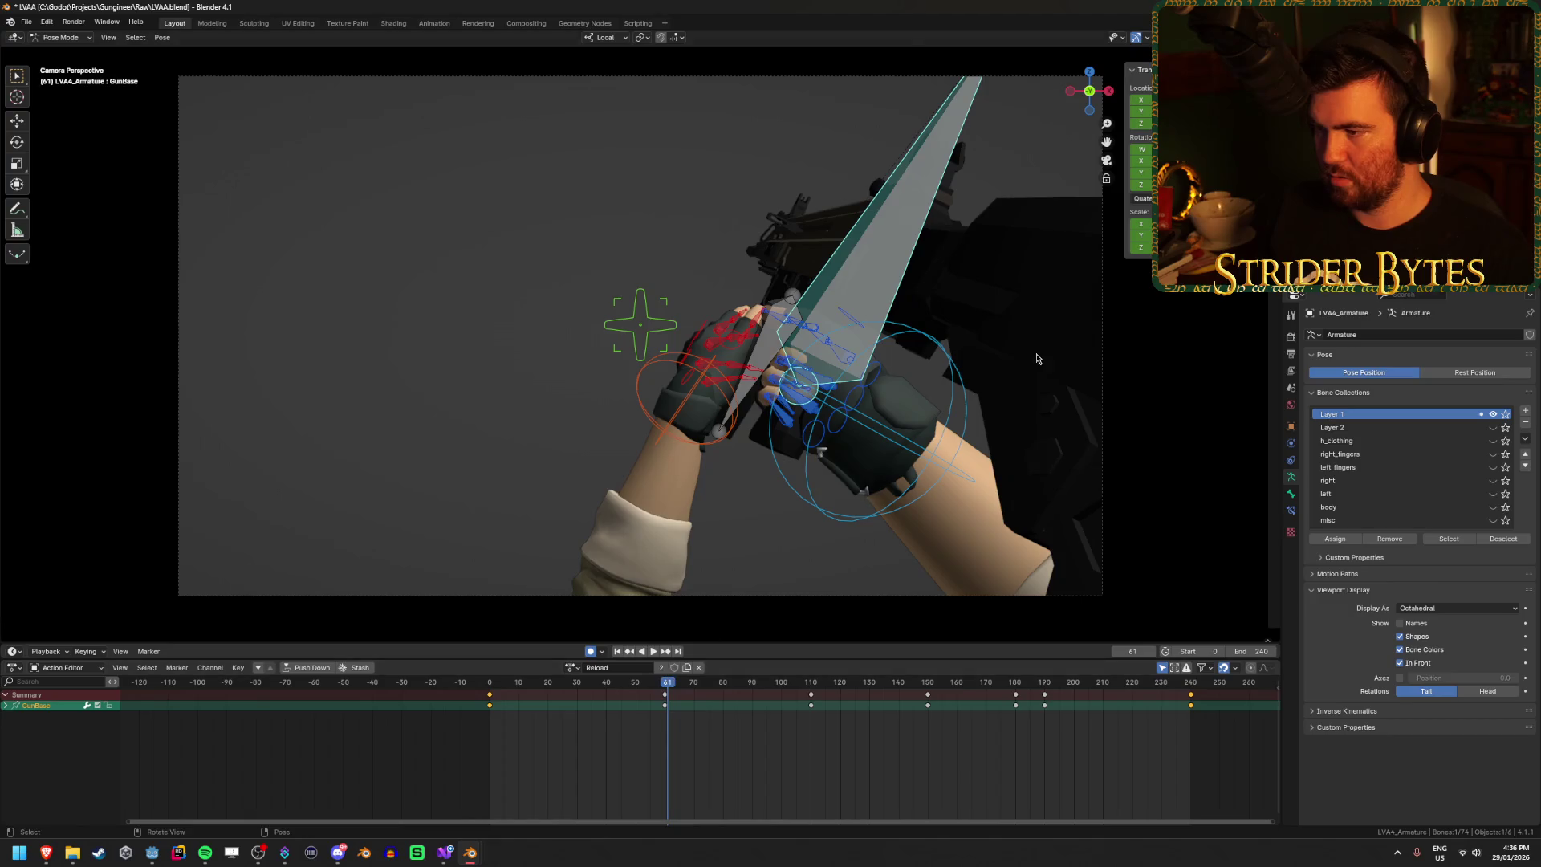
{"action": "key", "text": "r"}
{"action": "left_click", "coordinate": [1004, 423]}
{"action": "key", "text": "ctrl+z"}
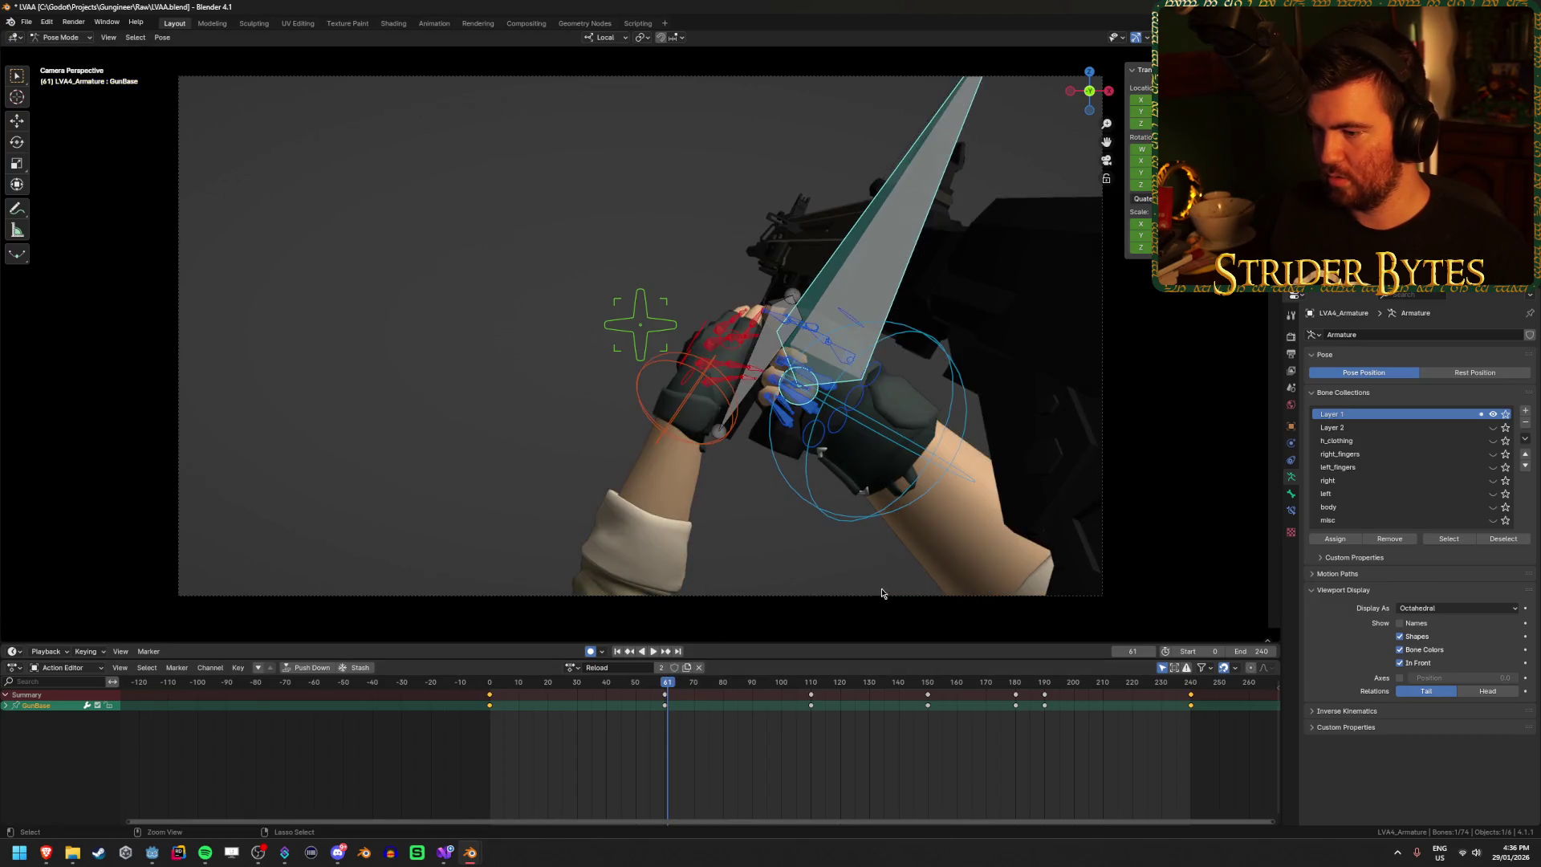
{"action": "left_click_drag", "start_coordinate": [672, 691], "coordinate": [665, 688]}
{"action": "key", "text": "g"}
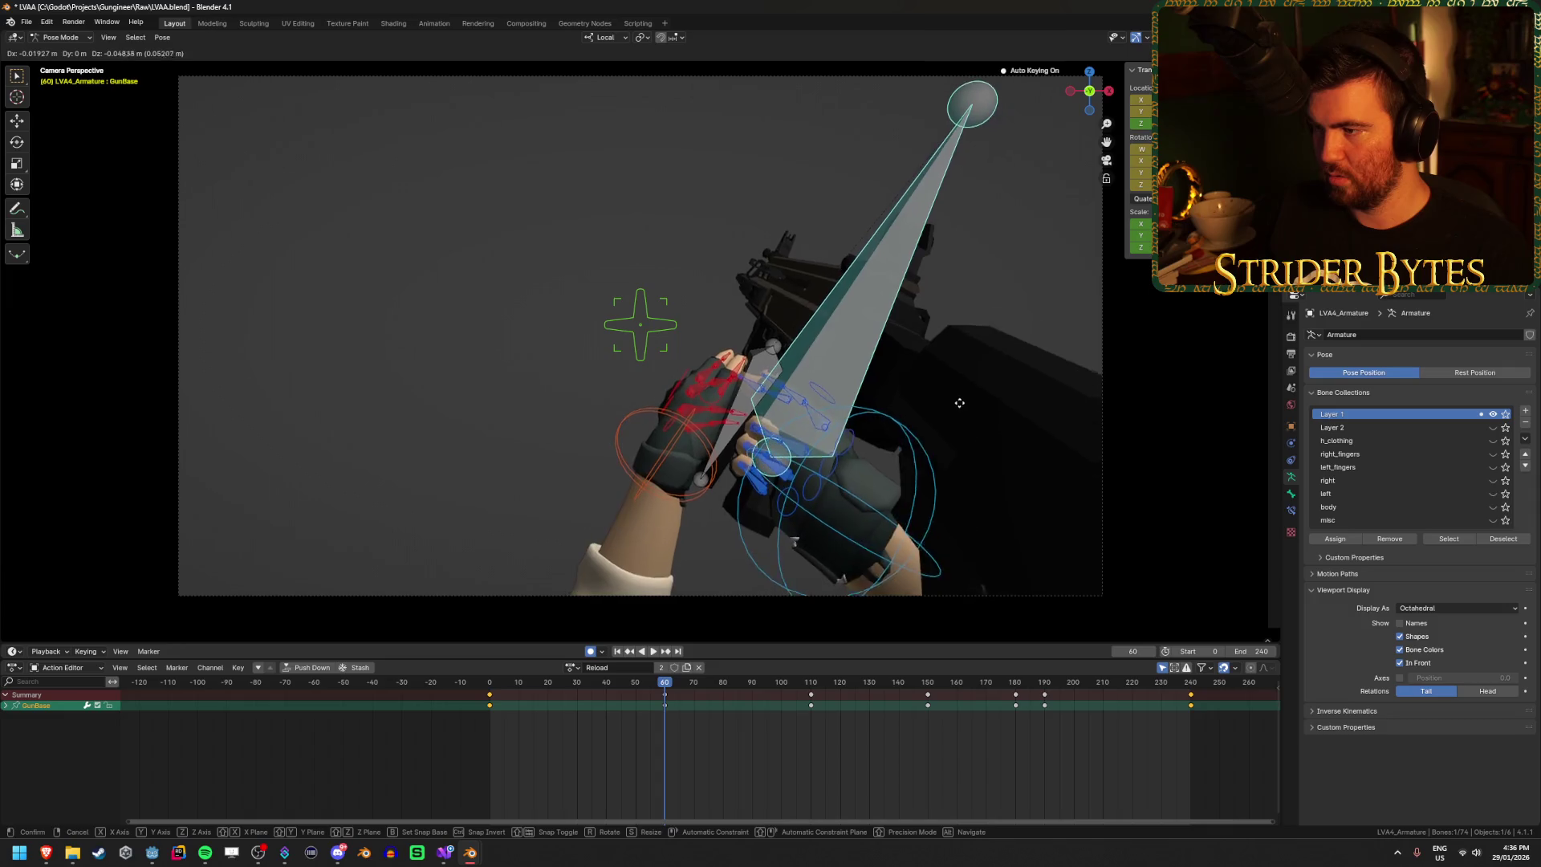
{"action": "left_click", "coordinate": [987, 369]}
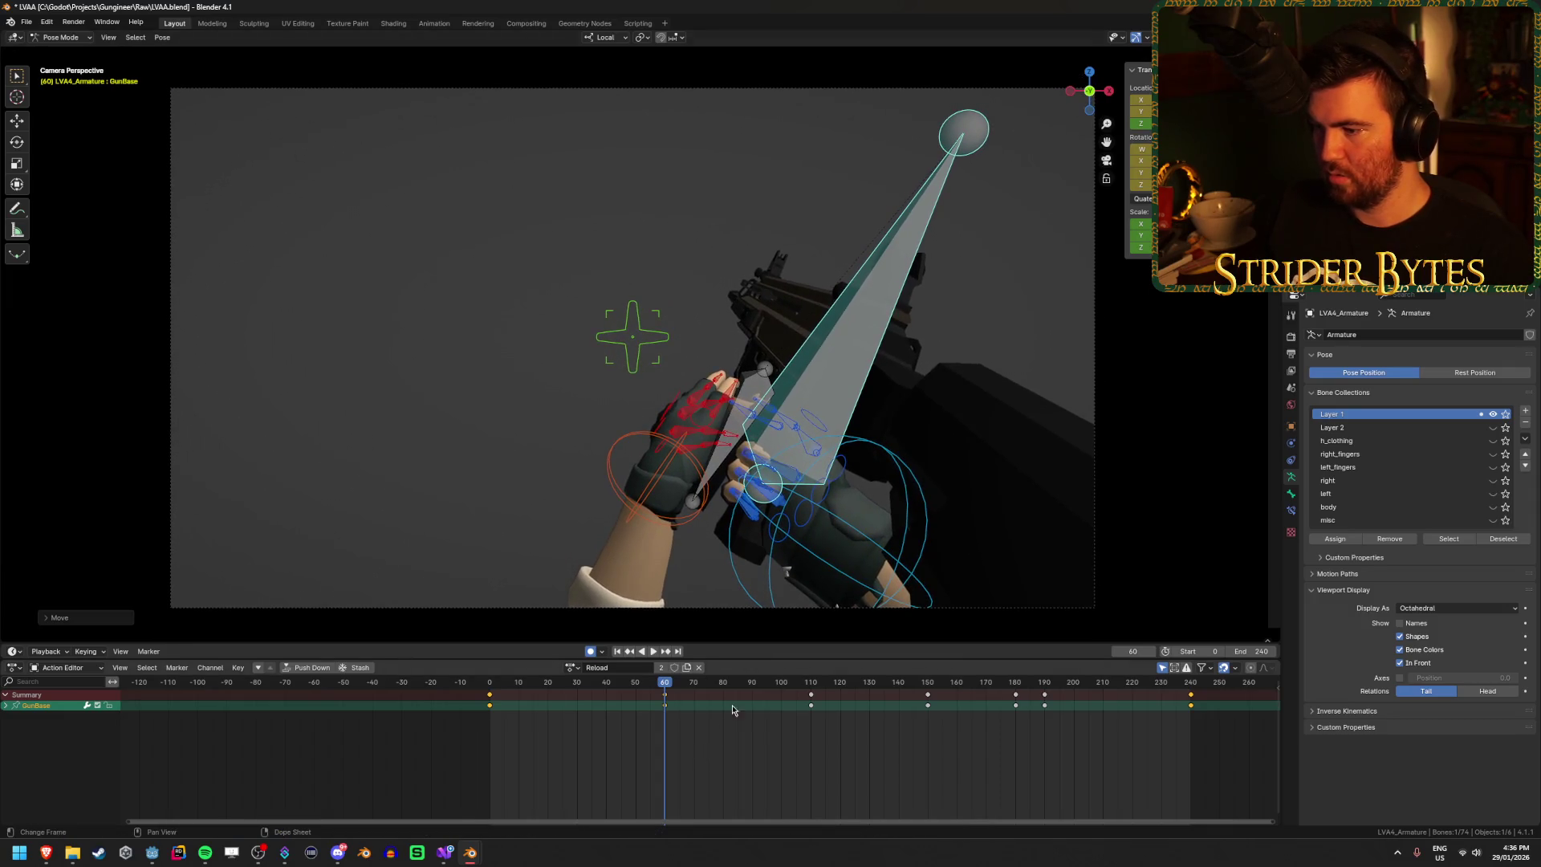
{"action": "key", "text": "i"}
{"action": "key", "text": "space"}
Step: Reposition the GunBase bone around frame 110 and replay the motion
{"action": "mouse_move", "coordinate": [592, 702]}
{"action": "left_mouse_down"}
{"action": "mouse_move", "coordinate": [776, 706]}
{"action": "mouse_move", "coordinate": [481, 737]}
{"action": "mouse_move", "coordinate": [811, 714]}
{"action": "left_mouse_up"}
{"action": "key", "text": "g"}
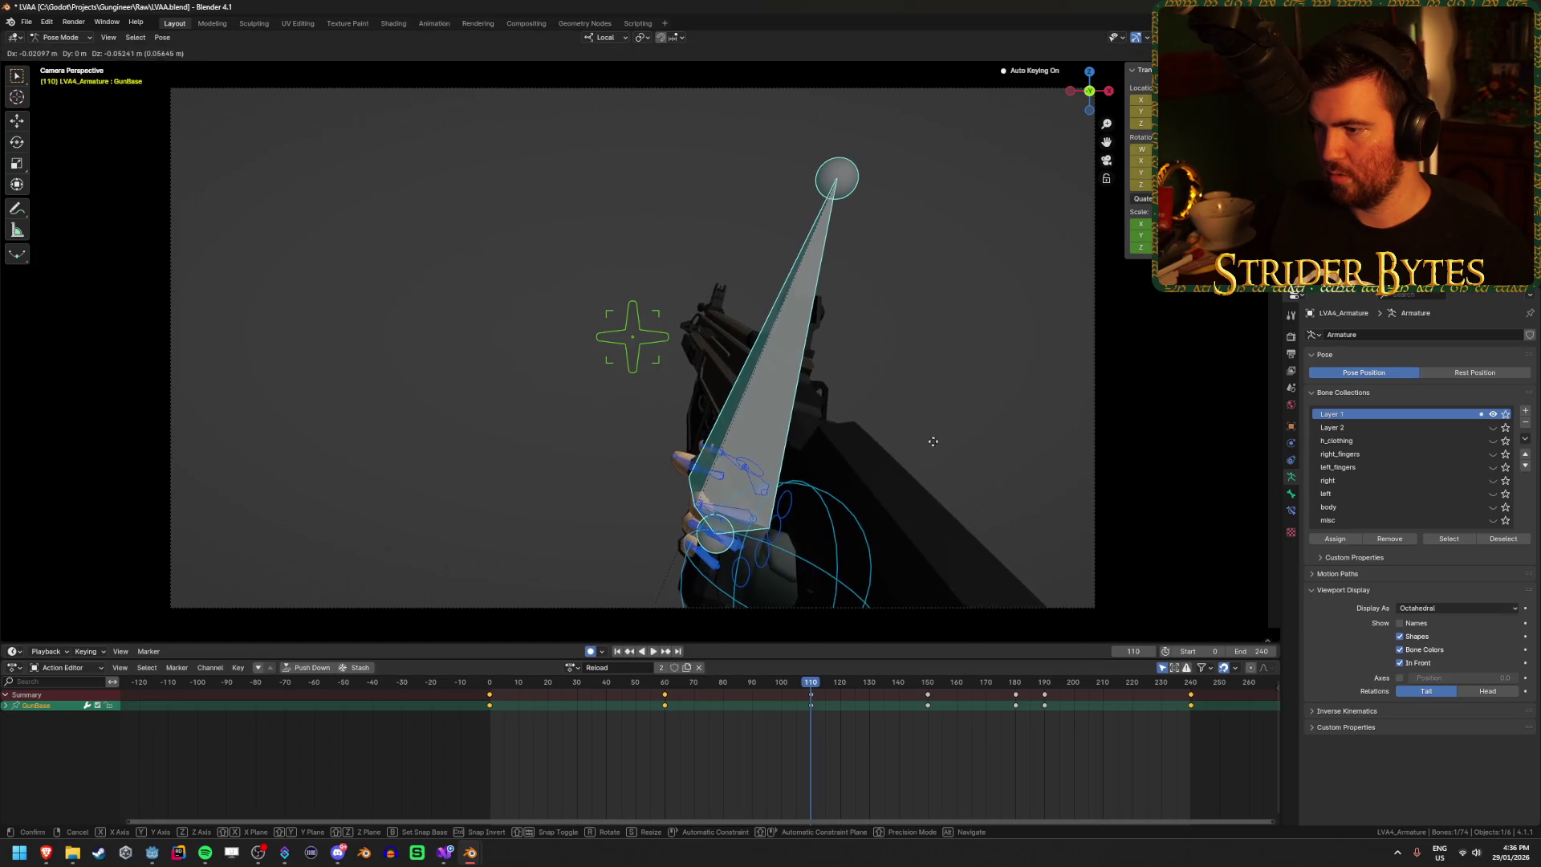
{"action": "left_click", "coordinate": [932, 440]}
{"action": "left_click", "coordinate": [596, 691]}
{"action": "key", "text": "space"}
{"action": "left_click_drag", "start_coordinate": [607, 690], "coordinate": [928, 703]}
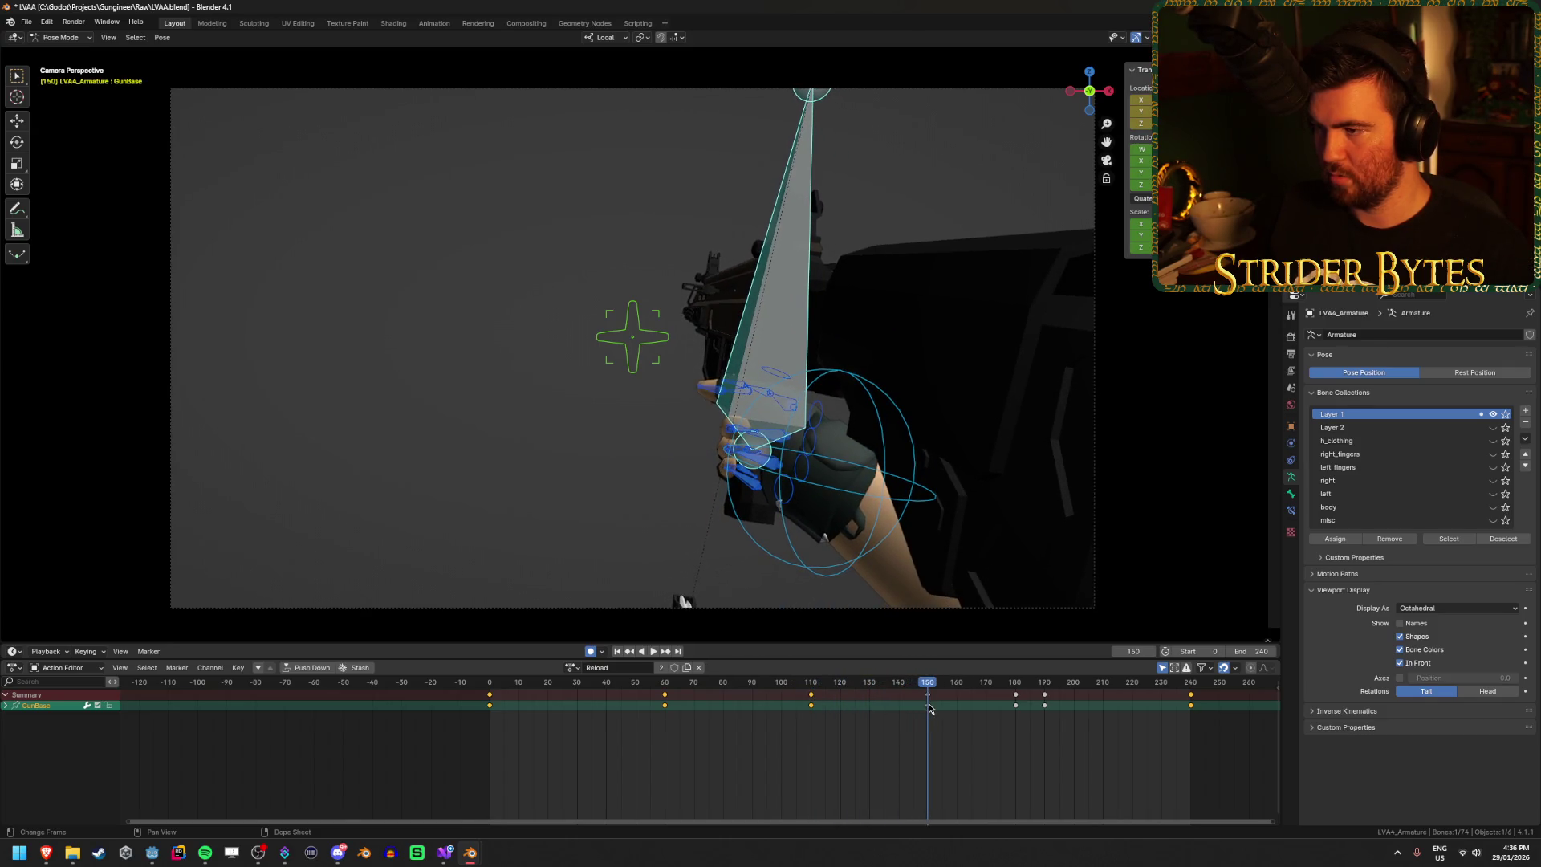
{"action": "key", "text": "space"}
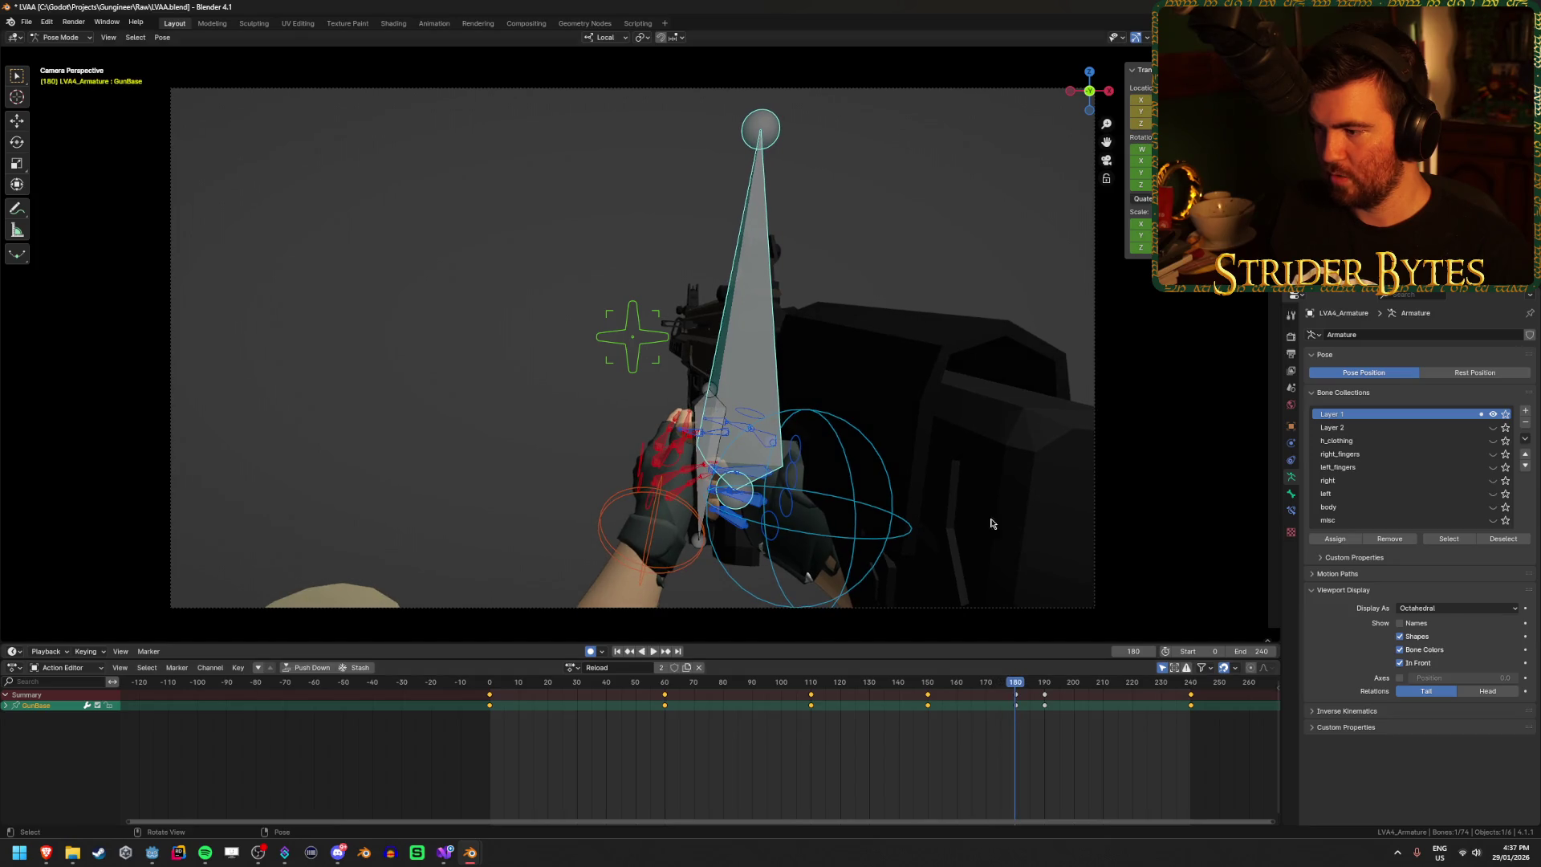
Step: Raise the gun, then copy the frame-180 GunBase key to frame 190
{"action": "key", "text": "g"}
{"action": "left_click", "coordinate": [968, 464]}
{"action": "left_click_drag", "start_coordinate": [1017, 684], "coordinate": [1045, 690]}
{"action": "key", "text": "g"}
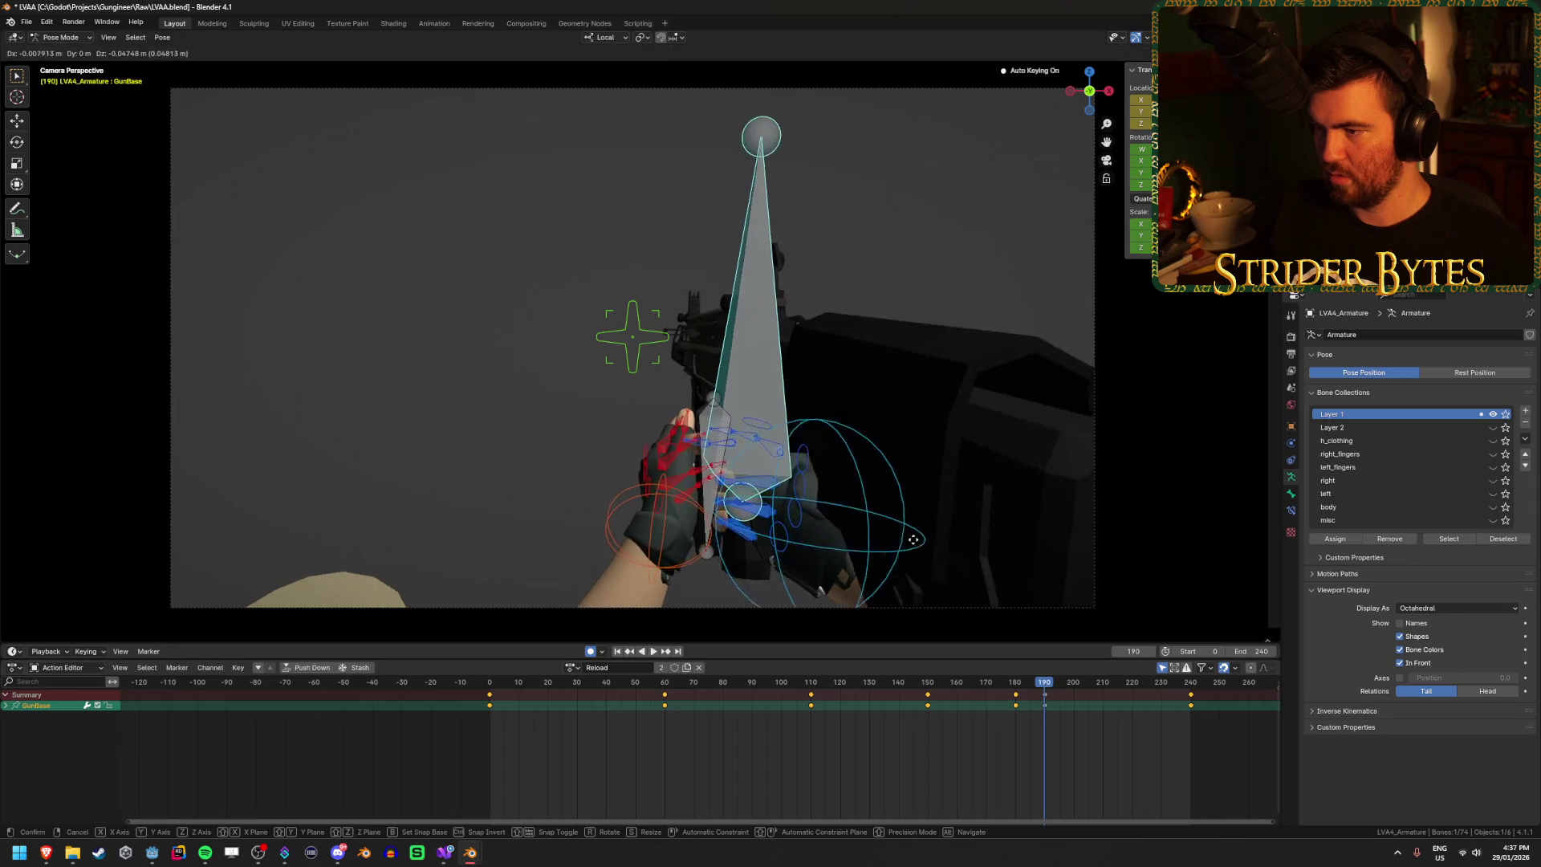
{"action": "right_click", "coordinate": [901, 564]}
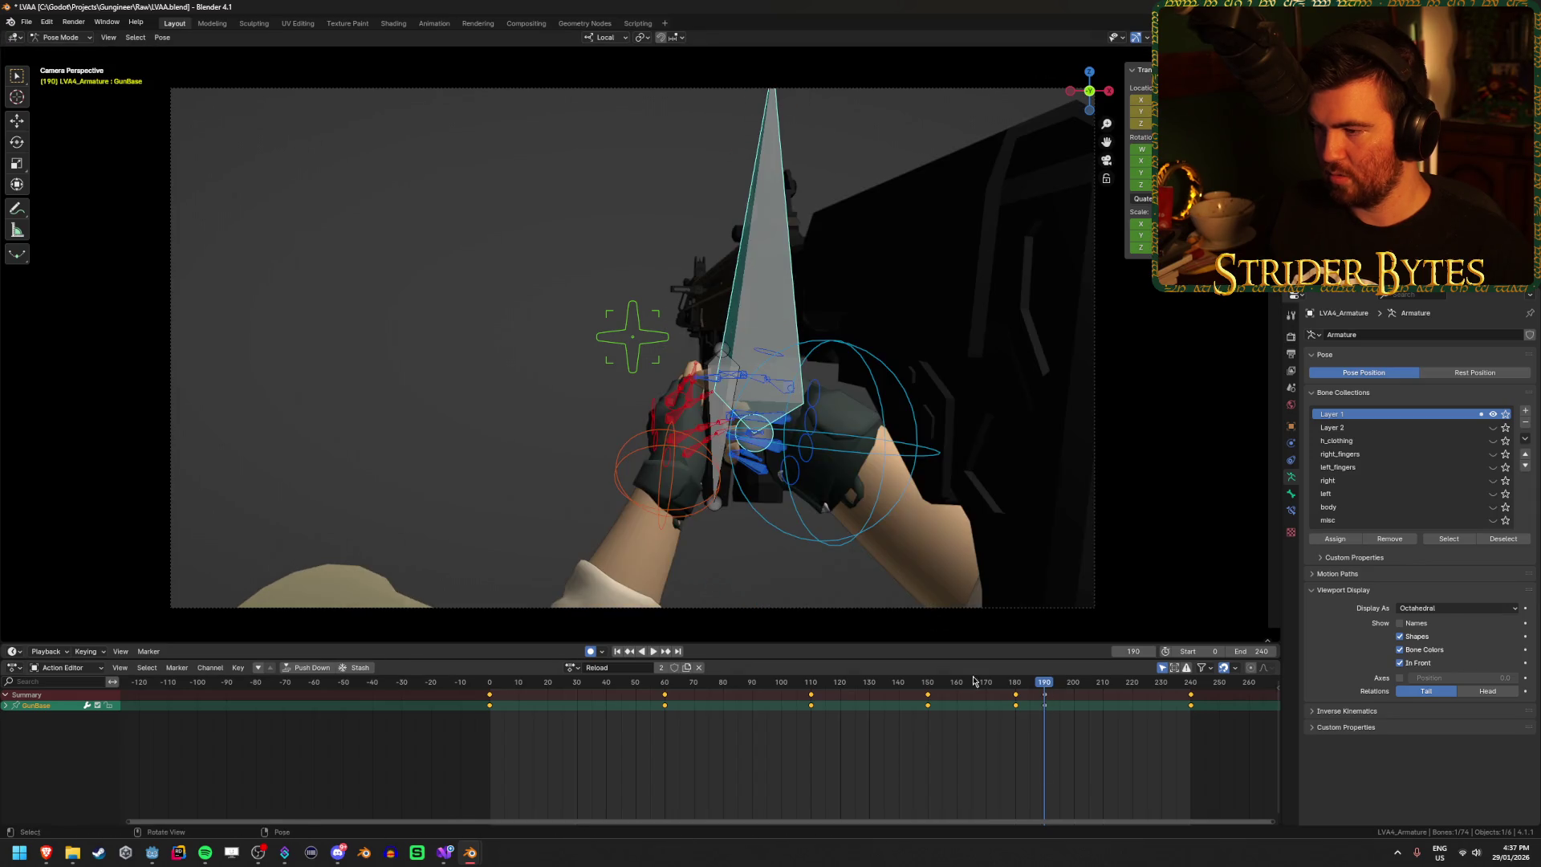
{"action": "left_click", "coordinate": [1016, 704]}
{"action": "key", "text": "g"}
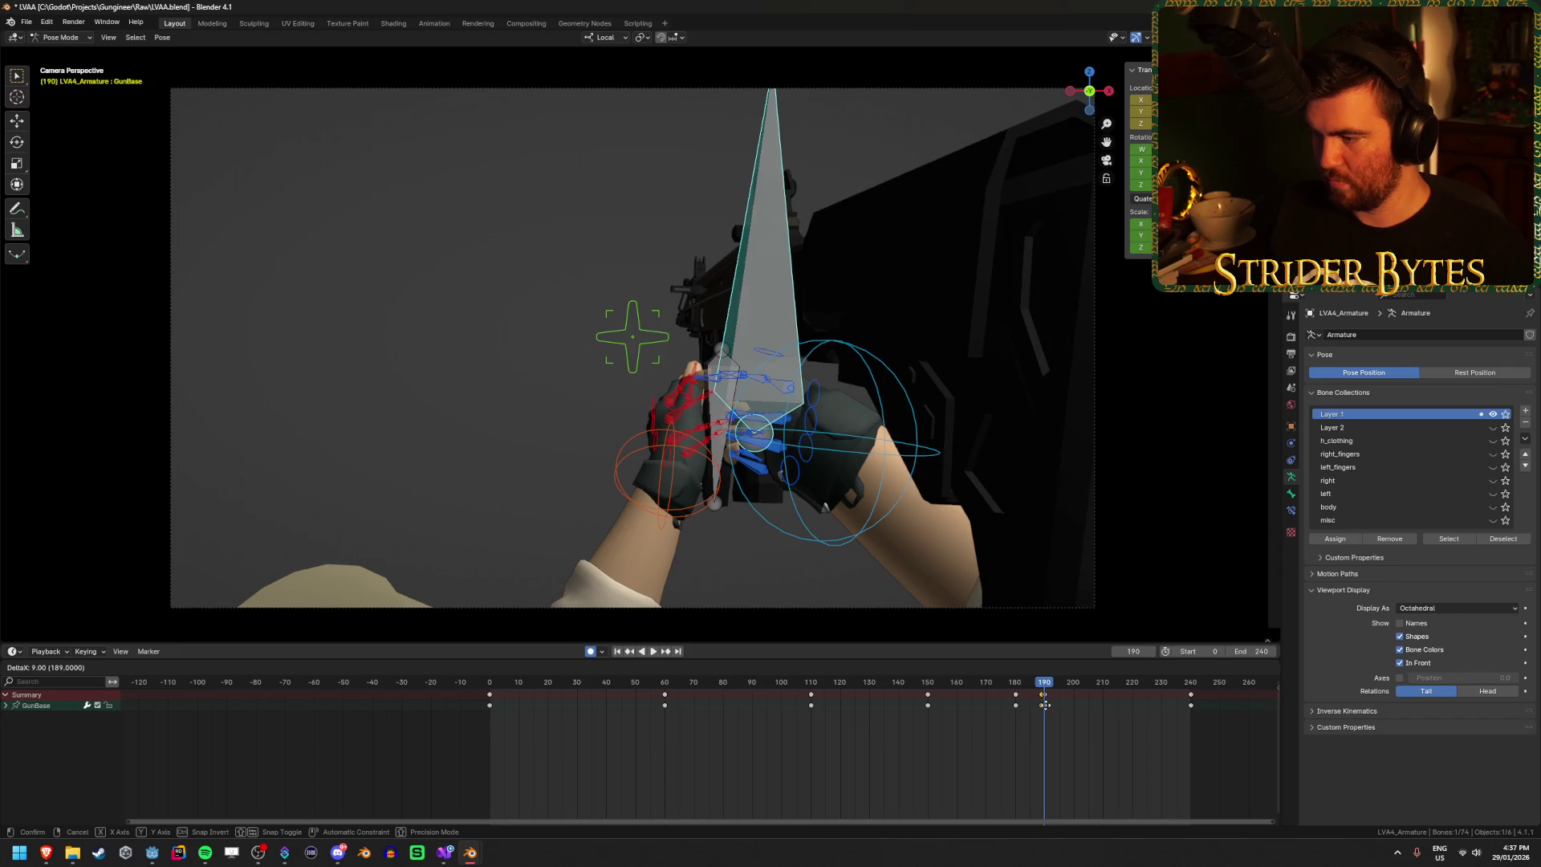
{"action": "left_click", "coordinate": [1045, 705]}
{"action": "key", "text": "space"}
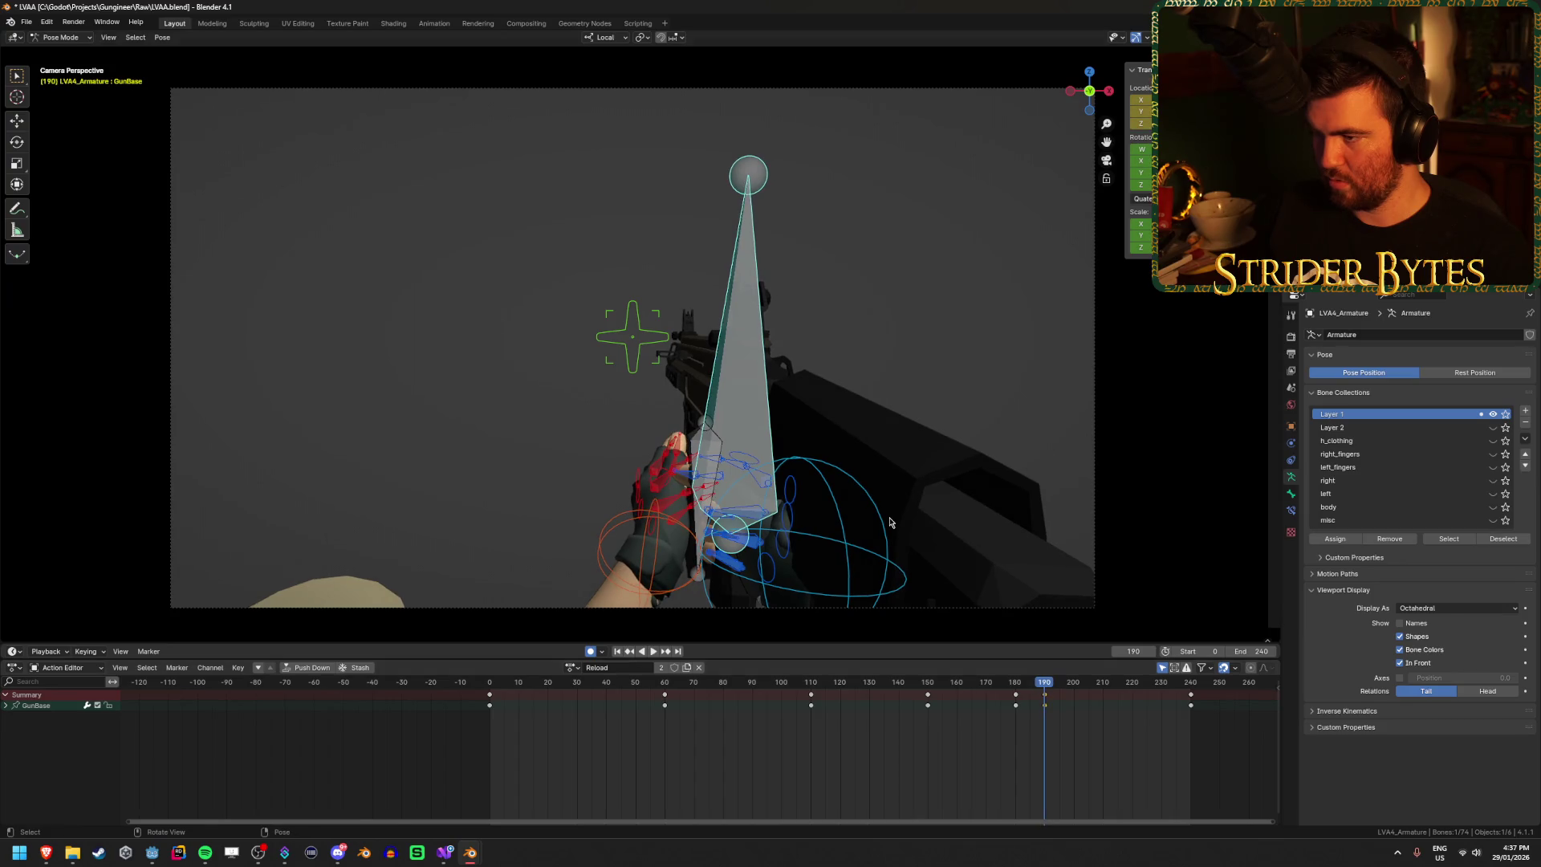
Step: Pose and keyframe the gun at frame 190, and duplicate the frame-0 key to frame 240
{"action": "key", "text": "g"}
{"action": "left_click", "coordinate": [971, 642]}
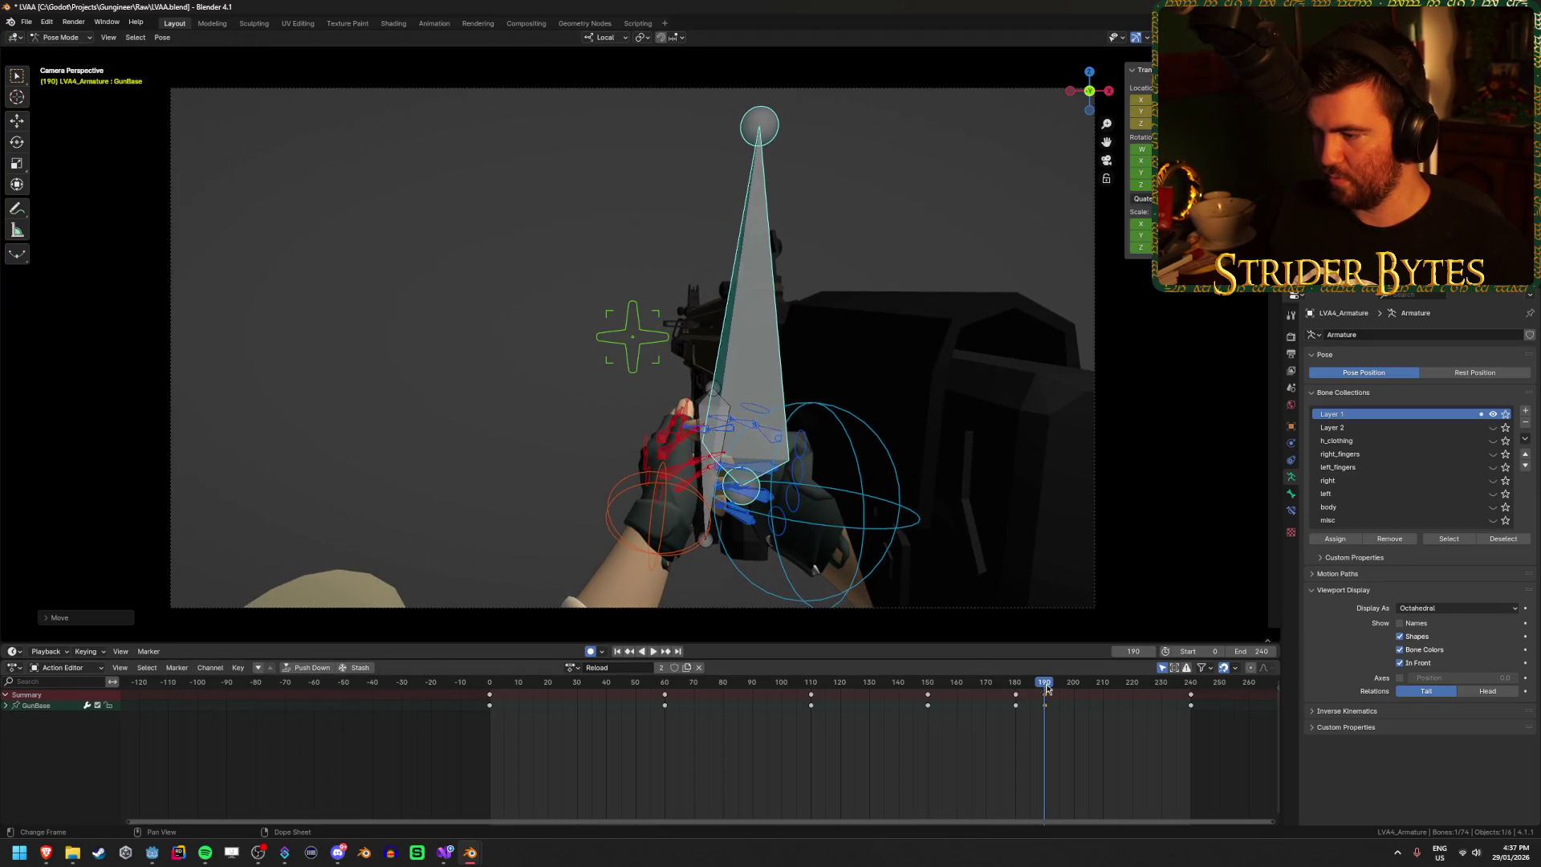
{"action": "key", "text": "i"}
{"action": "key", "text": "space"}
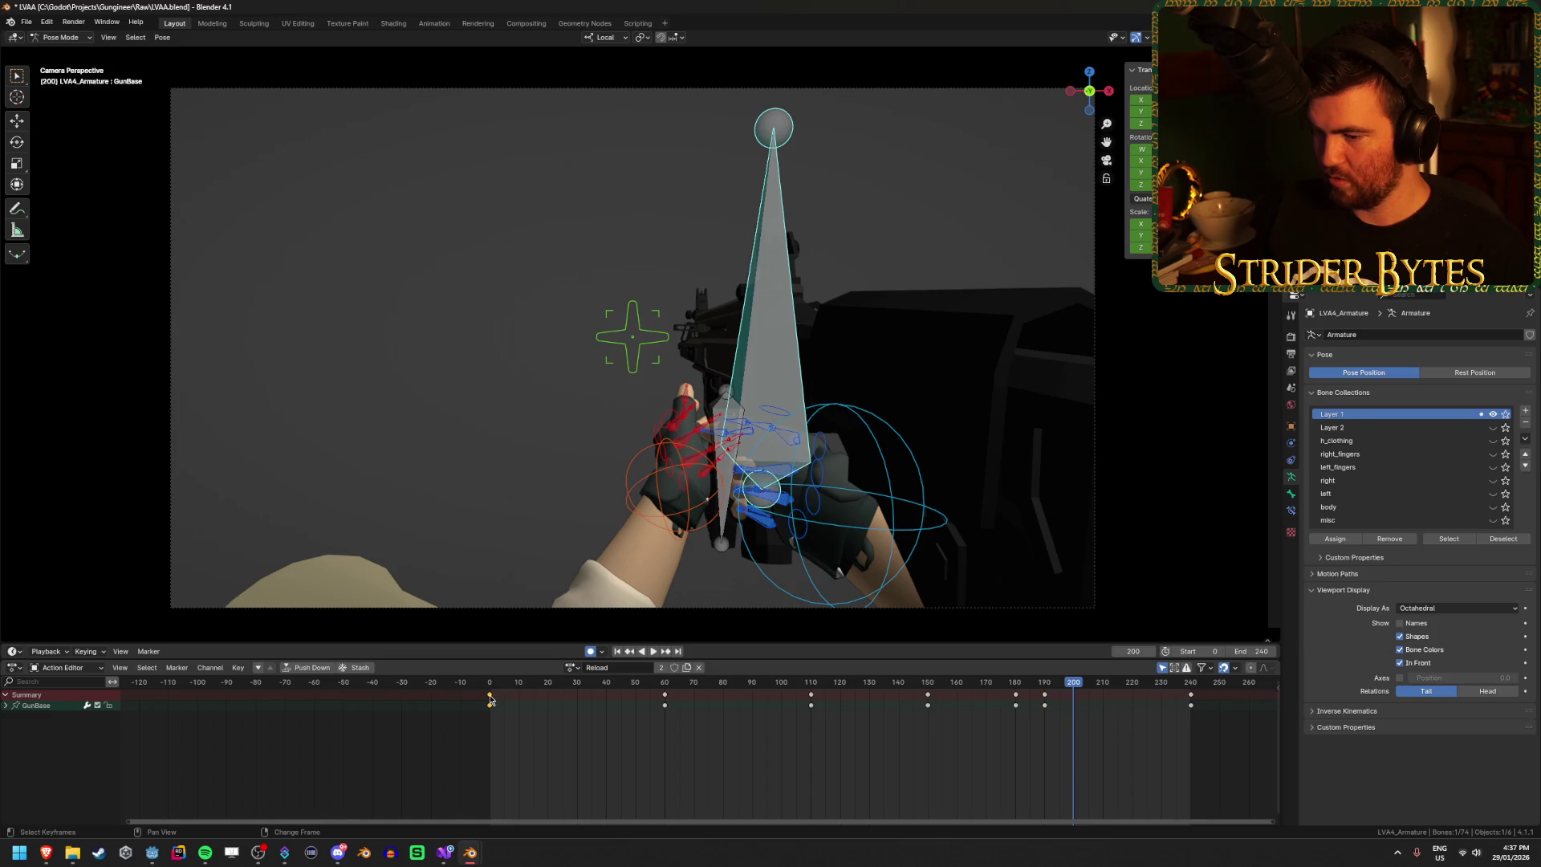
{"action": "key", "text": "shift+d"}
{"action": "left_click", "coordinate": [1189, 740]}
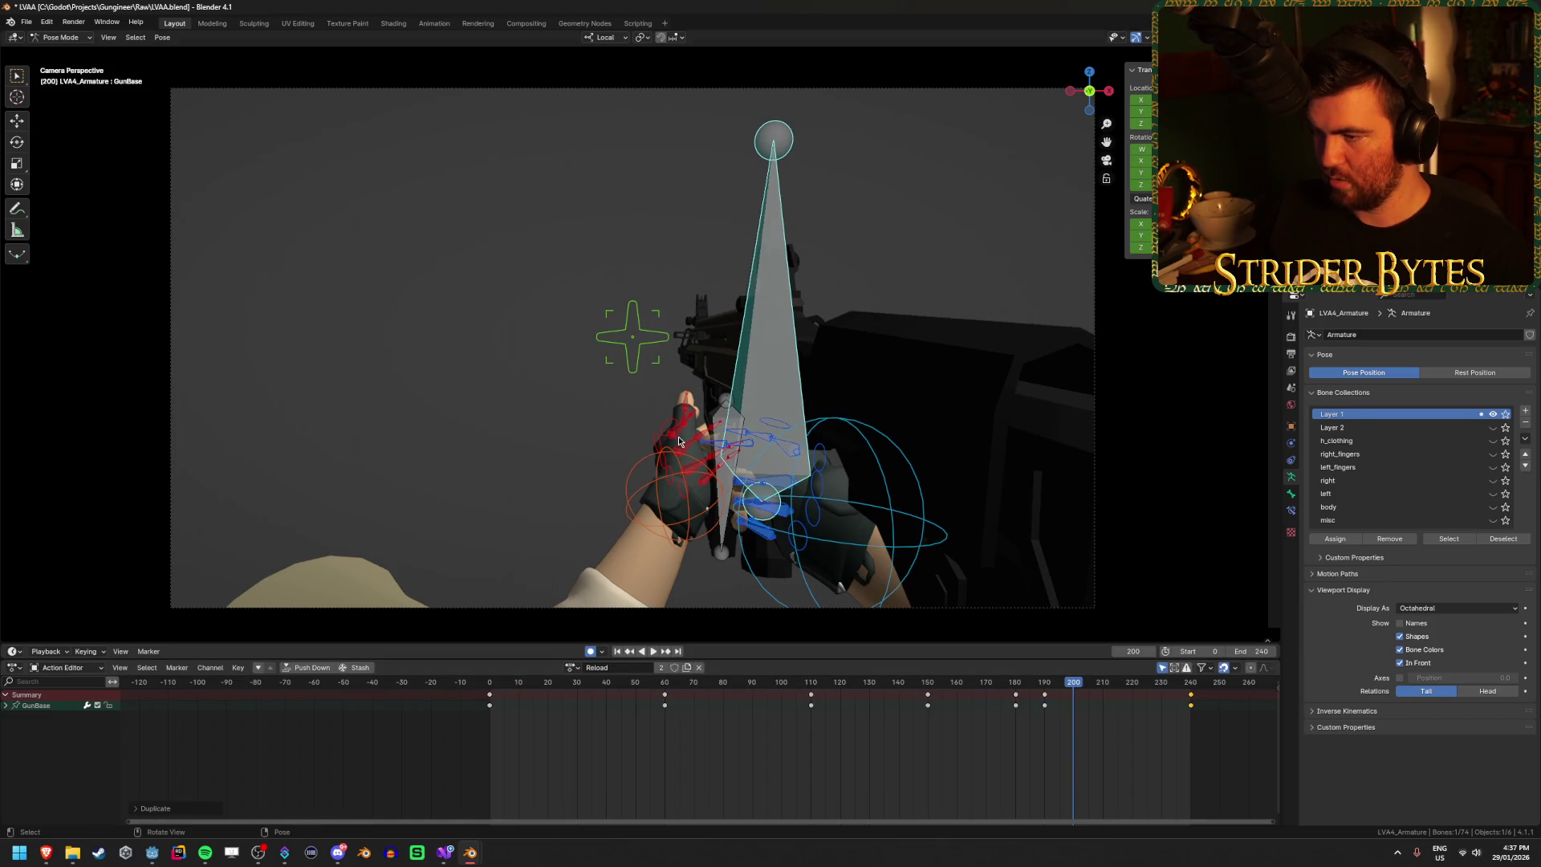
Step: Replay the Reload animation from the start and select the GunBase bone near frame 160
{"action": "left_click", "coordinate": [725, 415]}
{"action": "left_click", "coordinate": [498, 689]}
{"action": "key", "text": "space"}
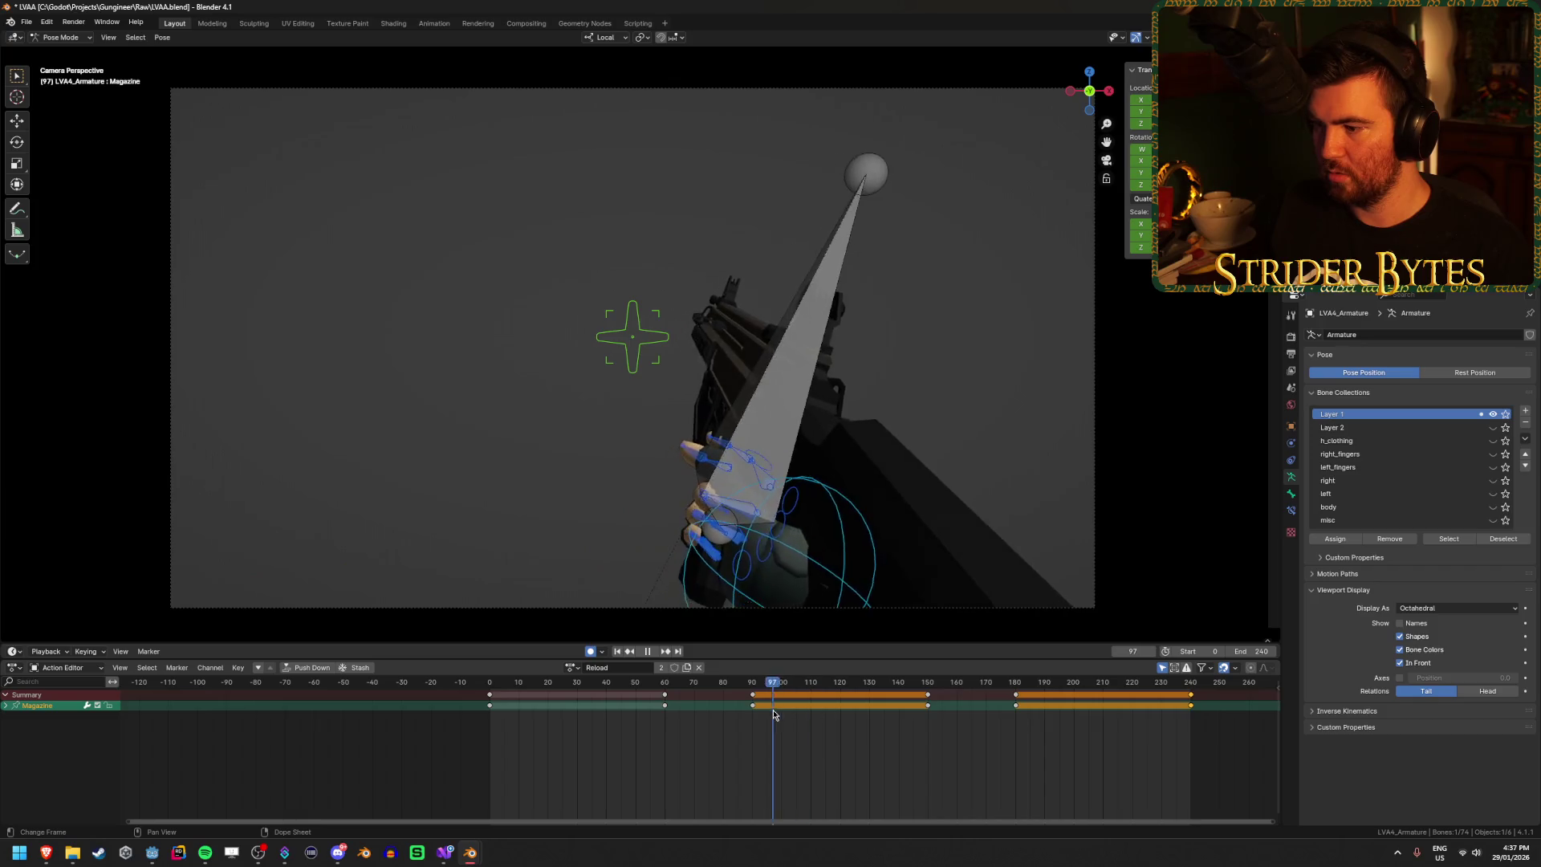
{"action": "key", "text": "space"}
{"action": "left_click", "coordinate": [744, 297]}
{"action": "key", "text": "space"}
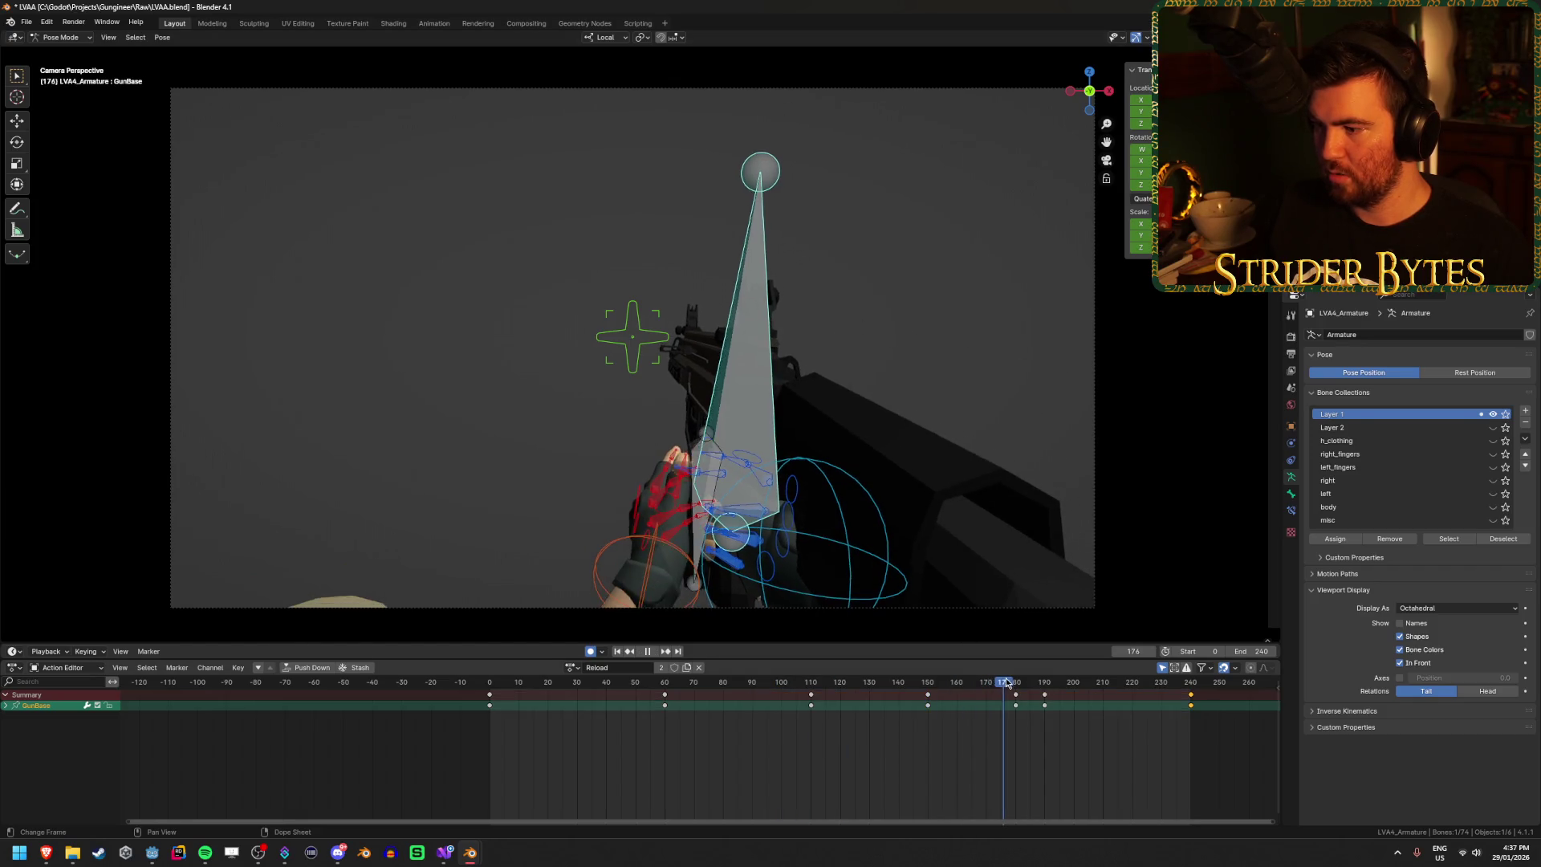
{"action": "left_click", "coordinate": [943, 697]}
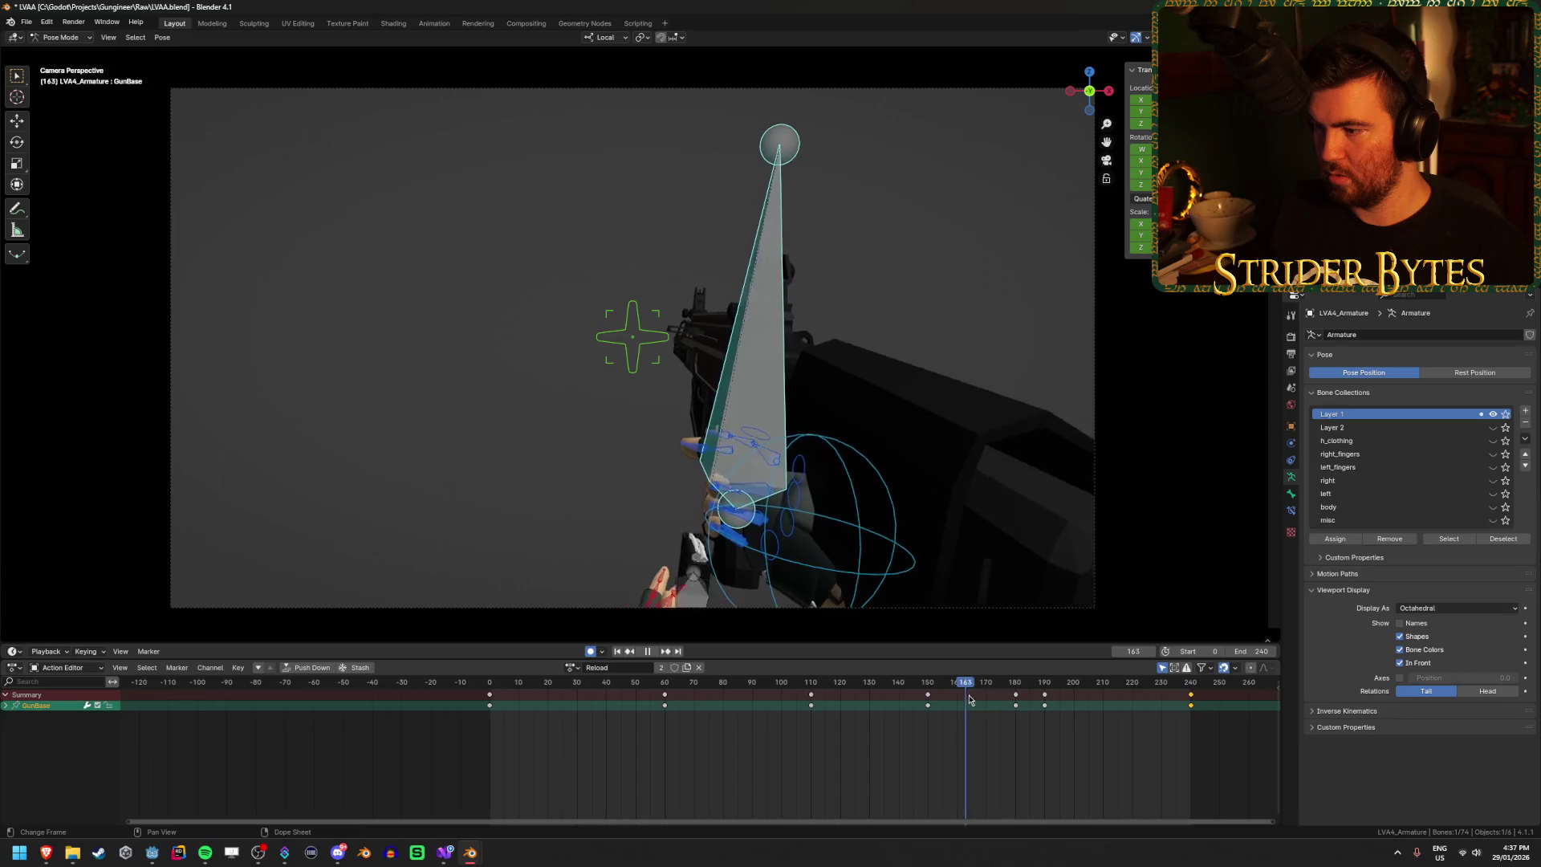
{"action": "key", "text": "space"}
Step: Move the frame 180 and 190 keys to 175 and 185, check playback, and save
{"action": "left_click_drag", "start_coordinate": [986, 735], "coordinate": [1074, 690]}
{"action": "key", "text": "g"}
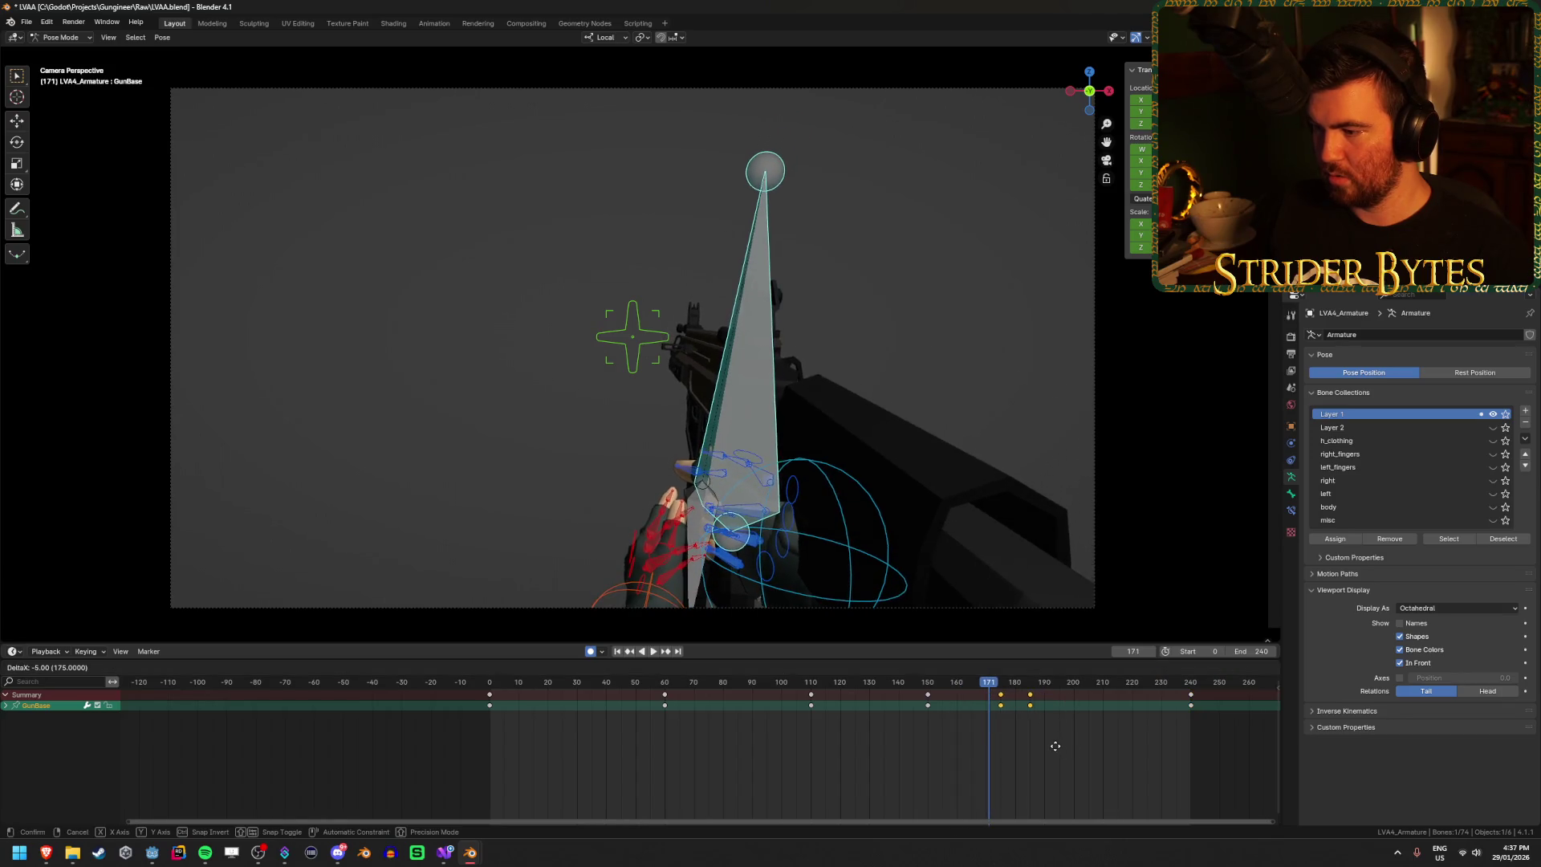
{"action": "left_click", "coordinate": [1057, 746]}
{"action": "key", "text": "space"}
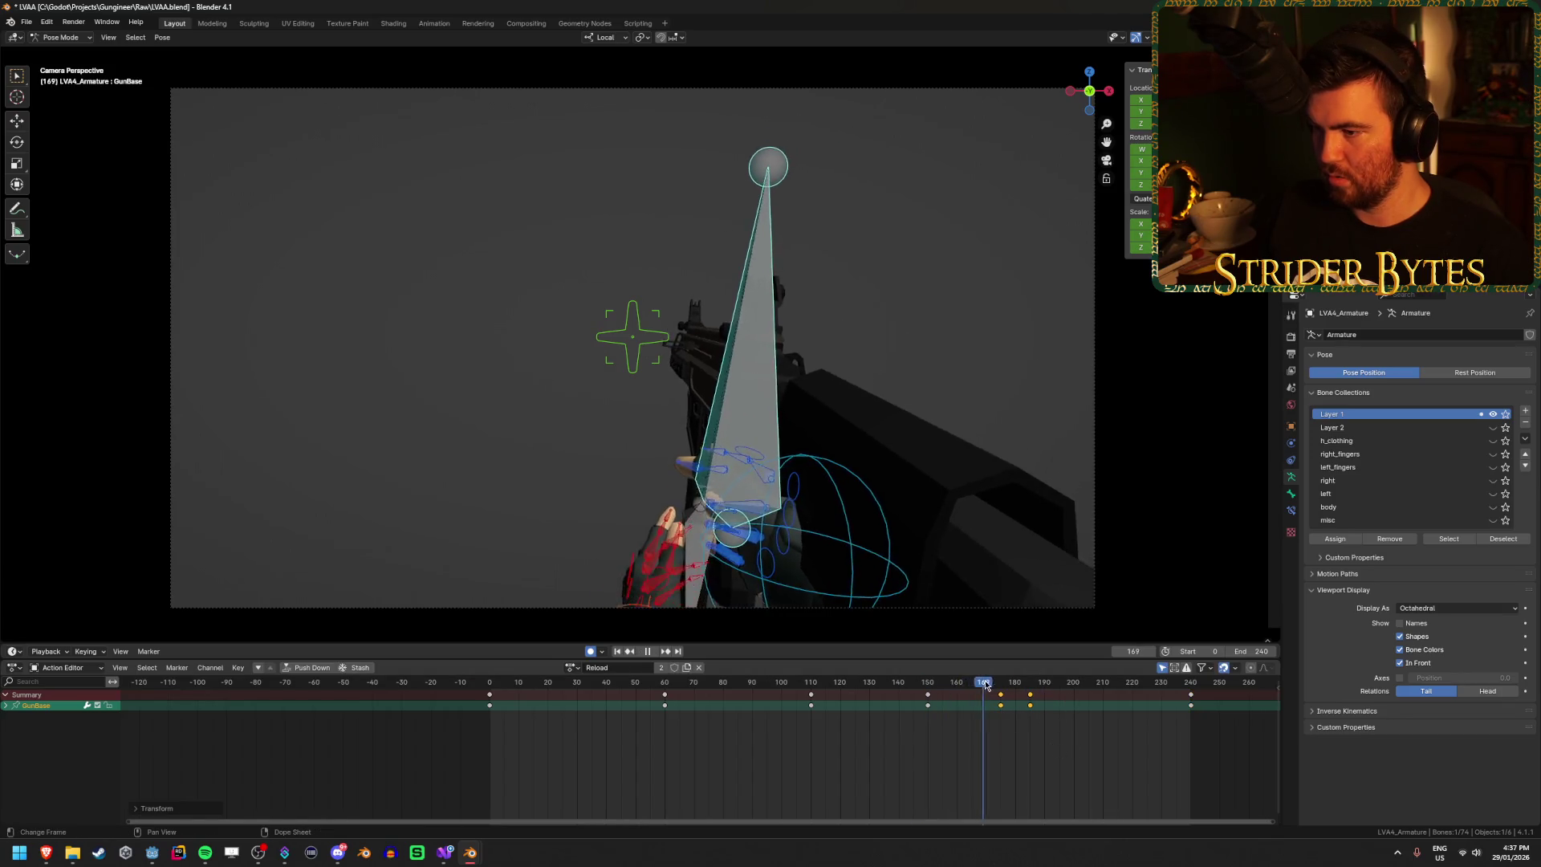
{"action": "key", "text": "space"}
{"action": "key", "text": "ctrl+s"}
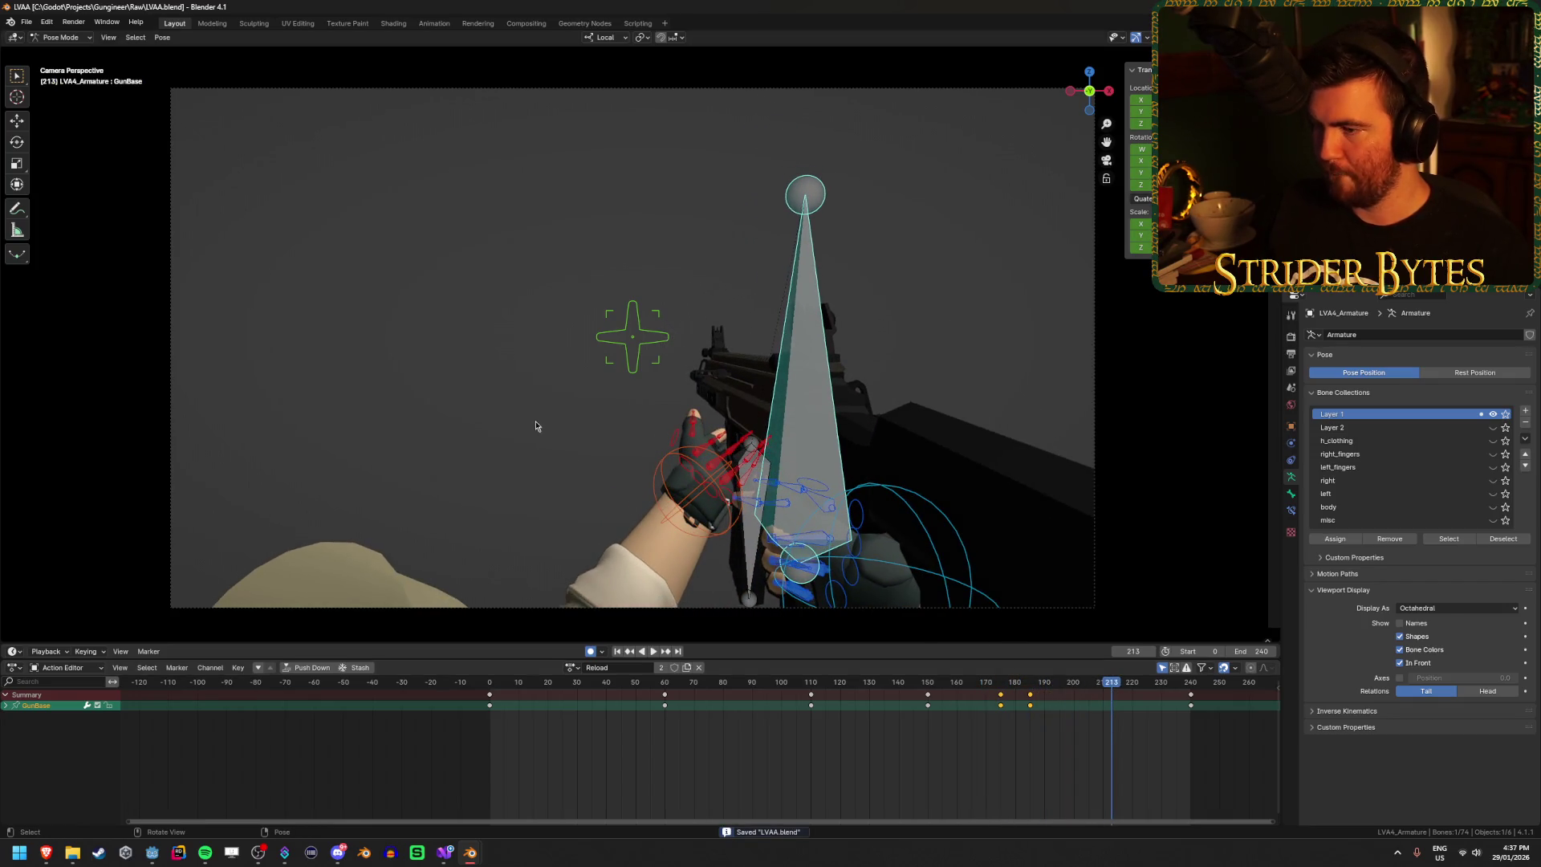
{"action": "scroll", "coordinate": [485, 430], "scroll_direction": "down", "scroll_amount": 3}
{"action": "scroll", "coordinate": [485, 426], "scroll_direction": "up", "scroll_amount": 2}
{"action": "scroll", "coordinate": [487, 425], "scroll_direction": "up", "scroll_amount": 1}
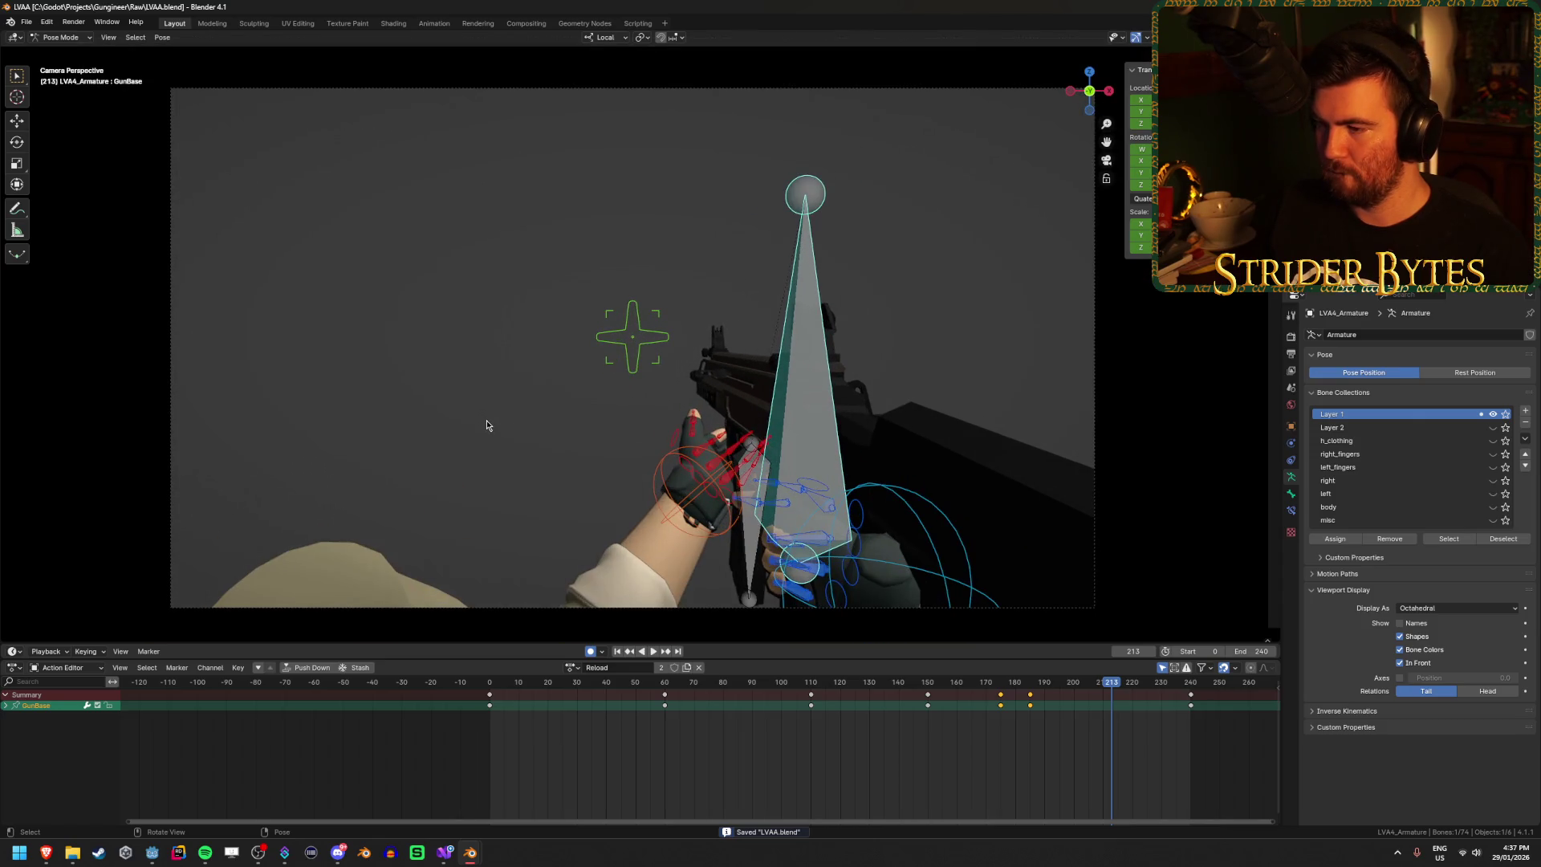
Step: Select clavicle.L and clavicle.R and delete their keyframes at frame 239 of the Reload action
{"action": "mouse_move", "coordinate": [486, 426]}
{"action": "left_mouse_down"}
{"action": "mouse_move", "coordinate": [536, 482]}
{"action": "mouse_move", "coordinate": [504, 507]}
{"action": "left_mouse_up"}
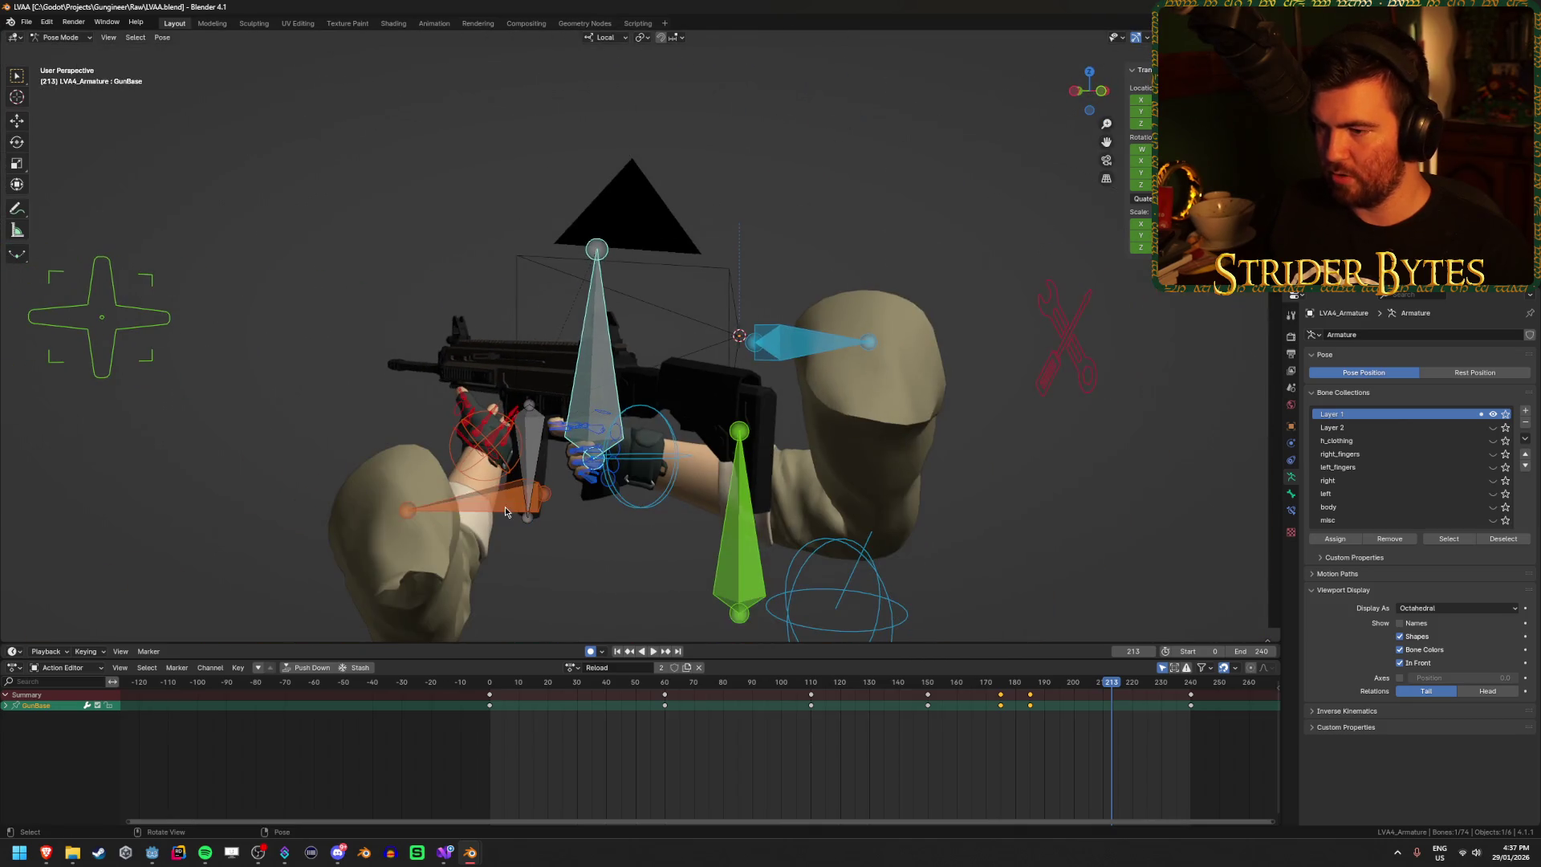
{"action": "left_click", "coordinate": [493, 507]}
{"action": "key", "text": "space"}
{"action": "left_click", "coordinate": [650, 688]}
{"action": "mouse_move", "coordinate": [650, 688]}
{"action": "left_mouse_down"}
{"action": "mouse_move", "coordinate": [506, 688]}
{"action": "mouse_move", "coordinate": [1190, 700]}
{"action": "left_mouse_up"}
{"action": "key", "text": "space"}
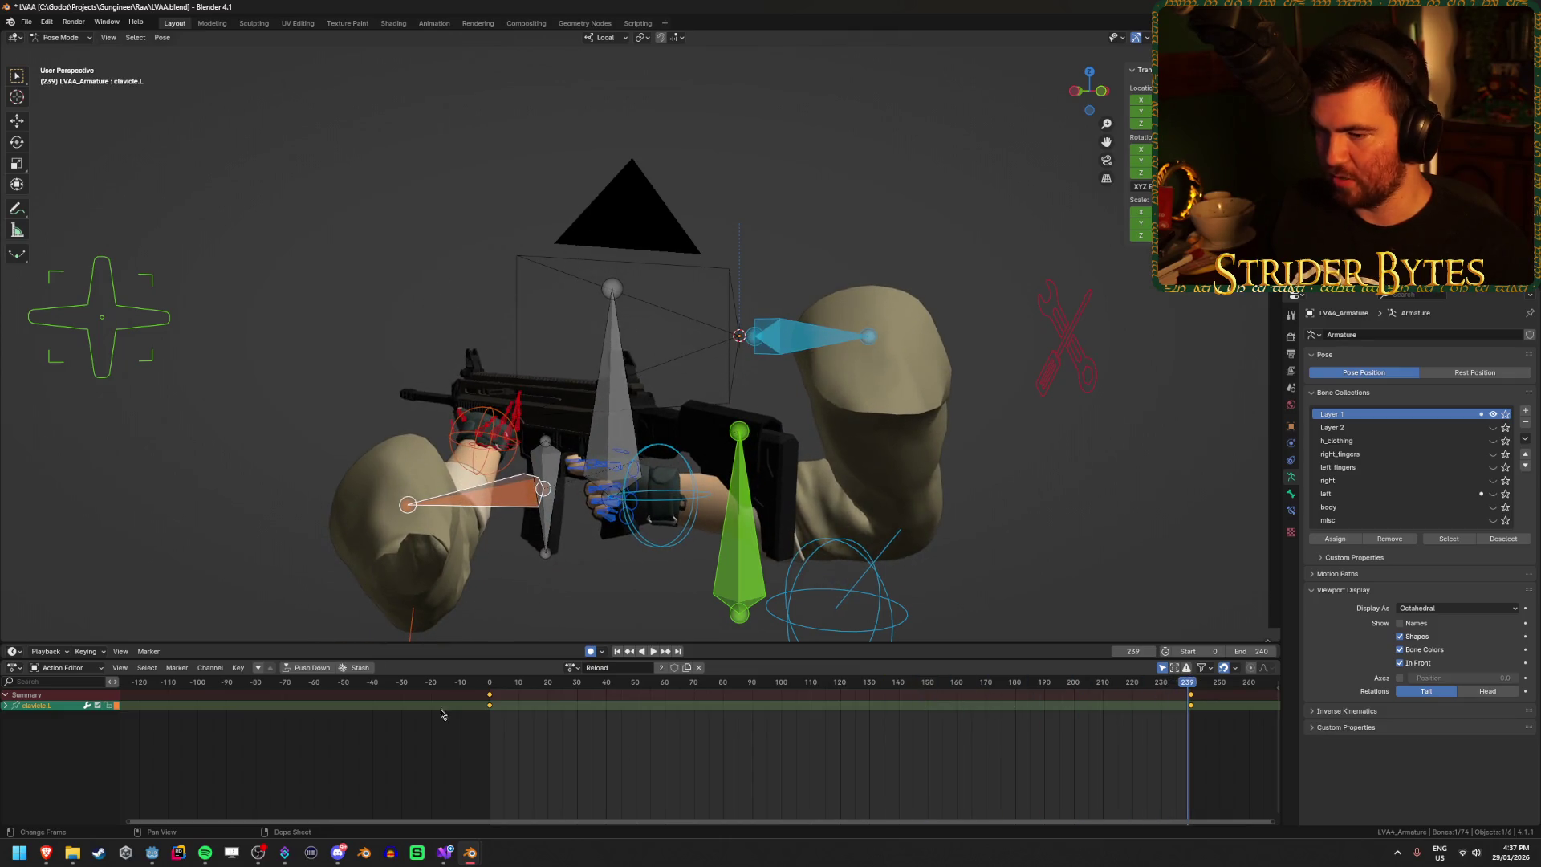
{"action": "left_click", "coordinate": [795, 322], "text": "shift"}
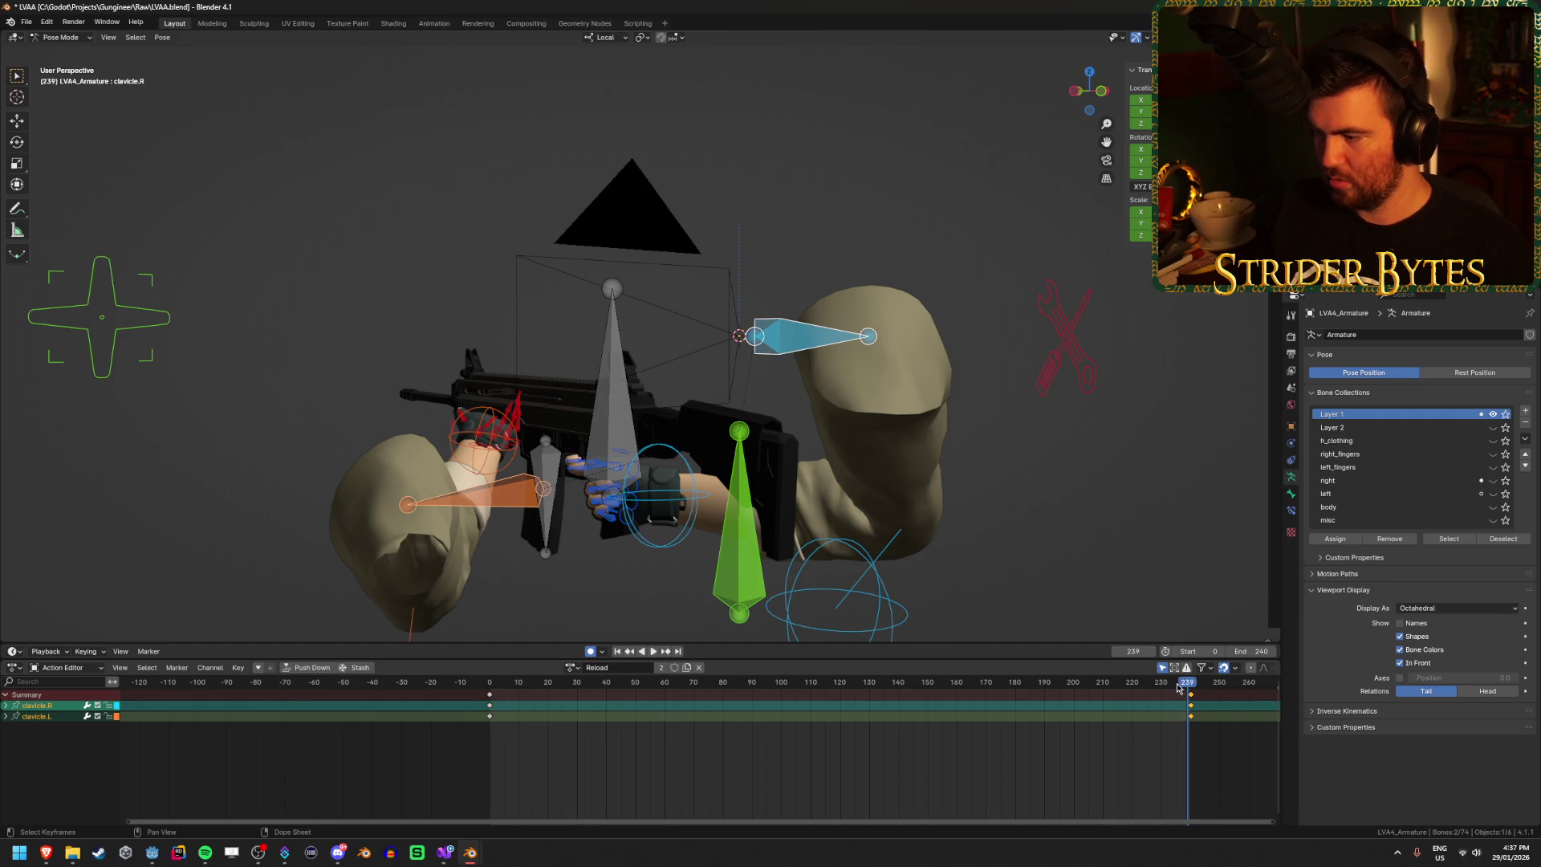
{"action": "key", "text": "Delete"}
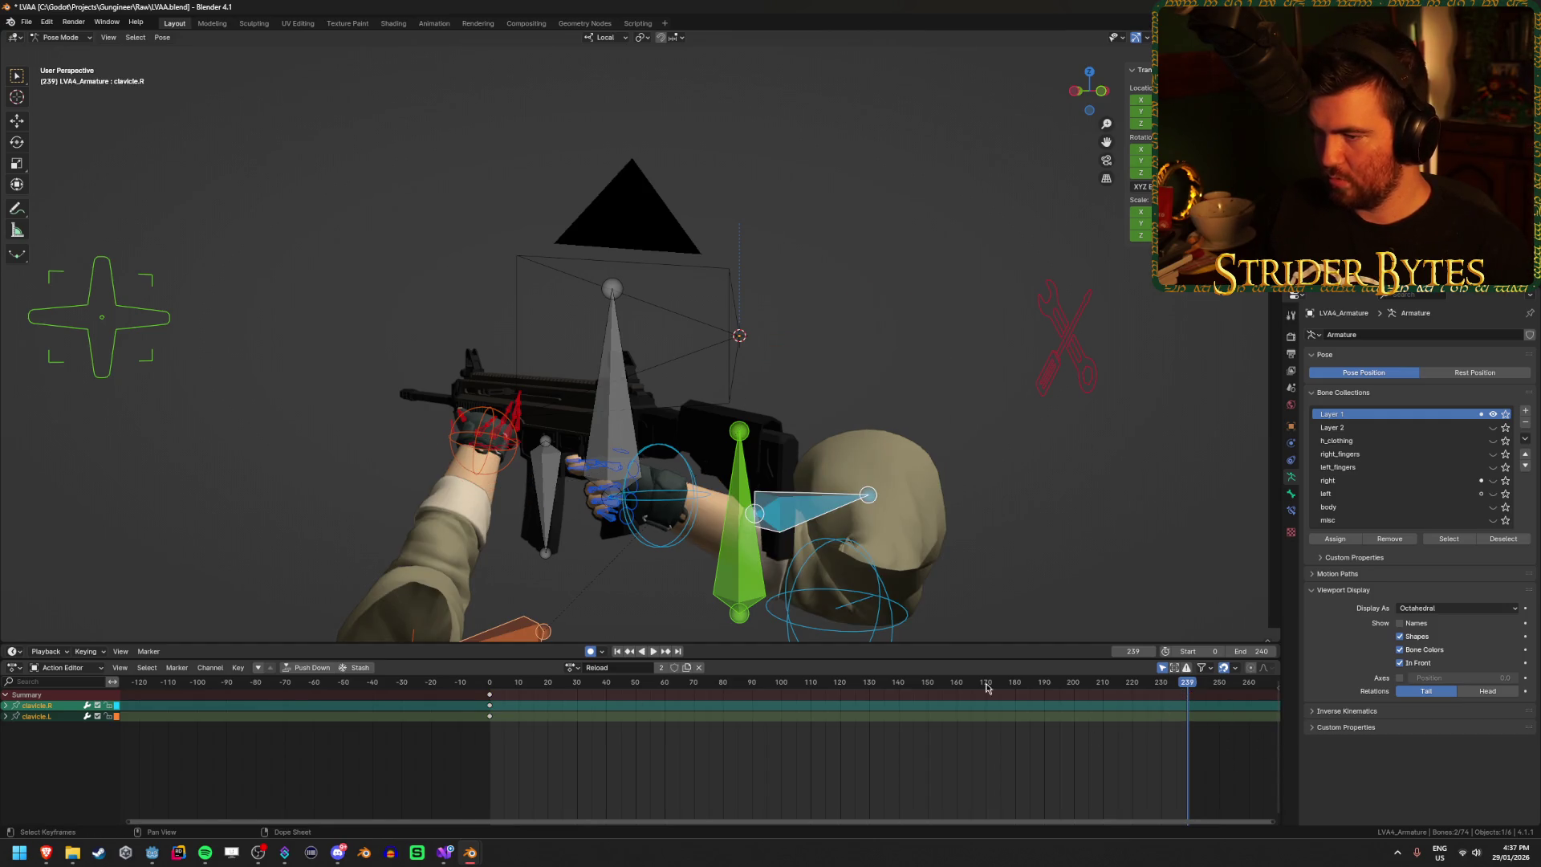
Step: Play back the Reload action through the camera view to check the pose, then save LVAA.blend
{"action": "key", "text": "space"}
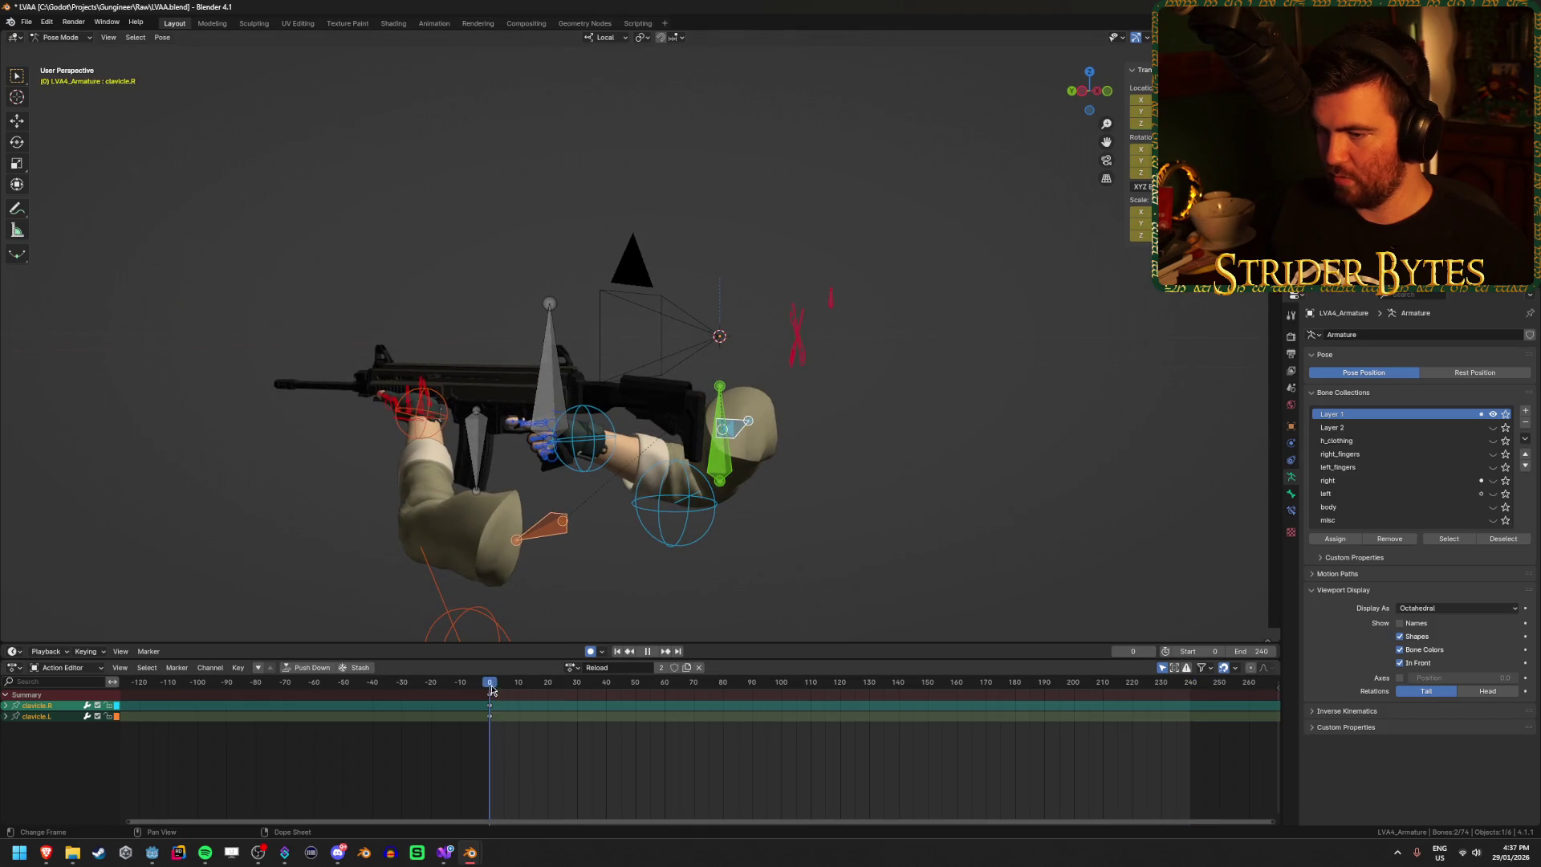
{"action": "key", "text": "space"}
{"action": "key", "text": "KP_0"}
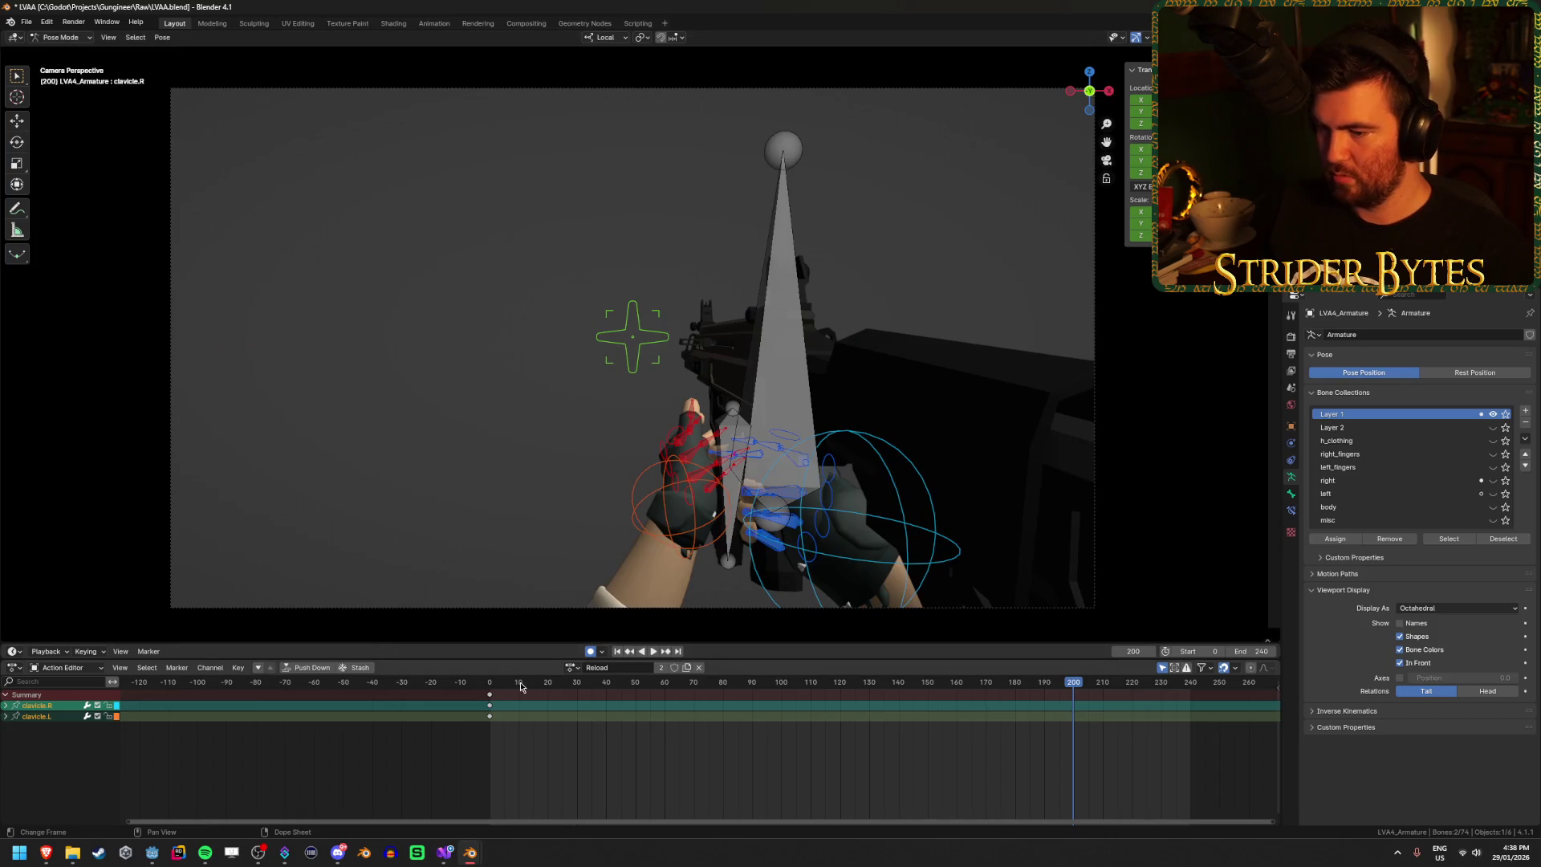
{"action": "key", "text": "space"}
{"action": "left_click", "coordinate": [696, 695]}
{"action": "left_click_drag", "start_coordinate": [696, 695], "coordinate": [1194, 722]}
{"action": "key", "text": "space"}
{"action": "key", "text": "ctrl+s"}
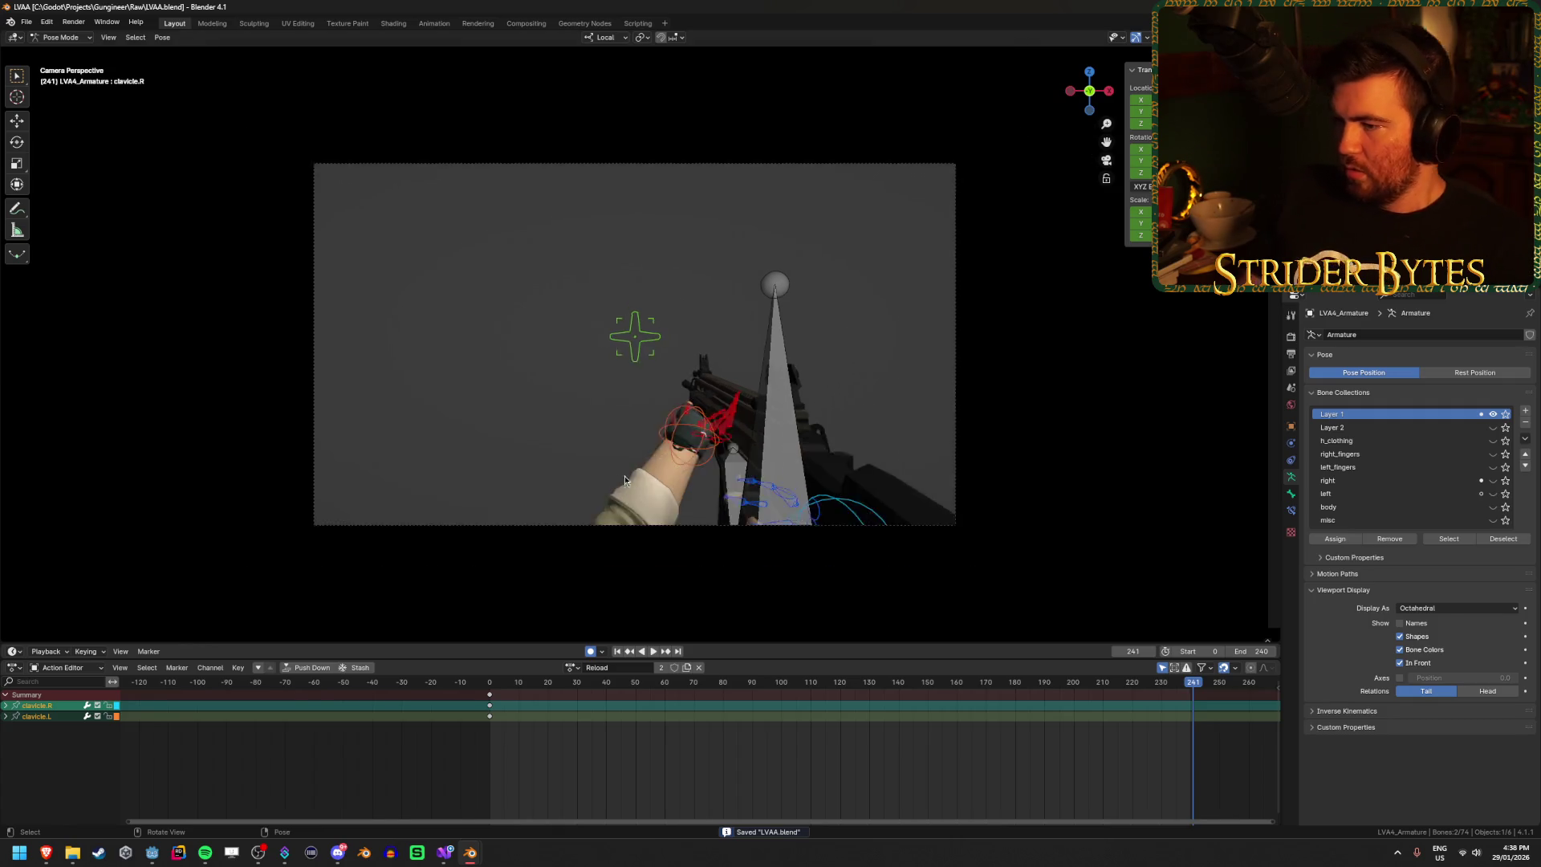
{"action": "key", "text": "KP_0"}
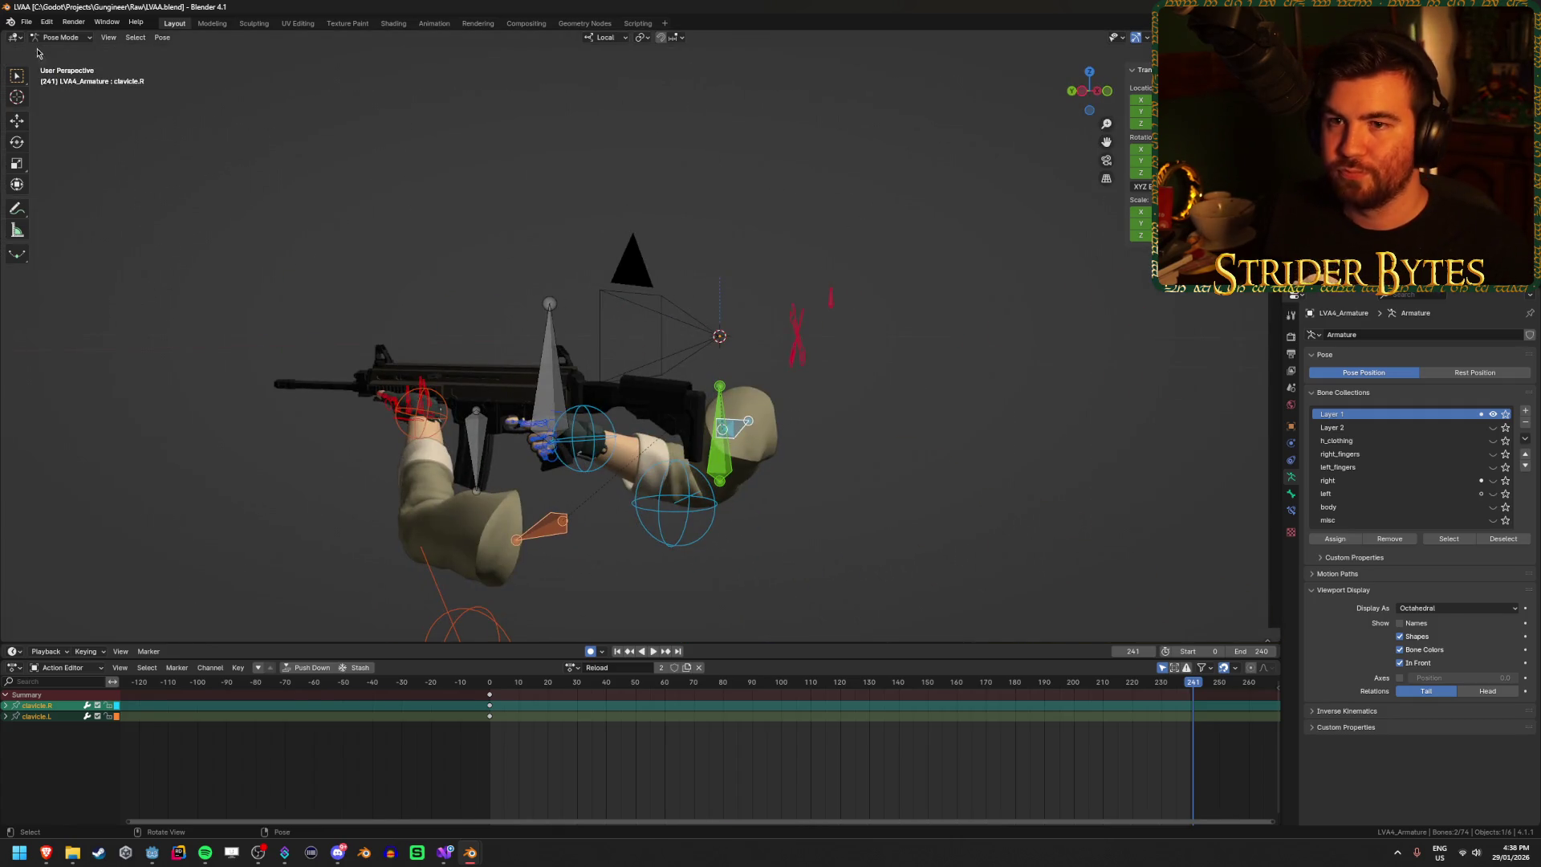
Step: Export the rig as glTF 2.0 to Meshes/LVAA.glb and switch to Godot for reimport
{"action": "left_click", "coordinate": [26, 23]}
{"action": "mouse_move", "coordinate": [89, 205]}
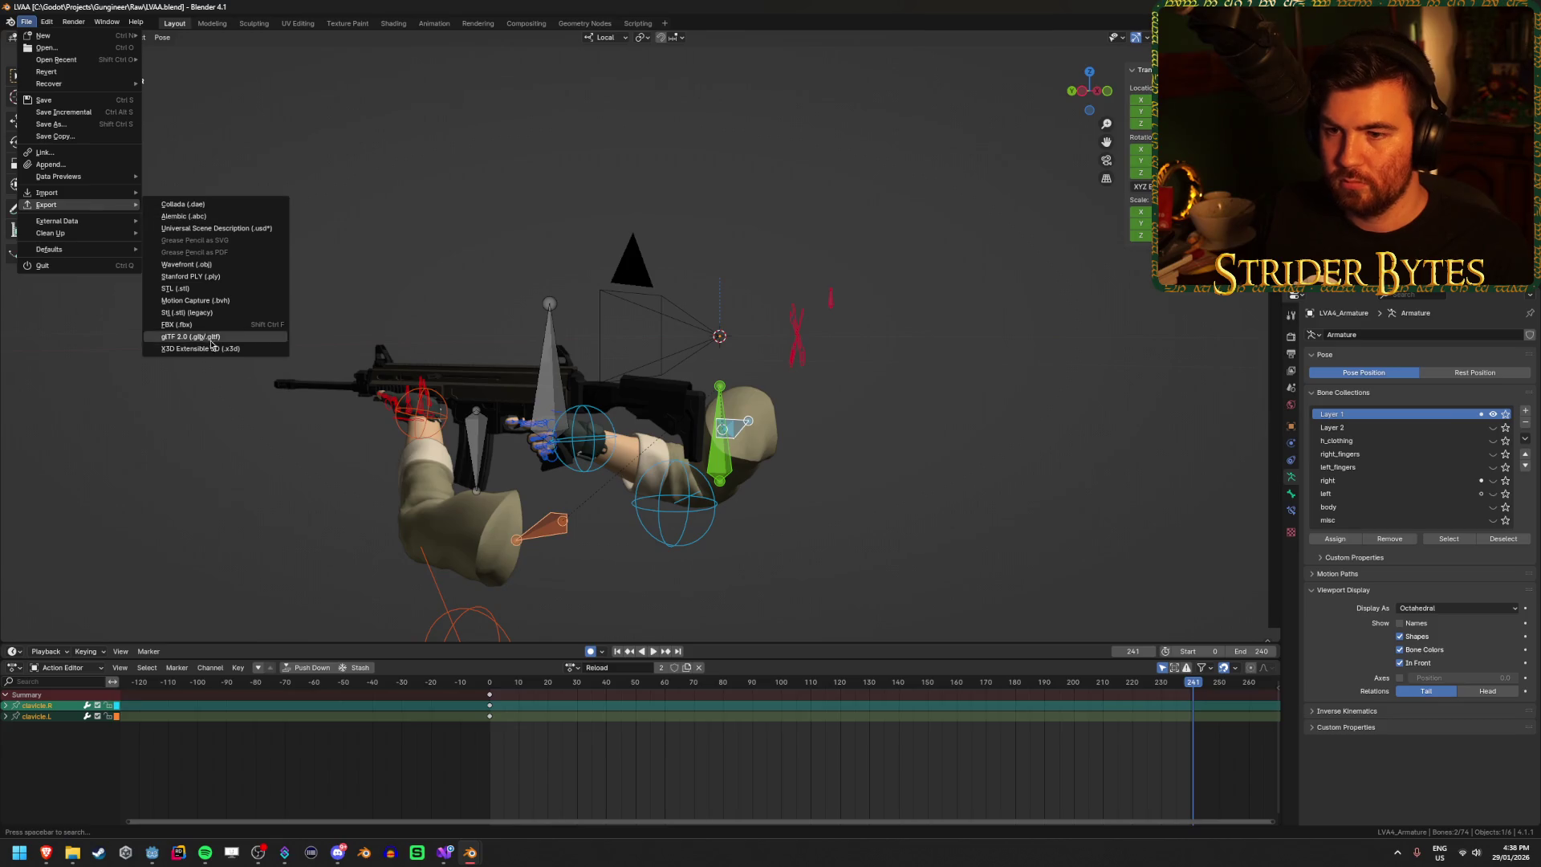
{"action": "left_click", "coordinate": [214, 345]}
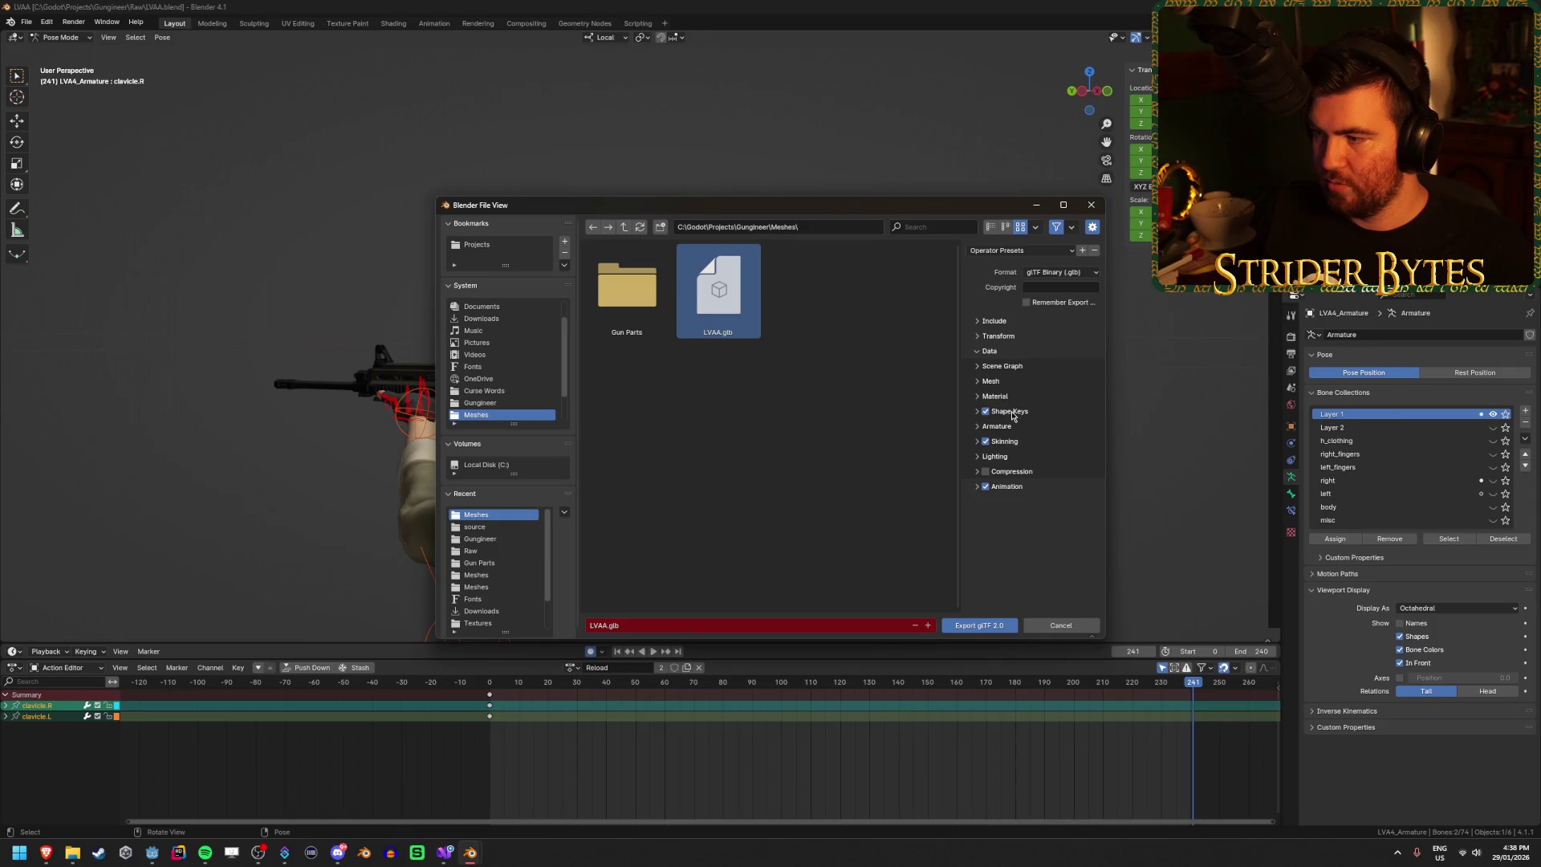
{"action": "left_click", "coordinate": [987, 624]}
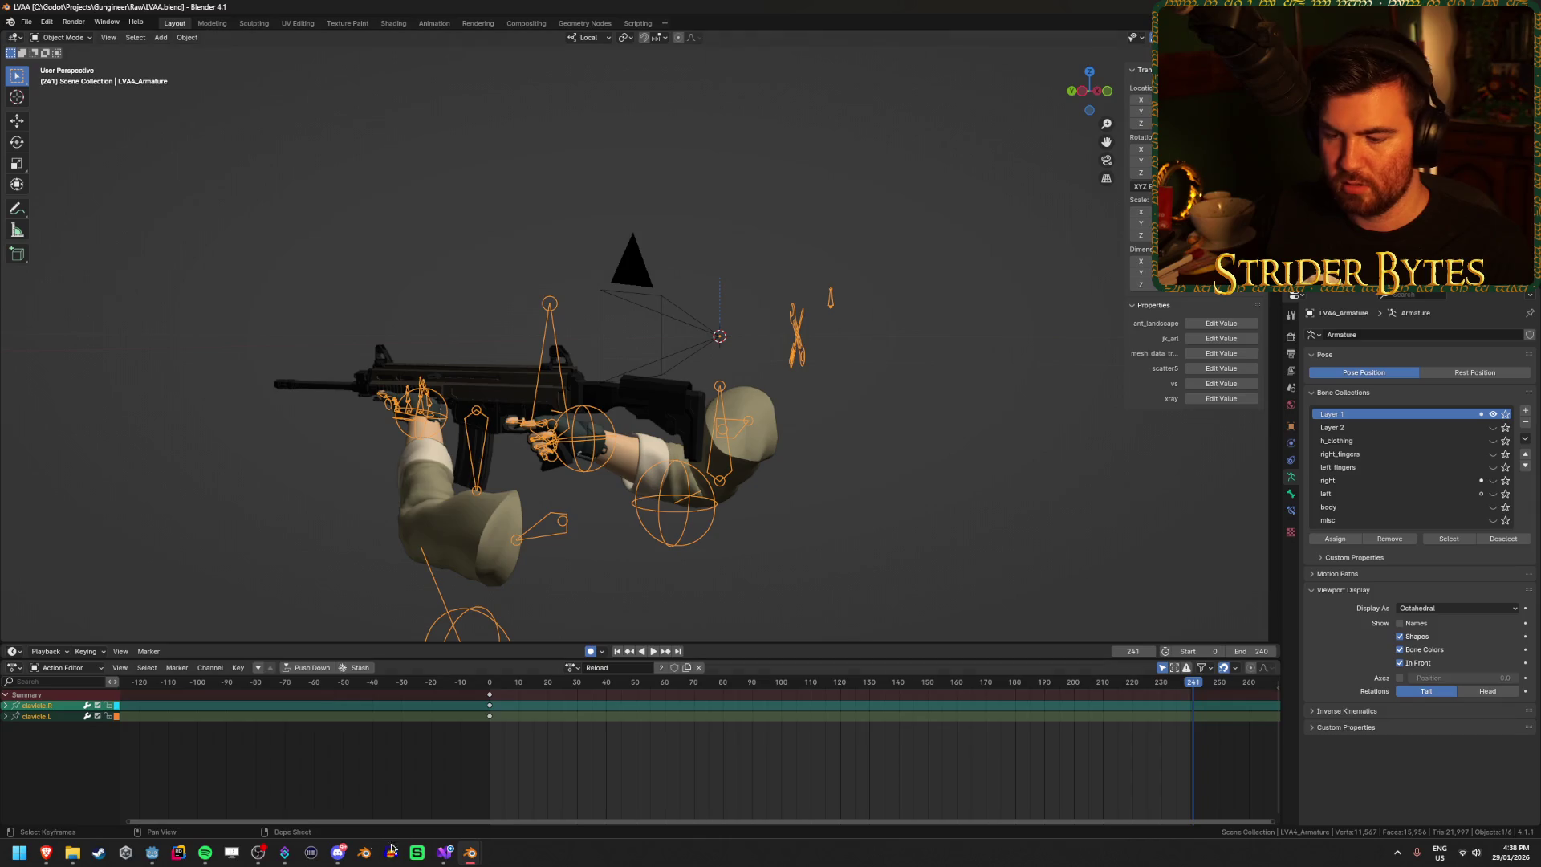
{"action": "left_click", "coordinate": [150, 855]}
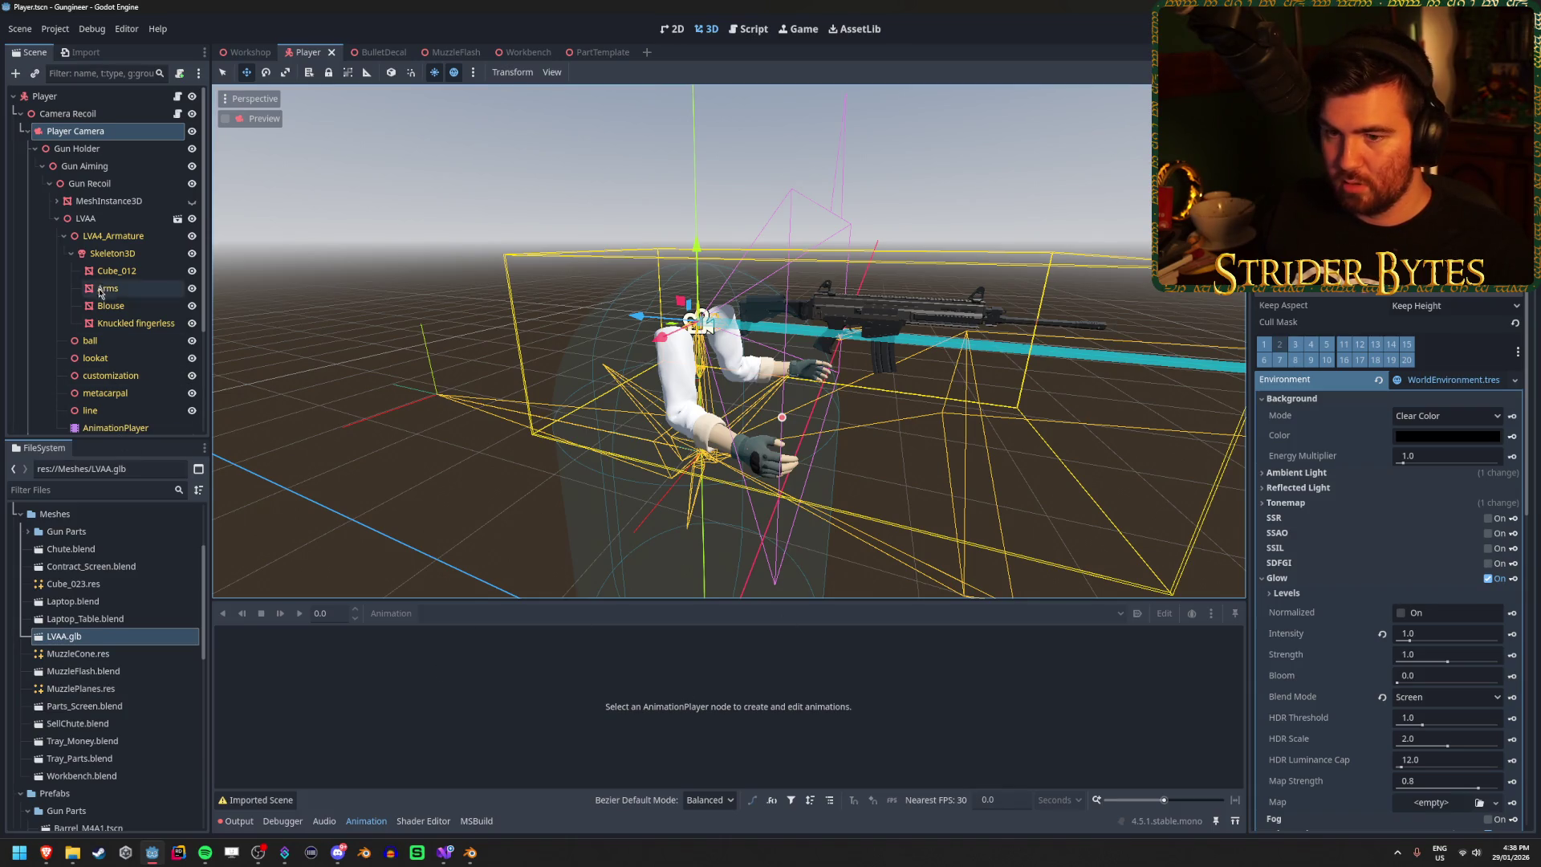
Step: Preview the Reload animation on the AnimationPlayer, then run the game with F5 and stop it
{"action": "scroll", "coordinate": [104, 385], "scroll_direction": "down", "scroll_amount": 1}
{"action": "left_click", "coordinate": [112, 386]}
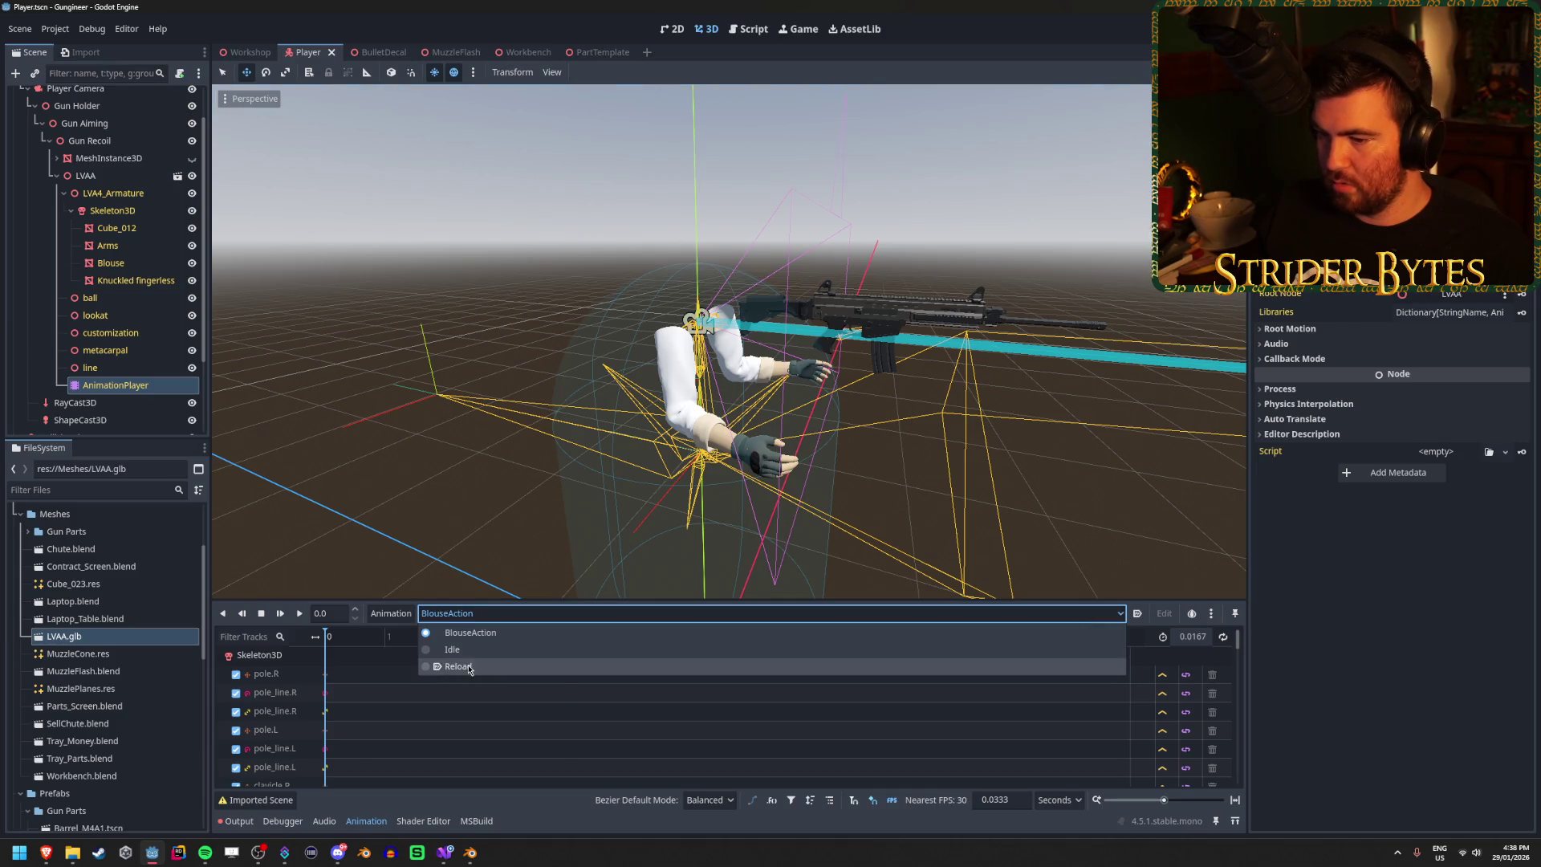
{"action": "left_click", "coordinate": [453, 666]}
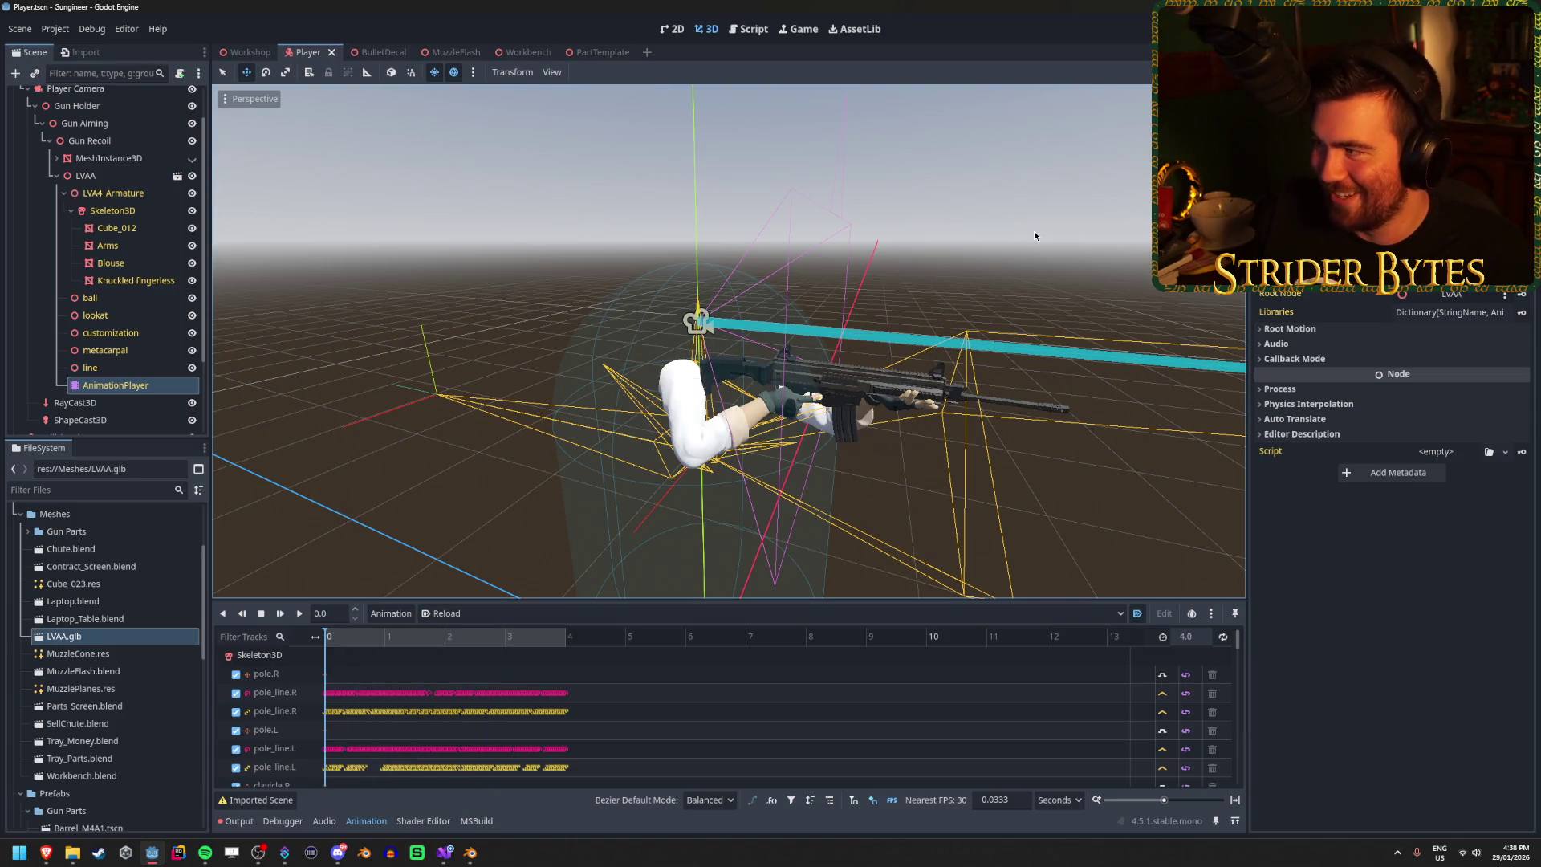
{"action": "key", "text": "F5"}
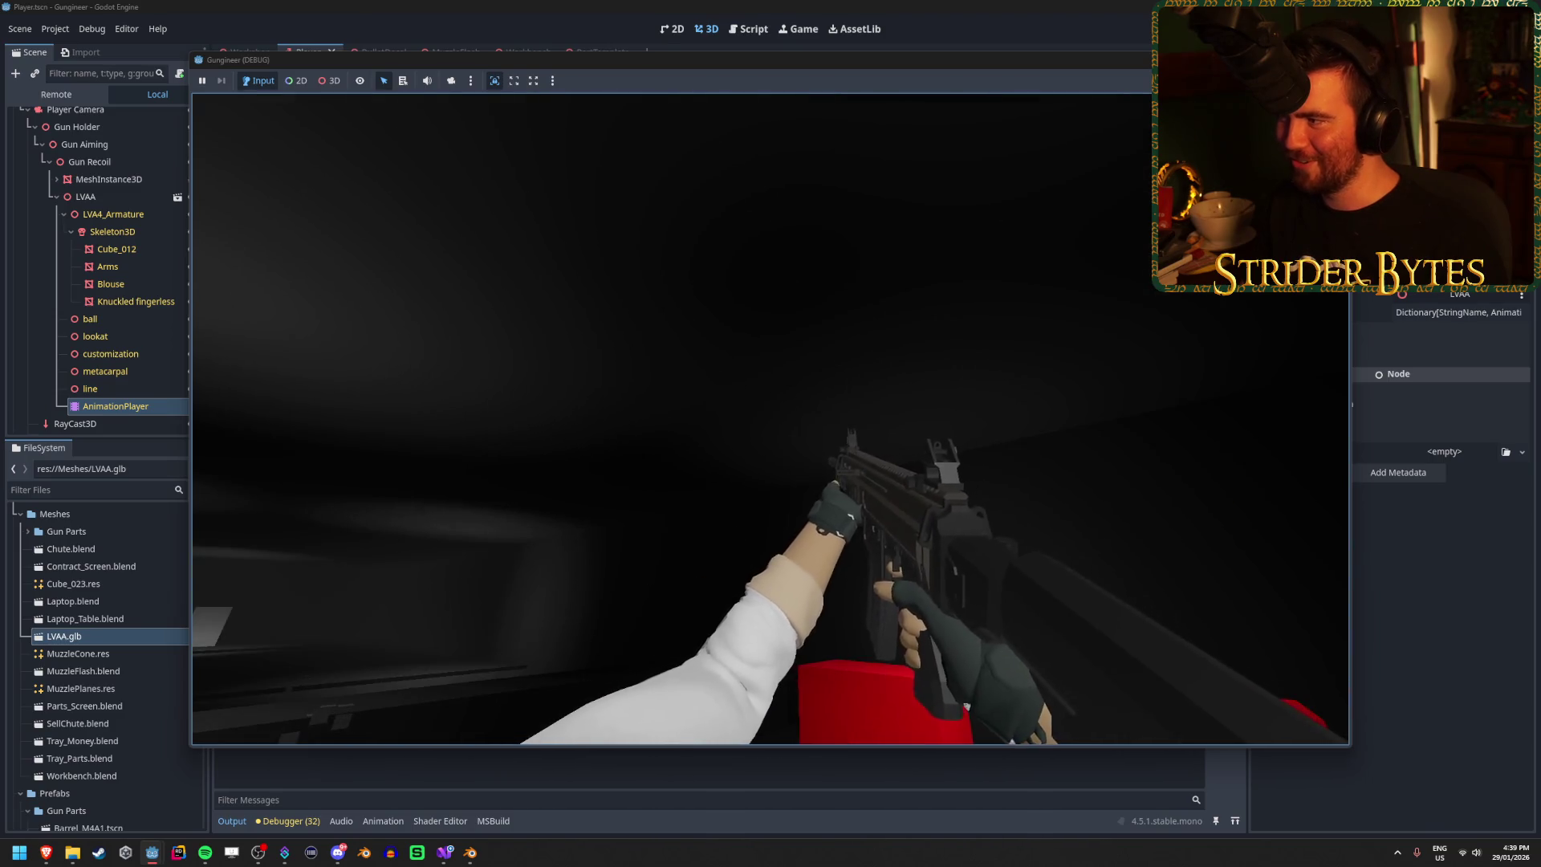
{"action": "key", "text": "F8"}
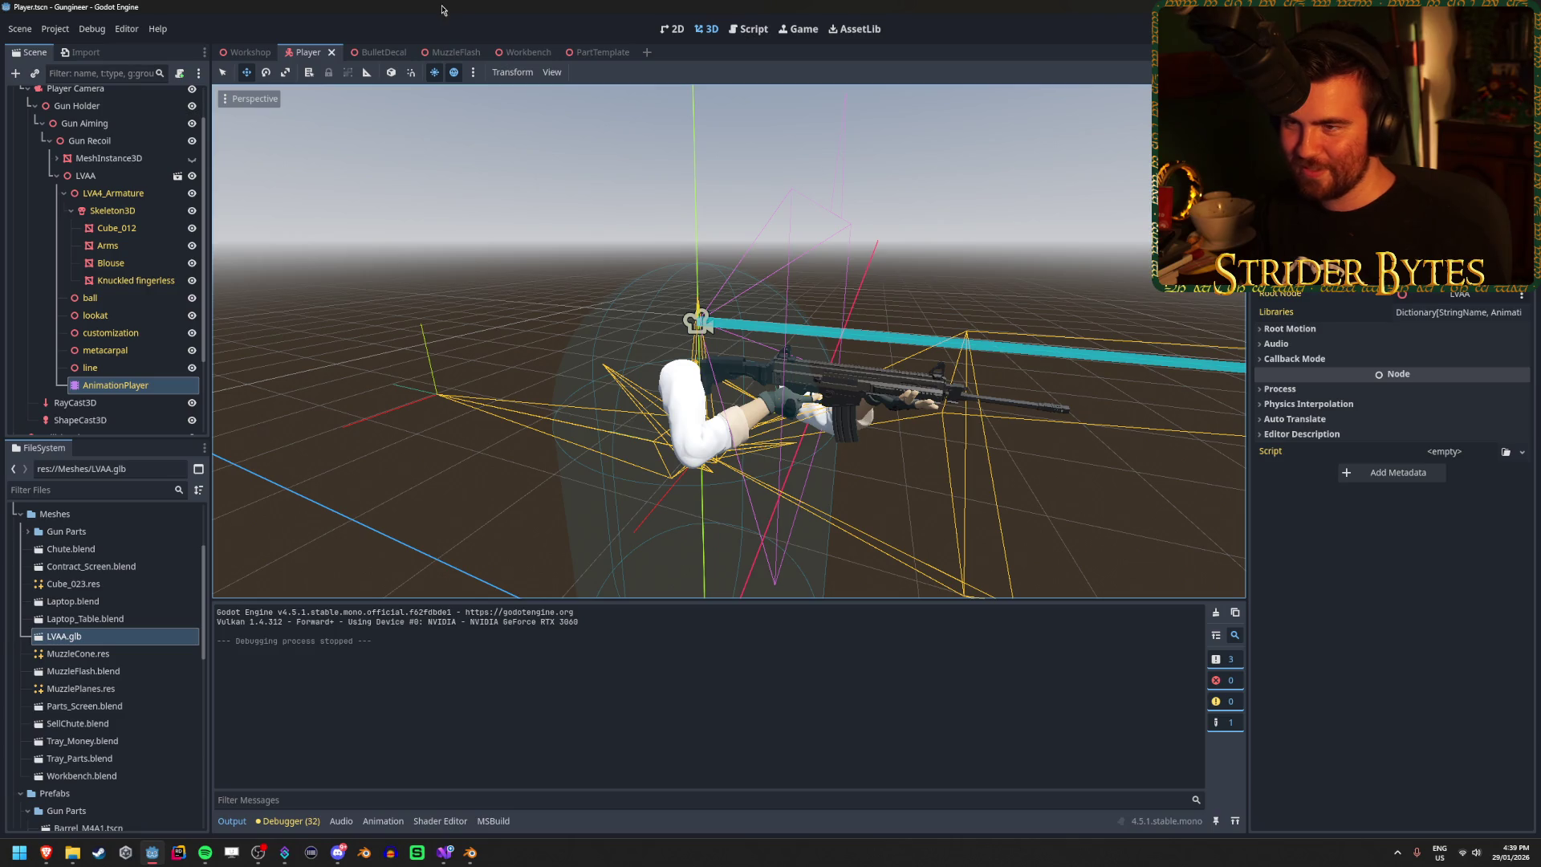
Step: Hide the old MeshInstance3D rifle and move AimPoint down and forward toward the LVAA rifle
{"action": "left_click", "coordinate": [192, 158]}
{"action": "left_click", "coordinate": [192, 158]}
{"action": "left_click", "coordinate": [57, 159]}
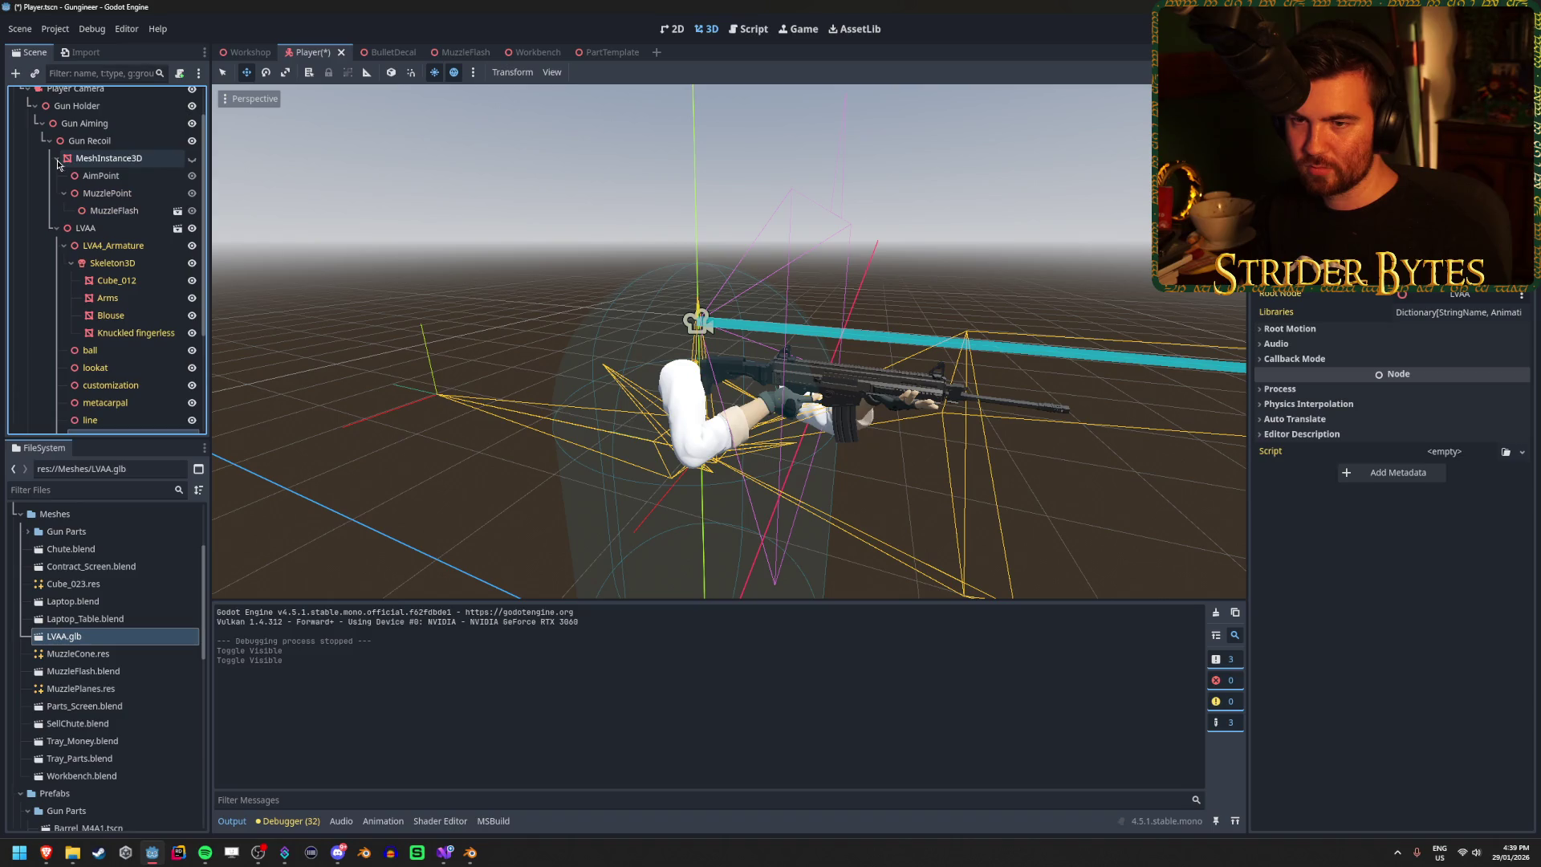
{"action": "left_click", "coordinate": [106, 193]}
{"action": "left_click", "coordinate": [126, 178]}
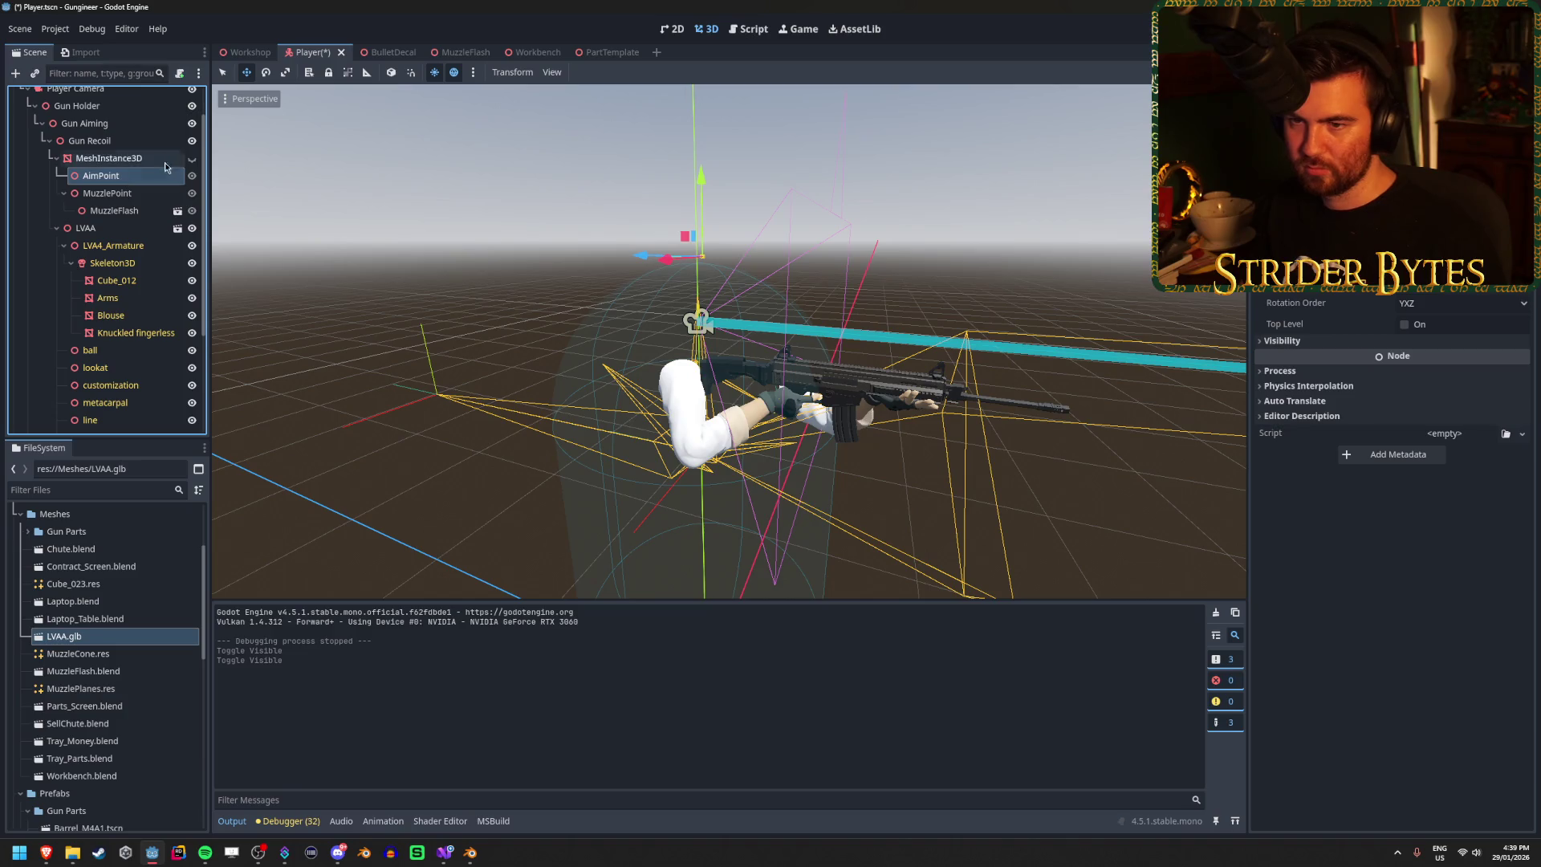
{"action": "left_click_drag", "start_coordinate": [319, 240], "coordinate": [450, 245]}
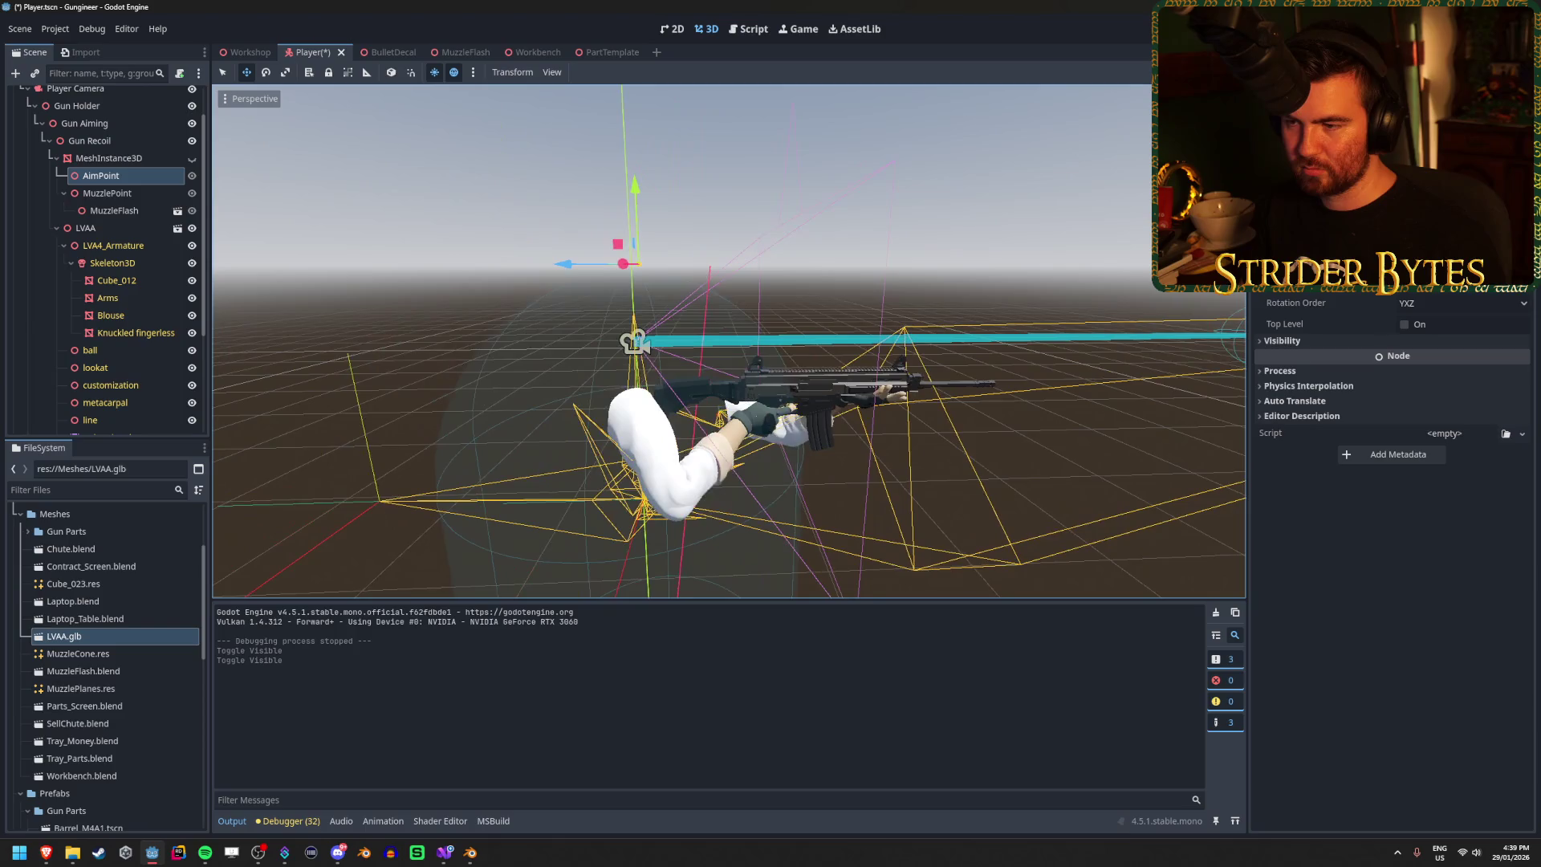
{"action": "key", "text": "w"}
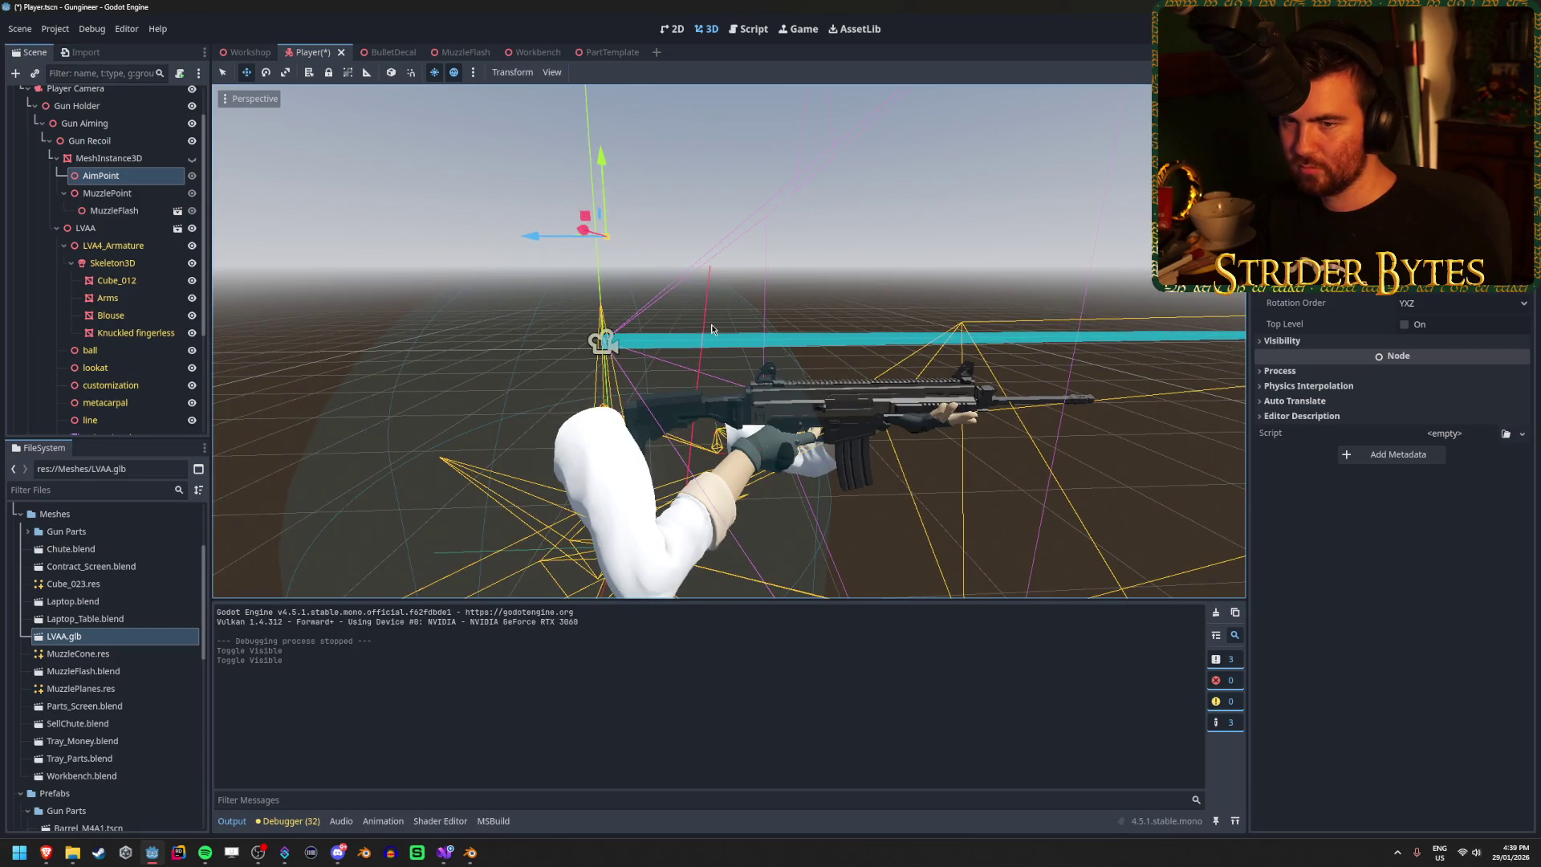
{"action": "left_click_drag", "start_coordinate": [598, 158], "coordinate": [588, 335]}
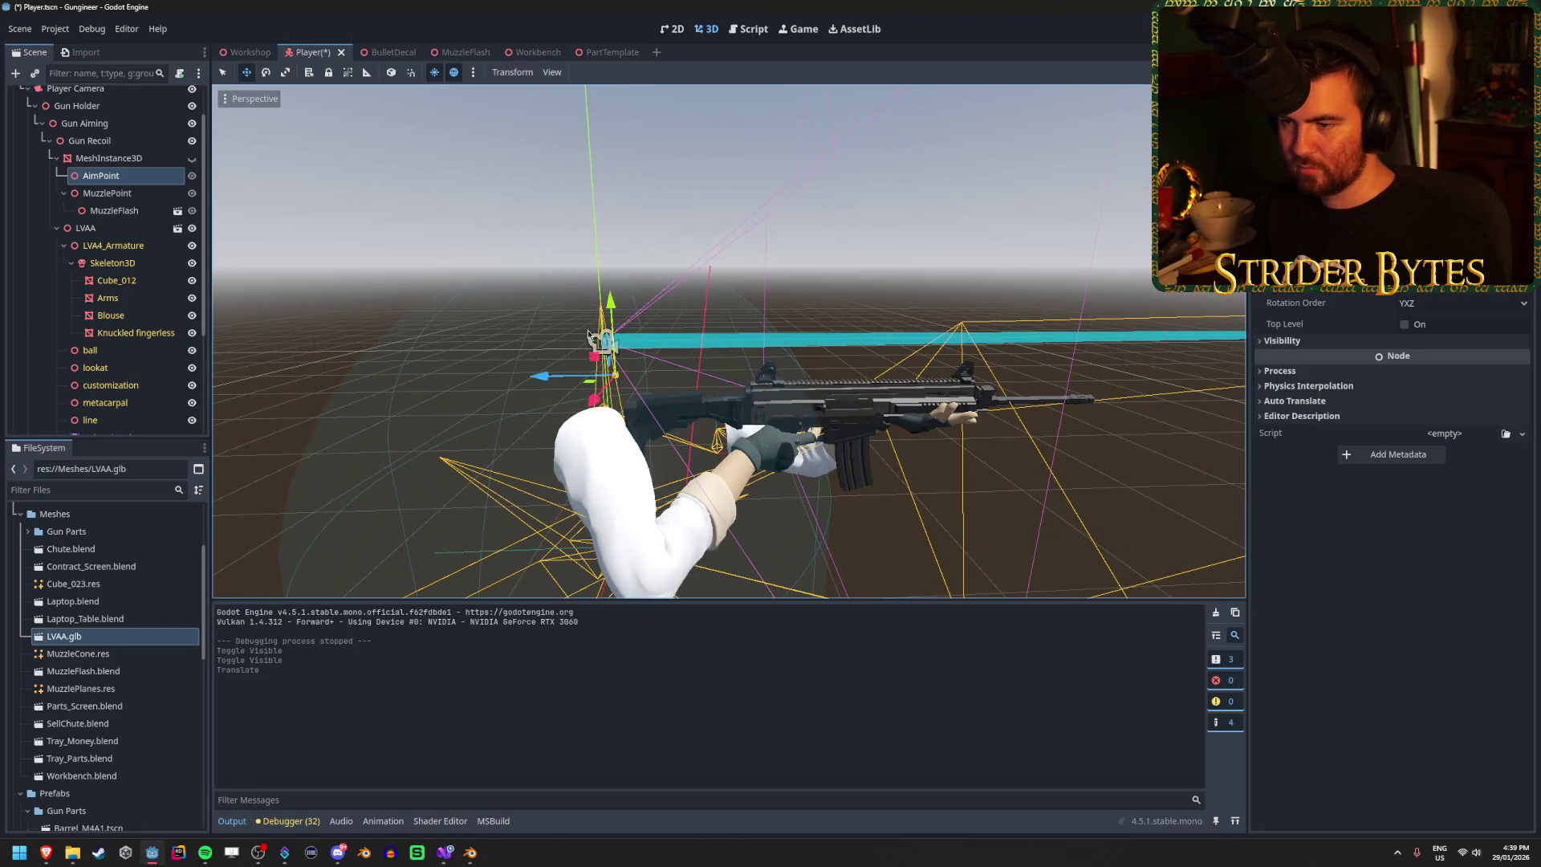
{"action": "left_click_drag", "start_coordinate": [540, 381], "coordinate": [699, 402]}
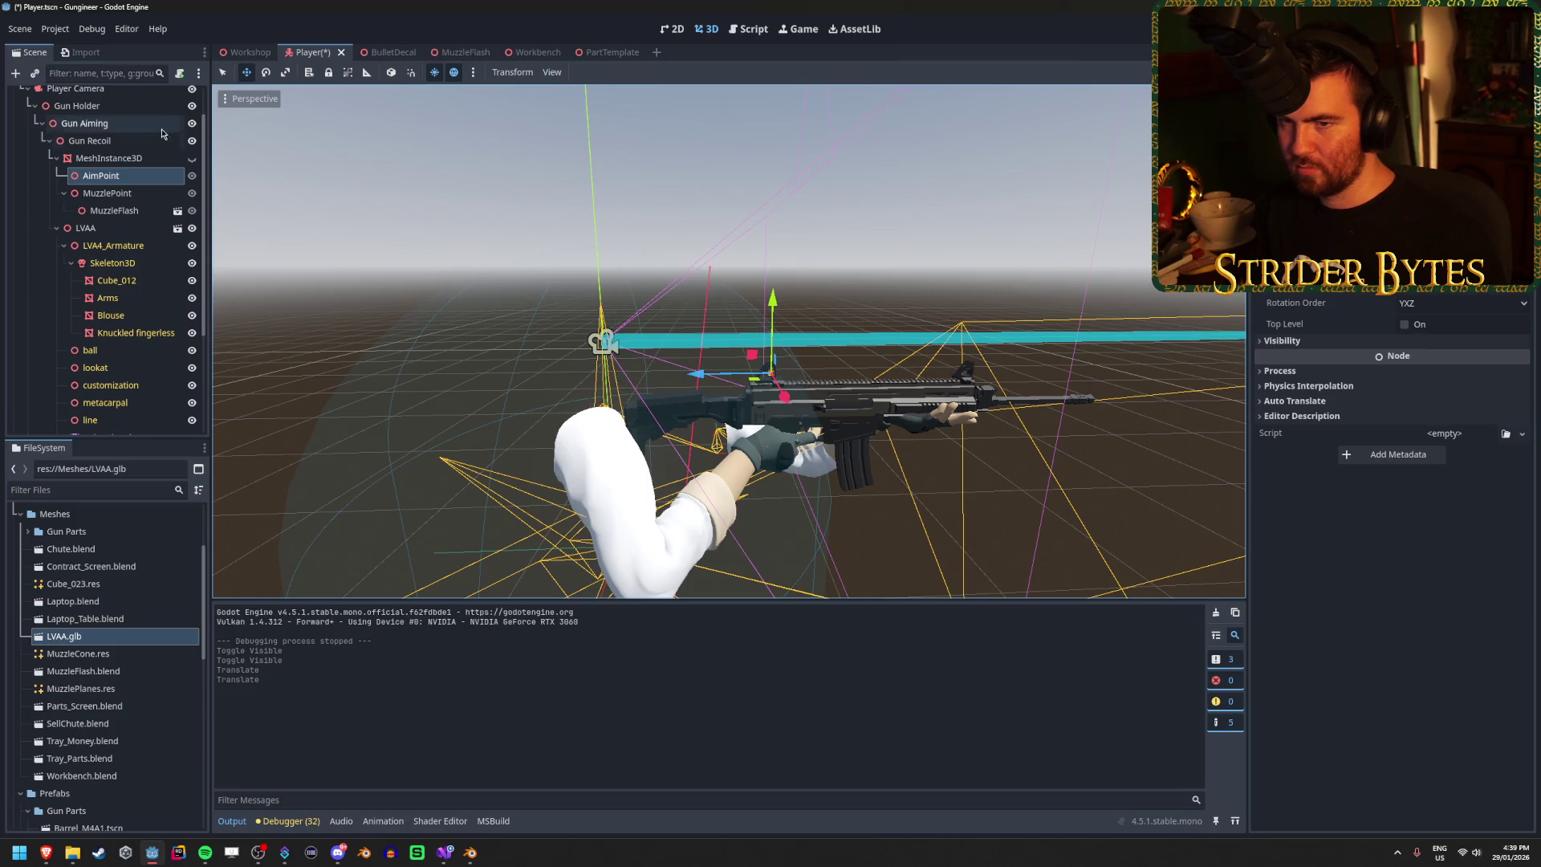
Step: Compare against the old rifle, then adjust AimPoint along X, Y and Z onto the LVAA rifle
{"action": "left_click", "coordinate": [191, 158]}
{"action": "left_click_drag", "start_coordinate": [514, 215], "coordinate": [514, 215]}
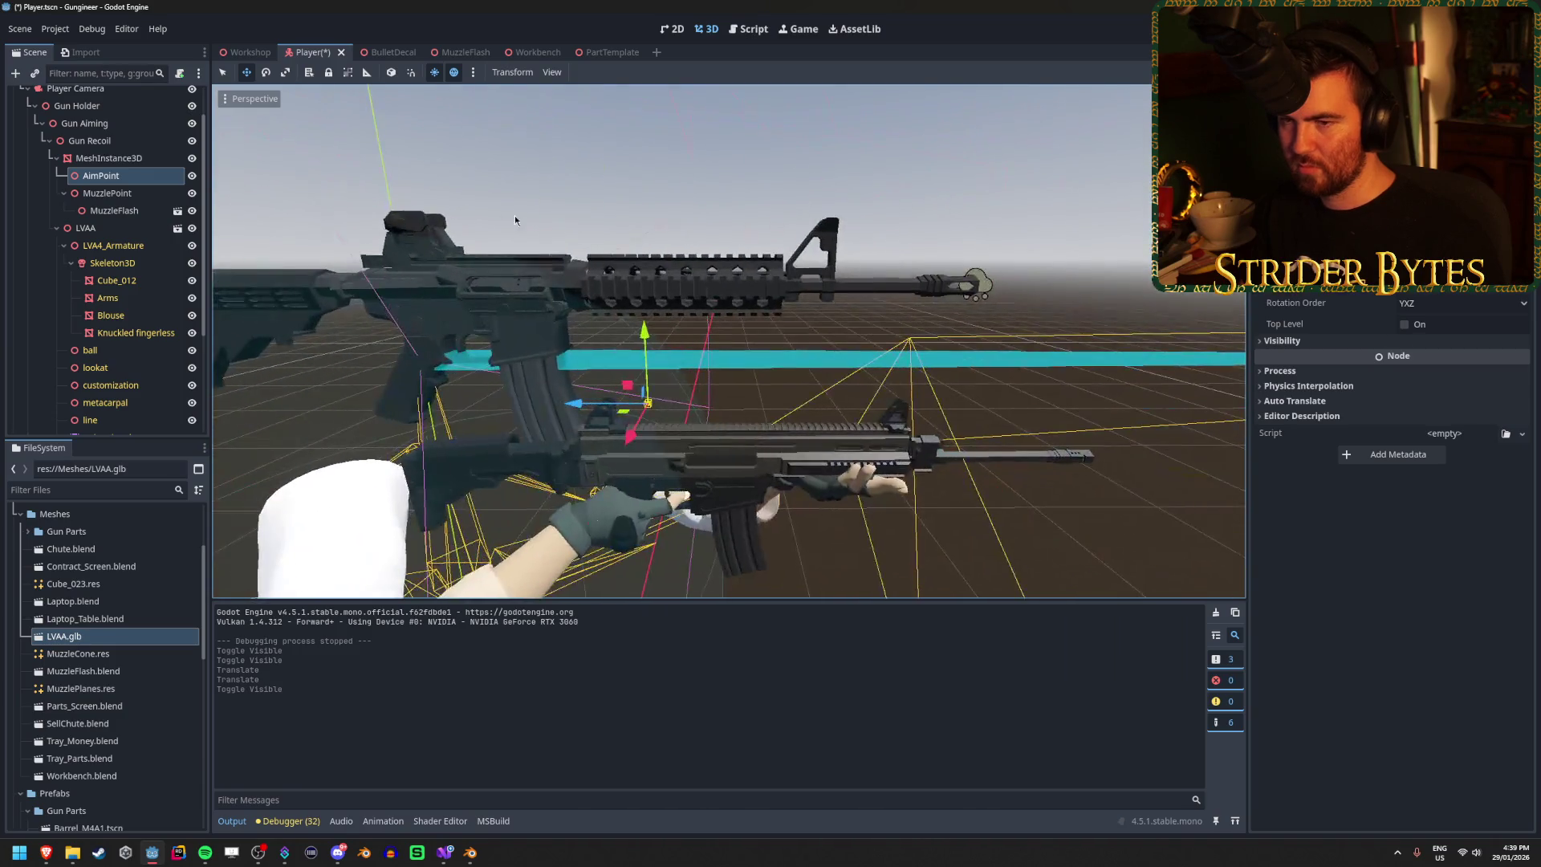
{"action": "left_click", "coordinate": [191, 177]}
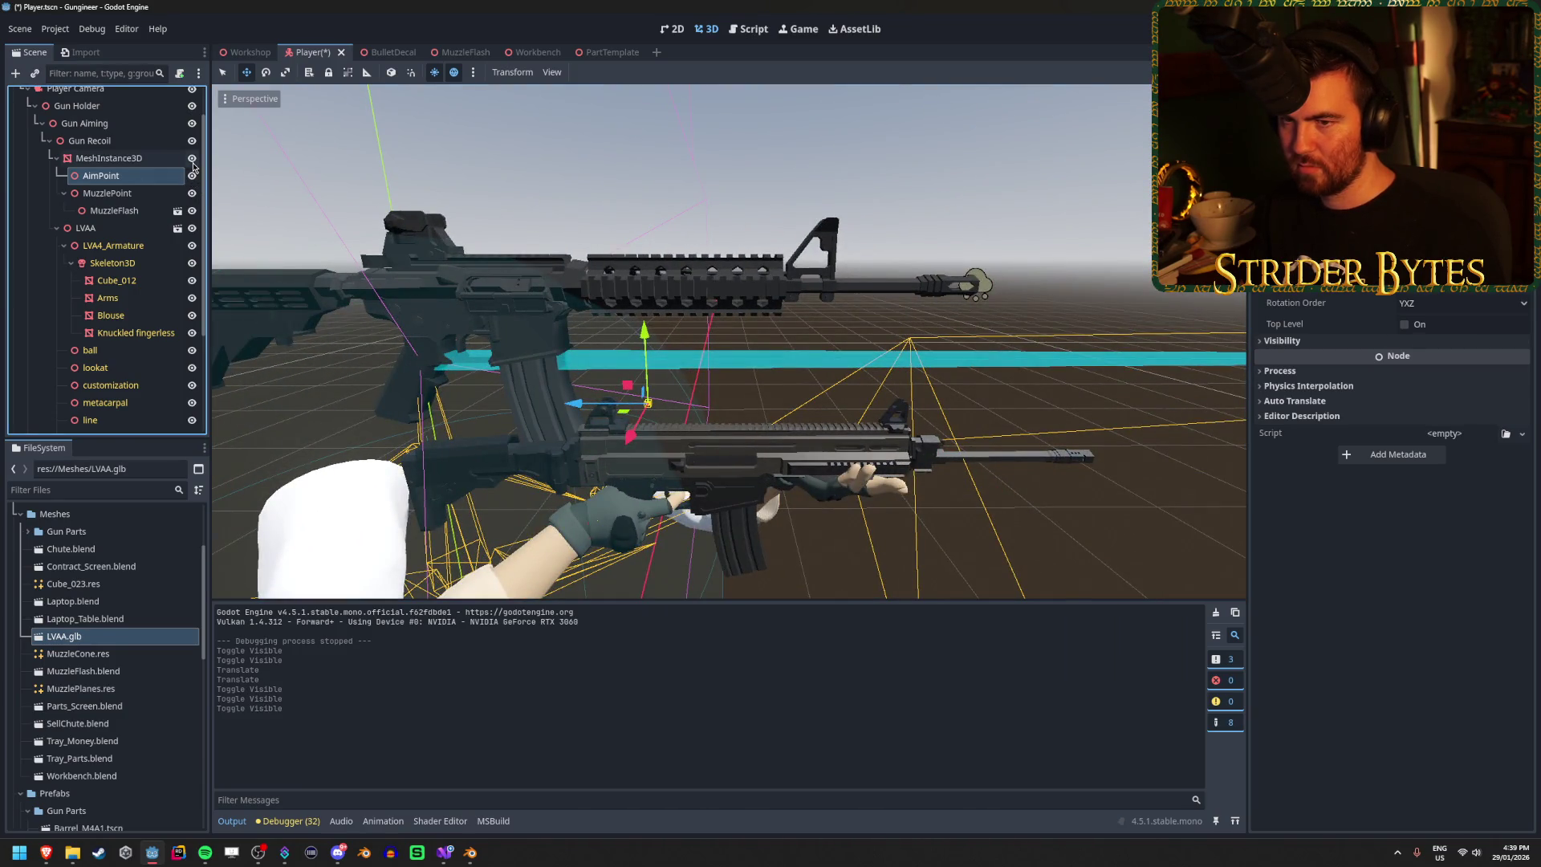
{"action": "left_click", "coordinate": [192, 158]}
{"action": "left_click_drag", "start_coordinate": [1005, 421], "coordinate": [816, 427]}
{"action": "left_click_drag", "start_coordinate": [661, 357], "coordinate": [583, 372]}
{"action": "mouse_move", "coordinate": [565, 432]}
{"action": "left_mouse_down"}
{"action": "mouse_move", "coordinate": [706, 337]}
{"action": "mouse_move", "coordinate": [733, 275]}
{"action": "left_mouse_up"}
{"action": "left_click_drag", "start_coordinate": [658, 333], "coordinate": [641, 335]}
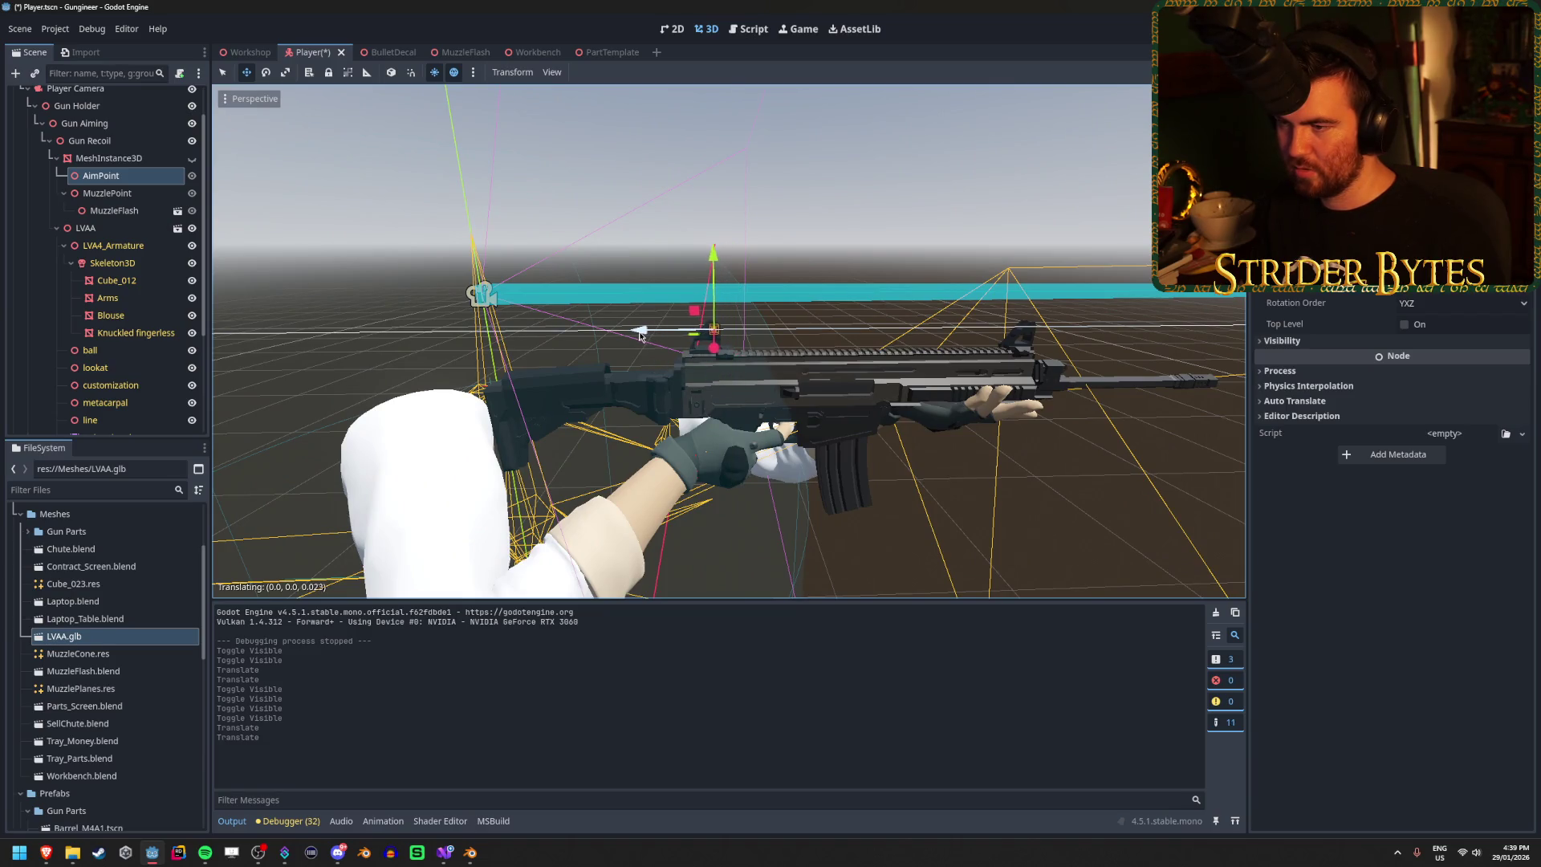
Step: Move MuzzlePoint onto the LVAA barrel tip and save the Player scene
{"action": "left_click", "coordinate": [126, 196]}
{"action": "scroll", "coordinate": [791, 444], "scroll_direction": "down", "scroll_amount": 3}
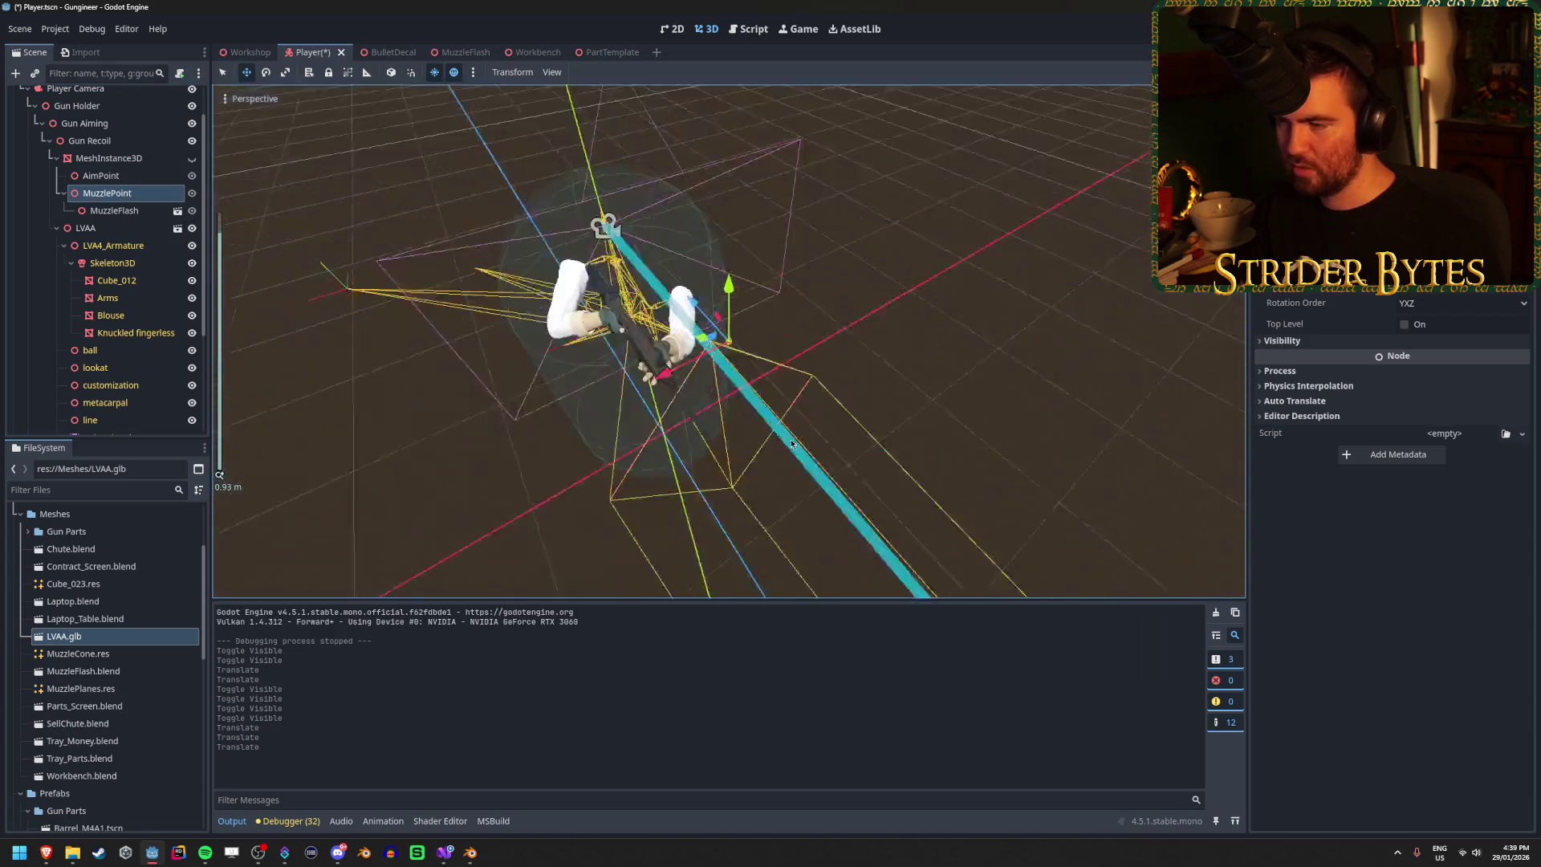
{"action": "left_click_drag", "start_coordinate": [791, 444], "coordinate": [737, 349]}
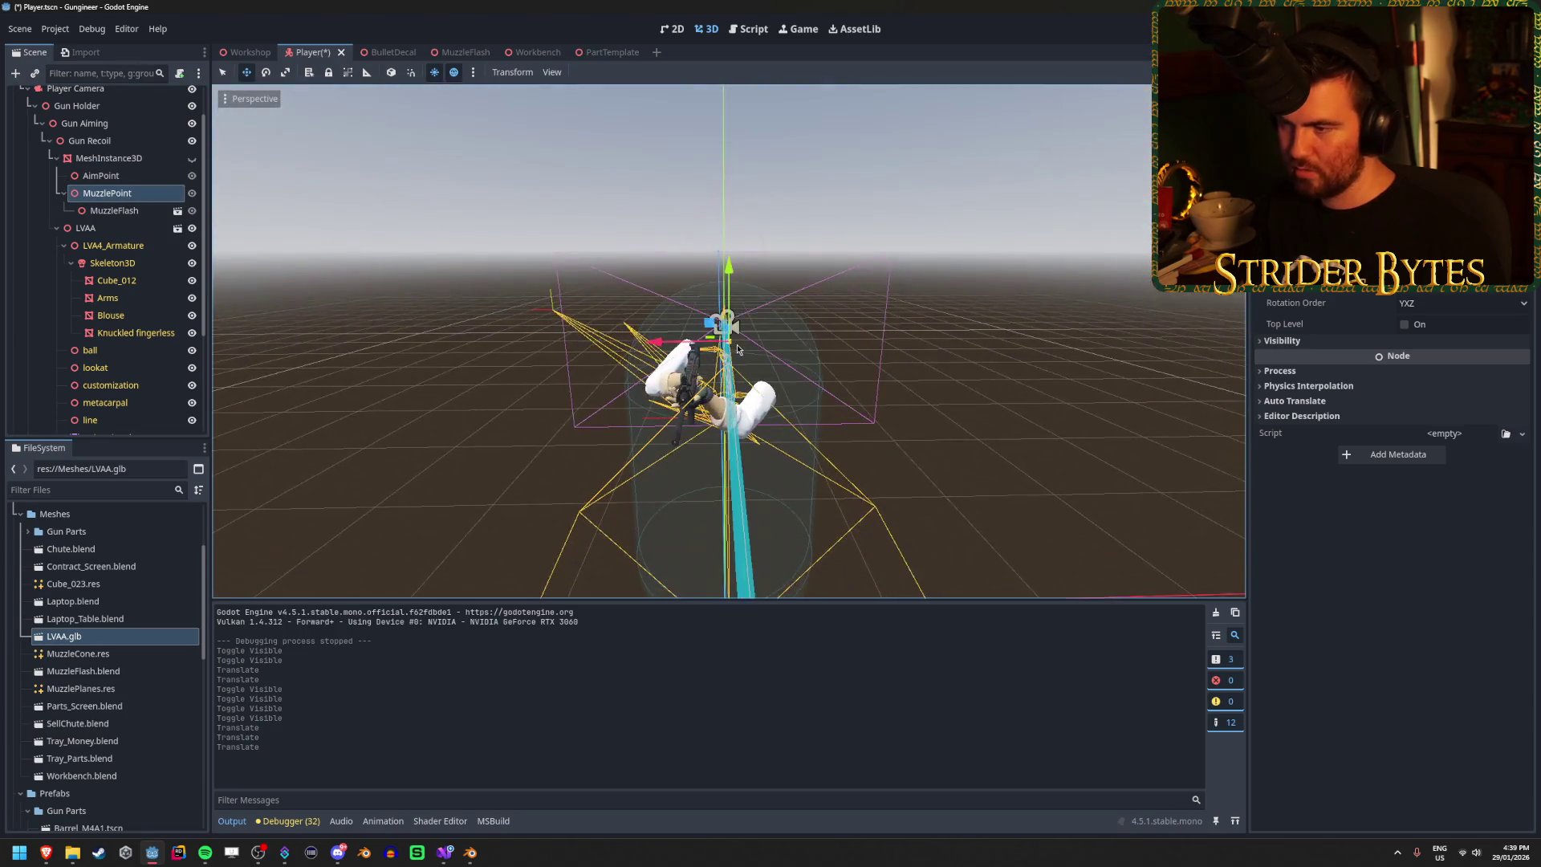
{"action": "left_click_drag", "start_coordinate": [652, 442], "coordinate": [600, 445]}
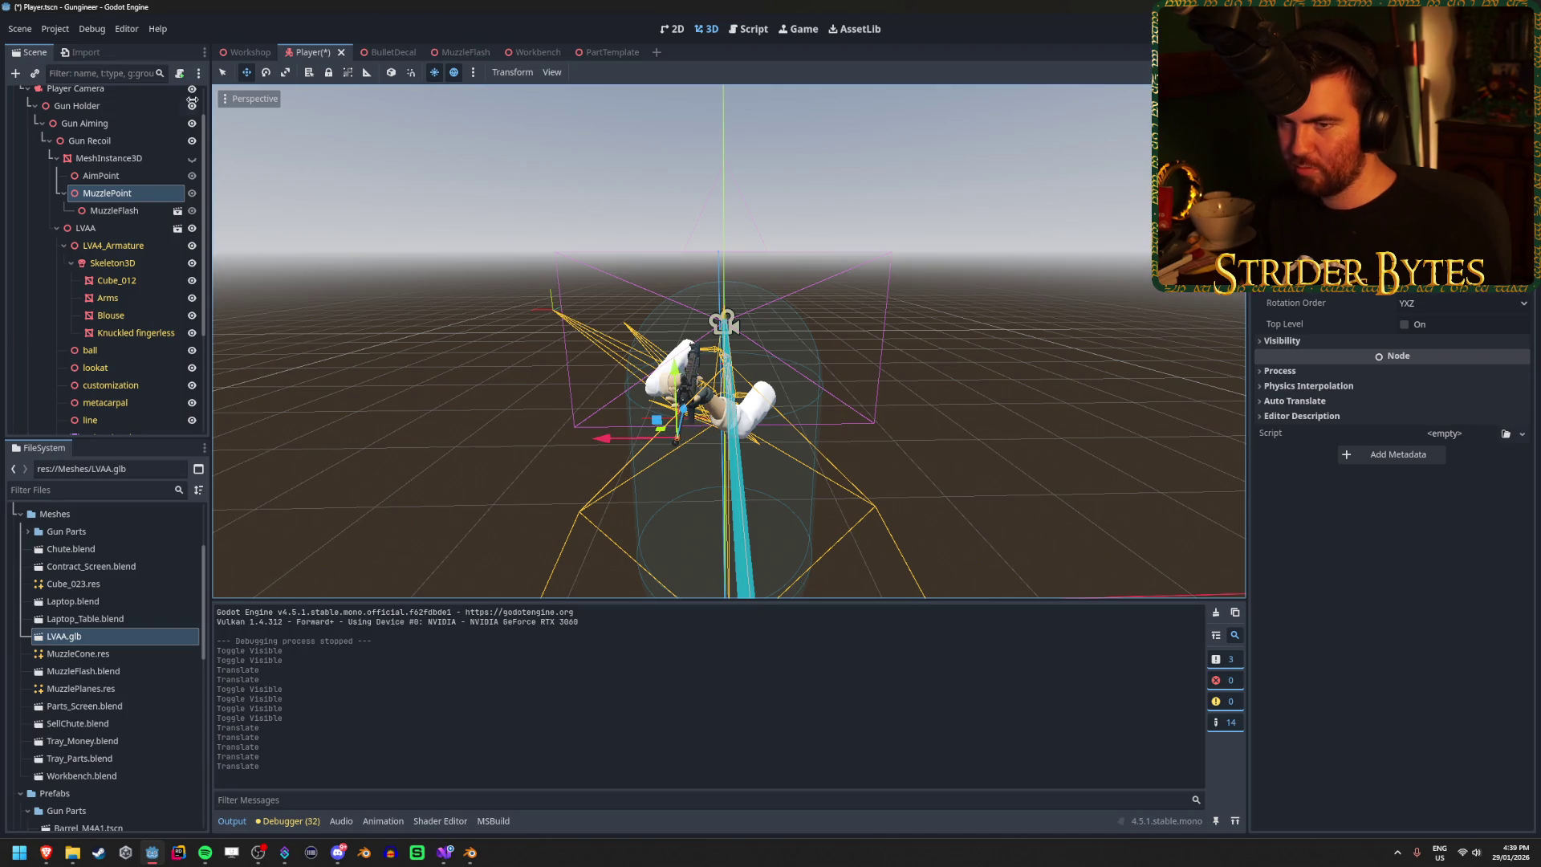
{"action": "mouse_move", "coordinate": [851, 338]}
{"action": "left_mouse_down"}
{"action": "mouse_move", "coordinate": [902, 293]}
{"action": "mouse_move", "coordinate": [830, 287]}
{"action": "left_mouse_up"}
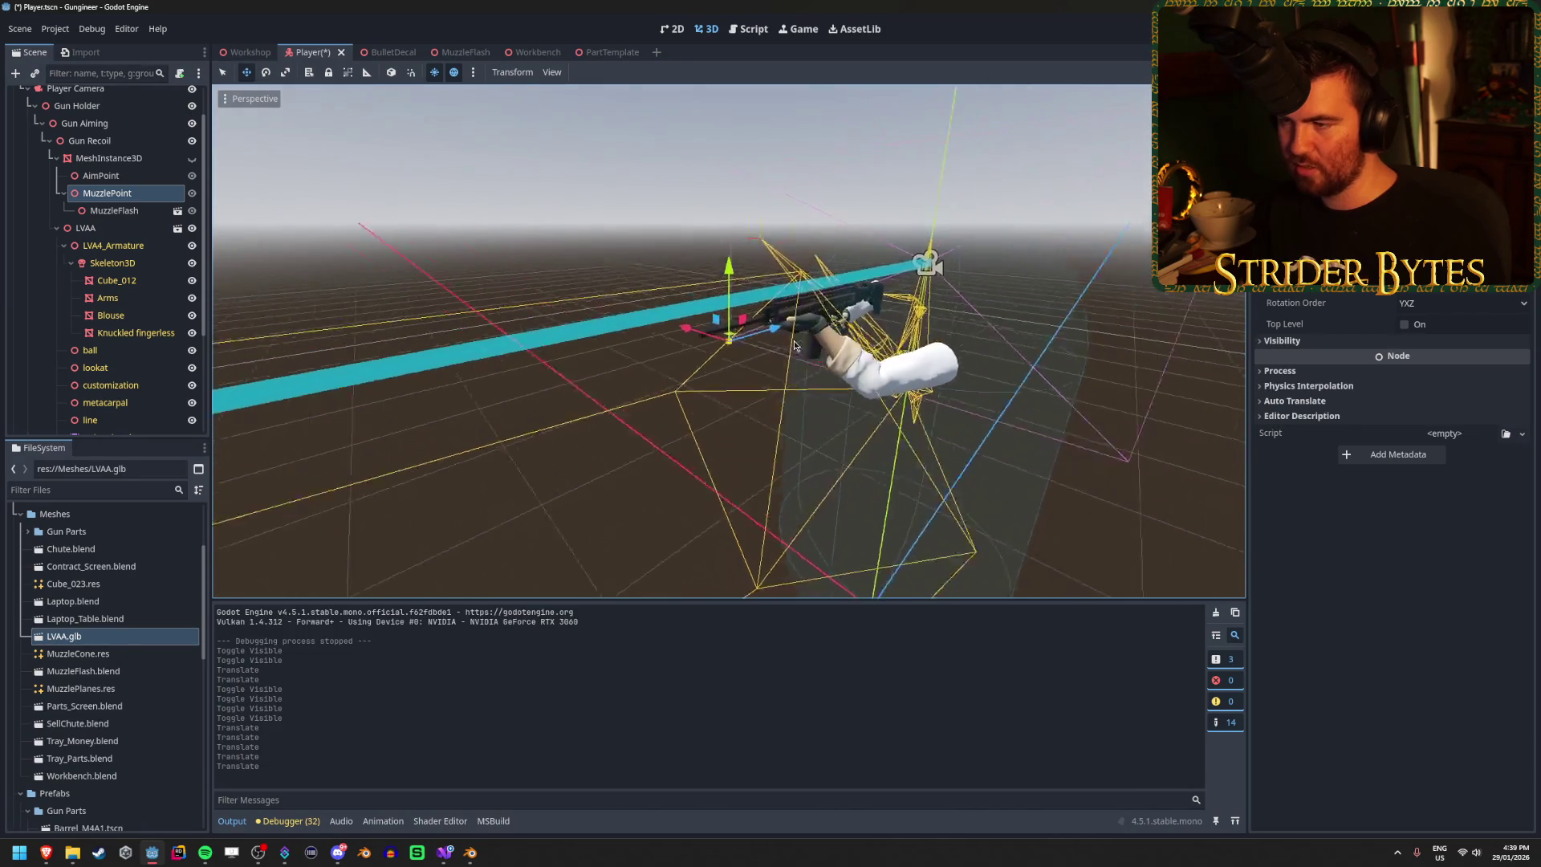
{"action": "key", "text": "f"}
{"action": "scroll", "coordinate": [695, 314], "scroll_direction": "up", "scroll_amount": 5}
{"action": "left_click_drag", "start_coordinate": [748, 322], "coordinate": [592, 266]}
{"action": "left_click_drag", "start_coordinate": [591, 266], "coordinate": [683, 365]}
{"action": "mouse_move", "coordinate": [683, 366]}
{"action": "left_mouse_down"}
{"action": "mouse_move", "coordinate": [697, 315]}
{"action": "mouse_move", "coordinate": [377, 221]}
{"action": "left_mouse_up"}
{"action": "key", "text": "ctrl+s"}
Step: Reparent AimPoint and MuzzlePoint out from under MeshInstance3D in the Scene dock
{"action": "left_click", "coordinate": [165, 164]}
{"action": "left_click", "coordinate": [135, 178]}
{"action": "left_click_drag", "start_coordinate": [117, 177], "coordinate": [111, 146]}
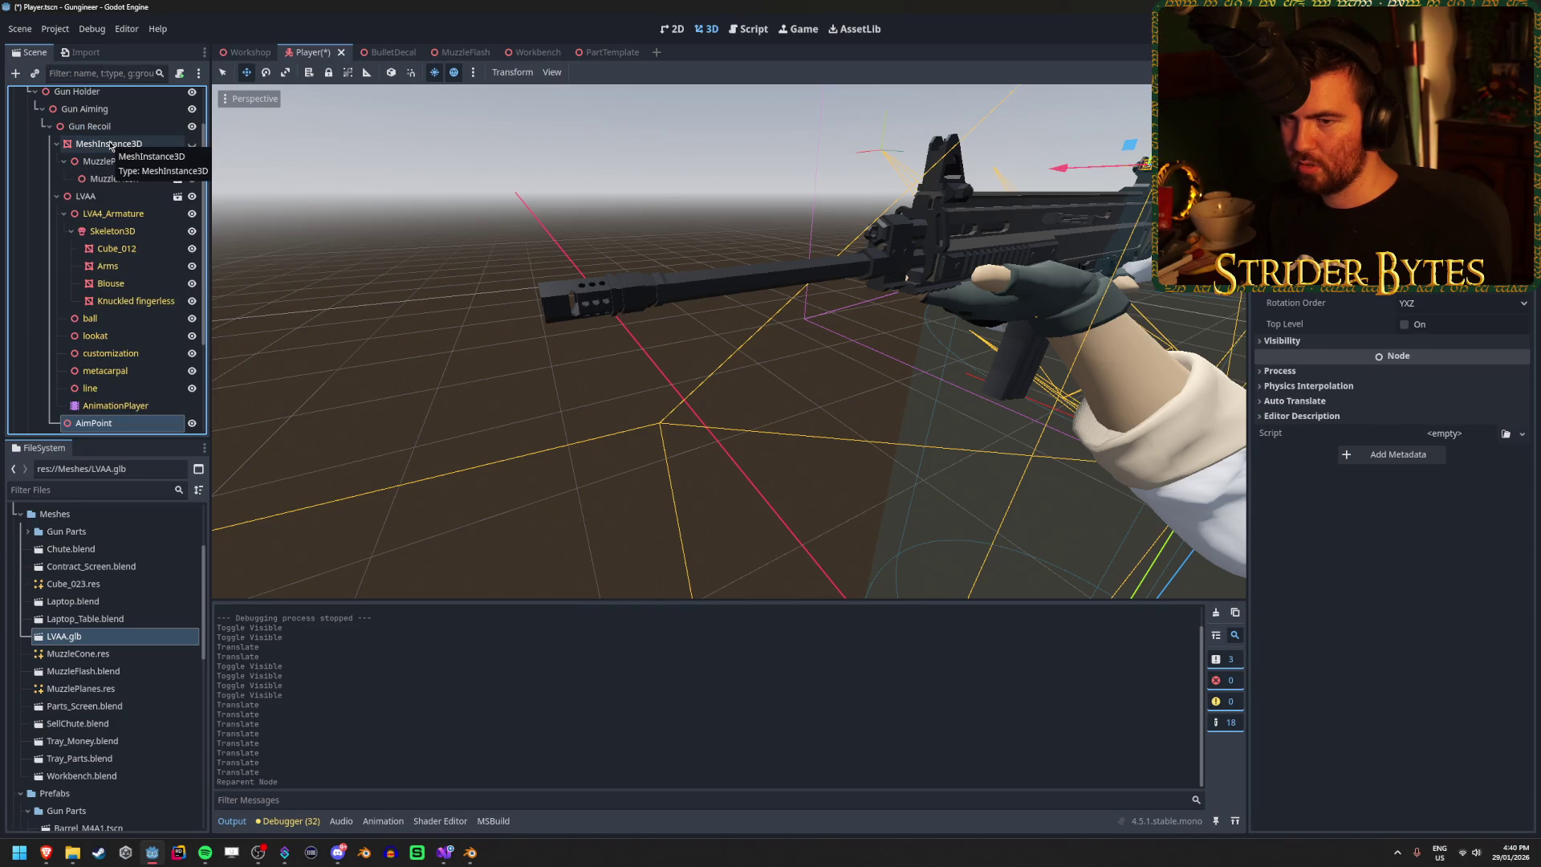
{"action": "key", "text": "ctrl+z"}
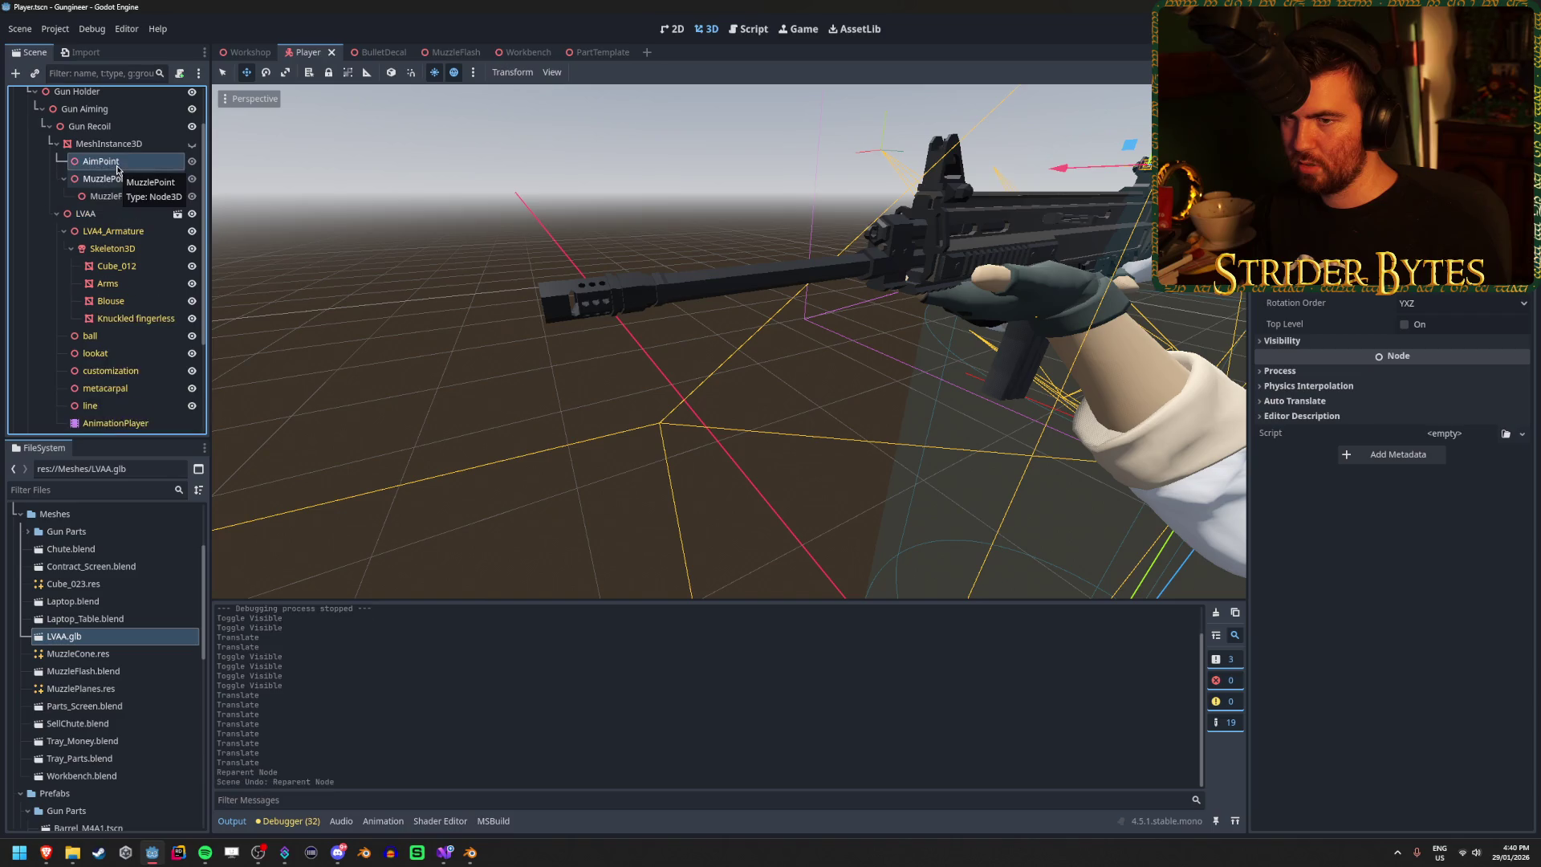
{"action": "left_click", "coordinate": [135, 180]}
{"action": "left_click", "coordinate": [126, 165], "text": "ctrl"}
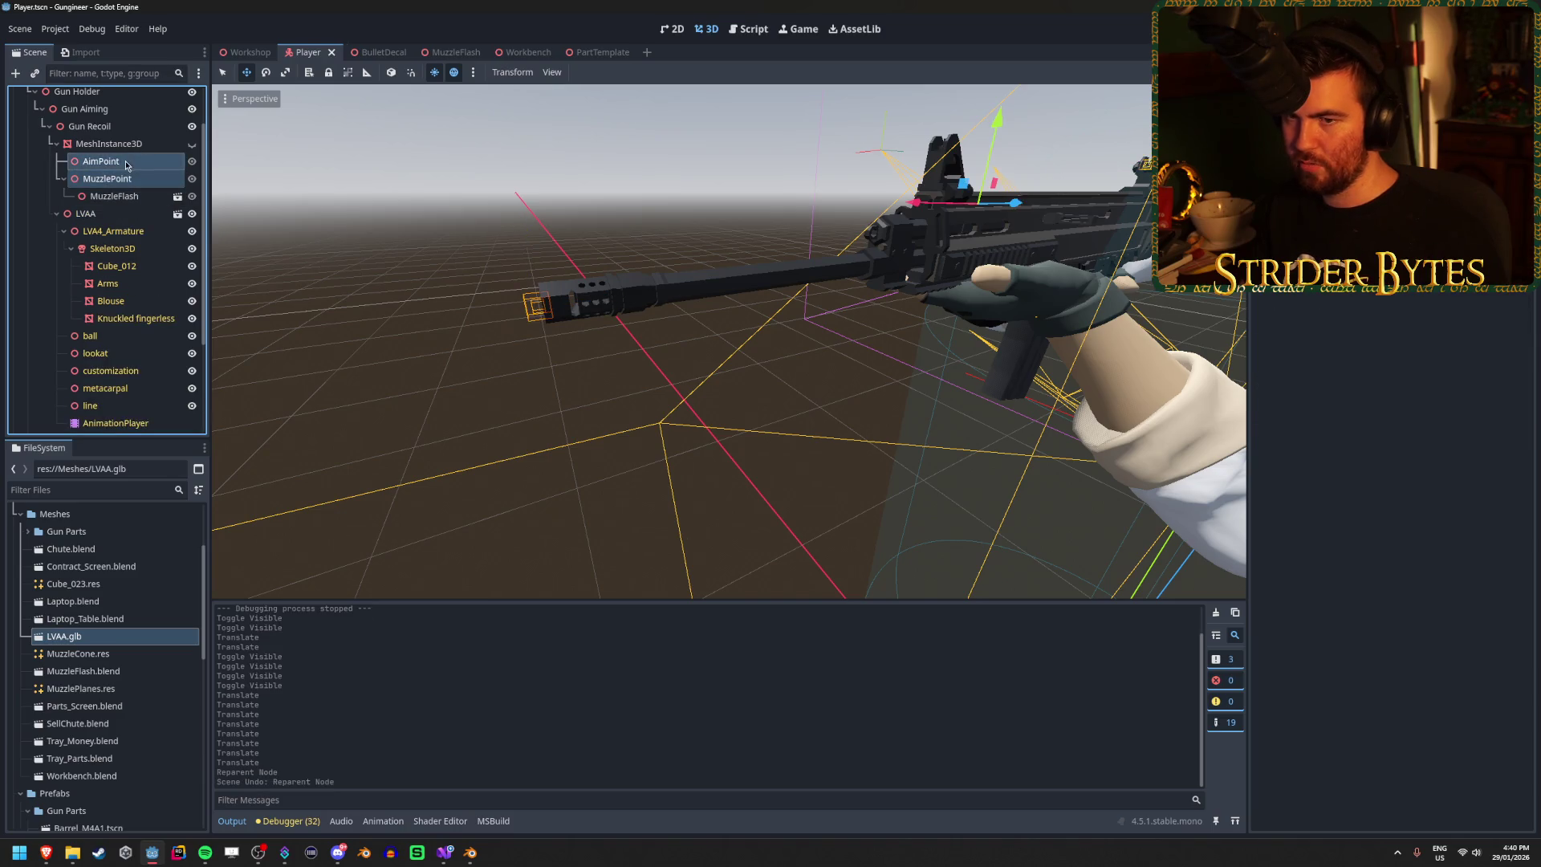
{"action": "left_click_drag", "start_coordinate": [103, 138], "coordinate": [116, 145]}
Step: Delete the old MeshInstance3D rifle node, check both points, and run the game with F5
{"action": "left_click", "coordinate": [120, 148]}
{"action": "key", "text": "Delete"}
{"action": "key", "text": "Return"}
{"action": "left_click", "coordinate": [108, 378]}
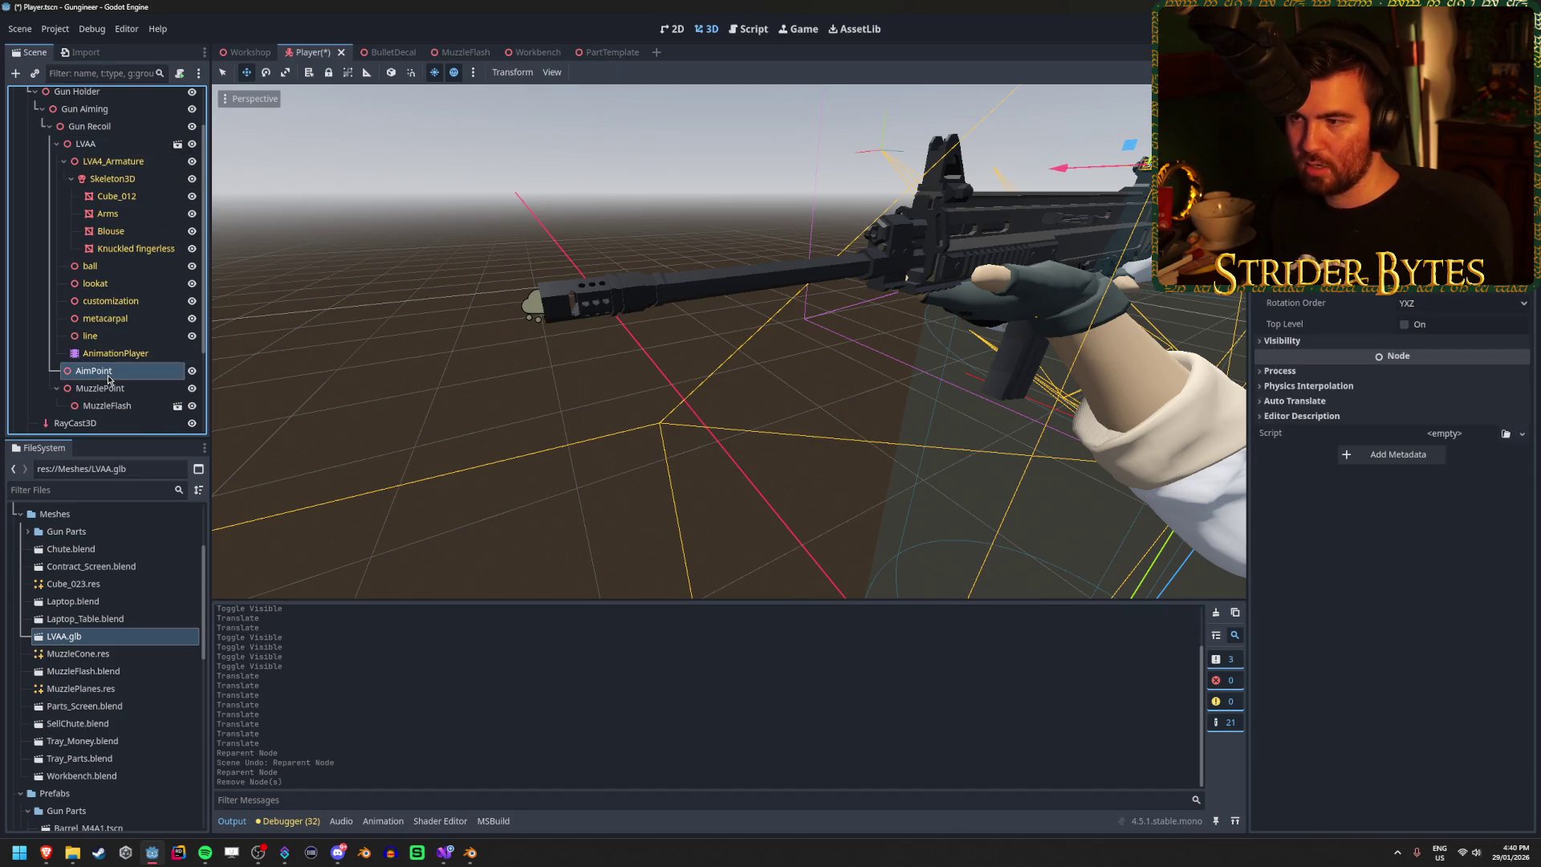
{"action": "left_click", "coordinate": [111, 389]}
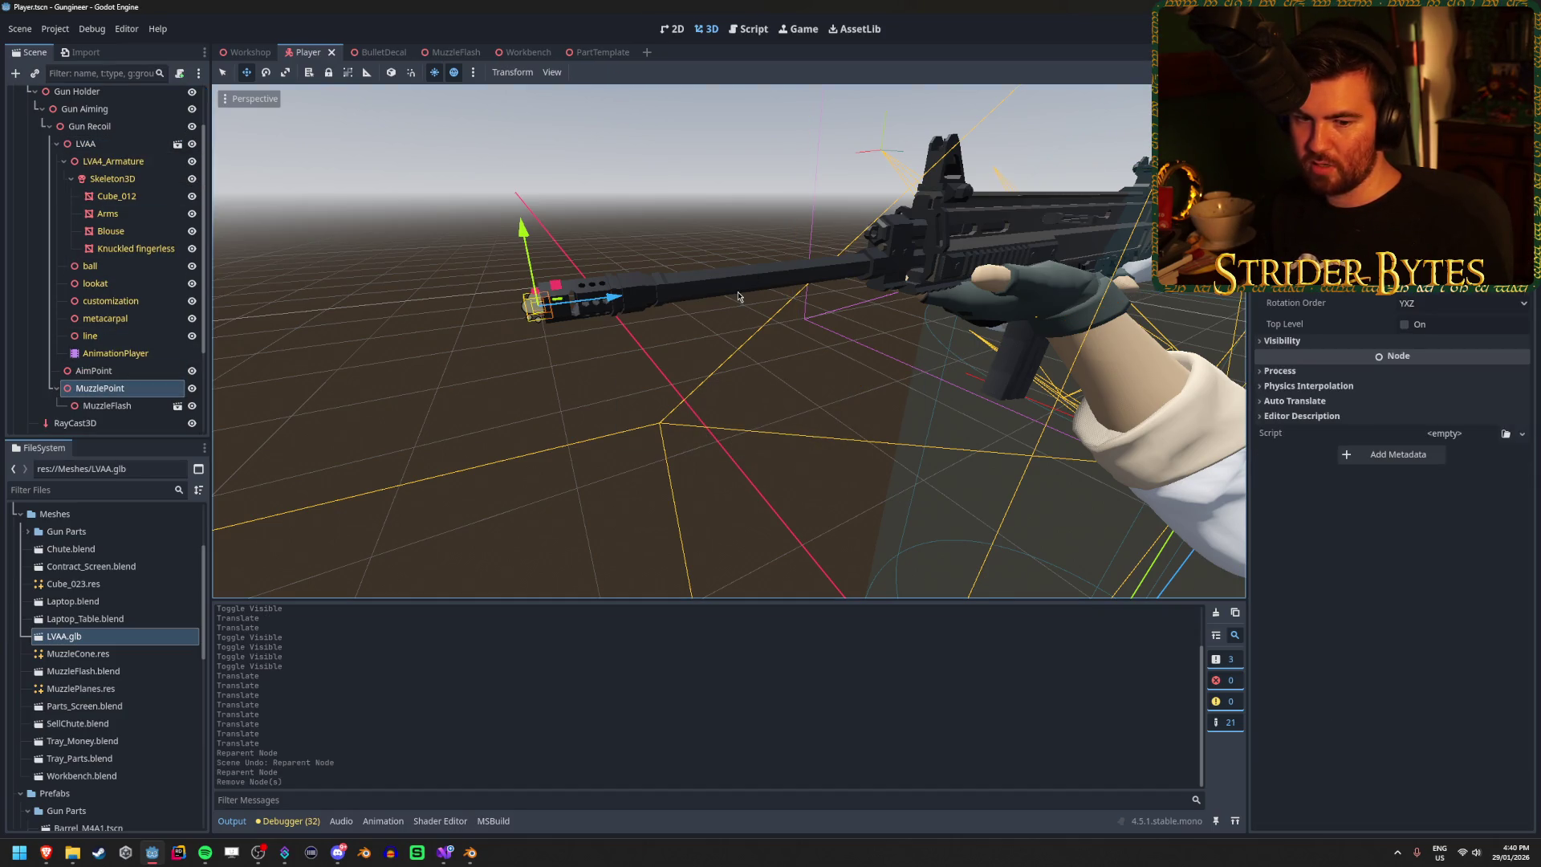
{"action": "key", "text": "F5"}
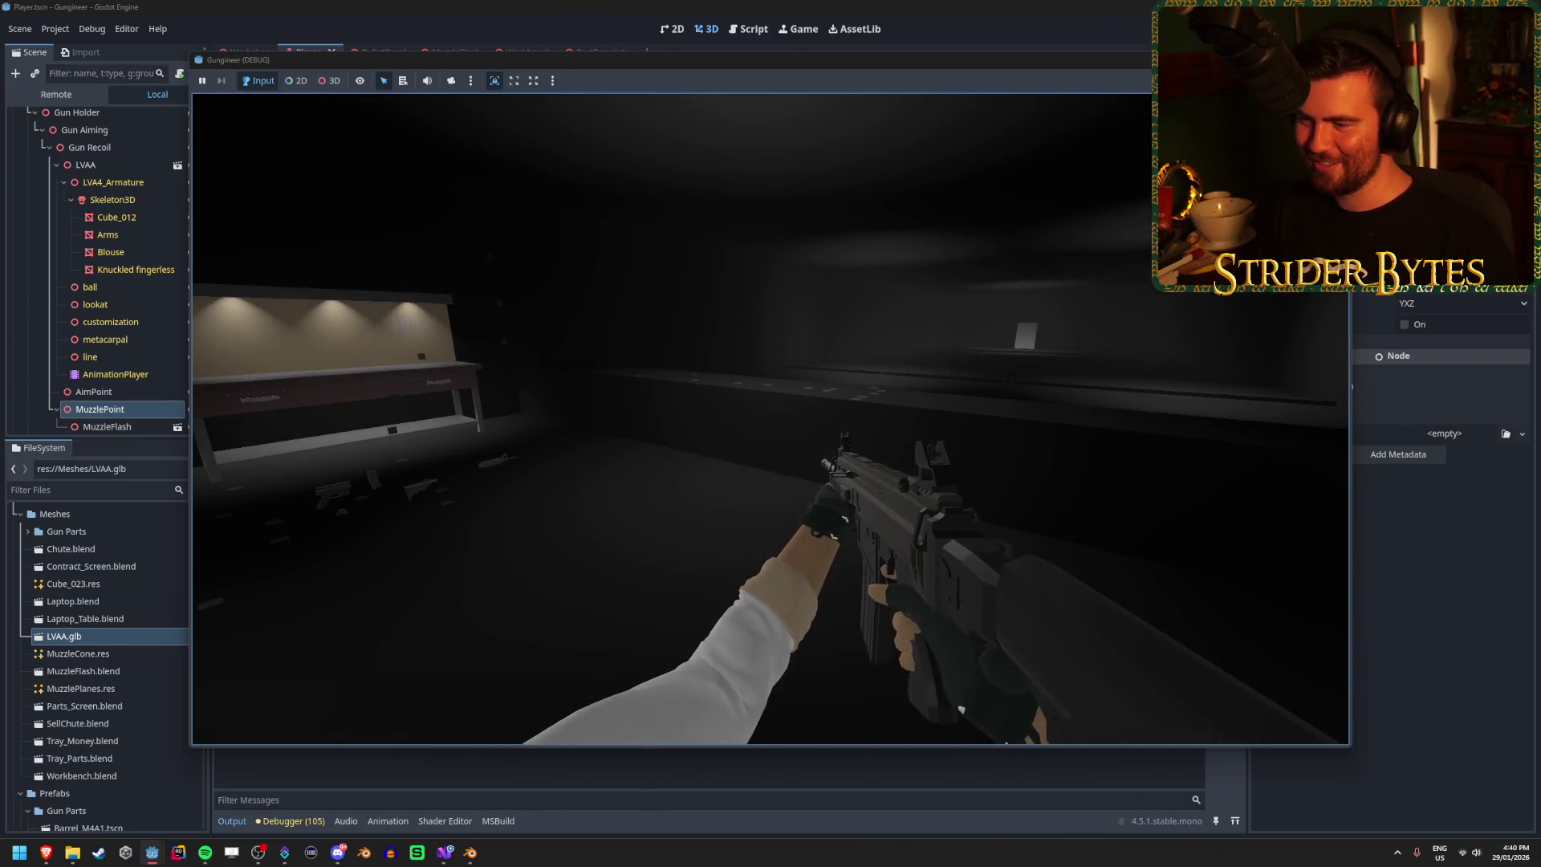
Step: Stop the running game, playtest it once more with F5, and stop it again
{"action": "key", "text": "F8"}
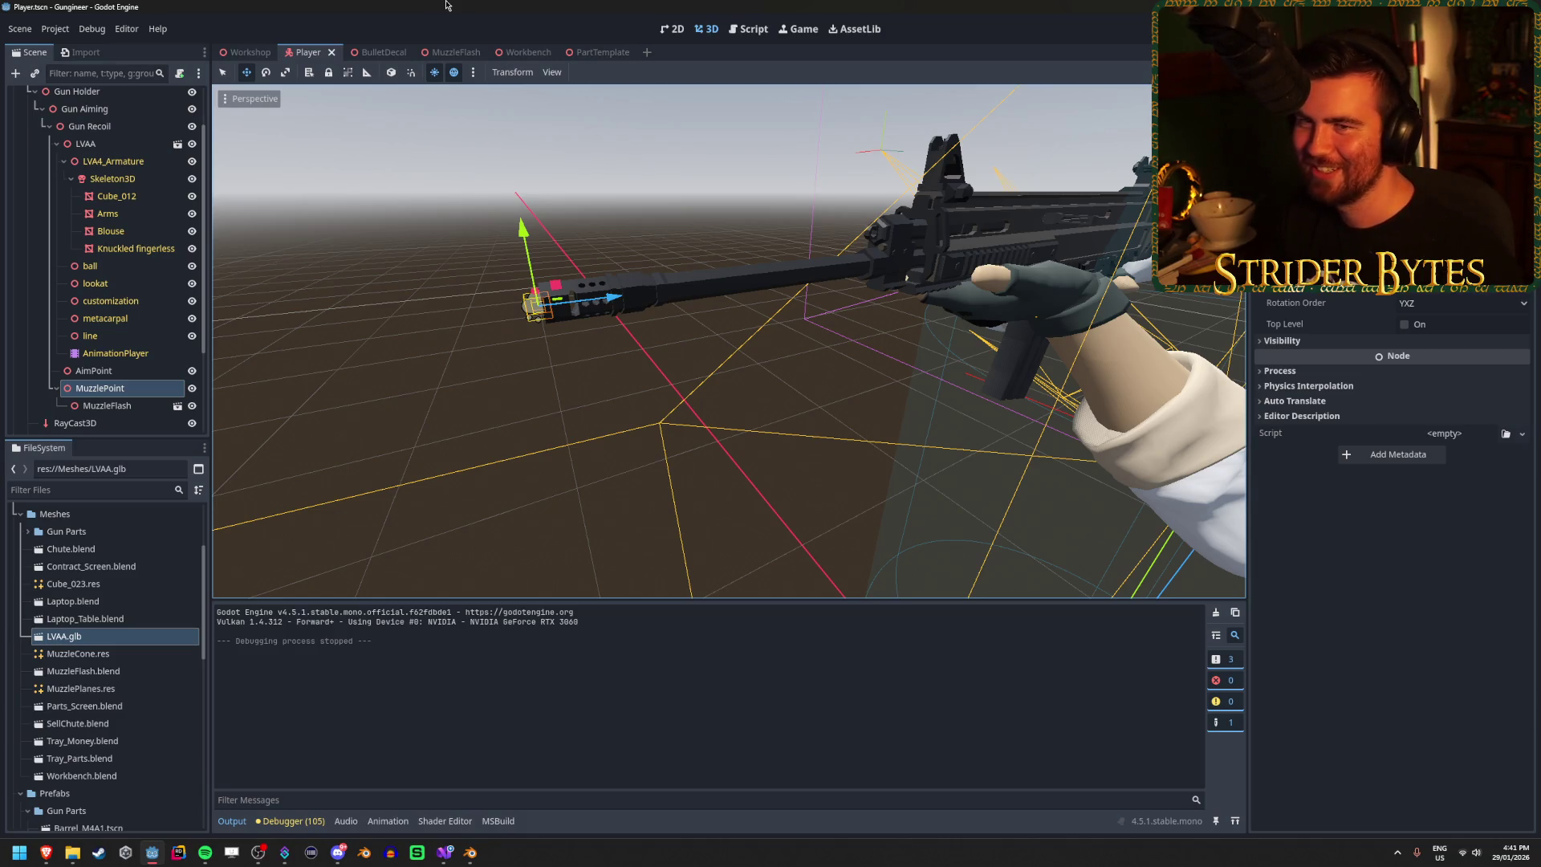
{"action": "mouse_move", "coordinate": [473, 854]}
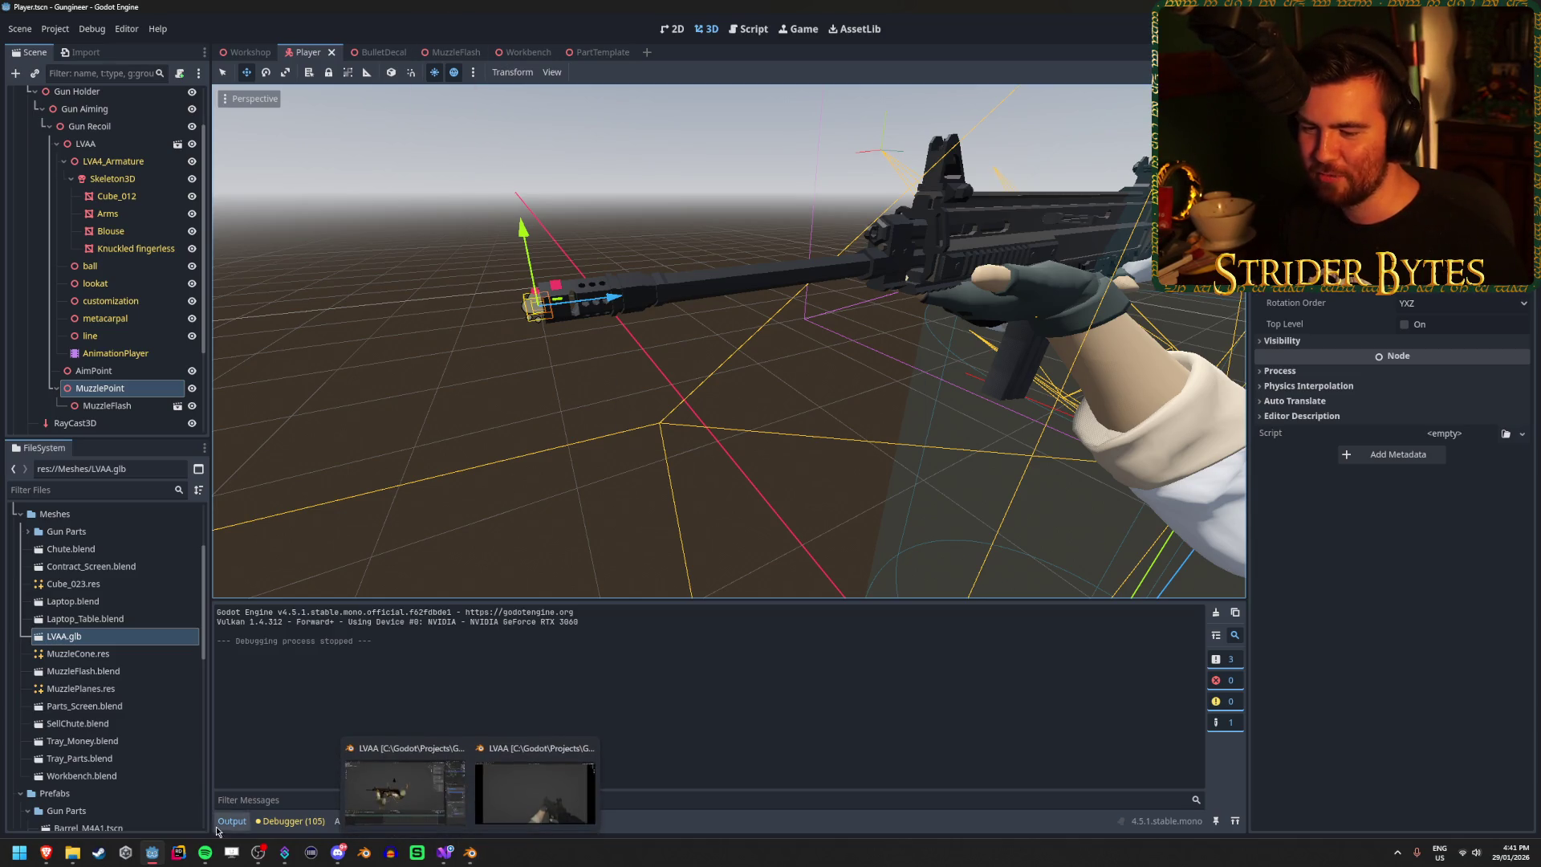
{"action": "key", "text": "F5"}
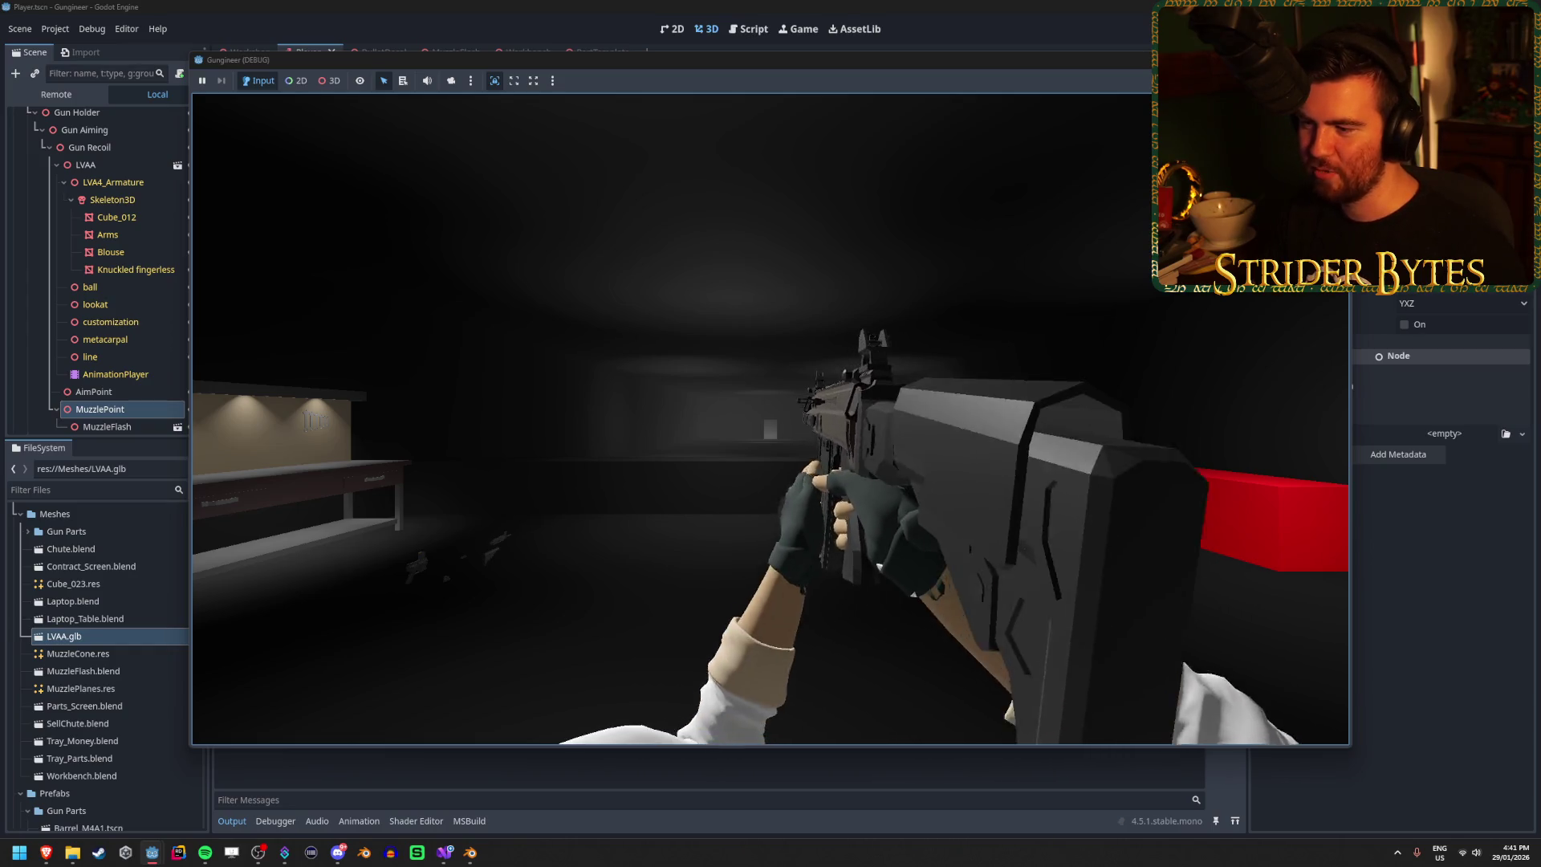
{"action": "key", "text": "F8"}
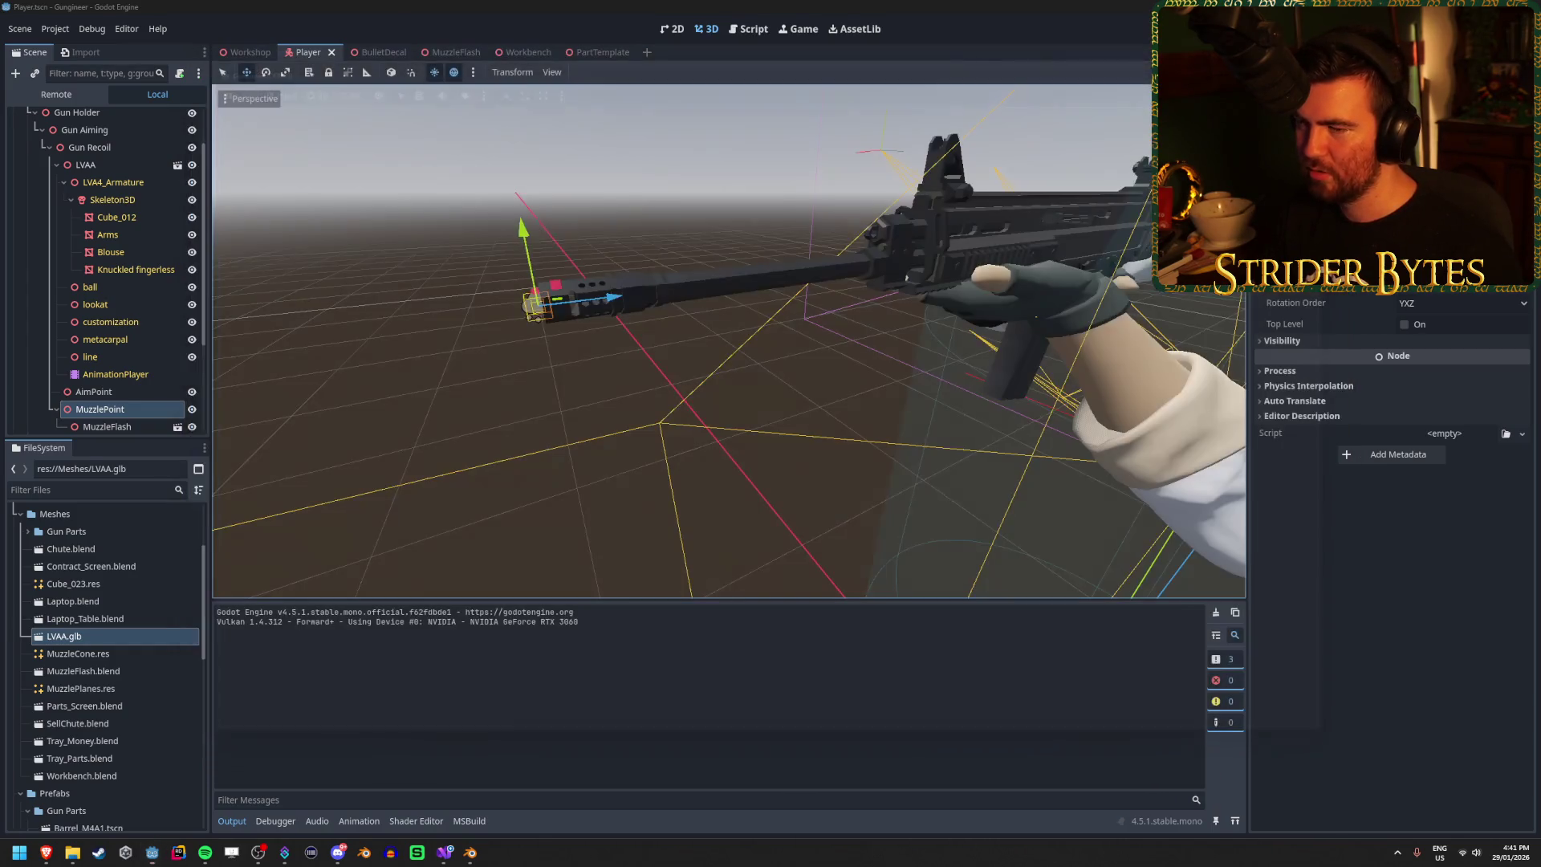
Step: Select the AnimationPlayer, collapse the LVAA node, and move over to Visual Studio
{"action": "scroll", "coordinate": [116, 361], "scroll_direction": "up", "scroll_amount": 2}
{"action": "left_click", "coordinate": [116, 412]}
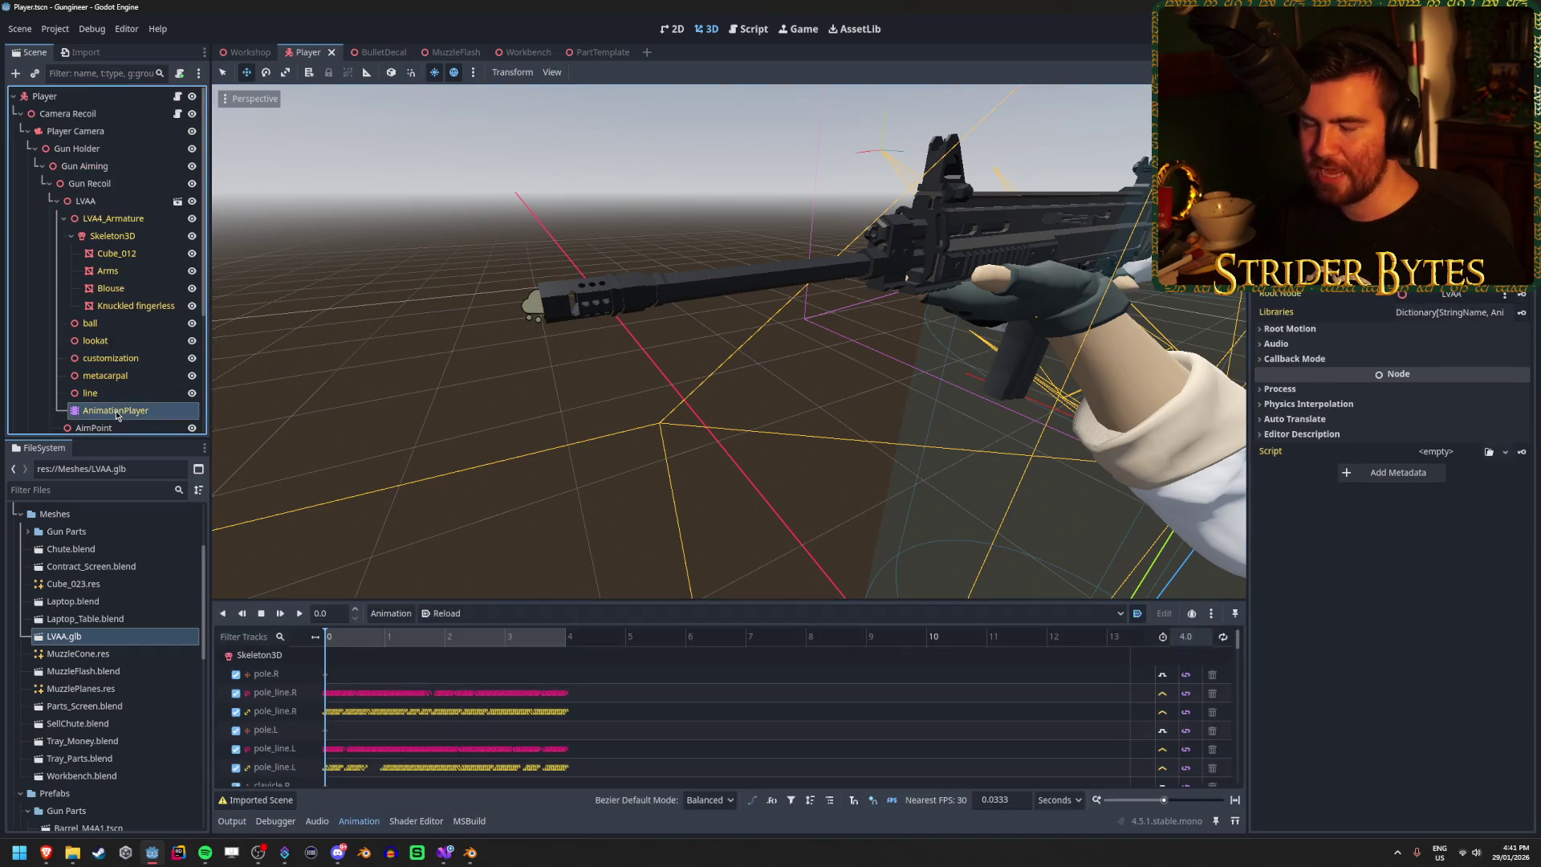
{"action": "left_click", "coordinate": [57, 200]}
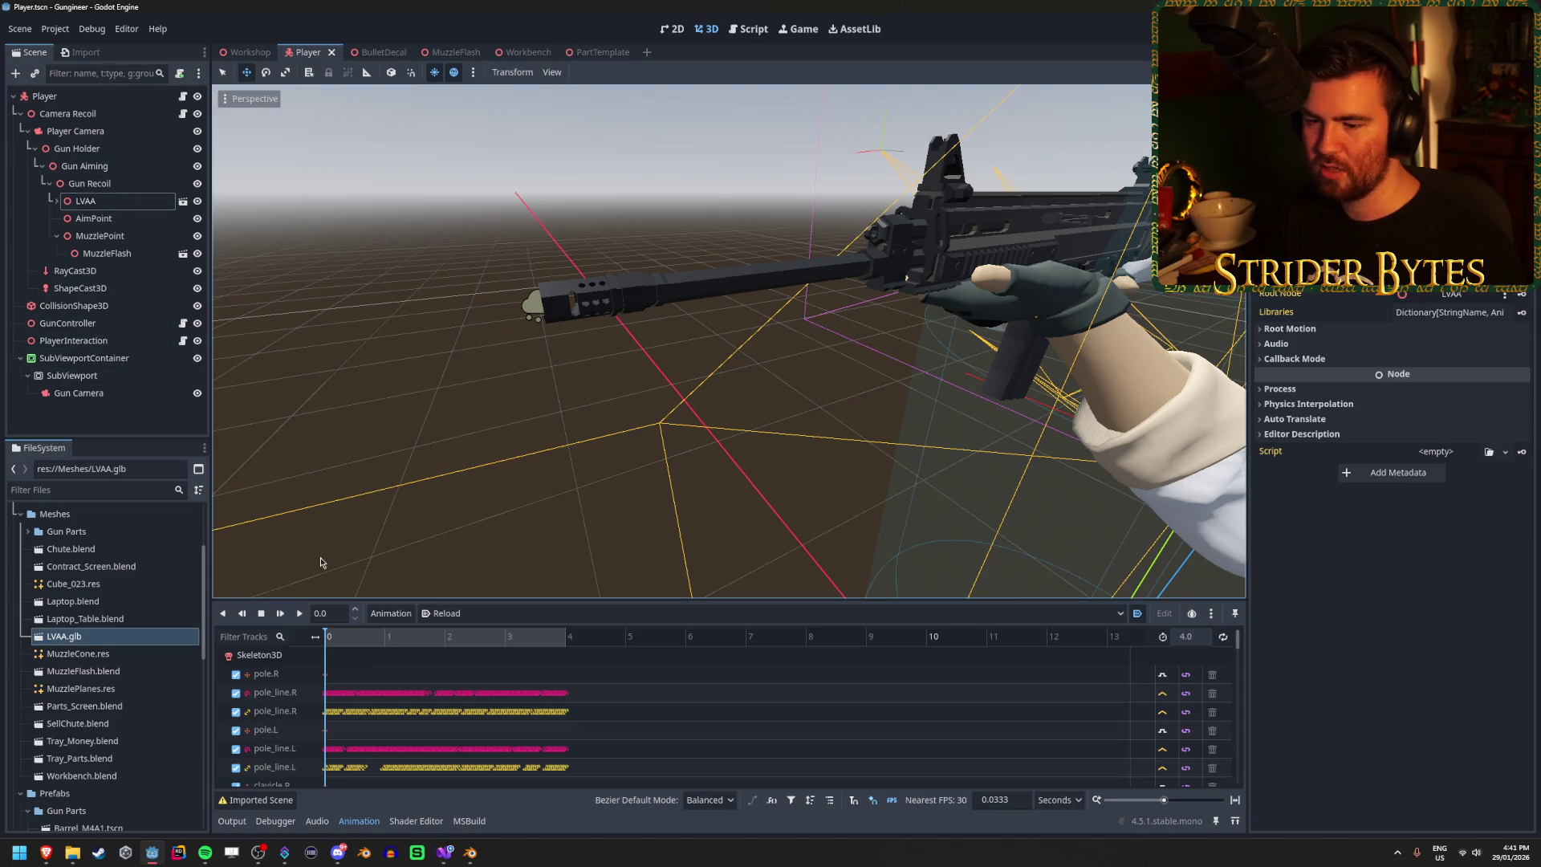
{"action": "left_click", "coordinate": [442, 852]}
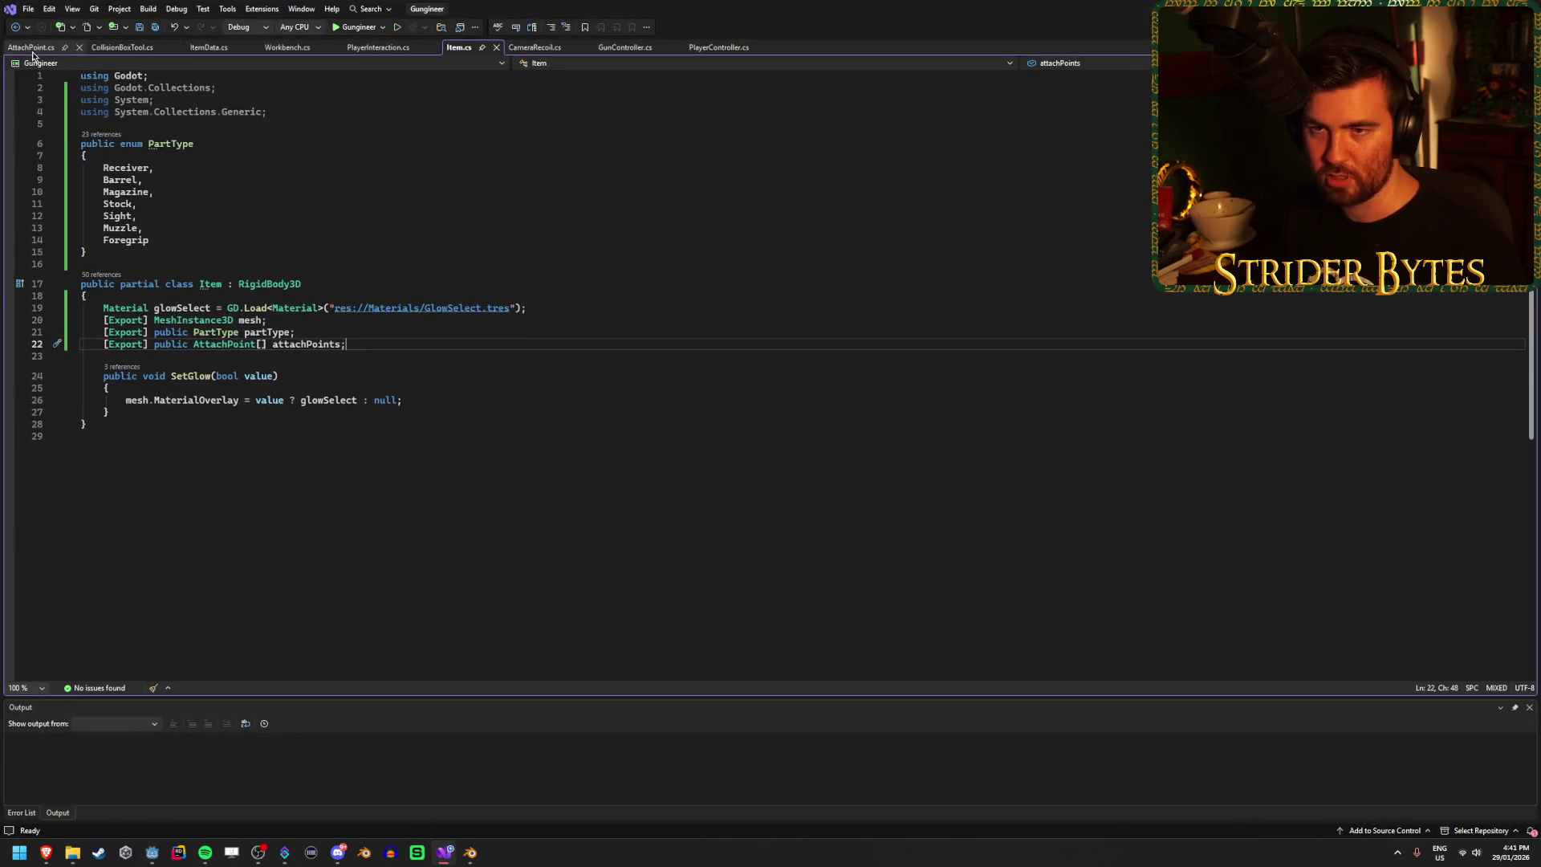
Step: Look through GunController.cs's muzzleFlash field and Fire() code, then return to Godot
{"action": "left_click", "coordinate": [612, 49]}
{"action": "scroll", "coordinate": [433, 481], "scroll_direction": "up", "scroll_amount": 20}
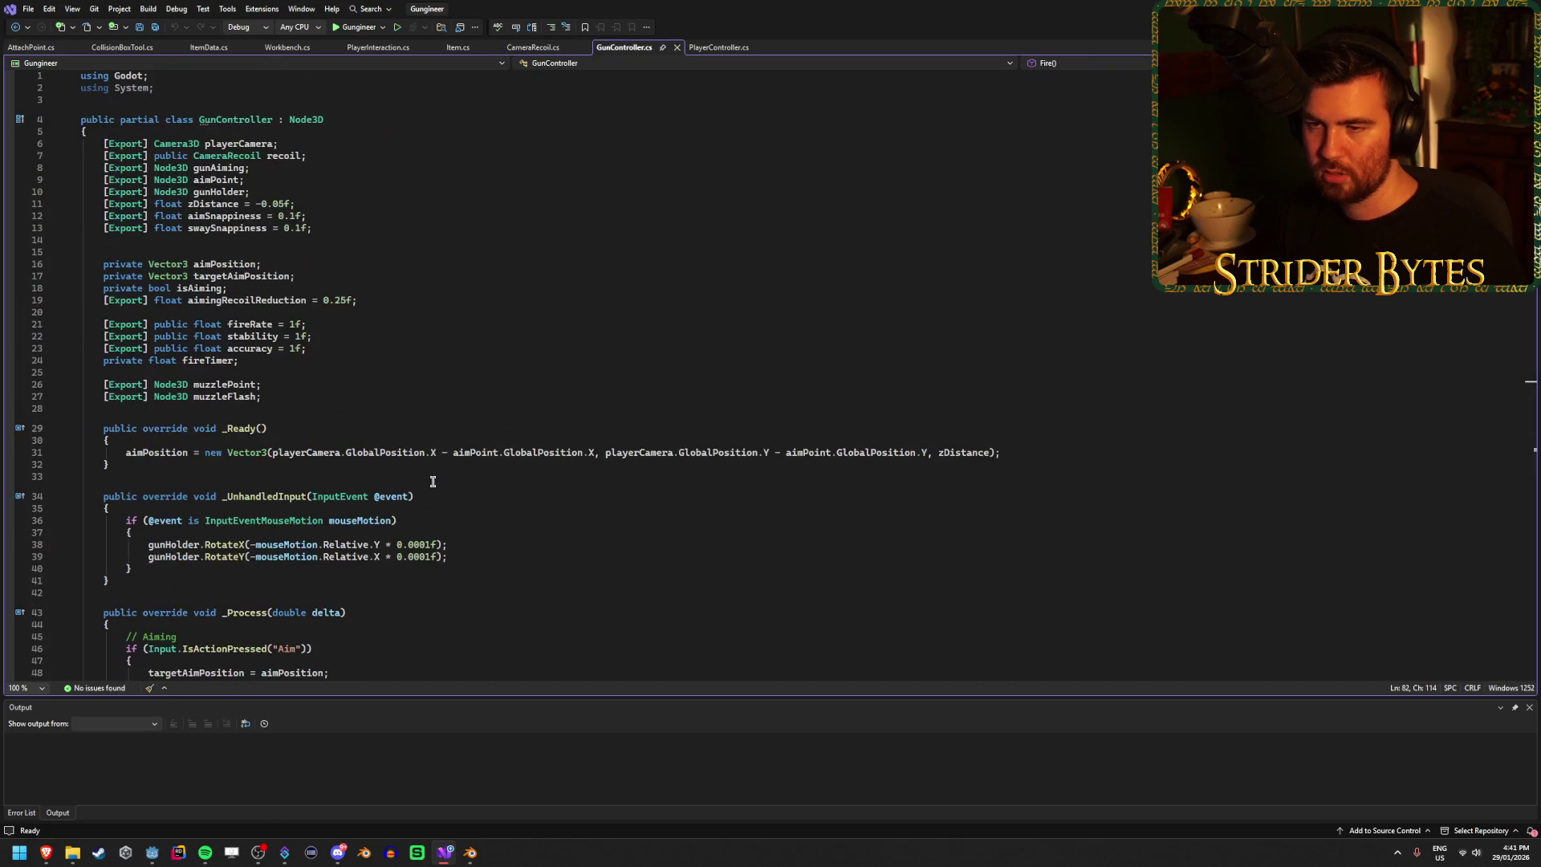
{"action": "left_click", "coordinate": [282, 397]}
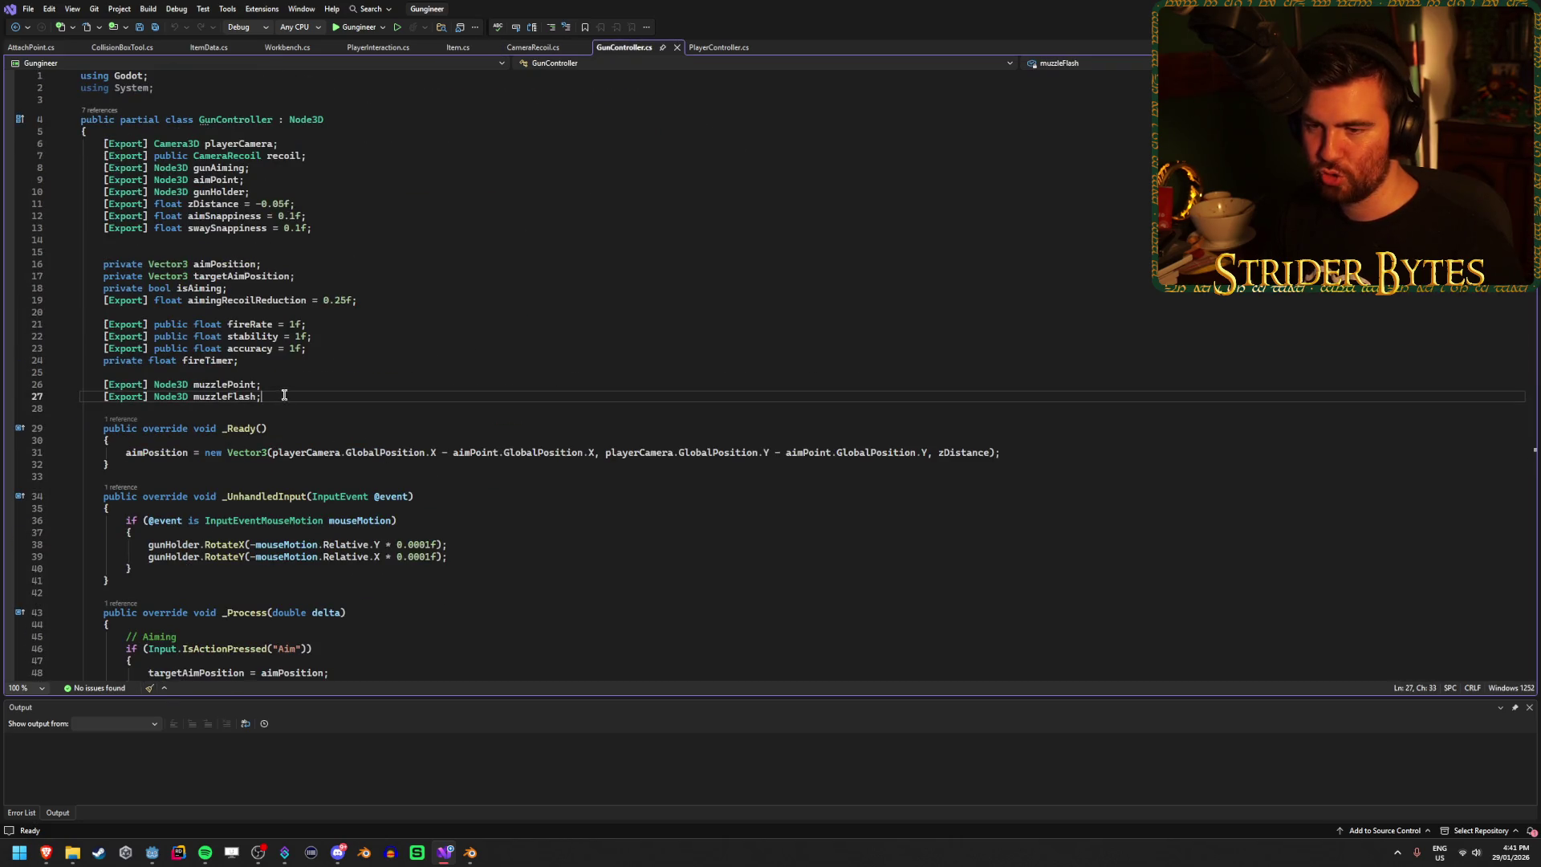
{"action": "scroll", "coordinate": [387, 367], "scroll_direction": "down", "scroll_amount": 13}
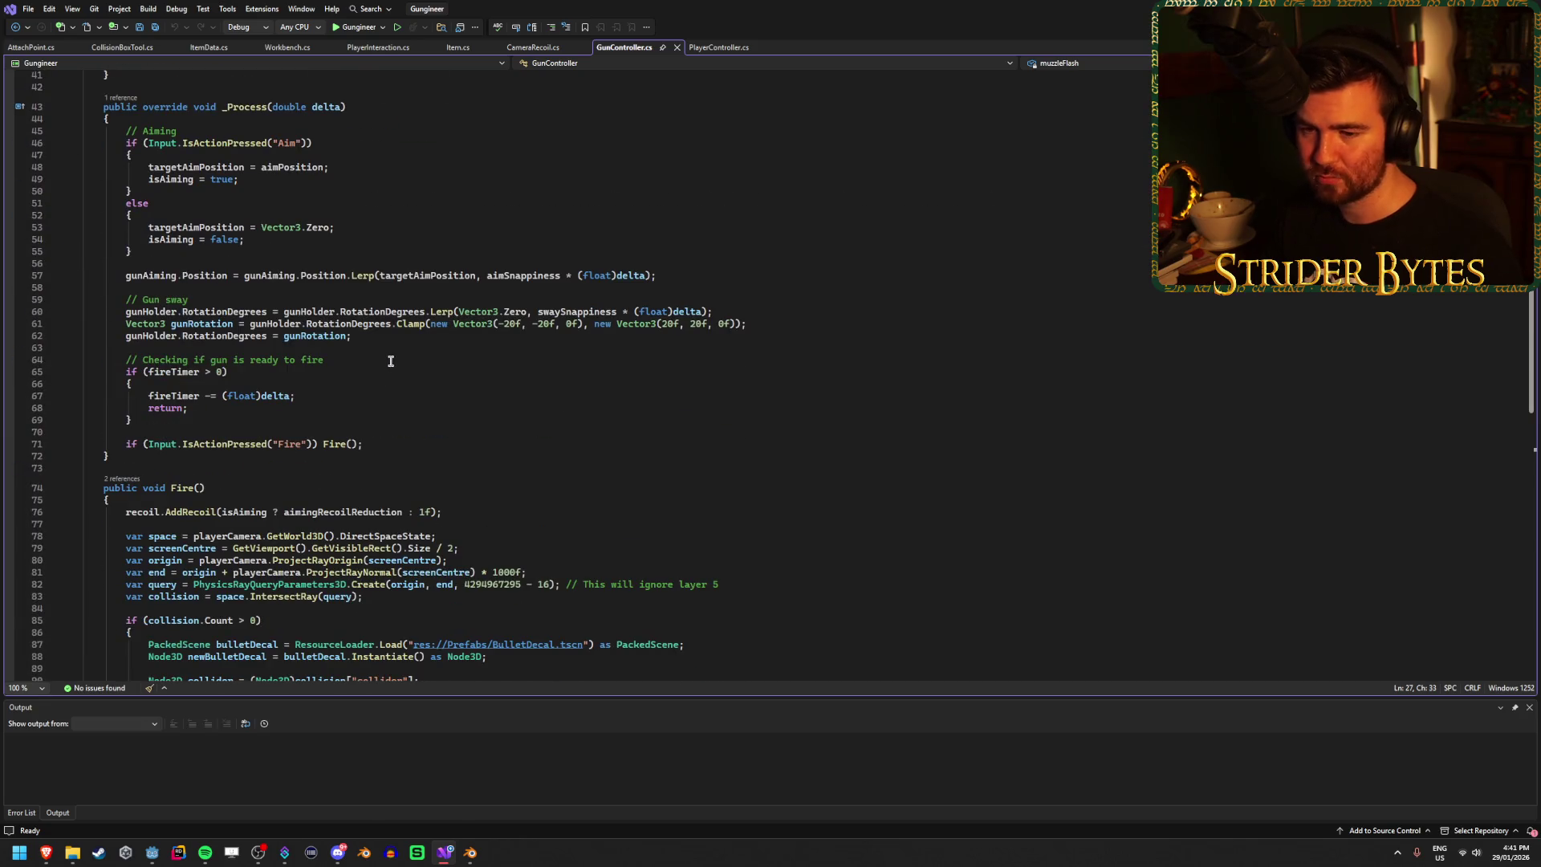
{"action": "scroll", "coordinate": [391, 362], "scroll_direction": "up", "scroll_amount": 13}
{"action": "scroll", "coordinate": [391, 361], "scroll_direction": "down", "scroll_amount": 20}
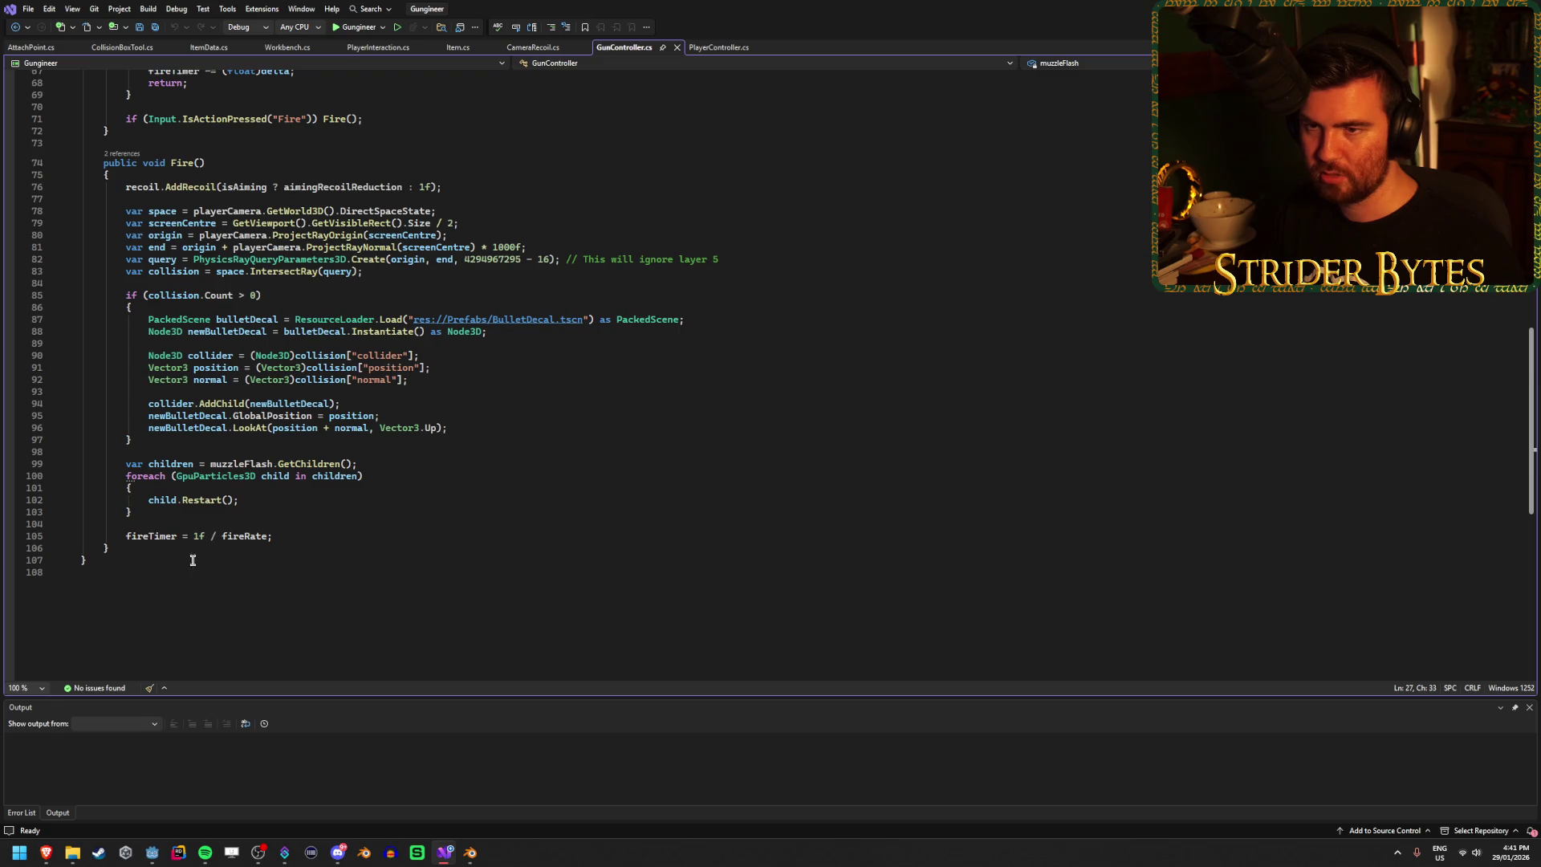
{"action": "key", "text": "alt+Tab"}
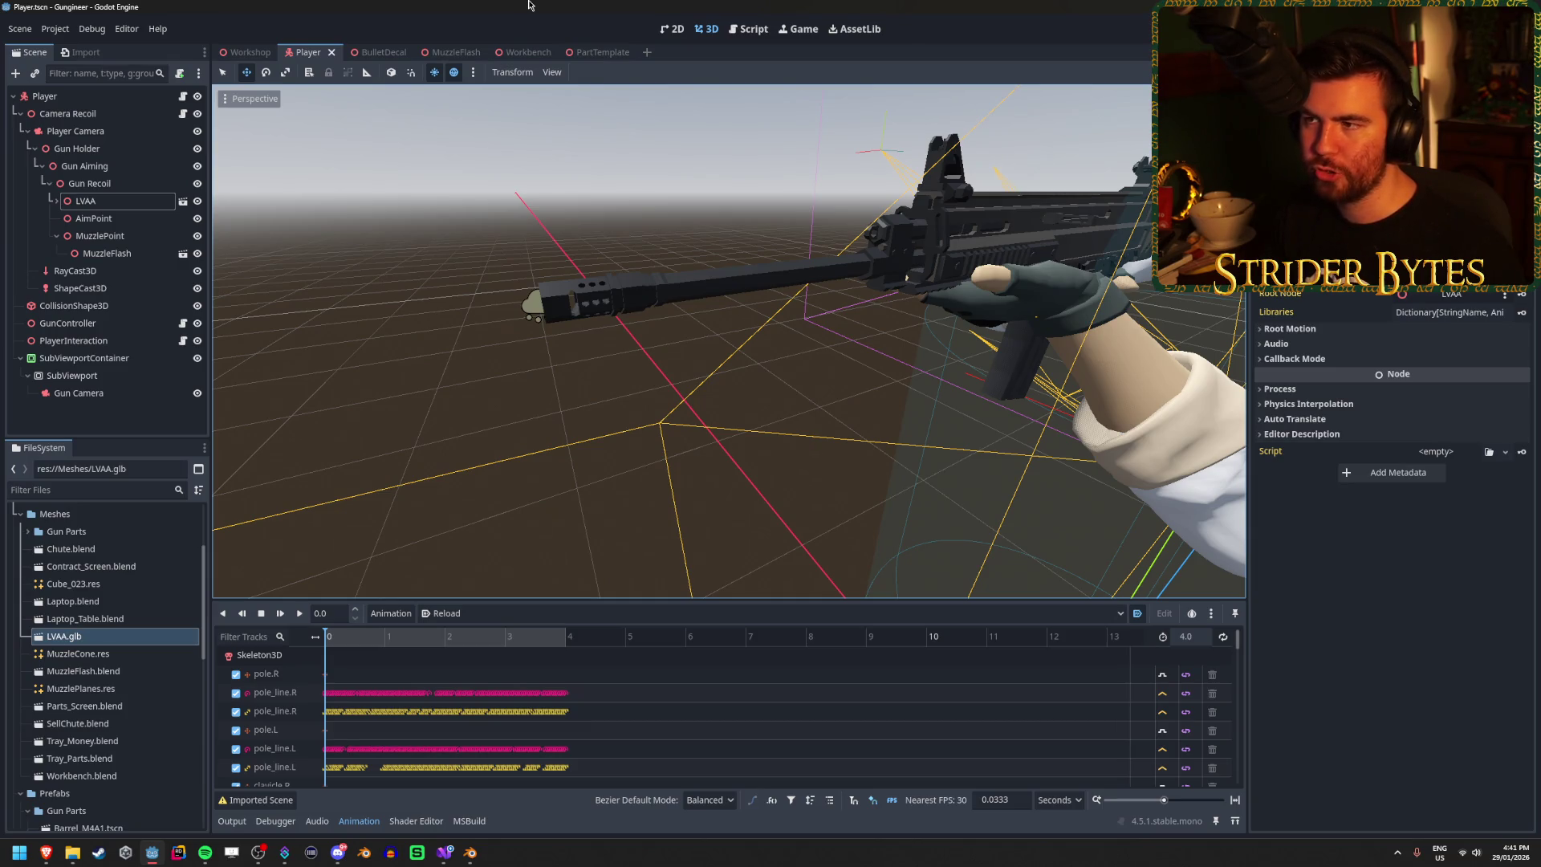
Step: Add a Reload input action bound to the R key in the Project Settings Input Map
{"action": "left_click", "coordinate": [54, 30]}
{"action": "left_click", "coordinate": [72, 47]}
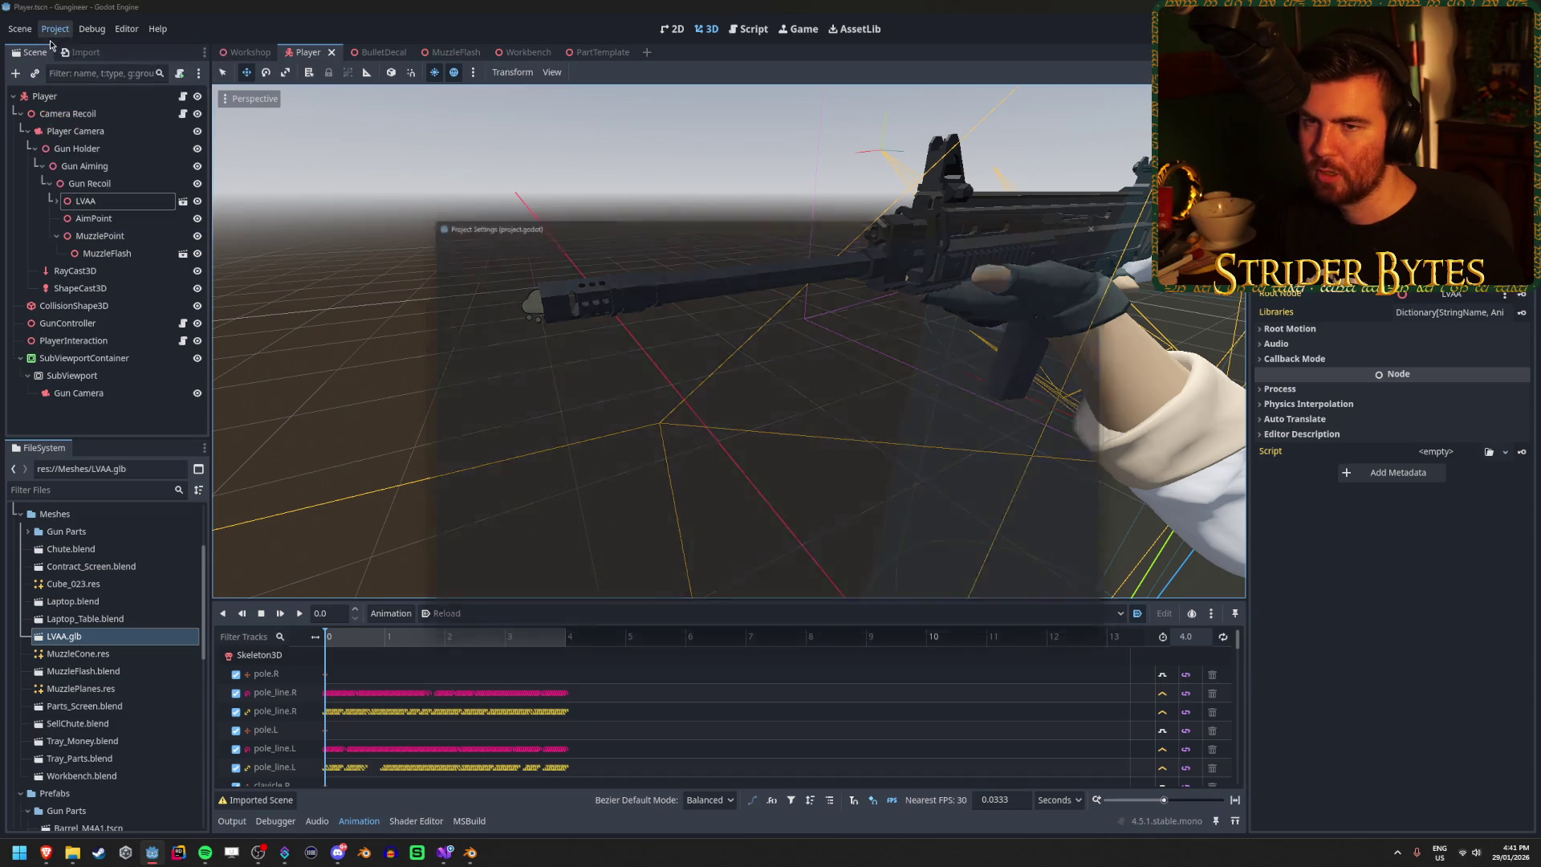
{"action": "left_click", "coordinate": [500, 239]}
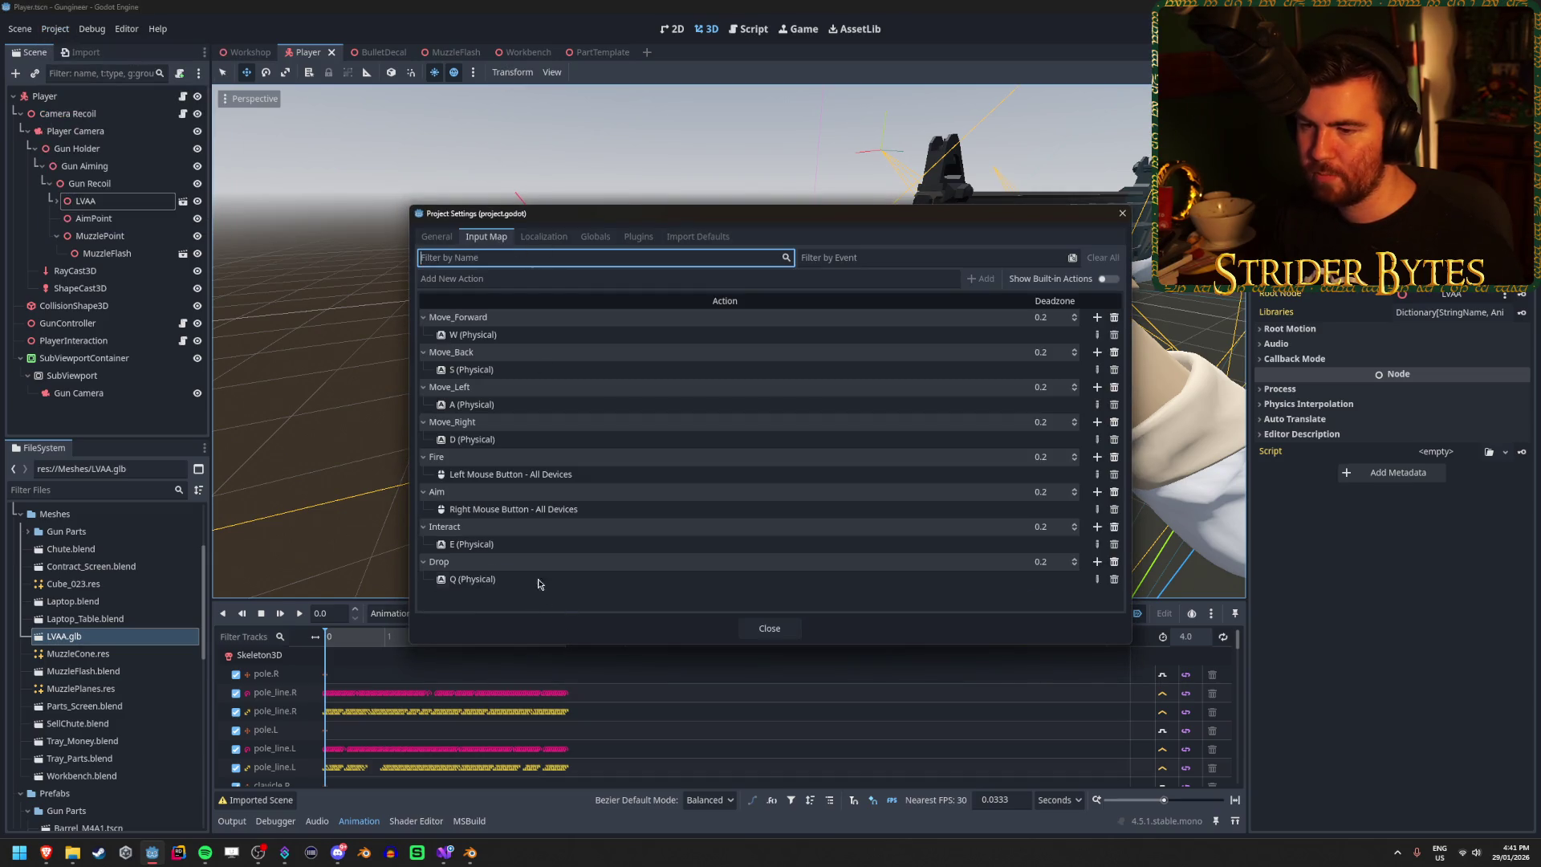
{"action": "left_click", "coordinate": [656, 280]}
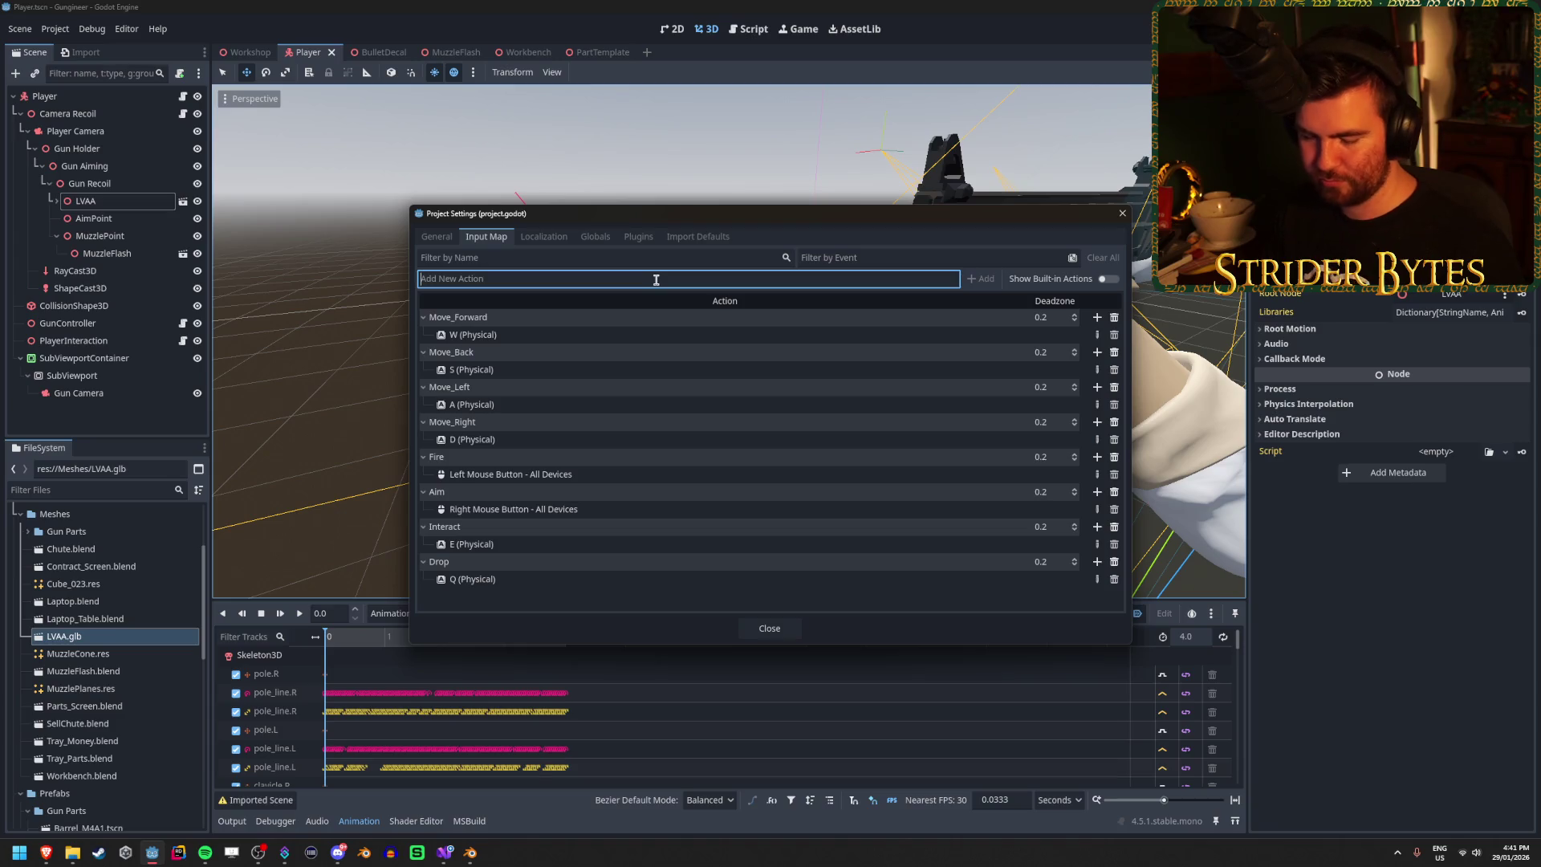
{"action": "type", "text": "Reload"}
{"action": "left_click", "coordinate": [981, 278]}
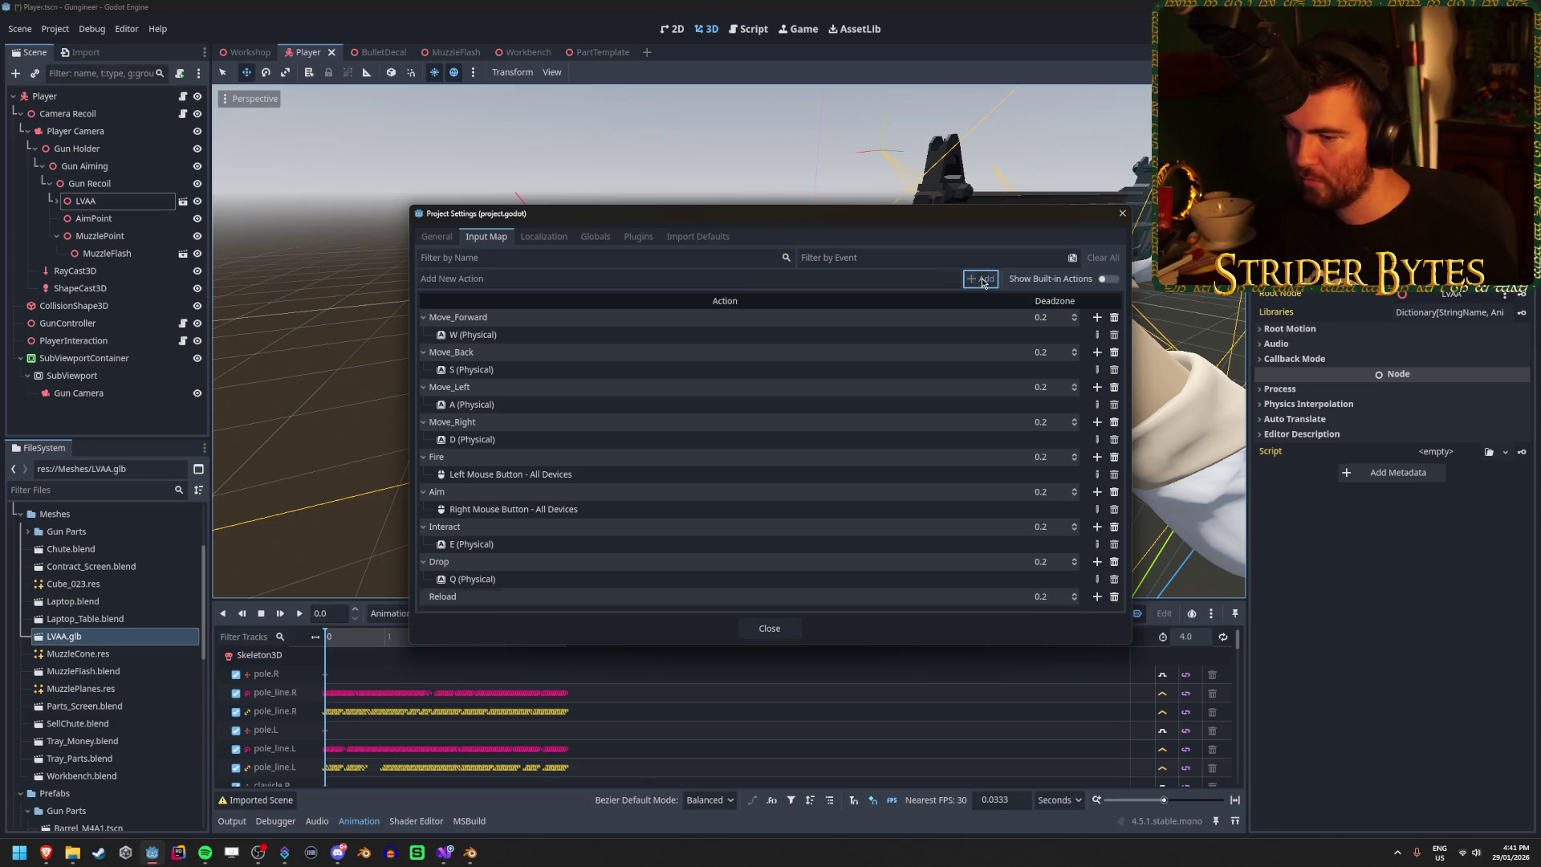
{"action": "double_click", "coordinate": [988, 601]}
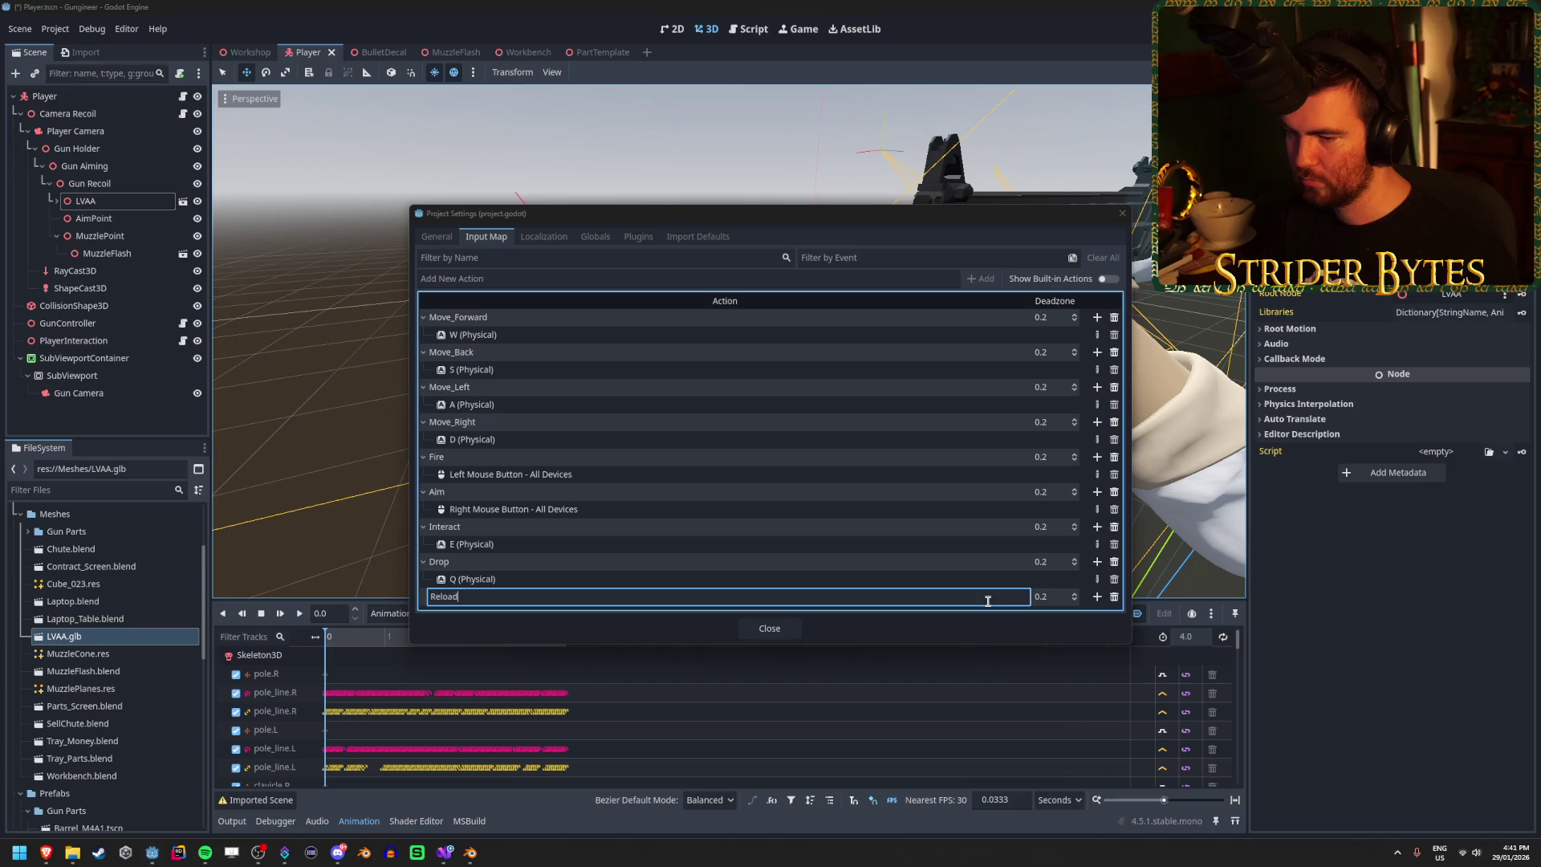
{"action": "key", "text": "Return"}
{"action": "left_click", "coordinate": [1096, 596]}
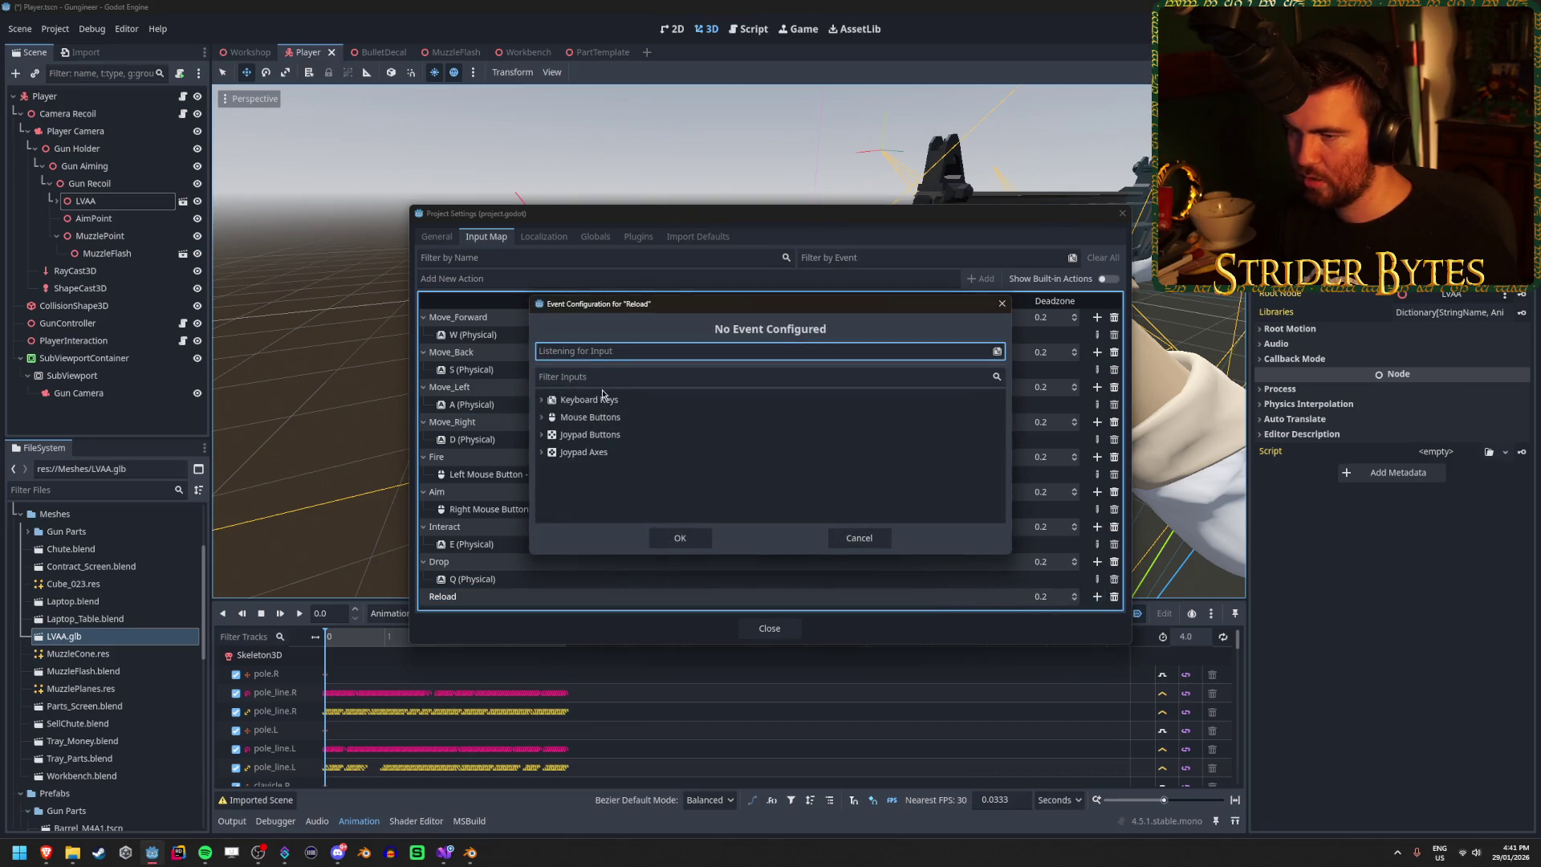
{"action": "key", "text": "r"}
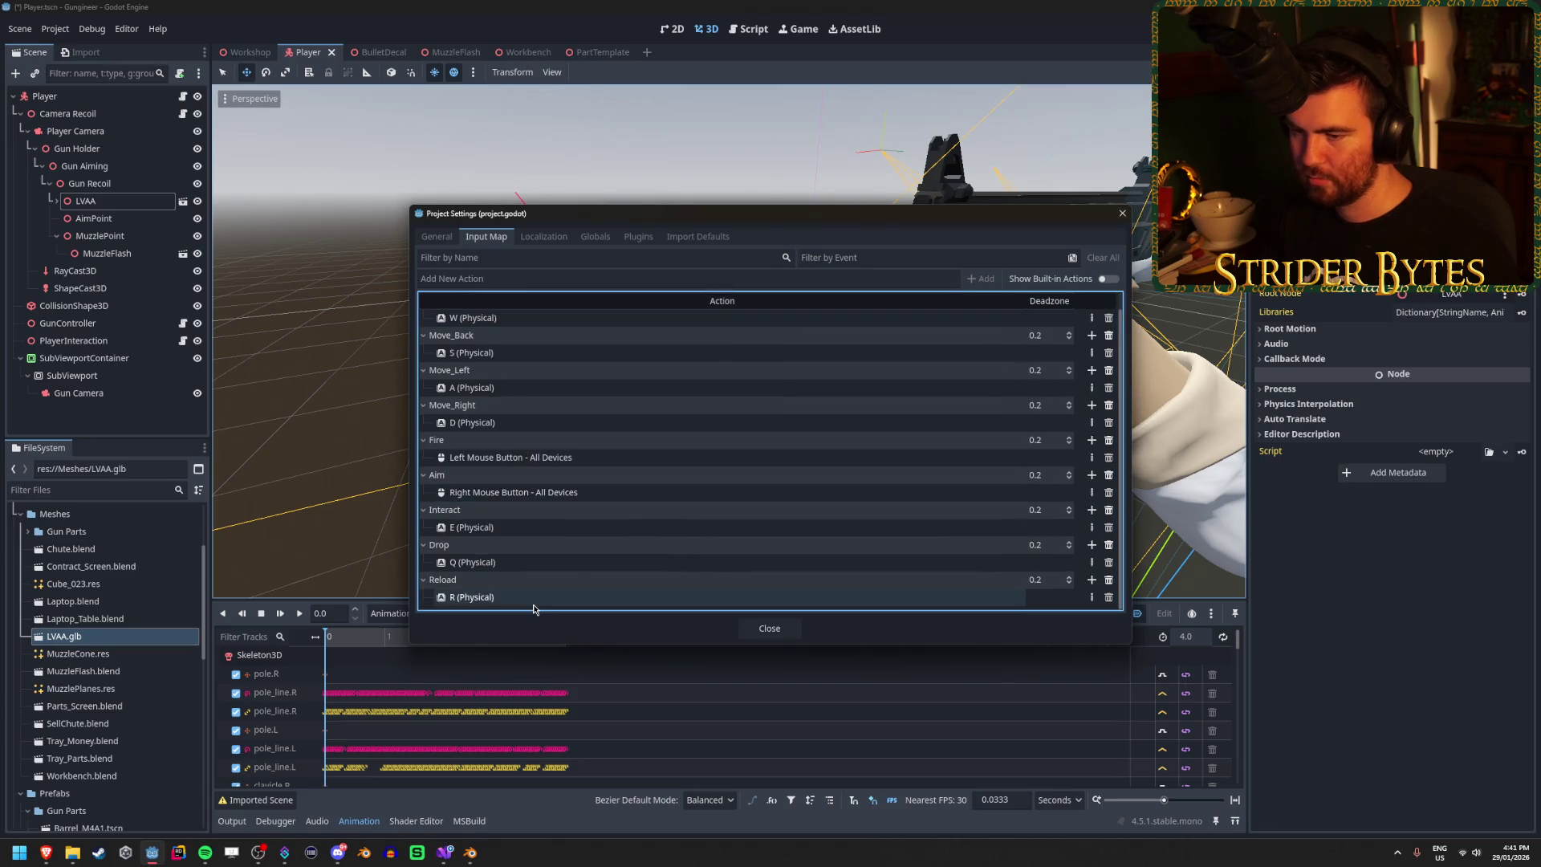
{"action": "left_click", "coordinate": [770, 629]}
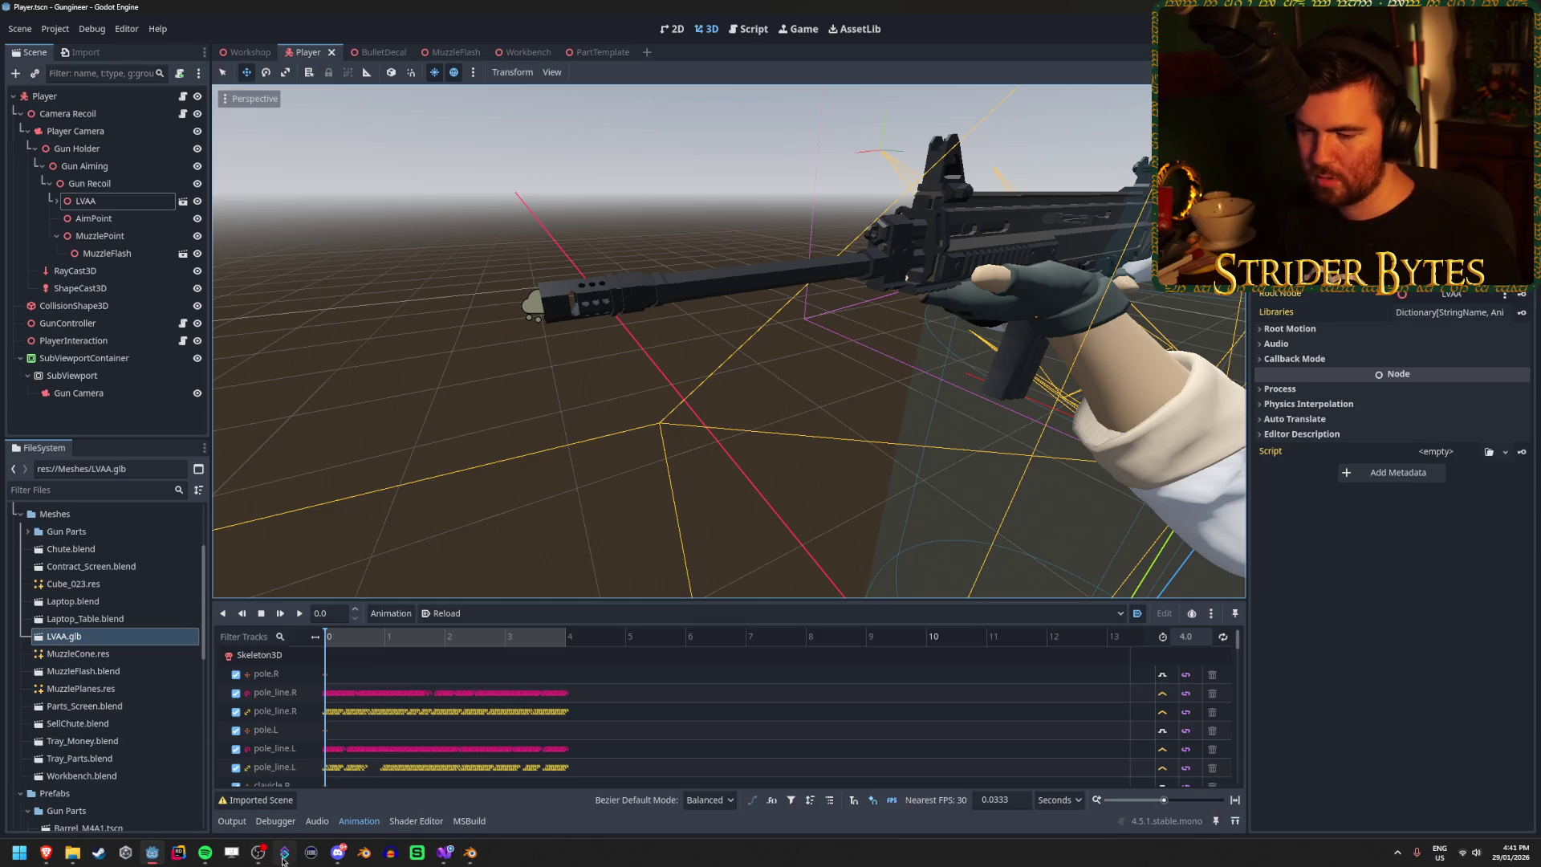
{"action": "left_click", "coordinate": [444, 852]}
Step: Add an if (Input.IsActionJustPressed("Reload")) check below the Fire check on line 72
{"action": "scroll", "coordinate": [280, 430], "scroll_direction": "up", "scroll_amount": 4}
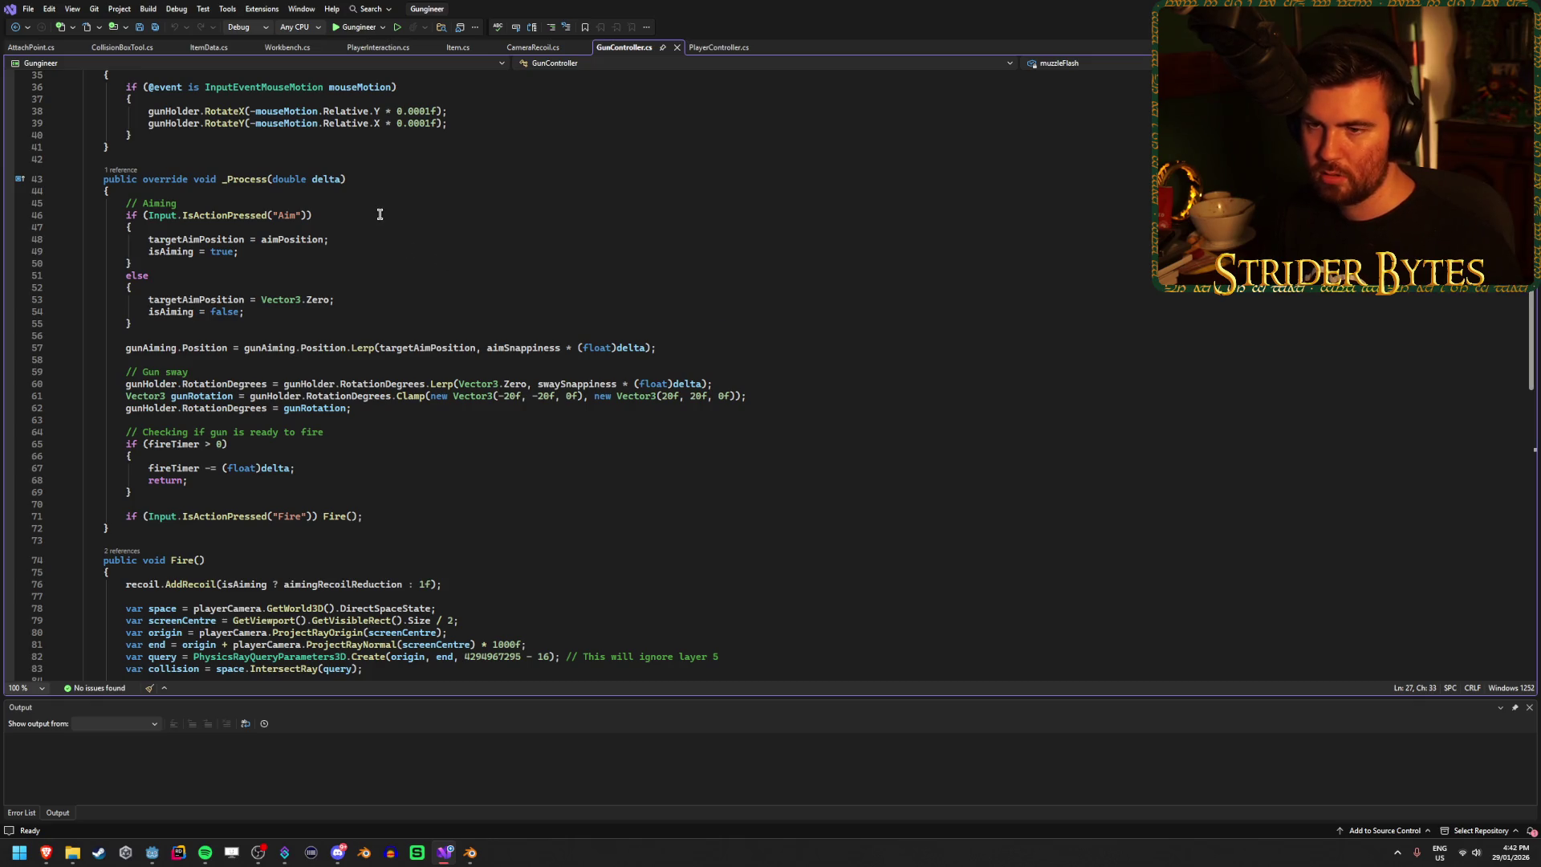
{"action": "left_click", "coordinate": [545, 324]}
{"action": "scroll", "coordinate": [542, 273], "scroll_direction": "up", "scroll_amount": 6}
{"action": "scroll", "coordinate": [543, 279], "scroll_direction": "down", "scroll_amount": 5}
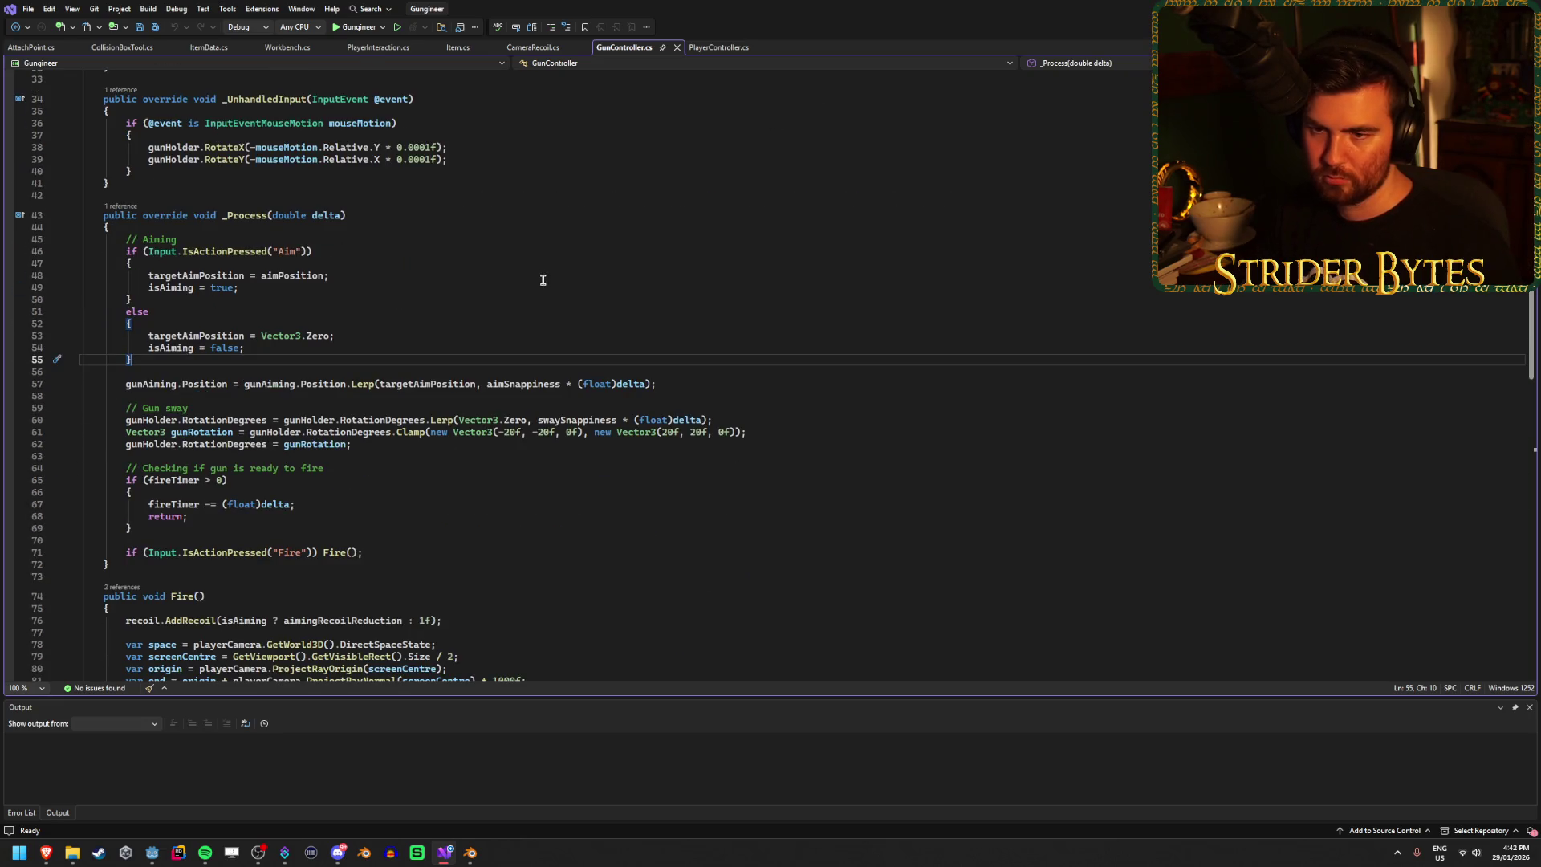
{"action": "left_click", "coordinate": [389, 552]}
{"action": "scroll", "coordinate": [551, 489], "scroll_direction": "down", "scroll_amount": 2}
{"action": "key", "text": "Return"}
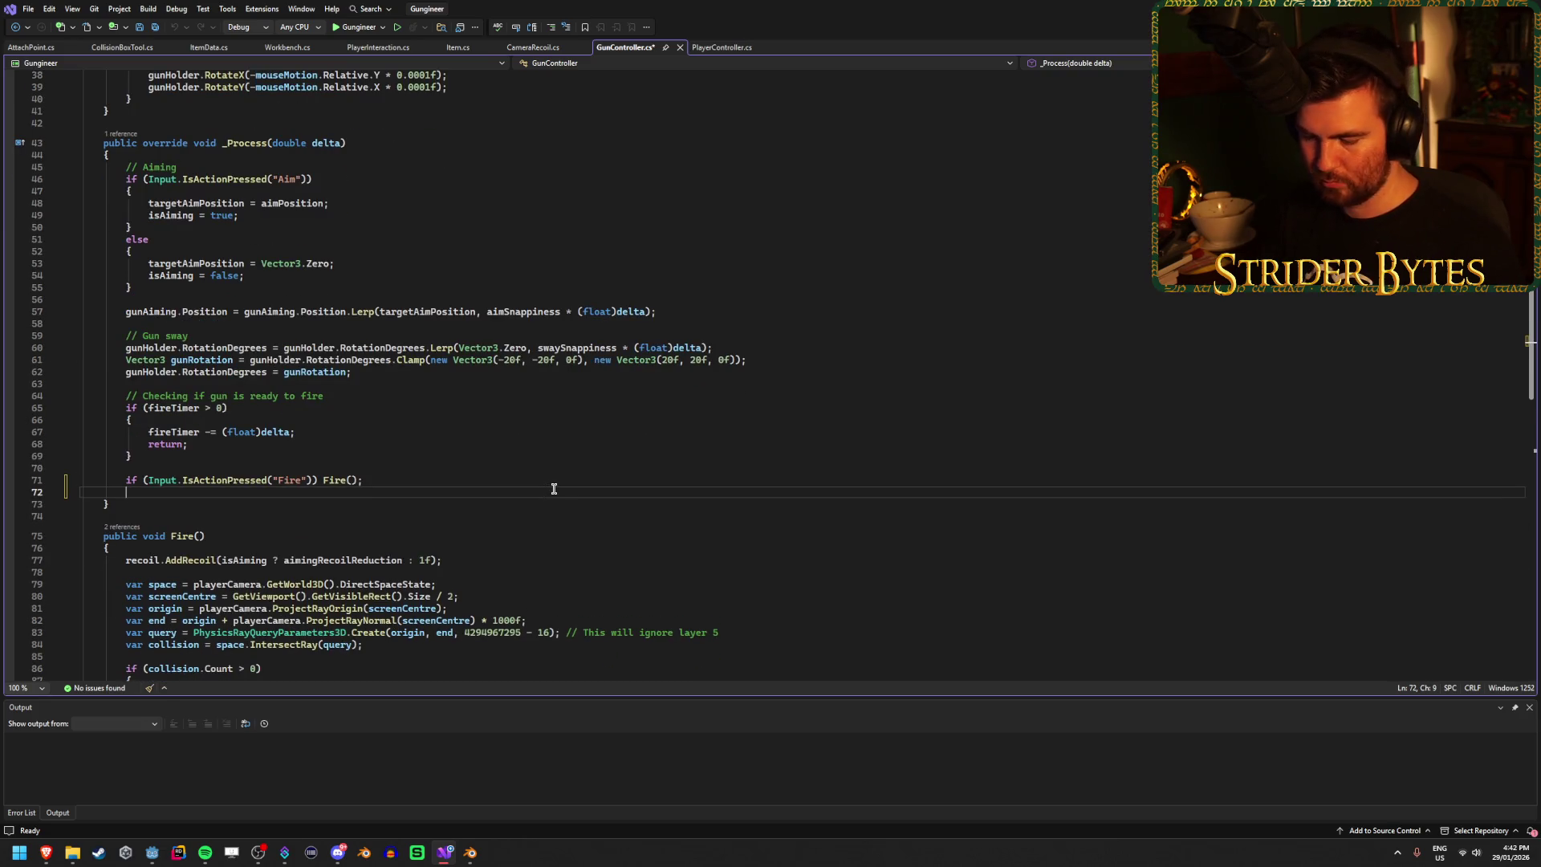
{"action": "type", "text": "if (Input.Is"}
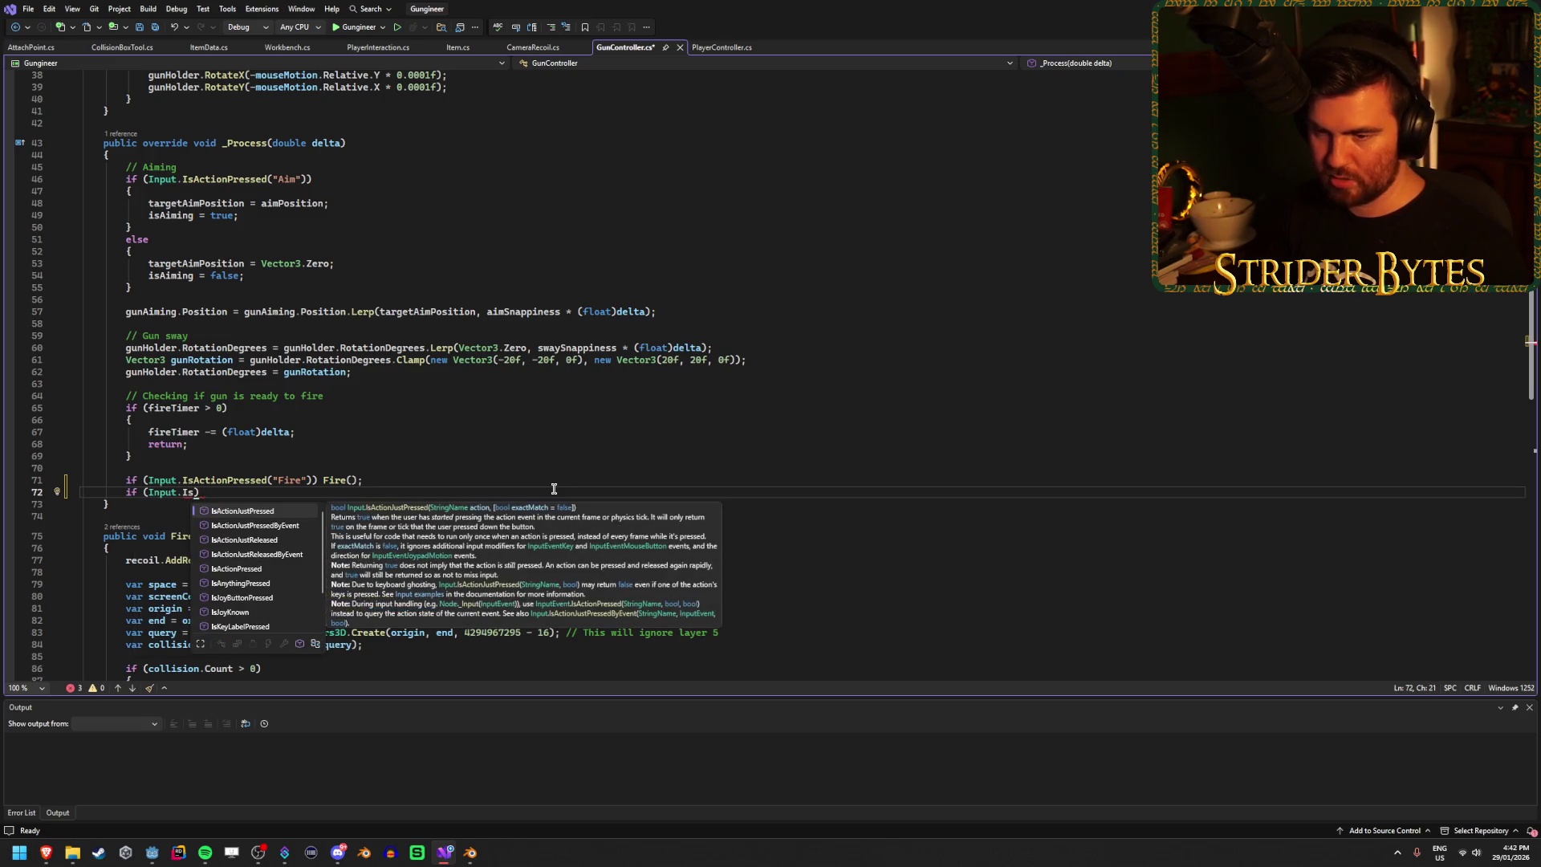
{"action": "type", "text": "Action"}
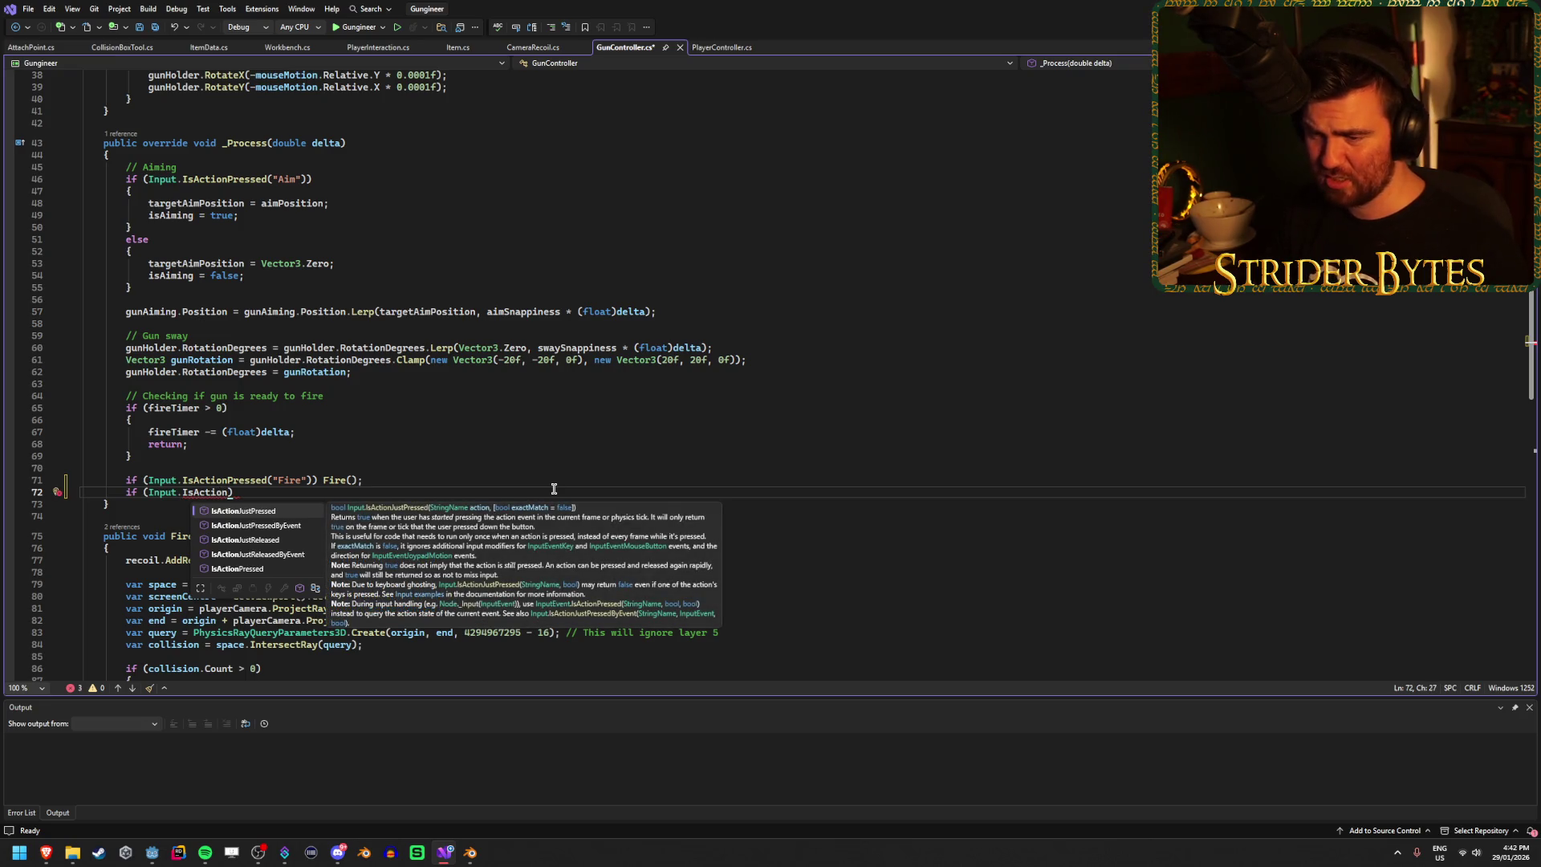
{"action": "key", "text": "Tab"}
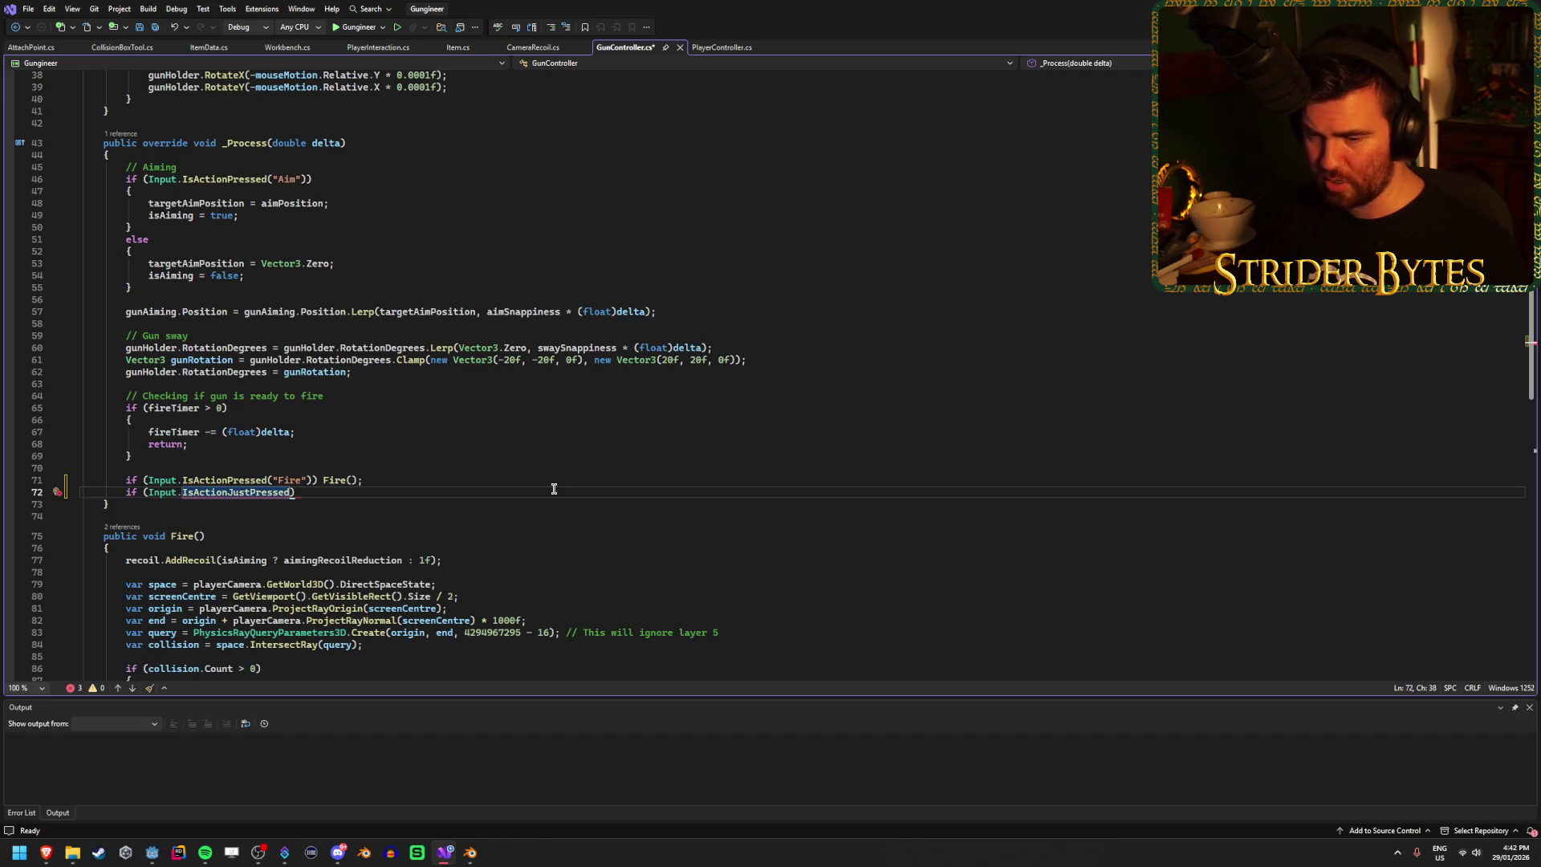
{"action": "type", "text": "(\"reload"}
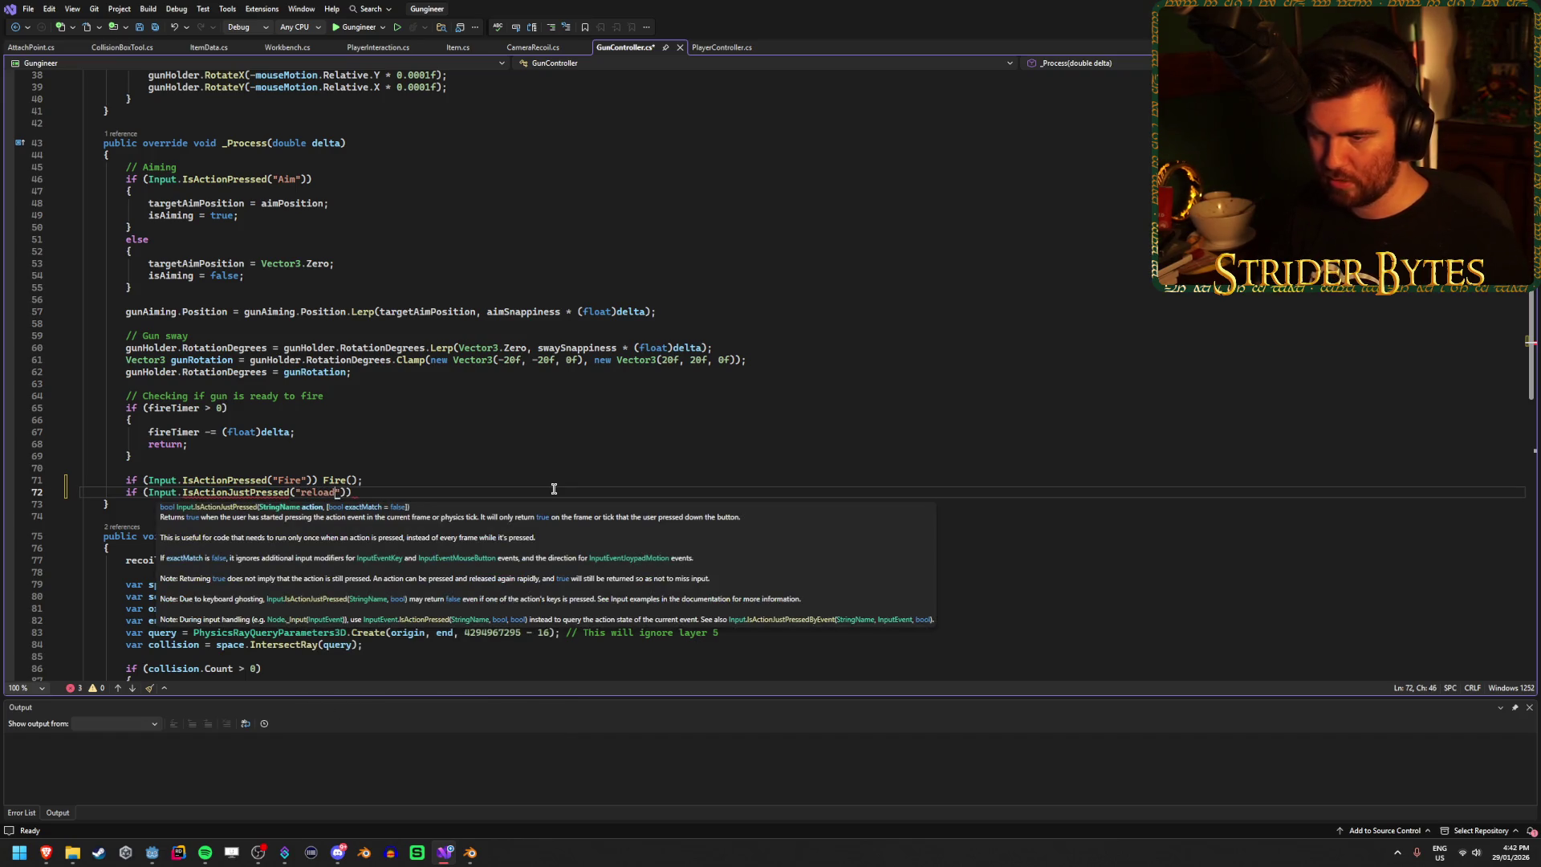
{"action": "key", "text": "ctrl+BackSpace"}
{"action": "type", "text": "Reload"}
{"action": "key", "text": "End"}
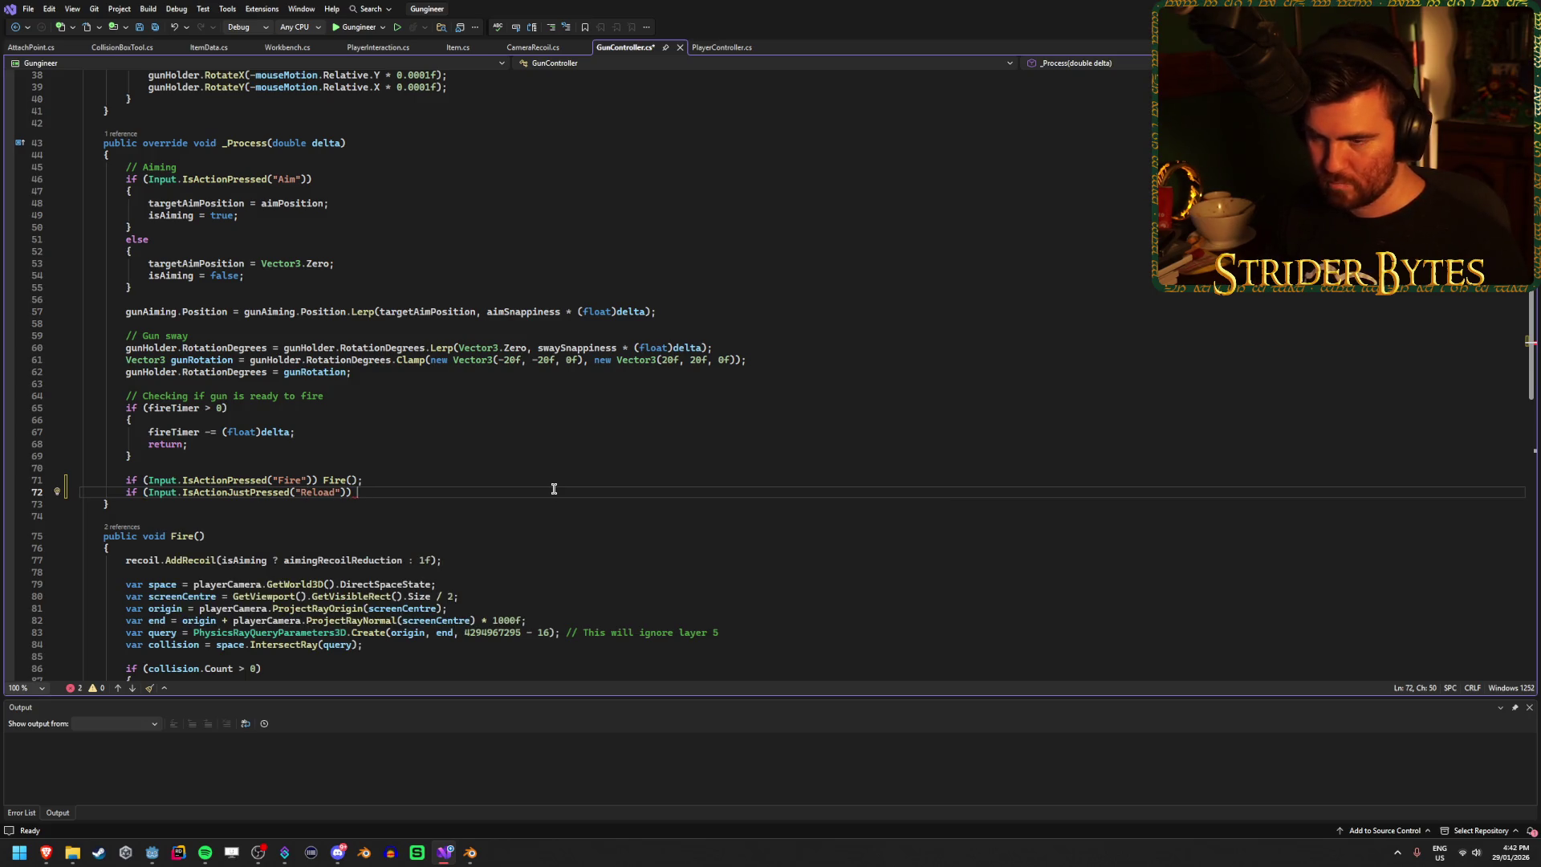
{"action": "scroll", "coordinate": [554, 489], "scroll_direction": "down", "scroll_amount": 10}
Step: Create a public void Reload() method, call Reload(); from the check, and save
{"action": "left_click", "coordinate": [315, 560]}
{"action": "key", "text": "Return"}
{"action": "key", "text": "Return"}
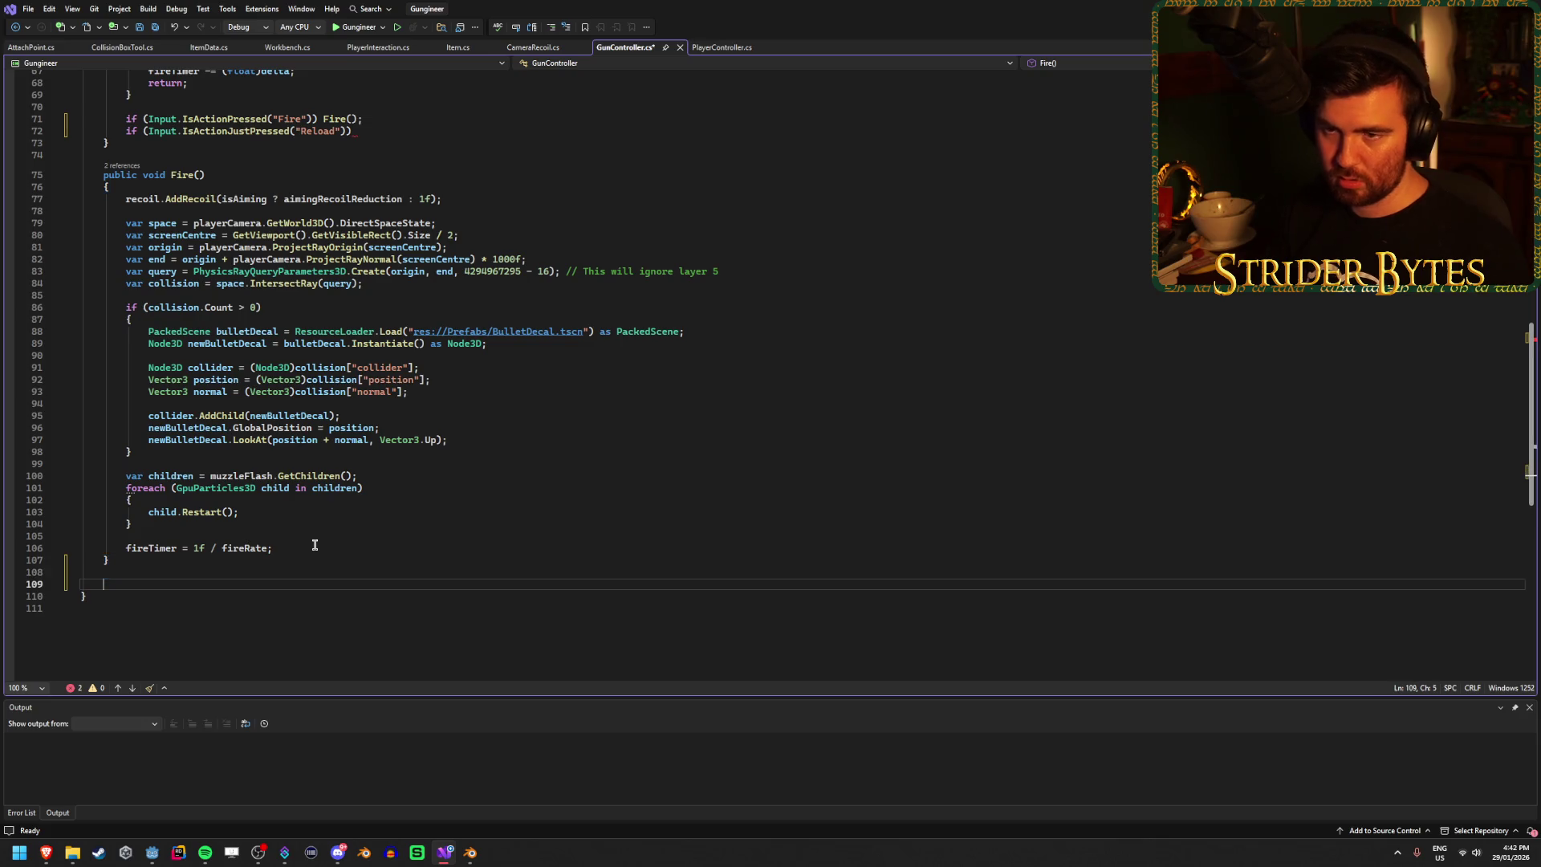
{"action": "type", "text": "public void"}
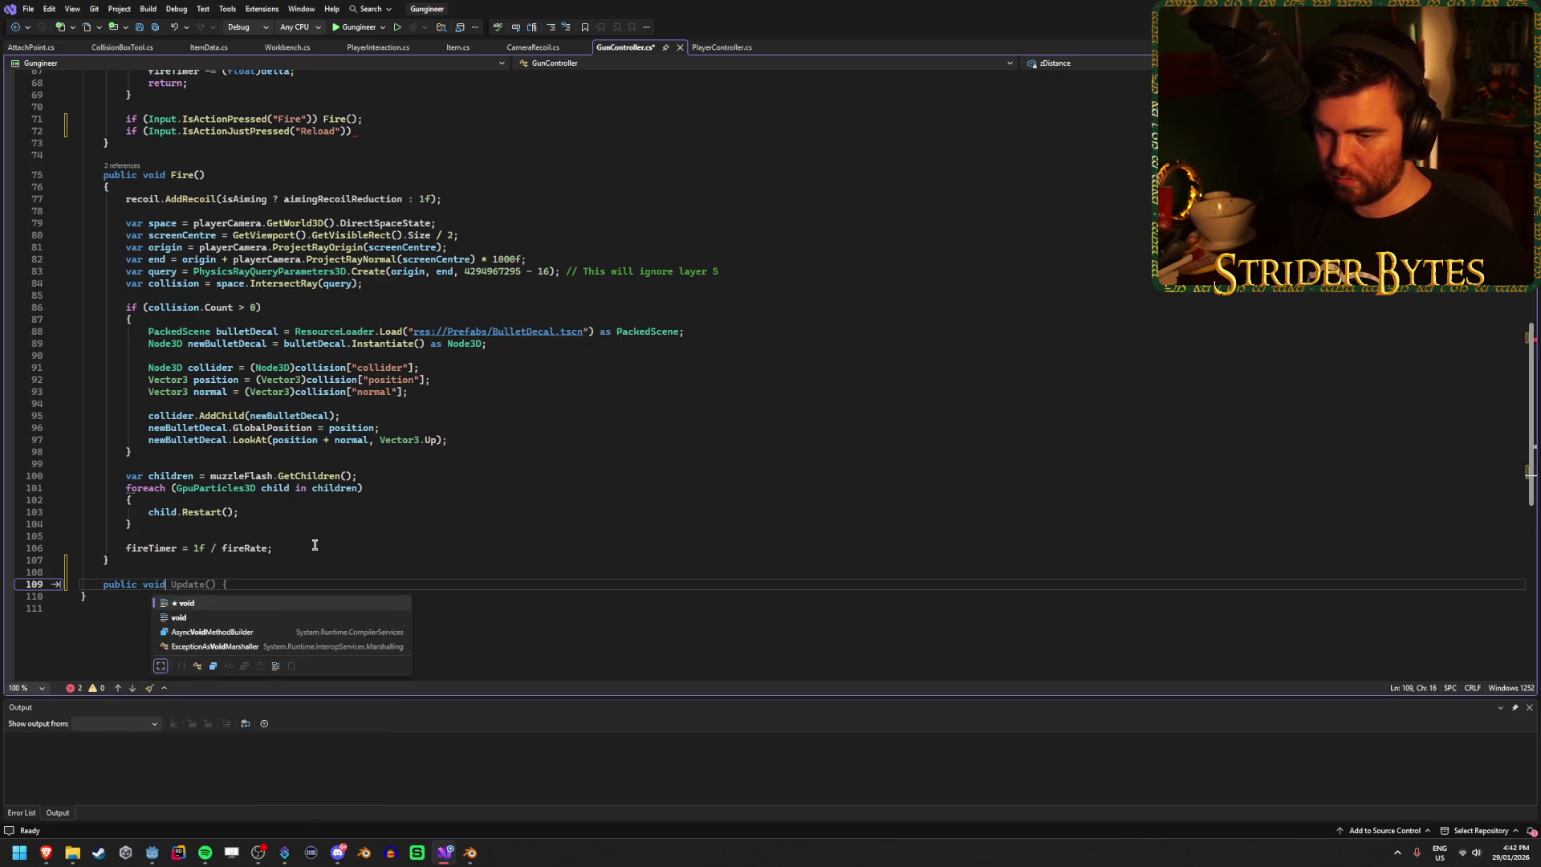
{"action": "type", "text": " Reload("}
{"action": "key", "text": "Return"}
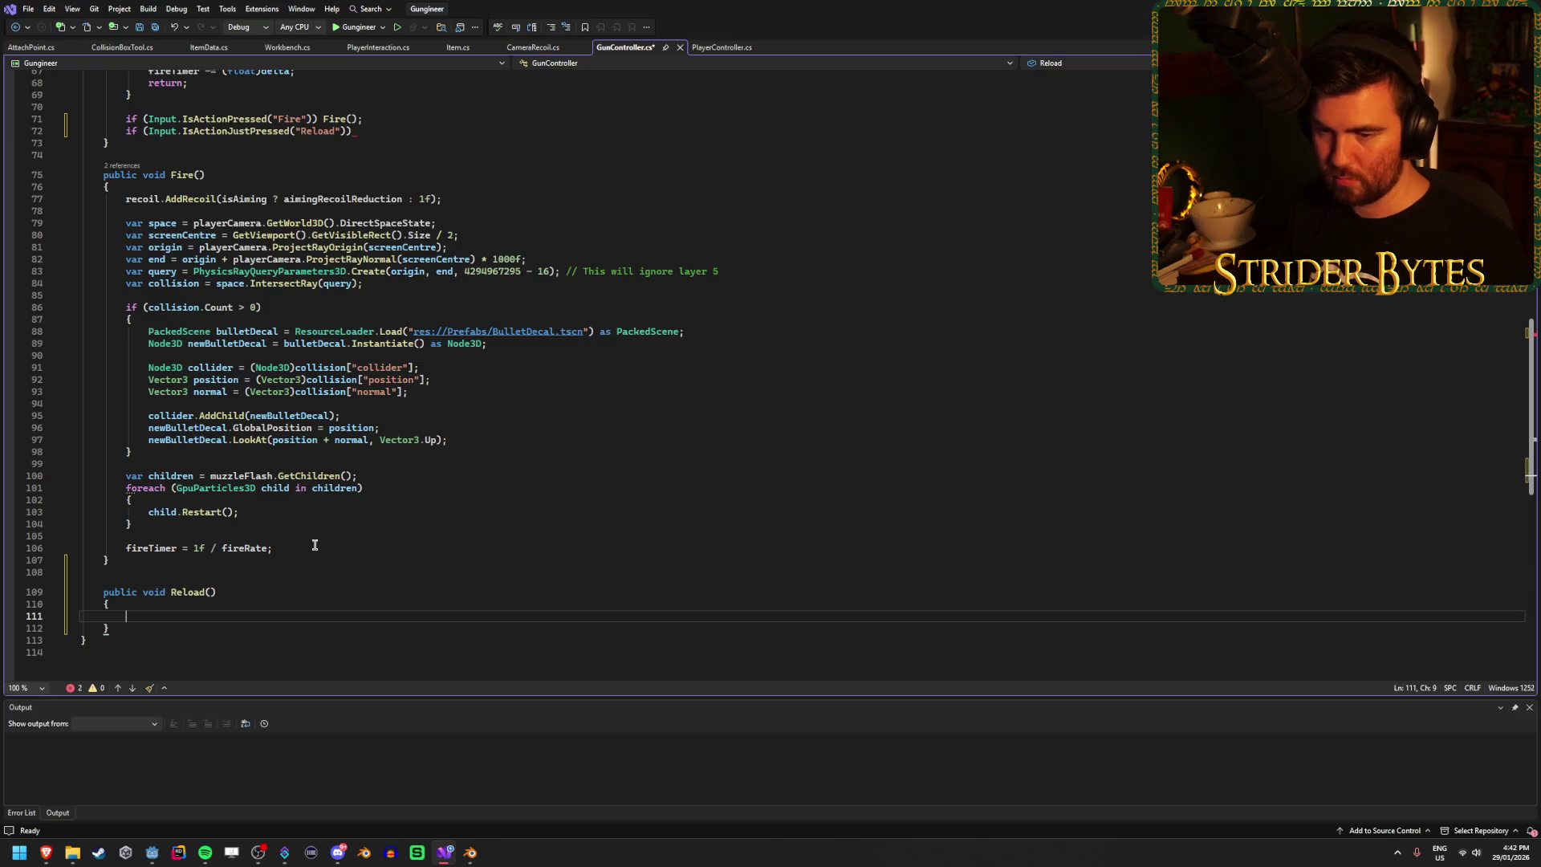
{"action": "scroll", "coordinate": [297, 513], "scroll_direction": "up", "scroll_amount": 2}
{"action": "left_click", "coordinate": [372, 205]}
{"action": "type", "text": "Reloa"}
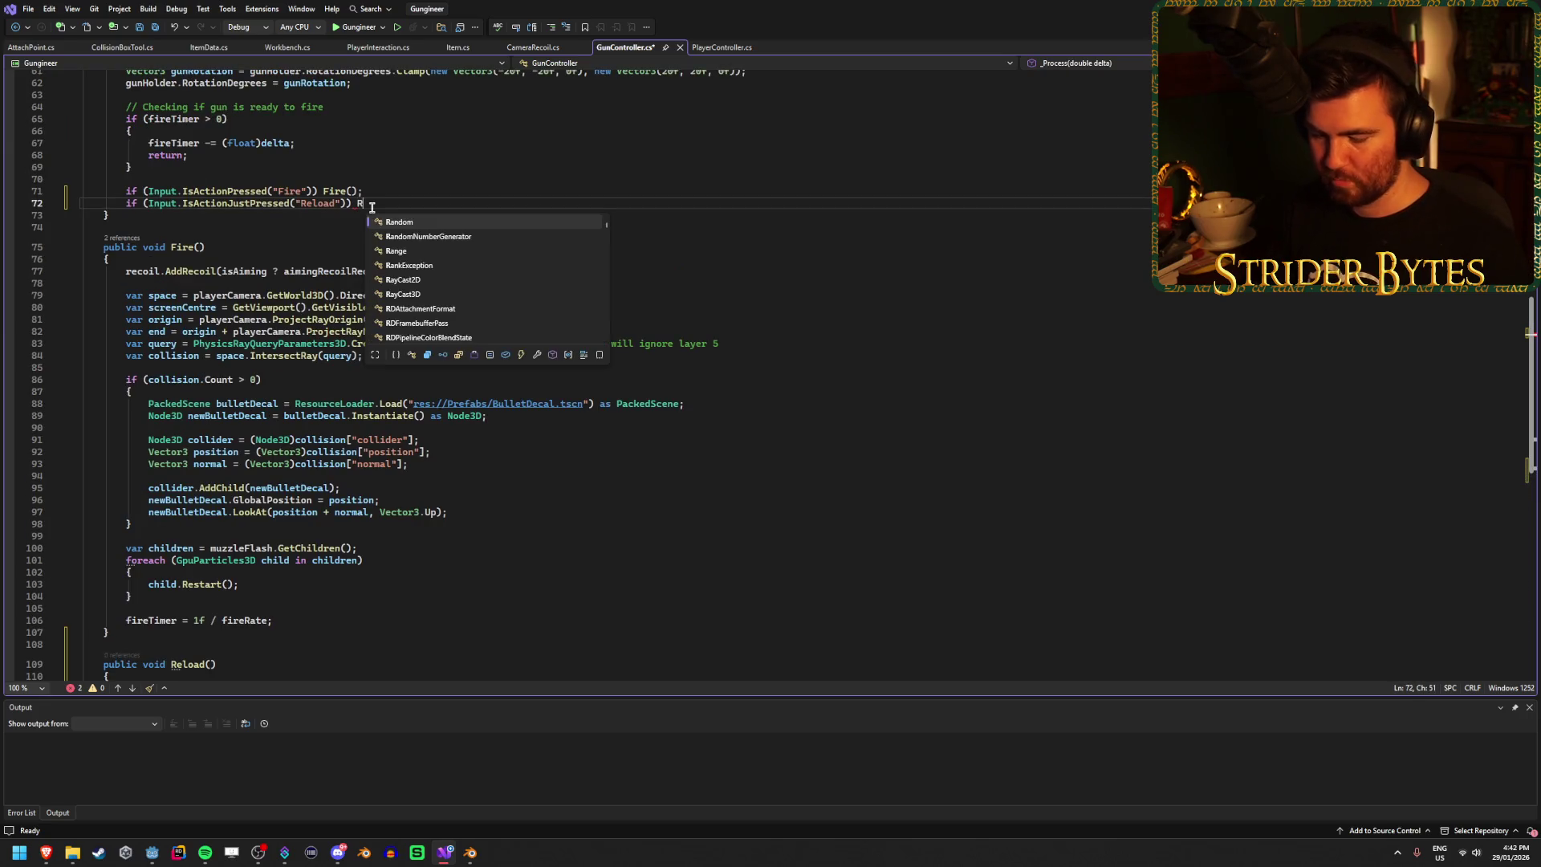
{"action": "type", "text": "d();"}
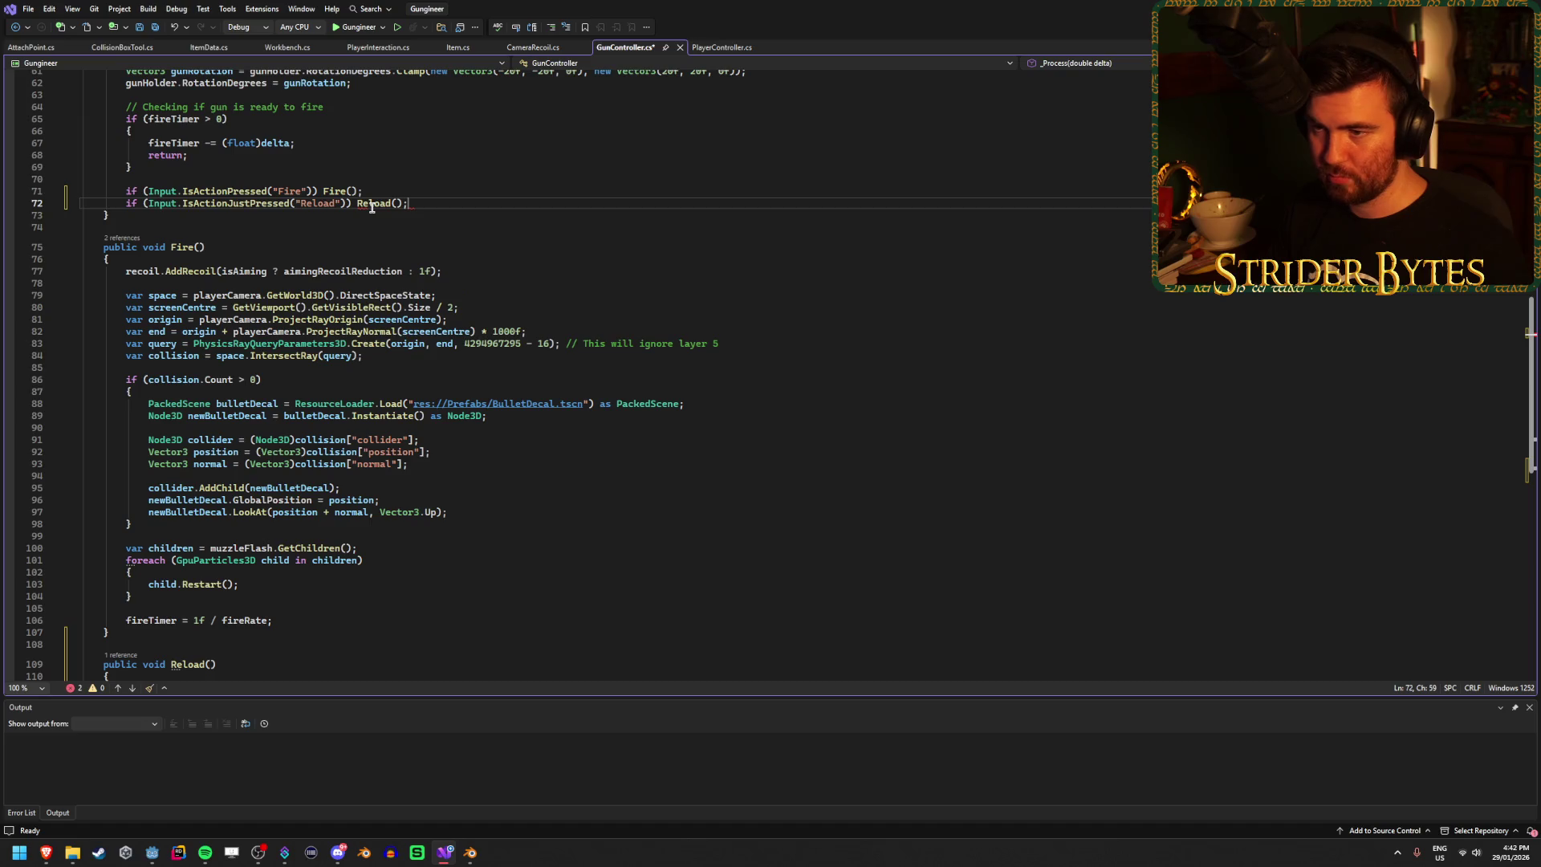
{"action": "scroll", "coordinate": [447, 343], "scroll_direction": "up", "scroll_amount": 3}
{"action": "key", "text": "ctrl+s"}
Step: Add an [Export] AnimationPlayer anim; field after the exported fields at line 27
{"action": "scroll", "coordinate": [447, 344], "scroll_direction": "up", "scroll_amount": 17}
{"action": "left_click", "coordinate": [325, 392]}
{"action": "key", "text": "Return"}
{"action": "key", "text": "Return"}
{"action": "type", "text": "[Export]"}
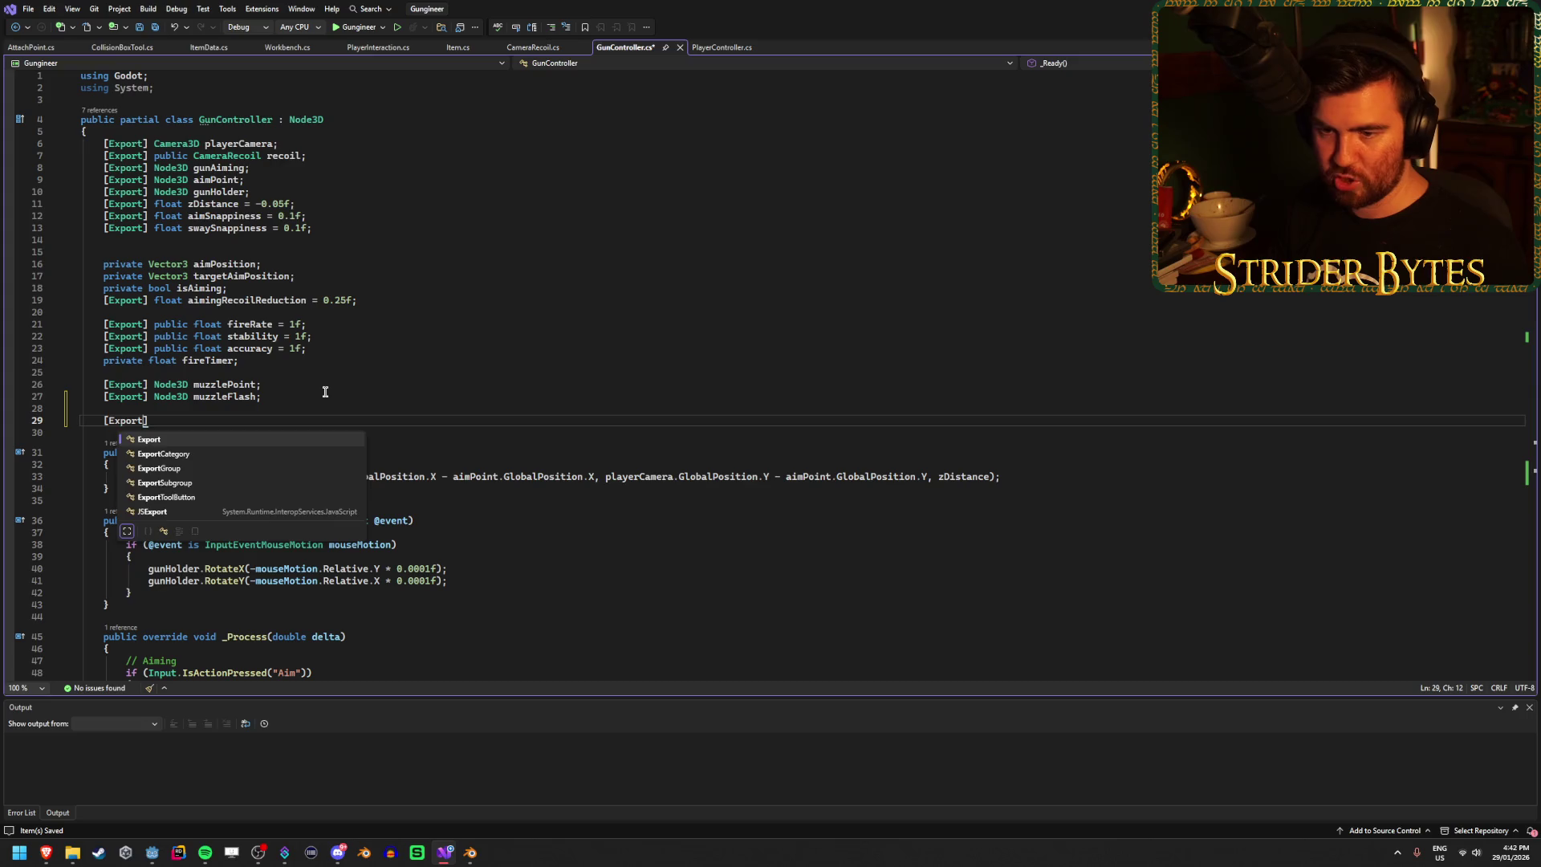
{"action": "type", "text": " AnimationPlaye"}
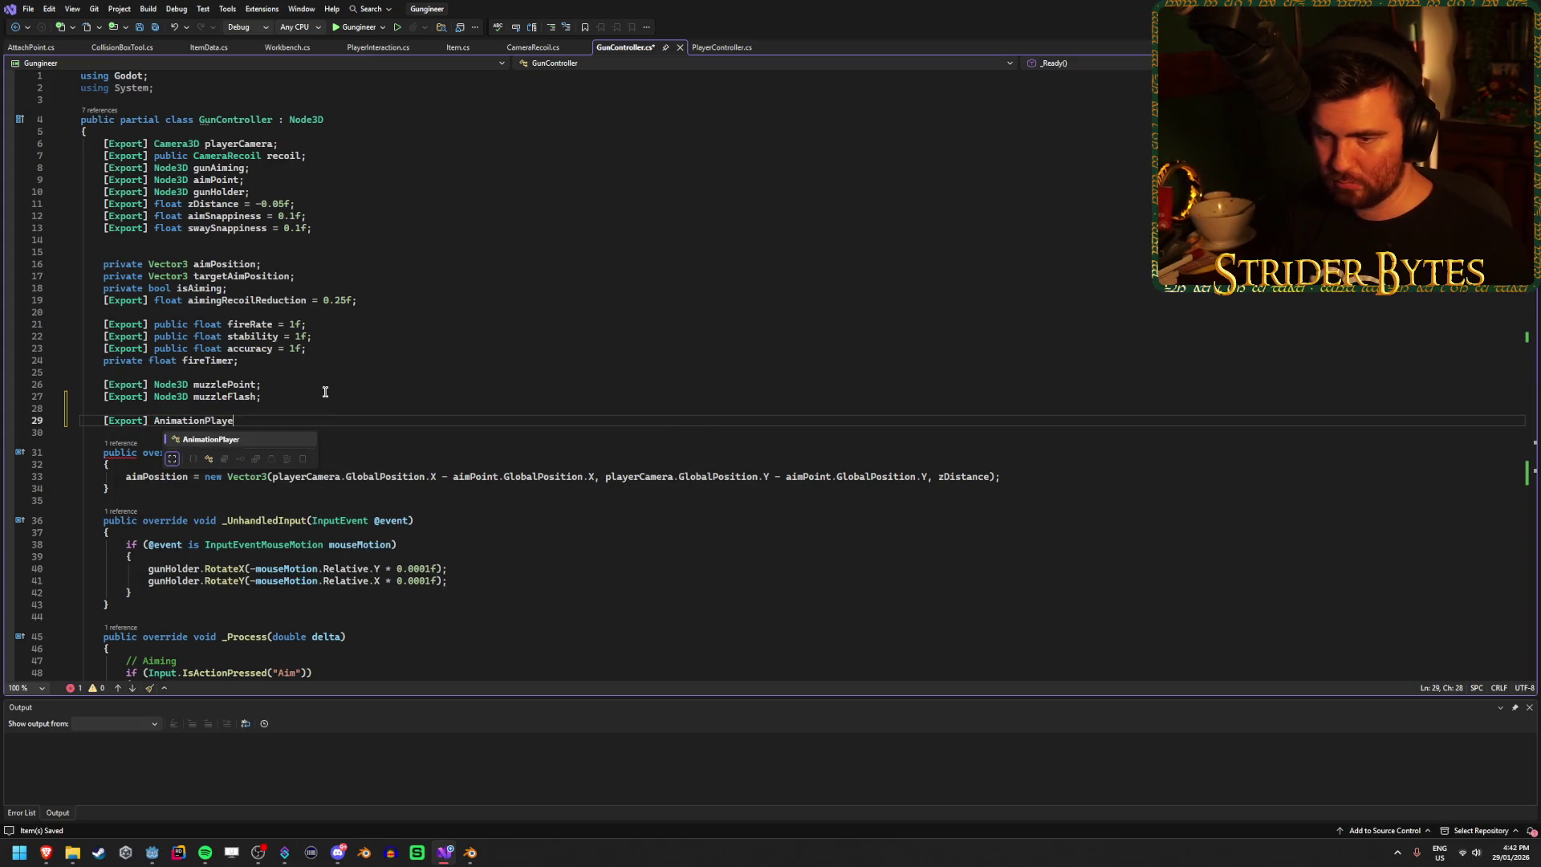
{"action": "key", "text": "Tab"}
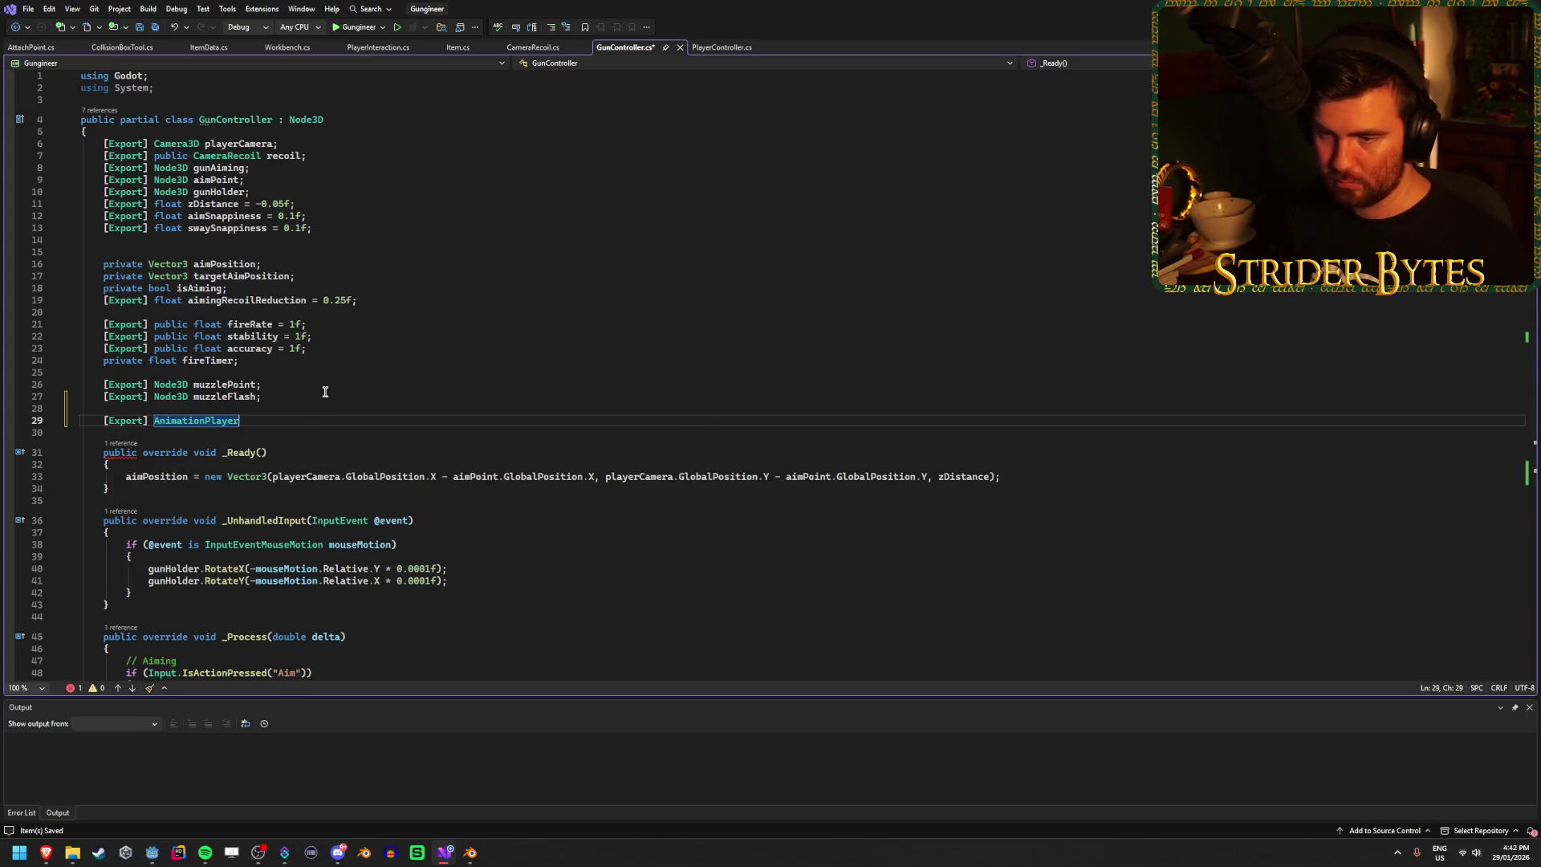
{"action": "type", "text": "anim;"}
Step: Make Reload() call anim.Play("Reload");, save the script, and return to Godot
{"action": "scroll", "coordinate": [297, 398], "scroll_direction": "down", "scroll_amount": 20}
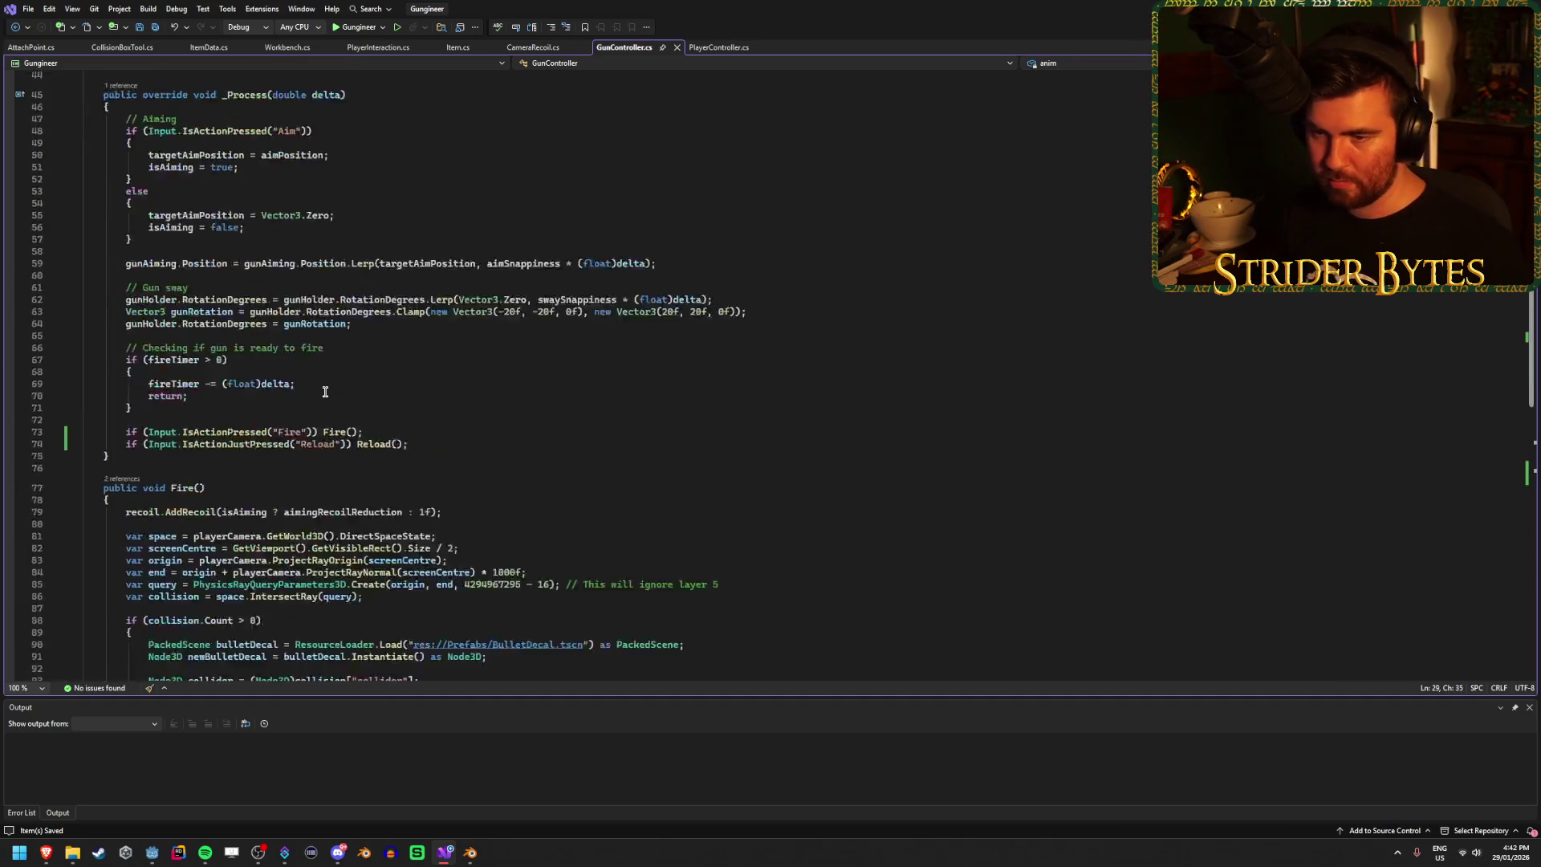
{"action": "left_click", "coordinate": [198, 361]}
{"action": "left_click", "coordinate": [254, 350]}
{"action": "type", "text": "anim.Pla"}
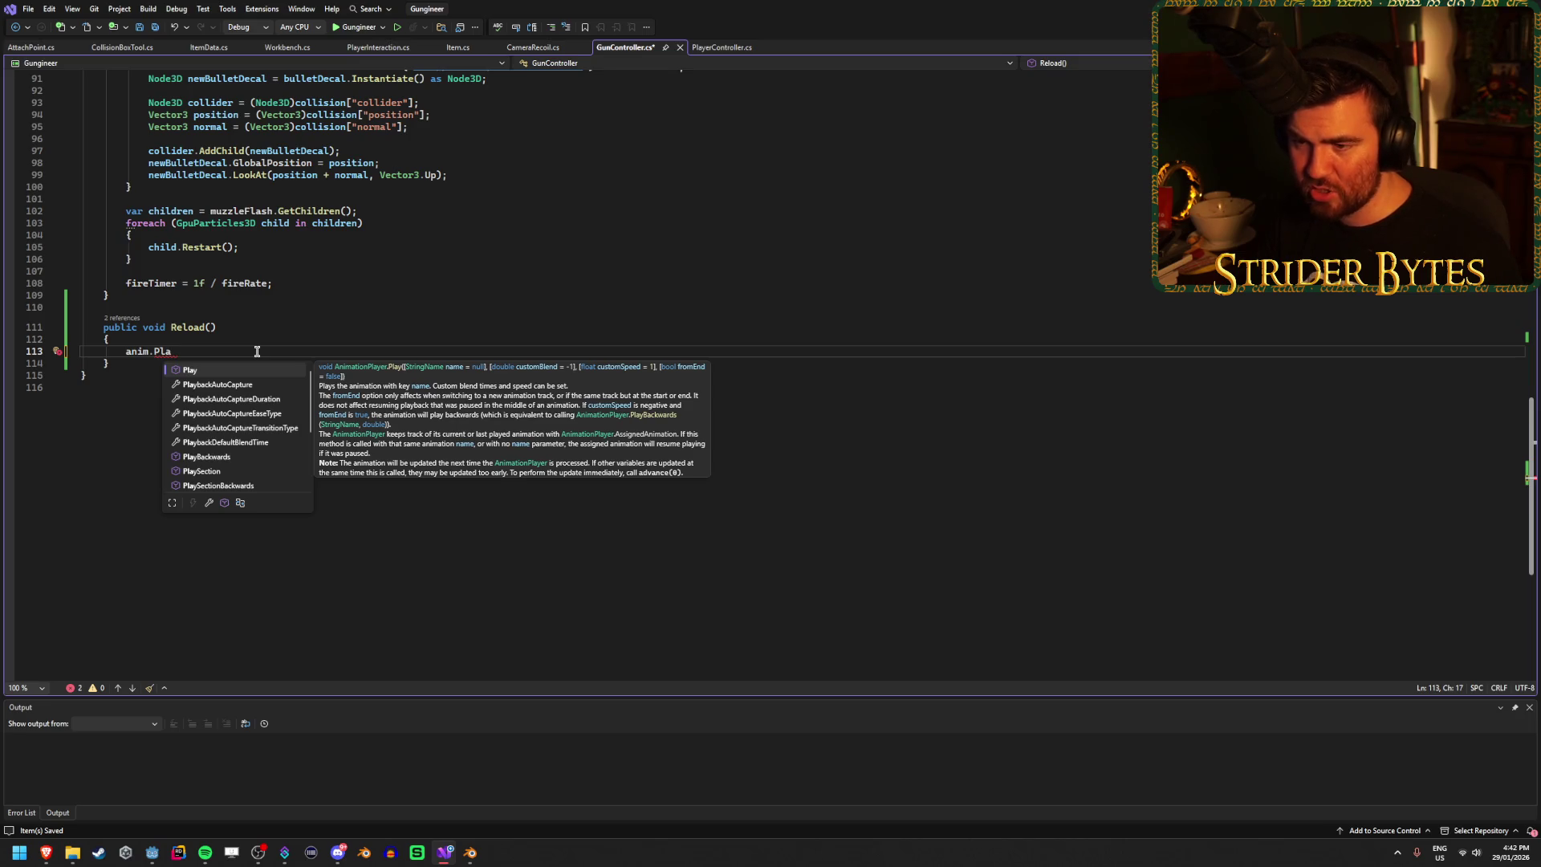
{"action": "key", "text": "Tab"}
{"action": "type", "text": "("}
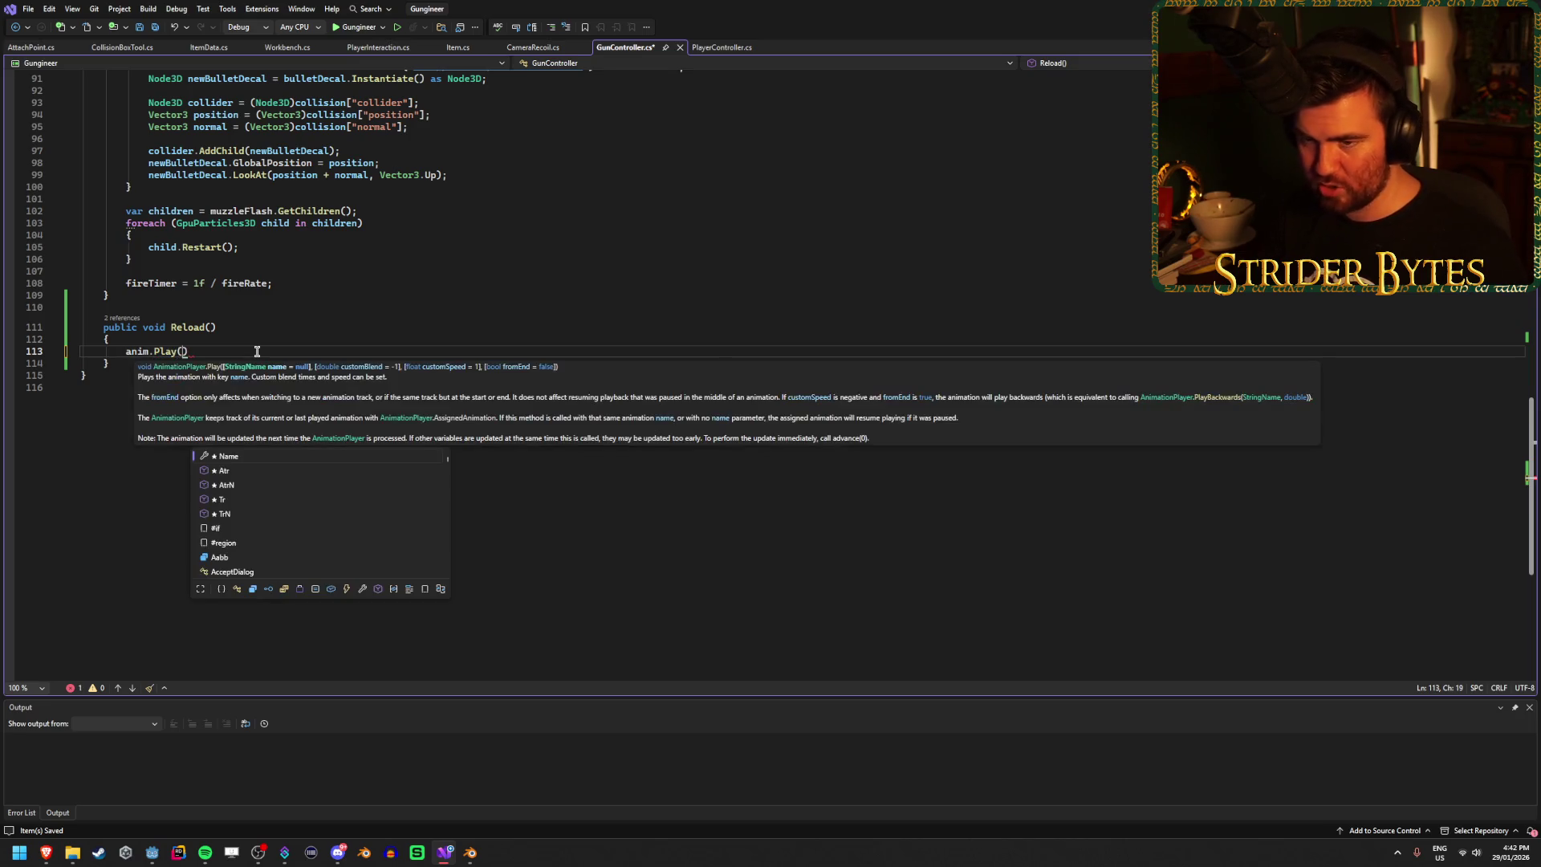
{"action": "type", "text": "\"Reload\")"}
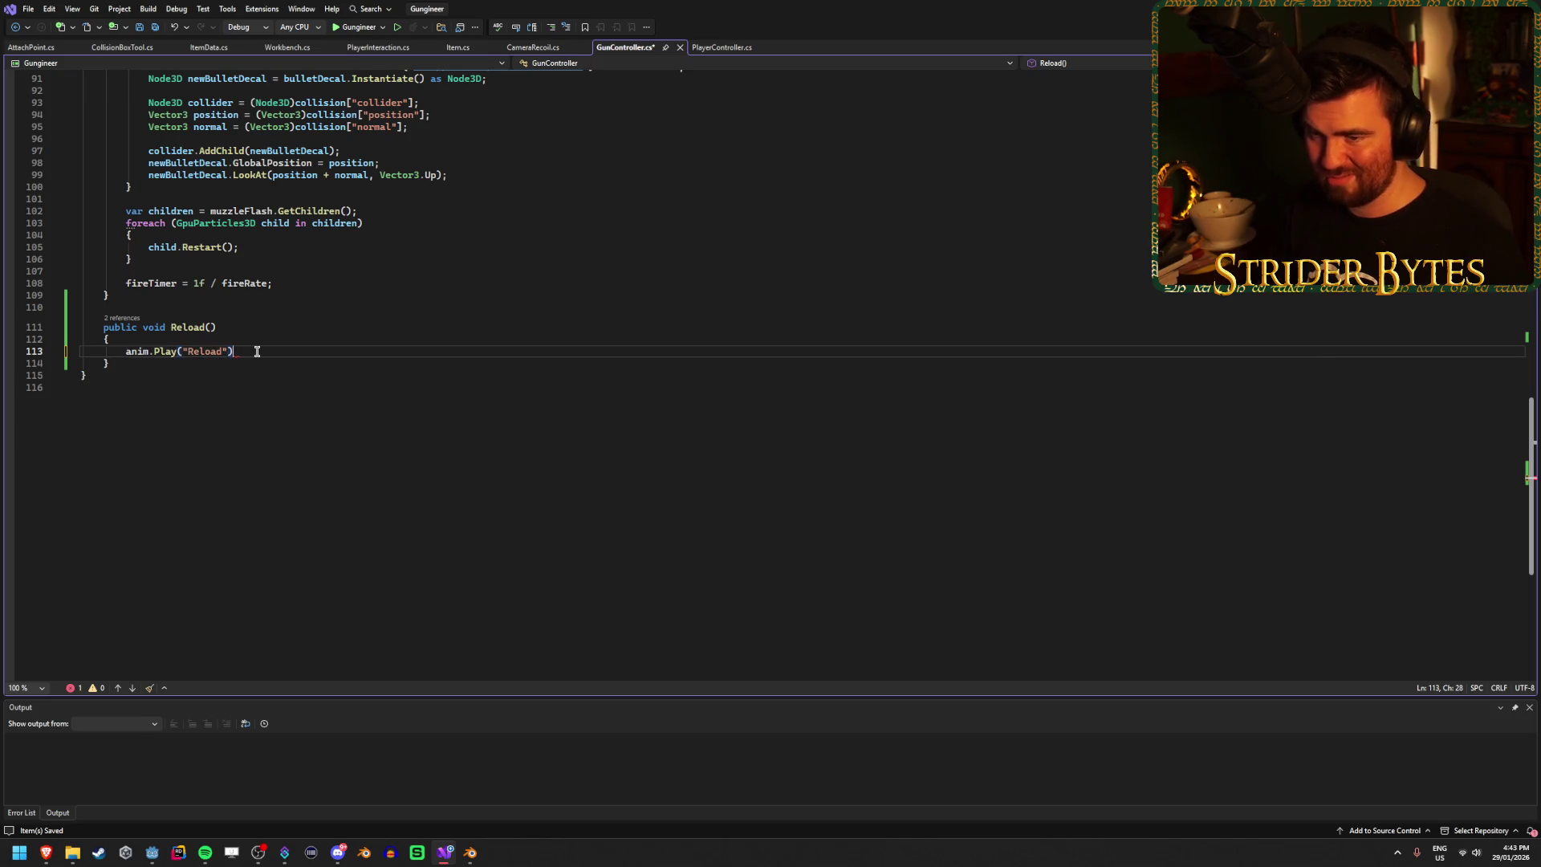
{"action": "type", "text": ";"}
{"action": "key", "text": "ctrl+s"}
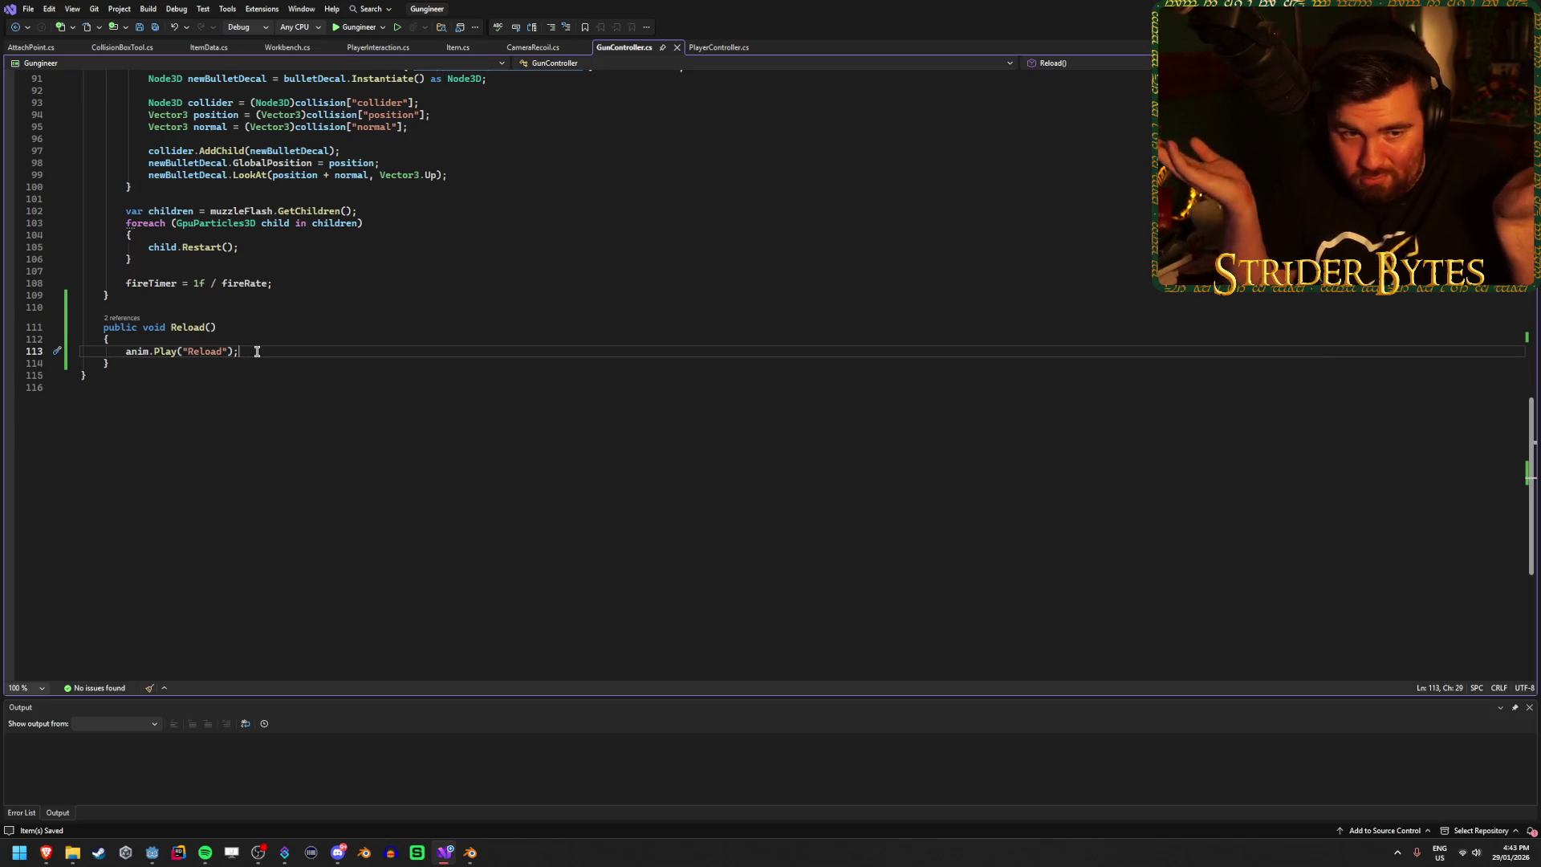
{"action": "mouse_move", "coordinate": [470, 852]}
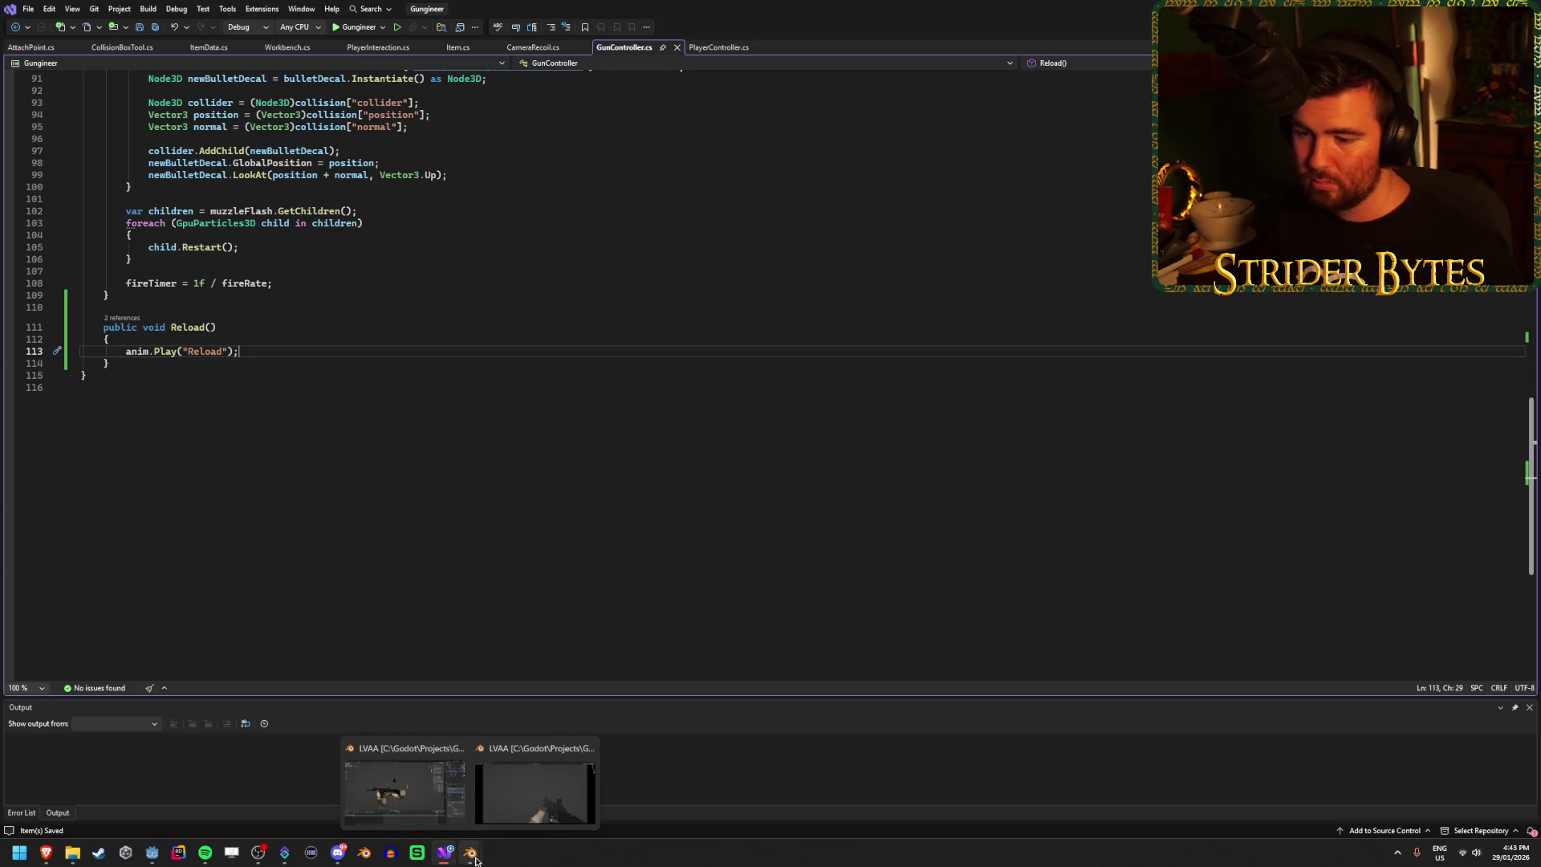
{"action": "left_click", "coordinate": [152, 852]}
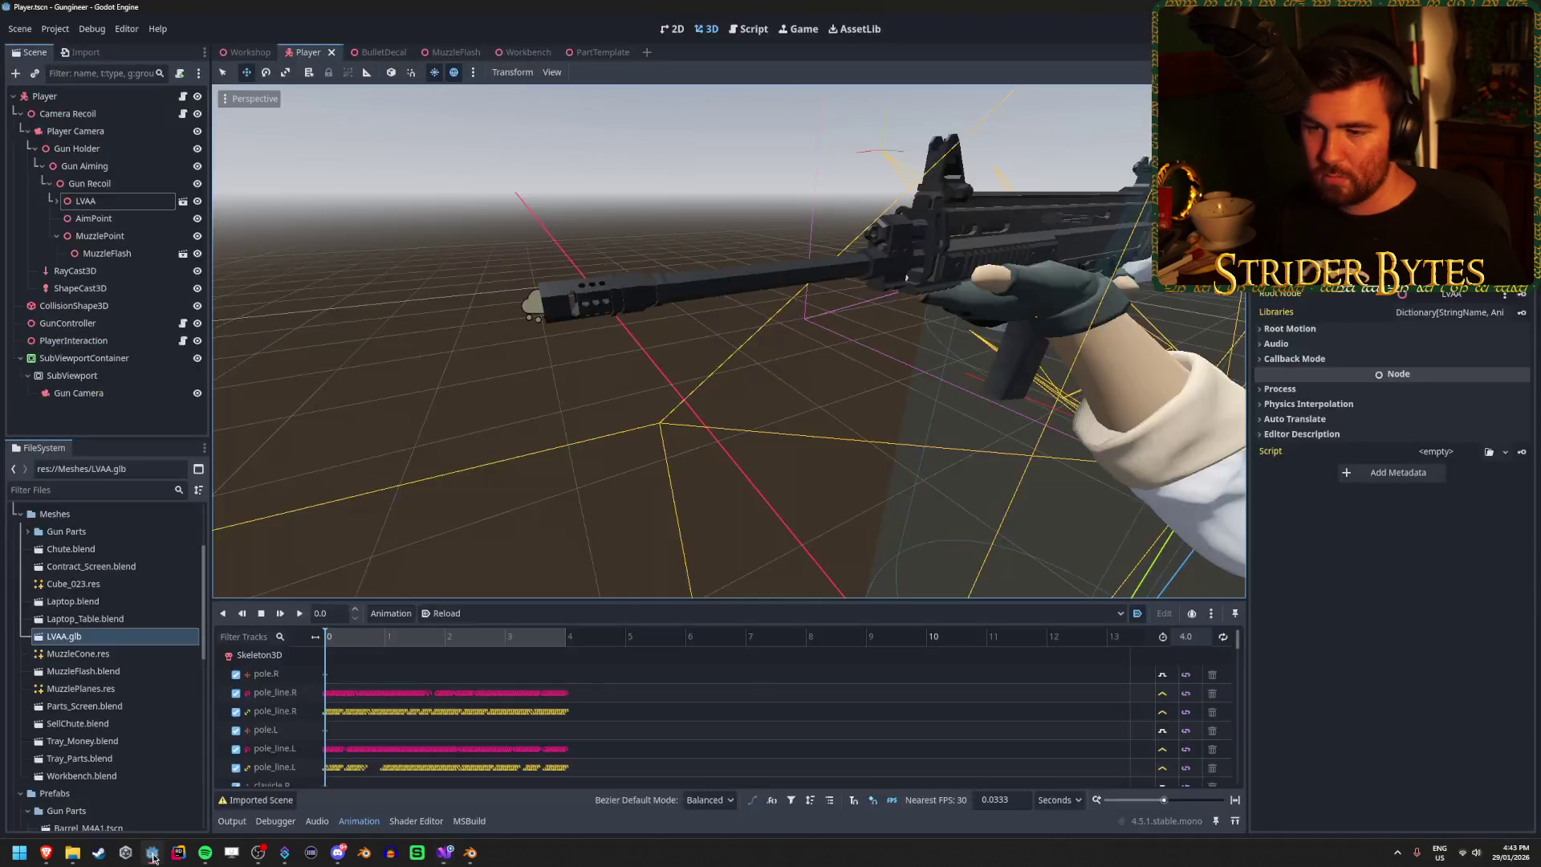
Step: Set the rifle arms' animation back to Idle and save the Player scene
{"action": "left_click", "coordinate": [479, 617]}
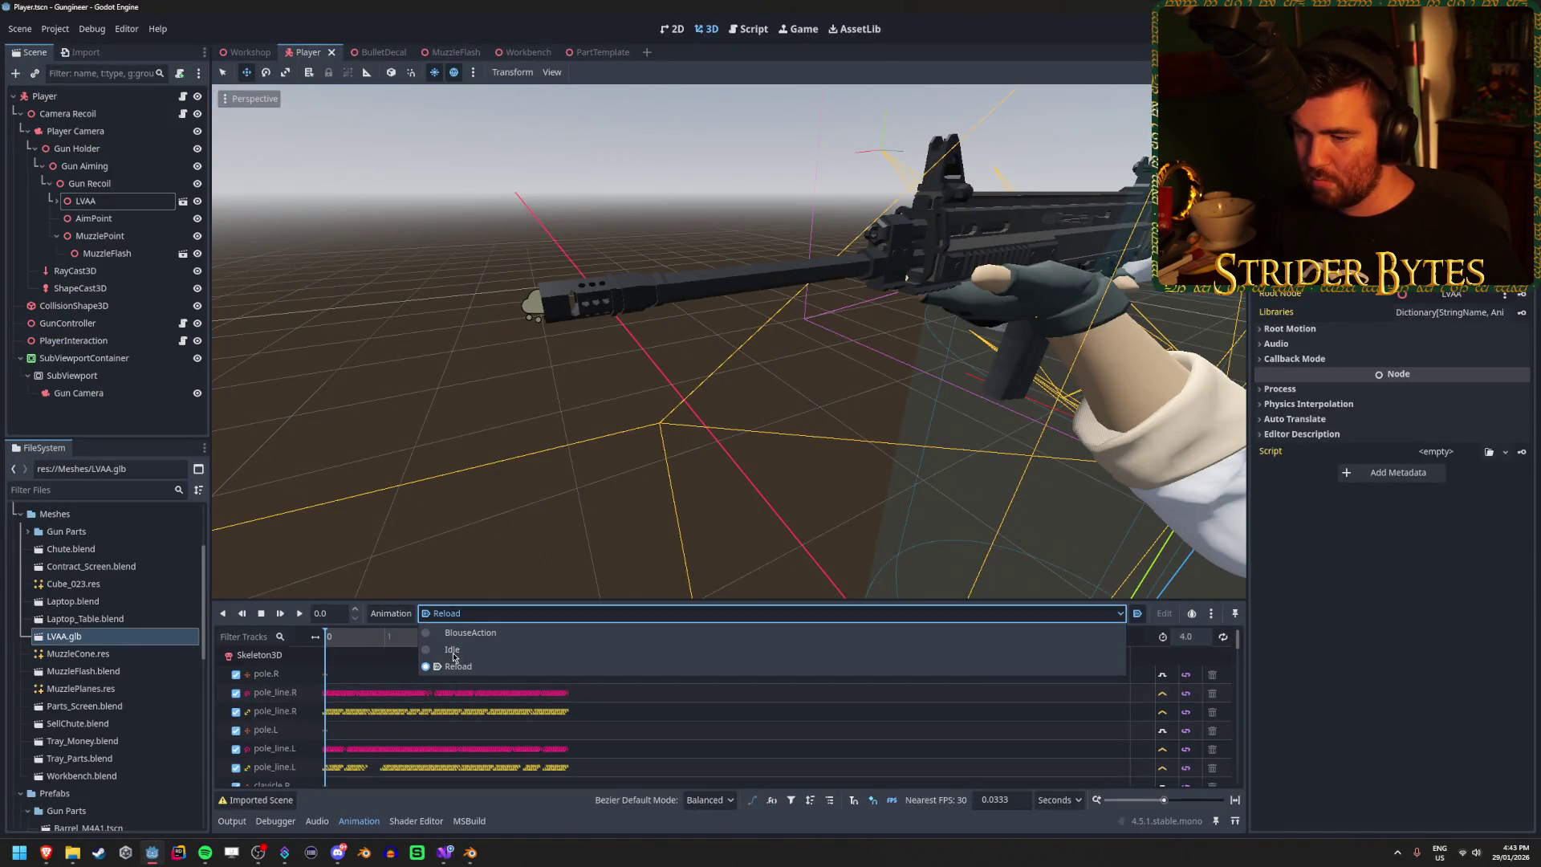
{"action": "left_click", "coordinate": [454, 656]}
{"action": "left_click", "coordinate": [1042, 619]}
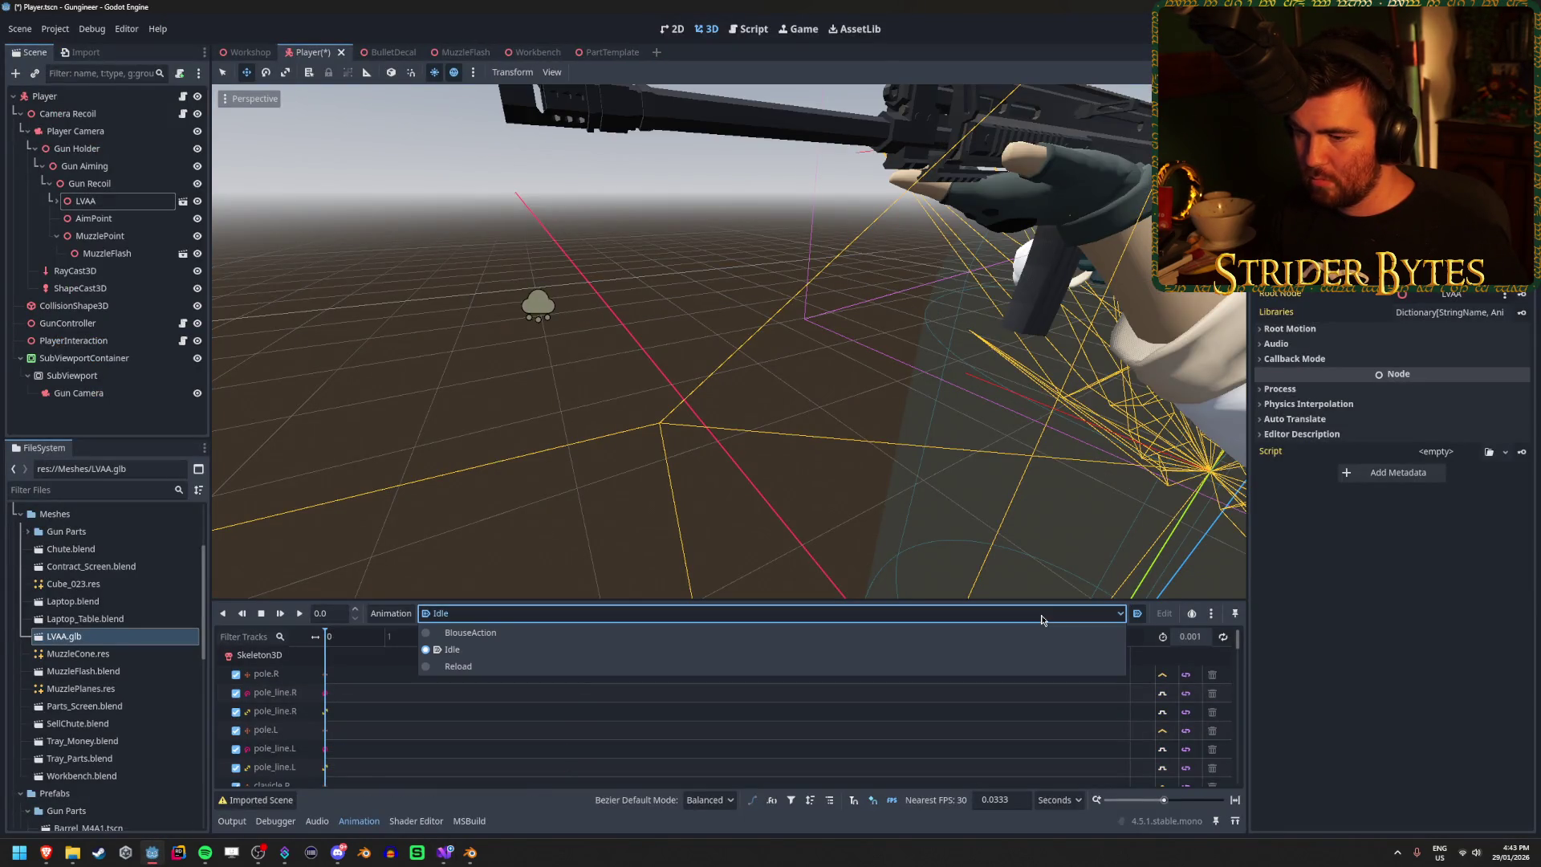
{"action": "left_click", "coordinate": [1041, 619]}
{"action": "key", "text": "ctrl+s"}
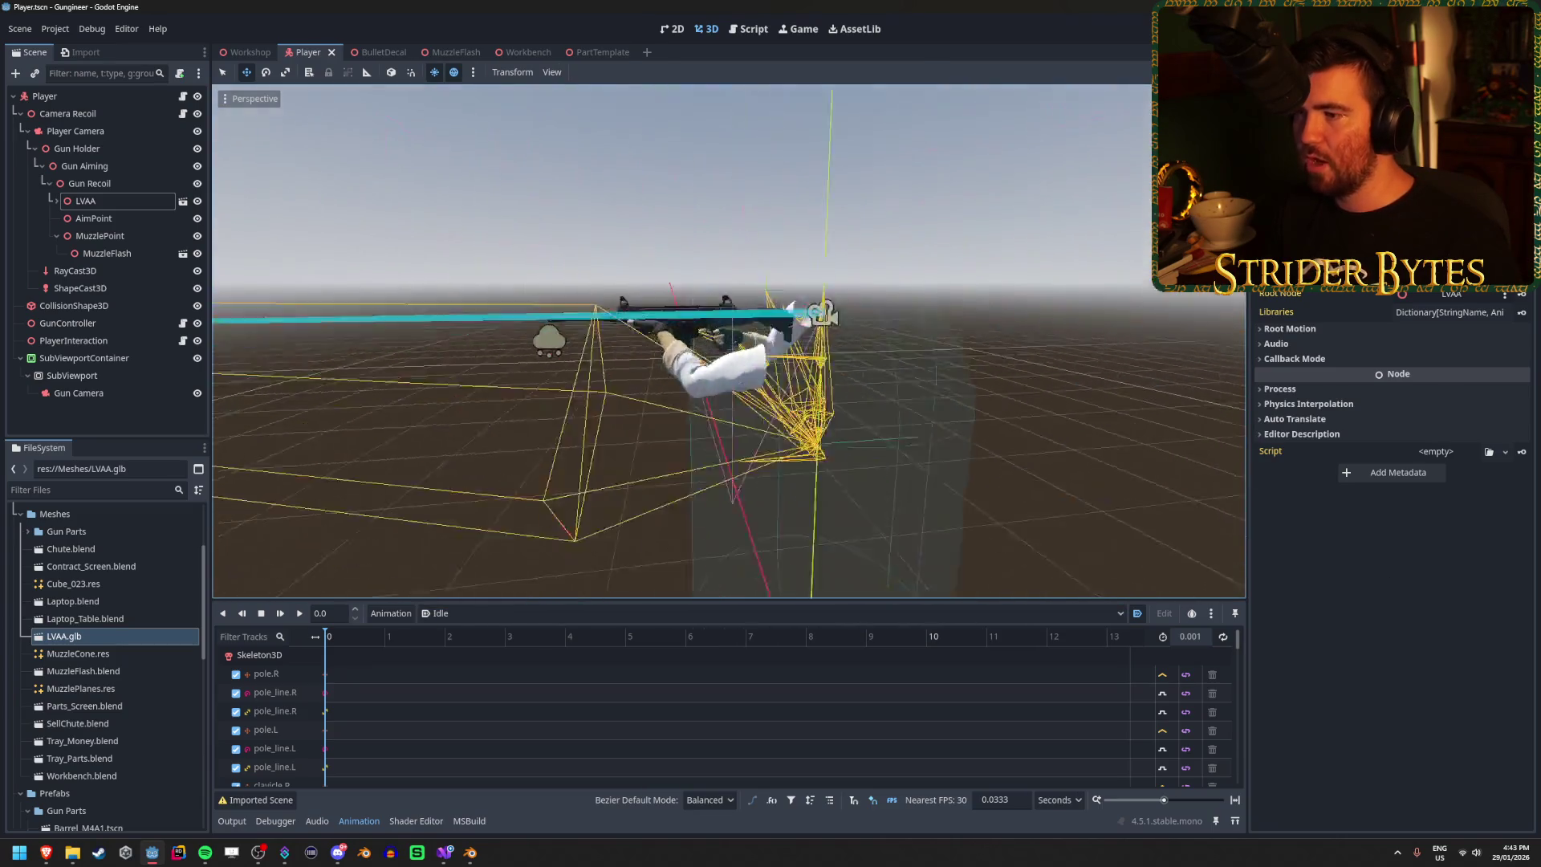
{"action": "scroll", "coordinate": [831, 393], "scroll_direction": "up", "scroll_amount": 2}
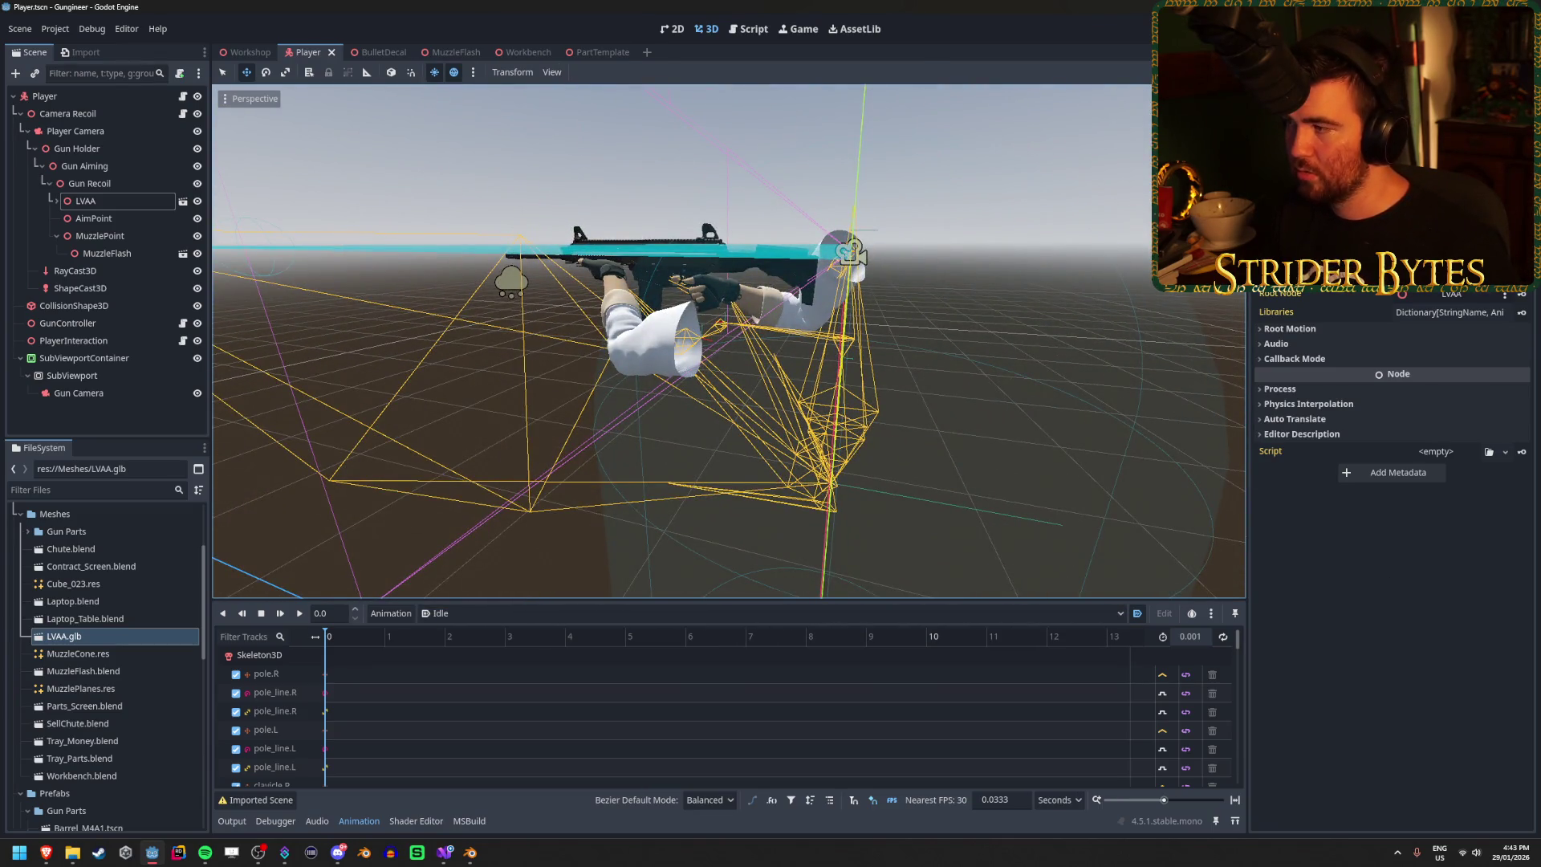
Step: Run the game, fire the rifle, then stop the game
{"action": "key", "text": "F5"}
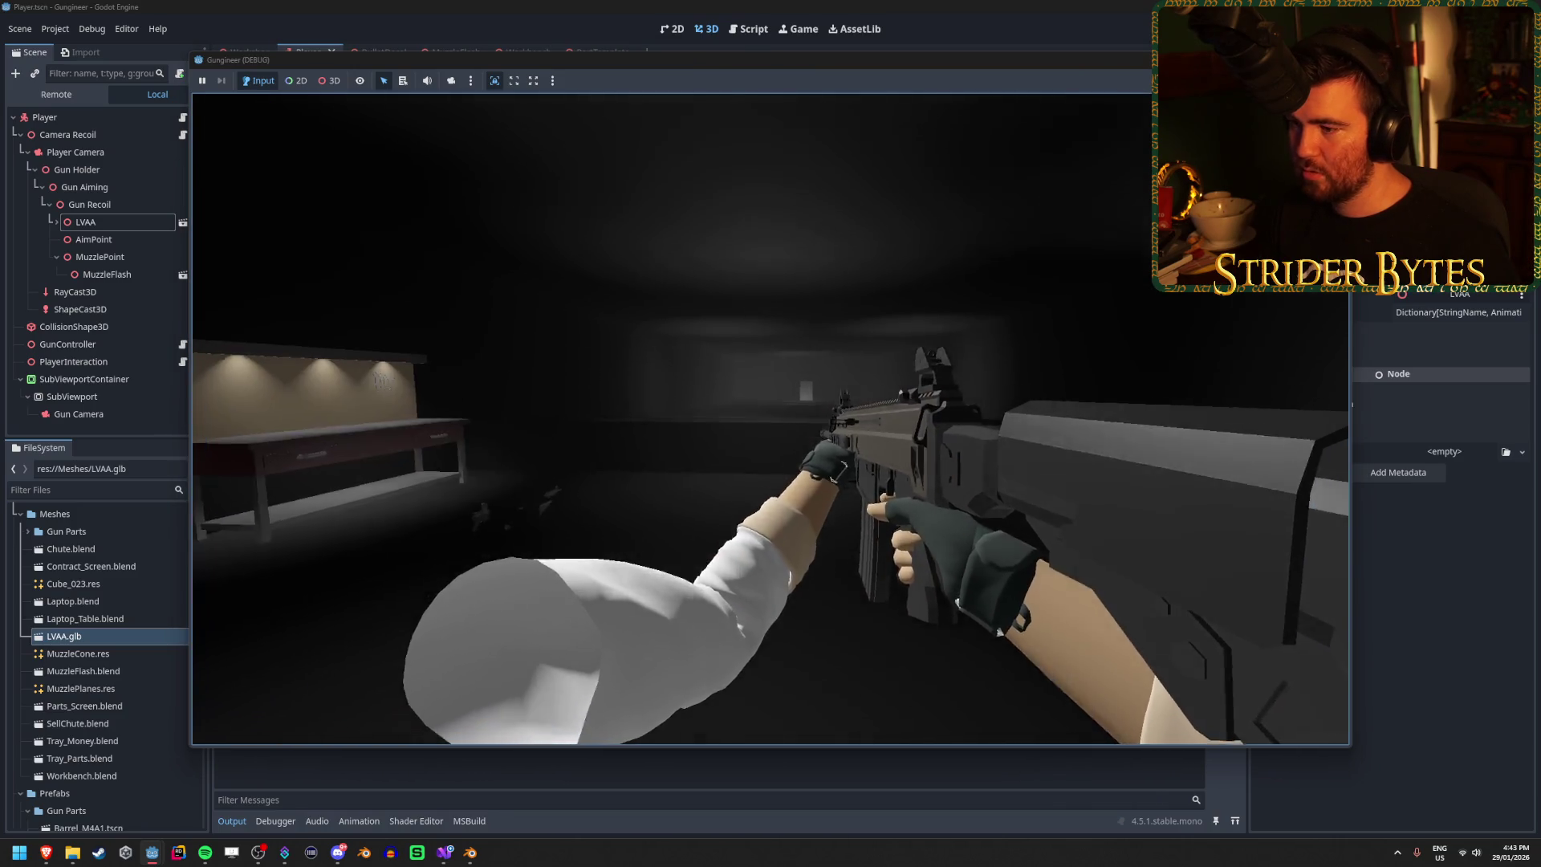
{"action": "left_click", "coordinate": [887, 356]}
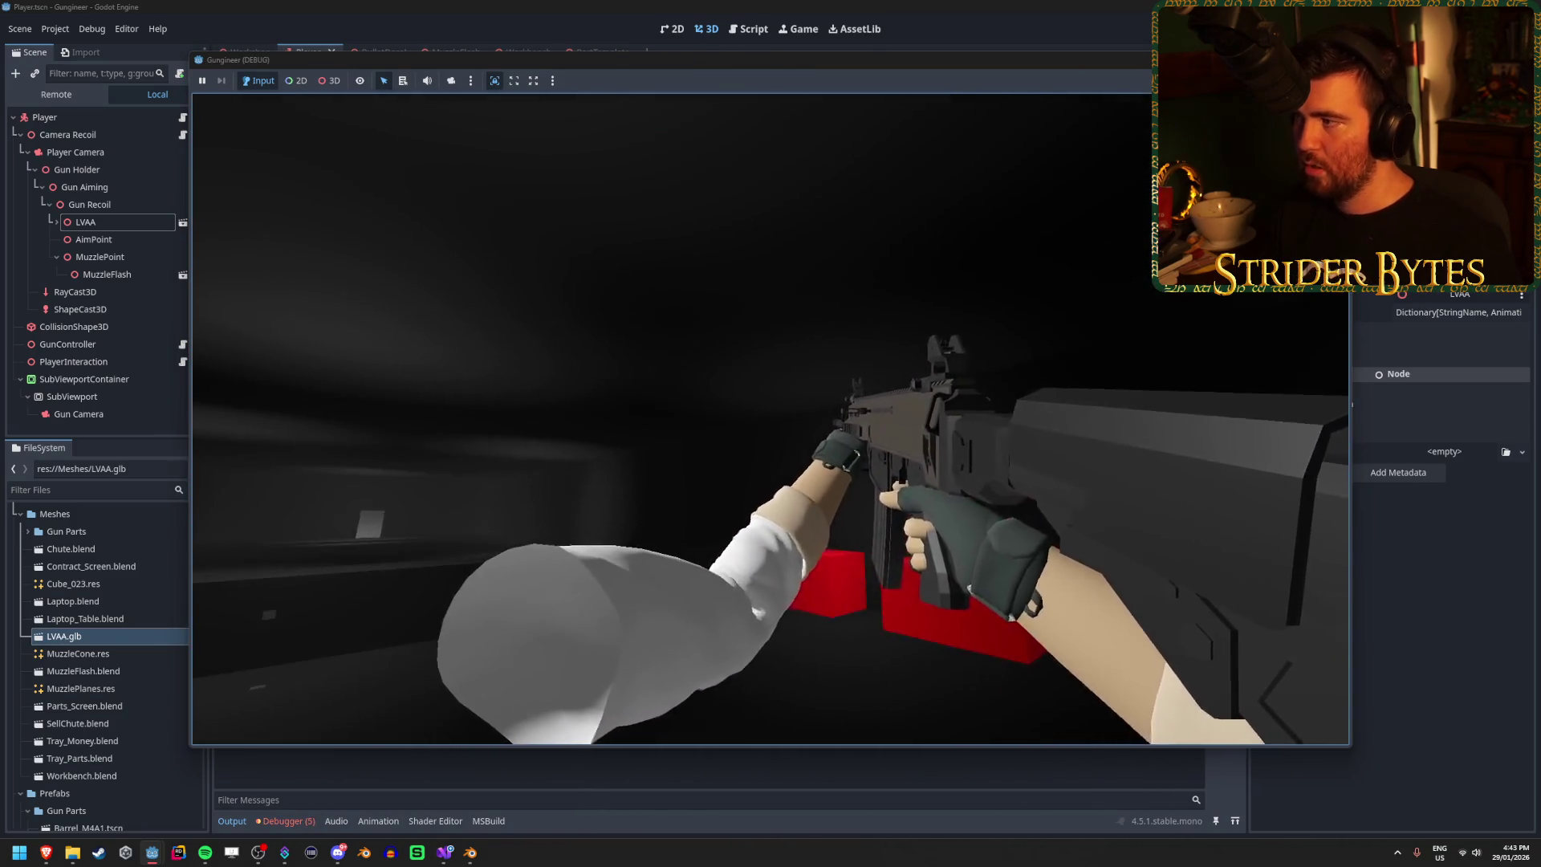
{"action": "key", "text": "F8"}
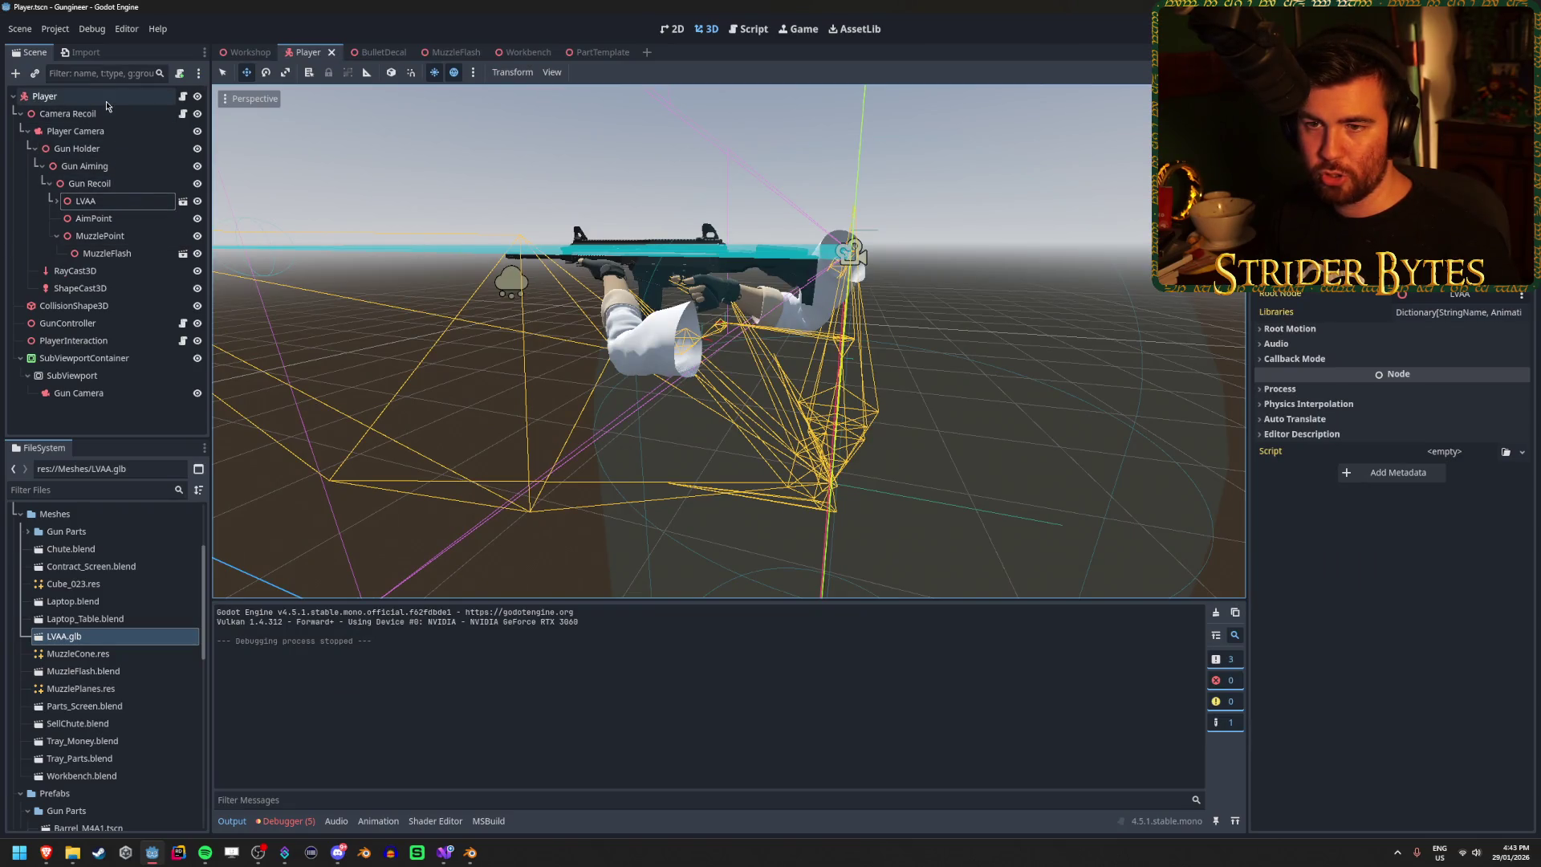
Step: Assign LVAA's AnimationPlayer to GunController's Anim property, then run the game and fire
{"action": "left_click", "coordinate": [94, 328]}
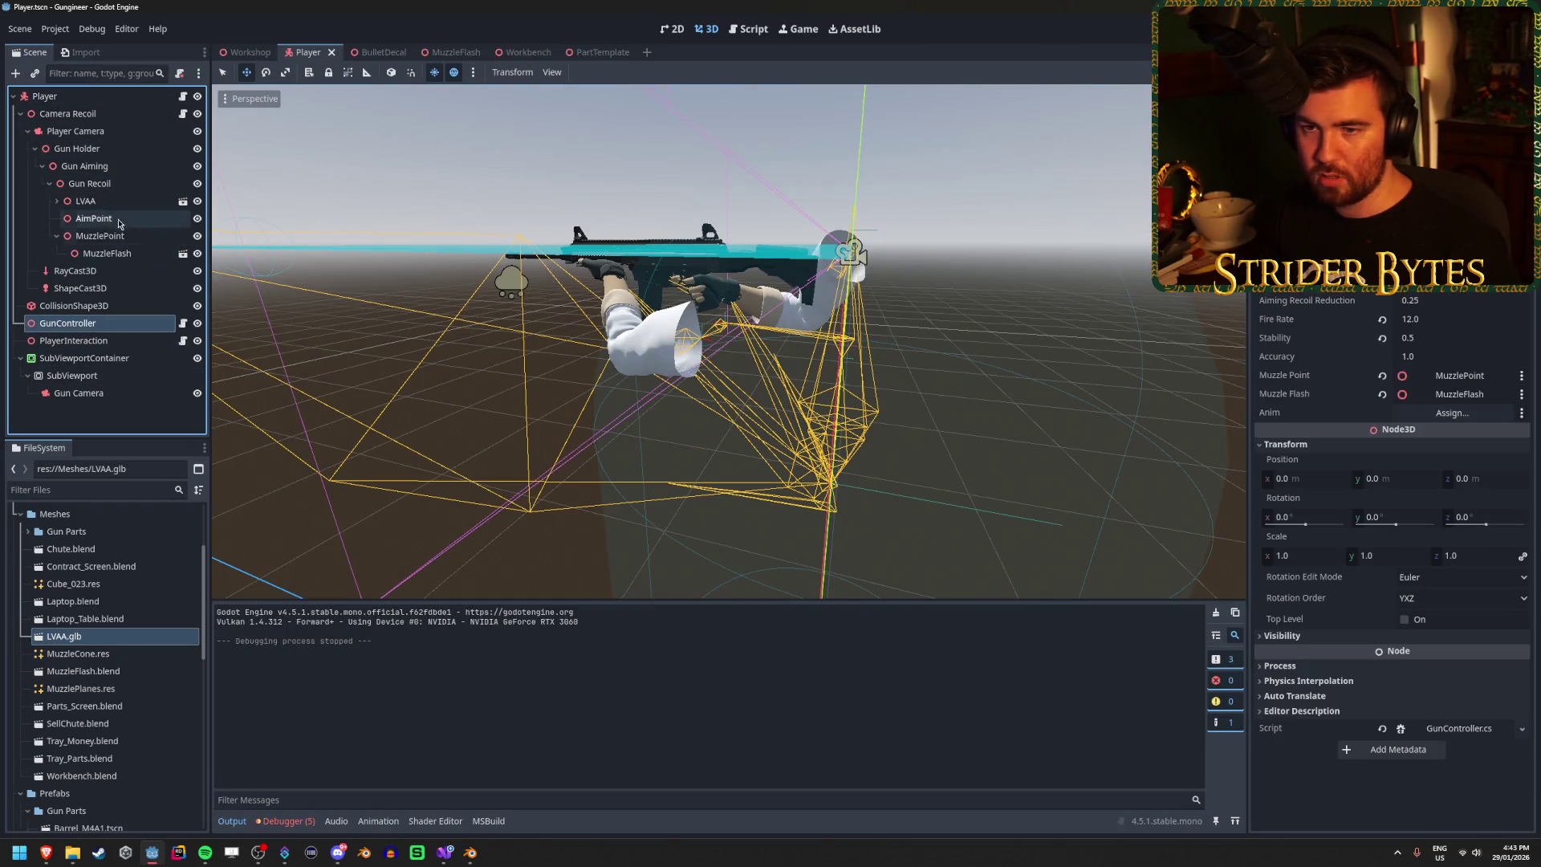
{"action": "left_click", "coordinate": [56, 200]}
{"action": "scroll", "coordinate": [80, 291], "scroll_direction": "down", "scroll_amount": 3}
{"action": "mouse_move", "coordinate": [119, 287]}
{"action": "left_mouse_down"}
{"action": "mouse_move", "coordinate": [883, 345]}
{"action": "mouse_move", "coordinate": [1453, 412]}
{"action": "left_mouse_up"}
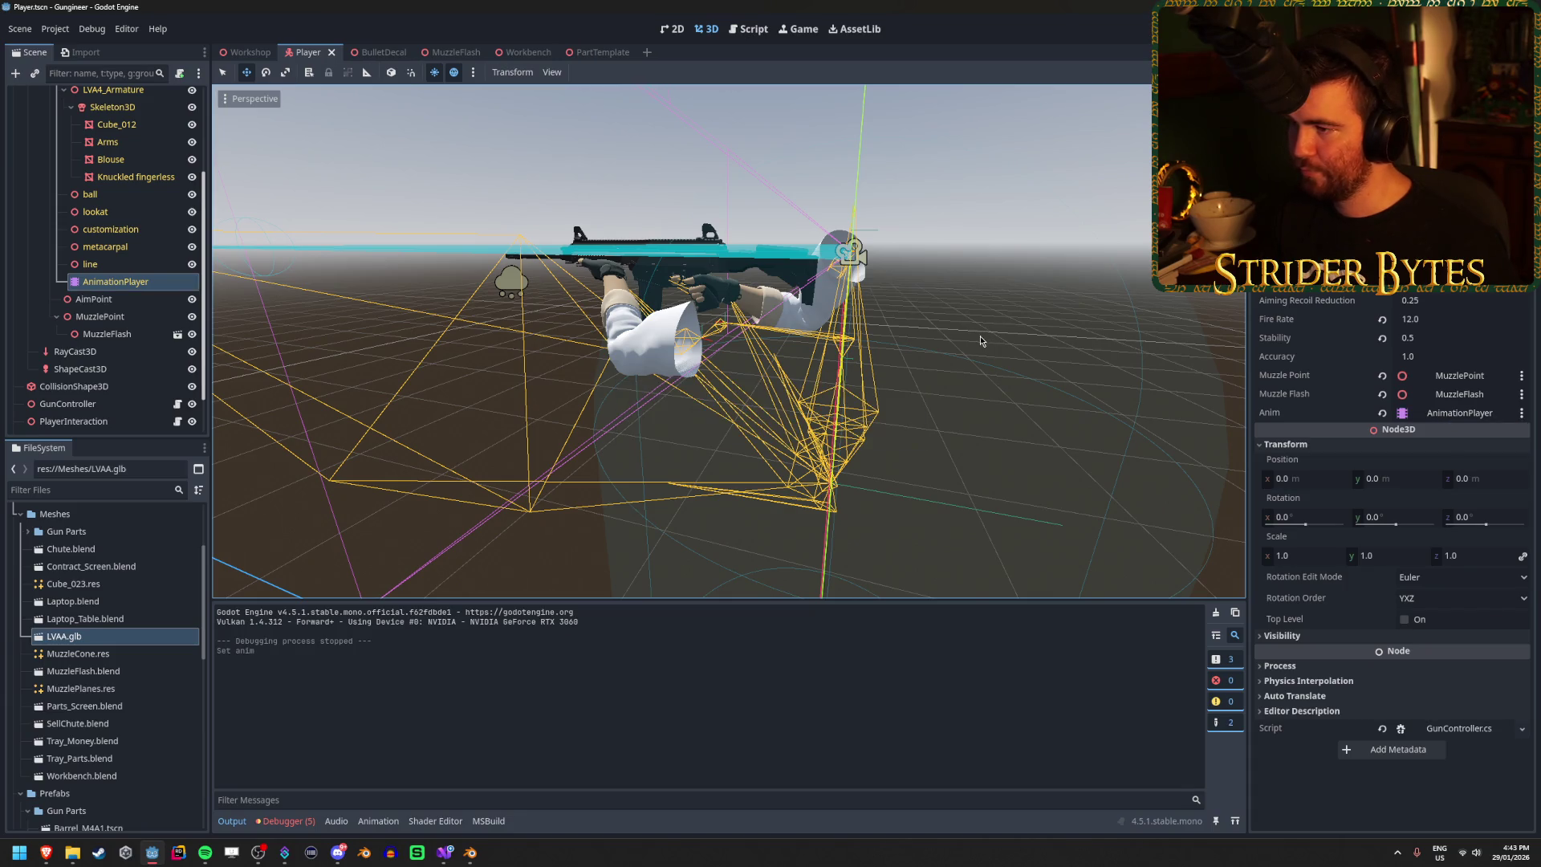
{"action": "key", "text": "F5"}
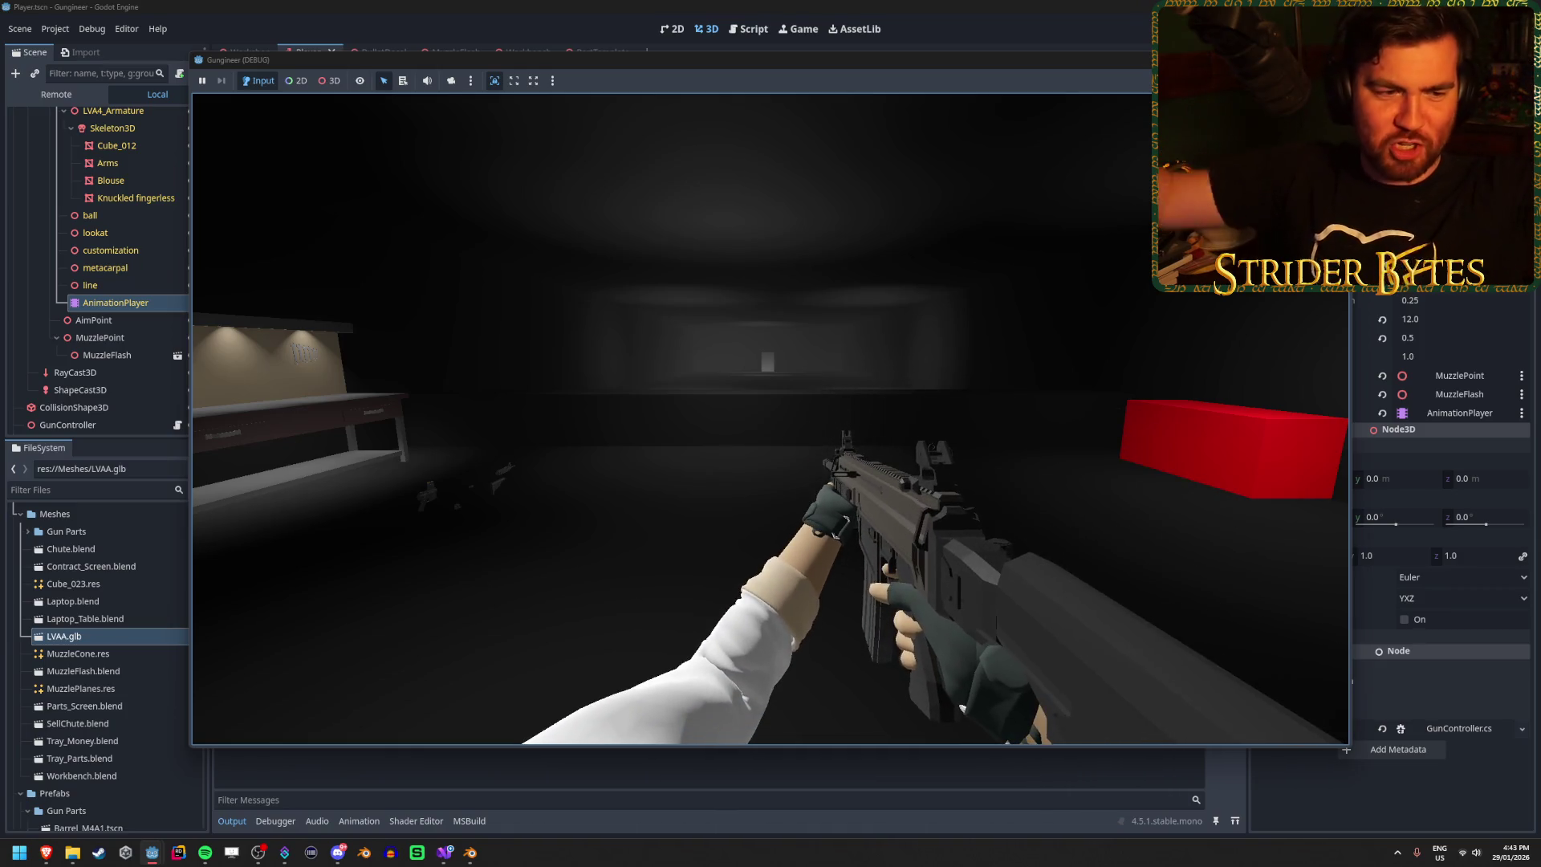
{"action": "left_click", "coordinate": [771, 417]}
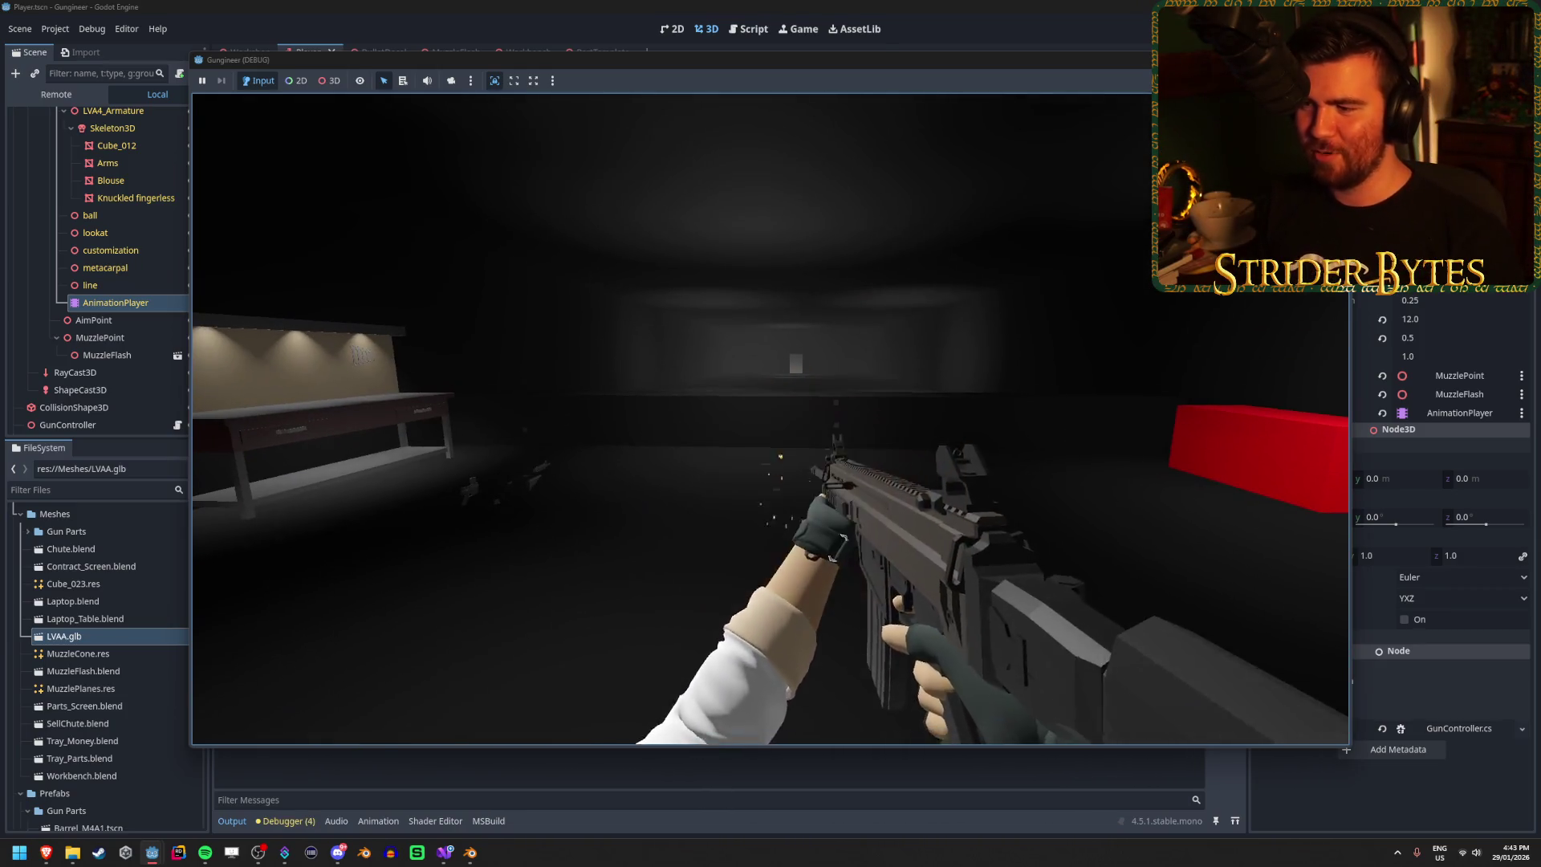
Step: Reload twice with R and fire the rifle, then stop the game and return to Visual Studio
{"action": "key", "text": "r"}
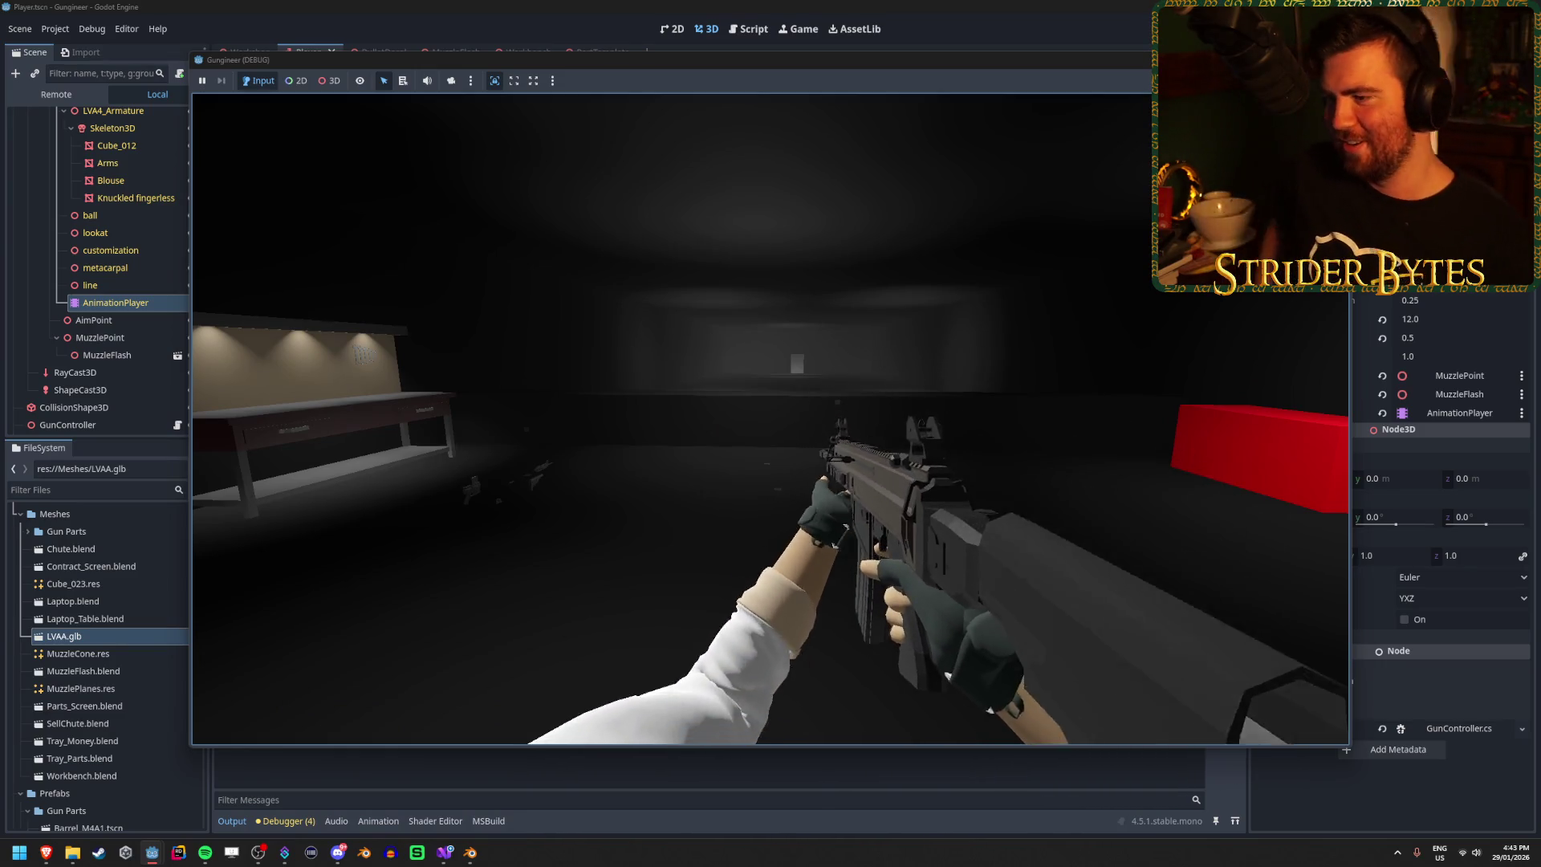
{"action": "key", "text": "r"}
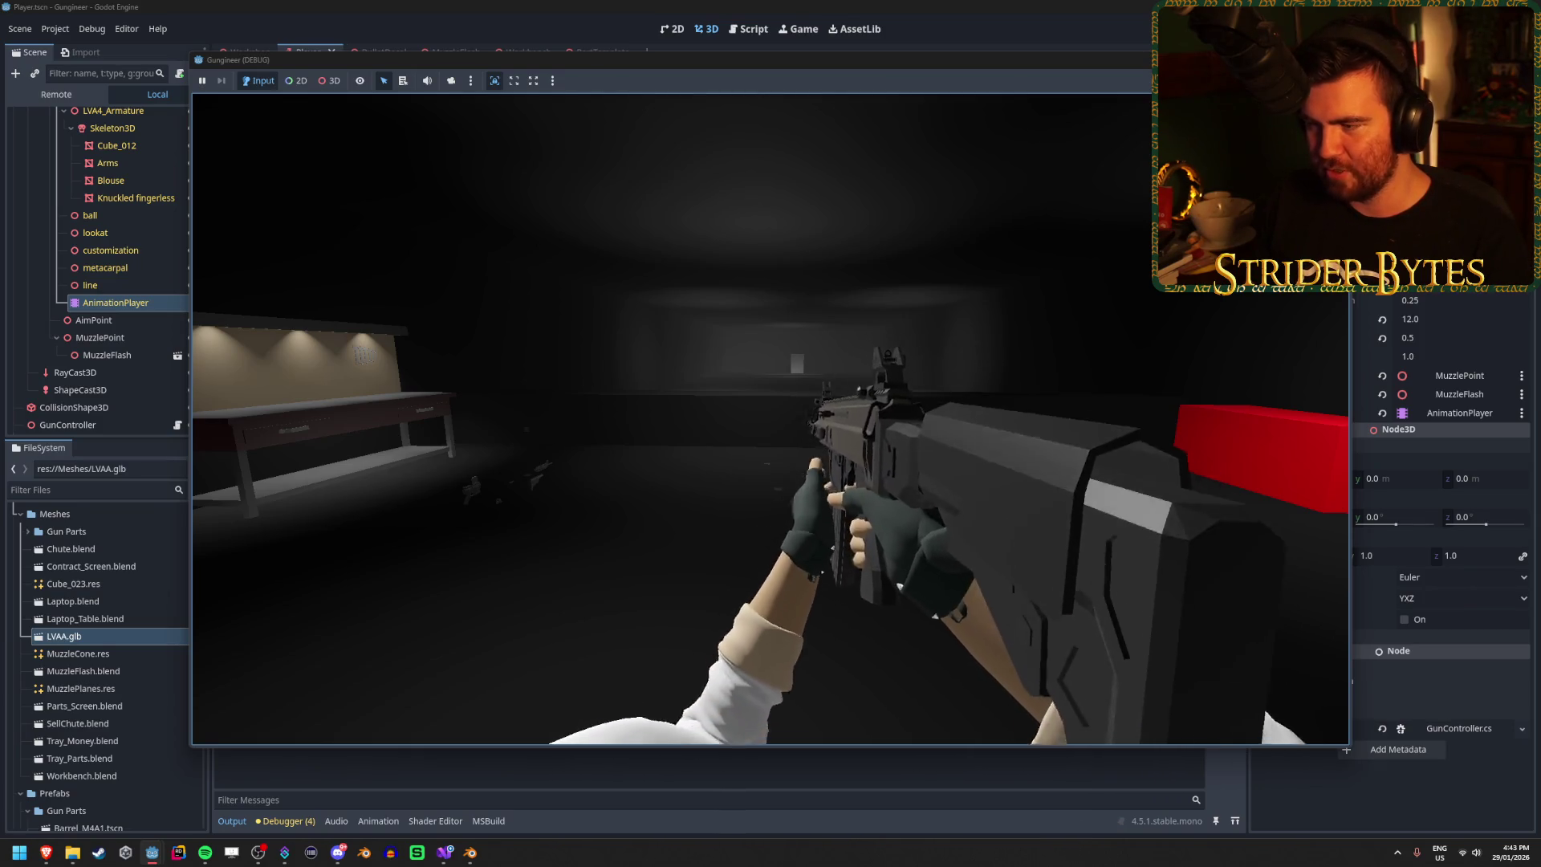
{"action": "left_click", "coordinate": [771, 419]}
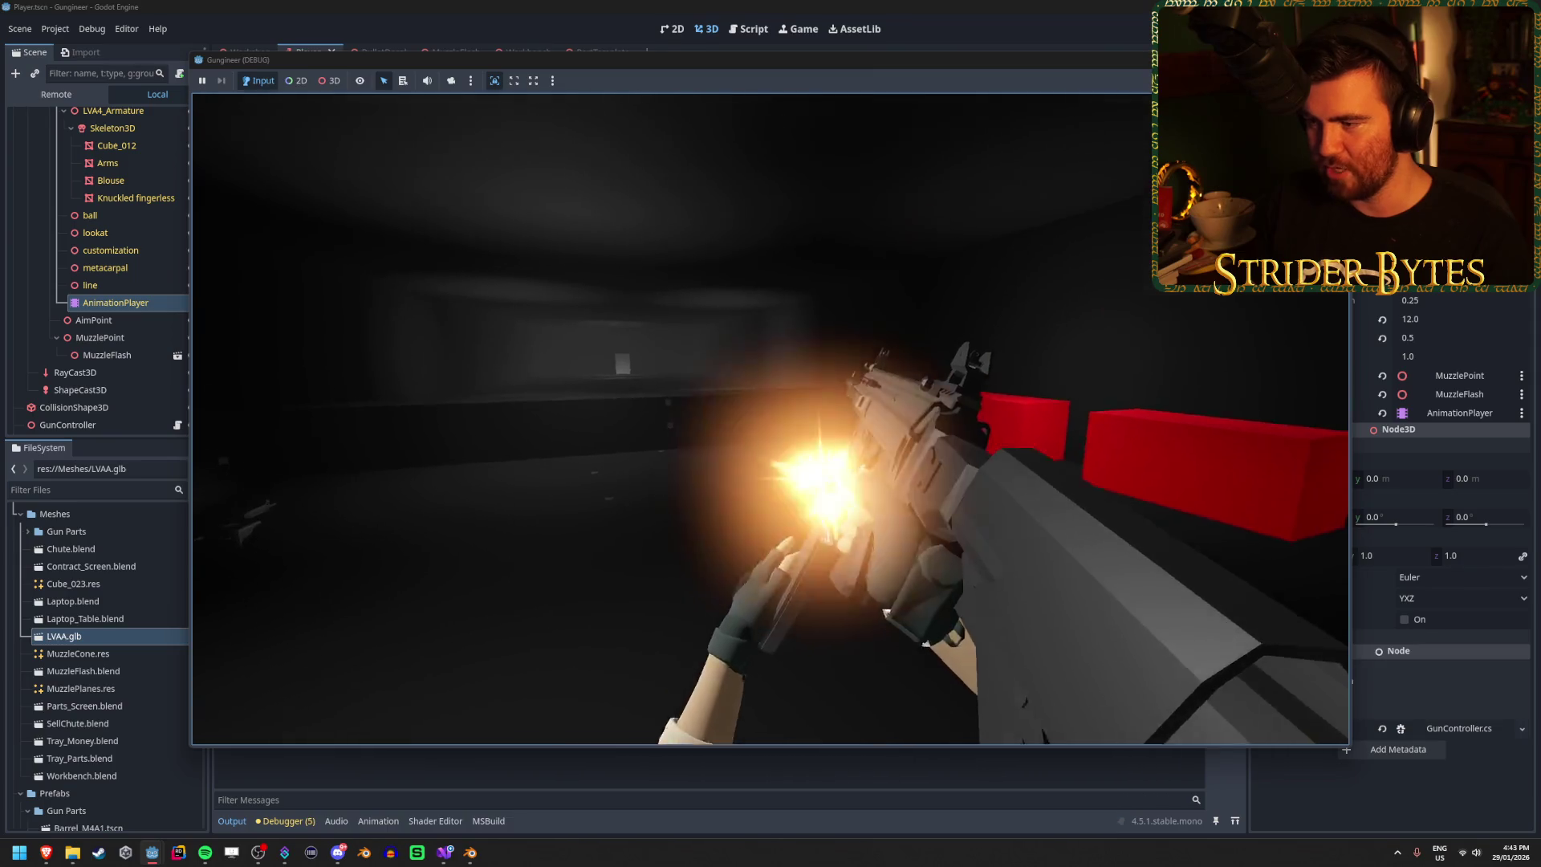
{"action": "left_click", "coordinate": [772, 424]}
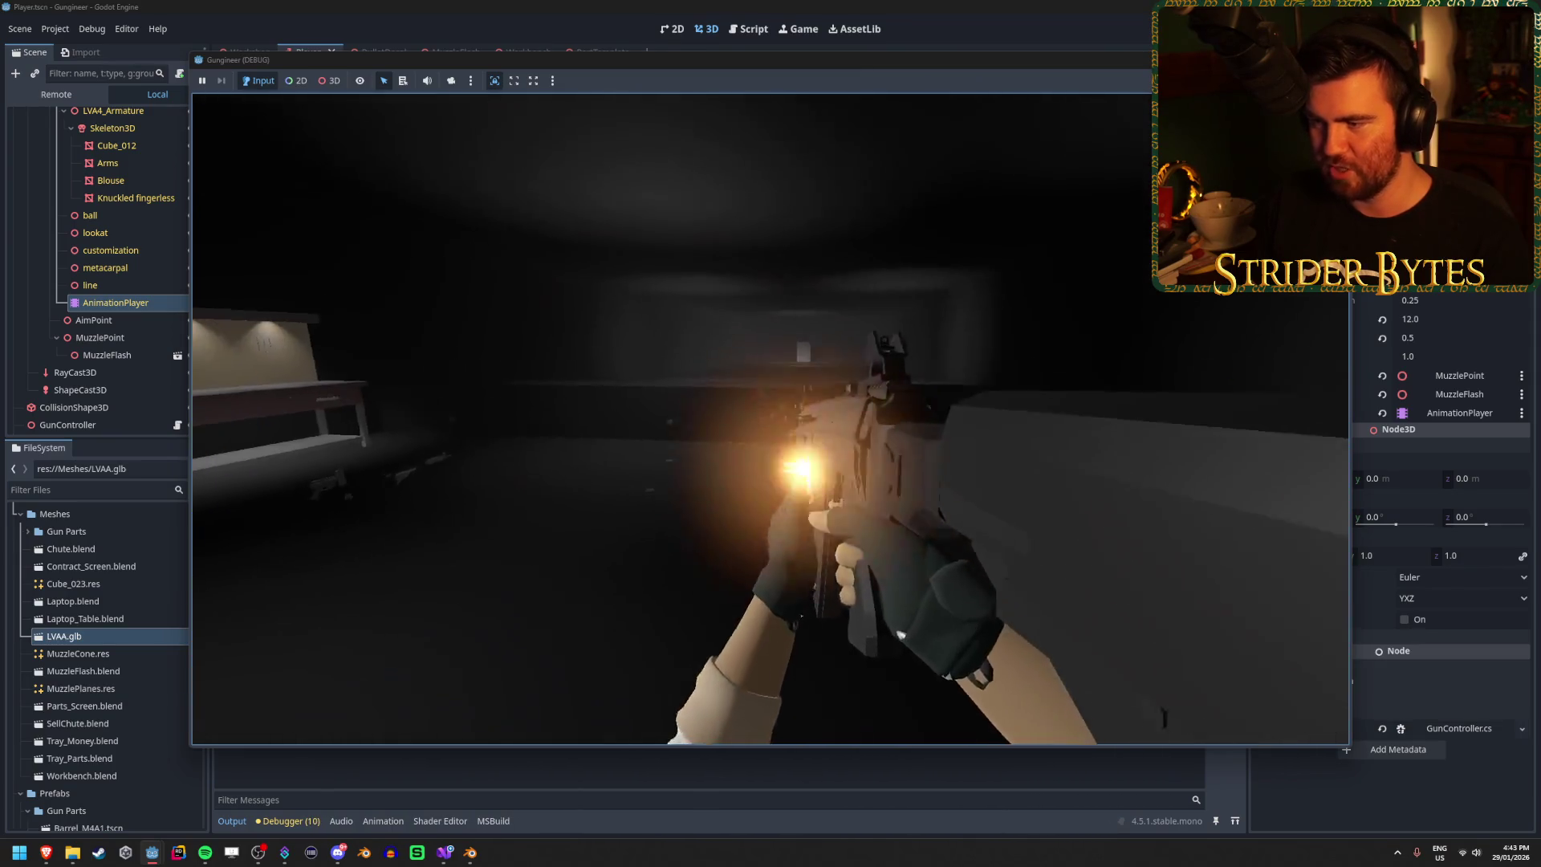
{"action": "key", "text": "F8"}
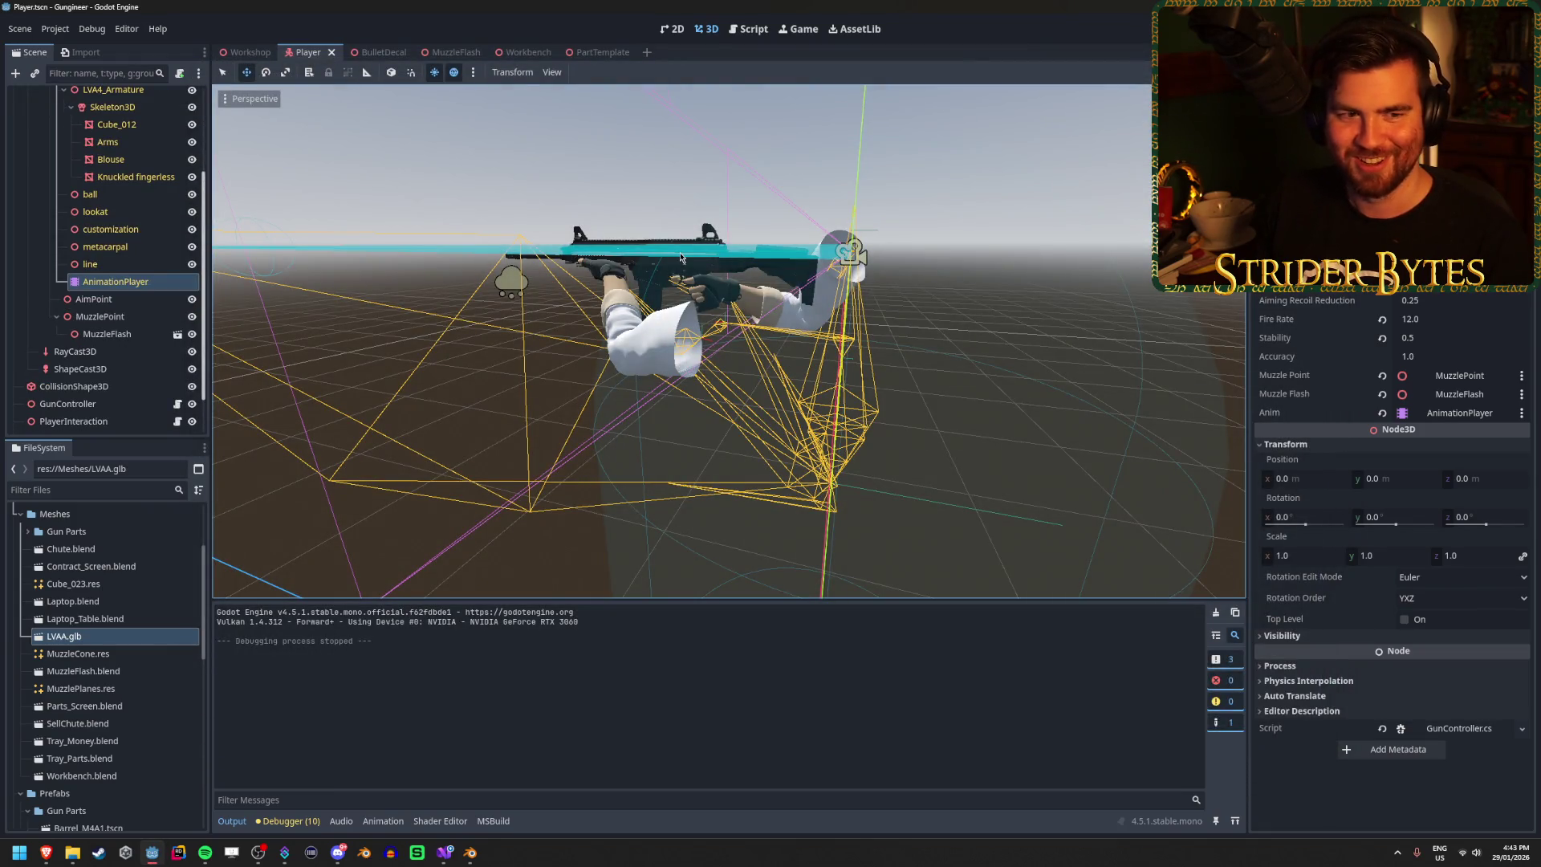
{"action": "key", "text": "alt+Tab"}
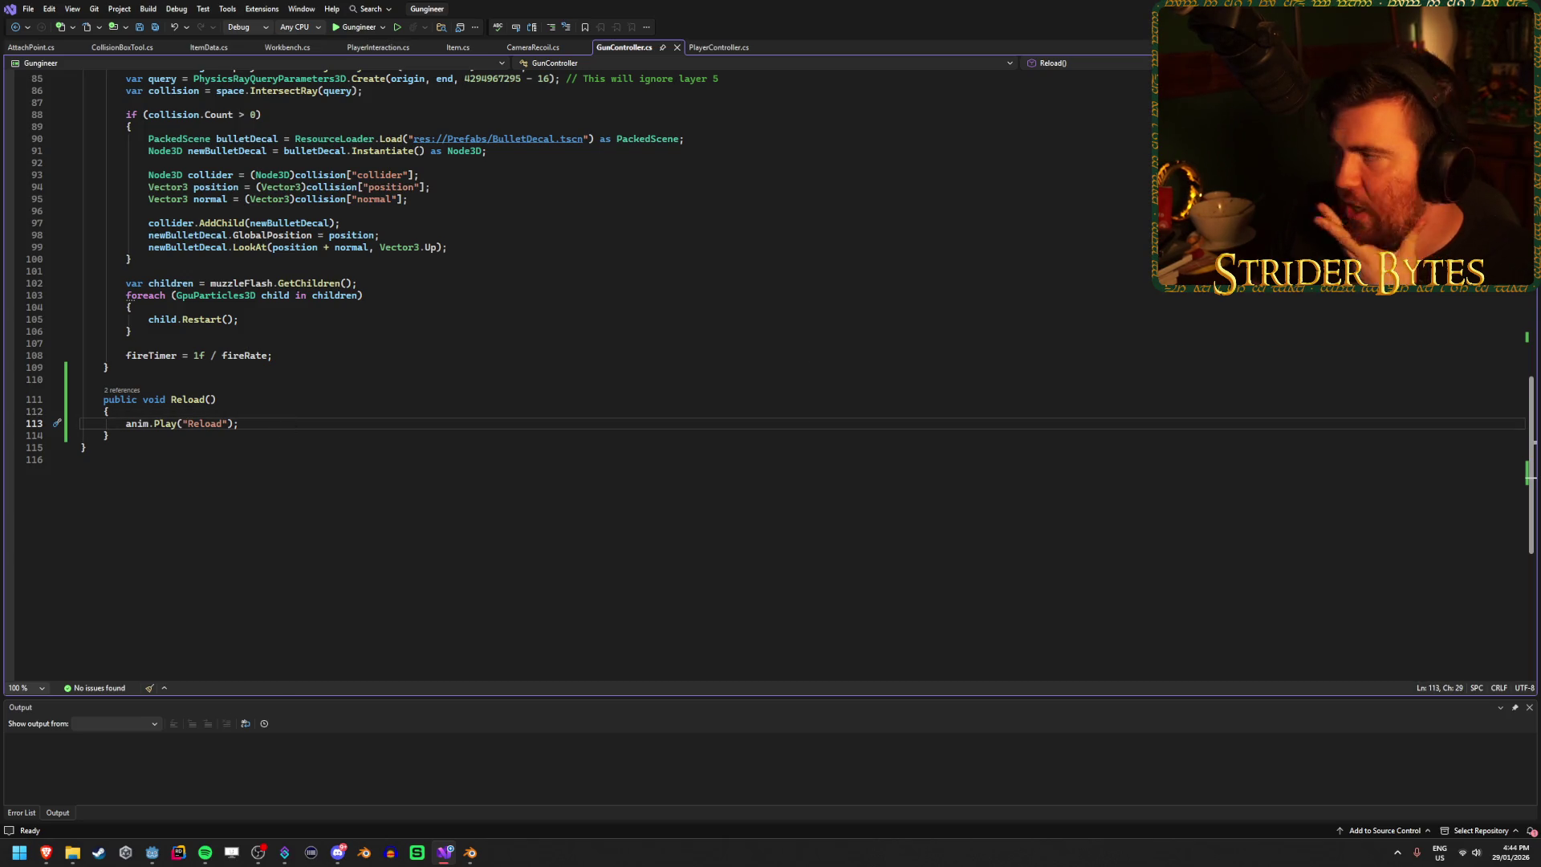
Step: Insert a blank line after anim.Play("Reload") in the Reload method
{"action": "left_click", "coordinate": [46, 852]}
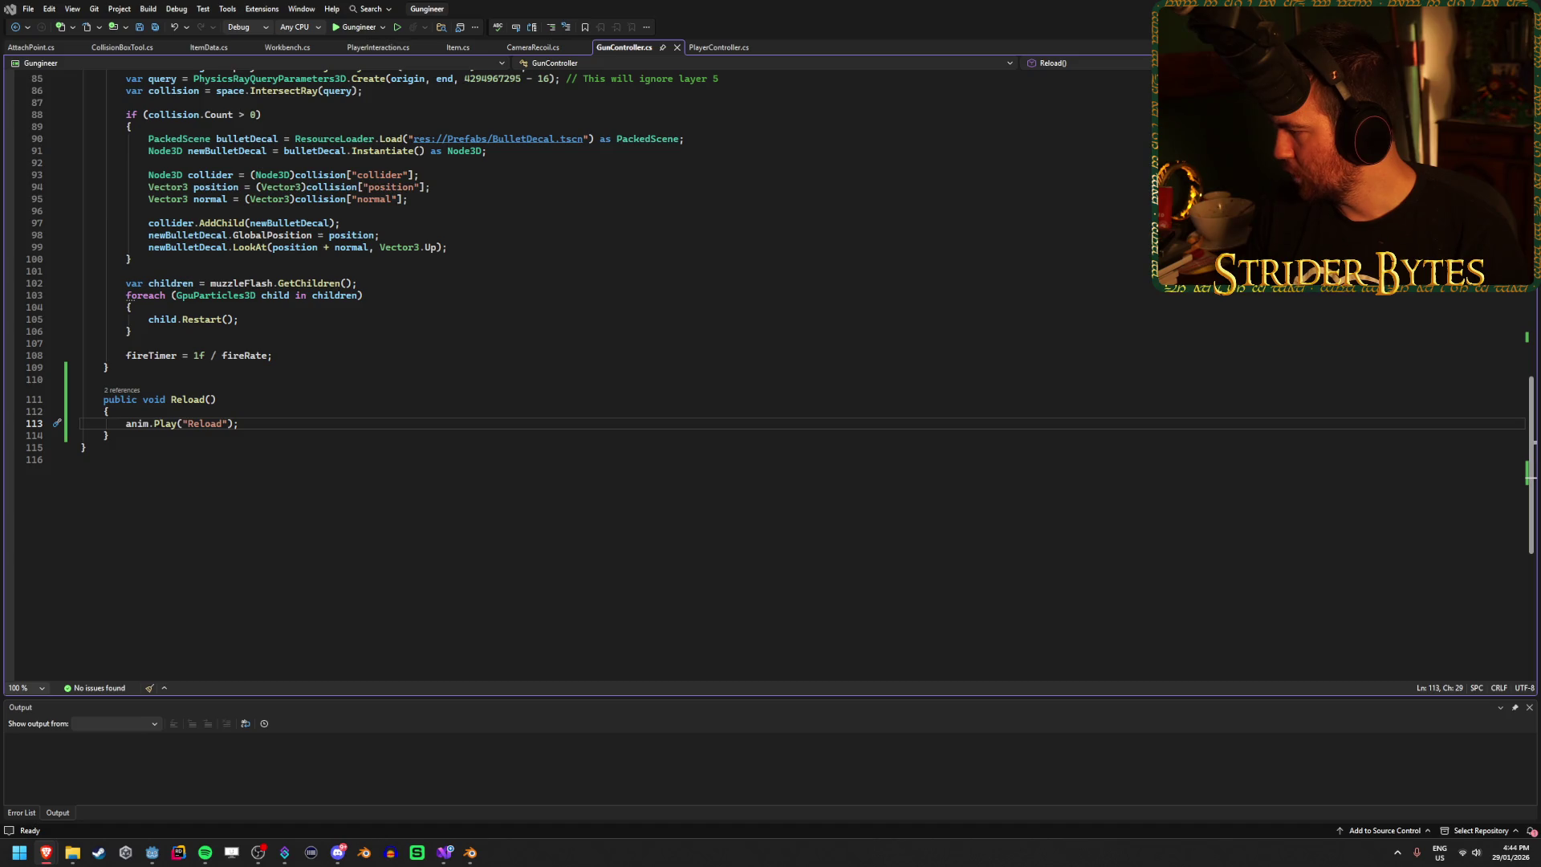
{"action": "key", "text": "Return"}
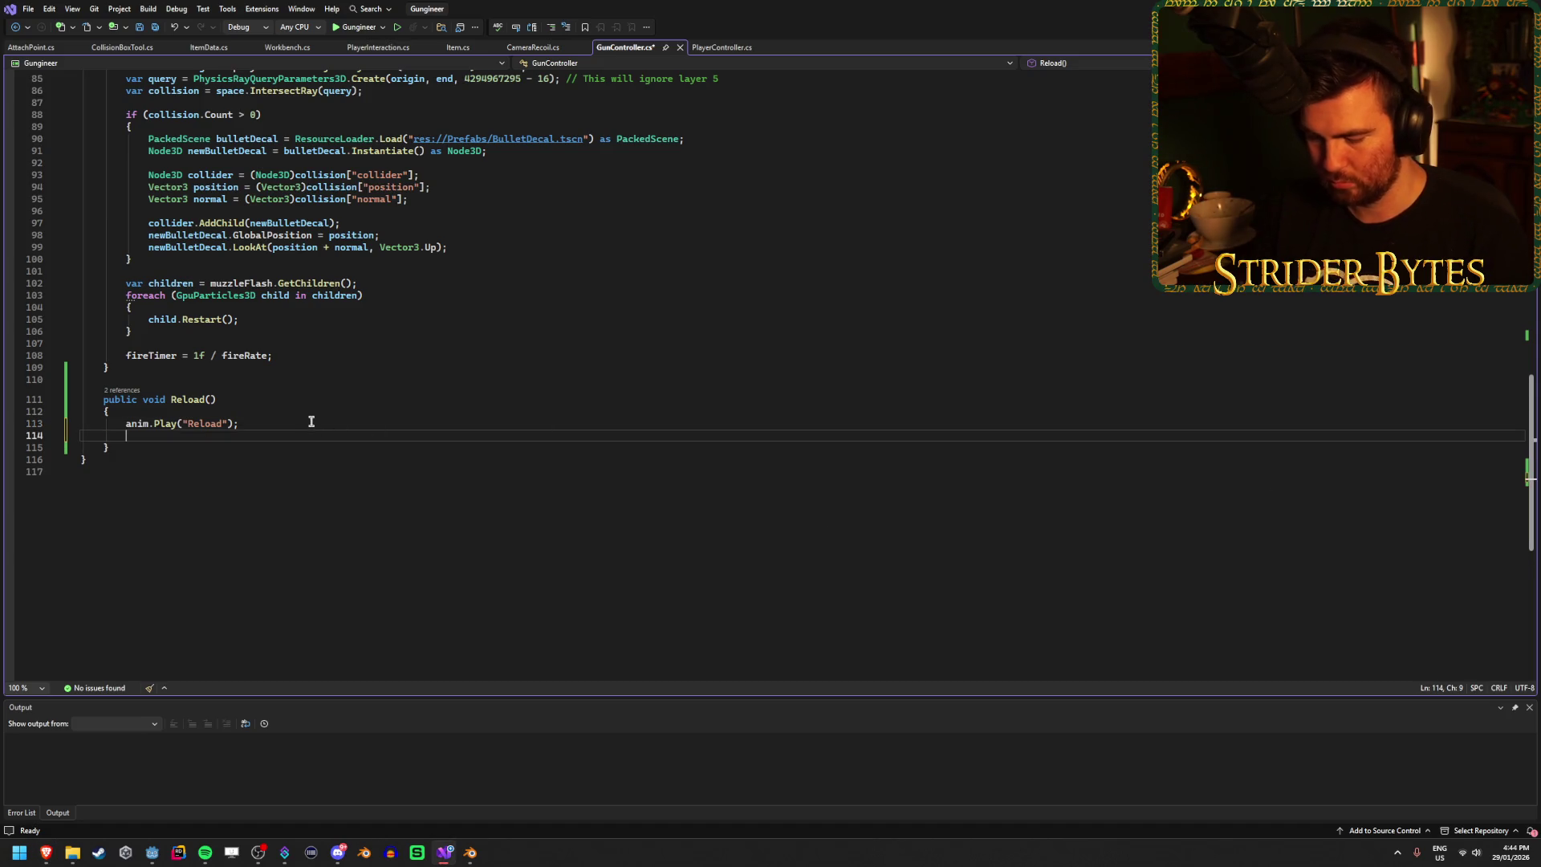
{"action": "type", "text": "await"}
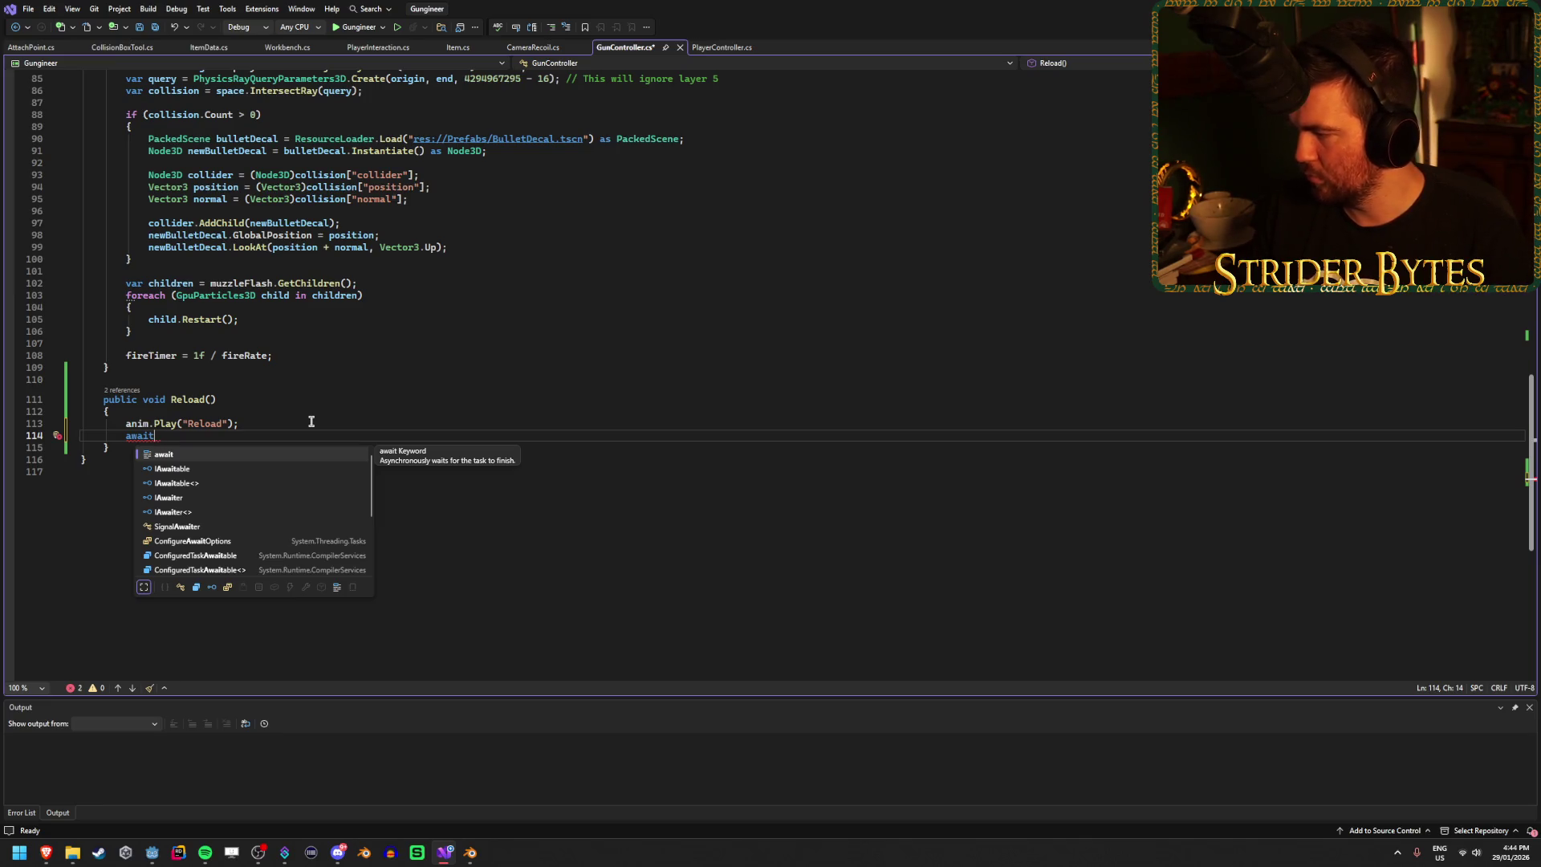
{"action": "key", "text": "BackSpace"}
{"action": "key", "text": "BackSpace"}
{"action": "key", "text": "BackSpace"}
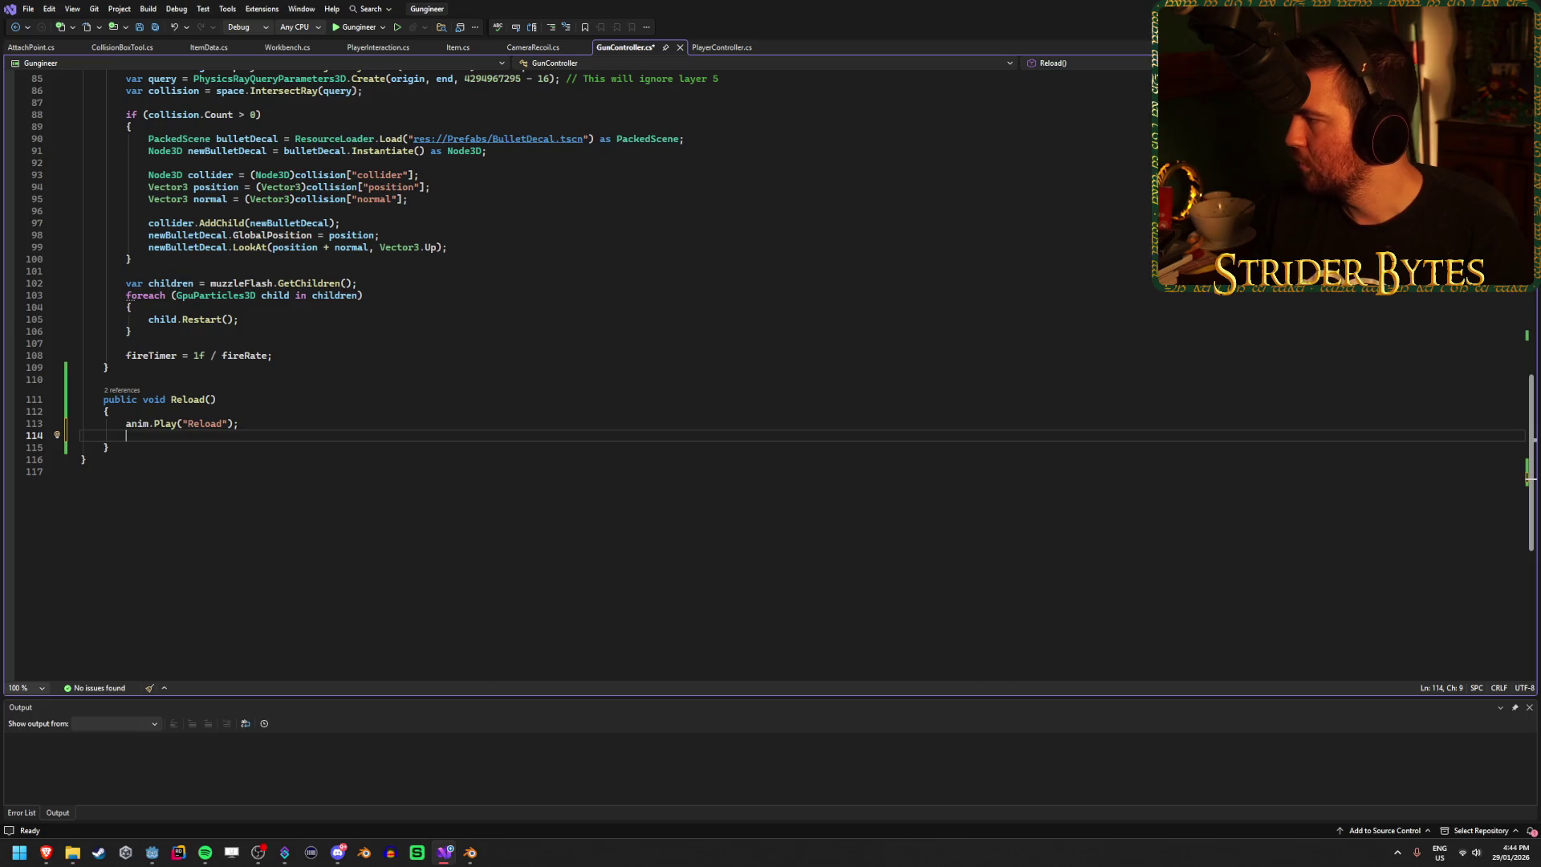
{"action": "key", "text": "alt+Tab"}
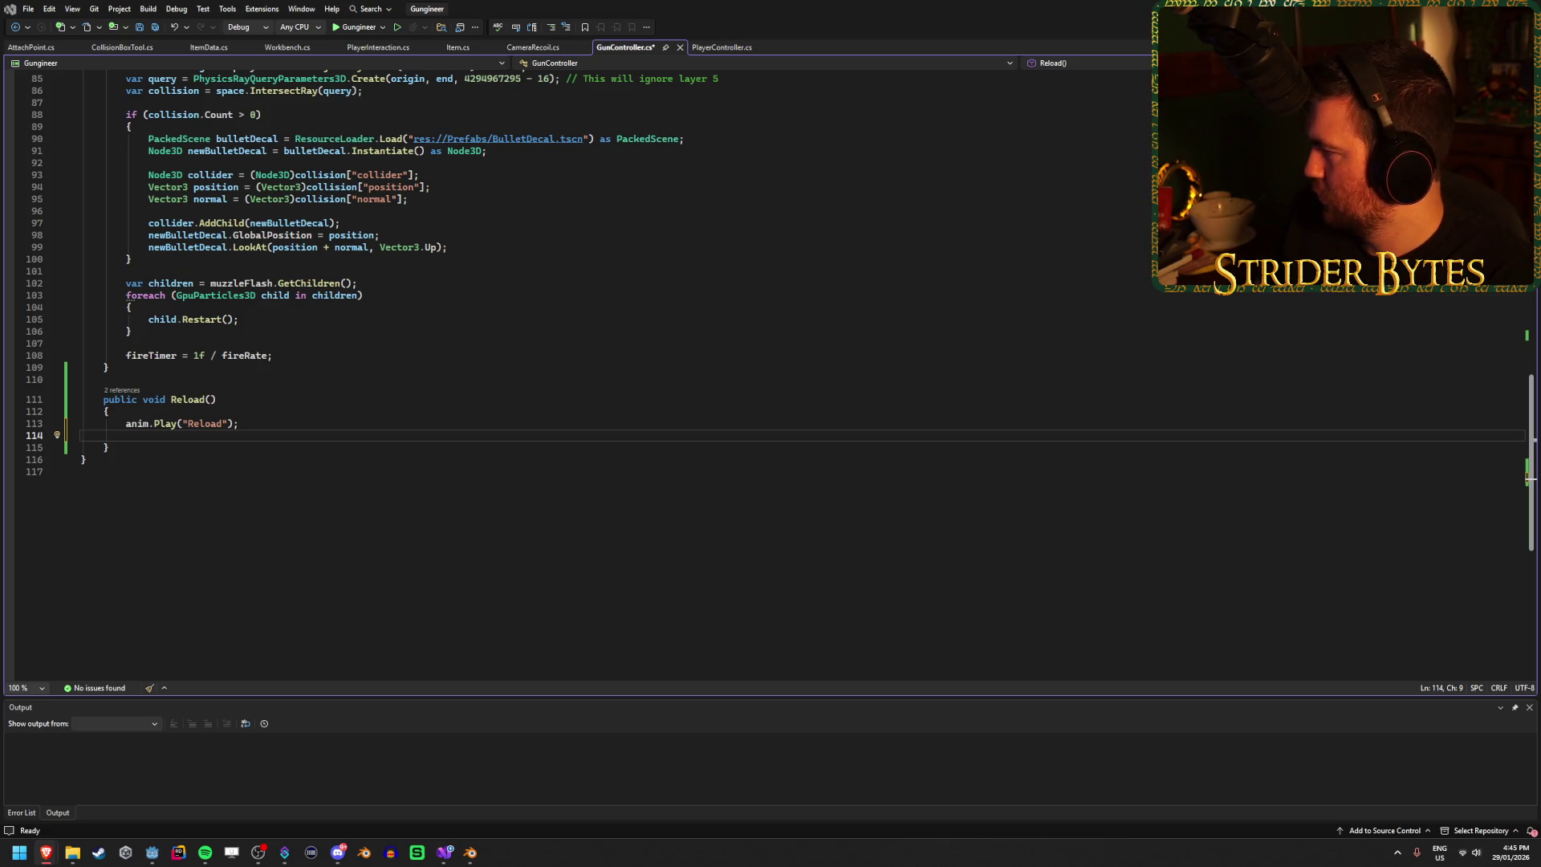
Step: Change the Reload method's return type from void to IEnumerator
{"action": "double_click", "coordinate": [152, 400]}
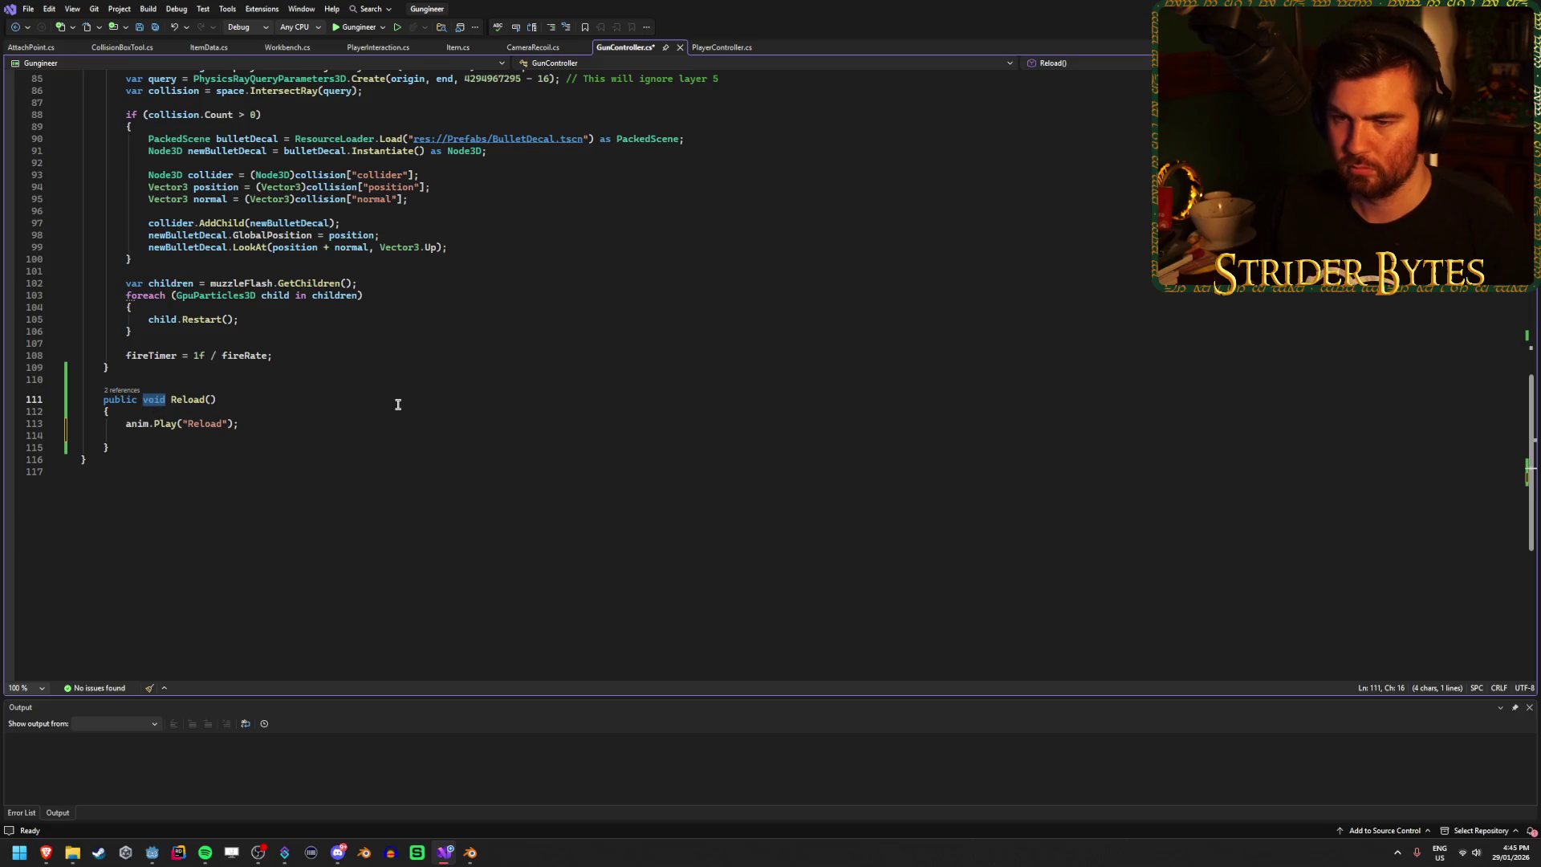
{"action": "scroll", "coordinate": [321, 525], "scroll_direction": "up", "scroll_amount": 2}
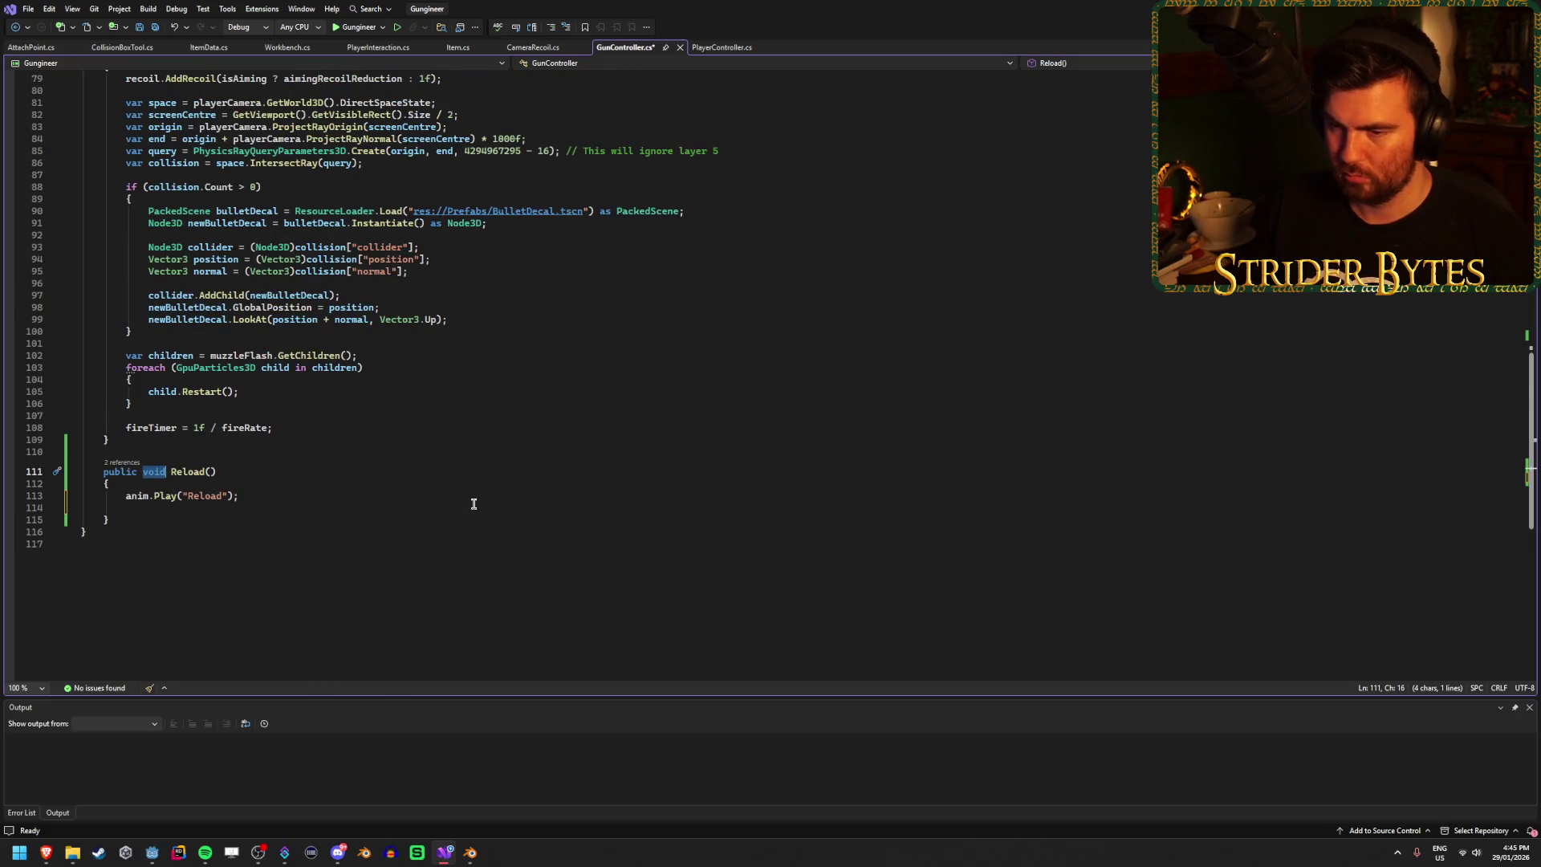
{"action": "type", "text": "IEn"}
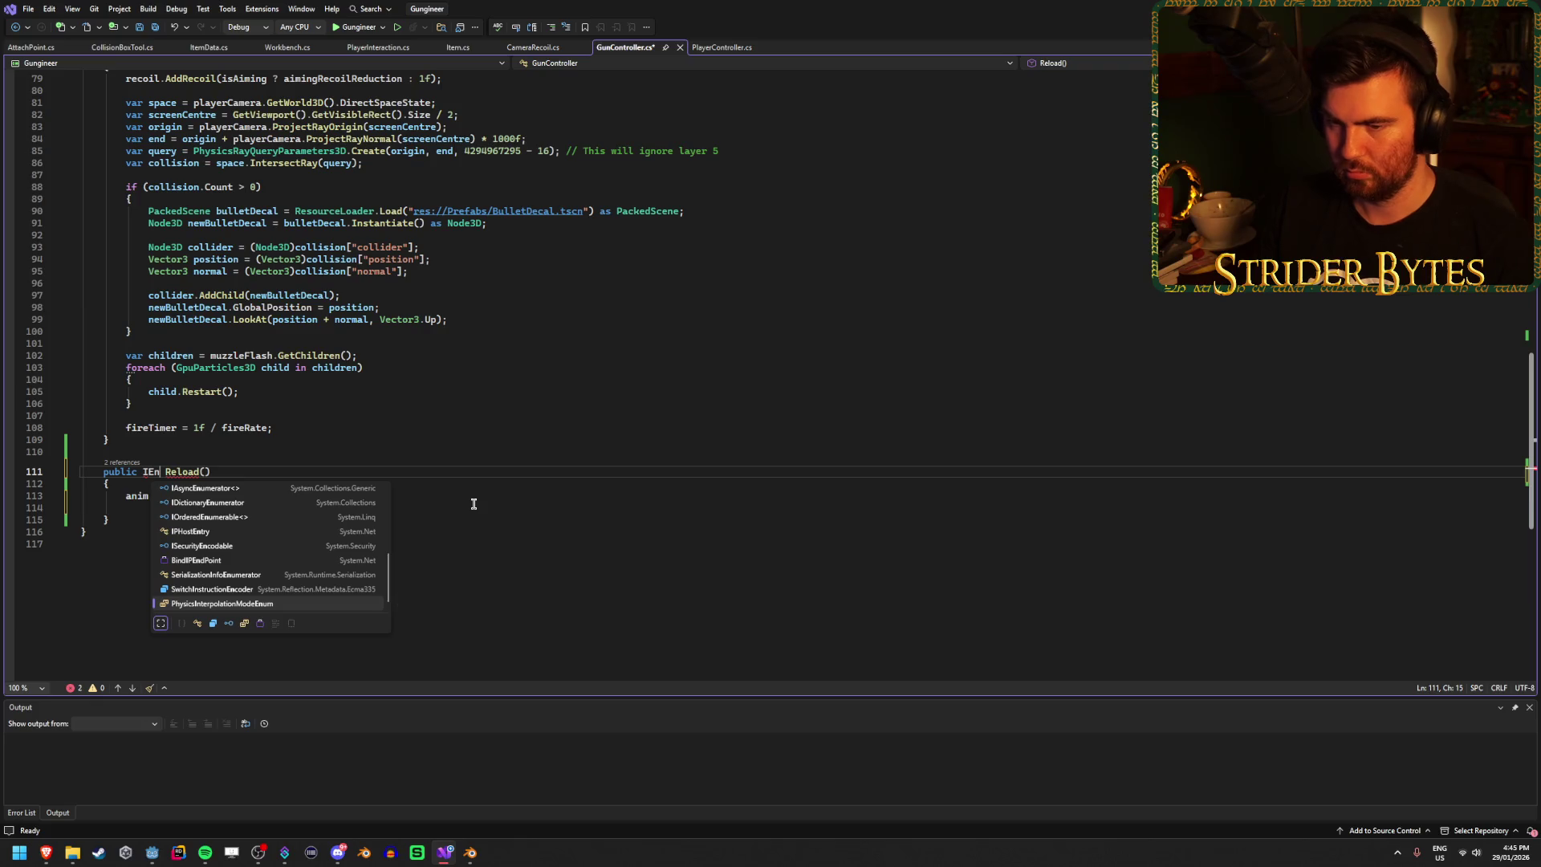
{"action": "type", "text": "umerator"}
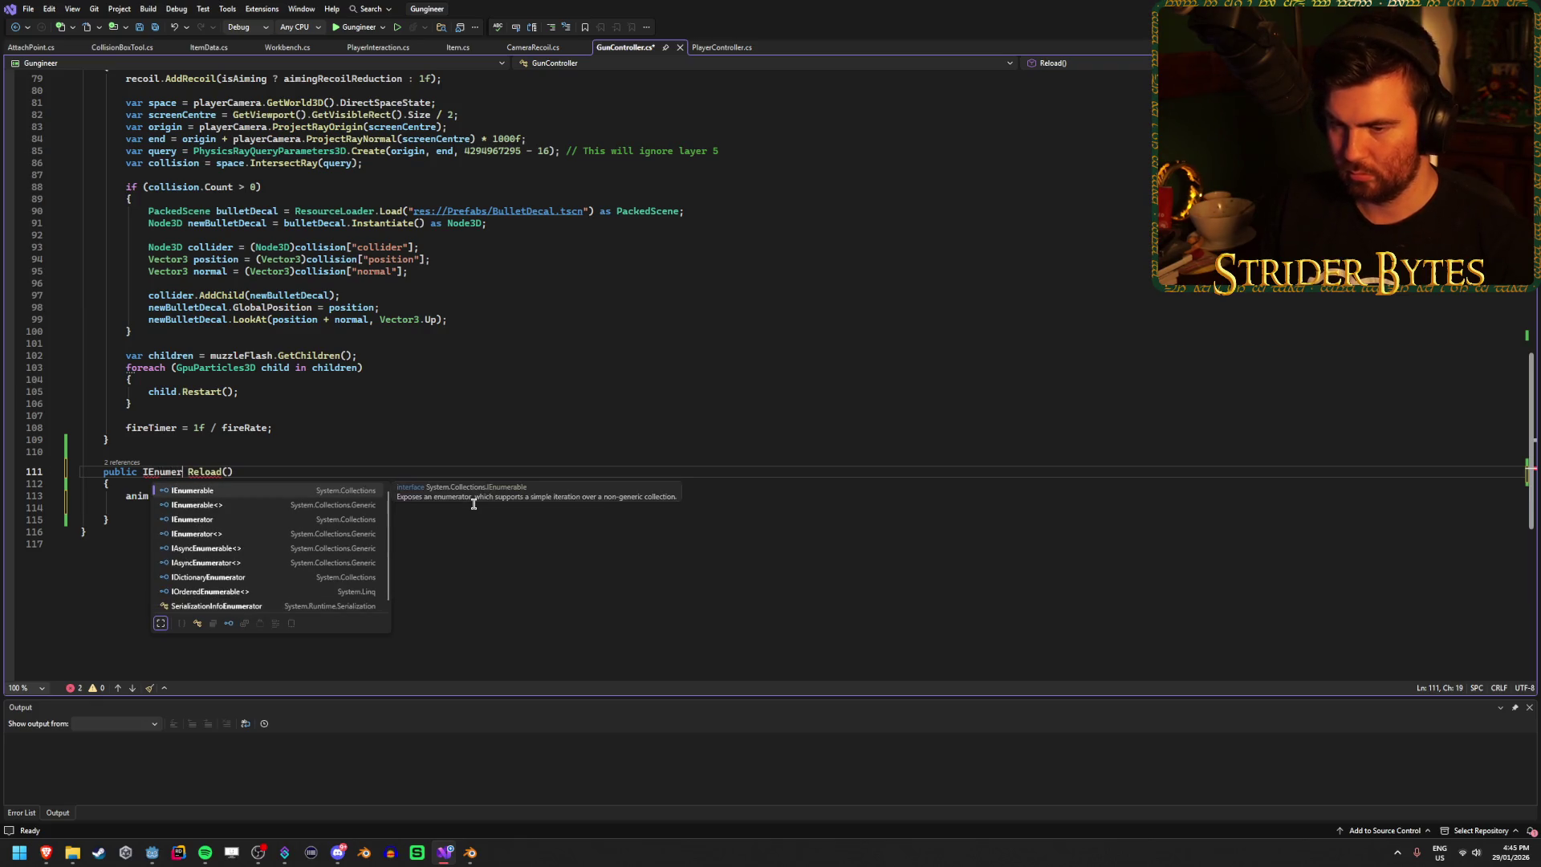
{"action": "key", "text": "Tab"}
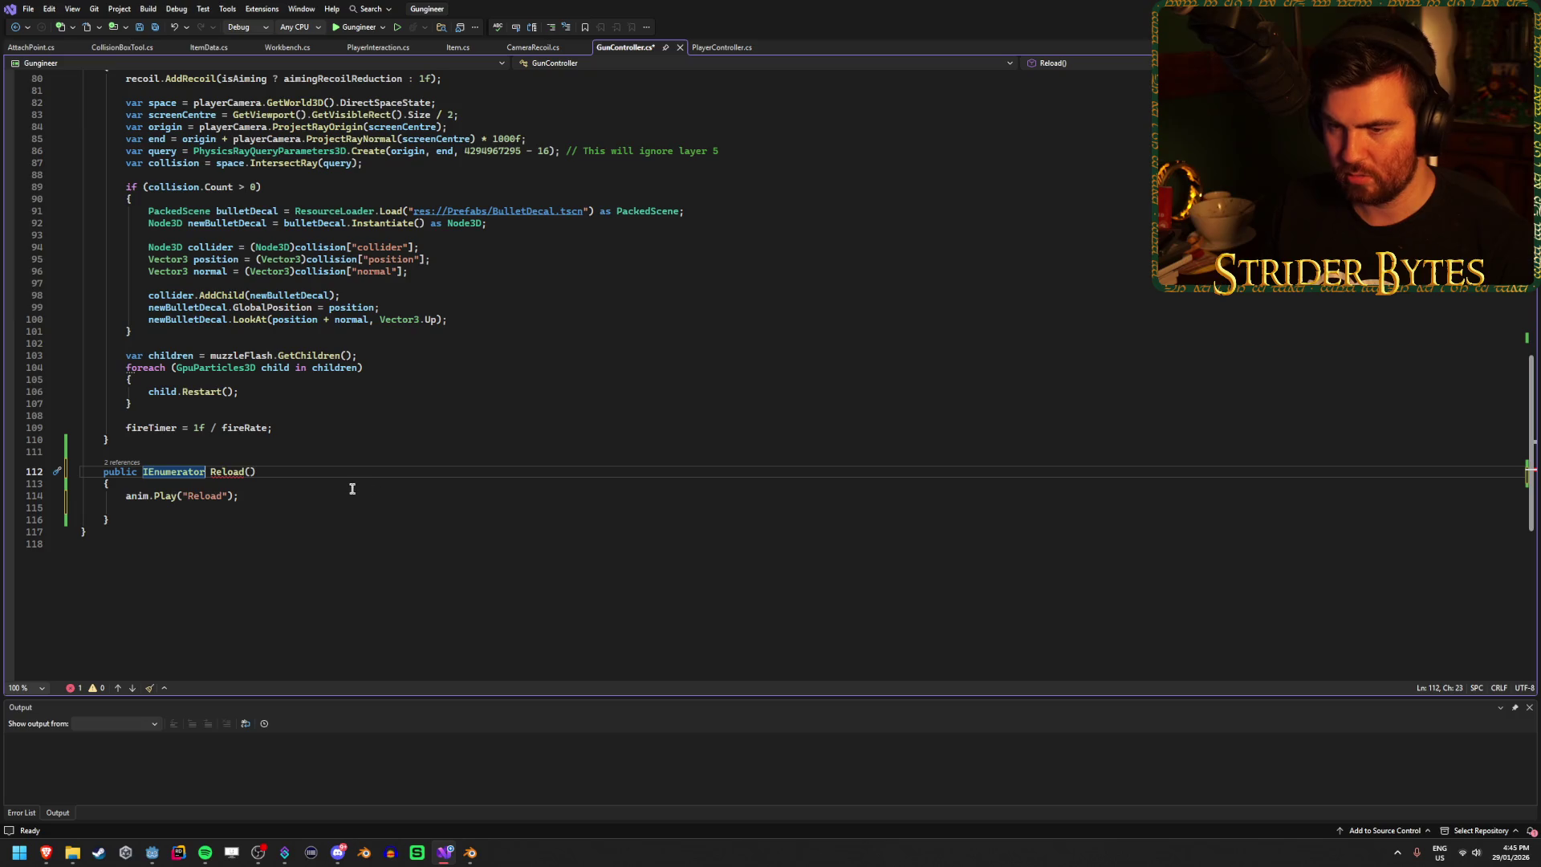
Step: Try writing a 'yield return new WaitFor…' line after the Play call, then delete it
{"action": "left_click", "coordinate": [298, 499]}
{"action": "left_click", "coordinate": [288, 508]}
{"action": "key", "text": "Return"}
{"action": "type", "text": "yield re"}
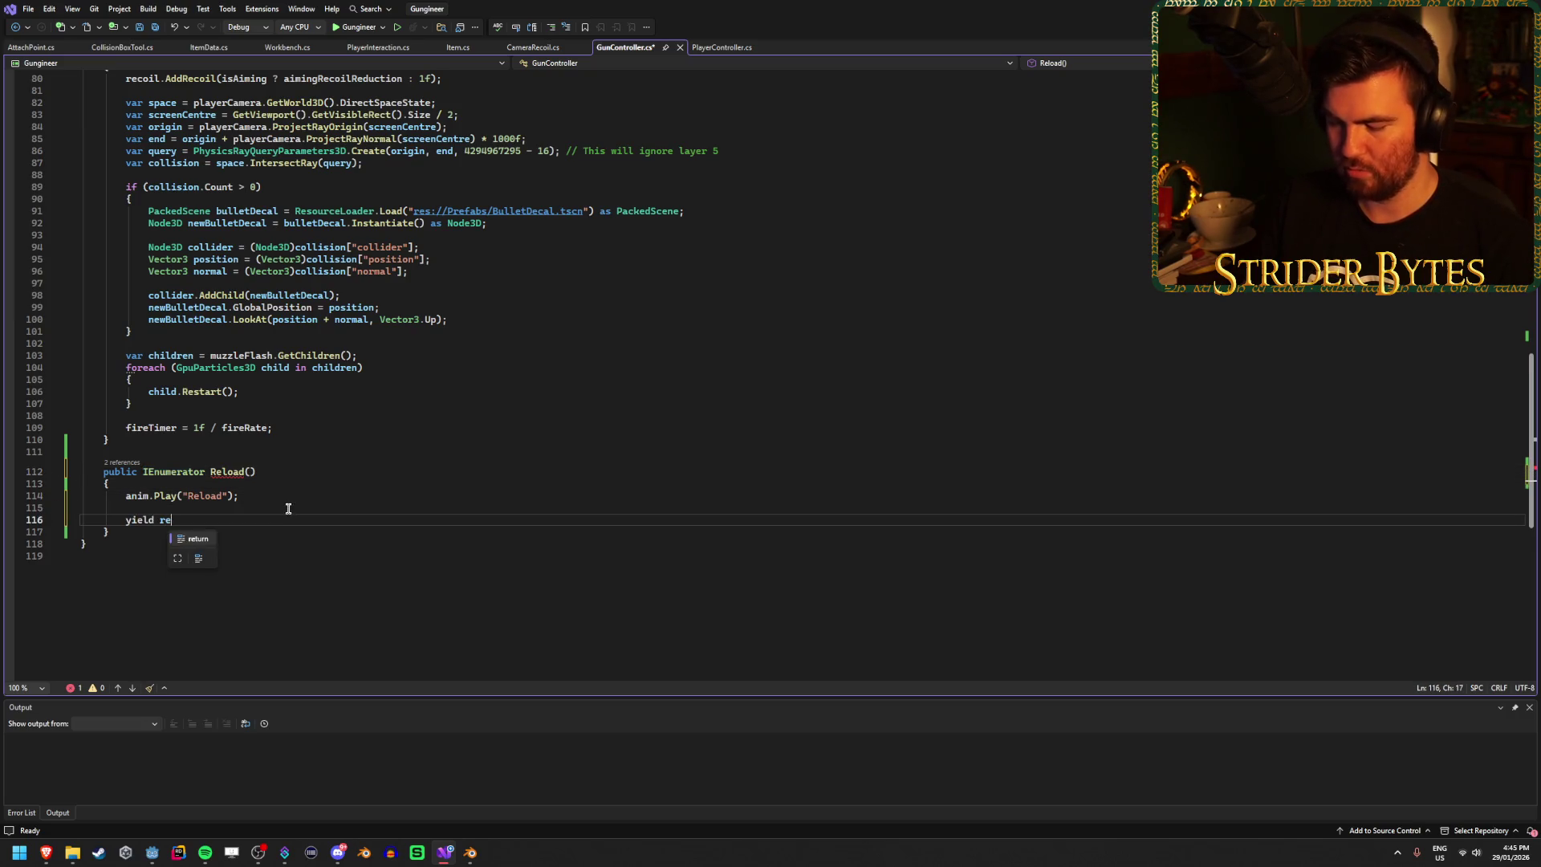
{"action": "type", "text": "turn new "}
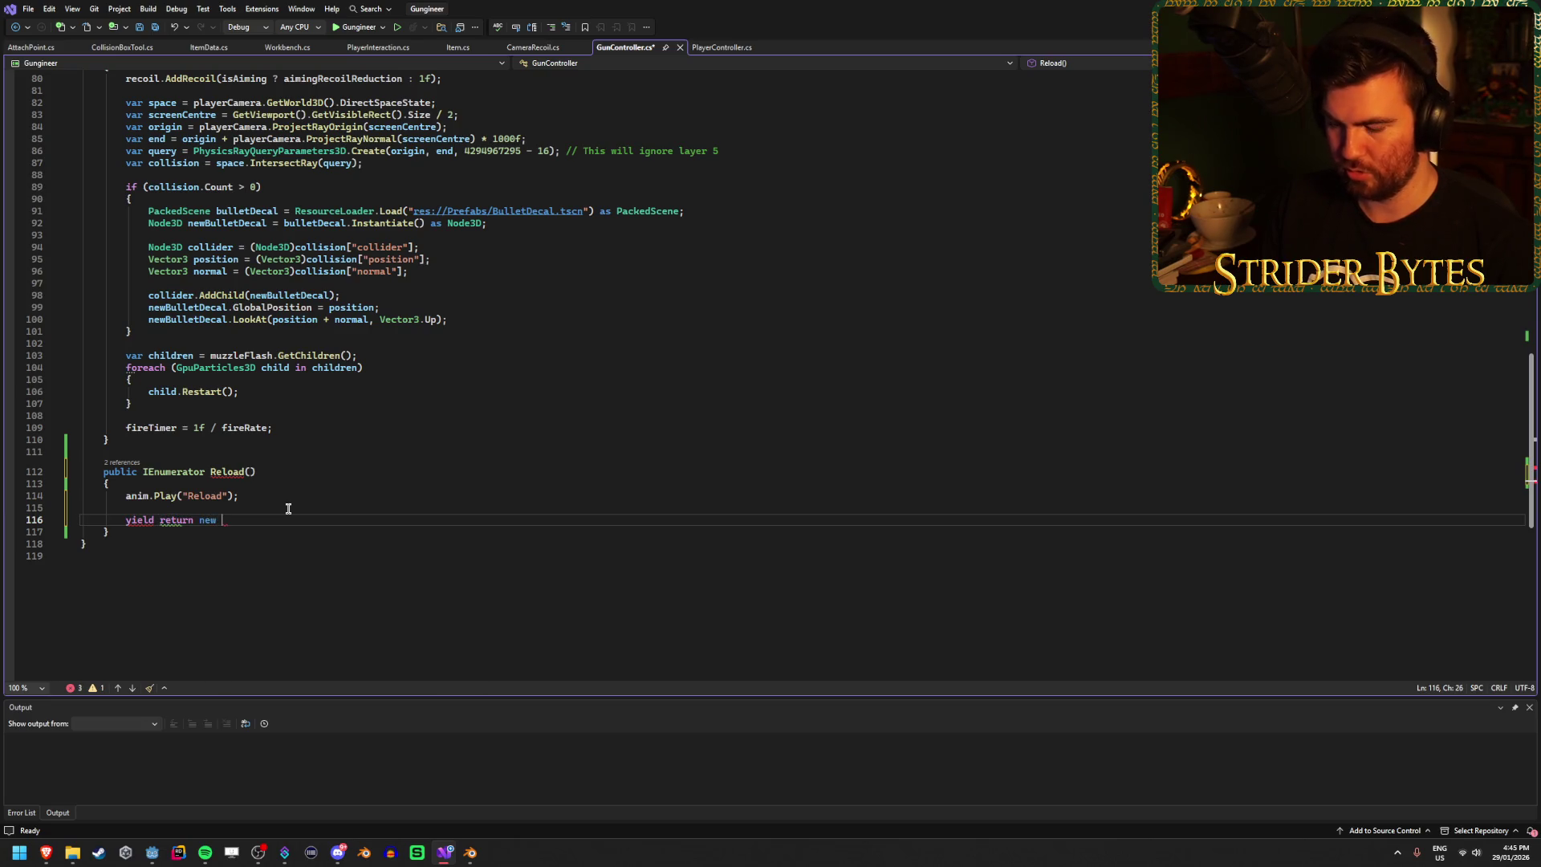
{"action": "type", "text": "WaitFor"}
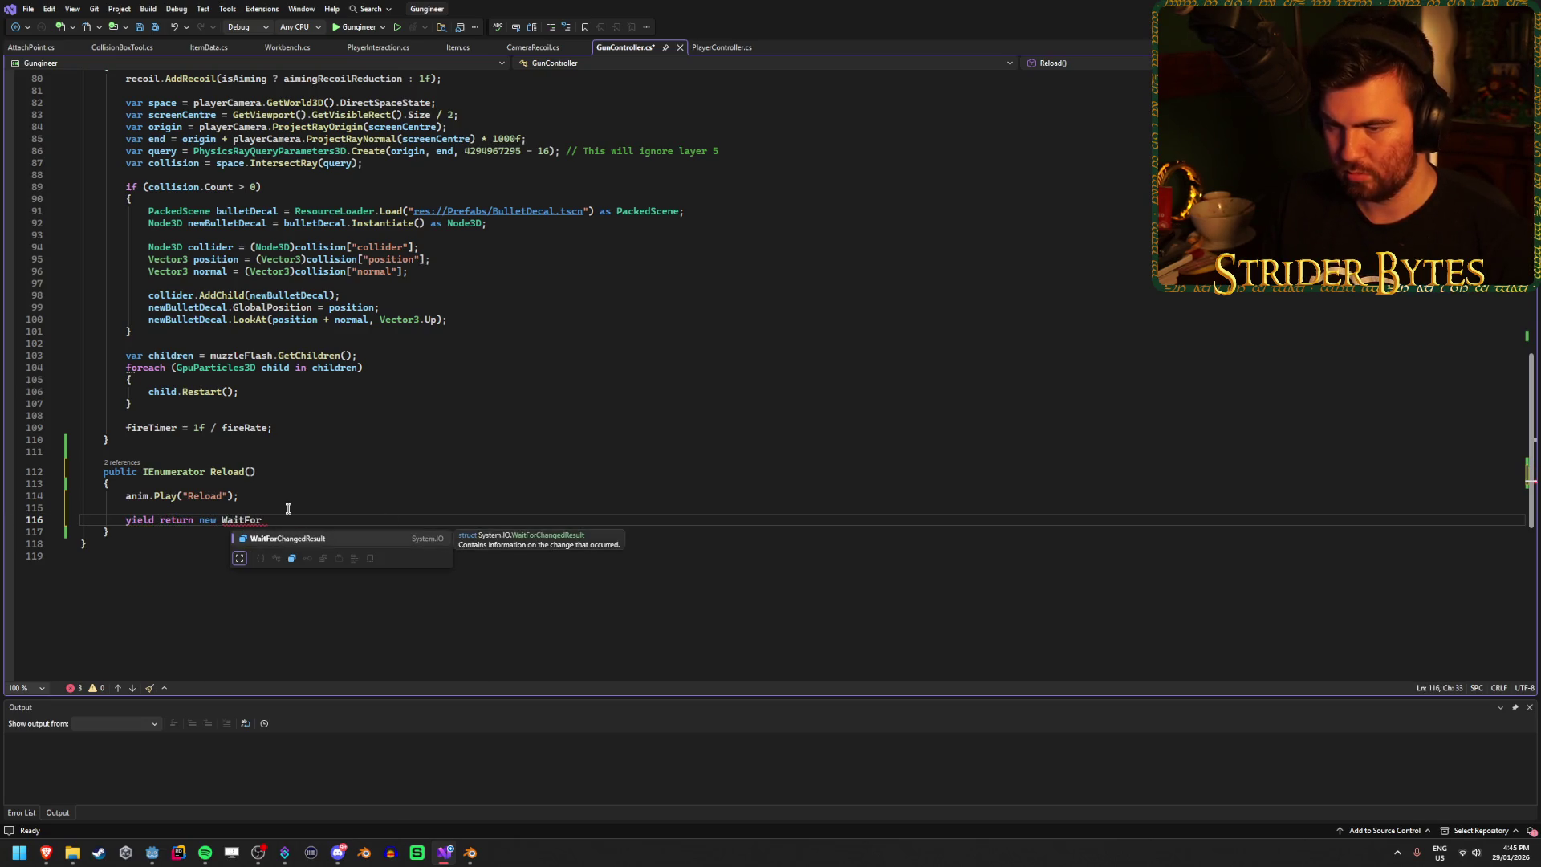
{"action": "key", "text": "BackSpace"}
{"action": "key", "text": "BackSpace"}
{"action": "key", "text": "BackSpace"}
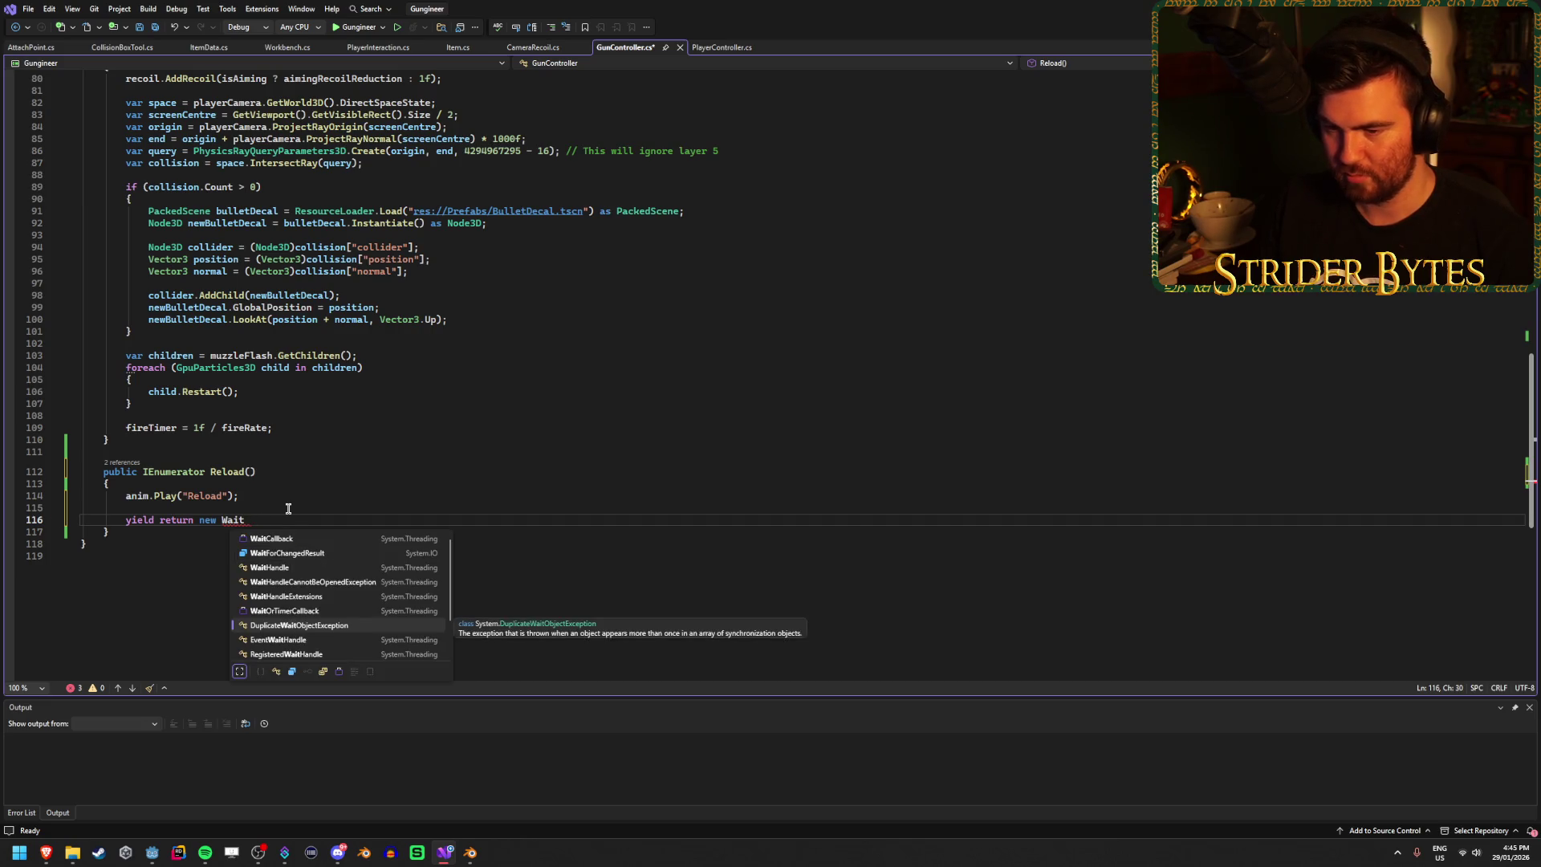
{"action": "key", "text": "BackSpace"}
{"action": "key", "text": "BackSpace"}
{"action": "key", "text": "BackSpace"}
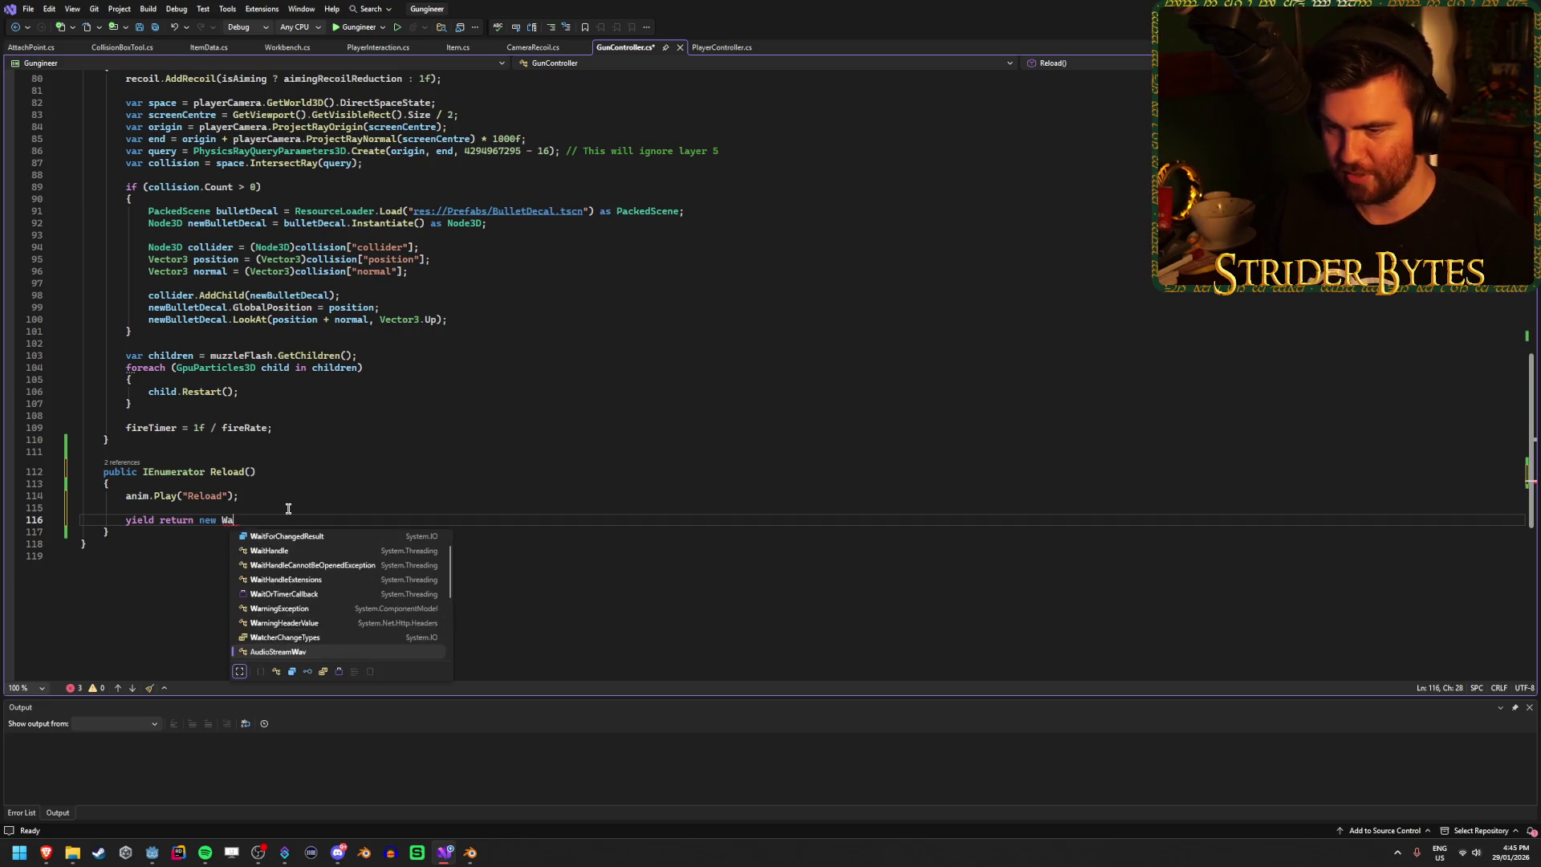
{"action": "type", "text": "Wait"}
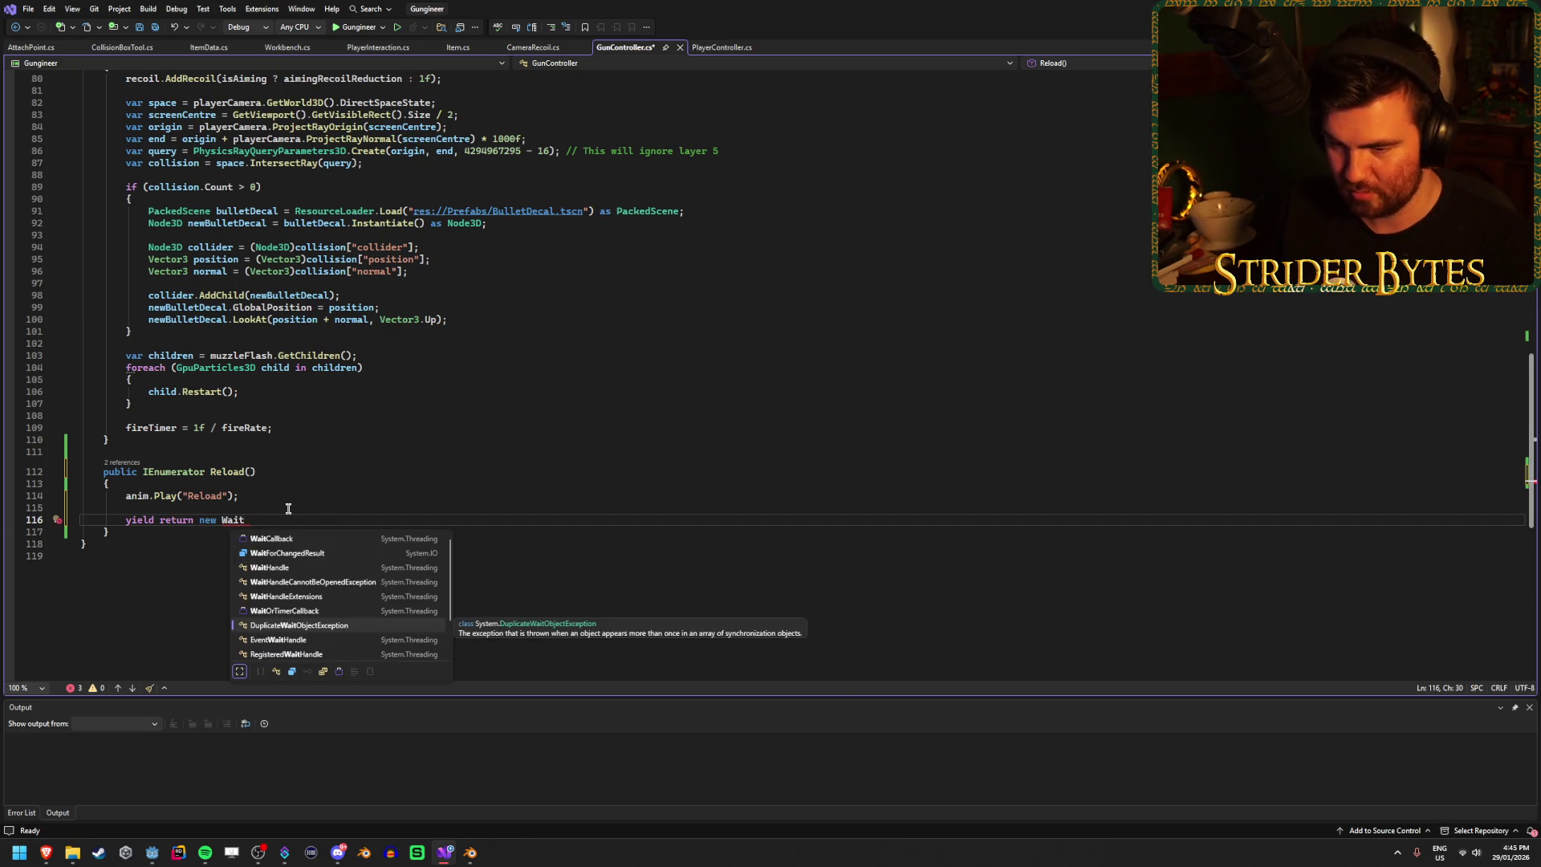
{"action": "key", "text": "Down"}
{"action": "key", "text": "Down"}
{"action": "key", "text": "Down"}
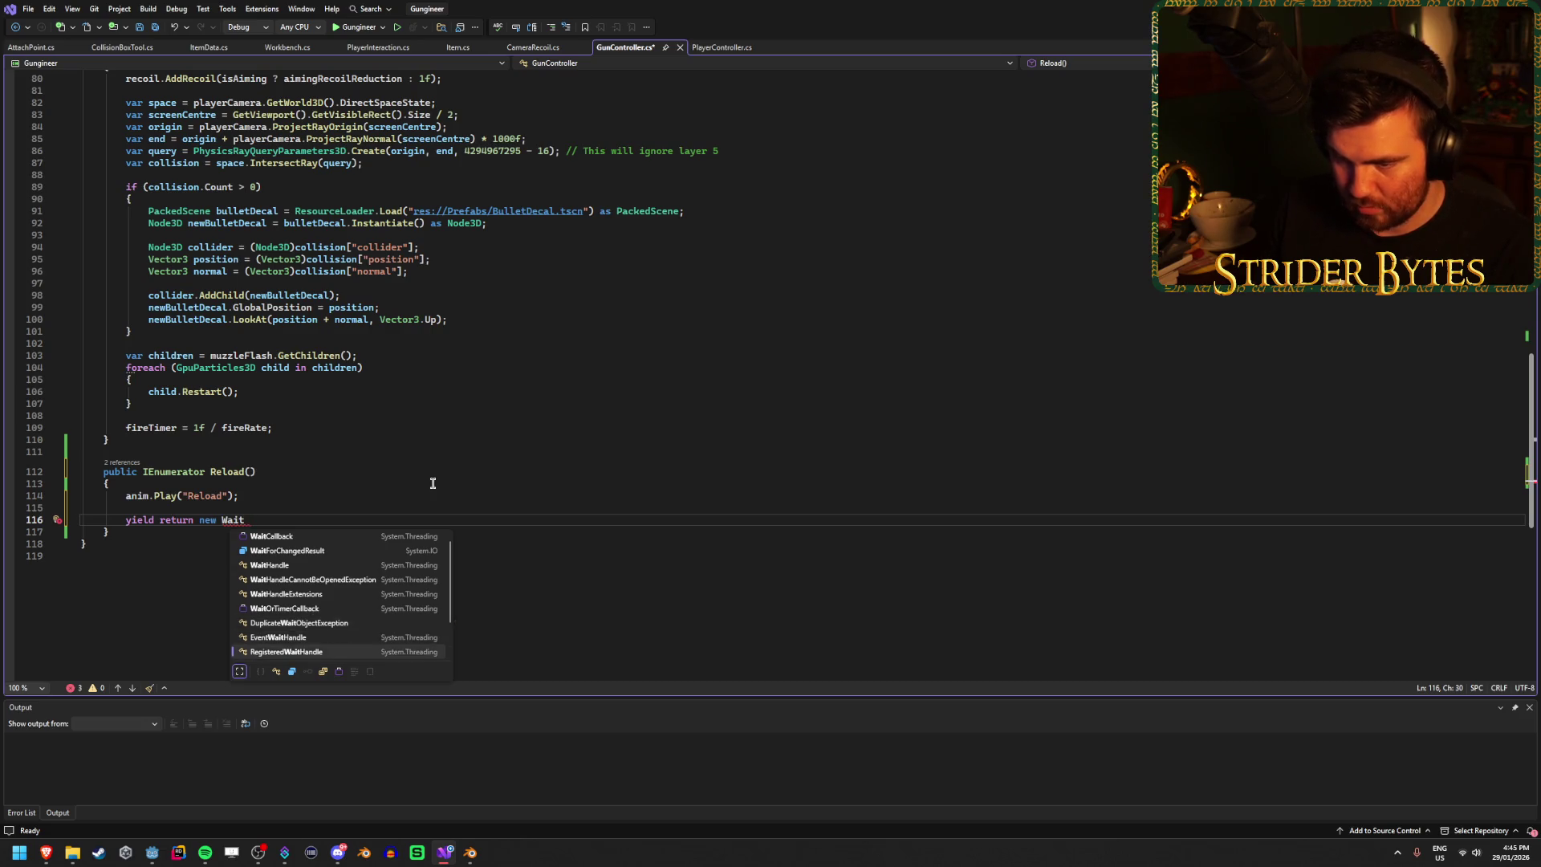
{"action": "type", "text": "fo"}
{"action": "key", "text": "BackSpace"}
{"action": "key", "text": "BackSpace"}
{"action": "key", "text": "BackSpace"}
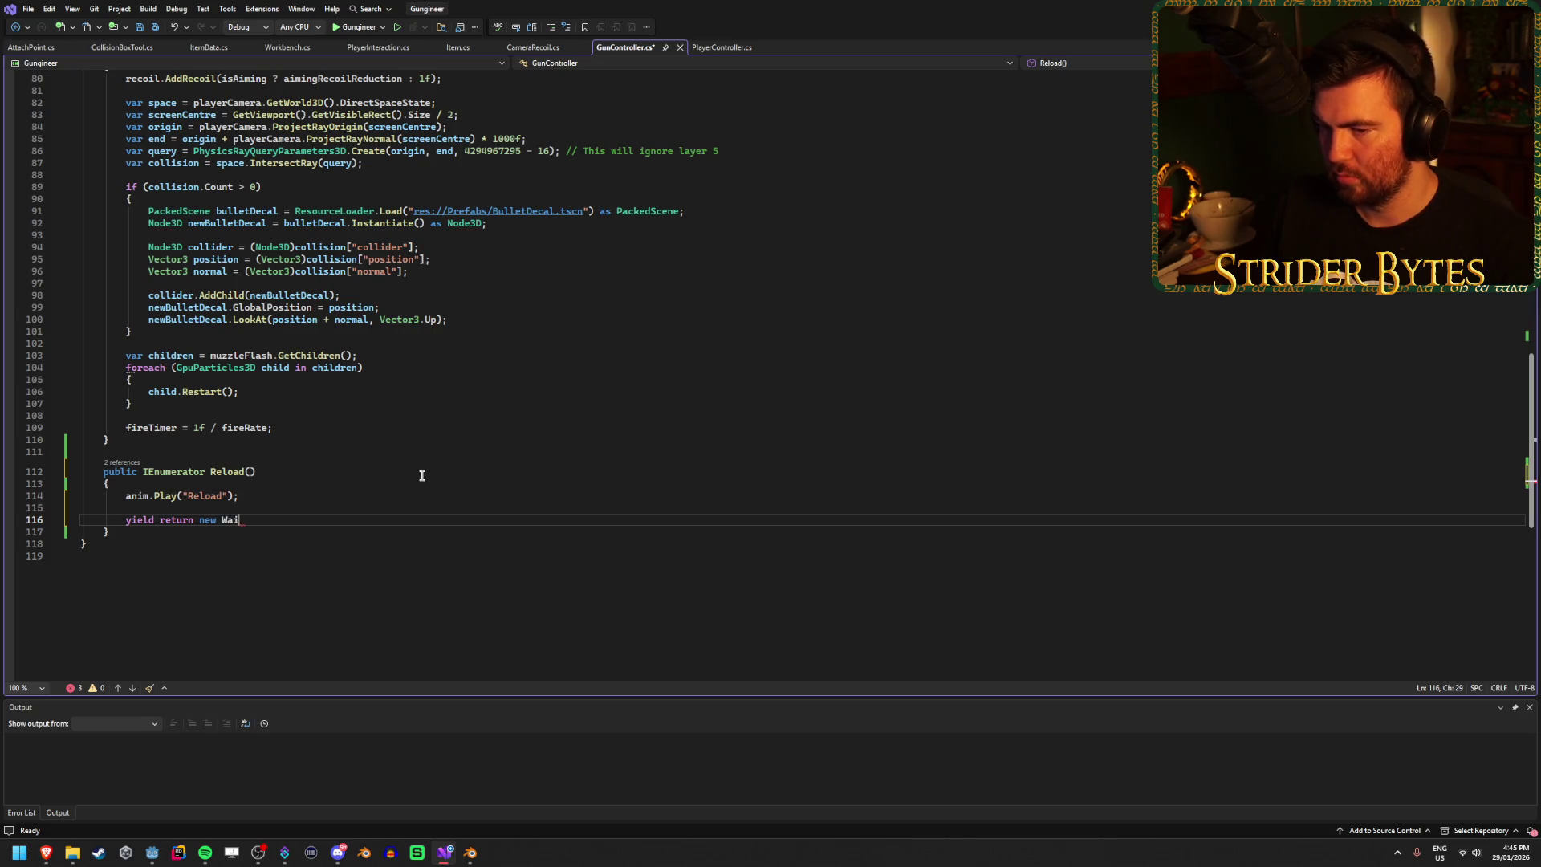
{"action": "key", "text": "ctrl+BackSpace"}
{"action": "key", "text": "ctrl+BackSpace"}
{"action": "key", "text": "ctrl+BackSpace"}
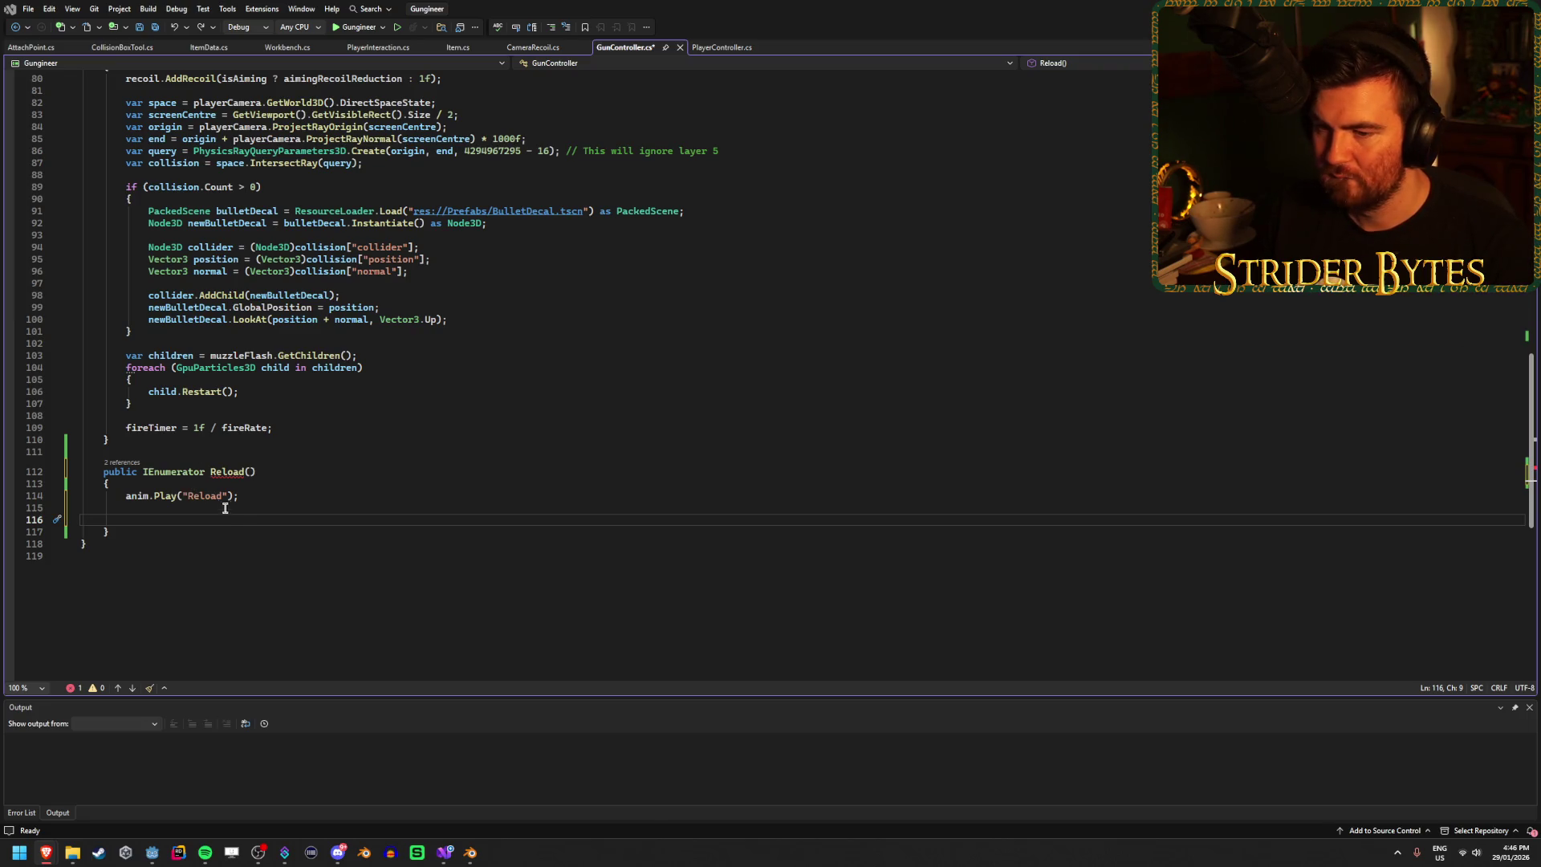
{"action": "double_click", "coordinate": [170, 472]}
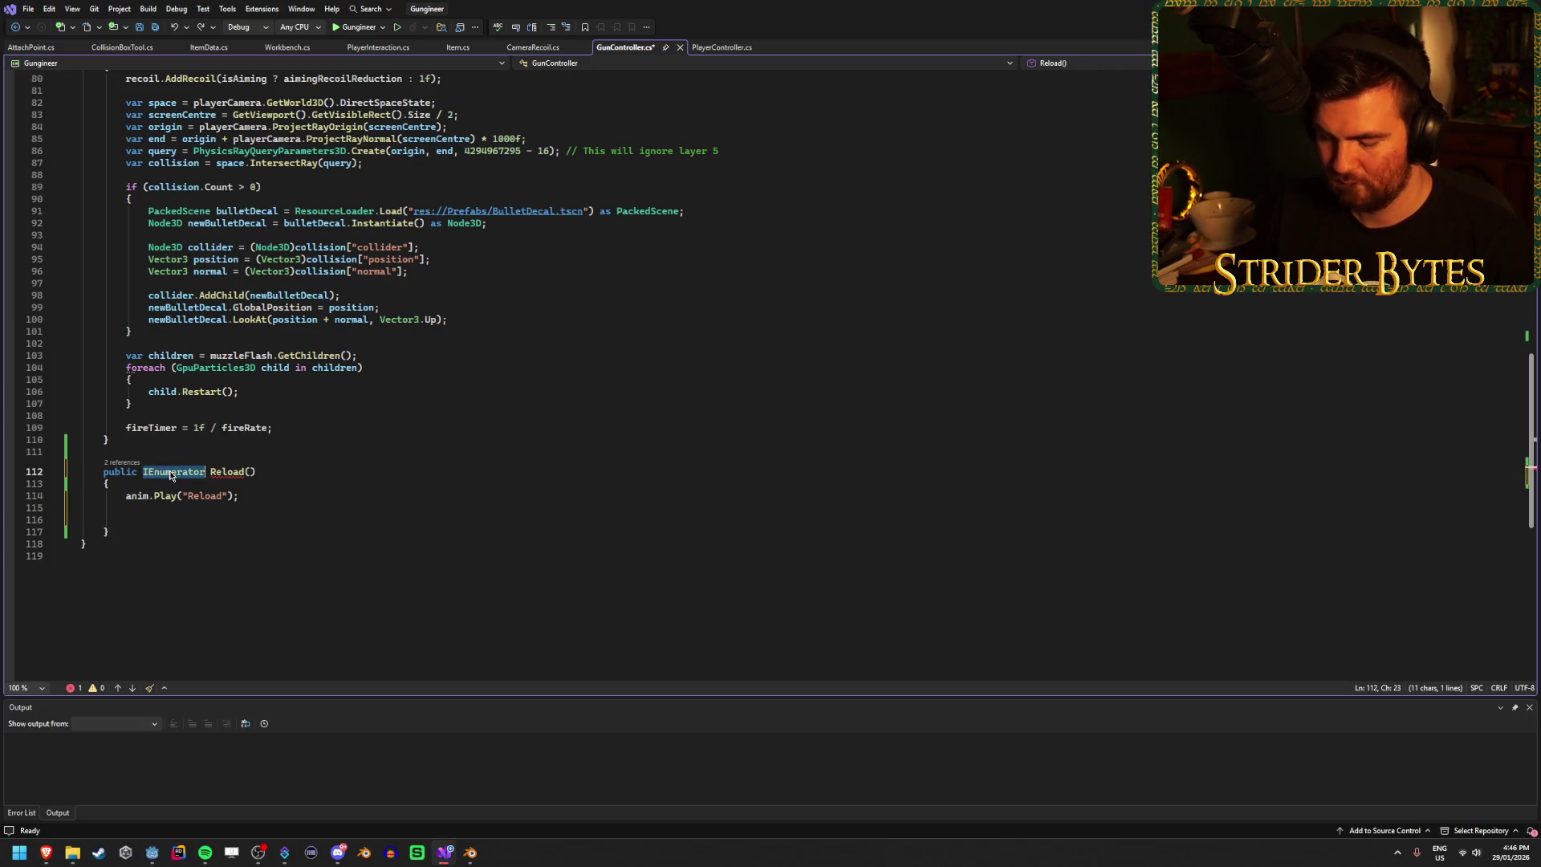
Step: Make the Reload method async void
{"action": "type", "text": "ay"}
{"action": "key", "text": "Down"}
{"action": "key", "text": "space"}
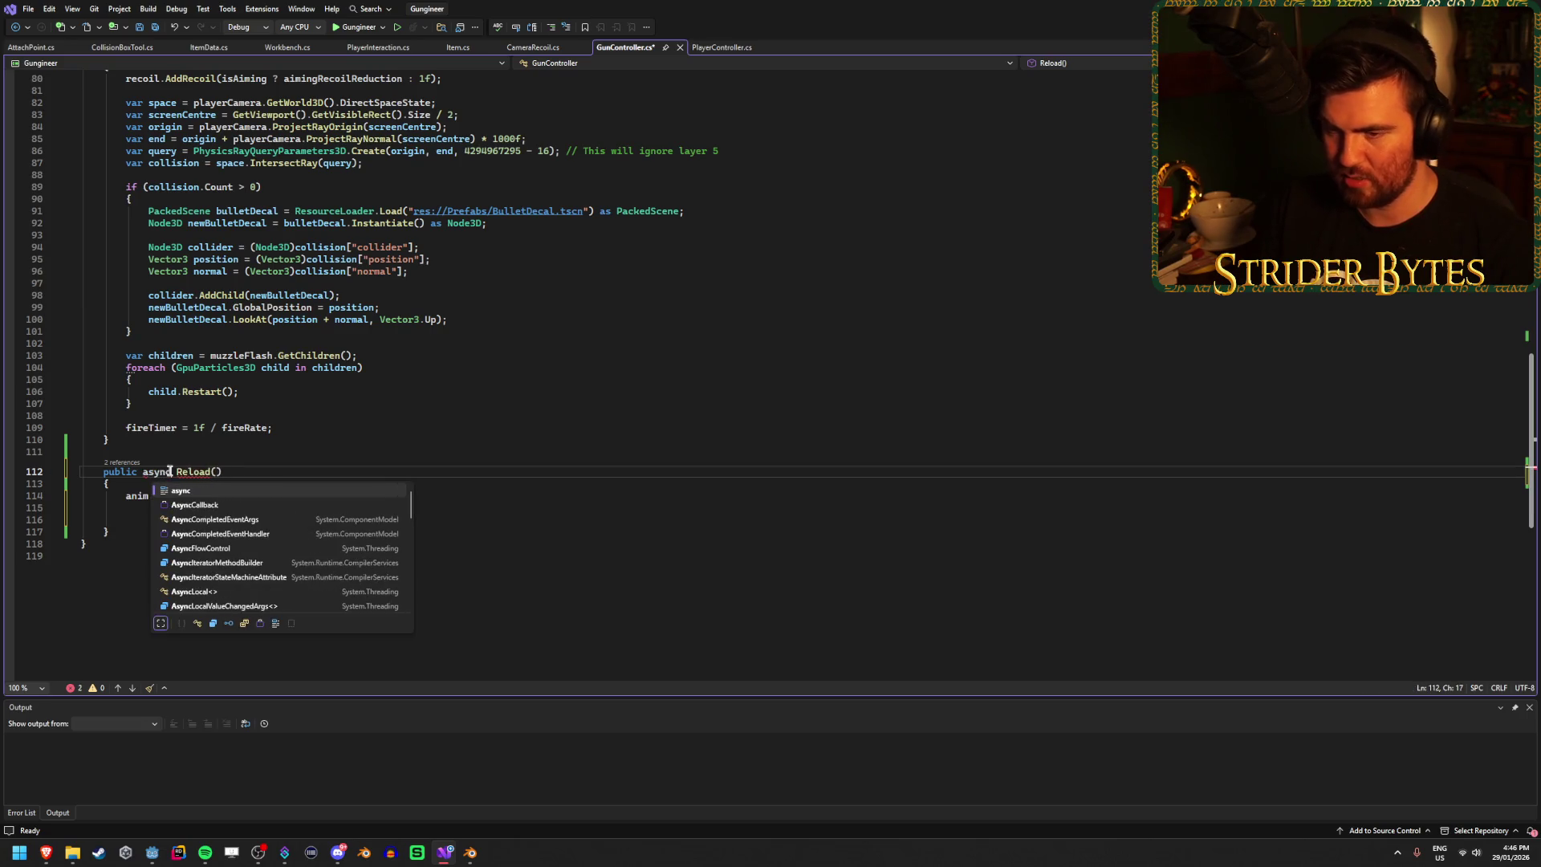
{"action": "type", "text": "void"}
{"action": "key", "text": "Escape"}
Step: Add 'await ToSignal(GetTree().CreateTimer(4), Timer.SignalName.Timeout);' to Reload and save the script
{"action": "left_click", "coordinate": [190, 518]}
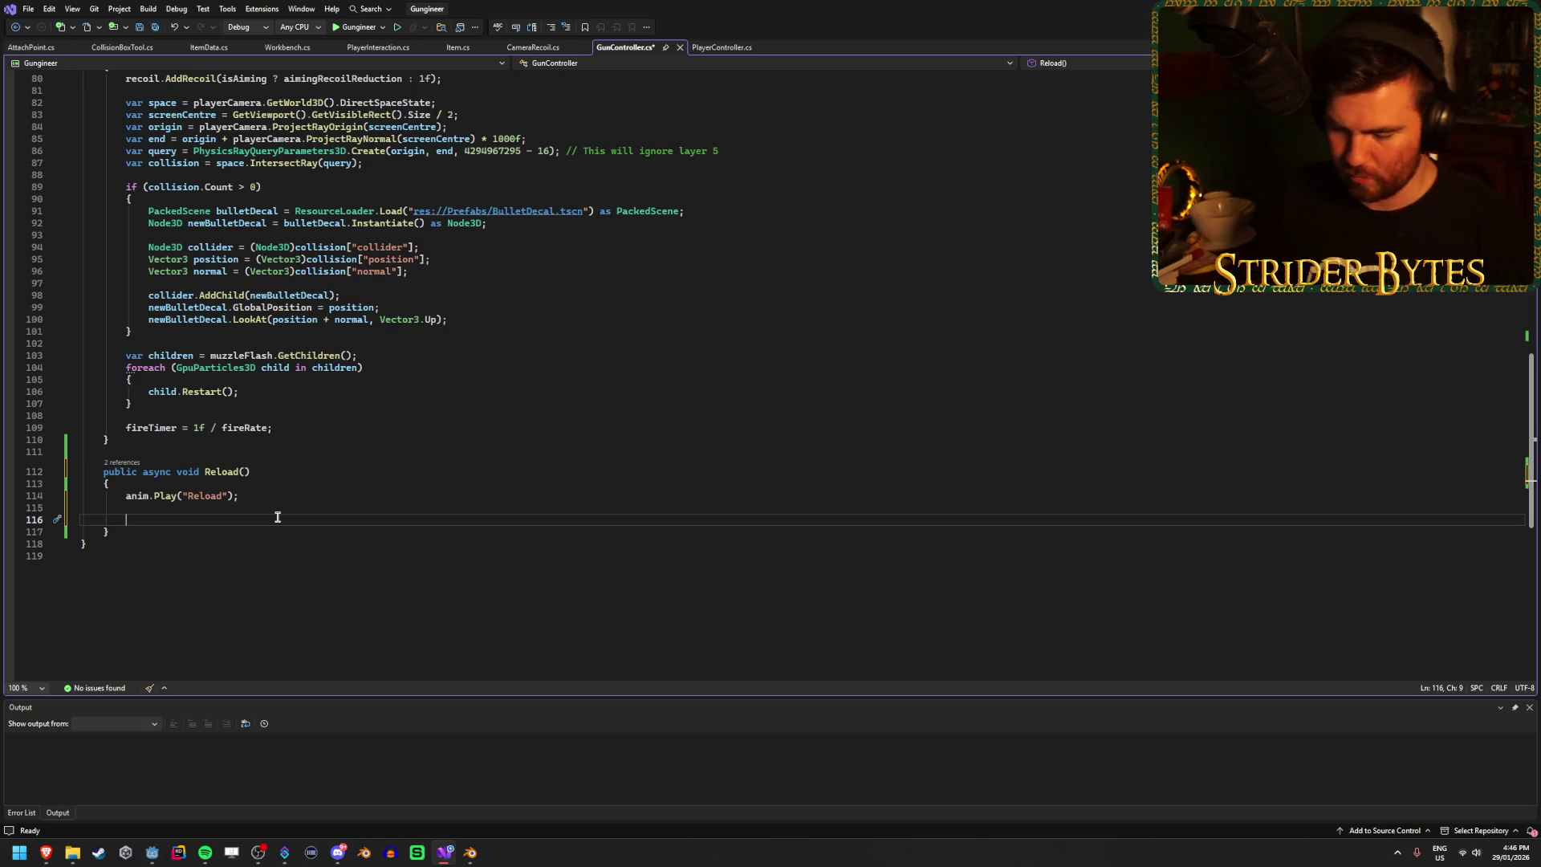
{"action": "type", "text": "await "}
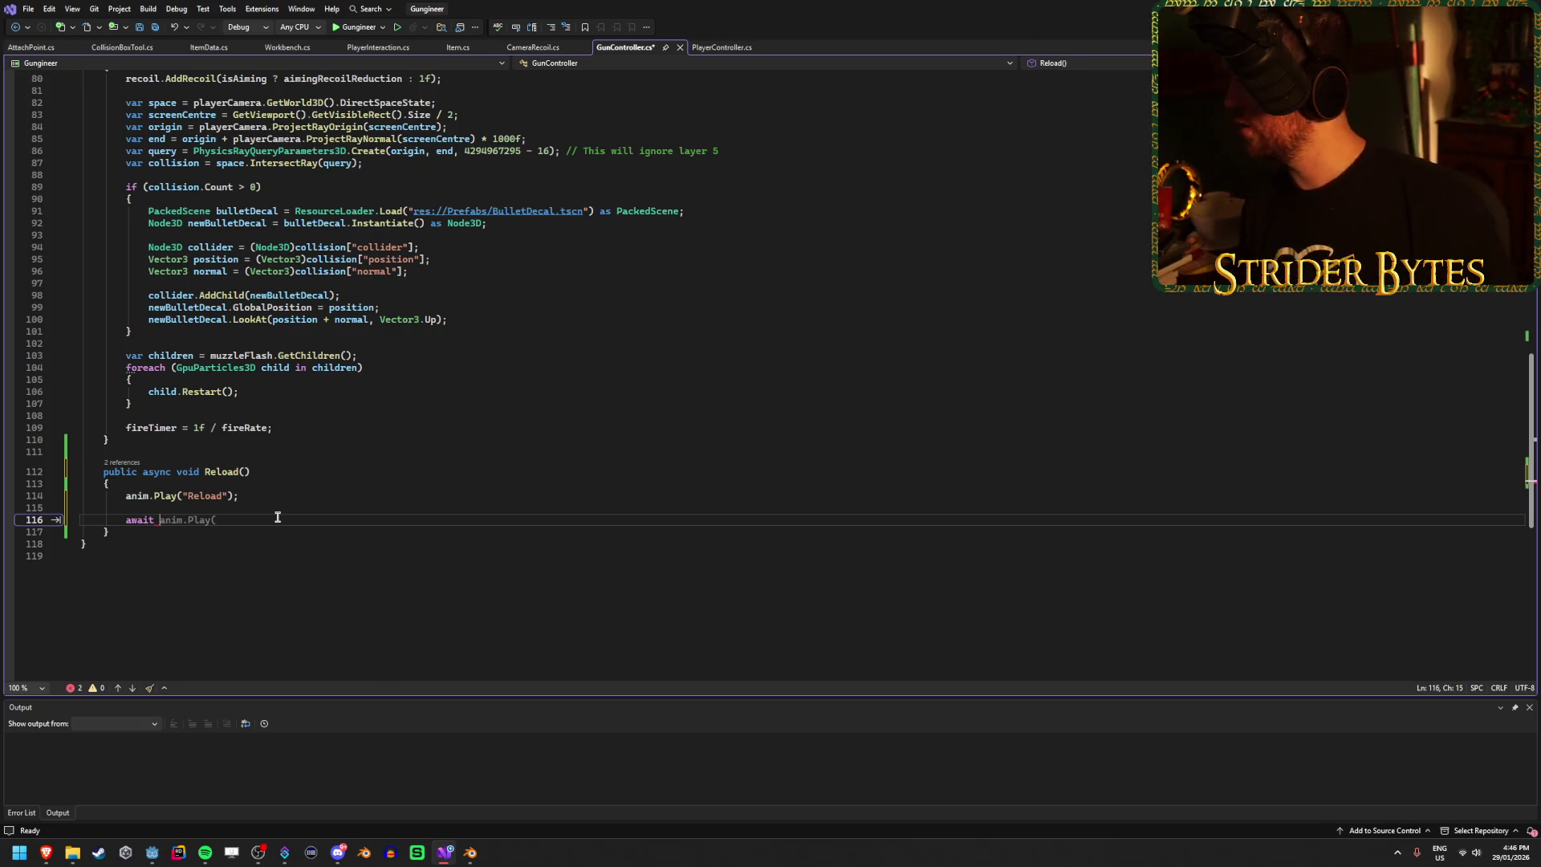
{"action": "type", "text": "ToSigna"}
{"action": "key", "text": "Tab"}
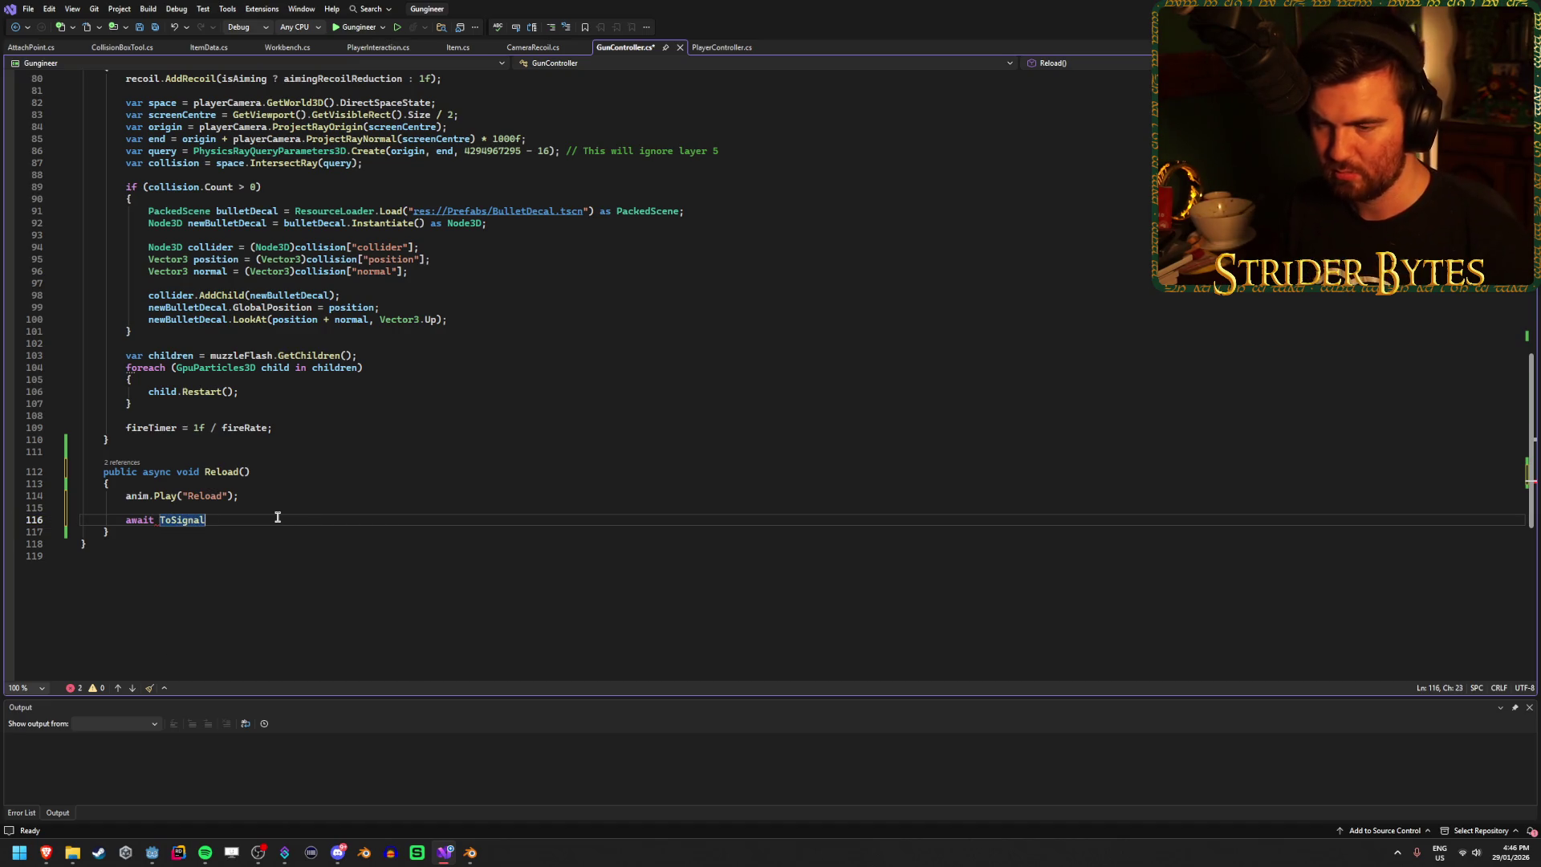
{"action": "type", "text": "(T"}
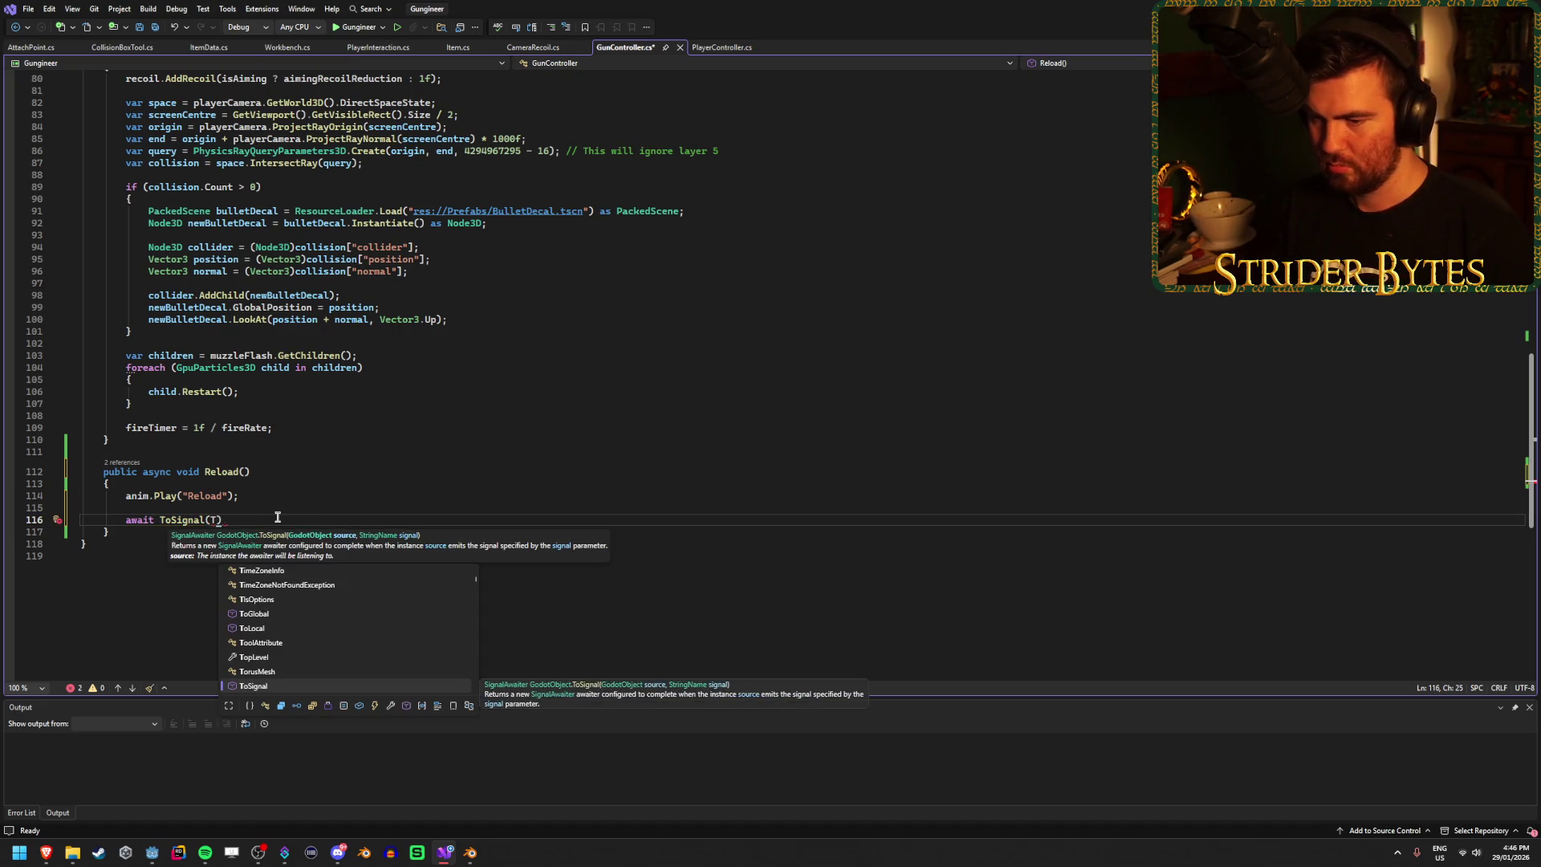
{"action": "type", "text": "oTr"}
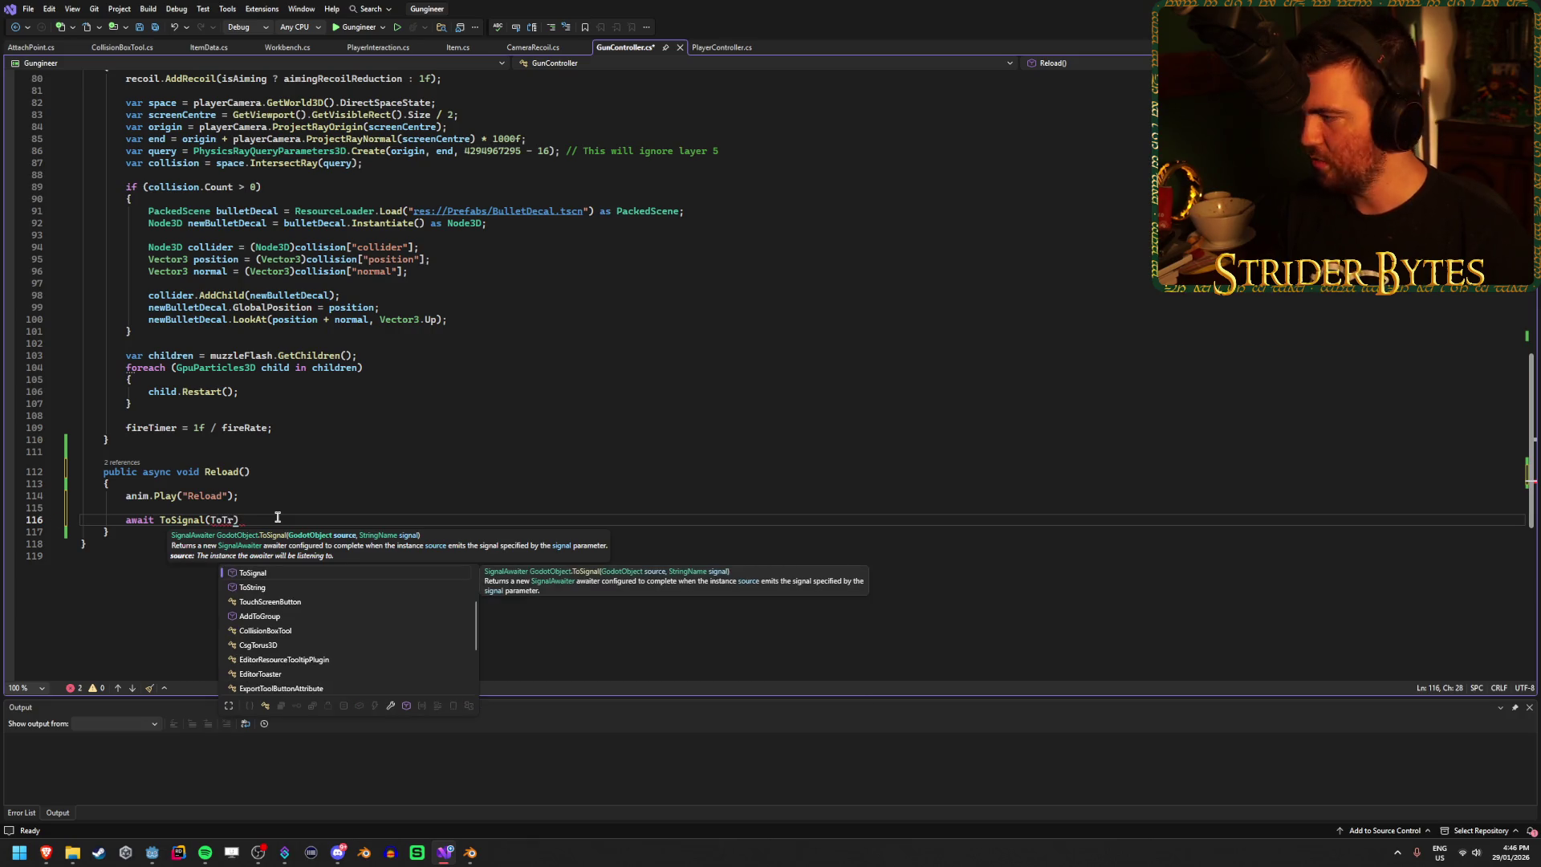
{"action": "key", "text": "BackSpace"}
{"action": "key", "text": "BackSpace"}
{"action": "key", "text": "BackSpace"}
{"action": "type", "text": "GetT"}
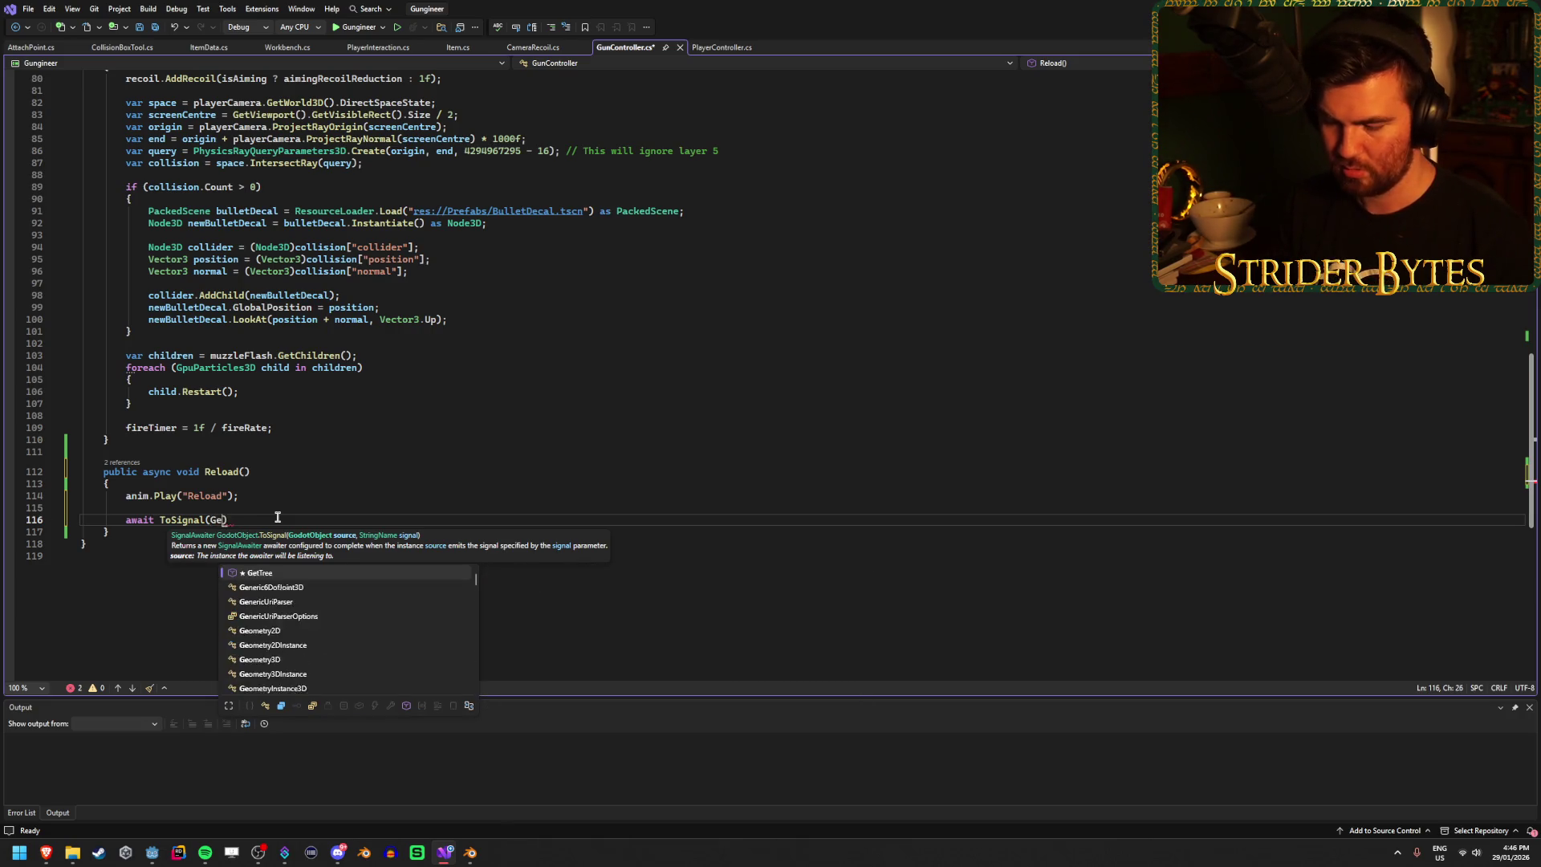
{"action": "key", "text": "Tab"}
{"action": "type", "text": "("}
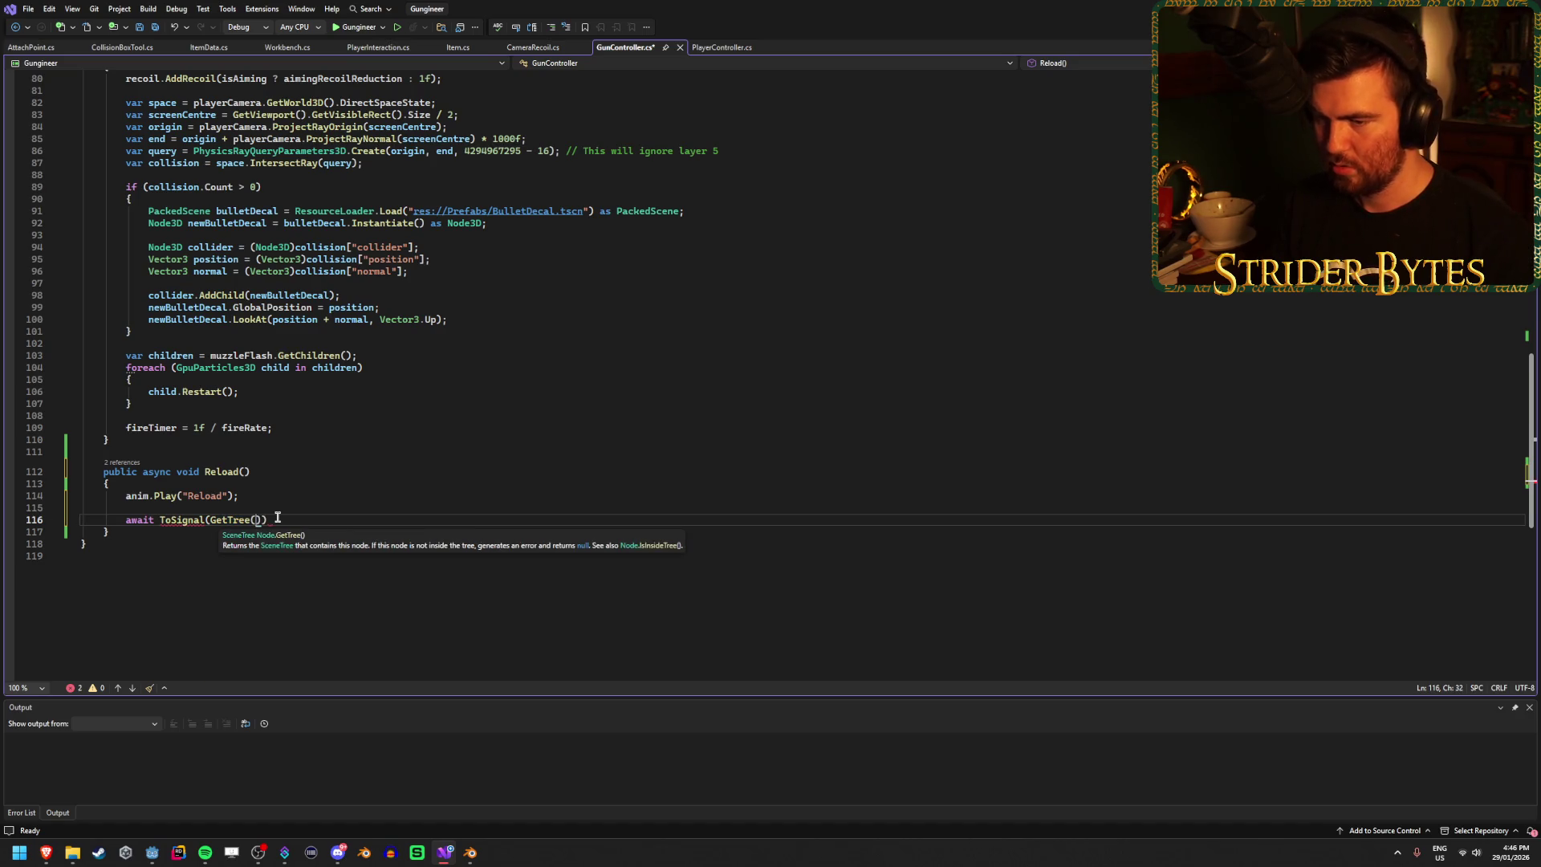
{"action": "type", "text": ").Creat"}
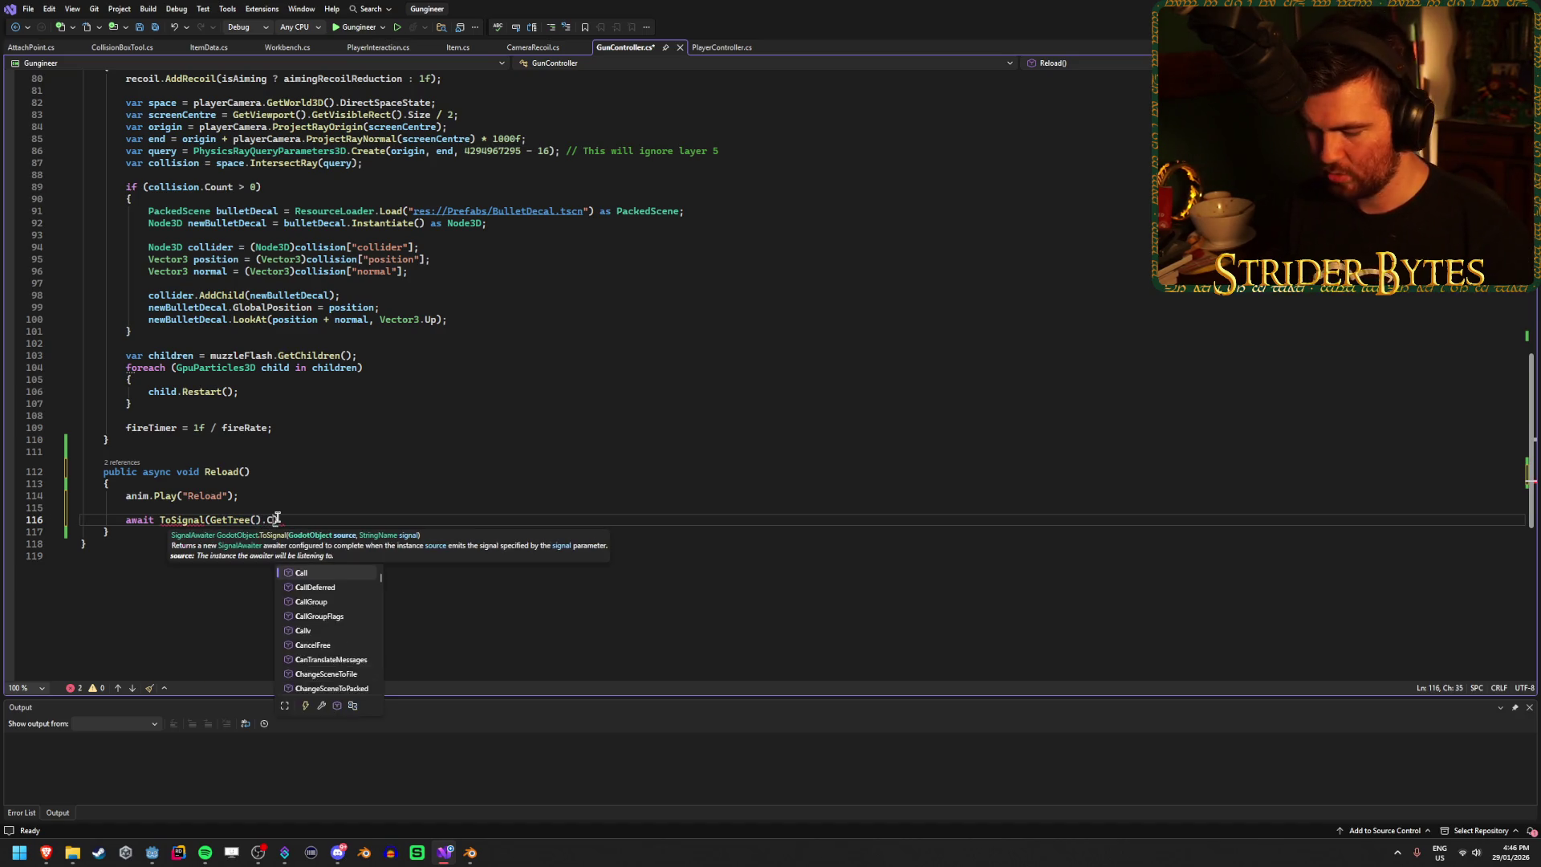
{"action": "key", "text": "Tab"}
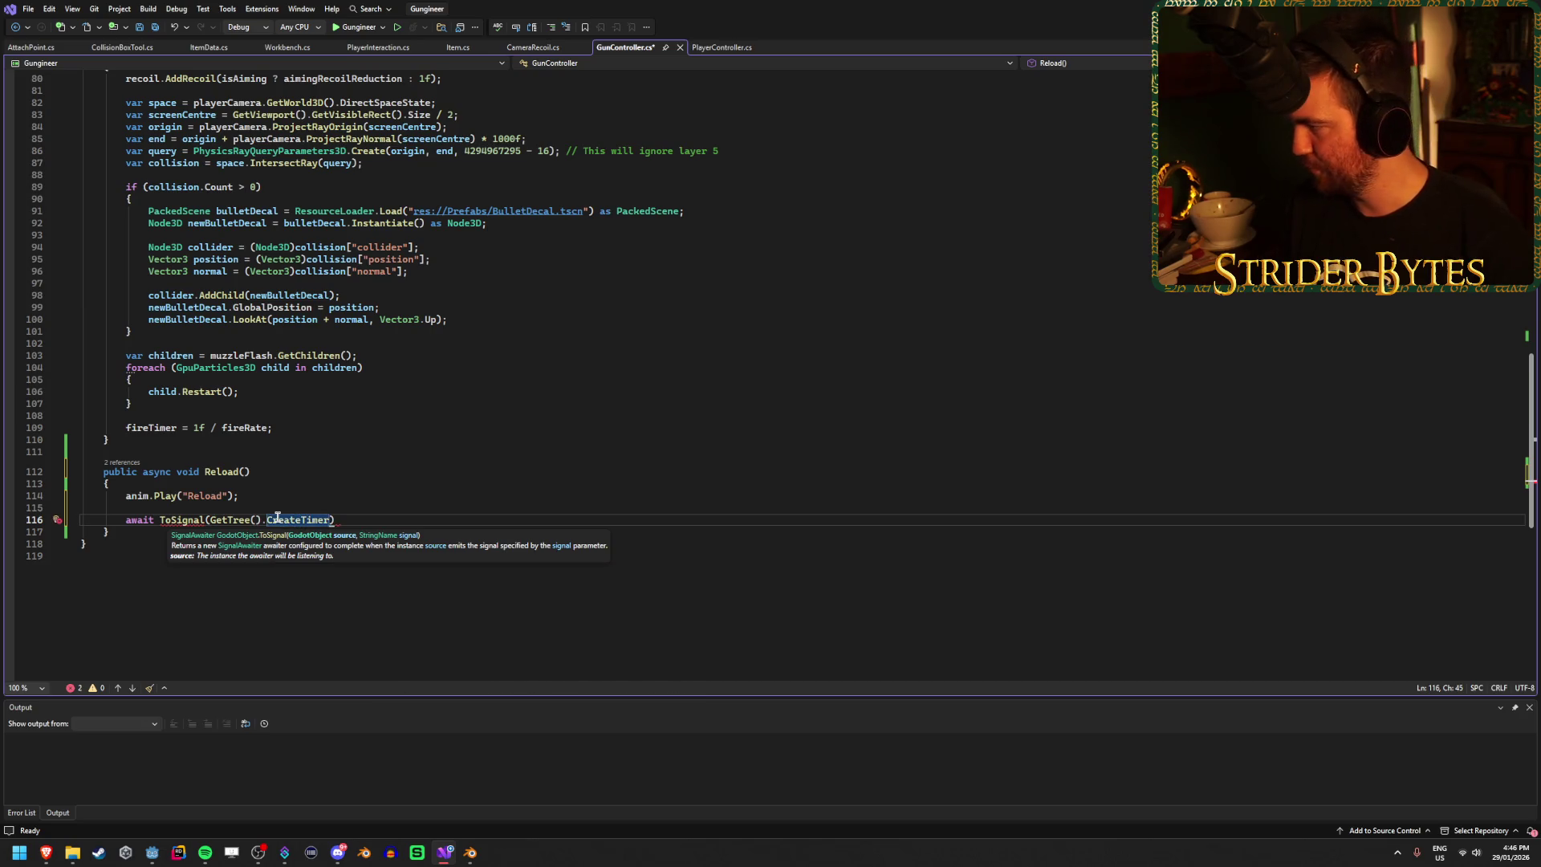
{"action": "type", "text": "("}
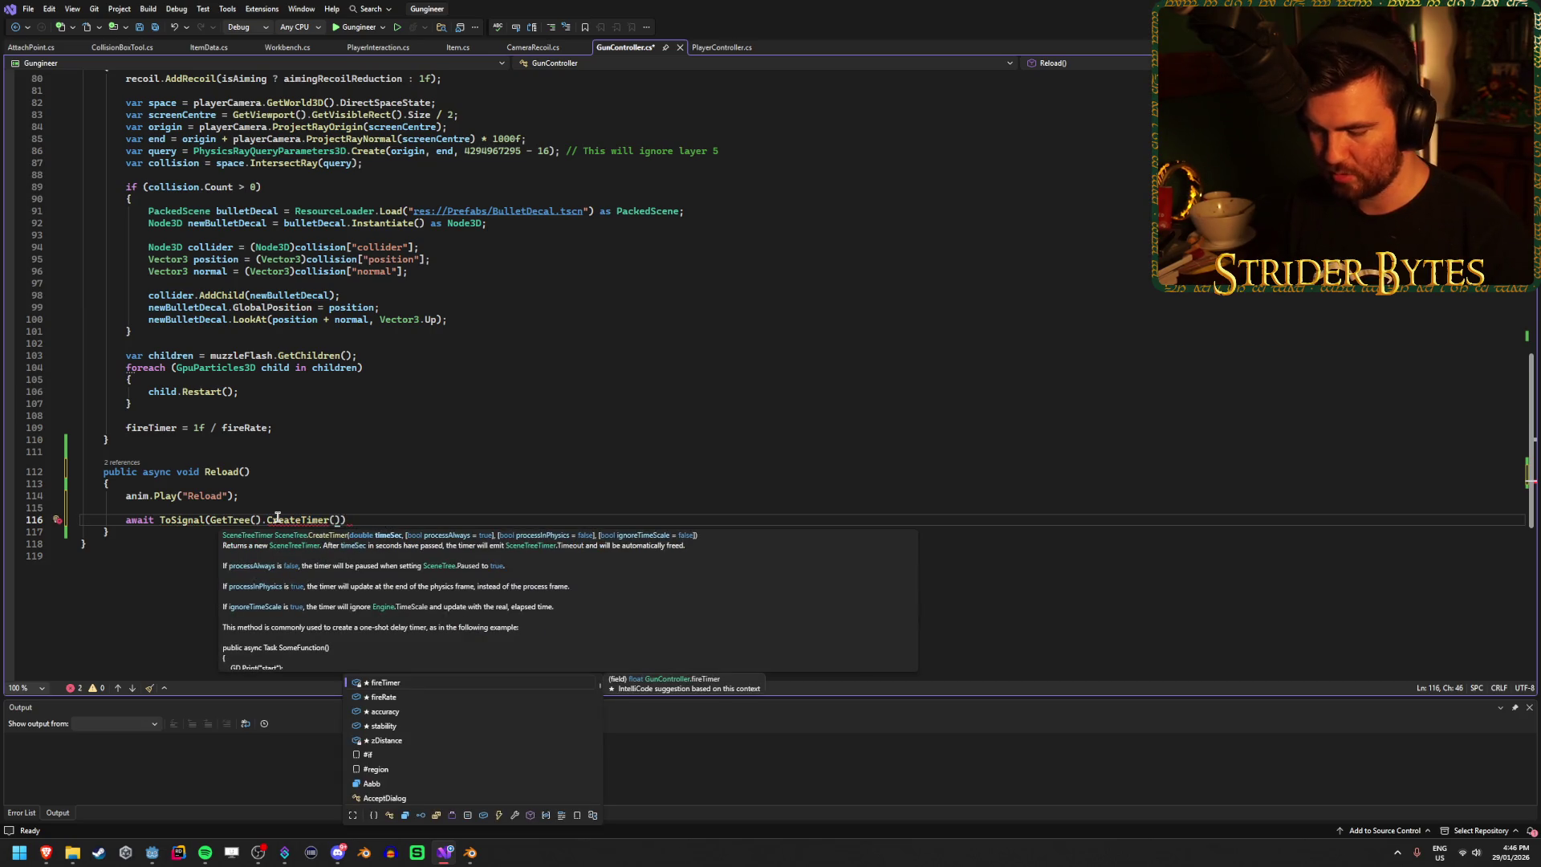
{"action": "type", "text": "4"}
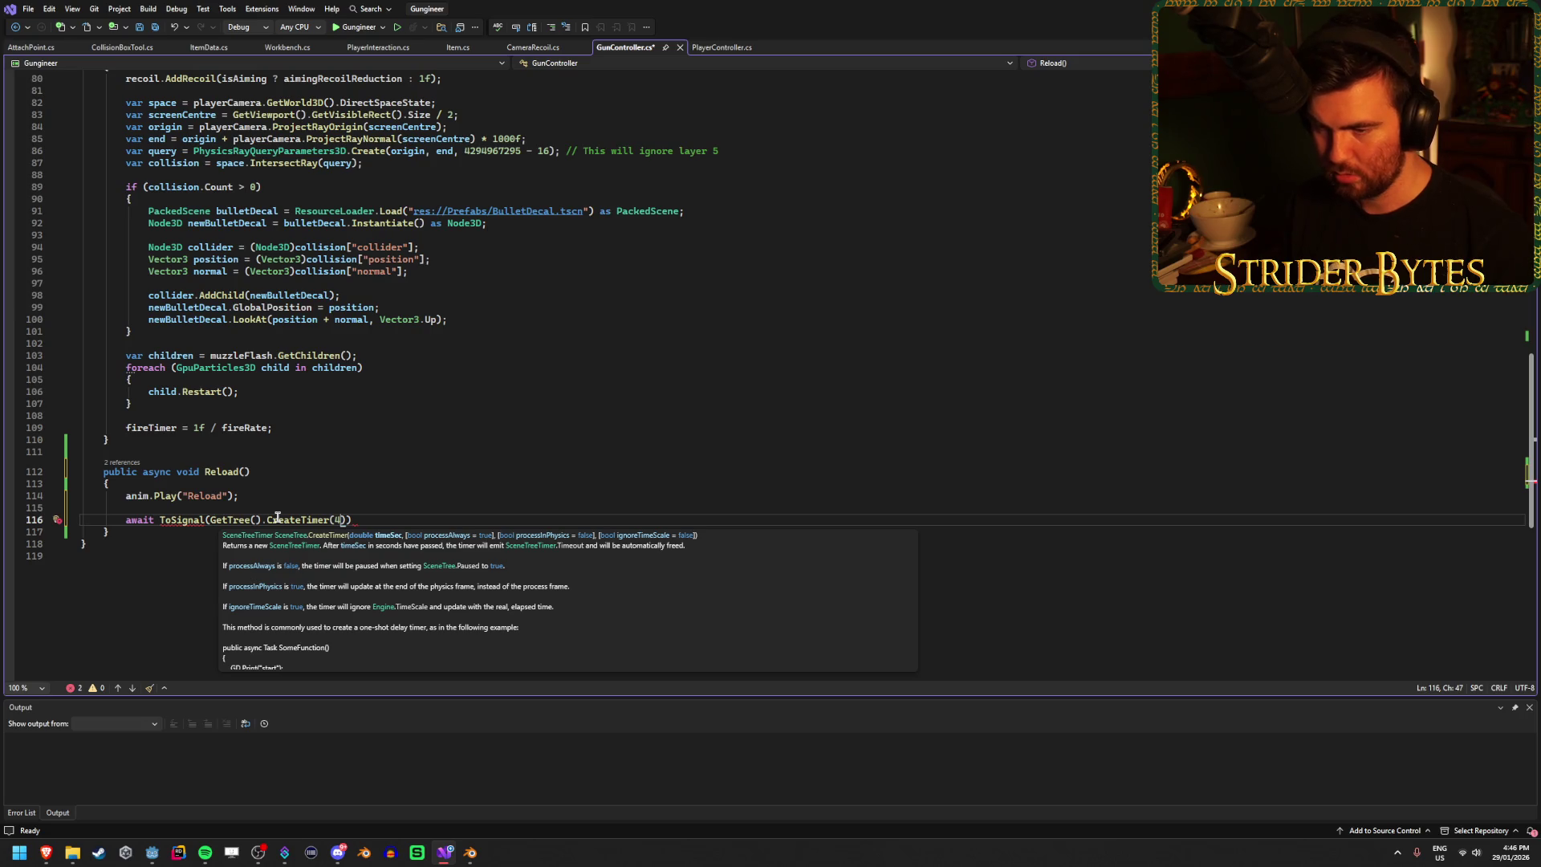
{"action": "type", "text": ")"}
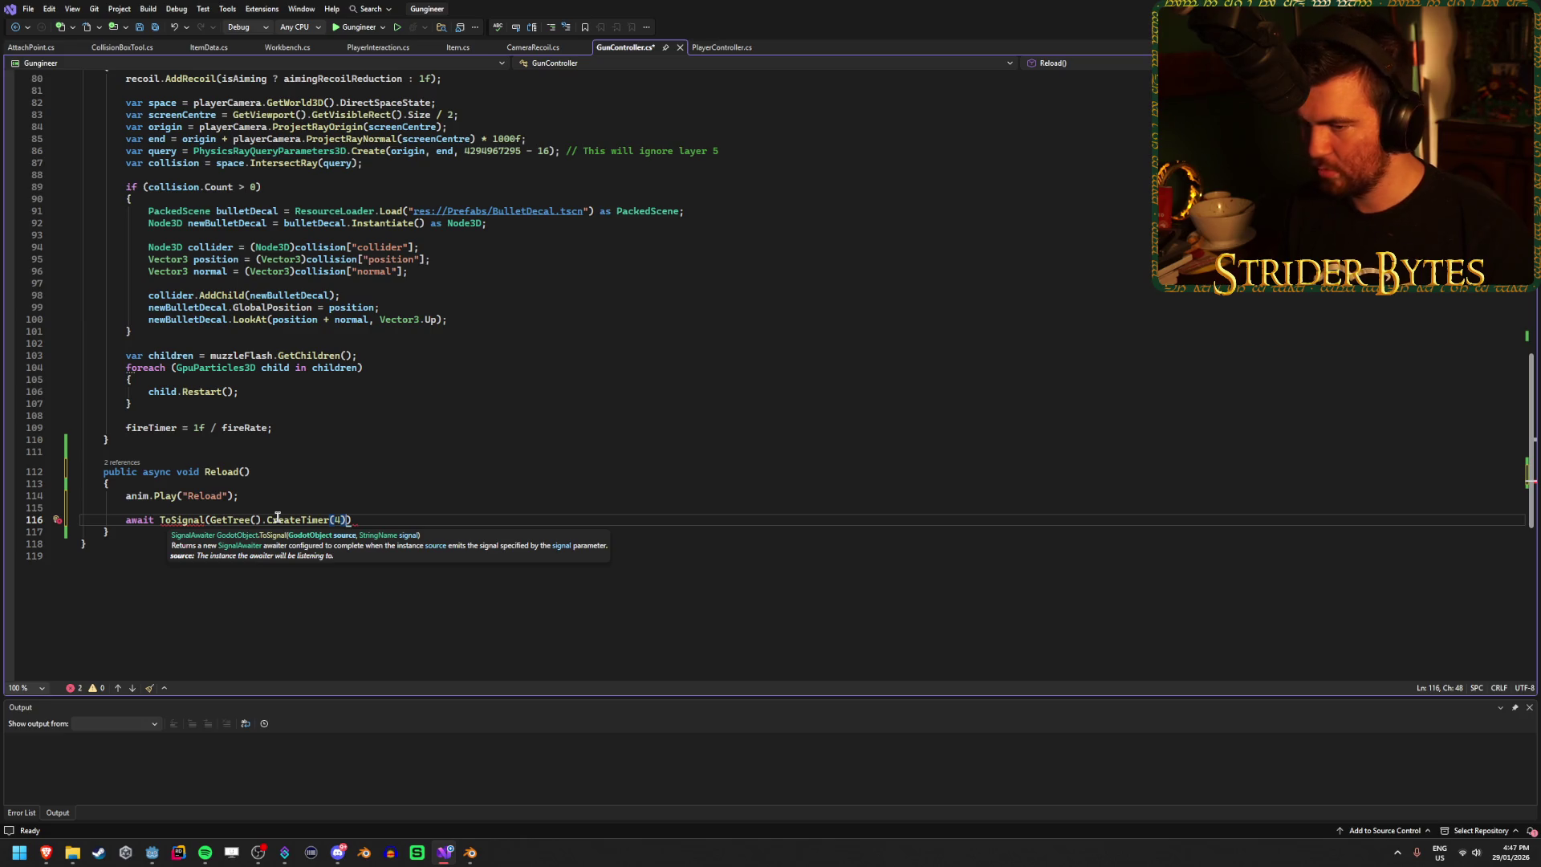
{"action": "type", "text": ", "}
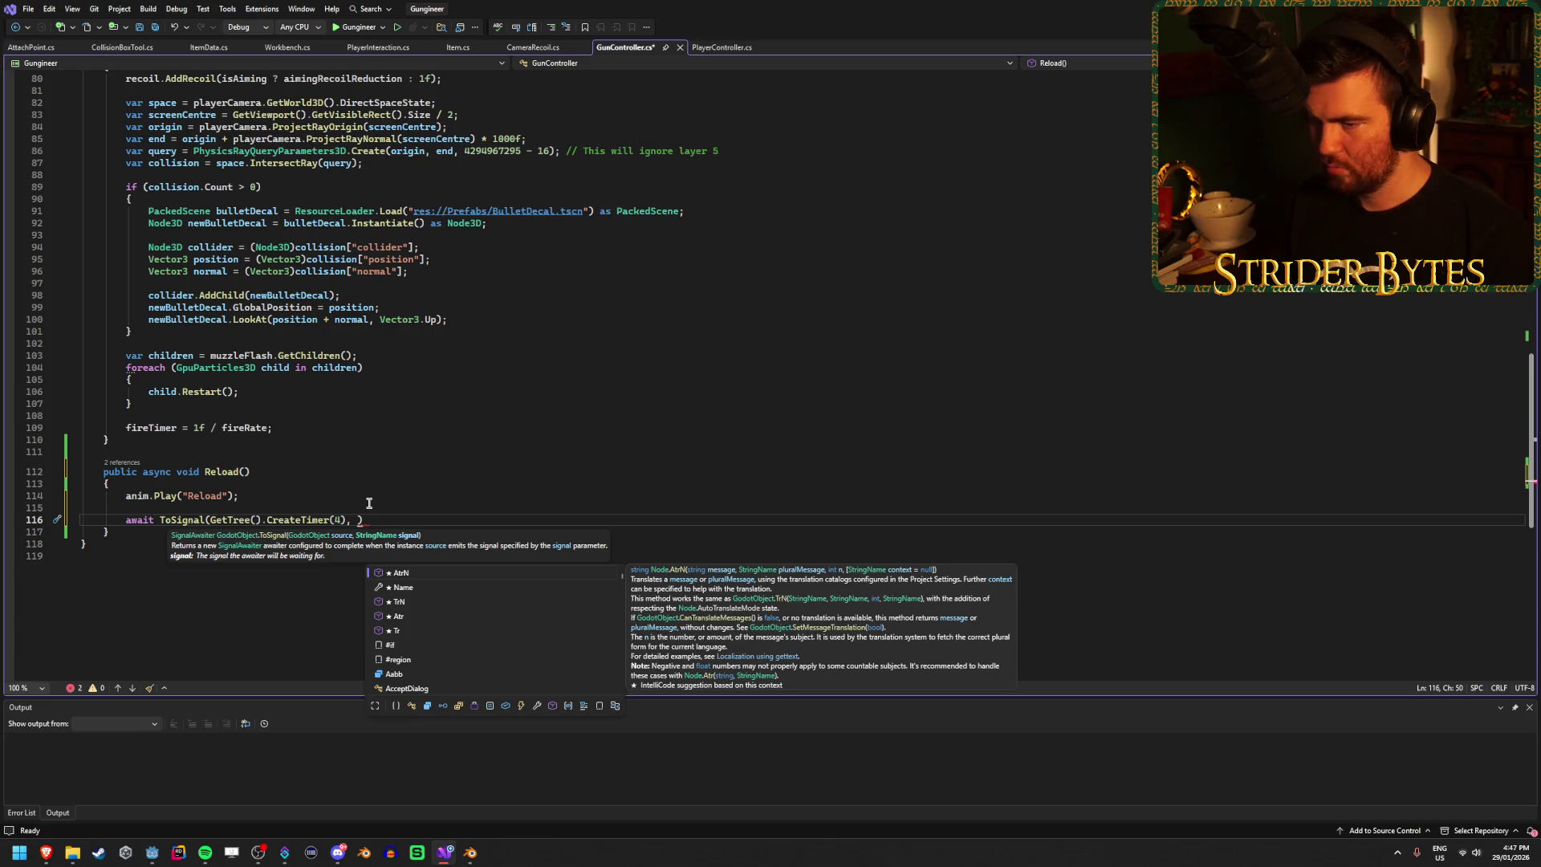
{"action": "type", "text": "Timer.SignalName.Tim"}
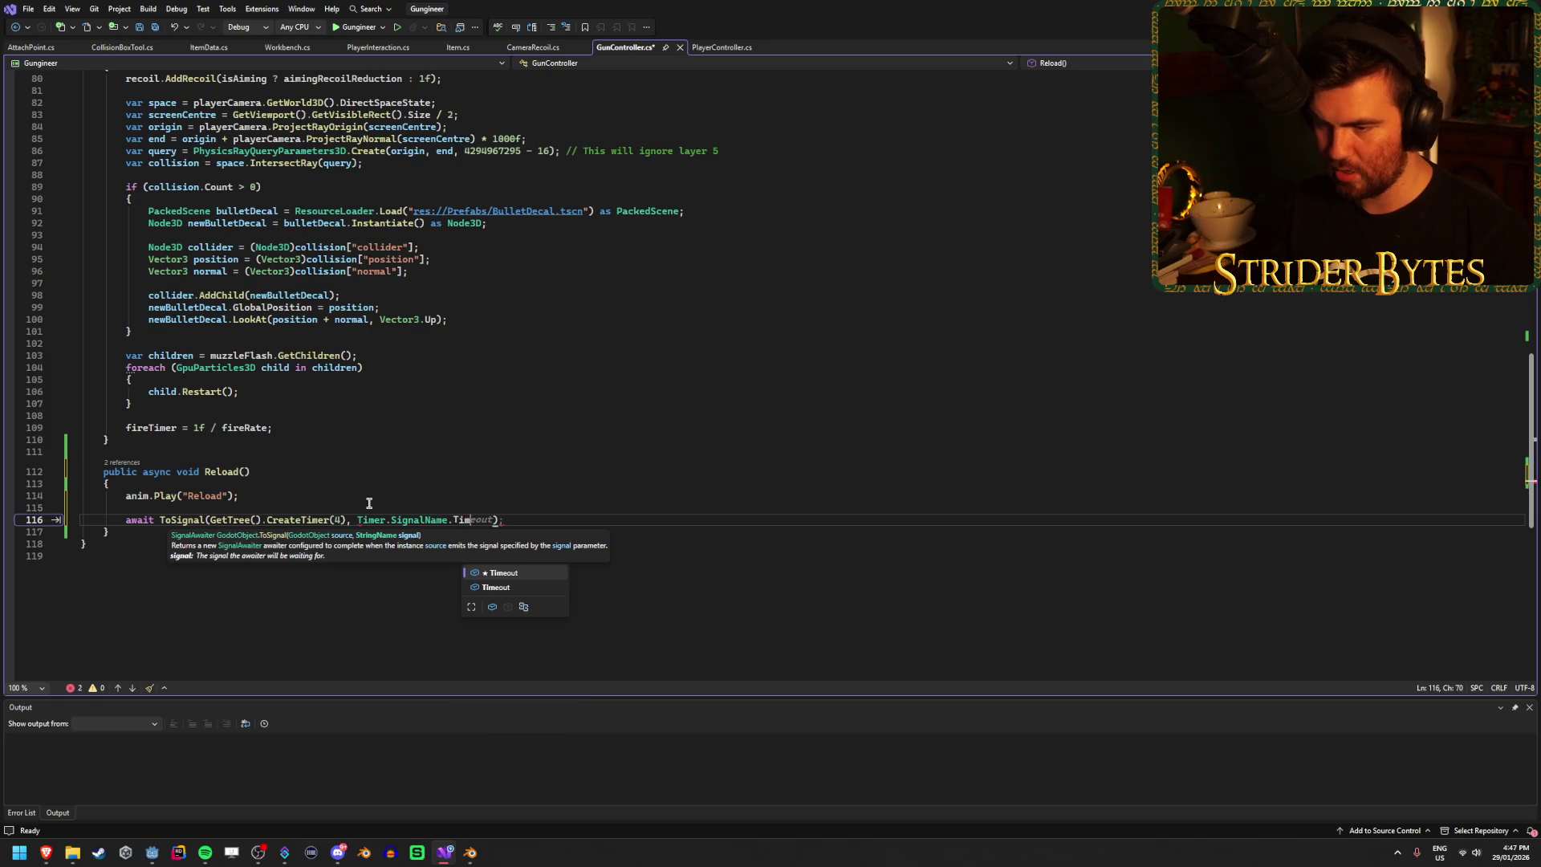
{"action": "key", "text": "Tab"}
{"action": "type", "text": ");"}
{"action": "key", "text": "ctrl+s"}
Step: Add blank lines below the await call and check the playerCamera field near the file top
{"action": "key", "text": "Return"}
{"action": "key", "text": "Return"}
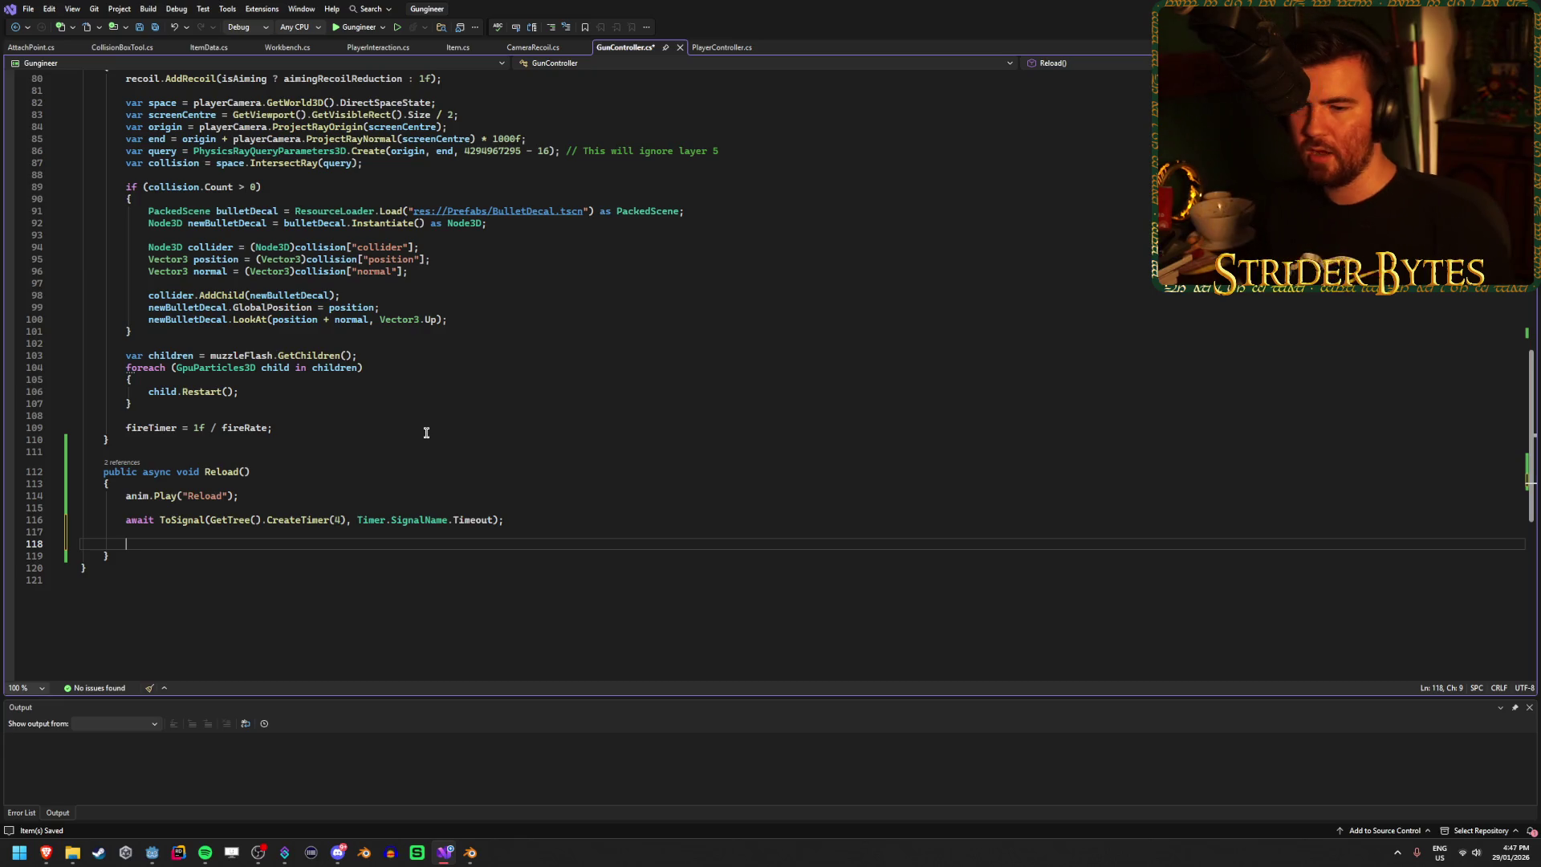
{"action": "left_click", "coordinate": [282, 495]}
{"action": "left_click", "coordinate": [229, 543]}
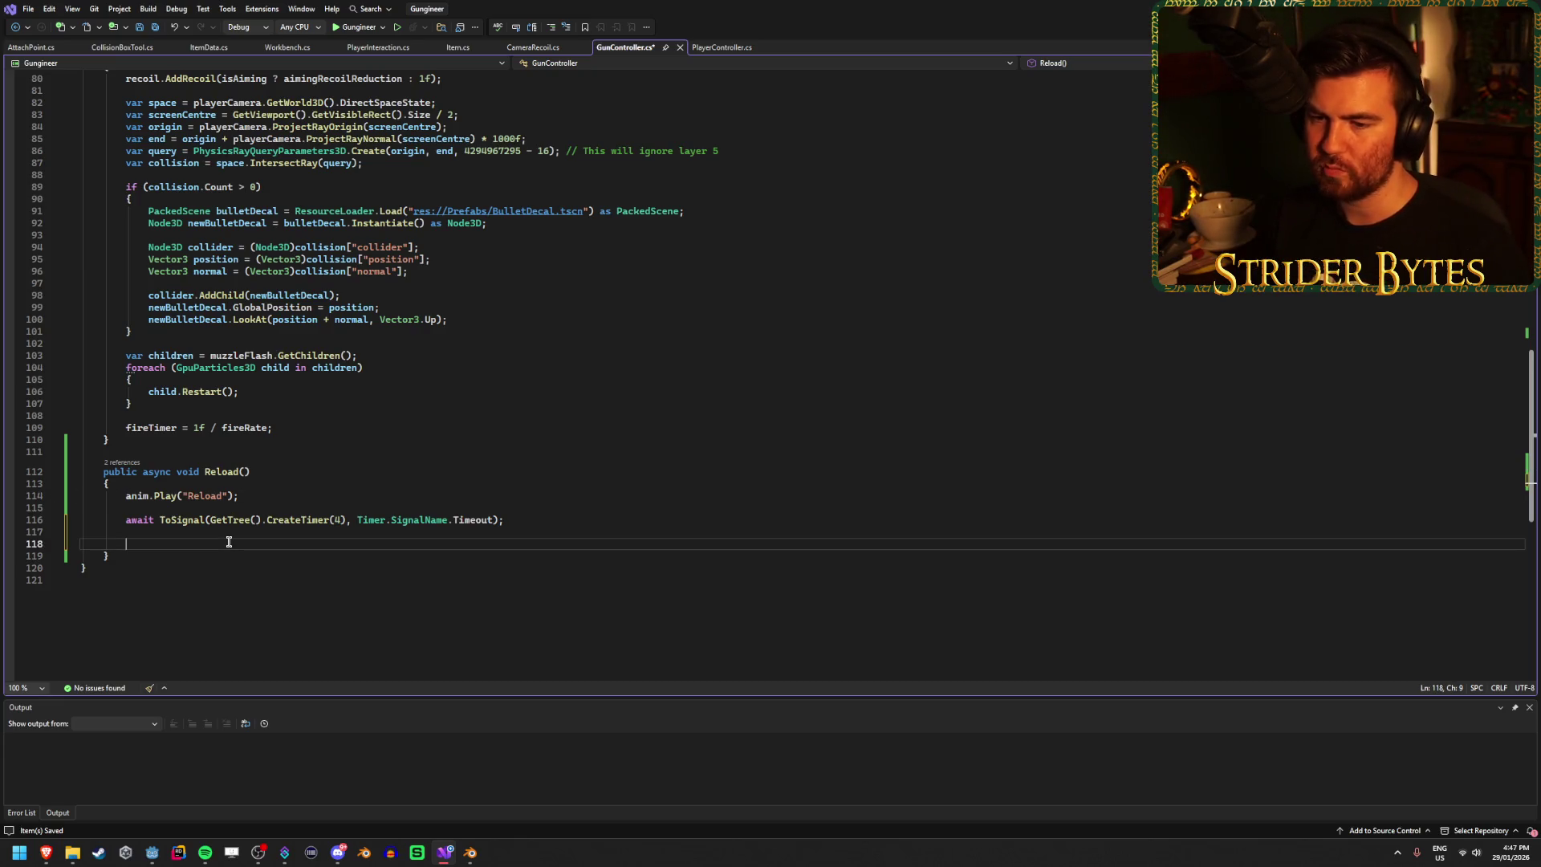
{"action": "left_click", "coordinate": [252, 497]}
{"action": "scroll", "coordinate": [262, 528], "scroll_direction": "up", "scroll_amount": 20}
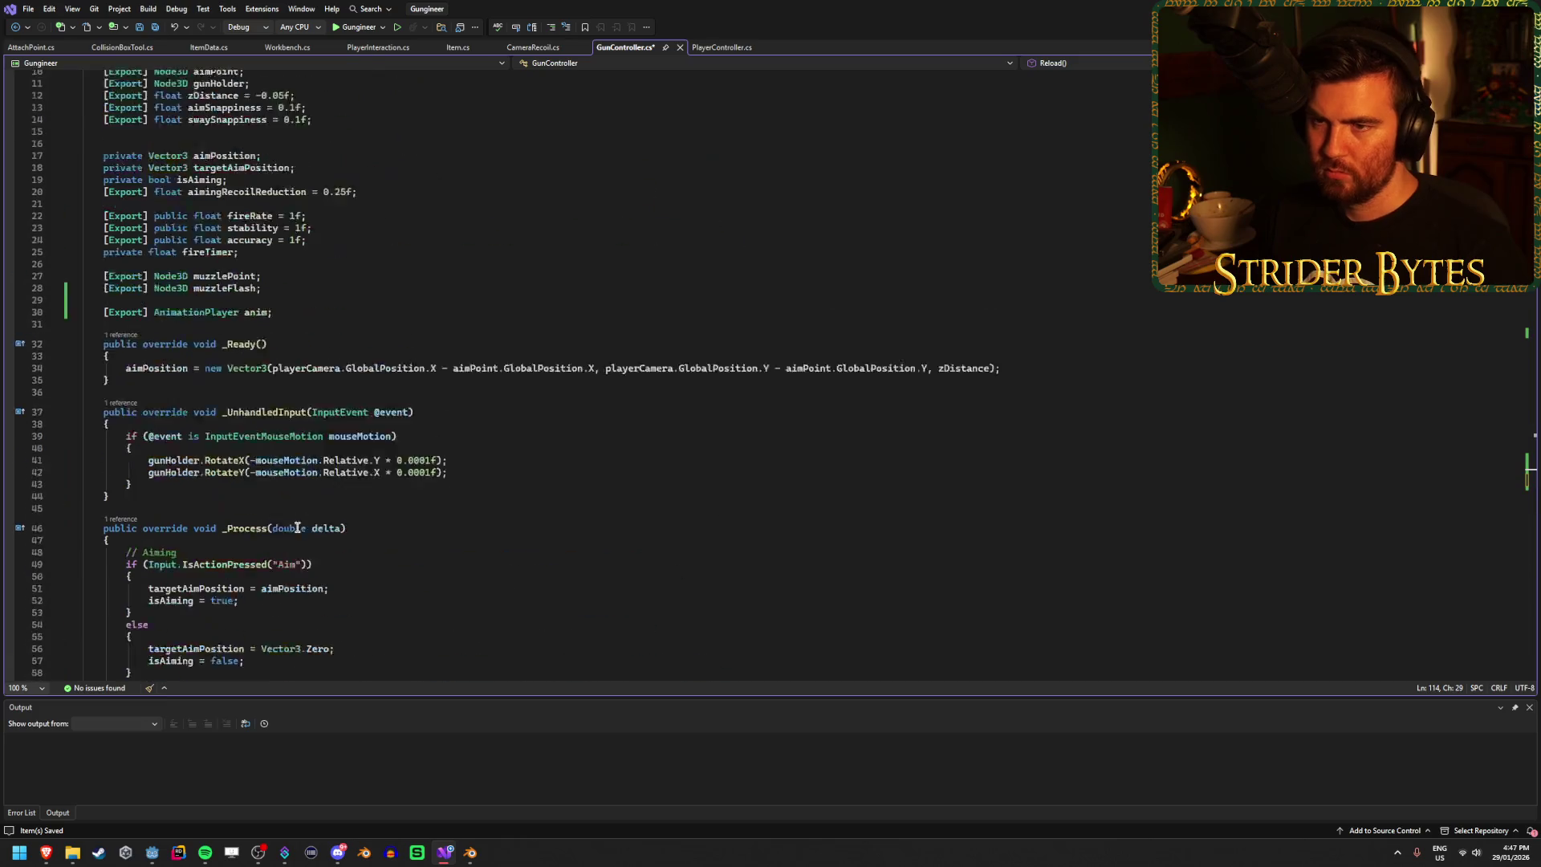
{"action": "left_click", "coordinate": [222, 155]}
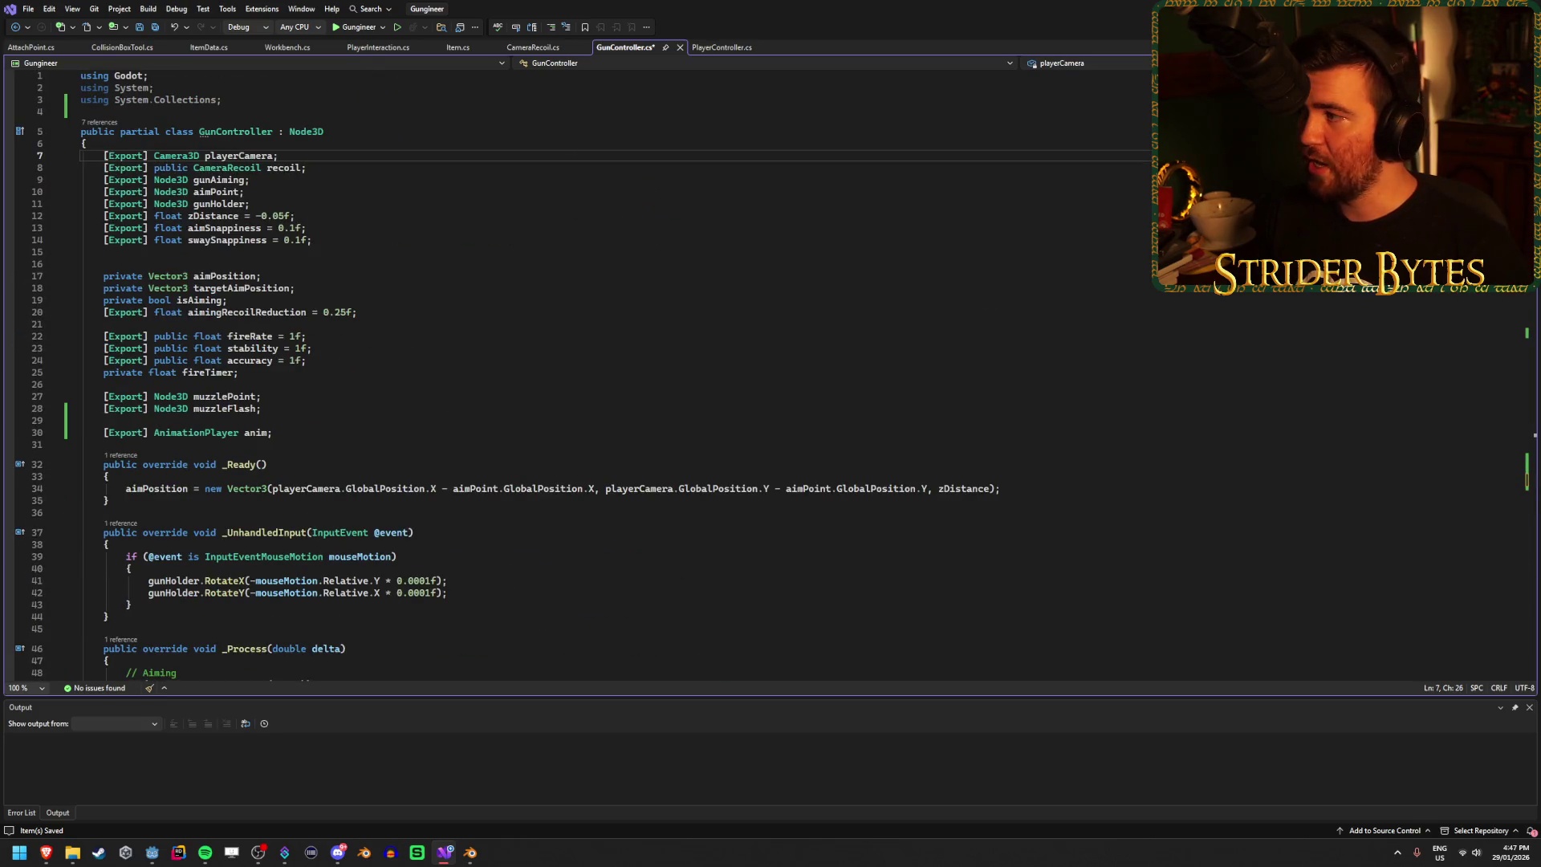
{"action": "key", "text": "alt+Tab"}
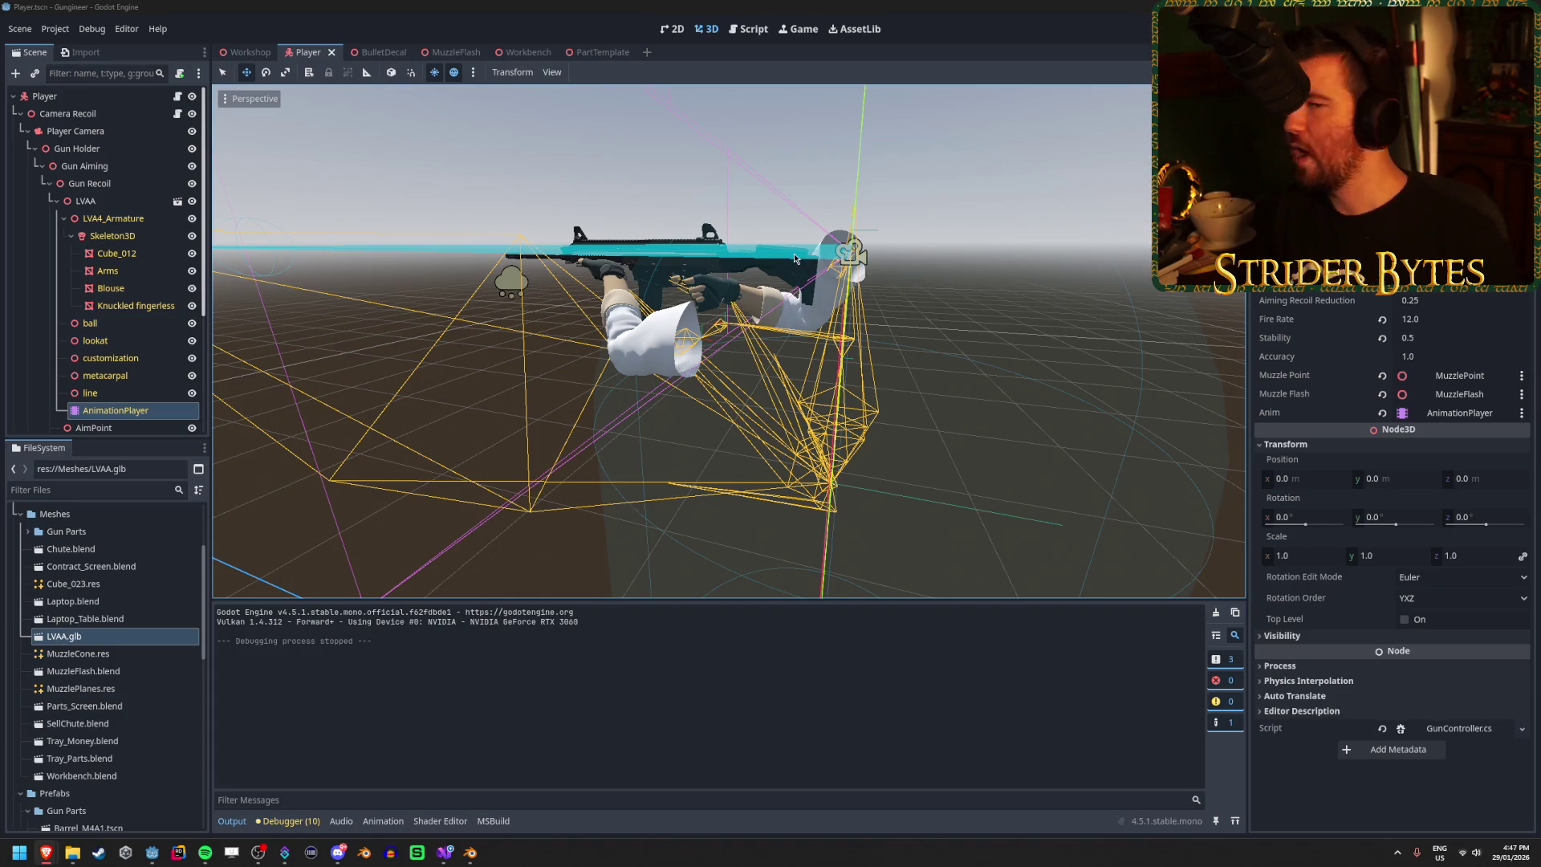
Step: Frame the Player Camera and orbit the viewport to view the rifle and arms from the side
{"action": "left_click", "coordinate": [121, 131]}
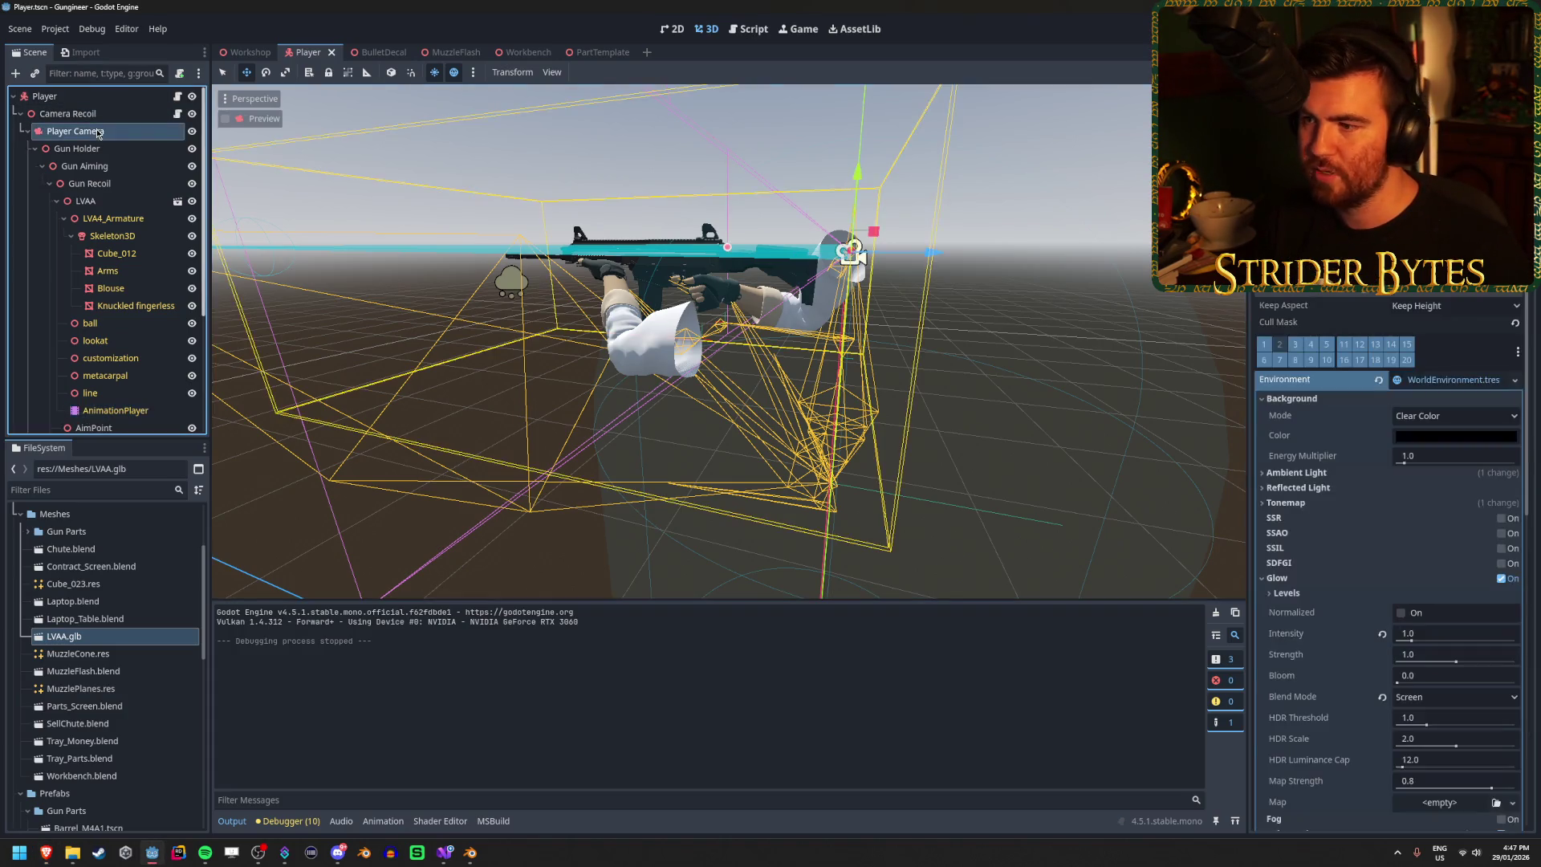
{"action": "key", "text": "f"}
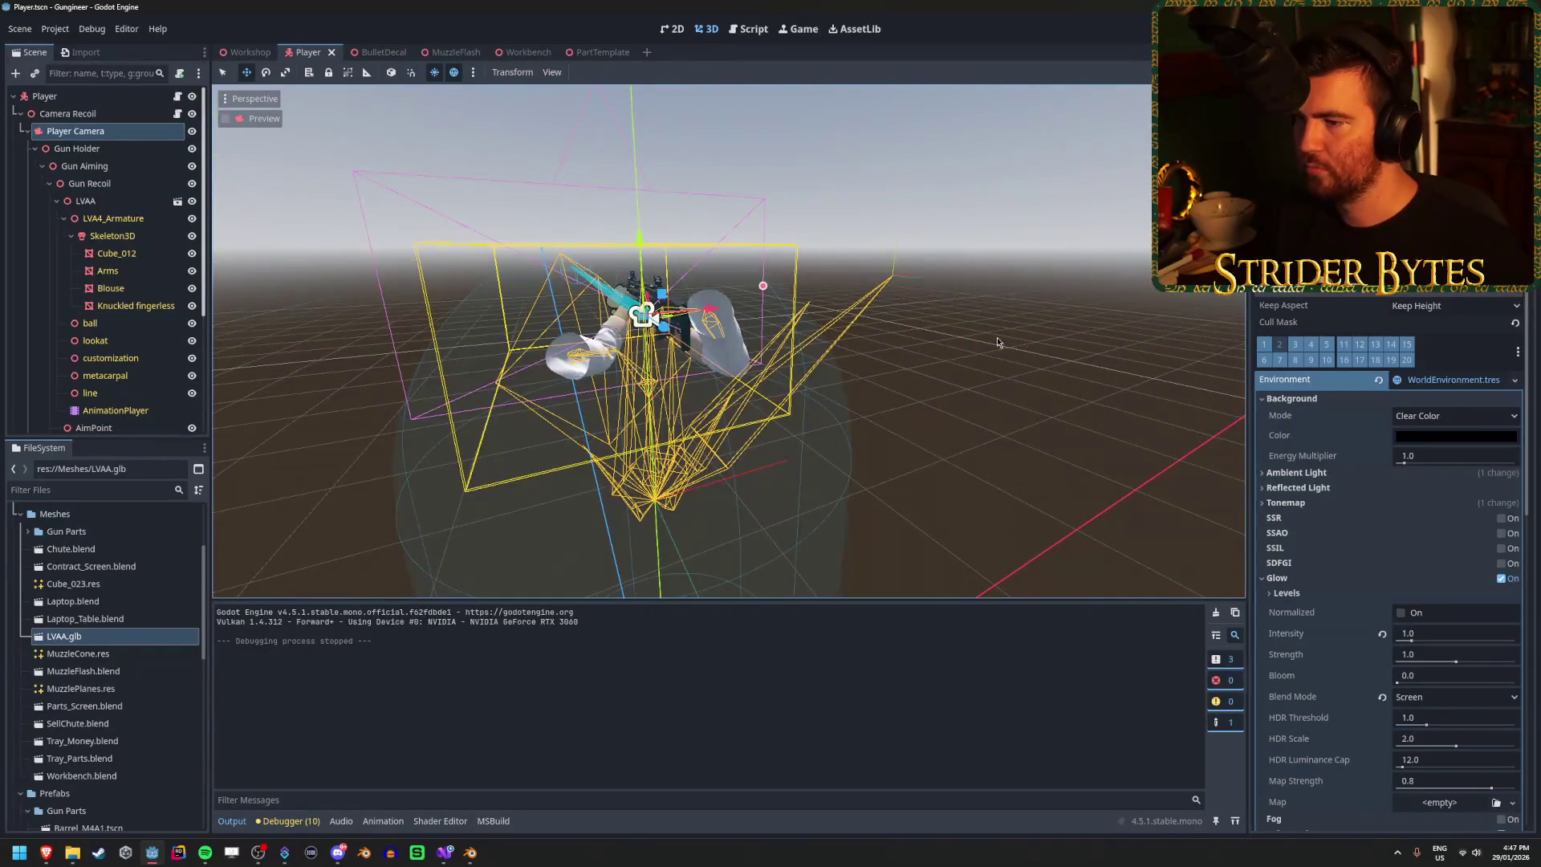
{"action": "left_click_drag", "start_coordinate": [495, 313], "coordinate": [790, 630]}
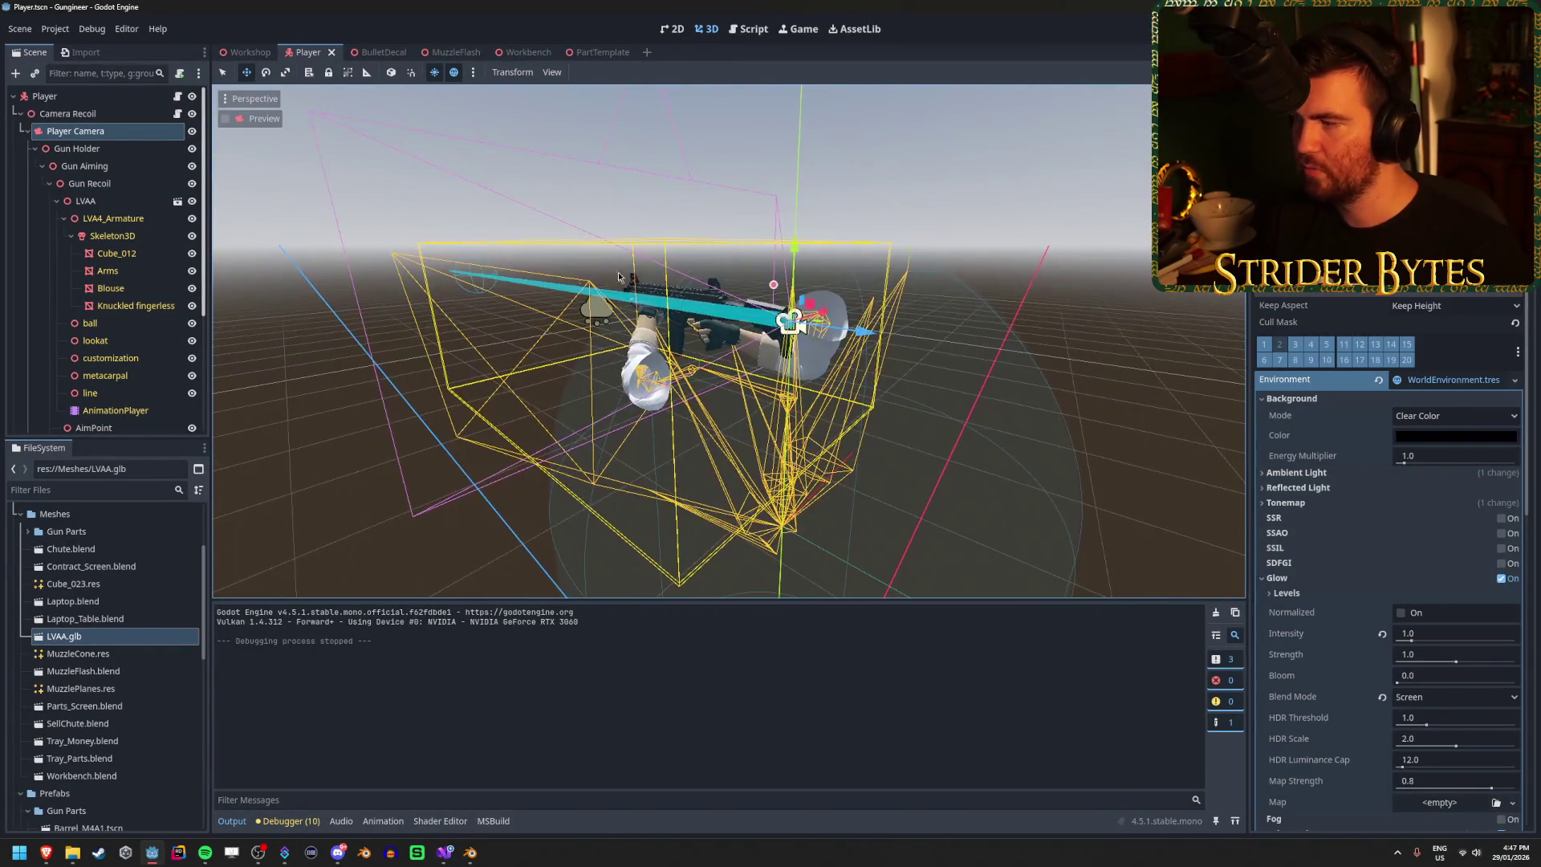
{"action": "mouse_move", "coordinate": [473, 851]}
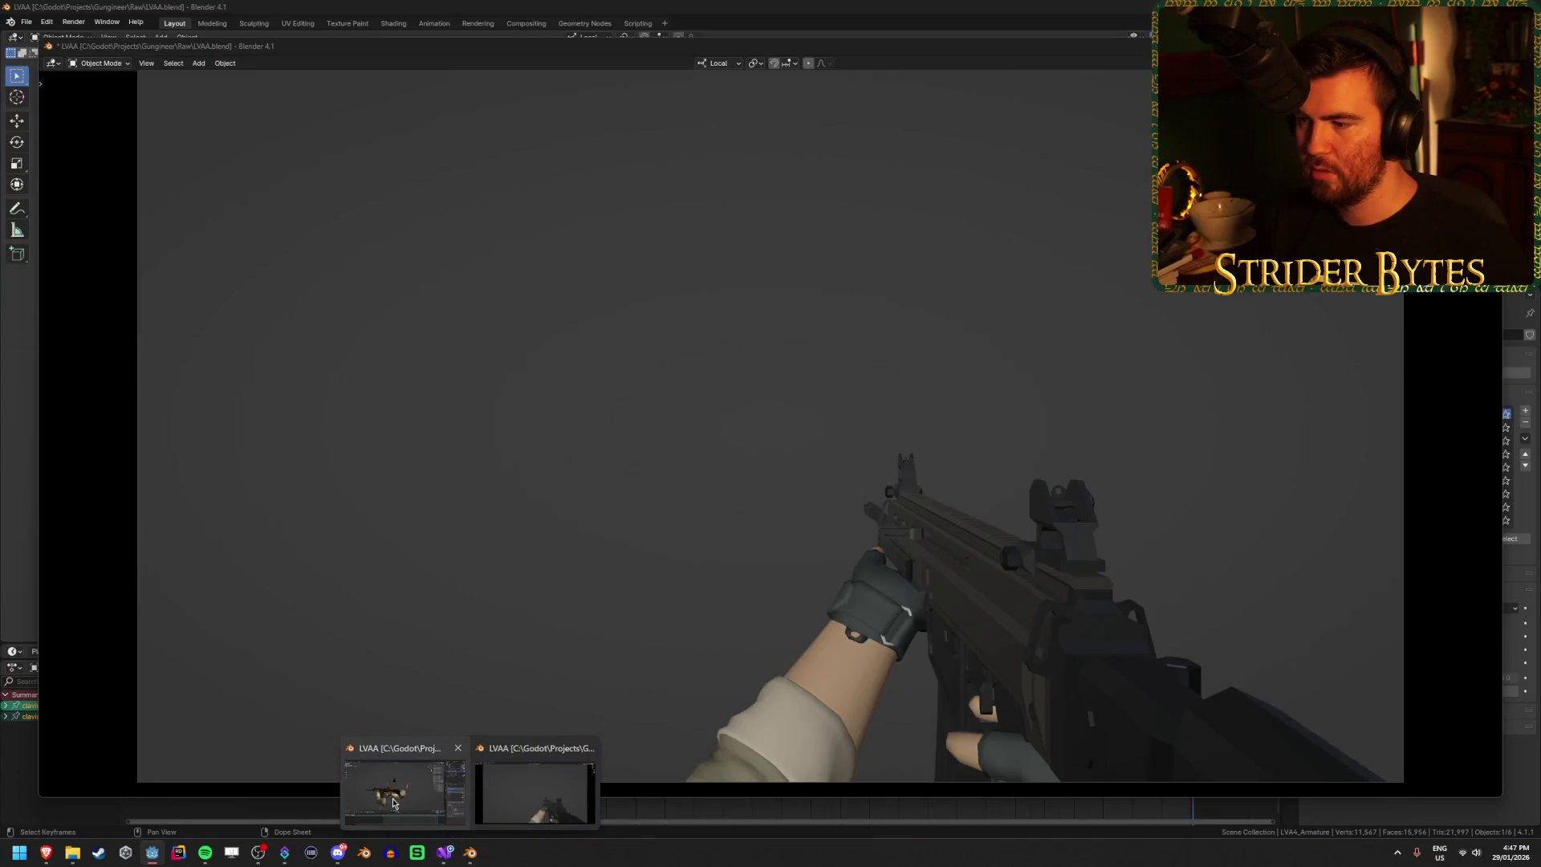
Step: Put the arms armature in Pose Mode and paste the GunBase pose into the Idle action
{"action": "left_click", "coordinate": [401, 798]}
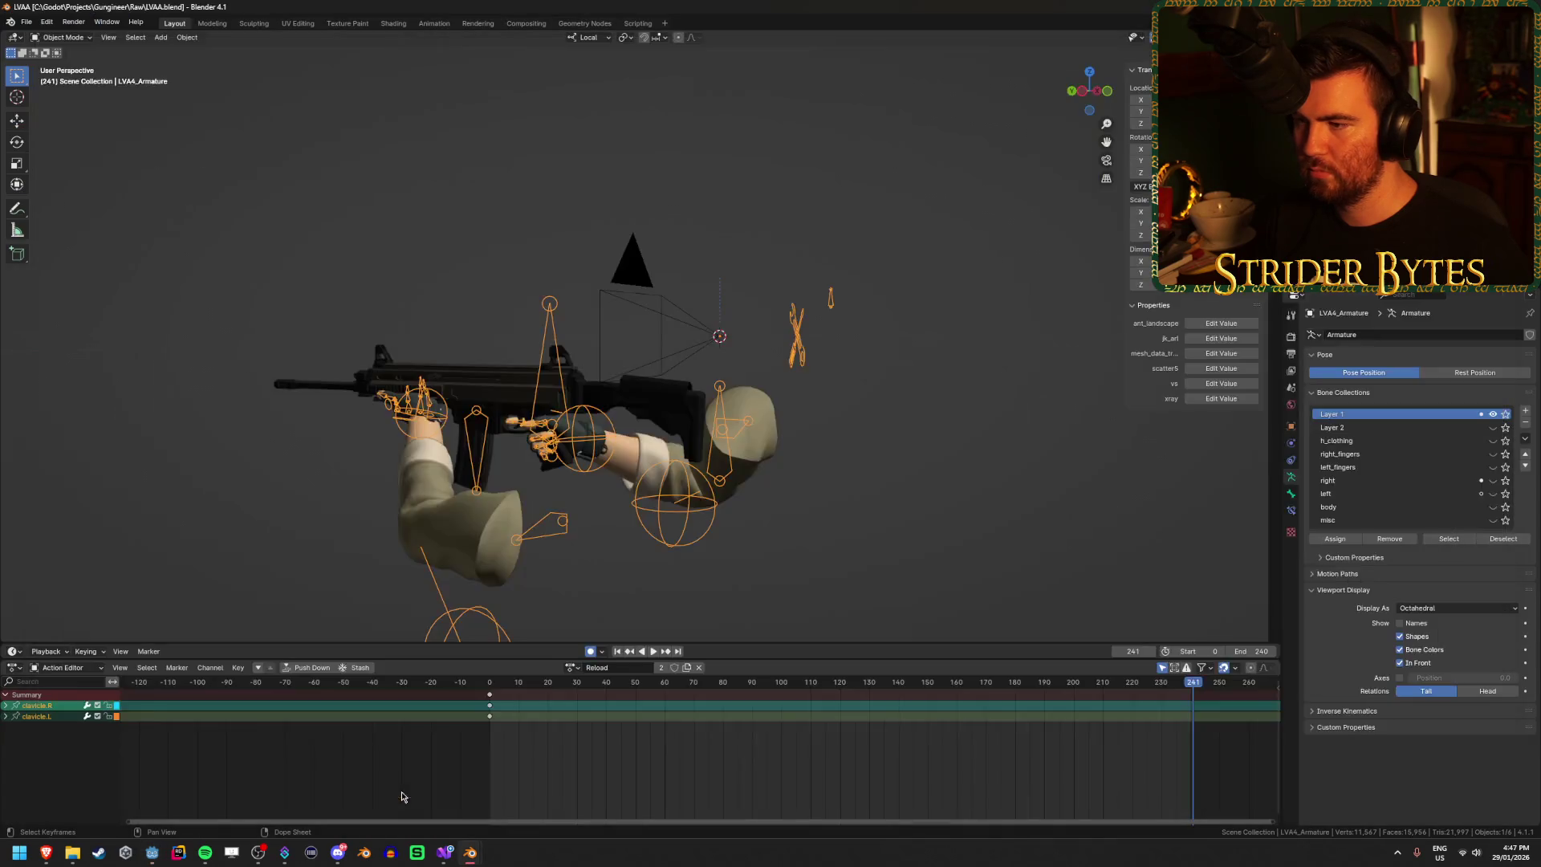
{"action": "left_click", "coordinate": [835, 522]}
{"action": "left_click", "coordinate": [547, 353]}
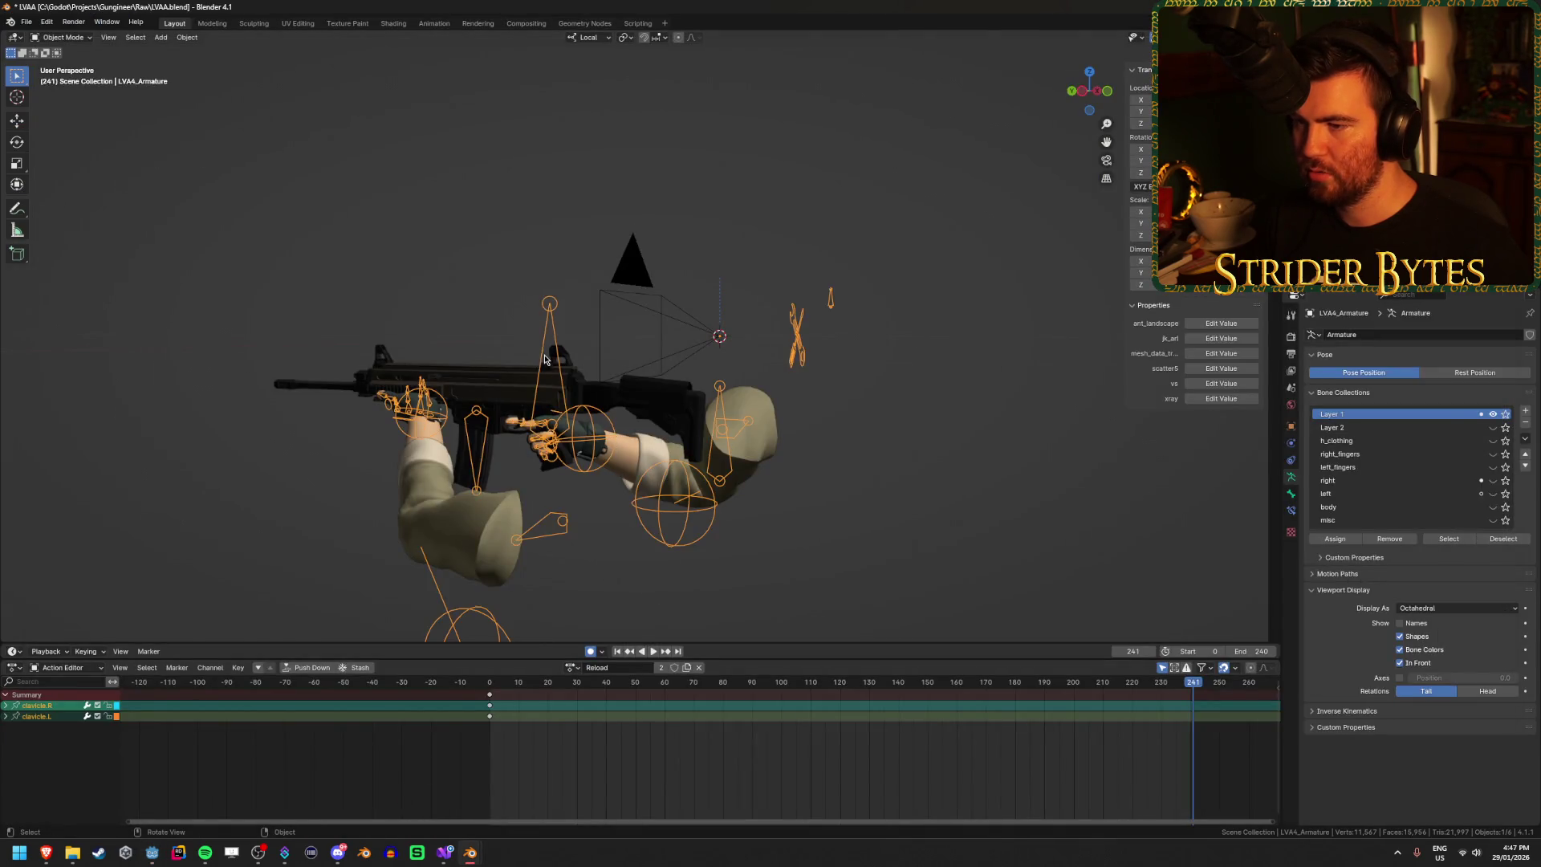
{"action": "key", "text": "Tab"}
{"action": "left_click", "coordinate": [472, 294]}
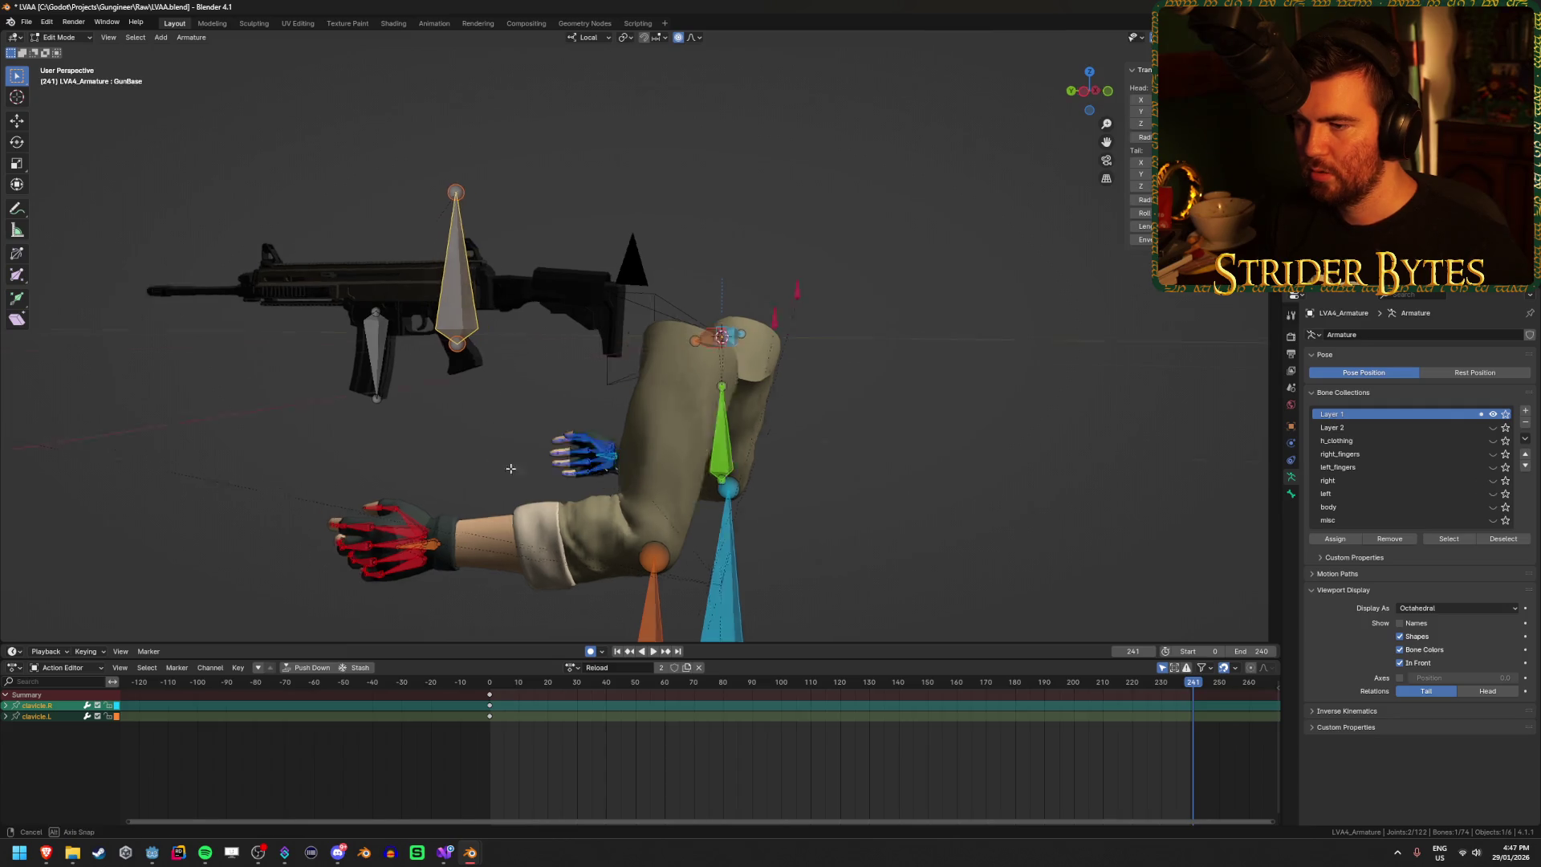
{"action": "key", "text": "ctrl+Tab"}
{"action": "left_click", "coordinate": [528, 547]}
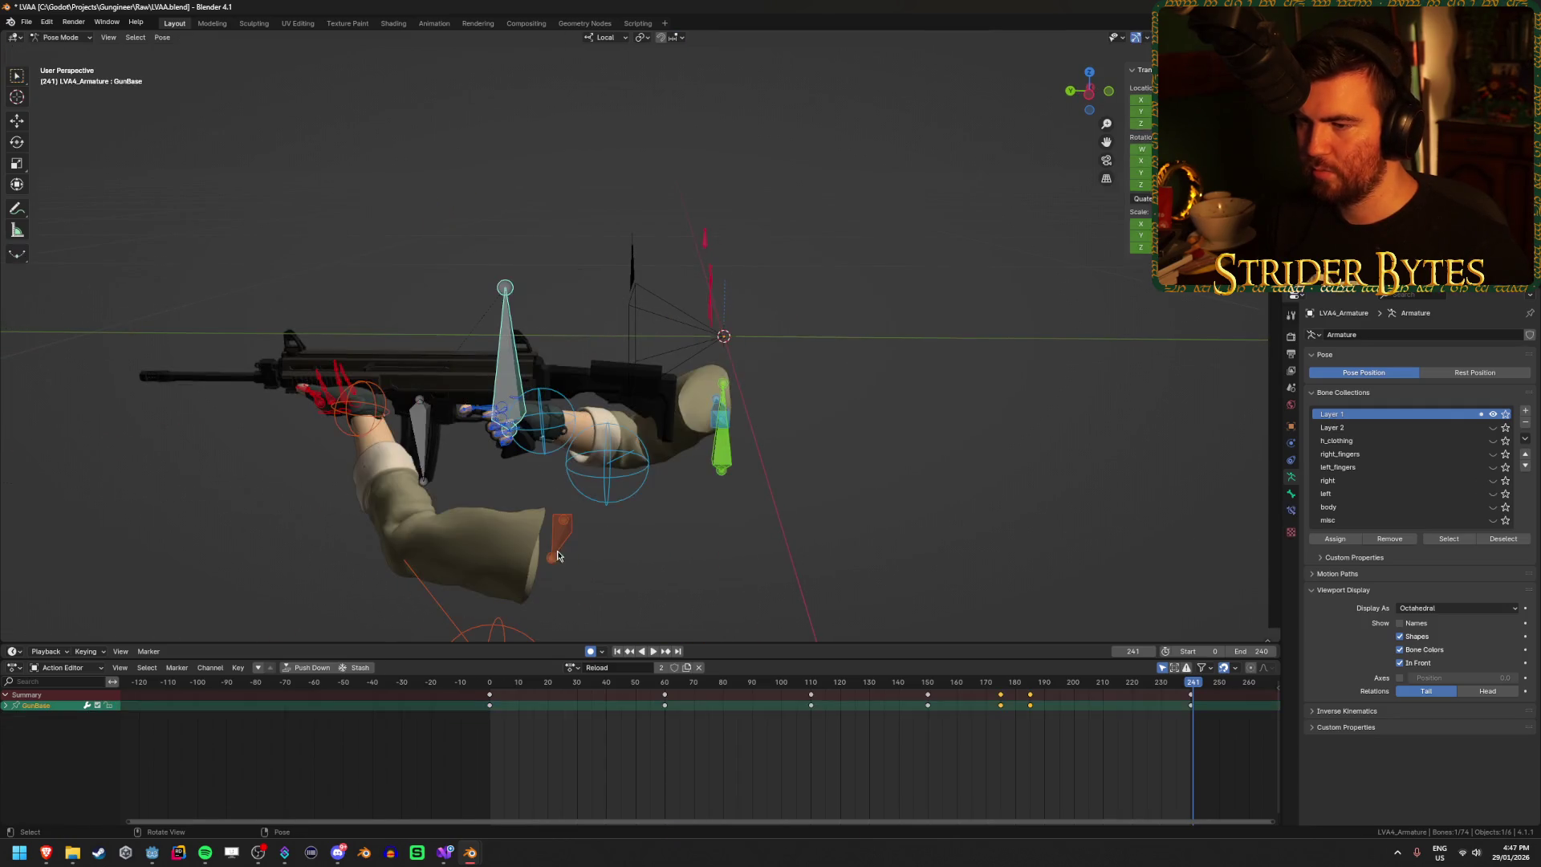
{"action": "left_click", "coordinate": [584, 260]}
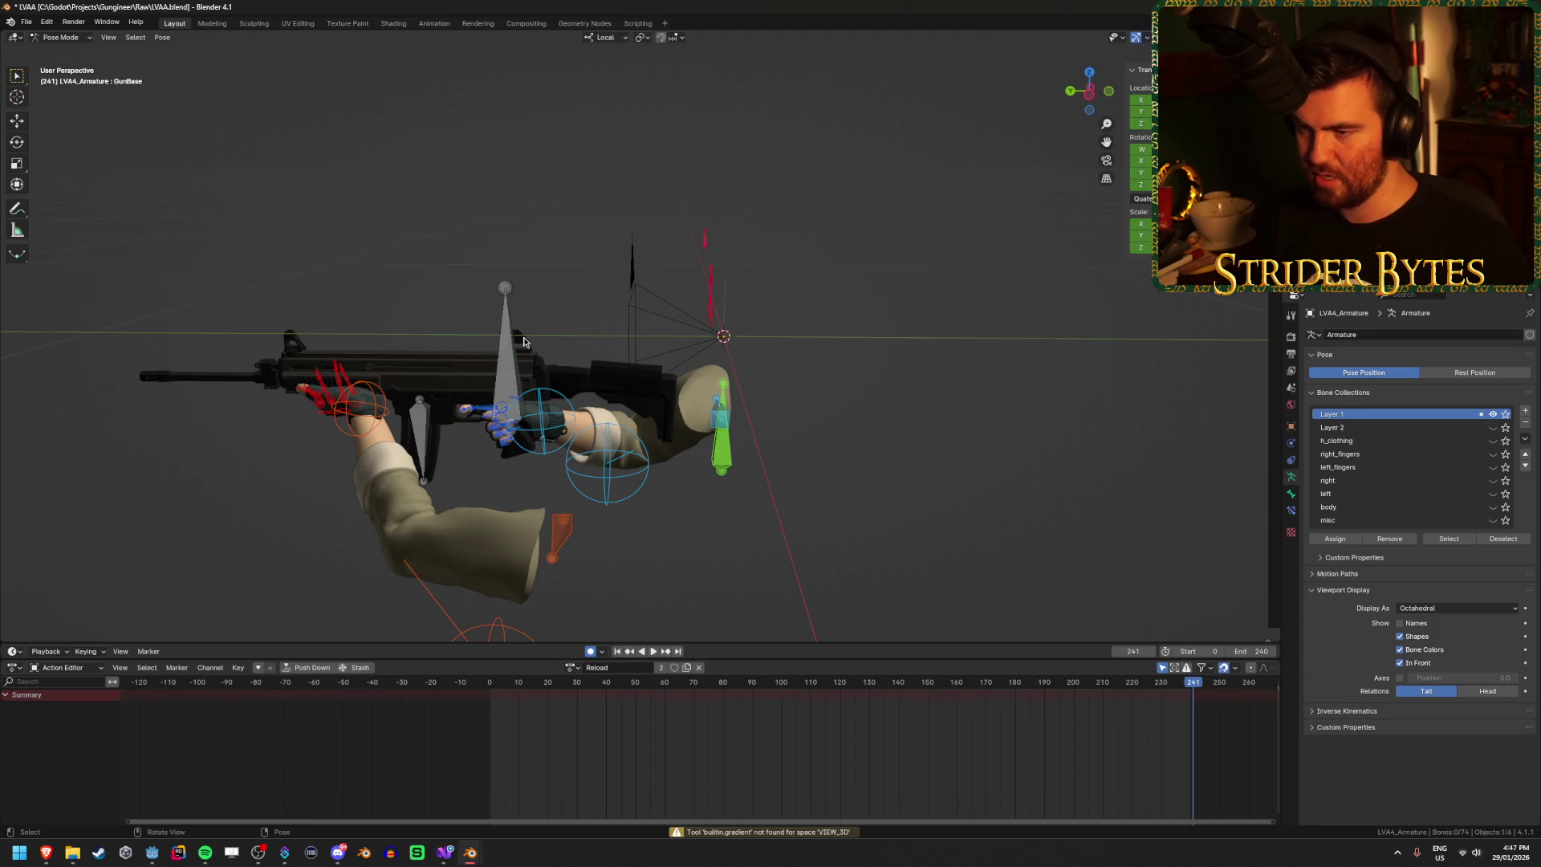
{"action": "key", "text": "ctrl+z"}
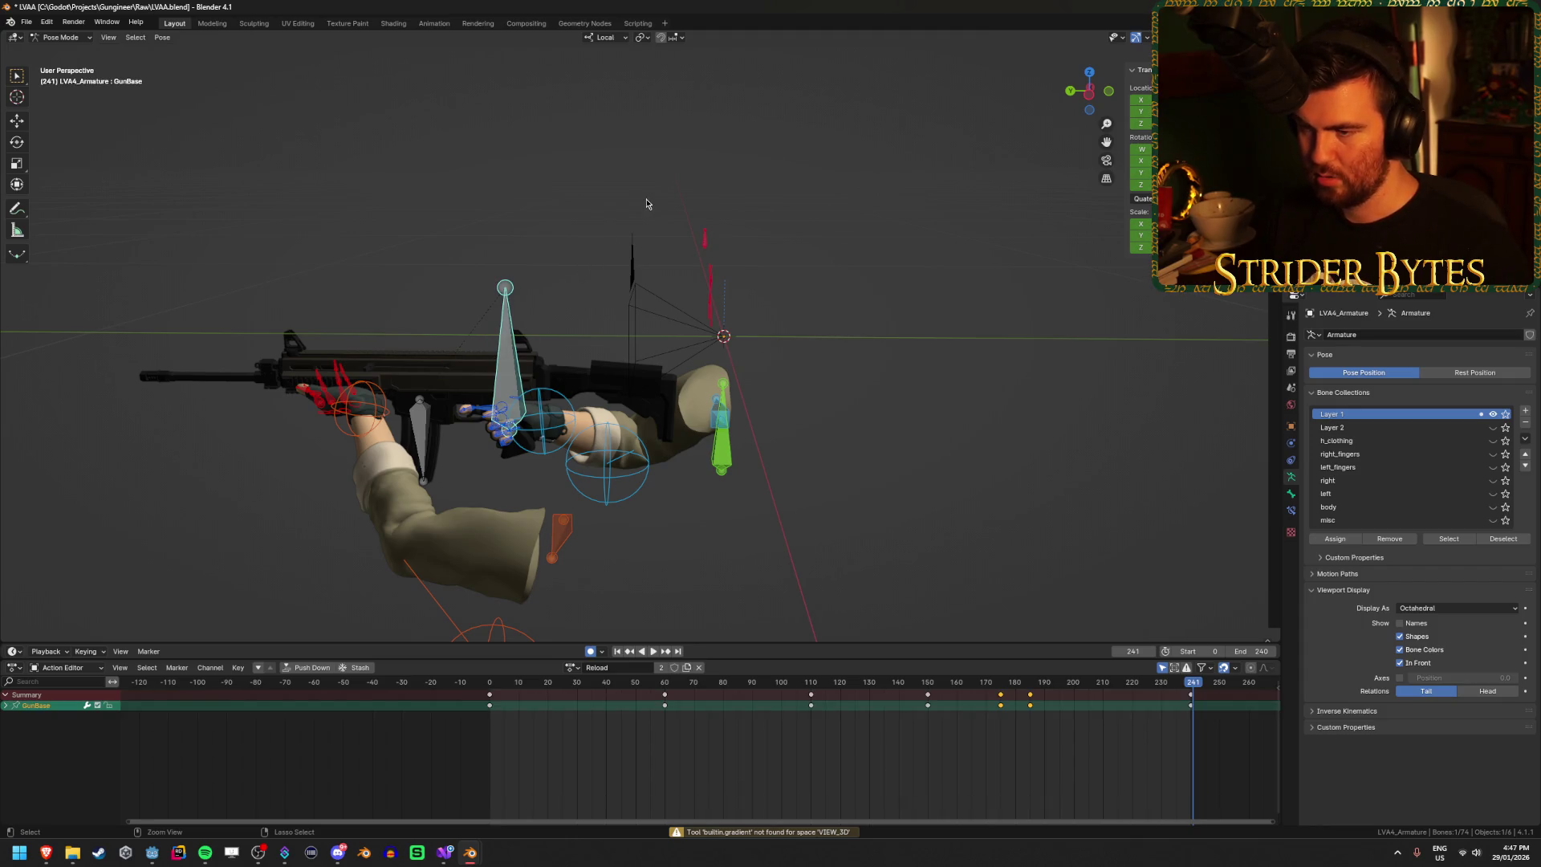
{"action": "key", "text": "ctrl+c"}
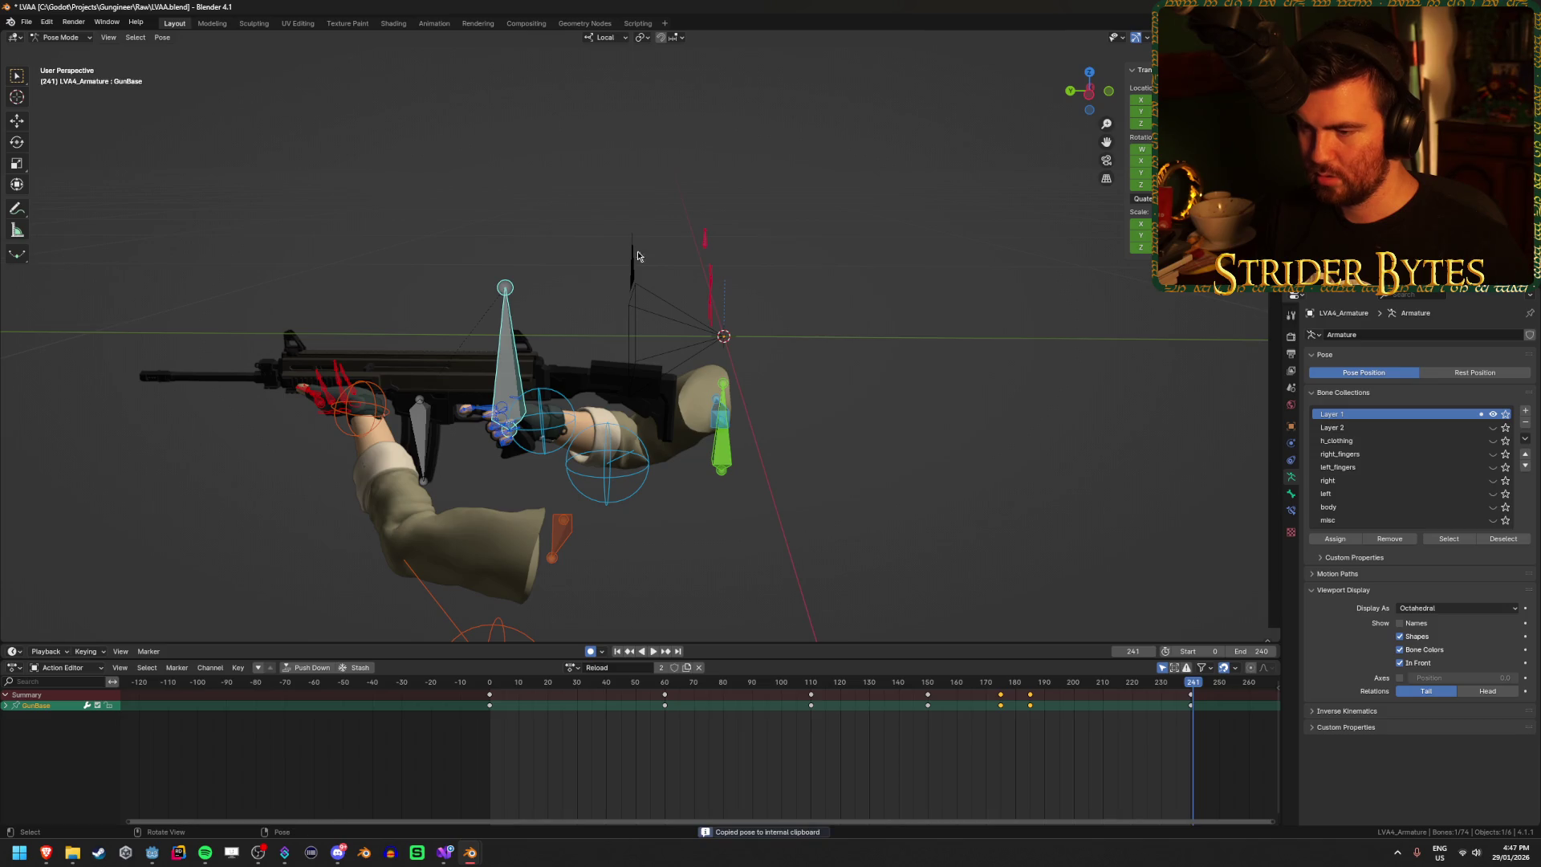
{"action": "left_click", "coordinate": [574, 666]}
{"action": "left_click", "coordinate": [598, 720]}
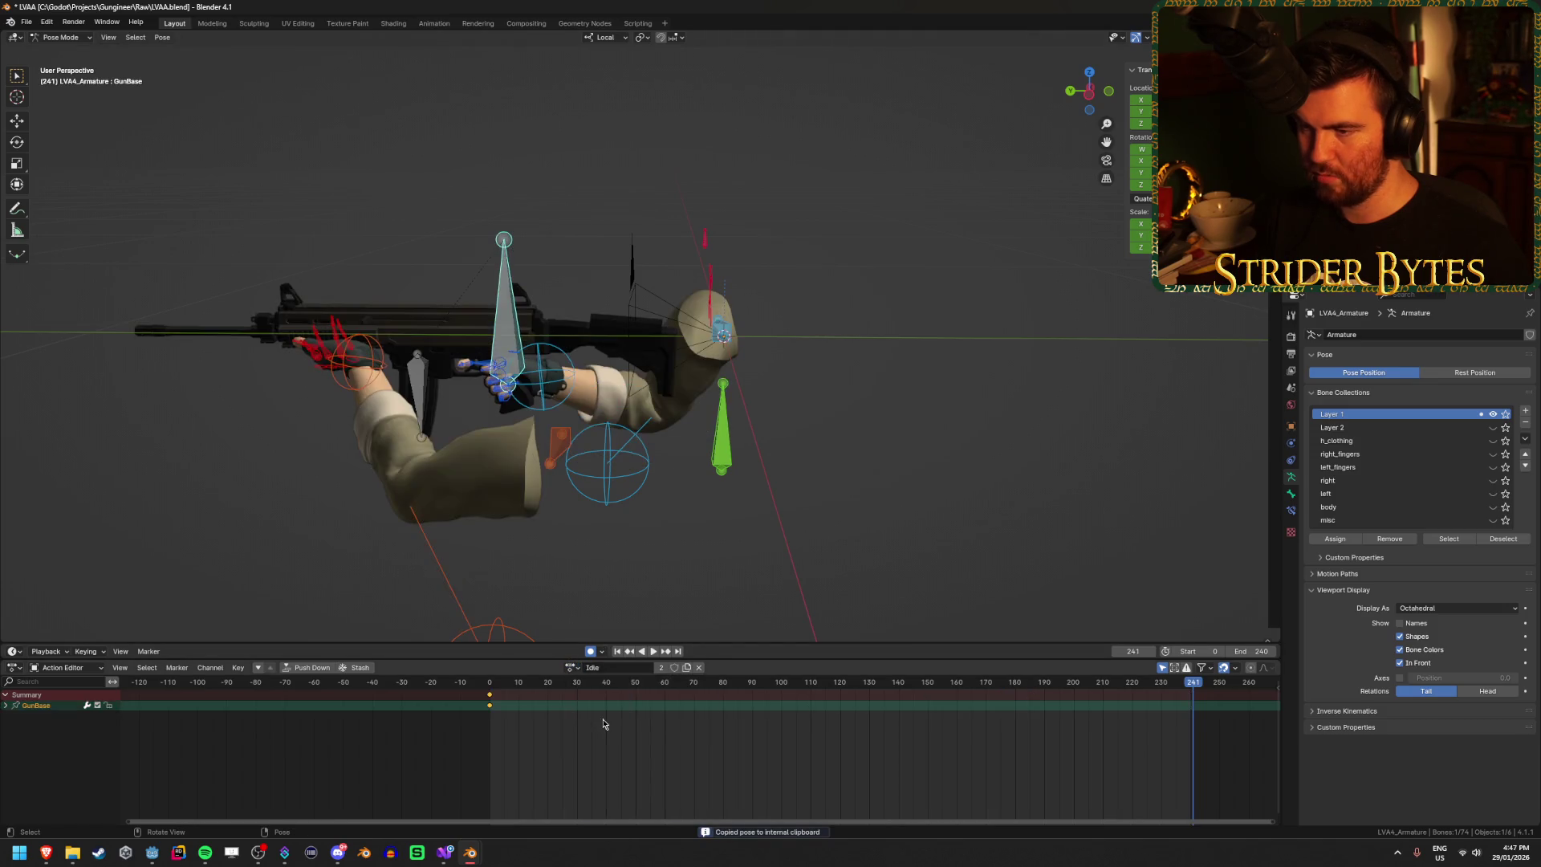
{"action": "key", "text": "ctrl+v"}
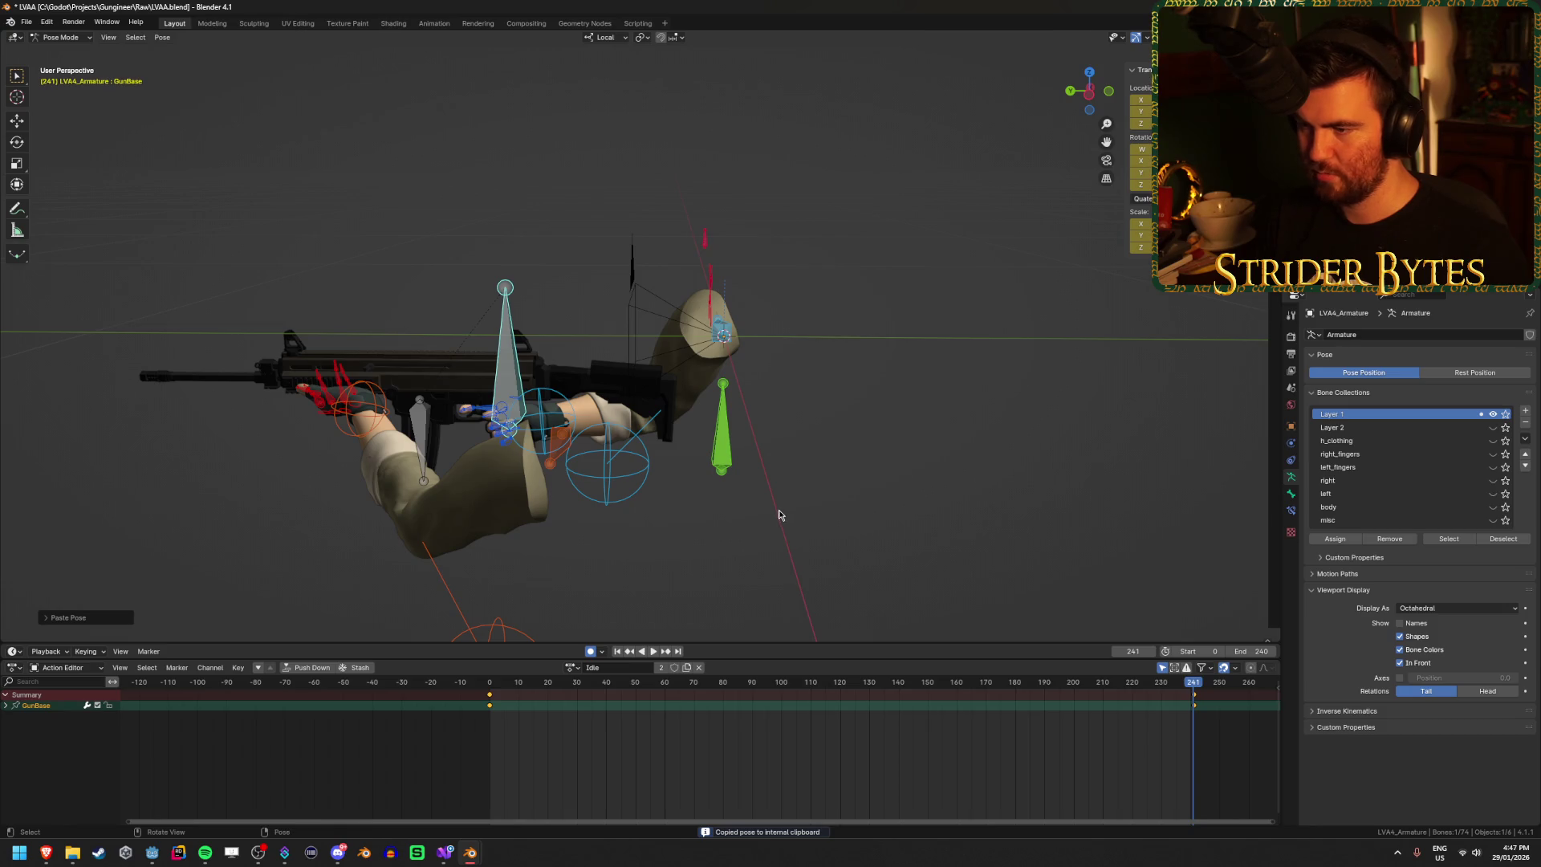
Step: Copy the left clavicle's Reload pose into the Idle action at frame 241
{"action": "left_click", "coordinate": [557, 522]}
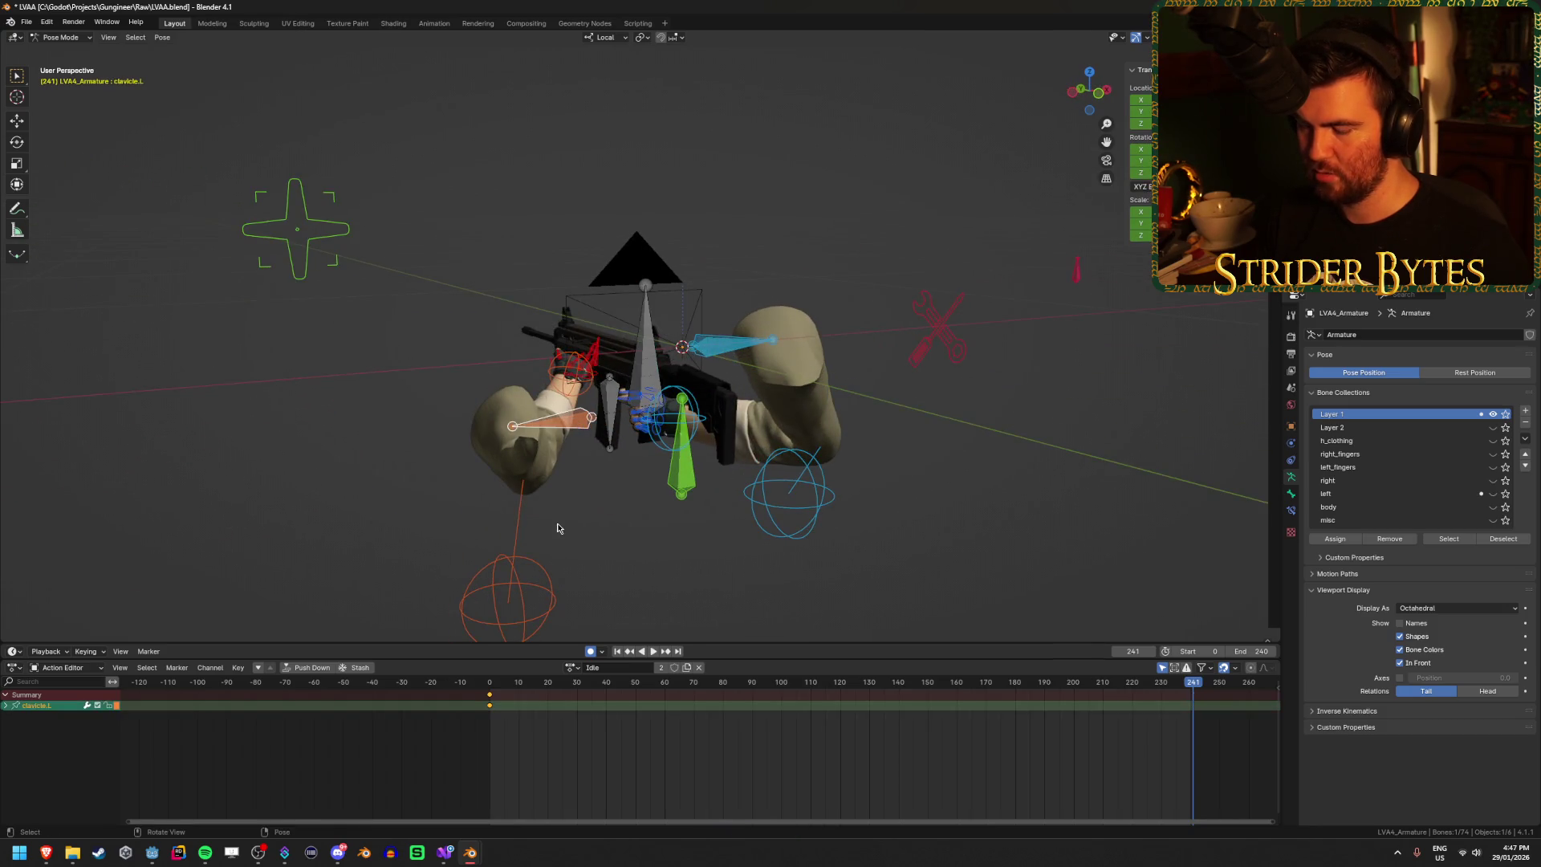
{"action": "left_click", "coordinate": [572, 667]}
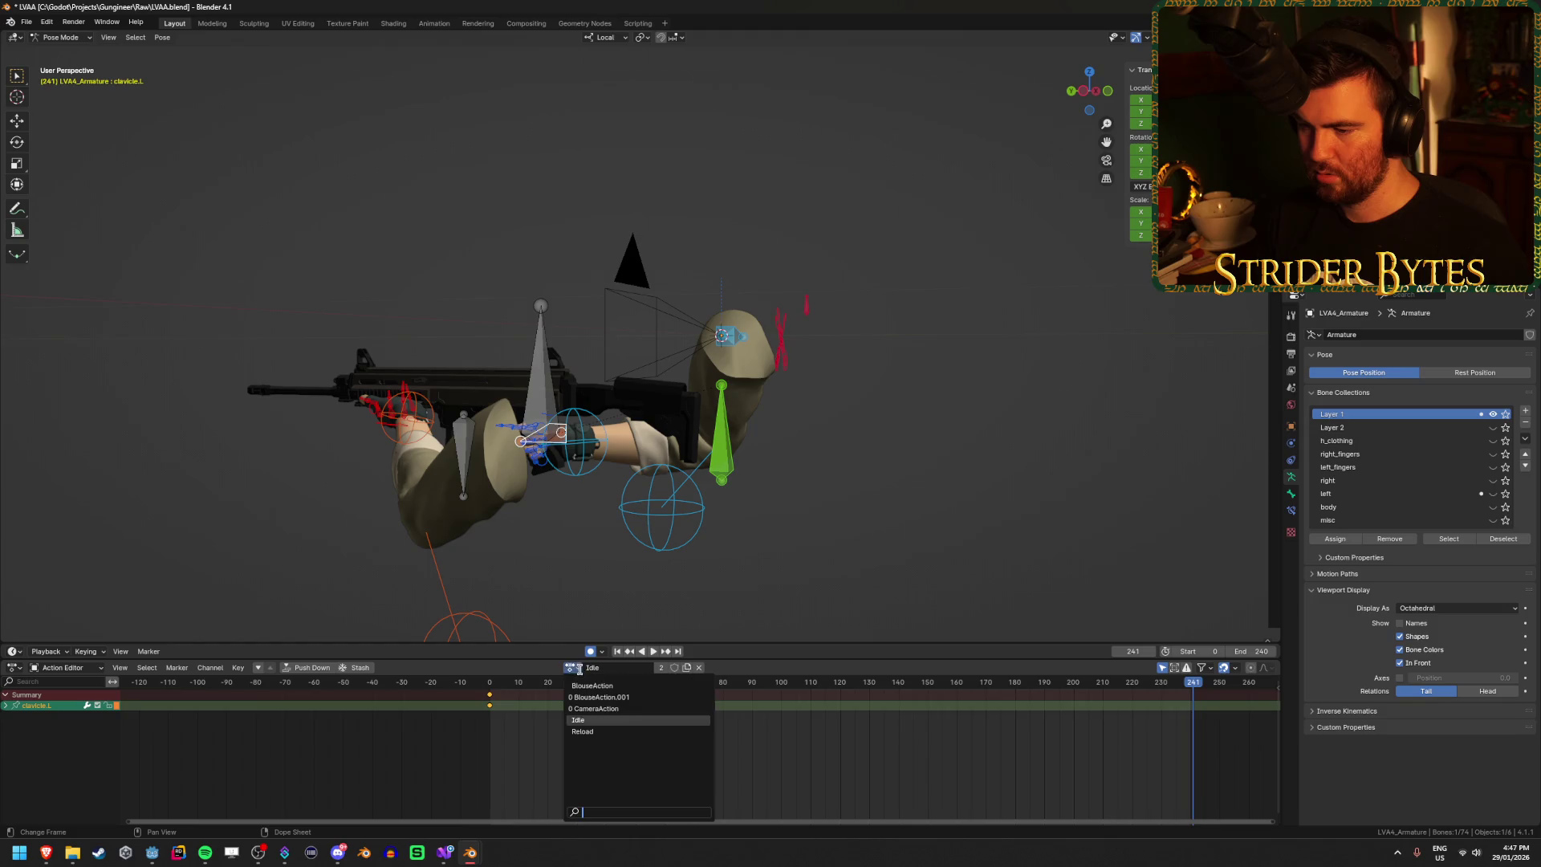
{"action": "left_click", "coordinate": [595, 732]}
{"action": "key", "text": "ctrl+c"}
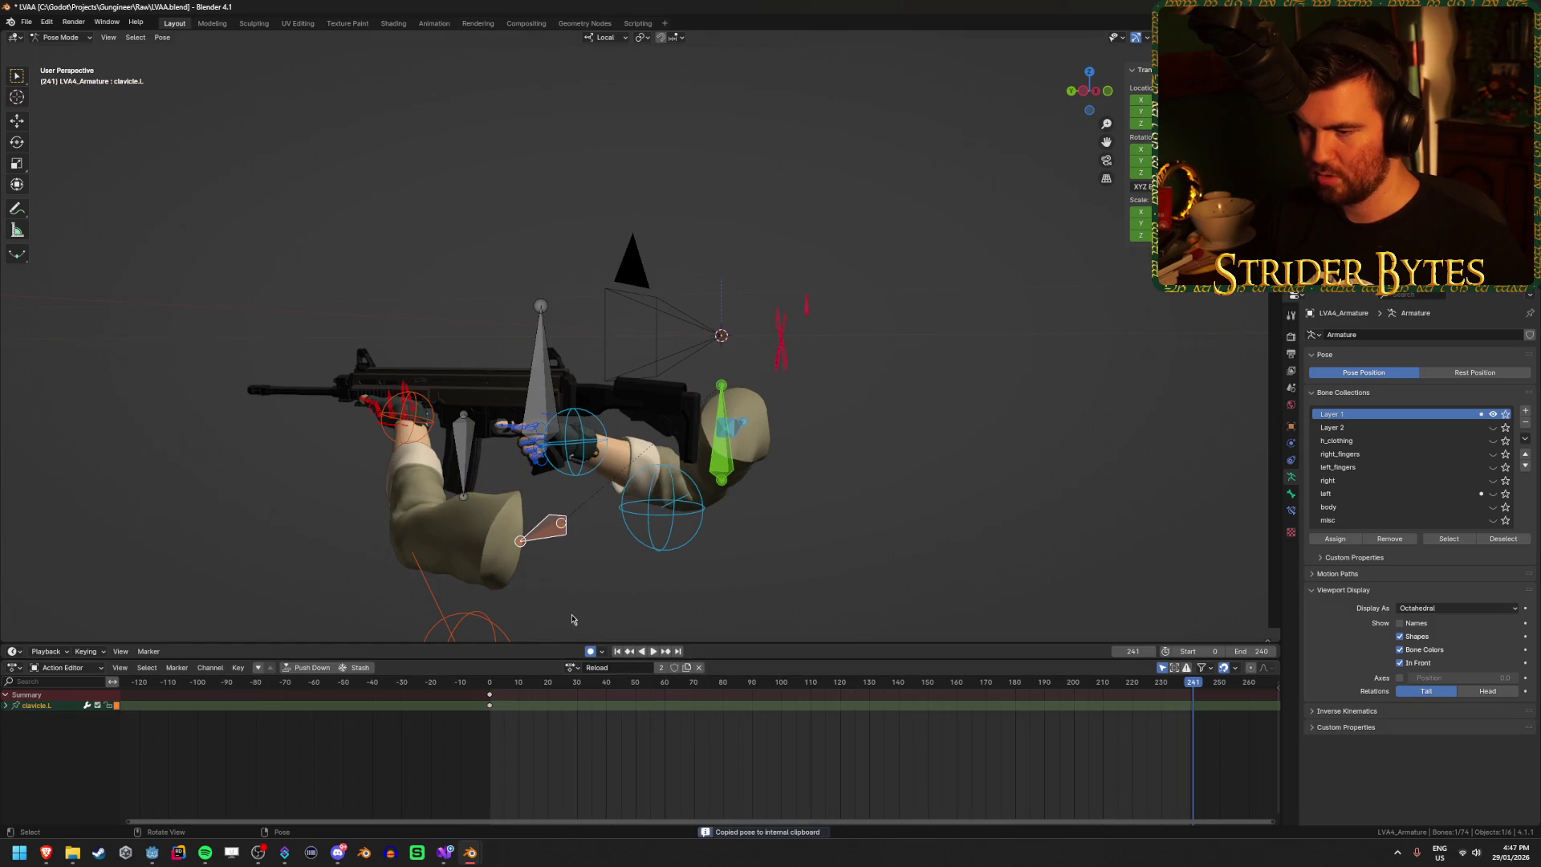
{"action": "left_click", "coordinate": [572, 671]}
{"action": "left_click", "coordinate": [593, 700]}
{"action": "key", "text": "ctrl+v"}
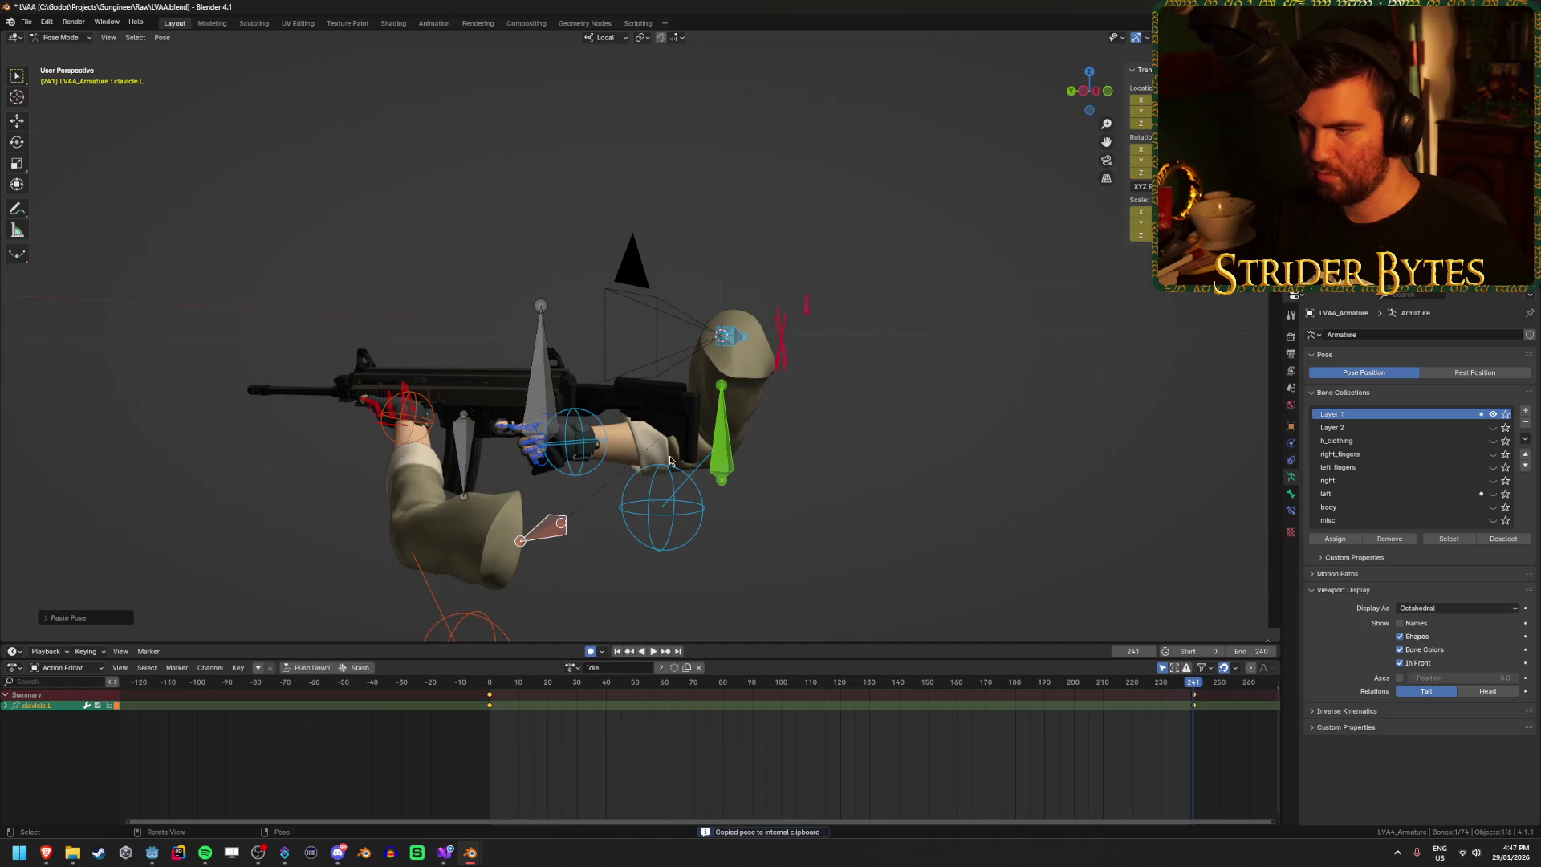
Step: Copy the right clavicle's Reload pose into Idle, compare both actions, and save LVAA.blend
{"action": "left_click", "coordinate": [572, 666]}
{"action": "left_click", "coordinate": [590, 732]}
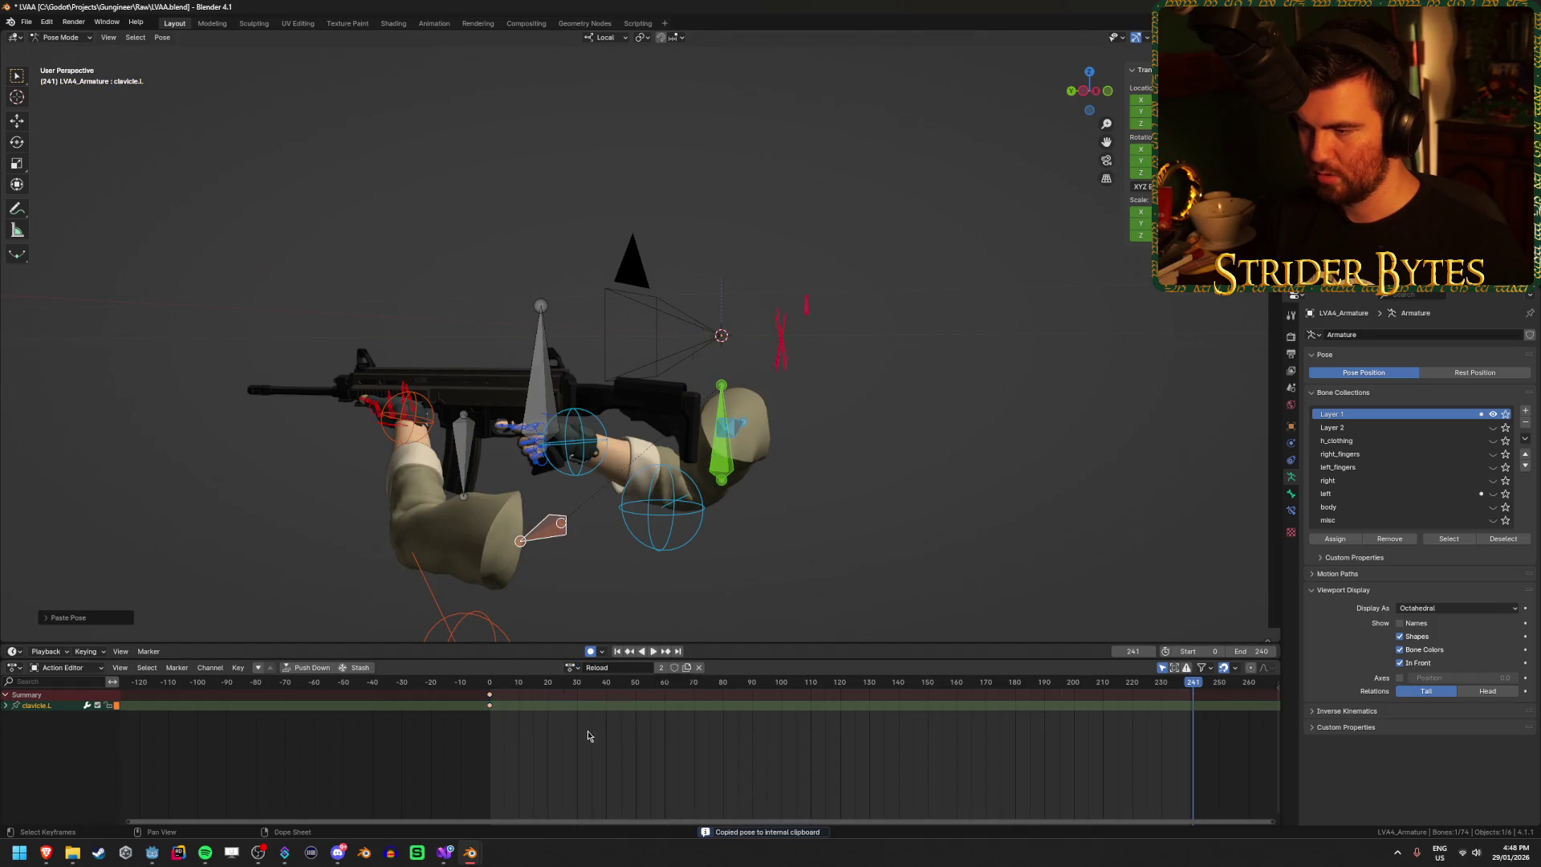
{"action": "left_click", "coordinate": [736, 423]}
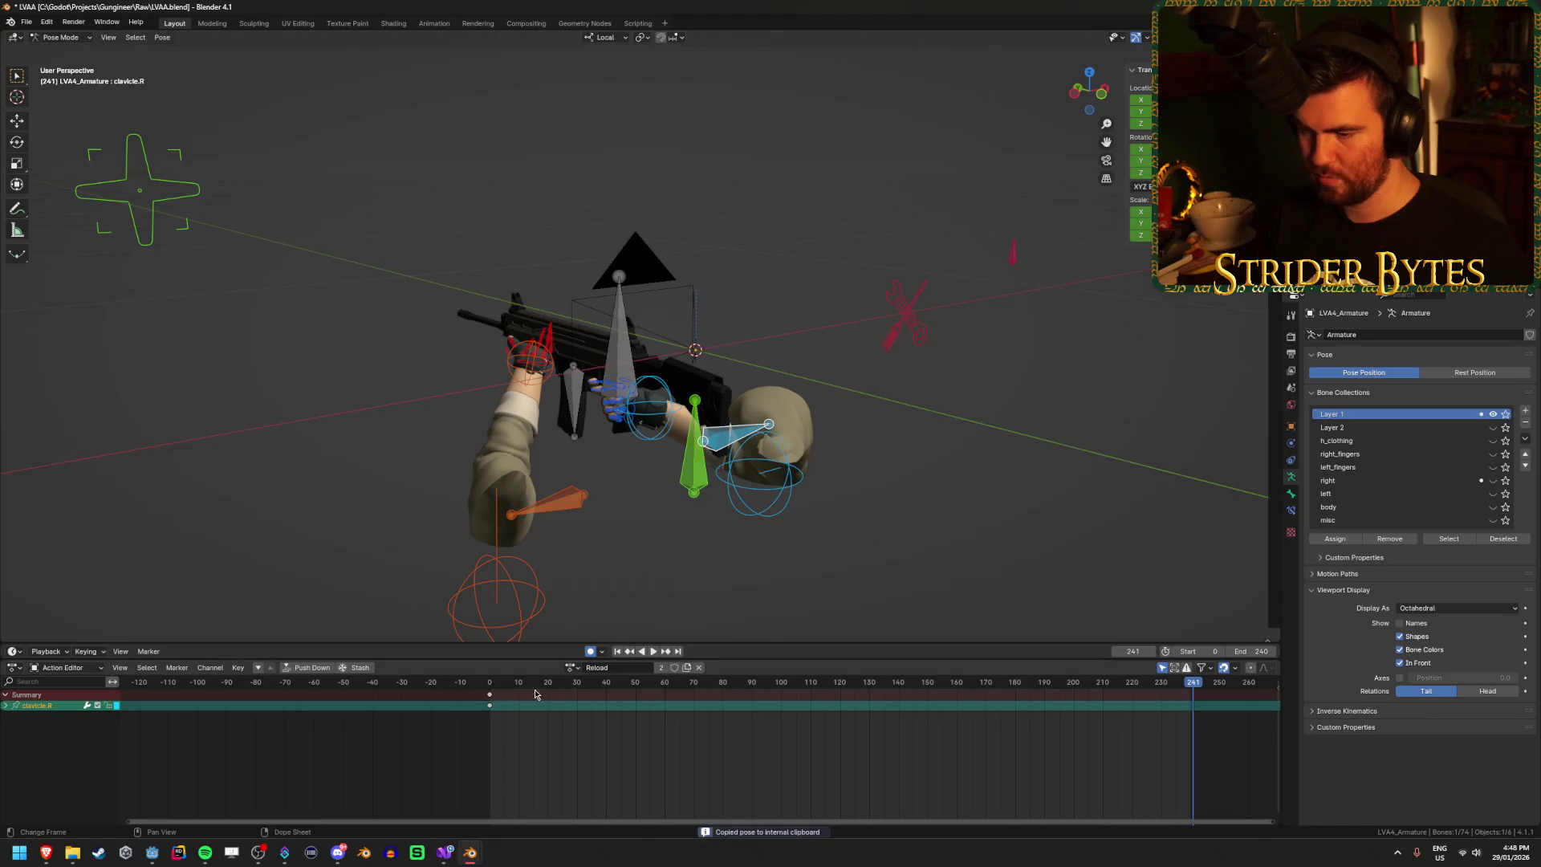
{"action": "left_click", "coordinate": [571, 667]}
{"action": "left_click", "coordinate": [578, 719]}
{"action": "key", "text": "ctrl+v"}
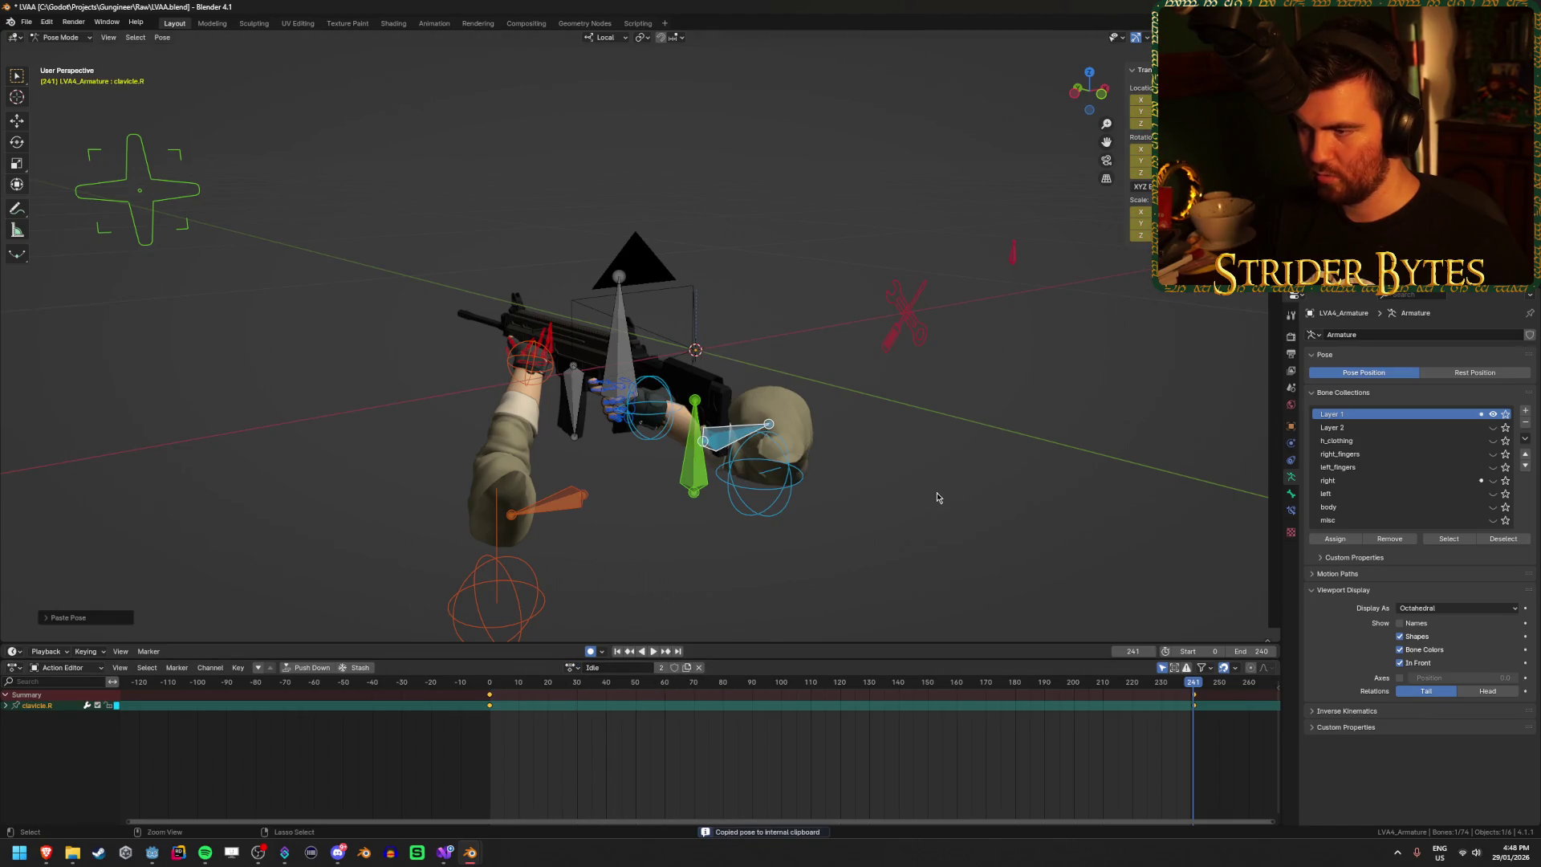
{"action": "left_click", "coordinate": [573, 668]}
{"action": "left_click", "coordinate": [585, 731]}
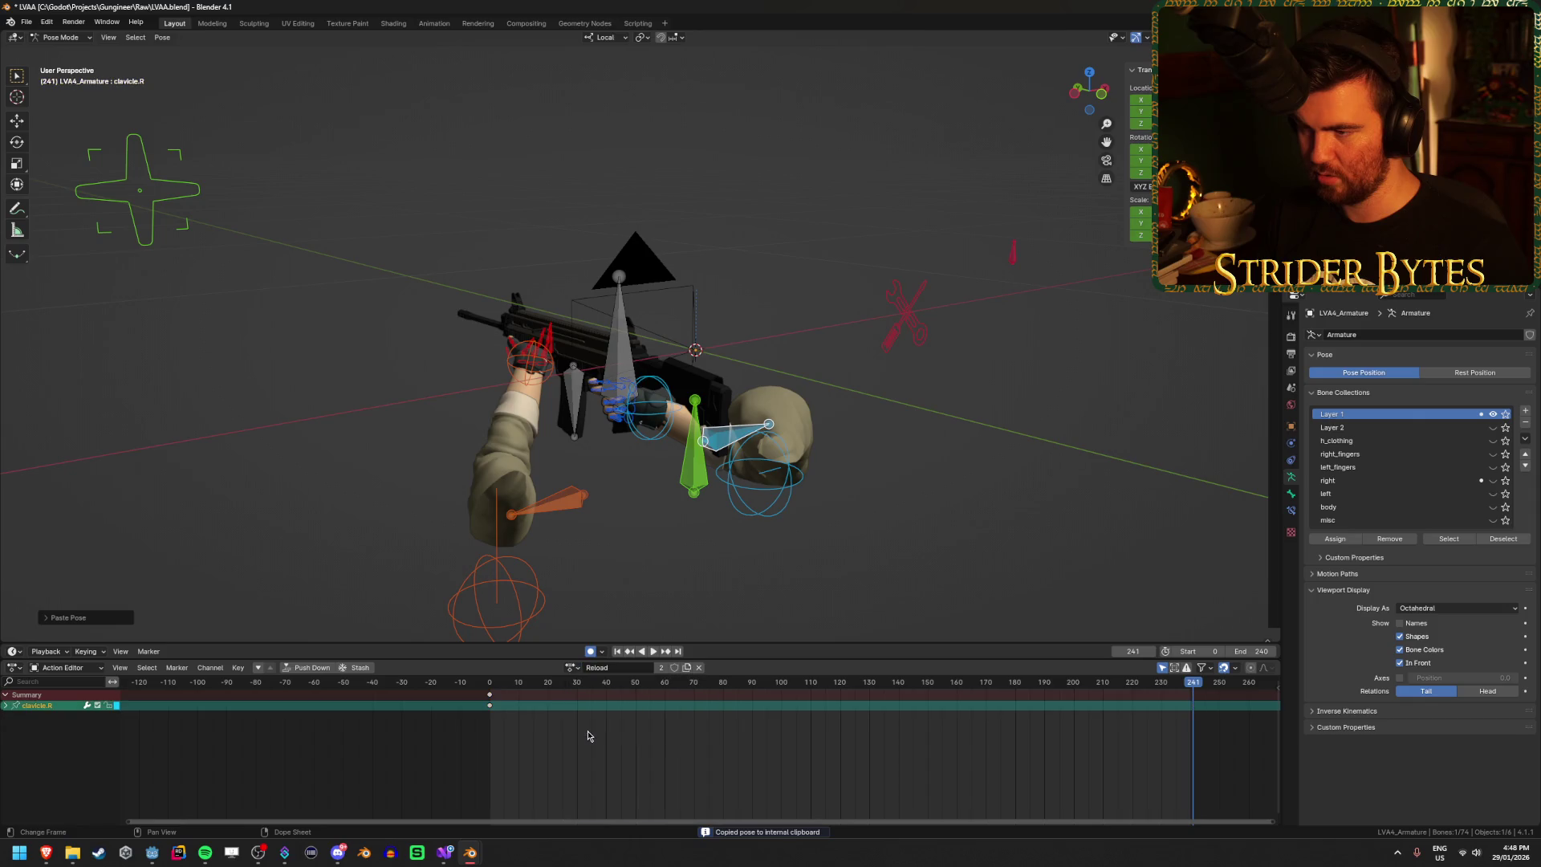
{"action": "left_click", "coordinate": [571, 666]}
{"action": "left_click", "coordinate": [578, 720]}
{"action": "key", "text": "ctrl+s"}
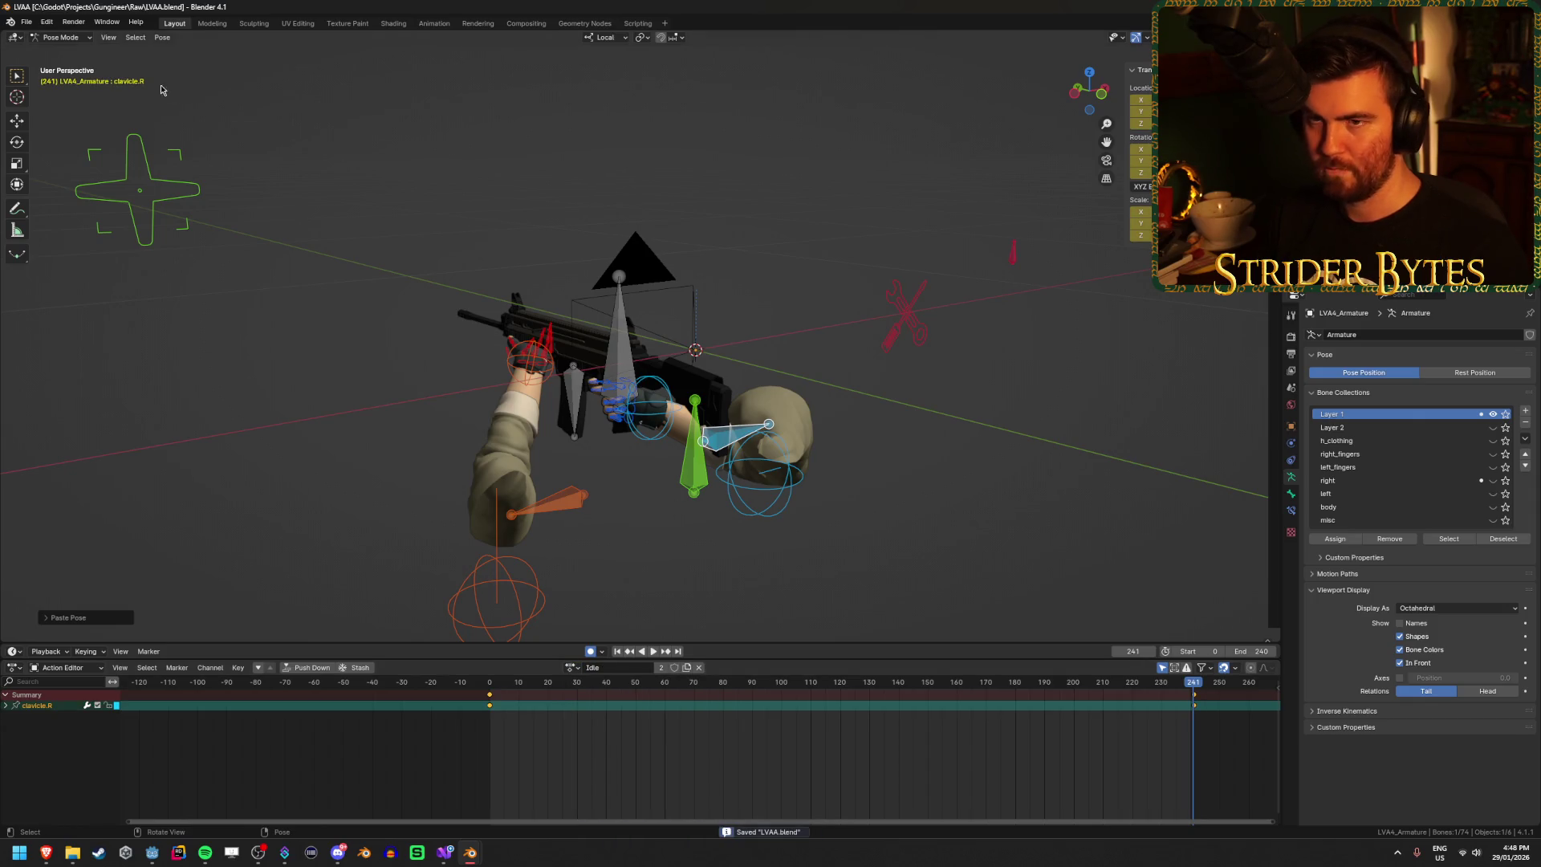
Step: Export the rig as glTF 2.0 over LVAA.glb, then return to Object Mode and deselect all
{"action": "left_click", "coordinate": [24, 24]}
{"action": "mouse_move", "coordinate": [72, 206]}
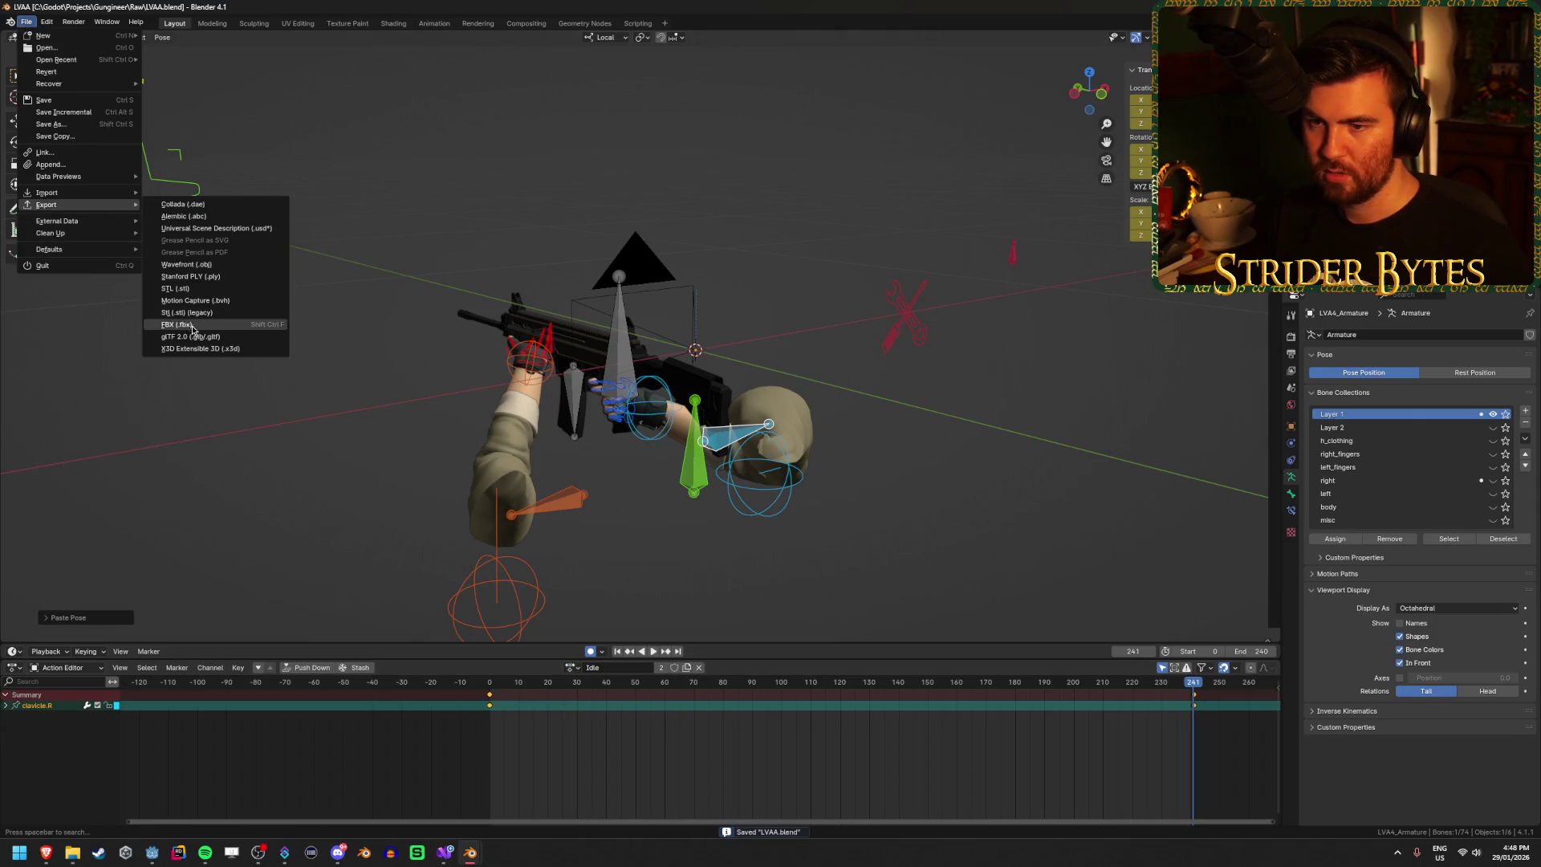
{"action": "left_click", "coordinate": [261, 331]}
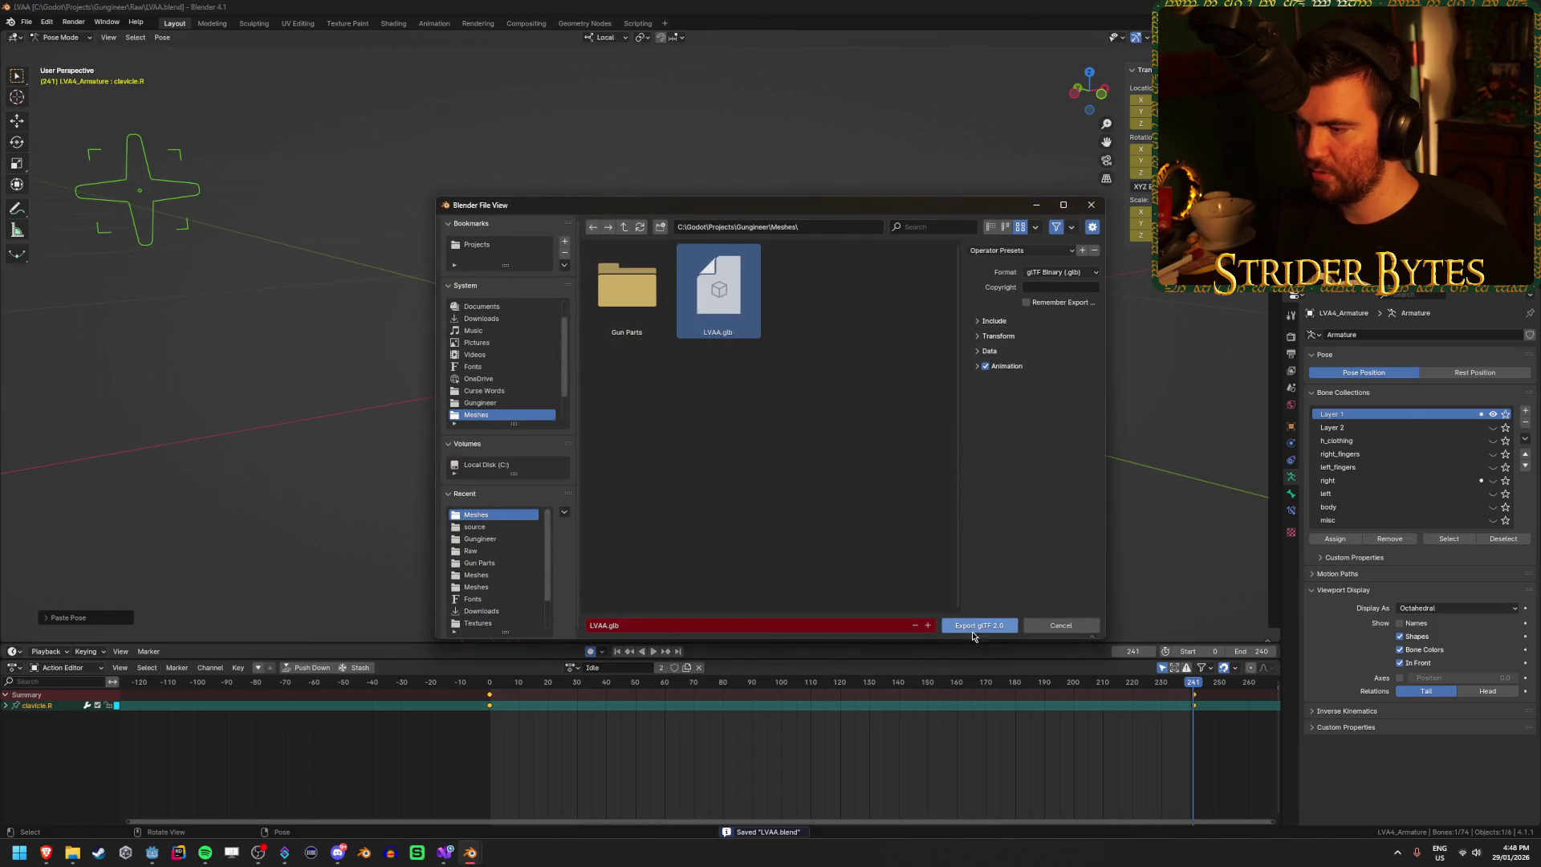
{"action": "left_click", "coordinate": [973, 622]}
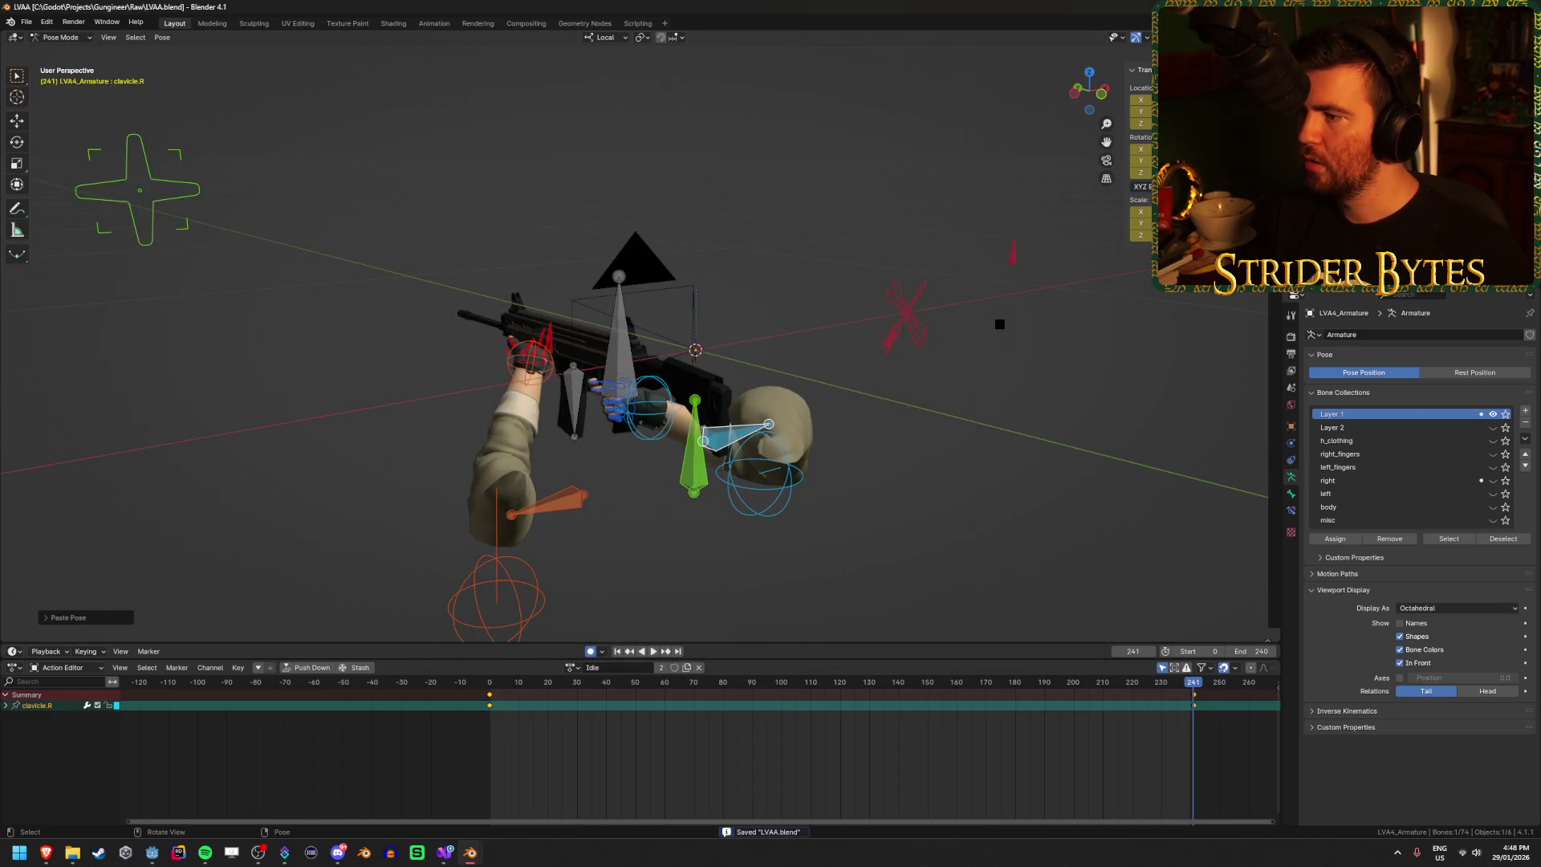
{"action": "key", "text": "ctrl+Tab"}
{"action": "left_click", "coordinate": [929, 428]}
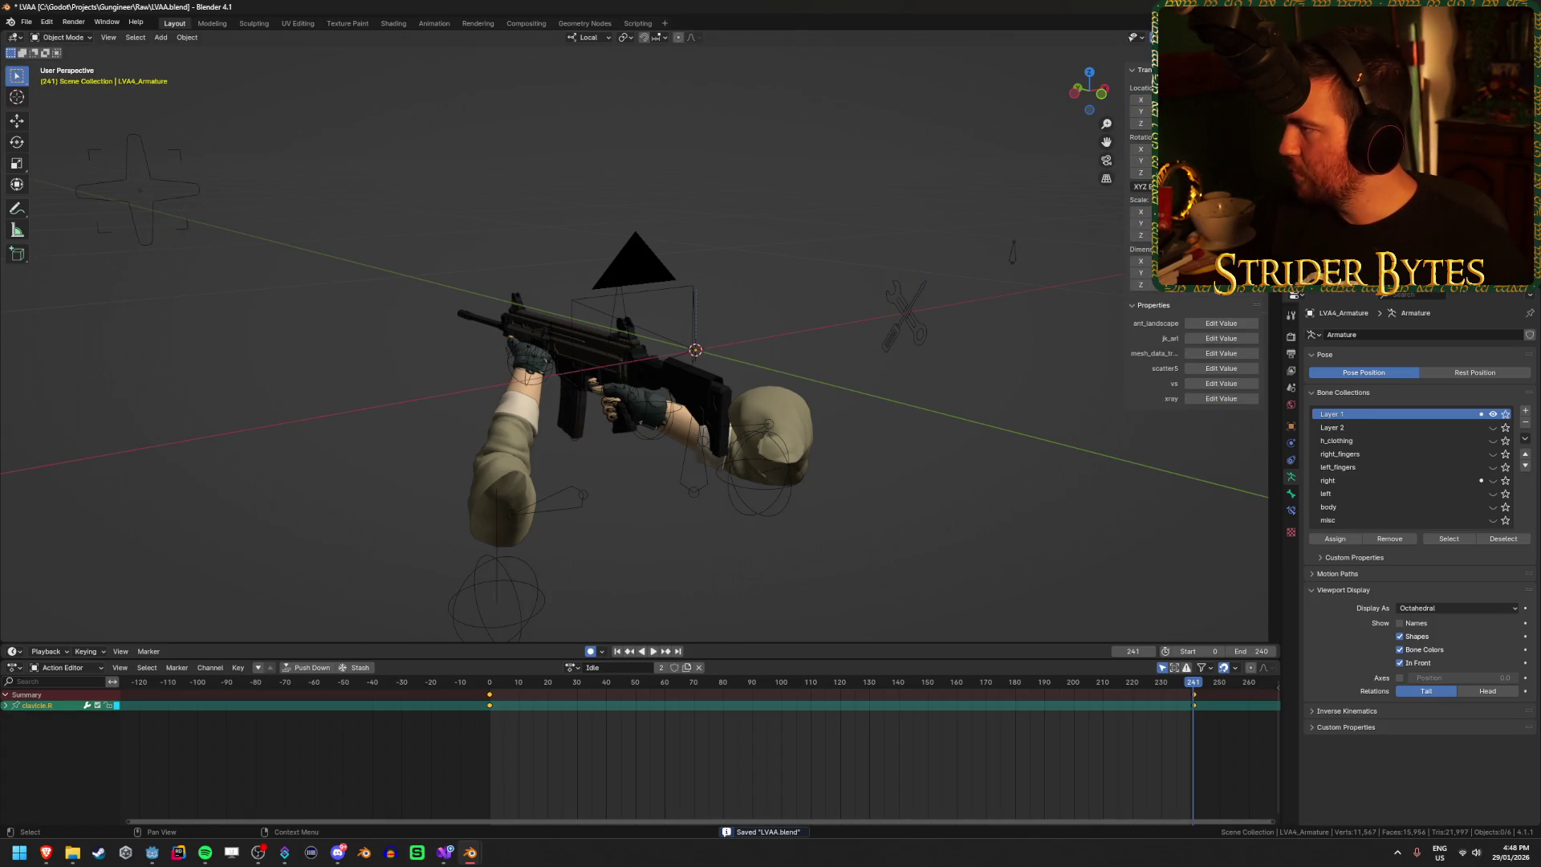
{"action": "key", "text": "alt+Tab"}
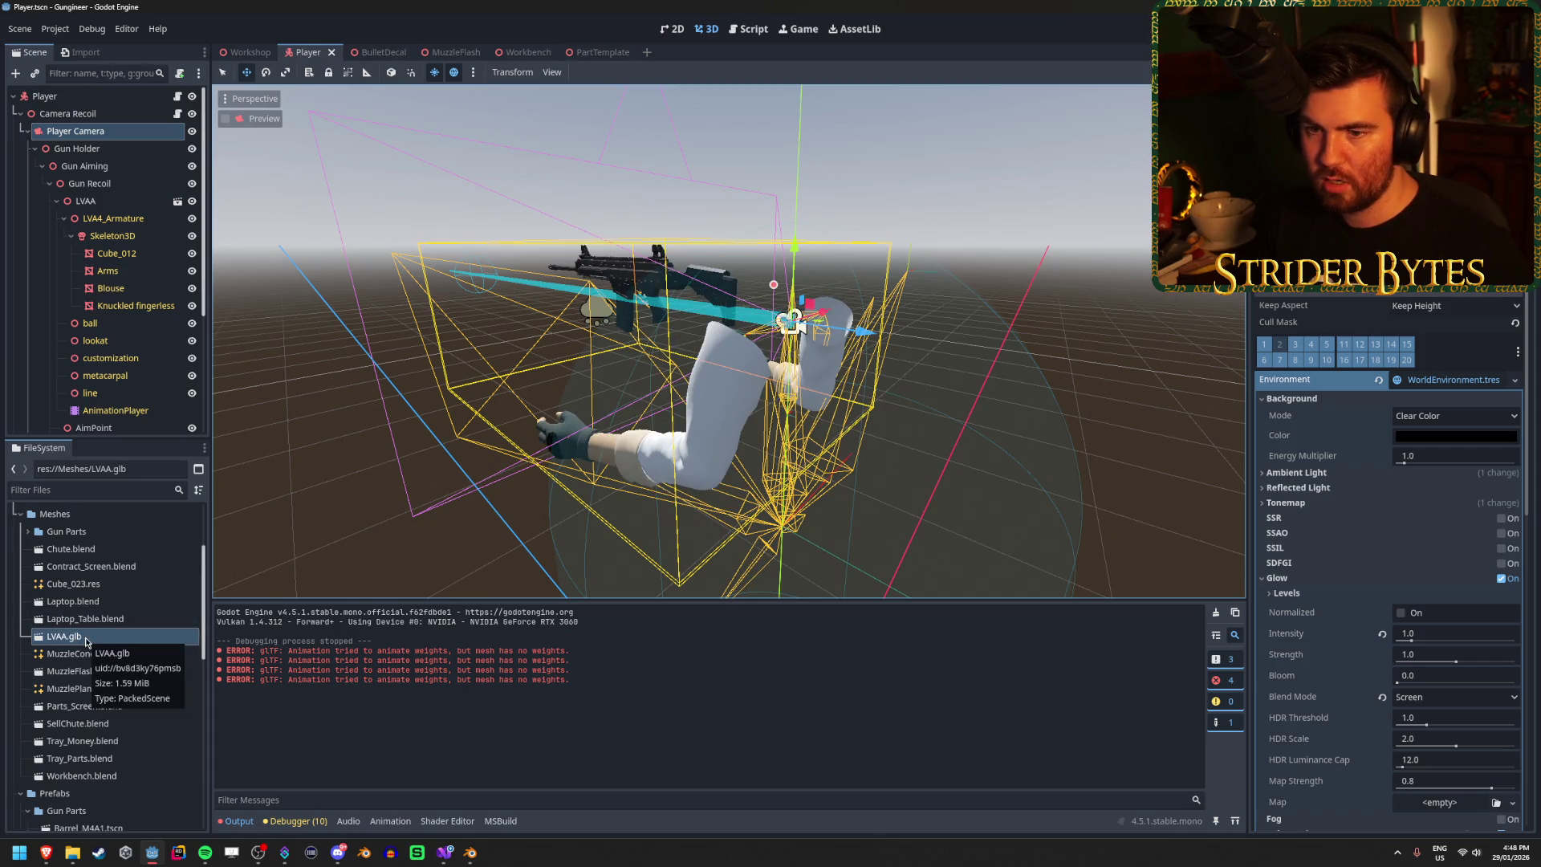
Step: Preview the Idle animation on the AnimationPlayer, viewing the rifle and hands up close
{"action": "left_click", "coordinate": [130, 411]}
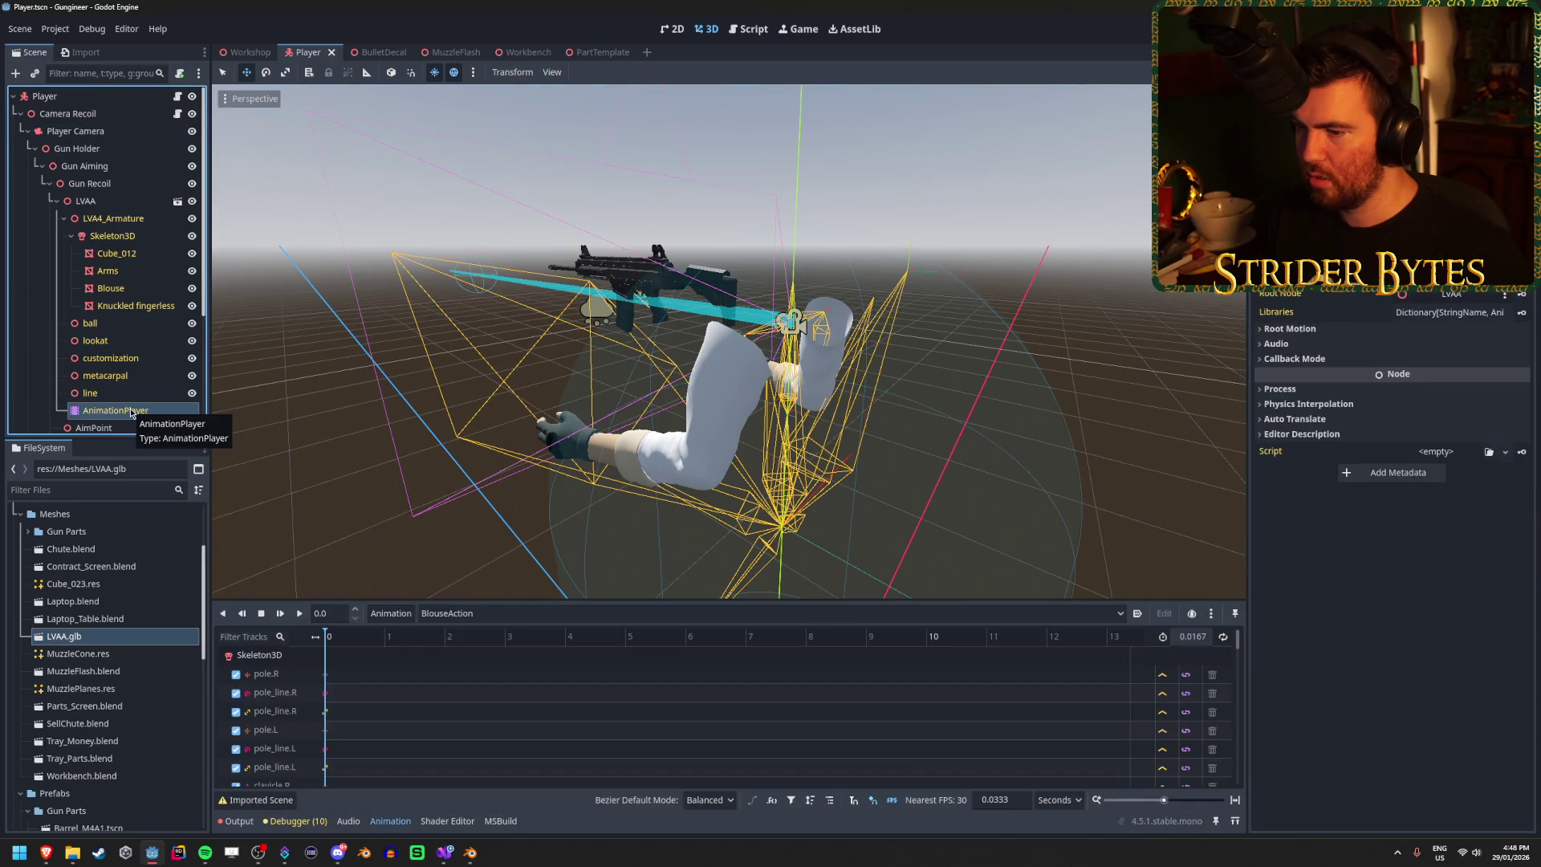
{"action": "left_click", "coordinate": [481, 613]}
{"action": "left_click", "coordinate": [482, 647]}
{"action": "left_click_drag", "start_coordinate": [642, 401], "coordinate": [771, 353]}
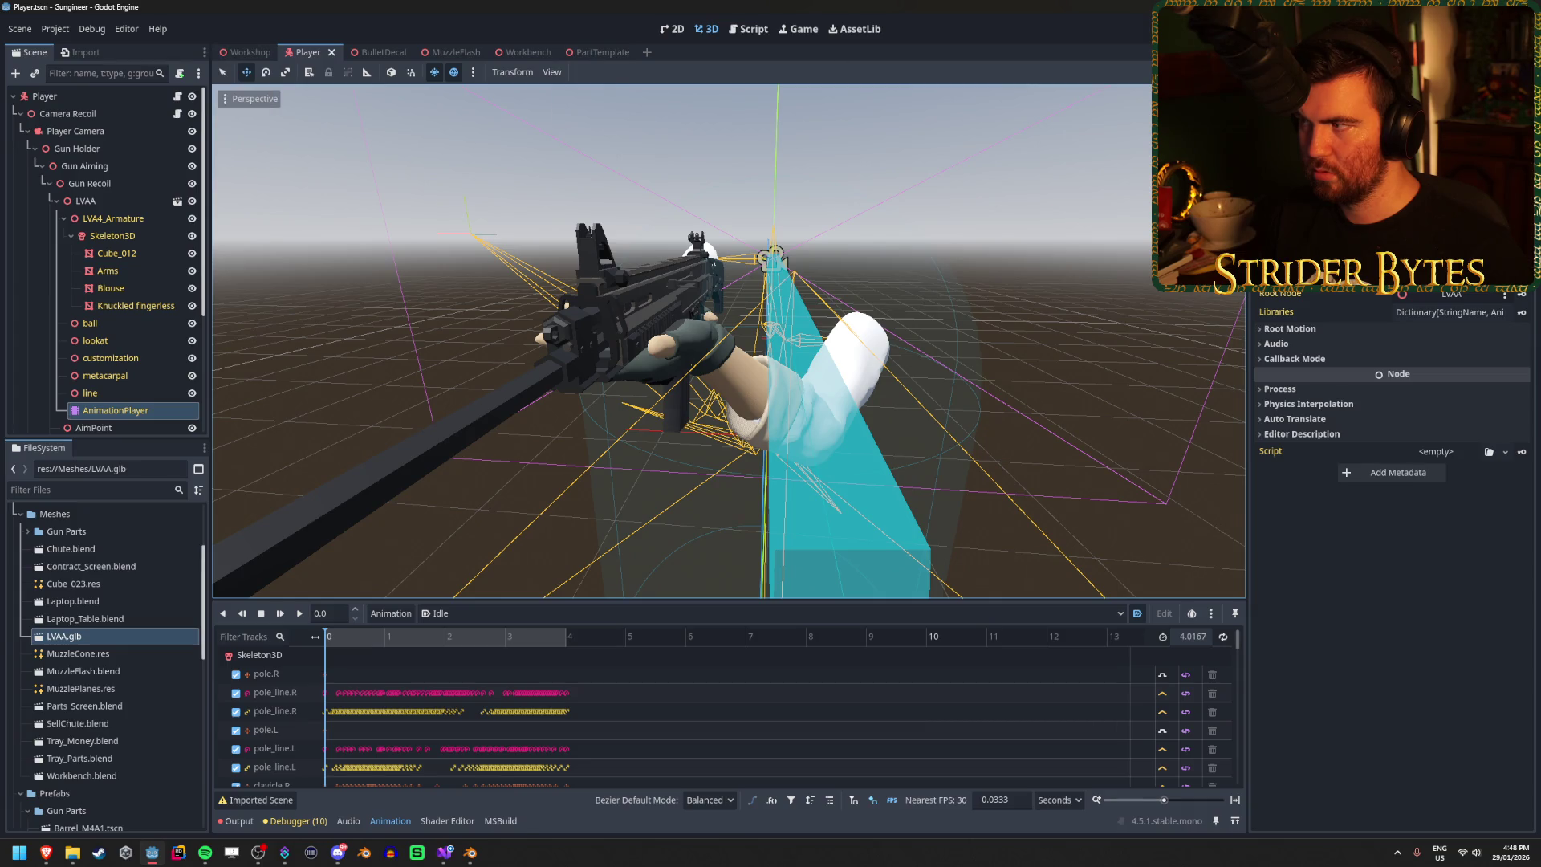
Step: Test the pose in the running game, then replay Idle from the start in the editor
{"action": "key", "text": "F5"}
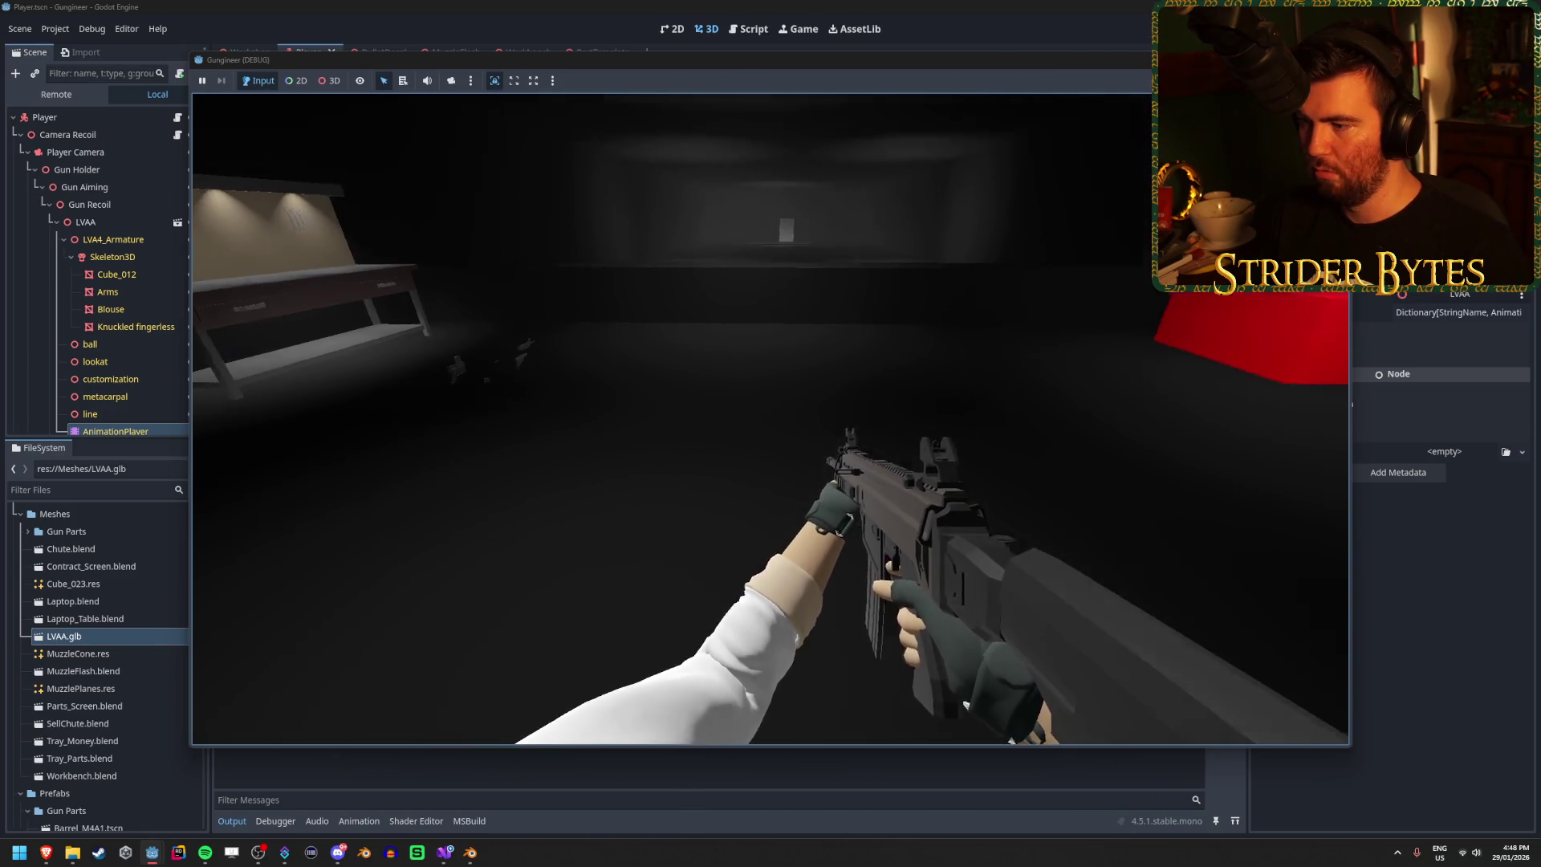
{"action": "key", "text": "F8"}
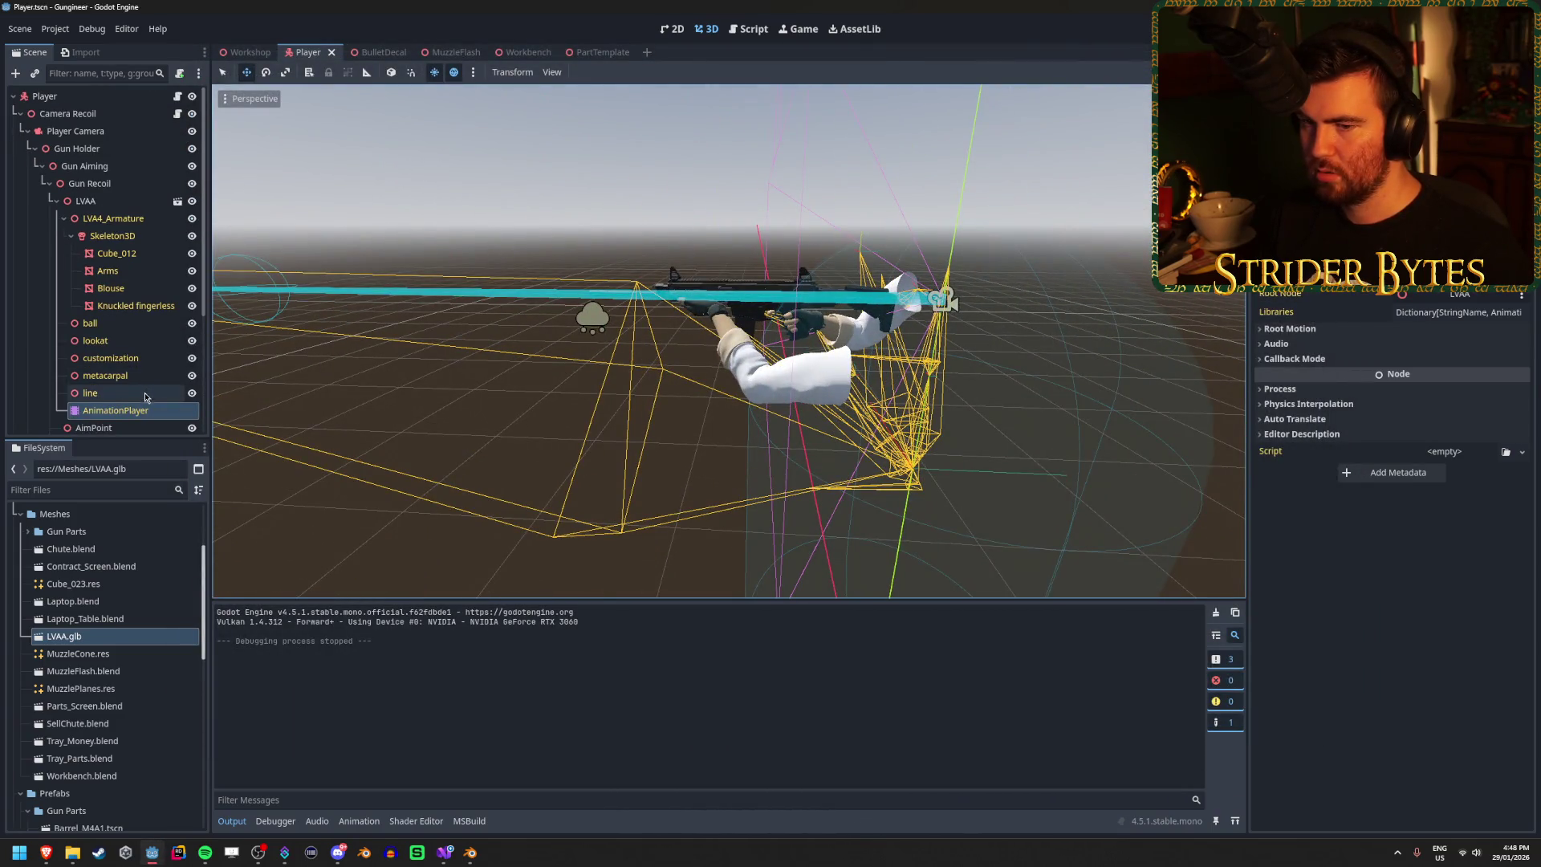
{"action": "left_click", "coordinate": [120, 410]}
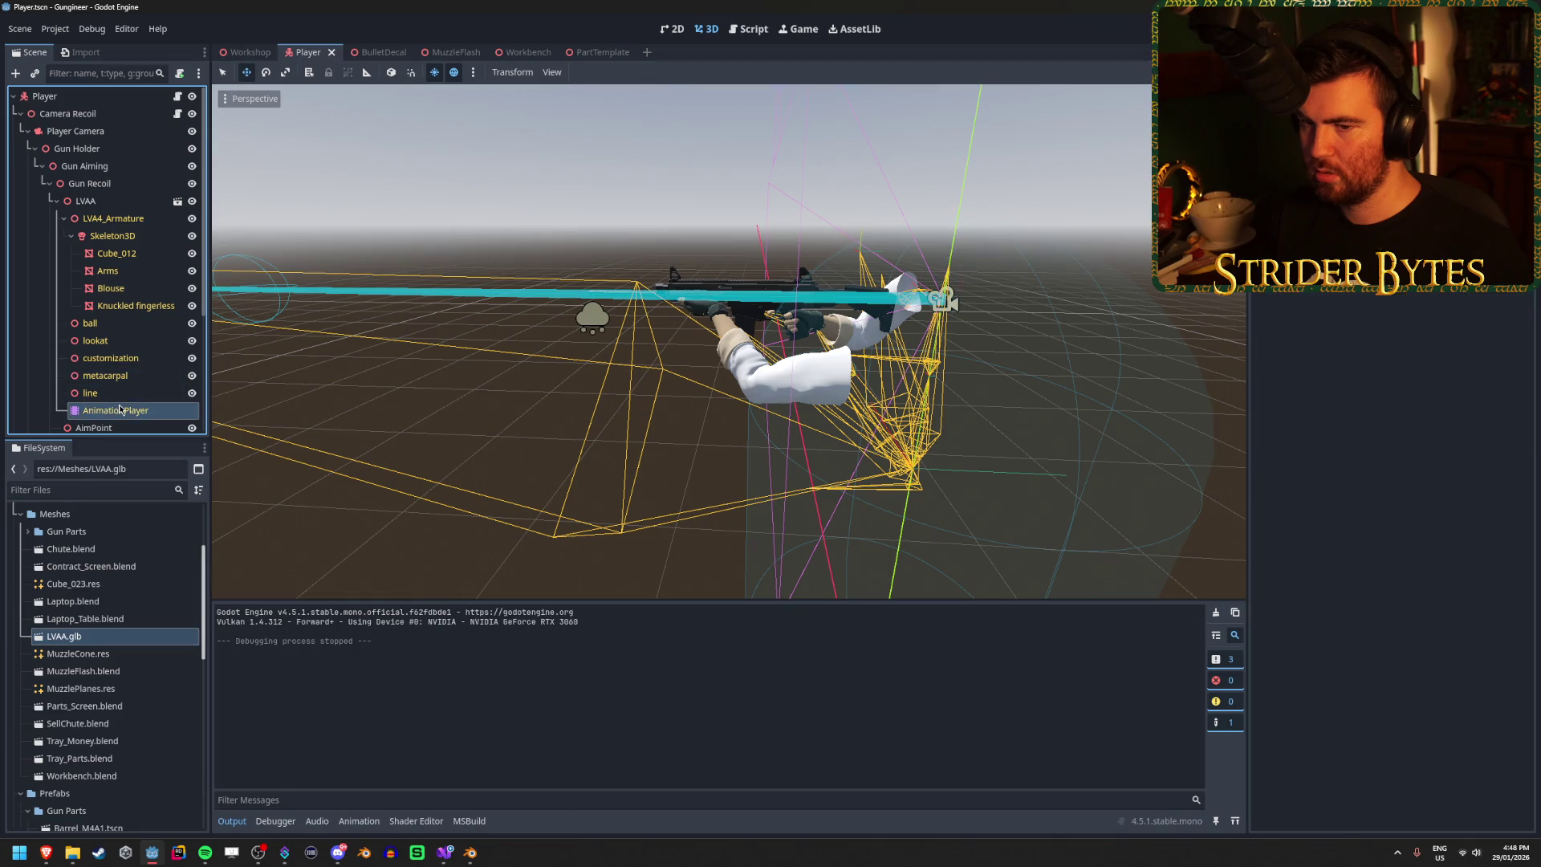
{"action": "left_click", "coordinate": [299, 615]}
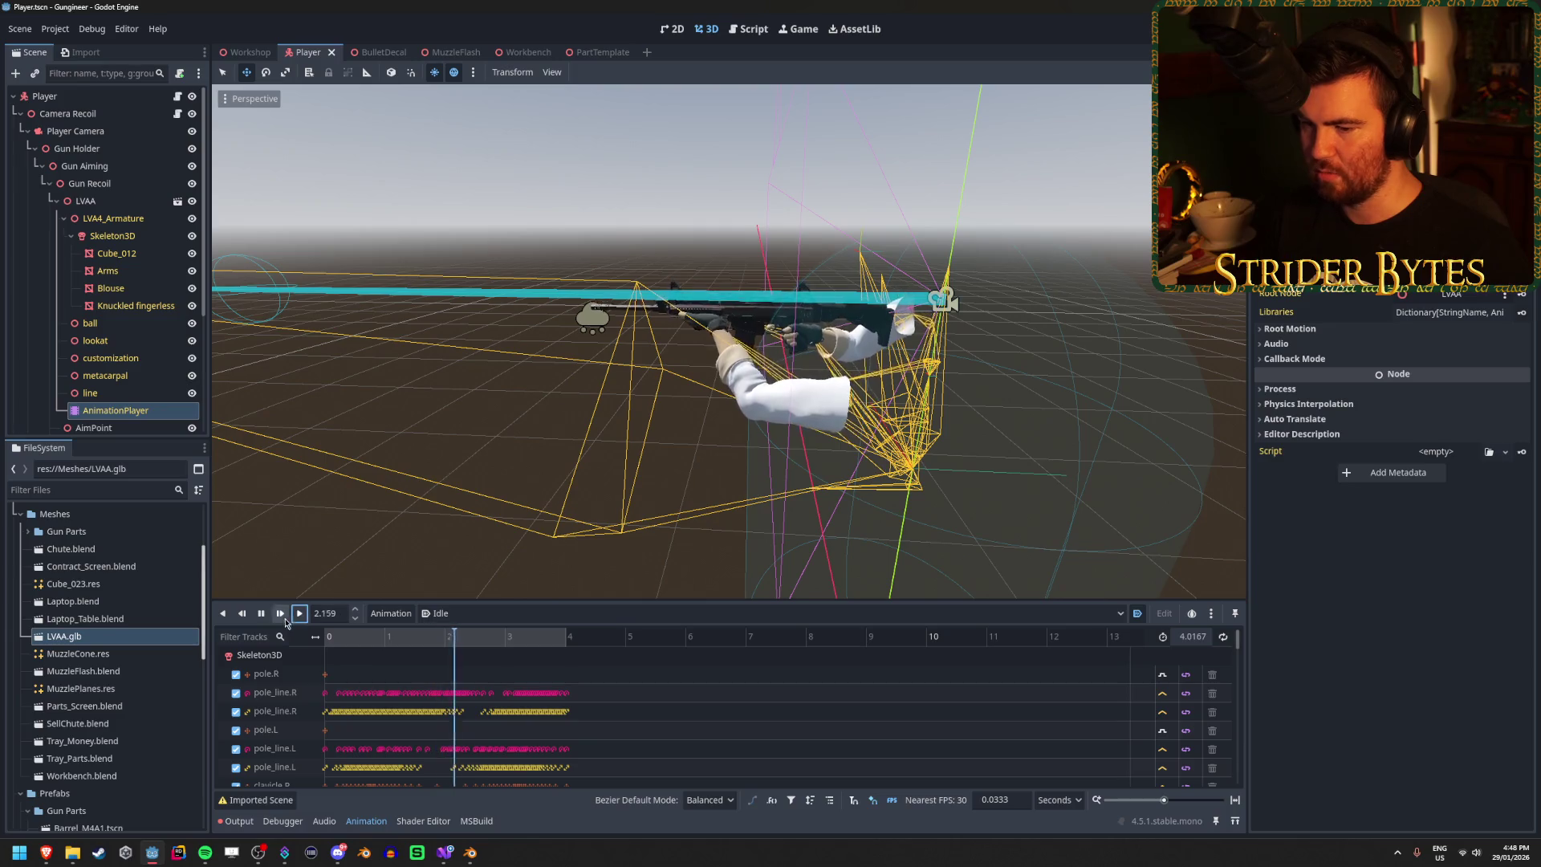
{"action": "left_click", "coordinate": [469, 856]}
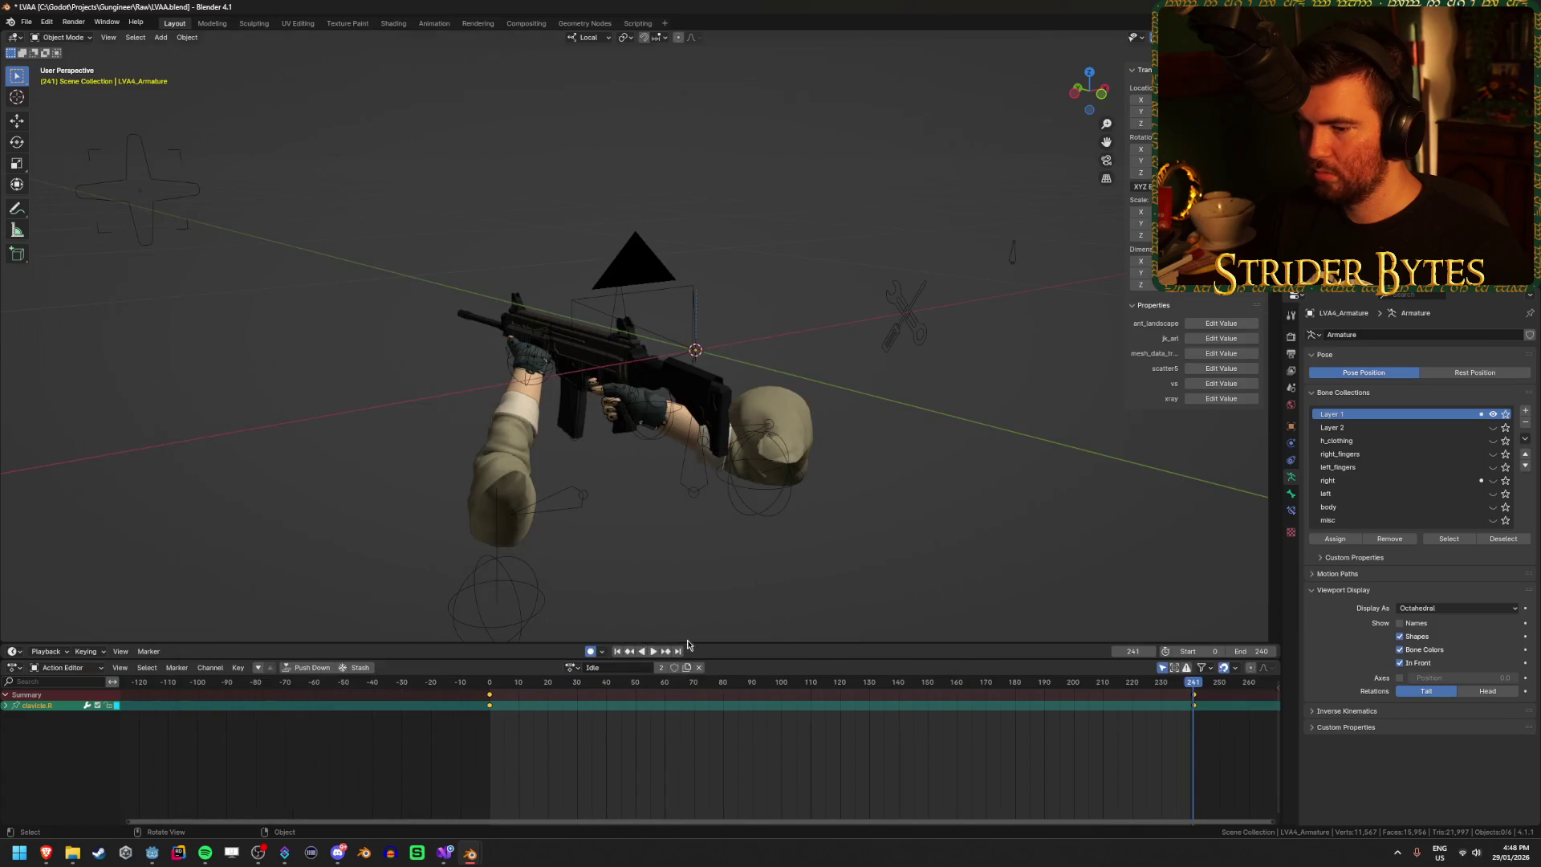
Step: Delete the frame-241 keyframes and play the animation to check it
{"action": "key", "text": "a"}
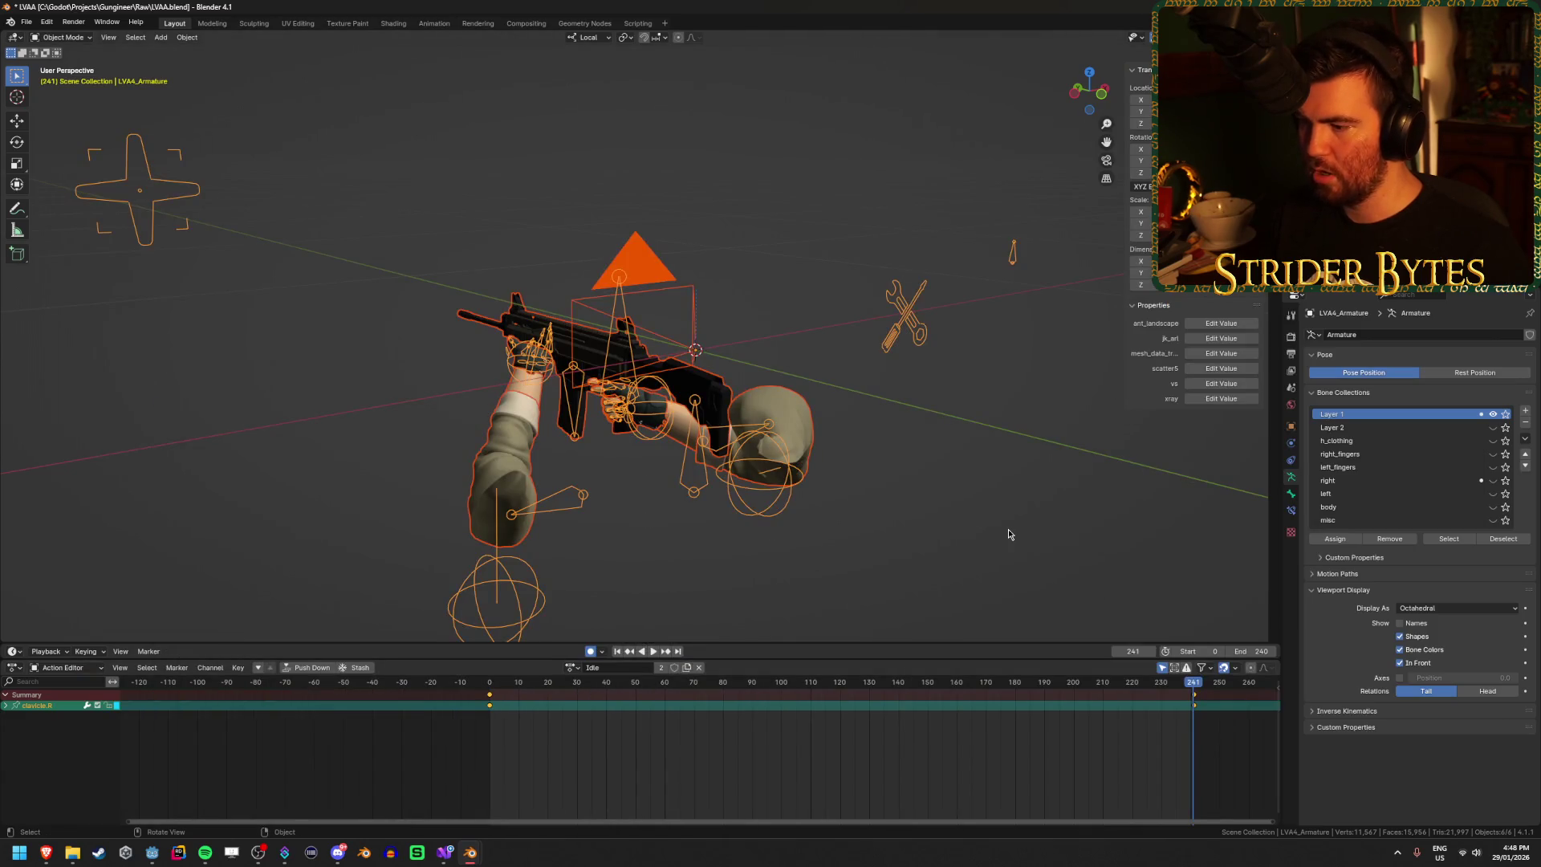
{"action": "left_click", "coordinate": [987, 750]}
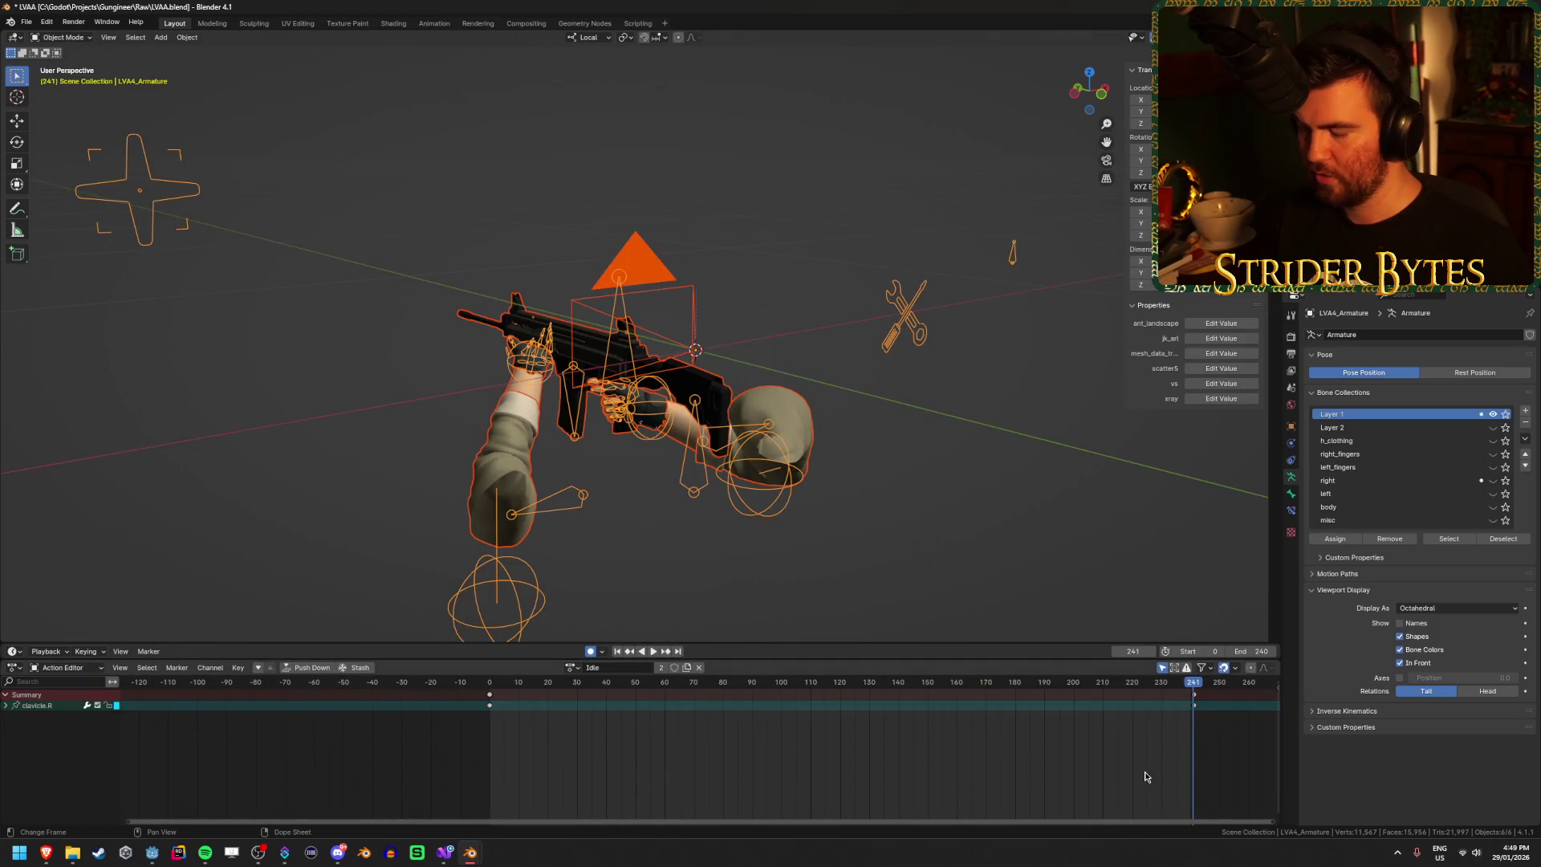
{"action": "key", "text": "x"}
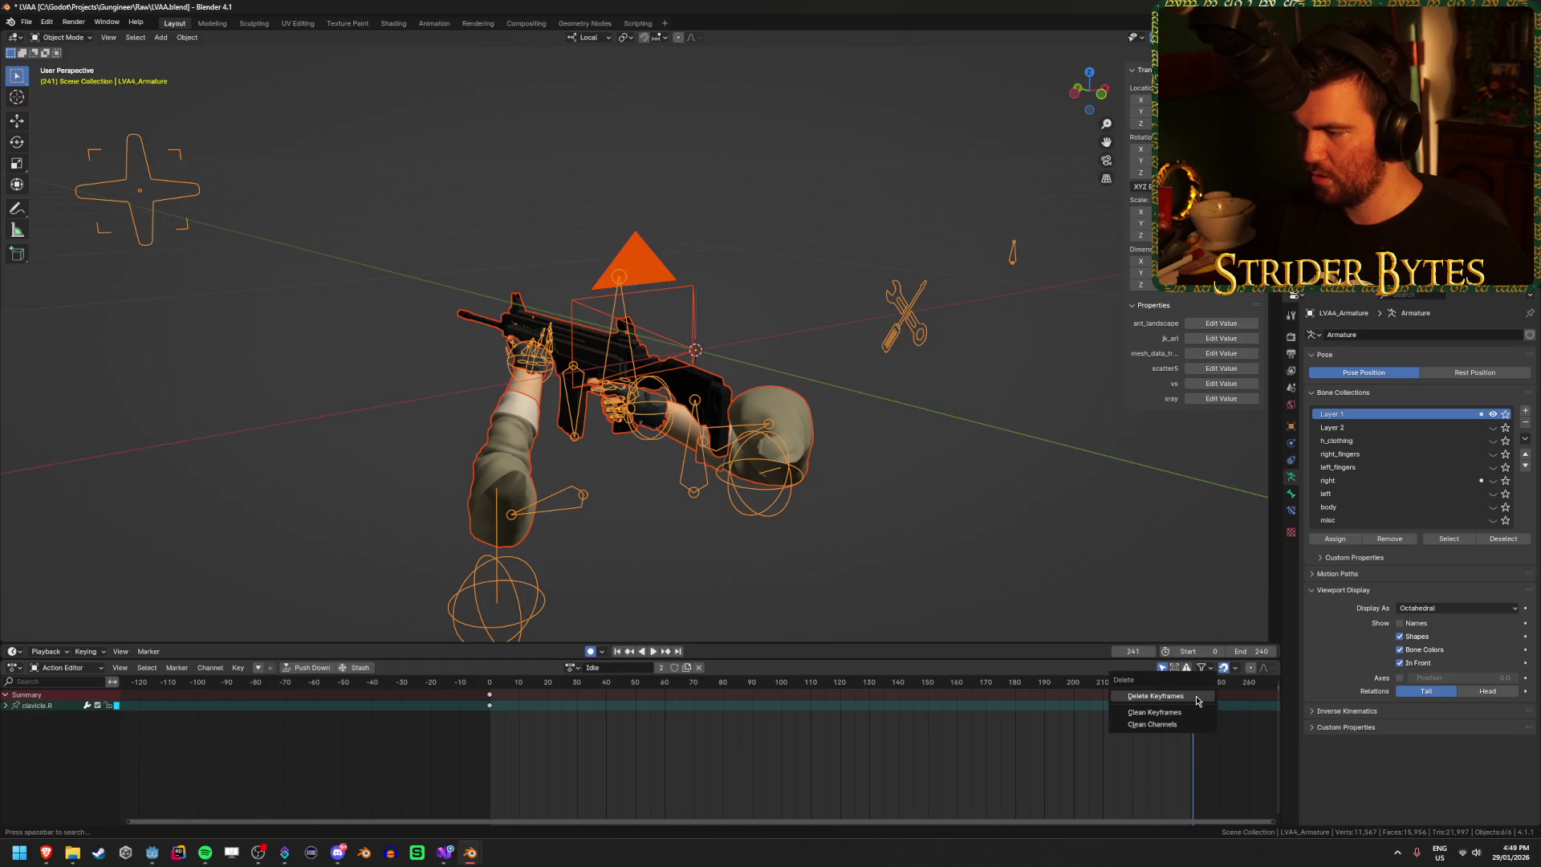
{"action": "left_click", "coordinate": [1196, 697]}
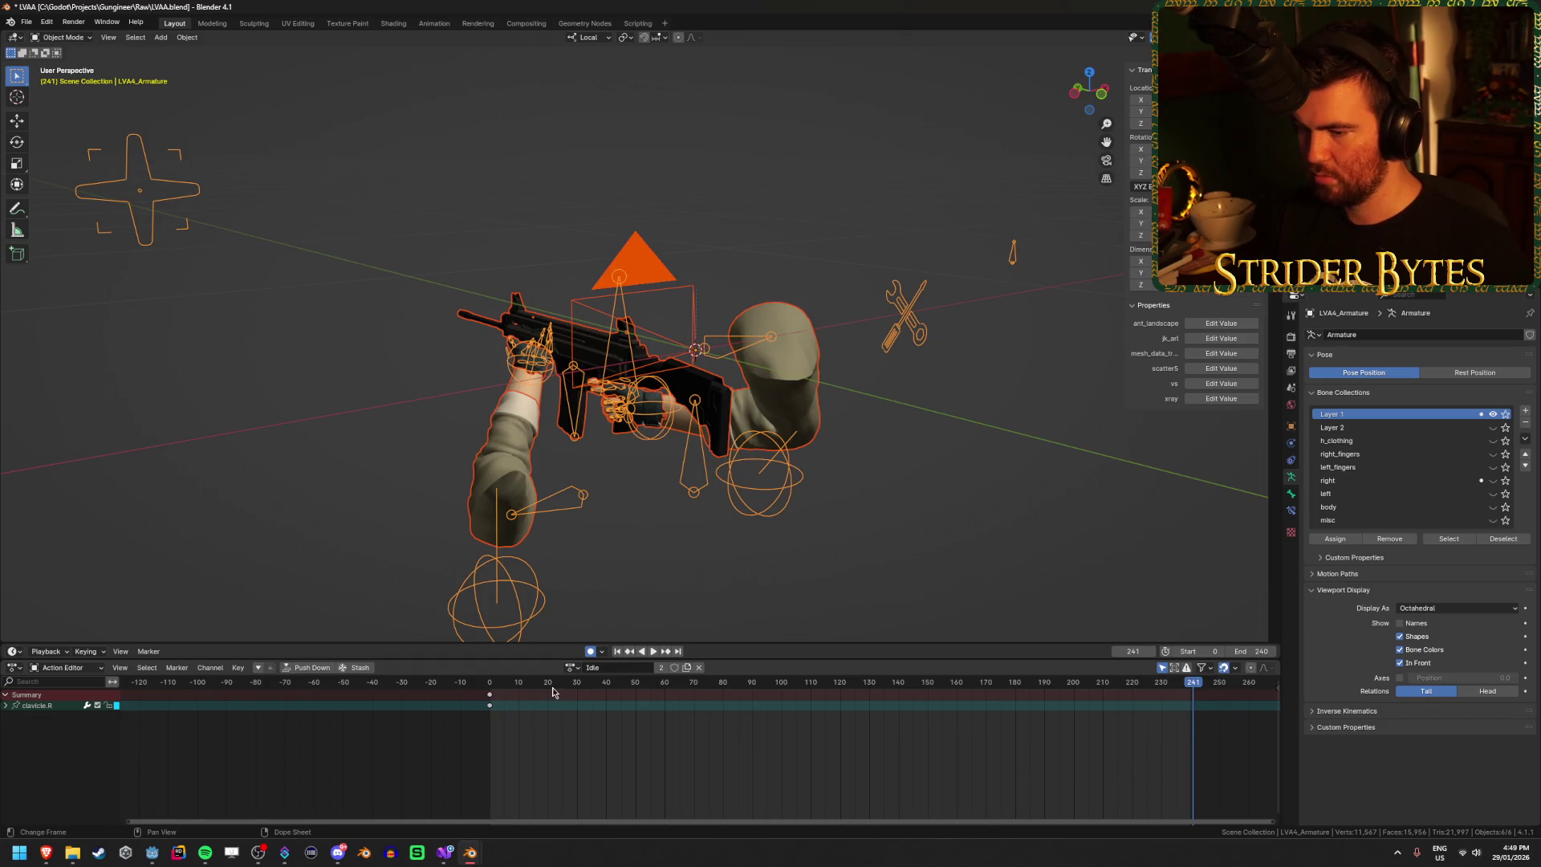
{"action": "key", "text": "space"}
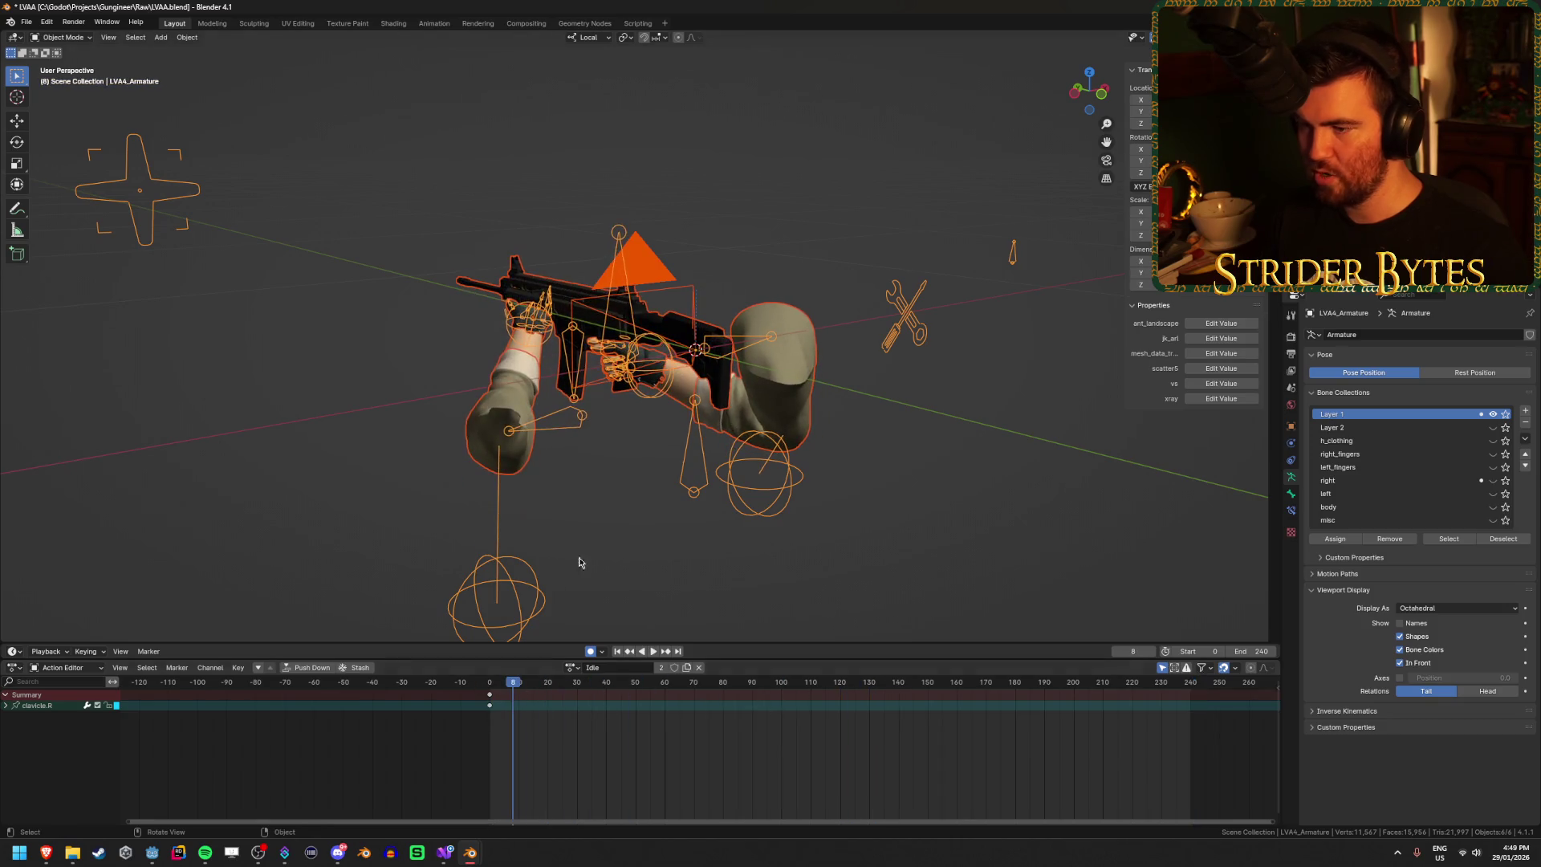
Step: Put the armature in pose mode and scrub to frame 127 through the scene camera
{"action": "key", "text": "Tab"}
{"action": "key", "text": "a"}
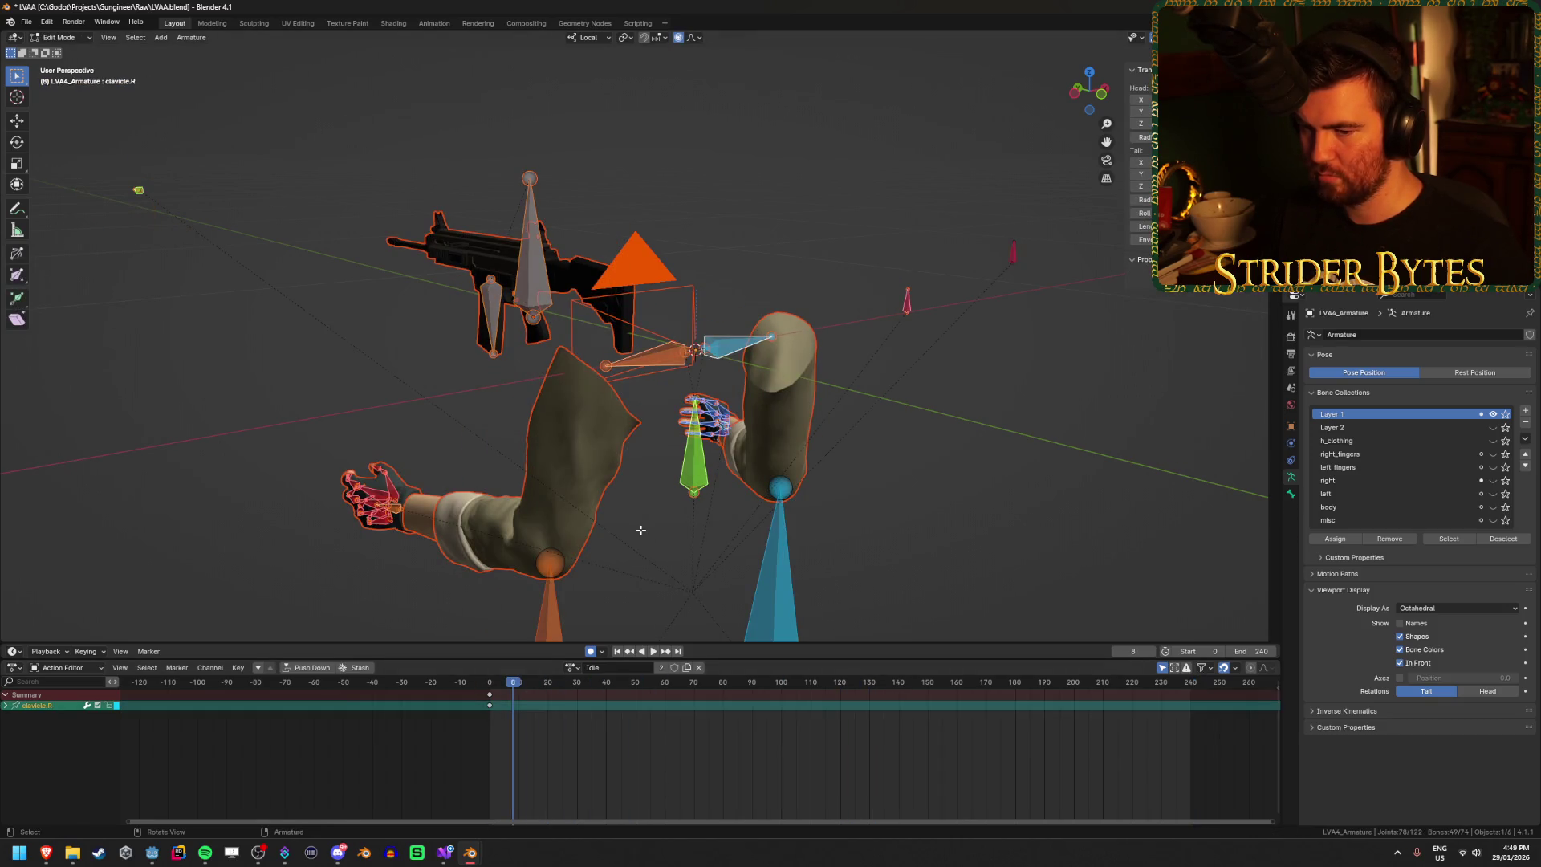
{"action": "key", "text": "Tab"}
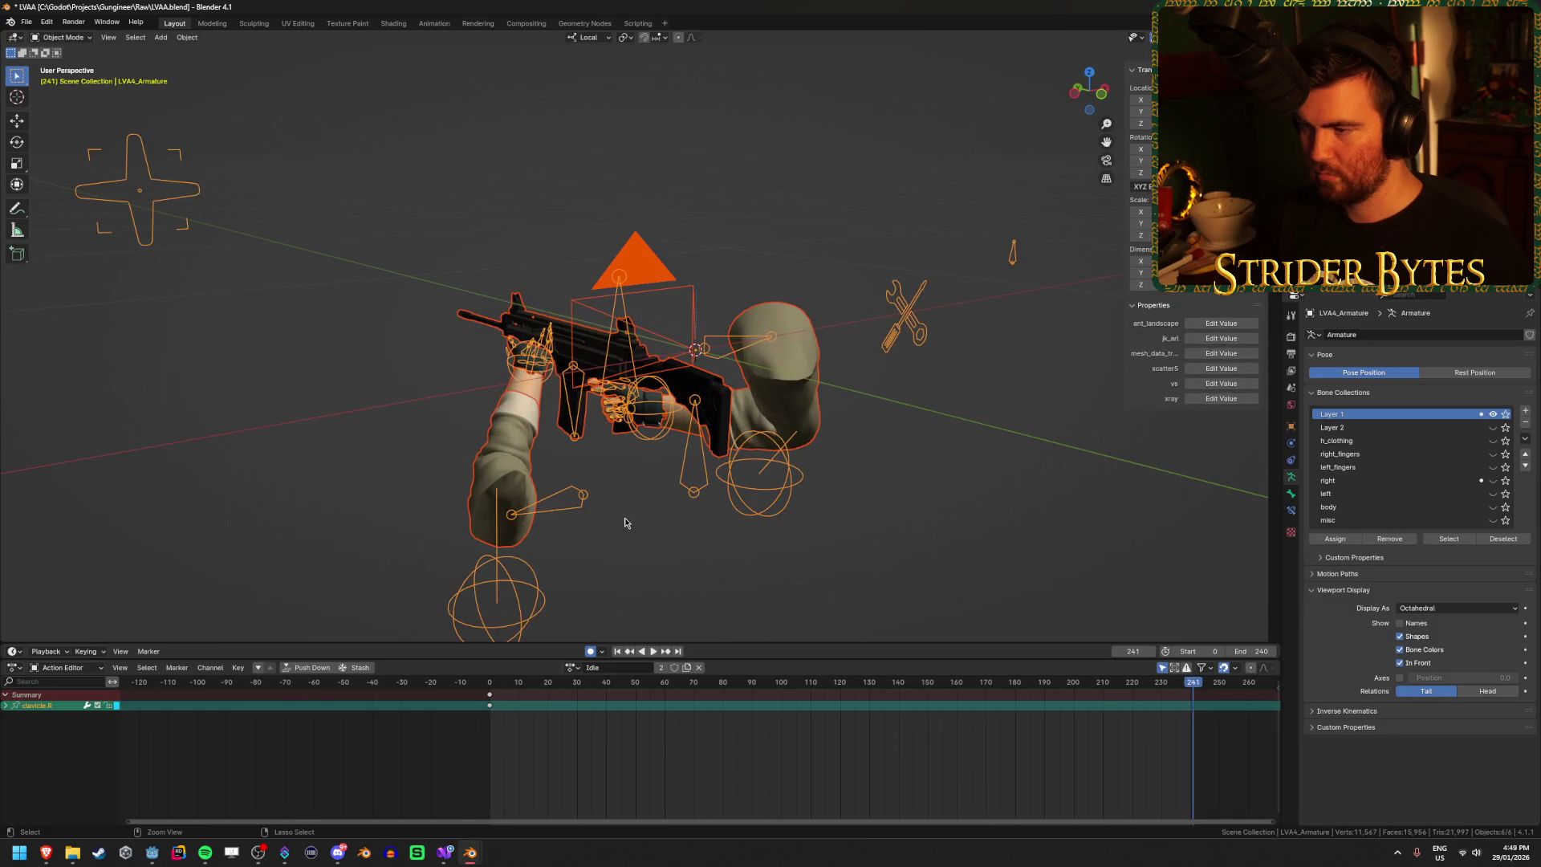
{"action": "key", "text": "ctrl+Tab"}
{"action": "left_click", "coordinate": [1194, 717]}
{"action": "left_click", "coordinate": [1240, 717]}
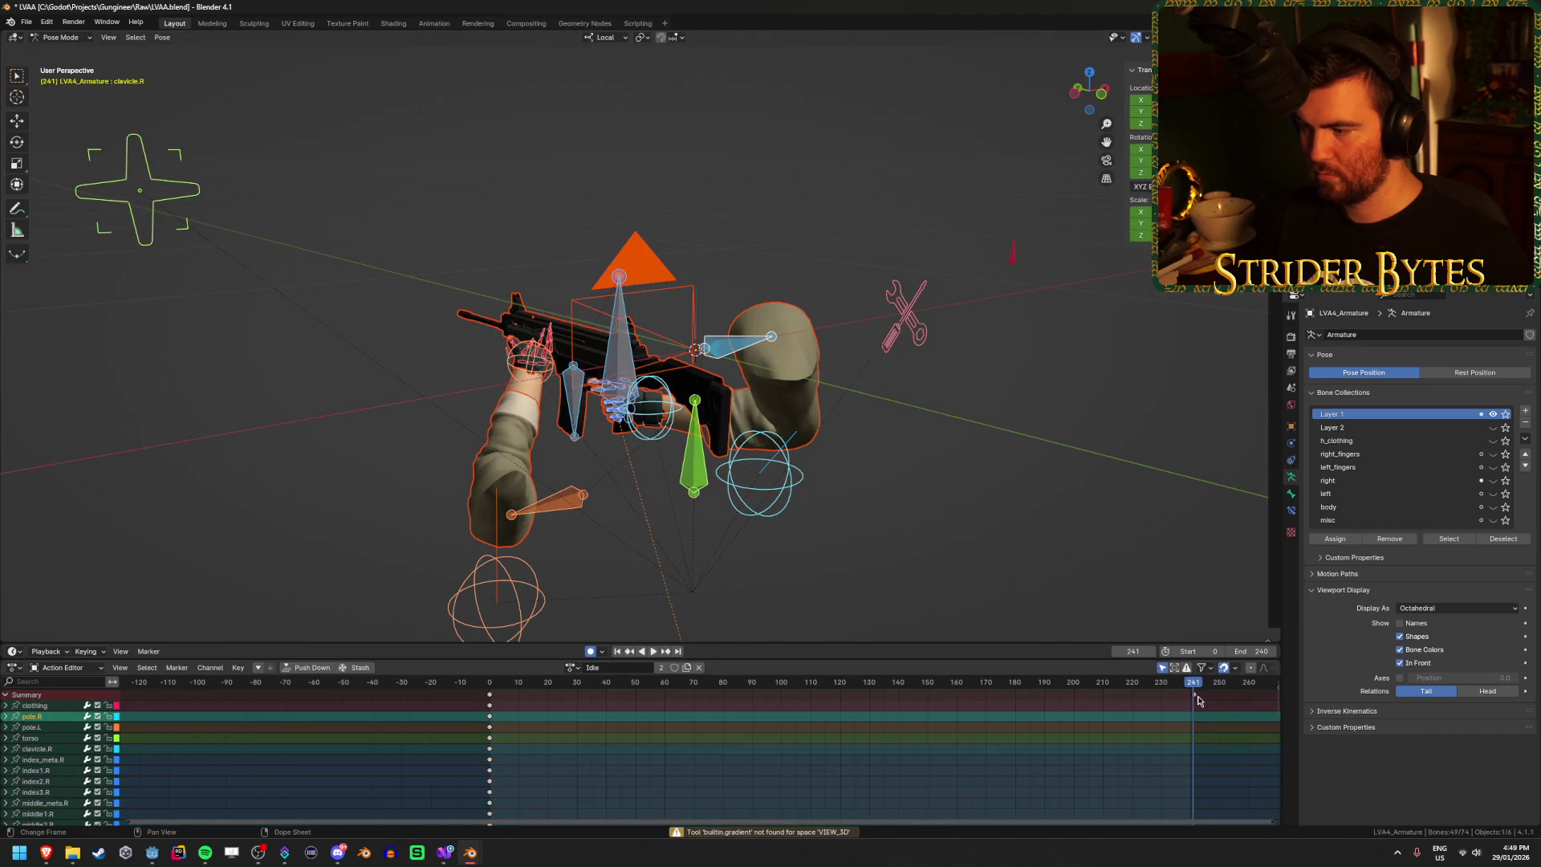
{"action": "key", "text": "alt+g"}
{"action": "left_click_drag", "start_coordinate": [518, 682], "coordinate": [860, 682]}
{"action": "key", "text": "KP_0"}
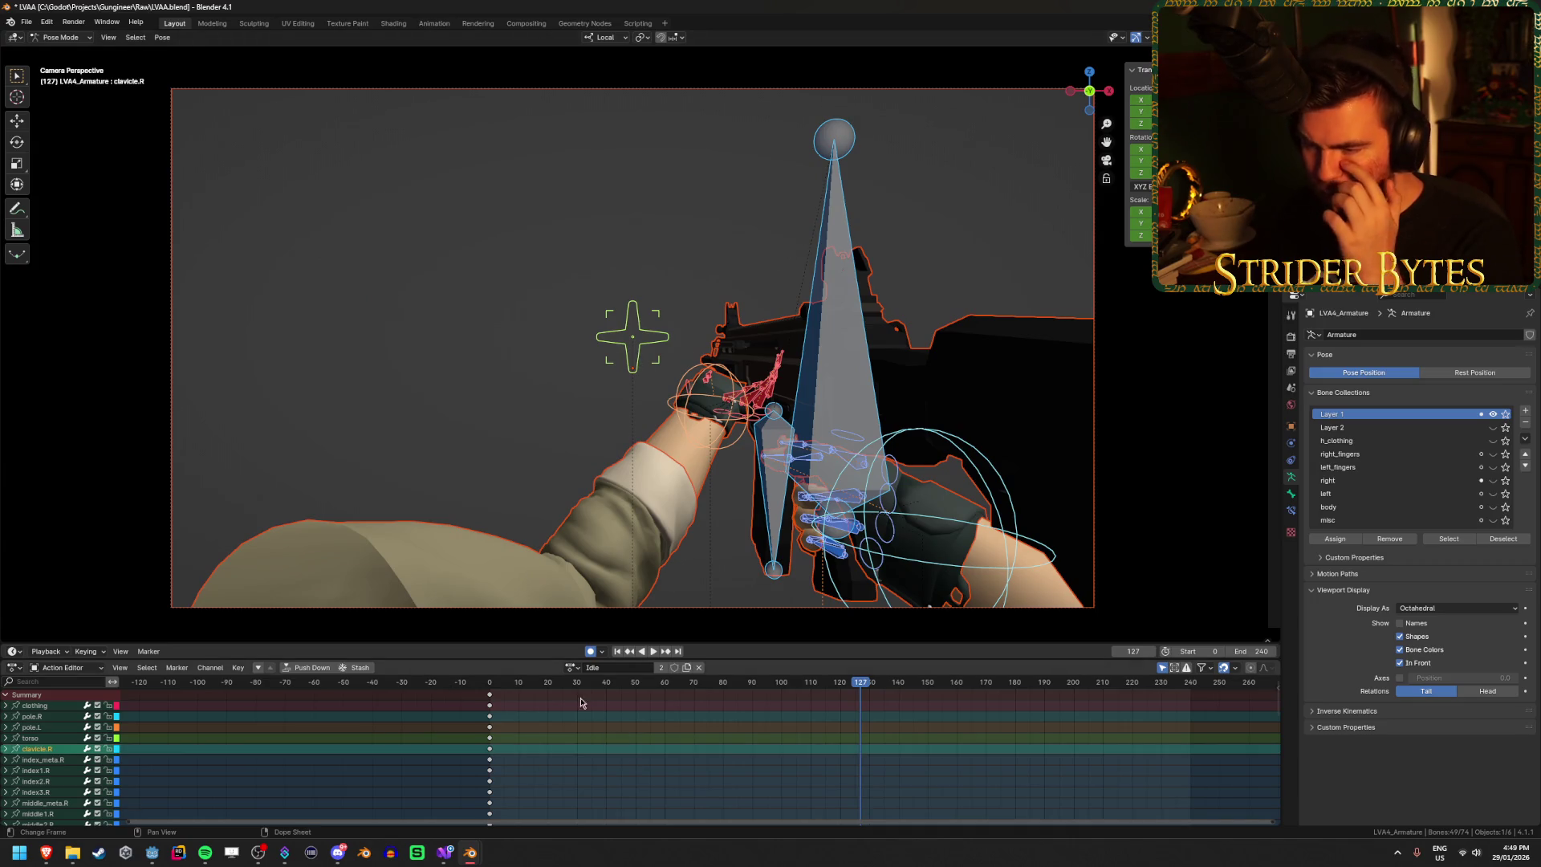
Step: Copy GunBase's first-frame pose from the Reload action and paste it into Idle
{"action": "left_click", "coordinate": [572, 667]}
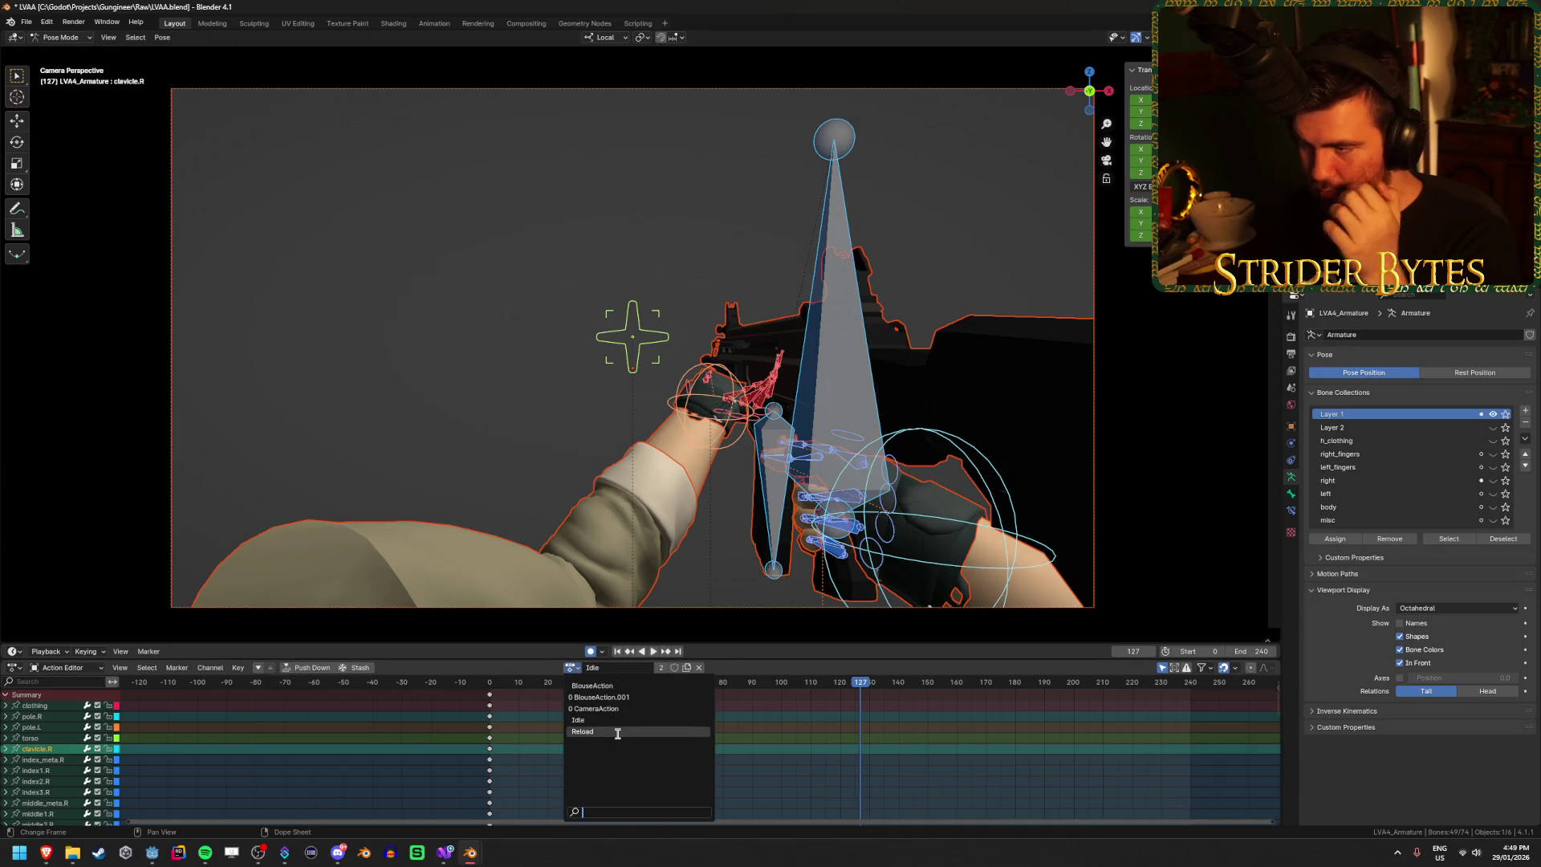
{"action": "left_click", "coordinate": [618, 734]}
{"action": "key", "text": "shift+Left"}
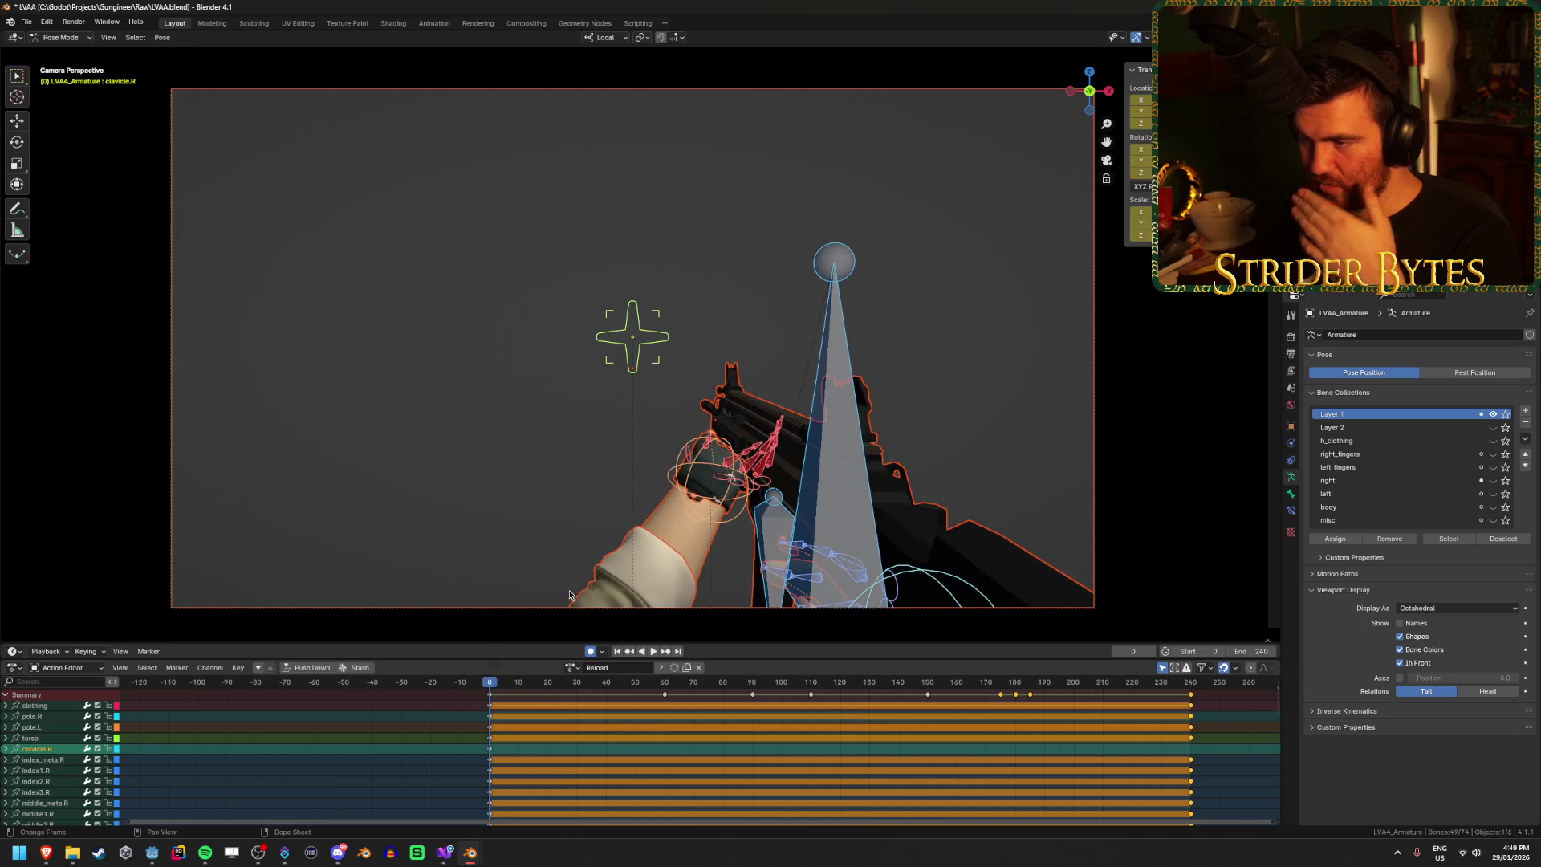
{"action": "left_click", "coordinate": [829, 317]}
{"action": "key", "text": "ctrl+c"}
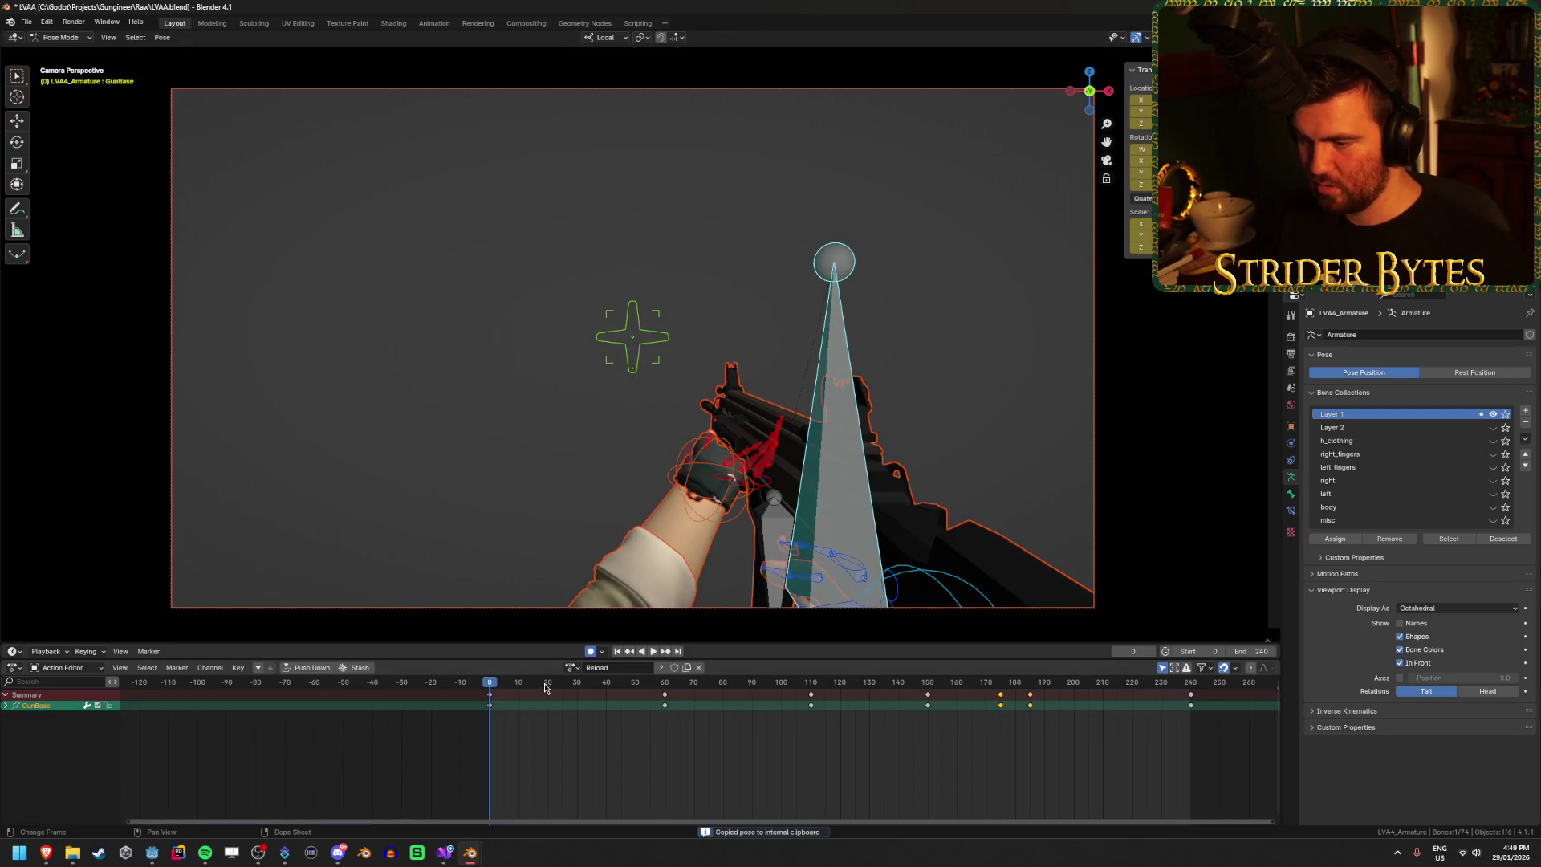
{"action": "left_click", "coordinate": [570, 670]}
{"action": "left_click", "coordinate": [609, 722]}
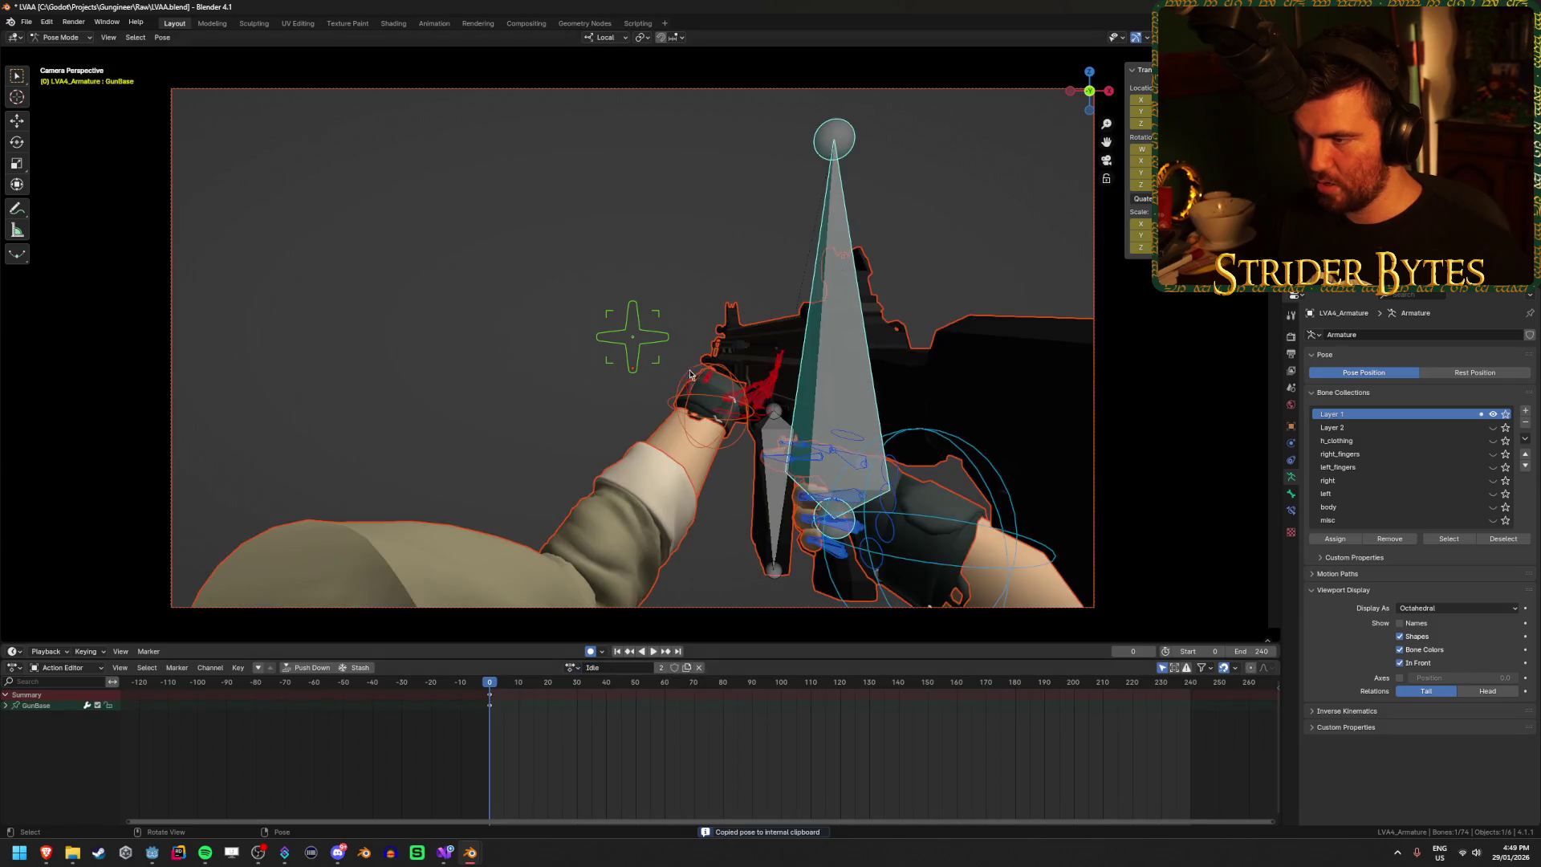
{"action": "key", "text": "ctrl+v"}
Step: Save LVAA.blend and begin a glTF export of the rig
{"action": "key", "text": "ctrl+s"}
{"action": "key", "text": "KP_0"}
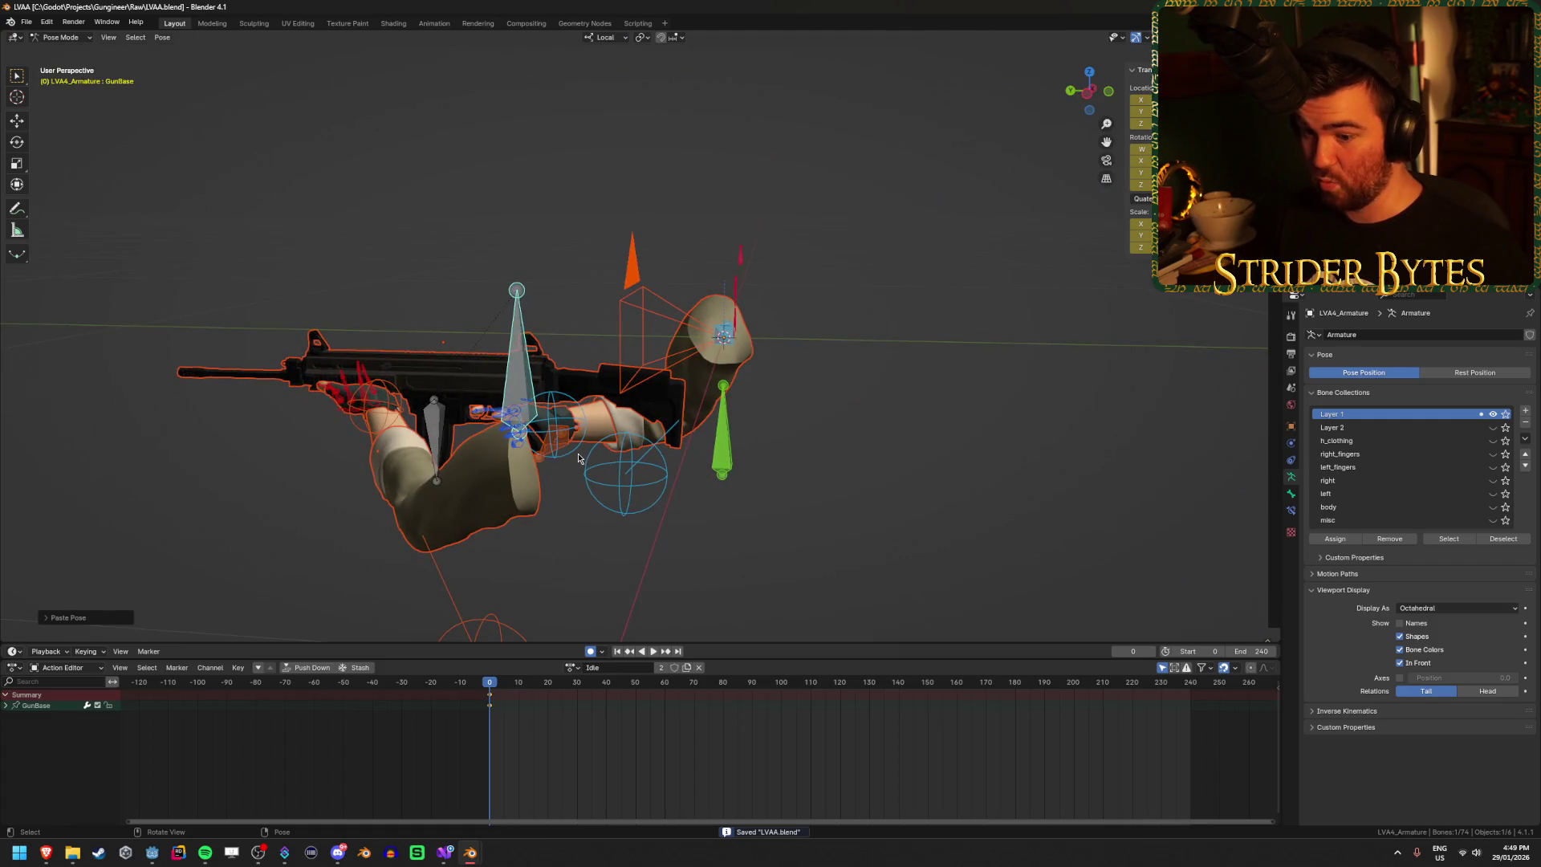
{"action": "key", "text": "ctrl+o"}
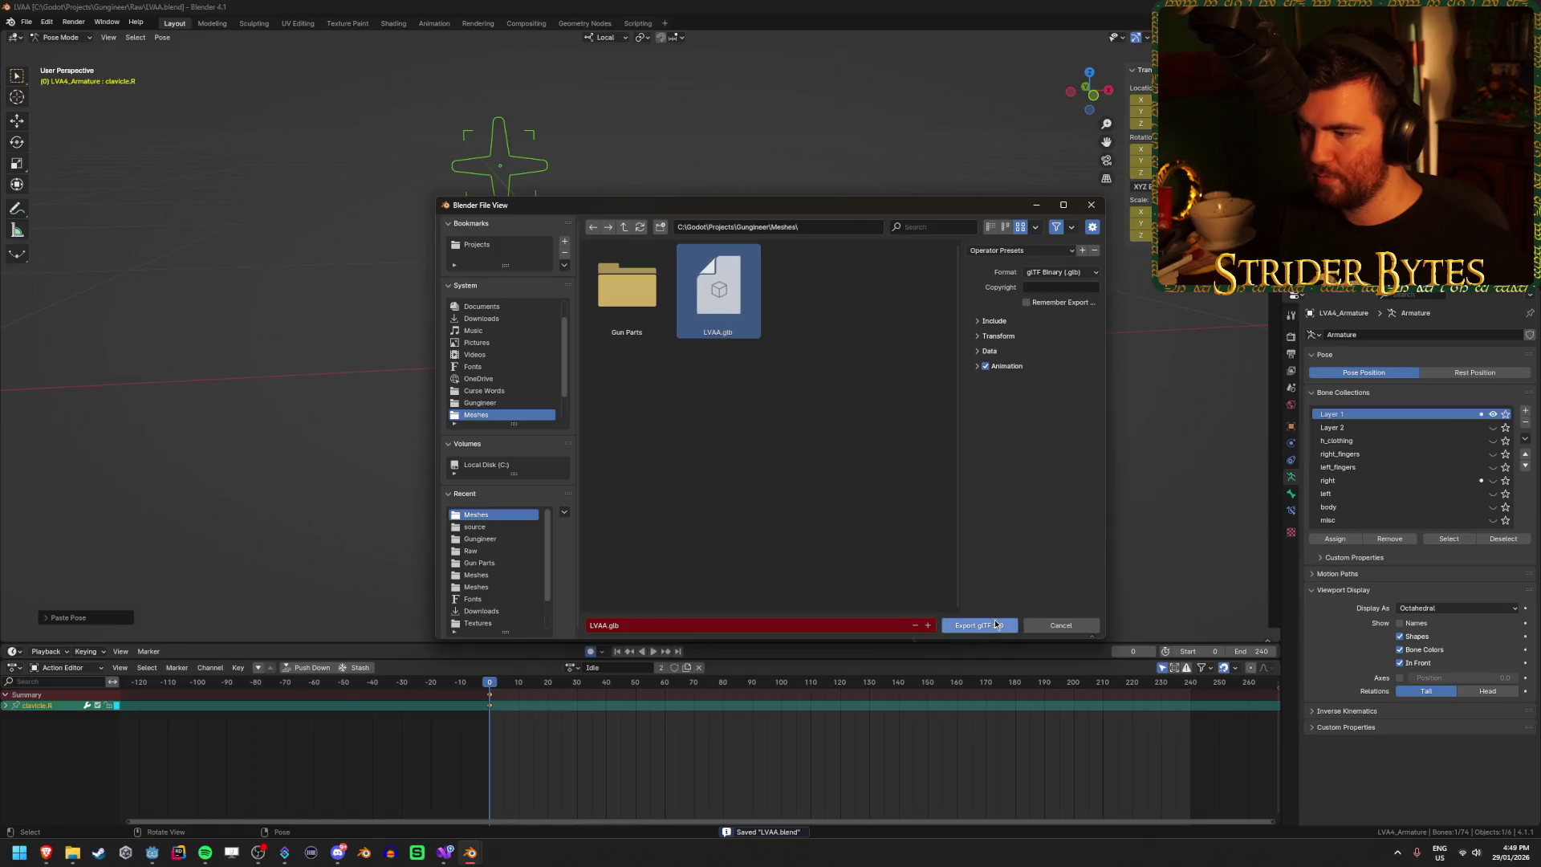
Step: Export the rig as LVAA.glb, return to object mode, and save LVAA.blend again
{"action": "left_click", "coordinate": [980, 625]}
{"action": "key", "text": "ctrl+Tab"}
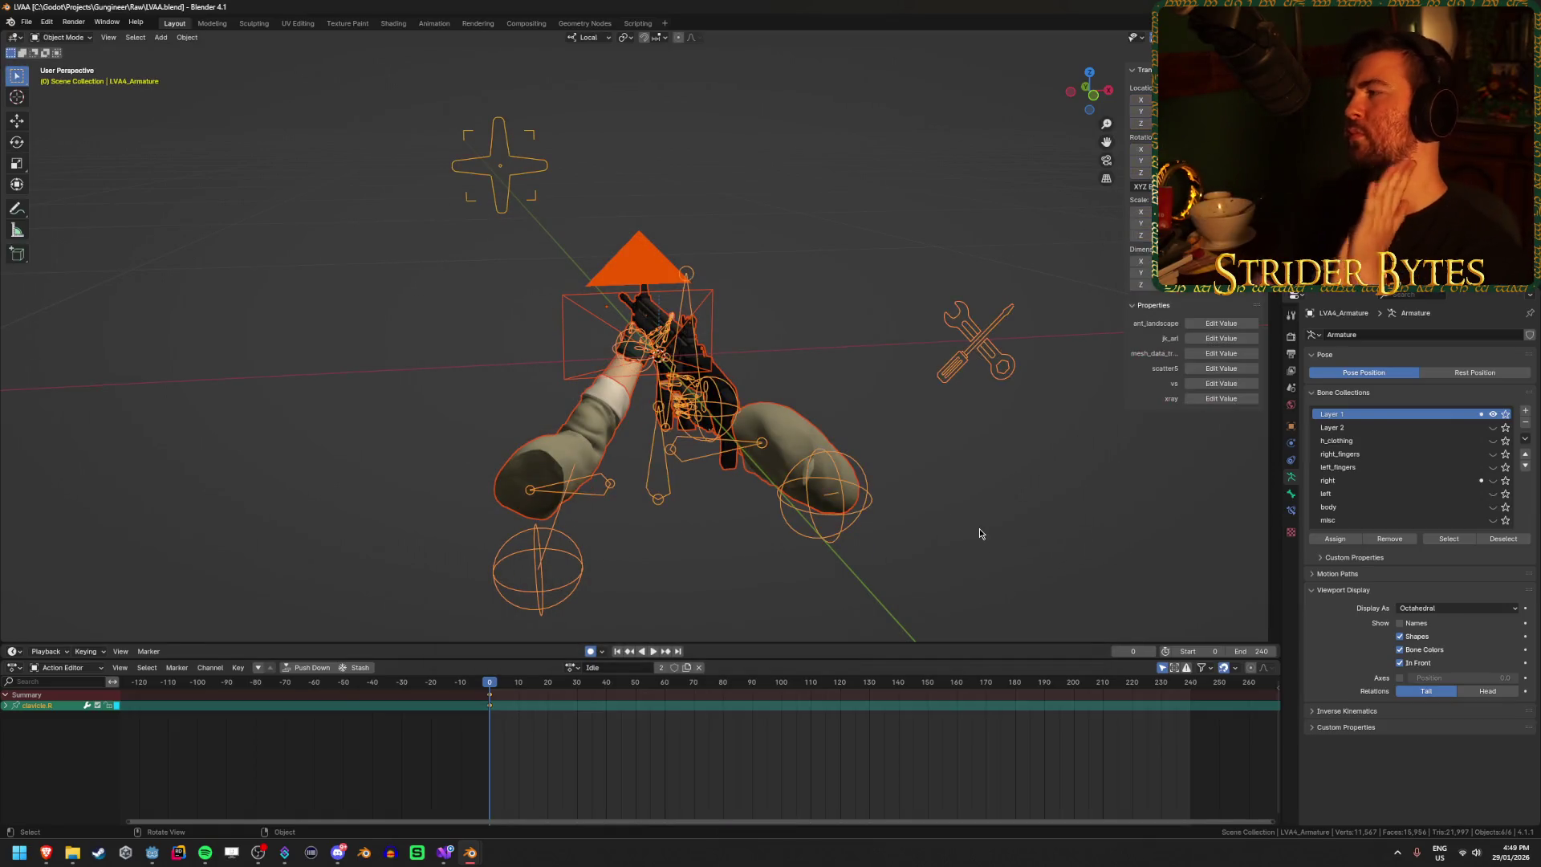
{"action": "key", "text": "alt+Tab"}
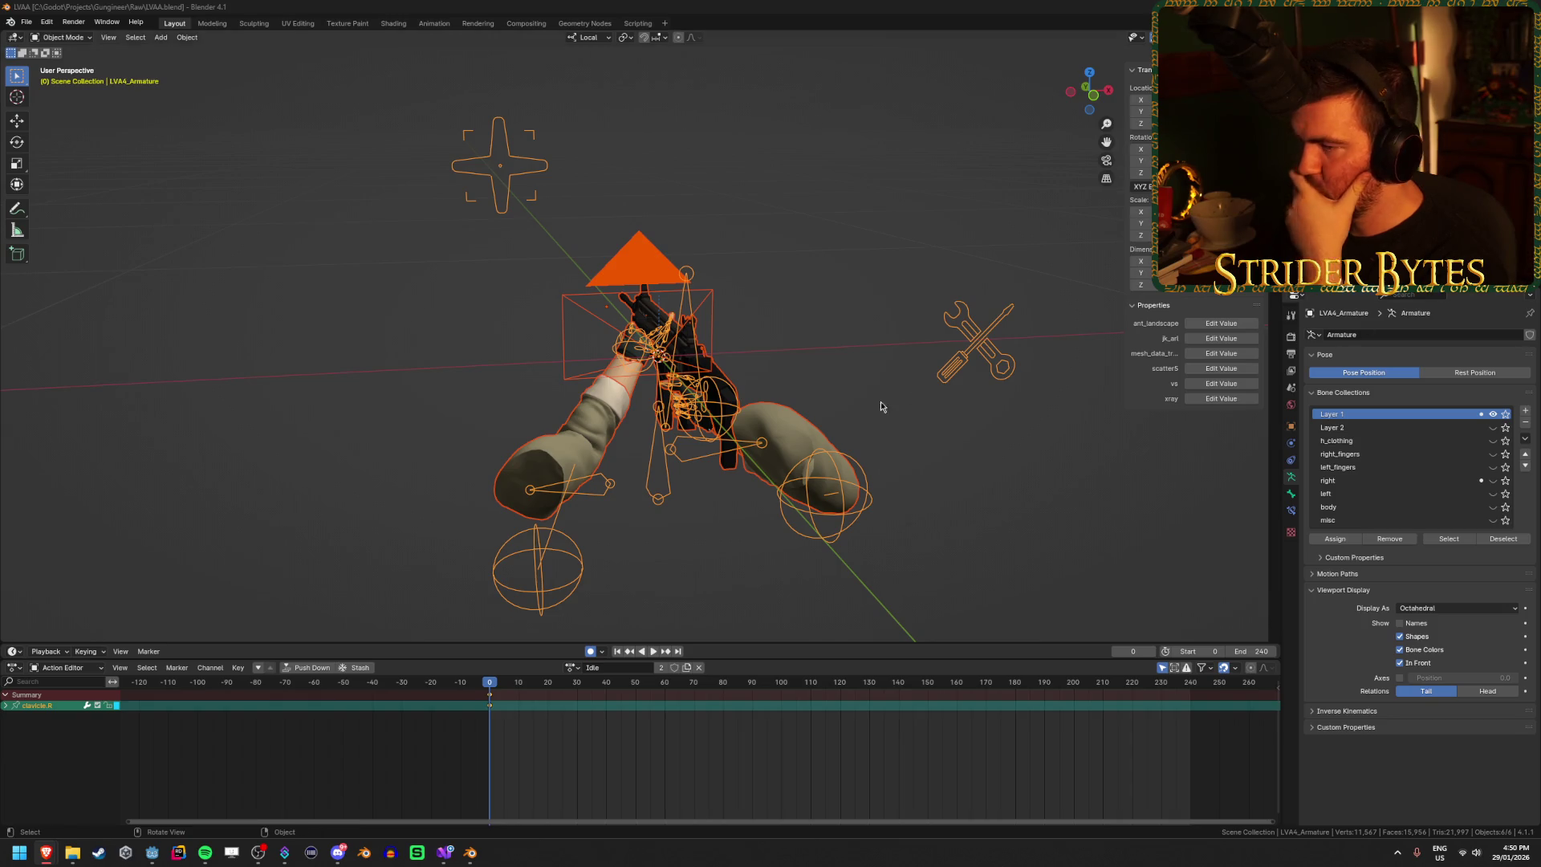
{"action": "key", "text": "ctrl+s"}
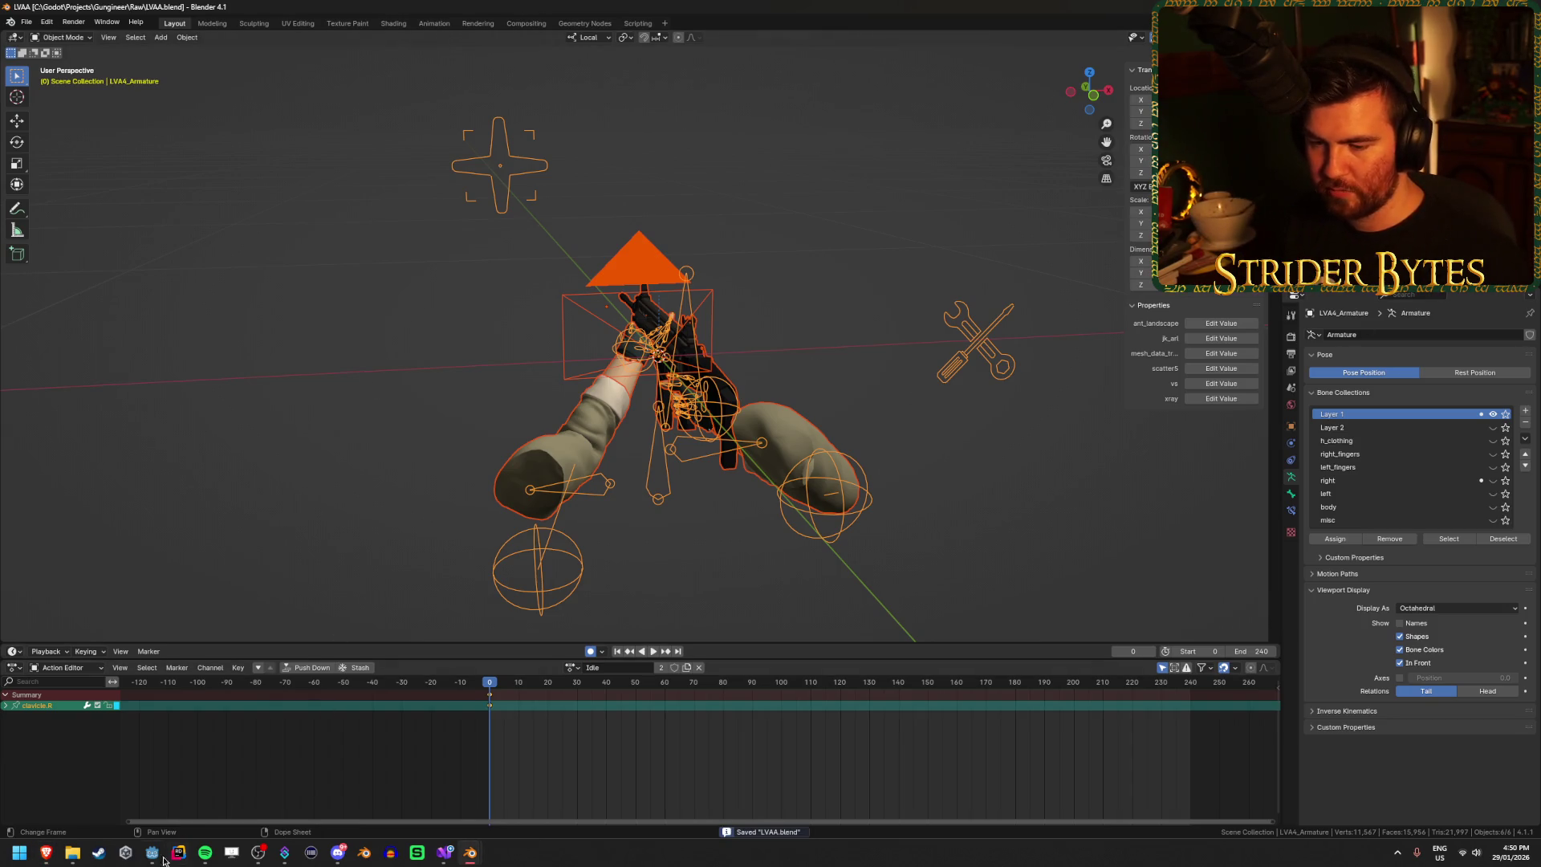
Step: Preview the reimported LVAA arms playing the Idle animation in Godot
{"action": "left_click", "coordinate": [151, 853]}
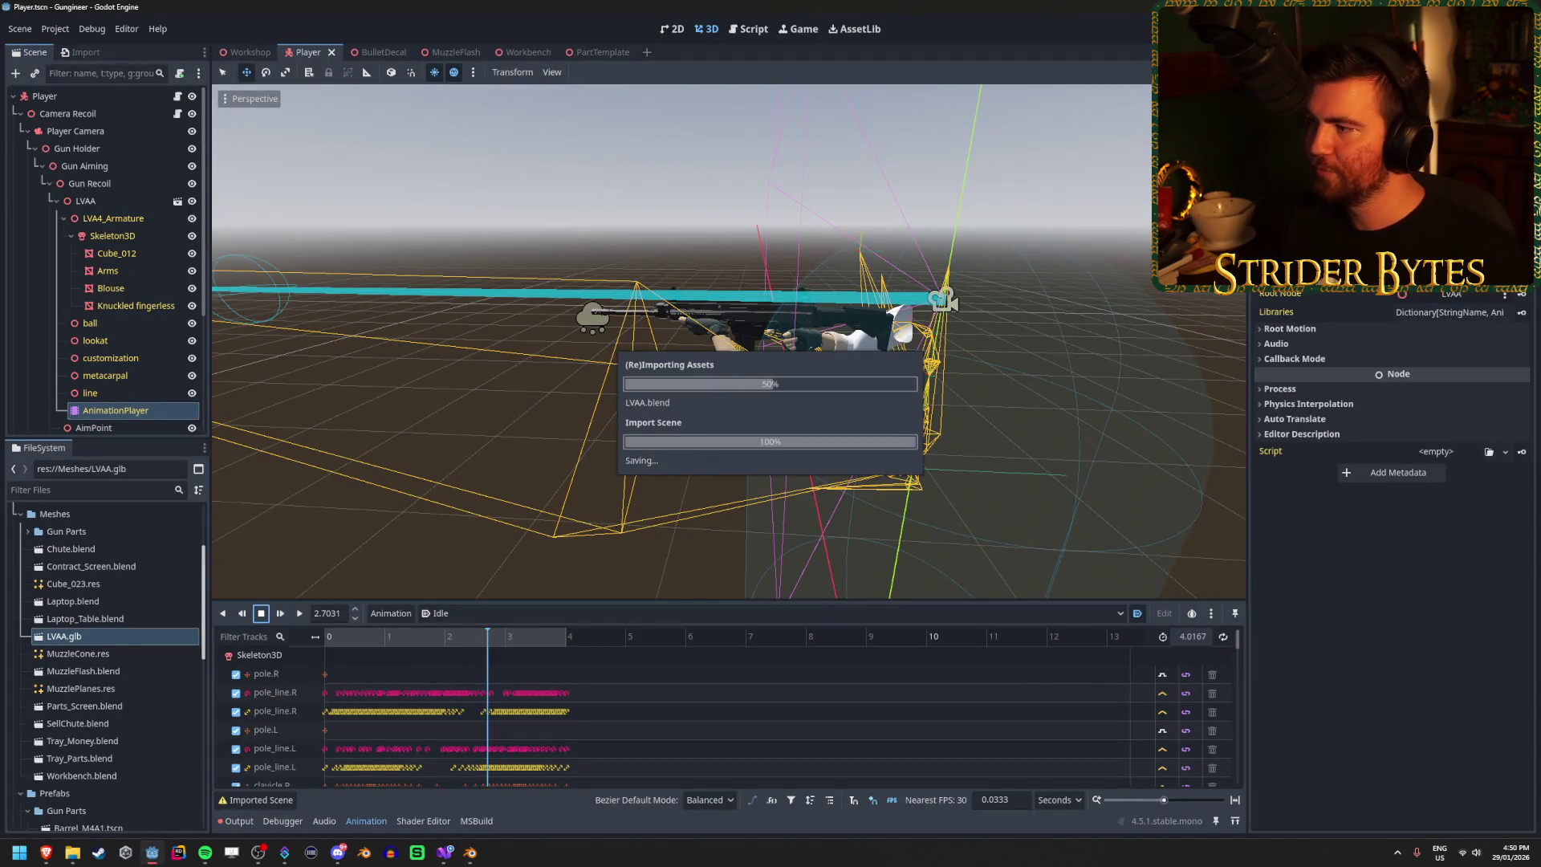
{"action": "left_click", "coordinate": [433, 614]}
{"action": "left_click", "coordinate": [449, 649]}
{"action": "left_click_drag", "start_coordinate": [1095, 136], "coordinate": [802, 157]}
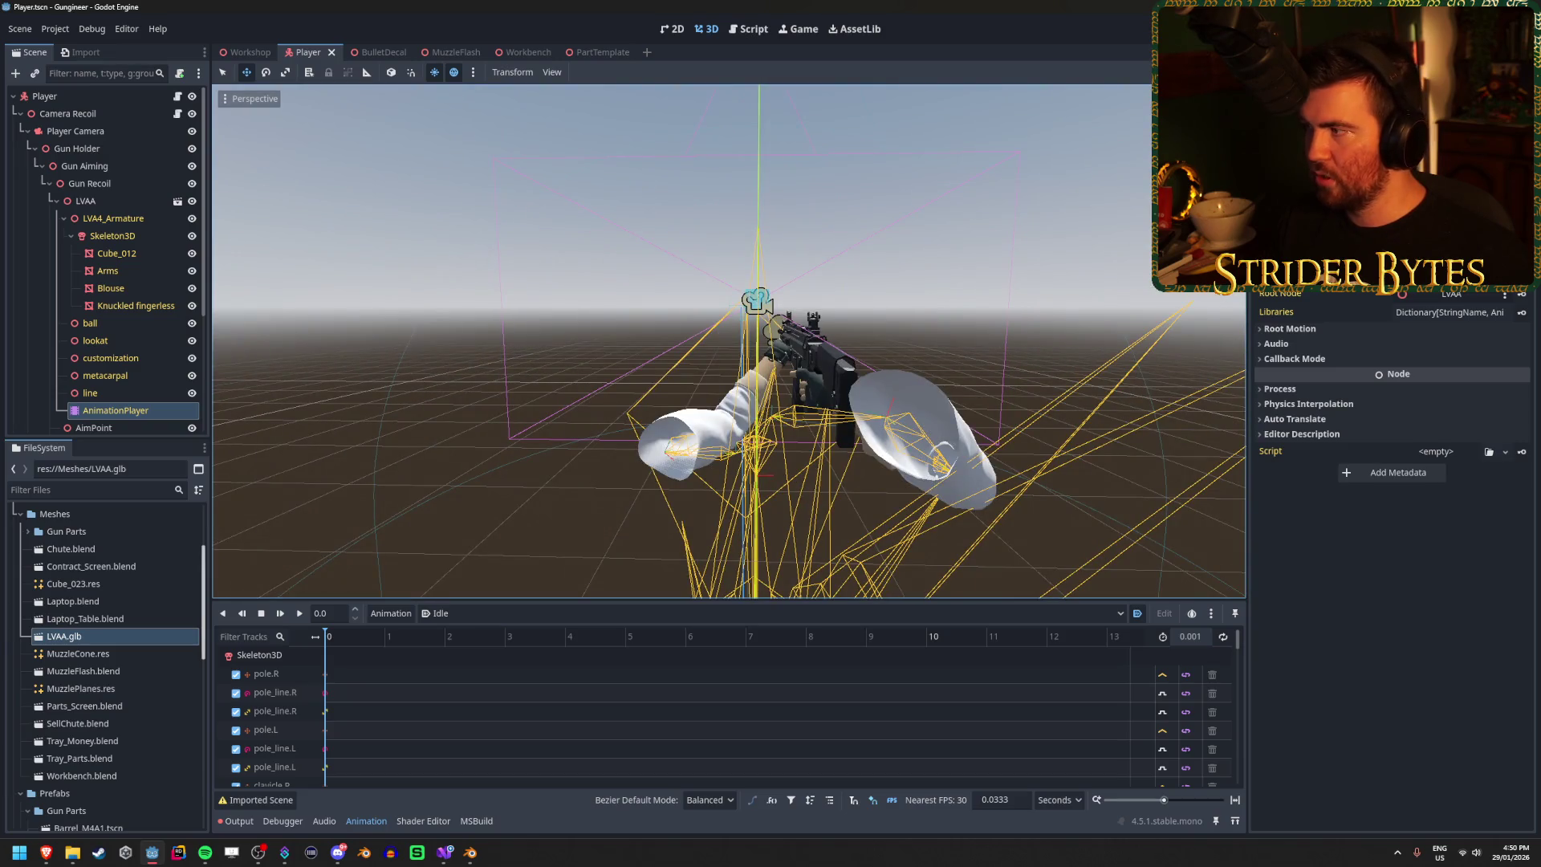
Step: Run the game, fire and reload the rifle, then stop the game
{"action": "key", "text": "F5"}
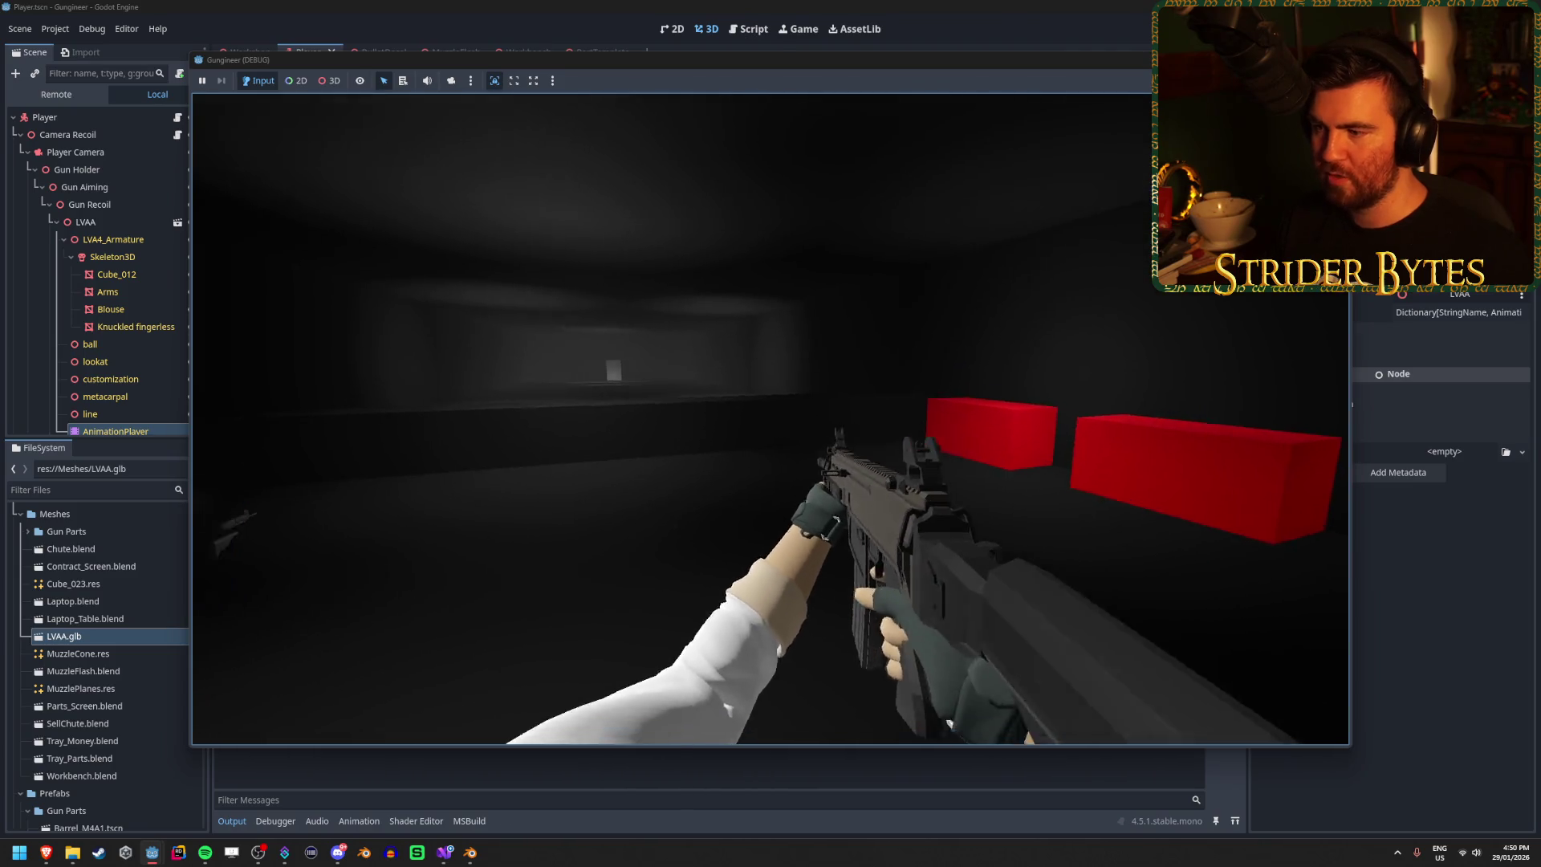
{"action": "left_click", "coordinate": [770, 418]}
{"action": "key", "text": "r"}
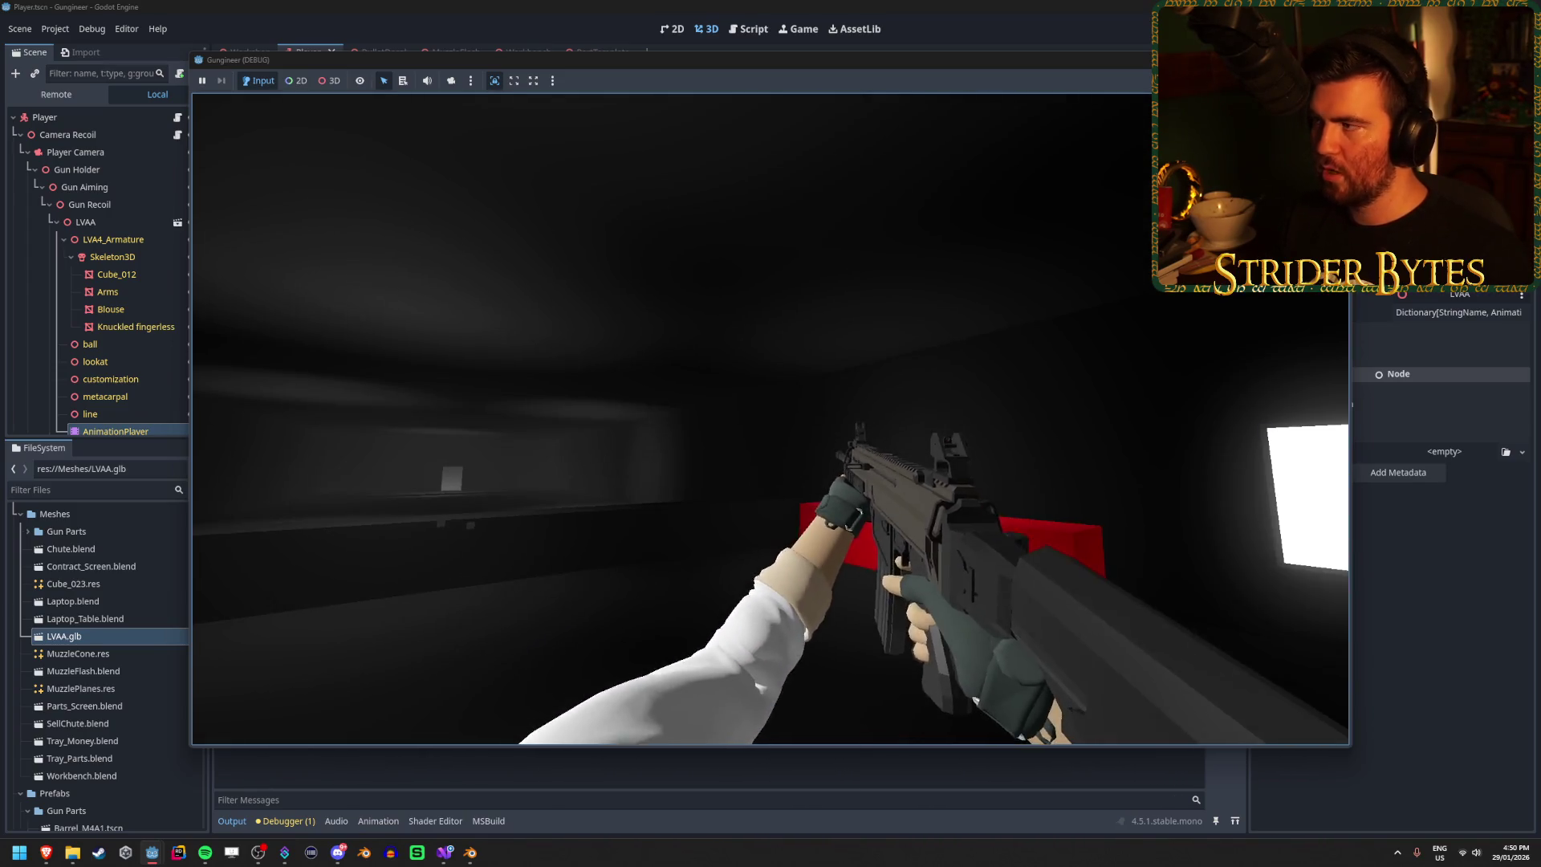
{"action": "key", "text": "F8"}
{"action": "left_click_drag", "start_coordinate": [638, 363], "coordinate": [561, 341]}
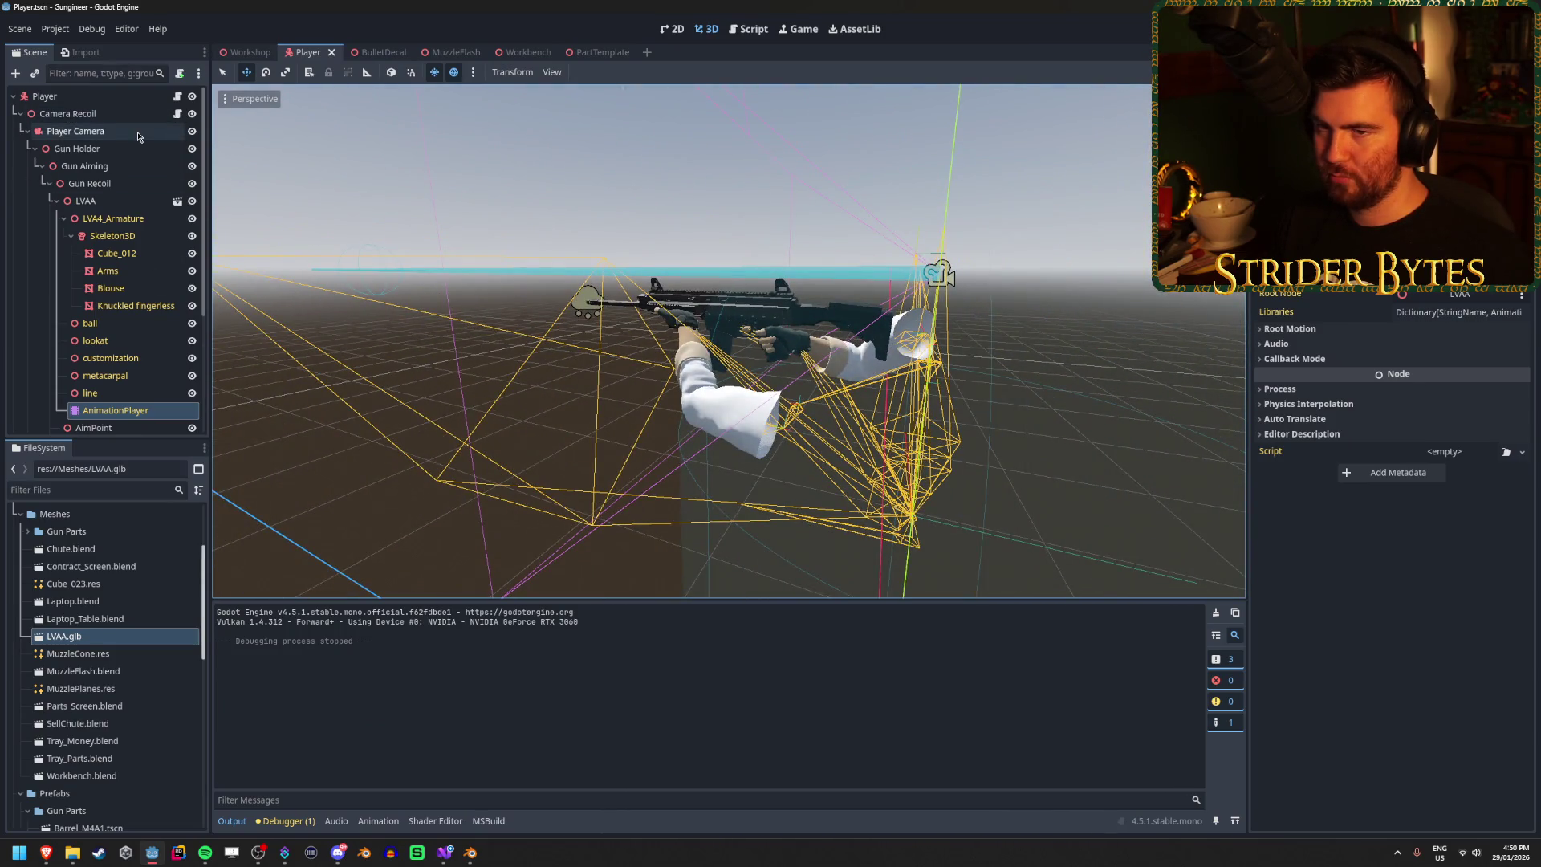
Step: Select Player Camera and inspect its Glow and Adjustments settings without changing them
{"action": "left_click", "coordinate": [80, 130]}
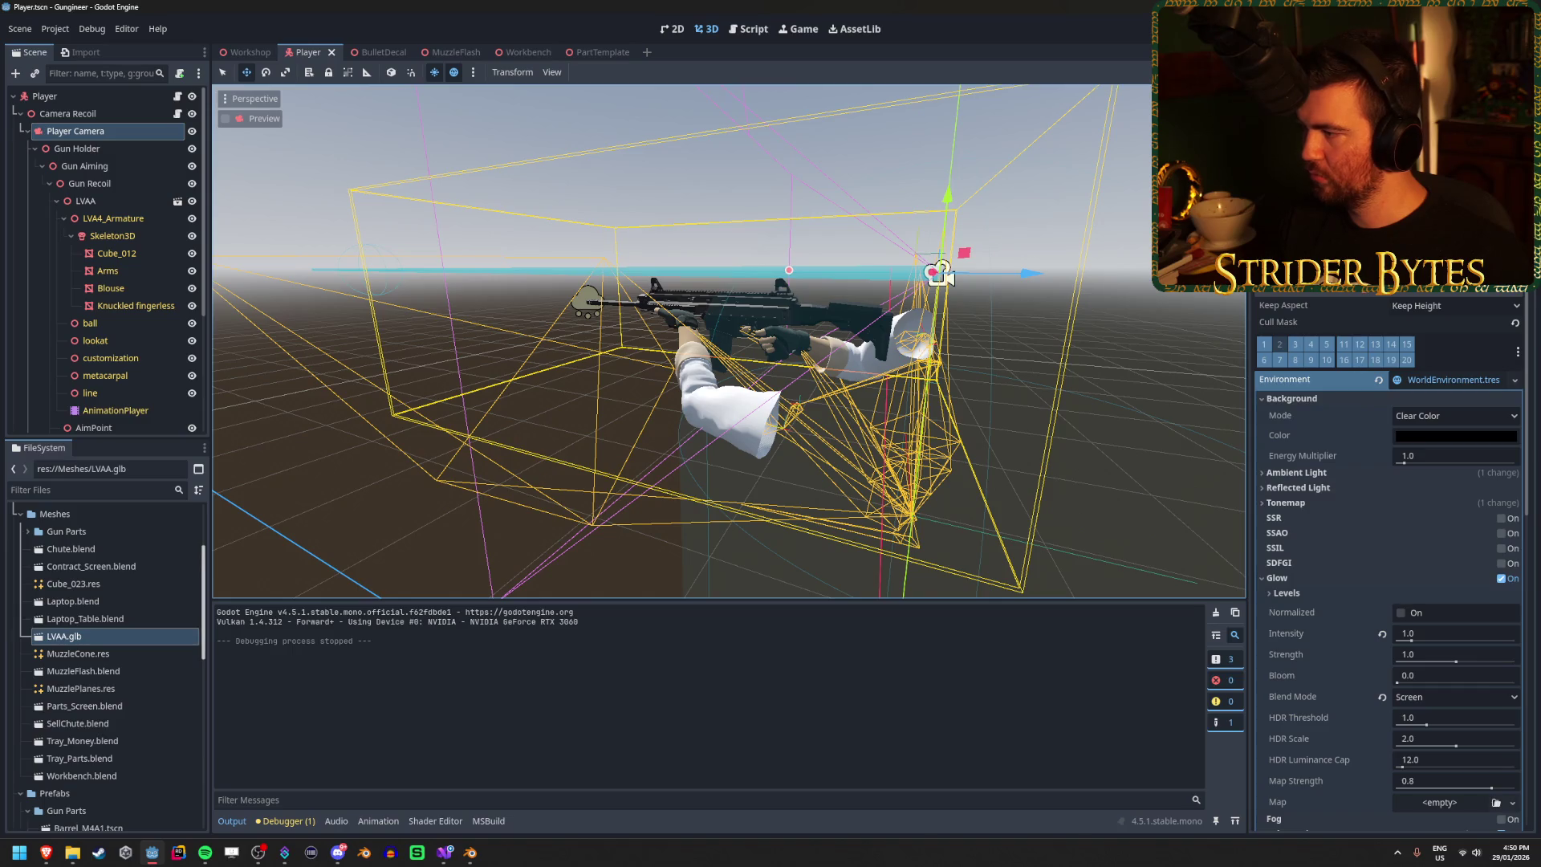
{"action": "scroll", "coordinate": [1347, 369], "scroll_direction": "down", "scroll_amount": 3}
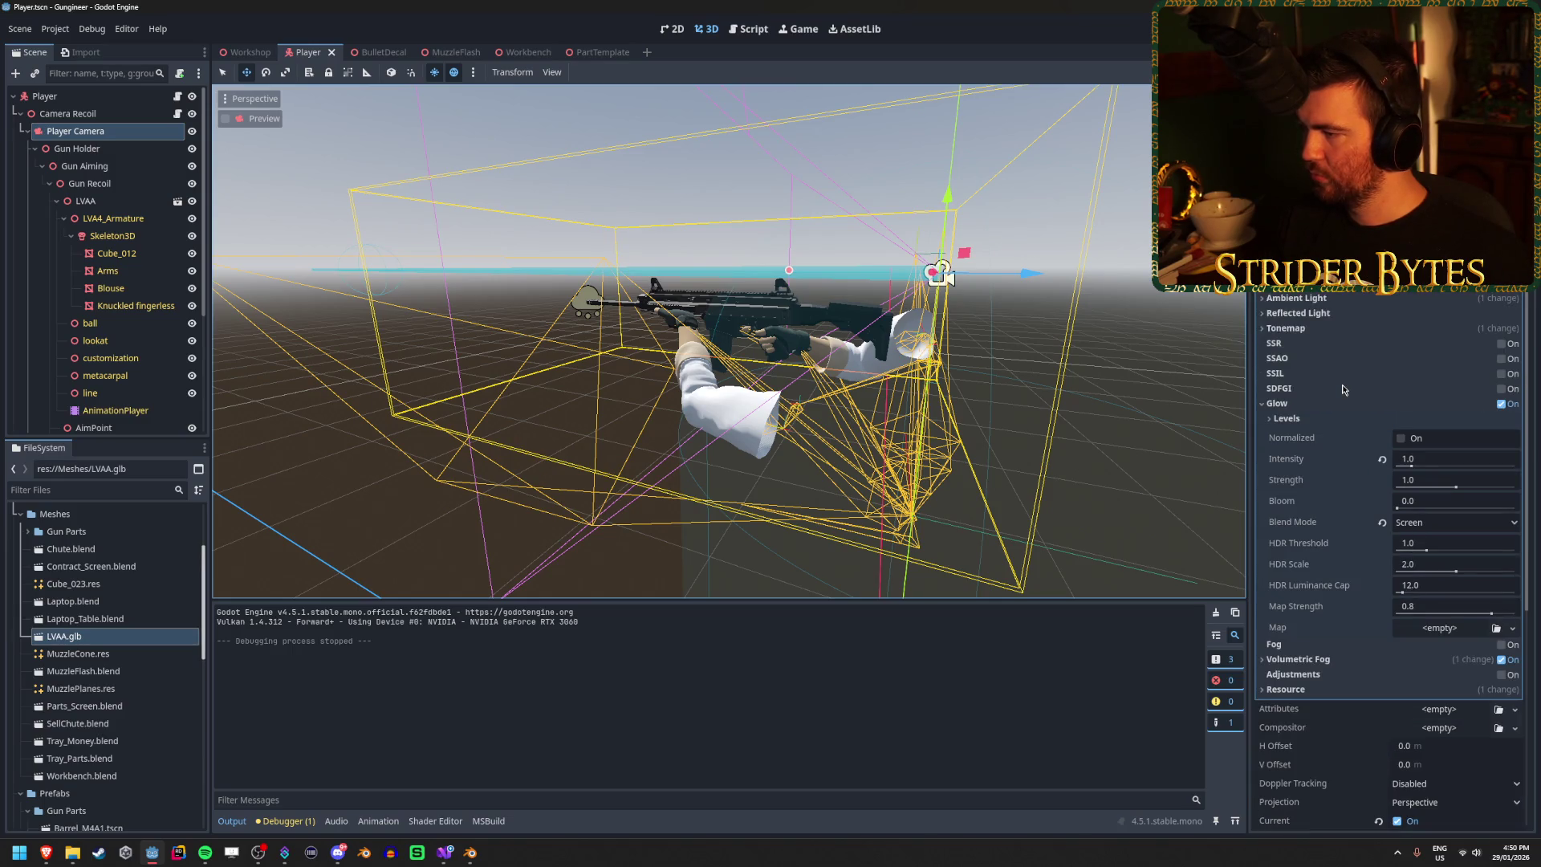
{"action": "left_click", "coordinate": [1288, 418]}
{"action": "left_click", "coordinate": [1288, 418]}
{"action": "left_click", "coordinate": [1302, 403]}
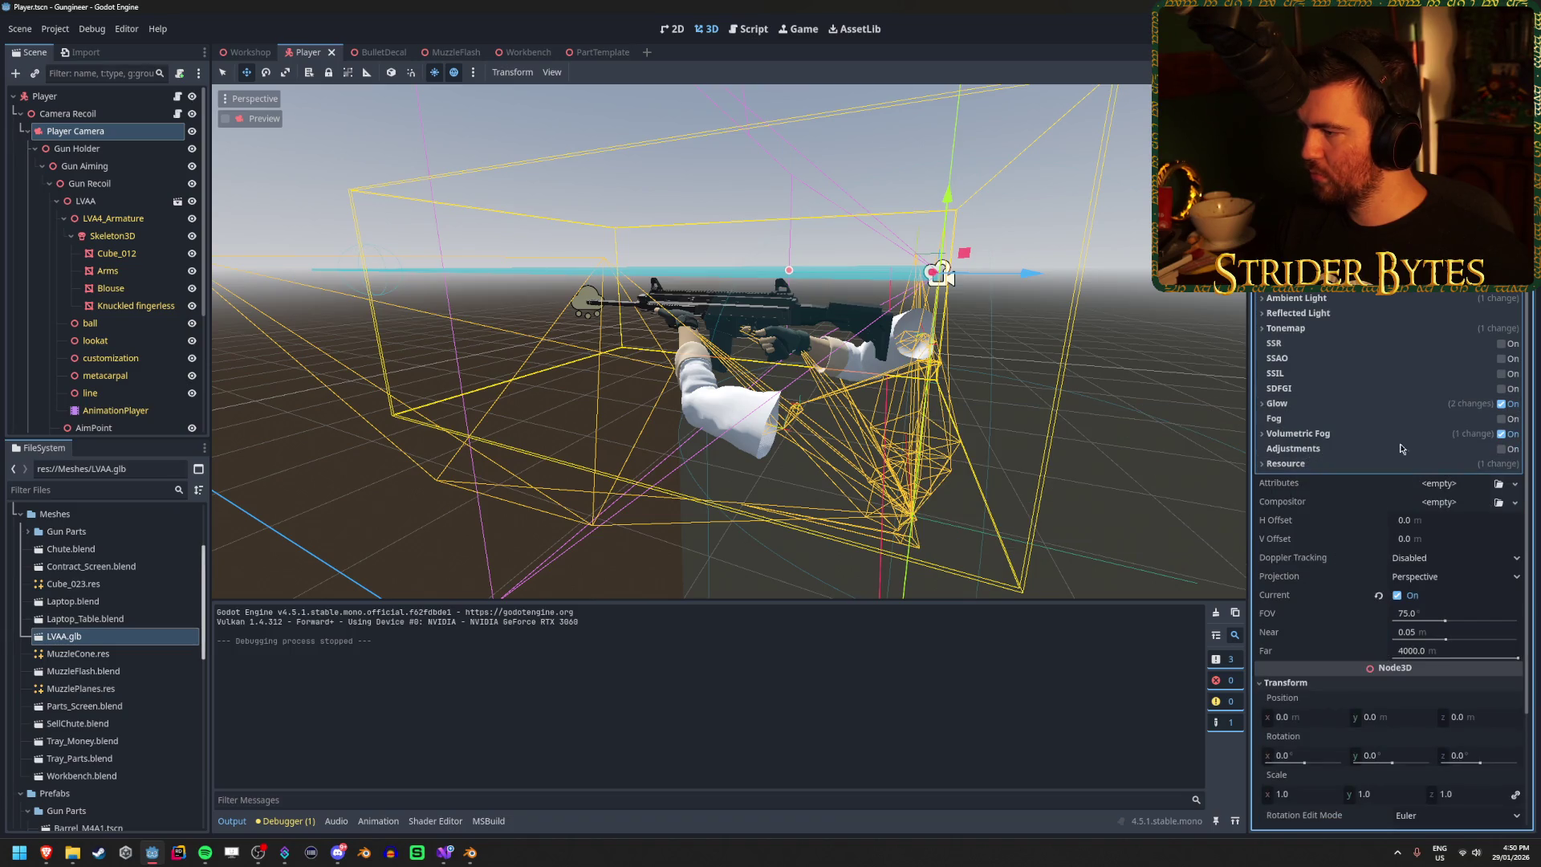
{"action": "left_click", "coordinate": [1499, 450]}
{"action": "left_click", "coordinate": [1500, 449]}
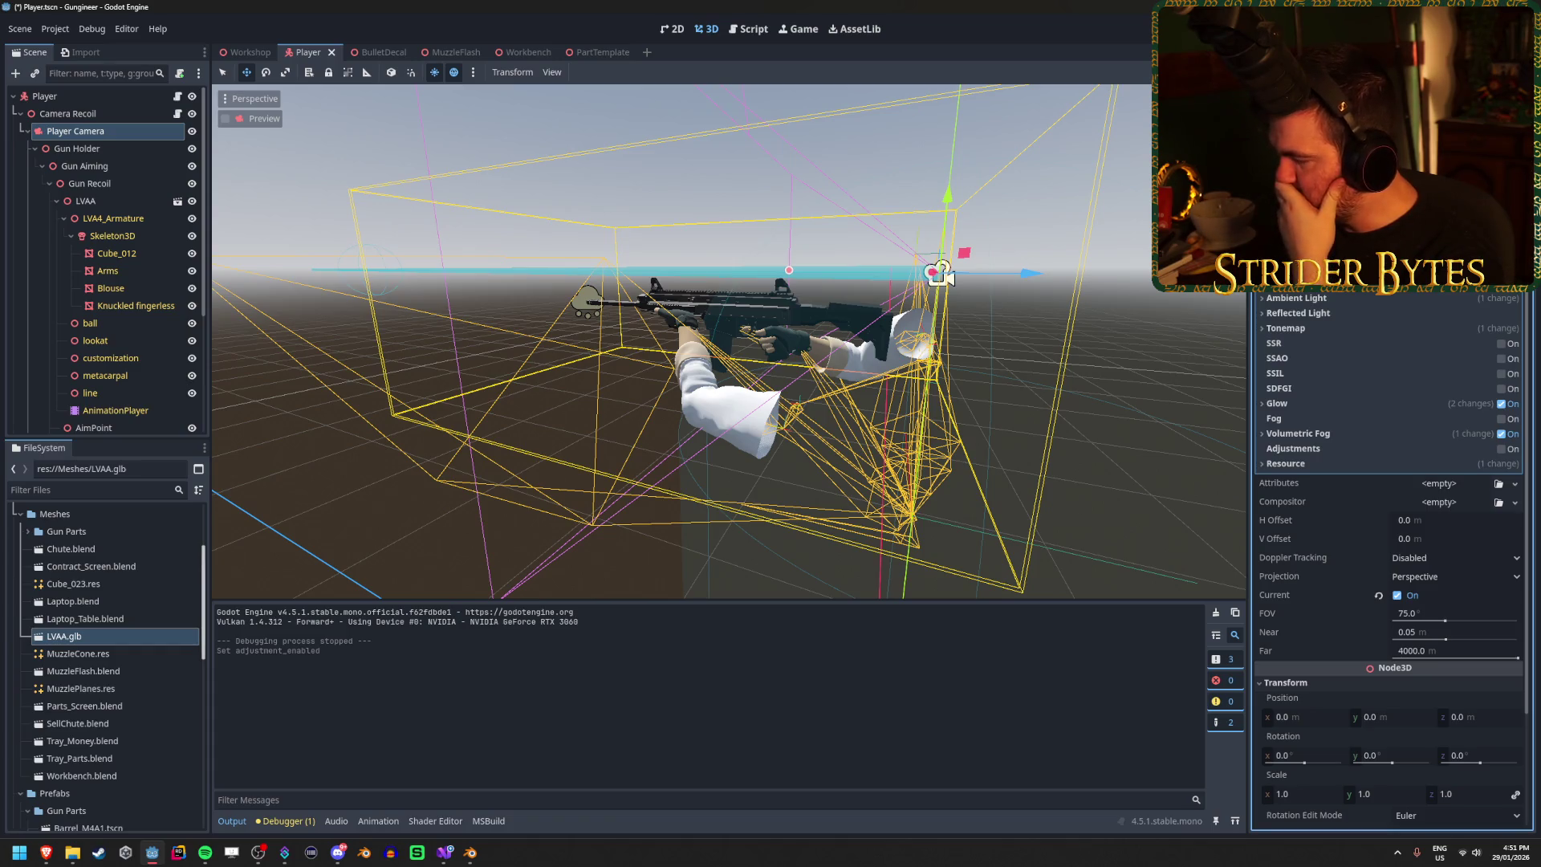
Step: Review the worldenvironment.tres resource and camera attributes options, leaving attributes unassigned
{"action": "scroll", "coordinate": [1321, 438], "scroll_direction": "down", "scroll_amount": 3}
{"action": "scroll", "coordinate": [1328, 431], "scroll_direction": "up", "scroll_amount": 3}
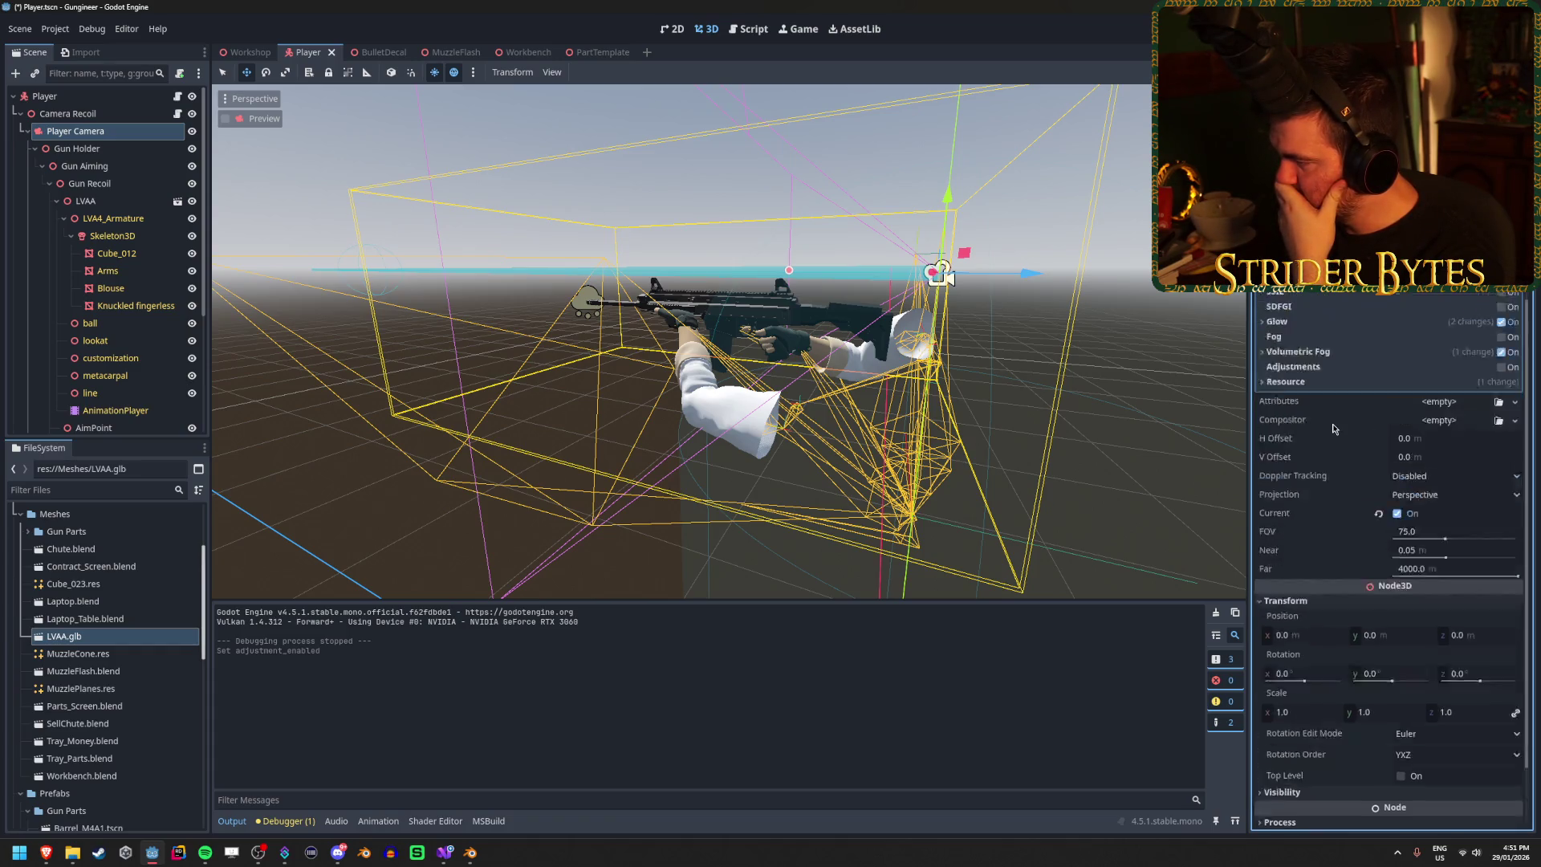
{"action": "scroll", "coordinate": [1332, 428], "scroll_direction": "up", "scroll_amount": 2}
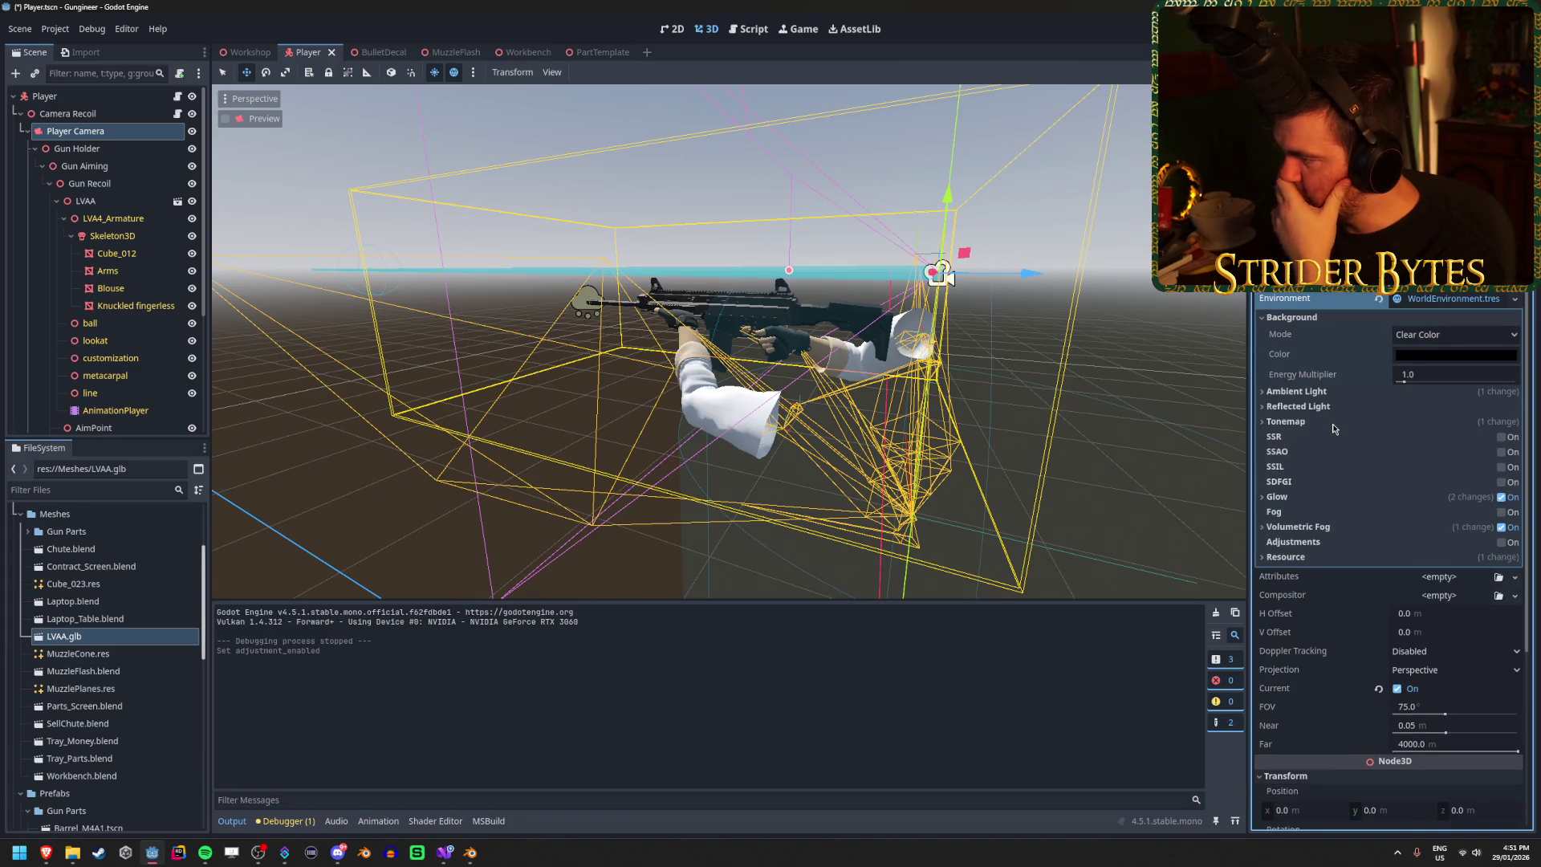
{"action": "scroll", "coordinate": [1310, 458], "scroll_direction": "up", "scroll_amount": 2}
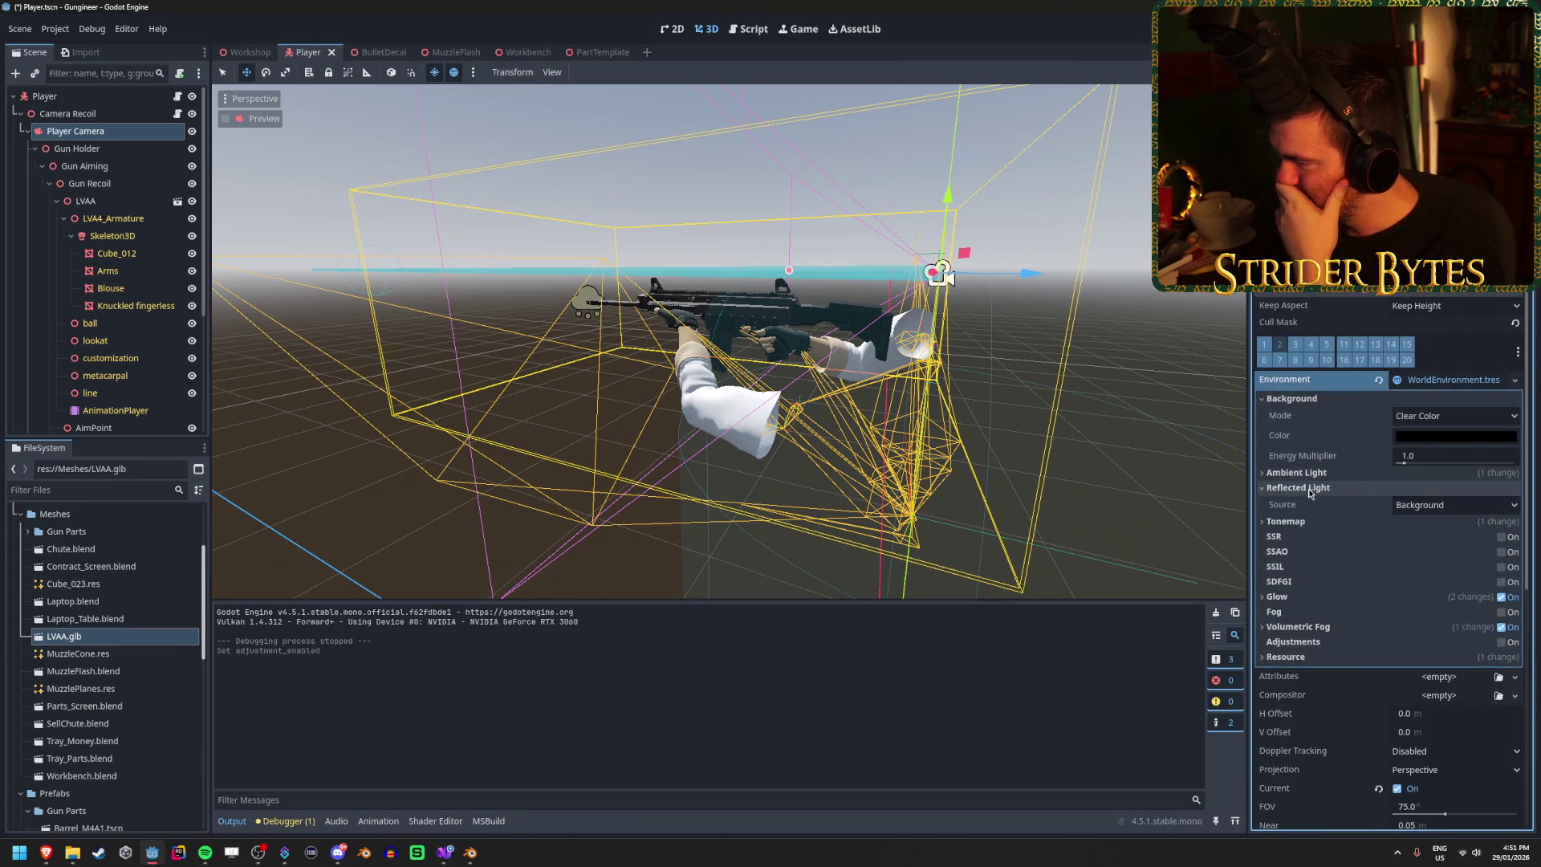
{"action": "scroll", "coordinate": [1307, 501], "scroll_direction": "down", "scroll_amount": 3}
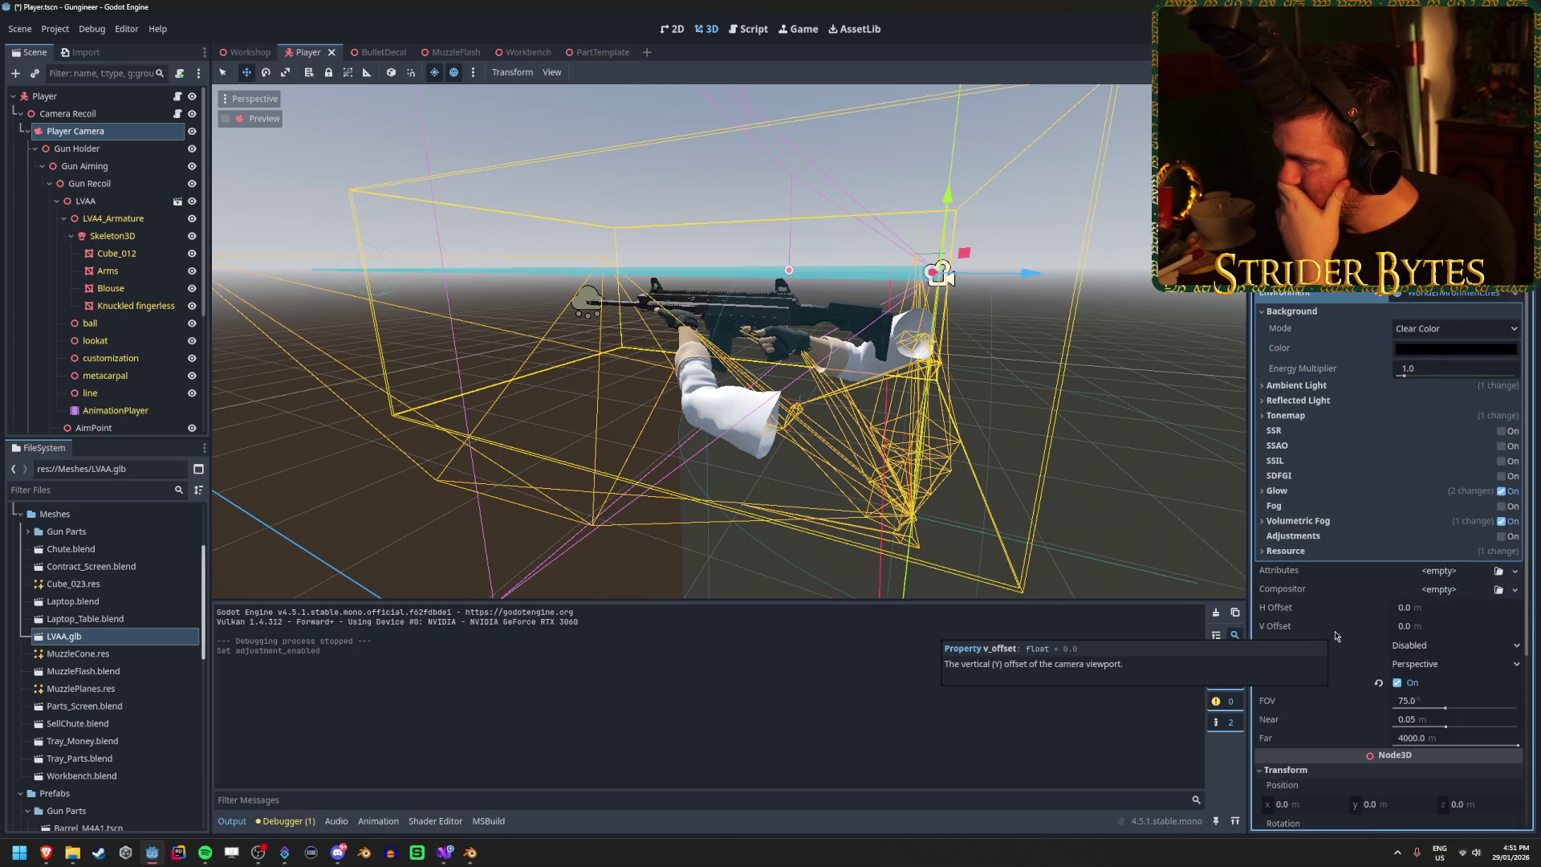
{"action": "left_click", "coordinate": [1473, 295]}
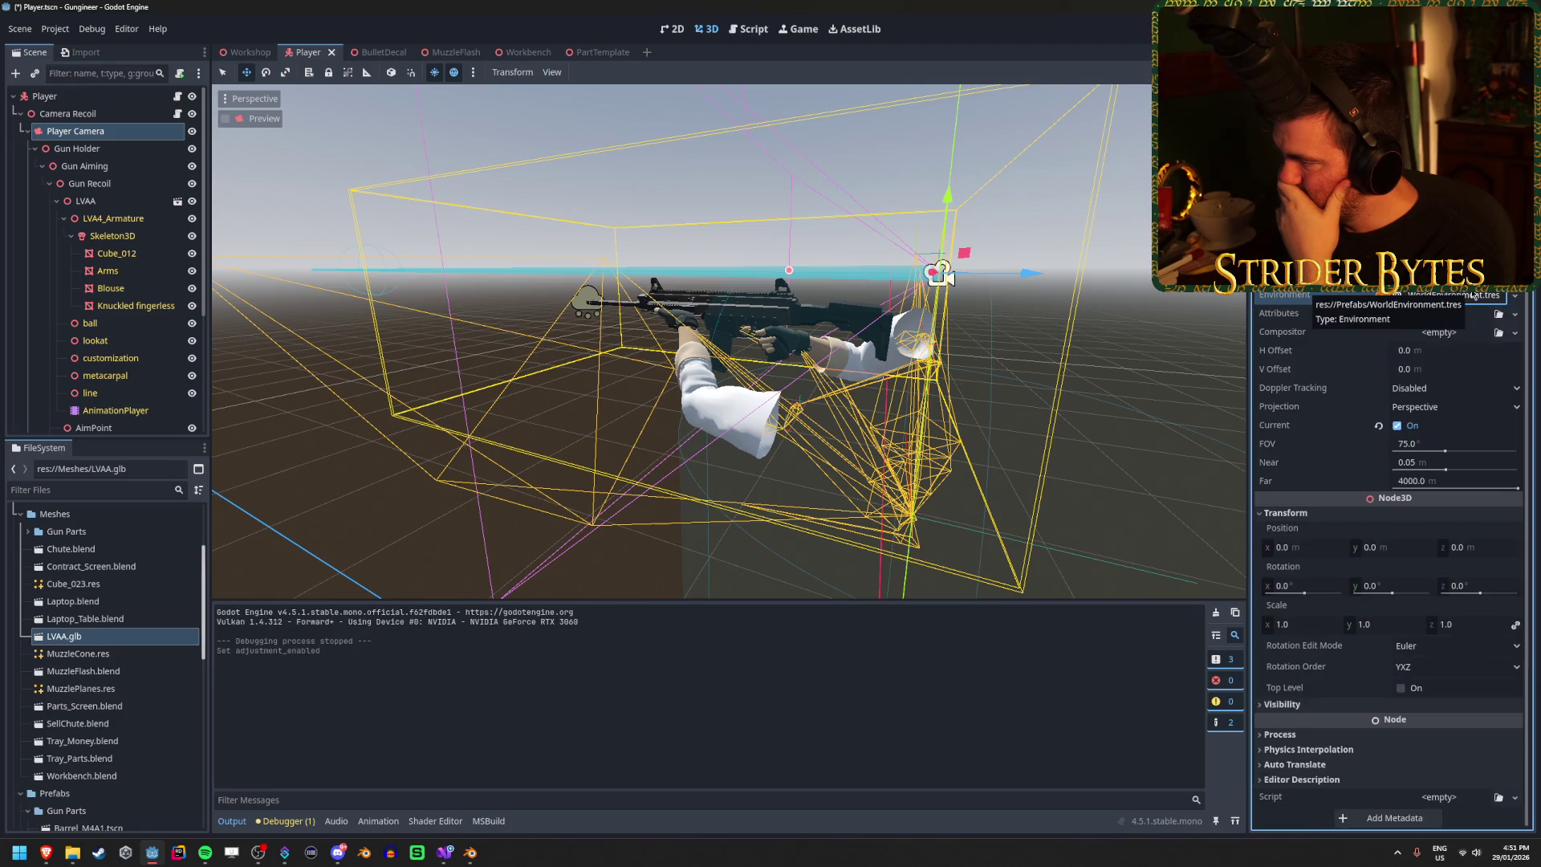
{"action": "left_click", "coordinate": [1474, 295]}
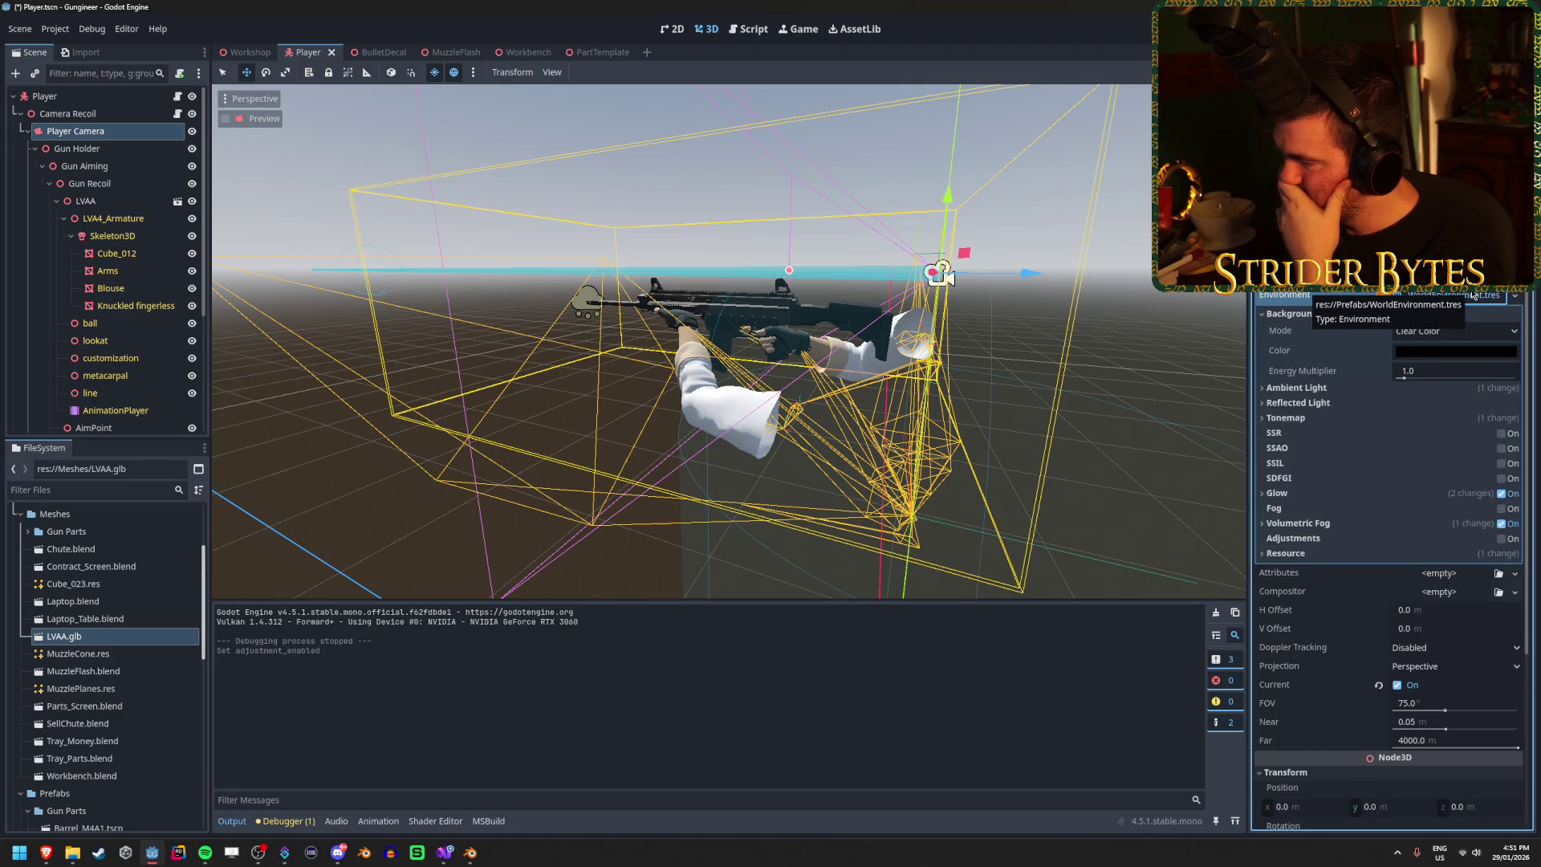
{"action": "key", "text": "alt+Tab"}
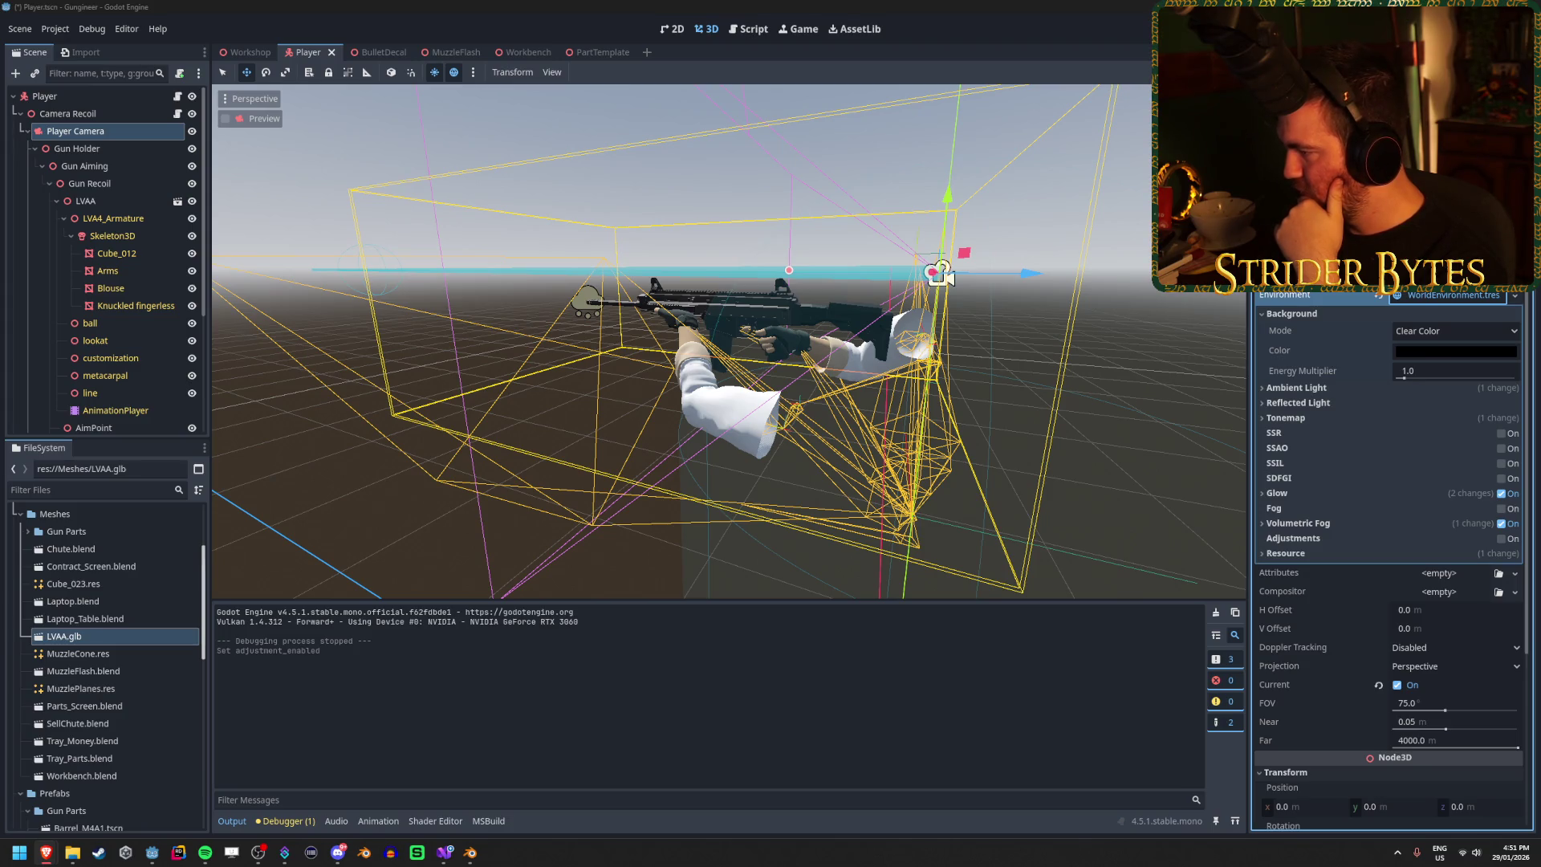
{"action": "left_click", "coordinate": [1454, 296]}
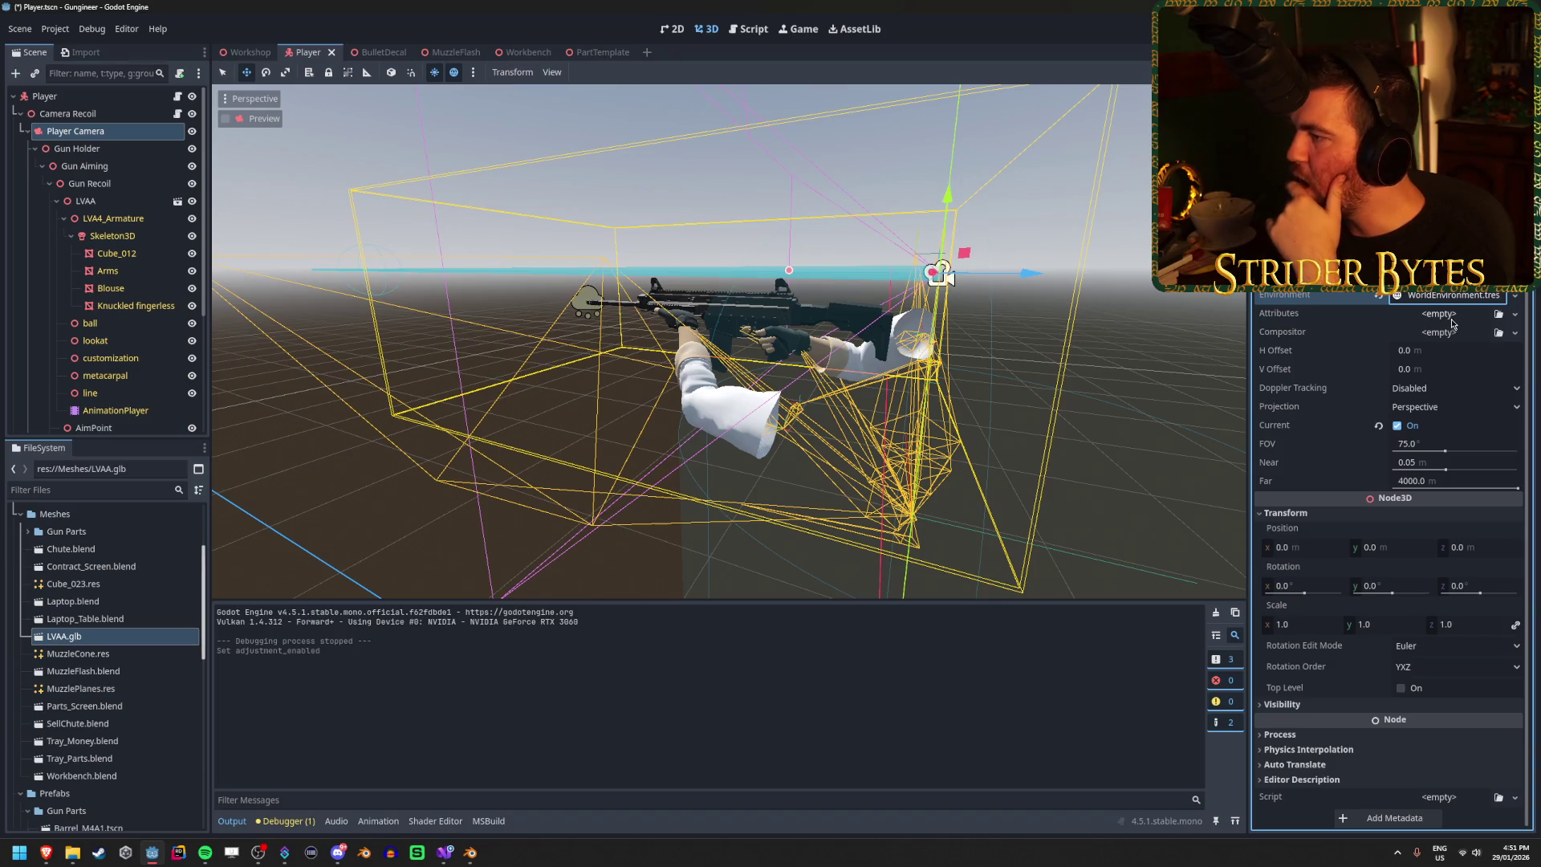
{"action": "left_click", "coordinate": [1453, 315]}
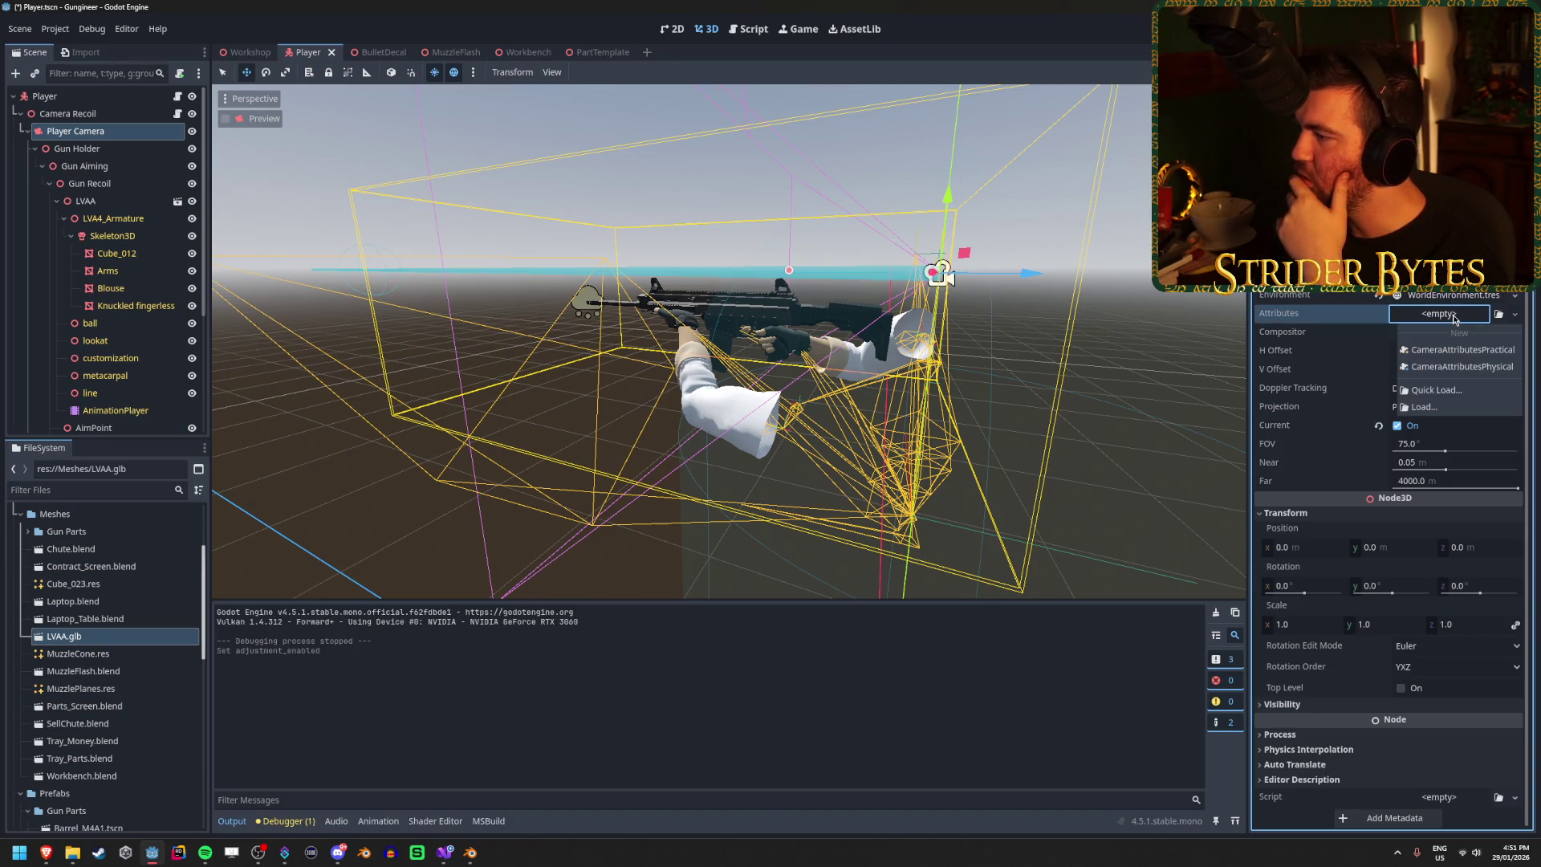
{"action": "left_click", "coordinate": [1312, 327]}
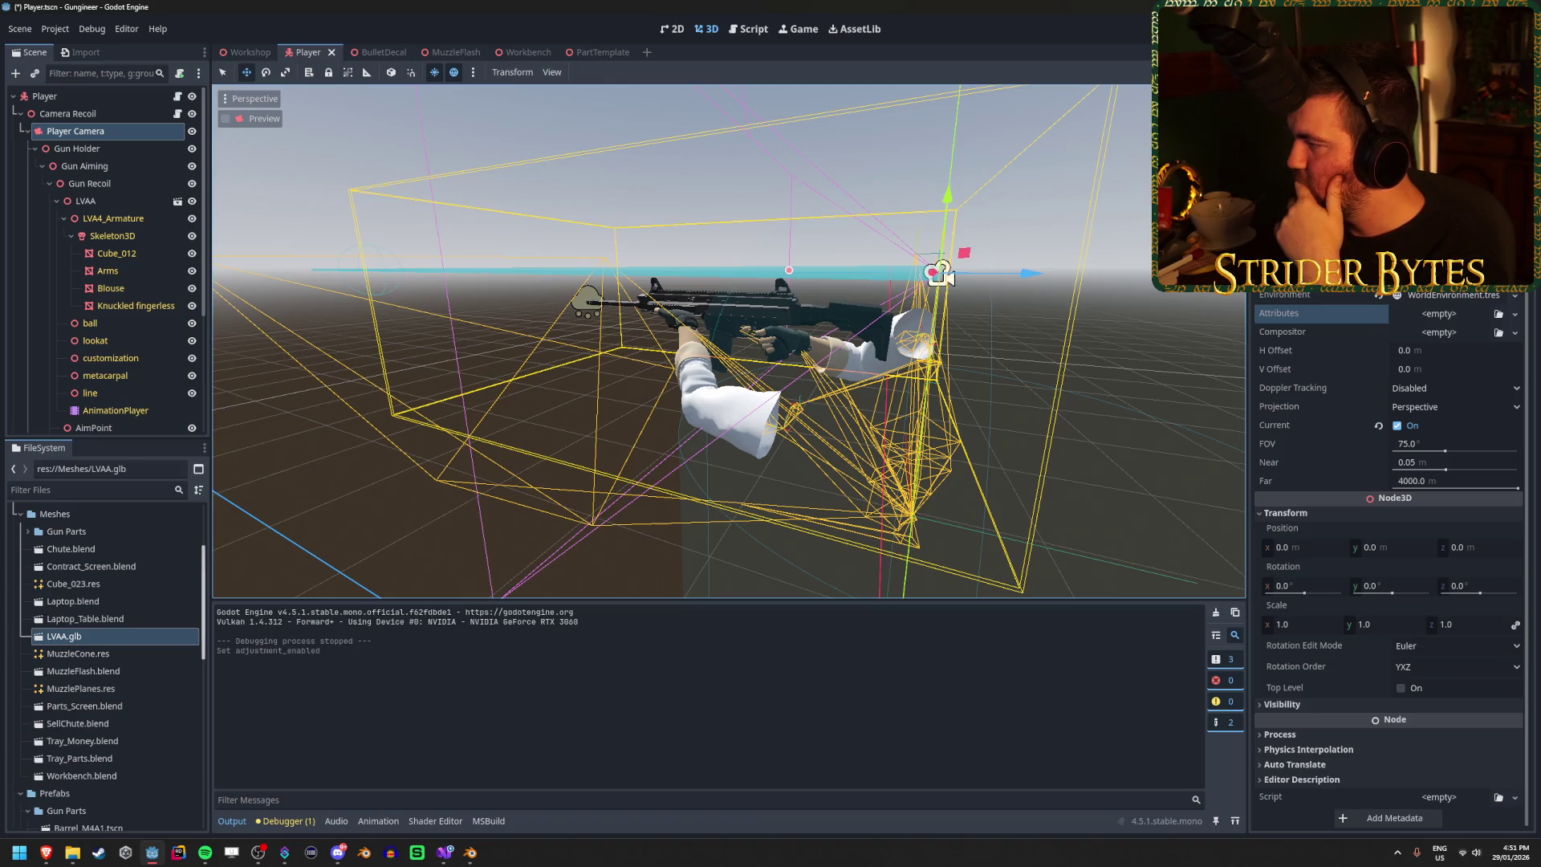
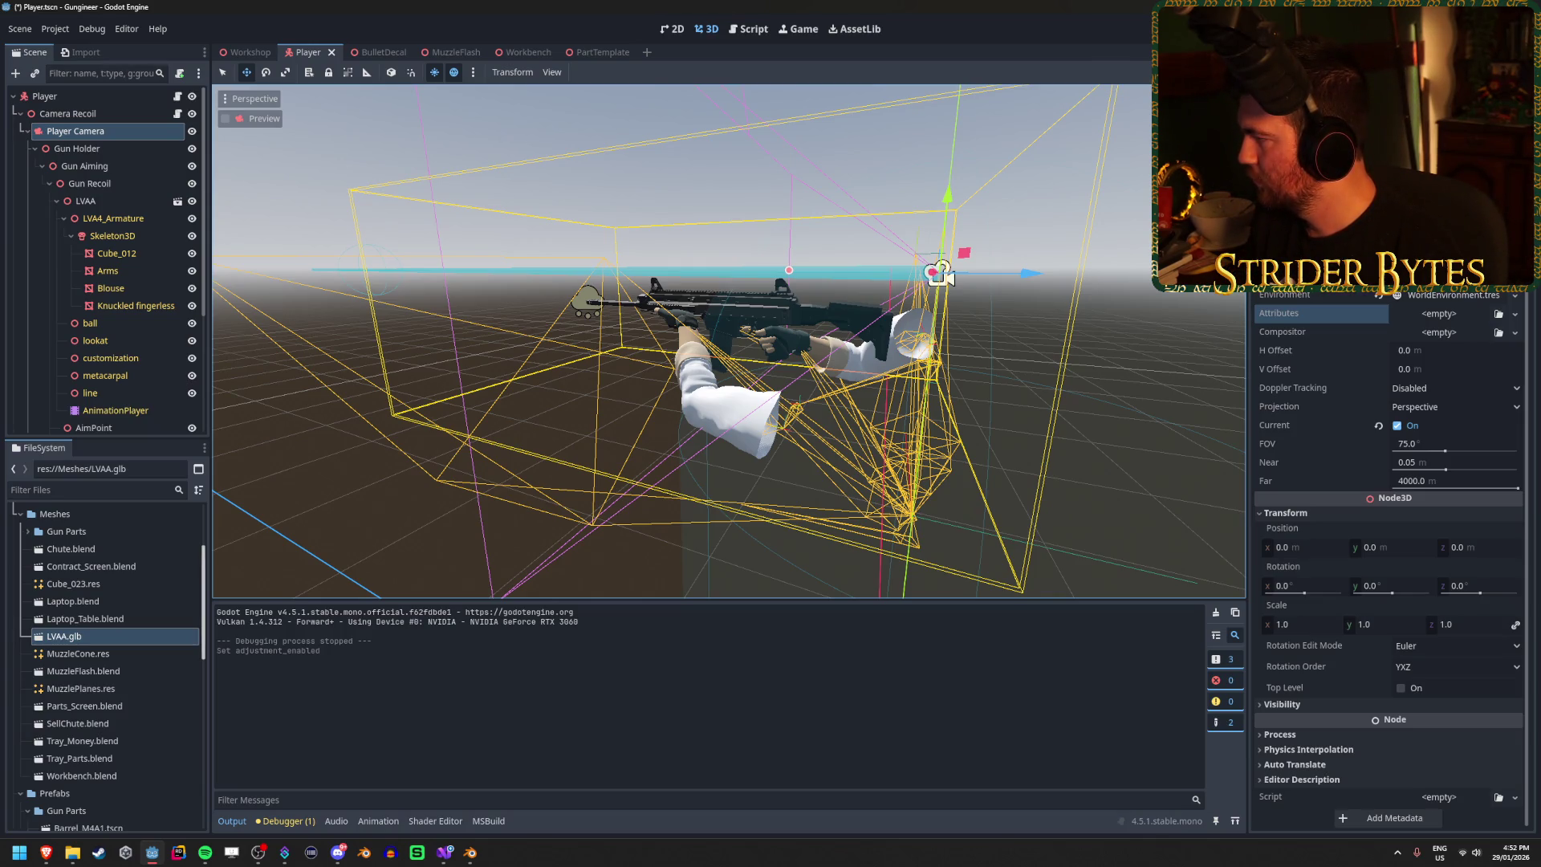
Step: Read the depth of field material on the Environment and post-processing docs page, highlighting key lines
{"action": "key", "text": "alt+Tab"}
{"action": "scroll", "coordinate": [968, 522], "scroll_direction": "down", "scroll_amount": 10}
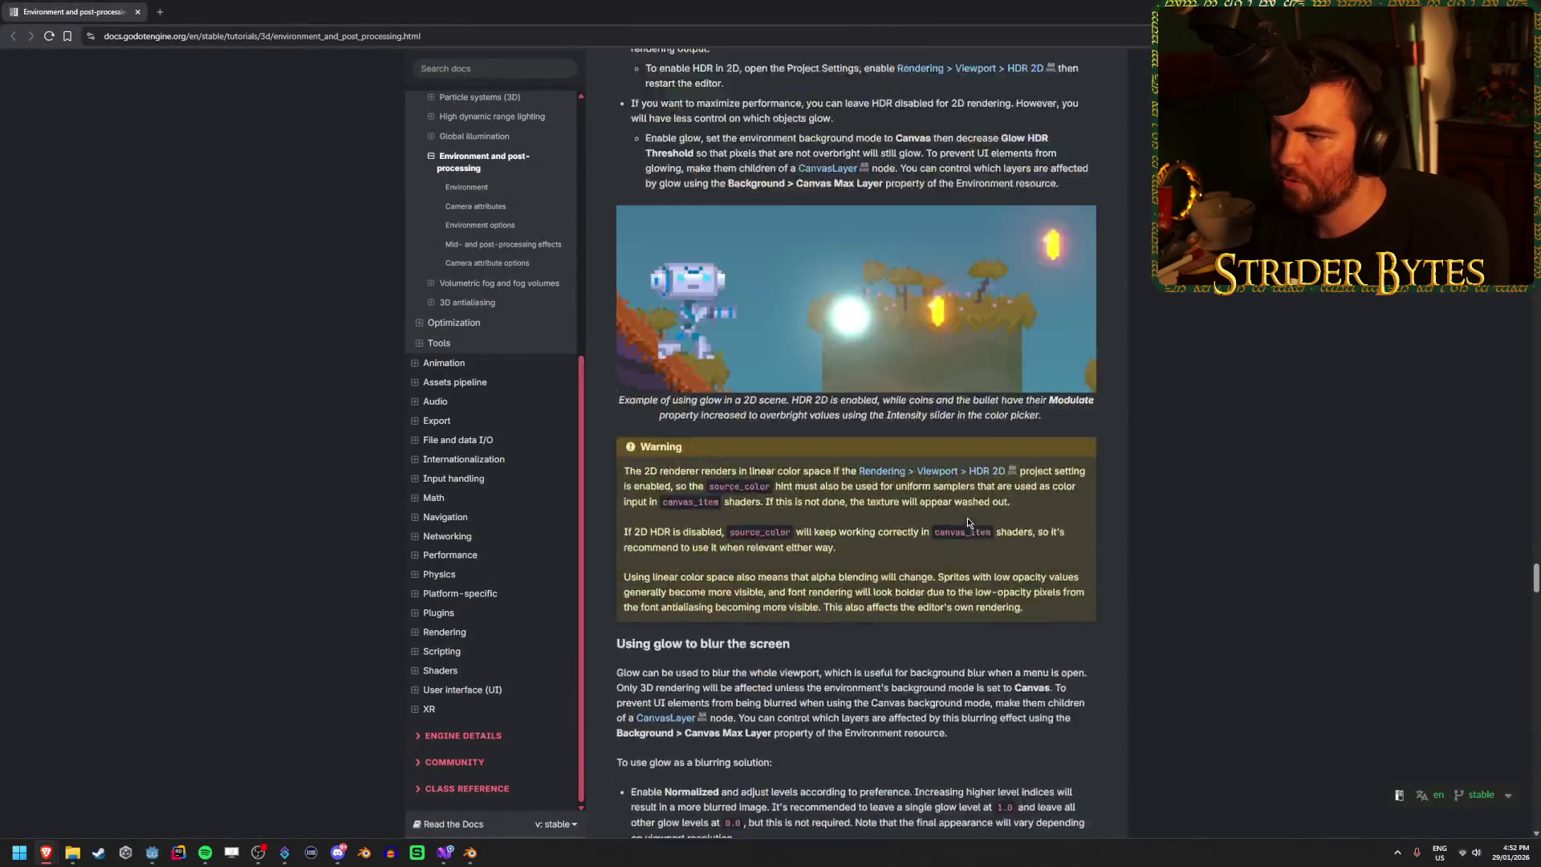
{"action": "scroll", "coordinate": [968, 522], "scroll_direction": "up", "scroll_amount": 8}
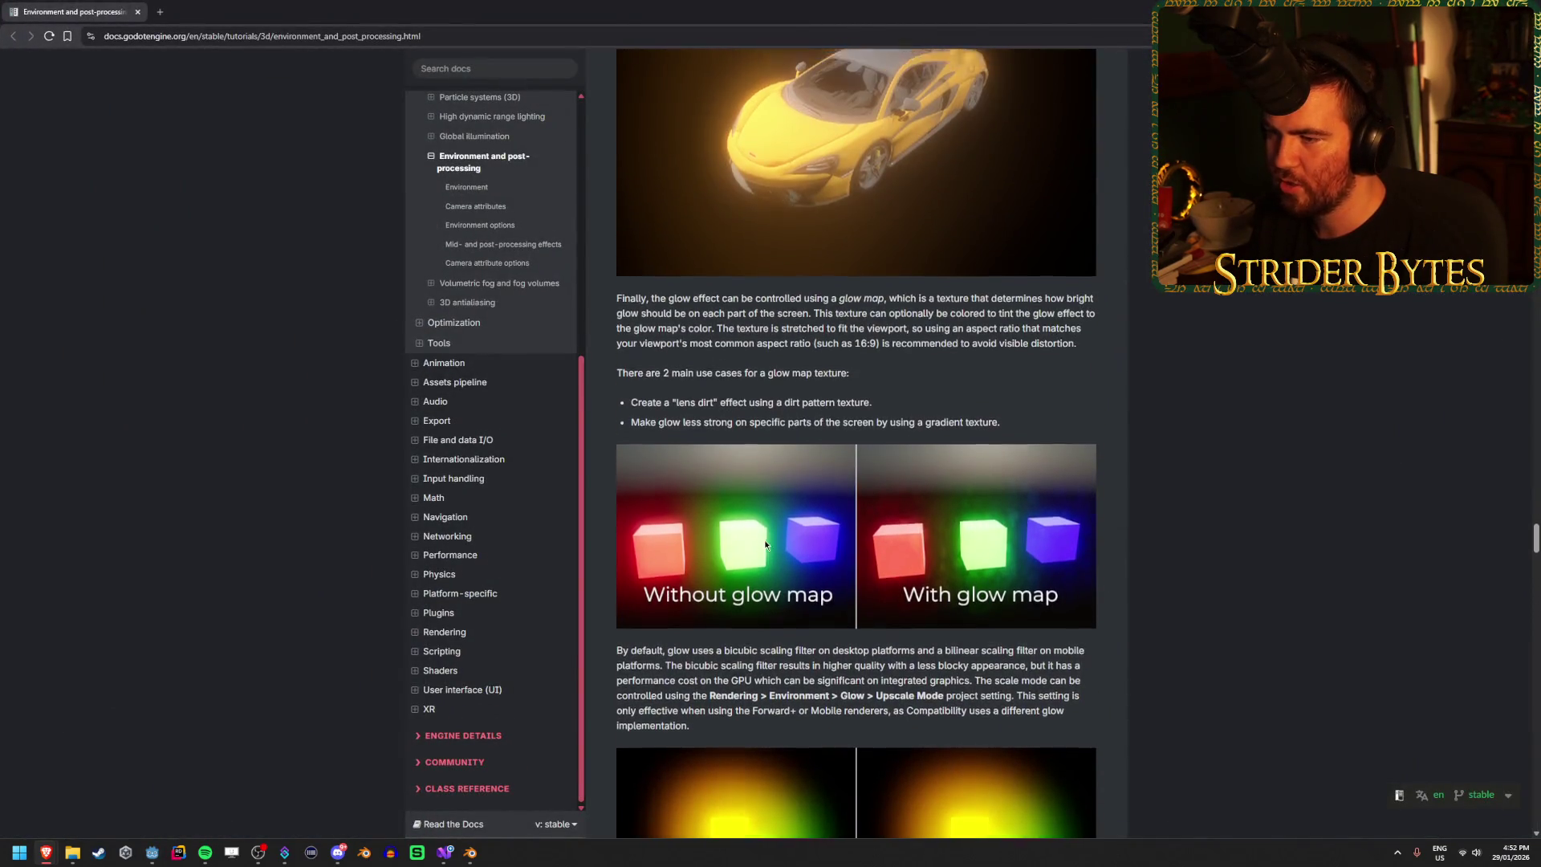
{"action": "scroll", "coordinate": [778, 537], "scroll_direction": "up", "scroll_amount": 10}
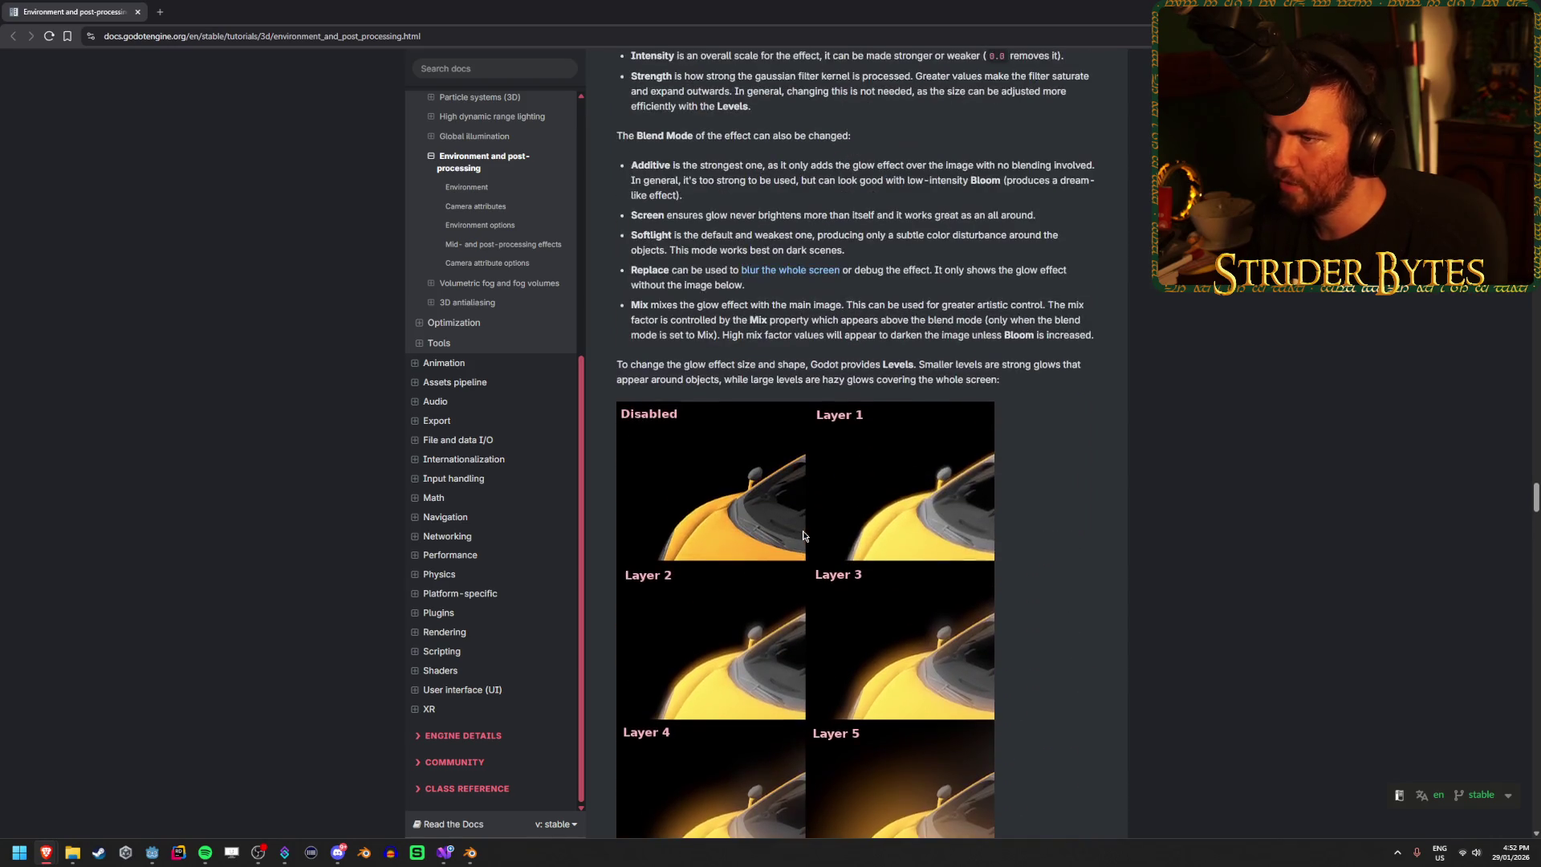
{"action": "scroll", "coordinate": [803, 536], "scroll_direction": "down", "scroll_amount": 12}
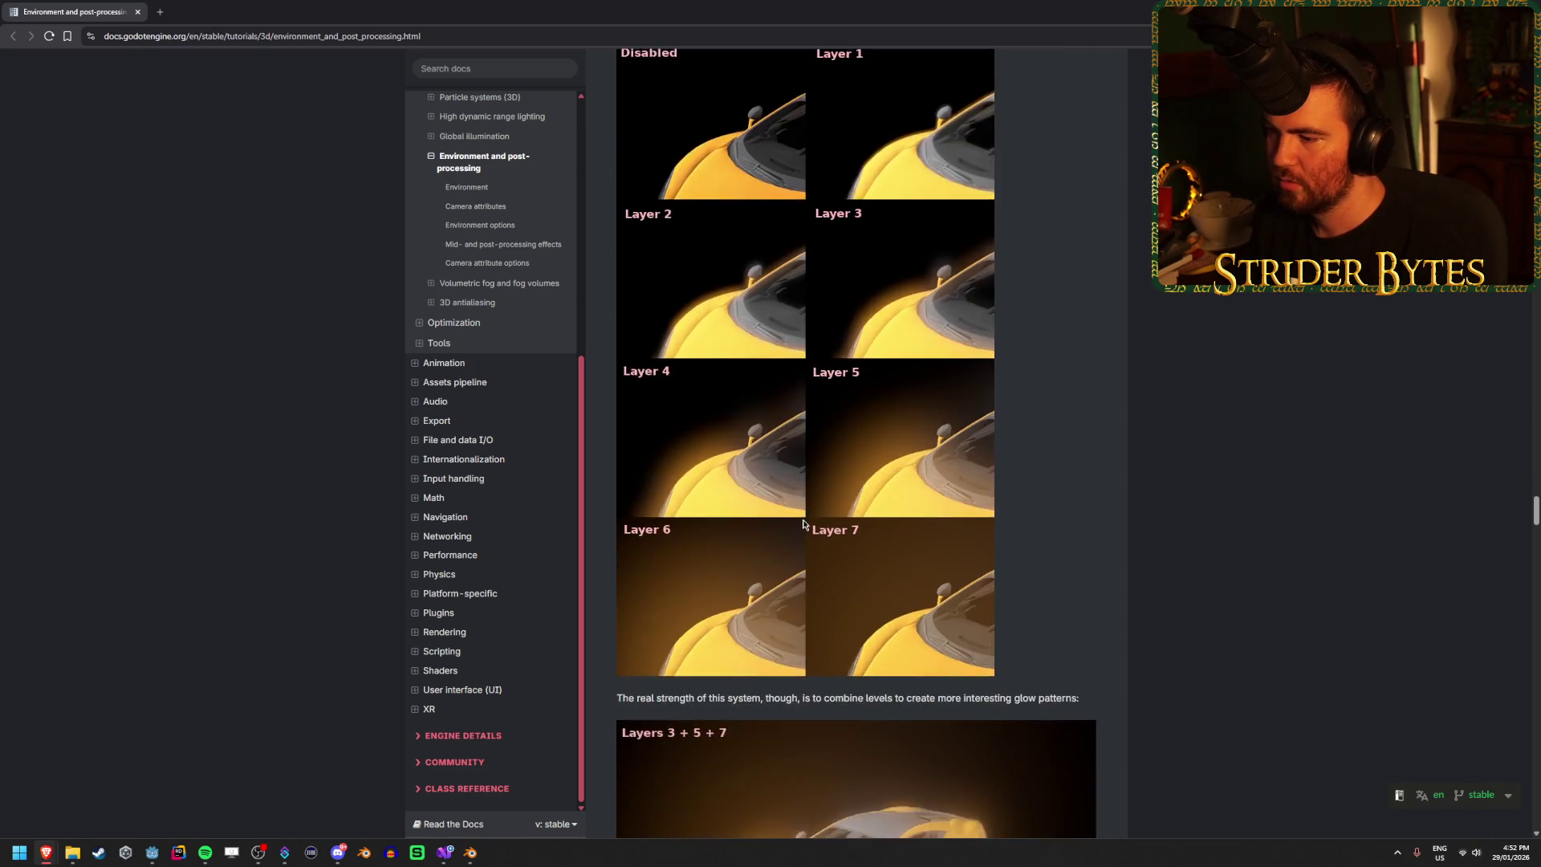
{"action": "scroll", "coordinate": [803, 518], "scroll_direction": "down", "scroll_amount": 20}
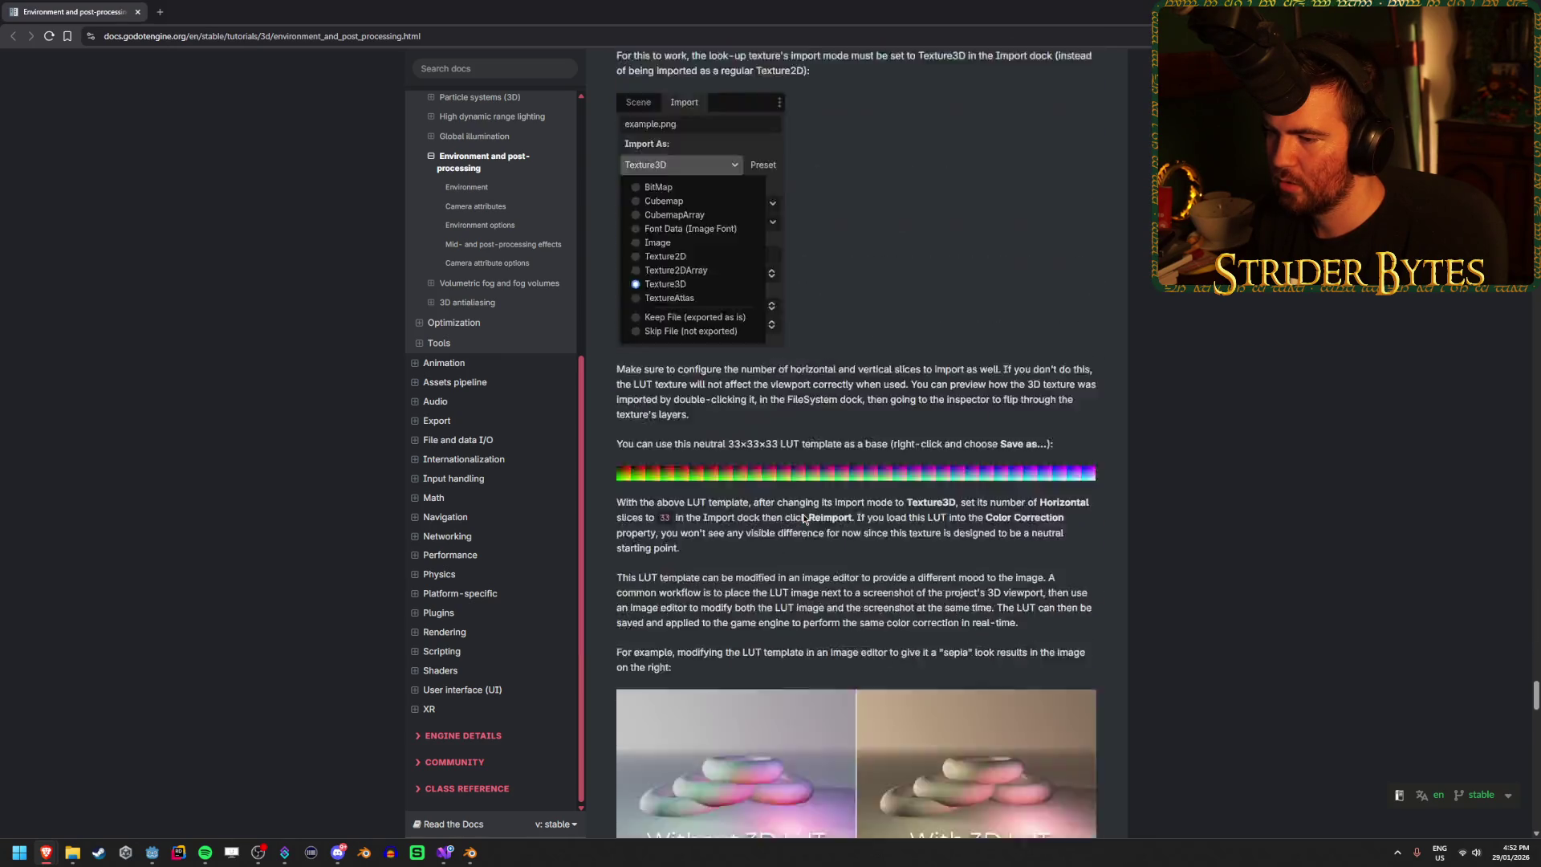
{"action": "scroll", "coordinate": [803, 518], "scroll_direction": "down", "scroll_amount": 1}
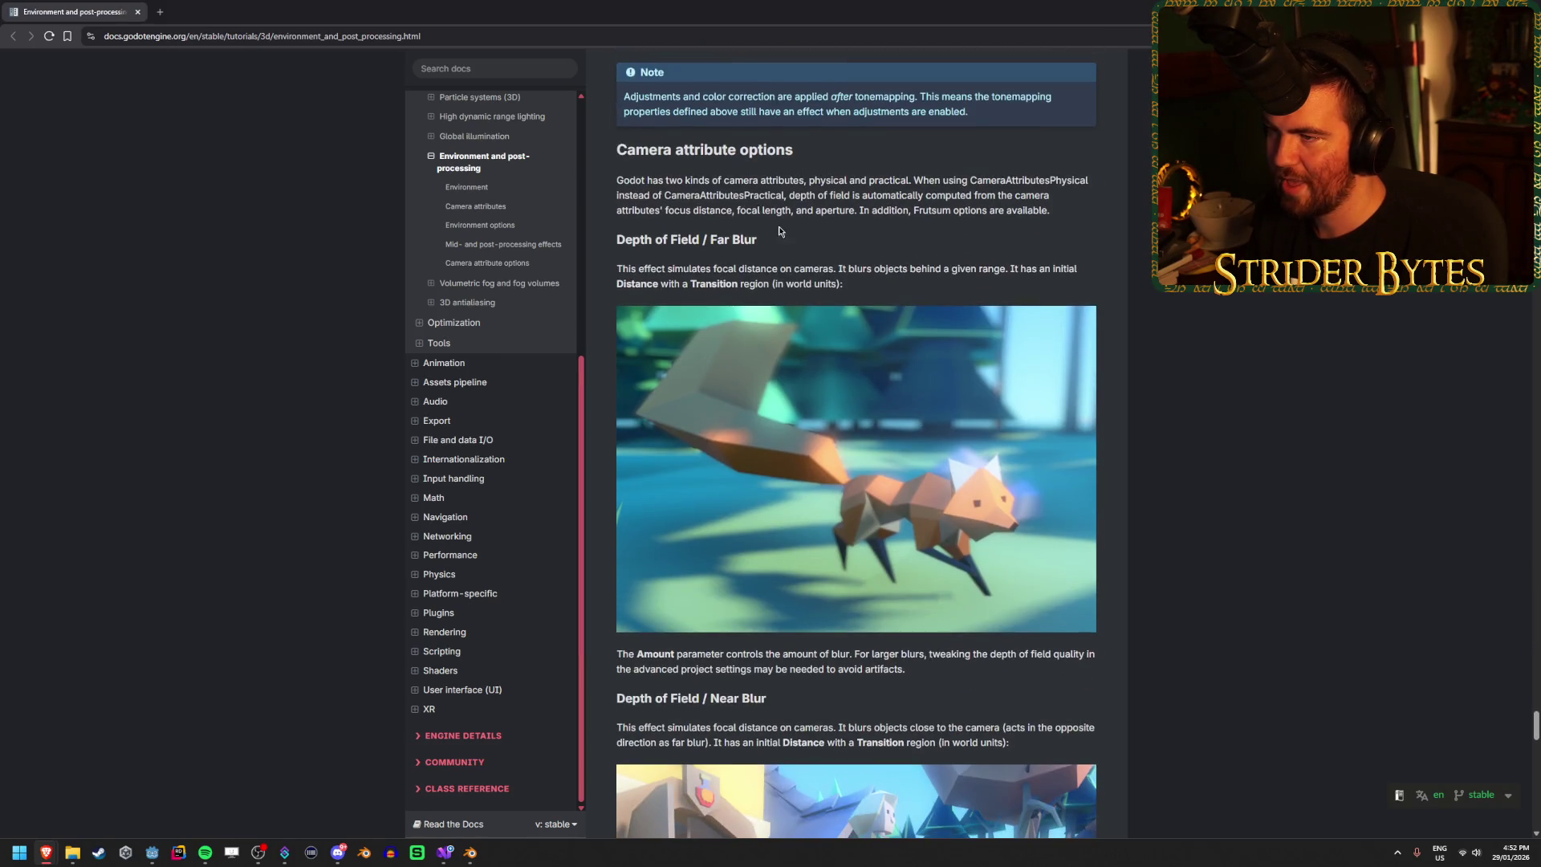
{"action": "mouse_move", "coordinate": [652, 150]}
{"action": "left_mouse_down"}
{"action": "mouse_move", "coordinate": [892, 180]}
{"action": "mouse_move", "coordinate": [1069, 180]}
{"action": "left_mouse_up"}
{"action": "left_click", "coordinate": [743, 165]}
{"action": "left_click", "coordinate": [892, 179]}
{"action": "left_click", "coordinate": [798, 193]}
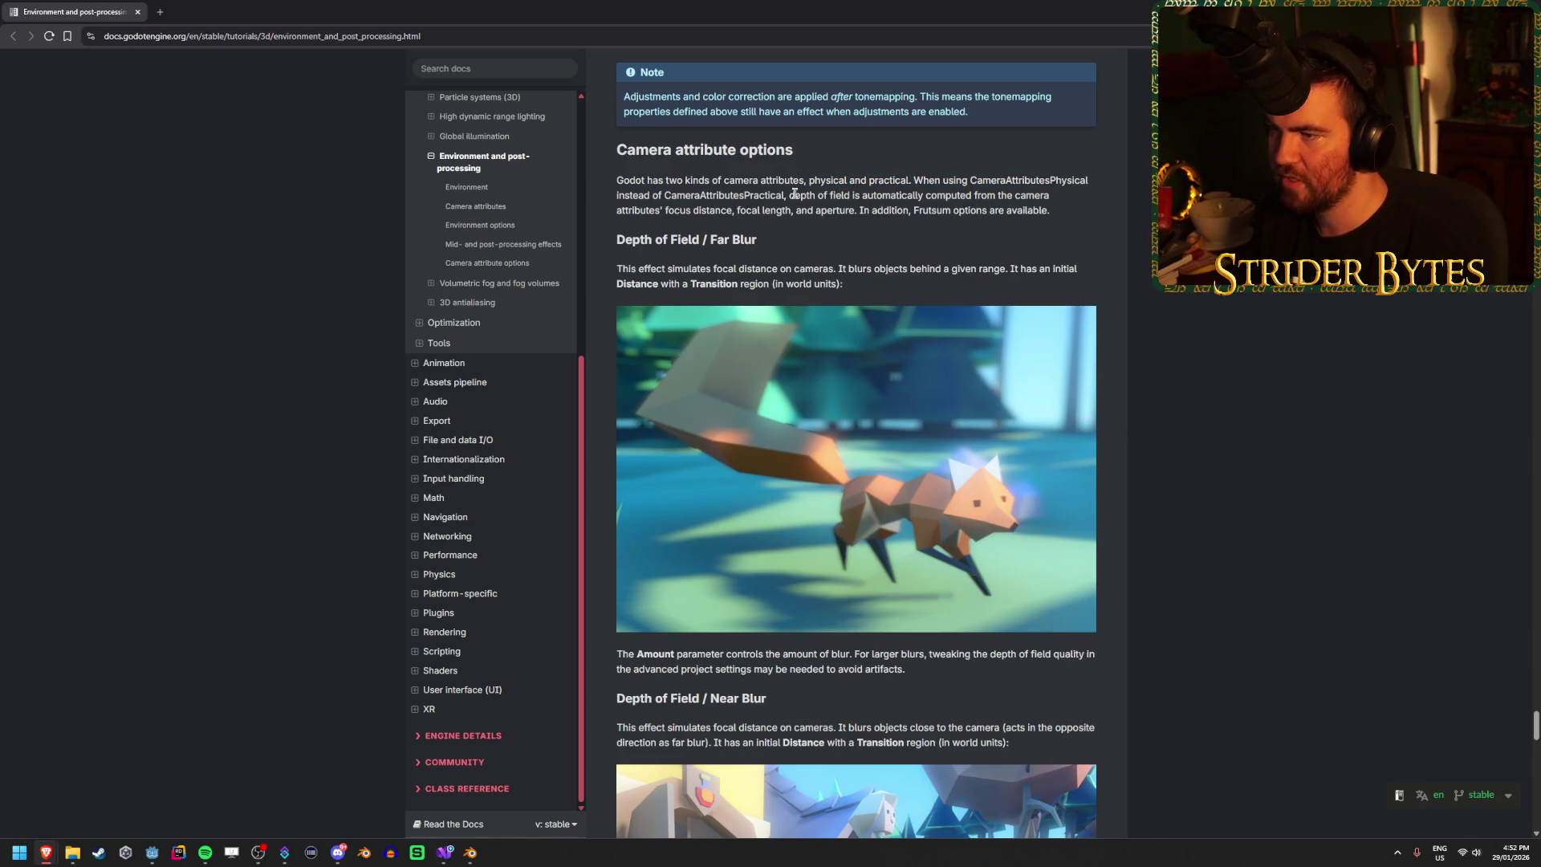
{"action": "left_click_drag", "start_coordinate": [618, 195], "coordinate": [755, 193]}
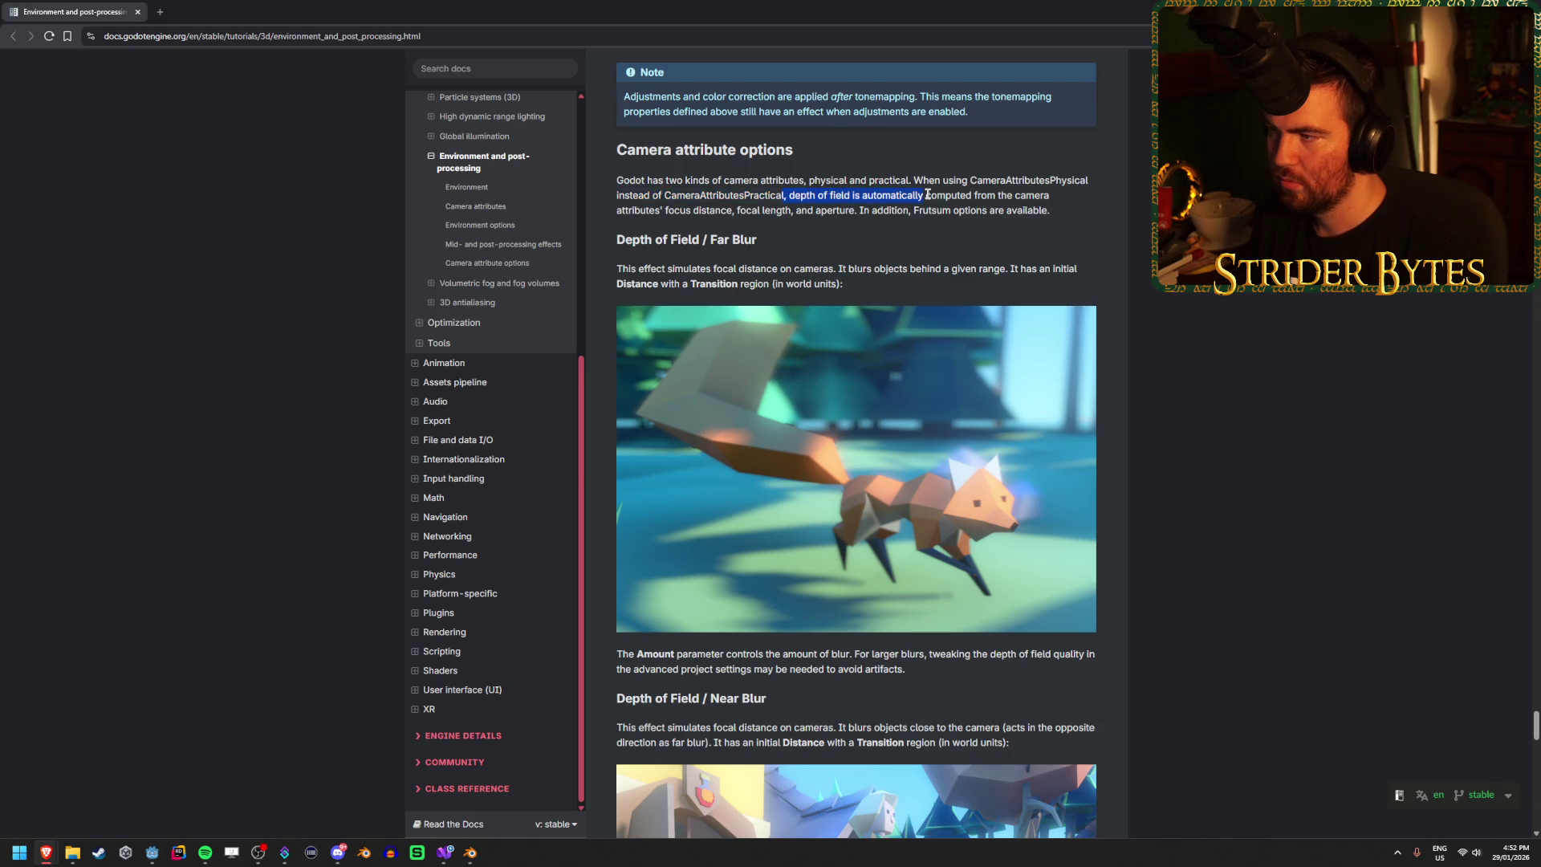
{"action": "left_click_drag", "start_coordinate": [695, 206], "coordinate": [618, 195]}
{"action": "left_click", "coordinate": [883, 205]}
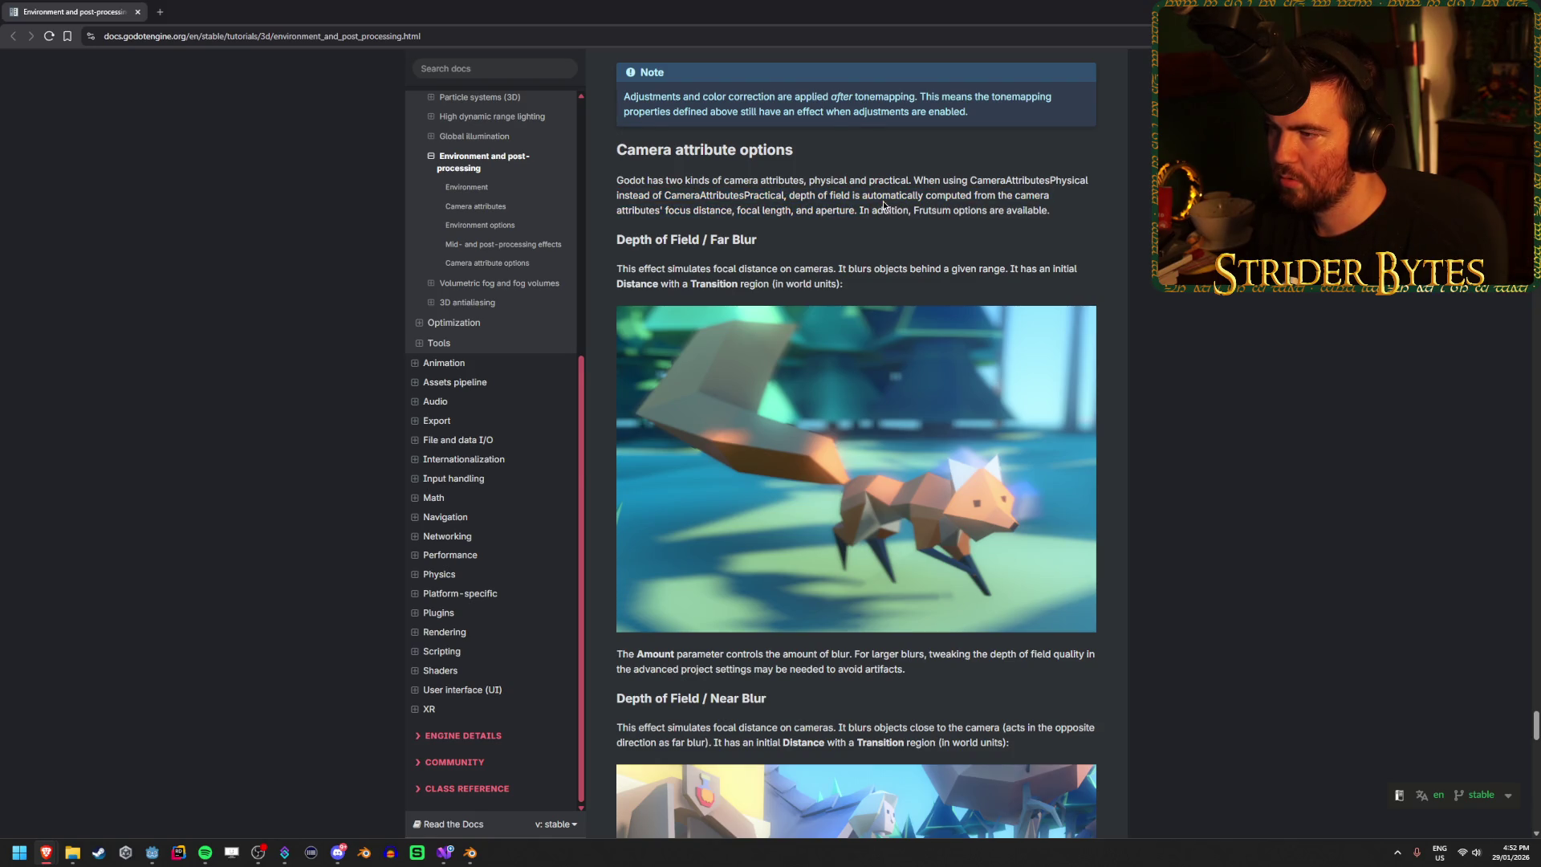
{"action": "left_click_drag", "start_coordinate": [842, 284], "coordinate": [839, 269]}
{"action": "left_click", "coordinate": [883, 277]}
Step: Scroll further and jump to the Camera attributes section, then return to the Godot editor
{"action": "scroll", "coordinate": [1322, 339], "scroll_direction": "down", "scroll_amount": 3}
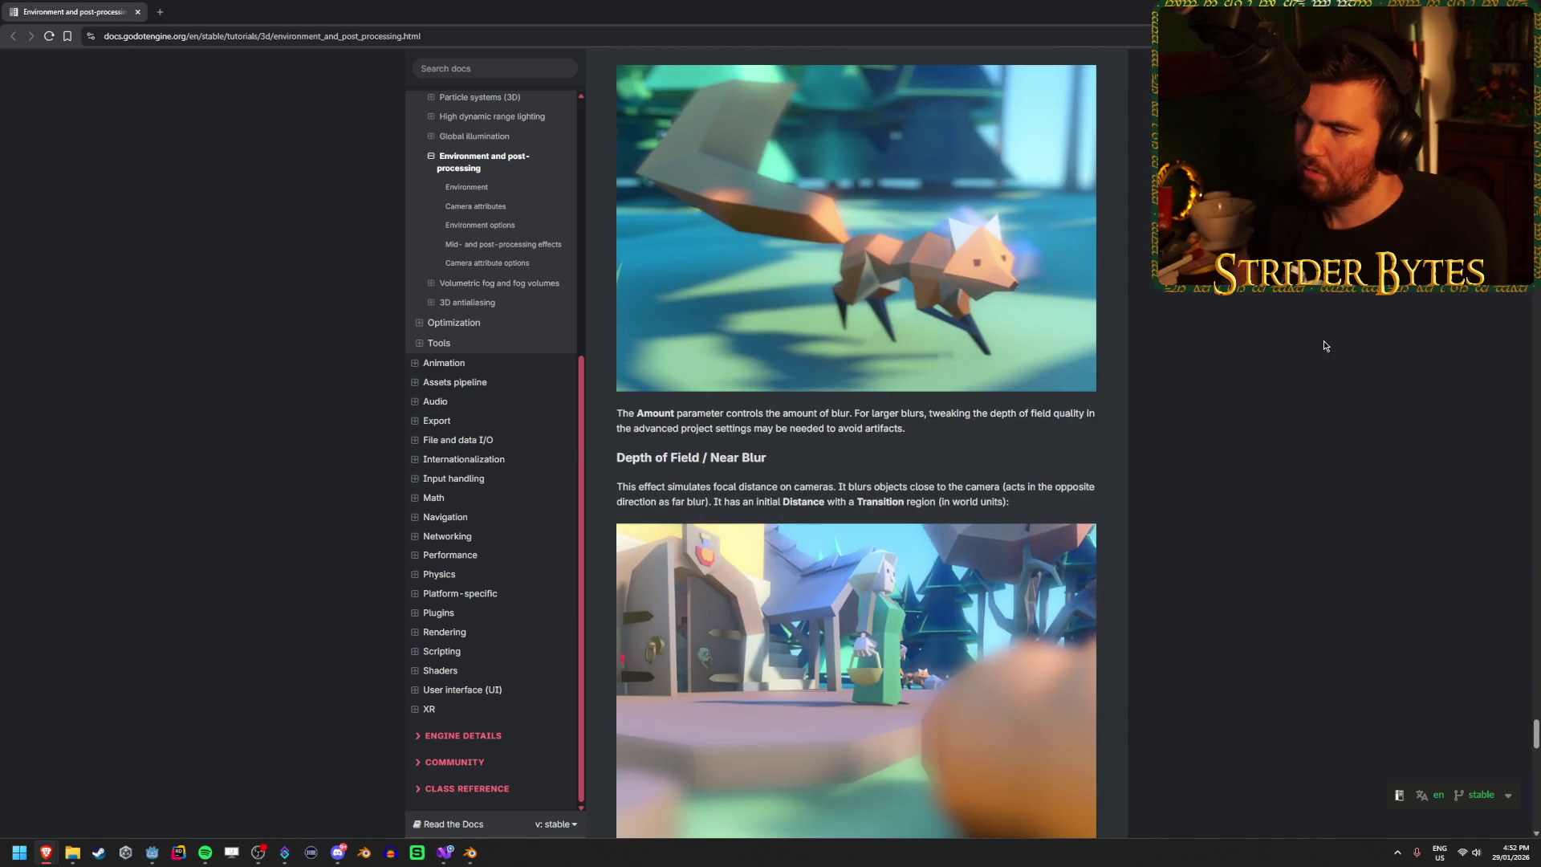
{"action": "scroll", "coordinate": [1333, 346], "scroll_direction": "down", "scroll_amount": 2}
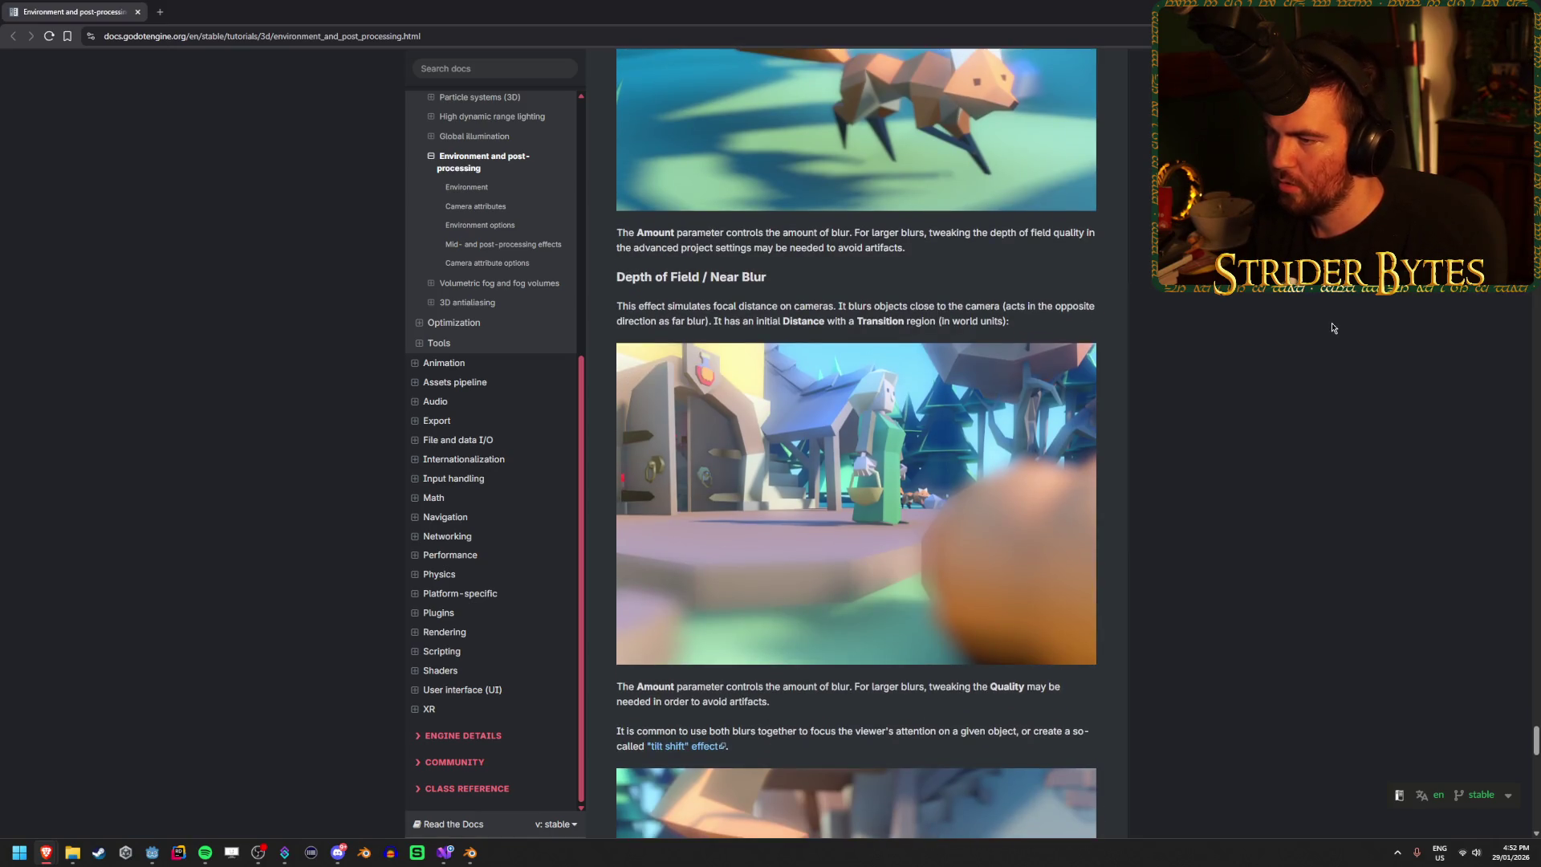
{"action": "scroll", "coordinate": [1332, 327], "scroll_direction": "down", "scroll_amount": 5}
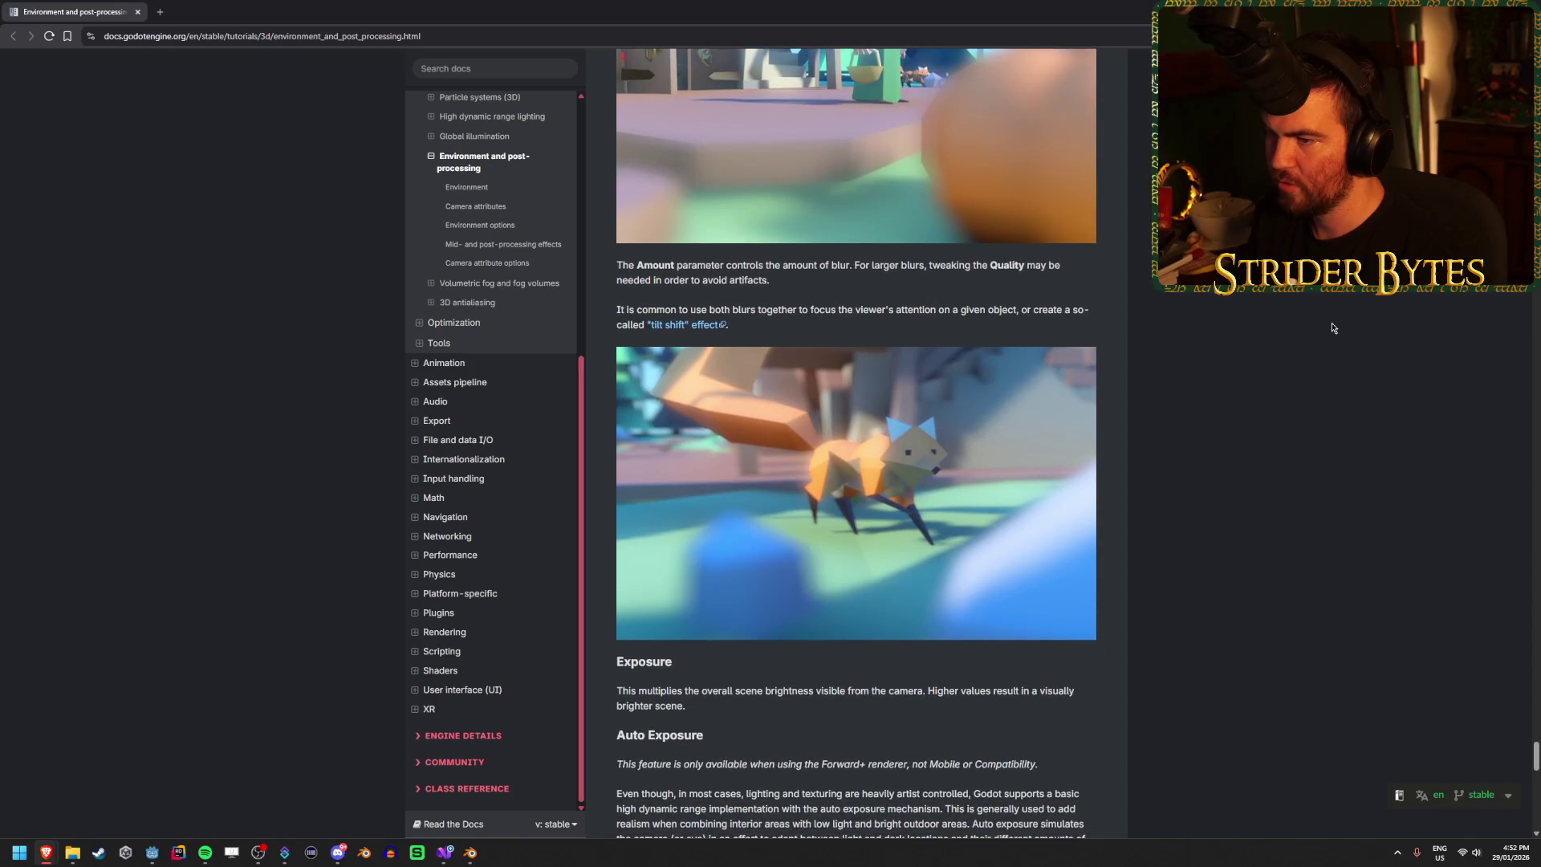
{"action": "scroll", "coordinate": [1333, 327], "scroll_direction": "down", "scroll_amount": 8}
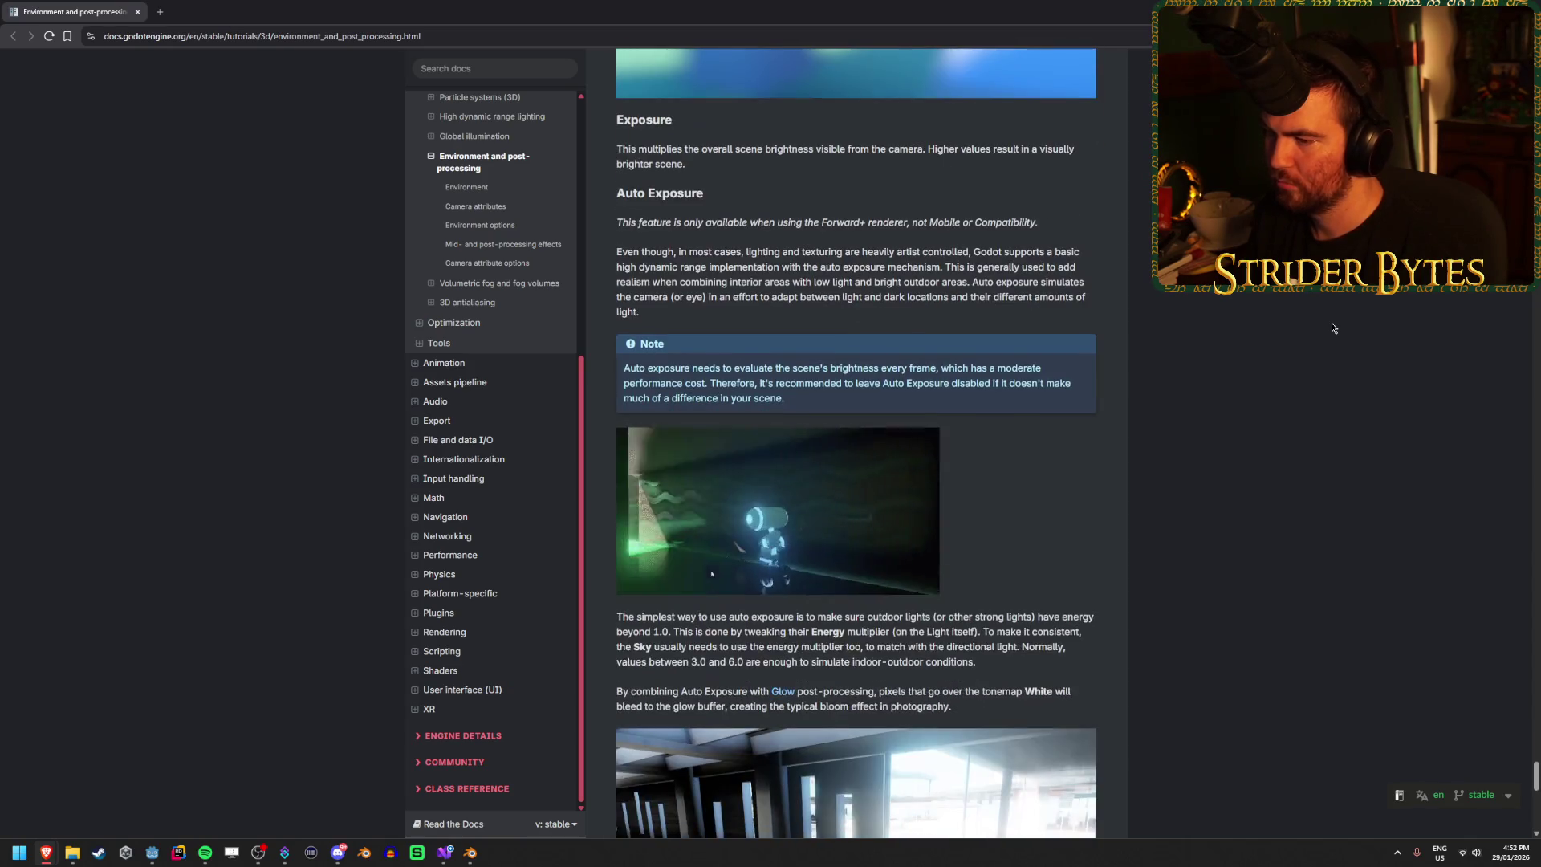
{"action": "scroll", "coordinate": [1333, 328], "scroll_direction": "down", "scroll_amount": 14}
{"action": "scroll", "coordinate": [1312, 373], "scroll_direction": "up", "scroll_amount": 15}
{"action": "scroll", "coordinate": [1312, 372], "scroll_direction": "up", "scroll_amount": 15}
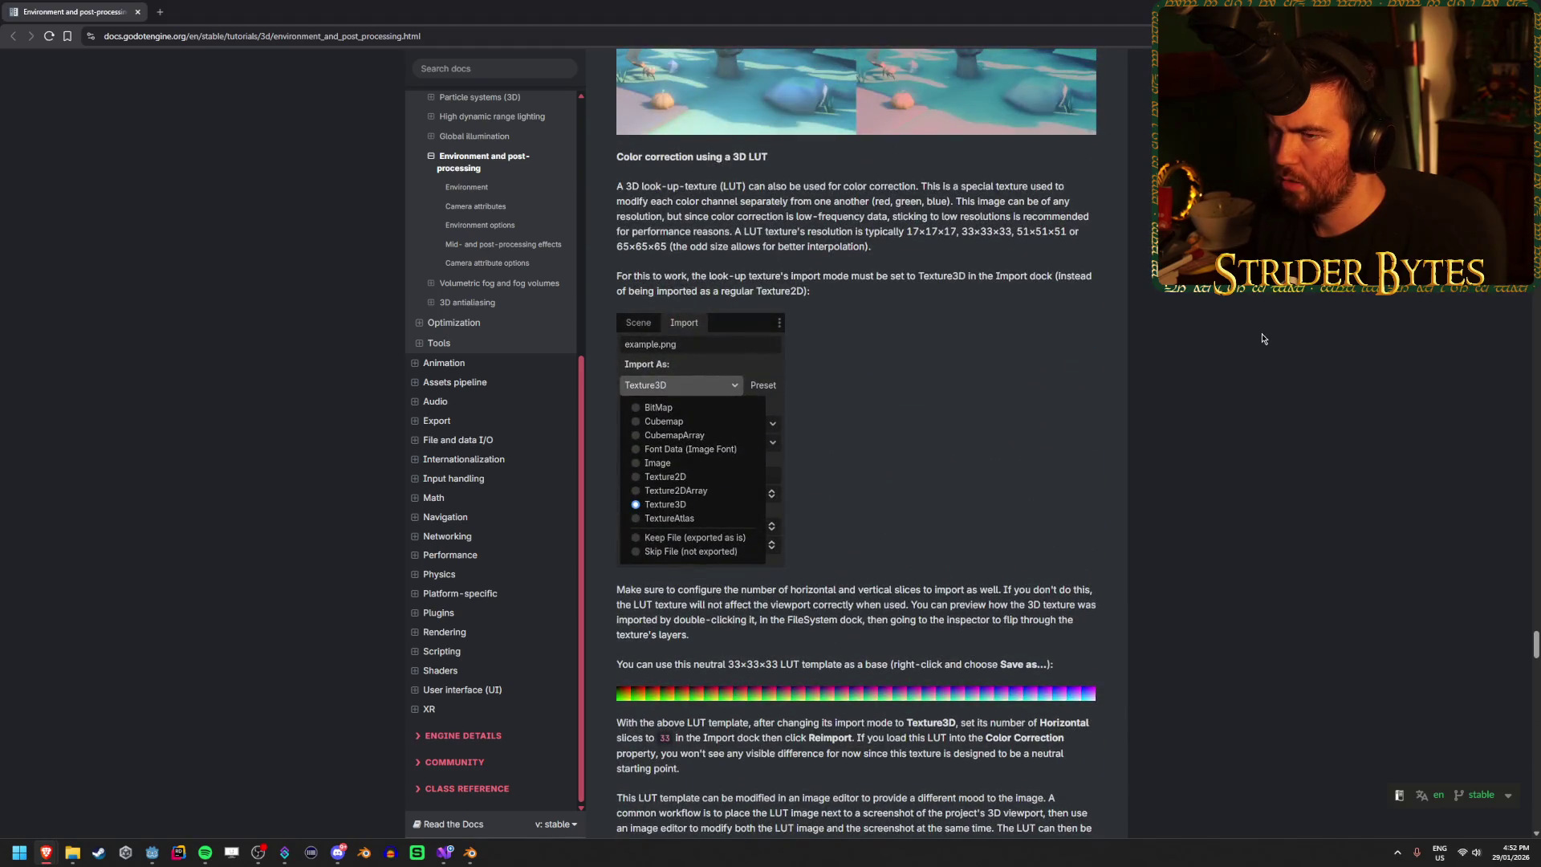
{"action": "left_click", "coordinate": [475, 207]}
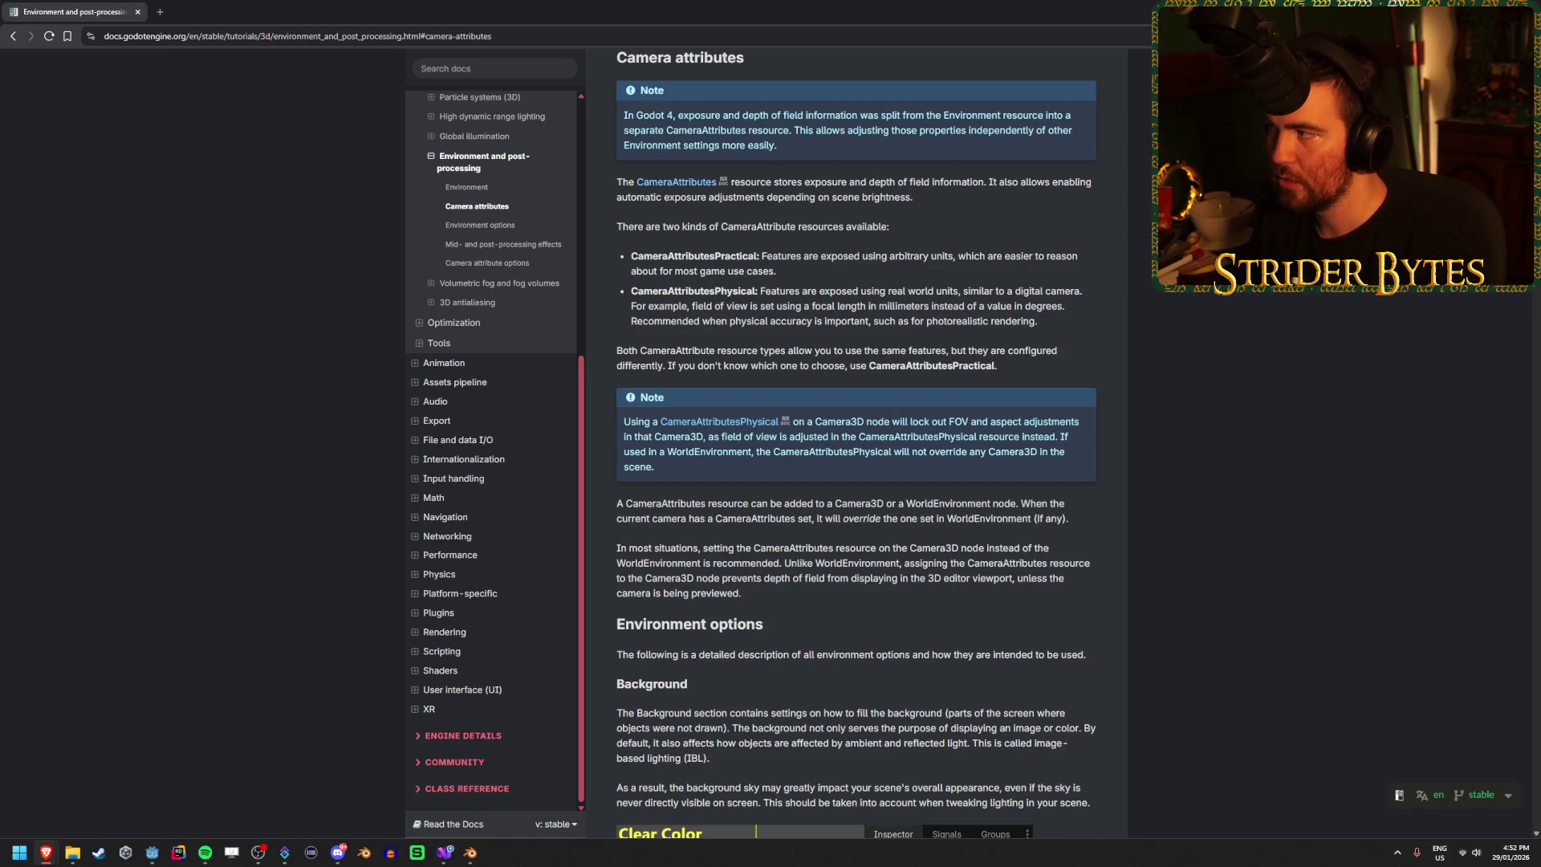
{"action": "key", "text": "alt+Tab"}
Step: Give the Player Camera a new CameraAttributesPractical resource and expand its DOF Blur settings
{"action": "left_click", "coordinate": [1459, 315]}
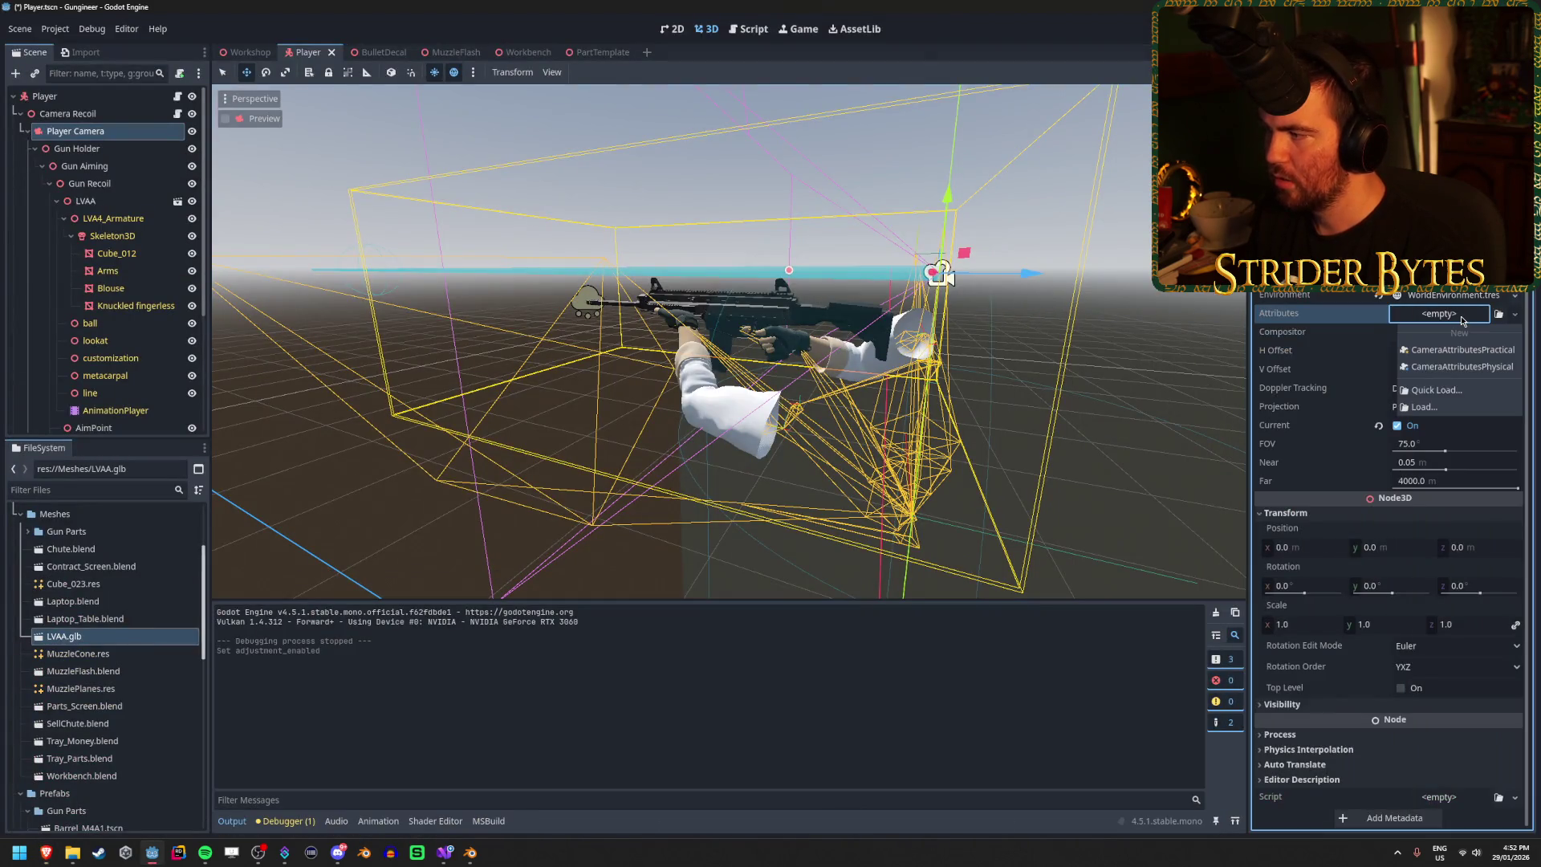
{"action": "left_click", "coordinate": [1462, 350]}
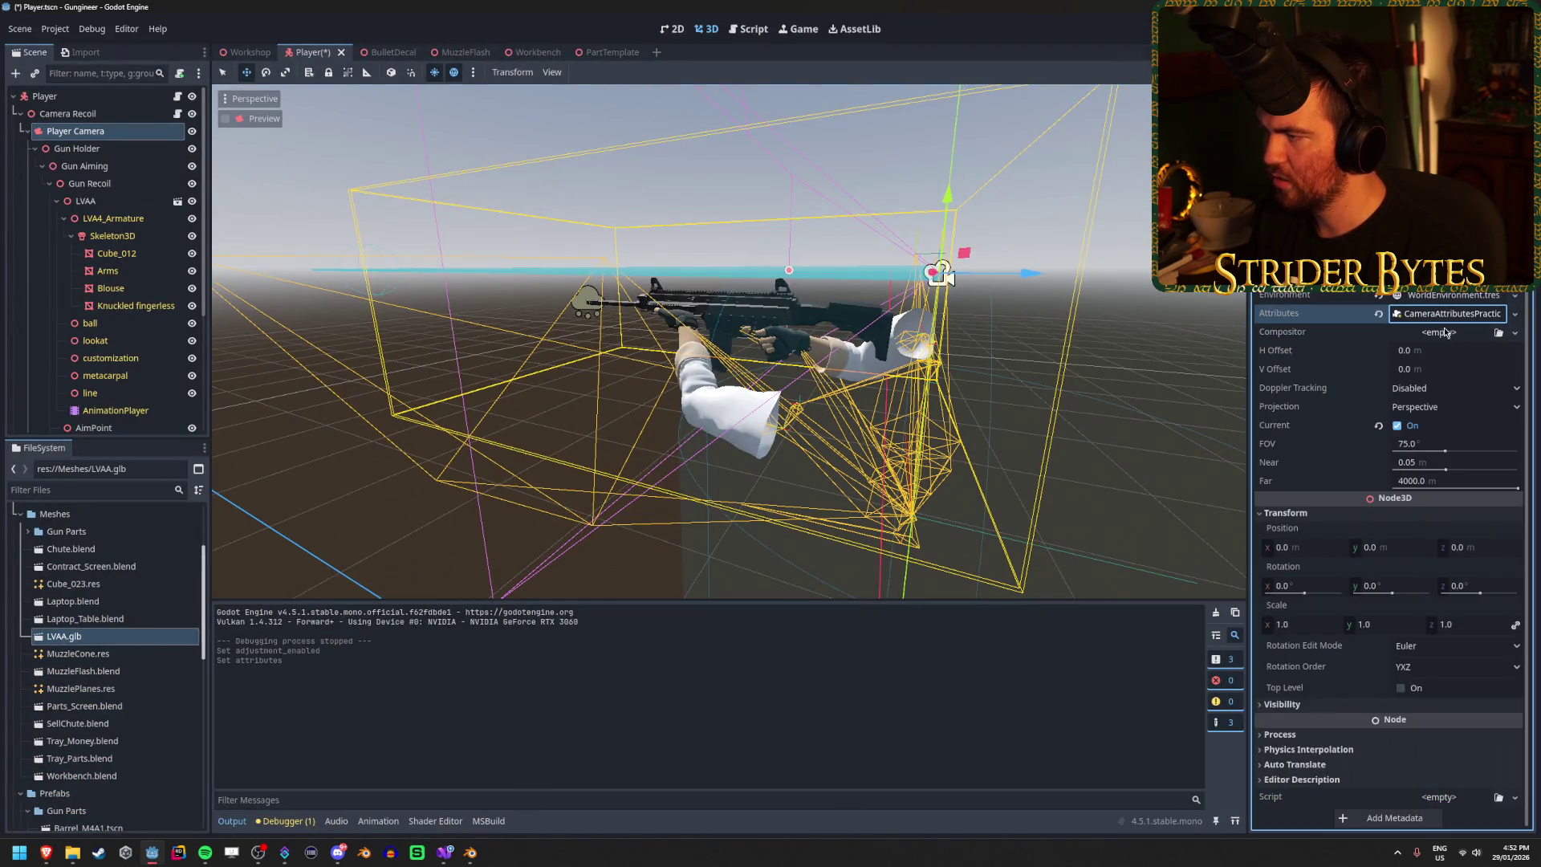
{"action": "left_click", "coordinate": [1447, 314]}
{"action": "left_click", "coordinate": [1404, 332]}
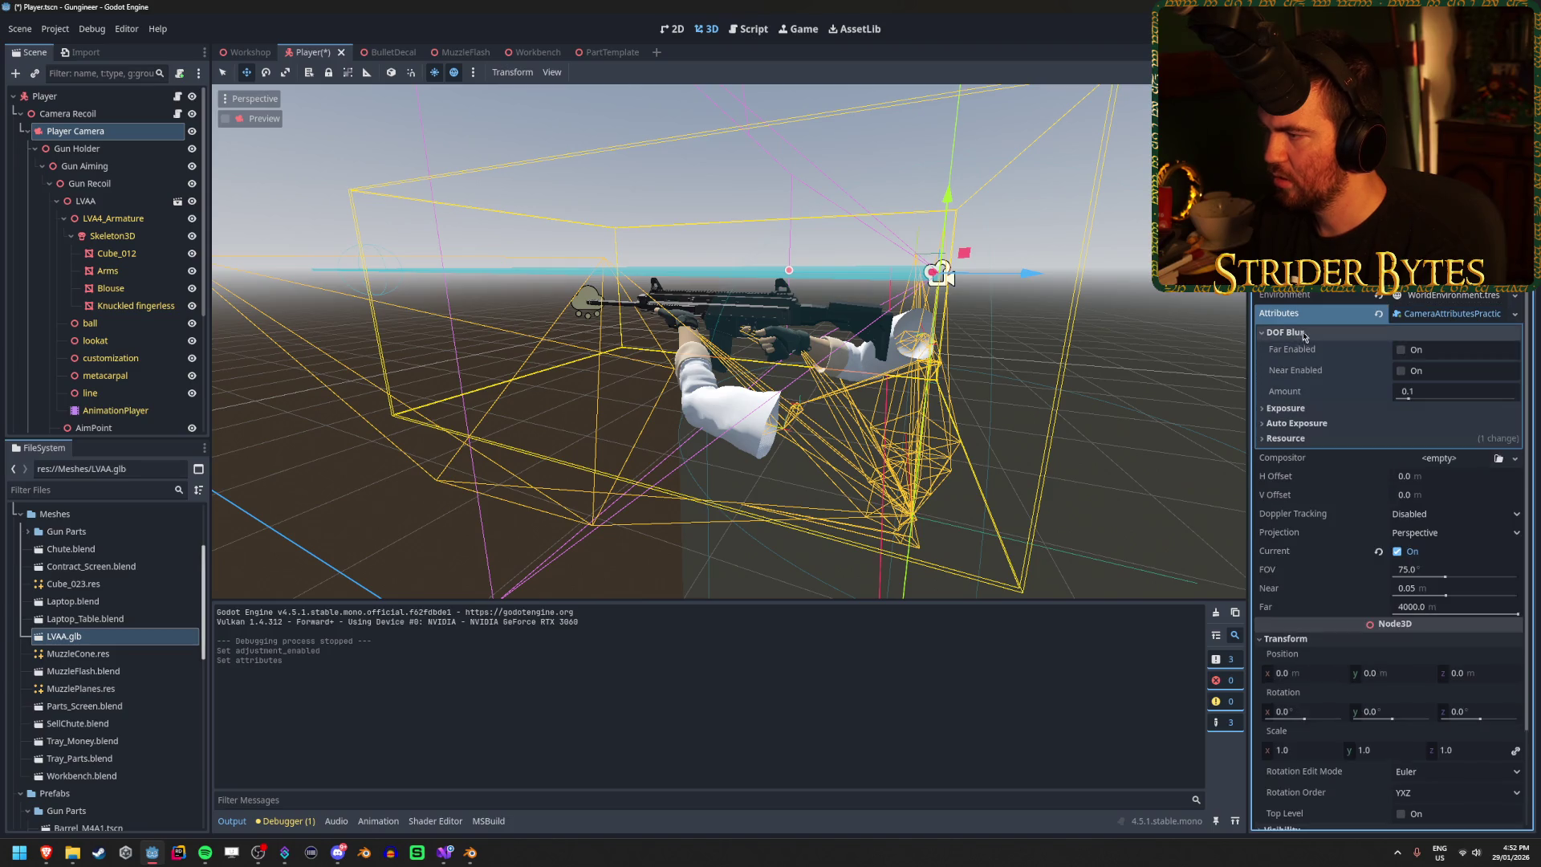
Step: Toggle far and near depth-of-field blur on and off to compare them
{"action": "left_click", "coordinate": [1401, 351]}
{"action": "left_click", "coordinate": [1402, 350]}
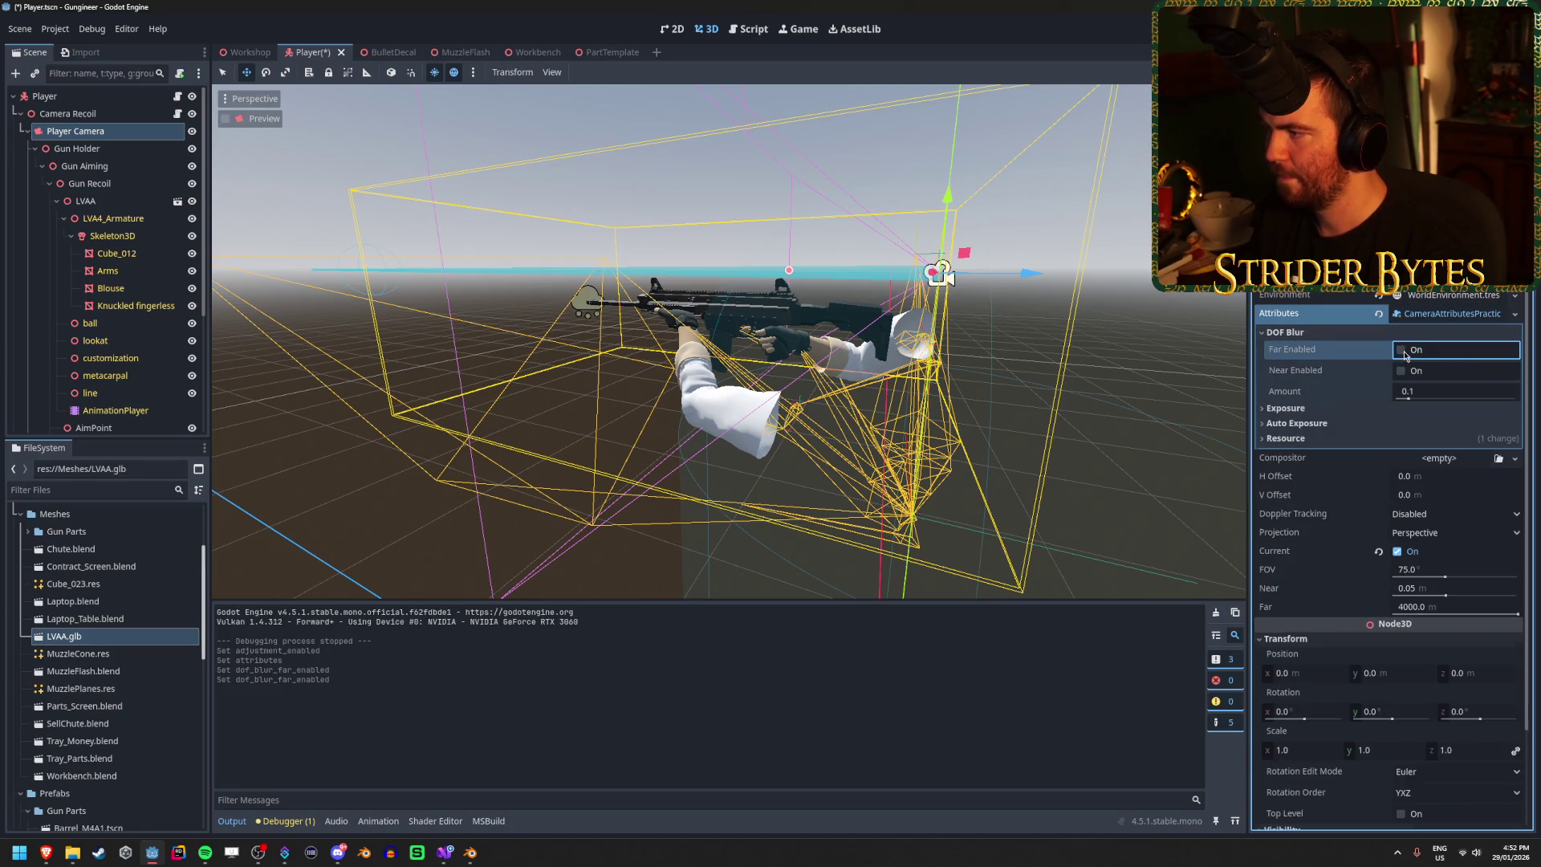
{"action": "left_click", "coordinate": [1402, 351]}
{"action": "left_click", "coordinate": [1402, 351]}
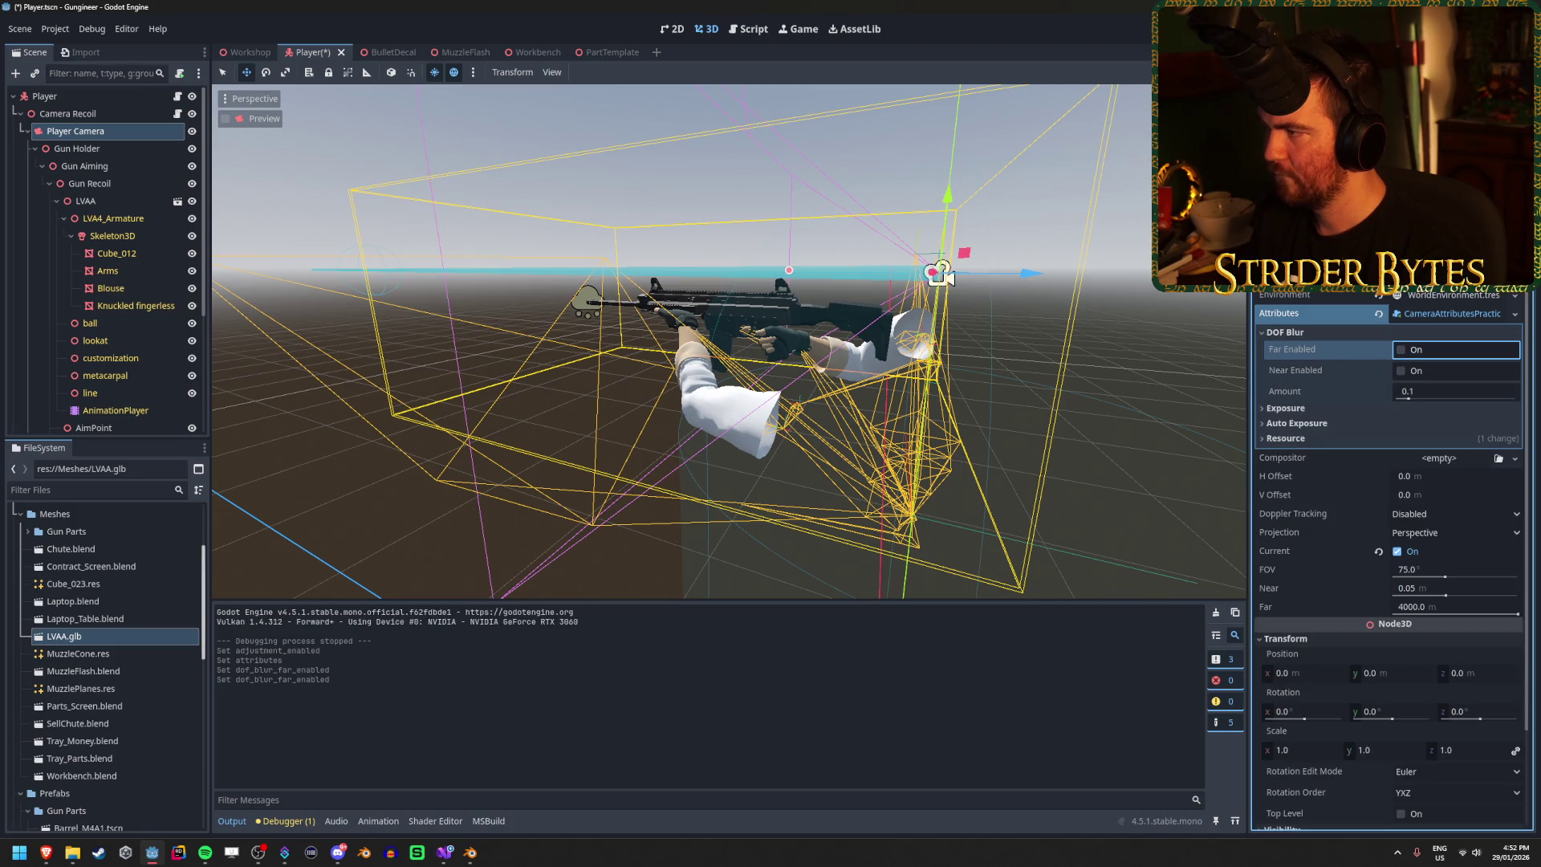
{"action": "left_click", "coordinate": [1402, 372]}
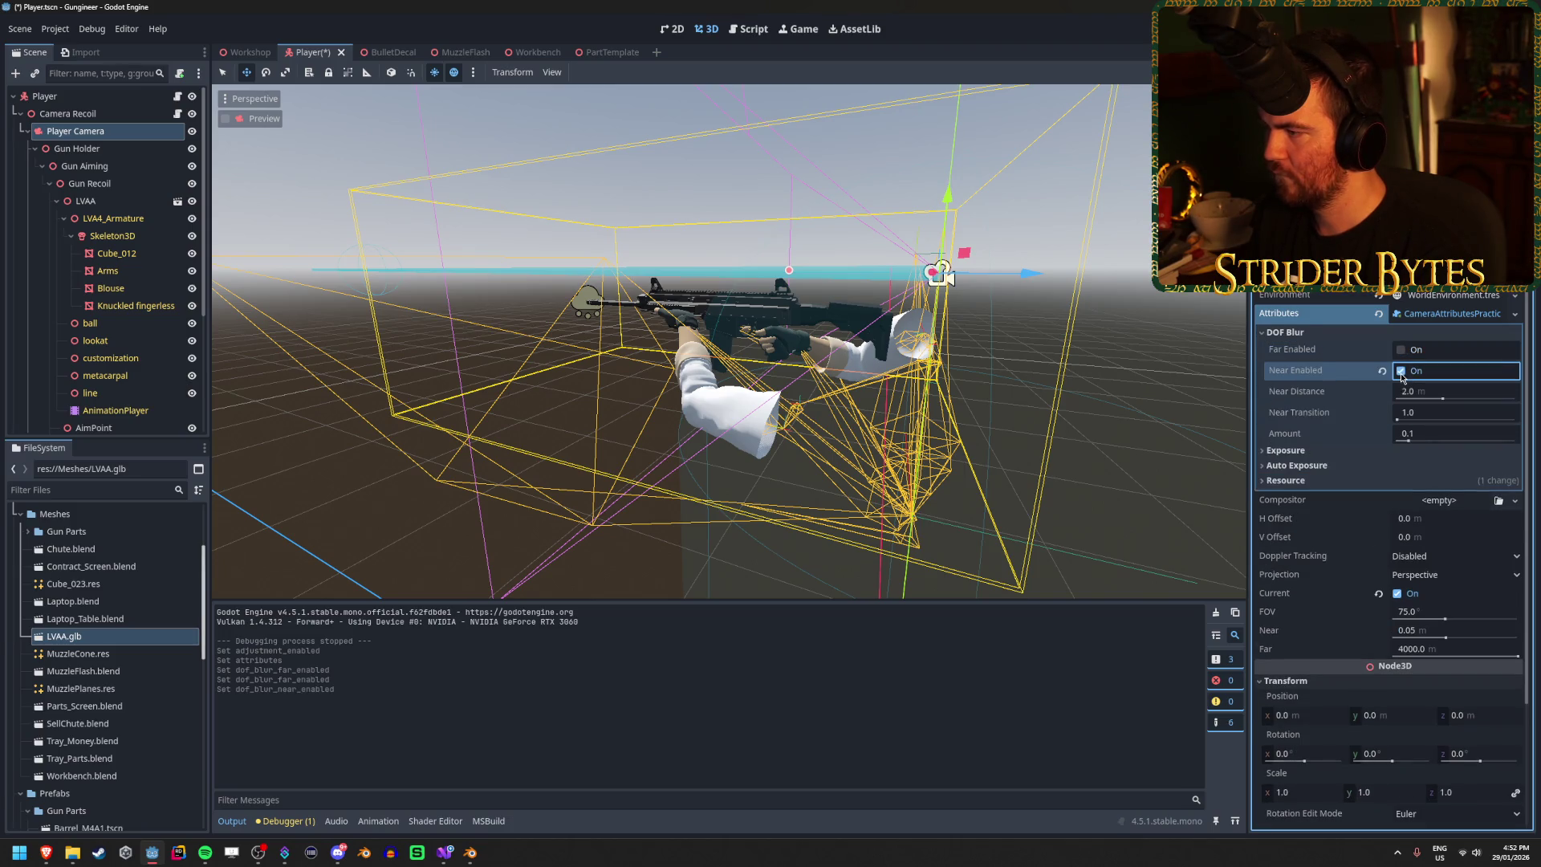
{"action": "left_click", "coordinate": [1402, 371]}
Step: Raise the DOF blur amount, save the Player scene and test-run it, then reset the amount to 0.1
{"action": "left_click_drag", "start_coordinate": [1408, 399], "coordinate": [1488, 409]}
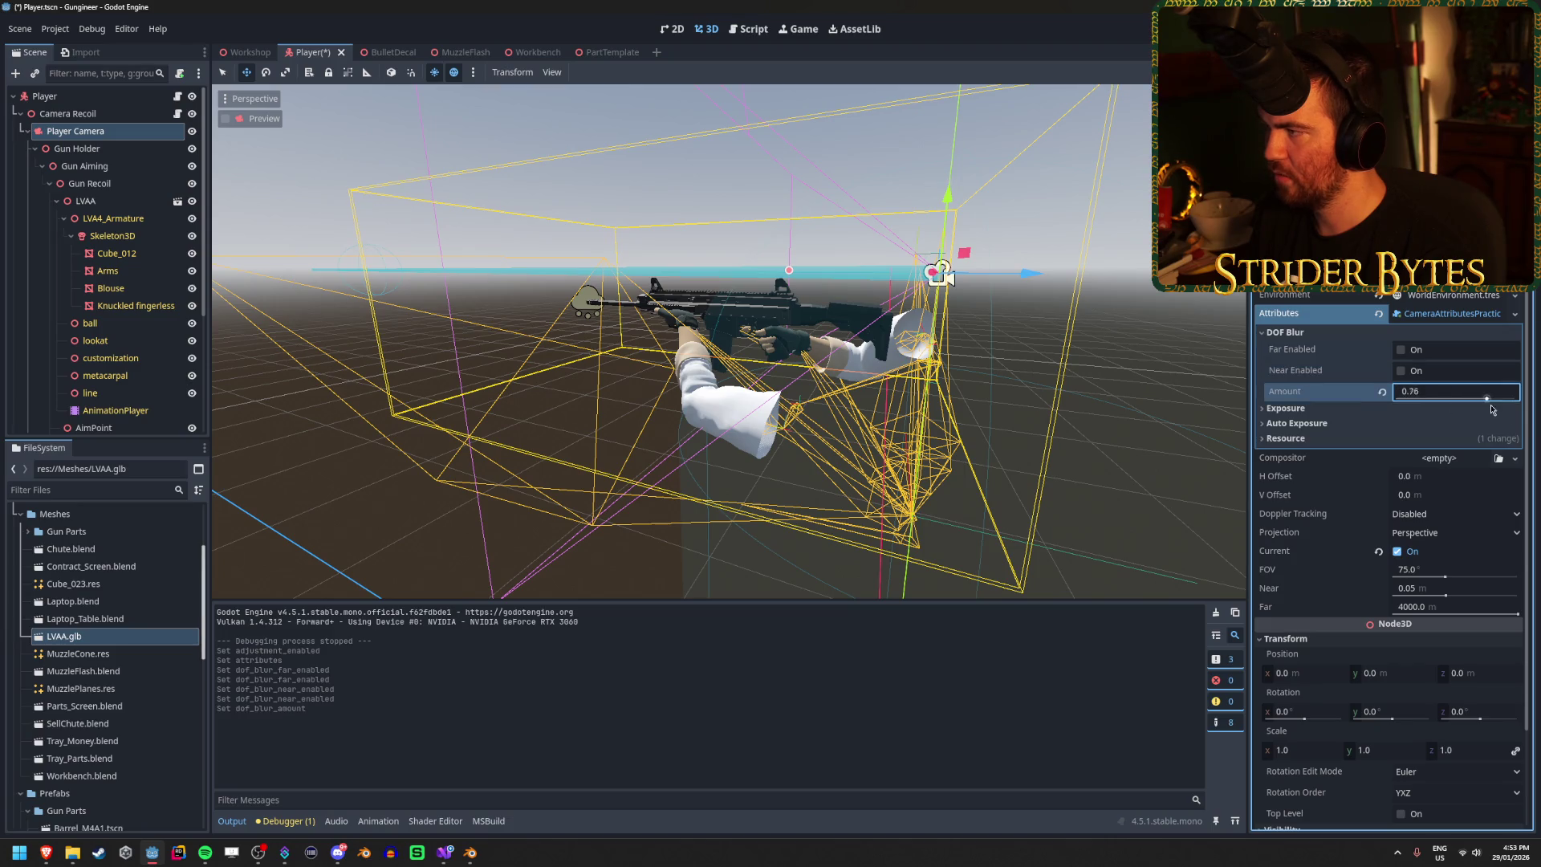
{"action": "key", "text": "Return"}
{"action": "key", "text": "ctrl+s"}
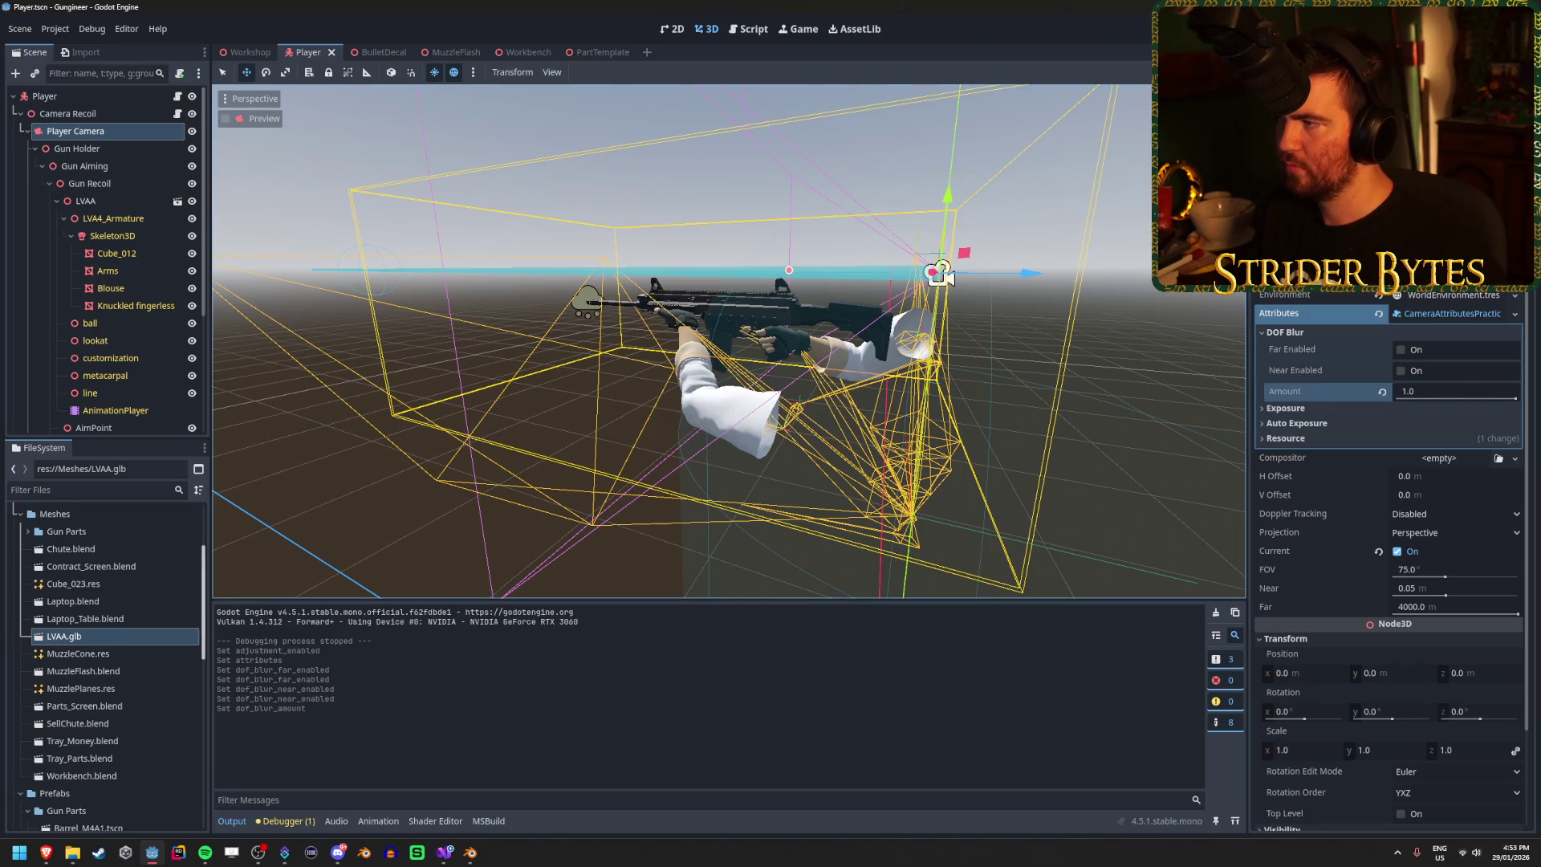
{"action": "key", "text": "F5"}
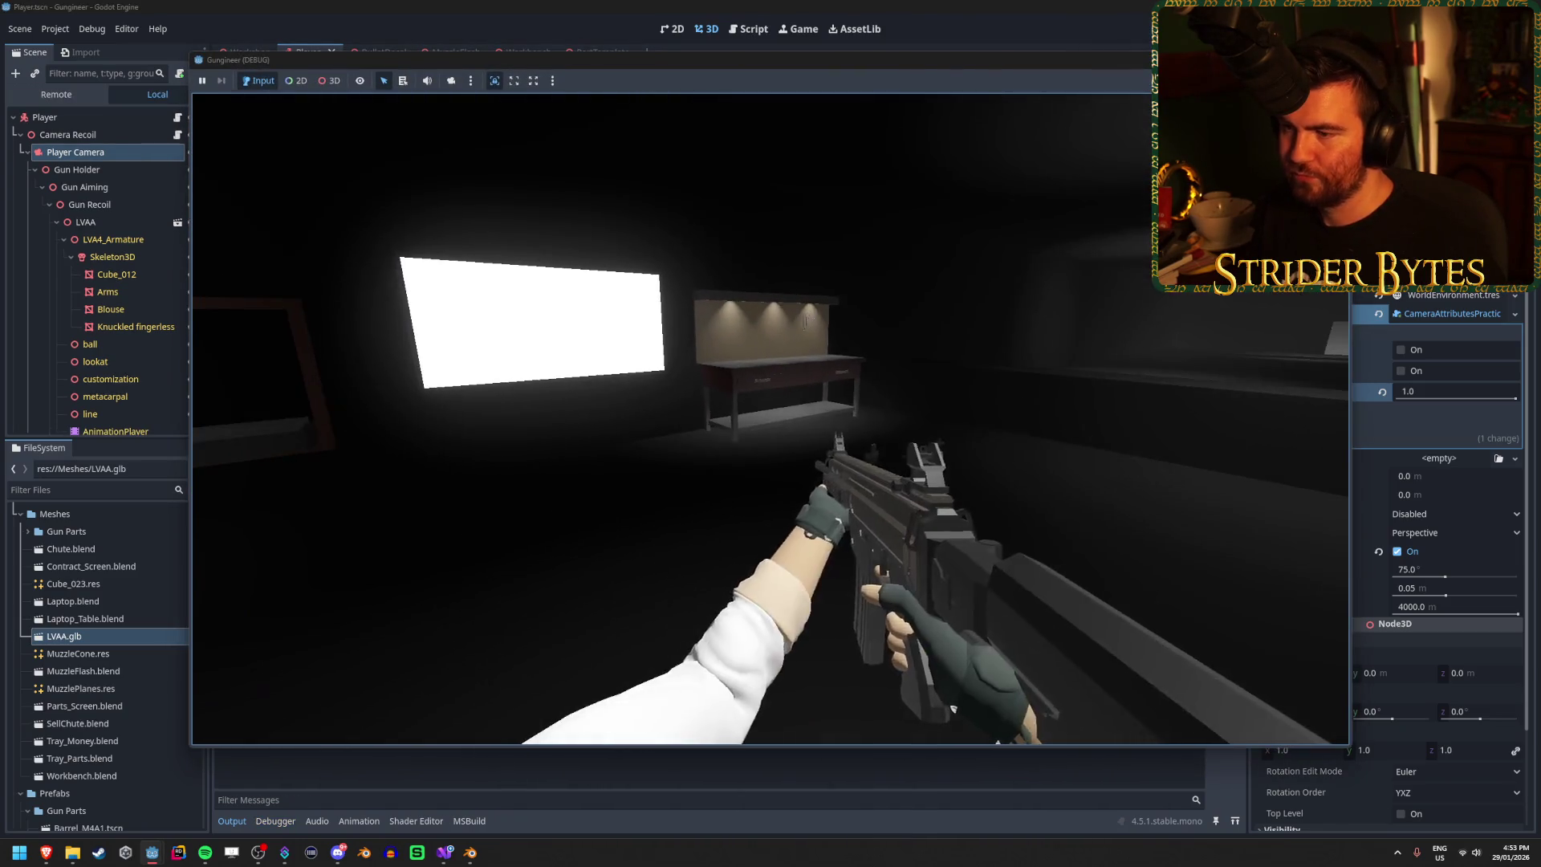
{"action": "key", "text": "Escape"}
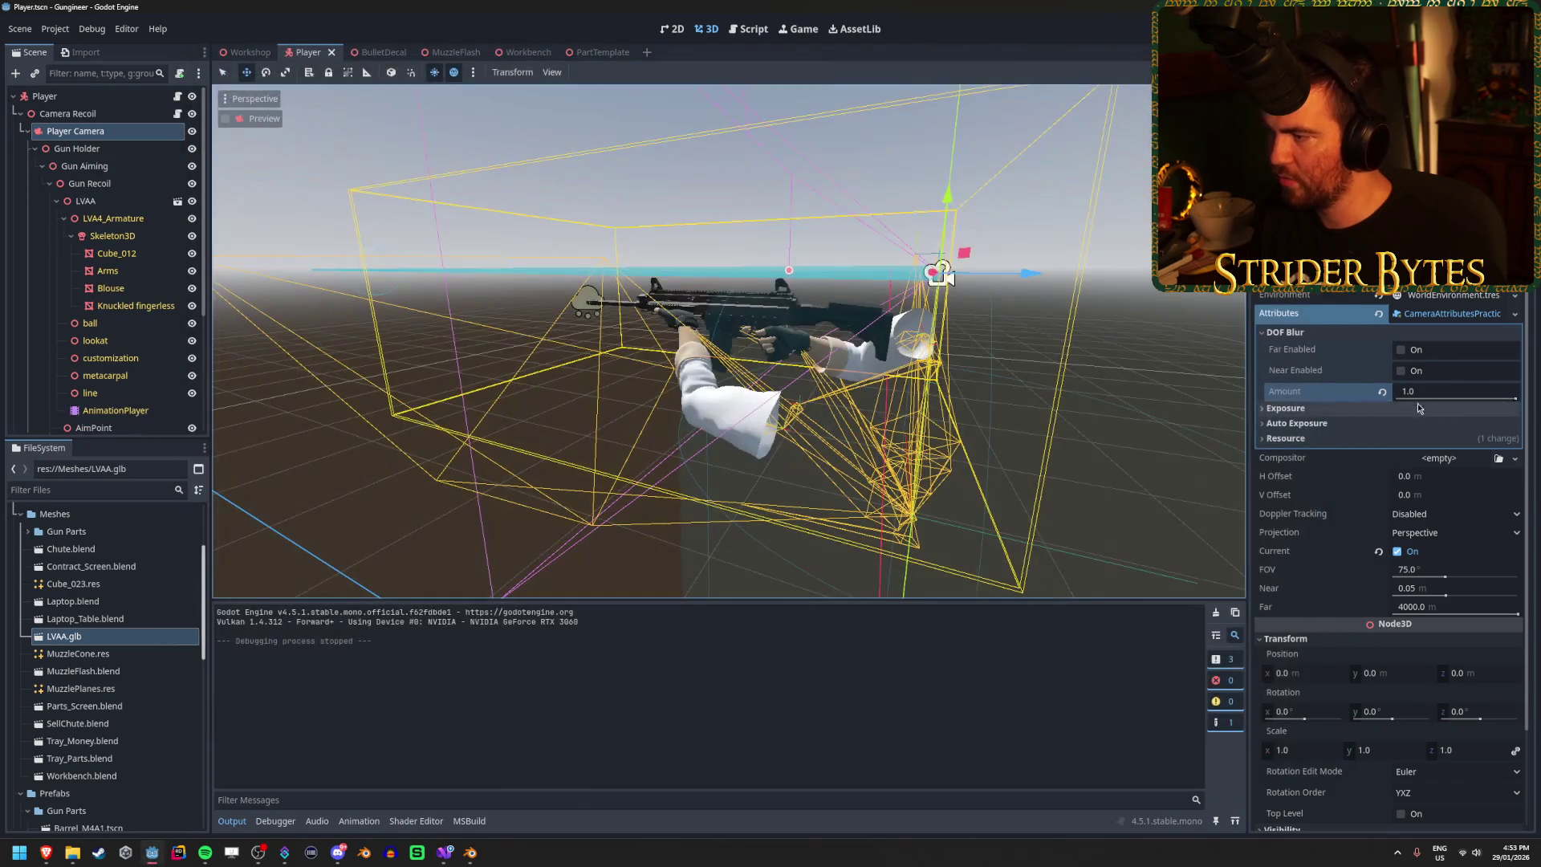
{"action": "left_click", "coordinate": [1382, 392]}
Step: Enable both far and near depth-of-field blur and test them in a game run
{"action": "left_click", "coordinate": [1400, 351]}
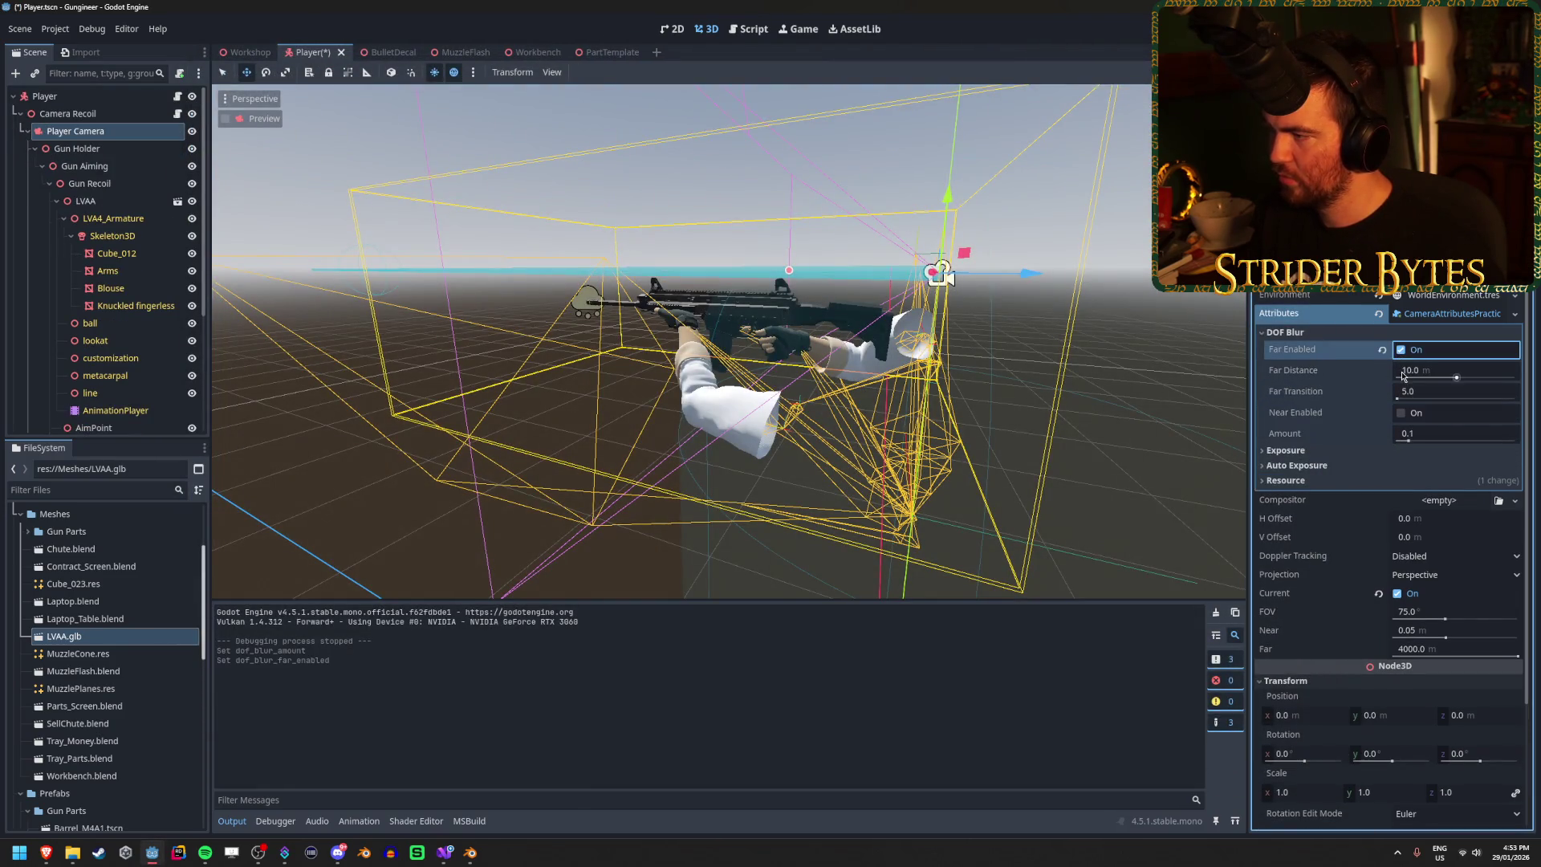
{"action": "left_click", "coordinate": [1400, 414]}
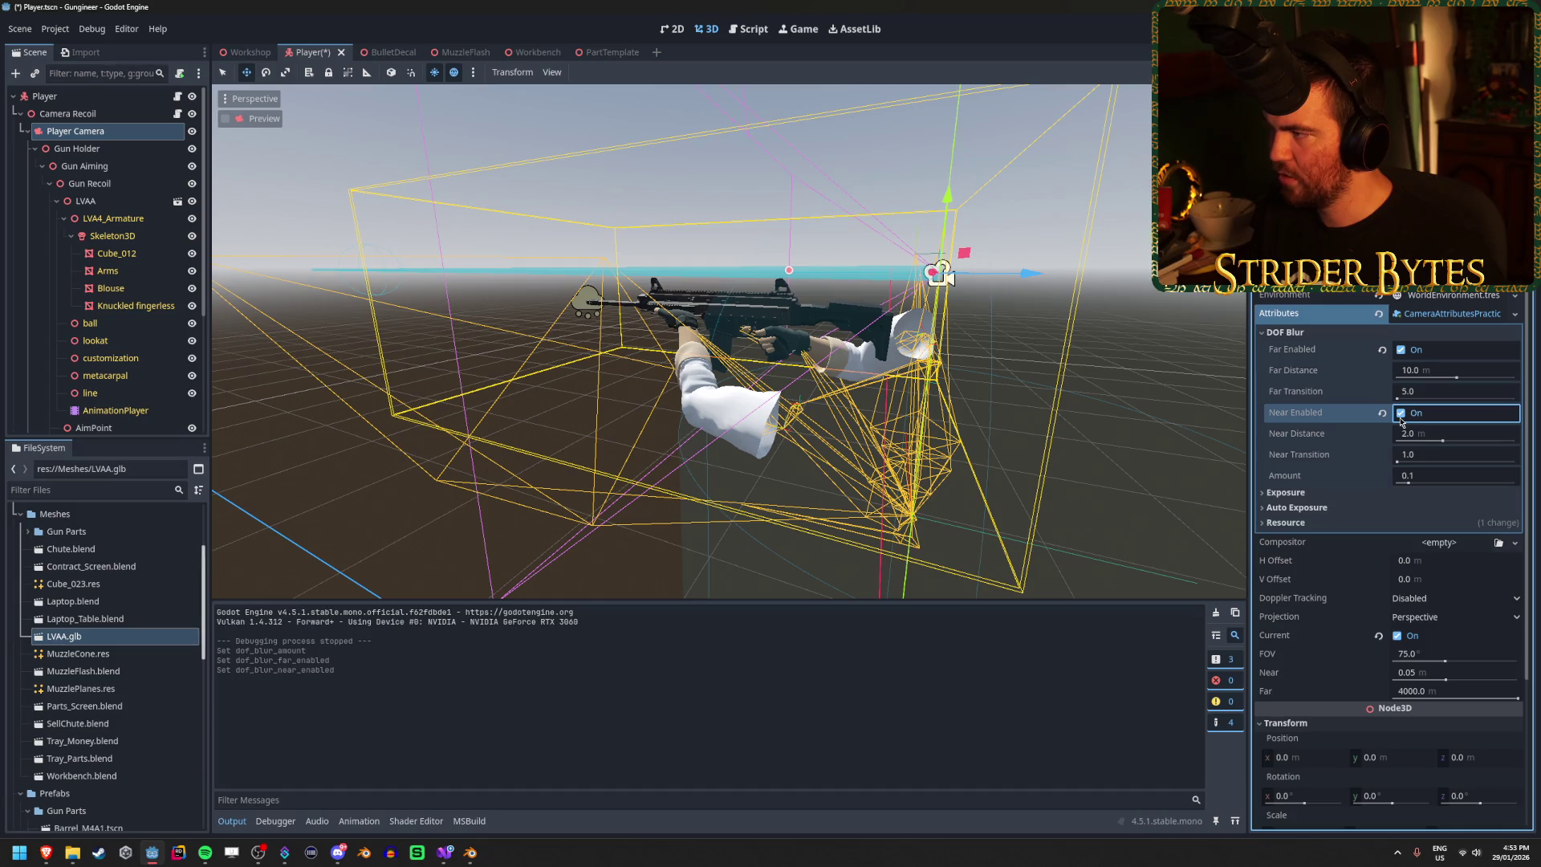
{"action": "key", "text": "F5"}
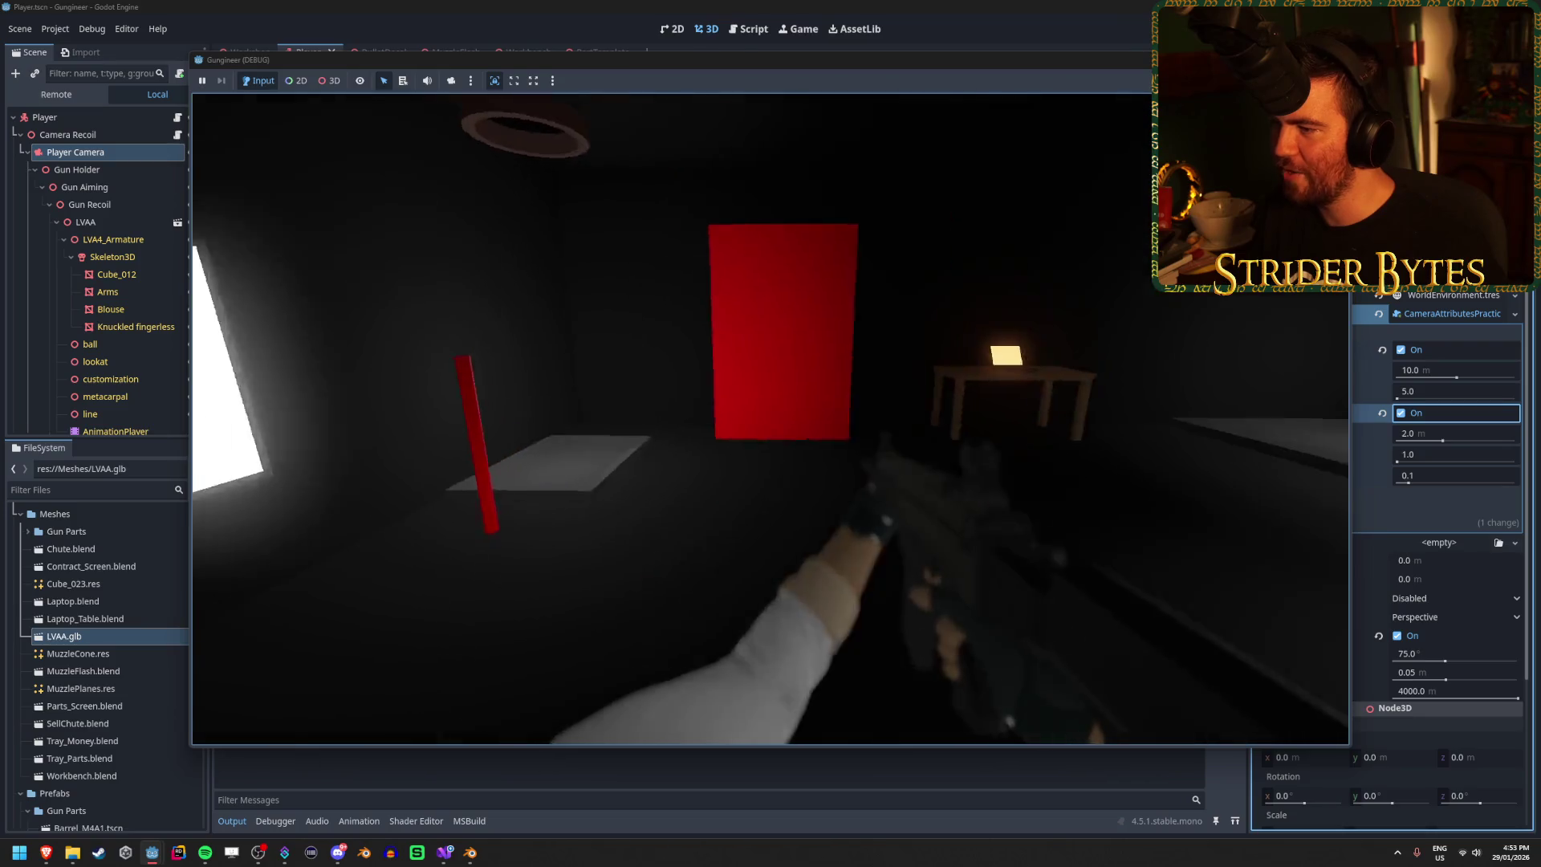
{"action": "key", "text": "Escape"}
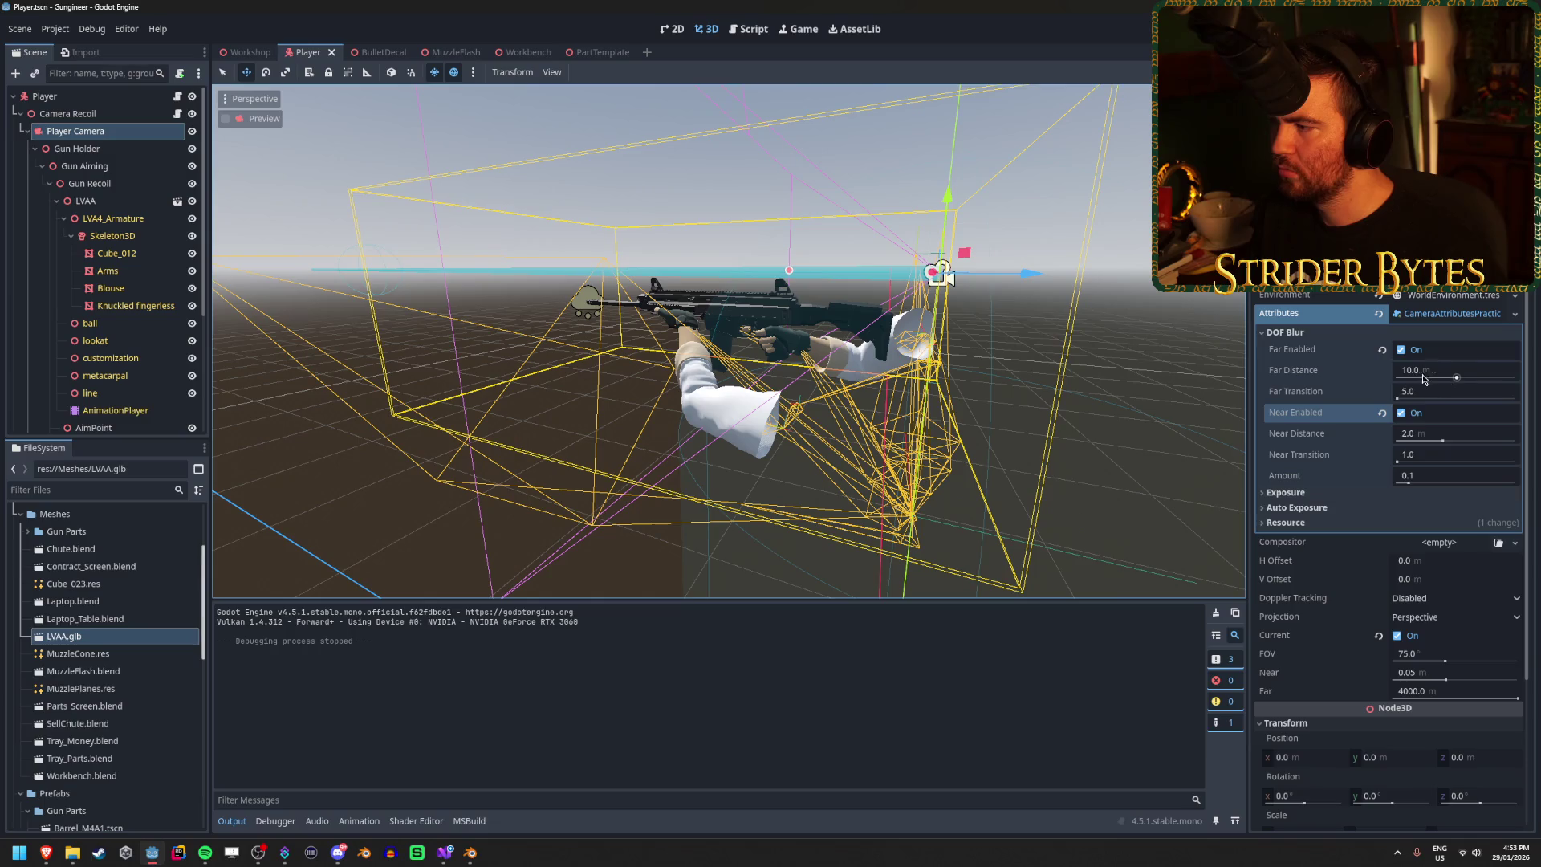
Step: Turn near blur off, set the far blur distance to 0.01 m, save and test-run again
{"action": "left_click", "coordinate": [1402, 414]}
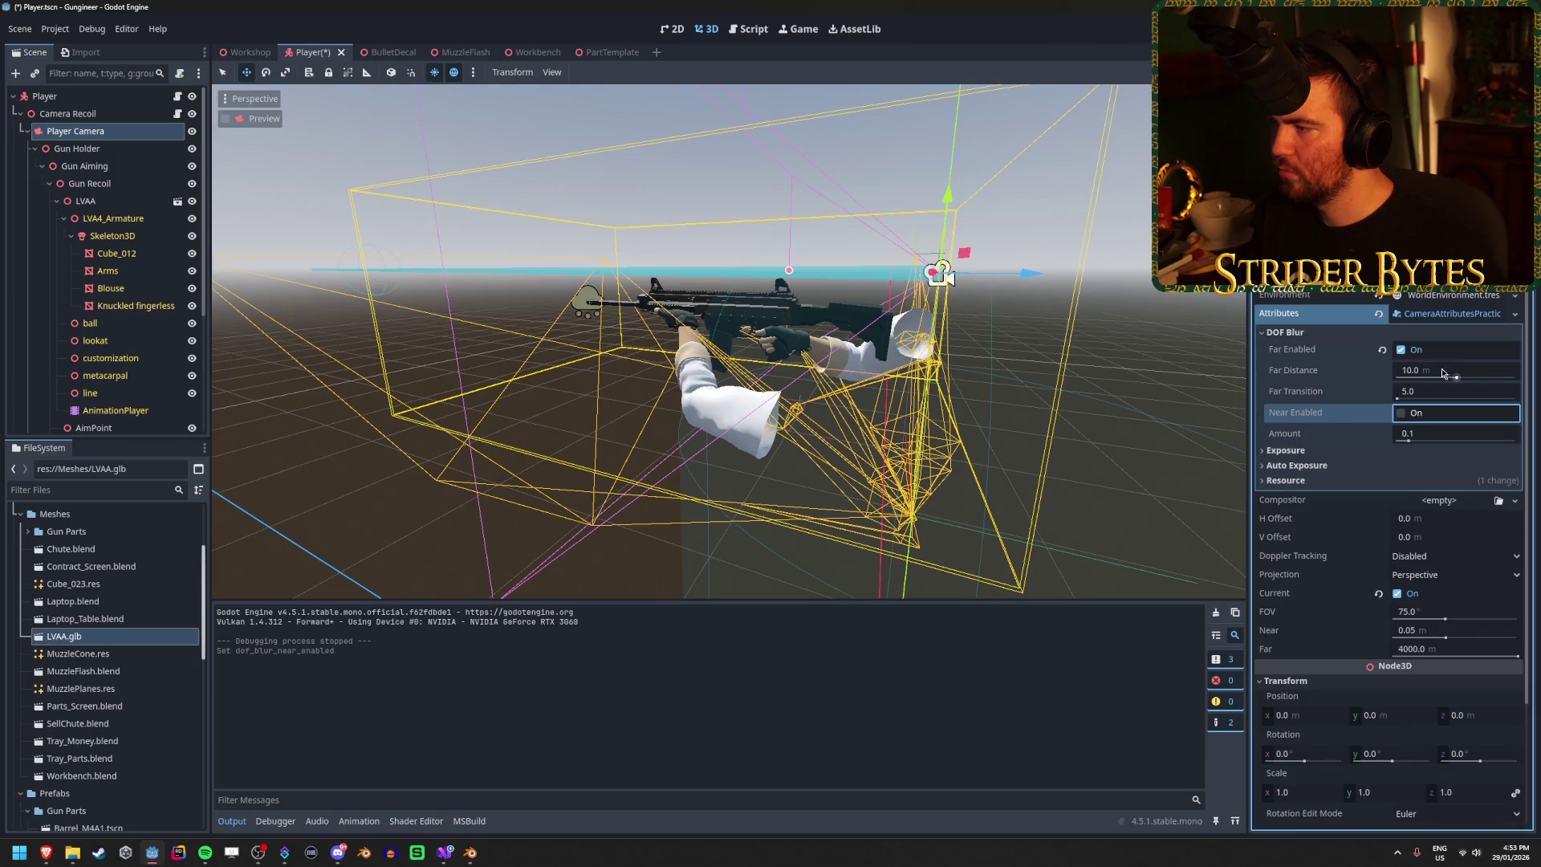
{"action": "left_click_drag", "start_coordinate": [1457, 376], "coordinate": [1451, 379]}
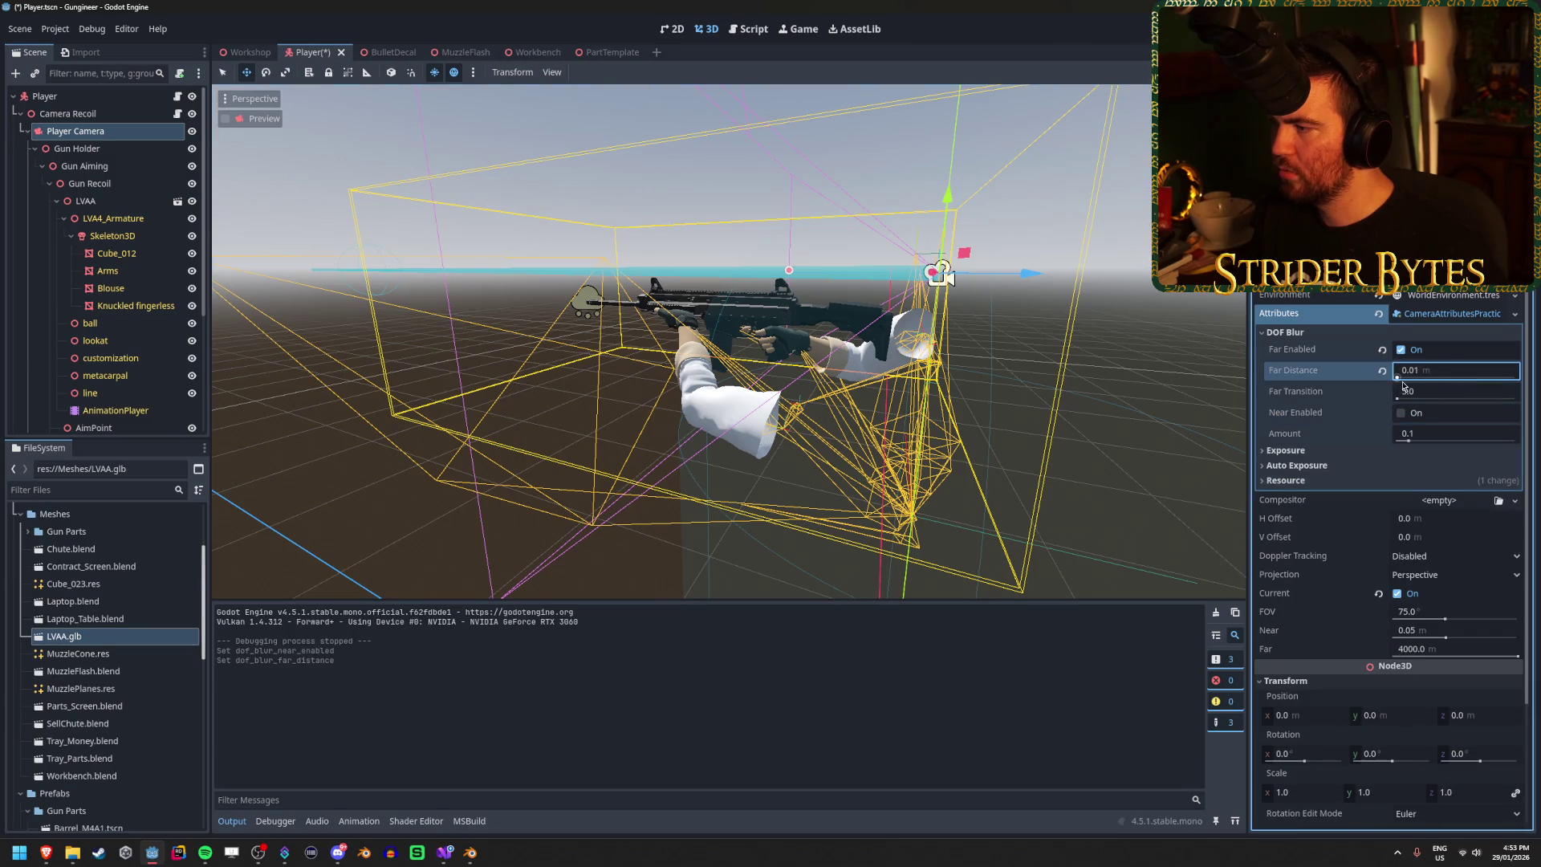
{"action": "key", "text": "ctrl+s"}
{"action": "key", "text": "F5"}
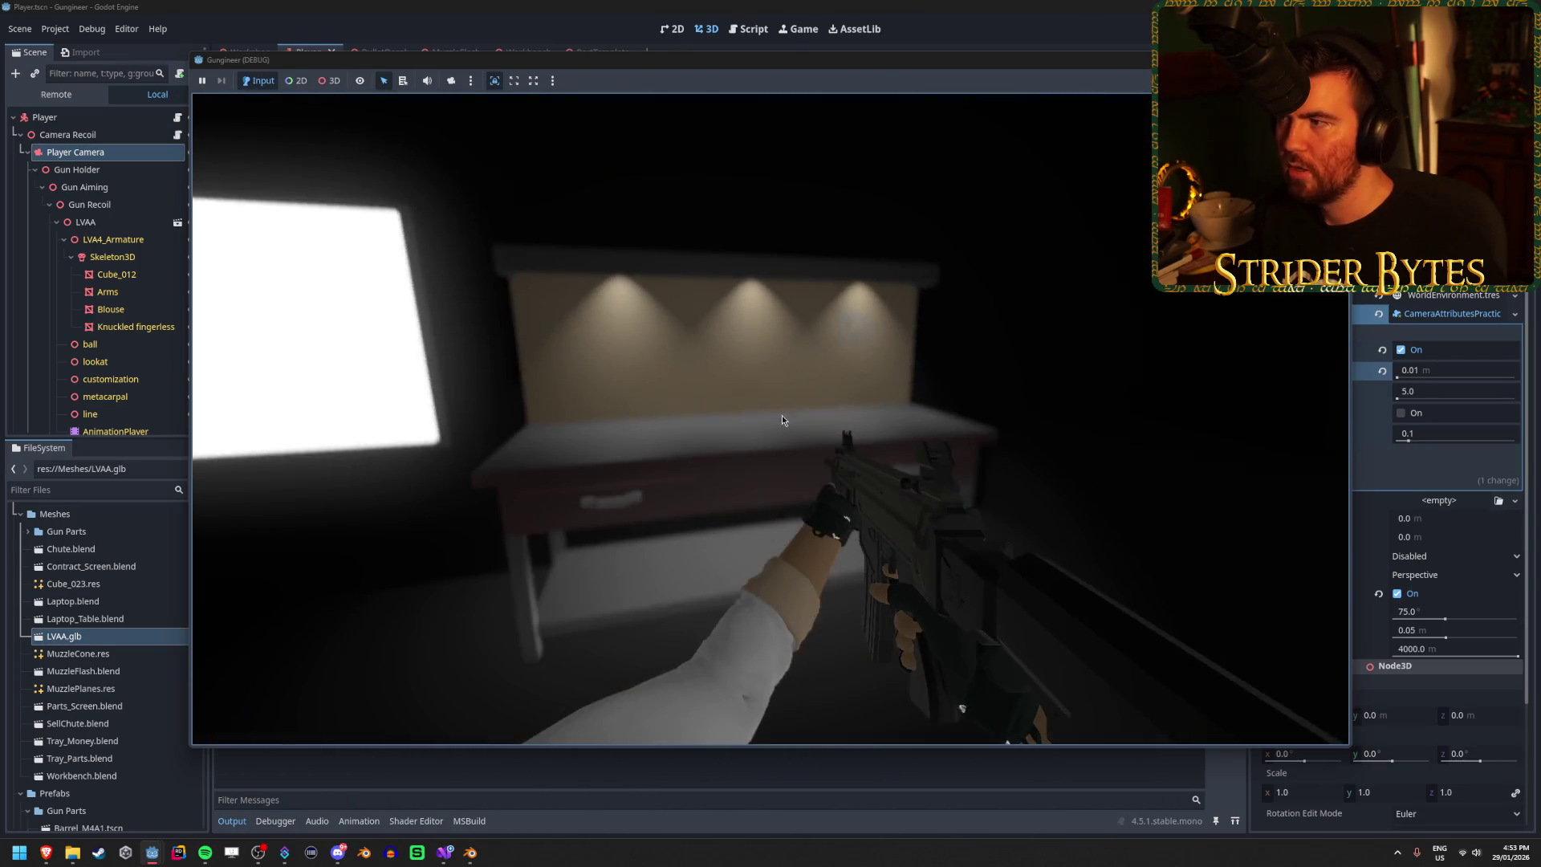
{"action": "key", "text": "Escape"}
{"action": "scroll", "coordinate": [113, 321], "scroll_direction": "down", "scroll_amount": 5}
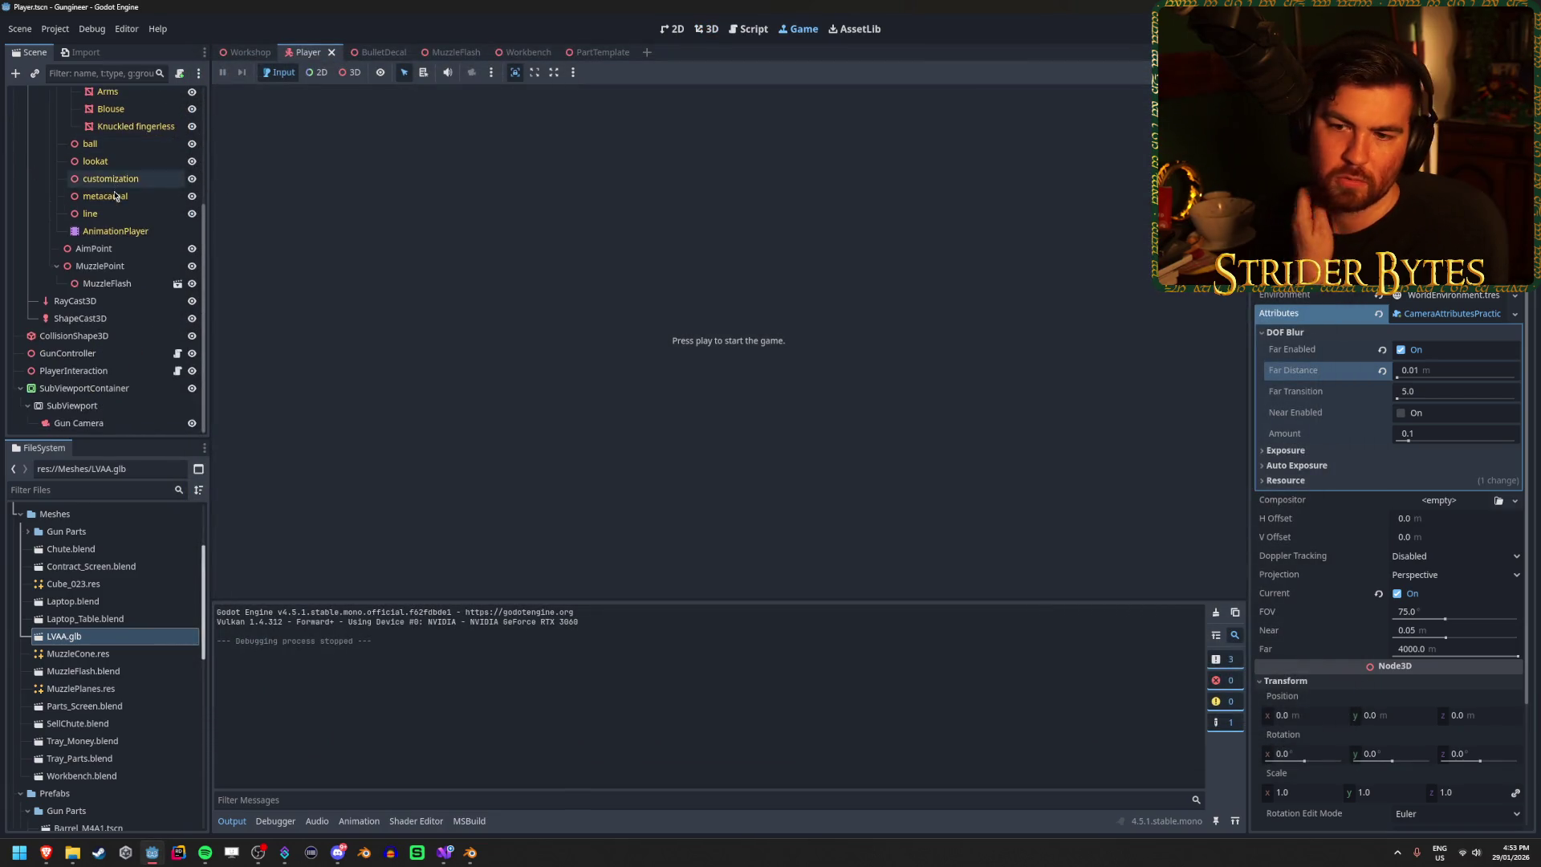
Step: Put the Cube_012 gun mesh on visual layer 2
{"action": "left_click", "coordinate": [103, 426]}
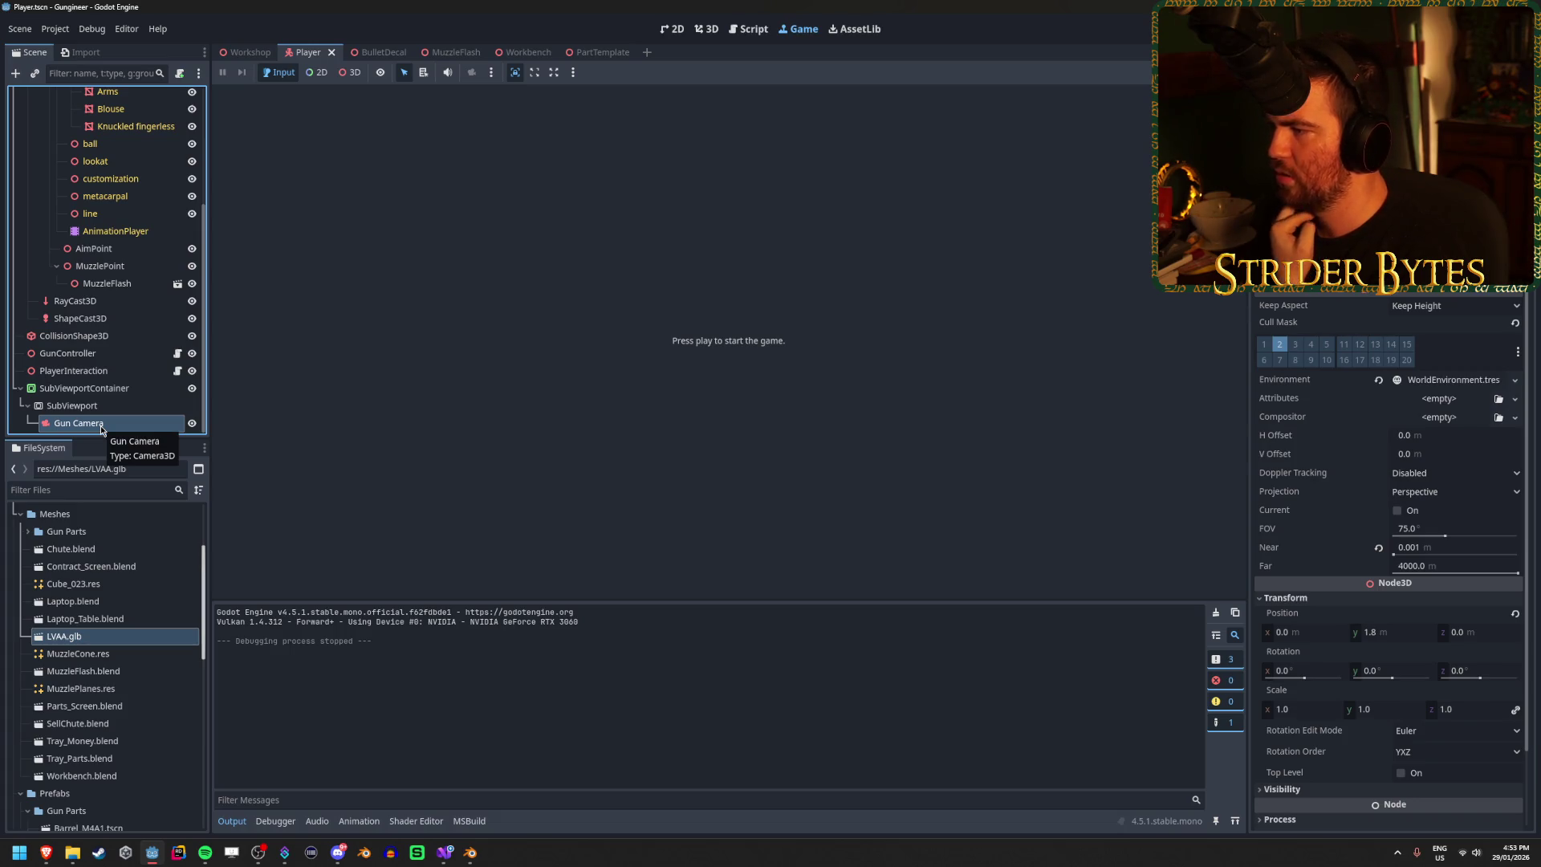
{"action": "scroll", "coordinate": [100, 425], "scroll_direction": "up", "scroll_amount": 5}
{"action": "left_click", "coordinate": [126, 200]}
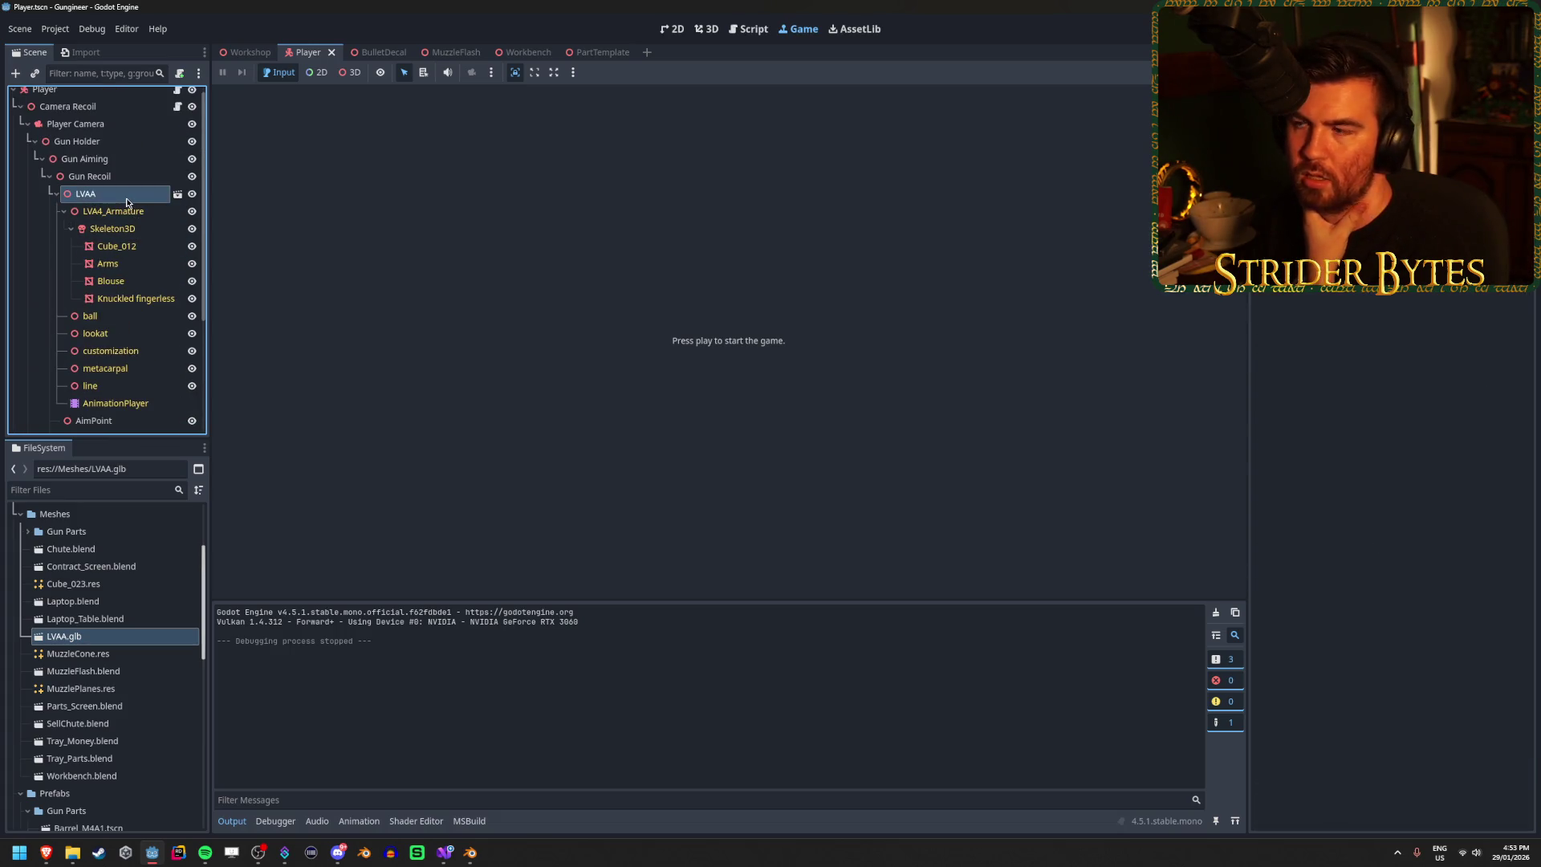
{"action": "left_click", "coordinate": [126, 210]}
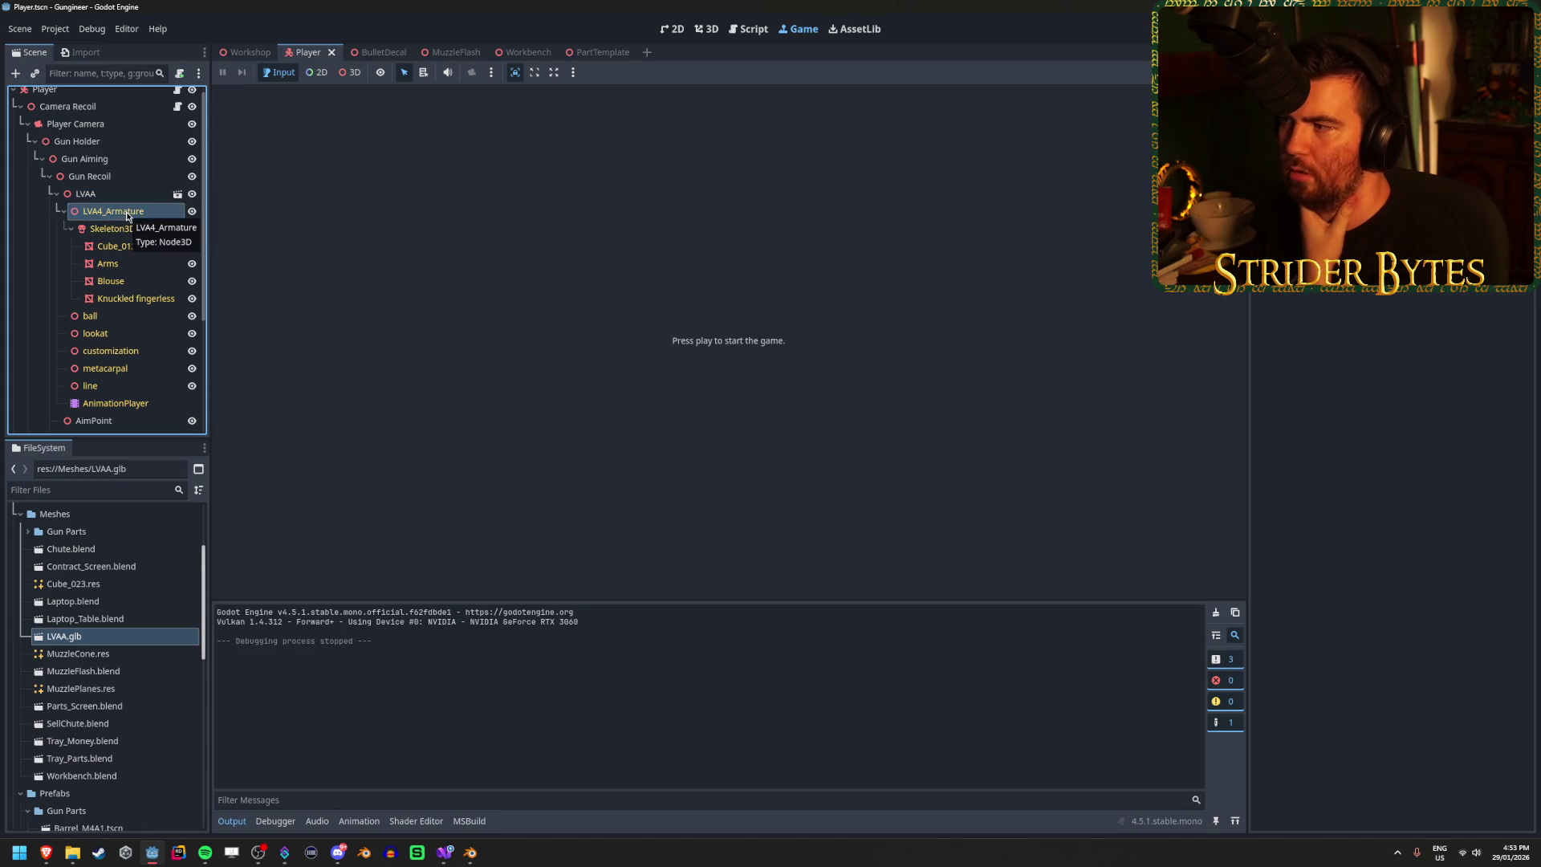
{"action": "left_click", "coordinate": [117, 229]}
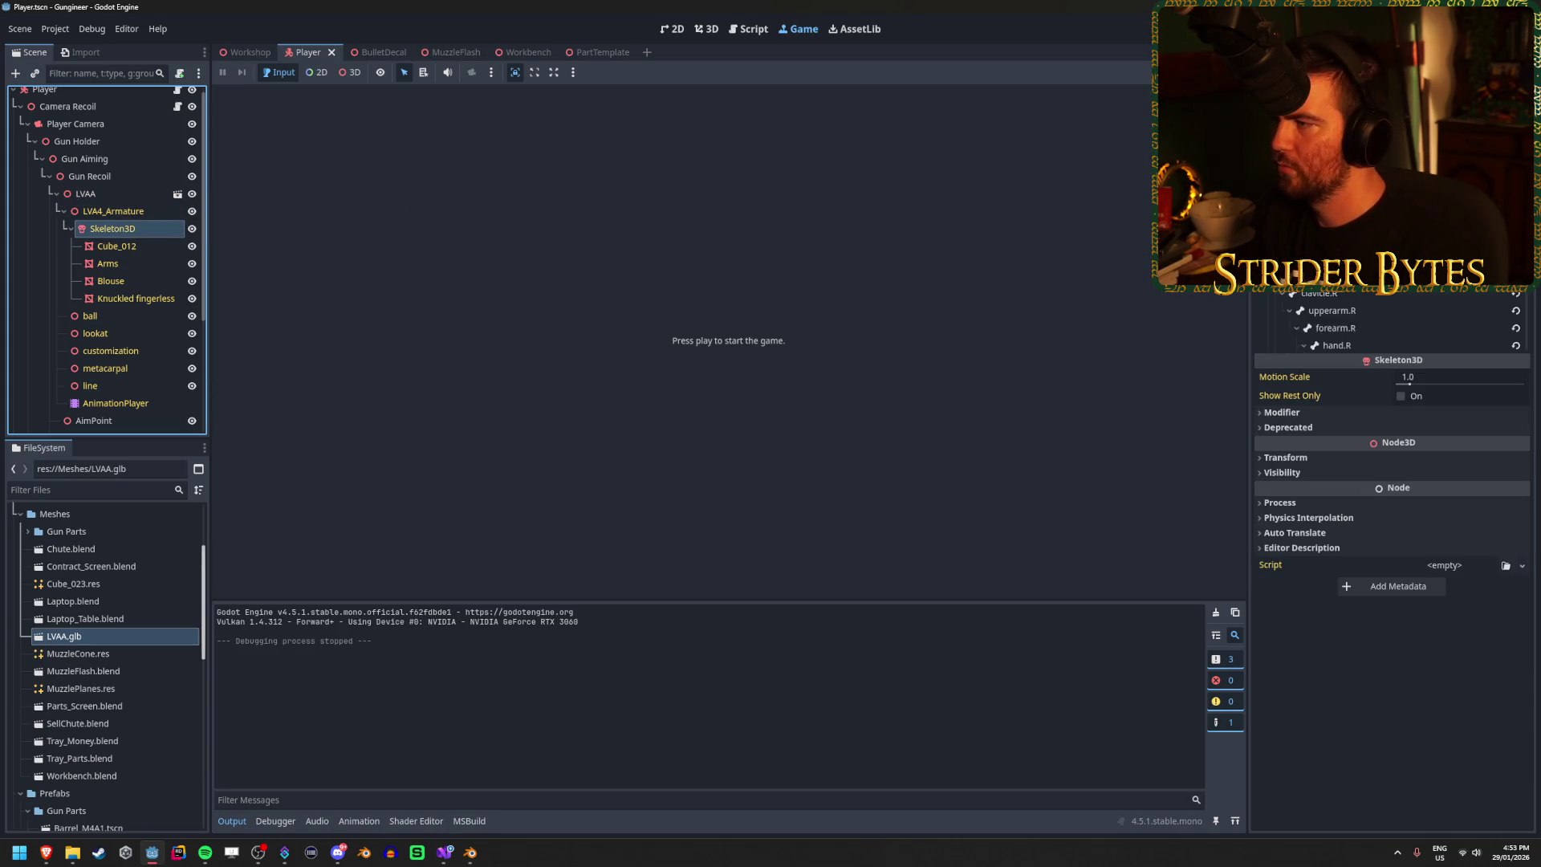
{"action": "left_click", "coordinate": [116, 246]}
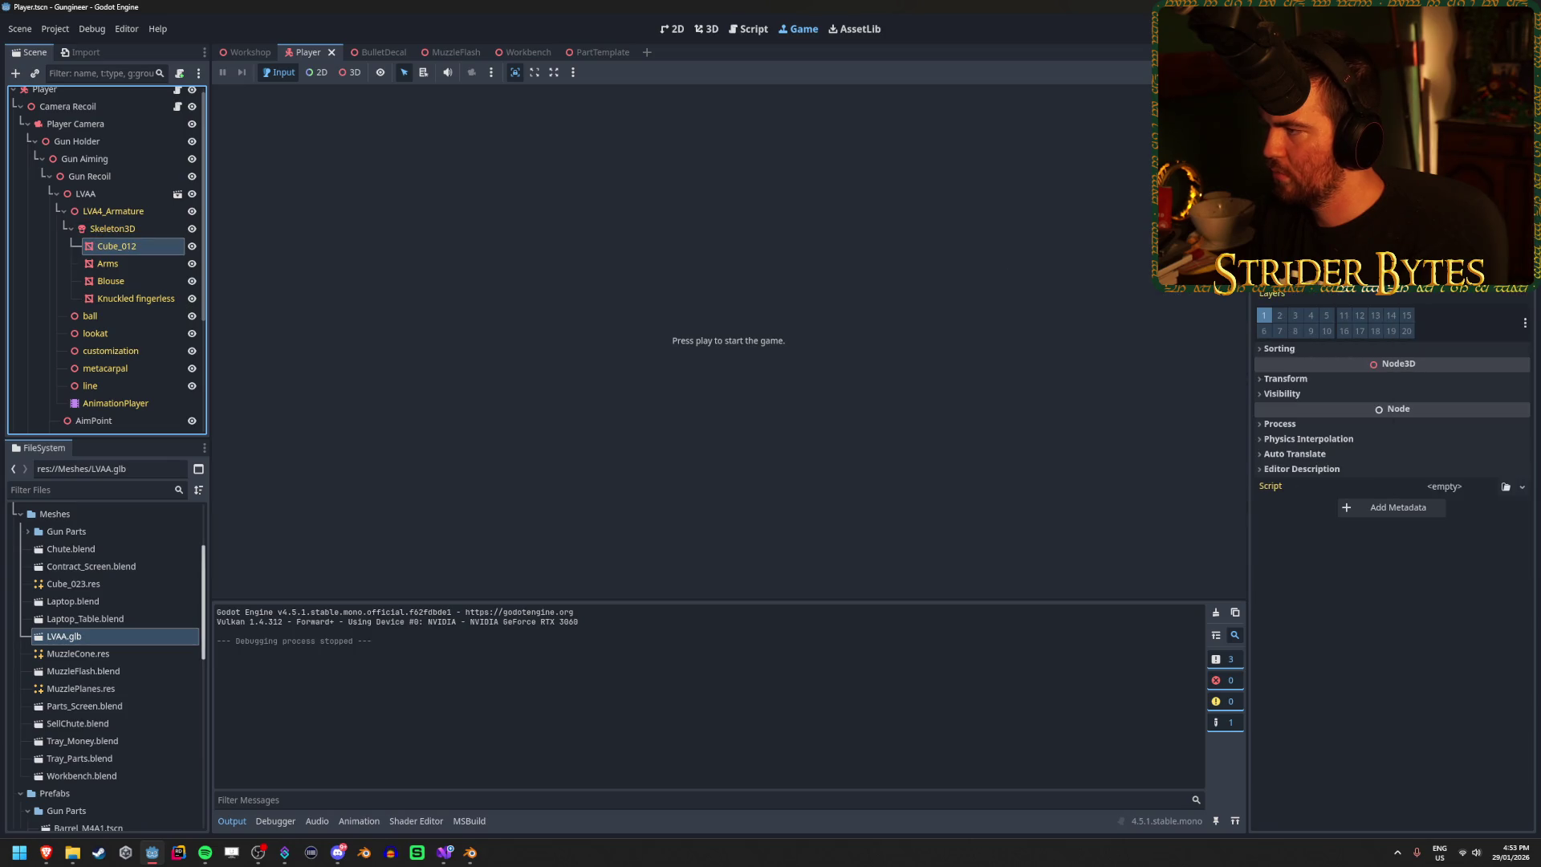
{"action": "left_click", "coordinate": [1282, 315]}
Step: Select the Arms, Blouse and Knuckled fingerless meshes, check the Gun Camera's cull mask, and start a test run
{"action": "left_click", "coordinate": [112, 263]}
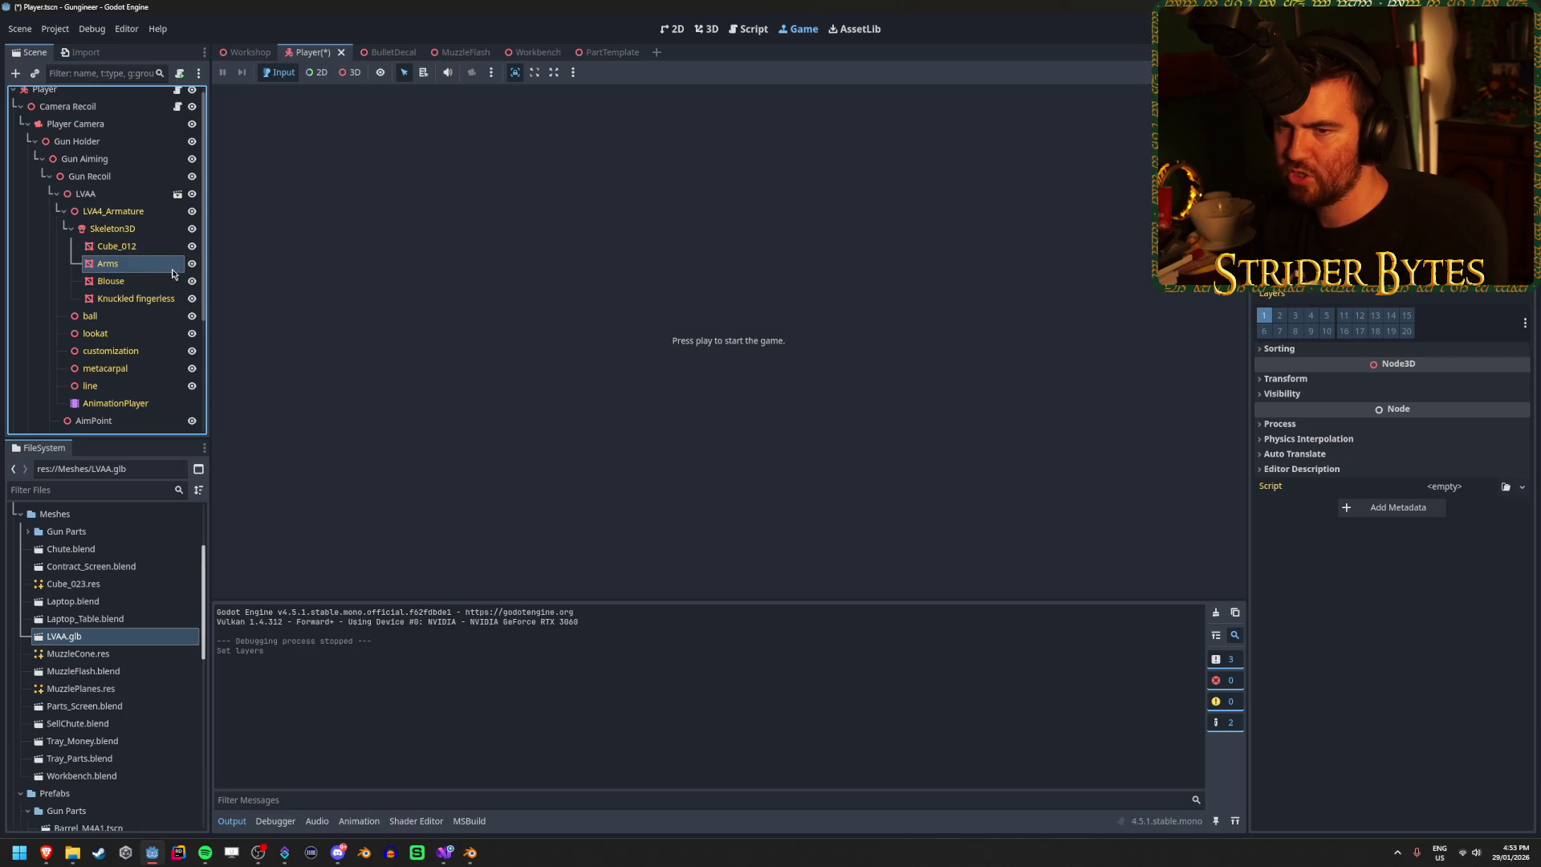
{"action": "left_click", "coordinate": [149, 301], "text": "shift"}
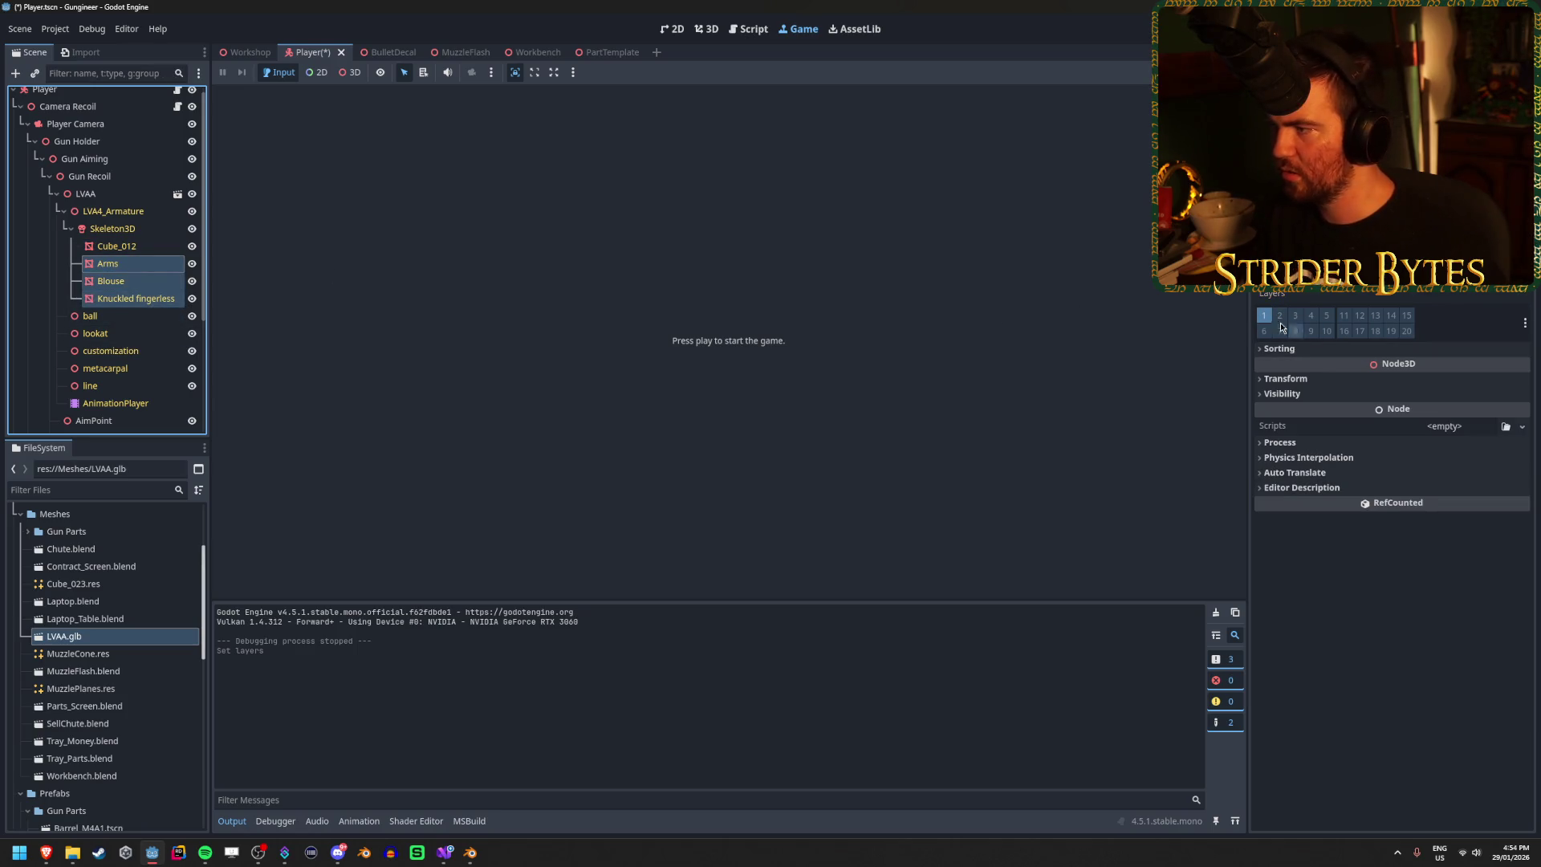
{"action": "scroll", "coordinate": [56, 417], "scroll_direction": "down", "scroll_amount": 5}
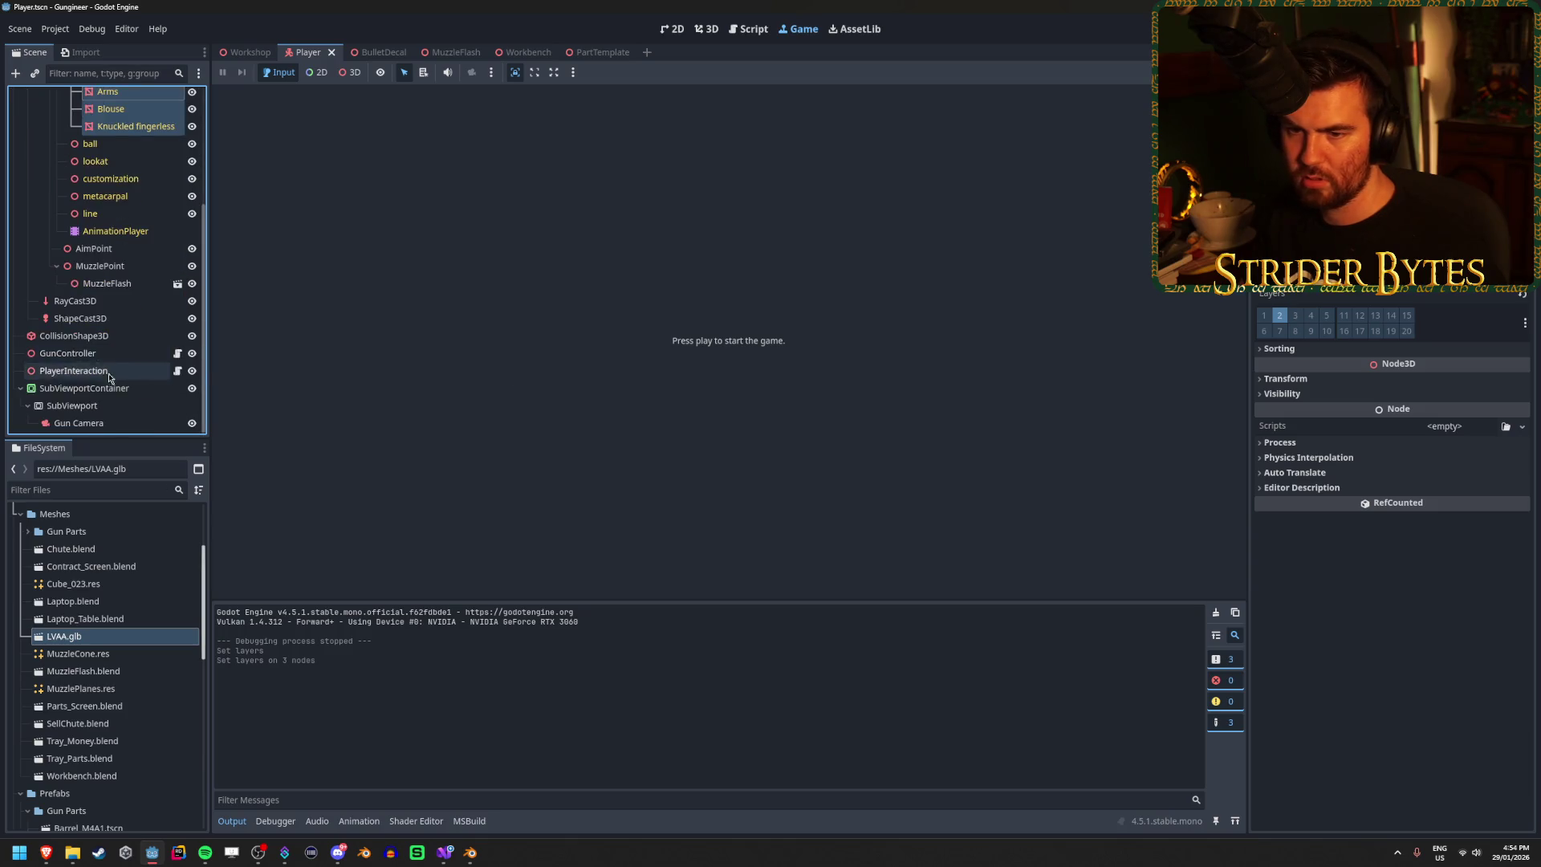
{"action": "left_click", "coordinate": [78, 423]}
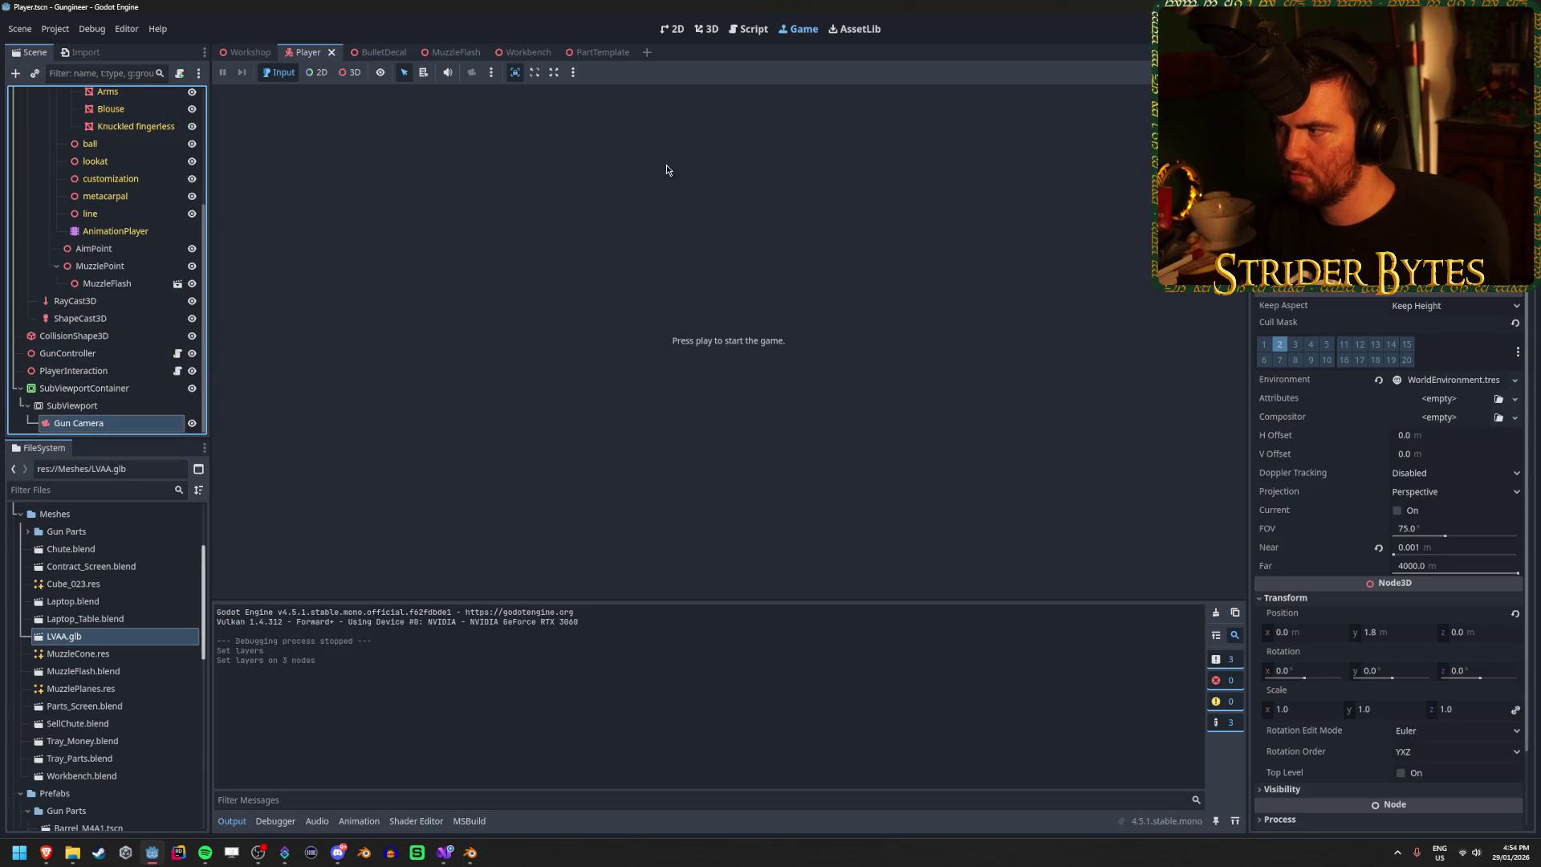
{"action": "scroll", "coordinate": [127, 325], "scroll_direction": "up", "scroll_amount": 5}
{"action": "left_click", "coordinate": [120, 202]}
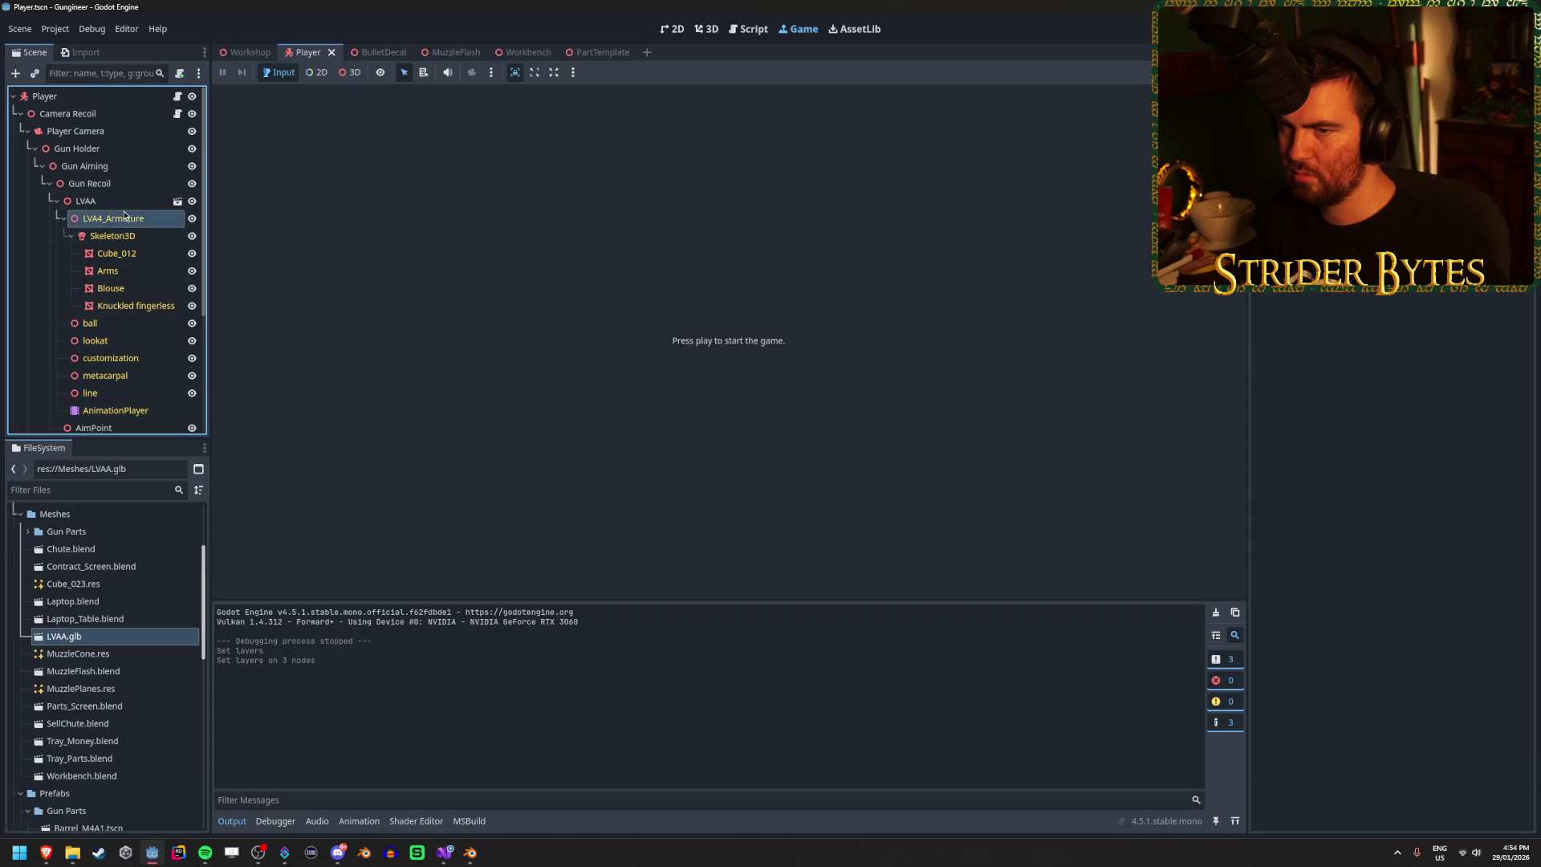
{"action": "key", "text": "F5"}
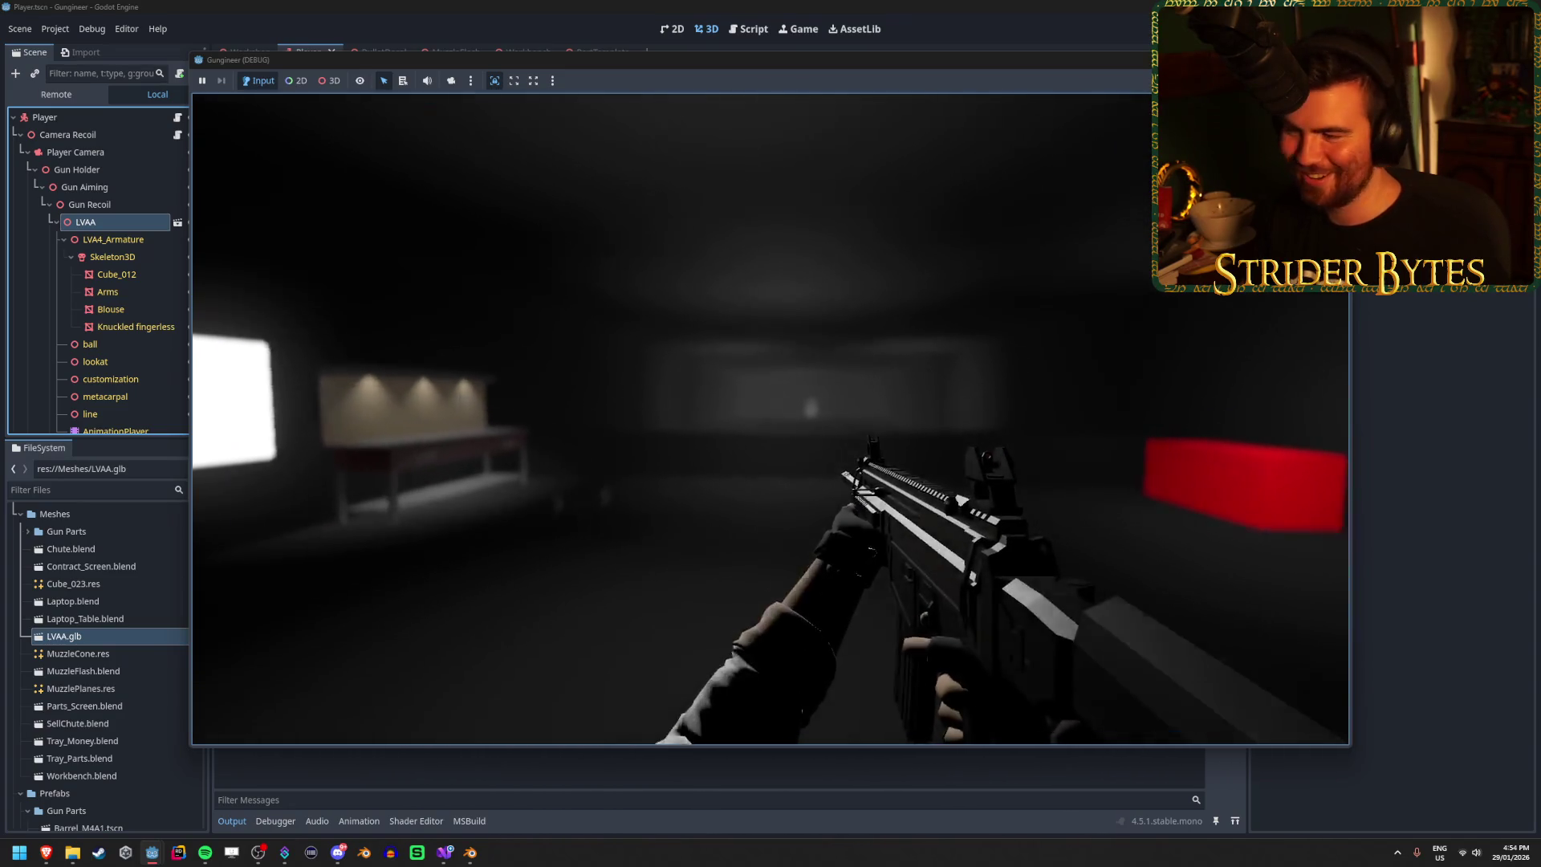
Step: Fire the gun in the running game to check the sharp gun against the blur, then stop the run
{"action": "left_click", "coordinate": [771, 419]}
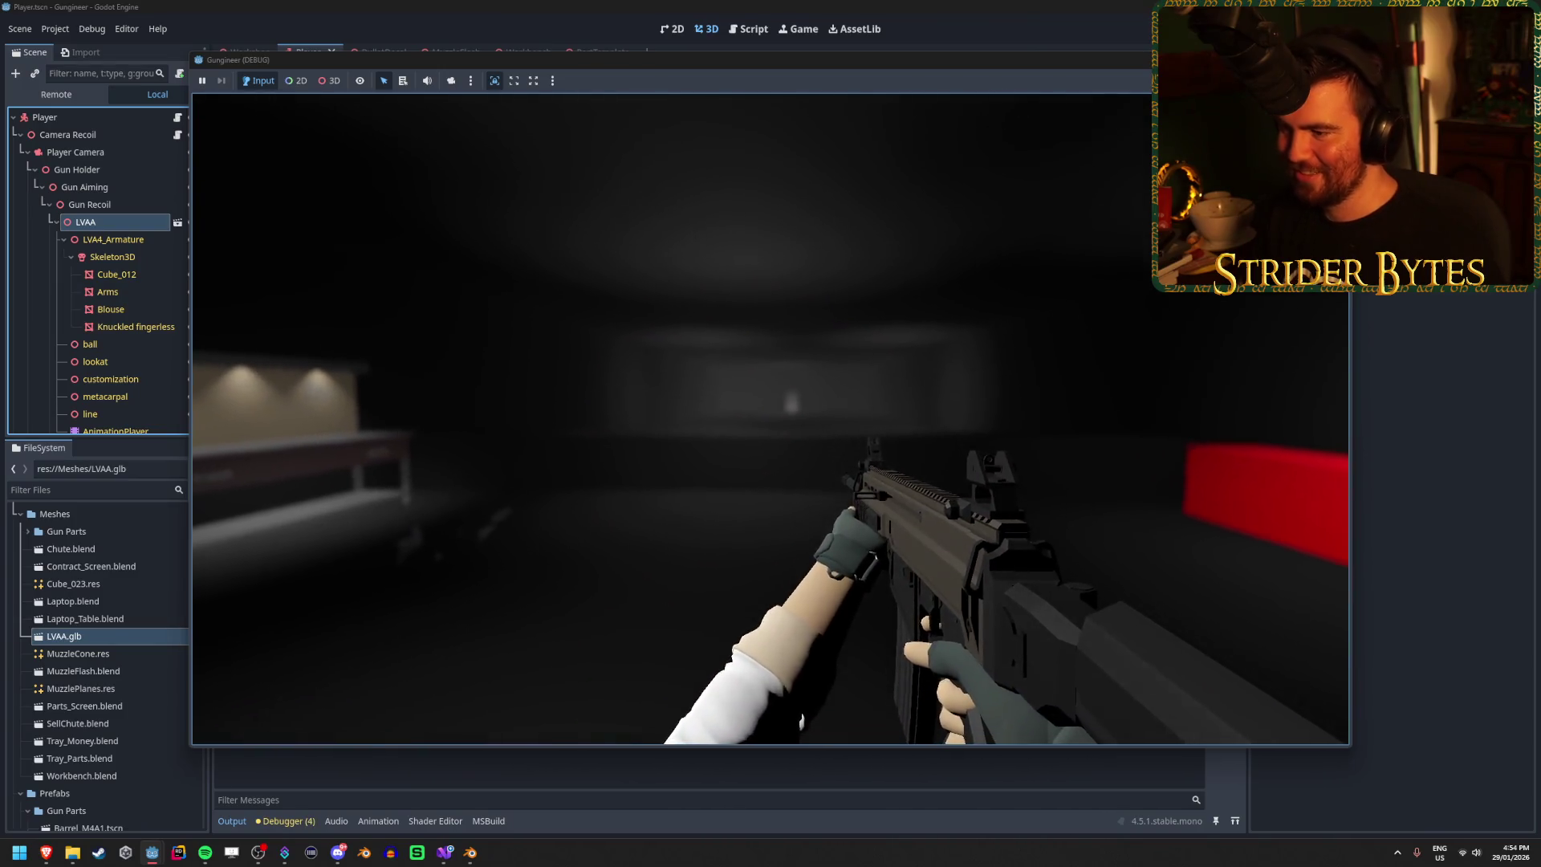
{"action": "key", "text": "F8"}
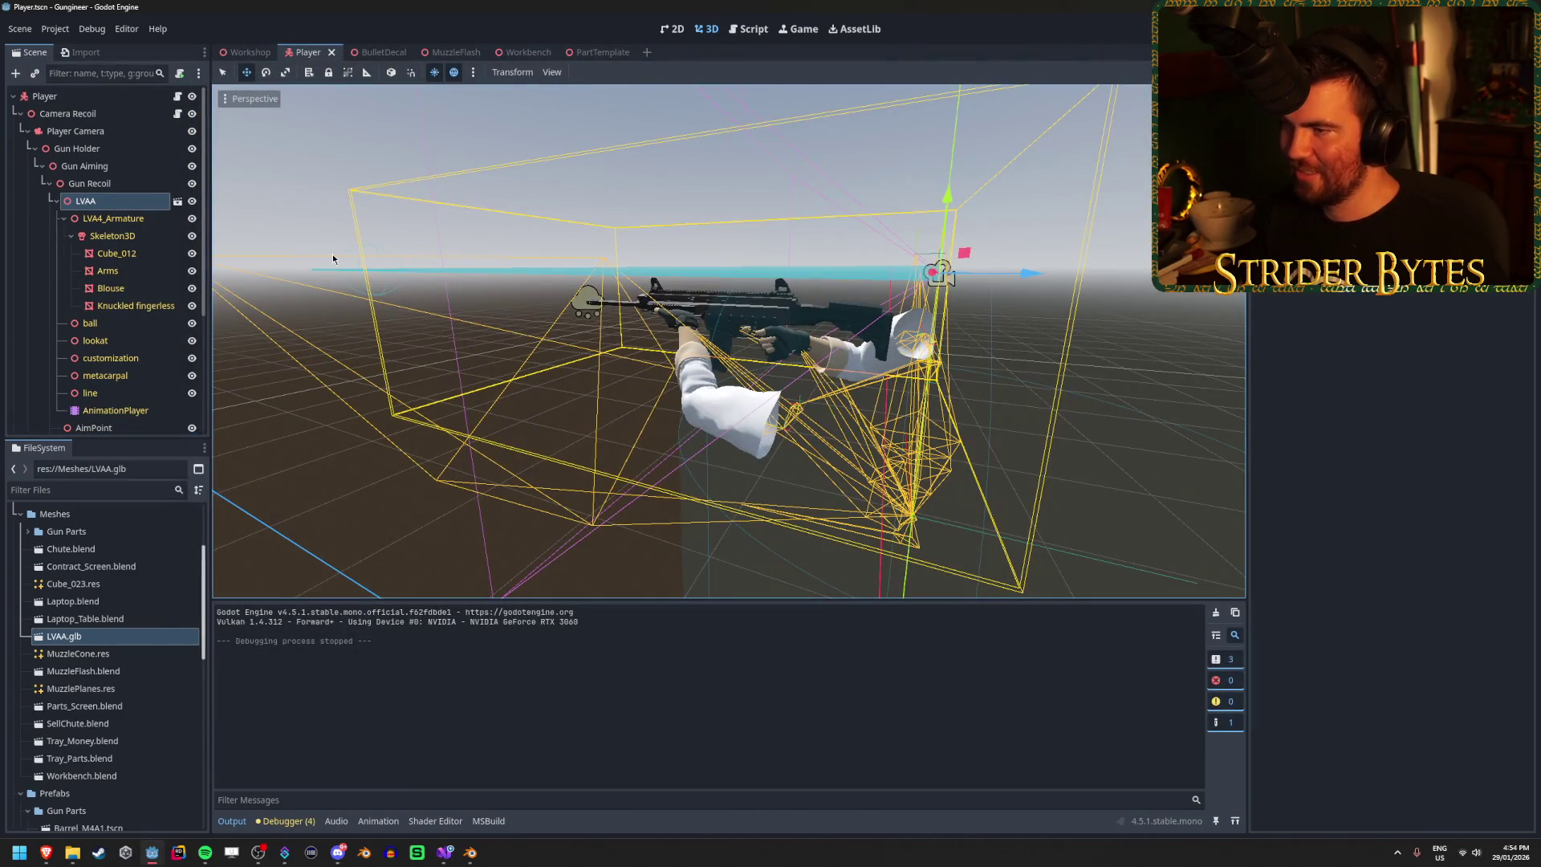
Step: Raise the Player Camera's DOF blur amount to 0.5 and test the stronger blur in-game
{"action": "left_click", "coordinate": [104, 183]}
{"action": "left_click", "coordinate": [127, 168]}
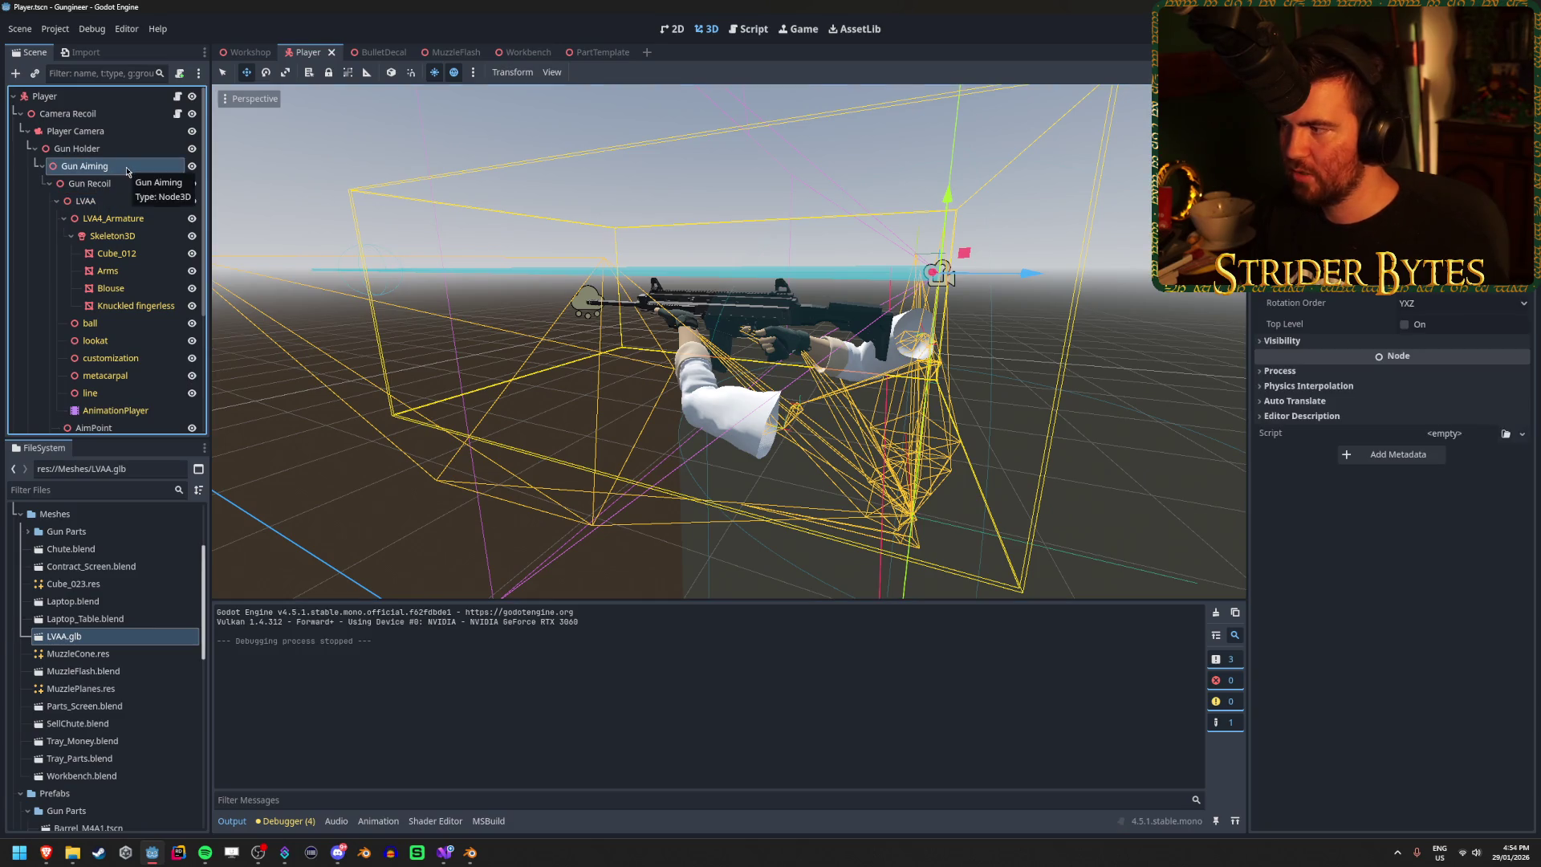
{"action": "left_click", "coordinate": [126, 183]}
{"action": "left_click", "coordinate": [113, 131]}
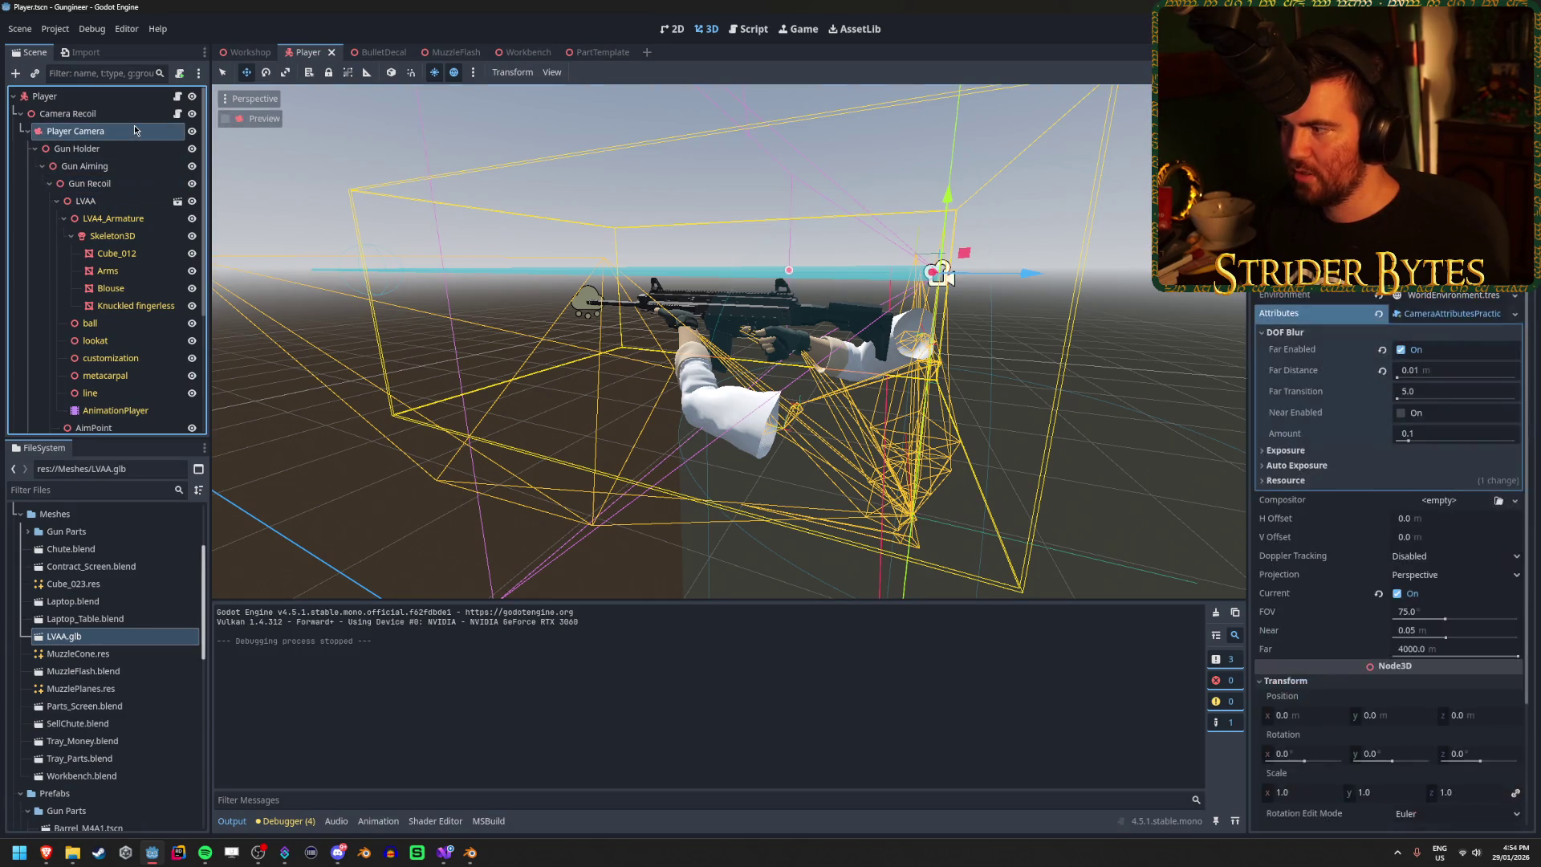
{"action": "left_click_drag", "start_coordinate": [1408, 438], "coordinate": [1447, 441]}
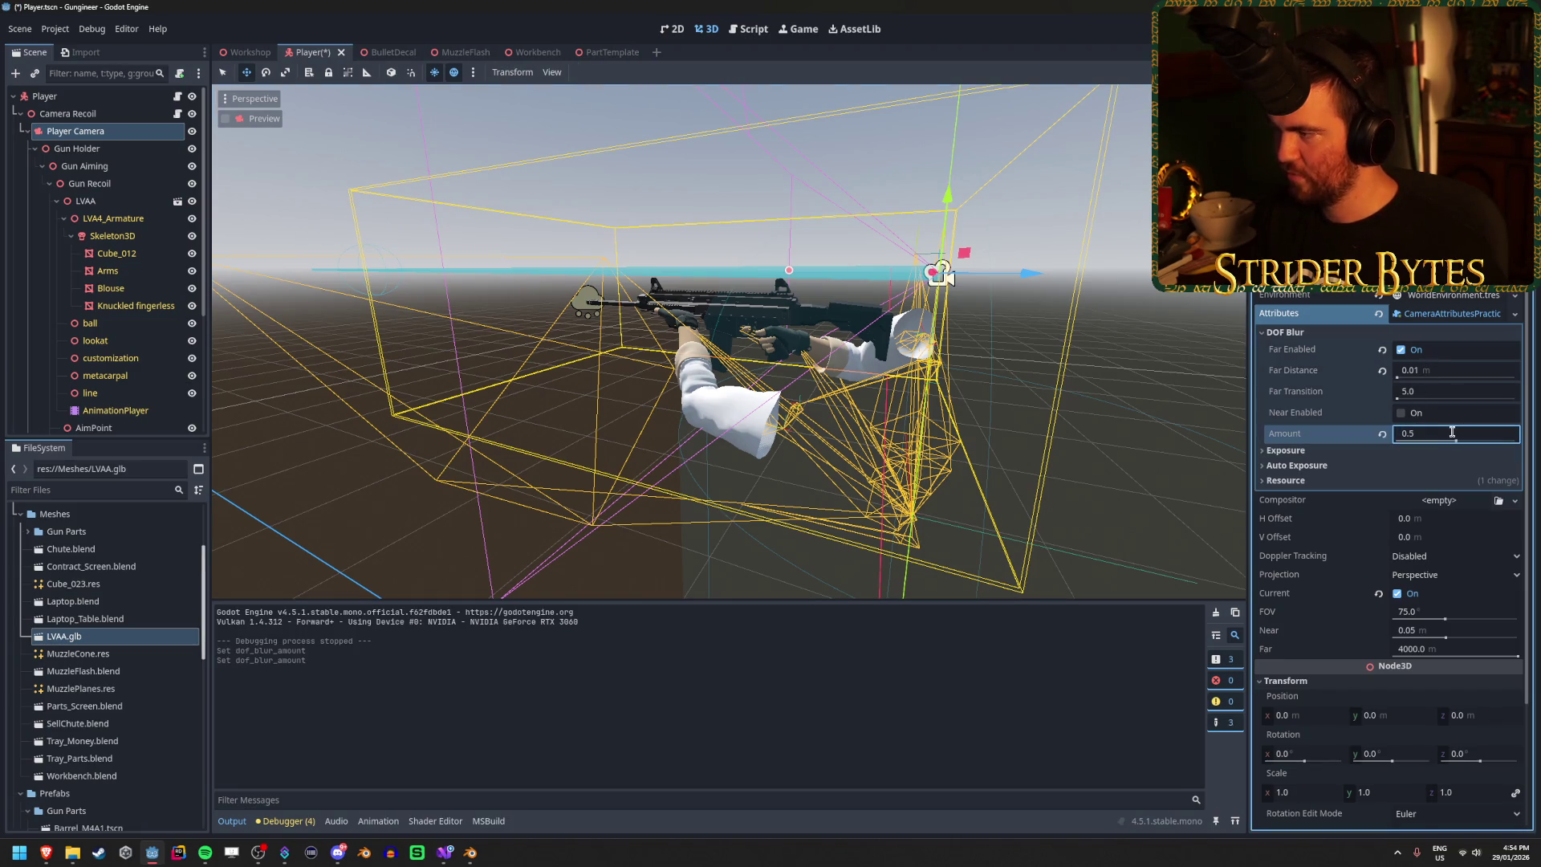
{"action": "key", "text": "F5"}
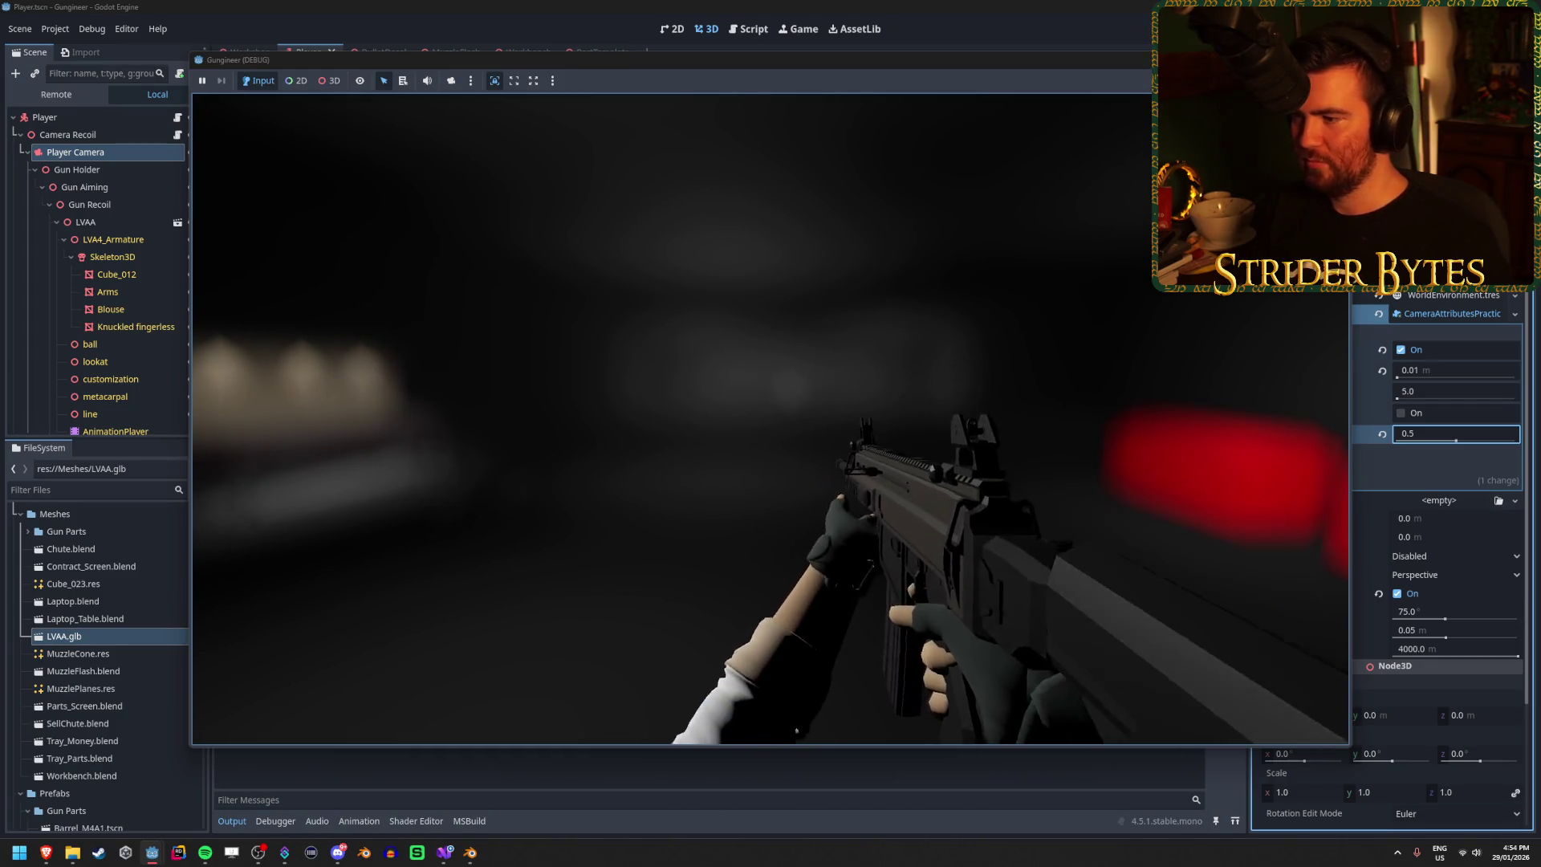
{"action": "key", "text": "F8"}
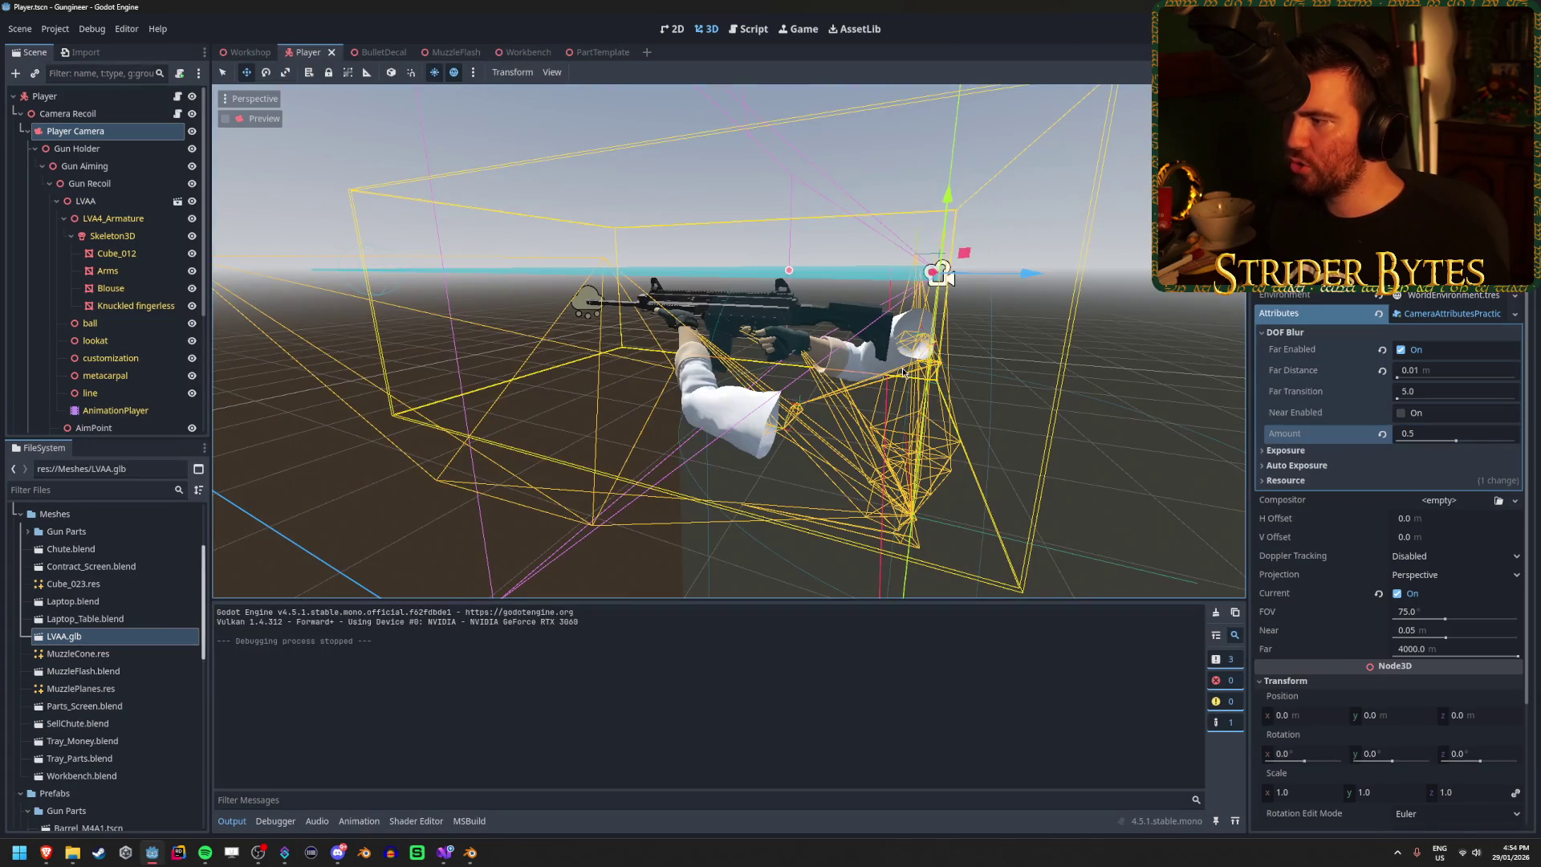
{"action": "left_click", "coordinate": [445, 852]}
Step: Browse GunController.cs around the Reload method's anim.Play line and the anim field declaration
{"action": "left_click", "coordinate": [396, 420]}
{"action": "scroll", "coordinate": [398, 423], "scroll_direction": "down", "scroll_amount": 20}
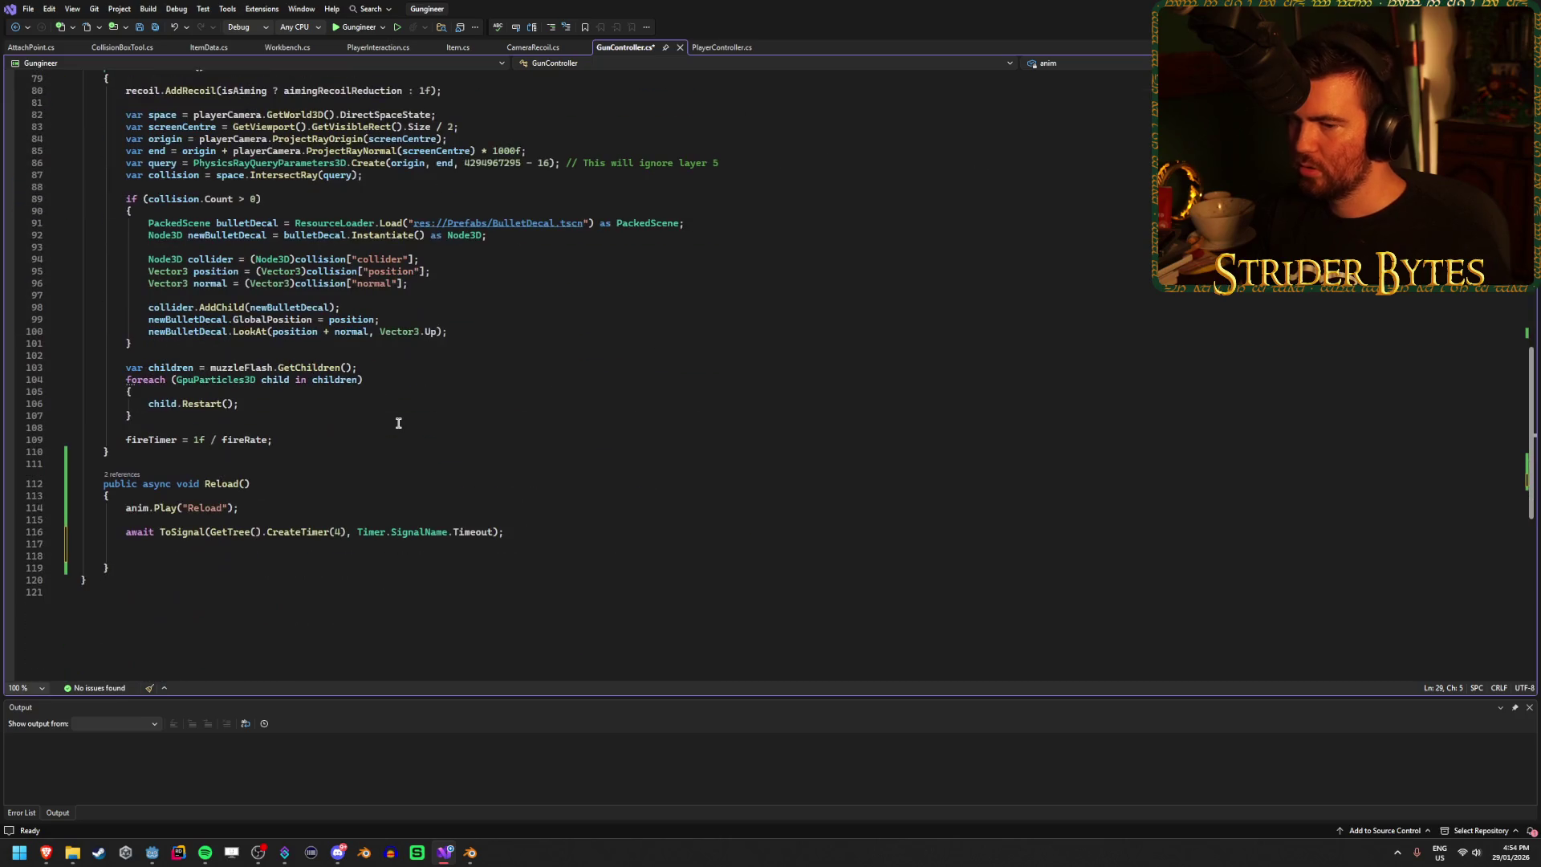
{"action": "left_click", "coordinate": [306, 549]}
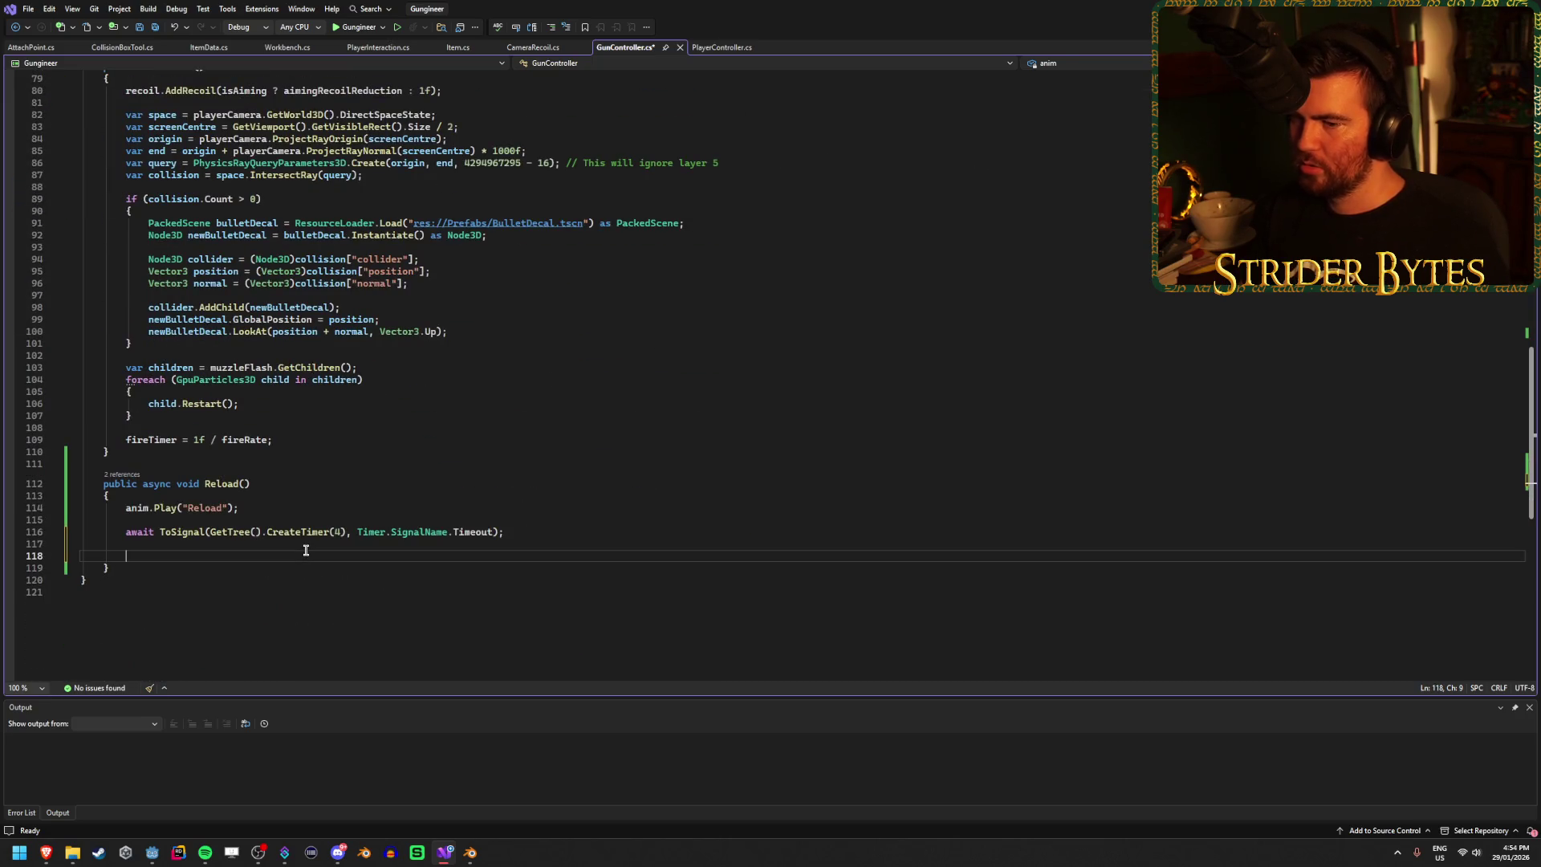
{"action": "left_click", "coordinate": [324, 507]}
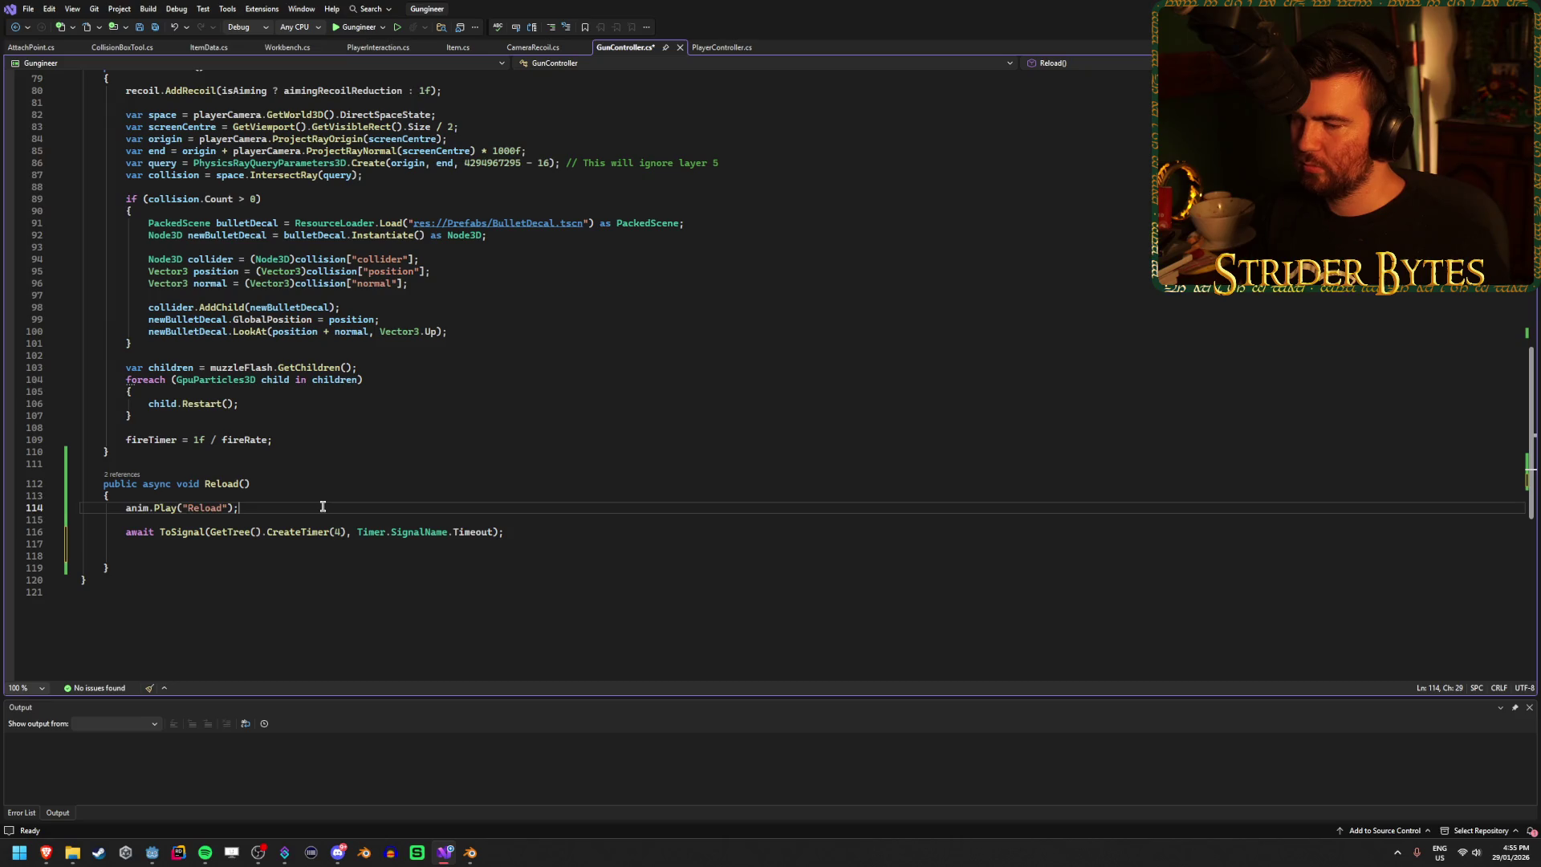
{"action": "scroll", "coordinate": [321, 506], "scroll_direction": "up", "scroll_amount": 20}
{"action": "scroll", "coordinate": [297, 434], "scroll_direction": "down", "scroll_amount": 3}
{"action": "scroll", "coordinate": [295, 430], "scroll_direction": "up", "scroll_amount": 2}
{"action": "left_click", "coordinate": [296, 397]}
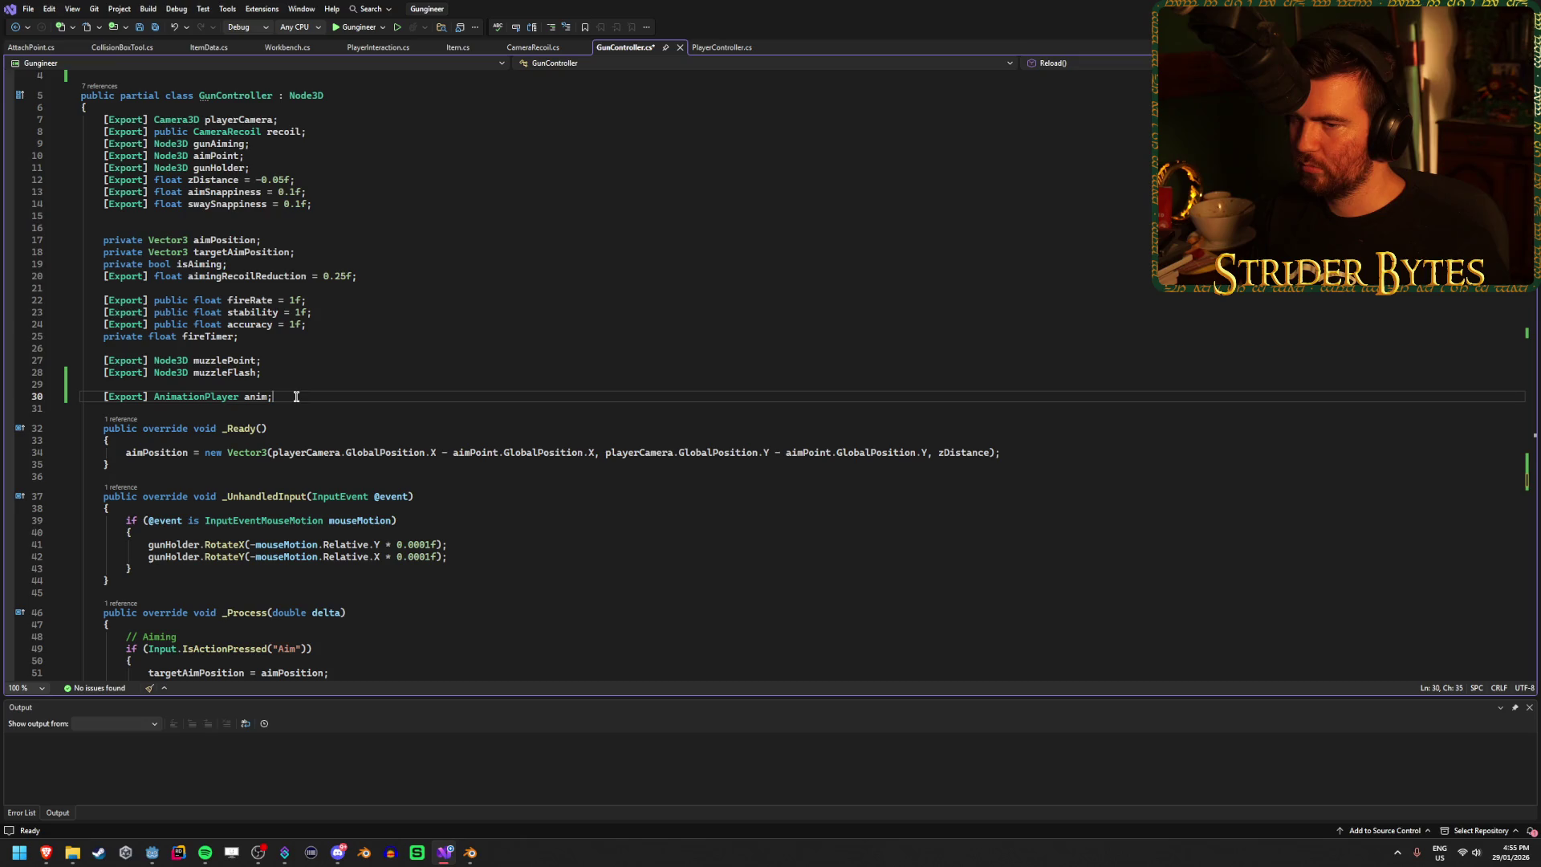
{"action": "scroll", "coordinate": [291, 420], "scroll_direction": "down", "scroll_amount": 20}
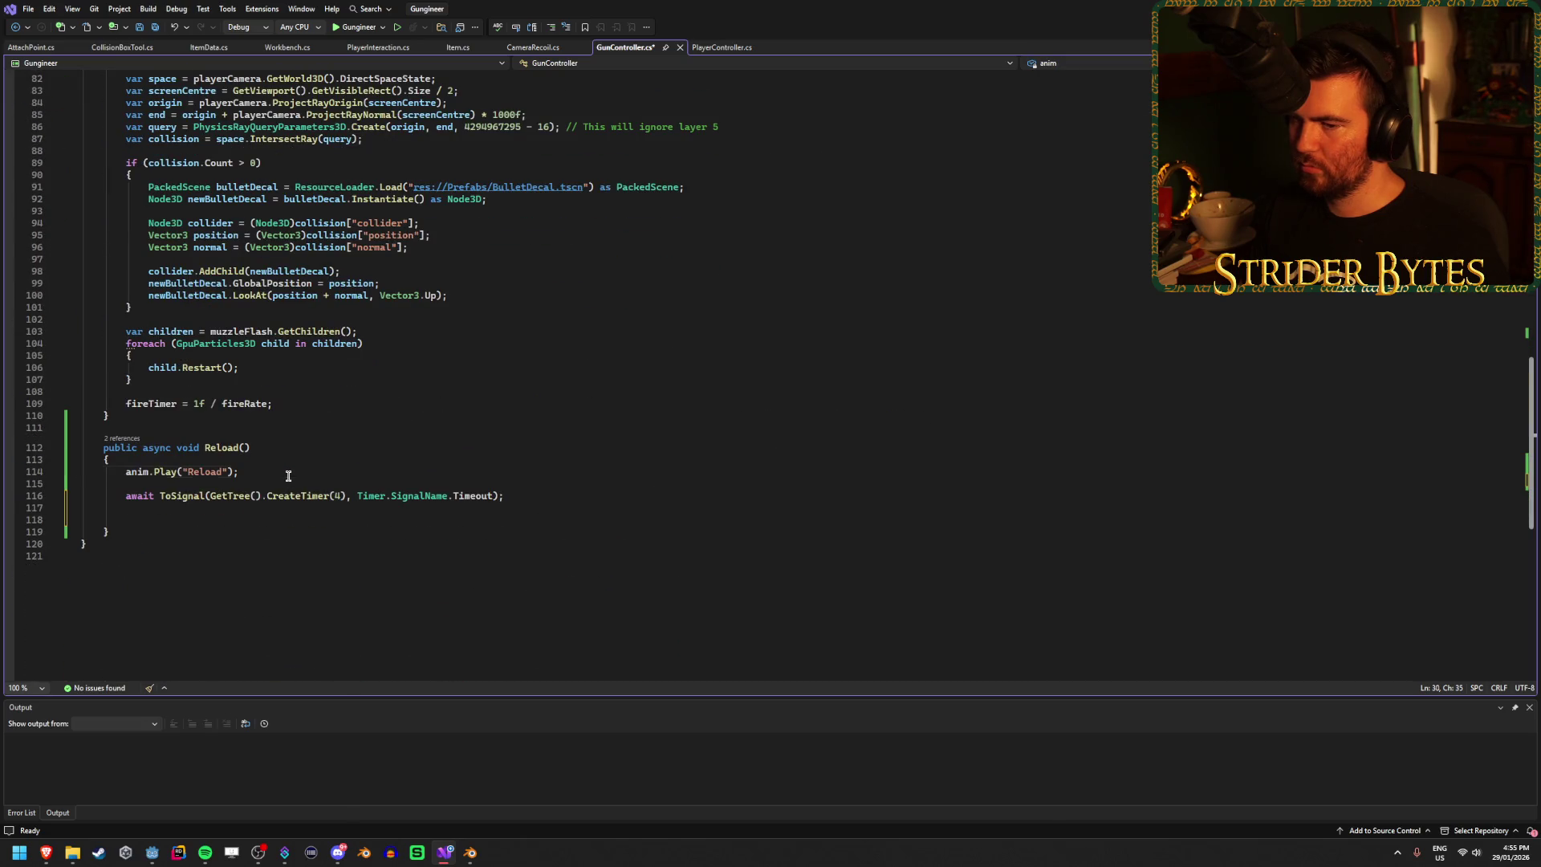
{"action": "left_click", "coordinate": [288, 476]}
{"action": "scroll", "coordinate": [288, 477], "scroll_direction": "up", "scroll_amount": 20}
{"action": "scroll", "coordinate": [293, 476], "scroll_direction": "down", "scroll_amount": 6}
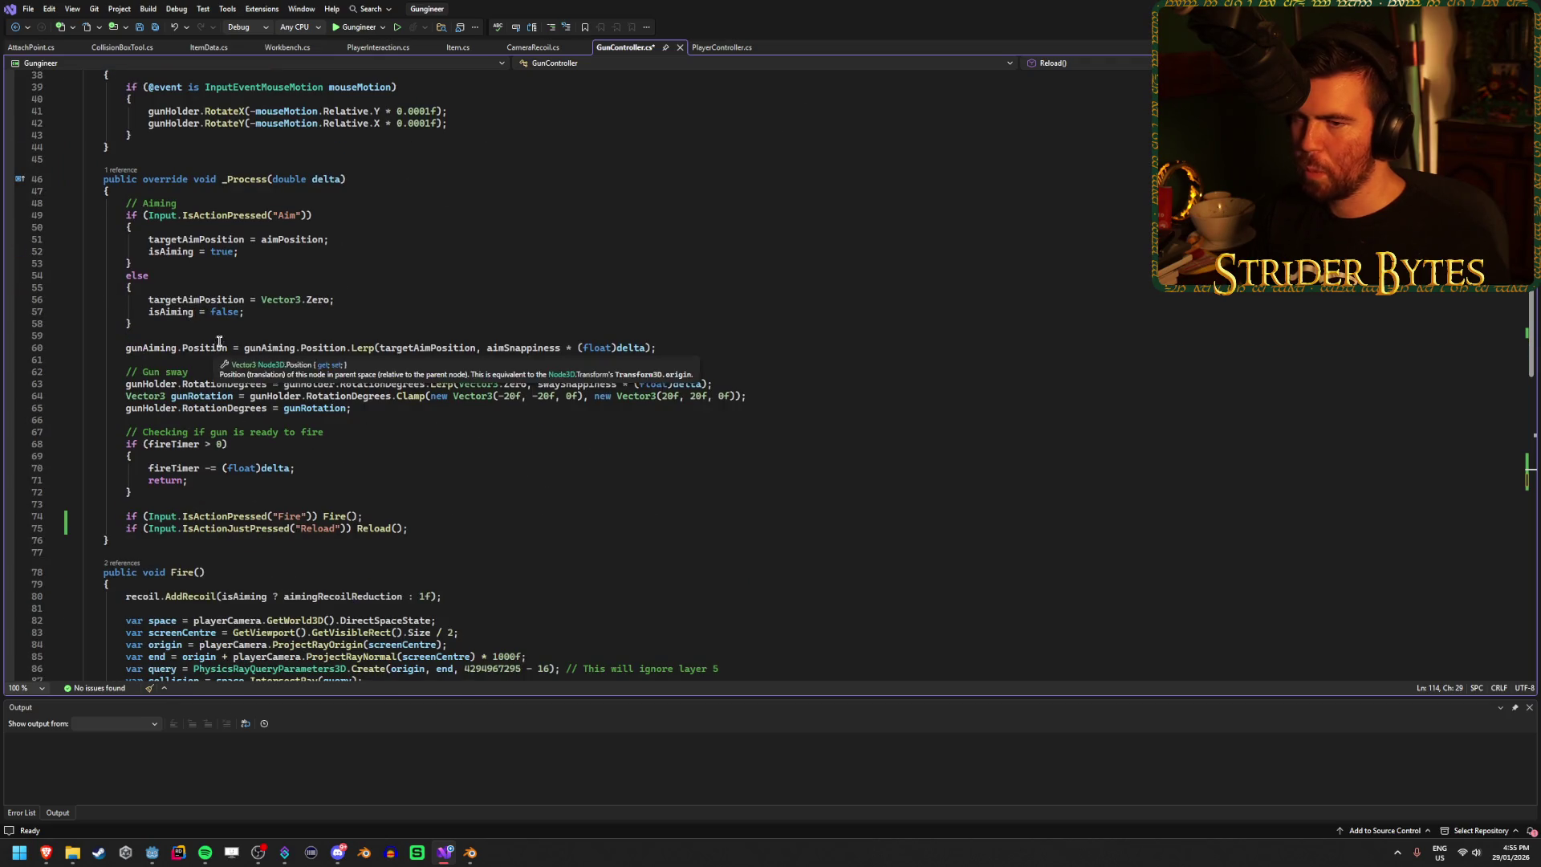
Step: Insert a new line after line 65 in _Process and type playerCamera.Attributes using completions
{"action": "left_click", "coordinate": [382, 411]}
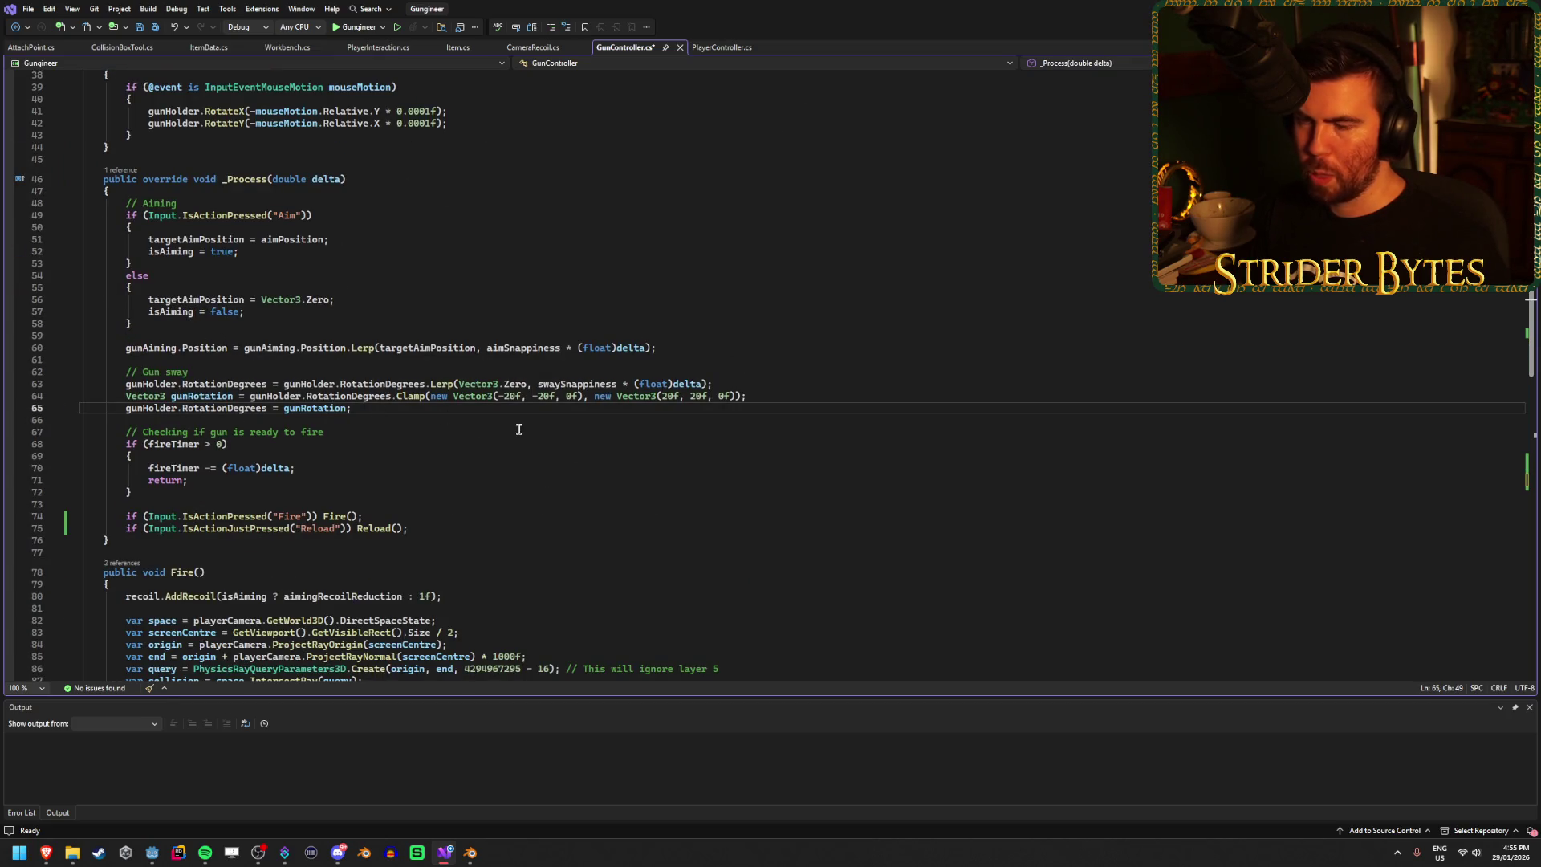
{"action": "key", "text": "Return"}
{"action": "key", "text": "Return"}
{"action": "type", "text": "play"}
{"action": "key", "text": "Tab"}
{"action": "type", "text": "."}
{"action": "key", "text": "Page_Down"}
{"action": "key", "text": "Page_Down"}
{"action": "key", "text": "Page_Down"}
{"action": "key", "text": "Page_Down"}
{"action": "key", "text": "Page_Down"}
{"action": "key", "text": "Page_Down"}
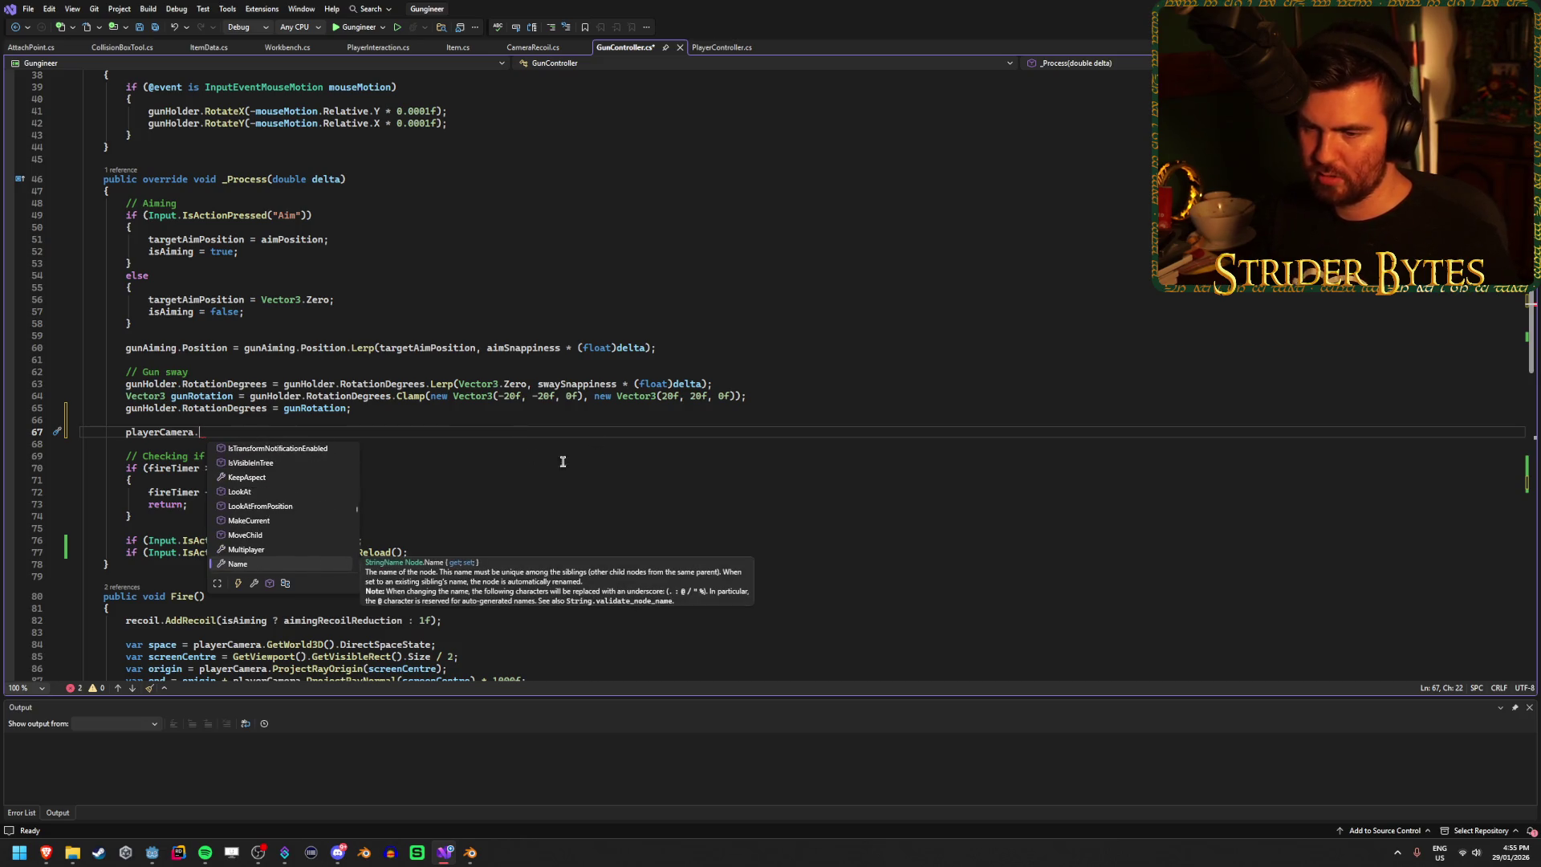
{"action": "type", "text": "att"}
{"action": "key", "text": "Tab"}
{"action": "type", "text": "."}
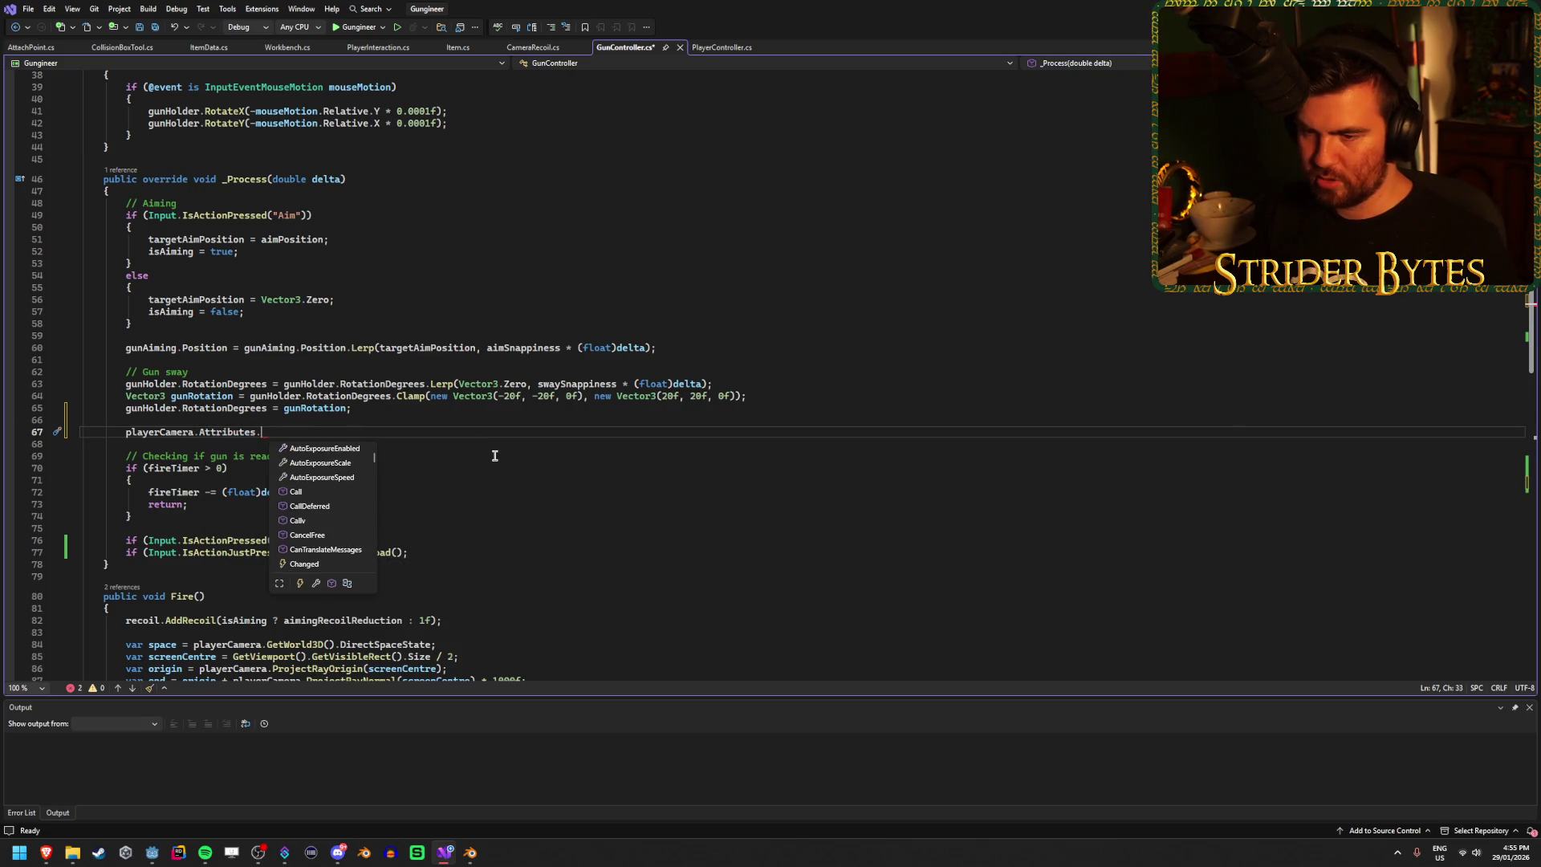
{"action": "type", "text": "d"}
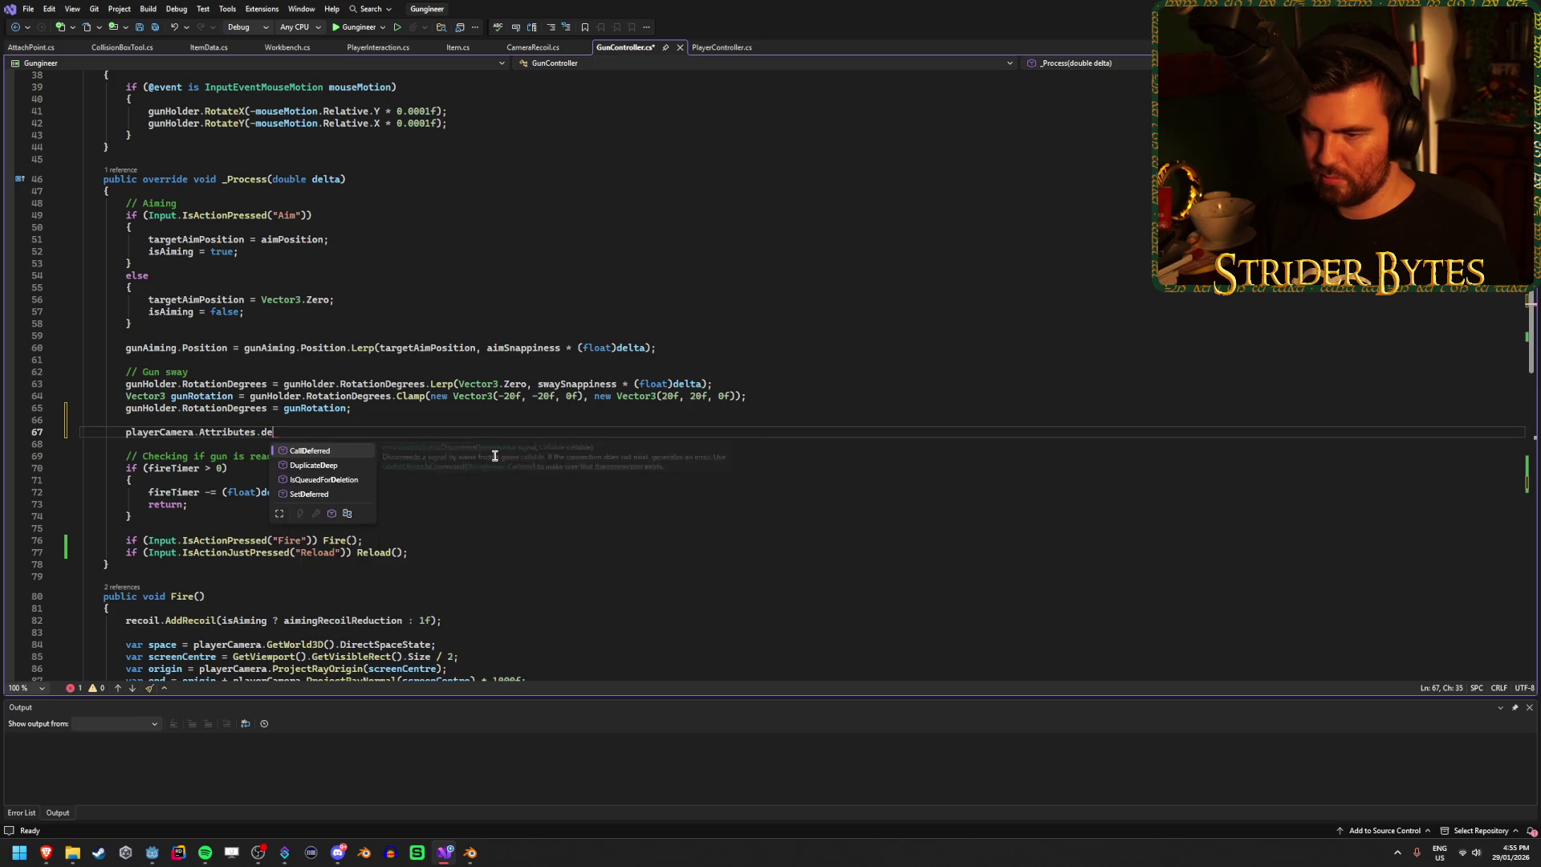
{"action": "key", "text": "BackSpace"}
{"action": "key", "text": "Escape"}
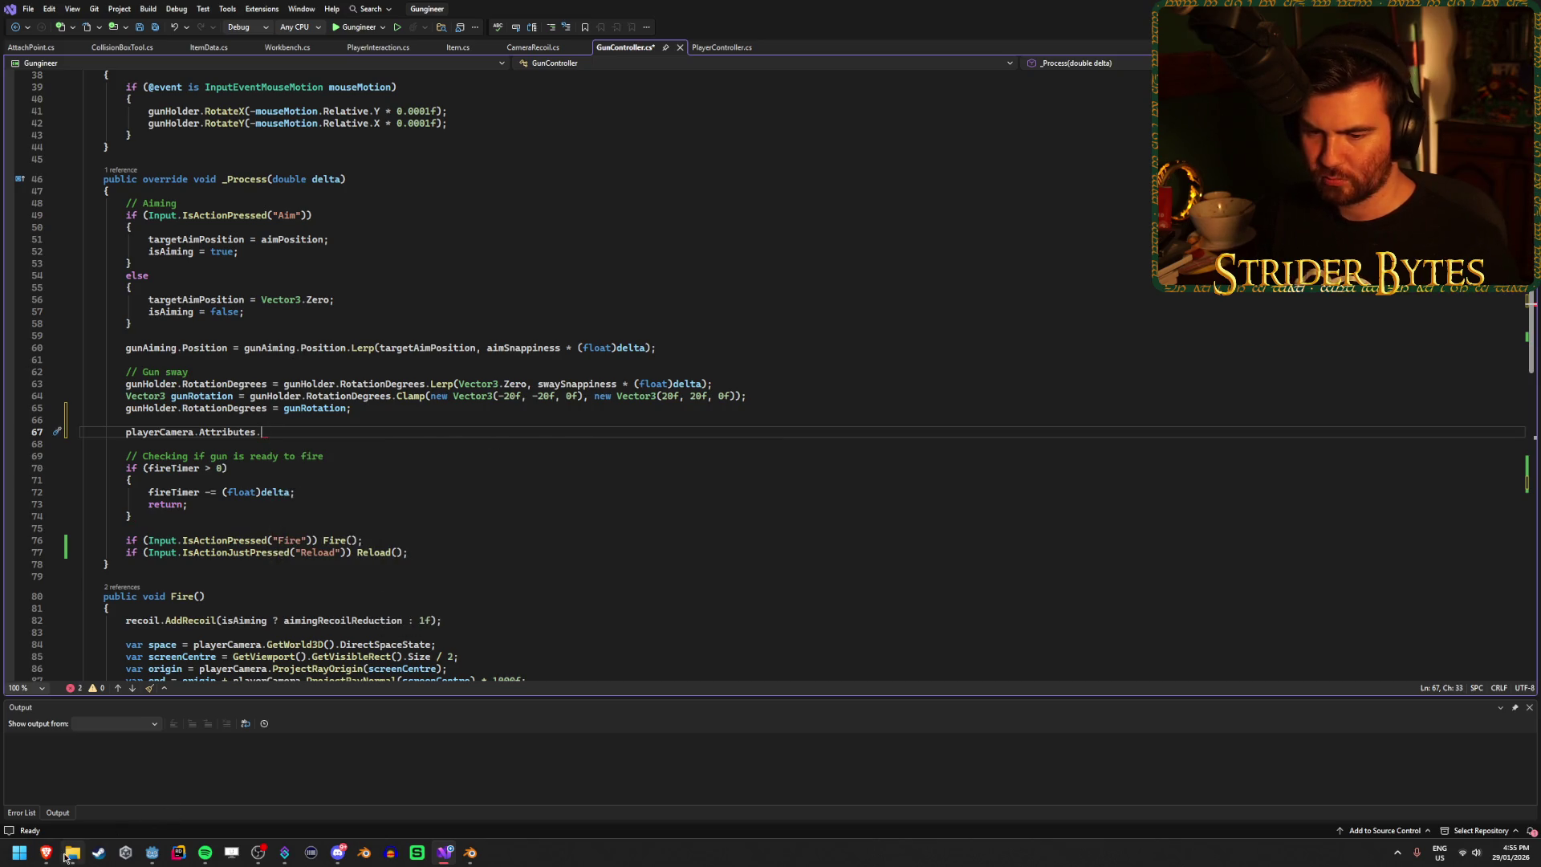
Step: Add a dot after playerCamera.Attributes and review the suggested members
{"action": "left_click", "coordinate": [152, 856]}
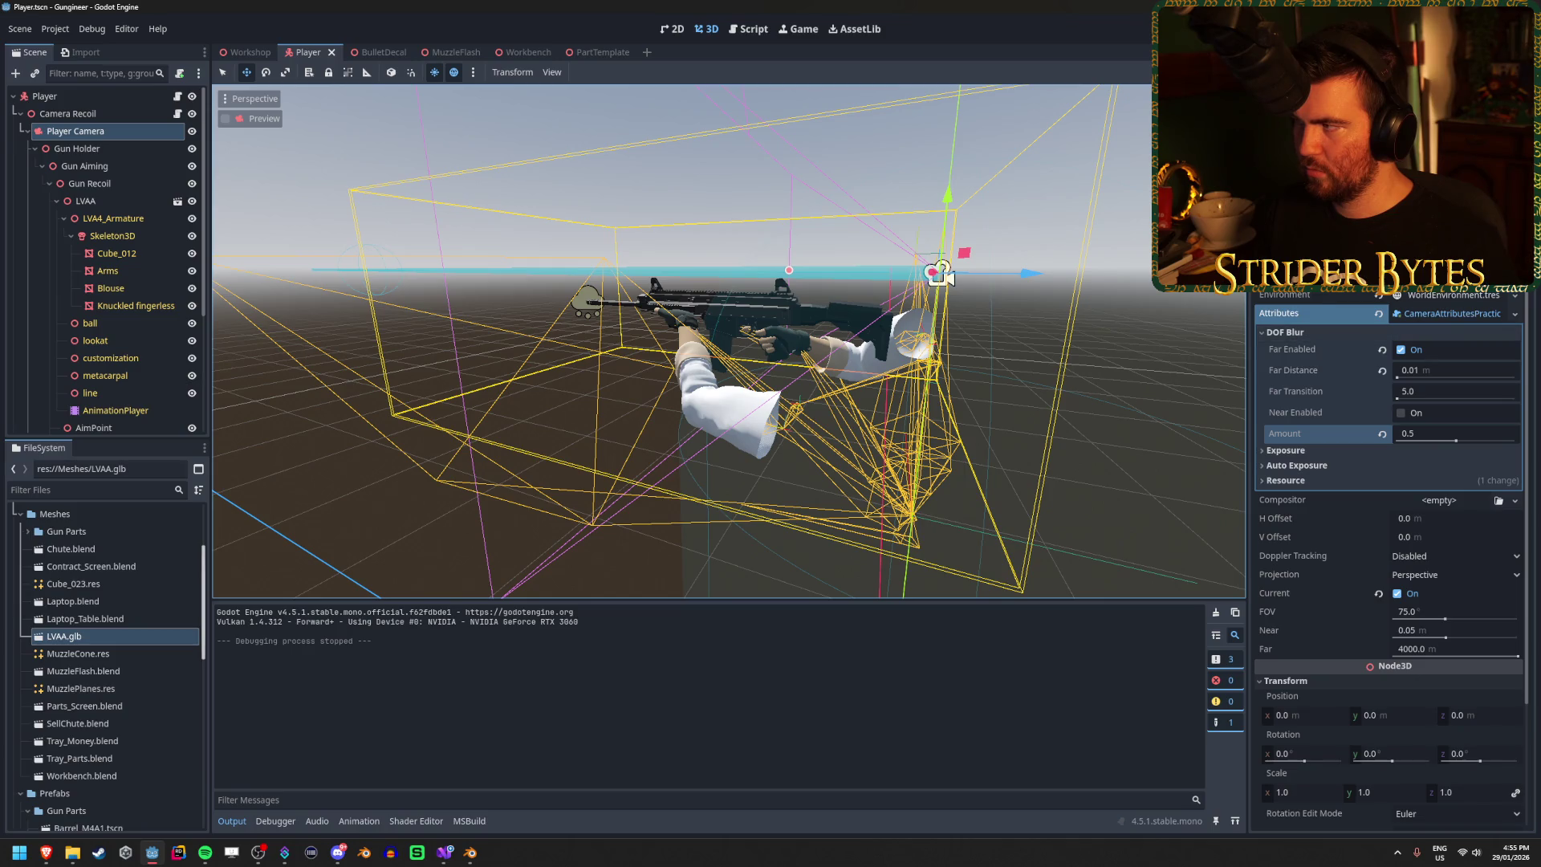
{"action": "key", "text": "alt+Tab"}
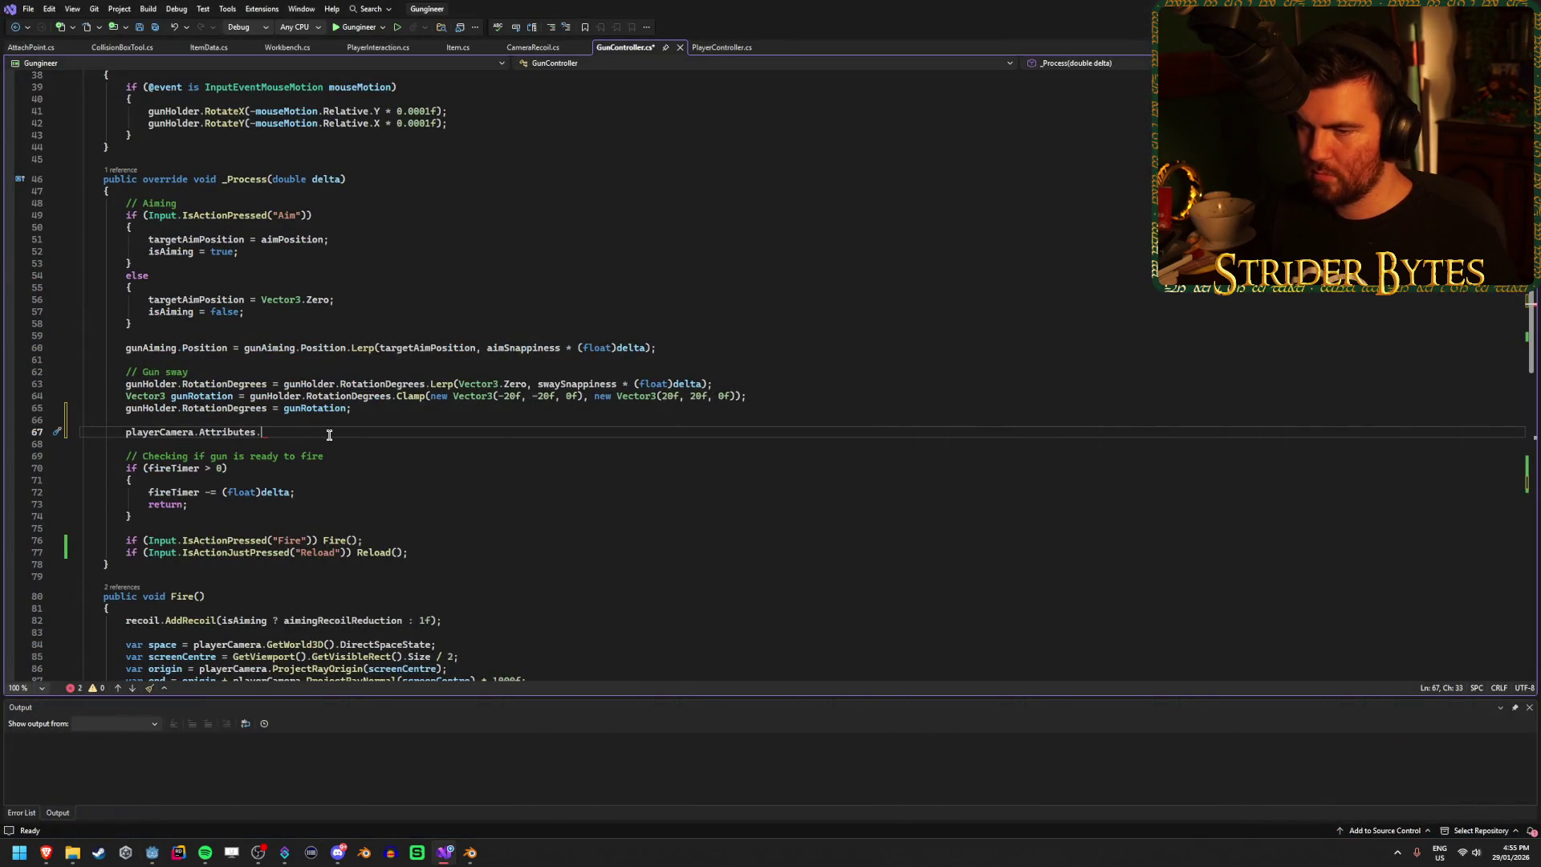
{"action": "type", "text": "."}
{"action": "scroll", "coordinate": [331, 469], "scroll_direction": "down", "scroll_amount": 10}
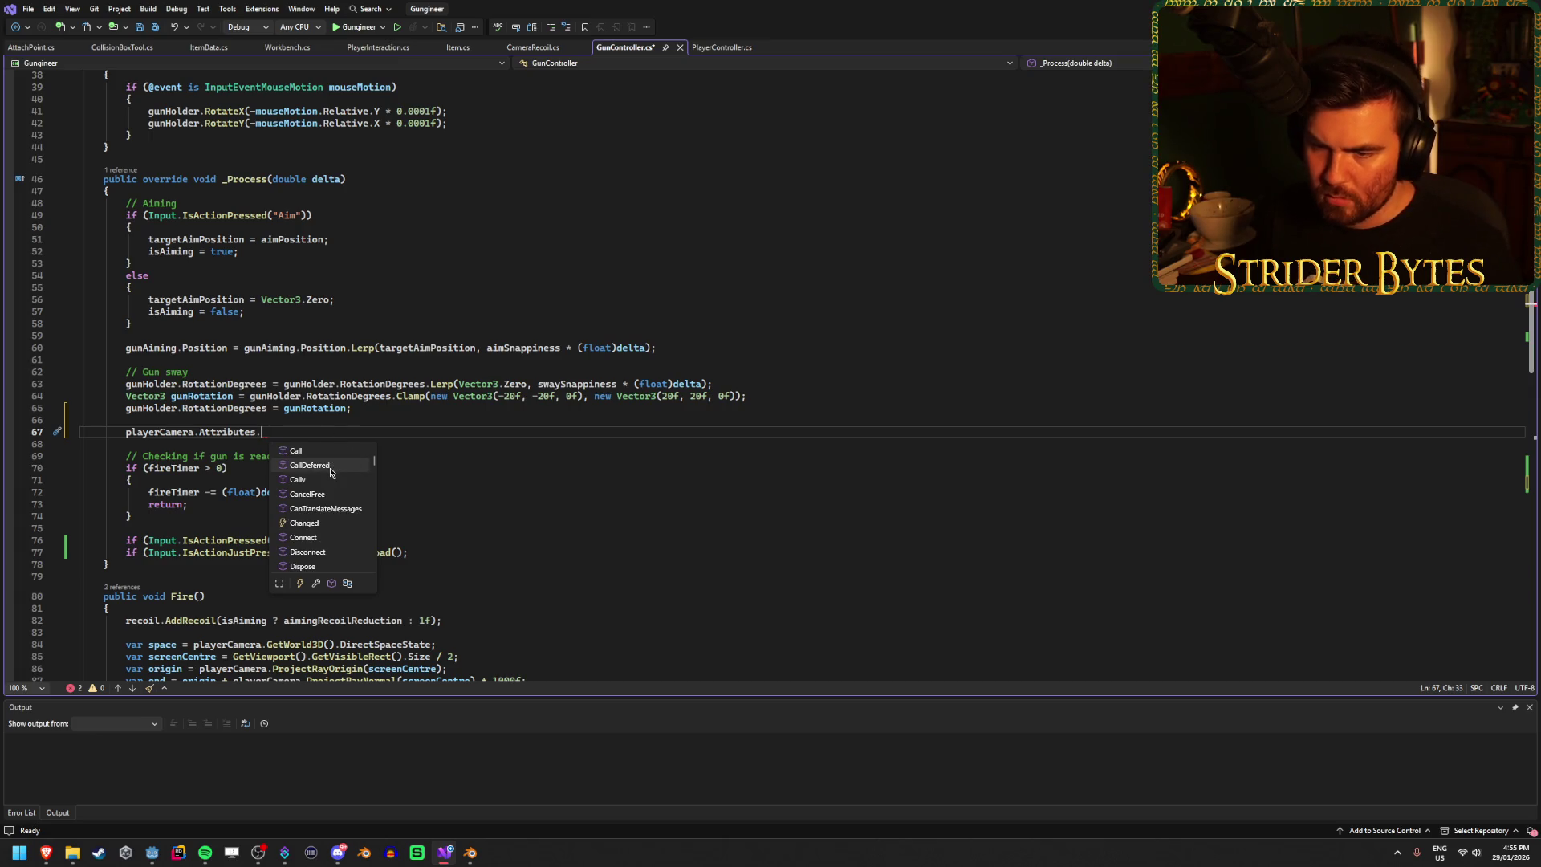
{"action": "scroll", "coordinate": [331, 472], "scroll_direction": "down", "scroll_amount": 10}
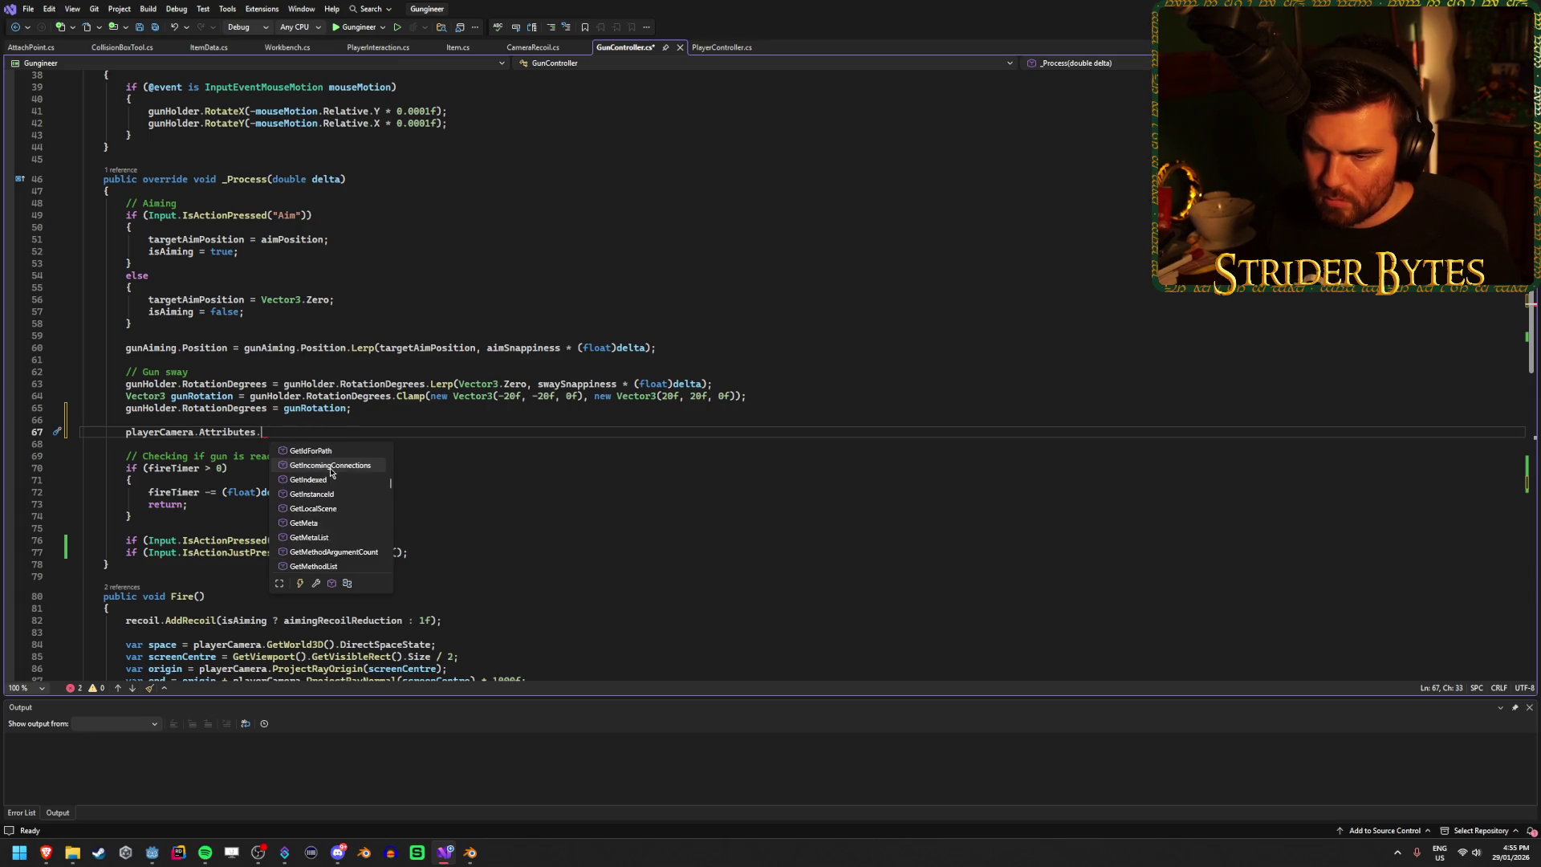
{"action": "scroll", "coordinate": [324, 512], "scroll_direction": "up", "scroll_amount": 3}
{"action": "scroll", "coordinate": [322, 516], "scroll_direction": "up", "scroll_amount": 3}
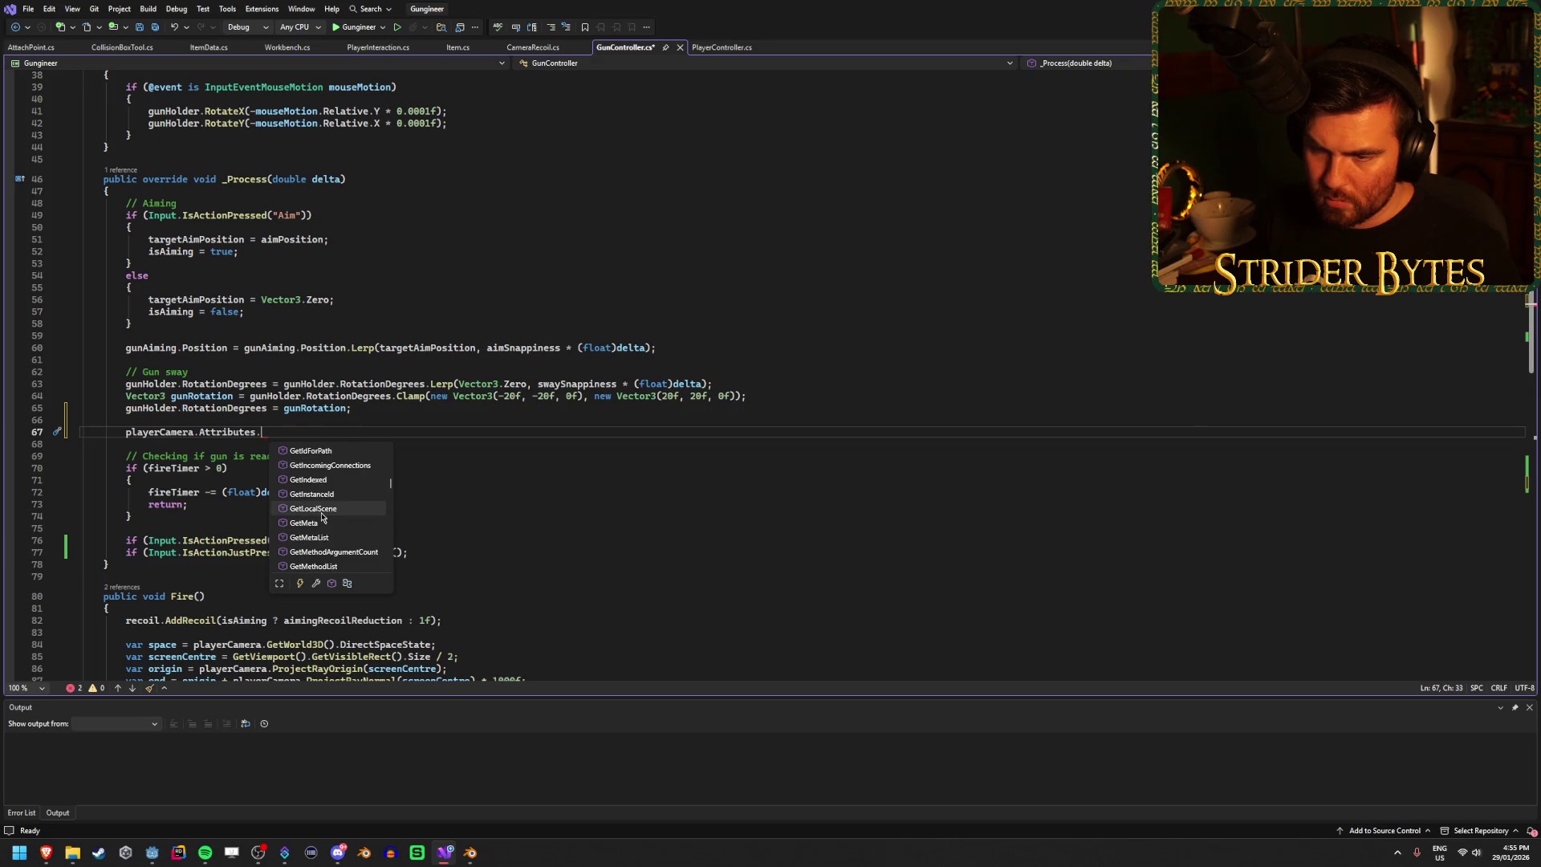
{"action": "left_click", "coordinate": [219, 433]}
Step: Look up the CameraAttributes and CameraAttributesPhysical class references in the Godot docs
{"action": "double_click", "coordinate": [219, 433]}
{"action": "mouse_move", "coordinate": [46, 852]}
{"action": "left_click", "coordinate": [439, 803]}
{"action": "scroll", "coordinate": [836, 479], "scroll_direction": "up", "scroll_amount": 2}
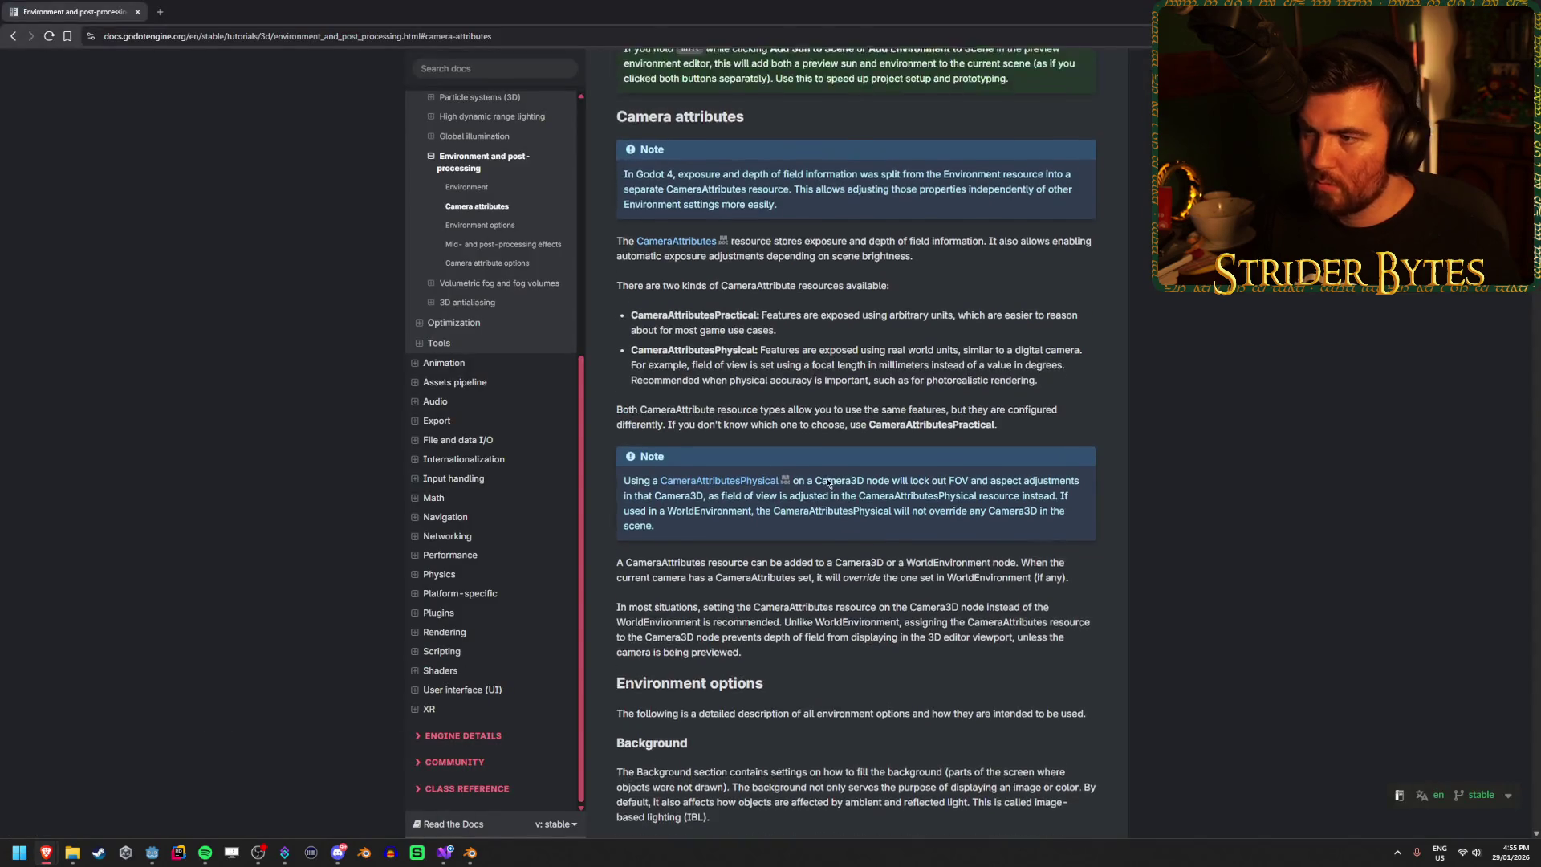
{"action": "left_click", "coordinate": [686, 306]}
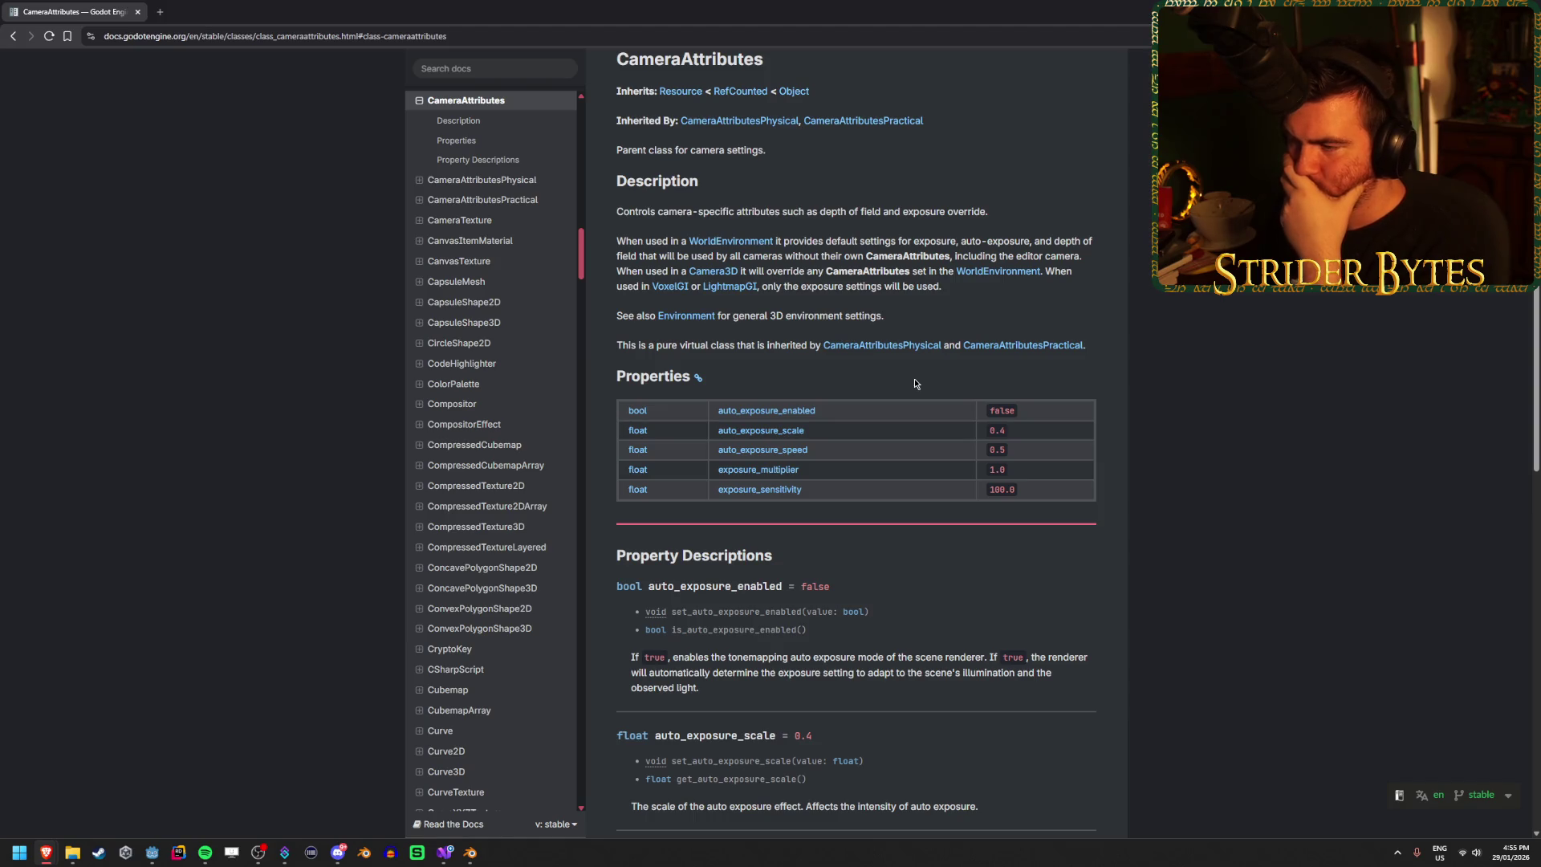
{"action": "left_click", "coordinate": [774, 122]}
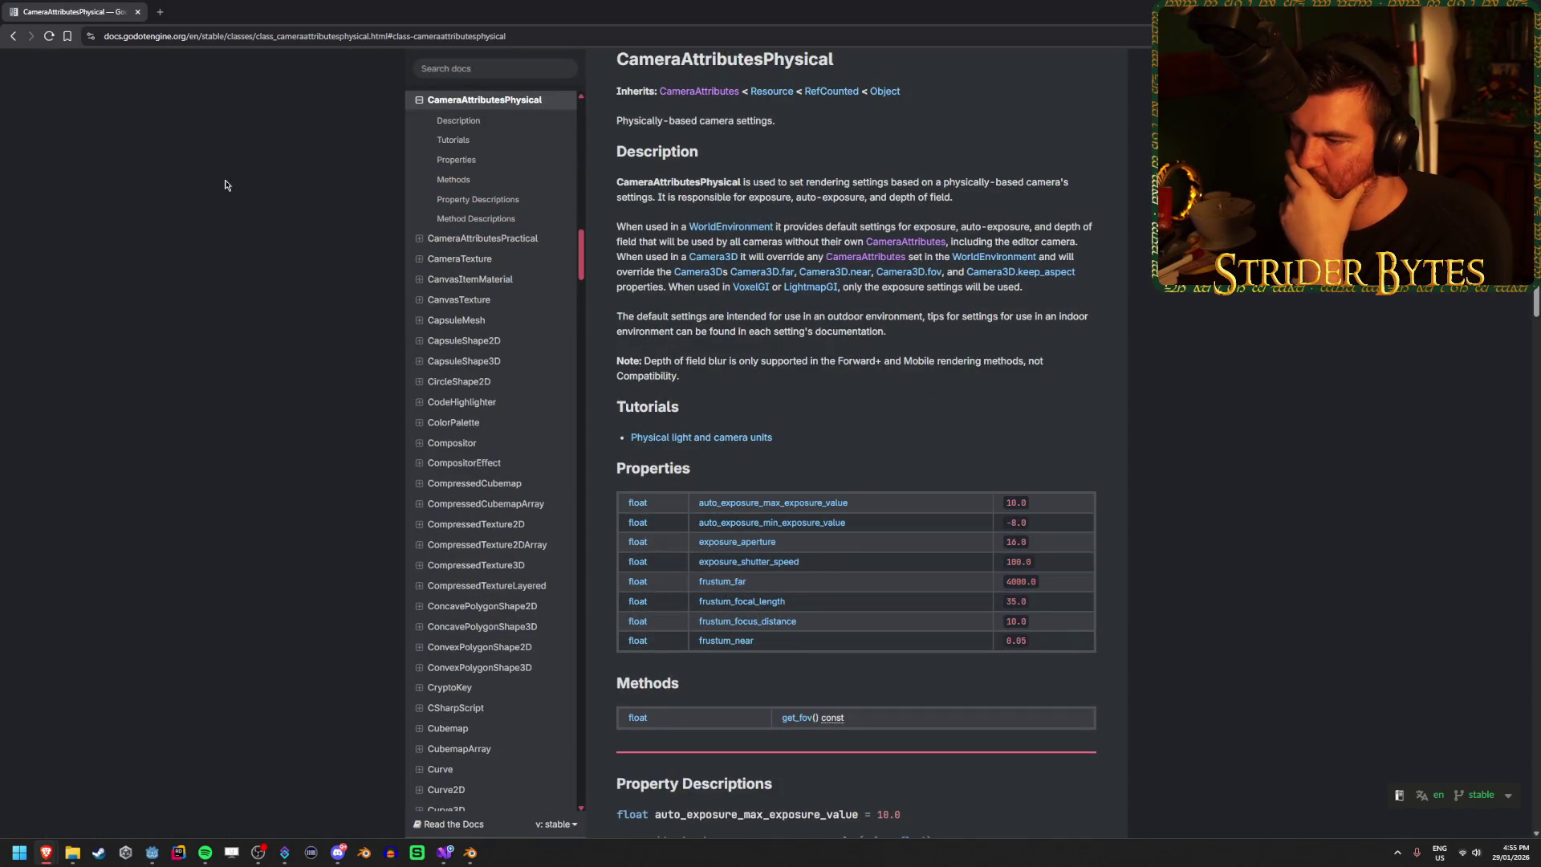
{"action": "key", "text": "alt+Left"}
{"action": "key", "text": "alt+Tab"}
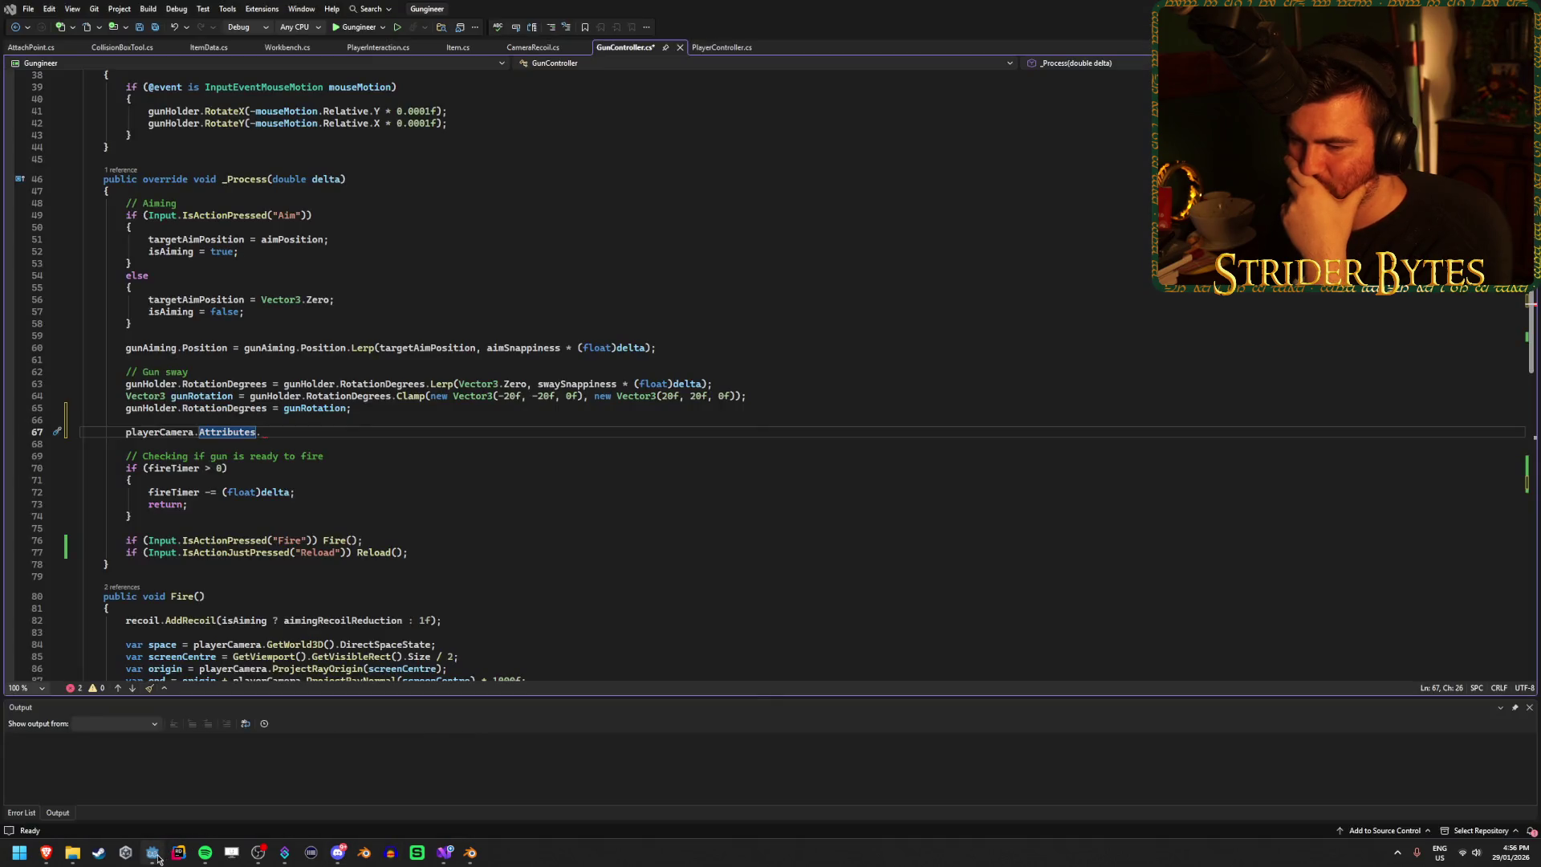
Step: Trim line 67 back to 'playerCamera.' by deleting 'Attributes.'
{"action": "left_click", "coordinate": [153, 854]}
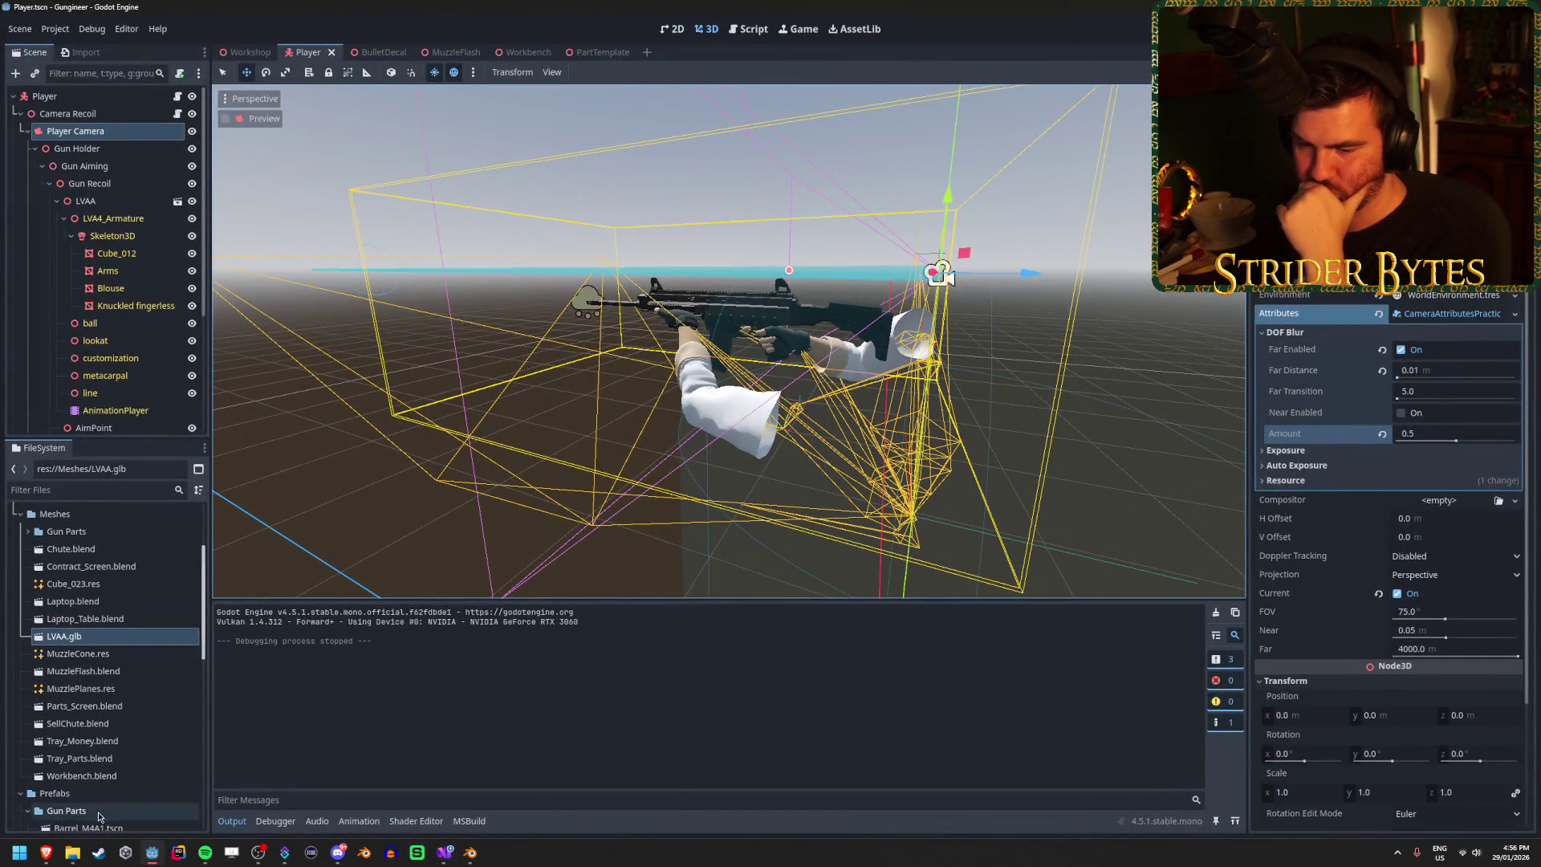
{"action": "mouse_move", "coordinate": [45, 853]}
{"action": "mouse_move", "coordinate": [417, 802]}
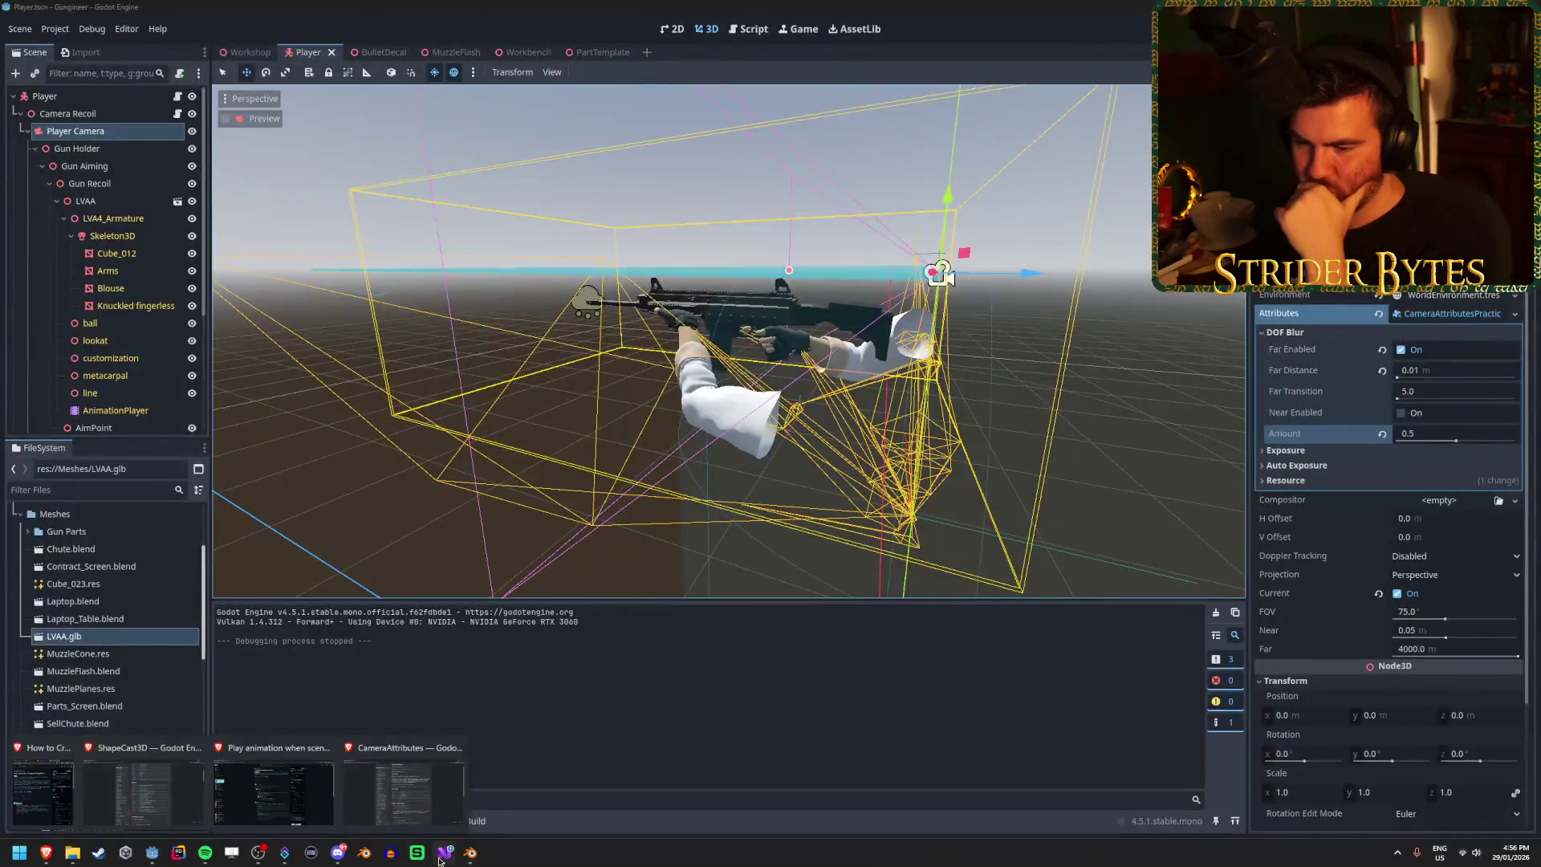
{"action": "key", "text": "alt+Tab"}
{"action": "key", "text": "ctrl+shift+Left"}
{"action": "key", "text": "ctrl+shift+Left"}
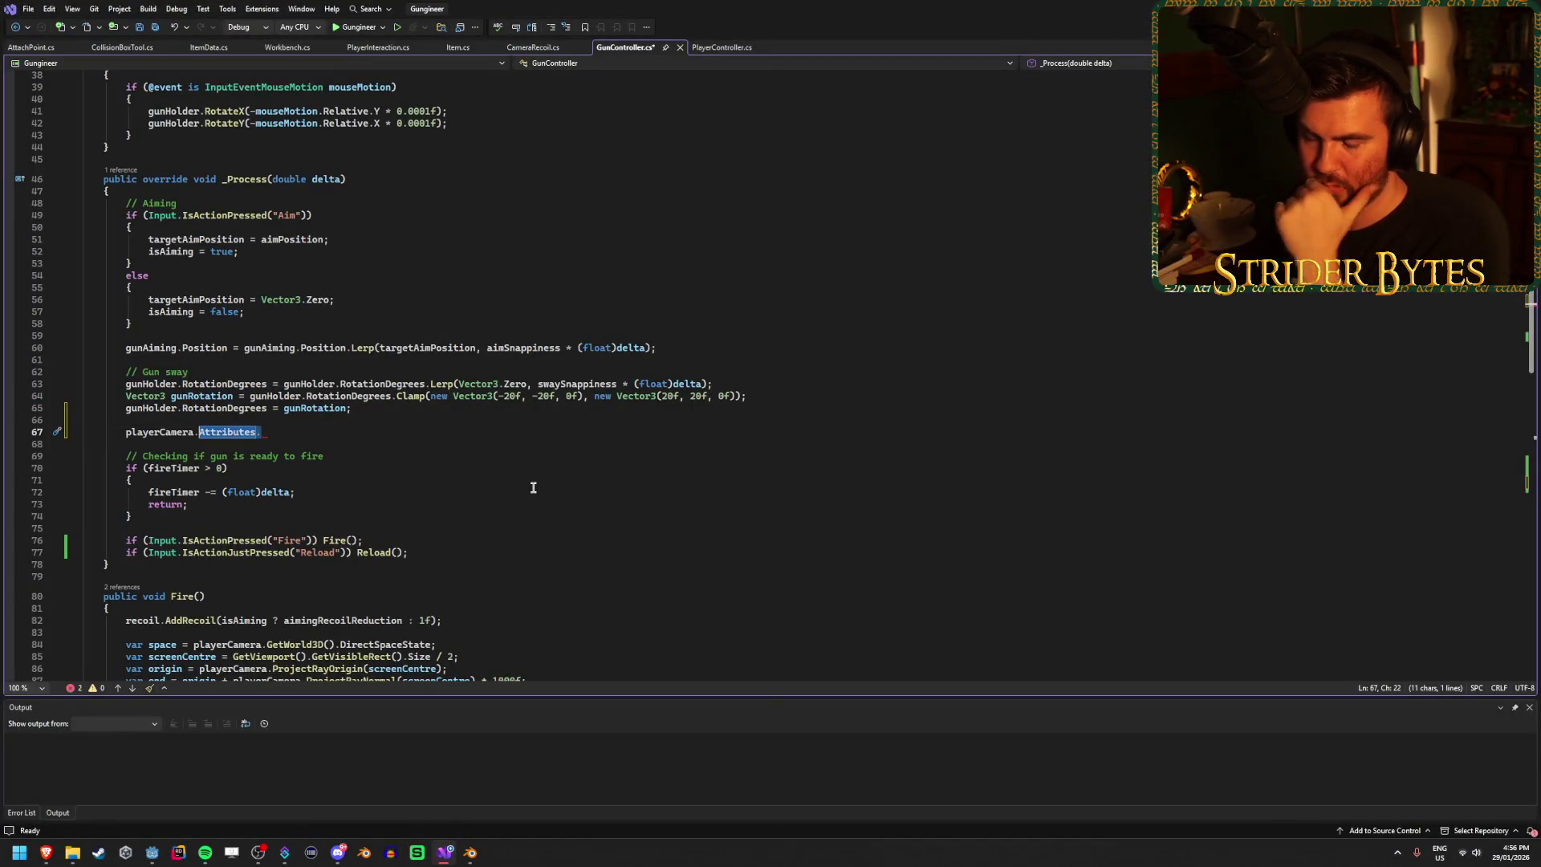
{"action": "key", "text": "BackSpace"}
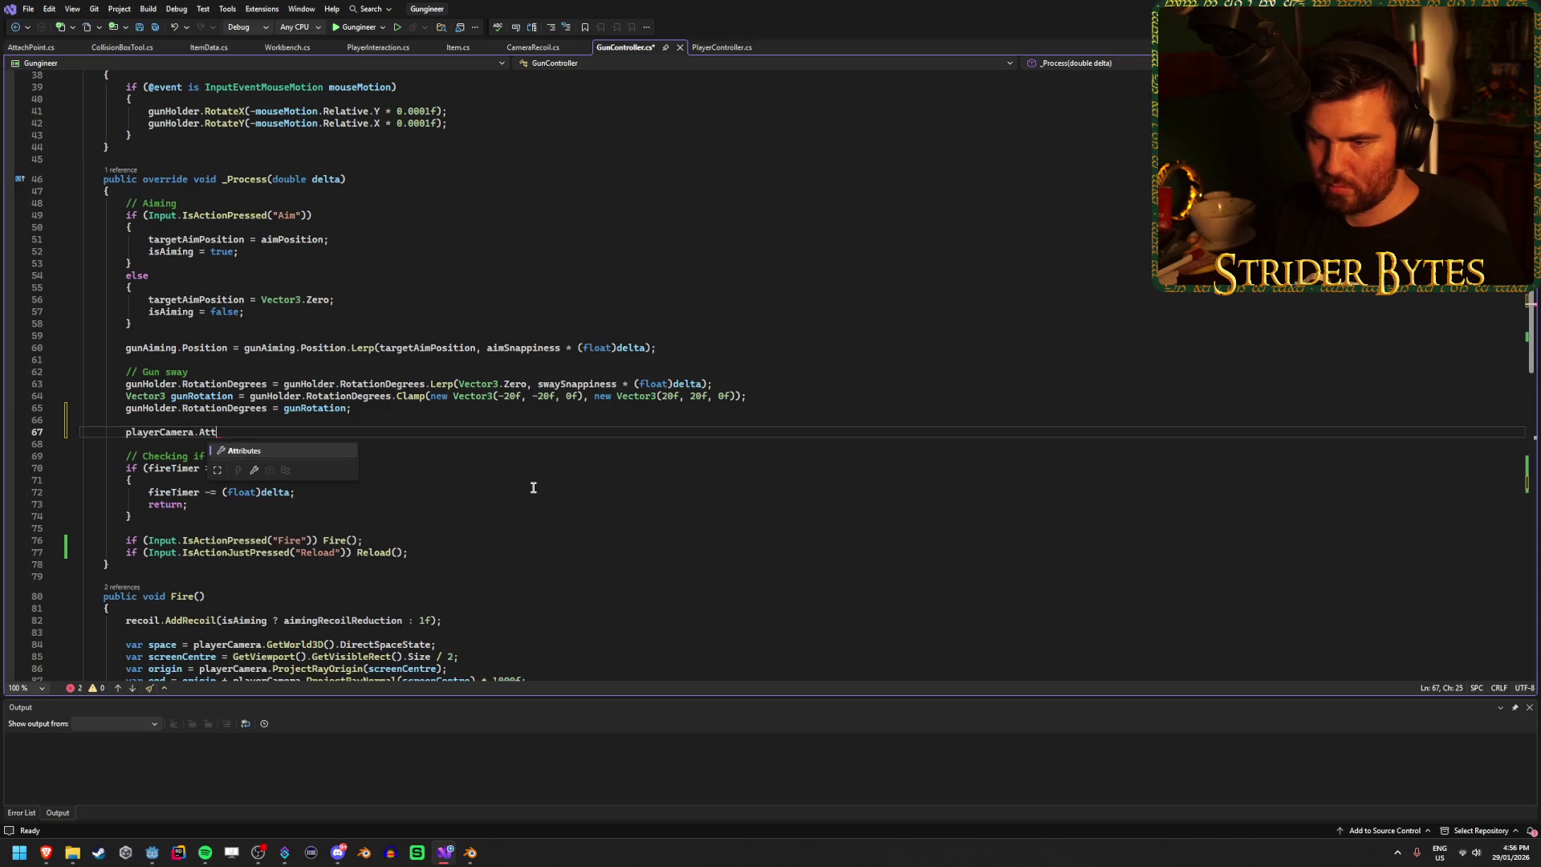
Step: Scroll through the camera's member suggestions, then bring up the CameraAttributes docs page
{"action": "scroll", "coordinate": [313, 493], "scroll_direction": "down", "scroll_amount": 5}
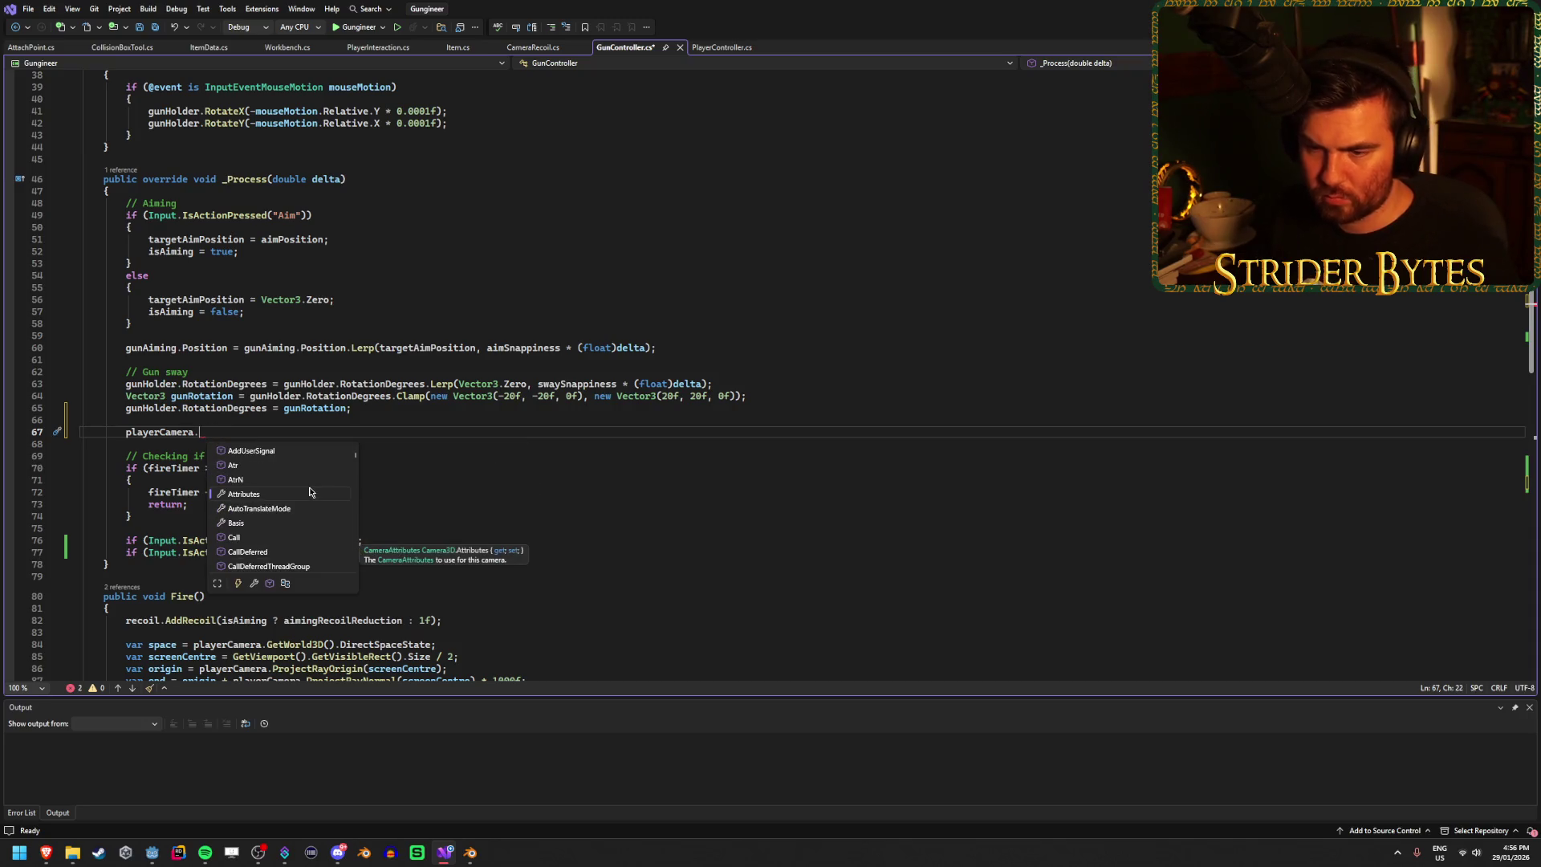
{"action": "scroll", "coordinate": [313, 493], "scroll_direction": "down", "scroll_amount": 10}
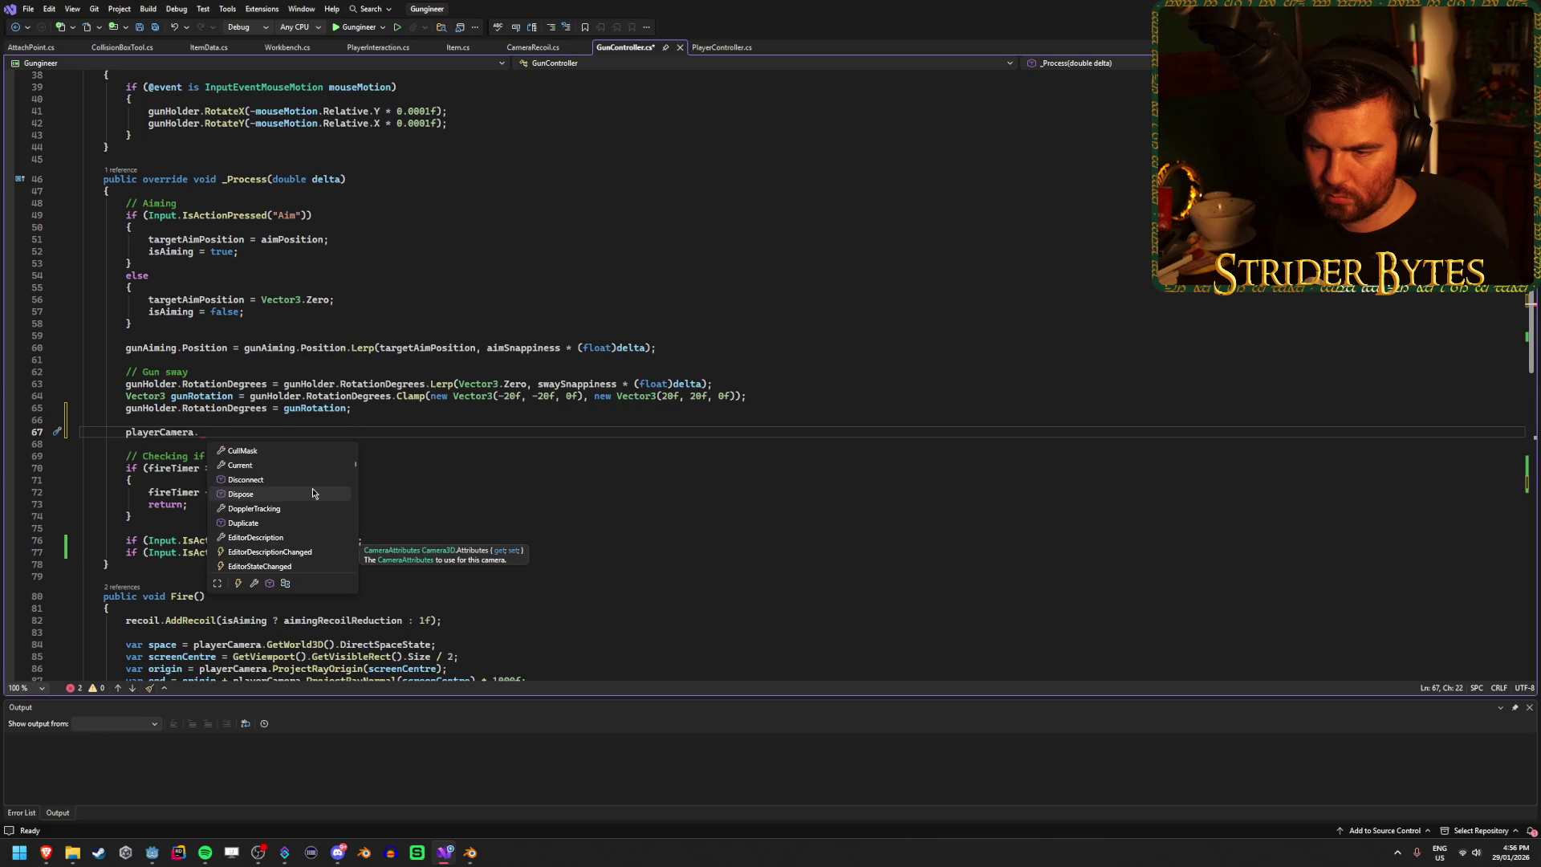
{"action": "scroll", "coordinate": [313, 493], "scroll_direction": "down", "scroll_amount": 3}
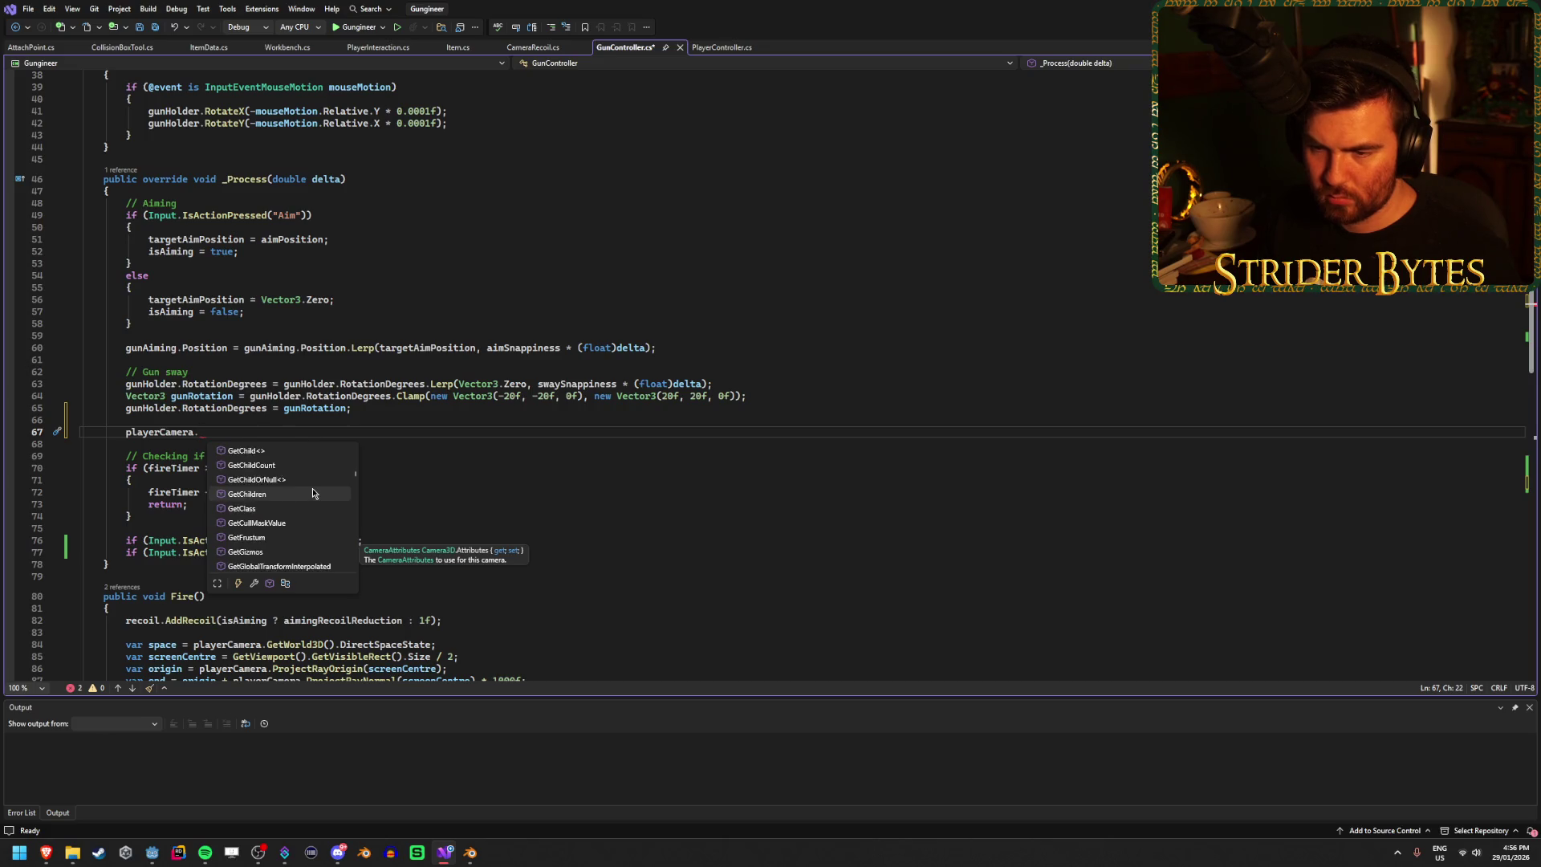
{"action": "scroll", "coordinate": [313, 493], "scroll_direction": "down", "scroll_amount": 10}
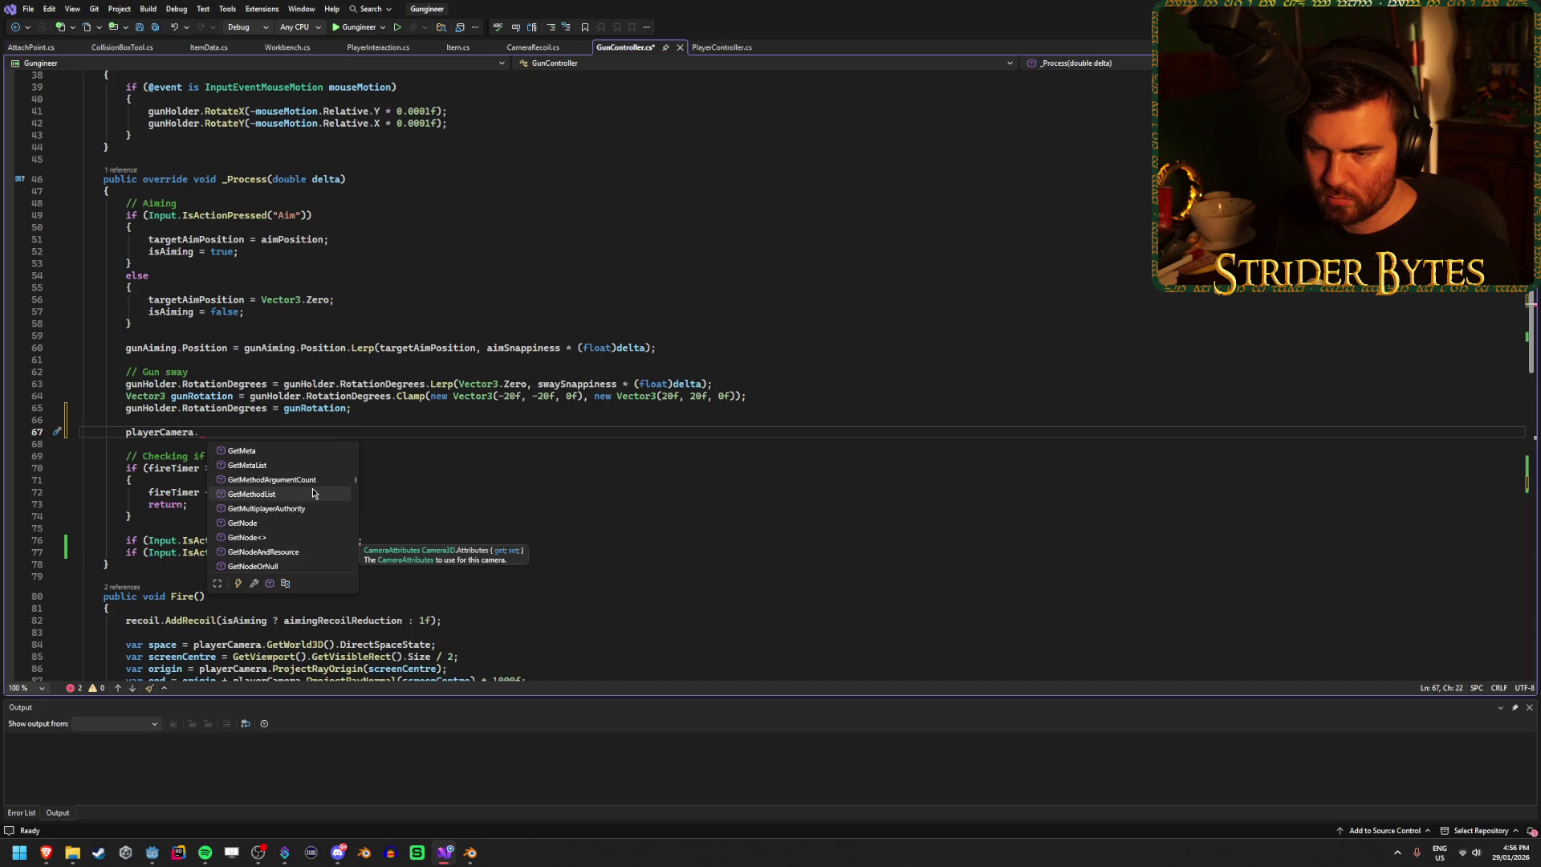
{"action": "scroll", "coordinate": [313, 493], "scroll_direction": "down", "scroll_amount": 15}
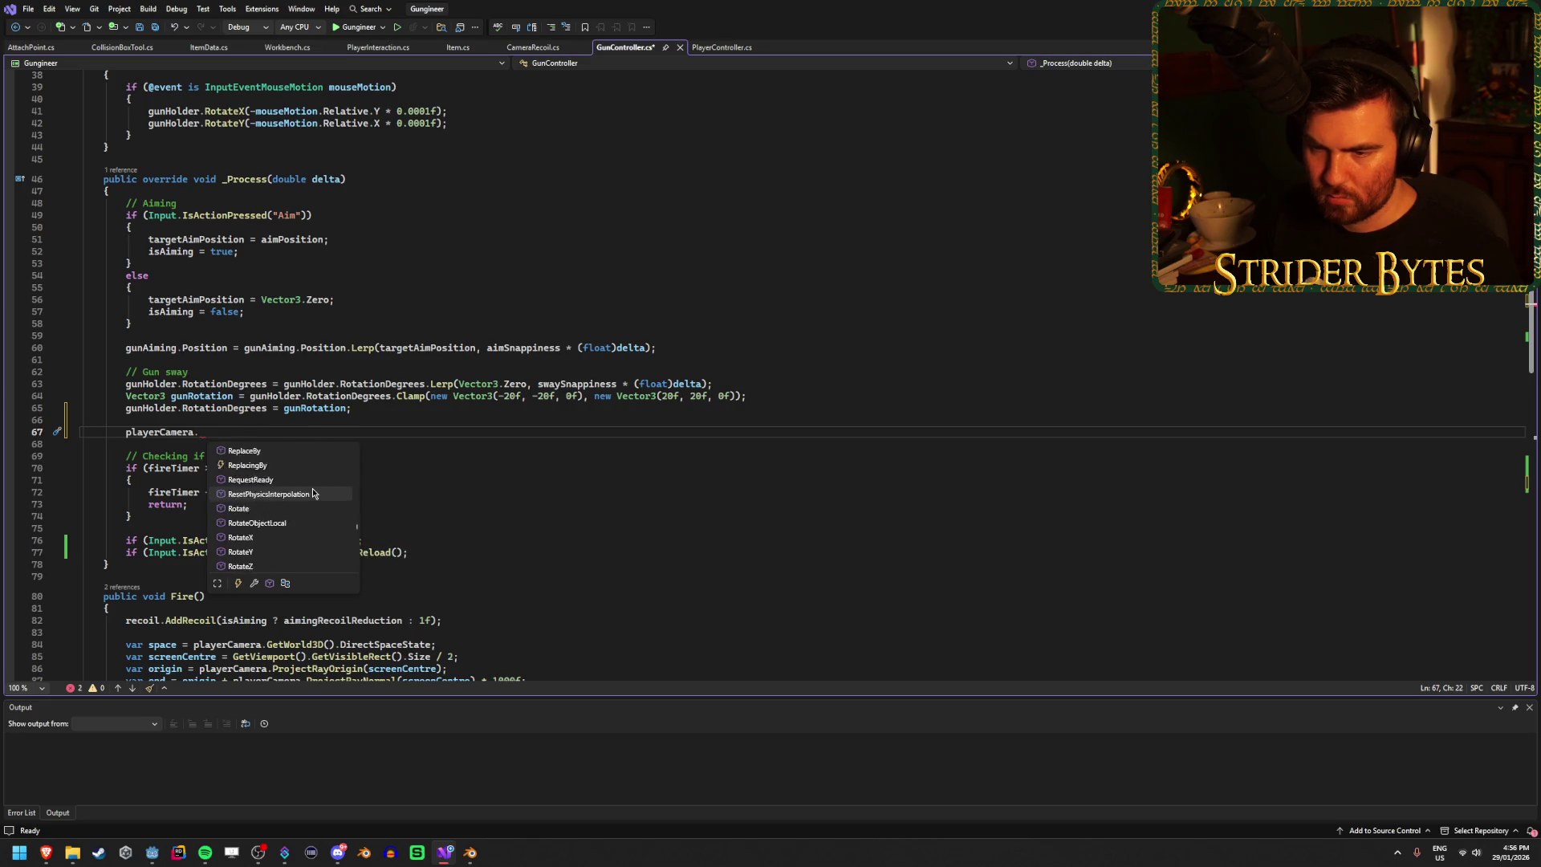
{"action": "scroll", "coordinate": [312, 493], "scroll_direction": "down", "scroll_amount": 10}
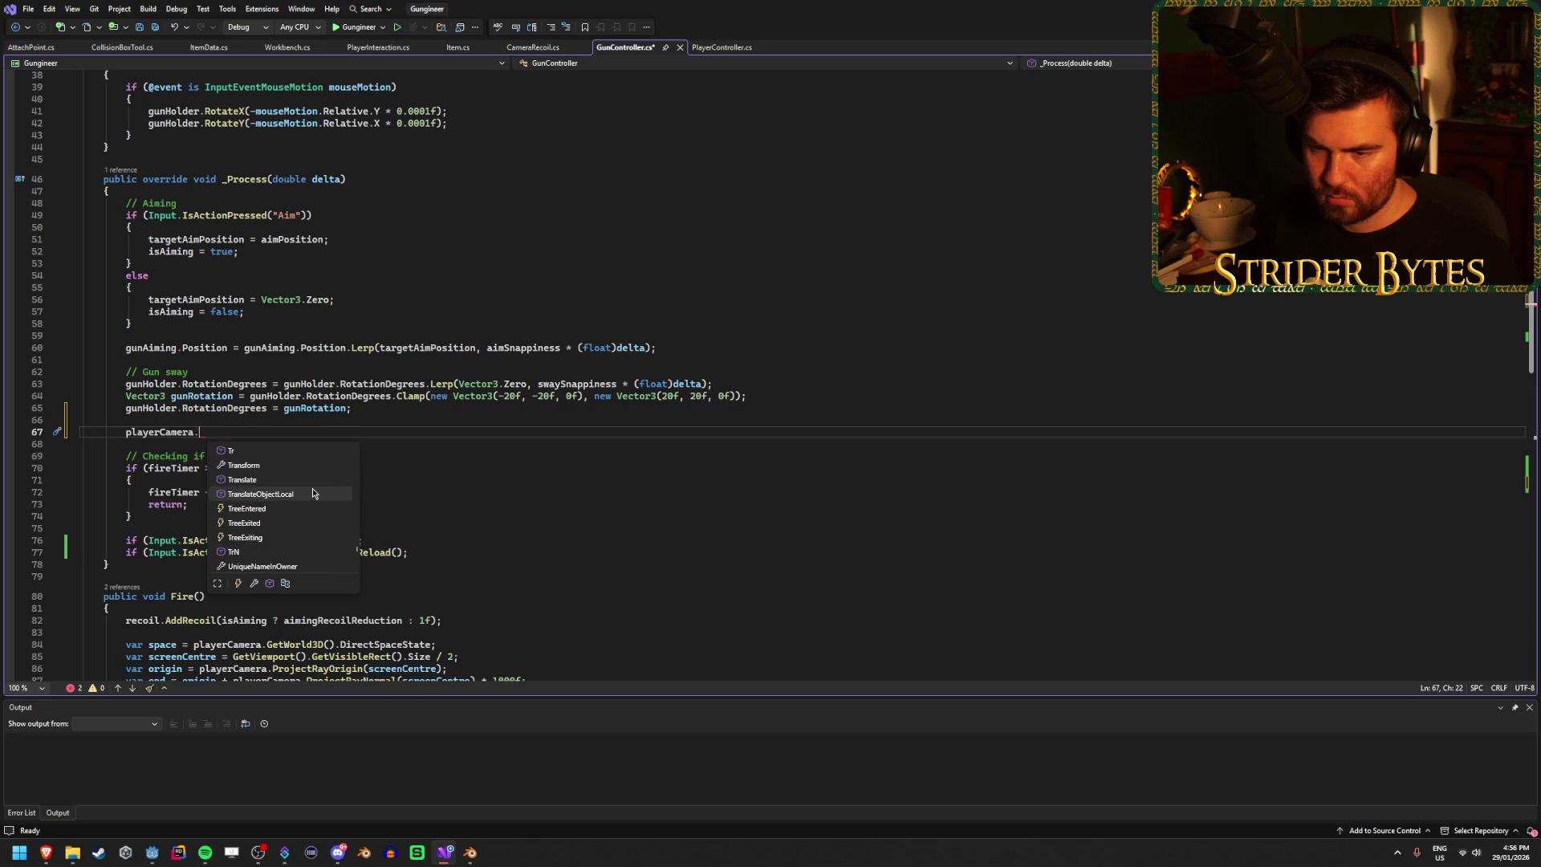
{"action": "left_click", "coordinate": [46, 853]}
{"action": "left_click", "coordinate": [60, 790]}
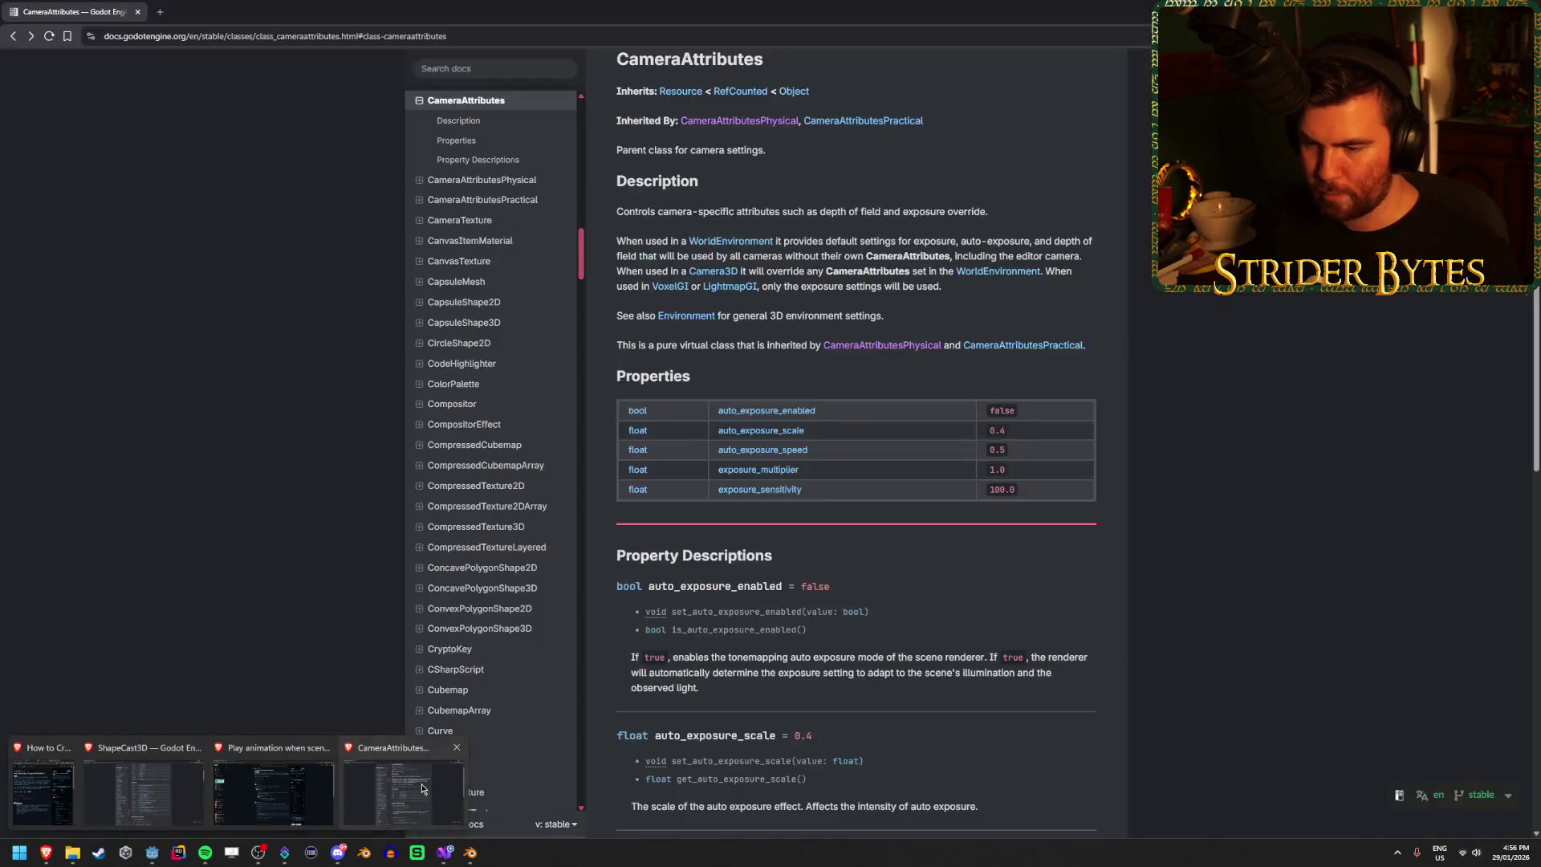
Step: Search the docs for 'camera3d' and read the Camera3D attributes property description
{"action": "left_click", "coordinate": [500, 68]}
{"action": "type", "text": "camera3d"}
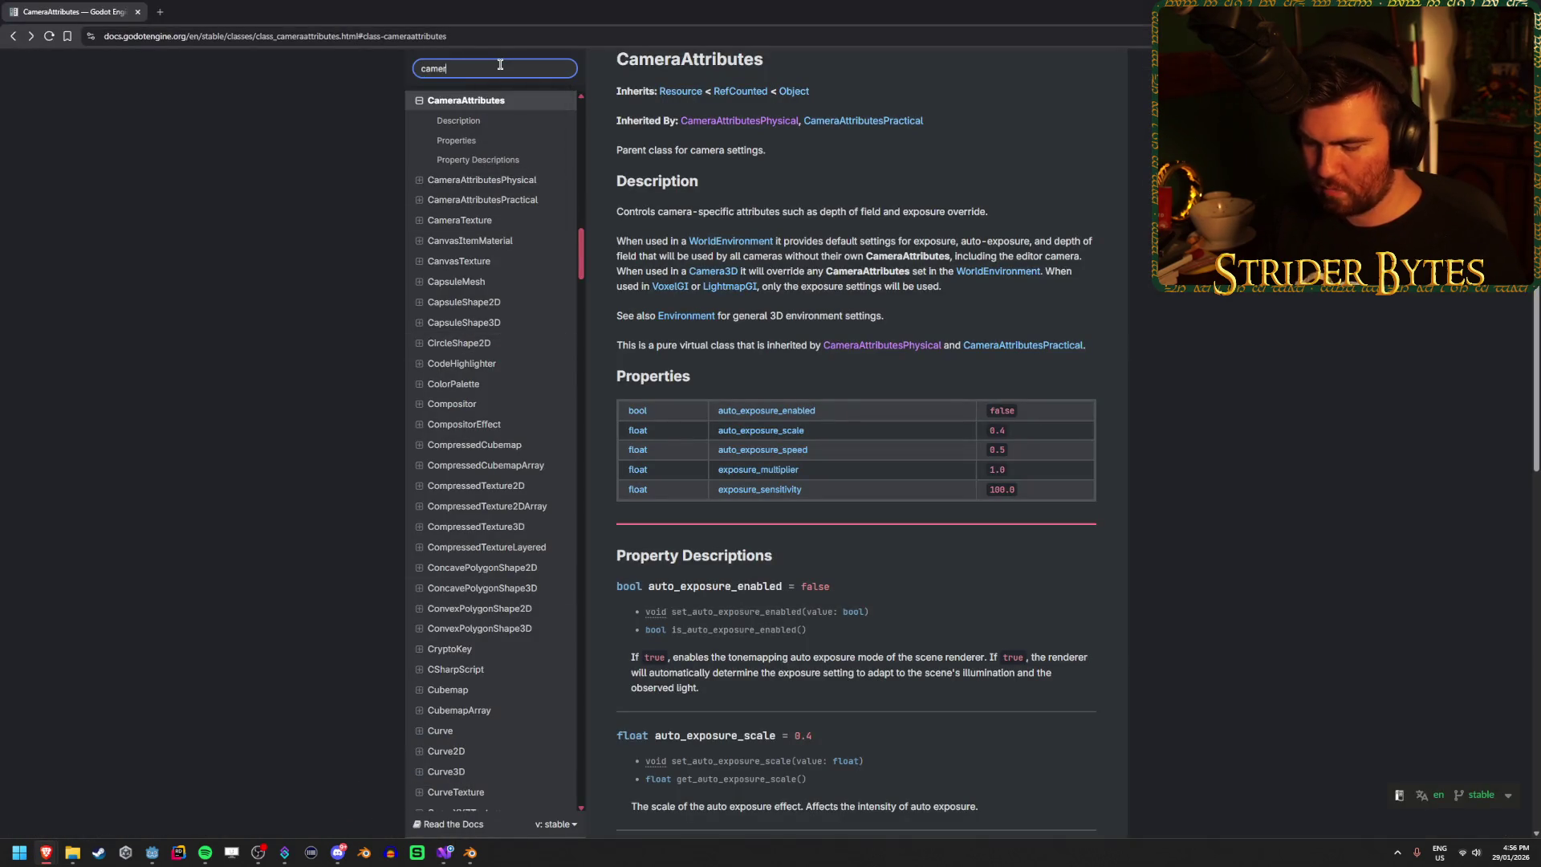
{"action": "key", "text": "Return"}
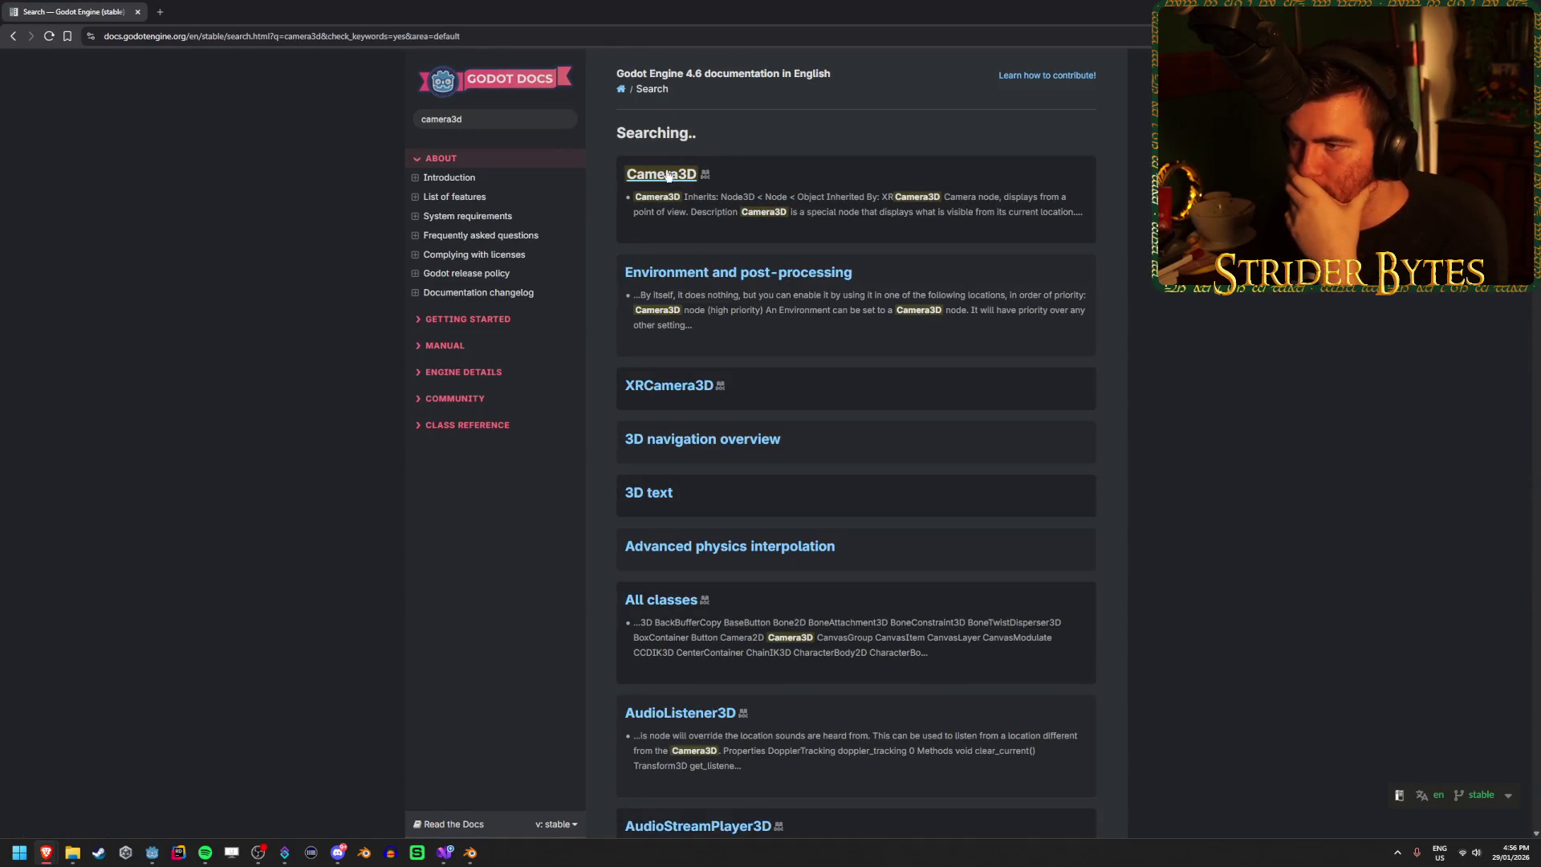
{"action": "left_click", "coordinate": [659, 169]}
{"action": "scroll", "coordinate": [766, 410], "scroll_direction": "down", "scroll_amount": 2}
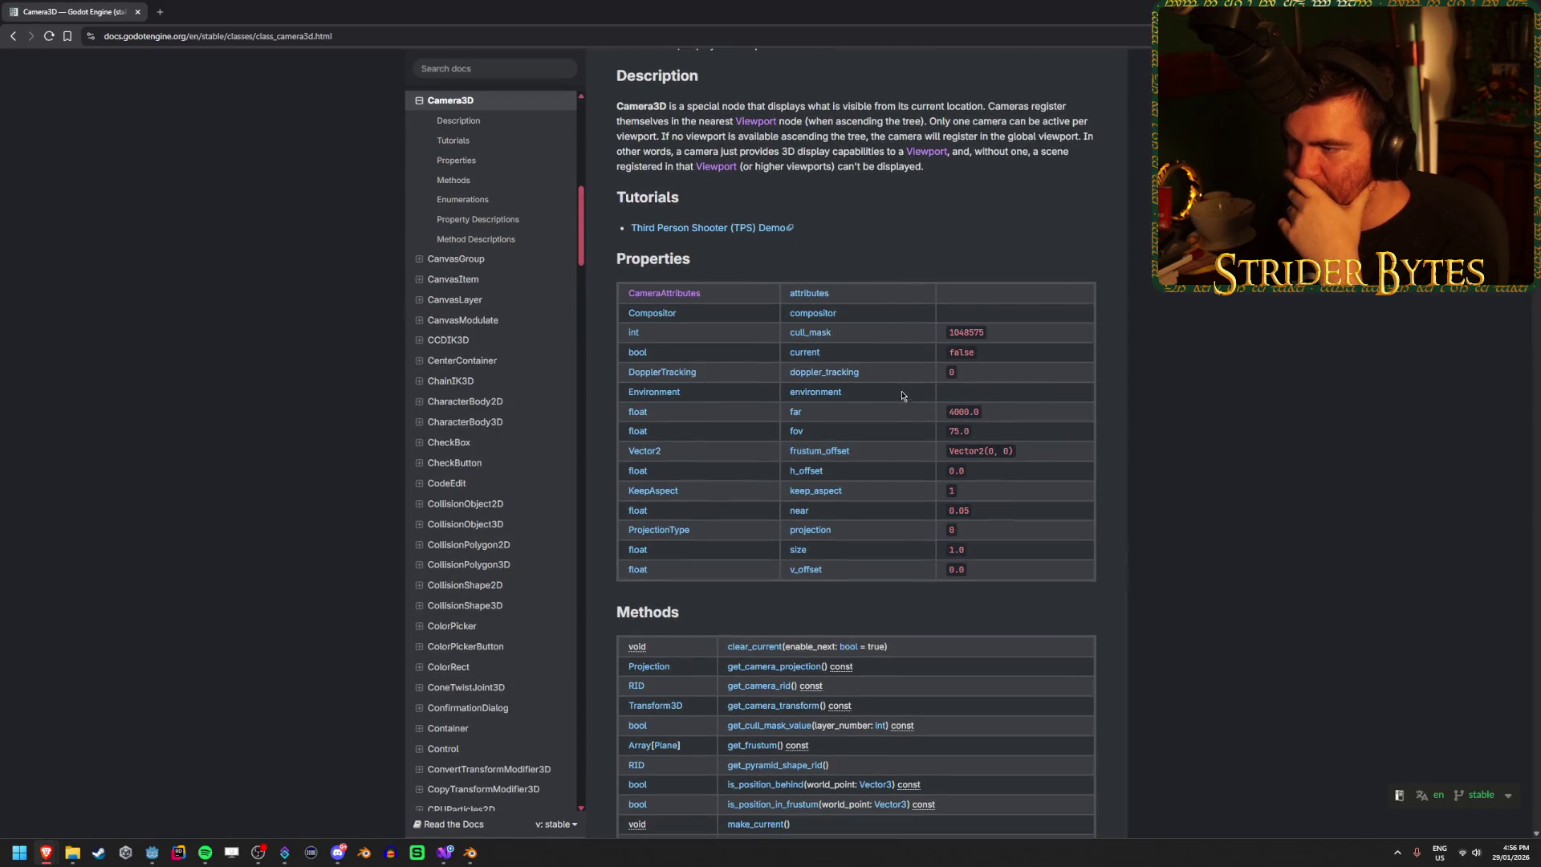
{"action": "scroll", "coordinate": [851, 361], "scroll_direction": "down", "scroll_amount": 3}
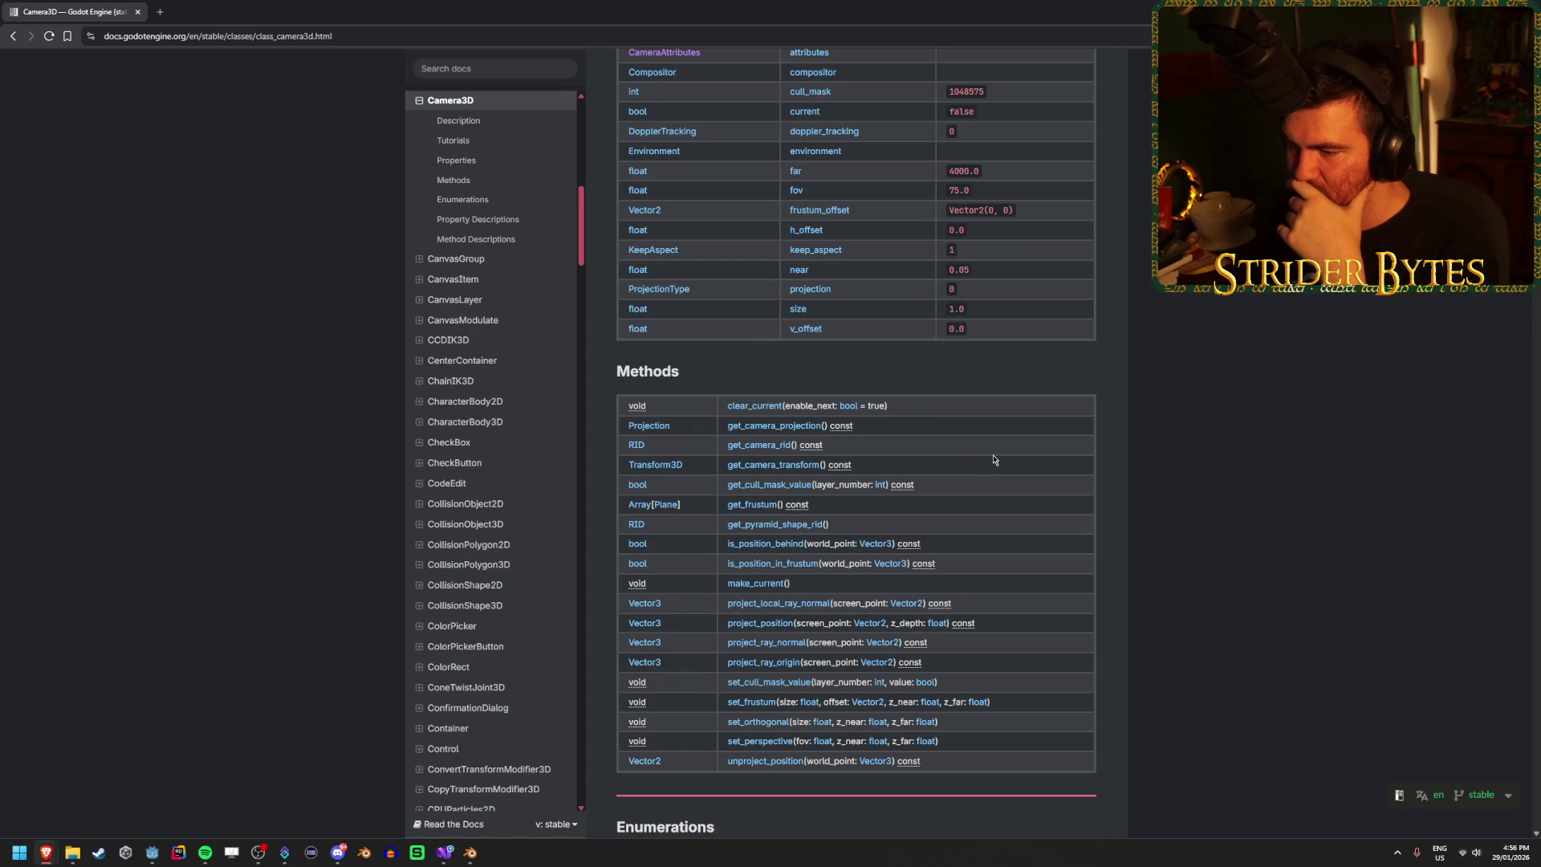
{"action": "scroll", "coordinate": [976, 482], "scroll_direction": "up", "scroll_amount": 3}
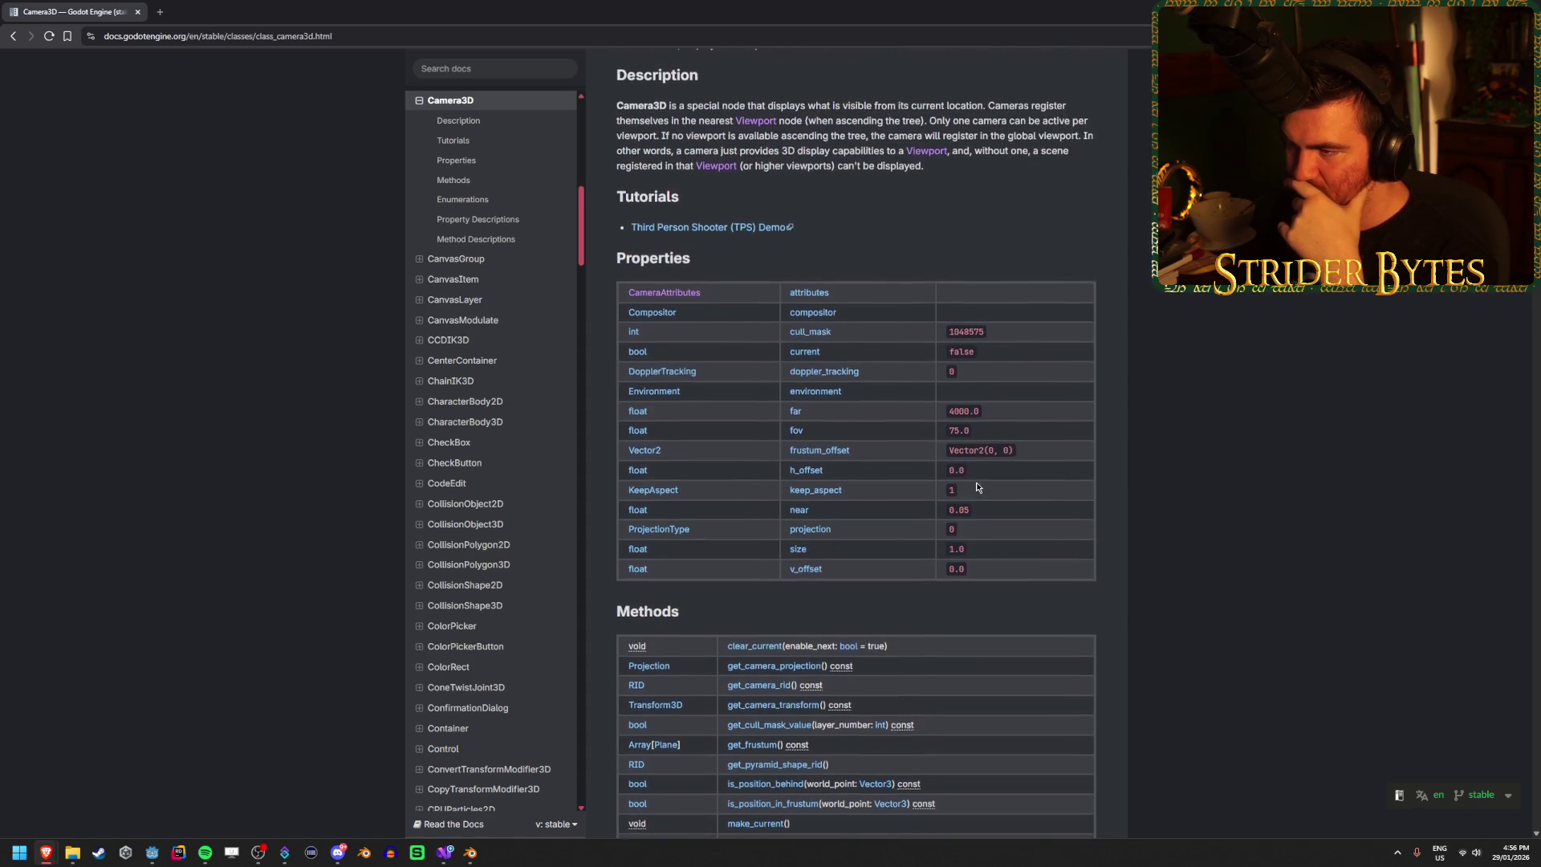
{"action": "left_click", "coordinate": [816, 296]}
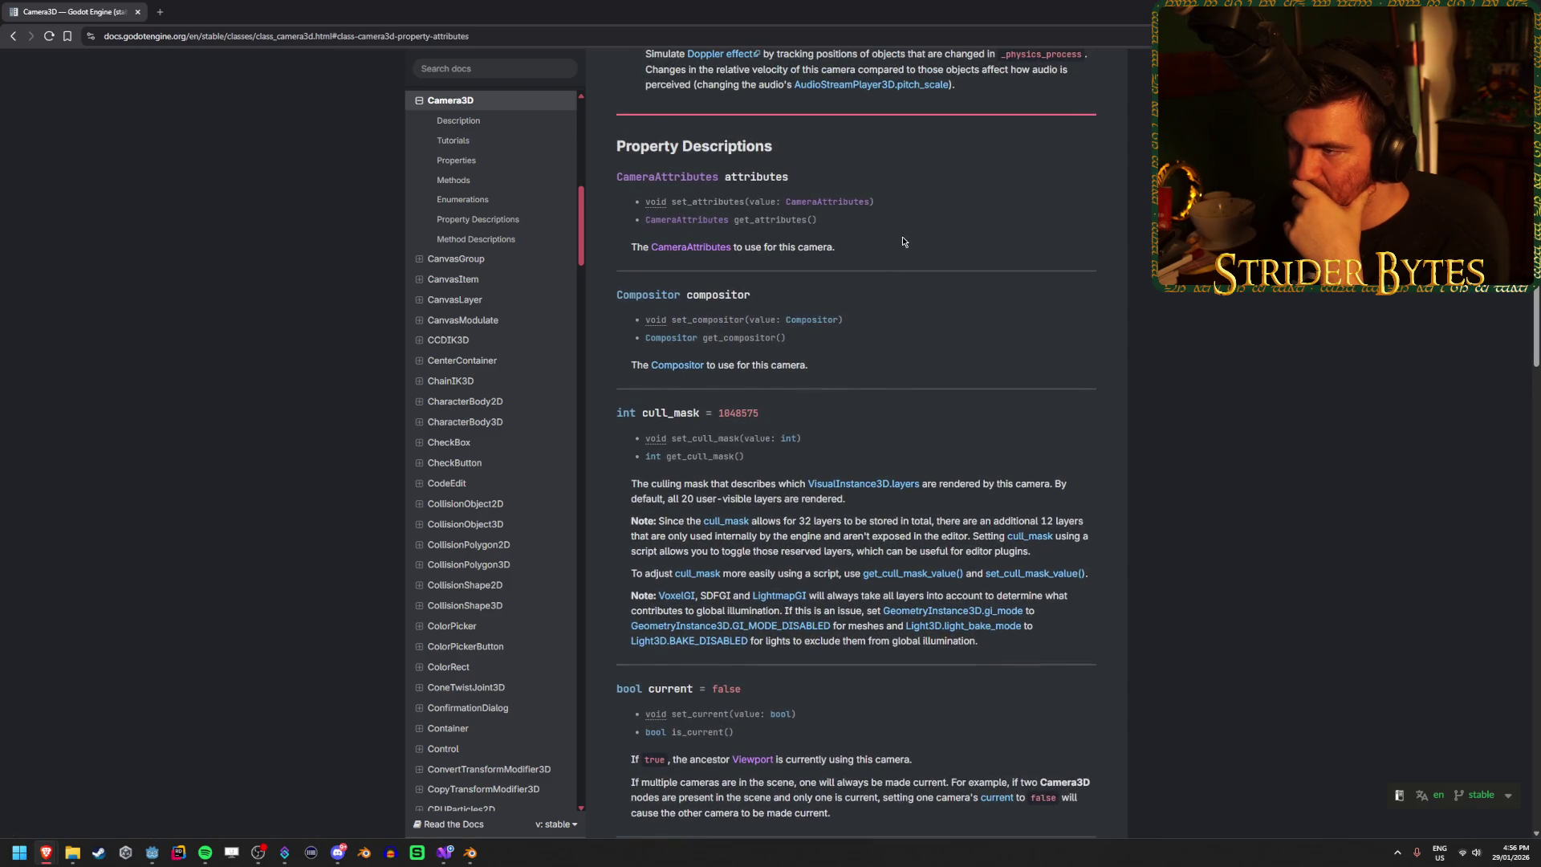
Step: Open the CameraAttributes class page, then return to the gun controller script
{"action": "scroll", "coordinate": [802, 241], "scroll_direction": "up", "scroll_amount": 1}
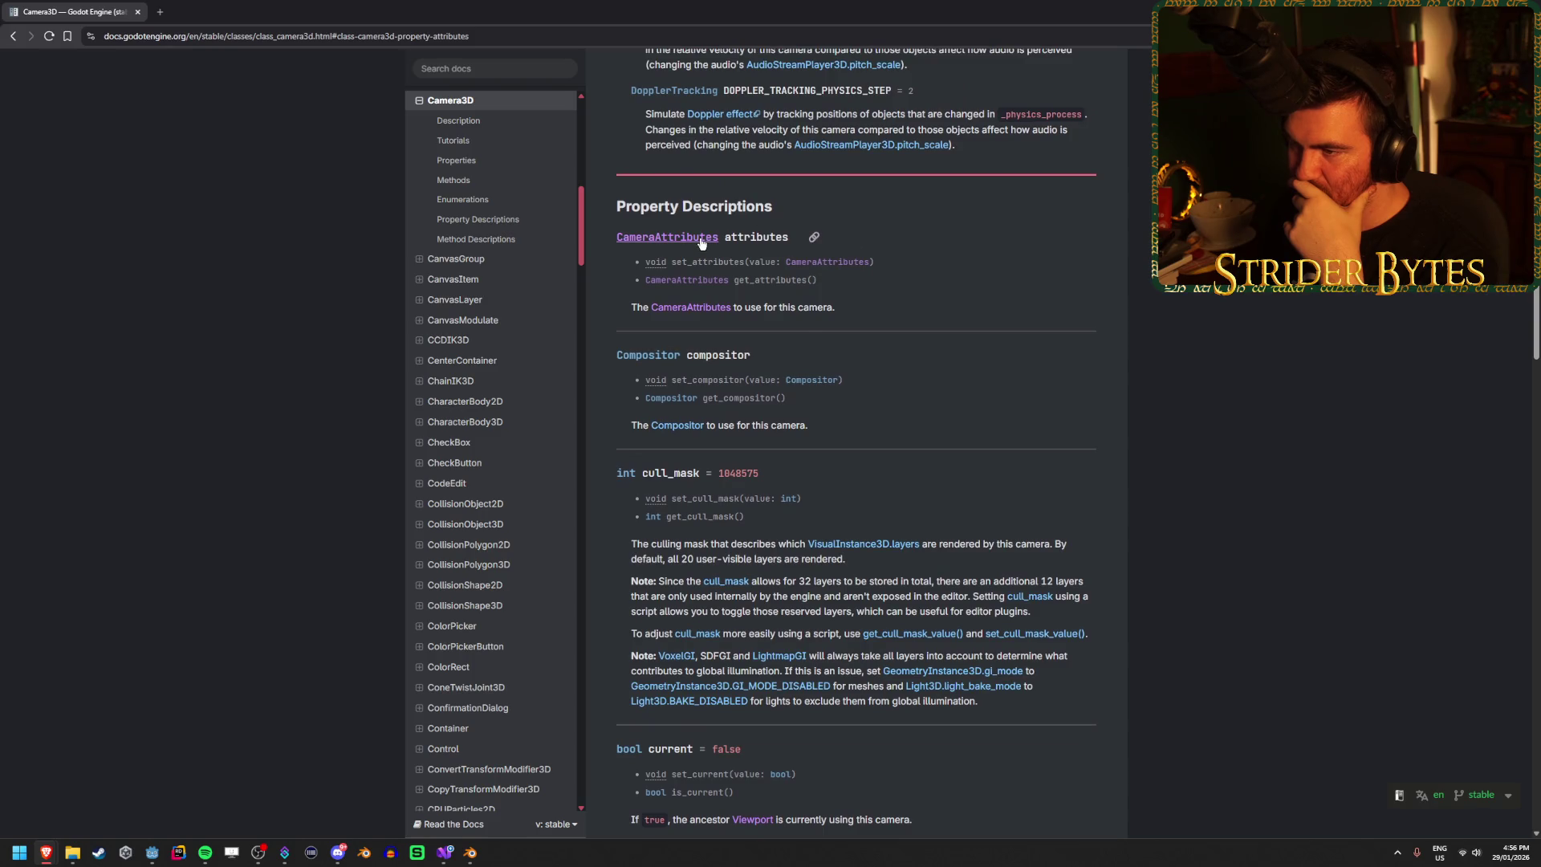
{"action": "left_click", "coordinate": [701, 240]}
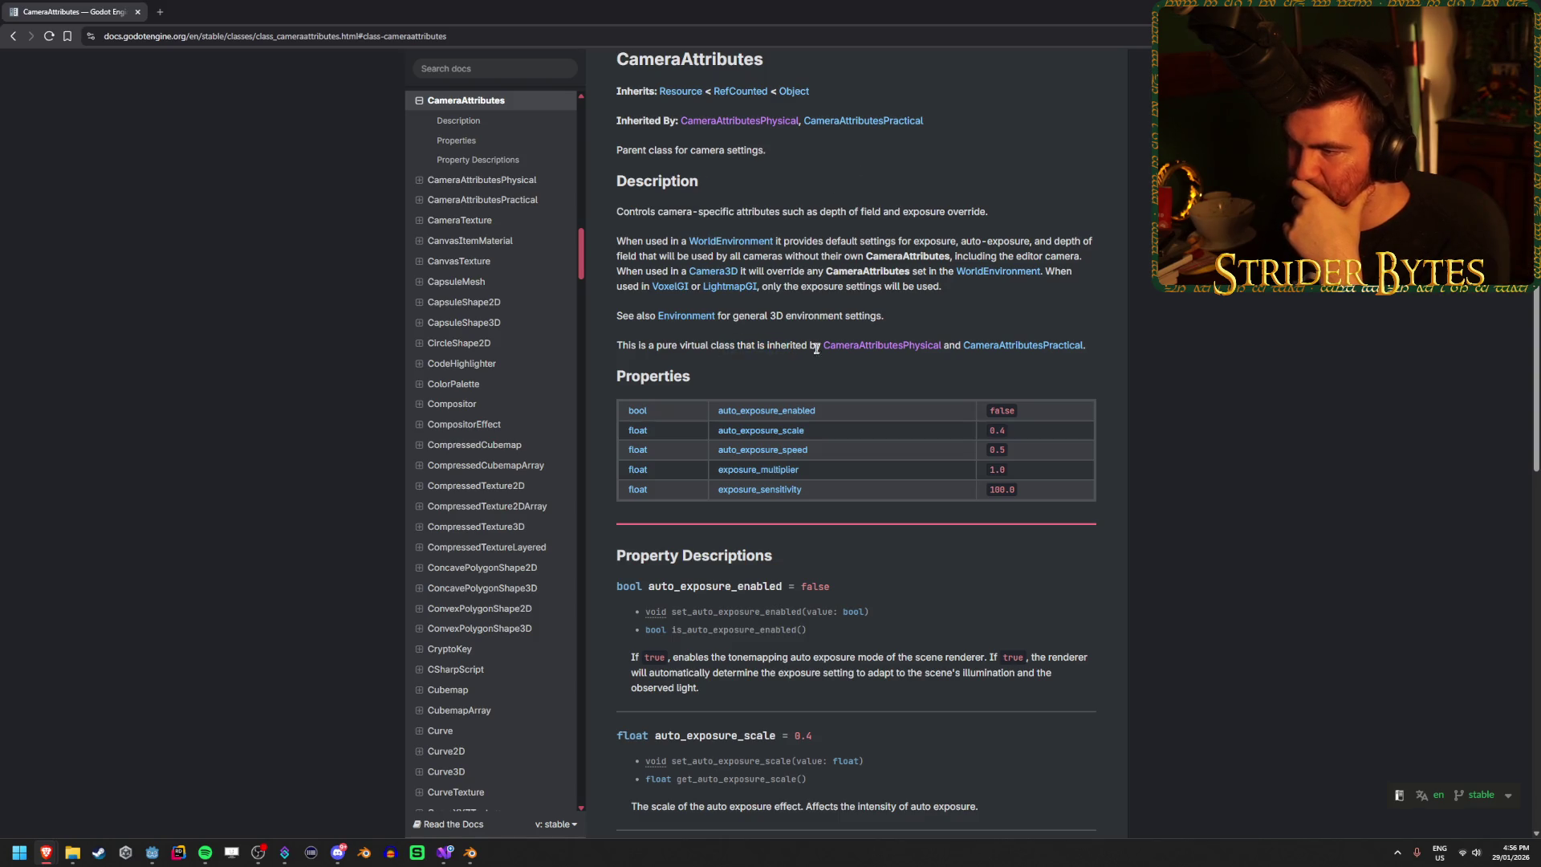
{"action": "key", "text": "alt+Tab"}
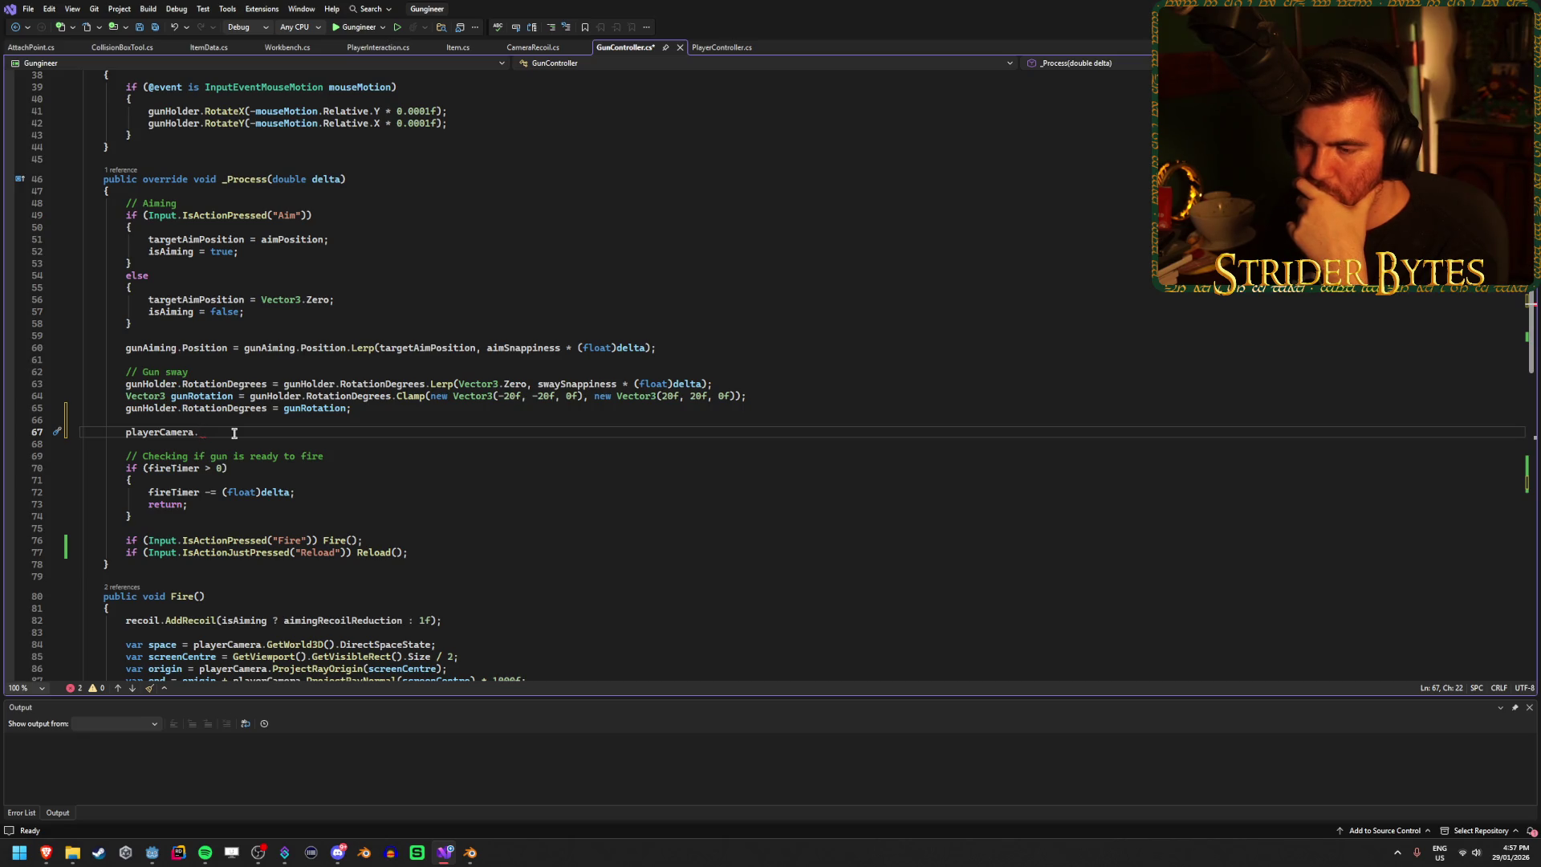
Step: Complete playerCamera.Attributes on line 67 and check what type the property returns
{"action": "type", "text": "Attr"}
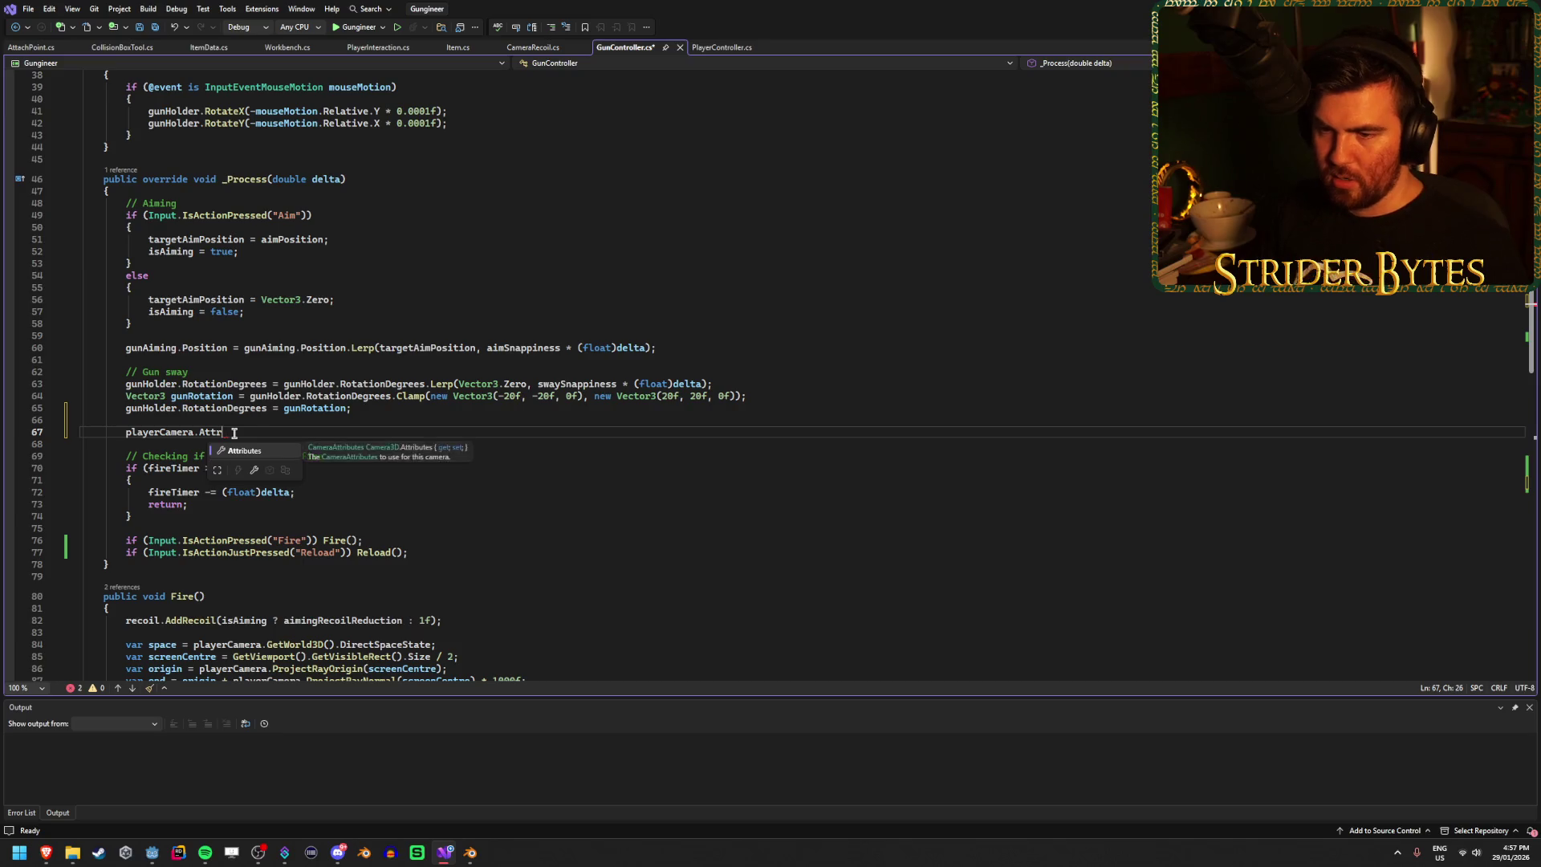
{"action": "key", "text": "Tab"}
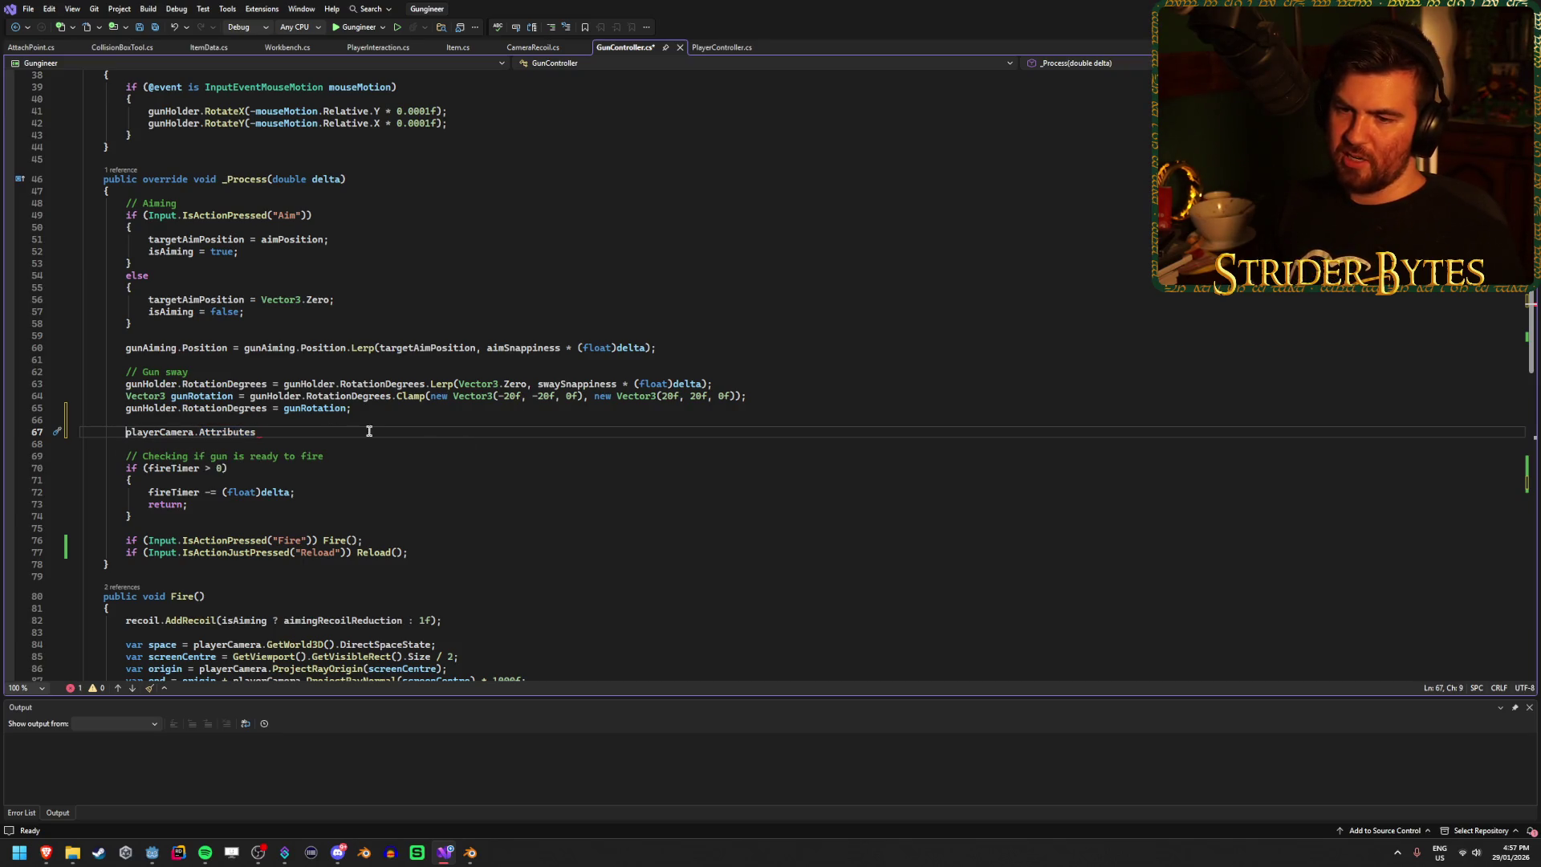
{"action": "left_click", "coordinate": [215, 434]}
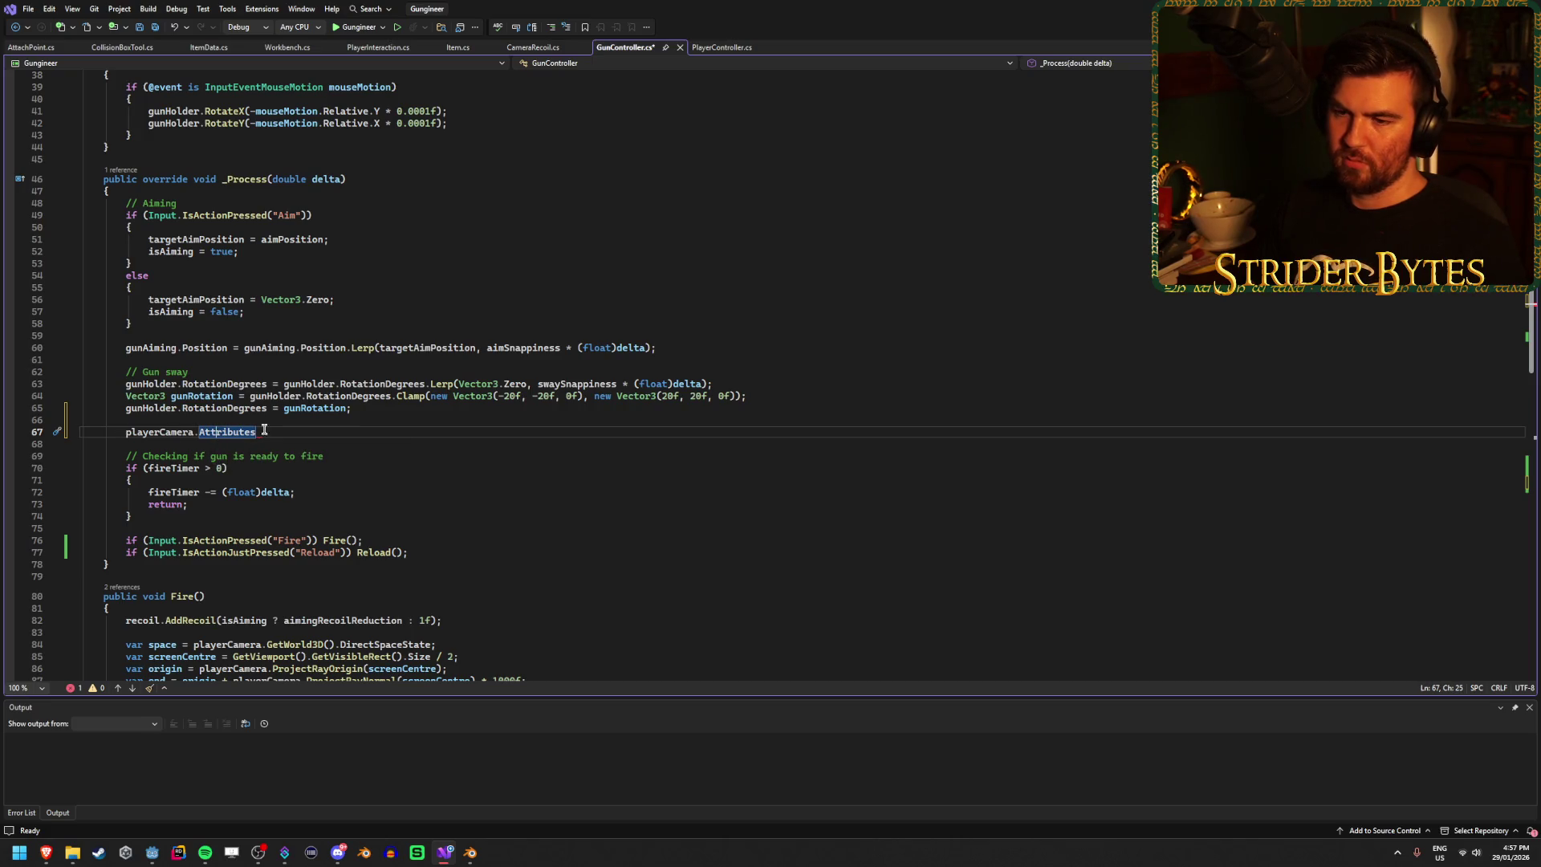
{"action": "type", "text": "."}
{"action": "scroll", "coordinate": [329, 473], "scroll_direction": "down", "scroll_amount": 5}
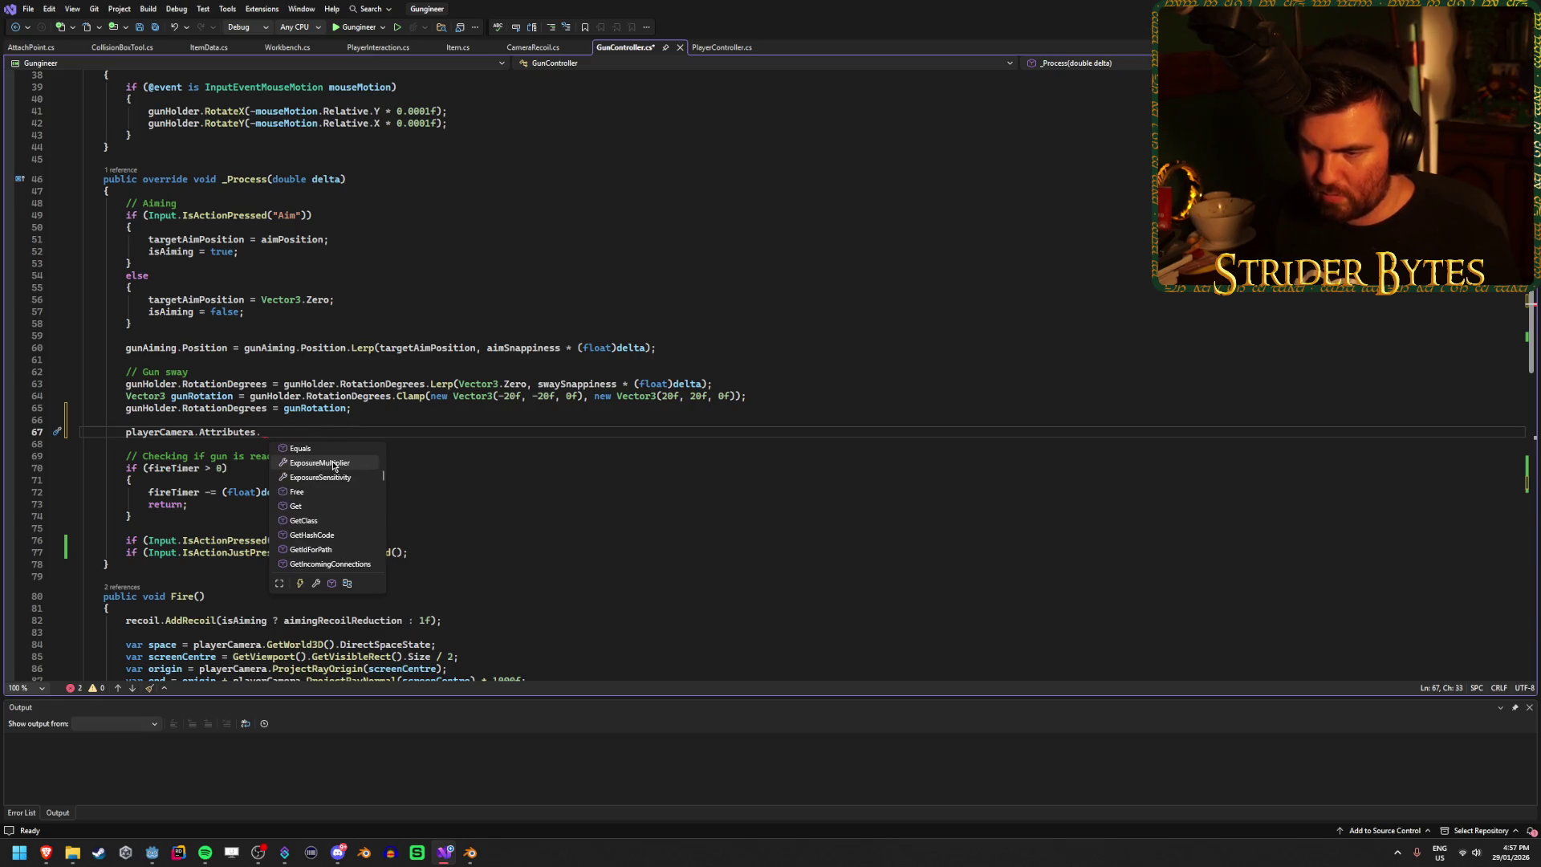
{"action": "left_click", "coordinate": [273, 434]}
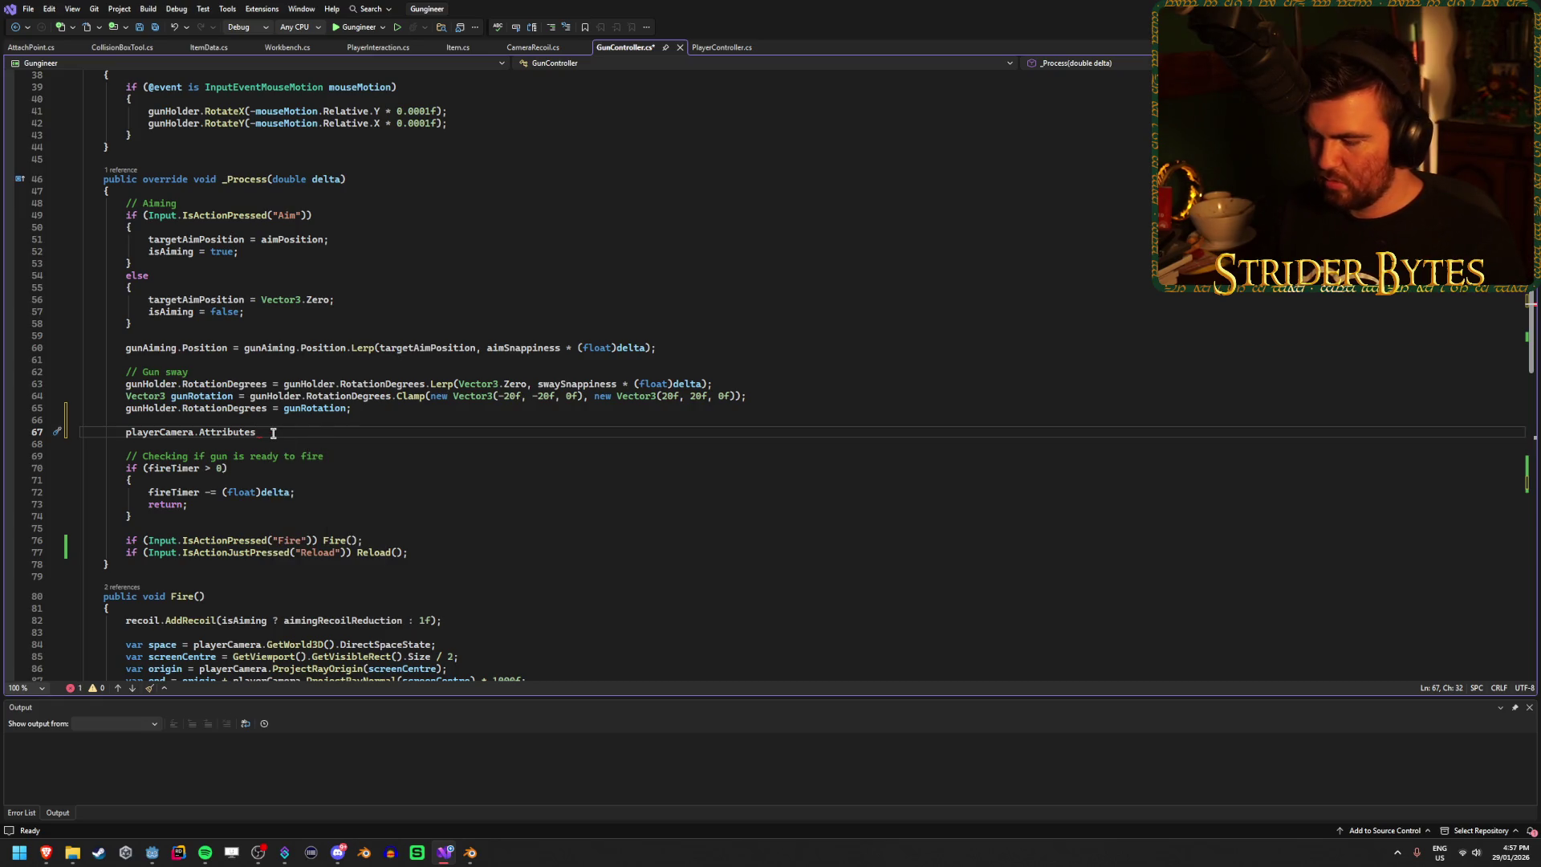
{"action": "type", "text": "(Camera"}
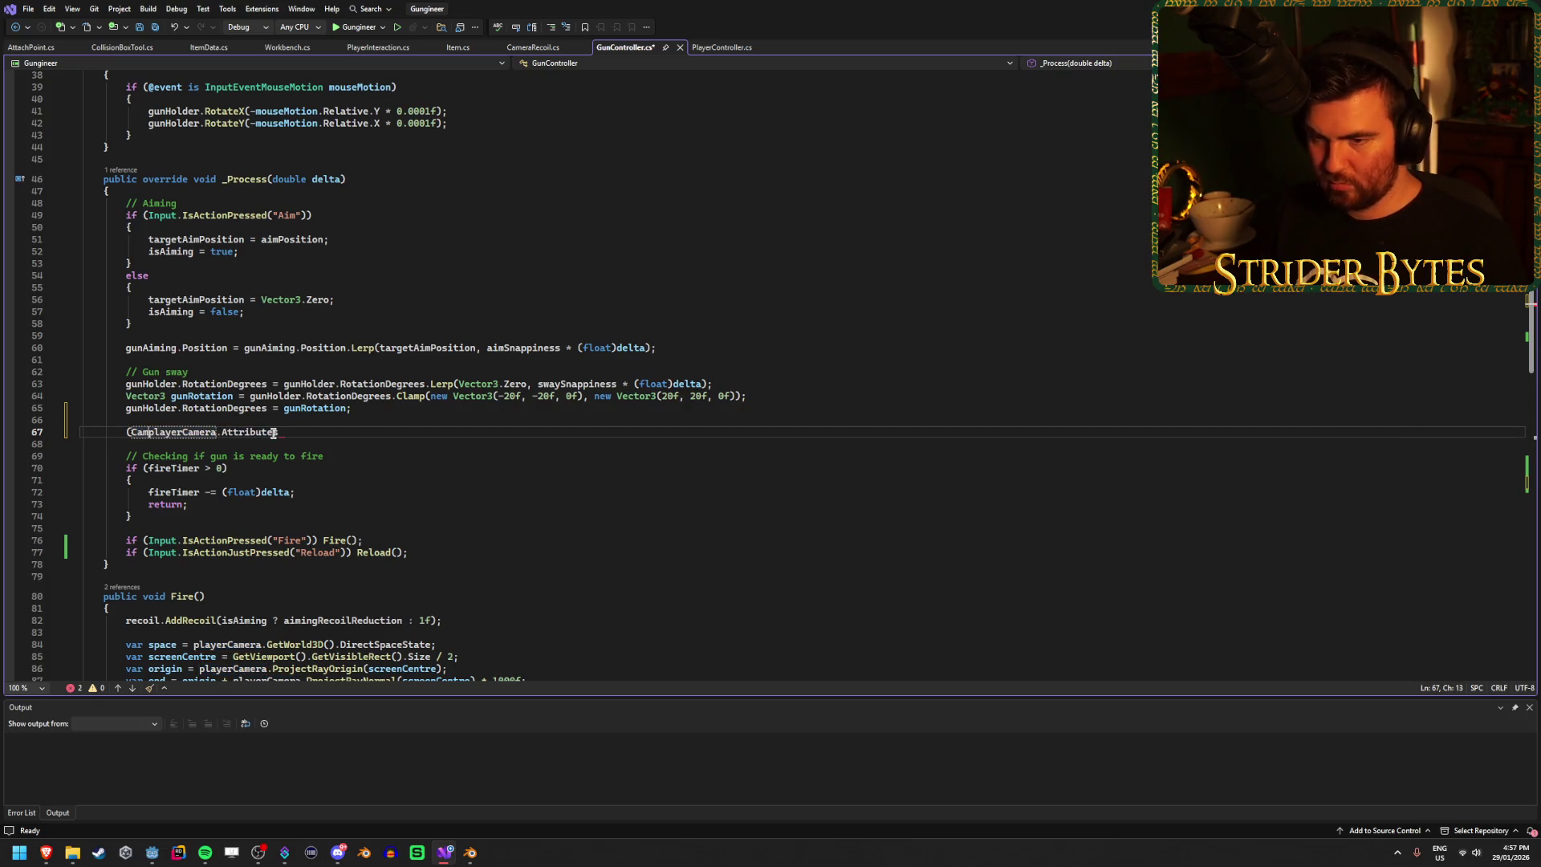
{"action": "type", "text": ")pla"}
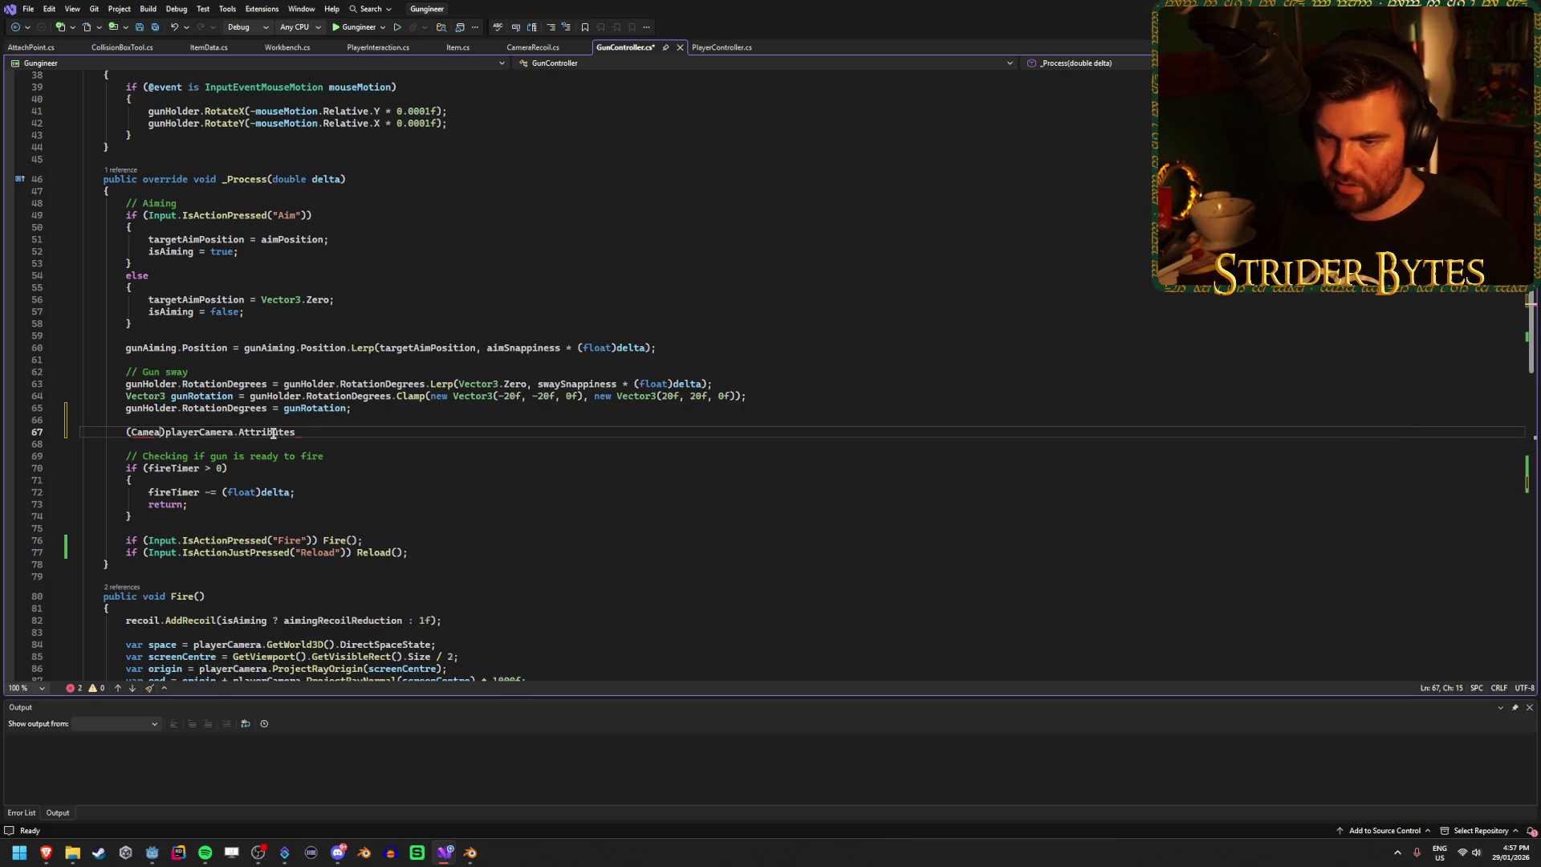
{"action": "key", "text": "BackSpace"}
{"action": "key", "text": "BackSpace"}
{"action": "key", "text": "BackSpace"}
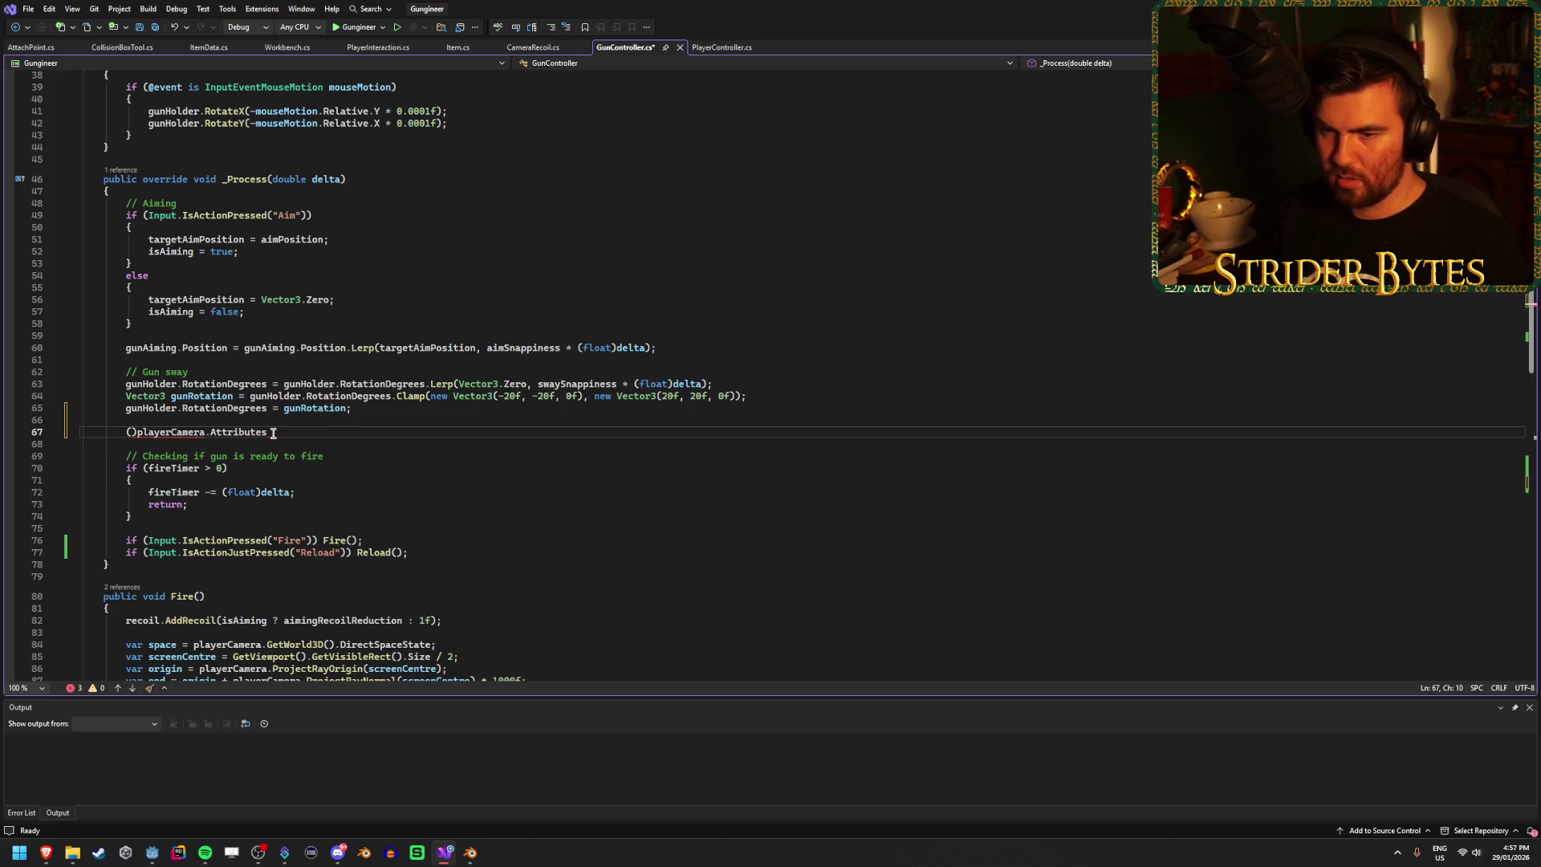
{"action": "key", "text": "BackSpace"}
{"action": "key", "text": "BackSpace"}
{"action": "left_click", "coordinate": [273, 433]}
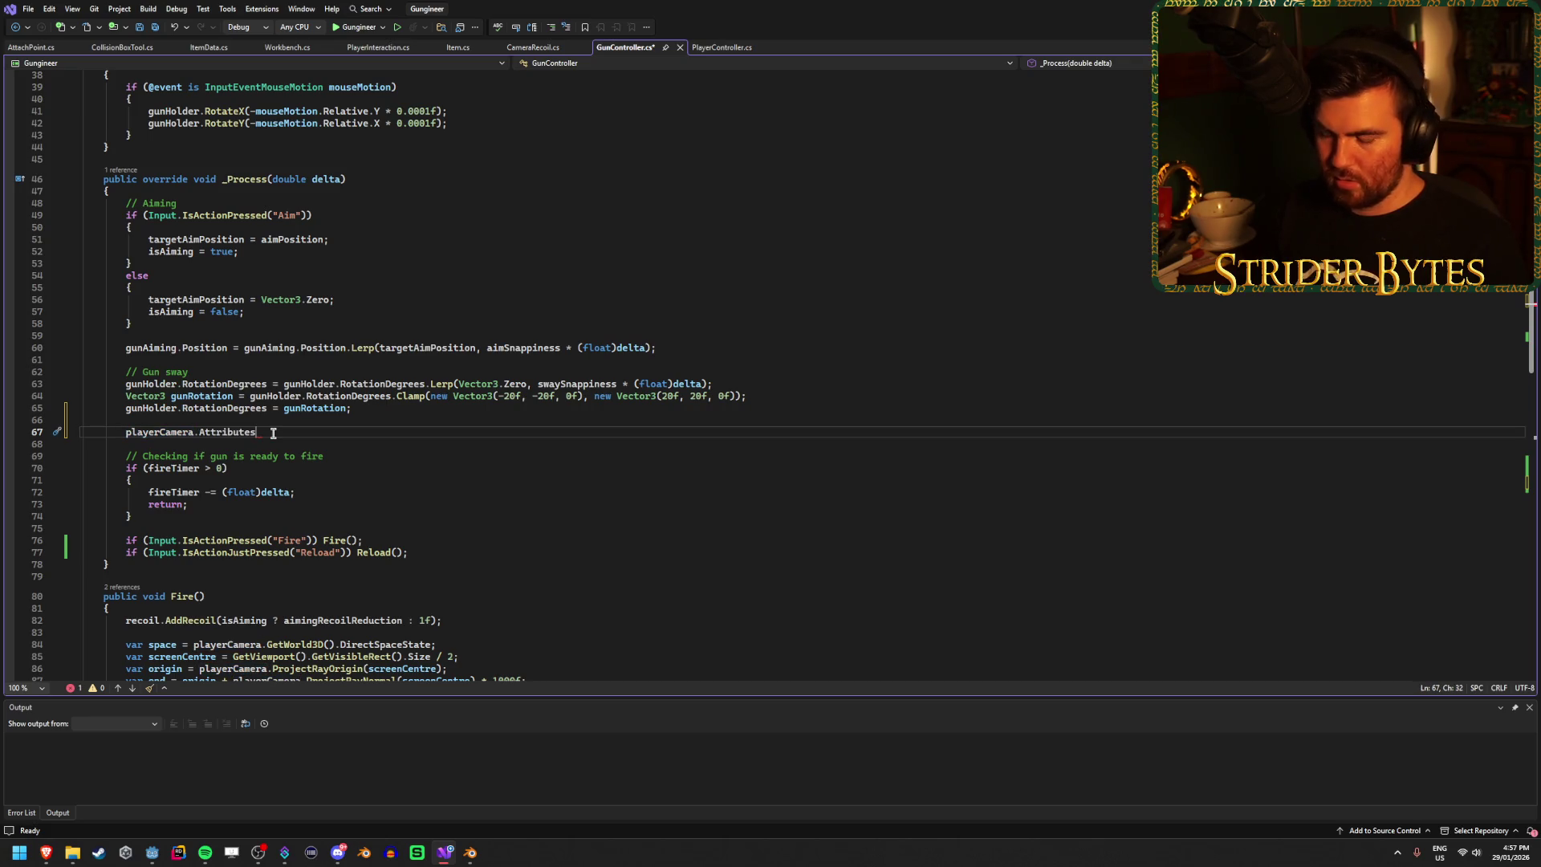
{"action": "type", "text": ";"}
Step: Cast it to CameraAttributesPractical, store it in a local 'attributes' variable, and save
{"action": "key", "text": "Home"}
{"action": "type", "text": "("}
{"action": "type", "text": "CameraA"}
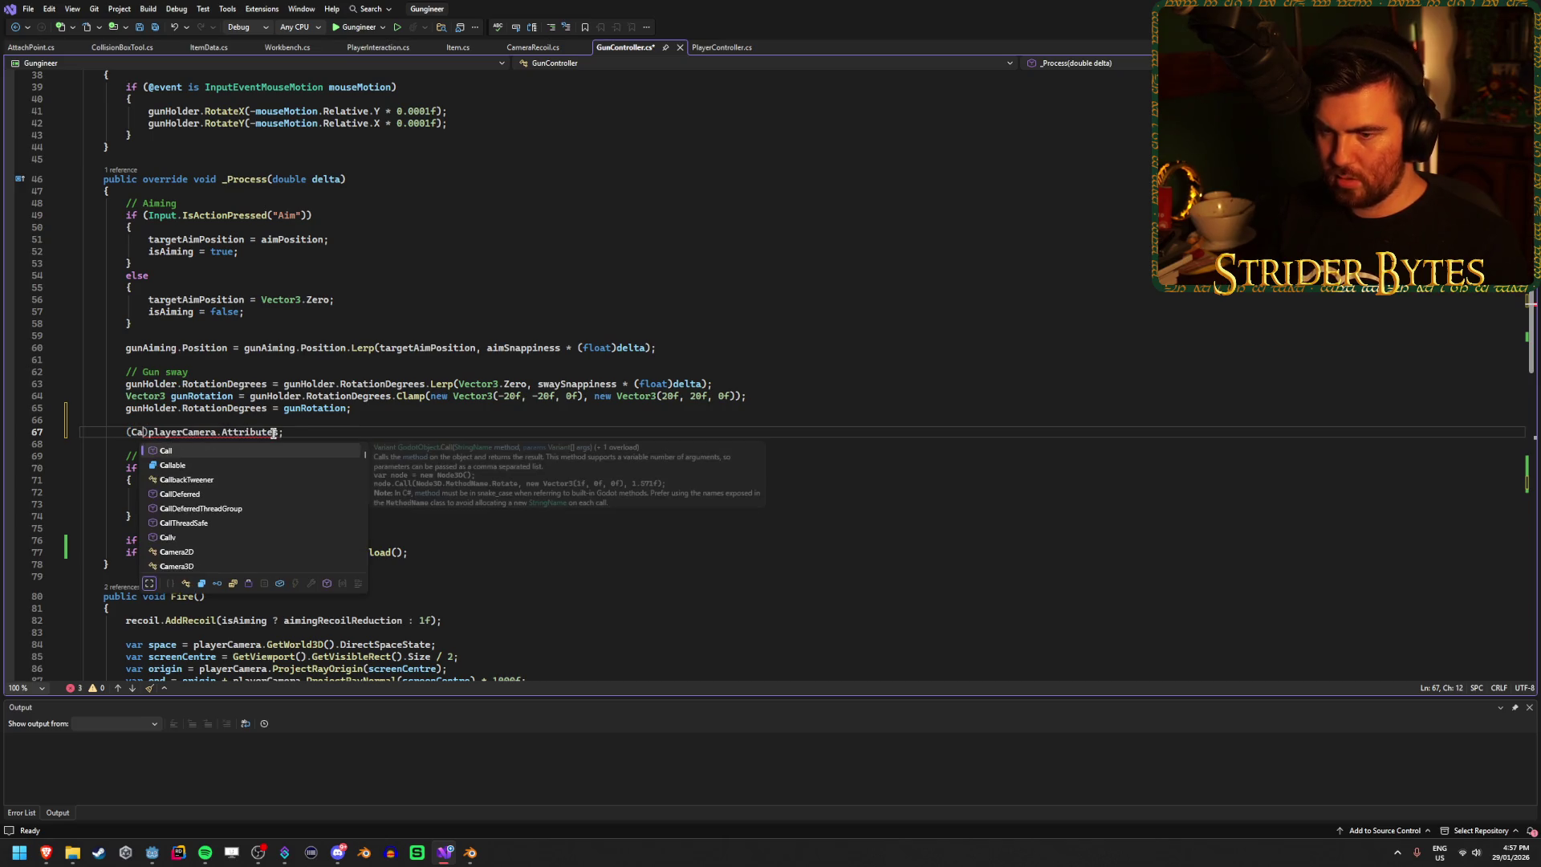
{"action": "key", "text": "Down"}
{"action": "key", "text": "Down"}
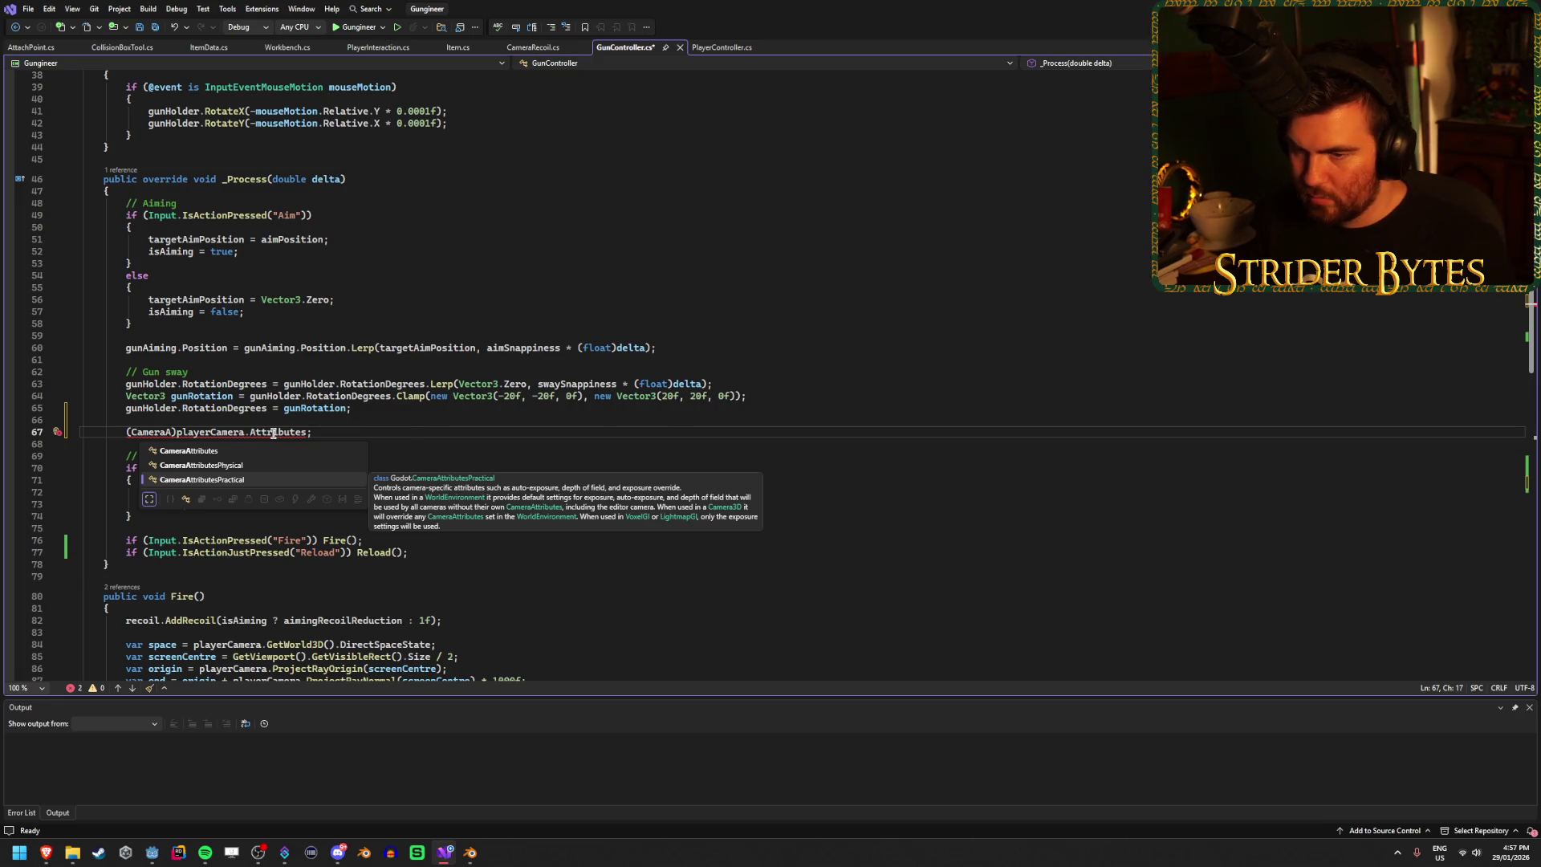
{"action": "key", "text": "Tab"}
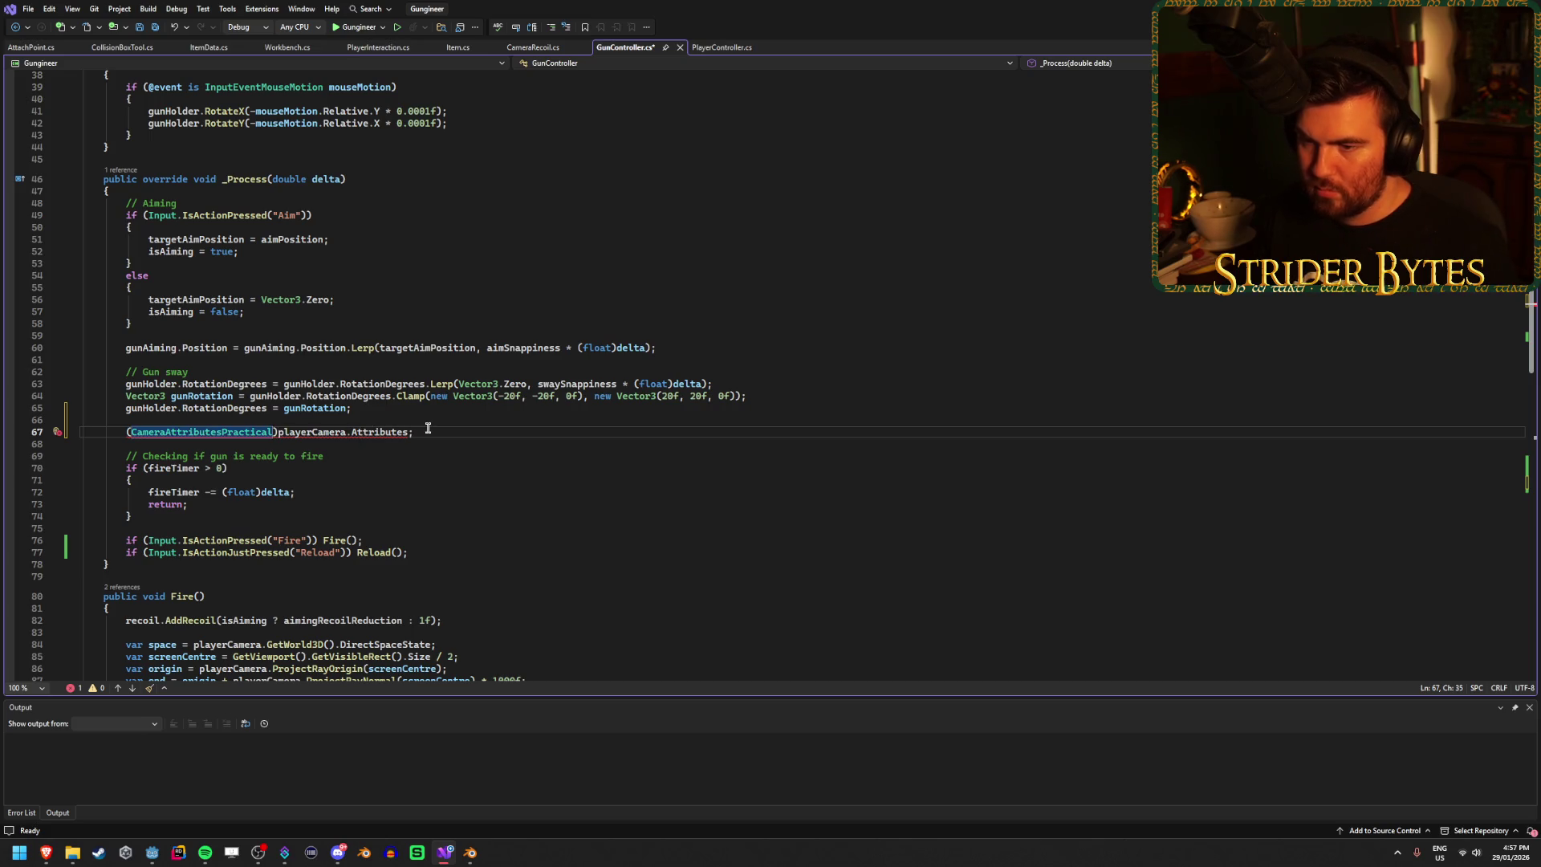
{"action": "left_click", "coordinate": [427, 429]}
{"action": "mouse_move", "coordinate": [171, 431]}
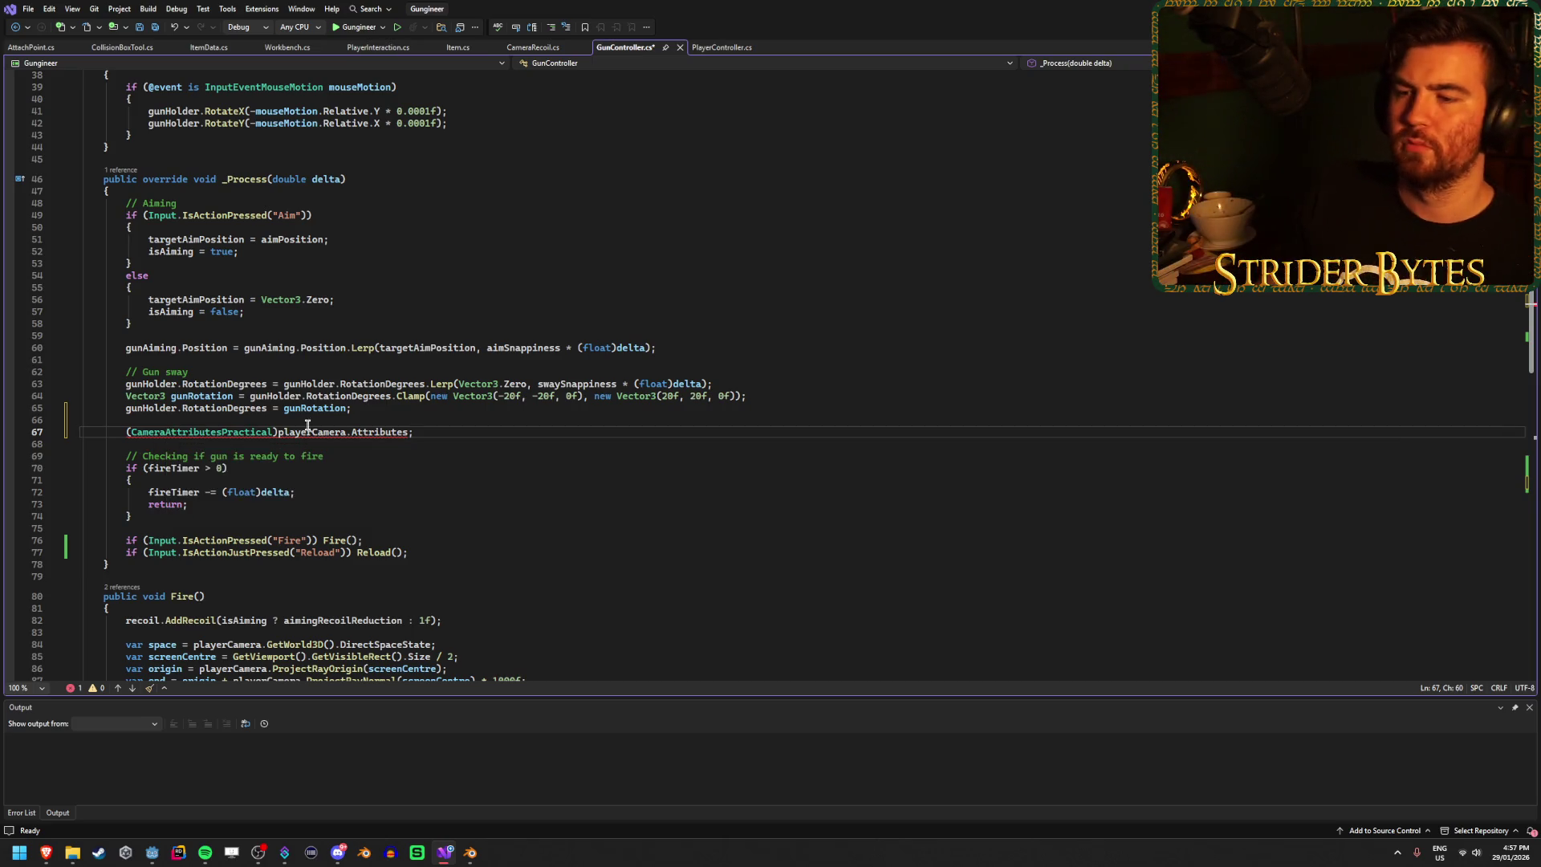
{"action": "left_click", "coordinate": [125, 432]}
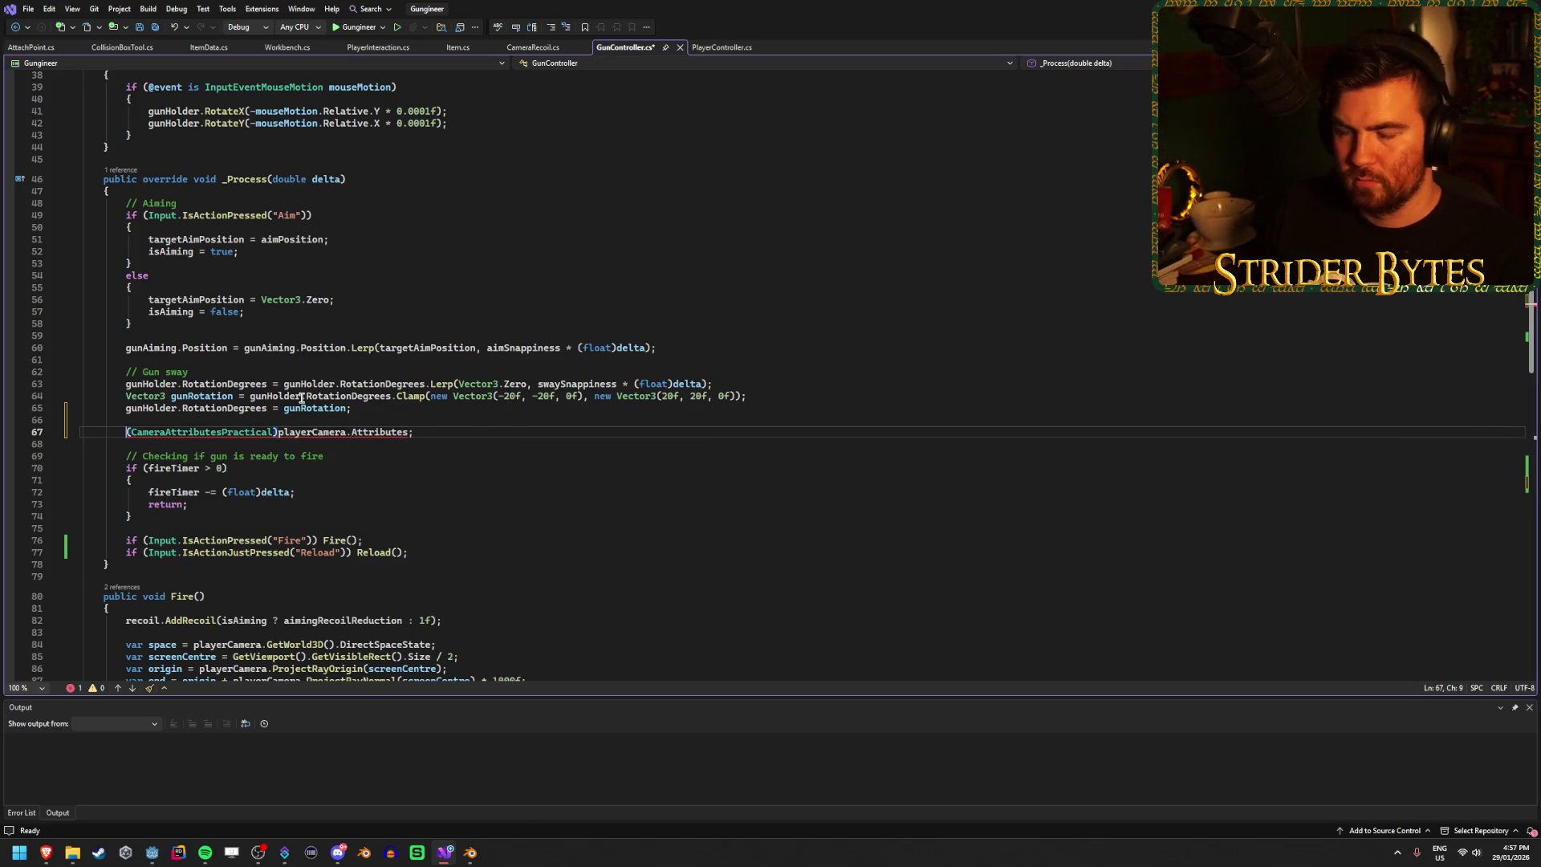
{"action": "type", "text": "Camer"}
{"action": "key", "text": "Tab"}
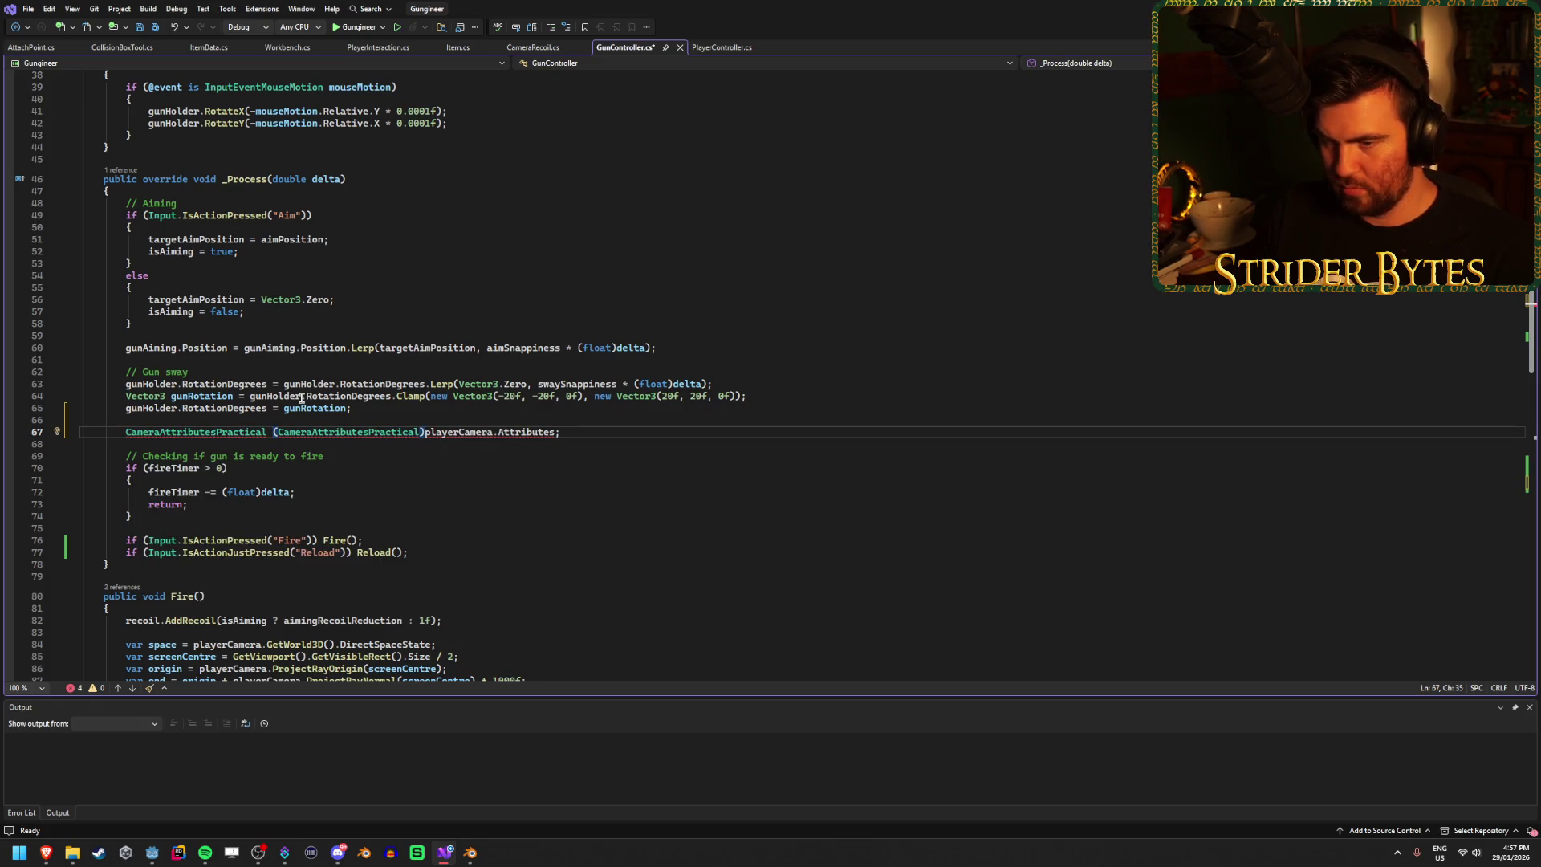
{"action": "type", "text": "att"}
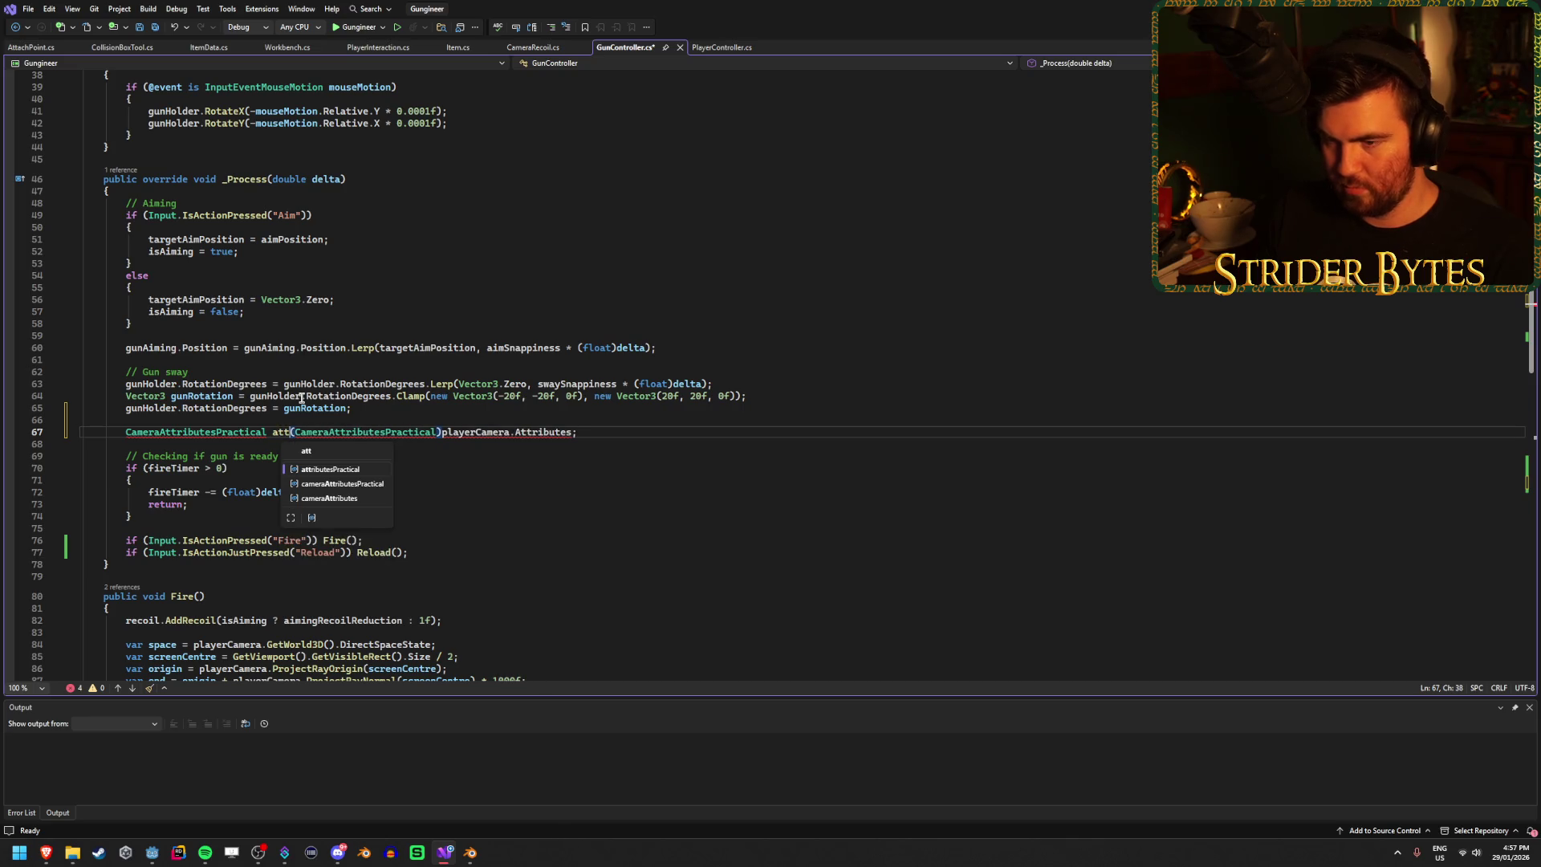
{"action": "type", "text": "ributes ="}
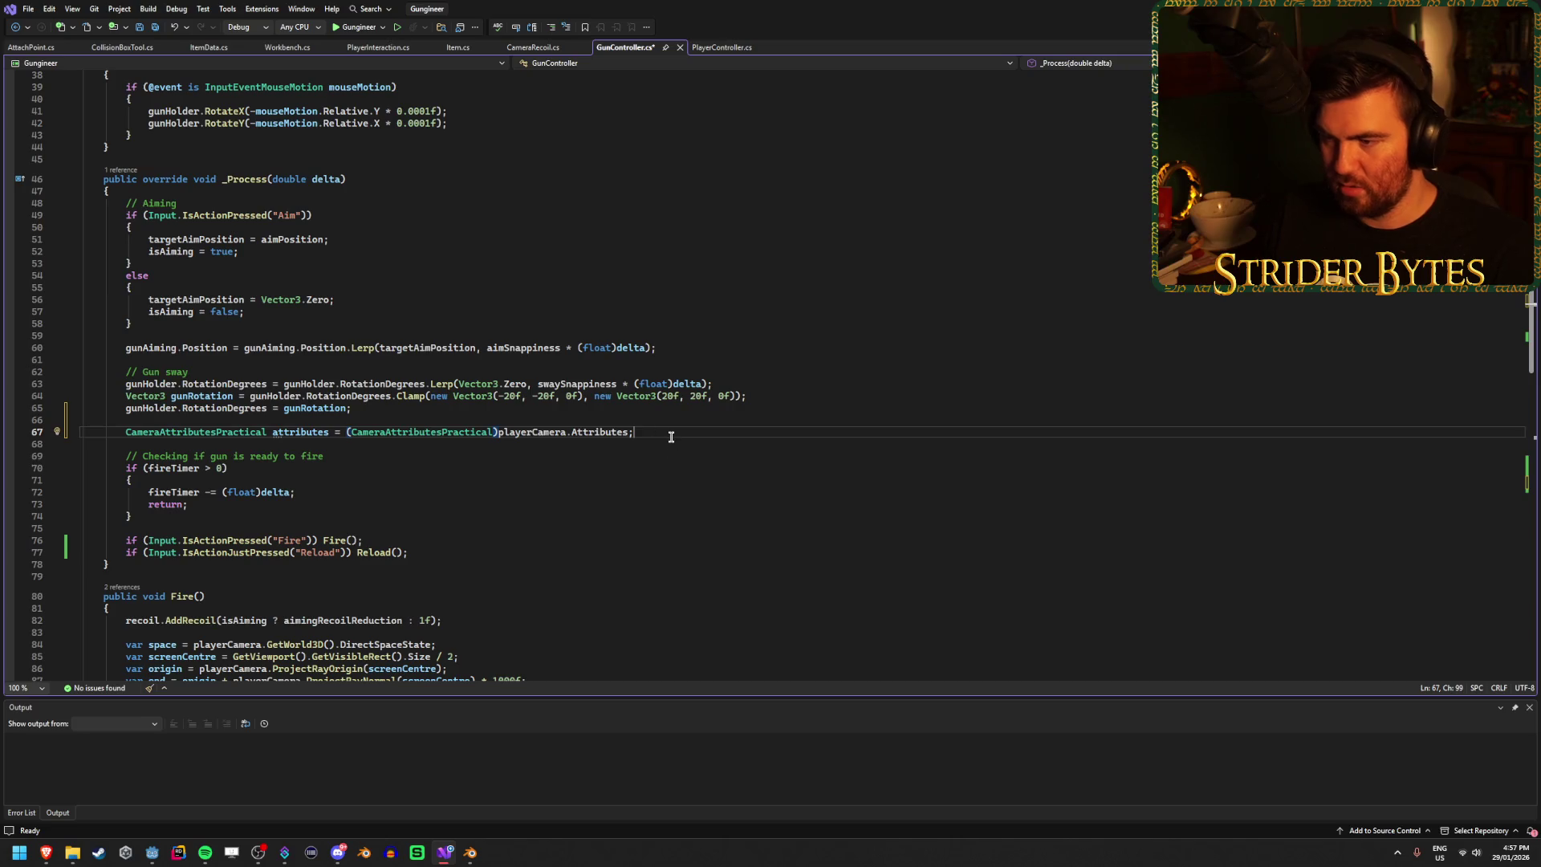
{"action": "key", "text": "ctrl+s"}
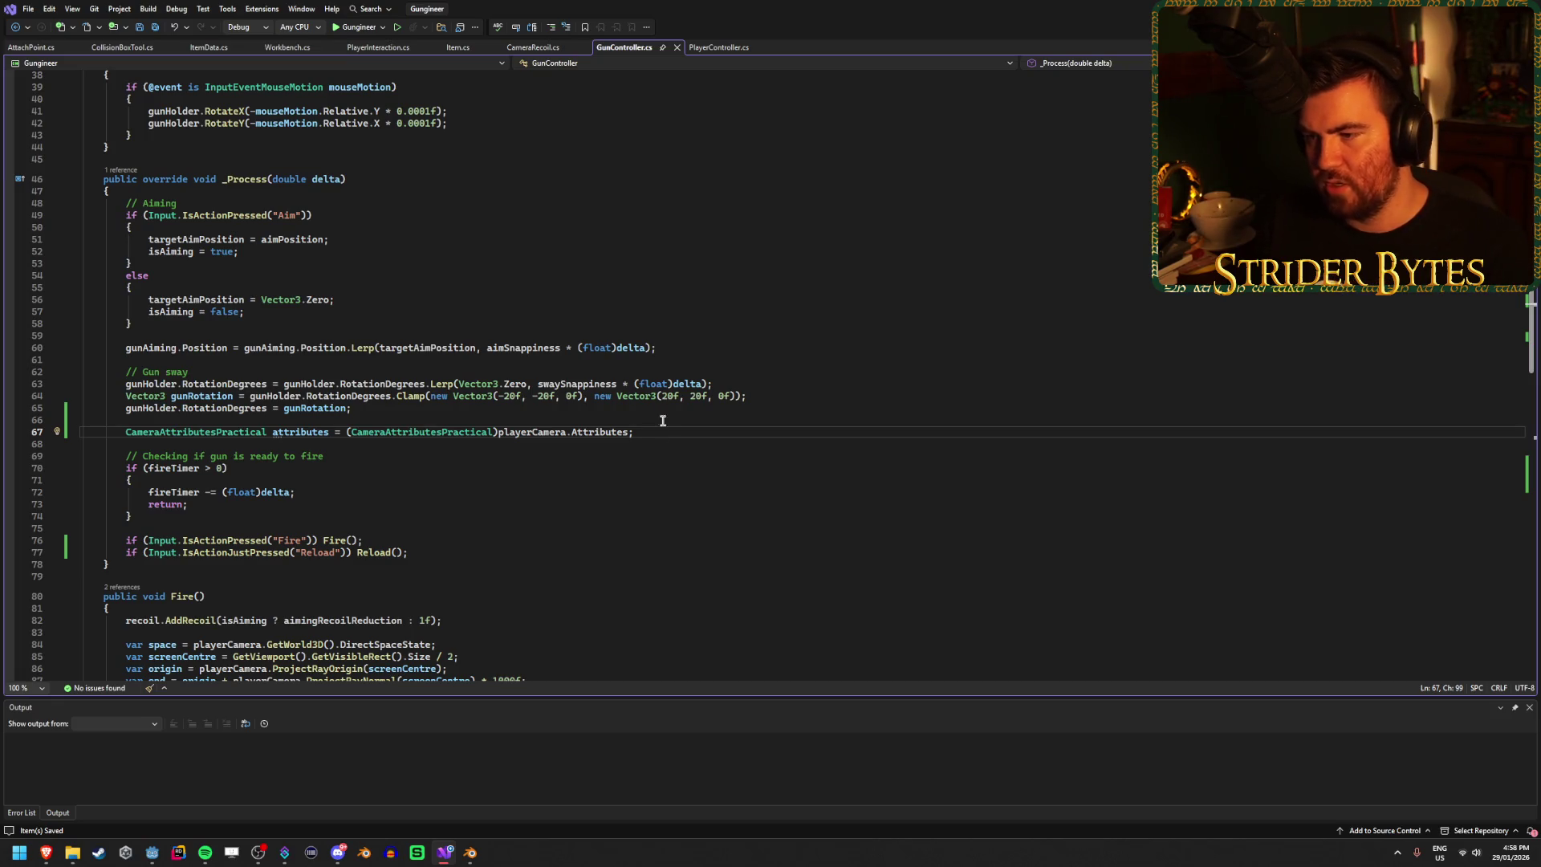
{"action": "left_click_drag", "start_coordinate": [656, 432], "coordinate": [126, 431]}
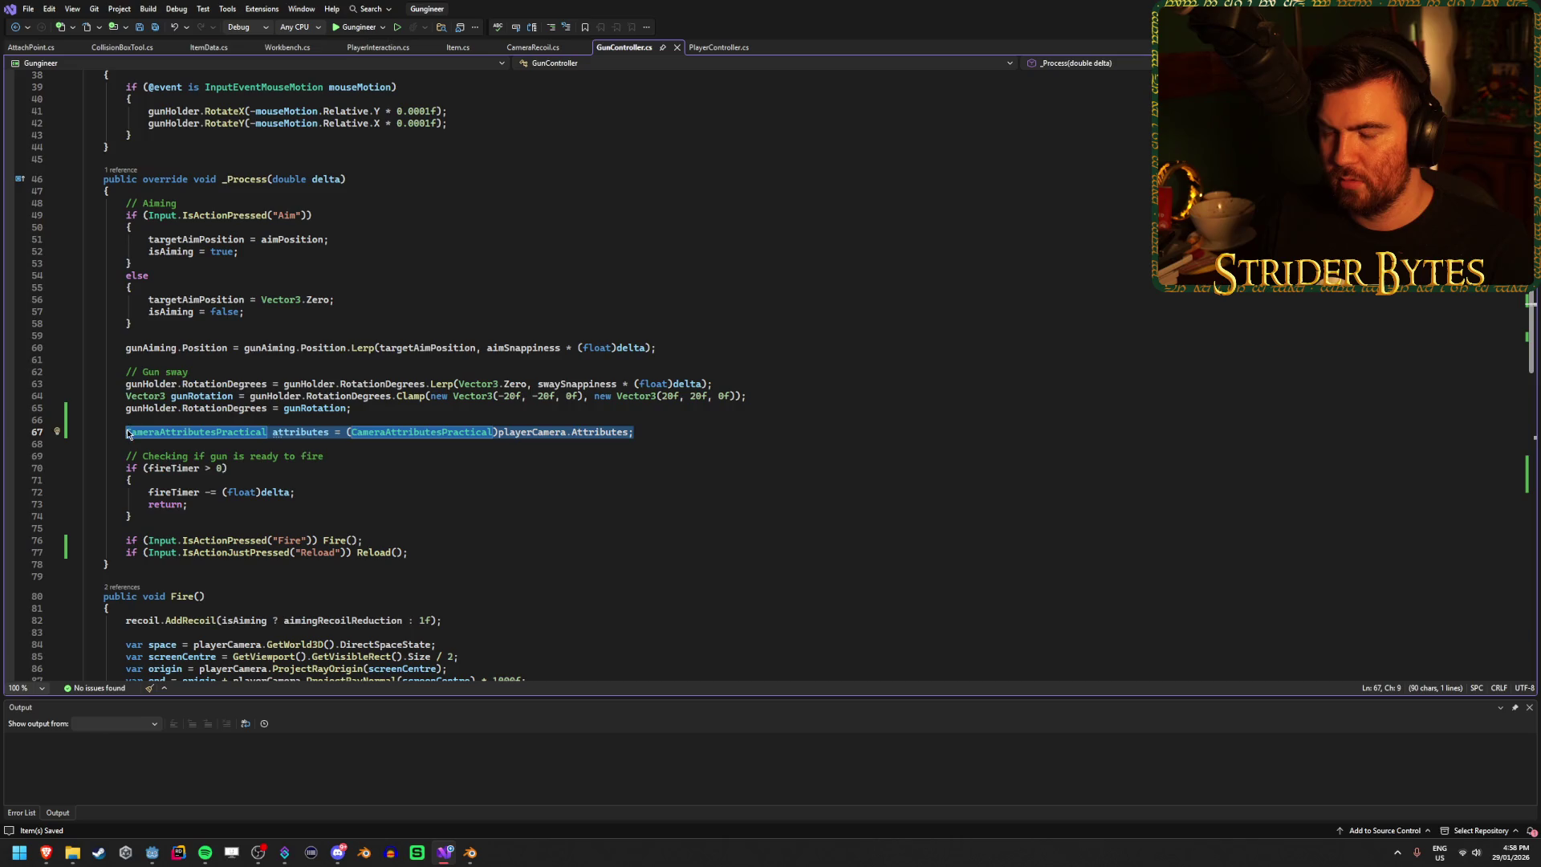
Step: Declare a 'CameraAttributesPractical attributes;' field below the anim field
{"action": "scroll", "coordinate": [447, 341], "scroll_direction": "down", "scroll_amount": 2}
{"action": "scroll", "coordinate": [437, 427], "scroll_direction": "up", "scroll_amount": 11}
{"action": "scroll", "coordinate": [428, 436], "scroll_direction": "up", "scroll_amount": 3}
{"action": "left_click", "coordinate": [297, 396]}
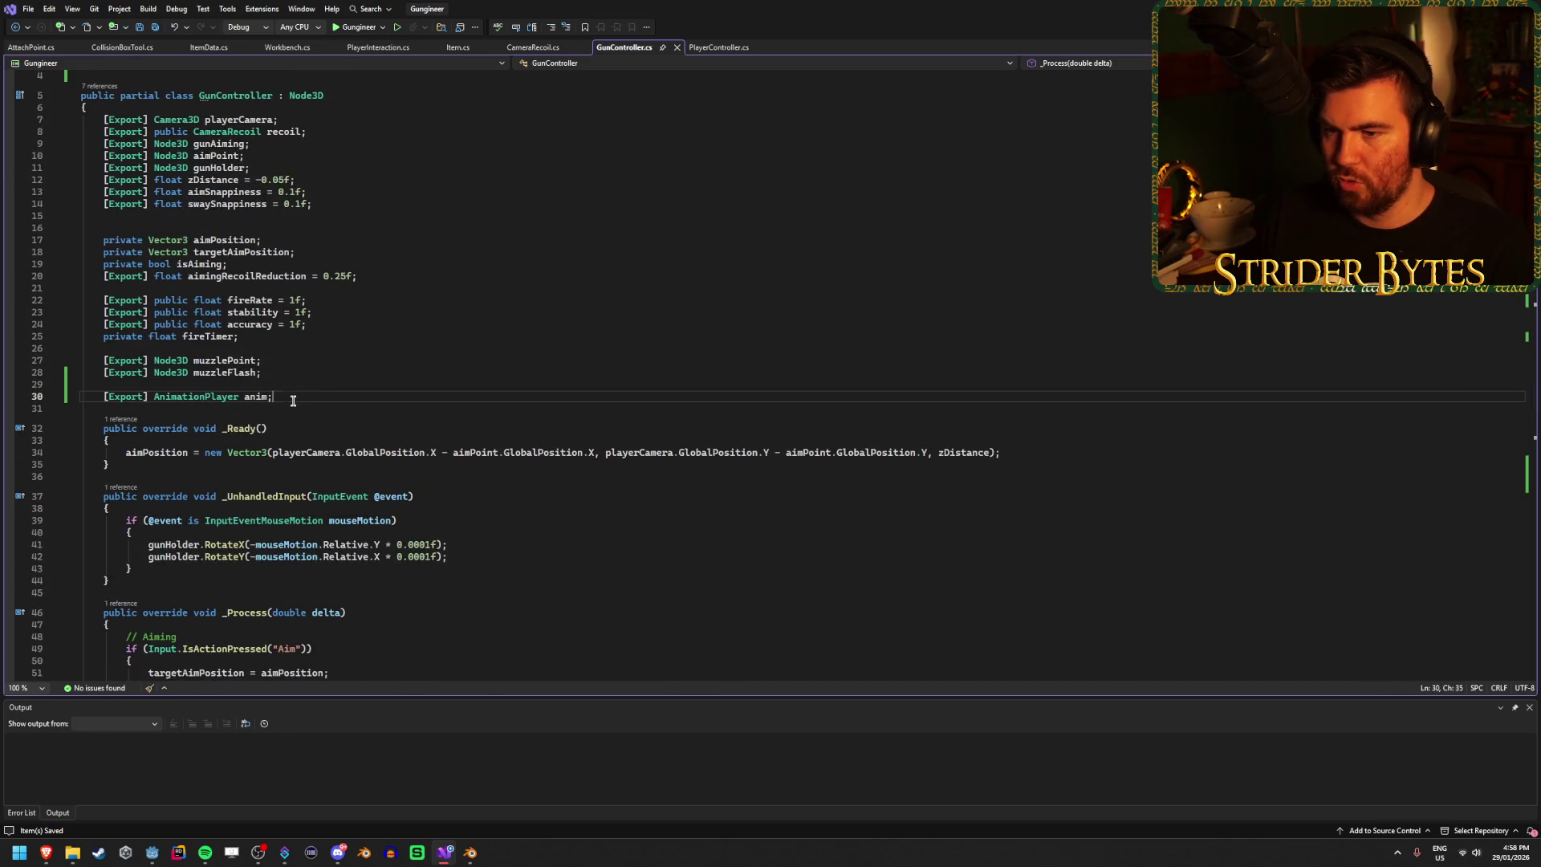
{"action": "key", "text": "Return"}
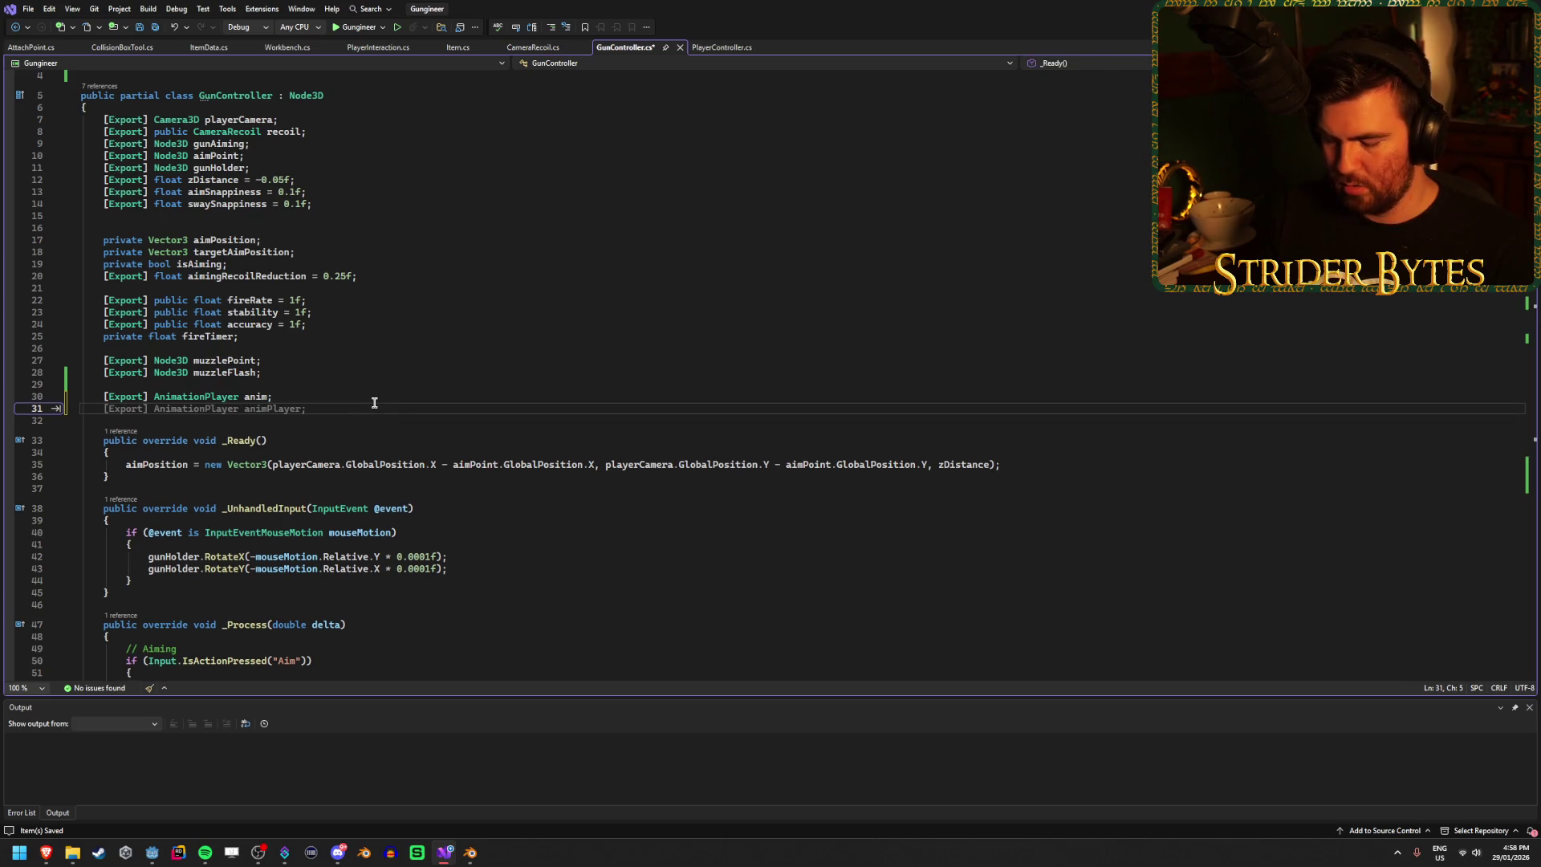
{"action": "type", "text": "Camera"}
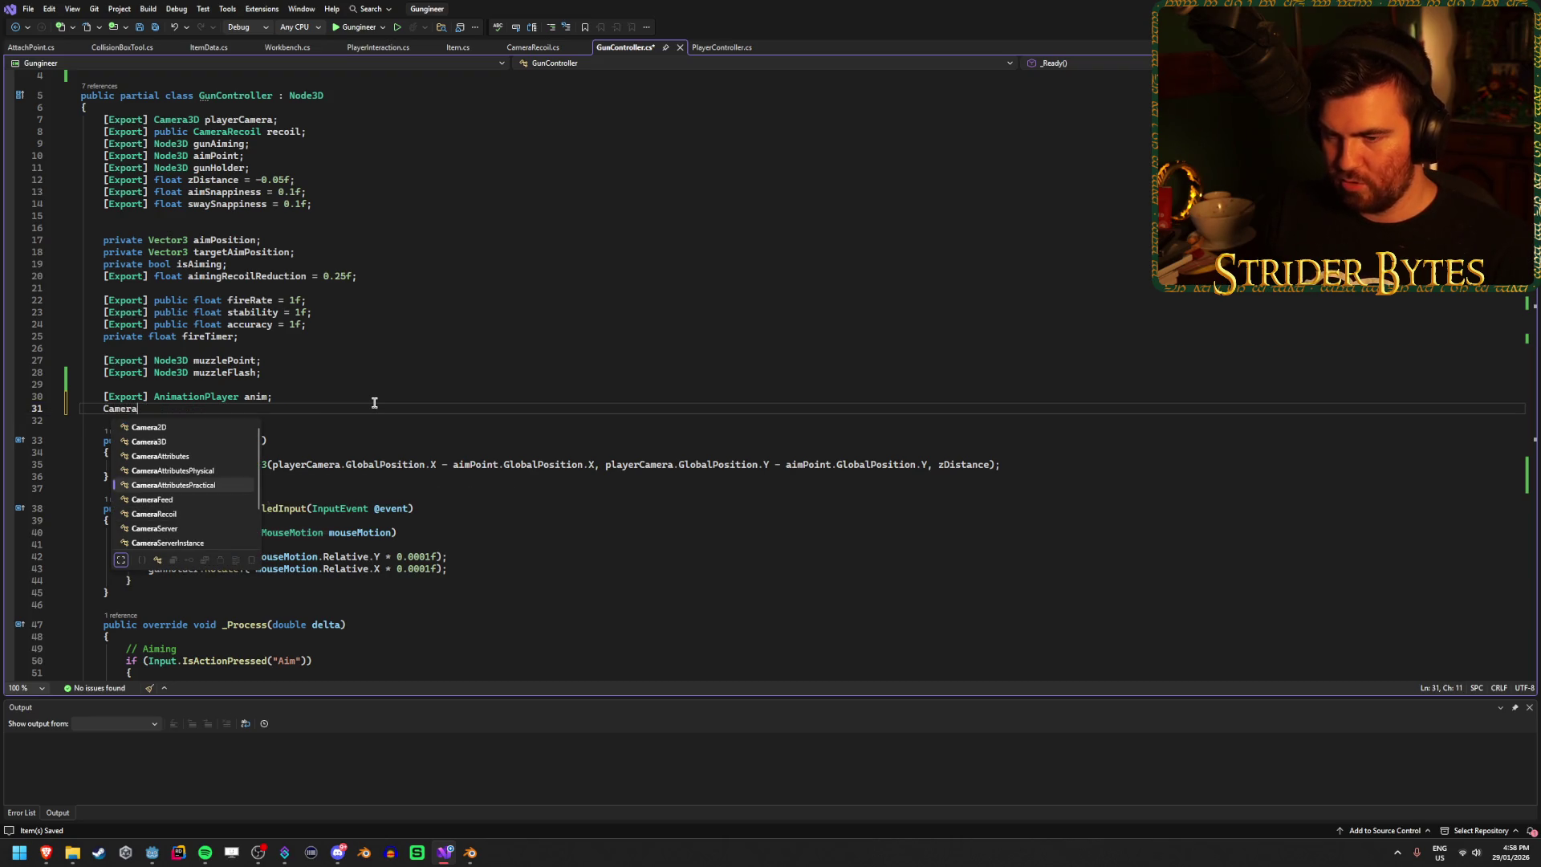
{"action": "key", "text": "Tab"}
{"action": "type", "text": "attributes;"}
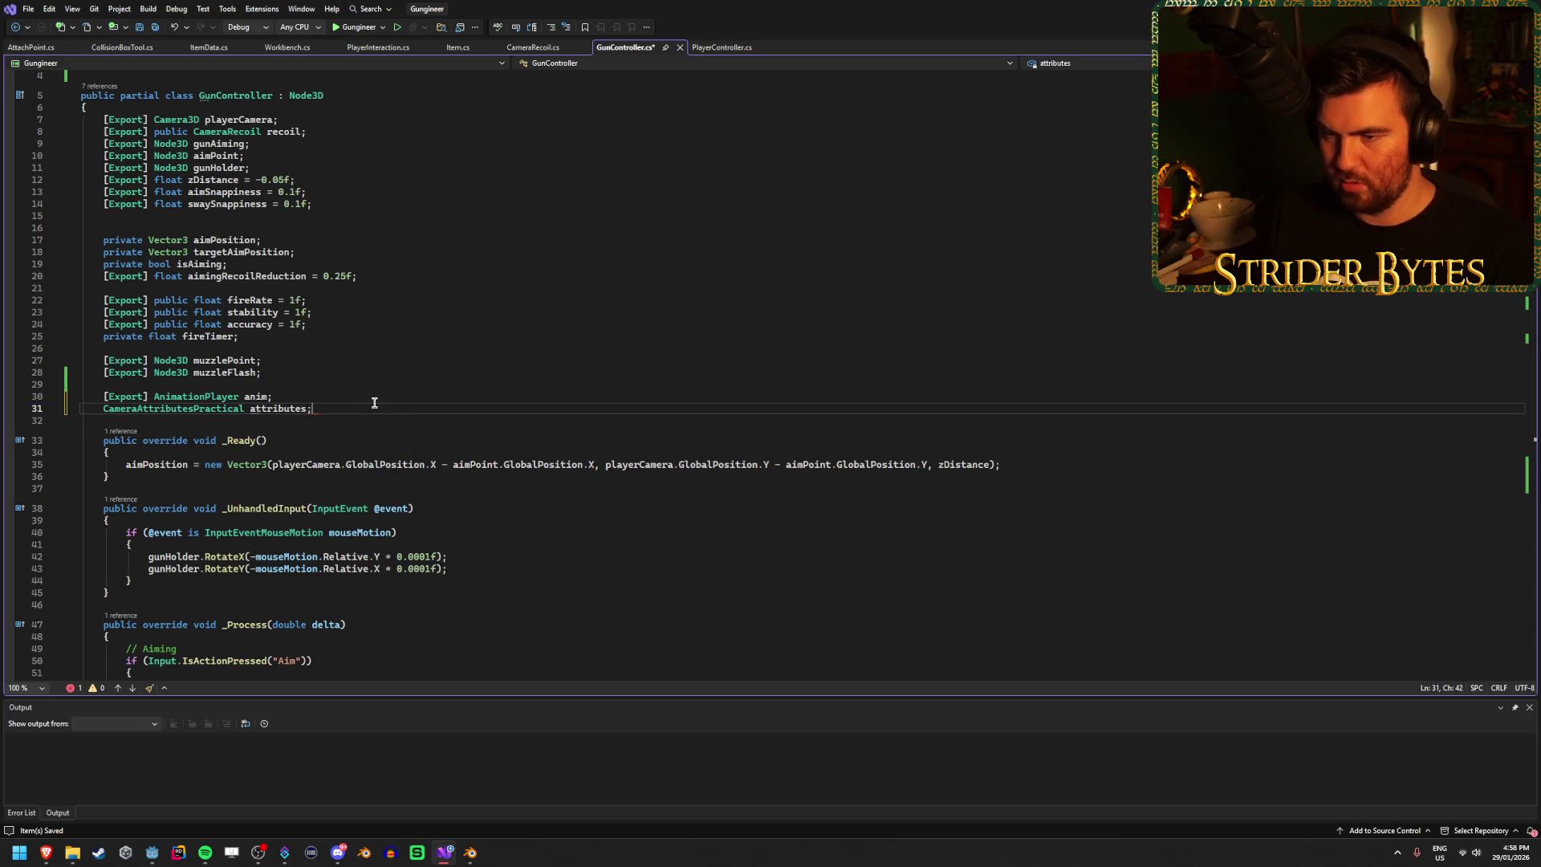
Step: Turn line 68 into a plain field assignment, move it into _Ready below aimPosition, and save
{"action": "scroll", "coordinate": [374, 402], "scroll_direction": "down", "scroll_amount": 12}
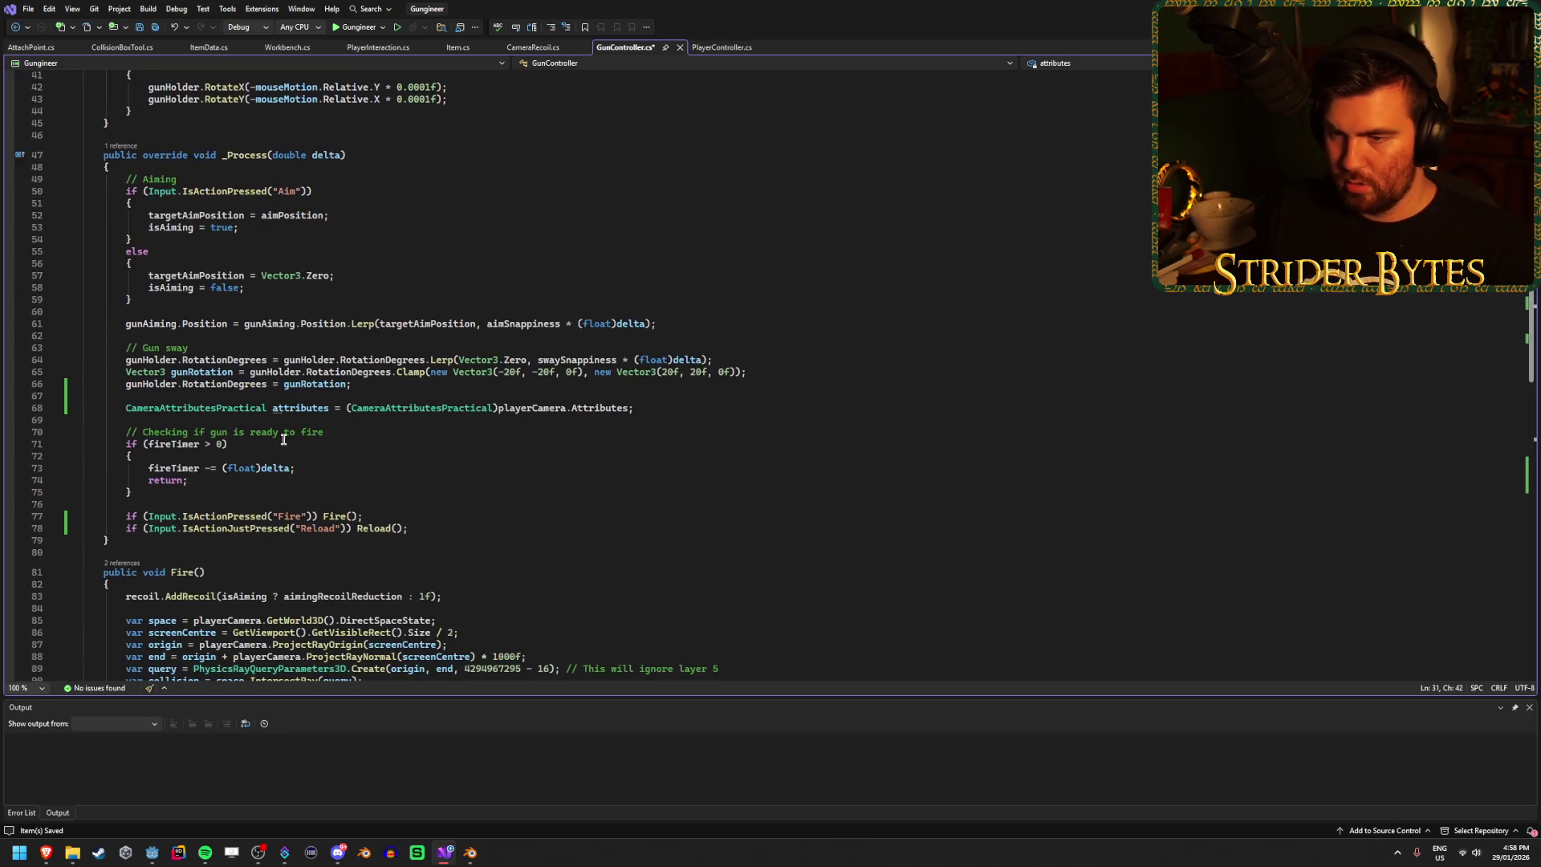
{"action": "left_click_drag", "start_coordinate": [275, 410], "coordinate": [125, 410]}
{"action": "key", "text": "BackSpace"}
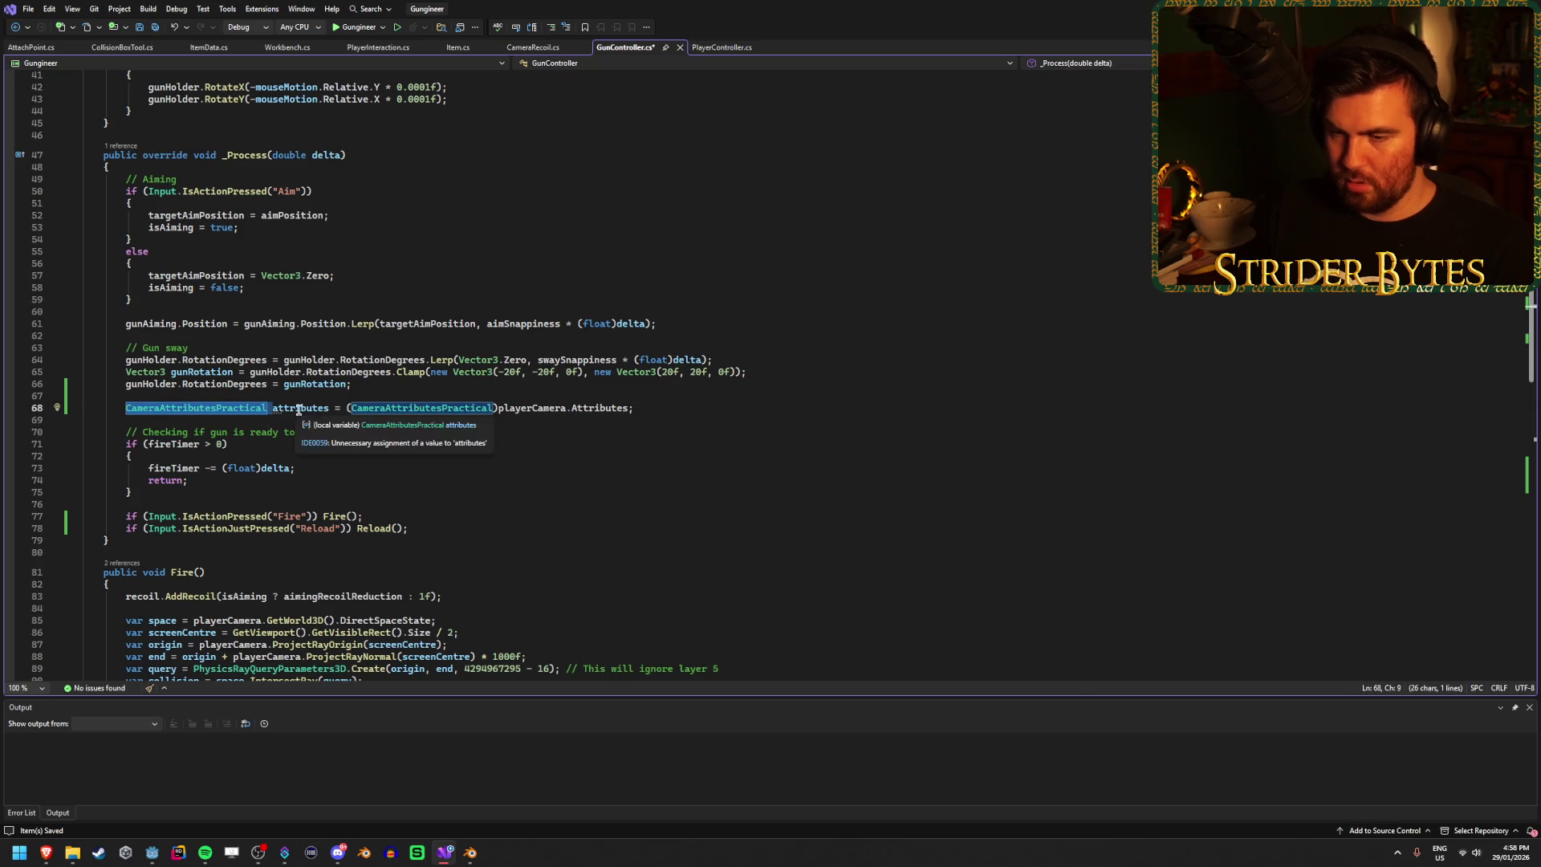
{"action": "left_click", "coordinate": [509, 408]}
{"action": "scroll", "coordinate": [545, 512], "scroll_direction": "up", "scroll_amount": 4}
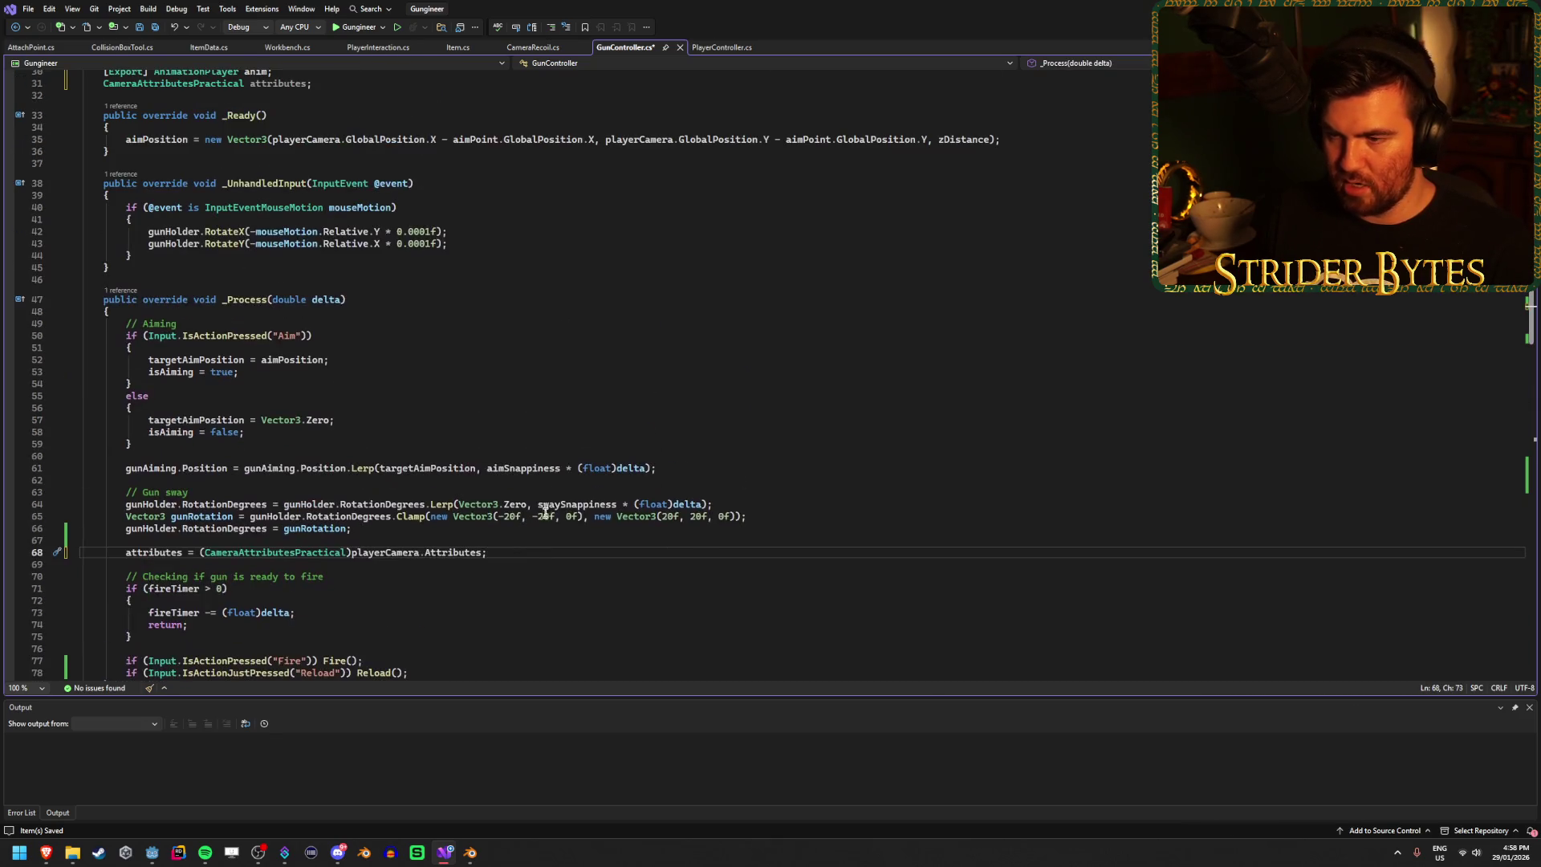
{"action": "key", "text": "ctrl+x"}
{"action": "left_click", "coordinate": [1013, 141]}
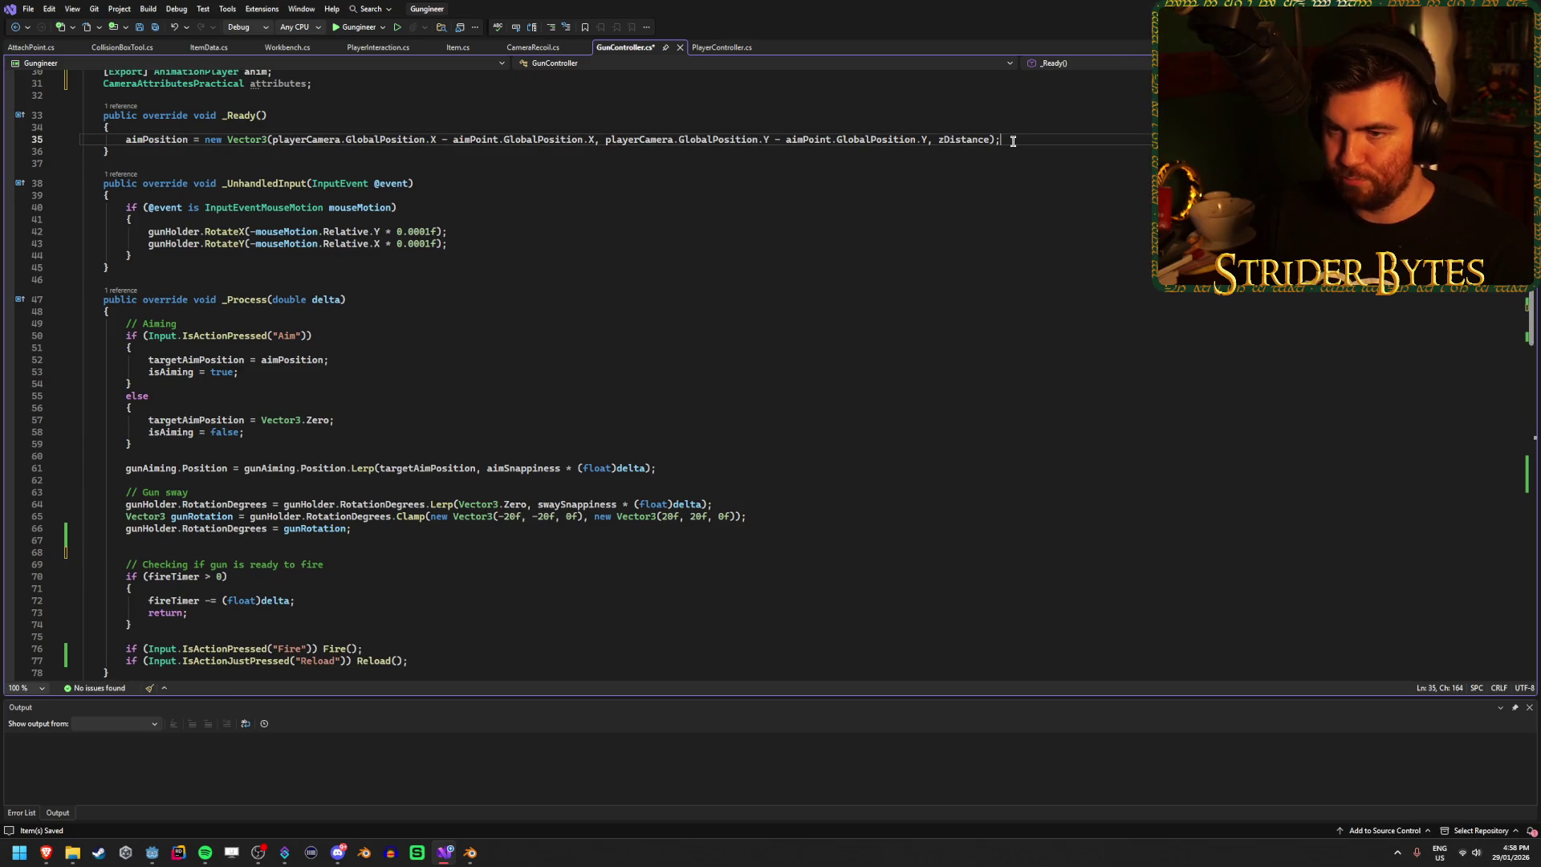
{"action": "key", "text": "Return"}
{"action": "key", "text": "ctrl+v"}
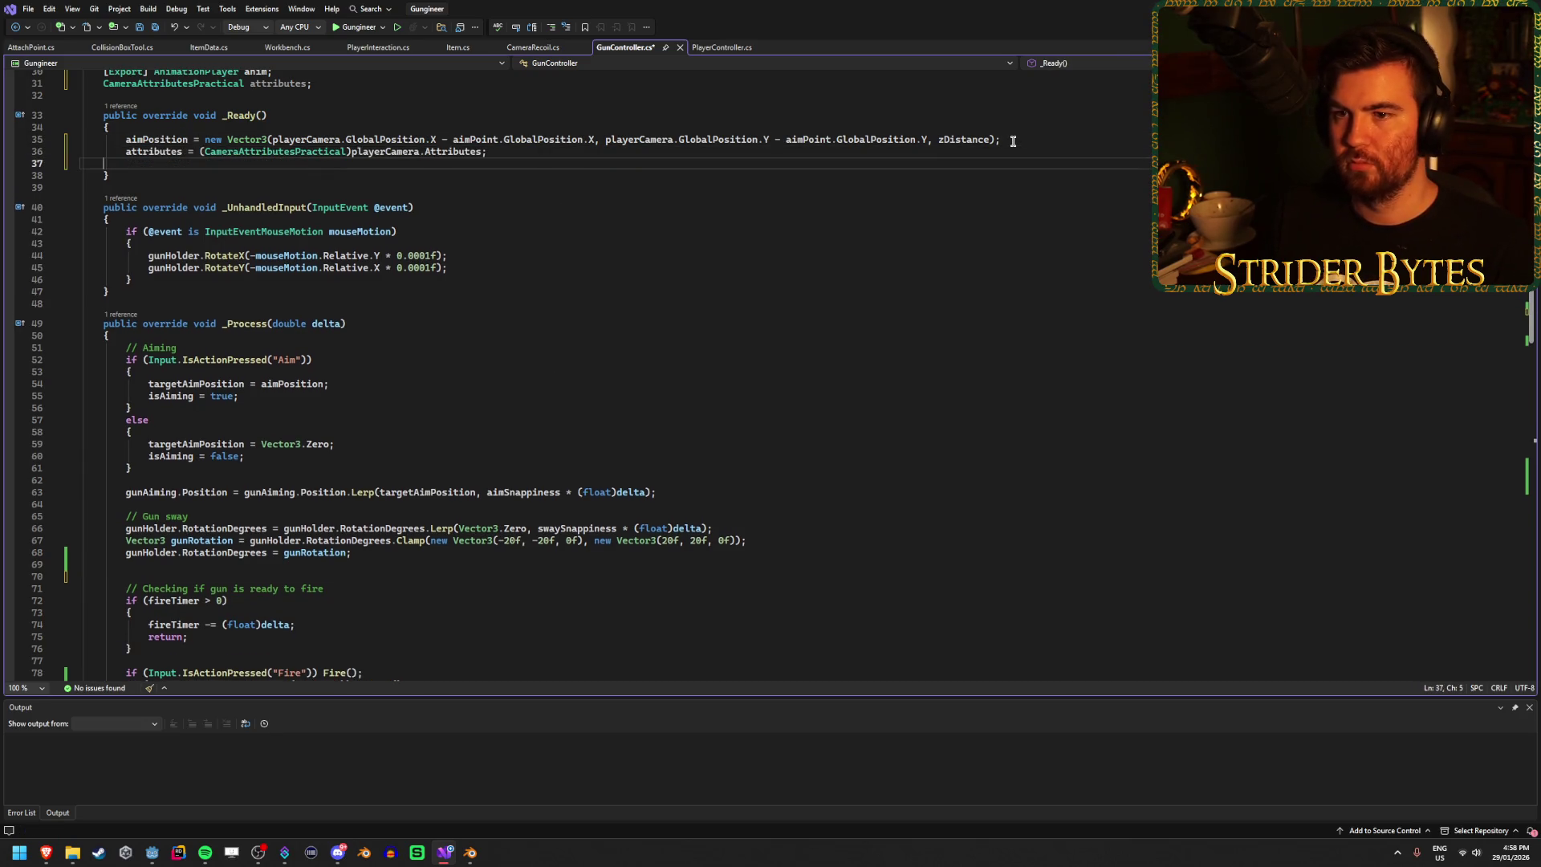
{"action": "key", "text": "BackSpace"}
{"action": "key", "text": "ctrl+s"}
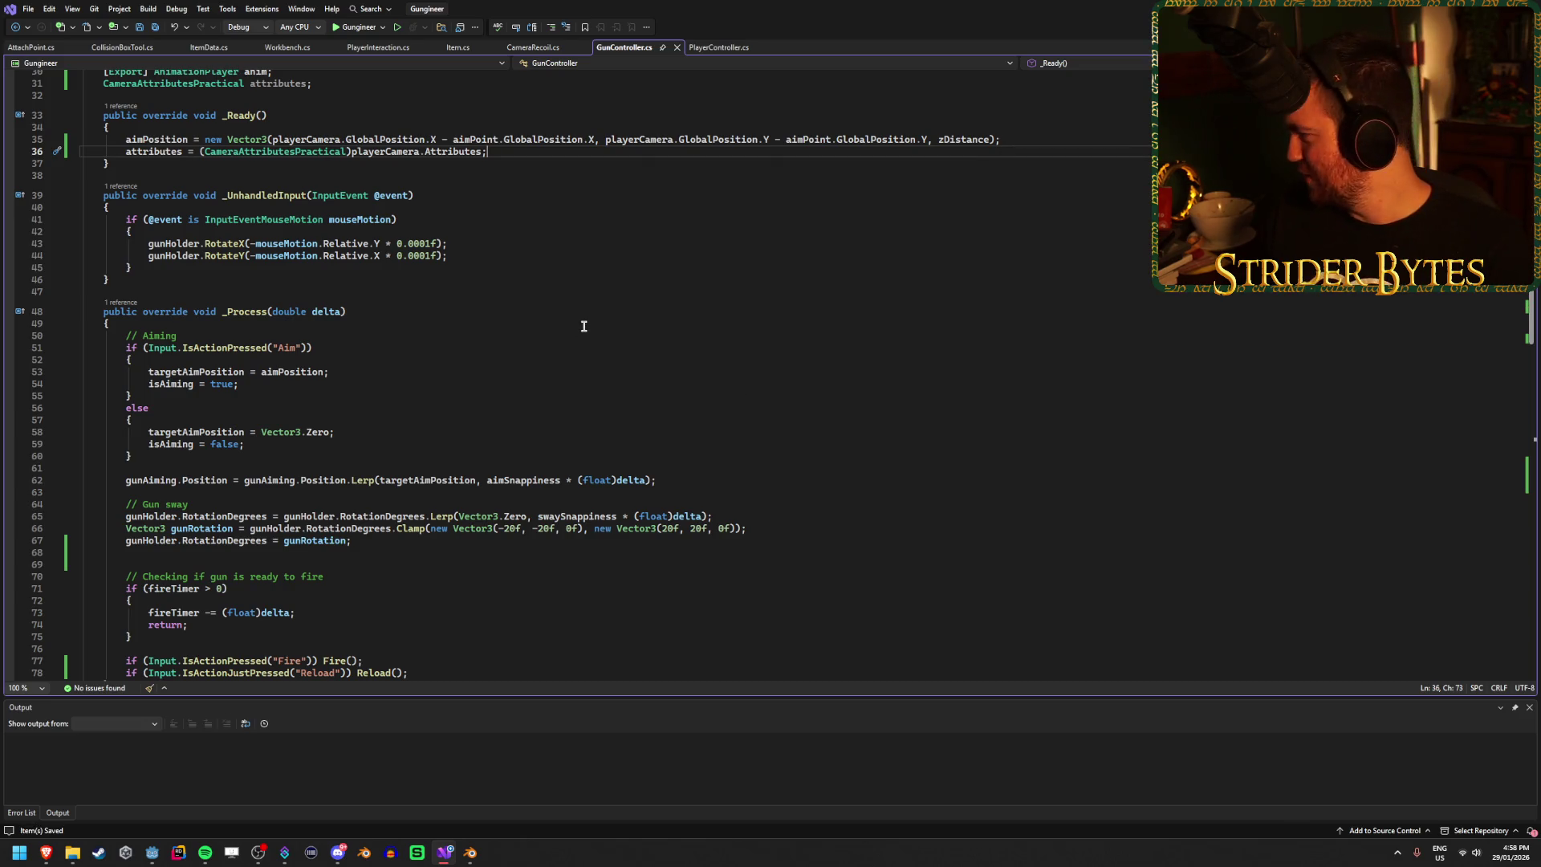
Step: Insert an empty line after the gun sway code in _Process
{"action": "scroll", "coordinate": [509, 496], "scroll_direction": "down", "scroll_amount": 3}
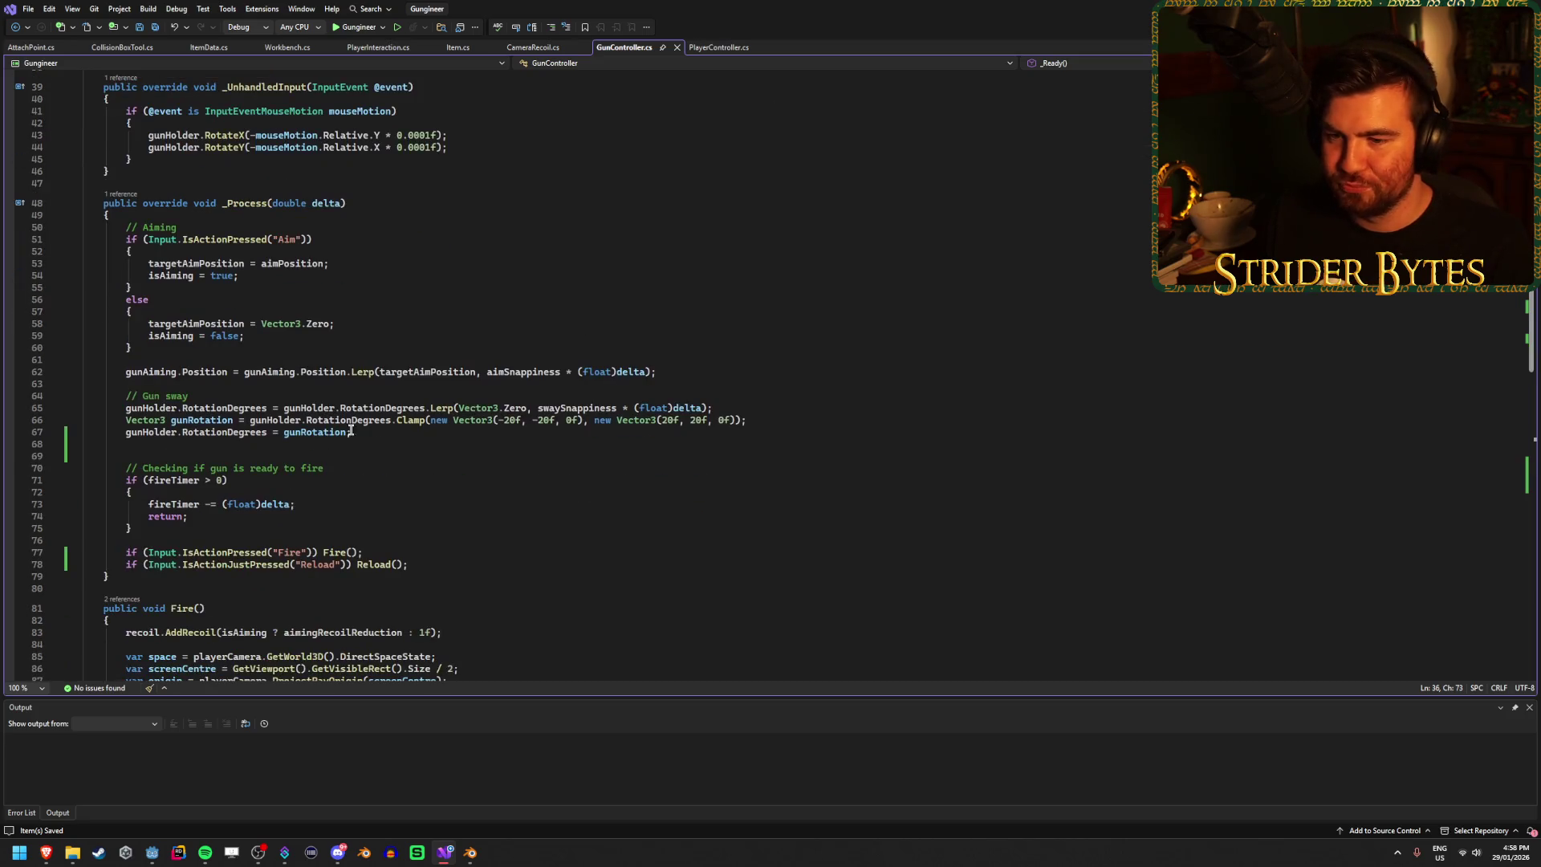
{"action": "left_click", "coordinate": [371, 444]}
{"action": "key", "text": "Return"}
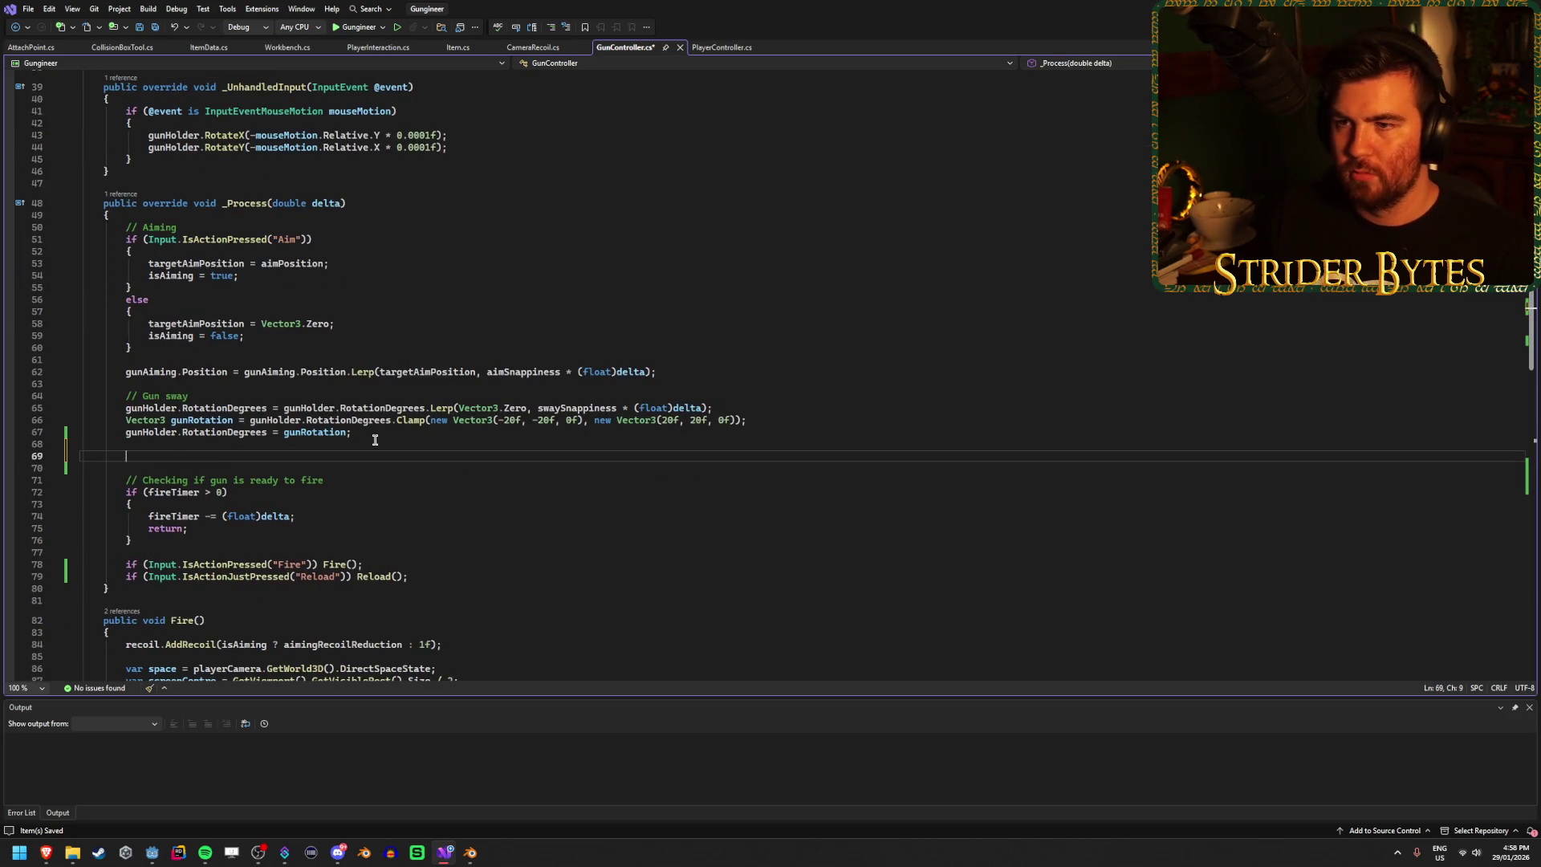
{"action": "scroll", "coordinate": [582, 412], "scroll_direction": "up", "scroll_amount": 4}
Step: Start line 69 with attributes.DofBlurAmount as the assignment target
{"action": "scroll", "coordinate": [592, 410], "scroll_direction": "down", "scroll_amount": 3}
{"action": "type", "text": "attribut"}
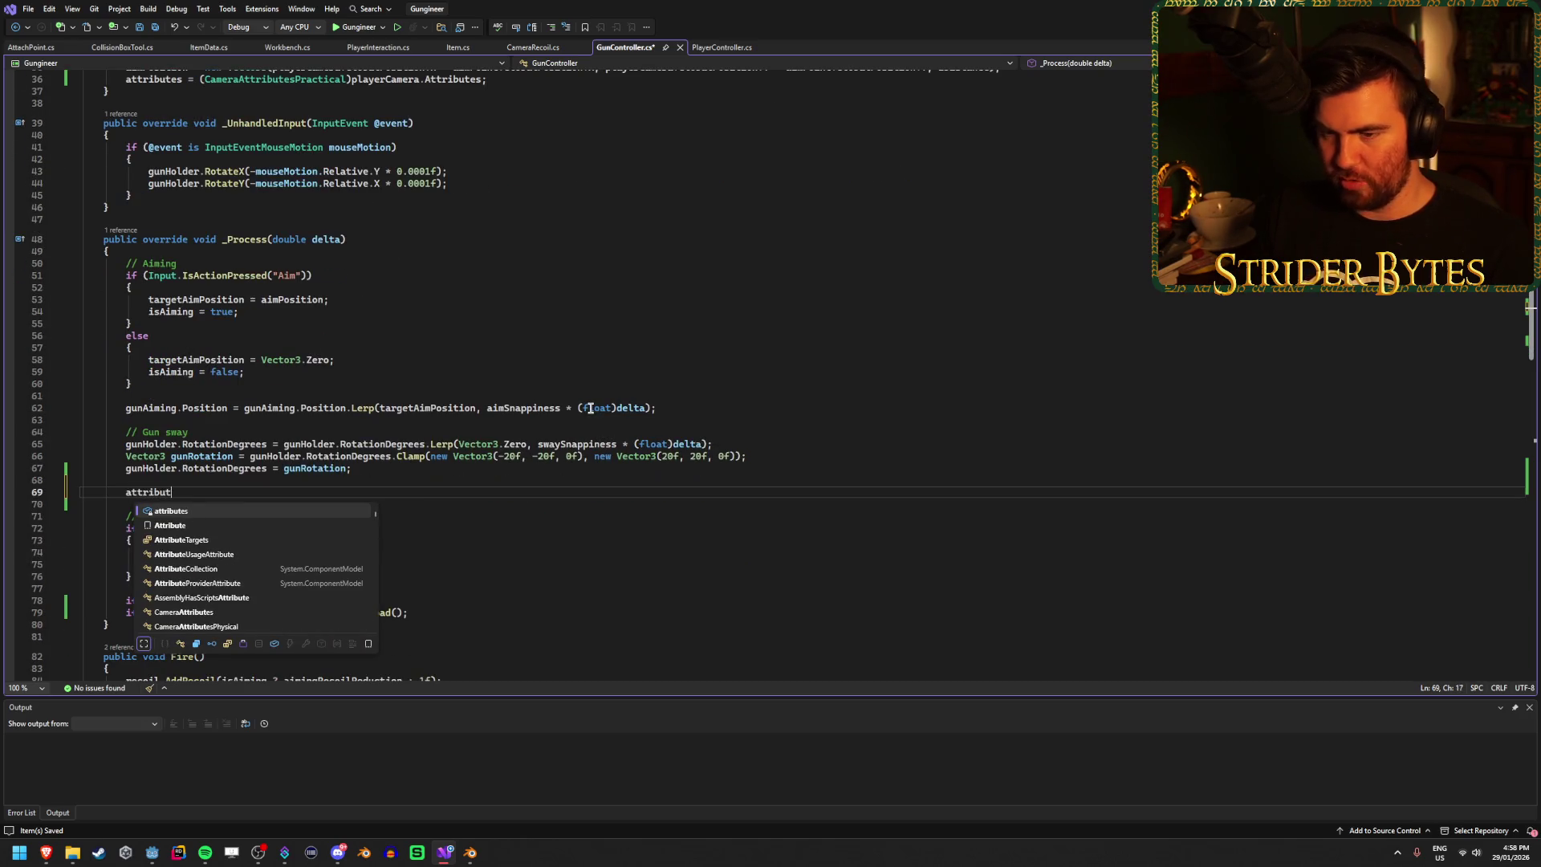
{"action": "type", "text": "es/"}
{"action": "type", "text": "."}
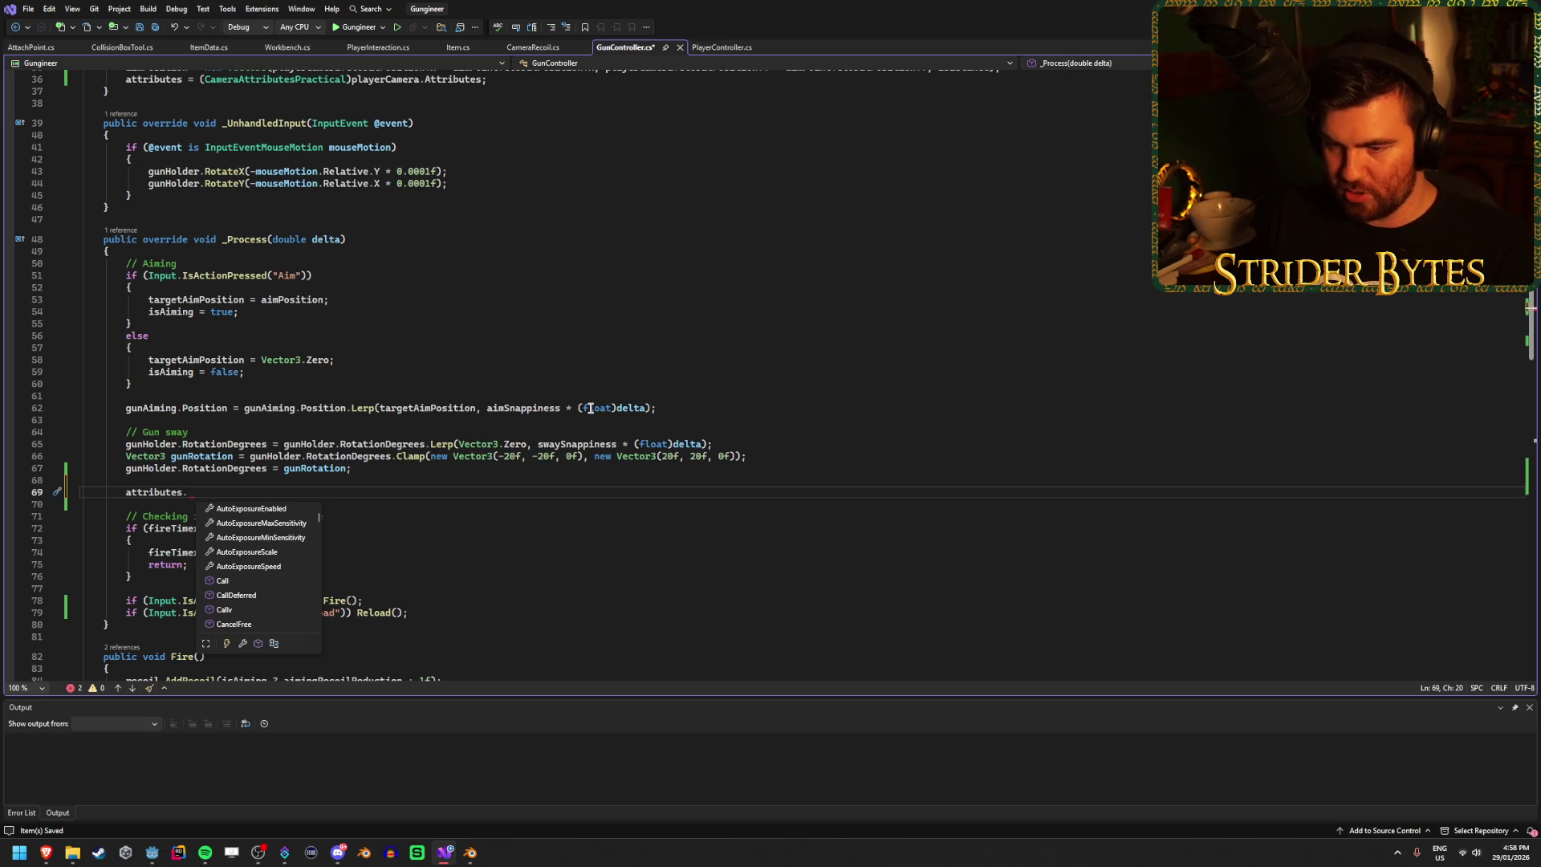
{"action": "scroll", "coordinate": [265, 543], "scroll_direction": "down", "scroll_amount": 3}
{"action": "scroll", "coordinate": [266, 543], "scroll_direction": "down", "scroll_amount": 3}
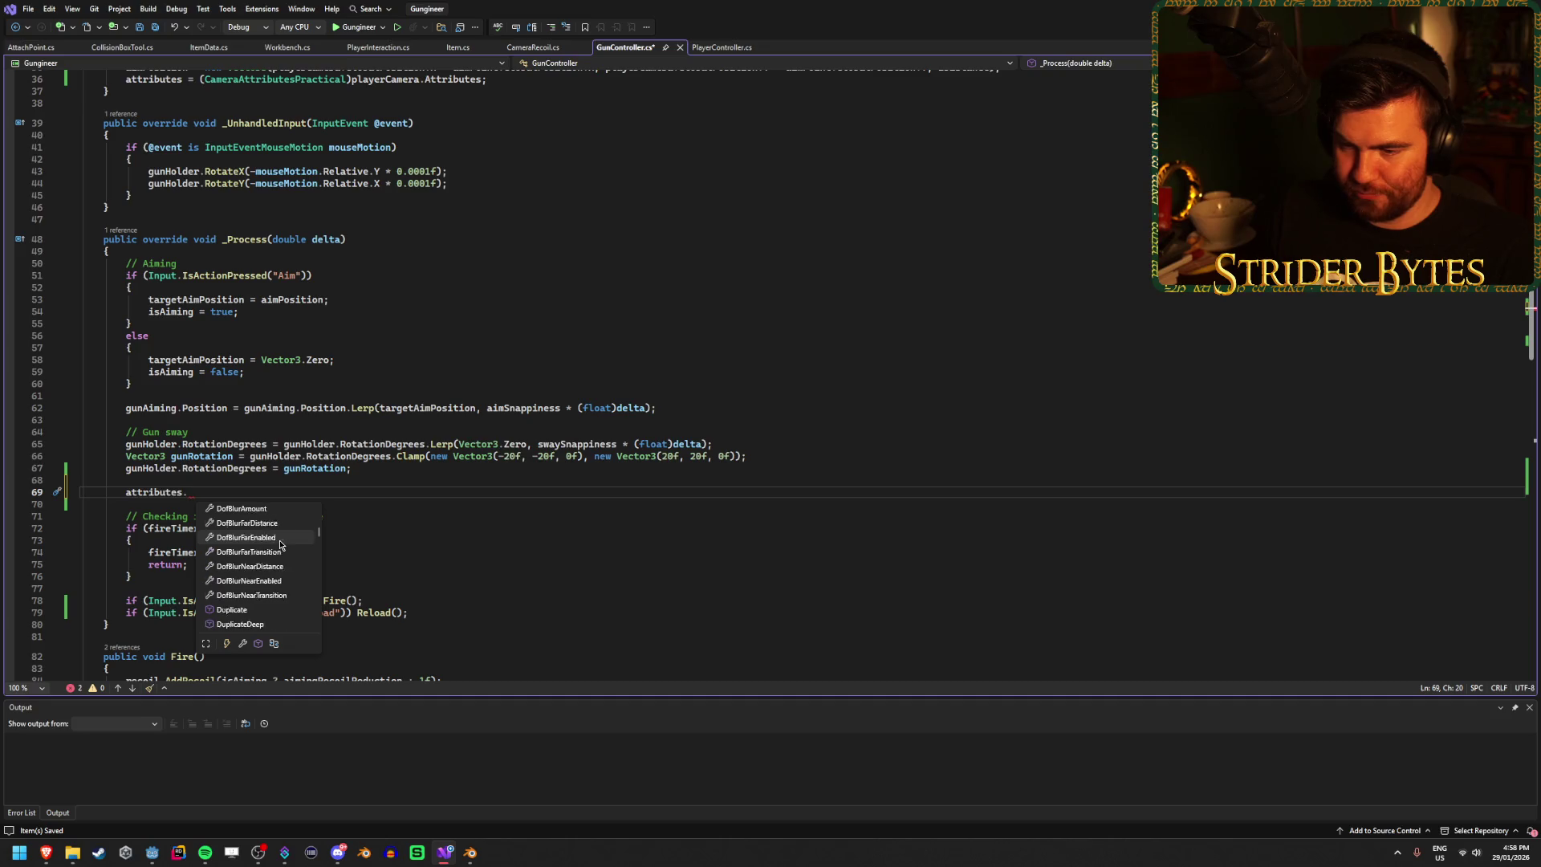
{"action": "key", "text": "Tab"}
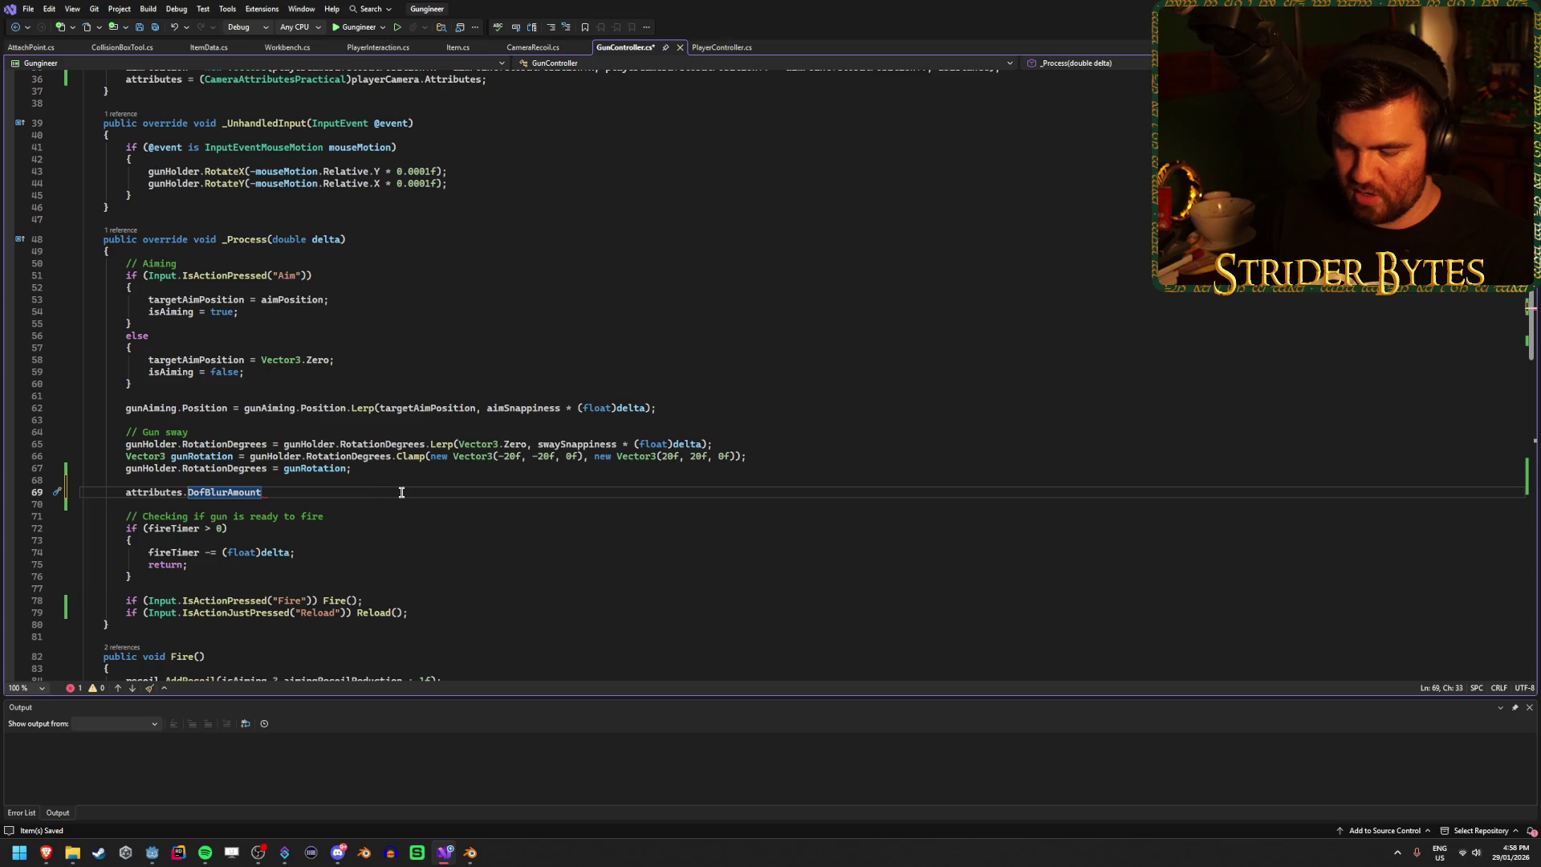
Step: Assign it from attributes.DofBlurAmount, reviewing the property's description
{"action": "type", "text": " ="}
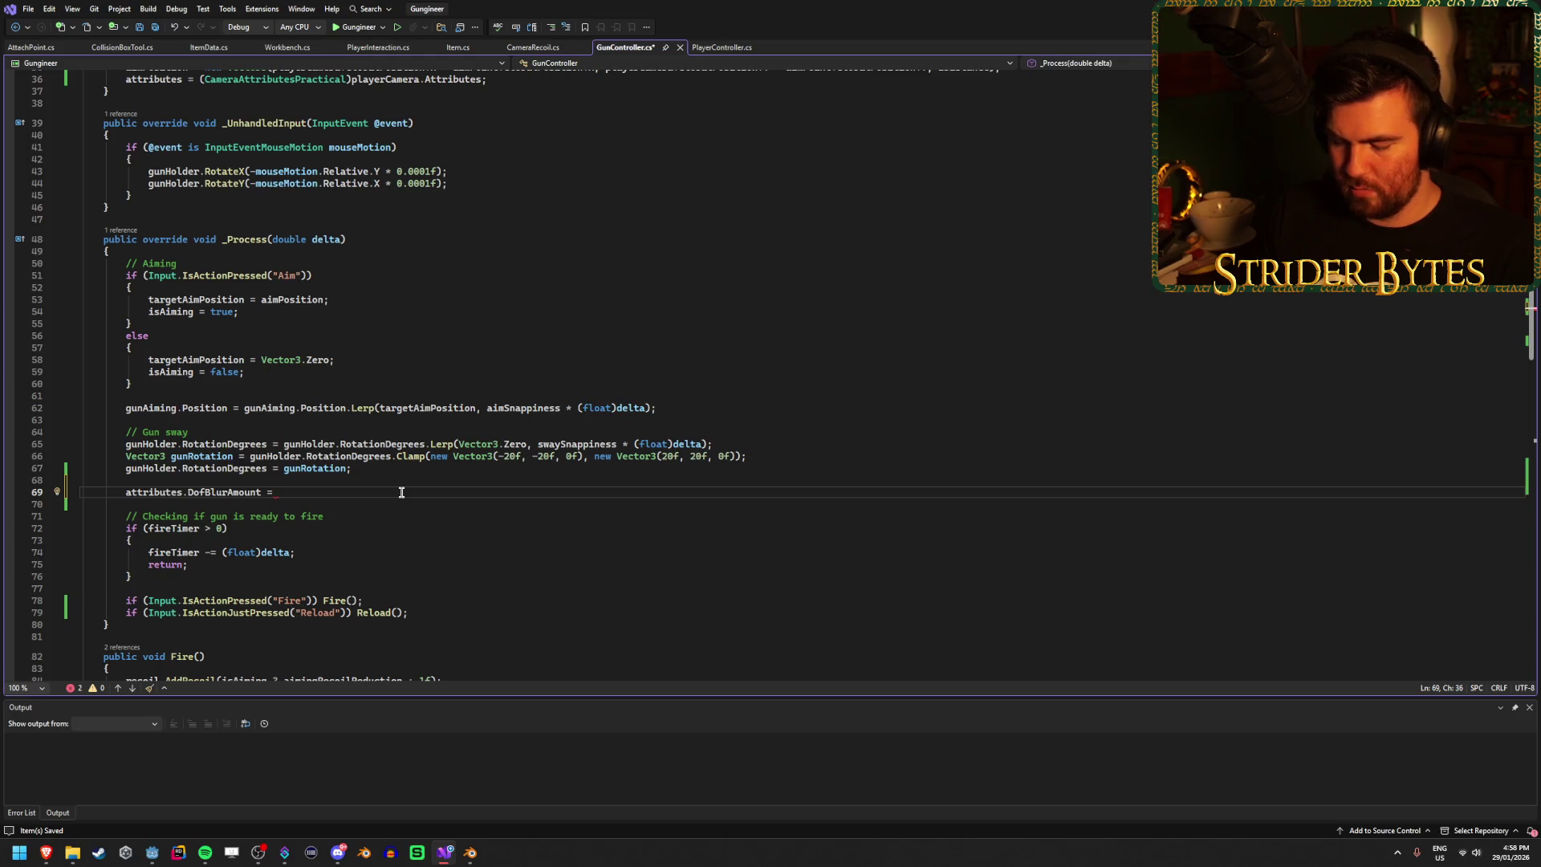
{"action": "key", "text": "ctrl+space"}
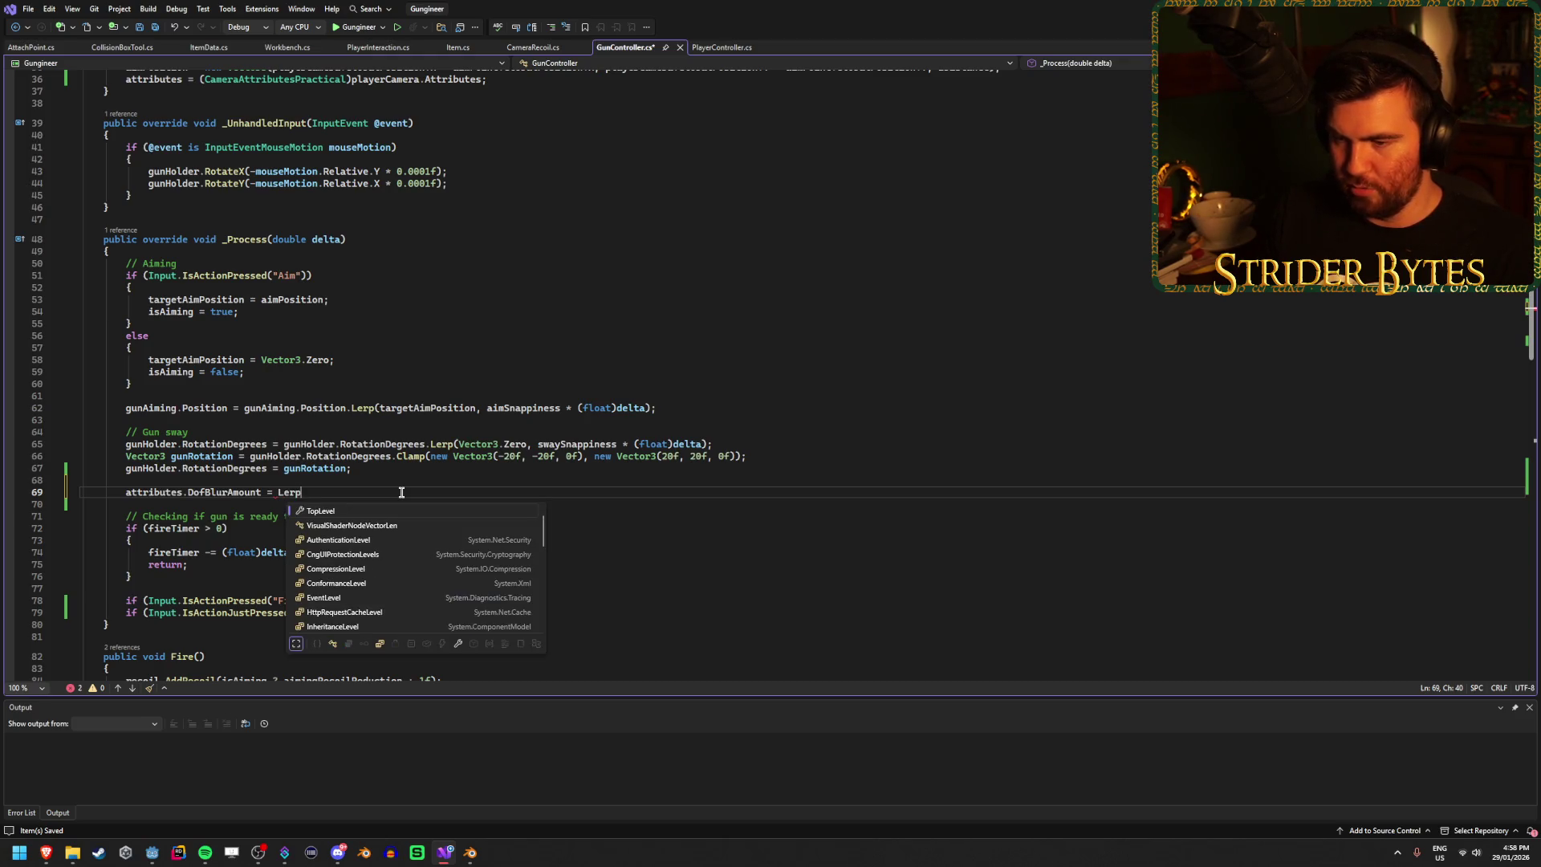
{"action": "type", "text": "ttributes."}
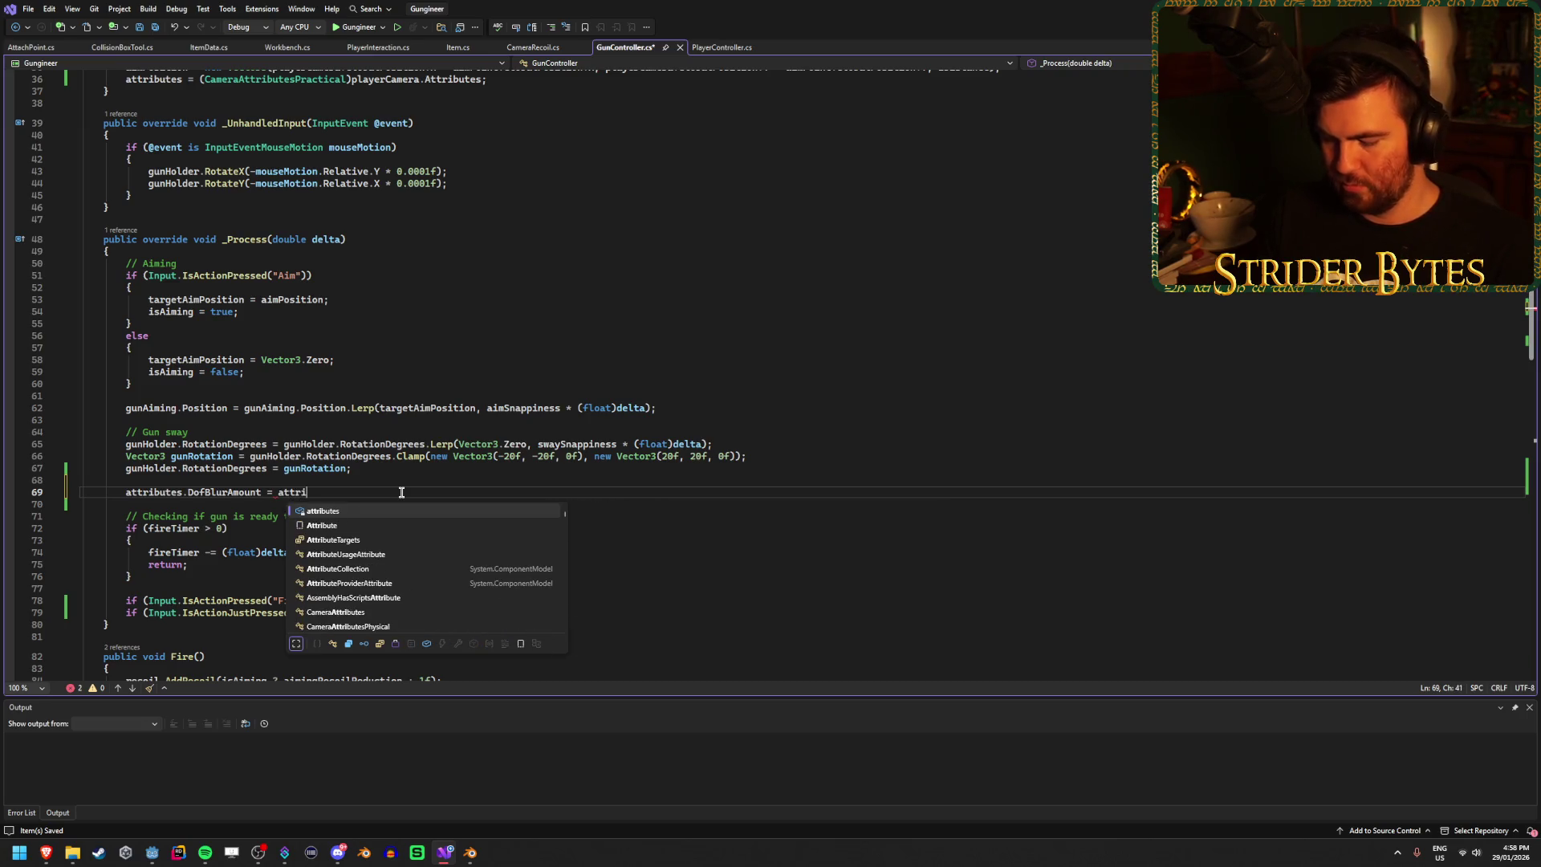
{"action": "type", "text": "Dof"}
{"action": "key", "text": "Tab"}
{"action": "type", "text": ".Ler"}
{"action": "key", "text": "BackSpace"}
{"action": "key", "text": "BackSpace"}
{"action": "key", "text": "BackSpace"}
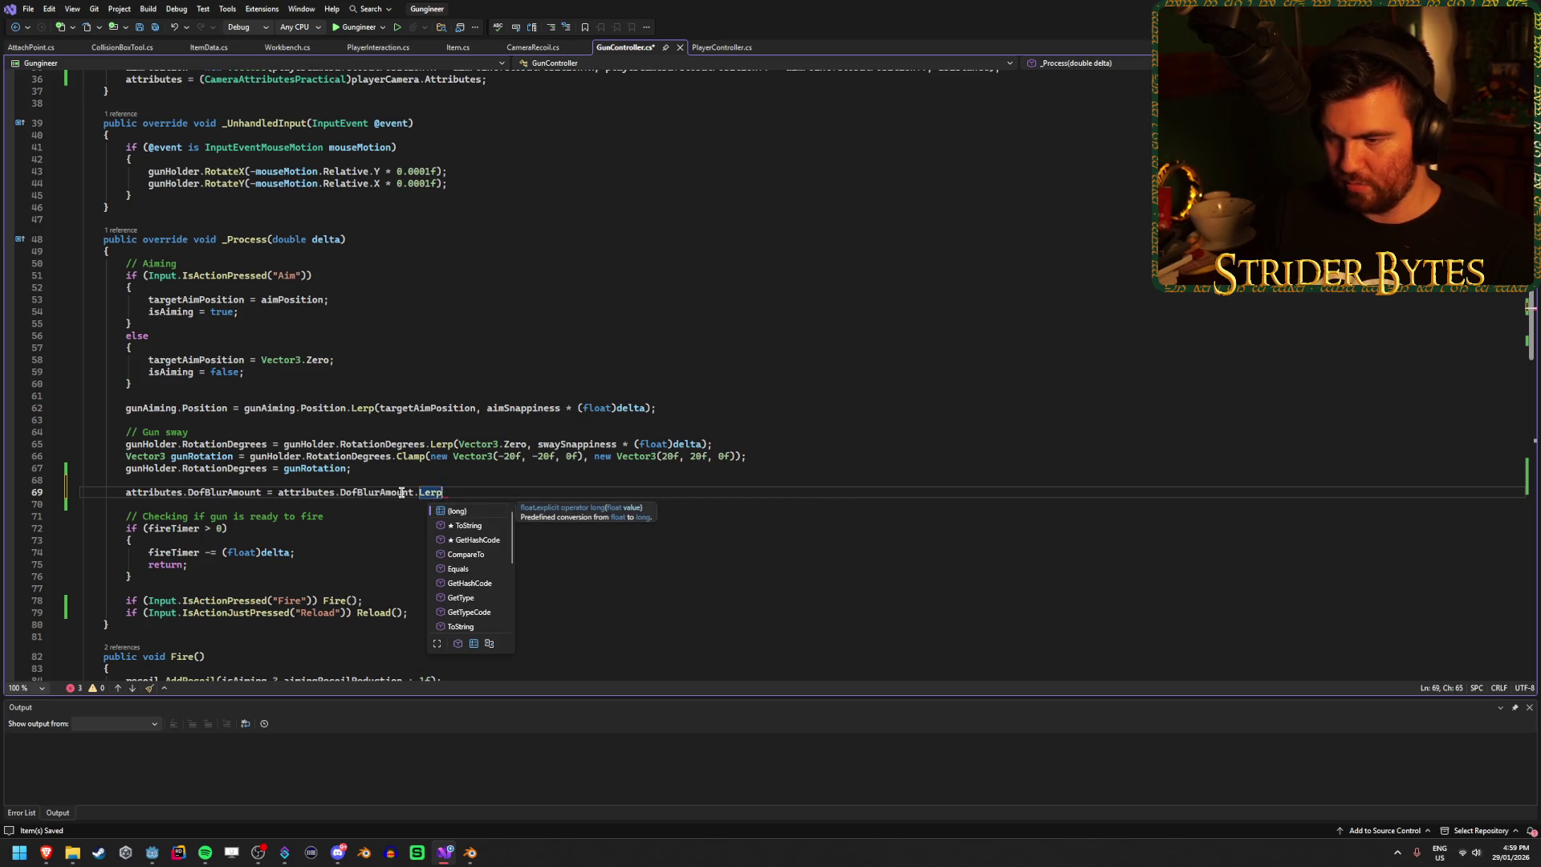
{"action": "left_click", "coordinate": [405, 468]}
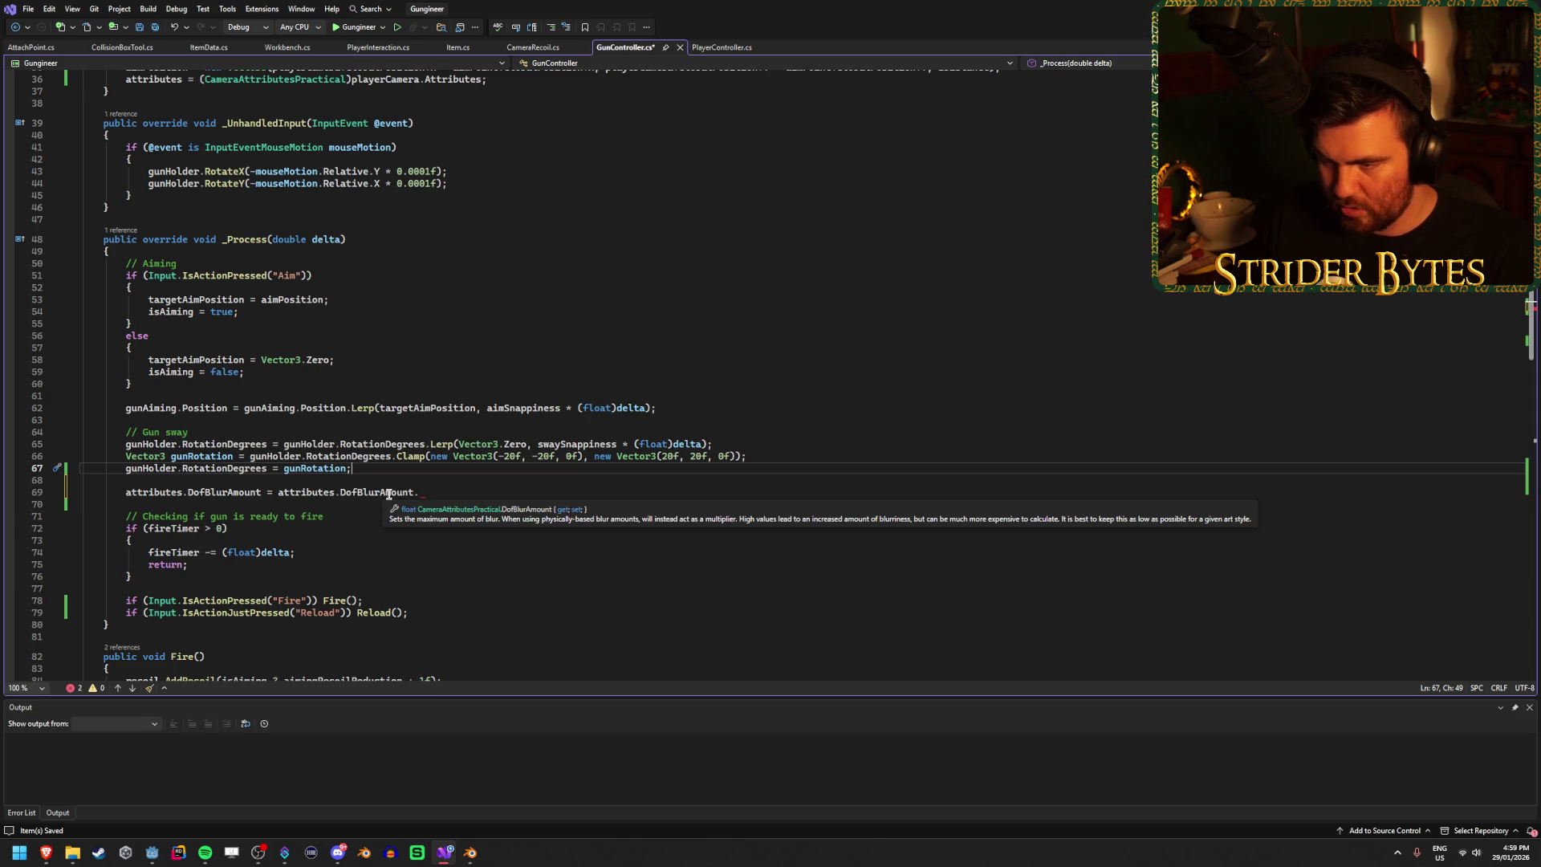
{"action": "left_click", "coordinate": [450, 495]}
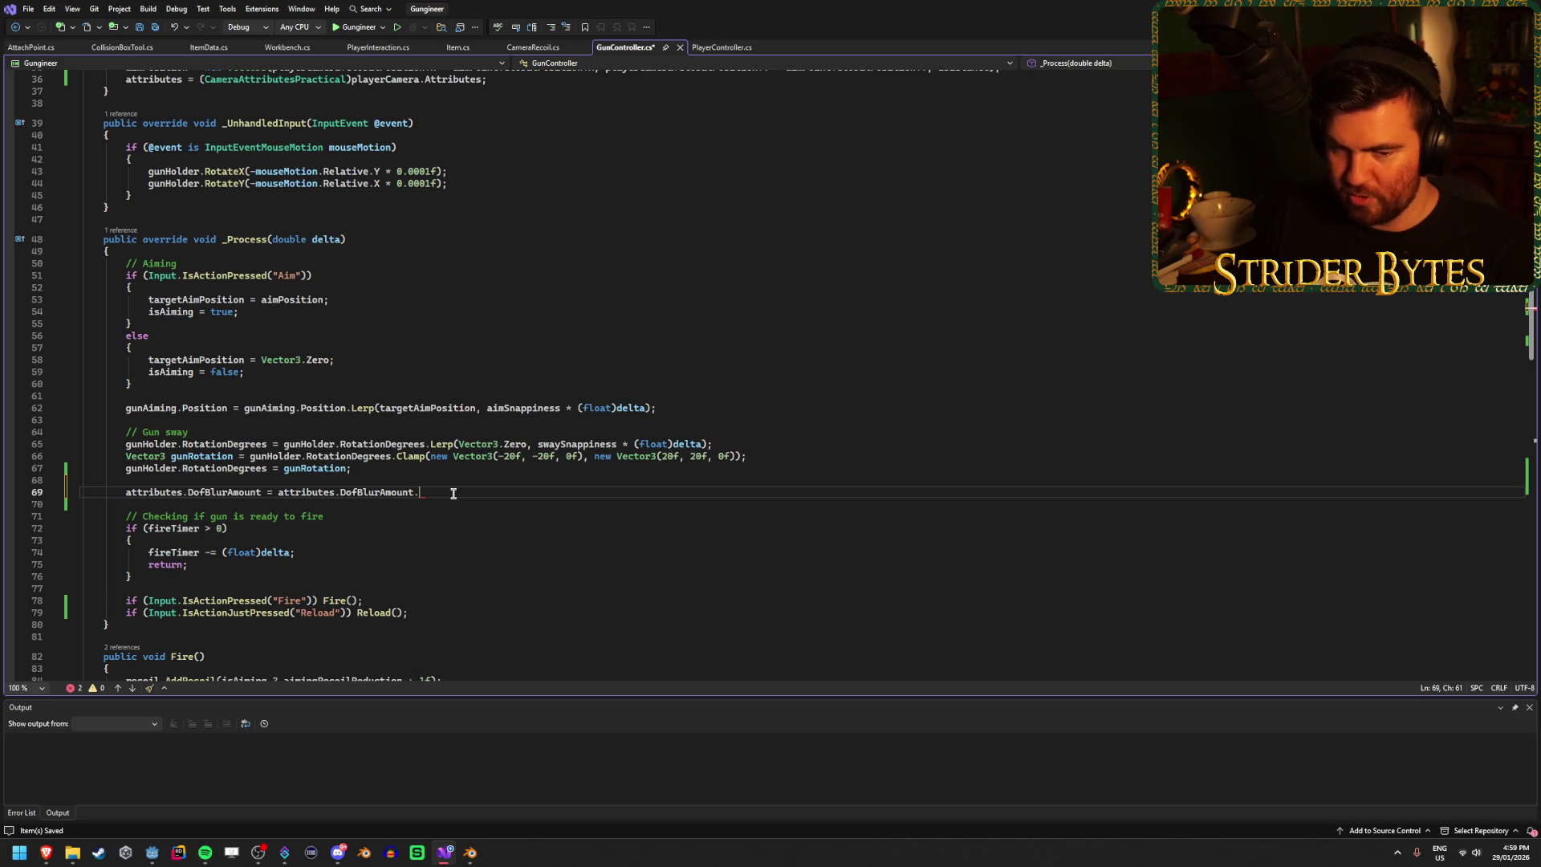
{"action": "scroll", "coordinate": [453, 493], "scroll_direction": "down", "scroll_amount": 18}
{"action": "scroll", "coordinate": [453, 493], "scroll_direction": "up", "scroll_amount": 14}
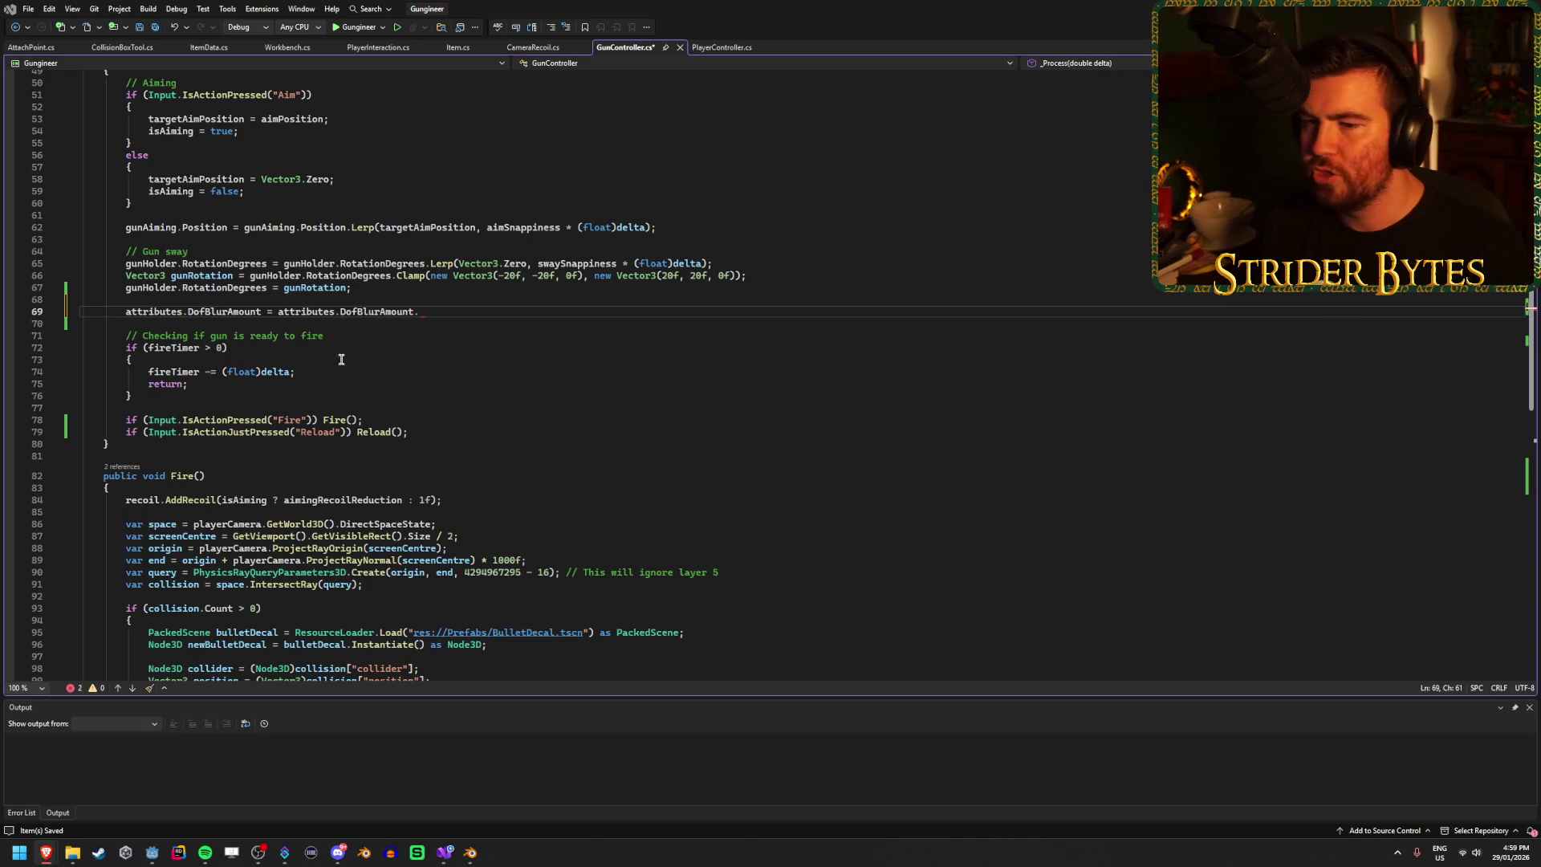
{"action": "left_click_drag", "start_coordinate": [438, 311], "coordinate": [279, 315]}
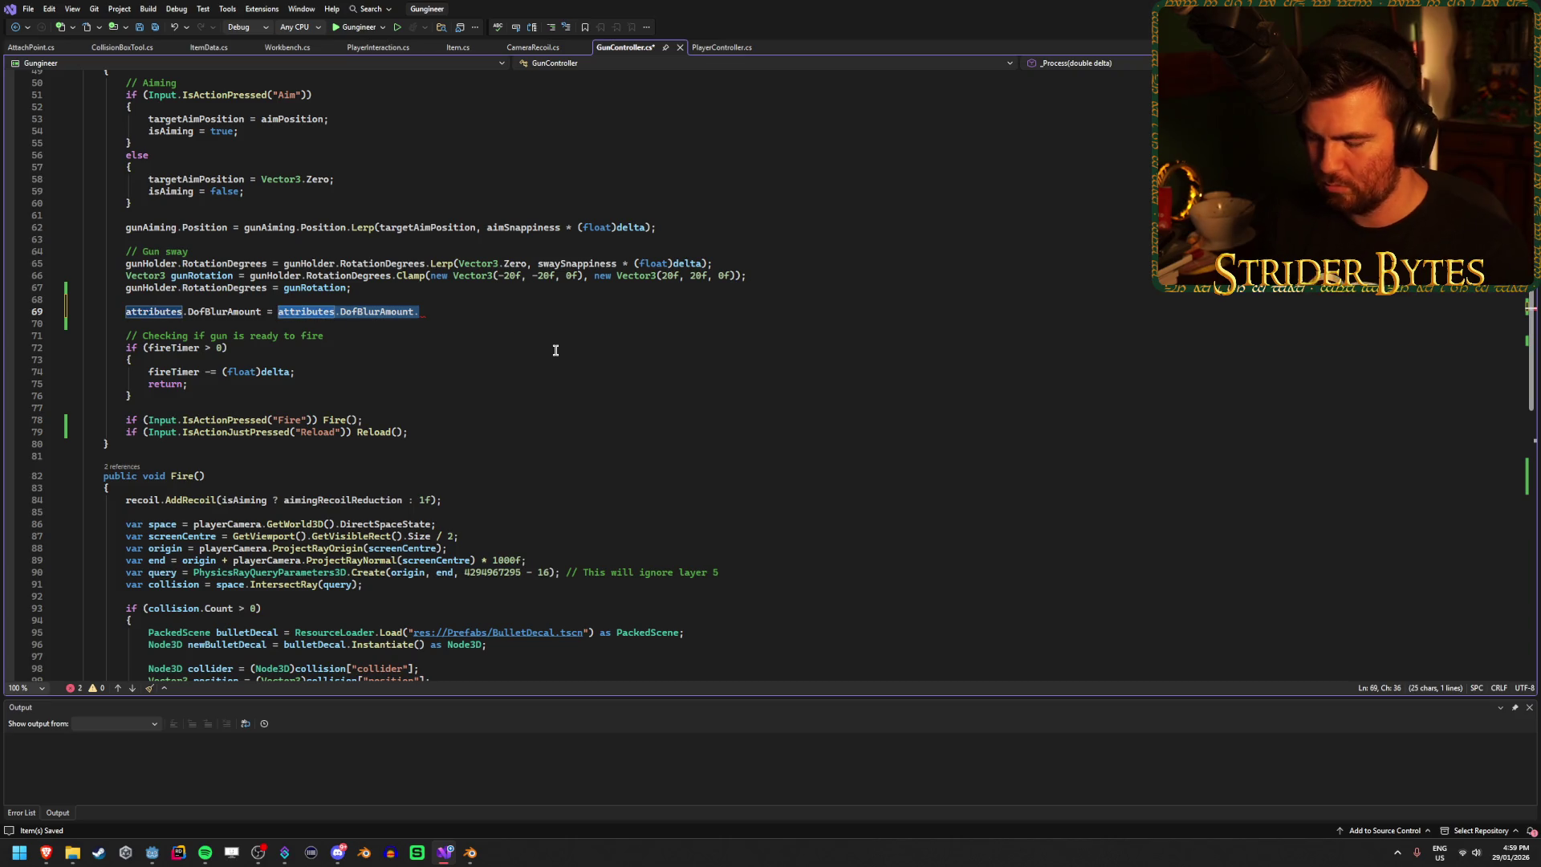
Step: Replace the right-hand side with Mathf.Lerp( and pick its float overload
{"action": "type", "text": "ler"}
{"action": "key", "text": "BackSpace"}
{"action": "key", "text": "BackSpace"}
{"action": "key", "text": "BackSpace"}
{"action": "type", "text": "Lerp"}
{"action": "key", "text": "BackSpace"}
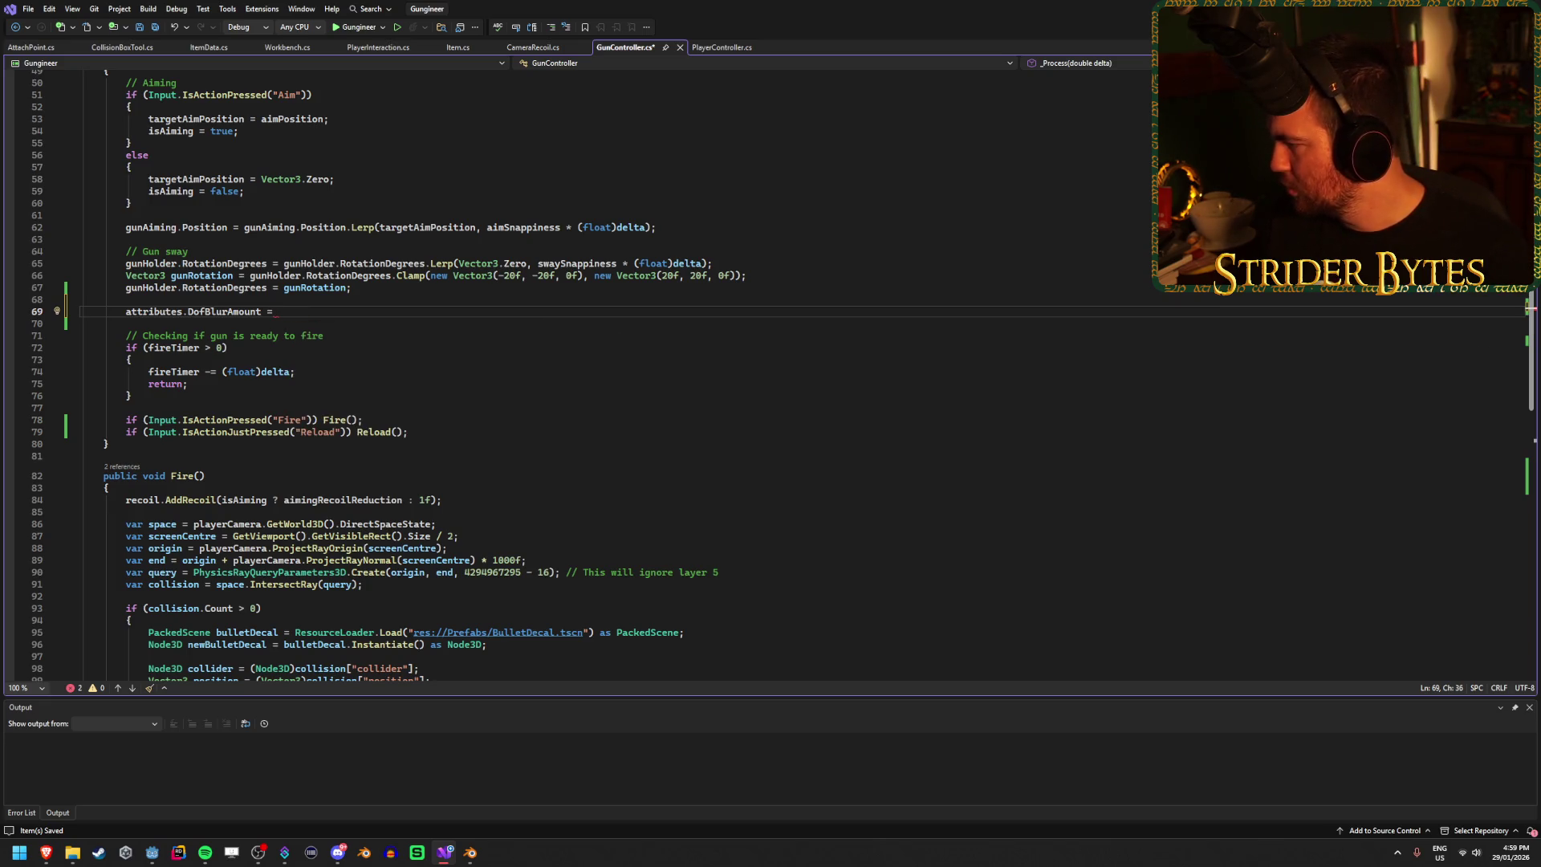
{"action": "key", "text": "alt+Tab"}
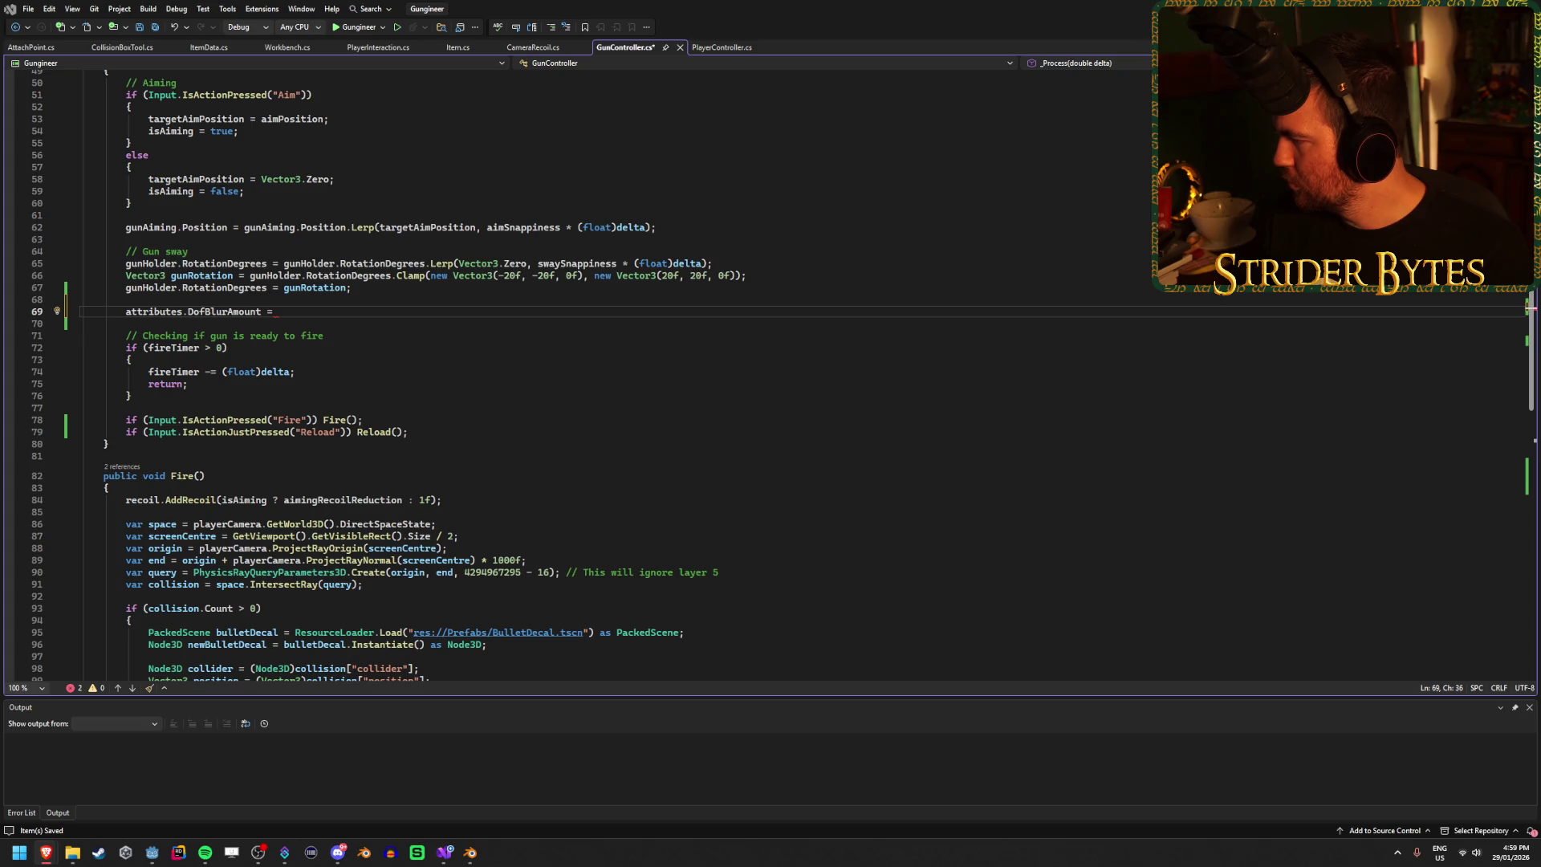
{"action": "left_click", "coordinate": [297, 320]}
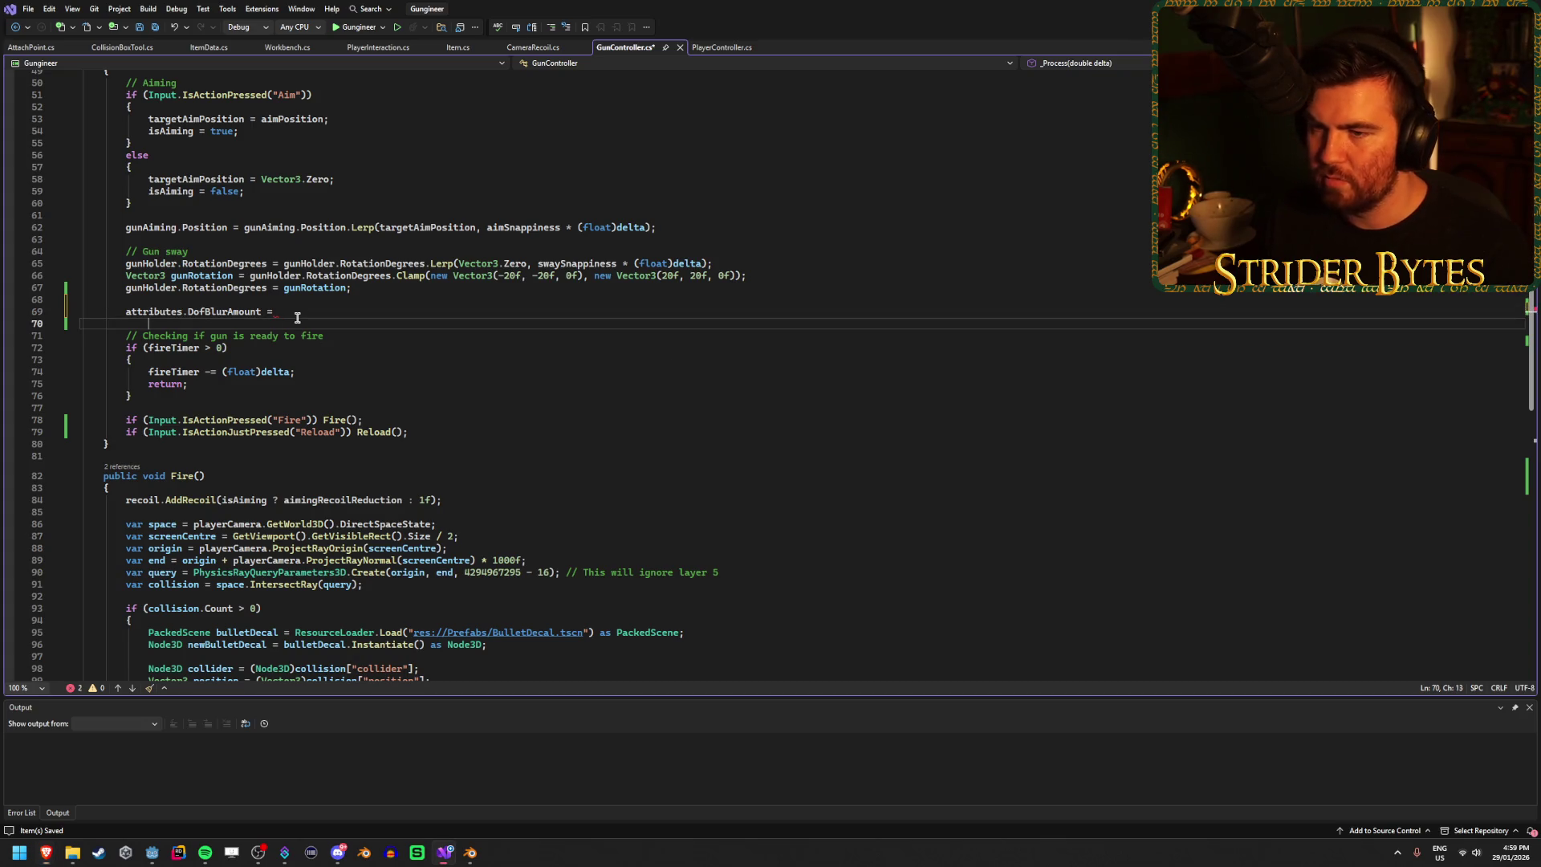
{"action": "left_click", "coordinate": [298, 312]}
{"action": "type", "text": "Mat"}
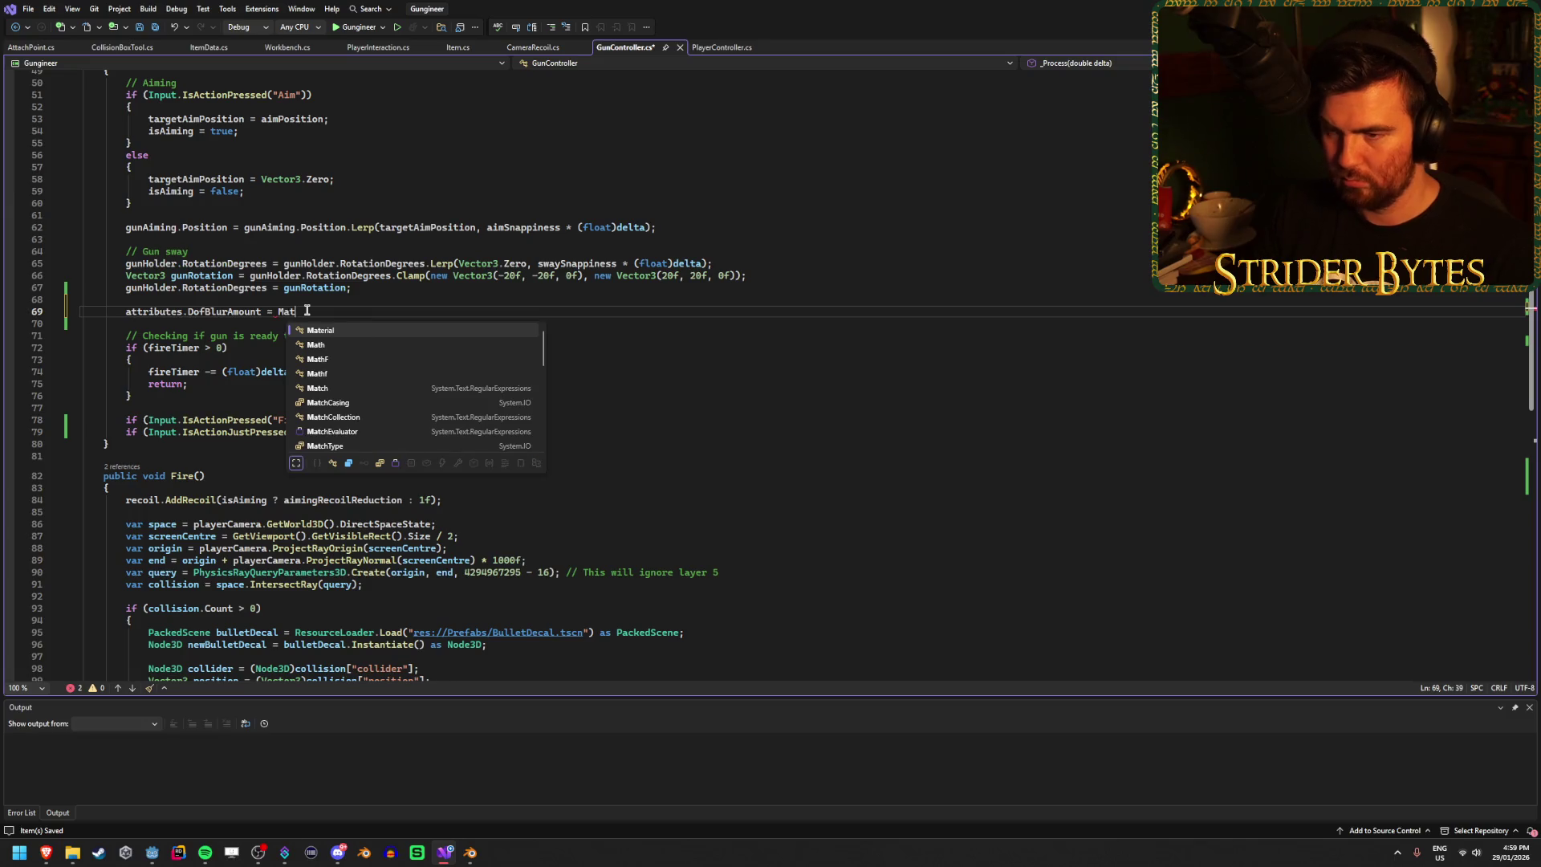
{"action": "type", "text": "hf.Le"}
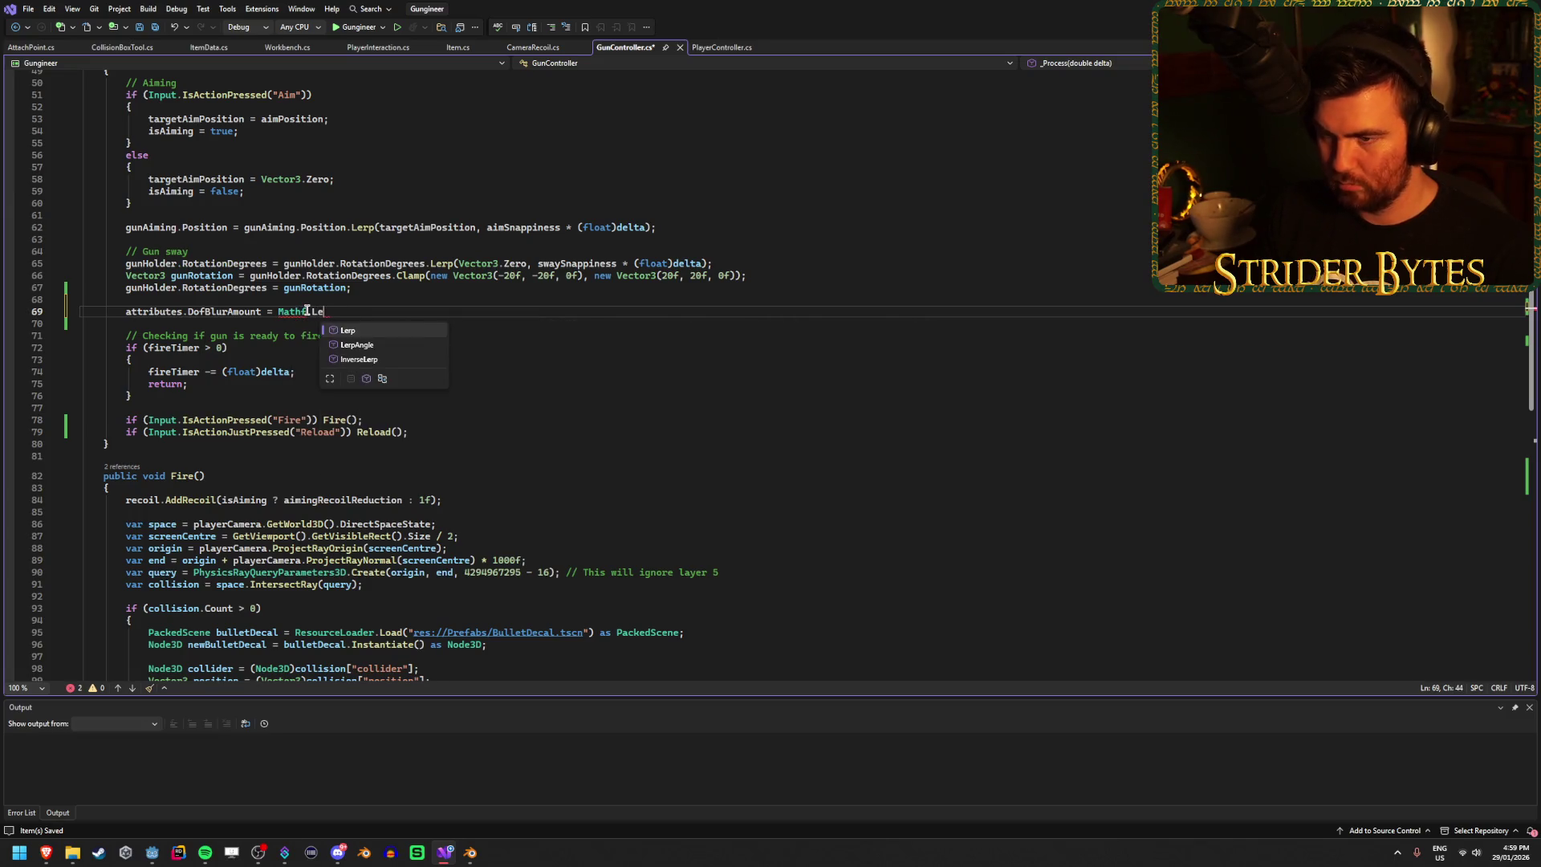
{"action": "type", "text": "rp("}
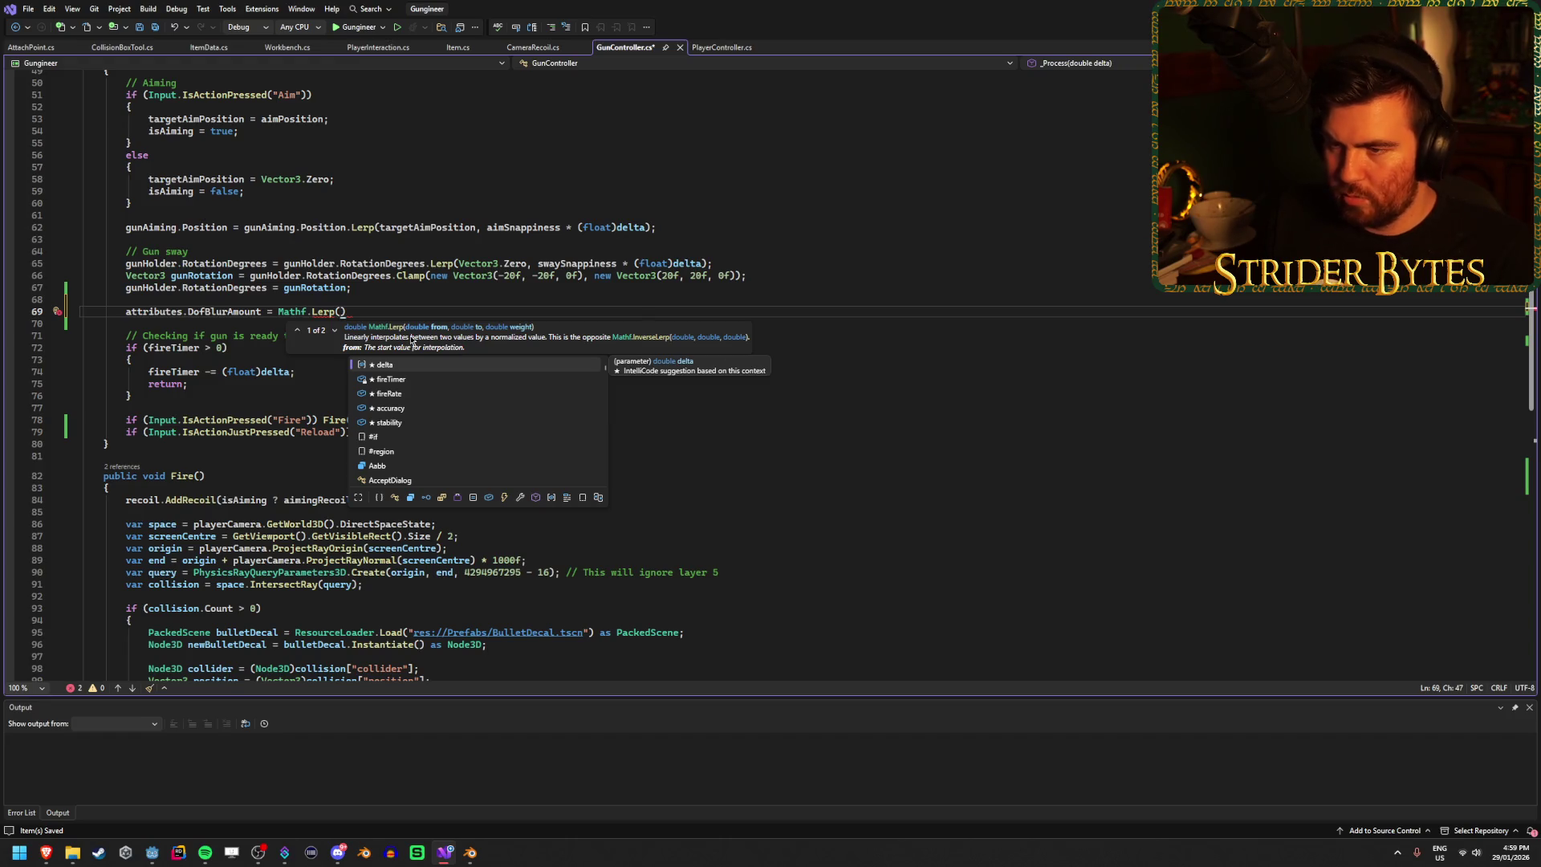
{"action": "left_click", "coordinate": [333, 332]}
{"action": "left_click", "coordinate": [295, 330]}
{"action": "left_click", "coordinate": [335, 332]}
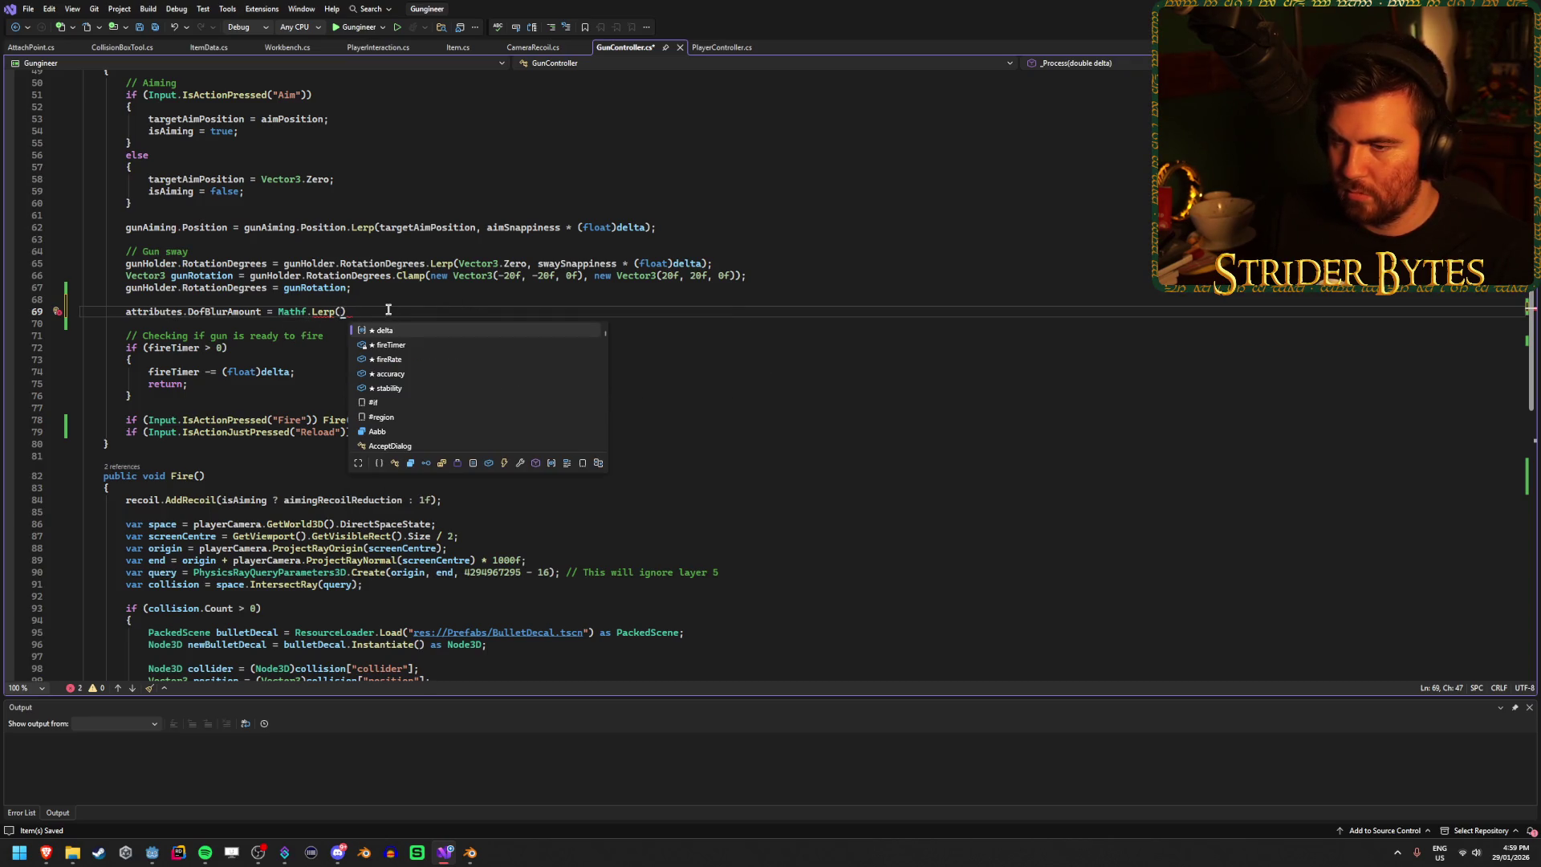
Step: Enter attributes.DofBlurAmount as the first Lerp argument
{"action": "type", "text": "attri"}
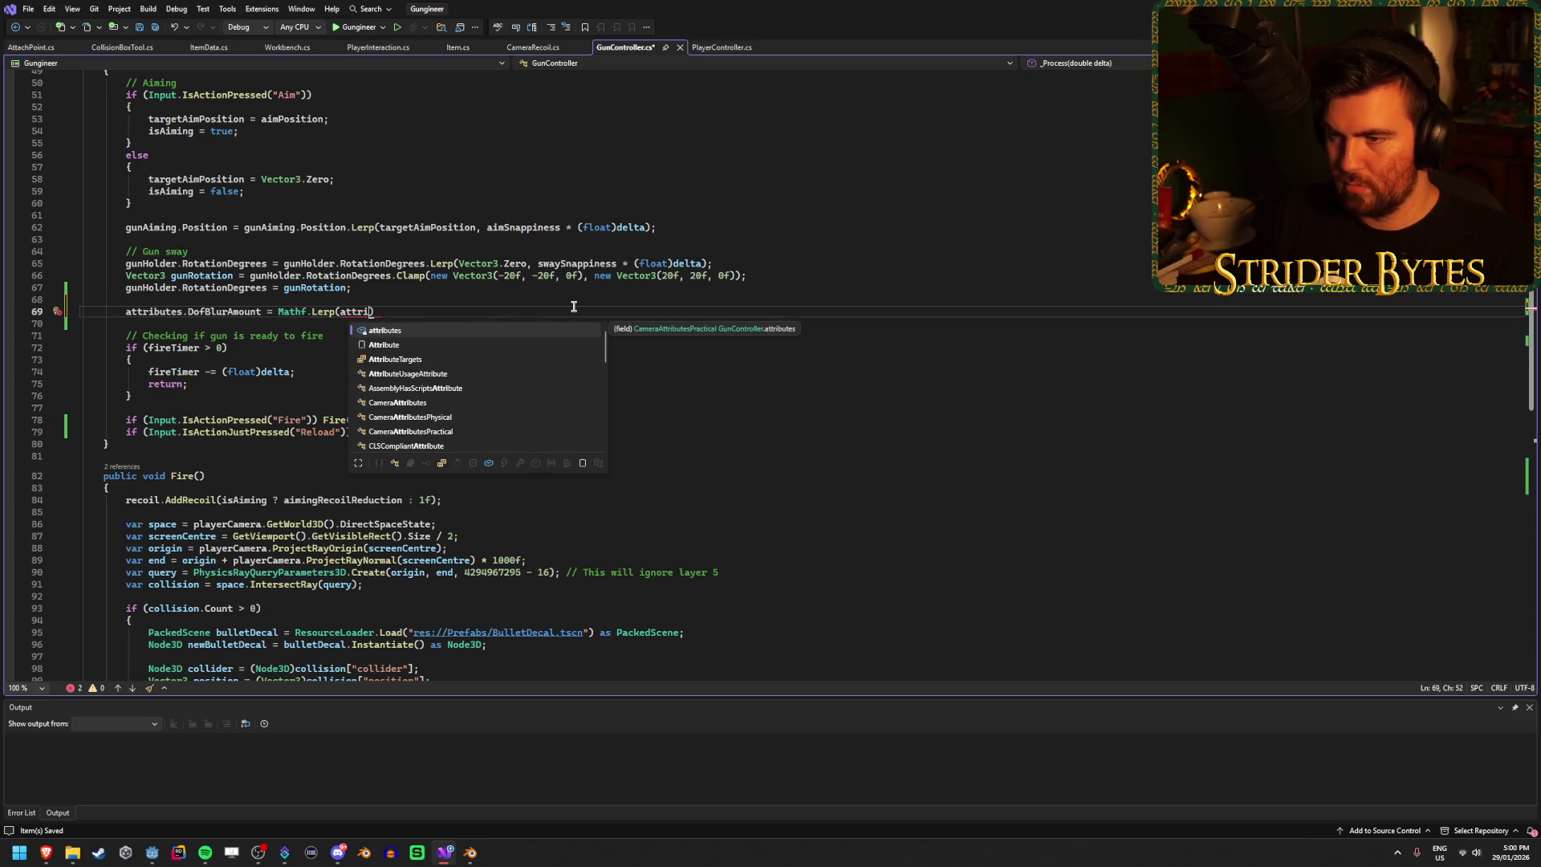
{"action": "key", "text": "Tab"}
{"action": "type", "text": ".Dof"}
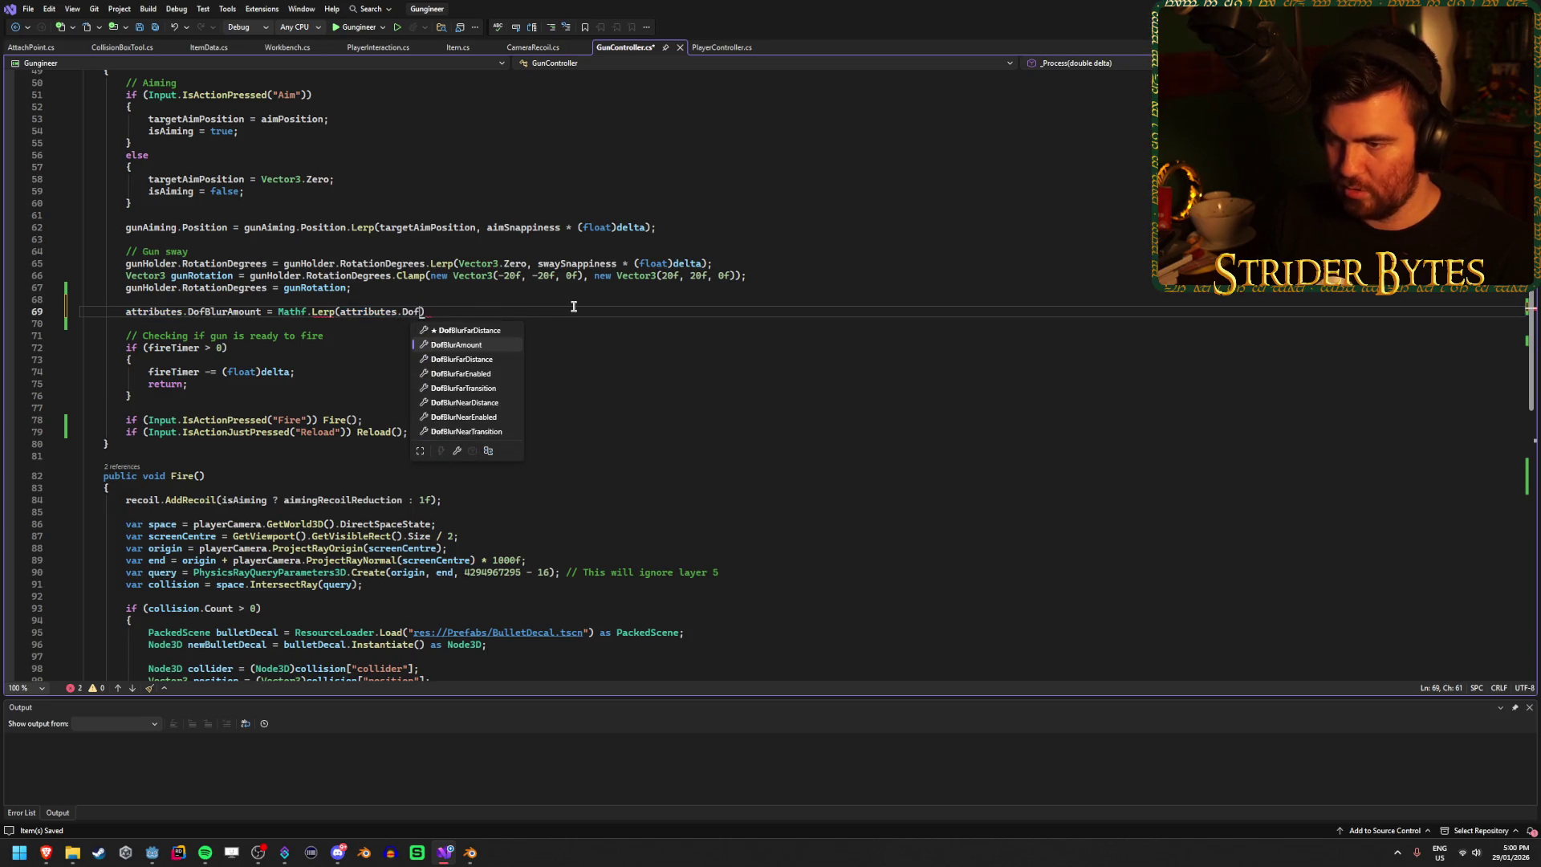
{"action": "key", "text": "Tab"}
{"action": "type", "text": ","}
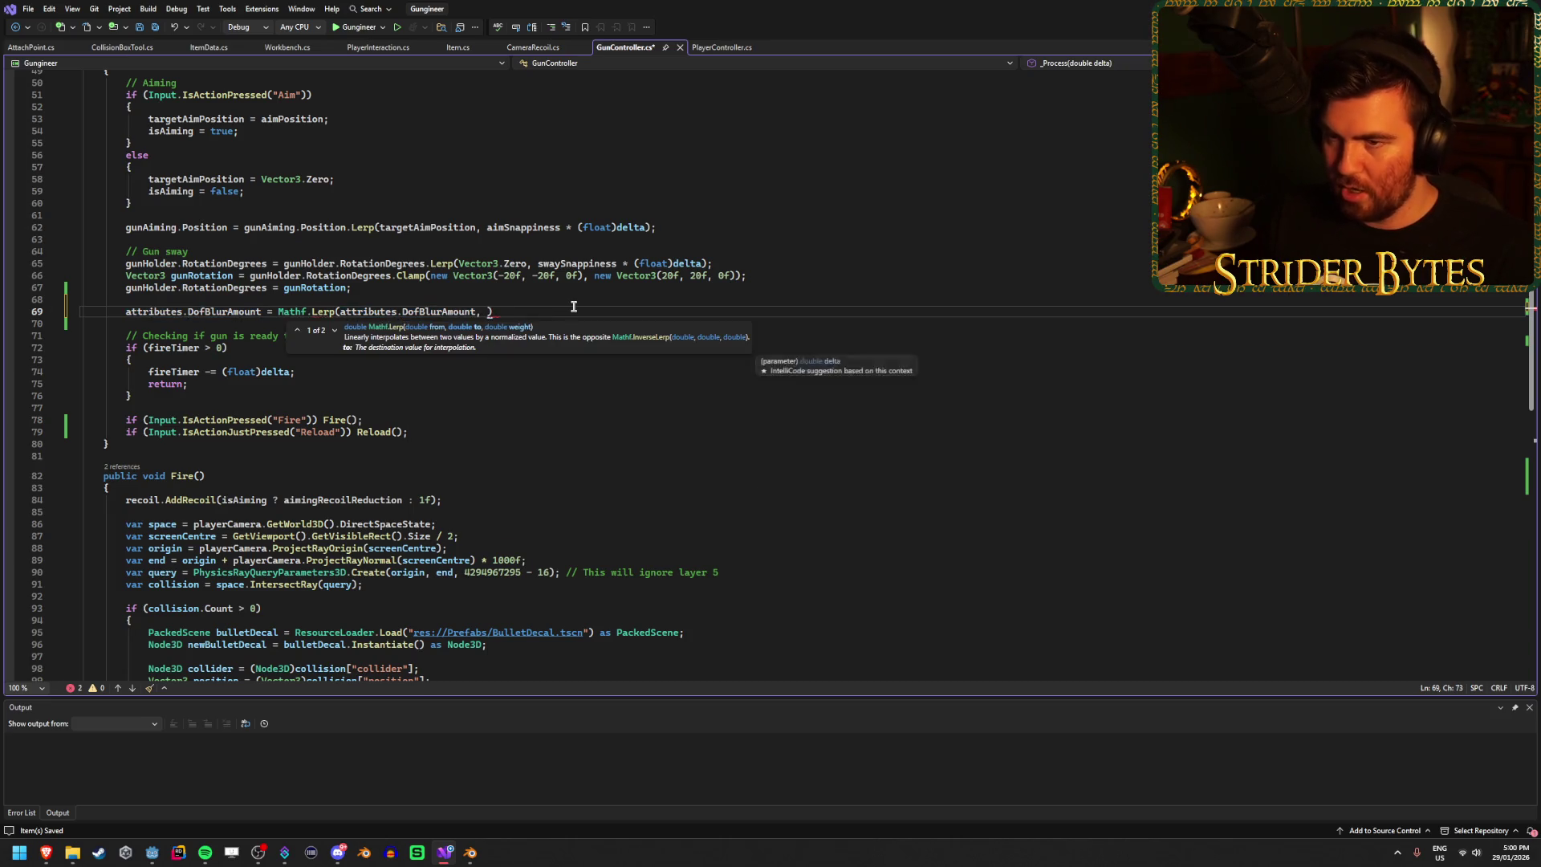
{"action": "scroll", "coordinate": [366, 260], "scroll_direction": "up", "scroll_amount": 10}
{"action": "scroll", "coordinate": [366, 259], "scroll_direction": "up", "scroll_amount": 2}
{"action": "left_click", "coordinate": [345, 300]}
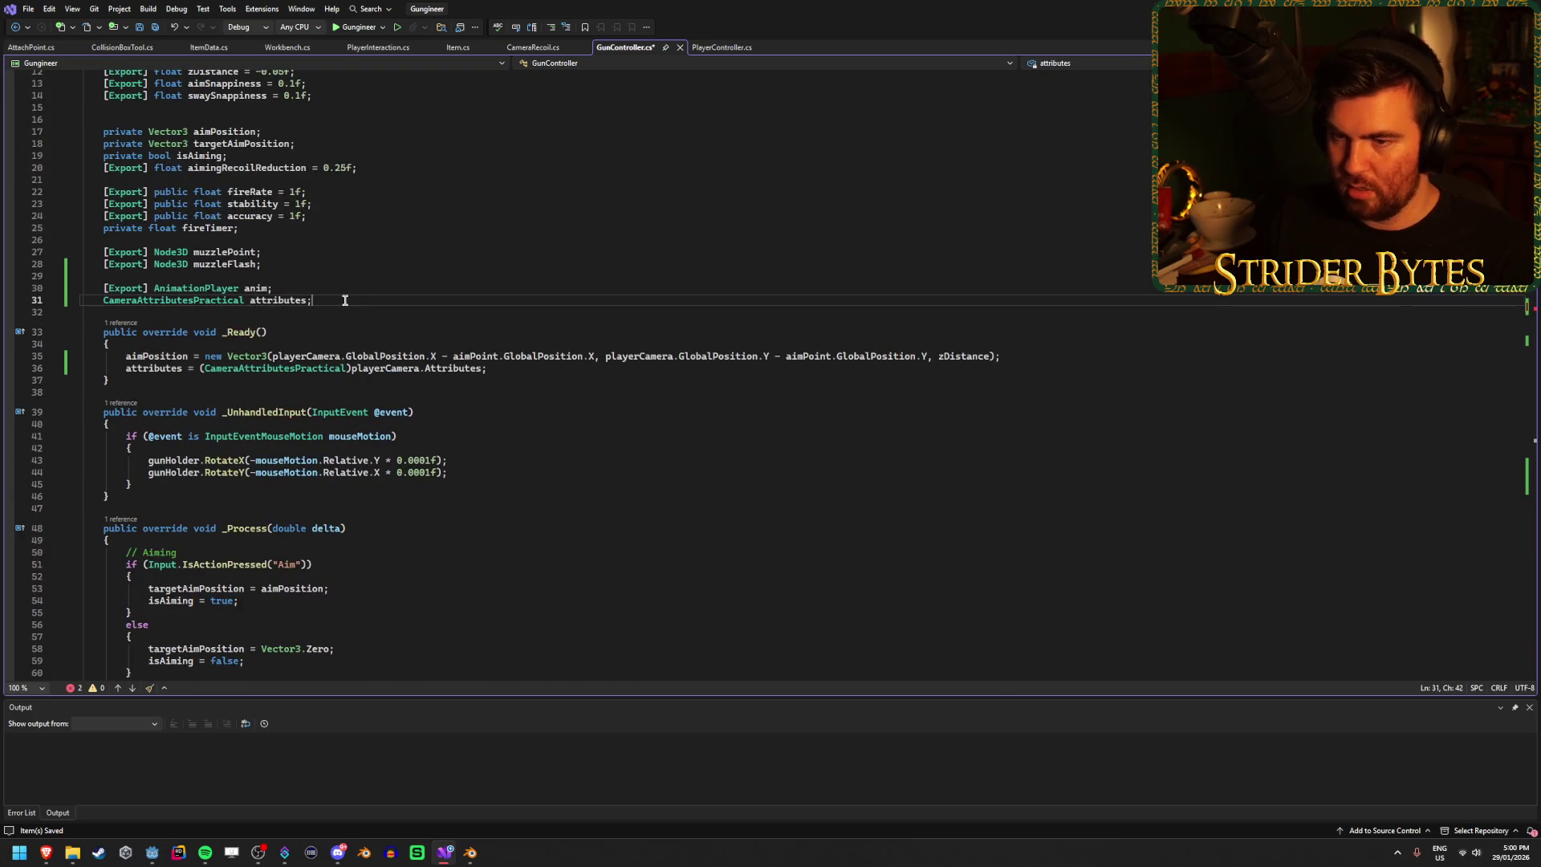
Step: Declare a 'float targetDOF;' field and save the script
{"action": "key", "text": "Return"}
{"action": "type", "text": "float "}
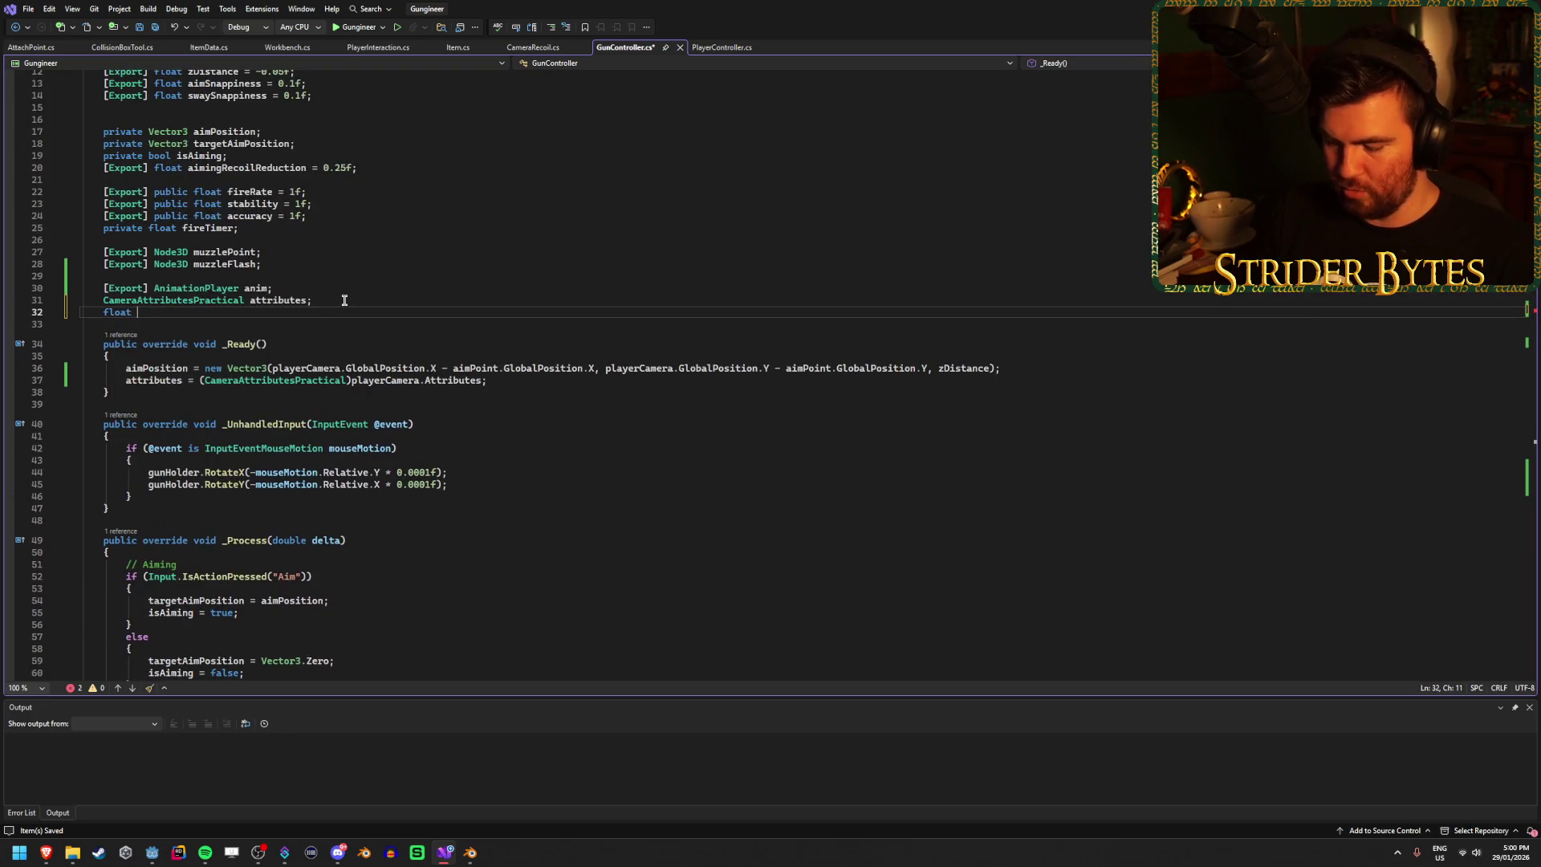
{"action": "type", "text": "targetDOF;"}
{"action": "key", "text": "ctrl+s"}
{"action": "scroll", "coordinate": [351, 306], "scroll_direction": "down", "scroll_amount": 6}
{"action": "scroll", "coordinate": [351, 306], "scroll_direction": "down", "scroll_amount": 5}
Step: Finish the Lerp with targetDOF and a 0.1f * (float)delta weight
{"action": "left_click", "coordinate": [485, 396]}
{"action": "type", "text": "targetDOF);"}
{"action": "key", "text": "ctrl+s"}
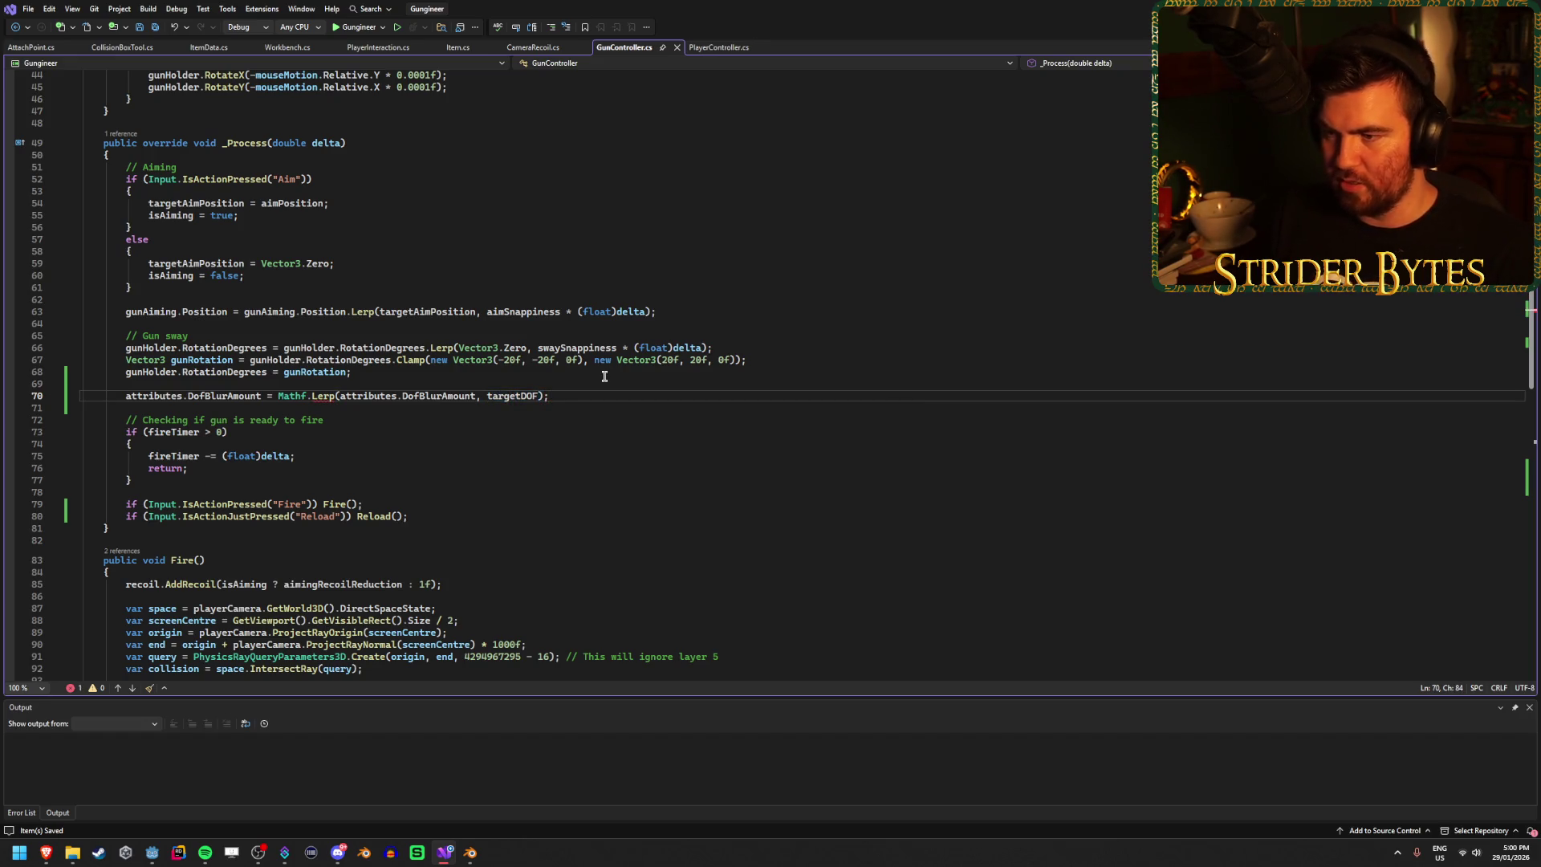
{"action": "mouse_move", "coordinate": [325, 393]}
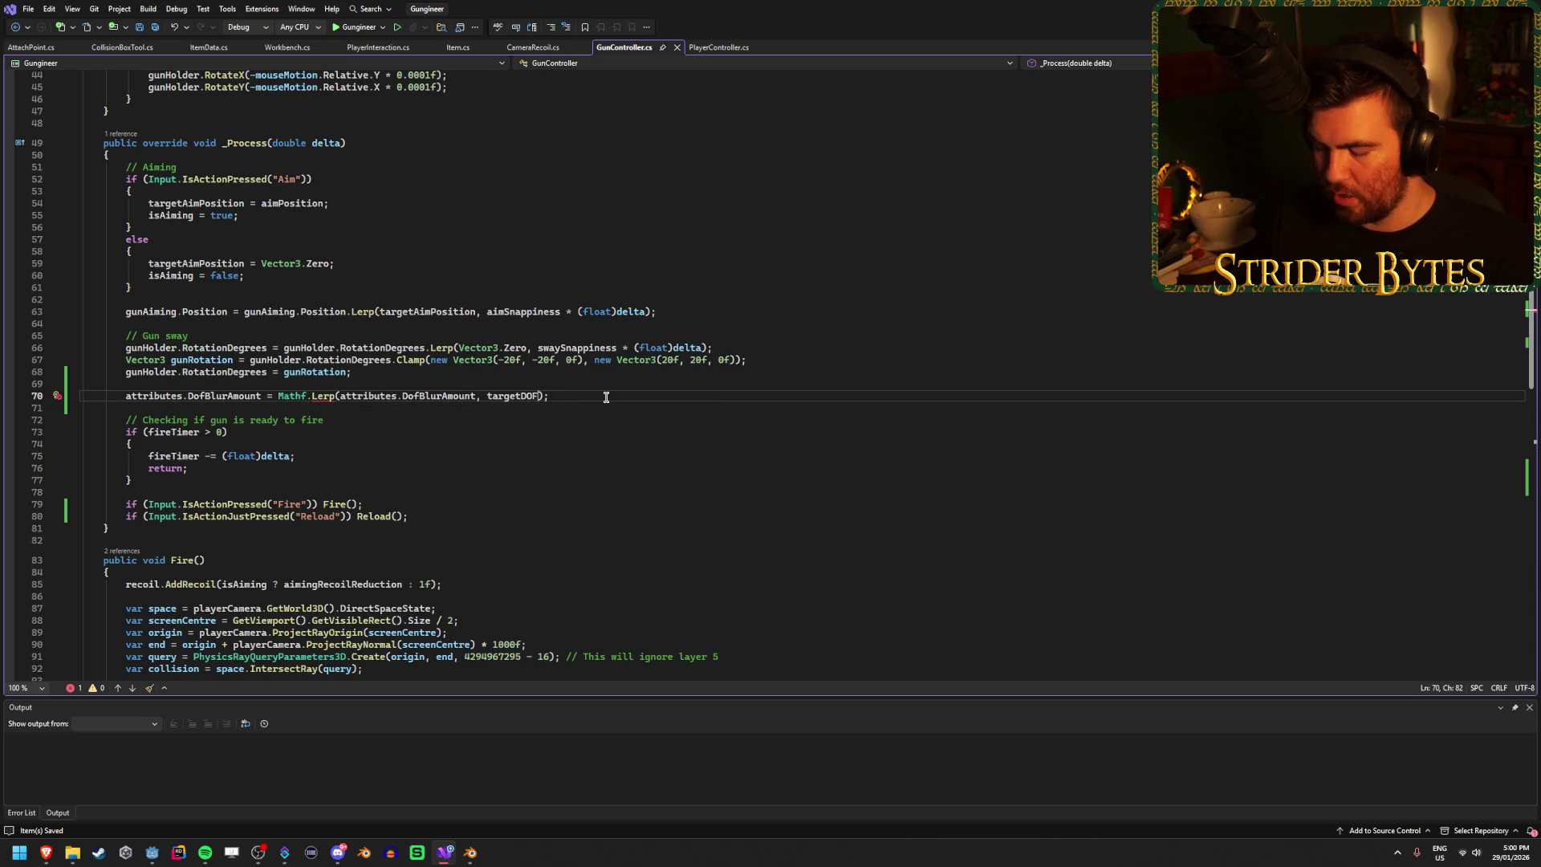
{"action": "left_click", "coordinate": [540, 396]}
{"action": "type", "text": ","}
{"action": "scroll", "coordinate": [303, 353], "scroll_direction": "up", "scroll_amount": 15}
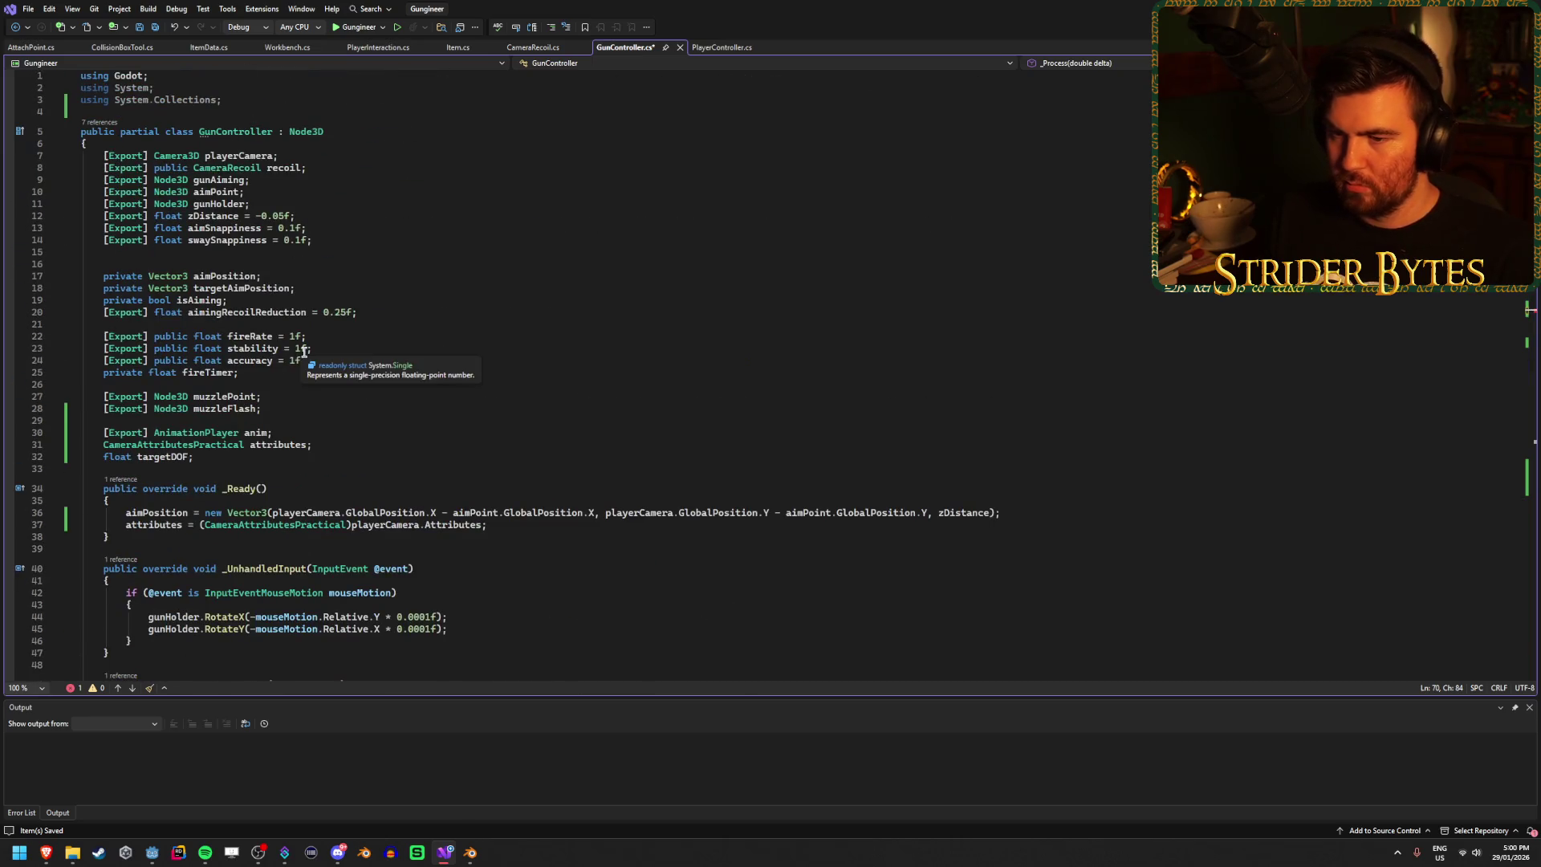
{"action": "scroll", "coordinate": [540, 413], "scroll_direction": "down", "scroll_amount": 13}
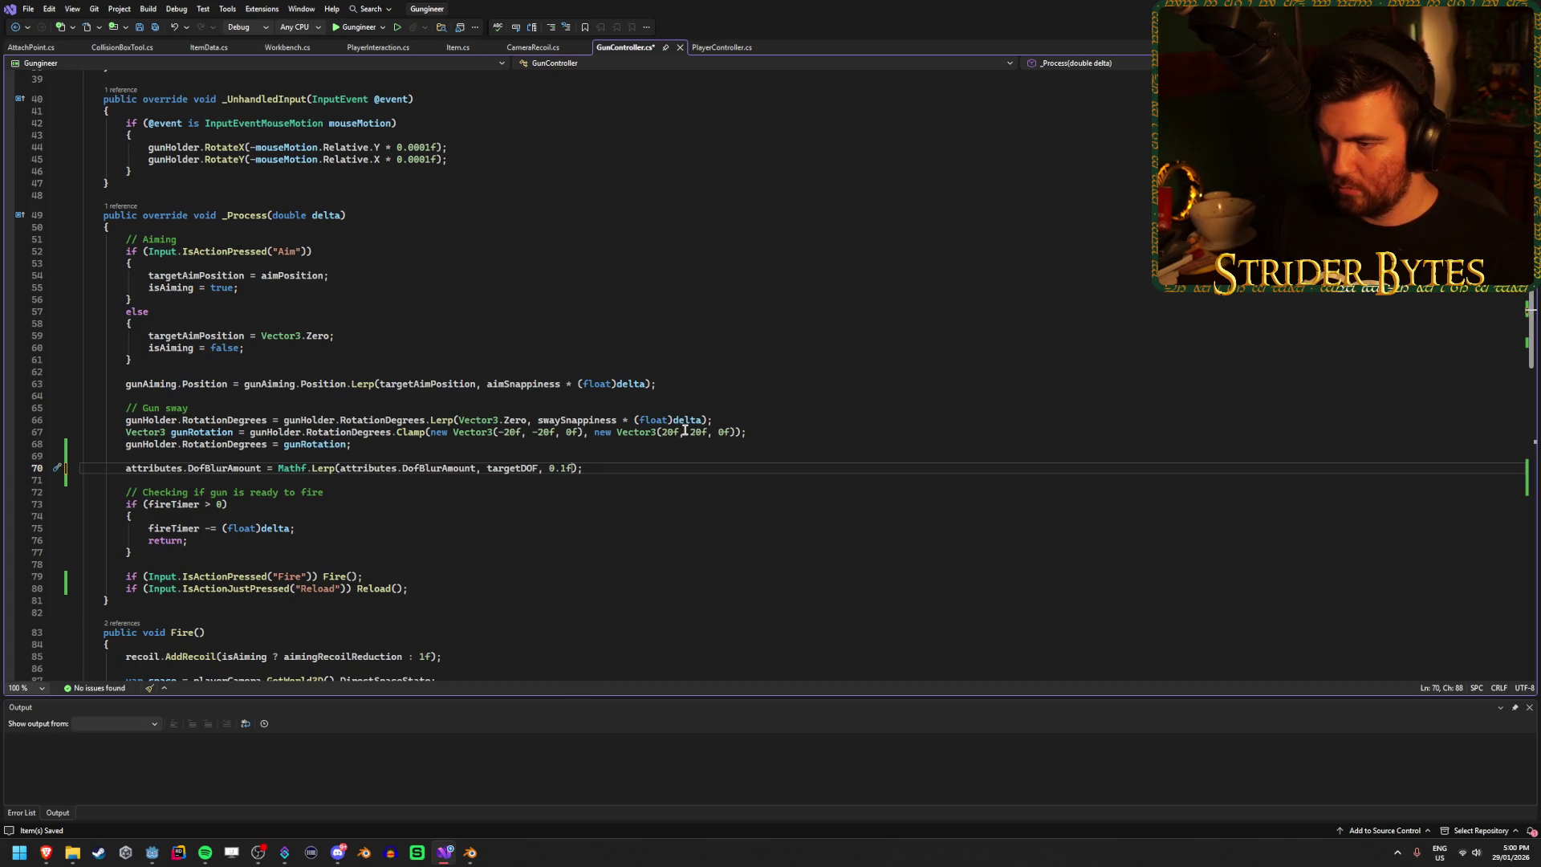
{"action": "type", "text": " * delta"}
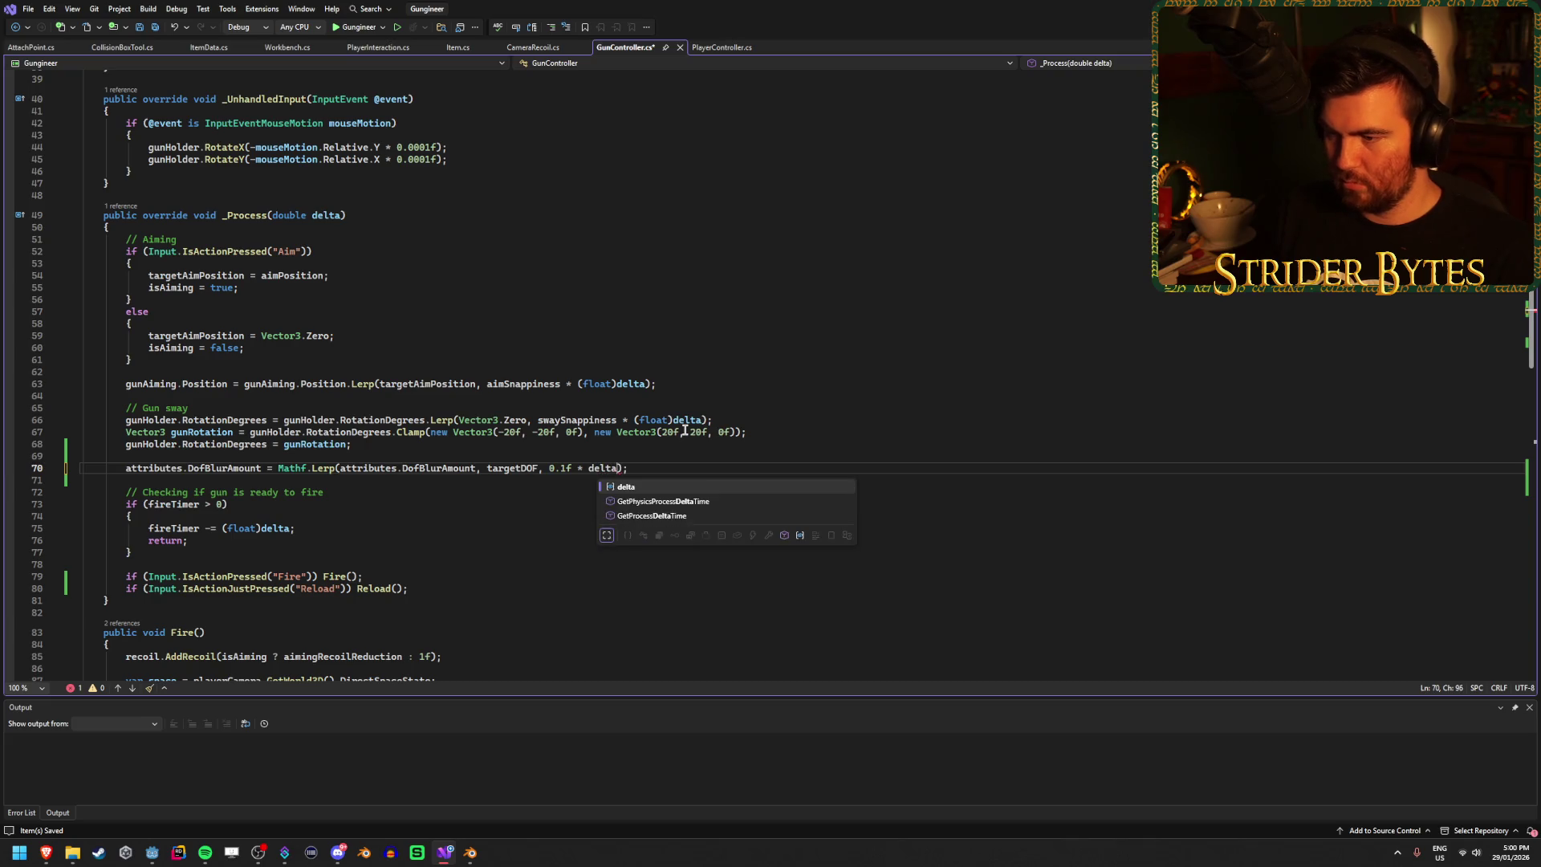
{"action": "key", "text": "Tab"}
{"action": "type", "text": "(float"}
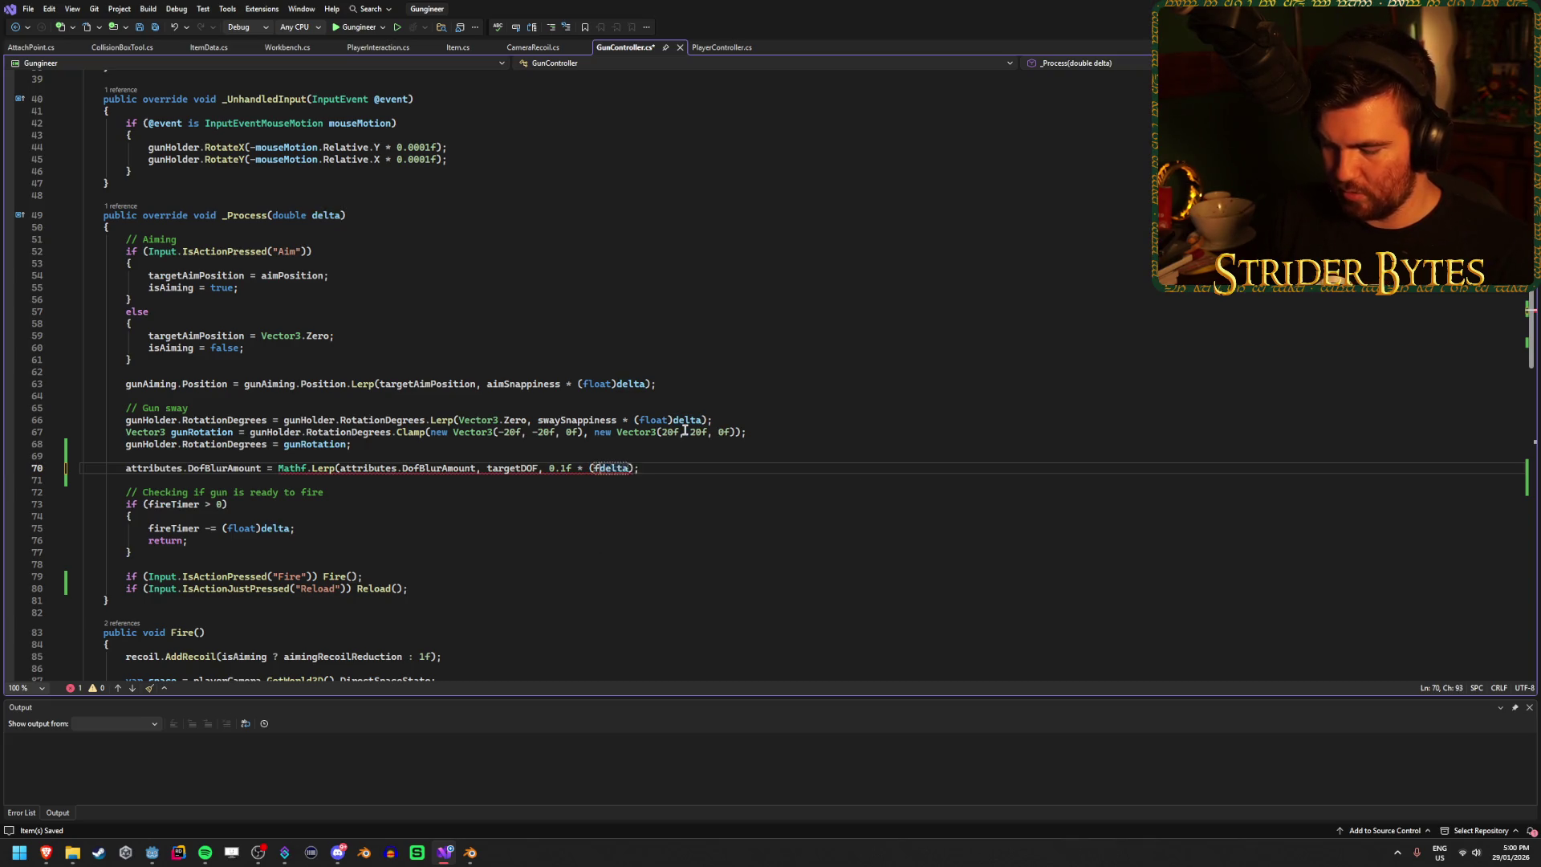
{"action": "type", "text": ")"}
{"action": "left_click", "coordinate": [775, 468]}
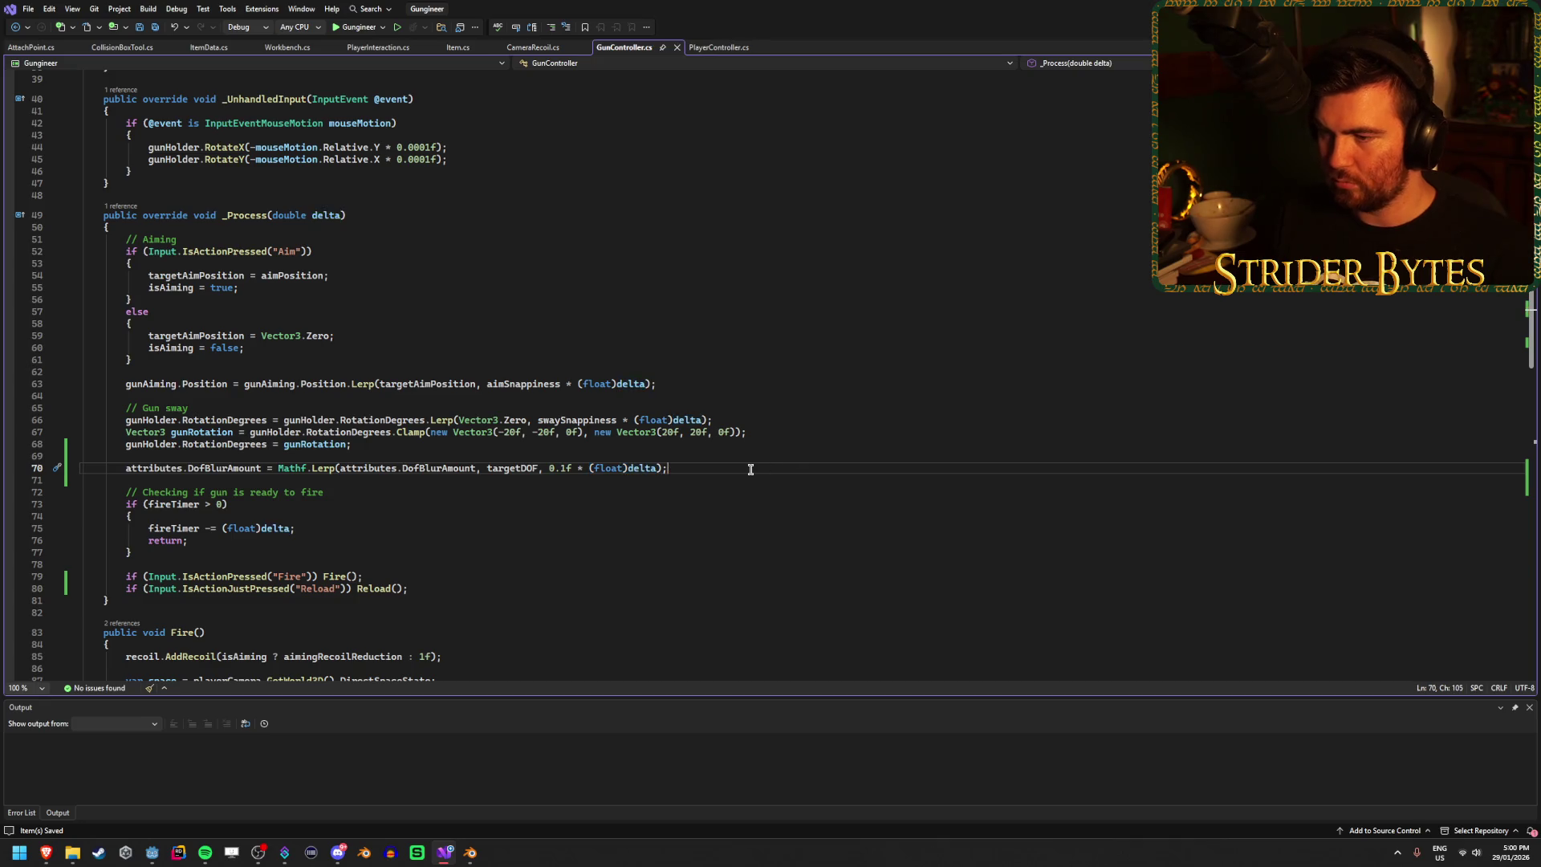
Step: Set targetDOF = 0.5f after the reload animation call and save
{"action": "scroll", "coordinate": [671, 481], "scroll_direction": "down", "scroll_amount": 20}
{"action": "scroll", "coordinate": [310, 509], "scroll_direction": "up", "scroll_amount": 10}
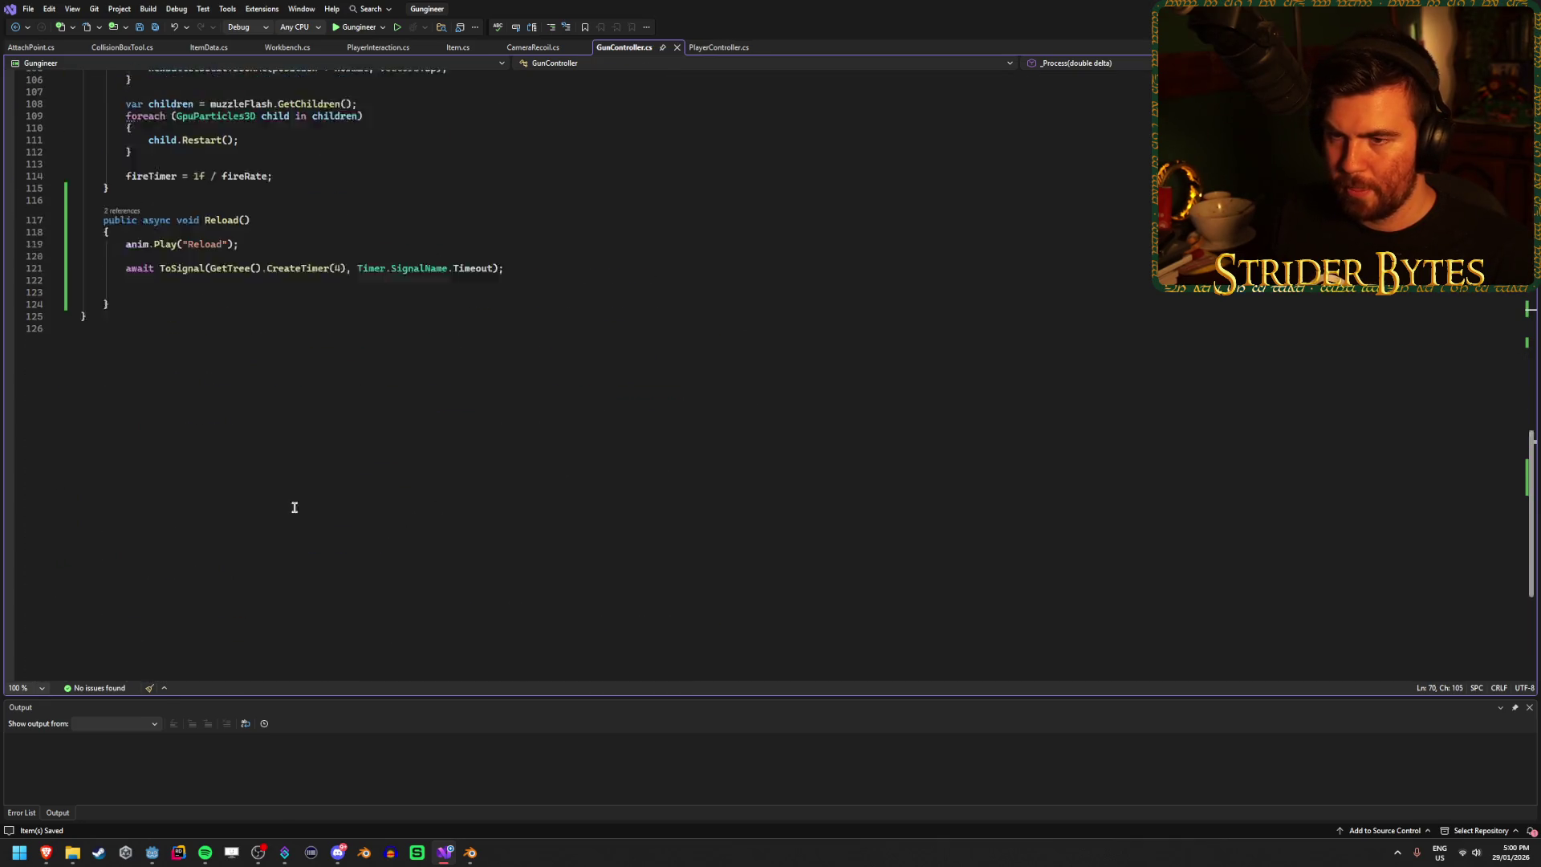
{"action": "left_click", "coordinate": [248, 355]}
{"action": "key", "text": "Return"}
{"action": "type", "text": "targetDOF = "}
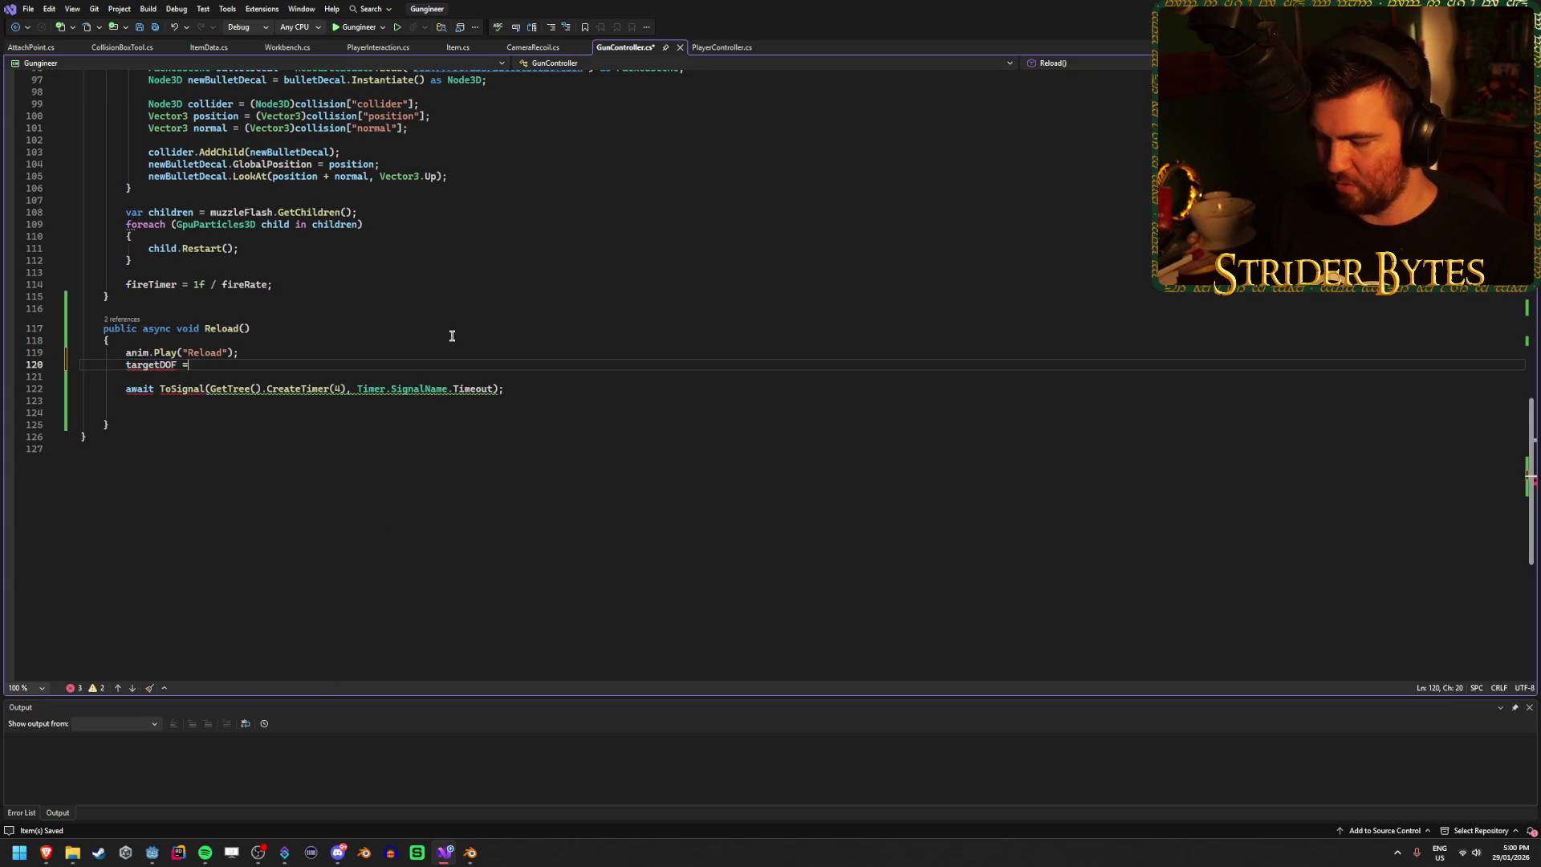
{"action": "type", "text": "0.5f"}
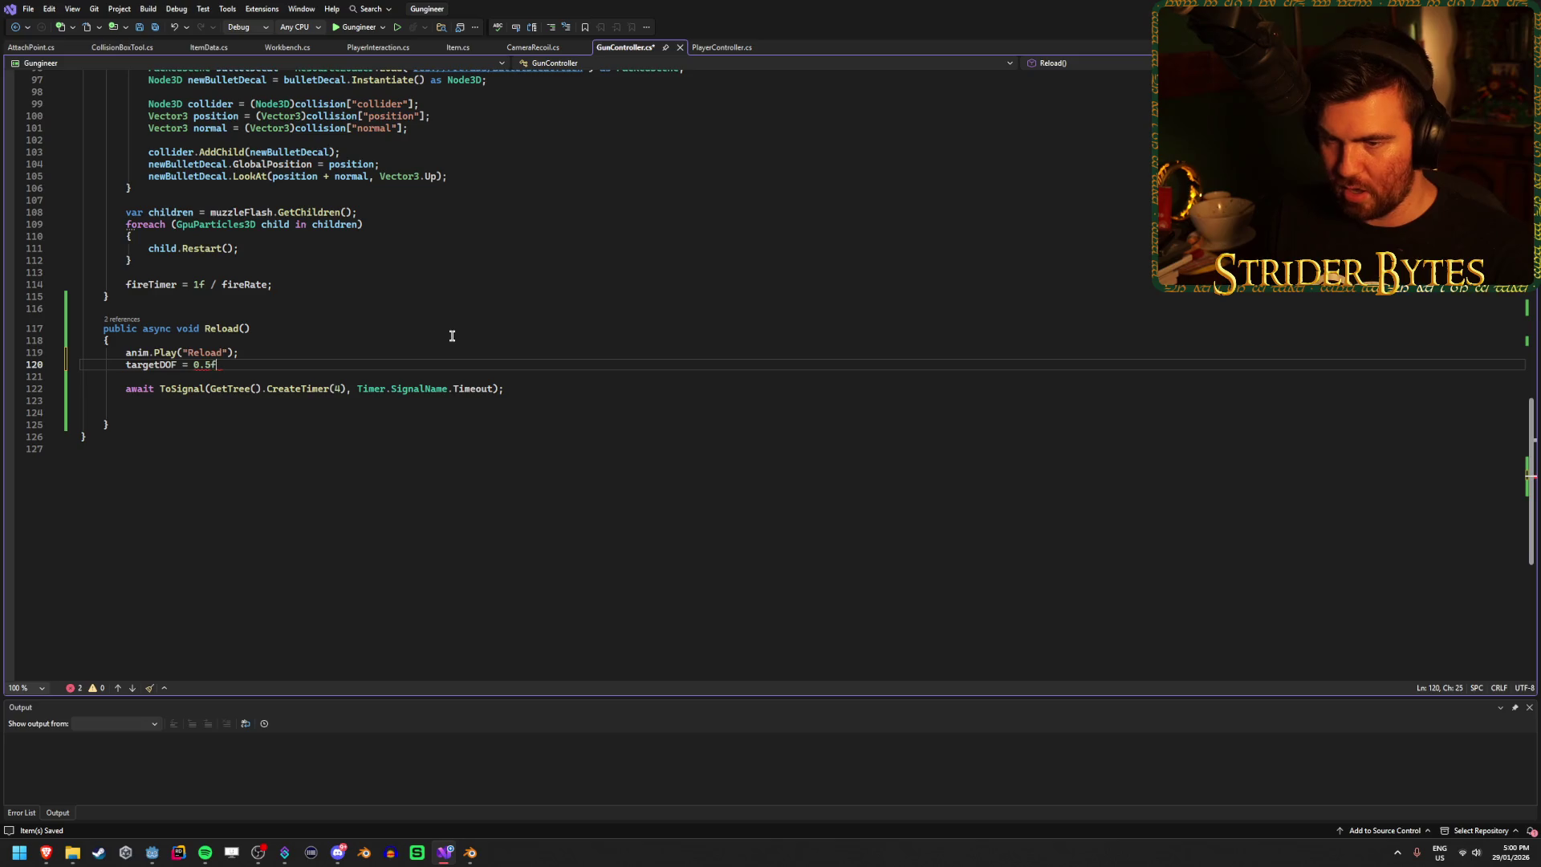
{"action": "key", "text": "ctrl+s"}
Step: Reset targetDOF to 0f on the line after the timer await
{"action": "key", "text": "Down"}
{"action": "key", "text": "Down"}
{"action": "key", "text": "Down"}
{"action": "left_click", "coordinate": [309, 365]}
{"action": "left_click", "coordinate": [147, 412]}
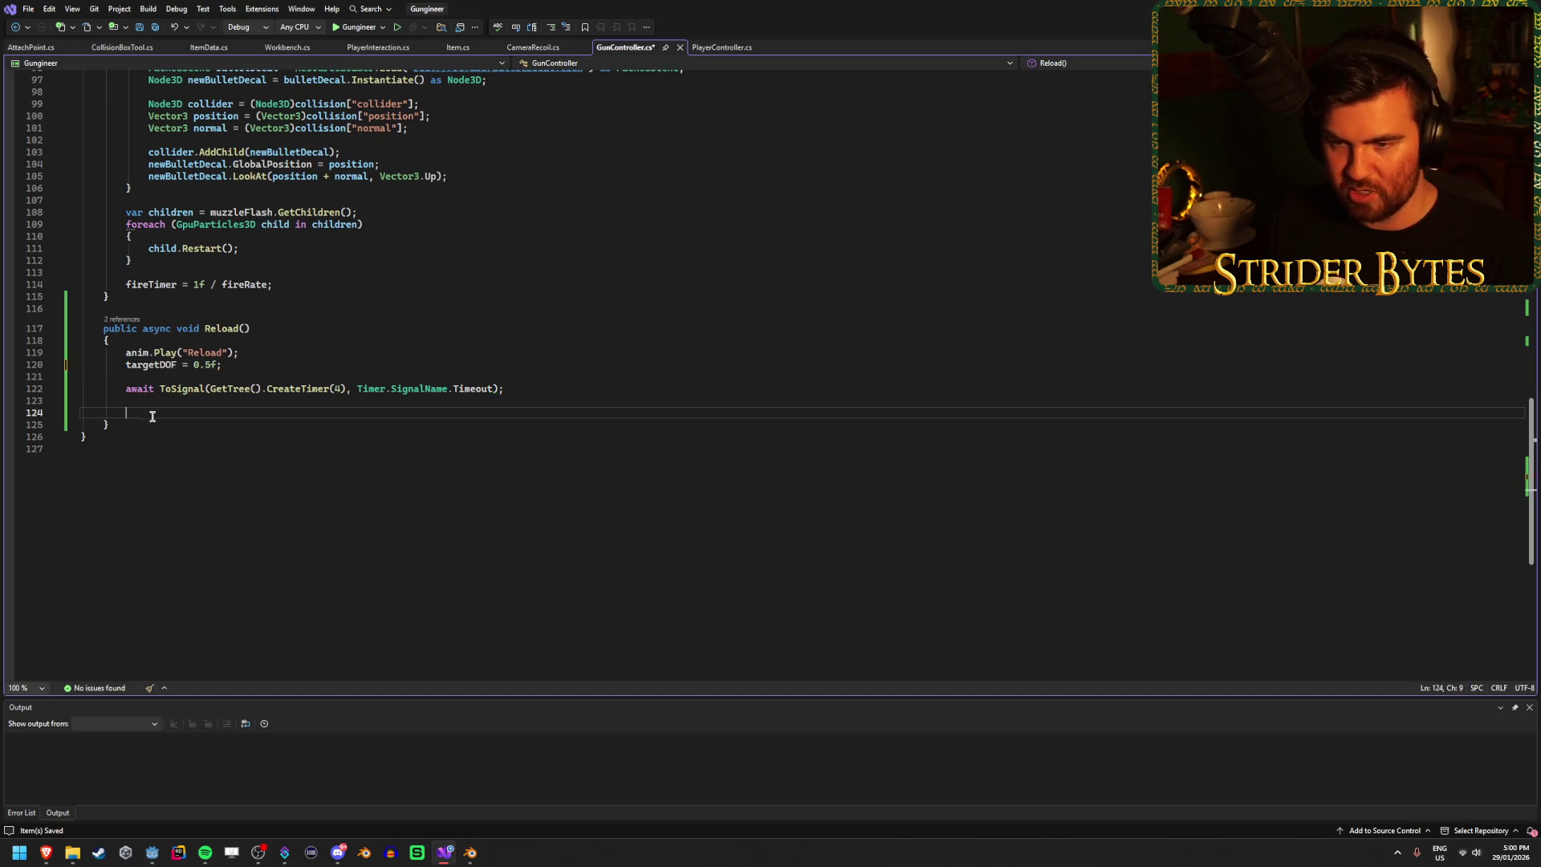
{"action": "type", "text": "target"}
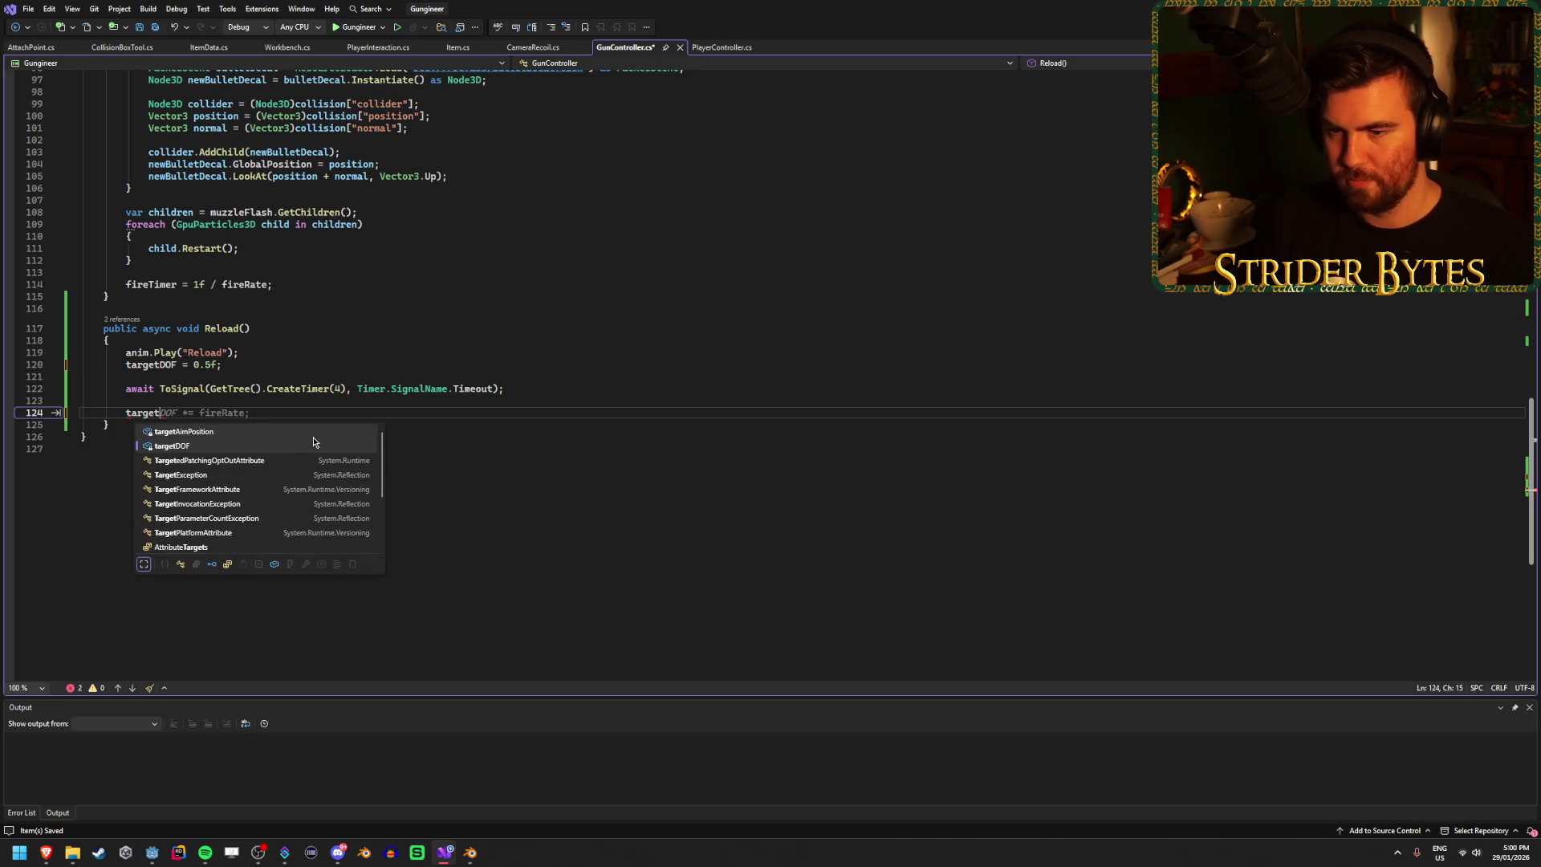
{"action": "key", "text": "Tab"}
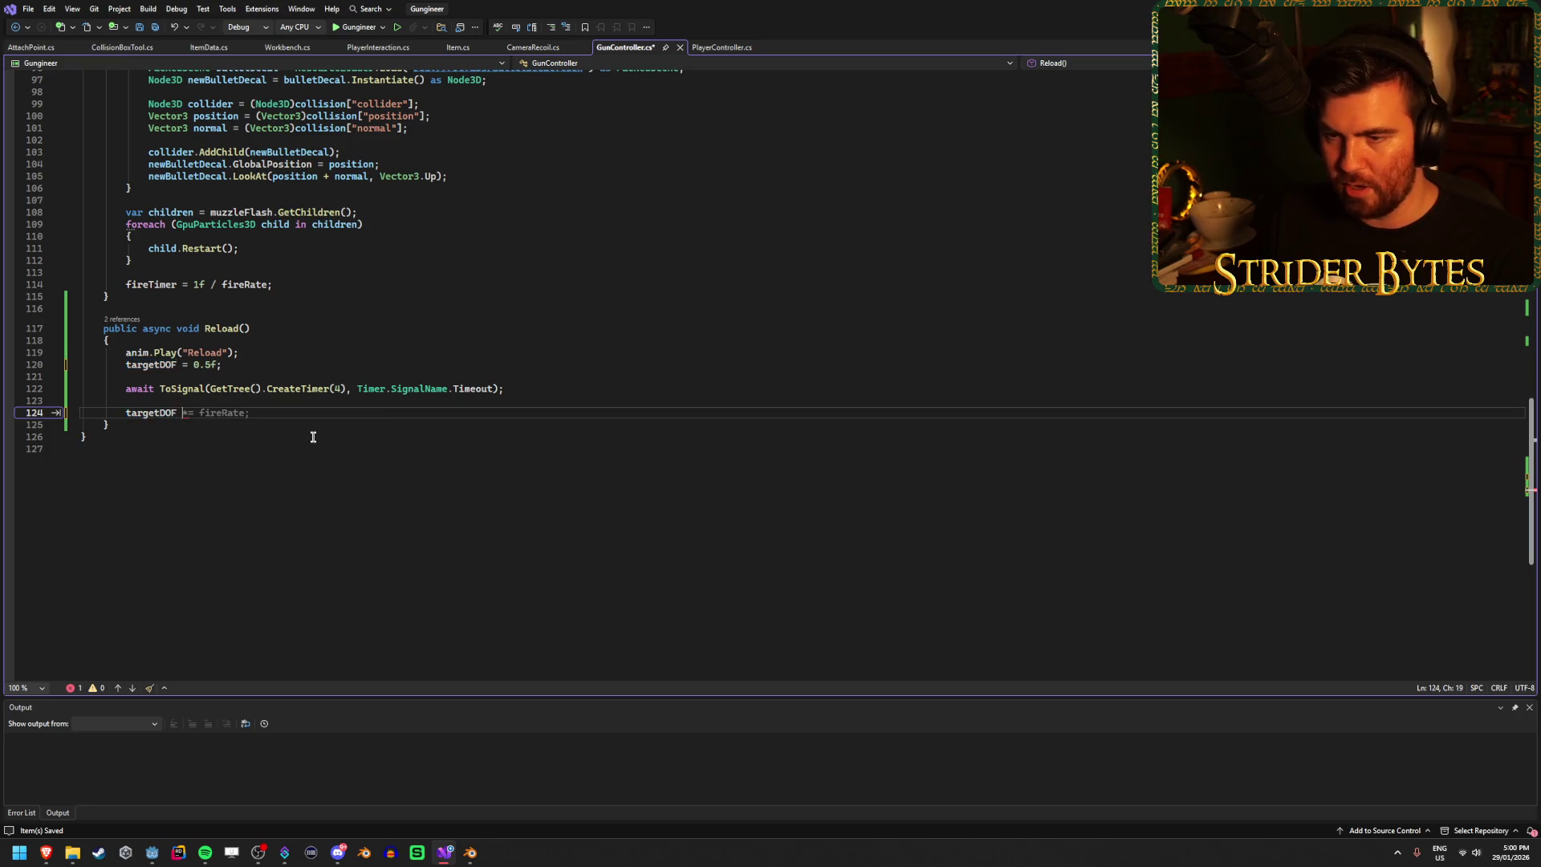
{"action": "type", "text": "= 0f;"}
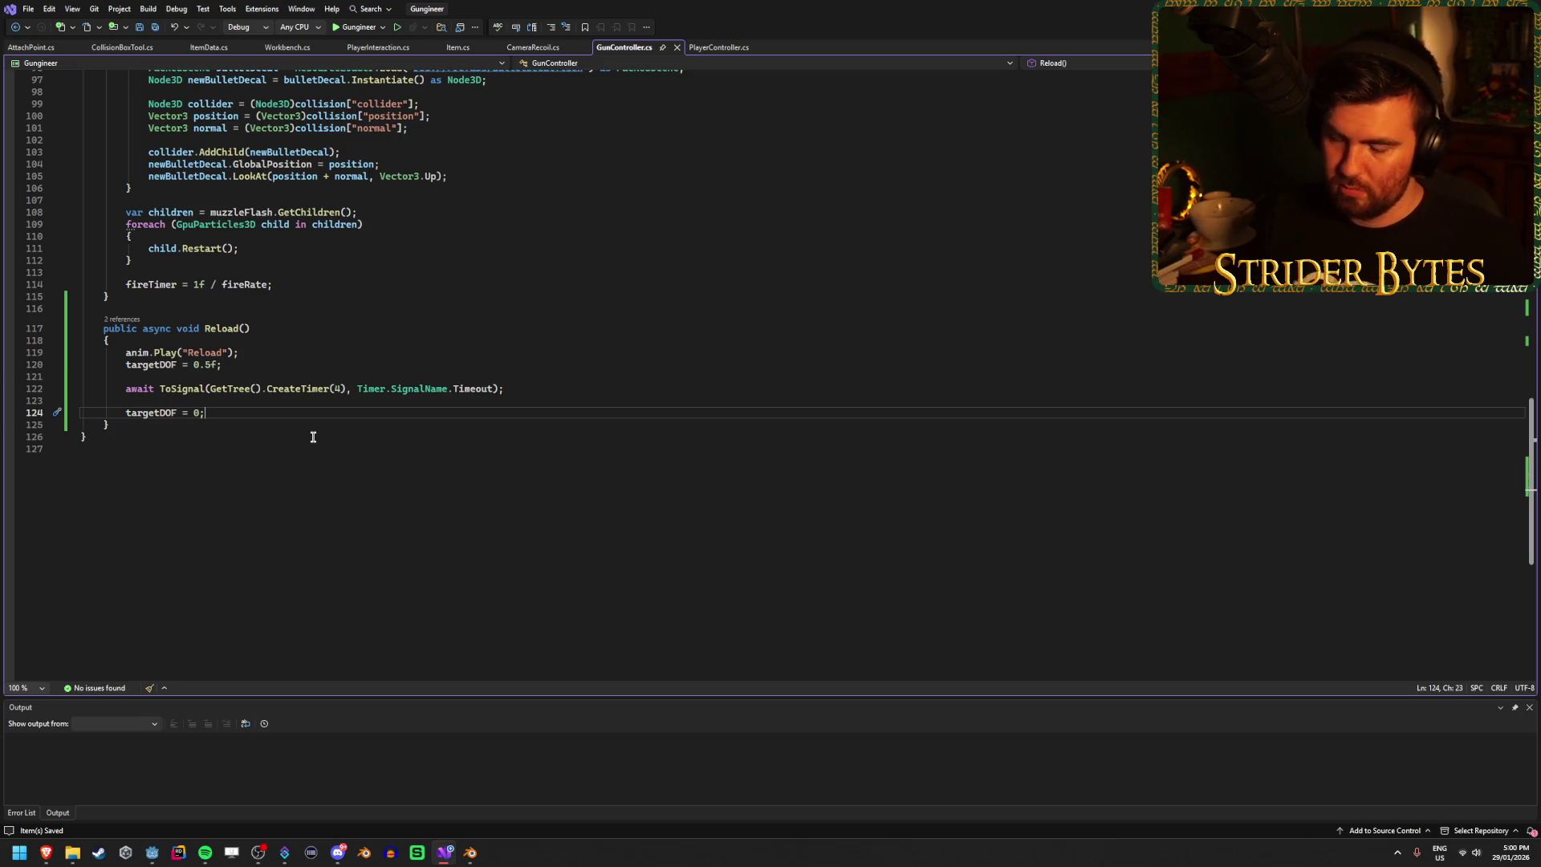
{"action": "key", "text": "Left"}
{"action": "type", "text": "f"}
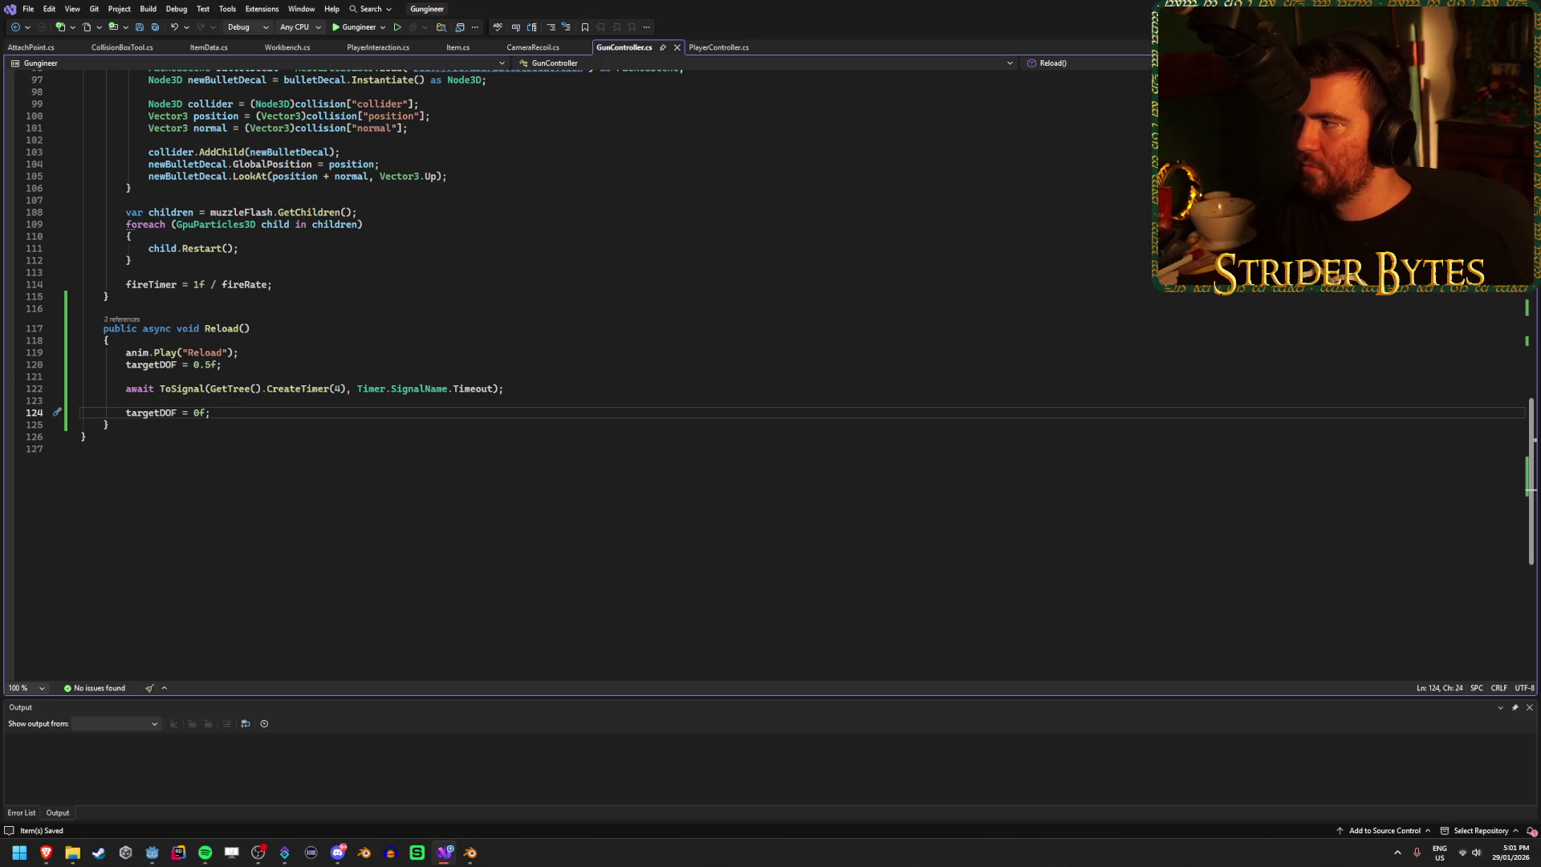
{"action": "key", "text": "alt+Tab"}
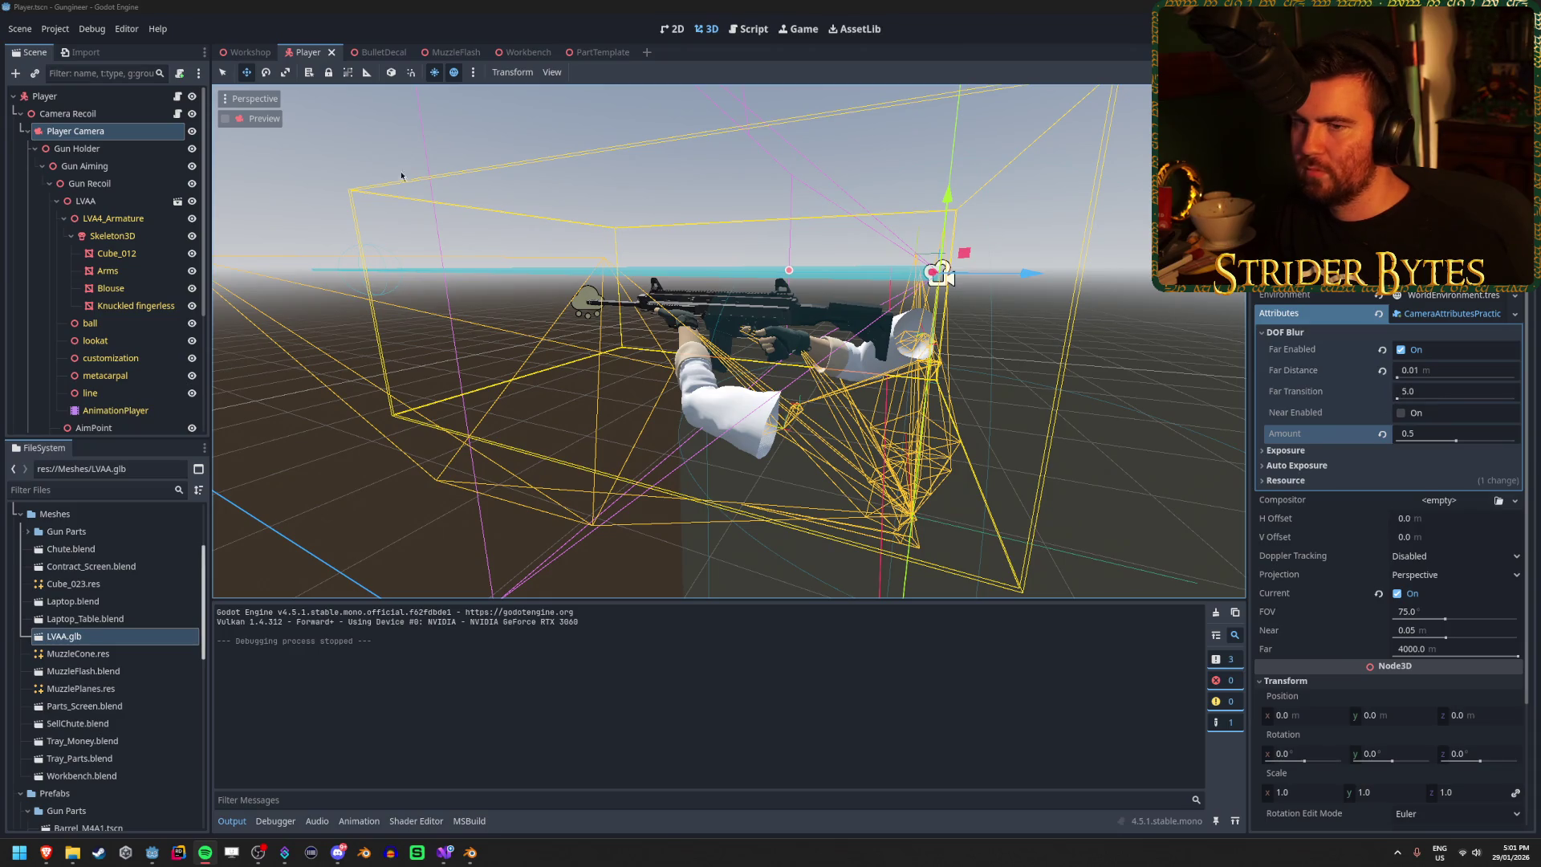
Step: Select GunController and playtest, checking that the background blurs during reload
{"action": "key", "text": "F5"}
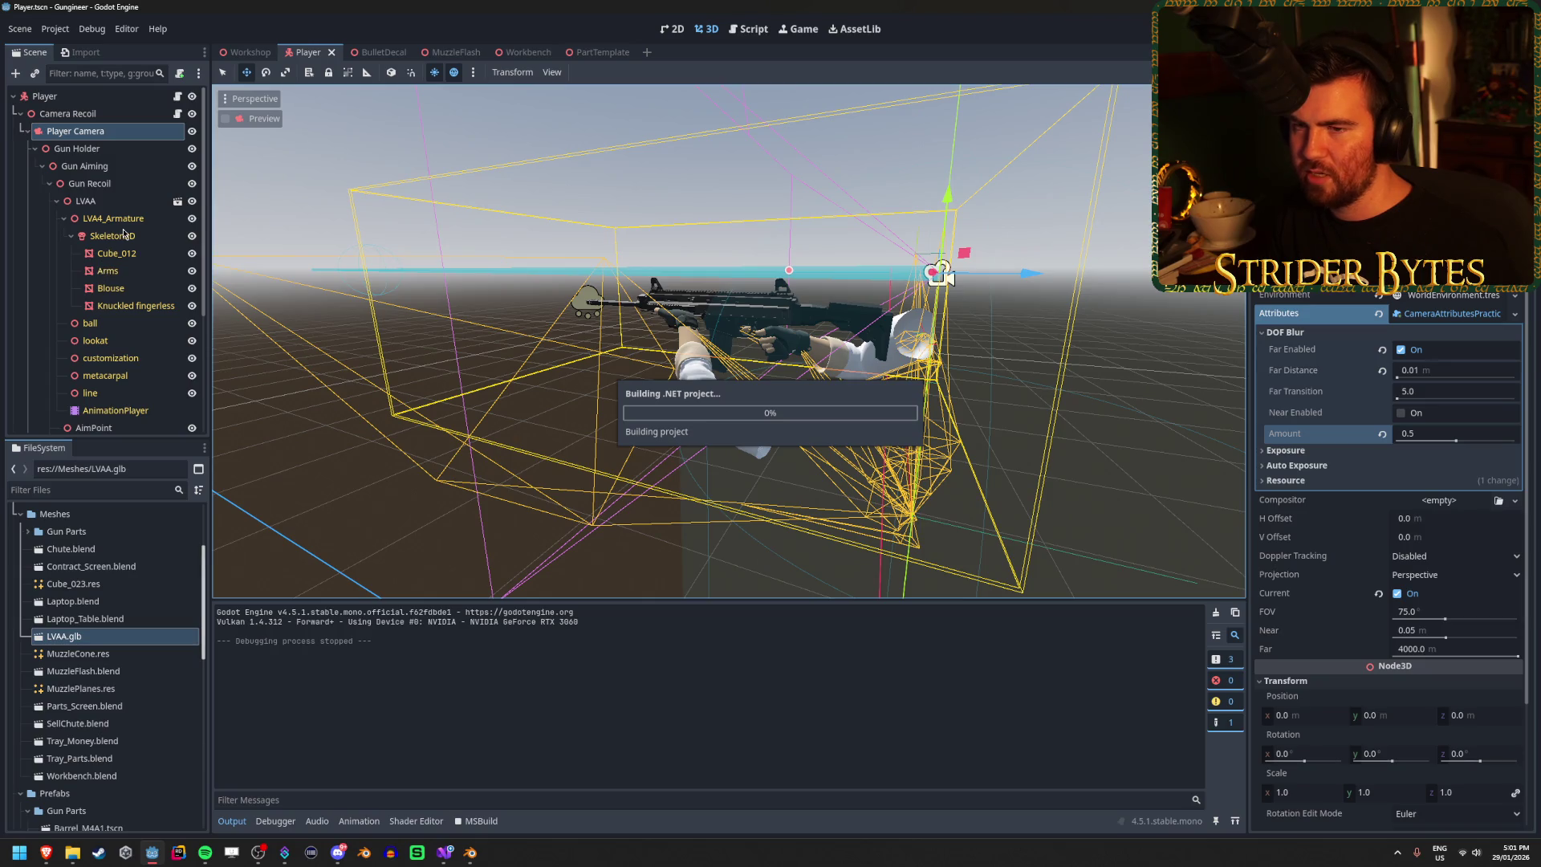
{"action": "scroll", "coordinate": [117, 281], "scroll_direction": "down", "scroll_amount": 5}
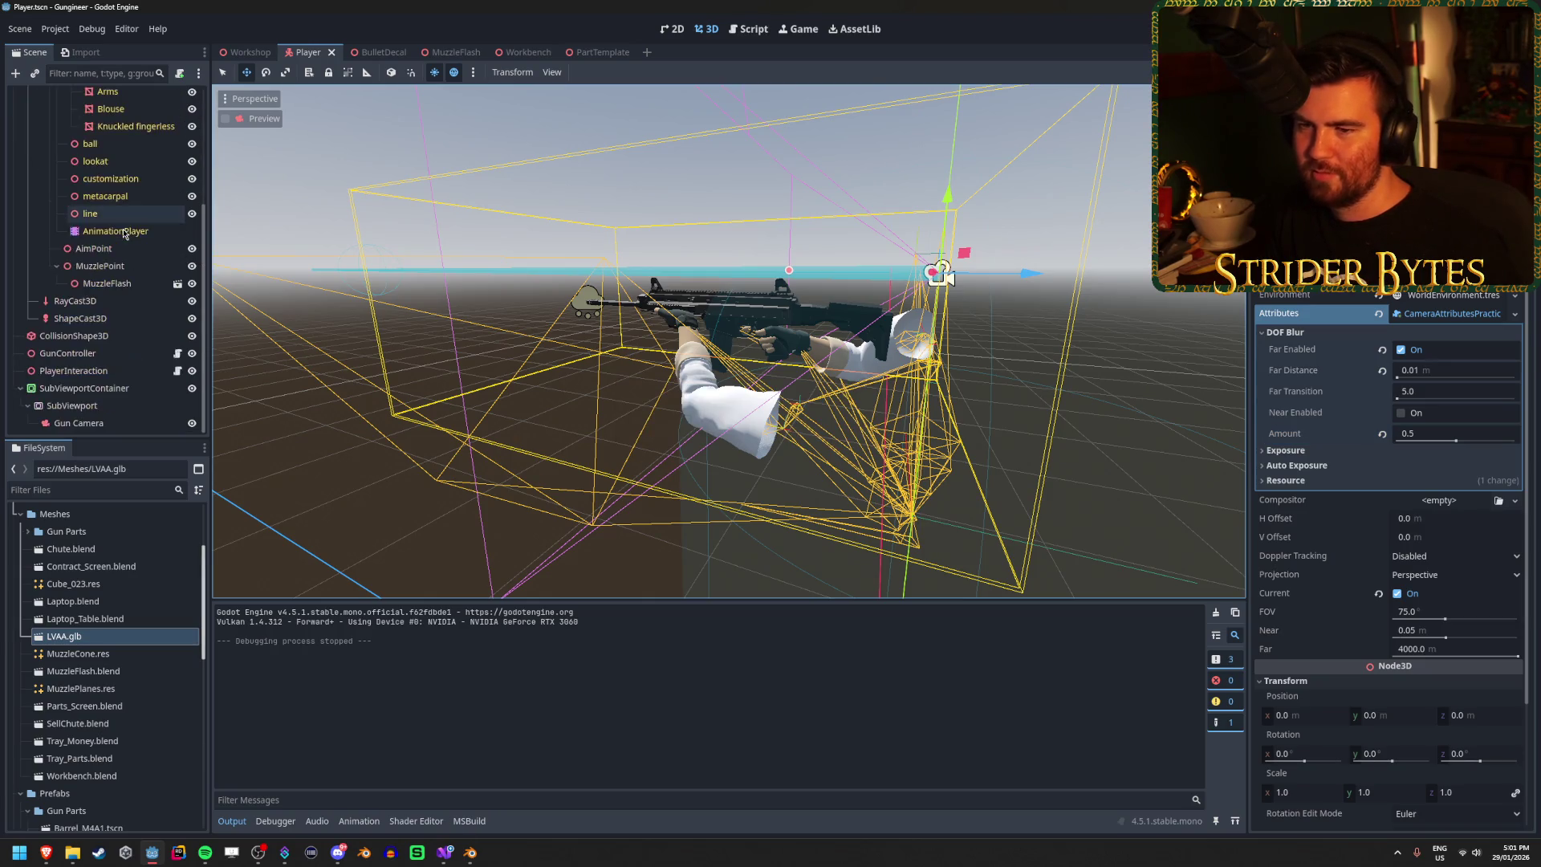
{"action": "left_click", "coordinate": [109, 355]}
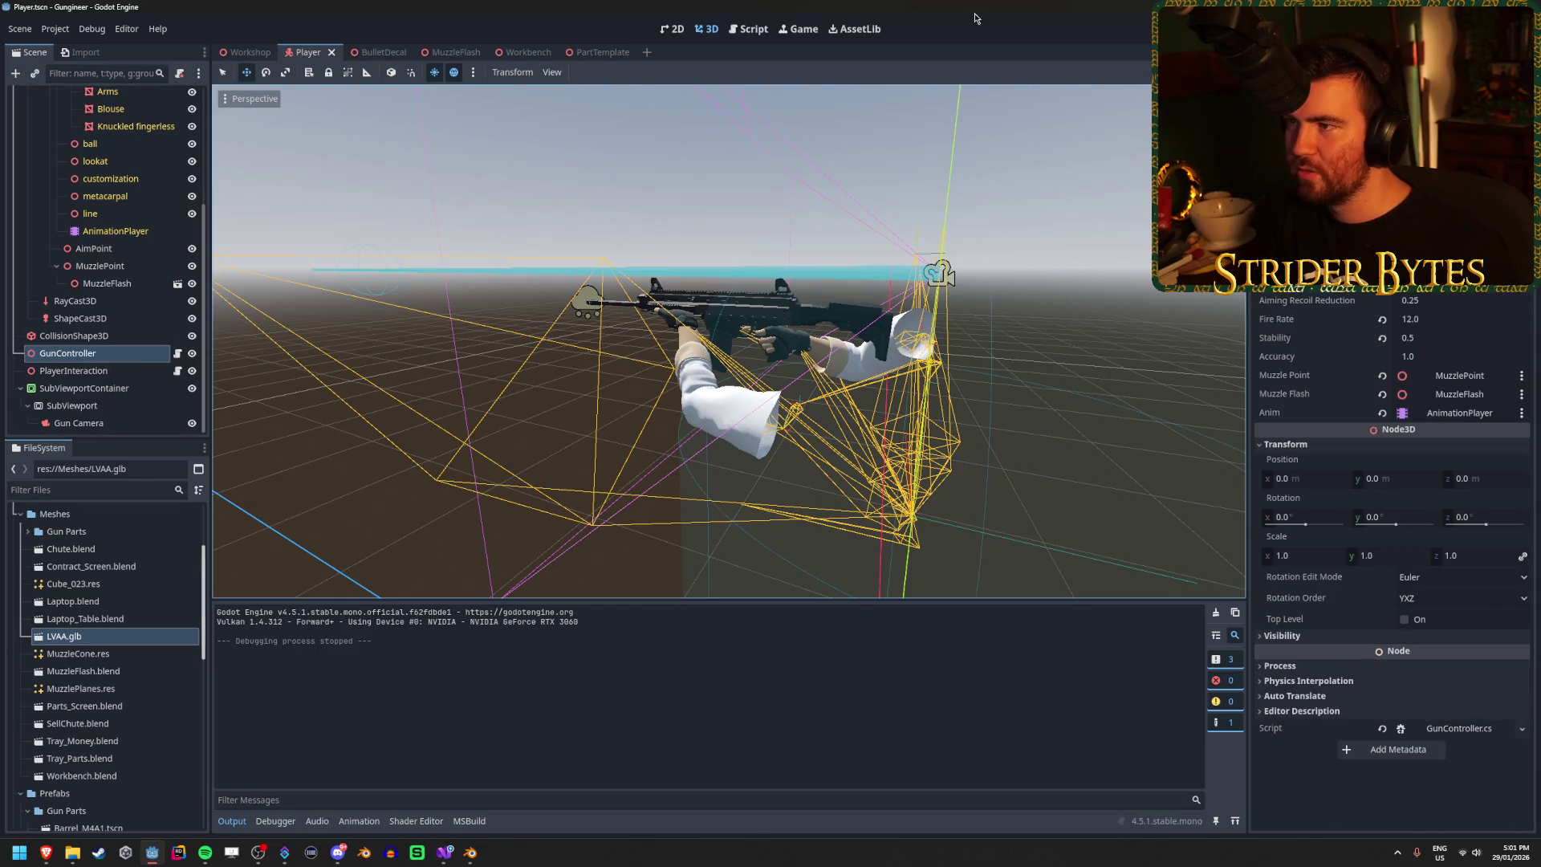
{"action": "key", "text": "F5"}
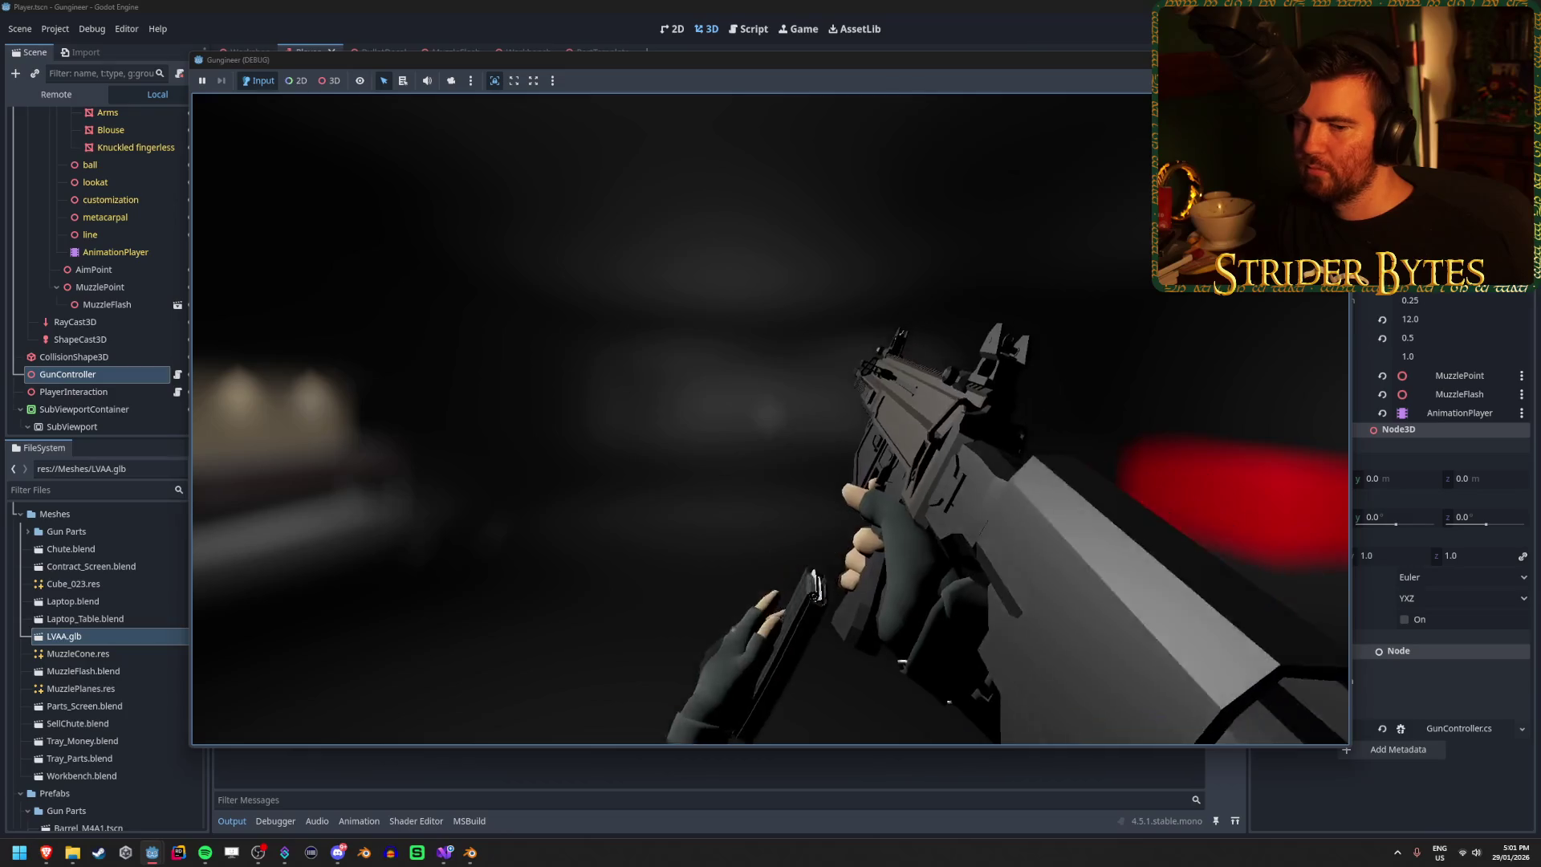
{"action": "key", "text": "F8"}
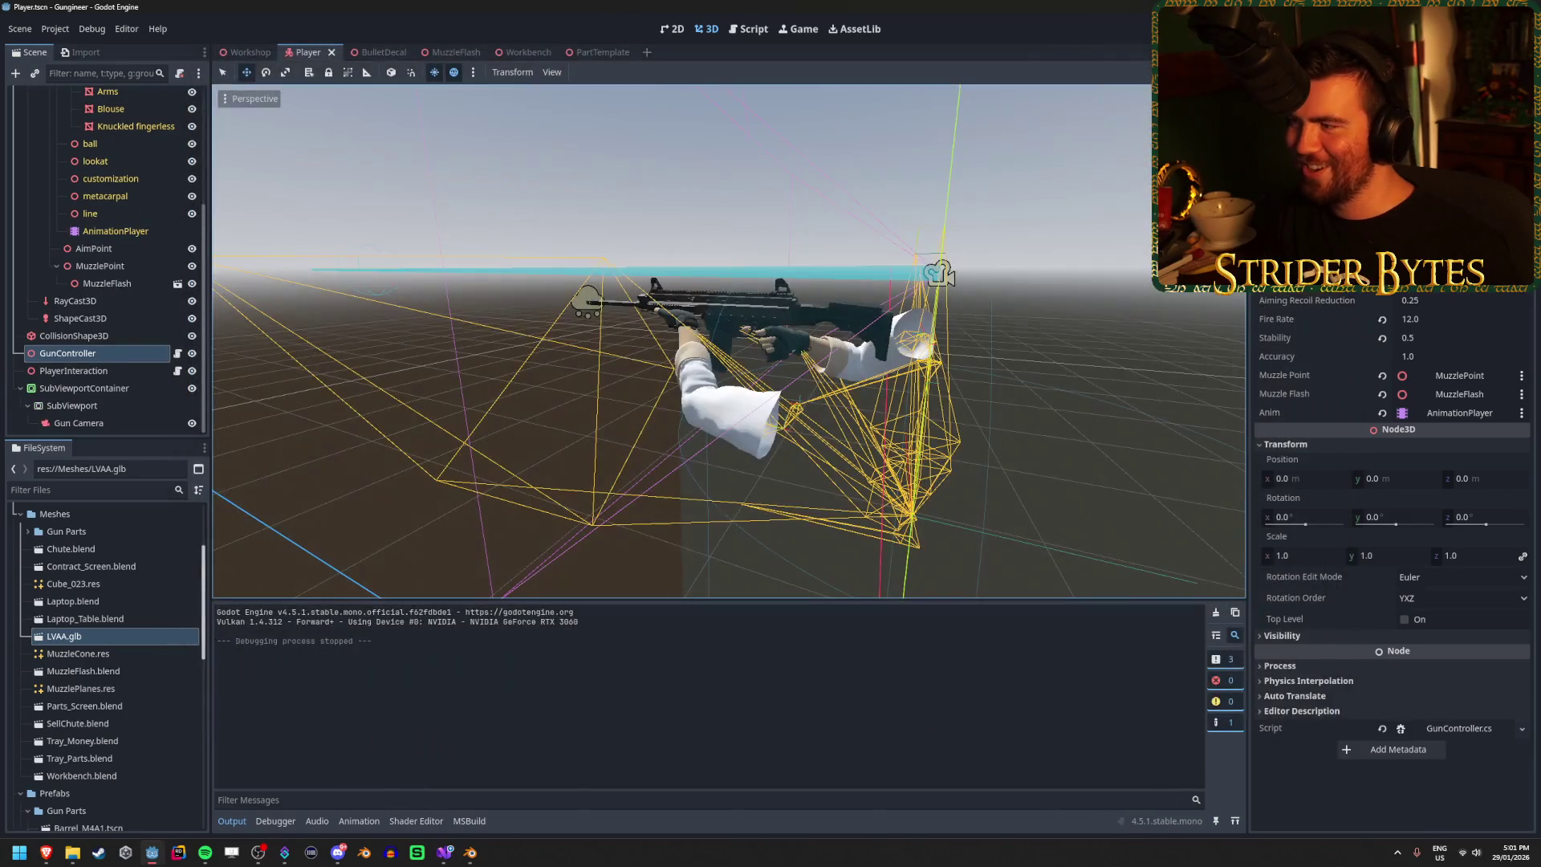
{"action": "scroll", "coordinate": [120, 231], "scroll_direction": "up", "scroll_amount": 5}
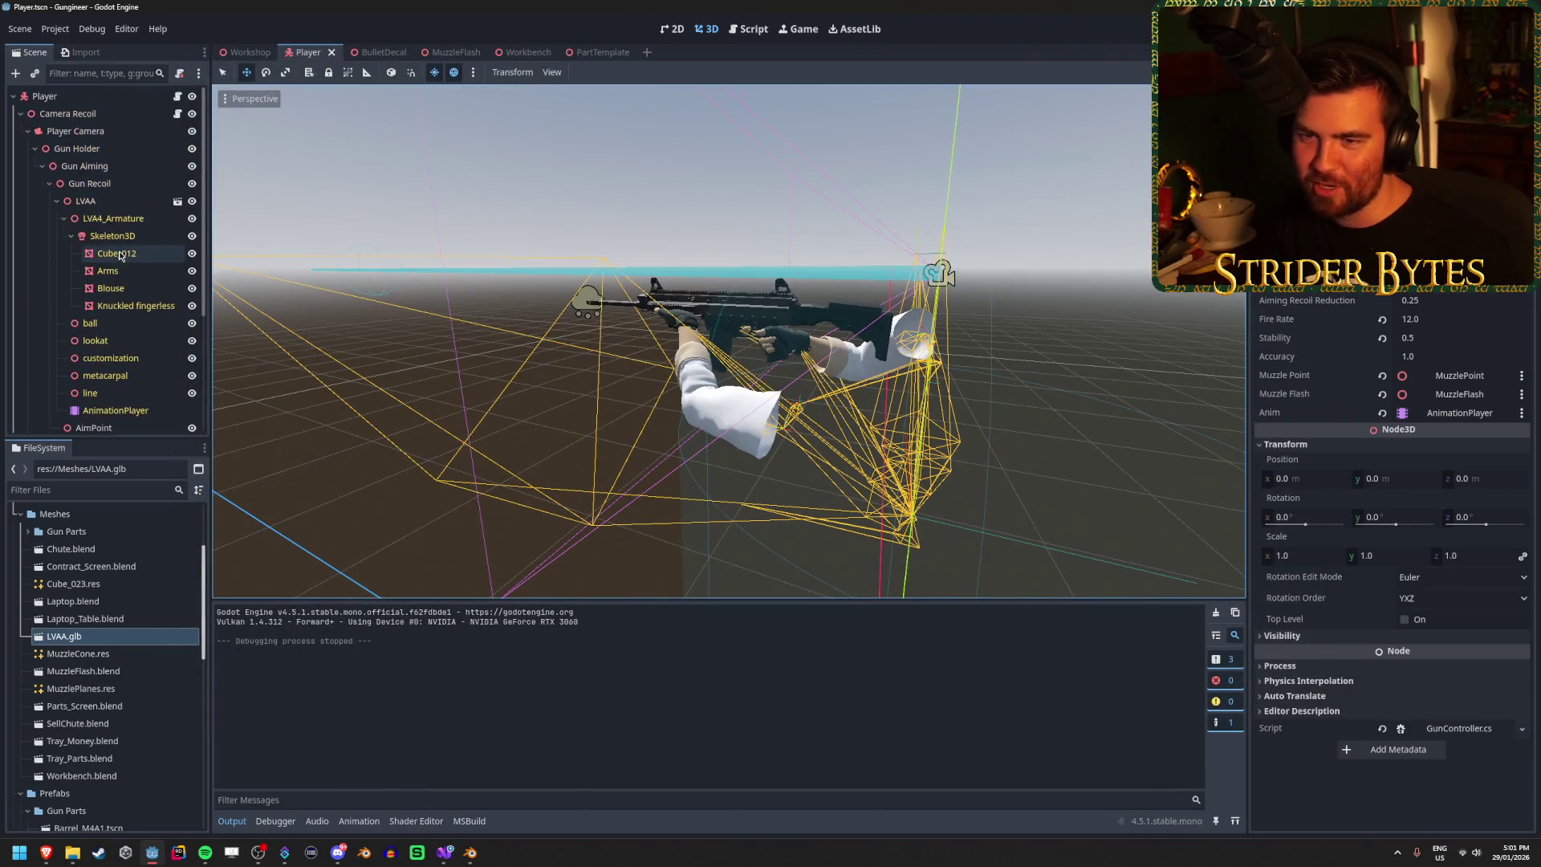
Step: Set Player Camera's DOF Blur Amount to 0 in the Inspector
{"action": "left_click", "coordinate": [119, 131]}
{"action": "left_click", "coordinate": [1473, 435]}
{"action": "type", "text": "0"}
{"action": "key", "text": "Return"}
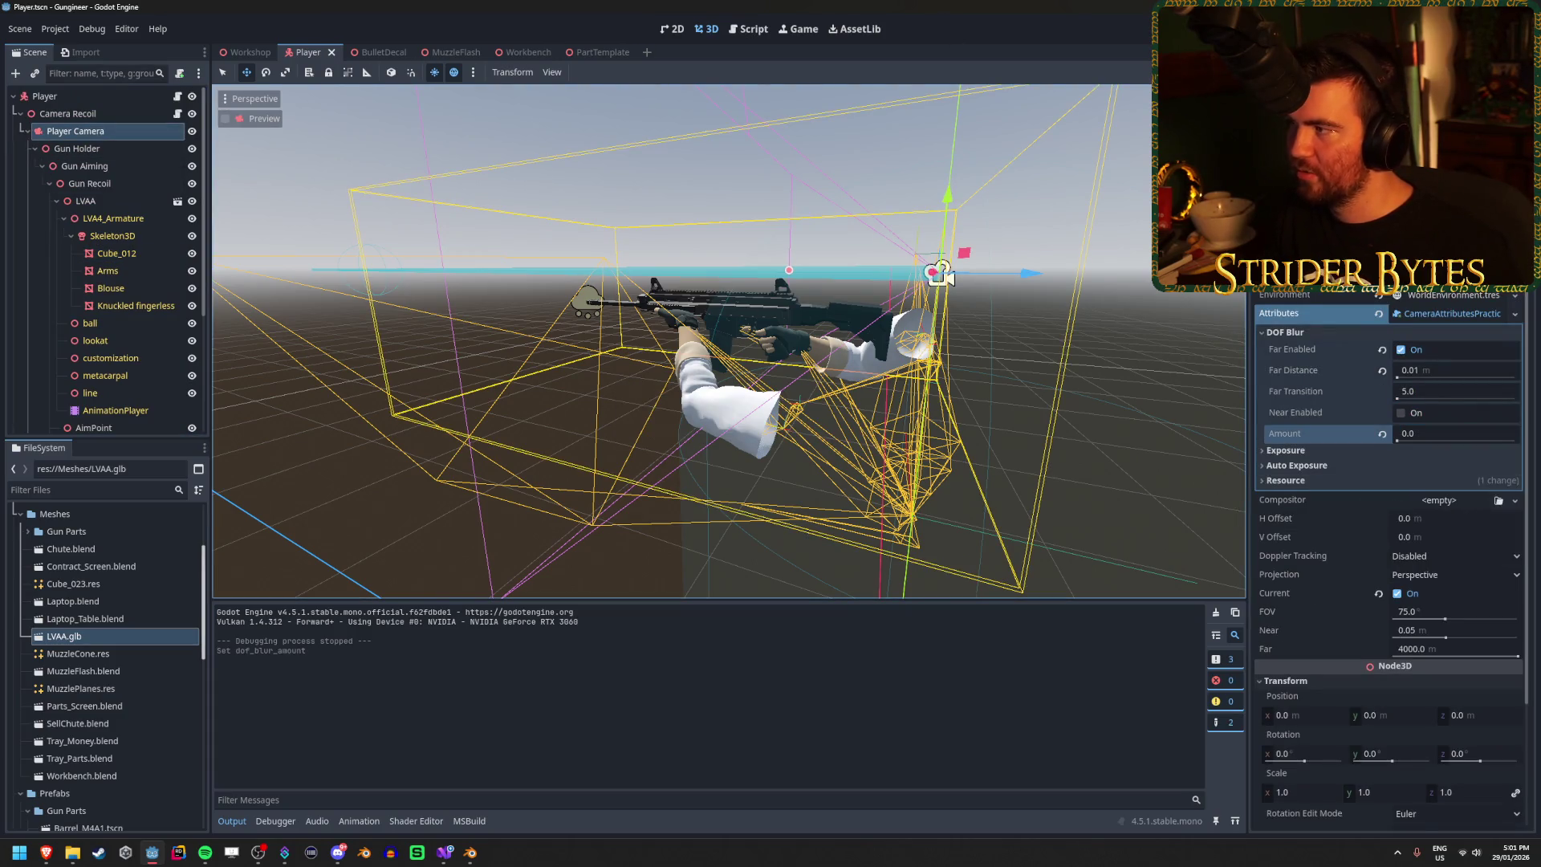
Step: Playtest the reload blur again, then return to Visual Studio
{"action": "key", "text": "F5"}
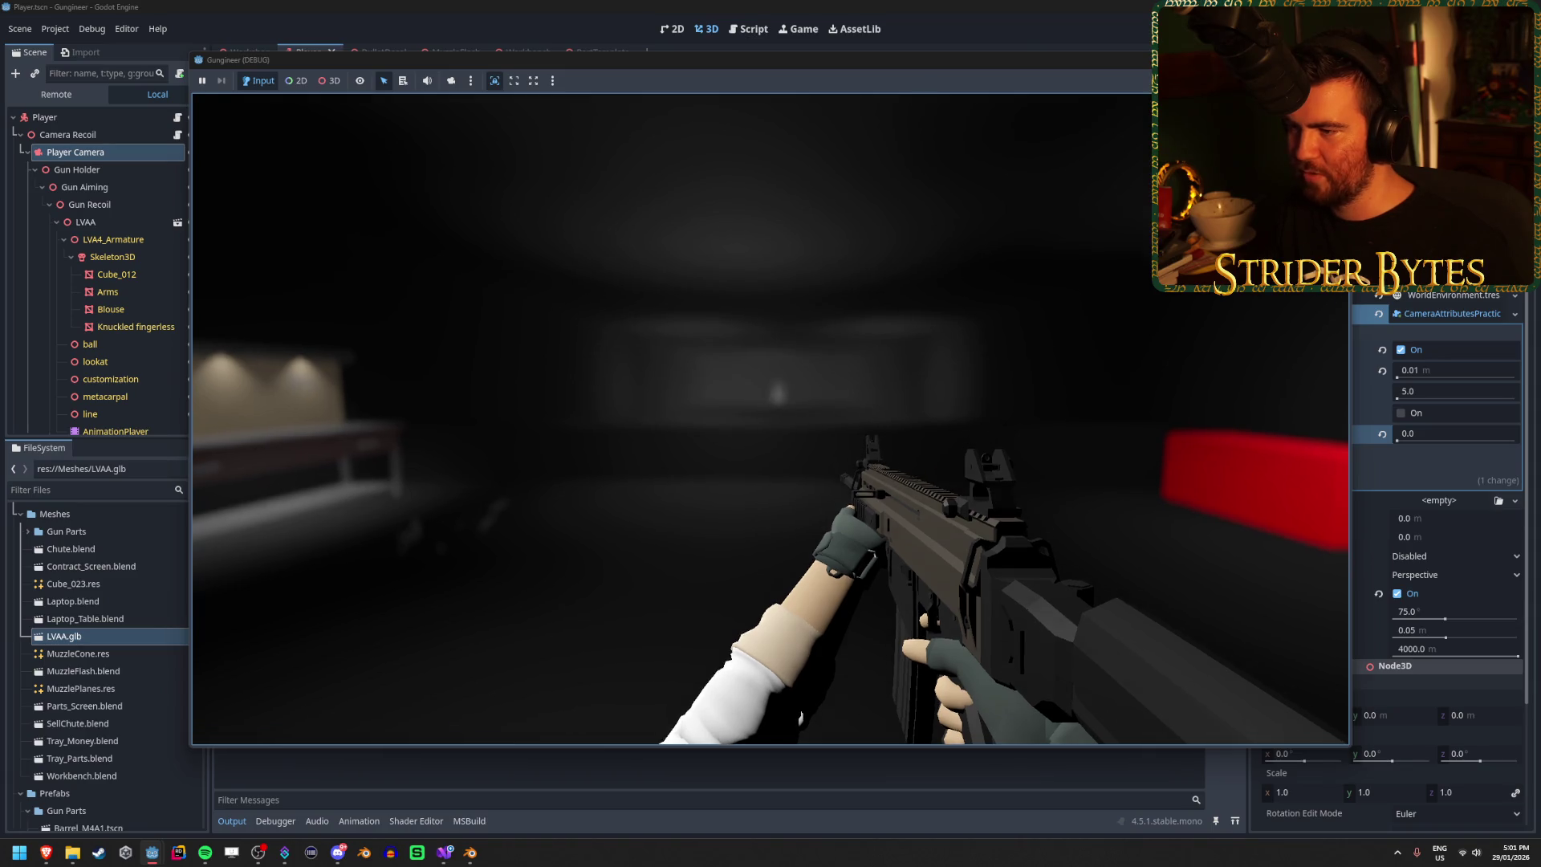
{"action": "key", "text": "F8"}
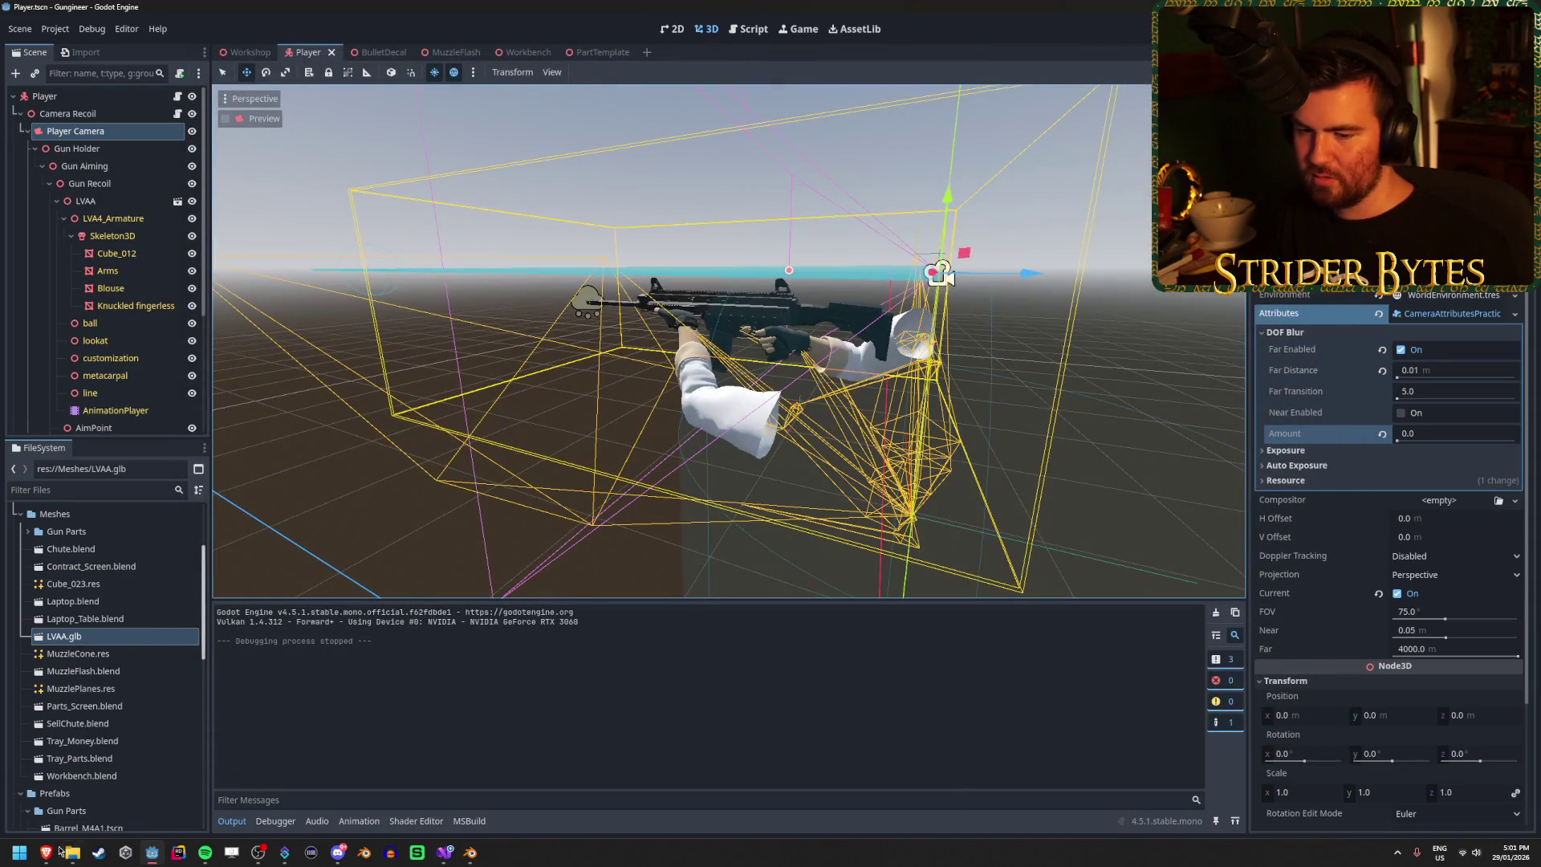
{"action": "mouse_move", "coordinate": [445, 853]}
{"action": "left_click", "coordinate": [415, 775]}
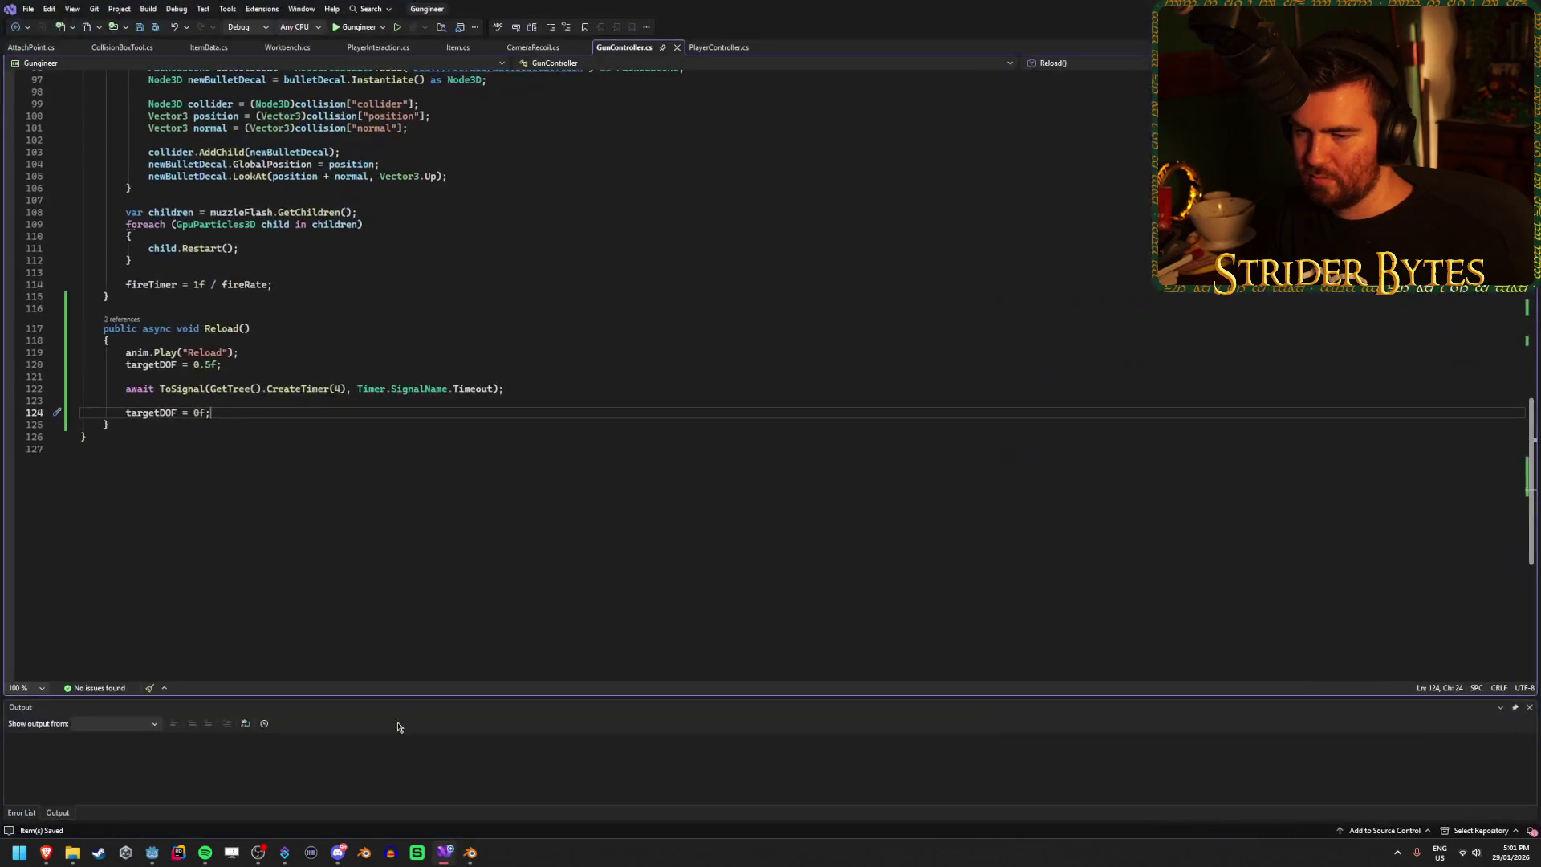
Step: Raise the Lerp weight on line 70 from 0.1f to 10f and save
{"action": "scroll", "coordinate": [346, 547], "scroll_direction": "up", "scroll_amount": 19}
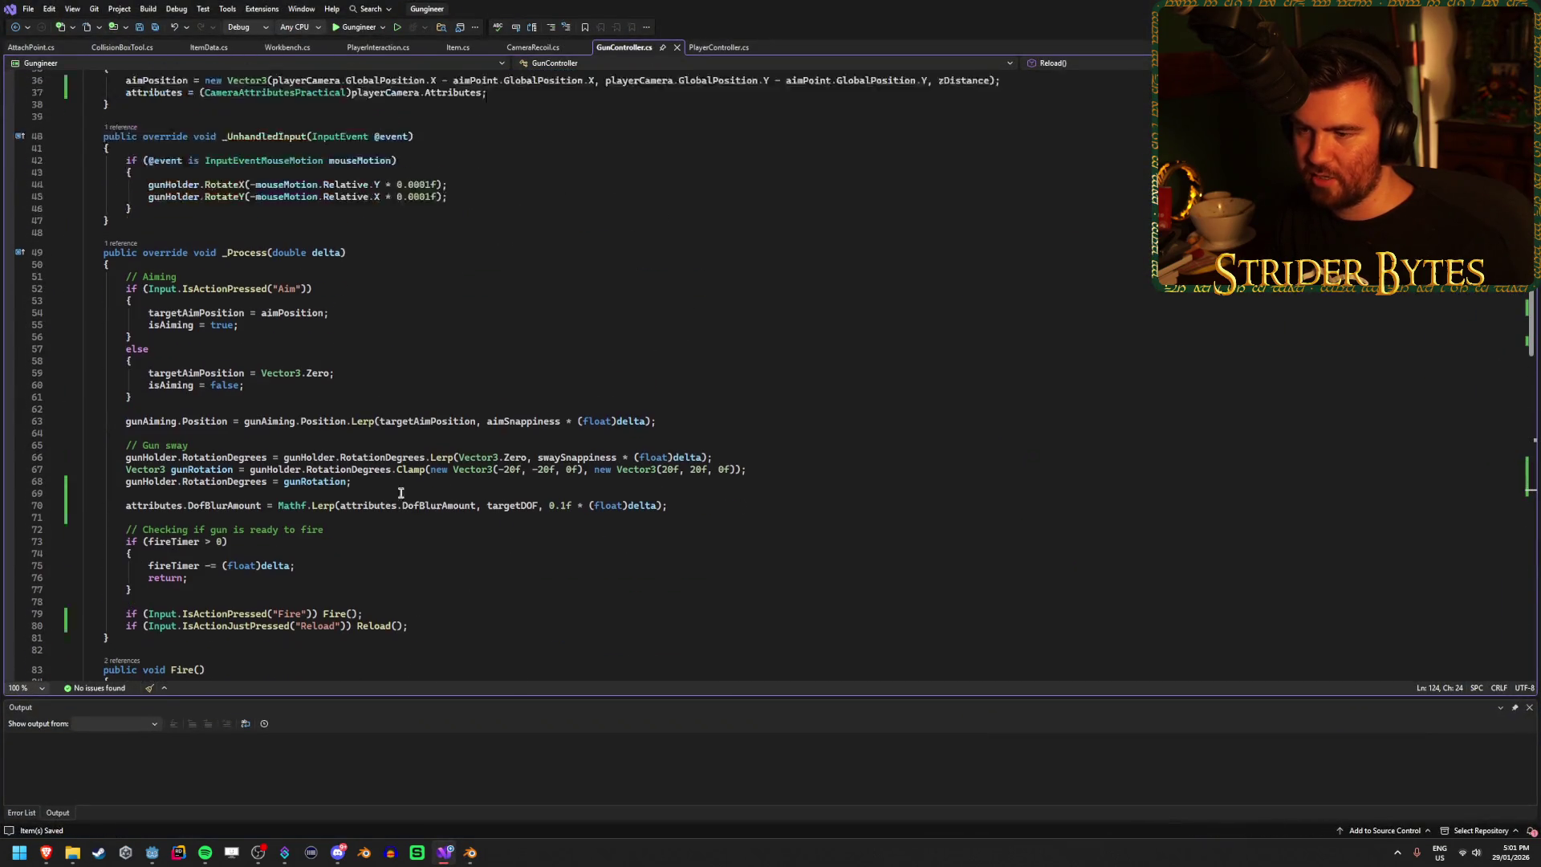
{"action": "double_click", "coordinate": [562, 470]}
{"action": "type", "text": "10f"}
{"action": "key", "text": "ctrl+s"}
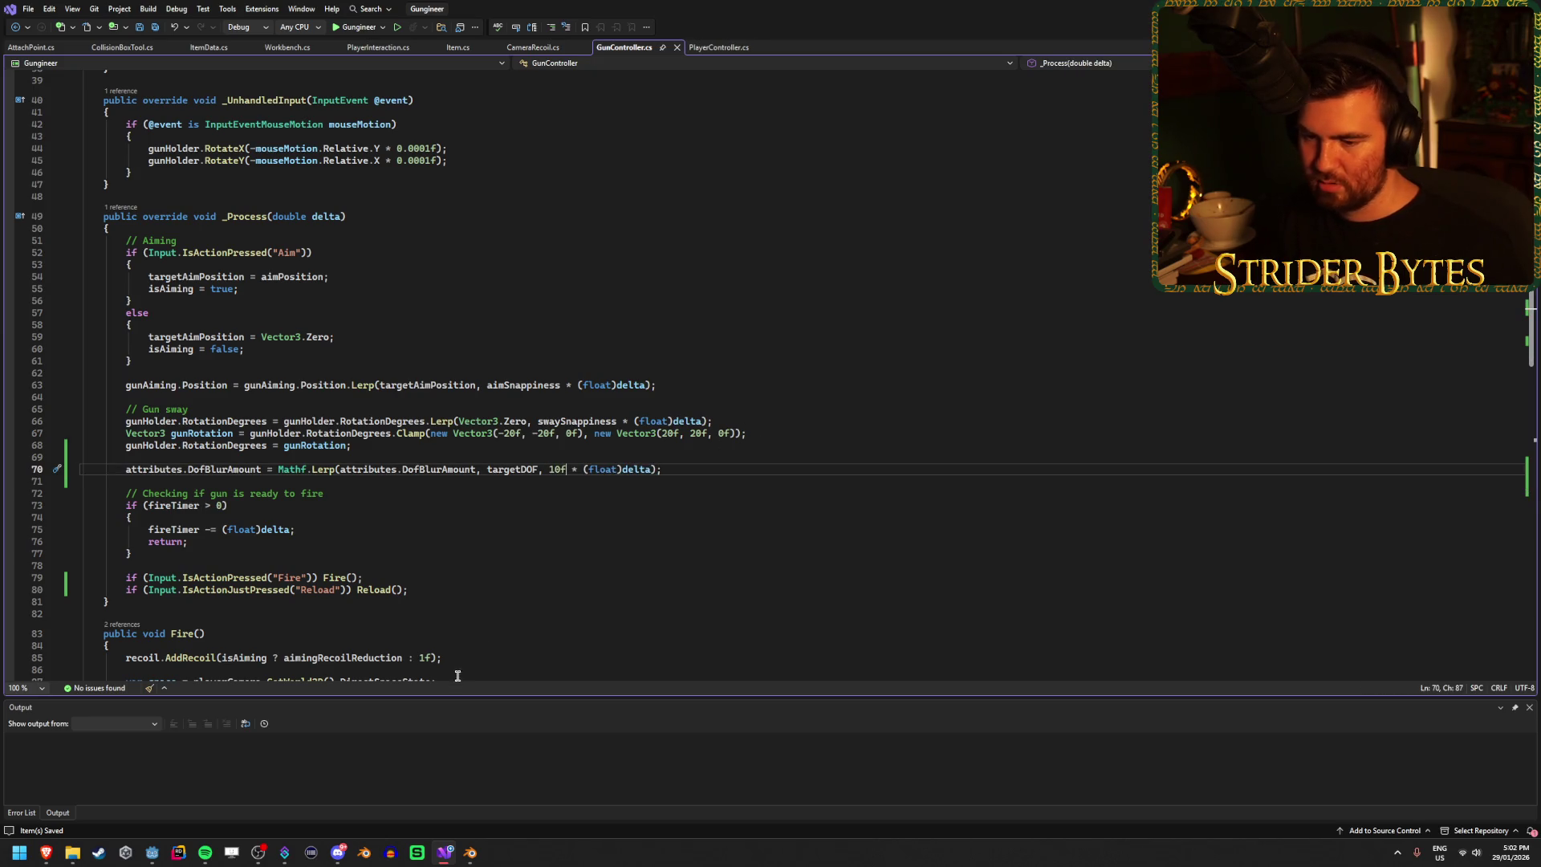
Step: Playtest the faster blur in Godot, then launch another test run
{"action": "mouse_move", "coordinate": [46, 852]}
{"action": "left_click", "coordinate": [411, 796]}
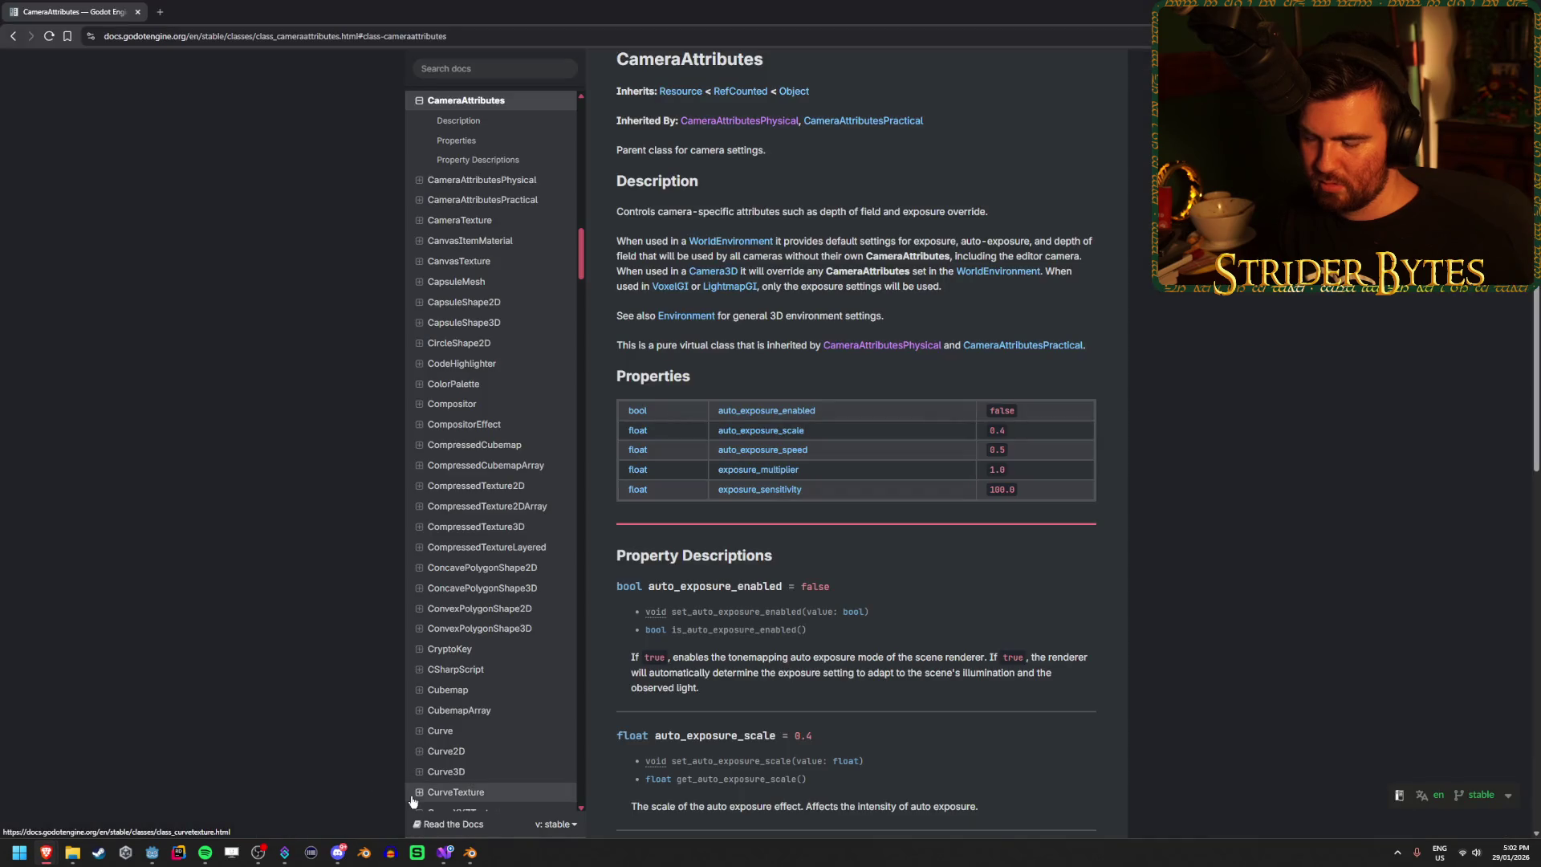
{"action": "left_click", "coordinate": [152, 852]}
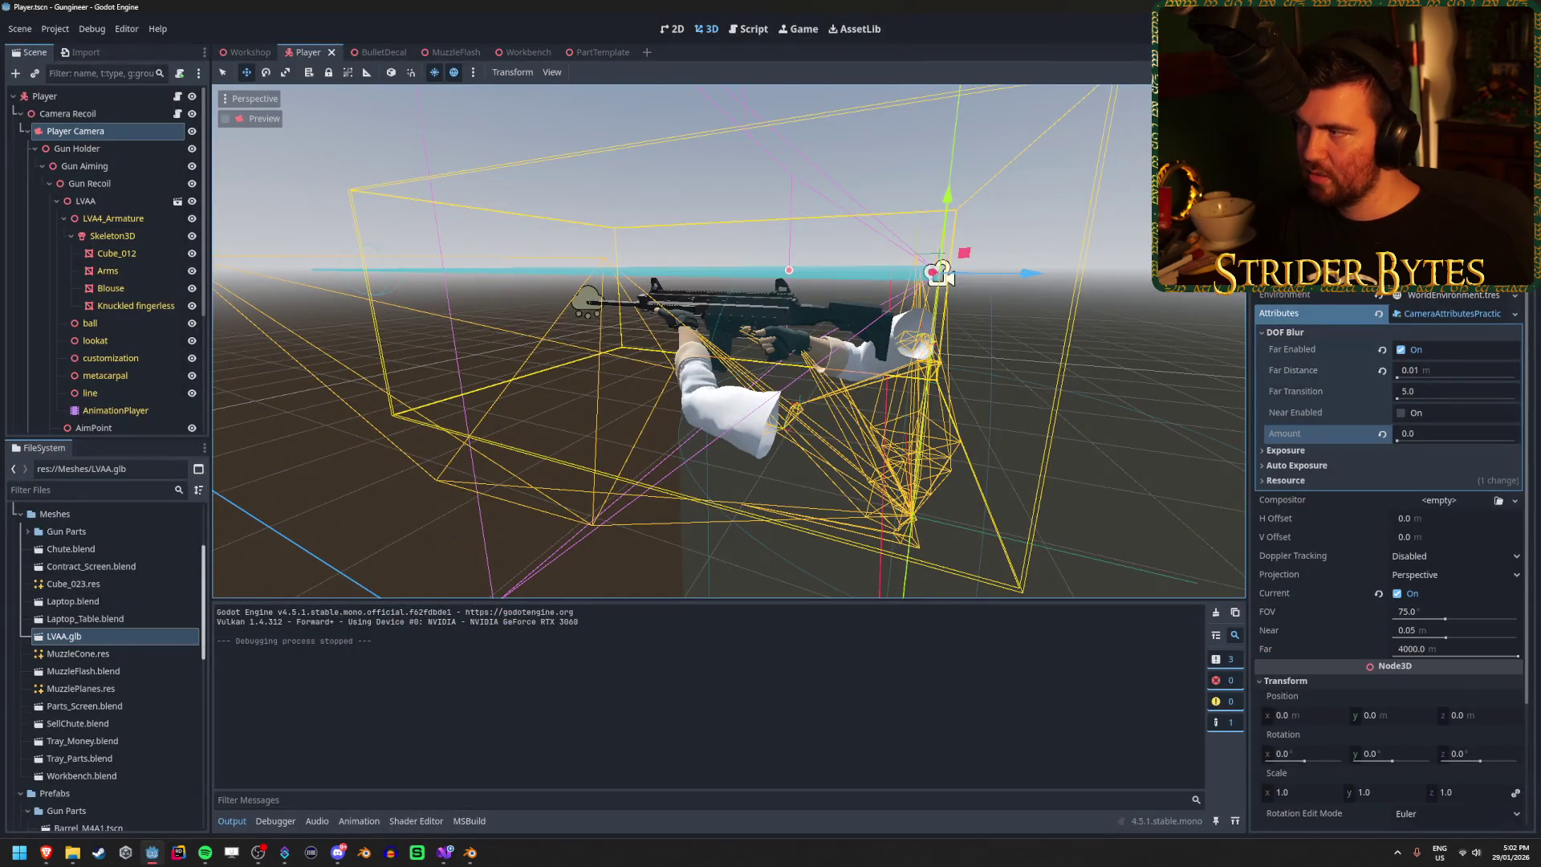
{"action": "key", "text": "F5"}
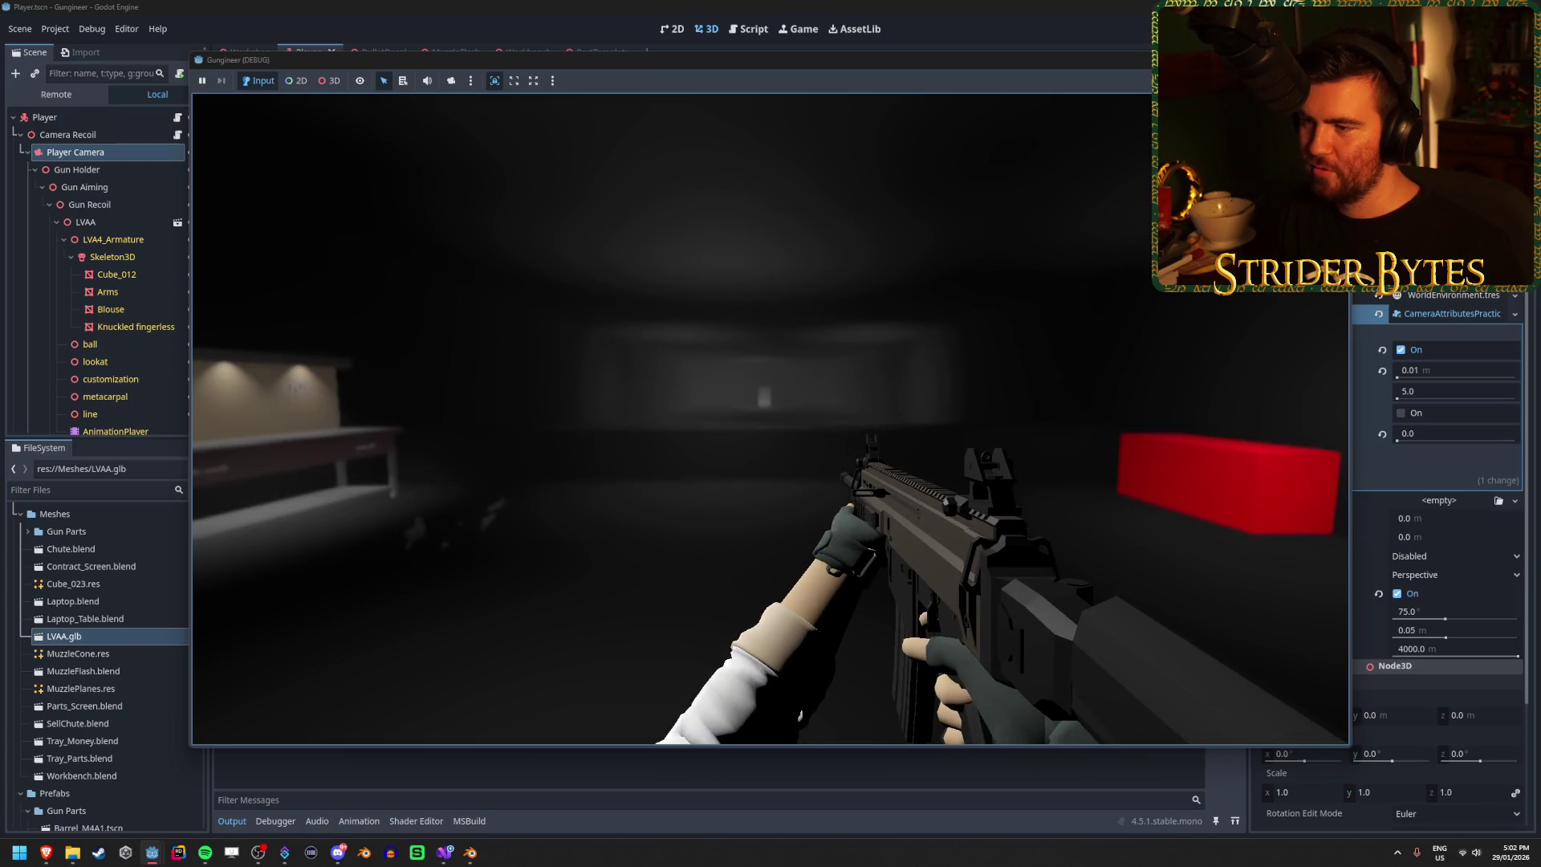
{"action": "key", "text": "F8"}
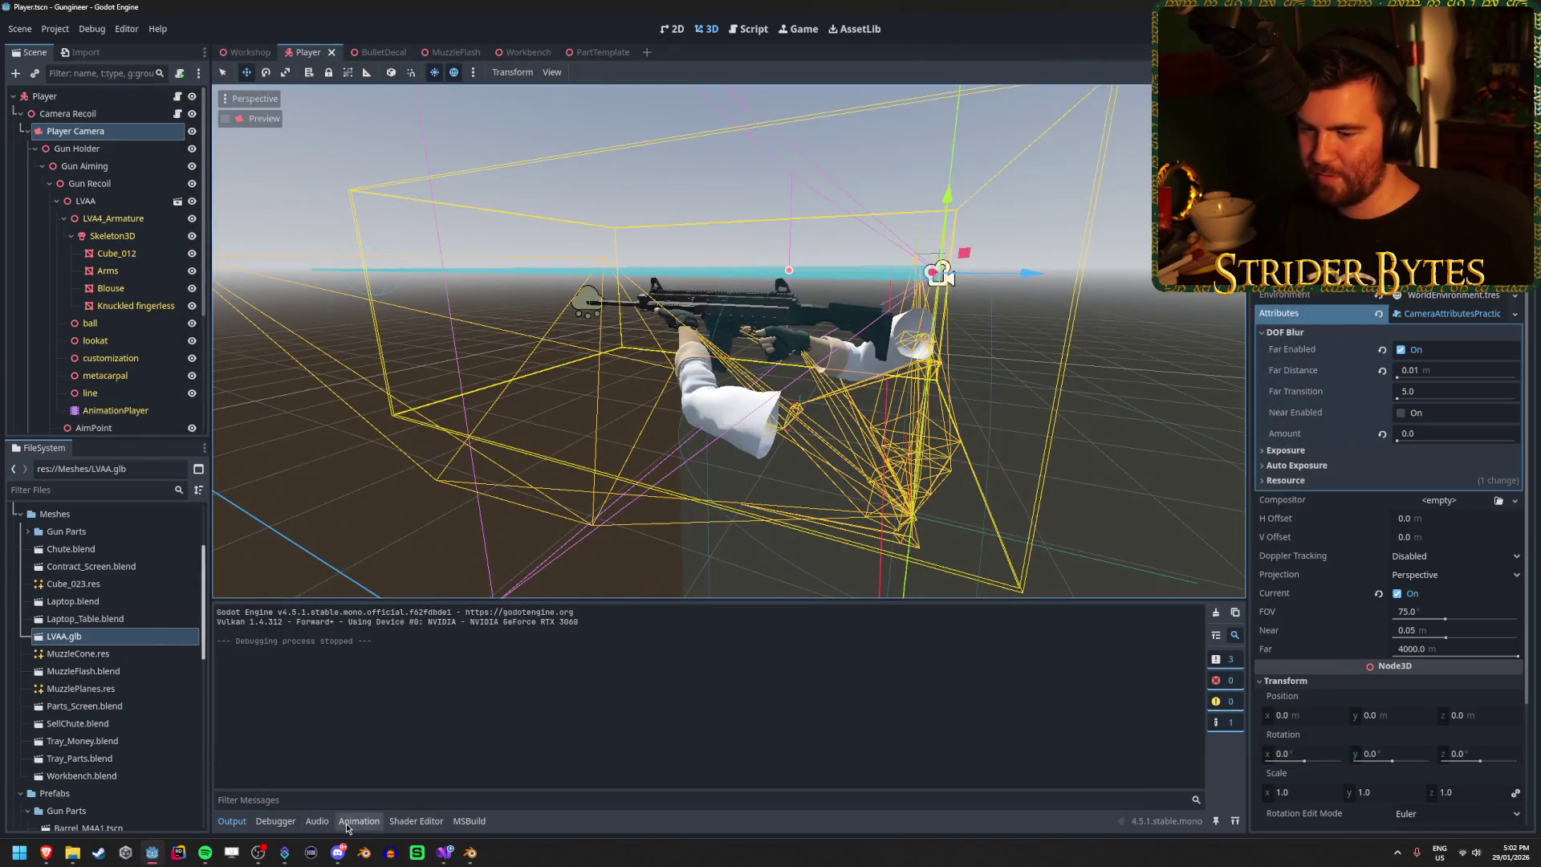
{"action": "left_click", "coordinate": [444, 852]}
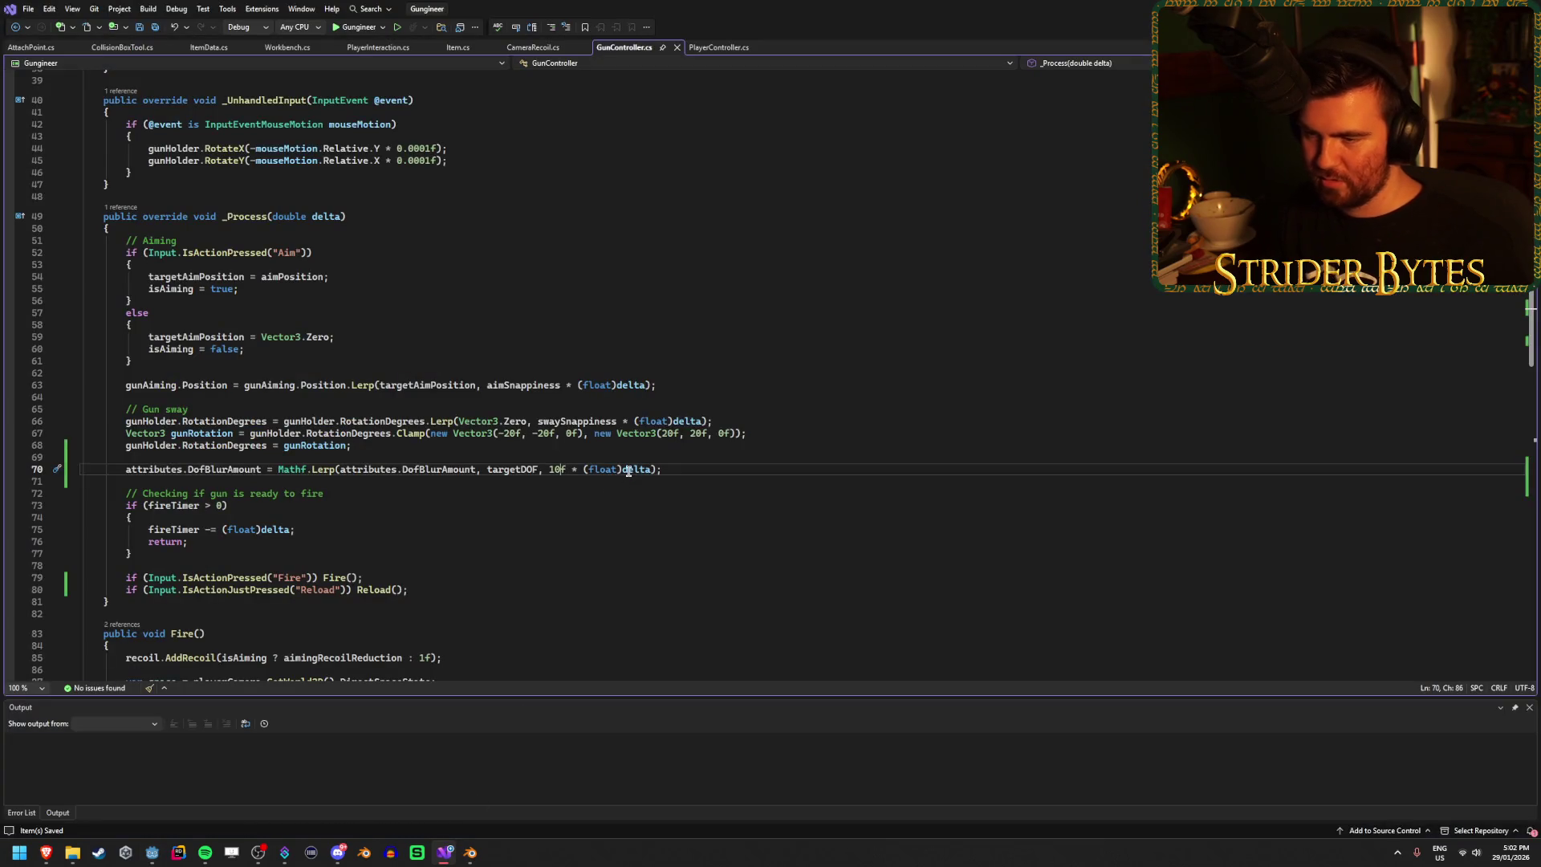
{"action": "key", "text": "alt+Tab"}
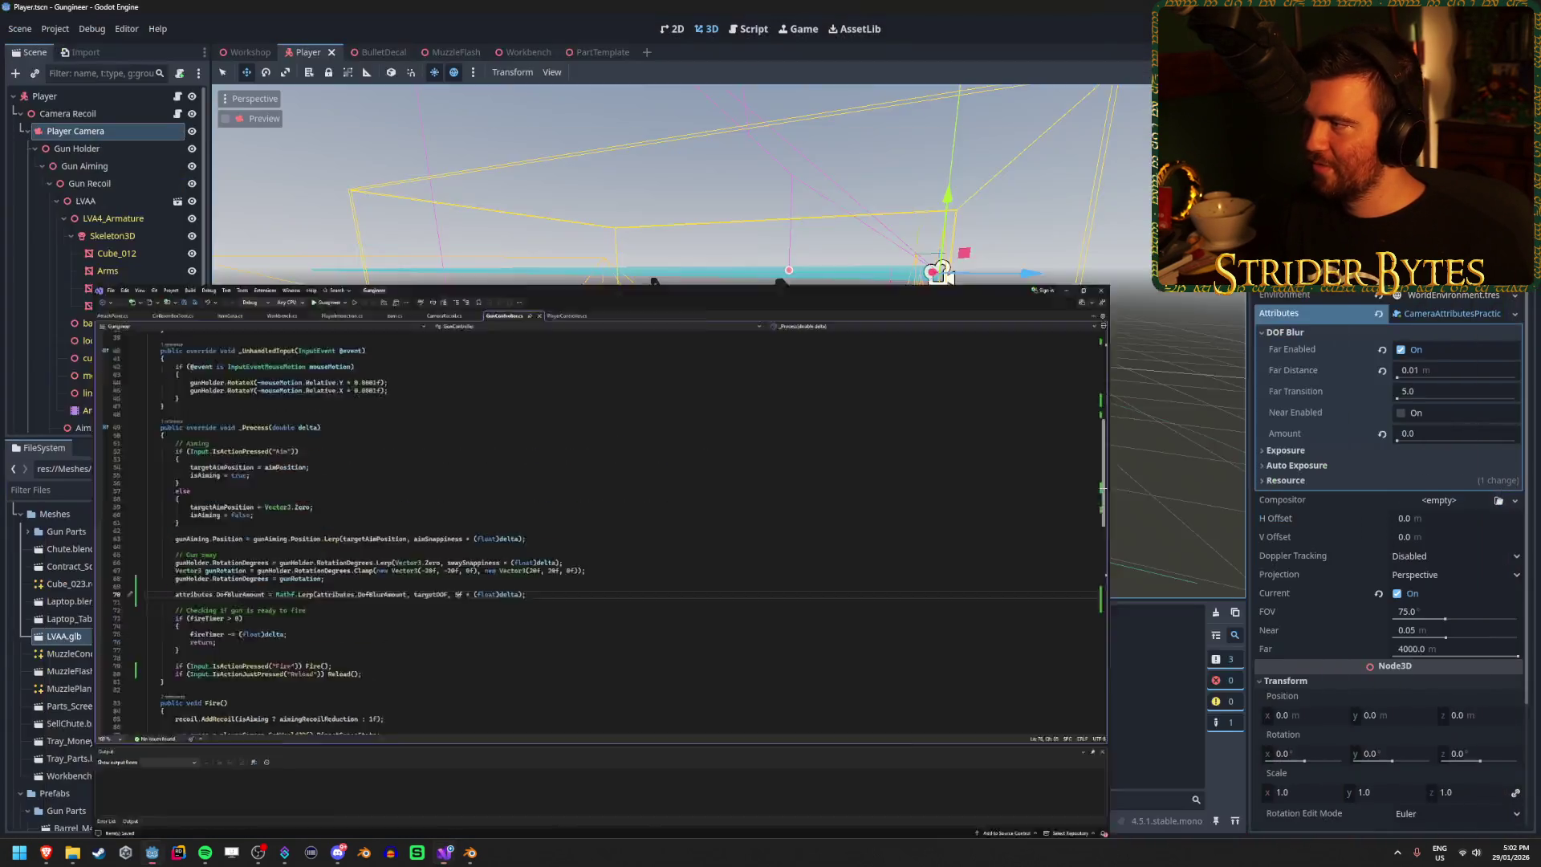
{"action": "key", "text": "F5"}
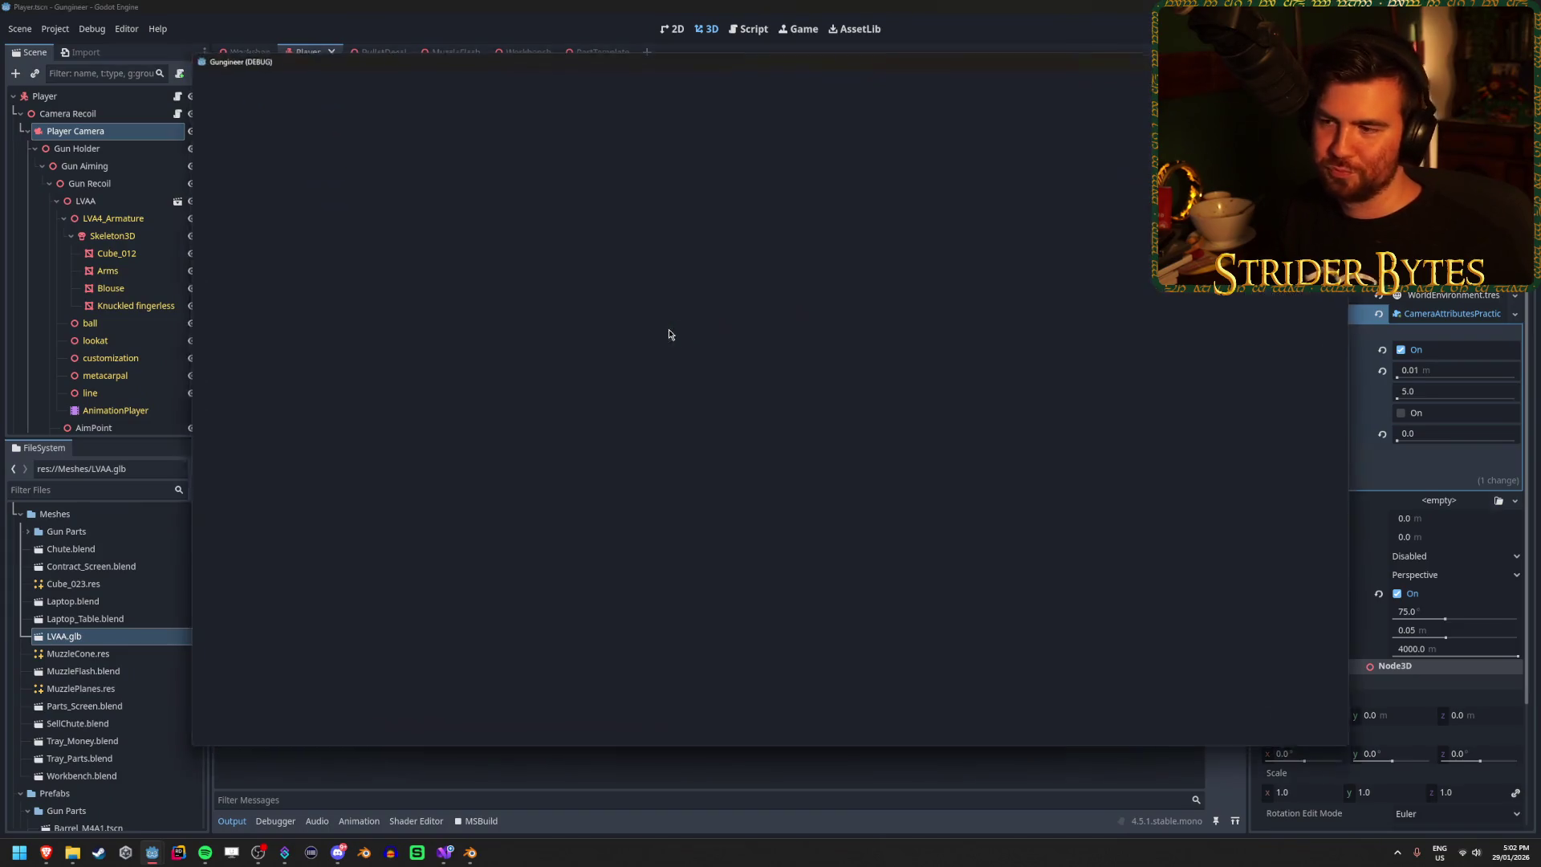
Step: Reload the rifle five times, checking that the background blurs during each reload
{"action": "key", "text": "r"}
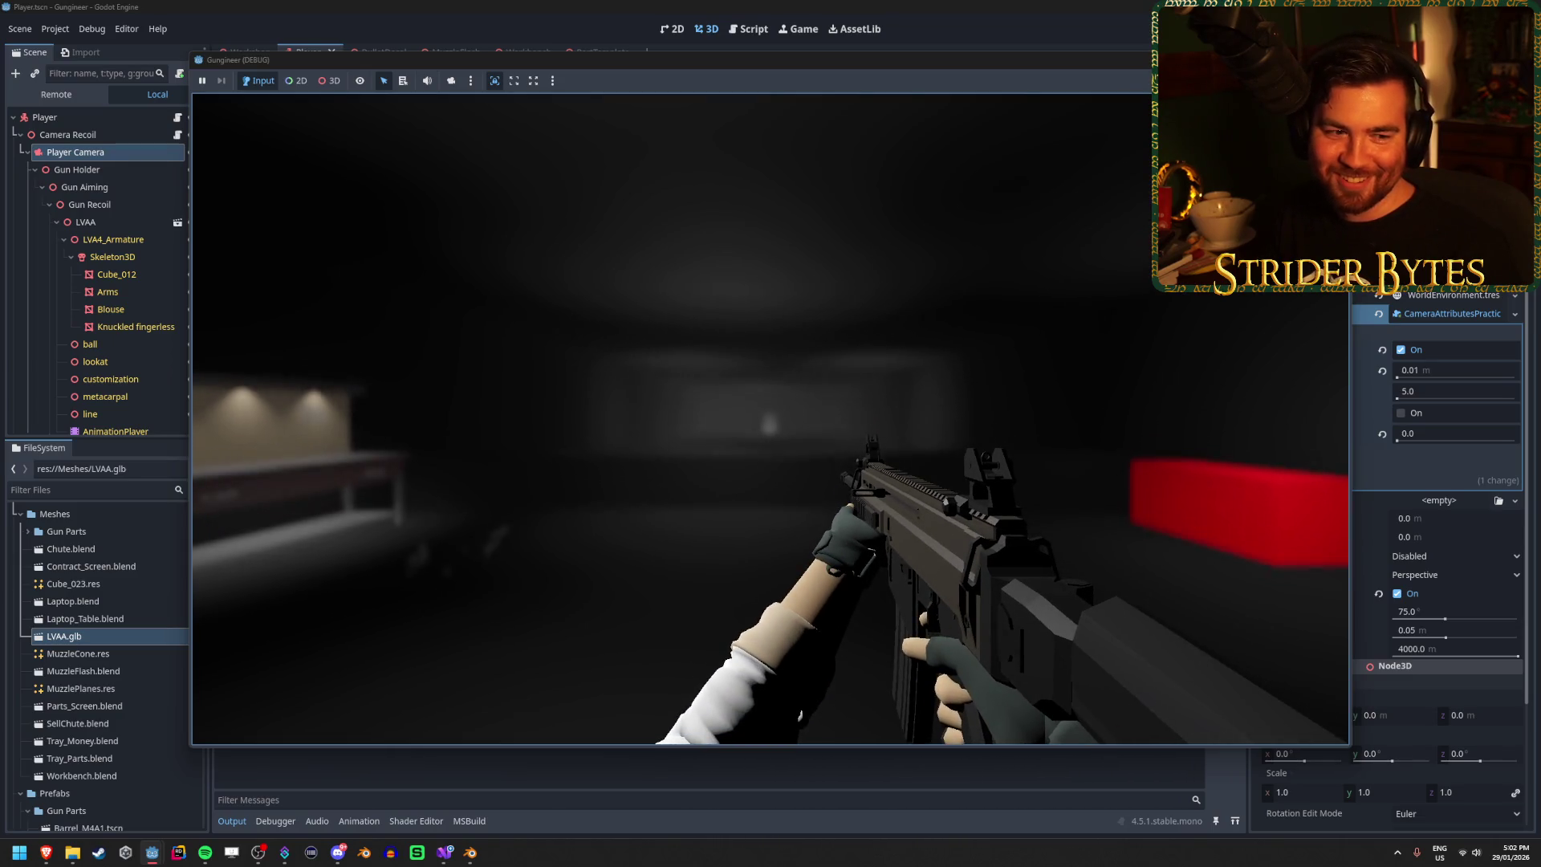
{"action": "key", "text": "r"}
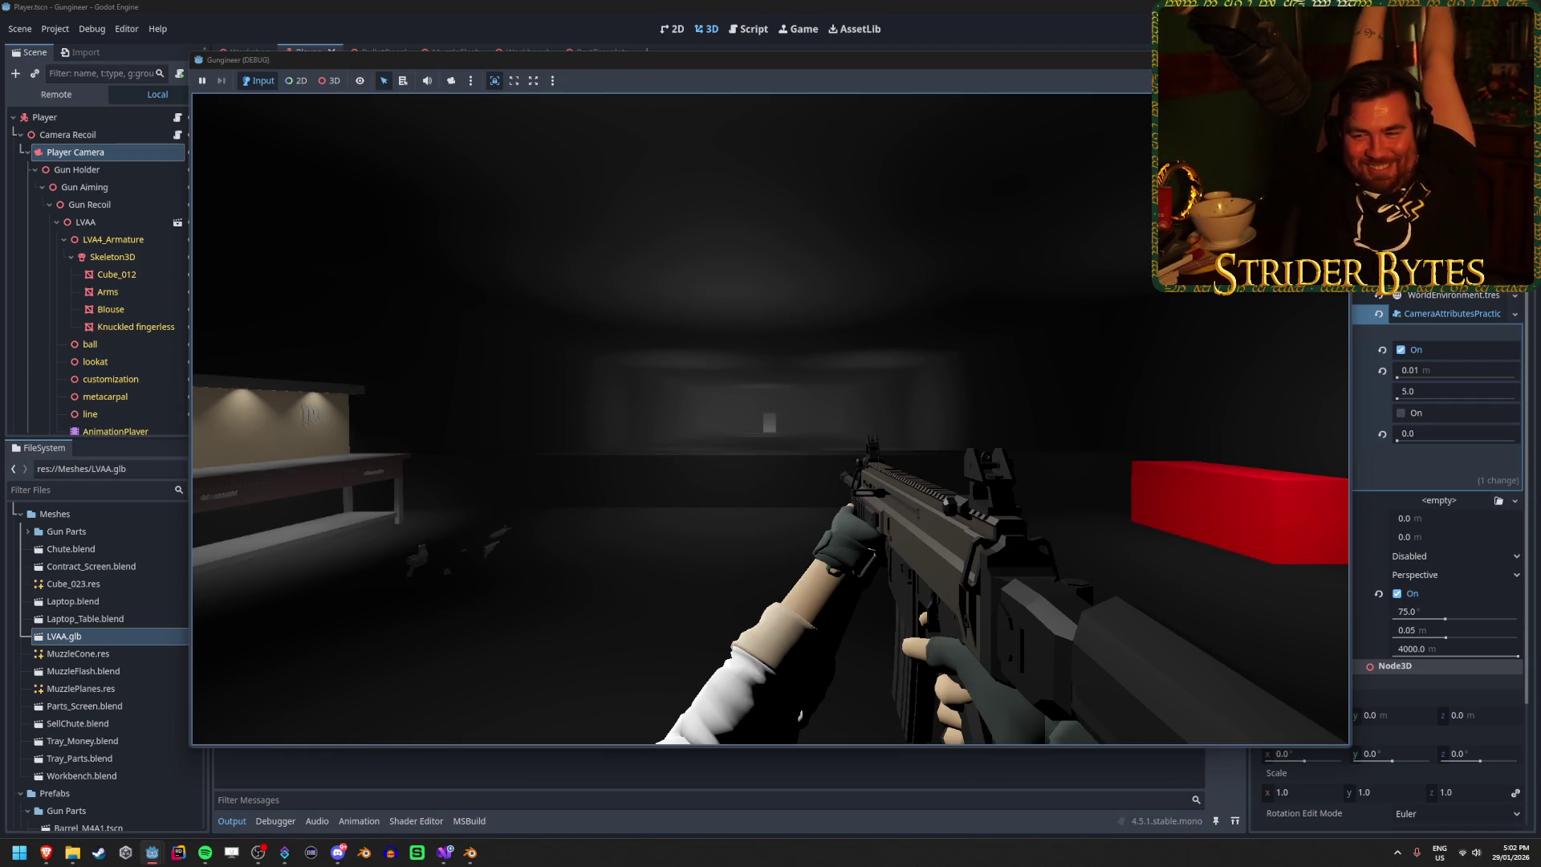
{"action": "key", "text": "r"}
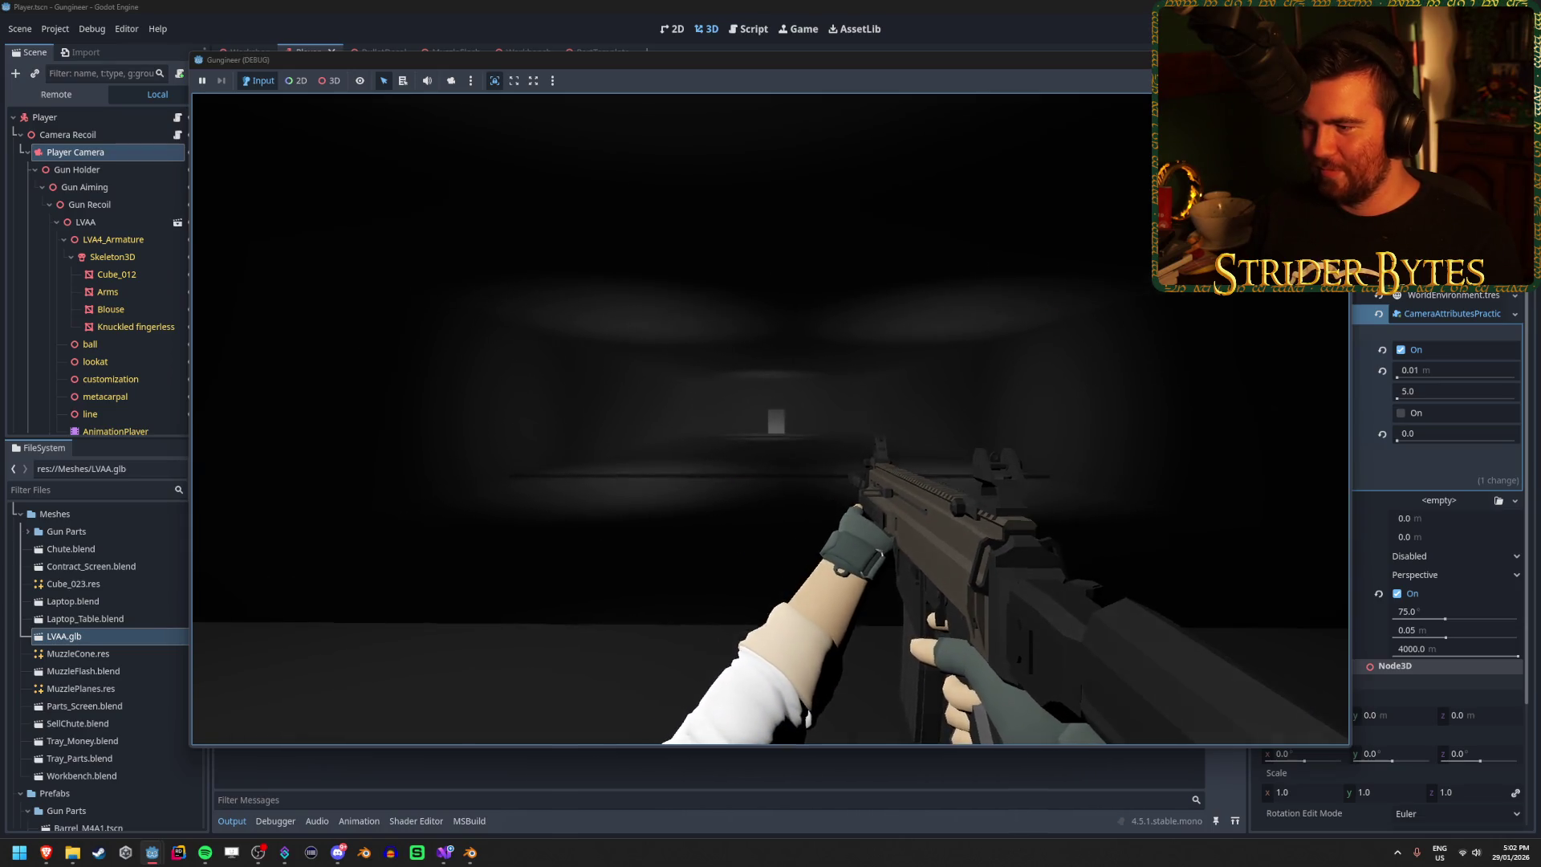
{"action": "key", "text": "r"}
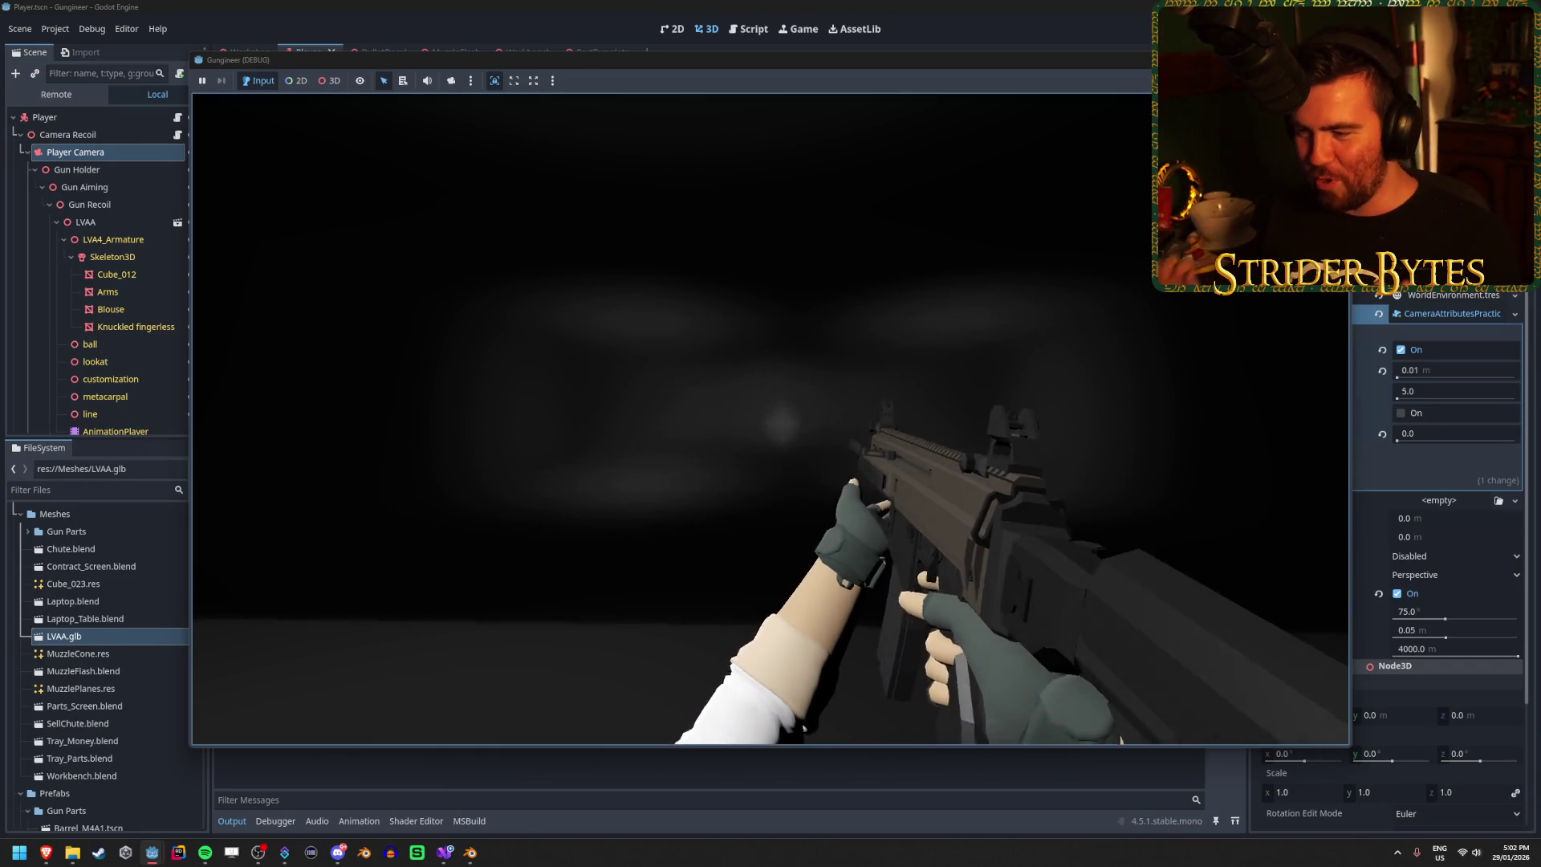
{"action": "key", "text": "r"}
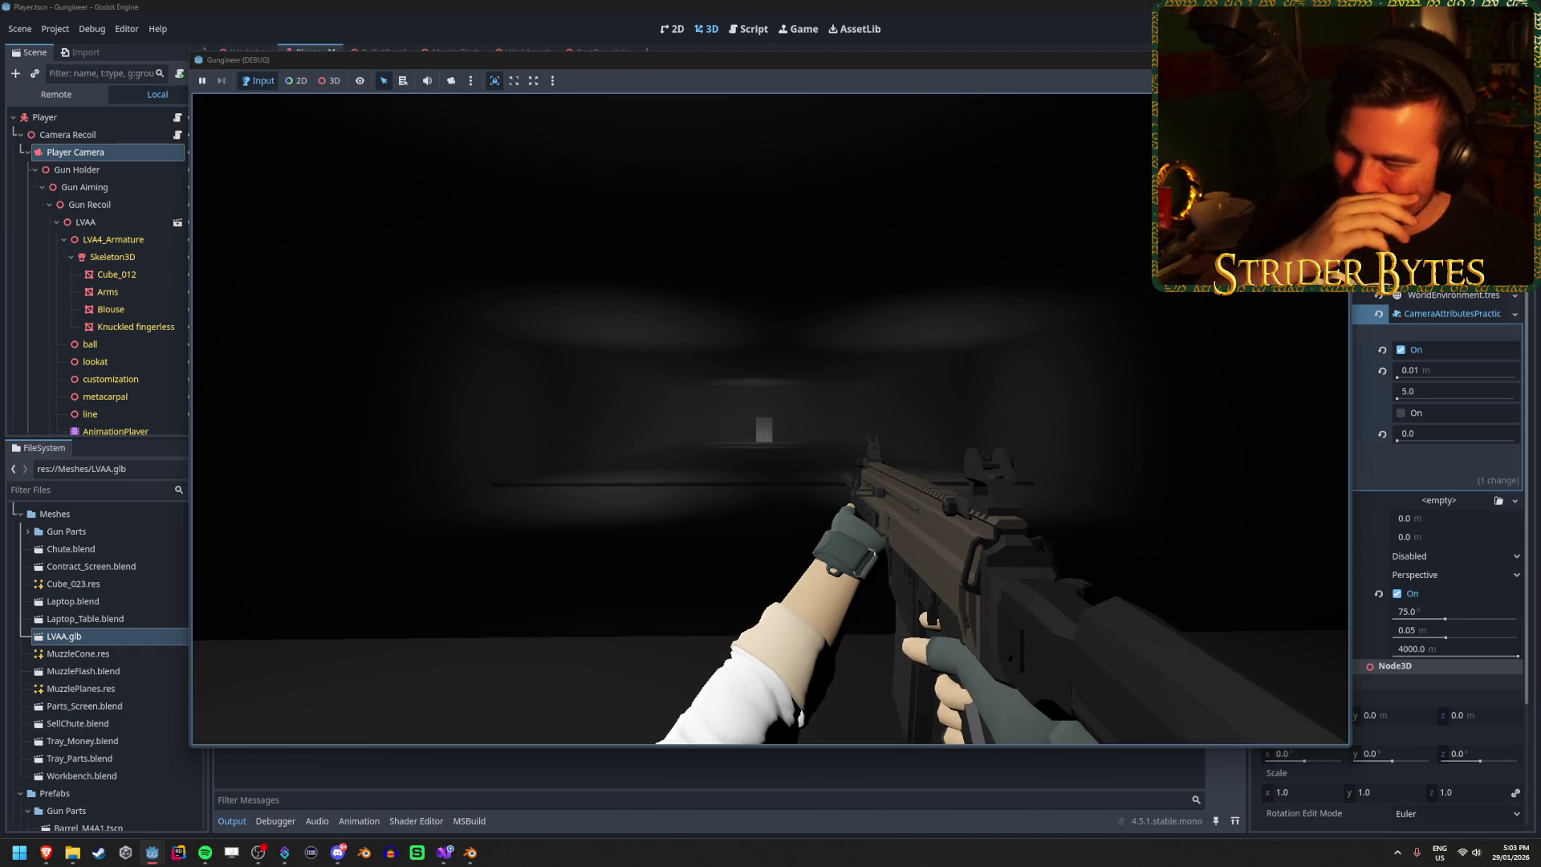
Step: Aim down the sights and fire the rifle repeatedly, aimed and from the hip, until empty
{"action": "right_click", "coordinate": [770, 419]}
{"action": "left_click", "coordinate": [770, 418]}
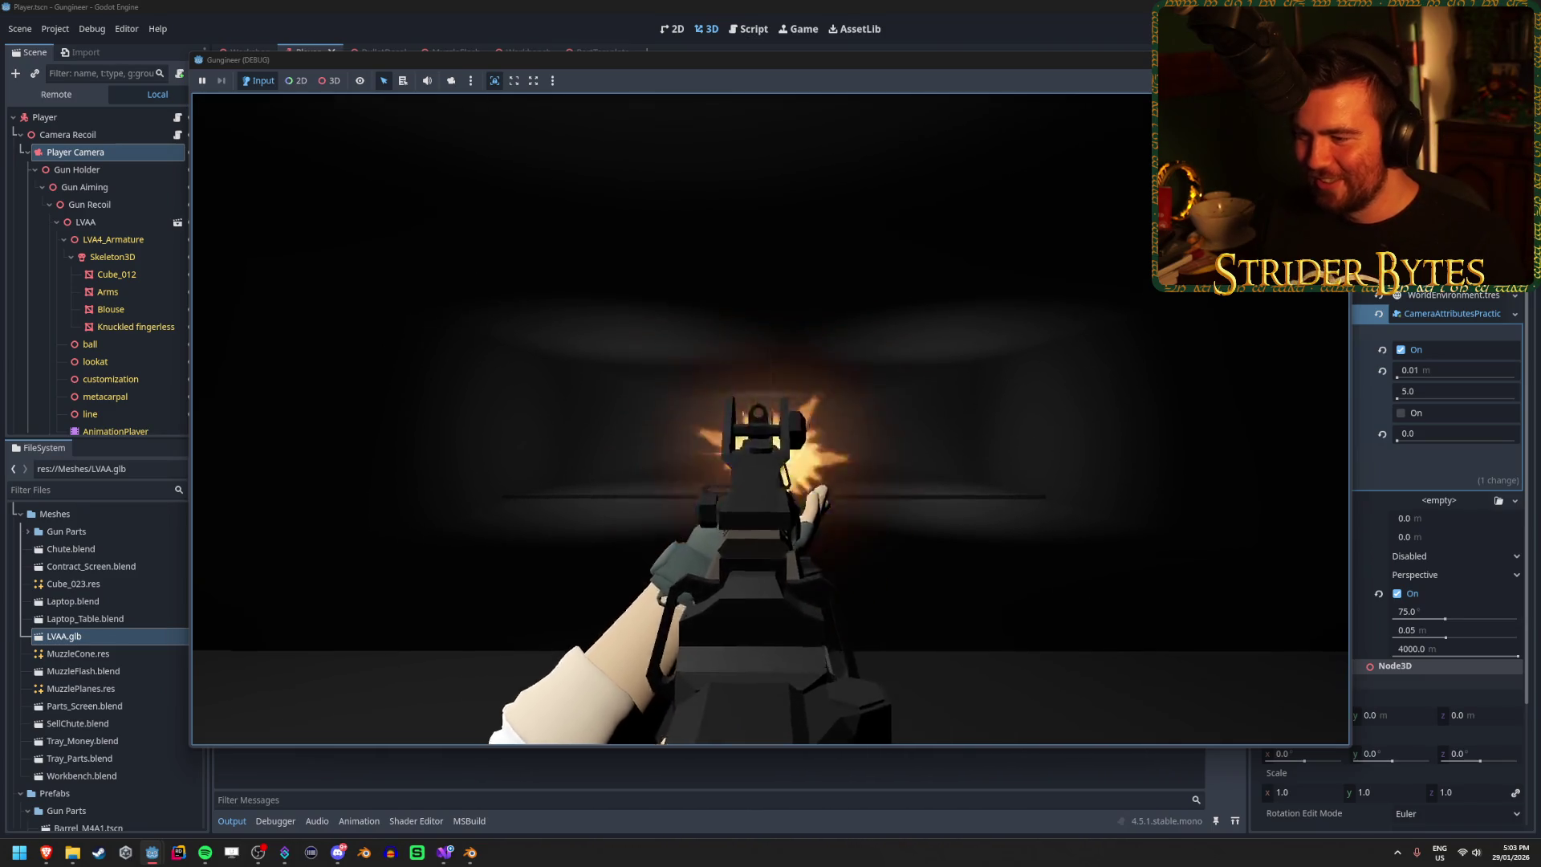
{"action": "right_click", "coordinate": [771, 419]}
{"action": "left_click", "coordinate": [770, 419]}
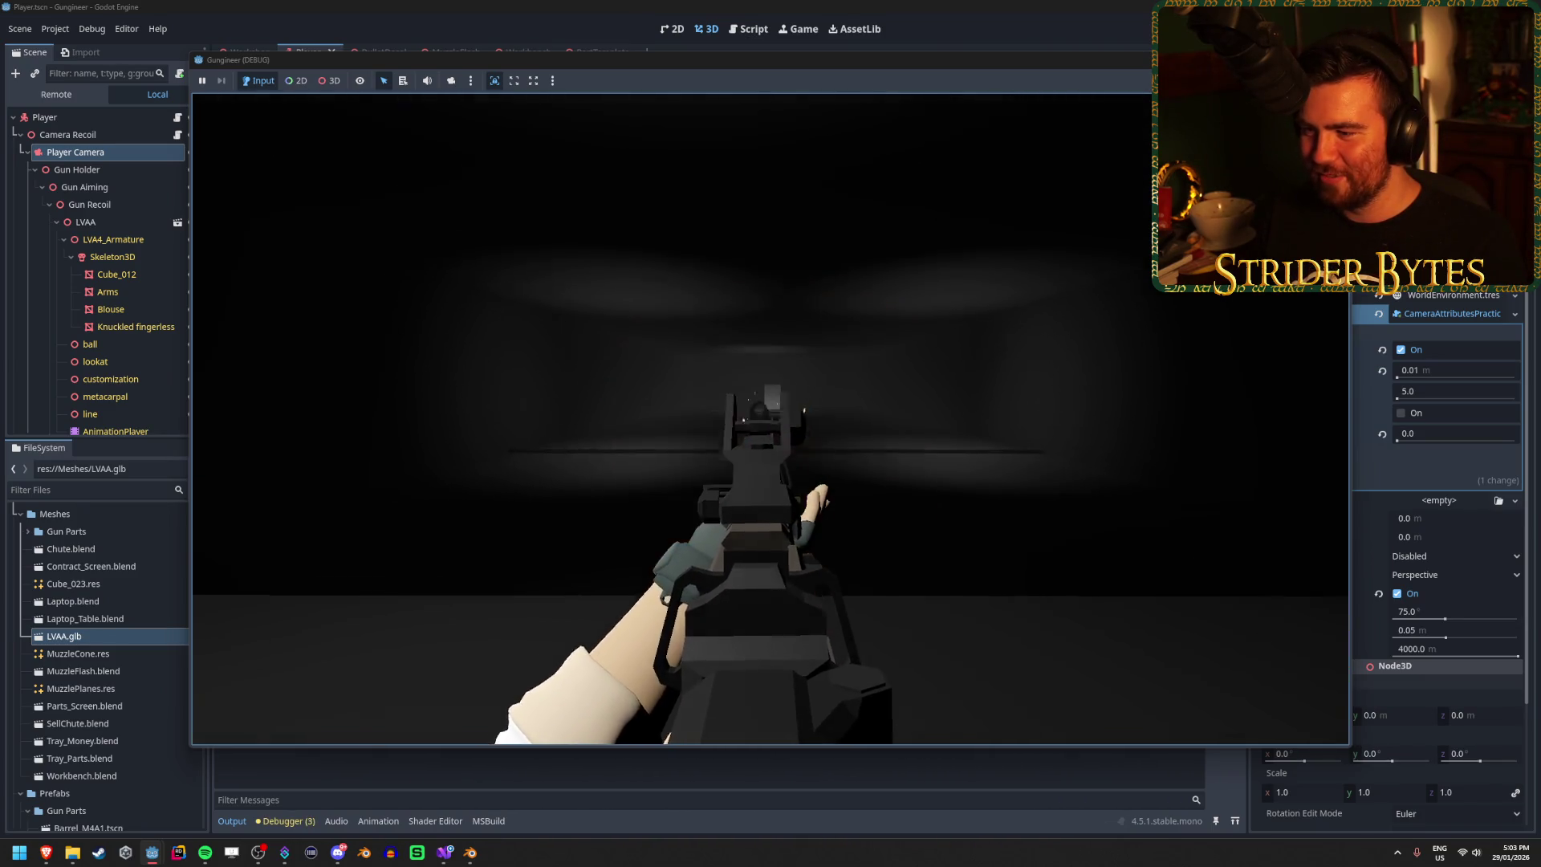
{"action": "left_click", "coordinate": [771, 419]}
{"action": "left_click", "coordinate": [771, 418]}
{"action": "left_click", "coordinate": [771, 419]}
{"action": "left_click", "coordinate": [770, 419]}
{"action": "left_click", "coordinate": [771, 419]}
{"action": "left_click", "coordinate": [770, 419]}
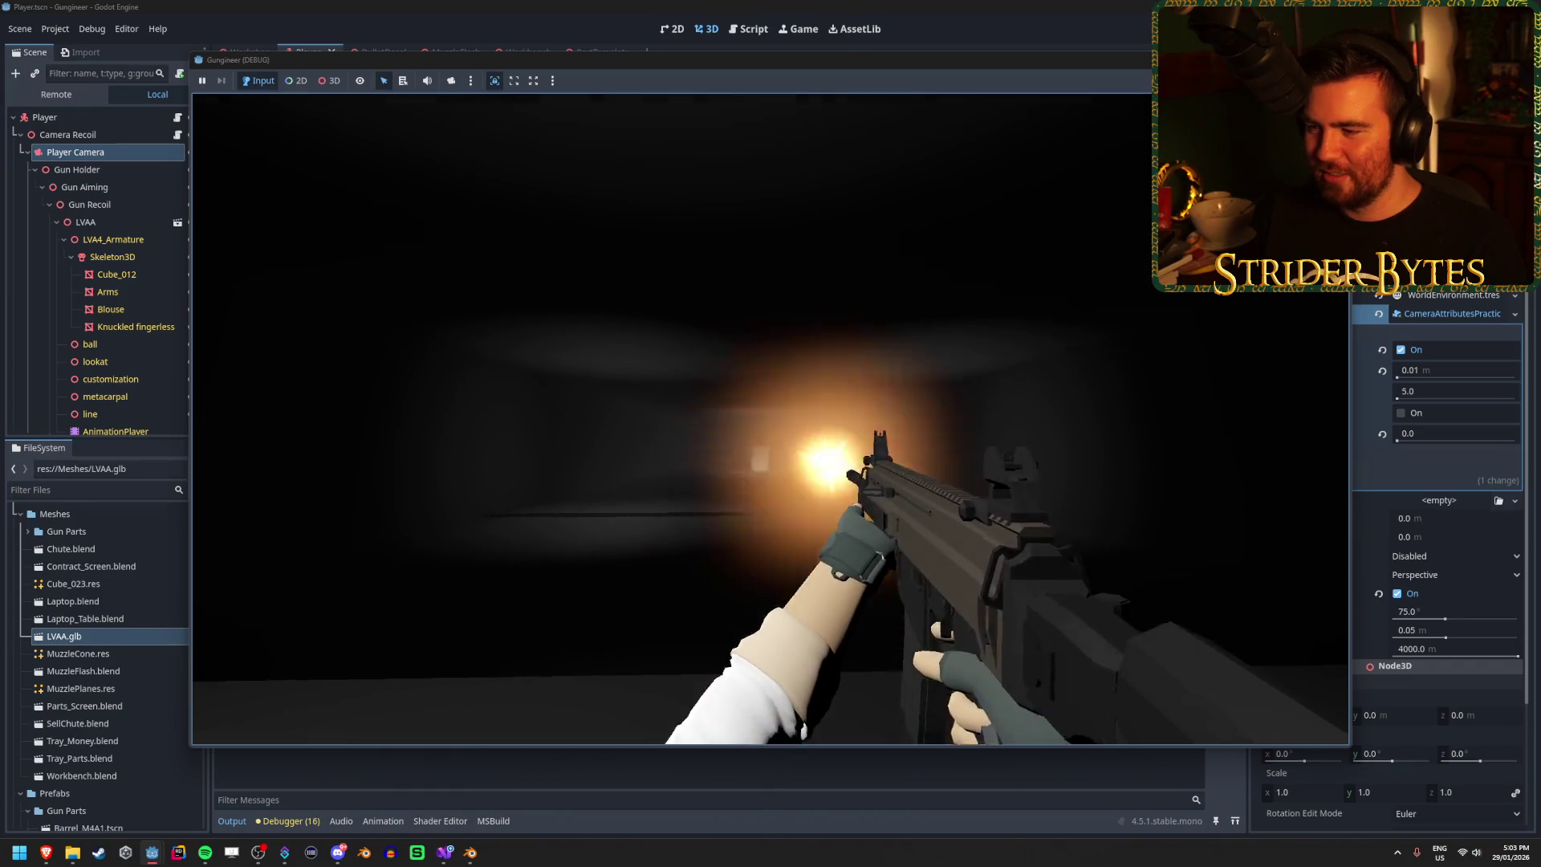
{"action": "left_click", "coordinate": [771, 419]}
{"action": "left_click", "coordinate": [770, 419]}
{"action": "left_click", "coordinate": [770, 419]}
Step: Reload four times while turning, confirming the blur clears once each reload finishes
{"action": "key", "text": "r"}
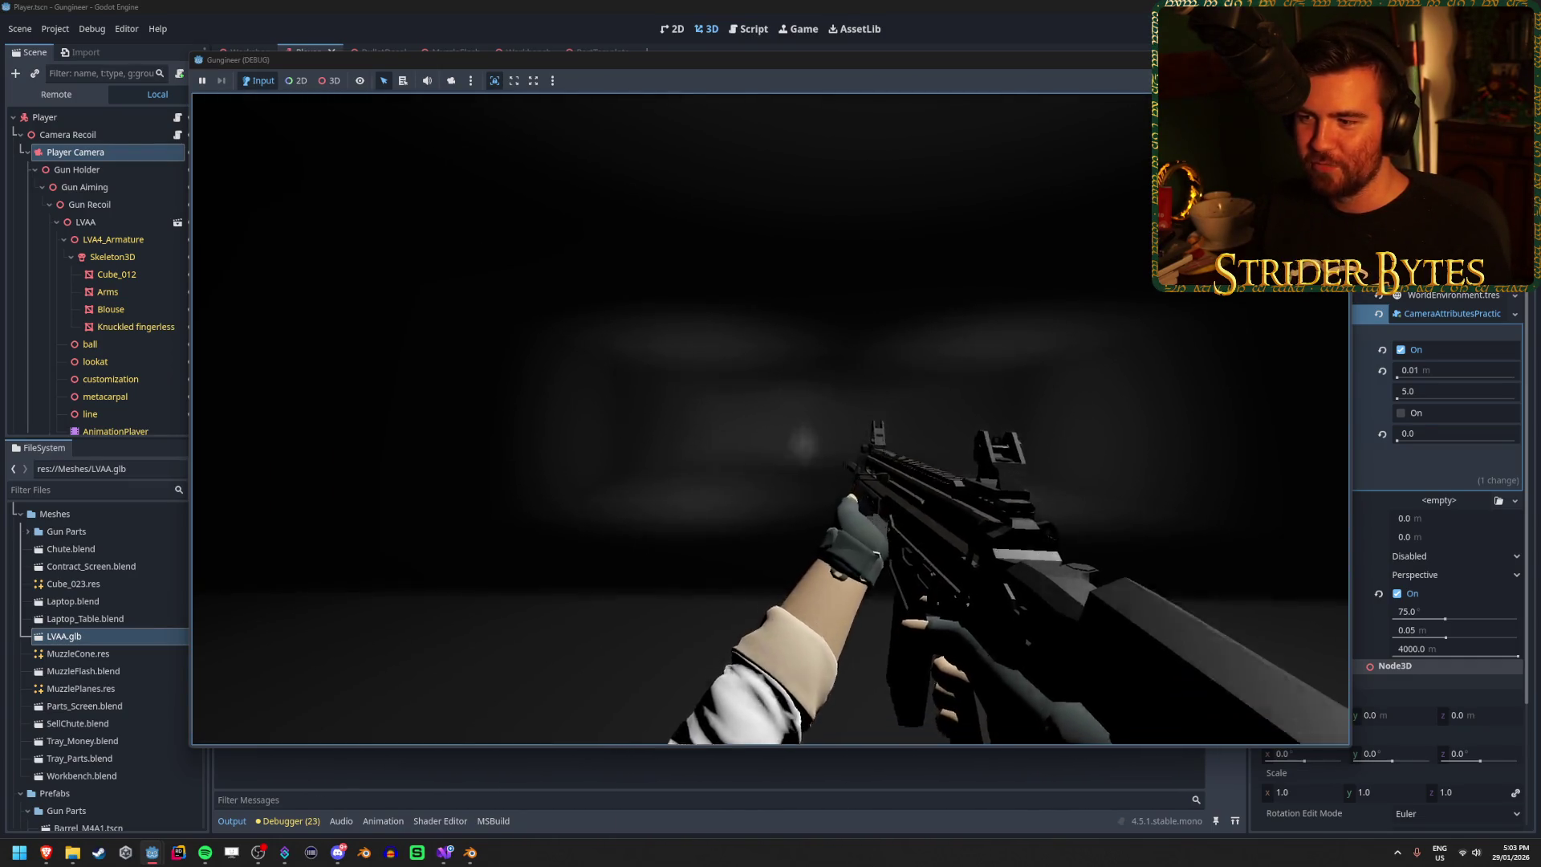
{"action": "key", "text": "r"}
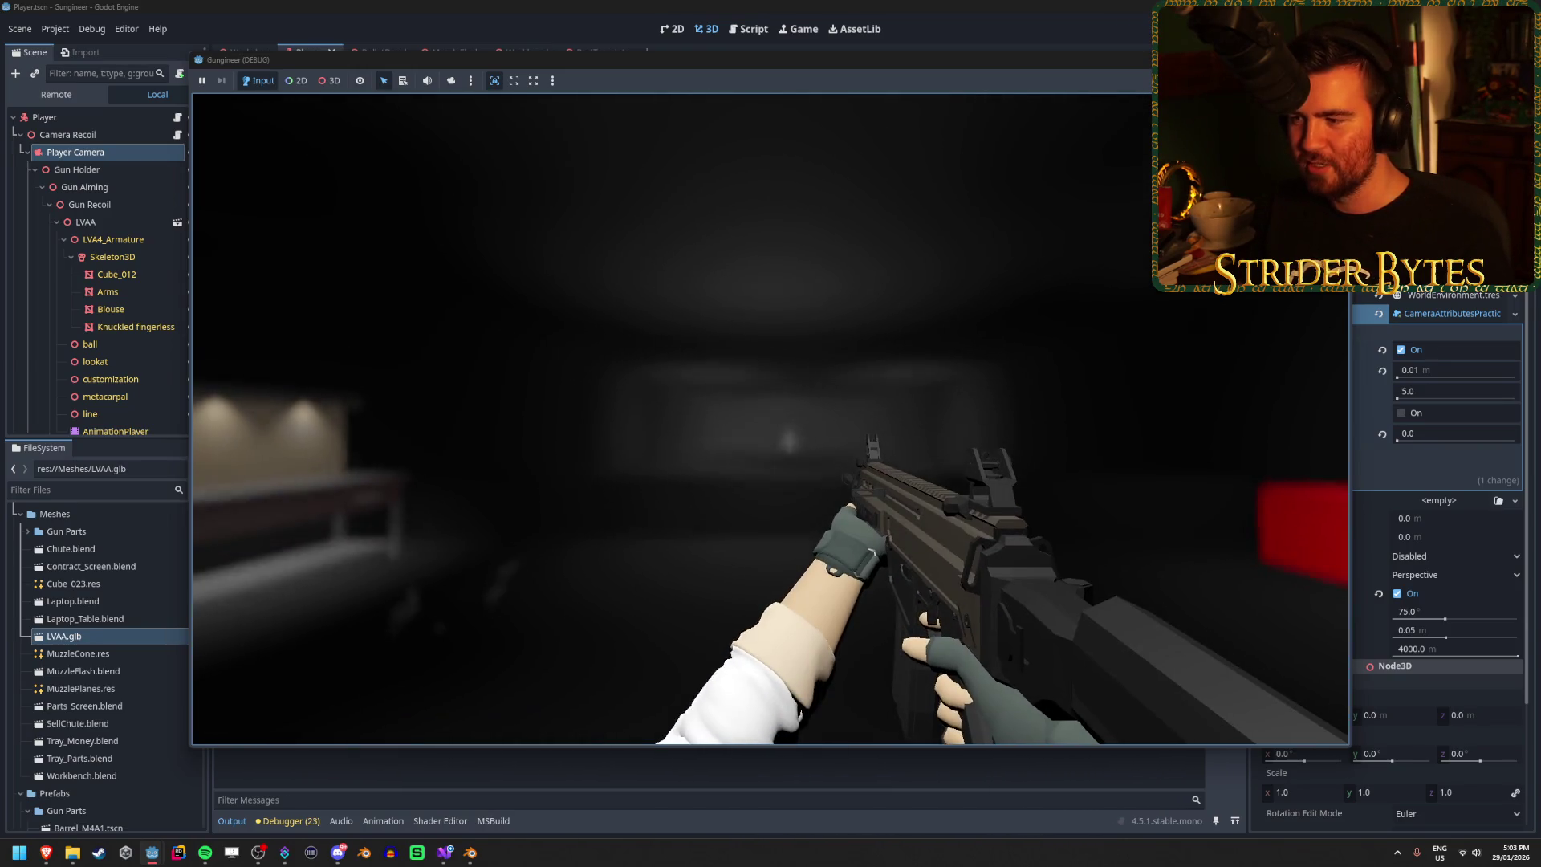
{"action": "key", "text": "r"}
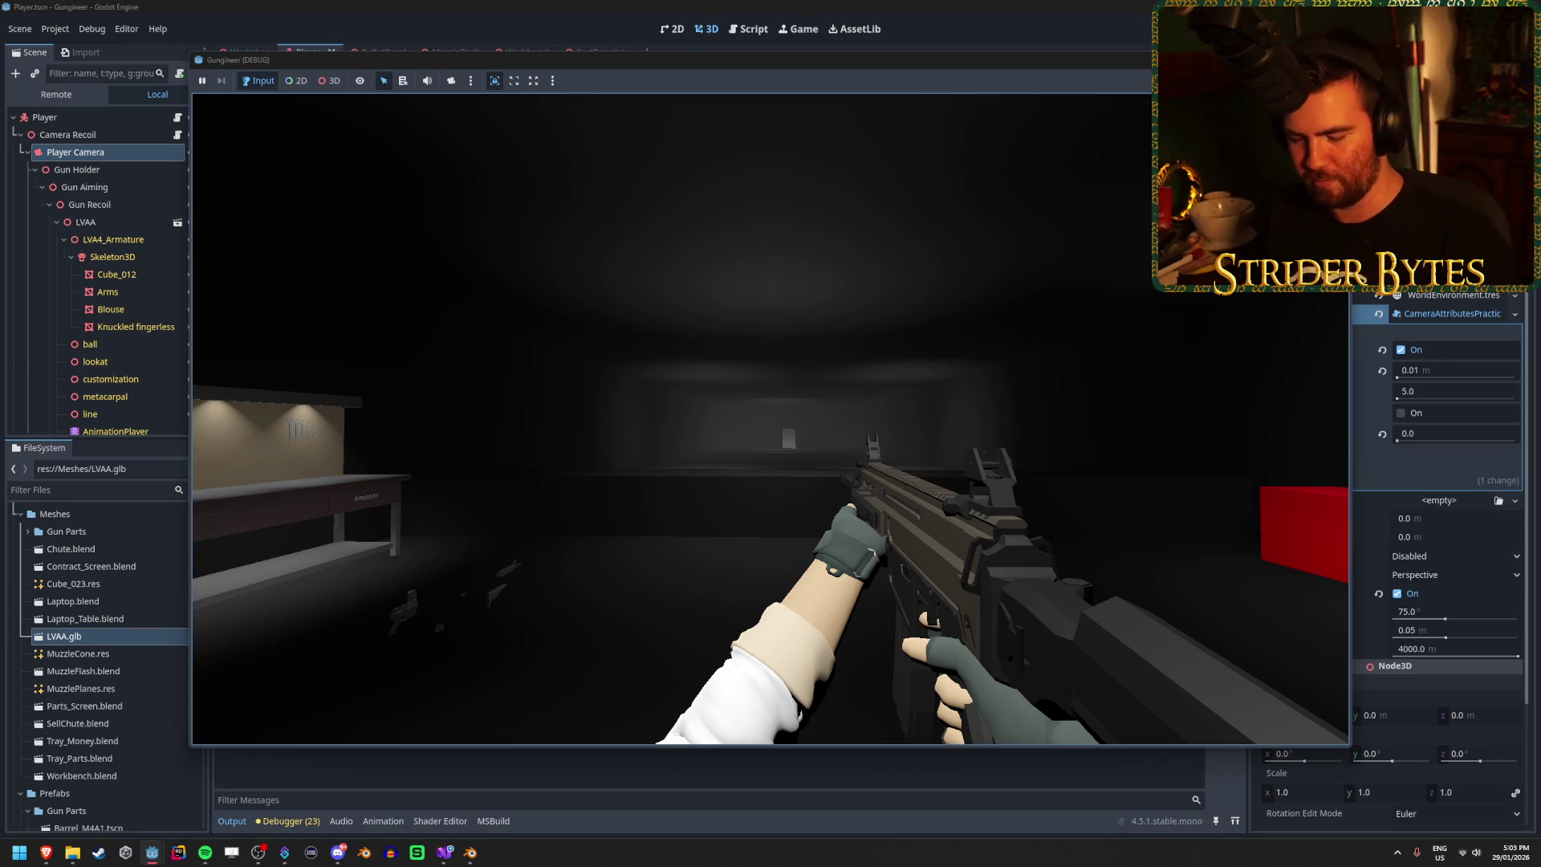
{"action": "key", "text": "r"}
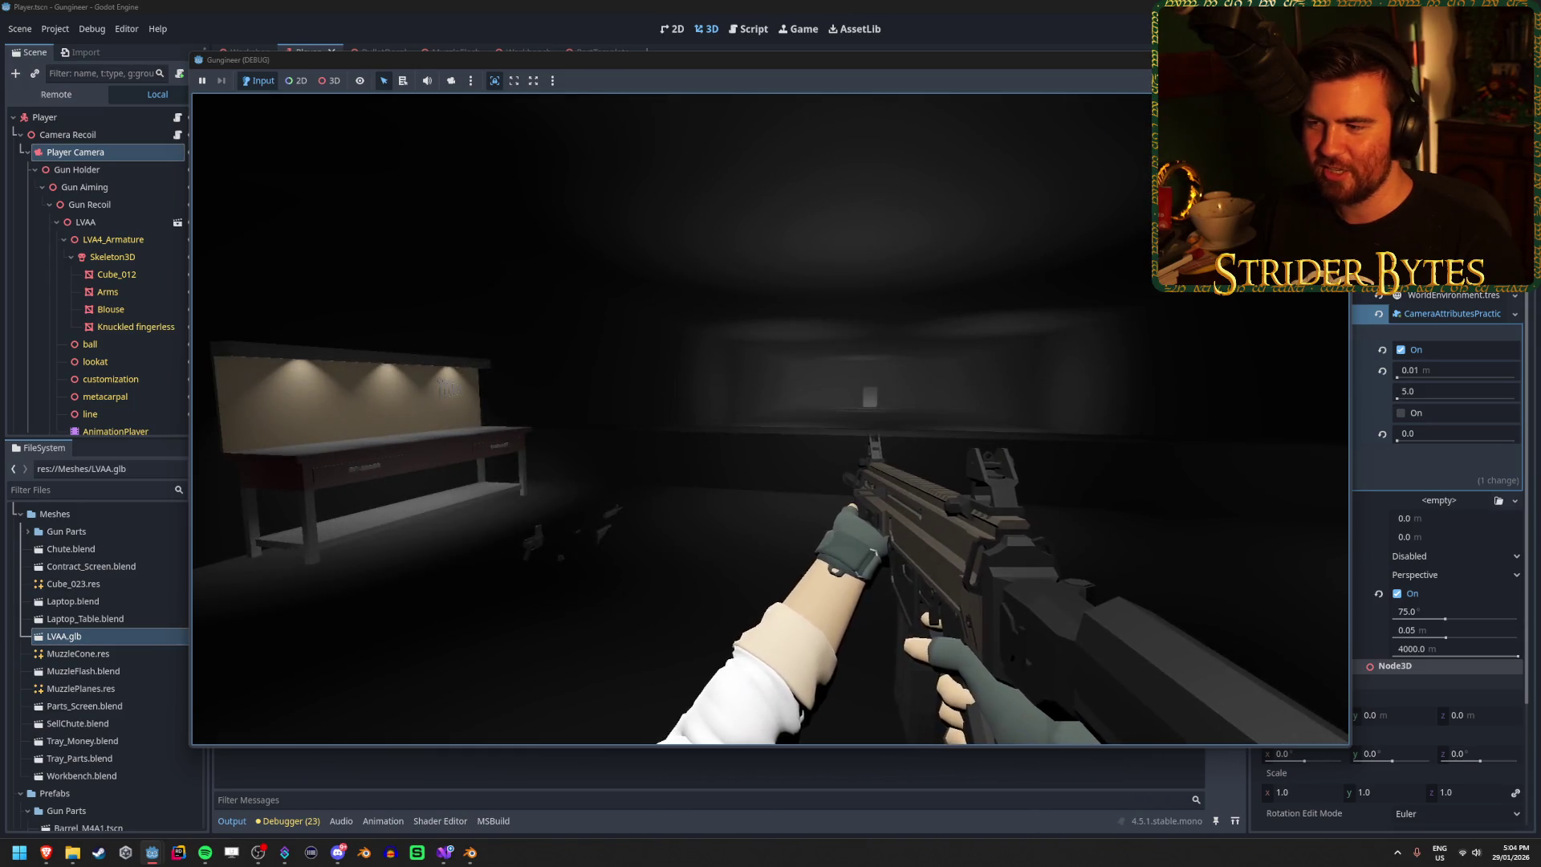
Step: Raise and lower the gun, reload once more to watch the blur, then stop the game
{"action": "right_click", "coordinate": [770, 419]}
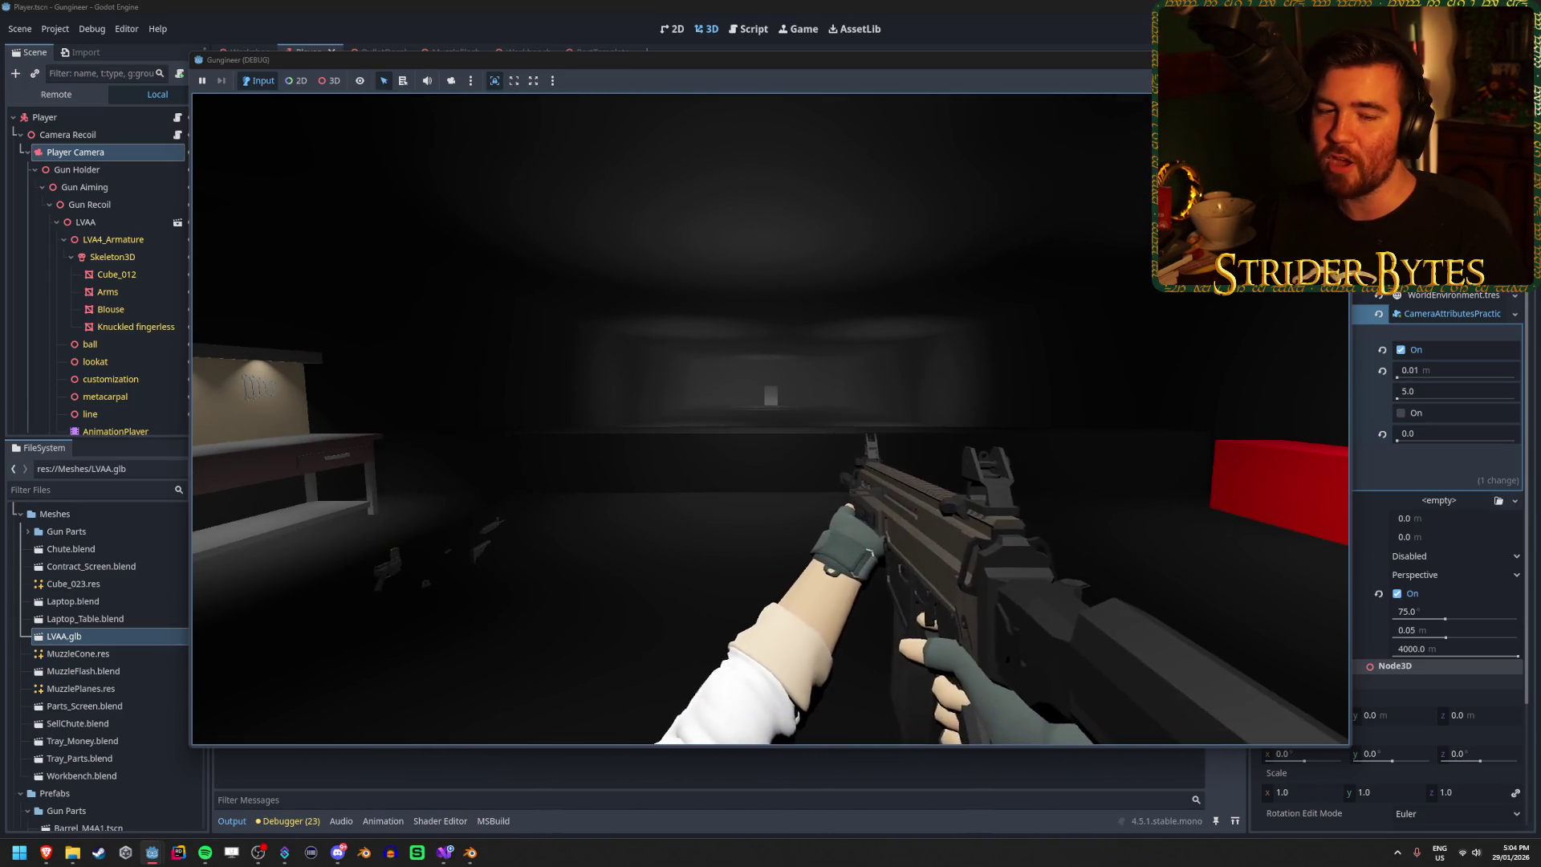
{"action": "right_click", "coordinate": [770, 419]}
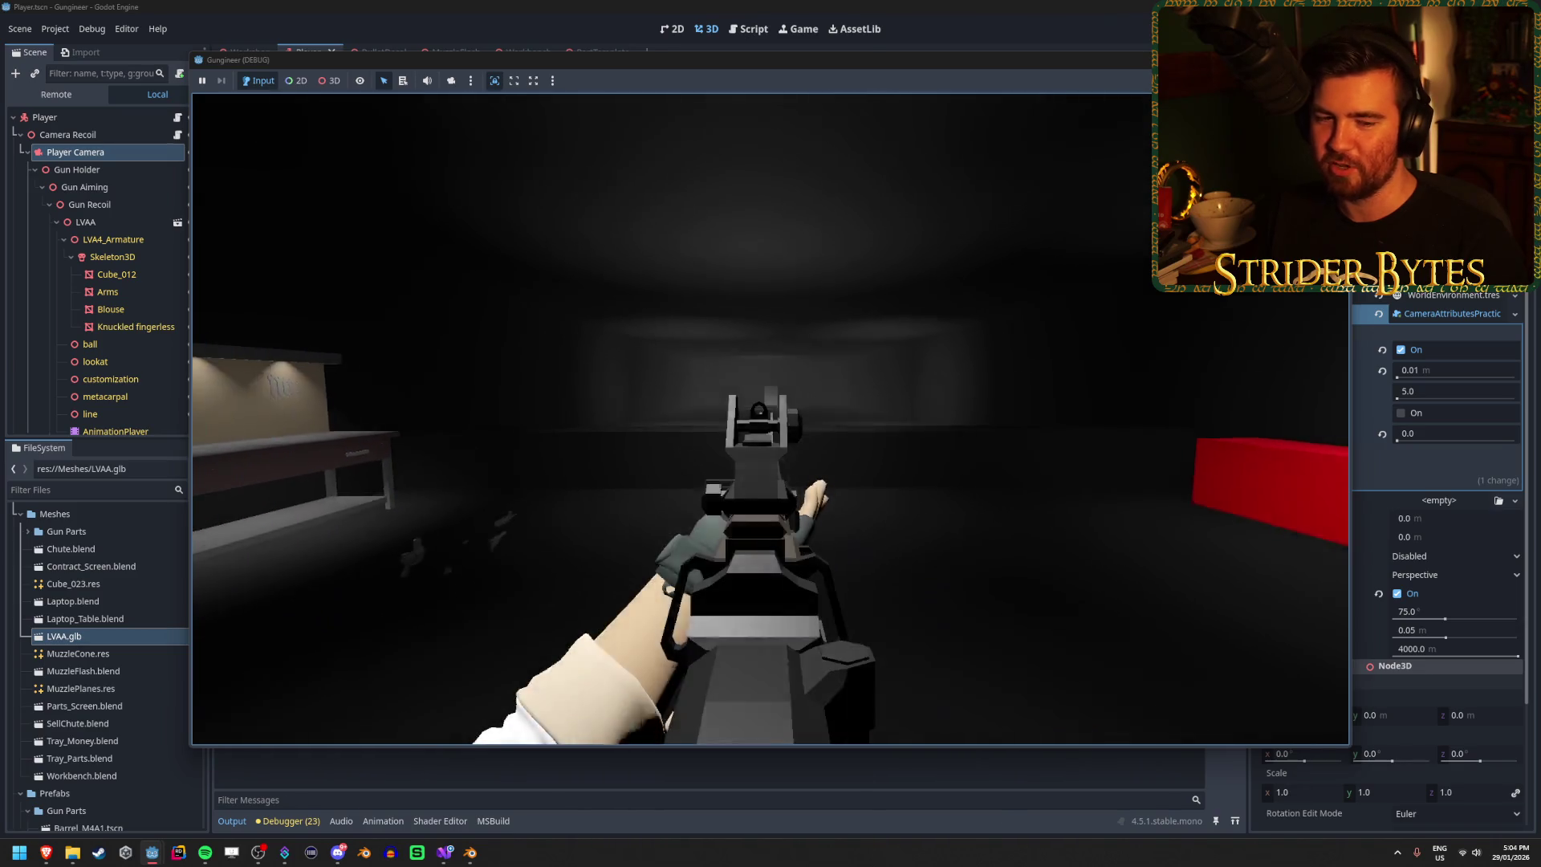
{"action": "right_click", "coordinate": [771, 419]}
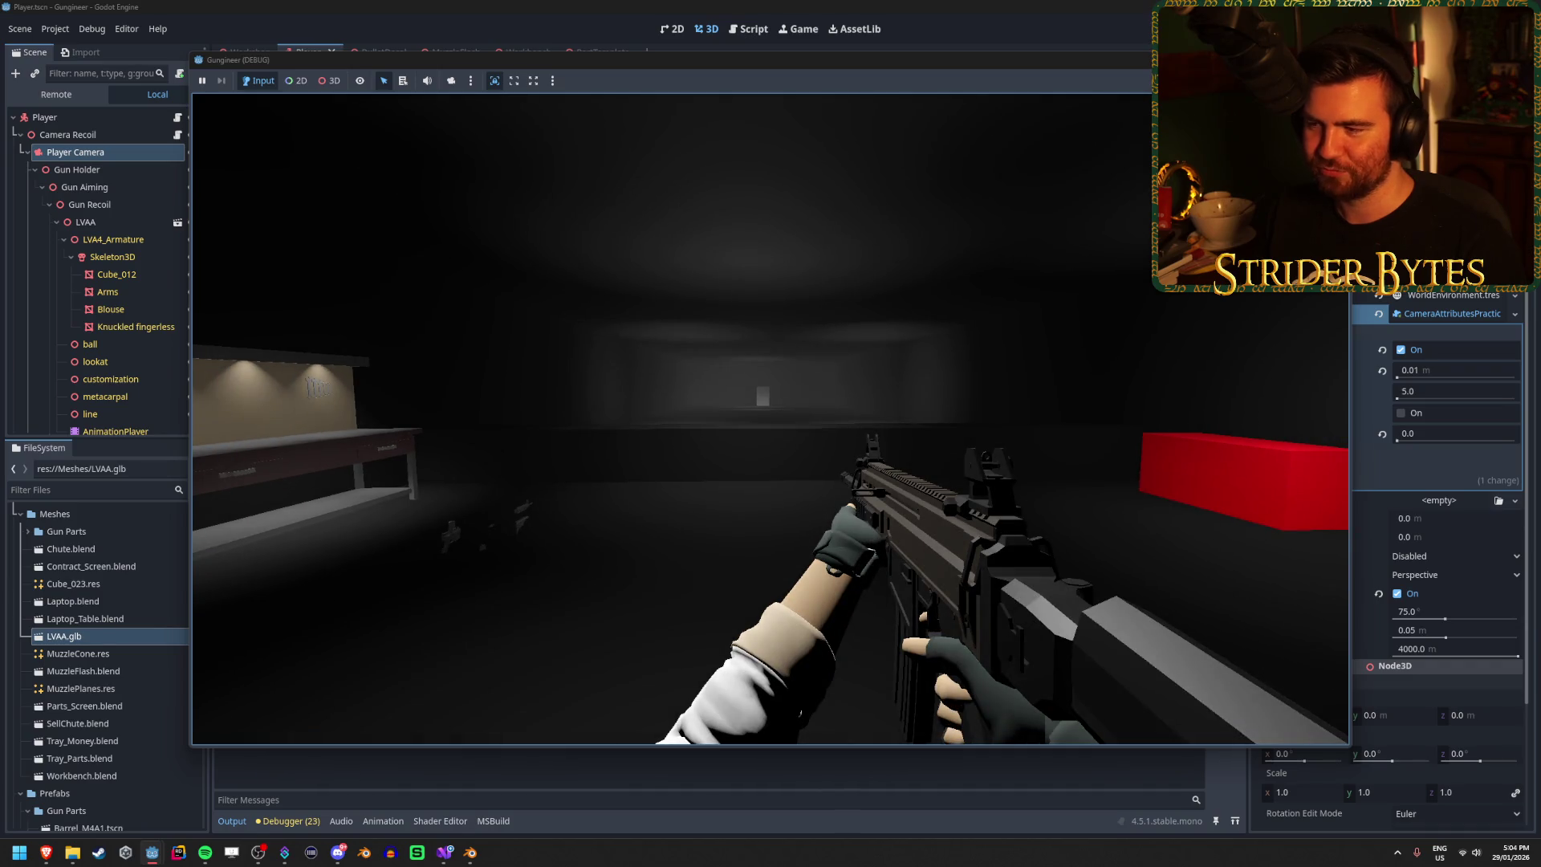
{"action": "key", "text": "r"}
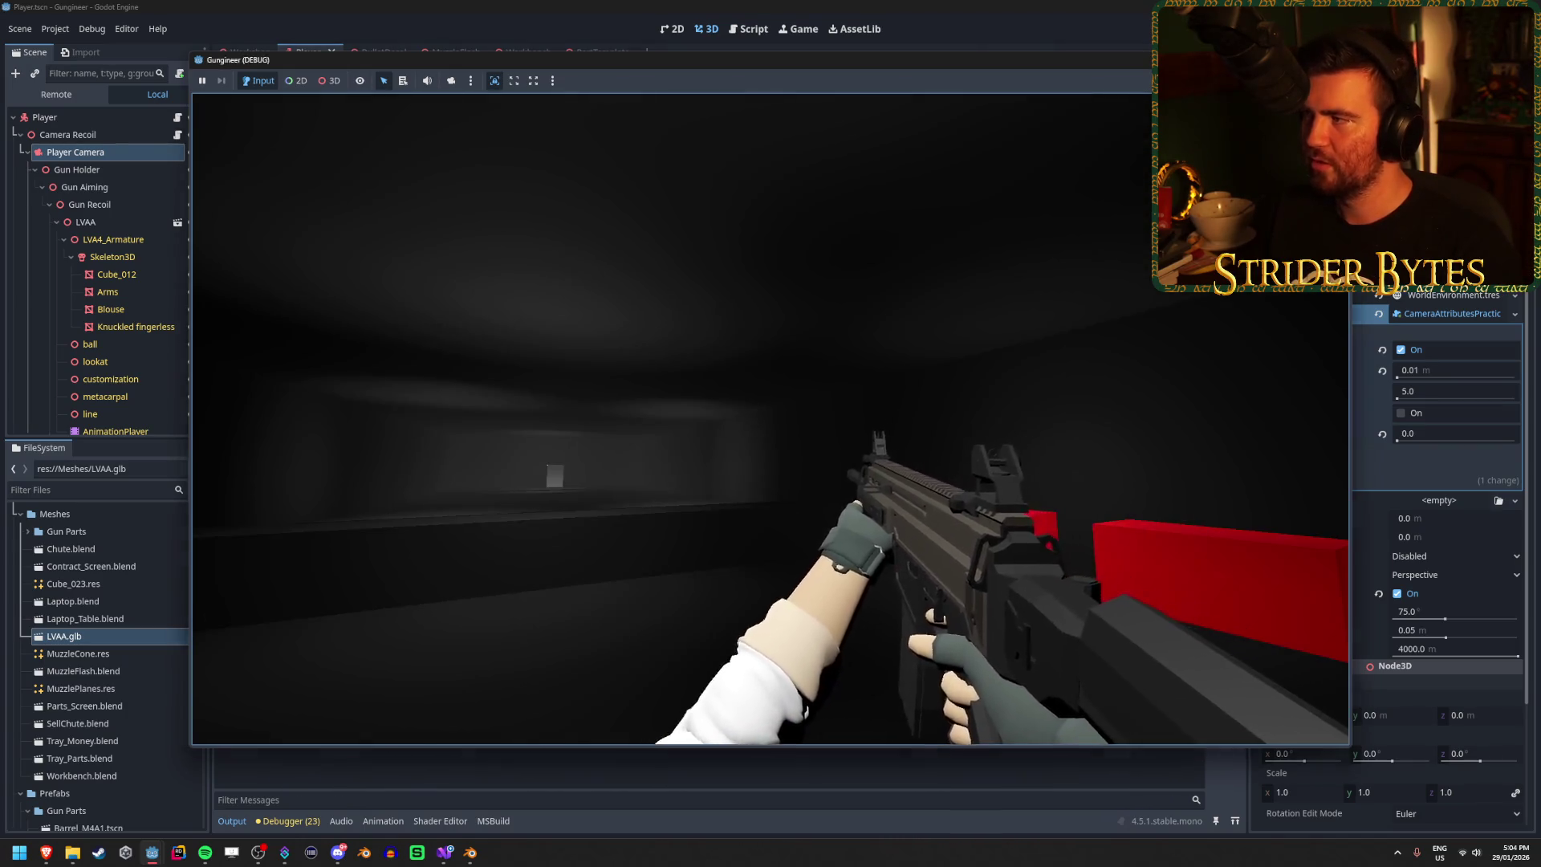
{"action": "key", "text": "Escape"}
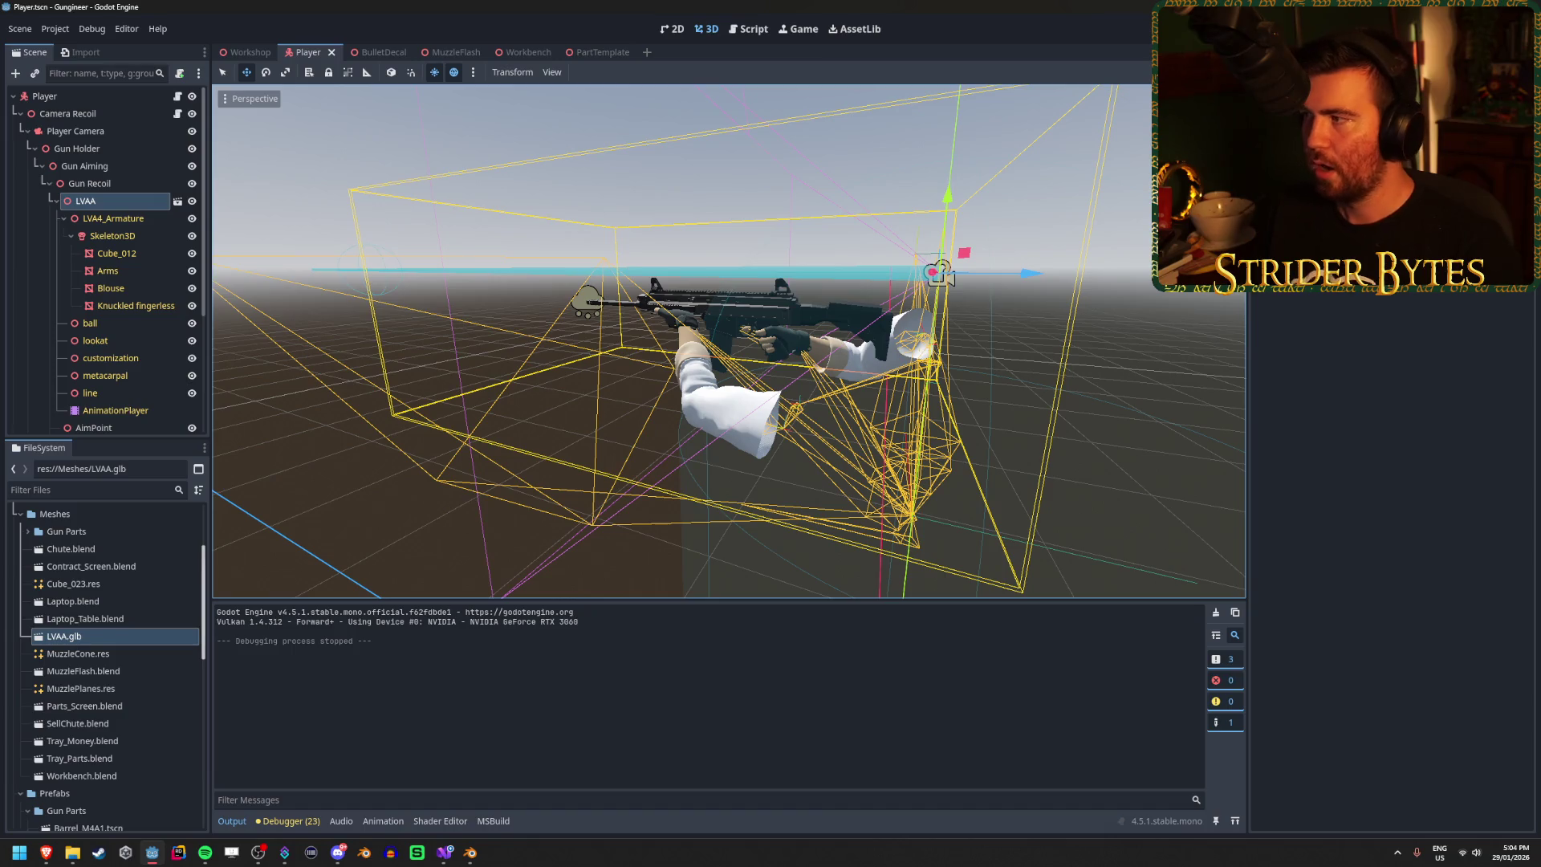
Step: Hide the LVAA gun-and-arms model, rerun with F5, and walk around the workbench with WASD
{"action": "left_click", "coordinate": [192, 202]}
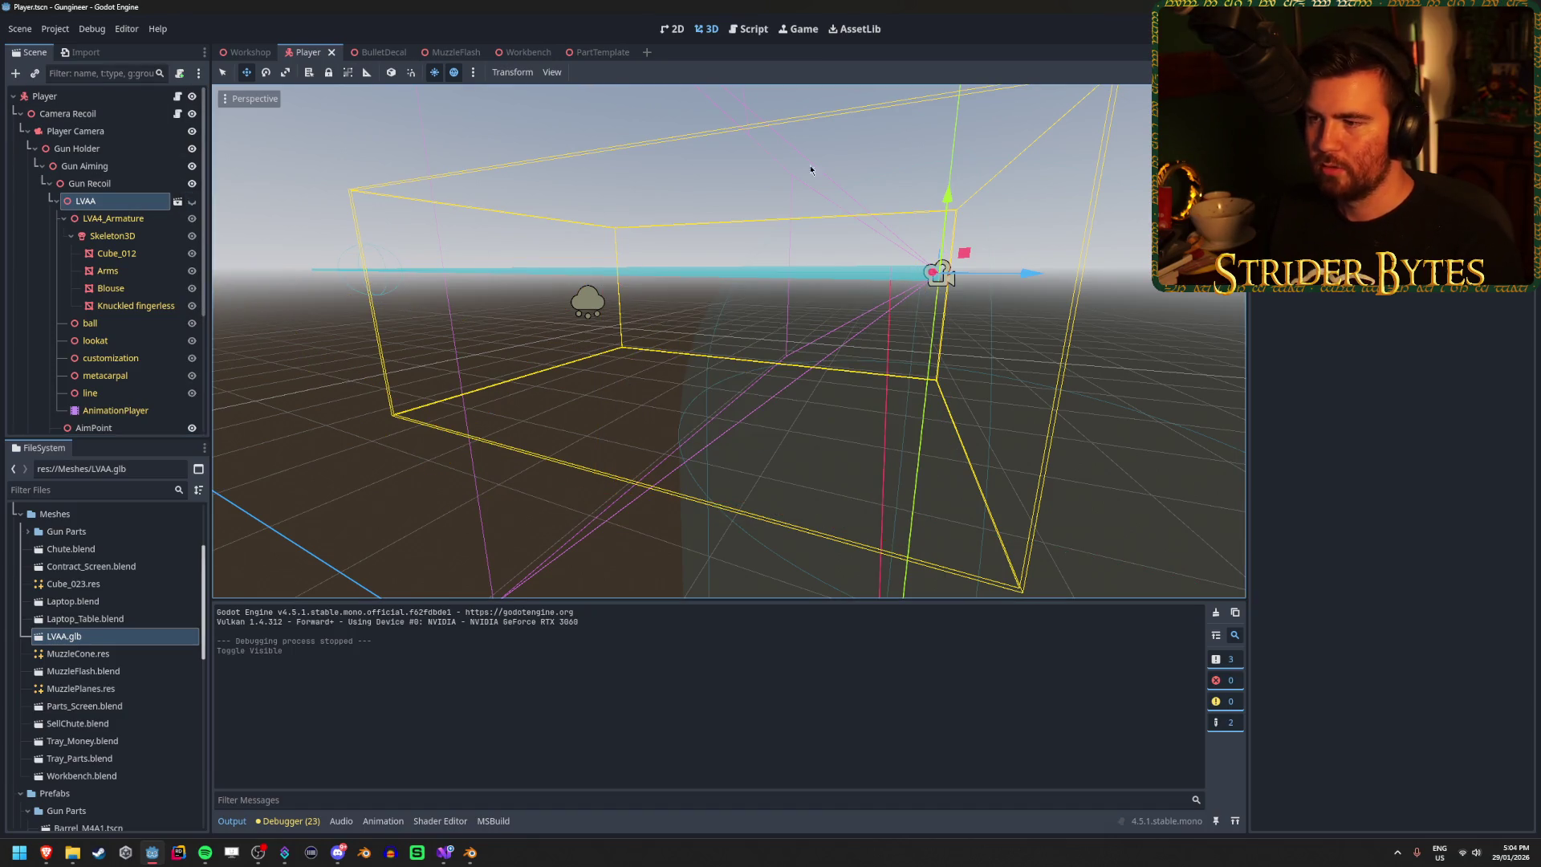
{"action": "key", "text": "F5"}
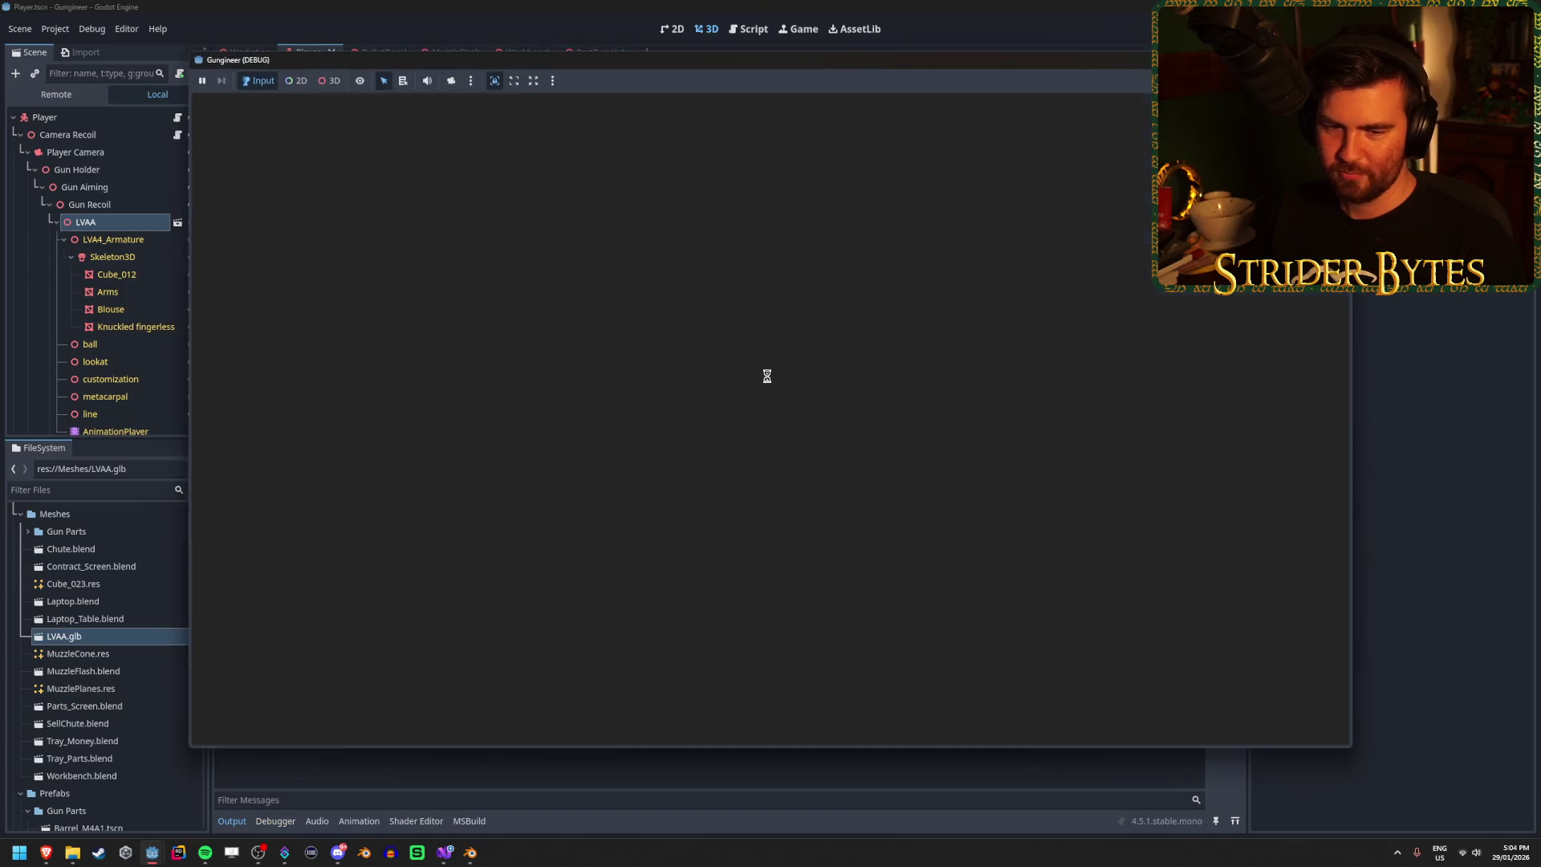
{"action": "key", "text": "w"}
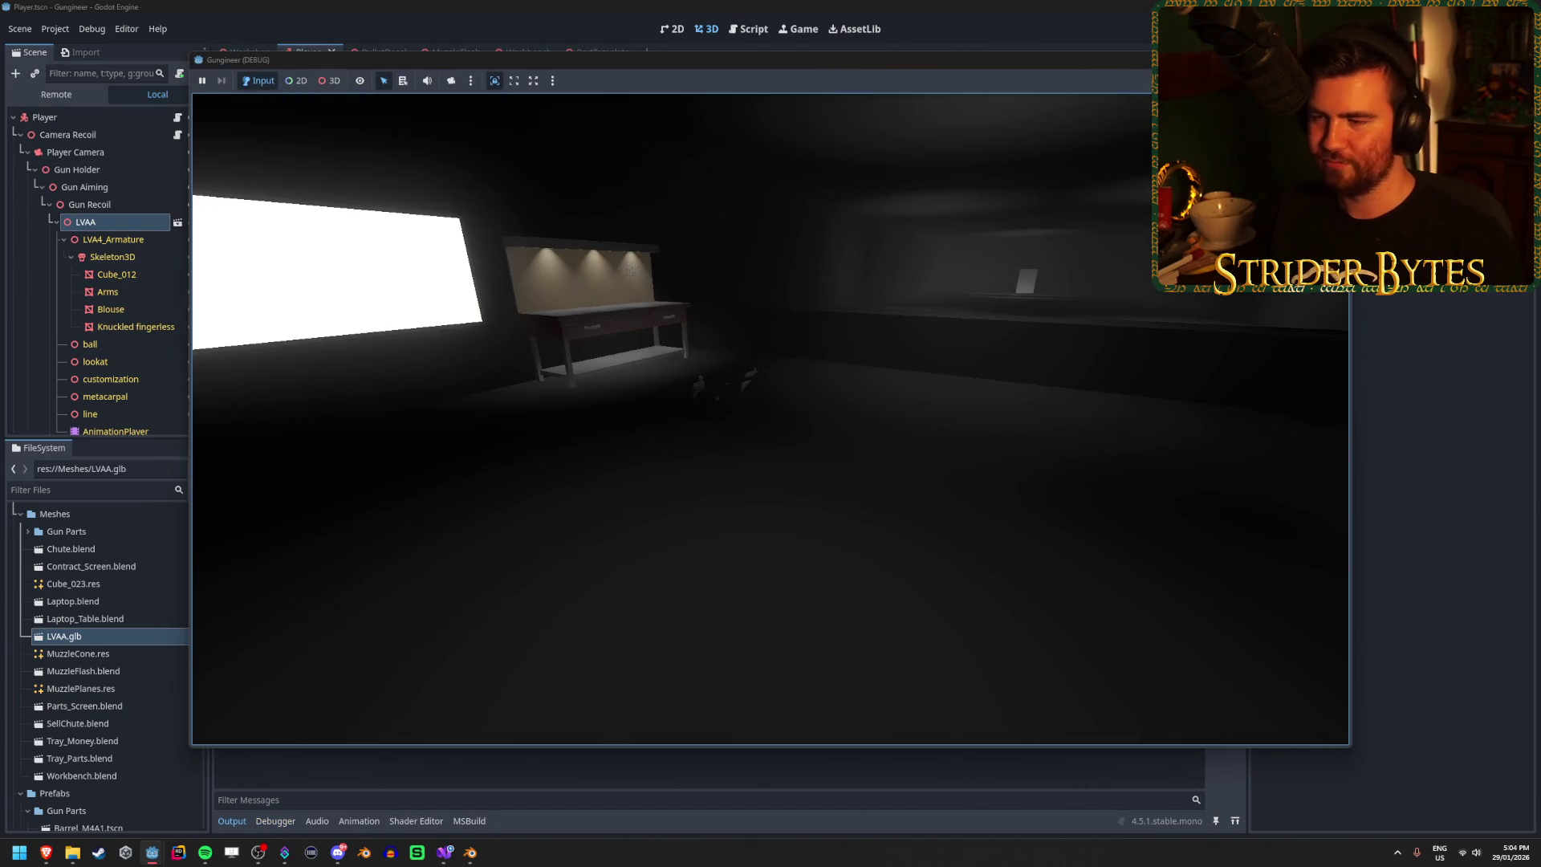
{"action": "key", "text": "s"}
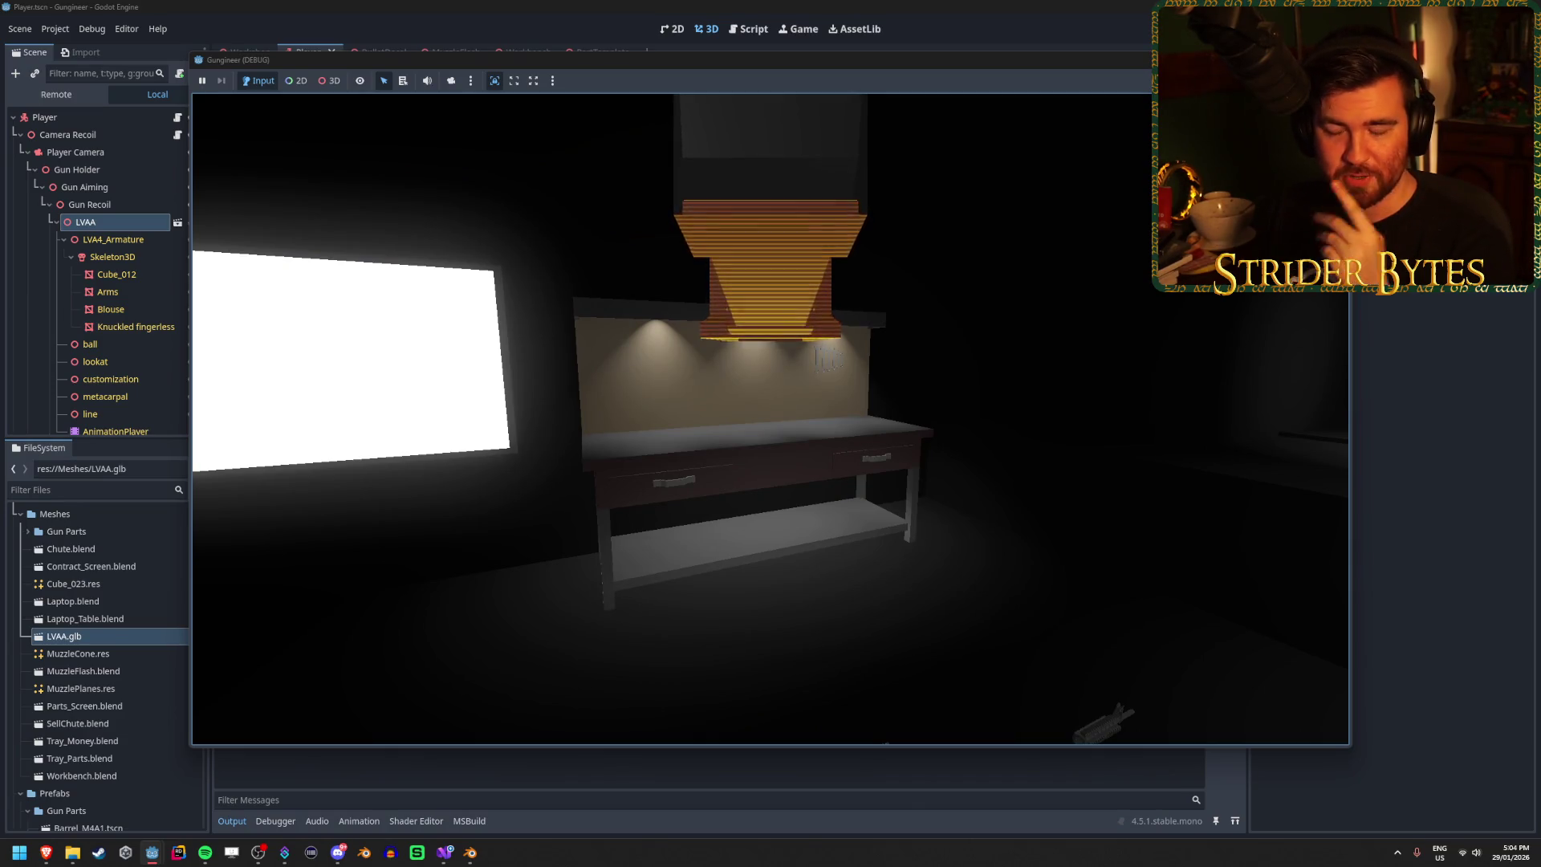
{"action": "key", "text": "d"}
{"action": "key", "text": "a"}
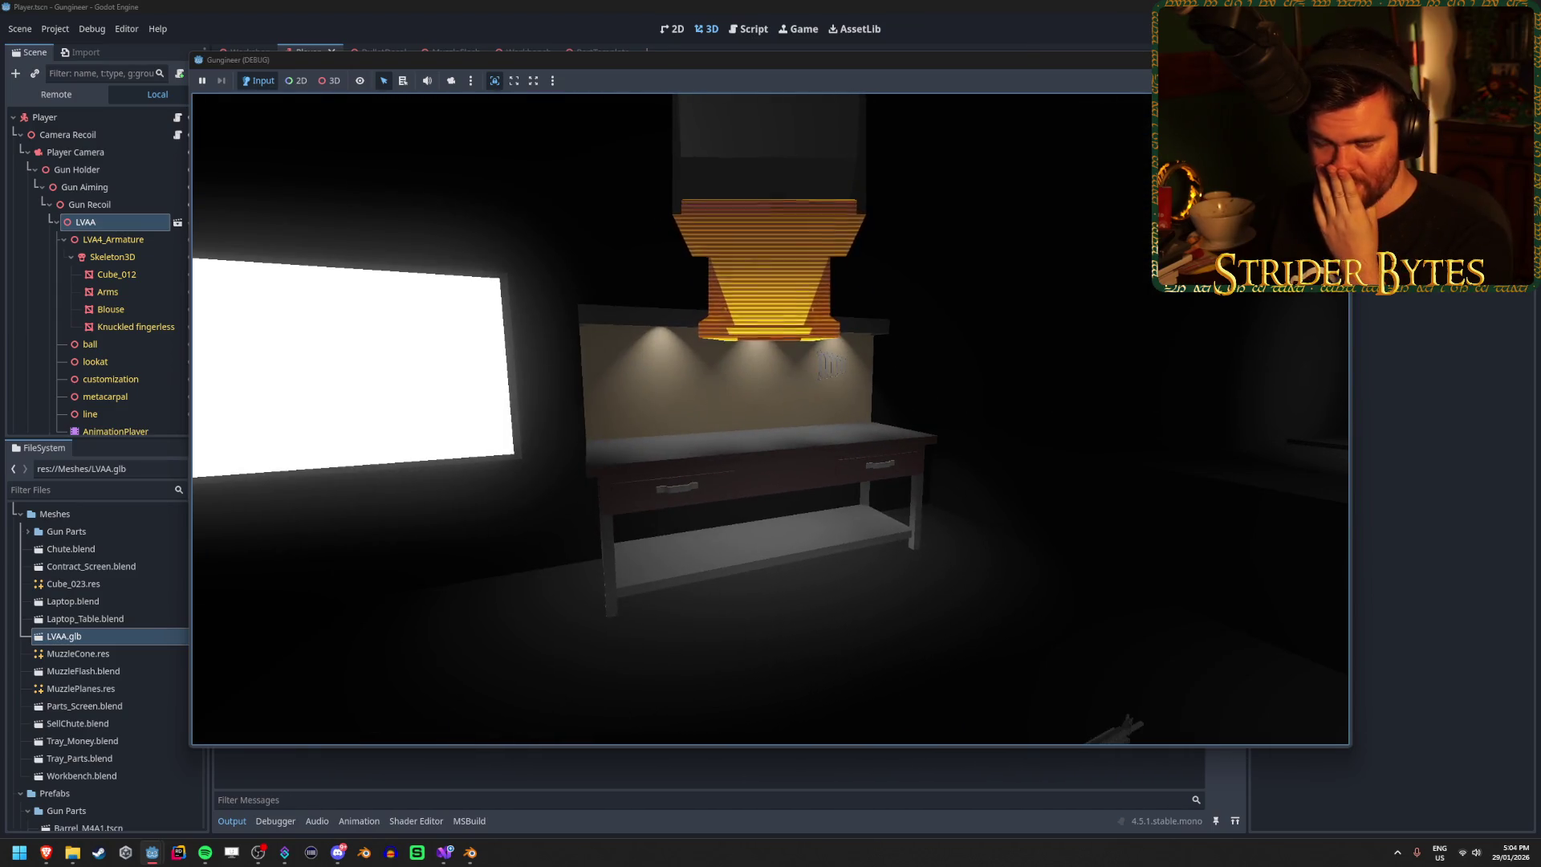